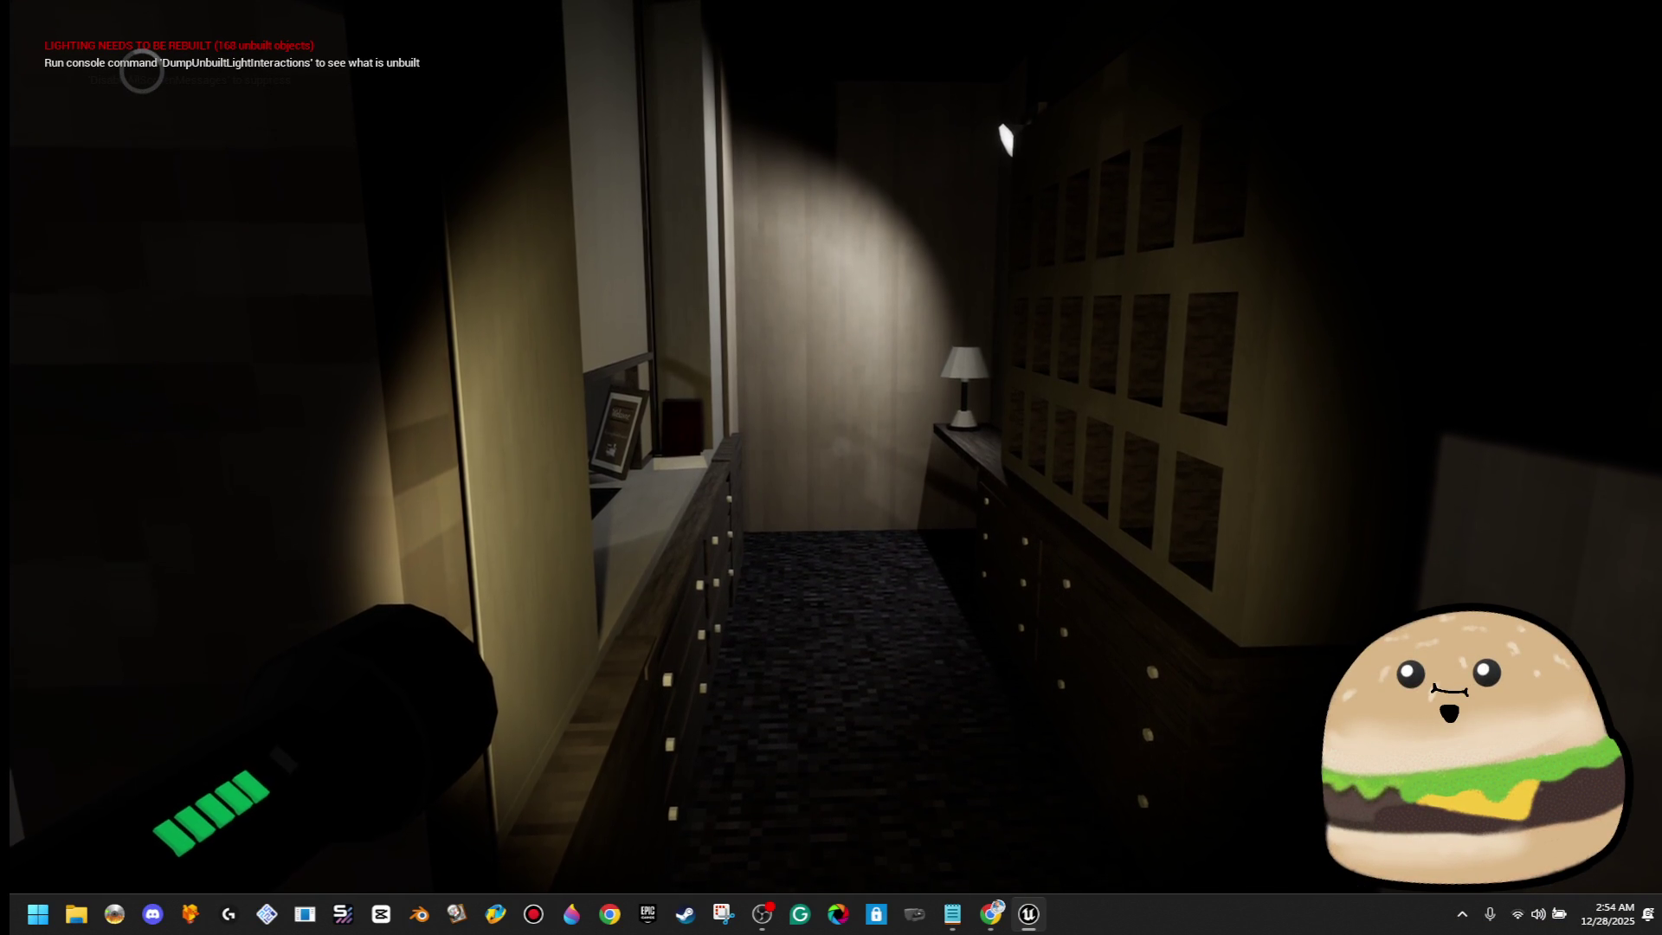
End the playtest and reframe the editor view on the selected actor
{"action": "mouse_move", "coordinate": [830, 467]}
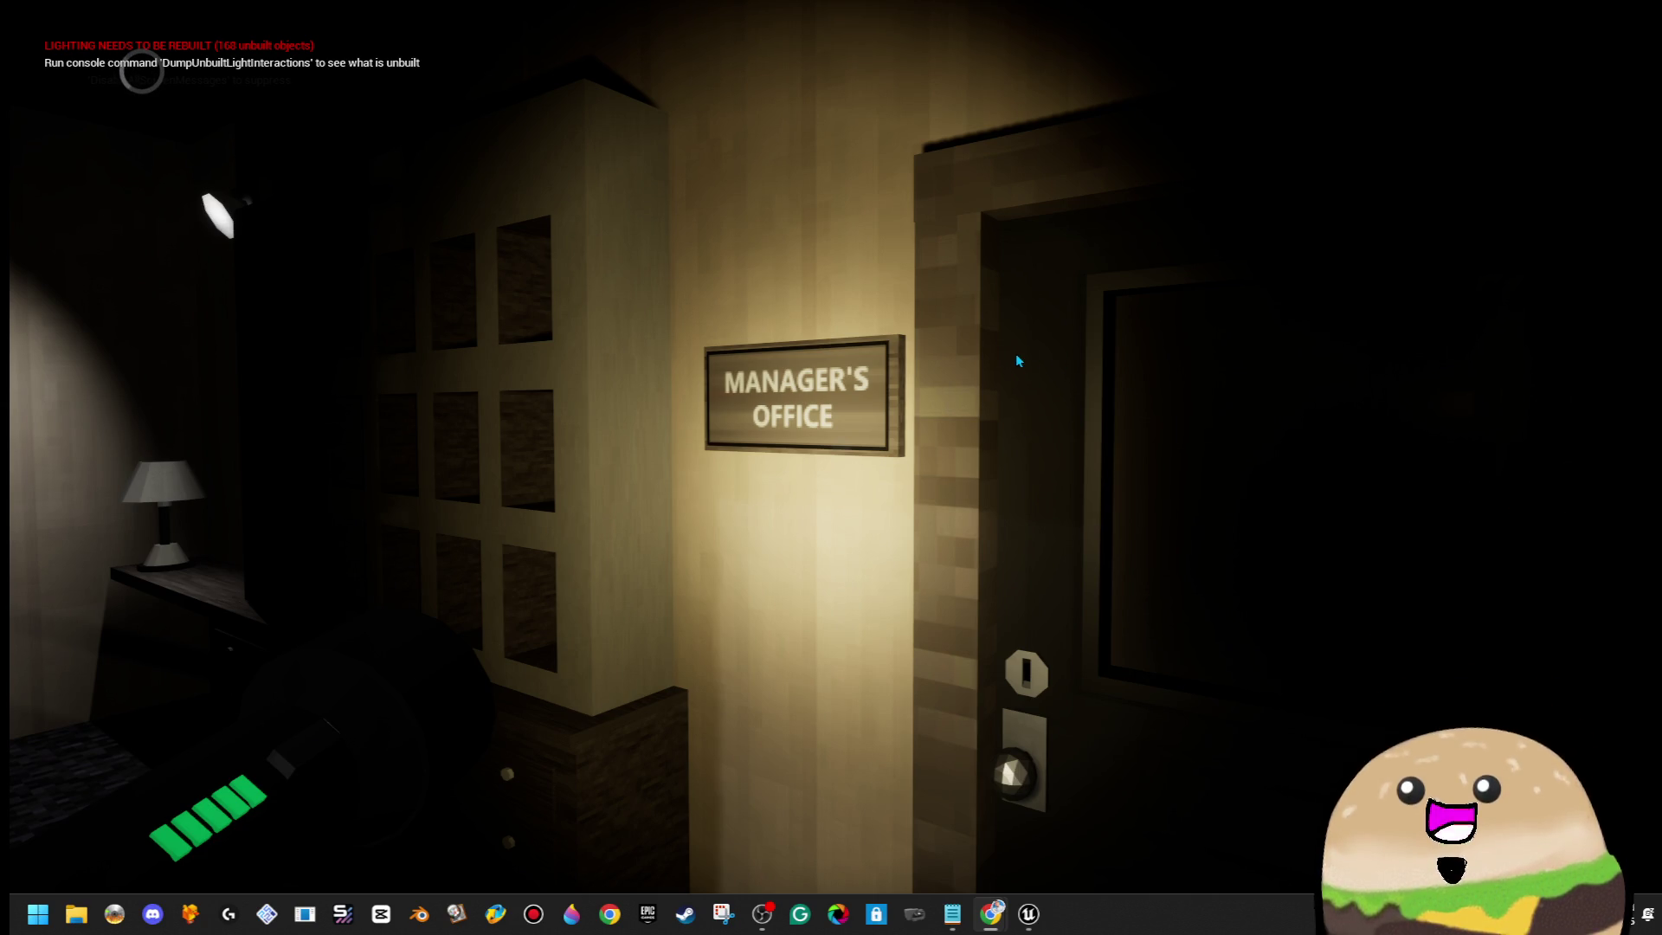
{"action": "mouse_move", "coordinate": [831, 467]}
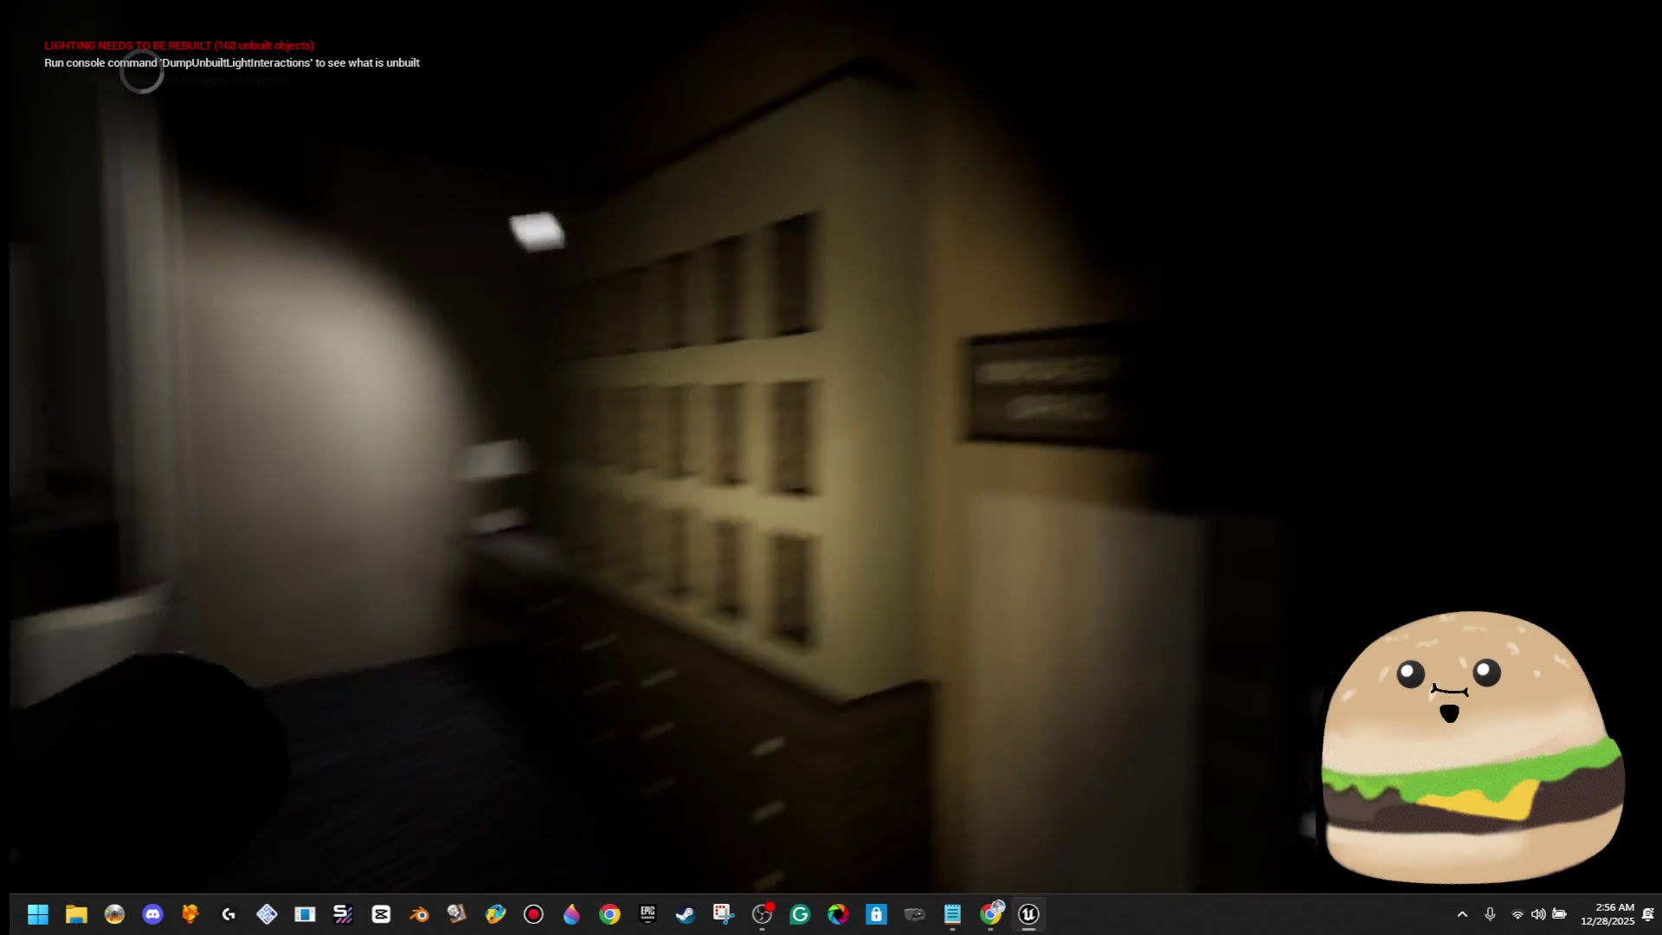
{"action": "key", "text": "Escape"}
{"action": "key", "text": "f"}
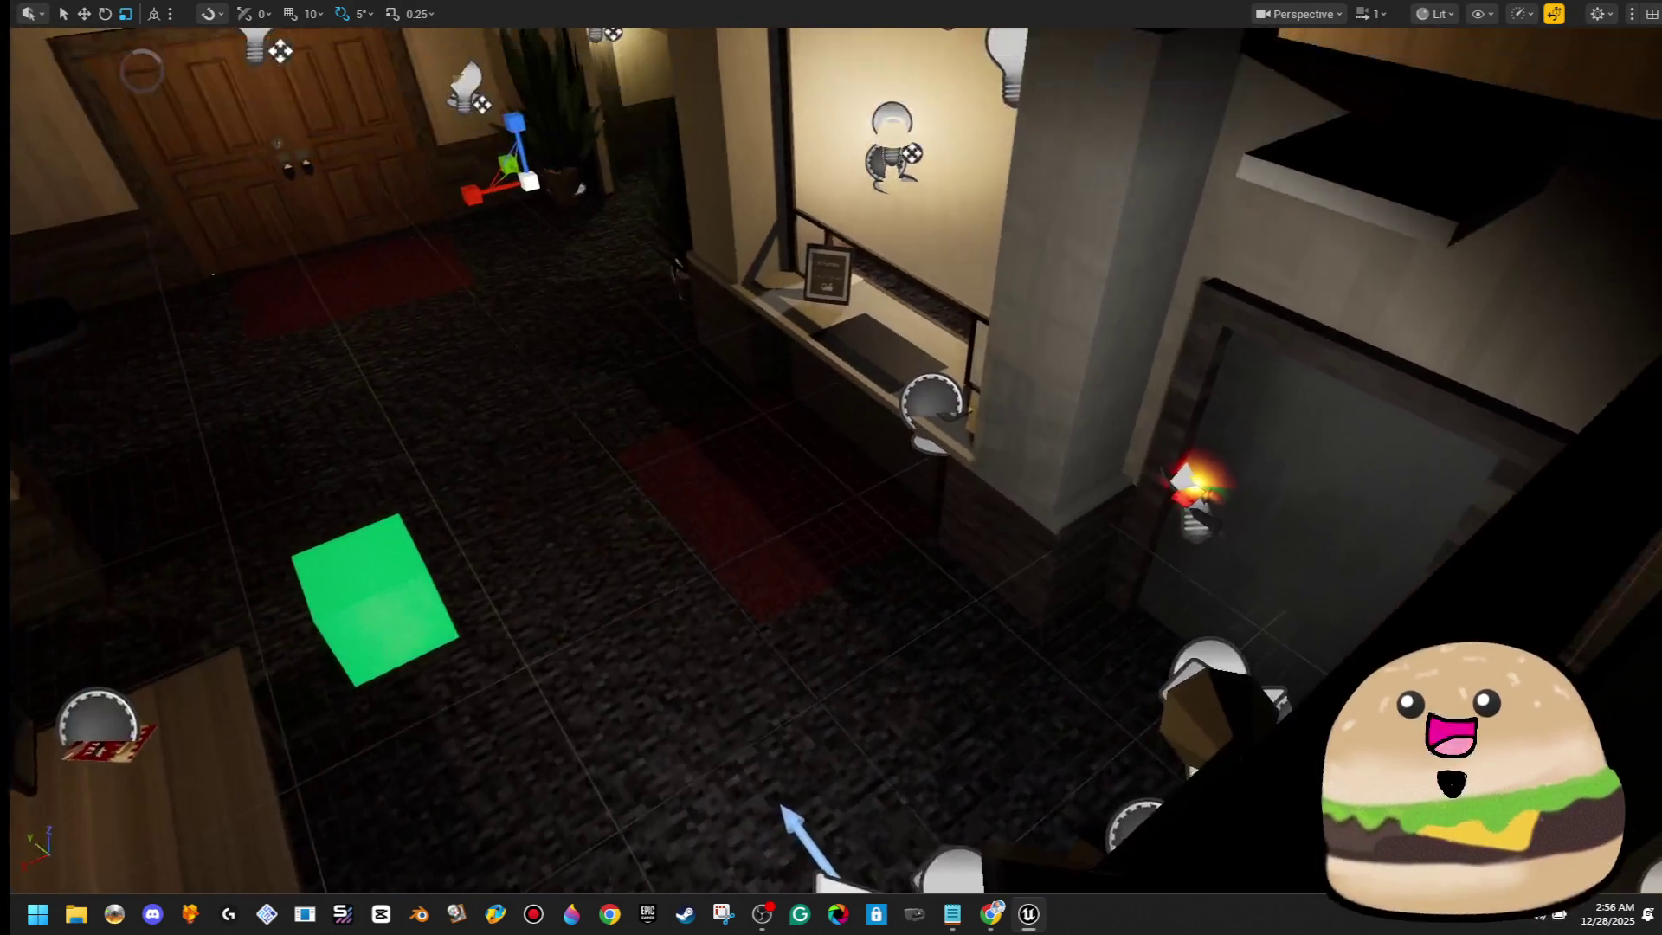
{"action": "key", "text": "s"}
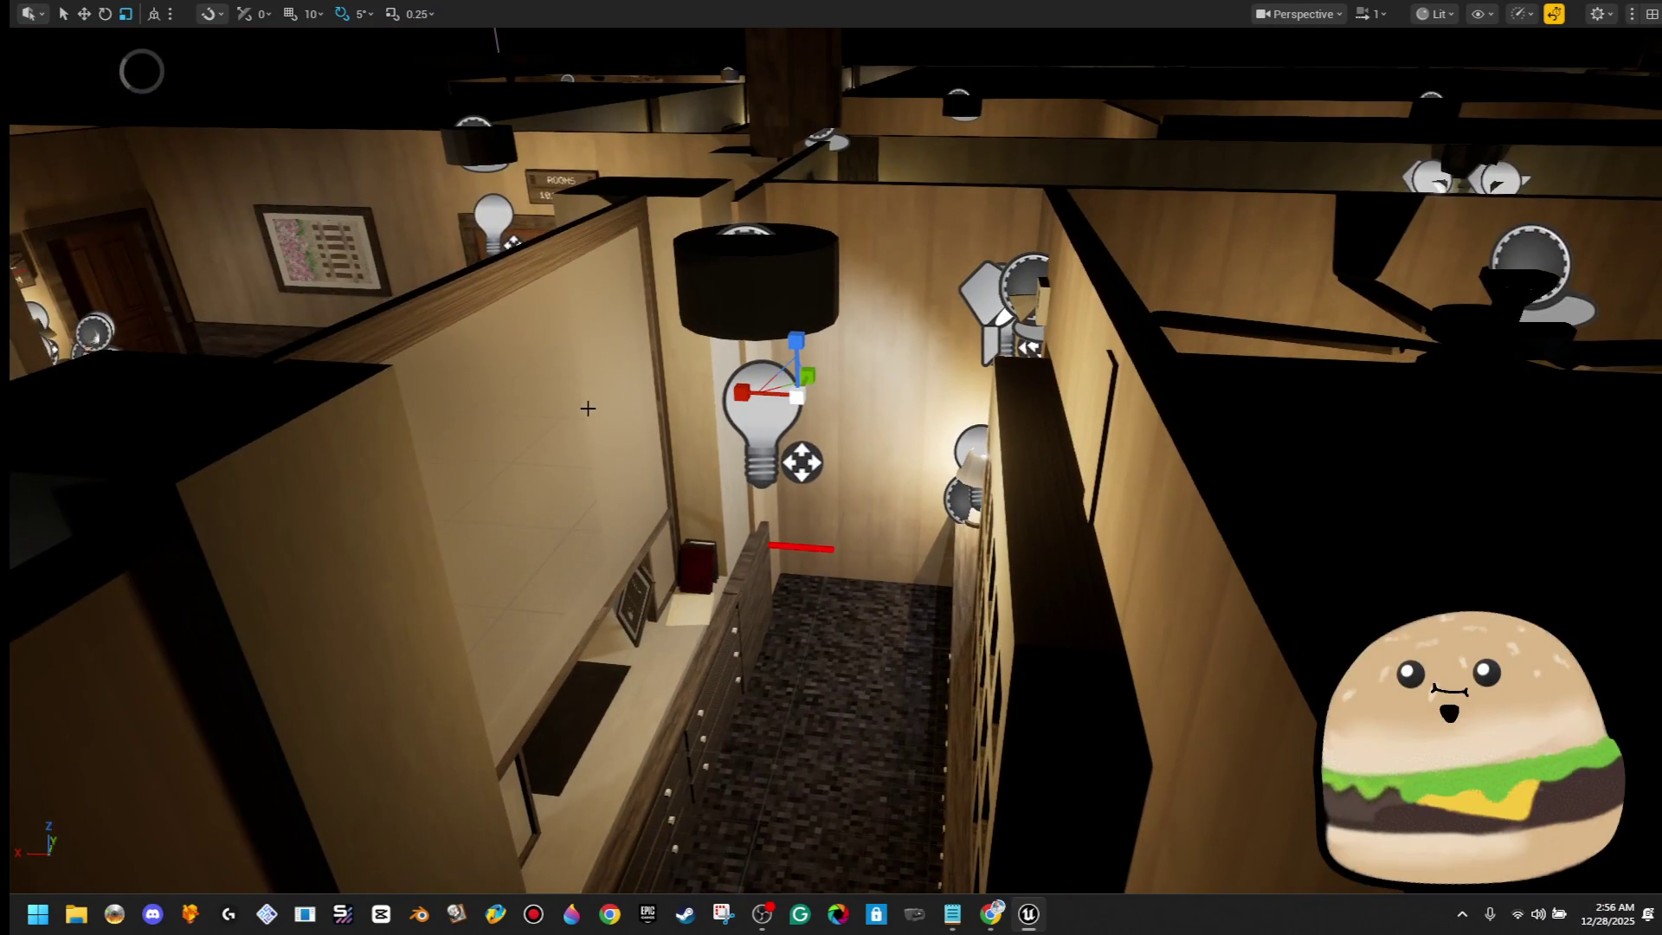
Restore the editor panels and bring the 'TO DO in the BEEF BOX.txt' notes forward
{"action": "key", "text": "F11"}
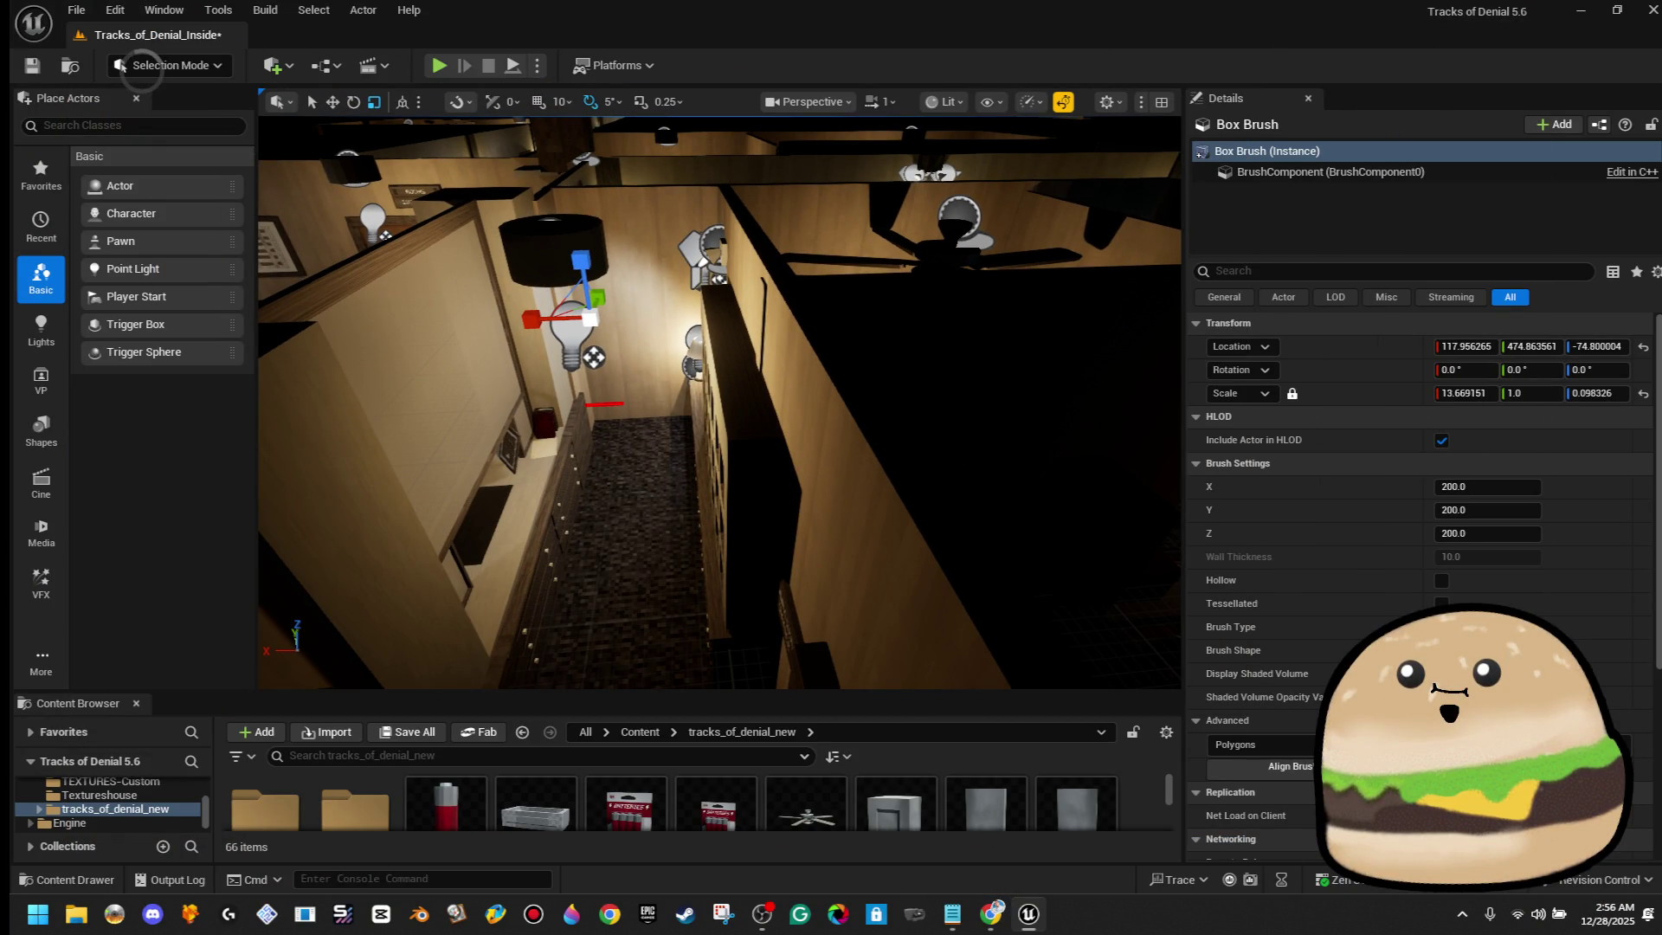
{"action": "key", "text": "alt+Tab"}
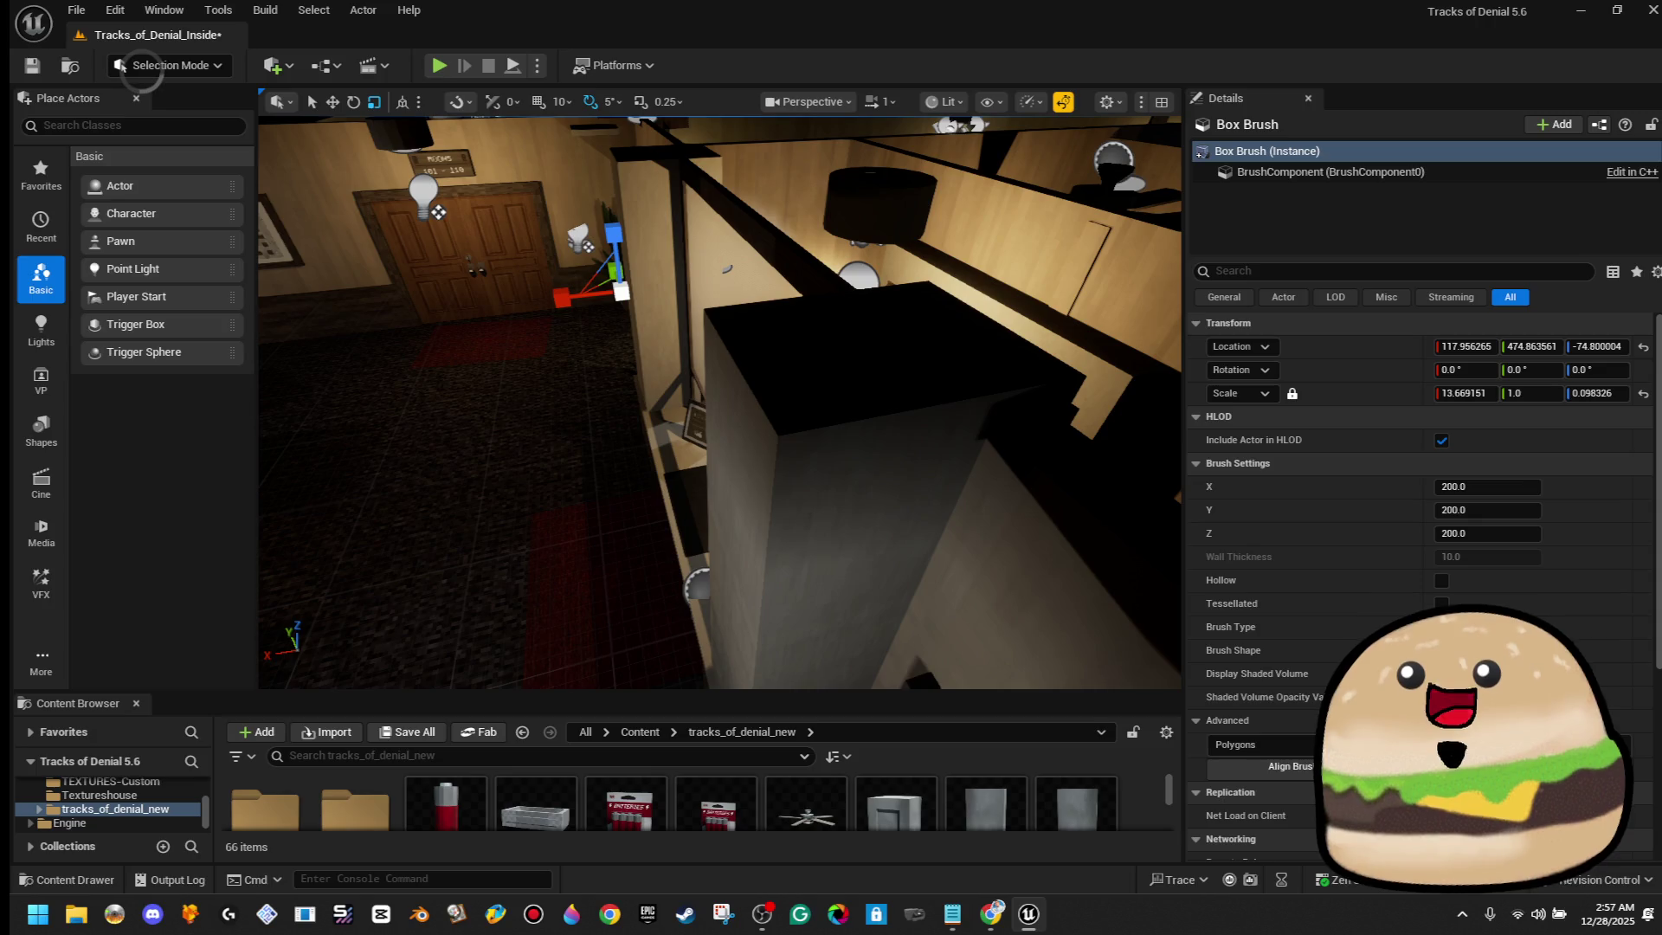
{"action": "key", "text": "alt+Tab"}
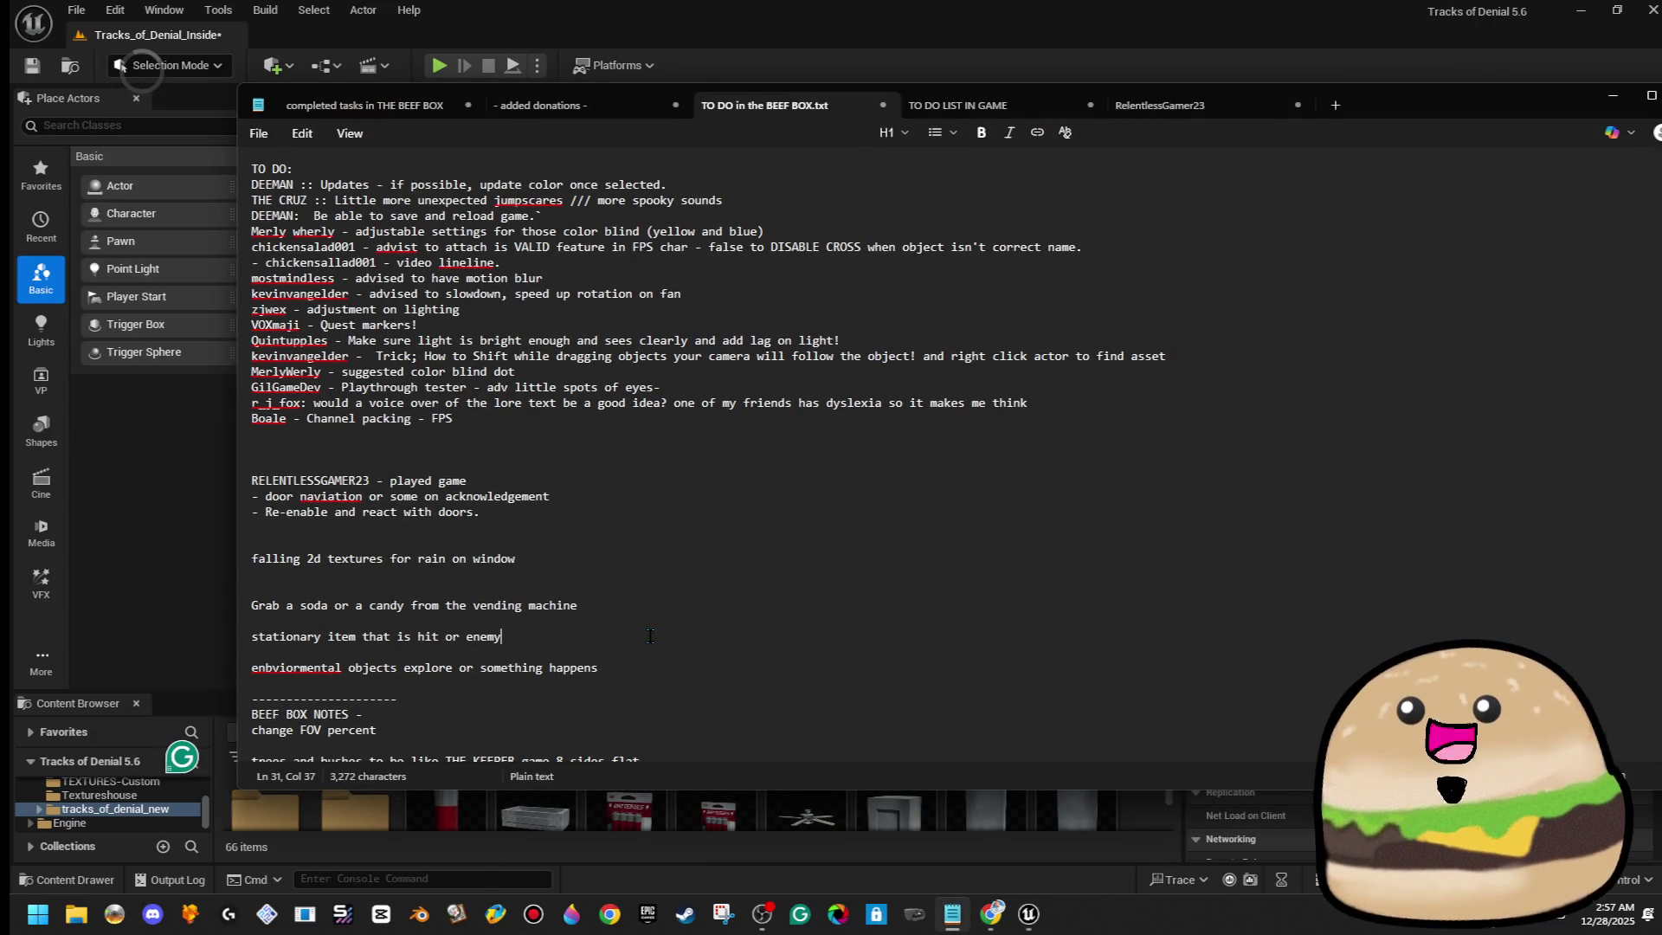
Paste the ambient-culling chat transcript into a new Notepad tab
{"action": "left_click", "coordinate": [1217, 103]}
{"action": "left_click", "coordinate": [1336, 105]}
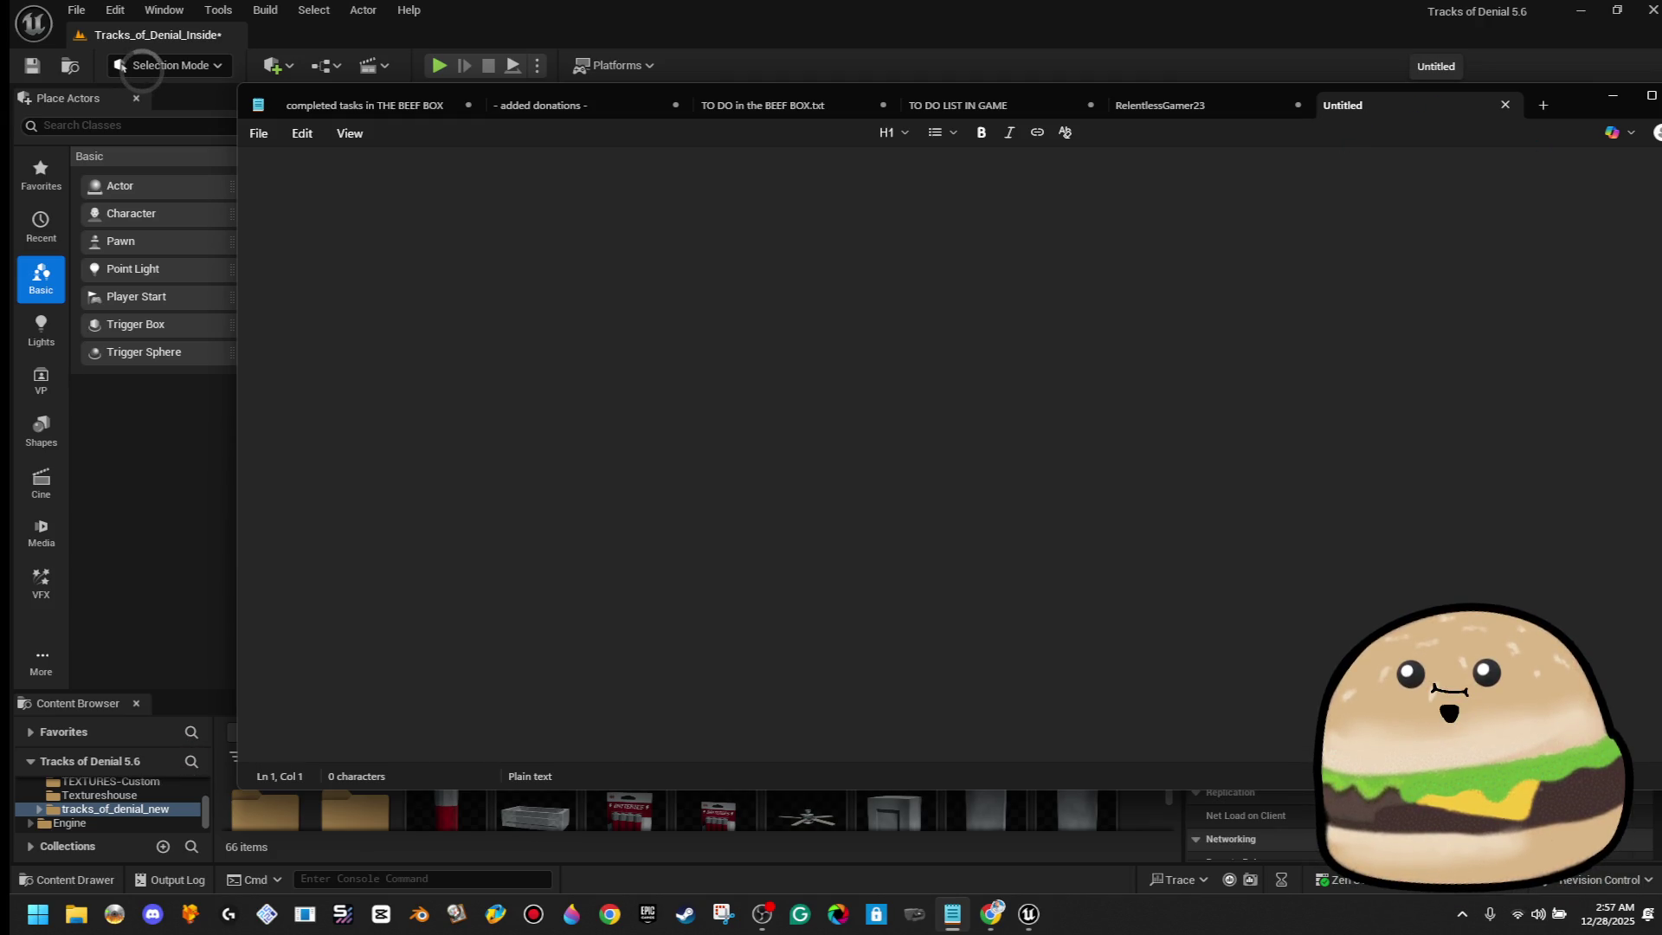
{"action": "left_click", "coordinate": [121, 66]}
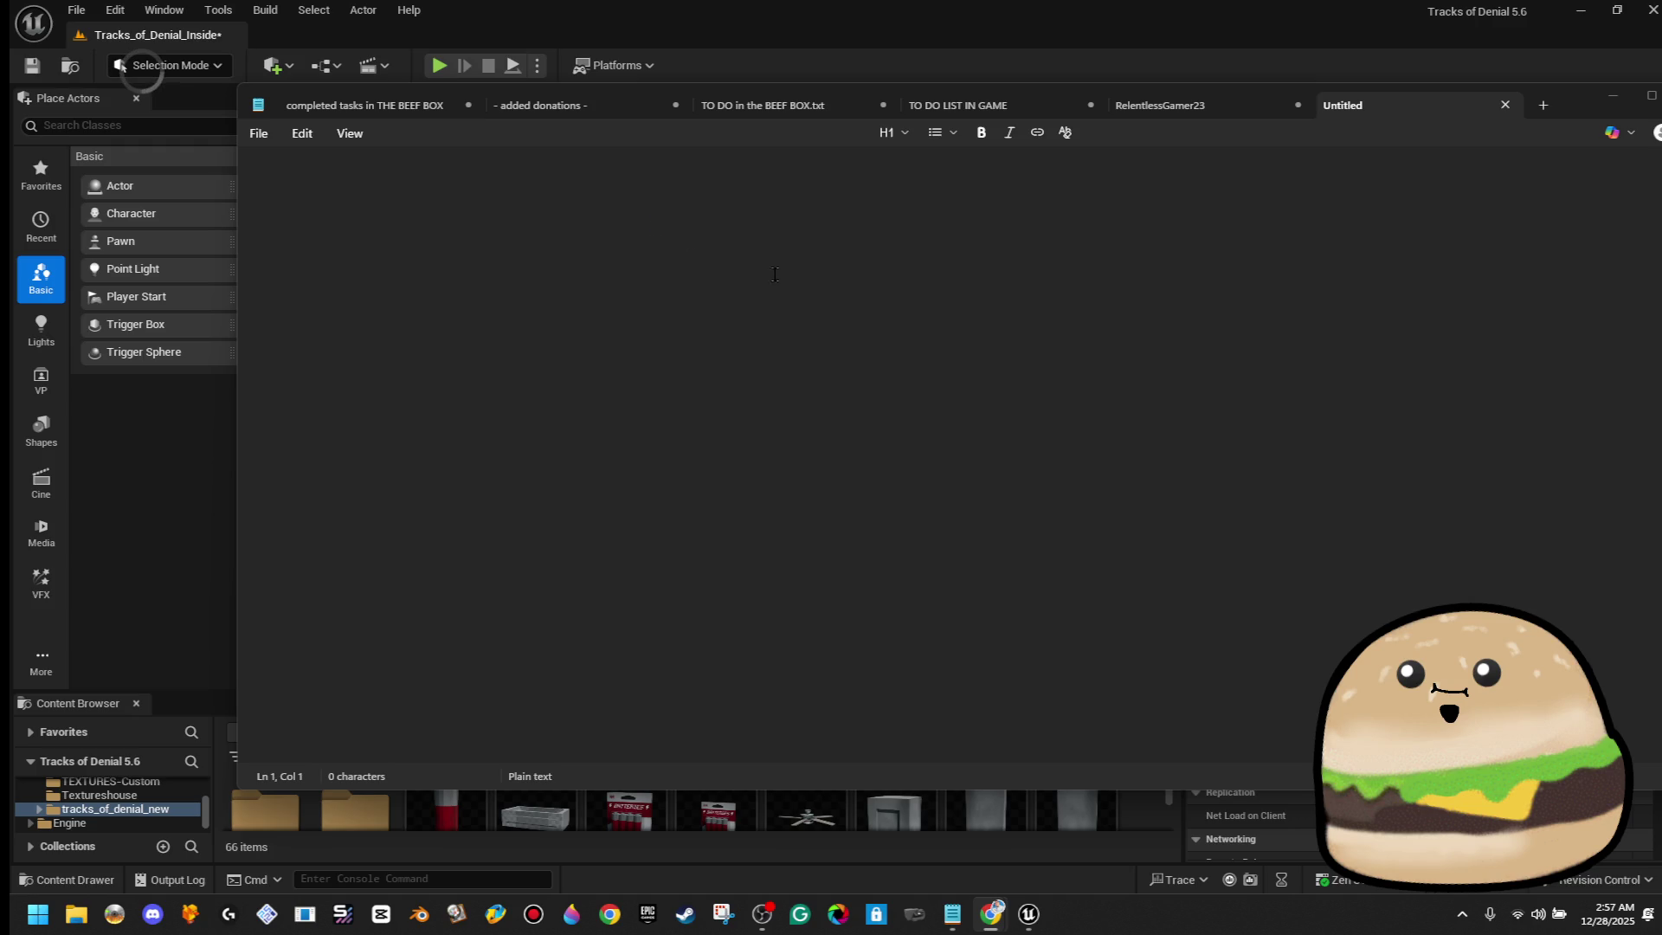
{"action": "left_click", "coordinate": [651, 224]}
{"action": "key", "text": "ctrl+v"}
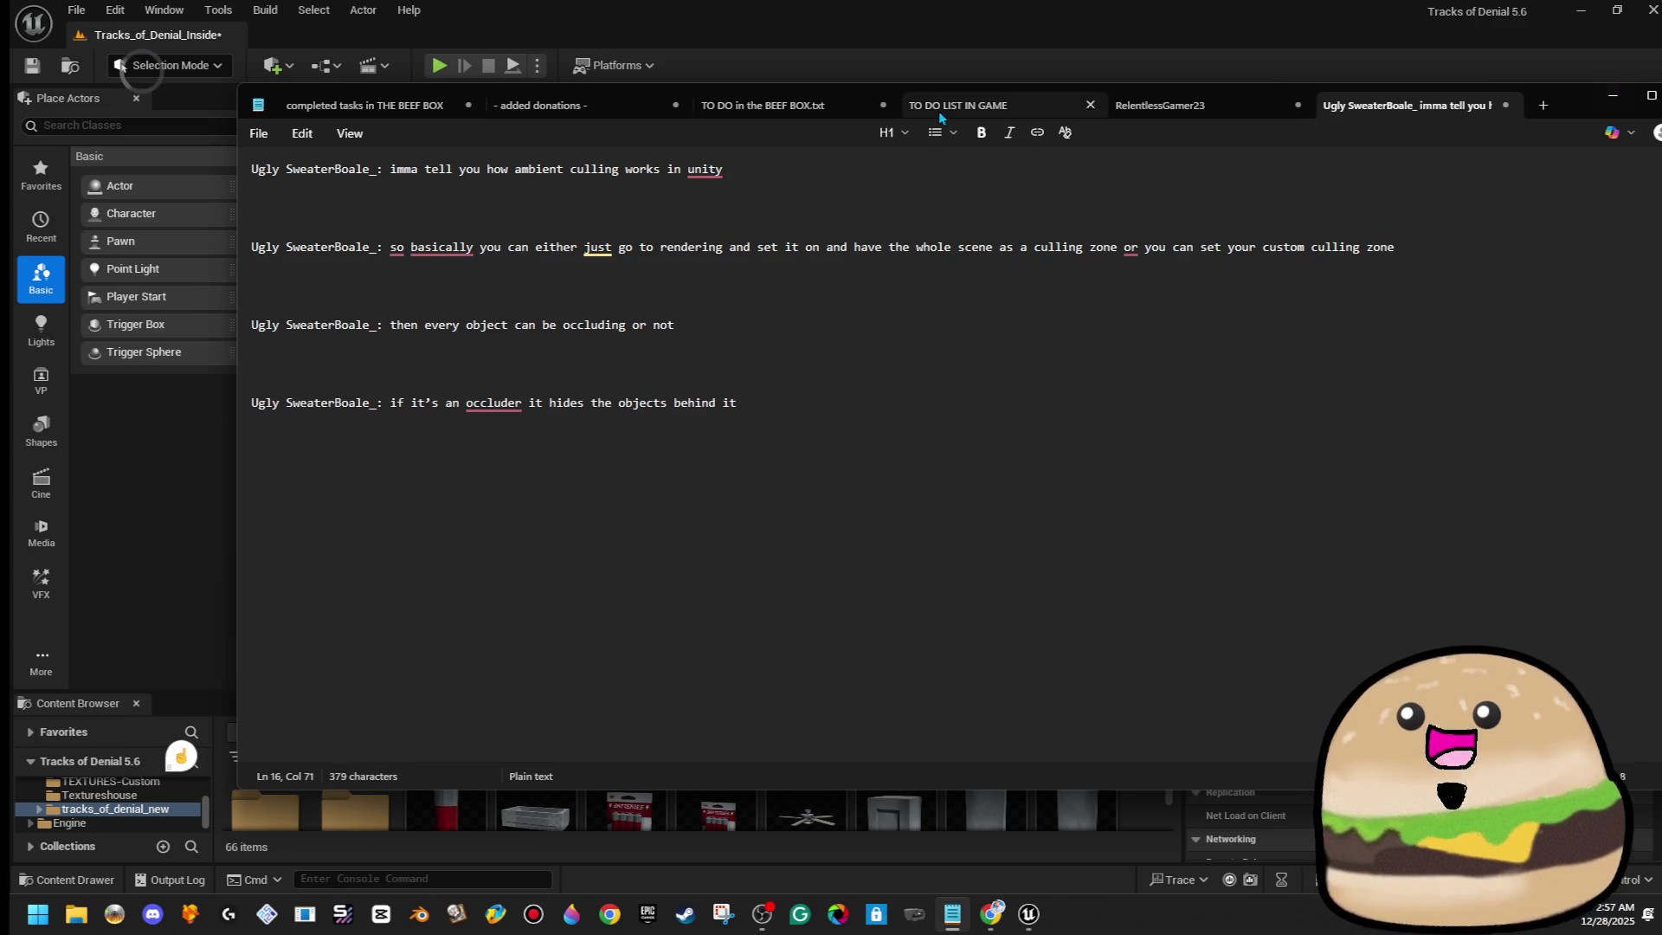
Show the completed tasks tab, then minimize Notepad to reveal the editor
{"action": "left_click", "coordinate": [541, 105]}
{"action": "left_click", "coordinate": [368, 107]}
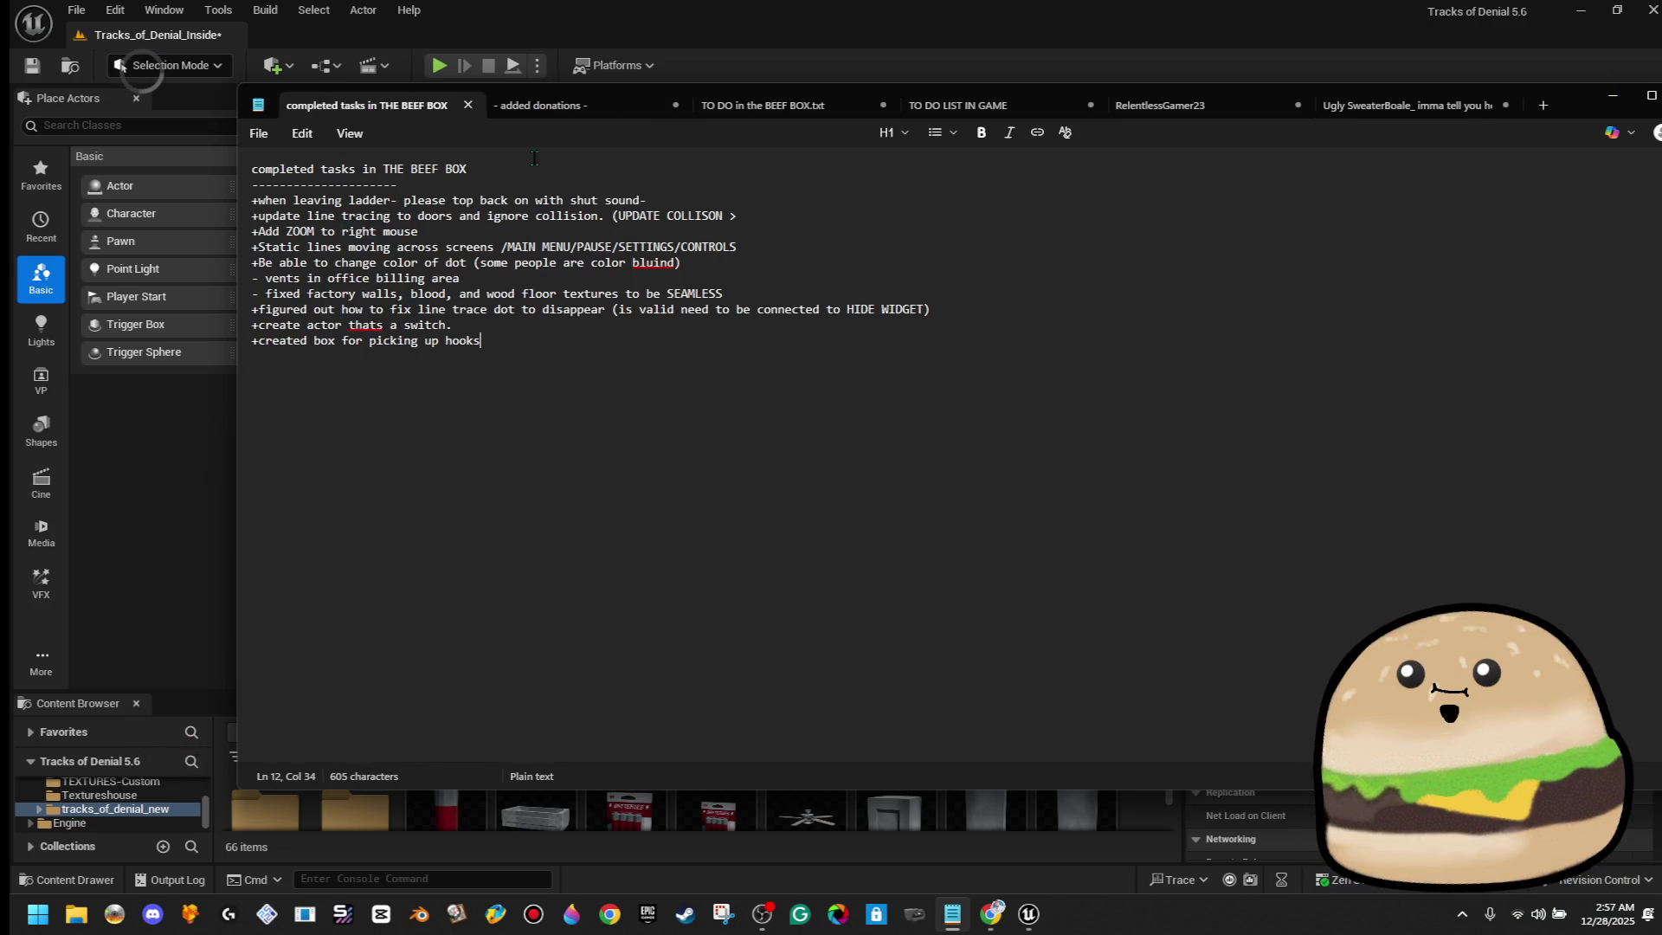
{"action": "left_click", "coordinate": [1612, 96]}
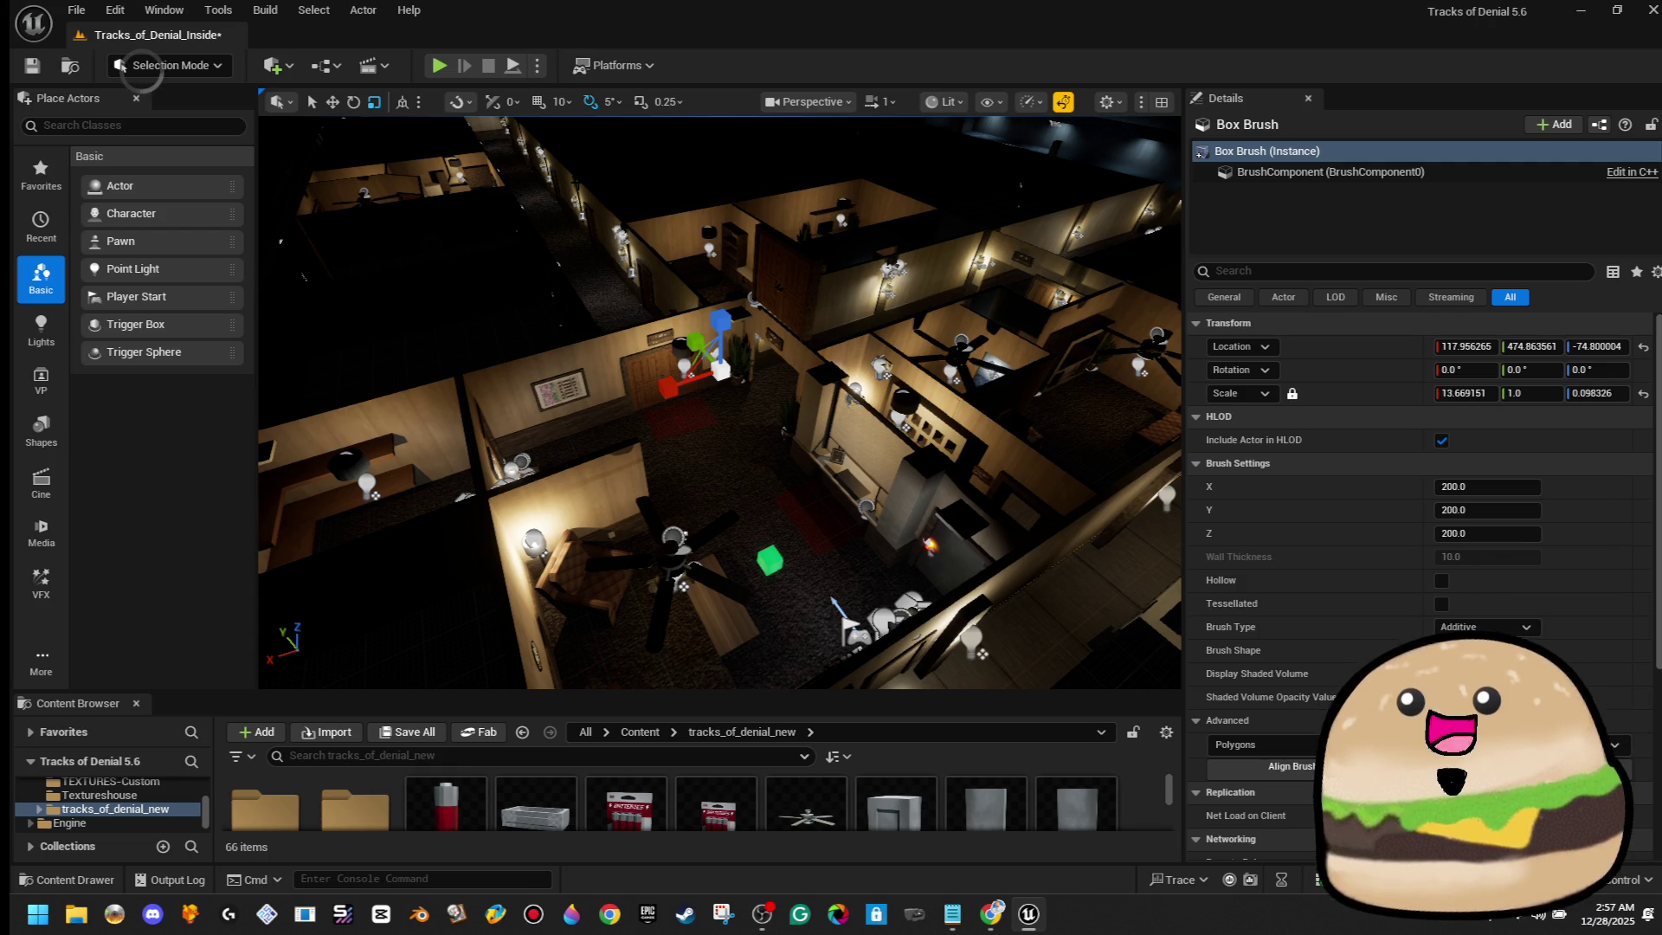
Save the Tracks_of_Denial_Inside level from the toolbar
{"action": "scroll", "coordinate": [843, 618], "scroll_direction": "down", "scroll_amount": 3}
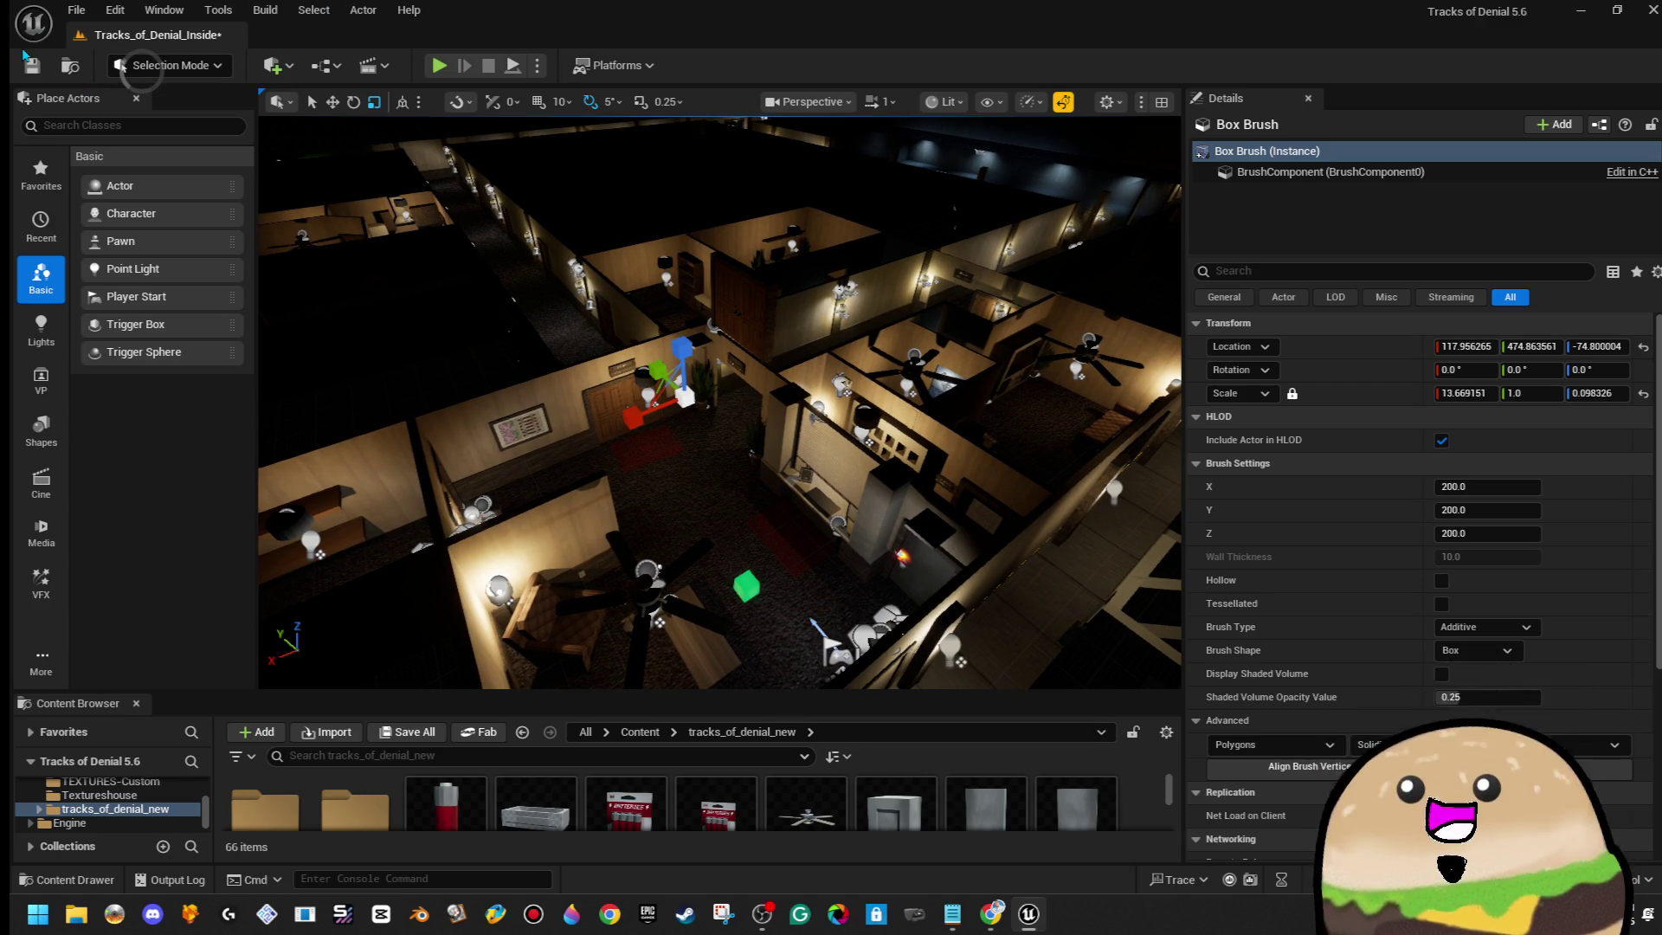
{"action": "left_click", "coordinate": [31, 65]}
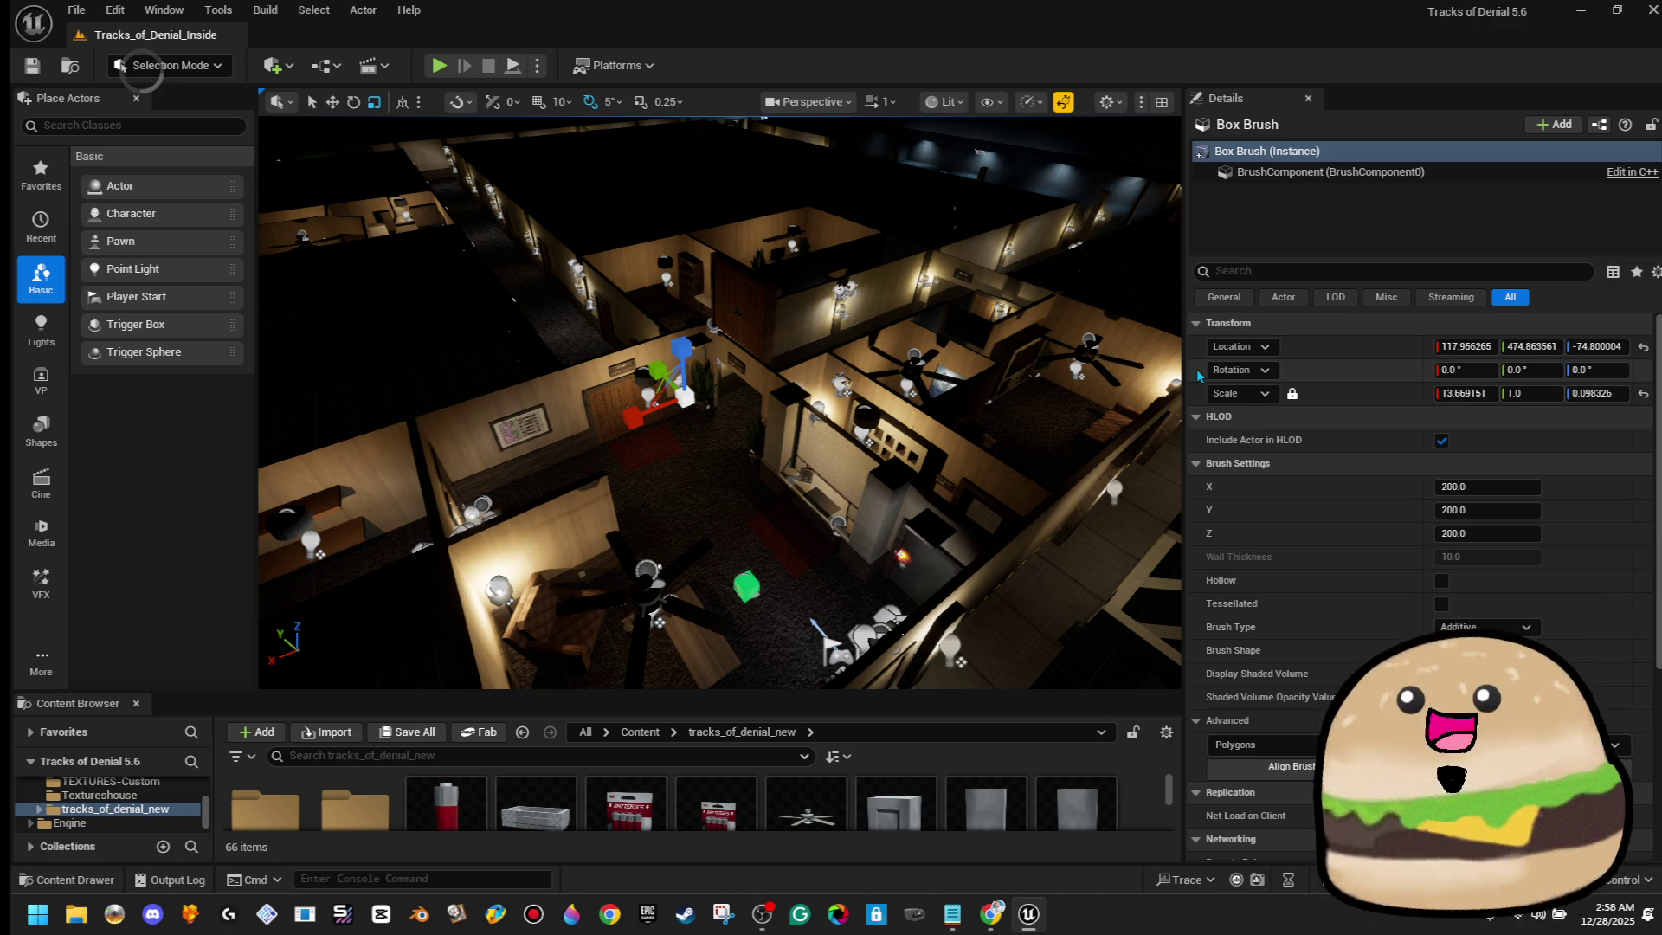
{"action": "left_click_drag", "start_coordinate": [779, 458], "coordinate": [779, 380]}
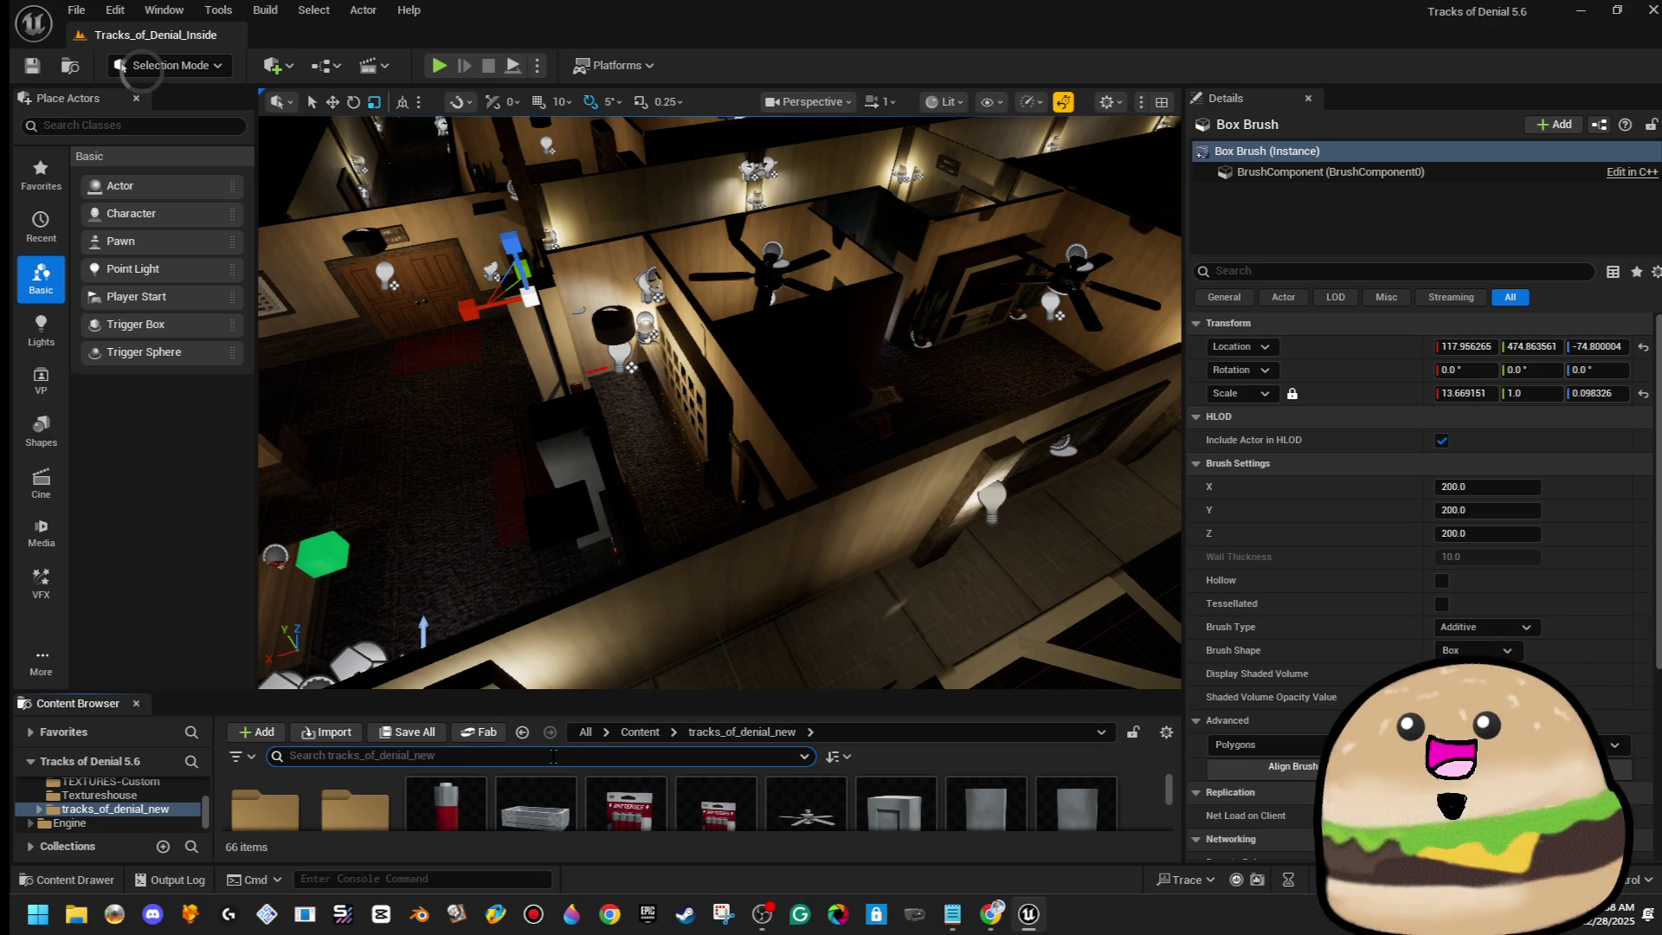
{"action": "left_click", "coordinate": [76, 10]}
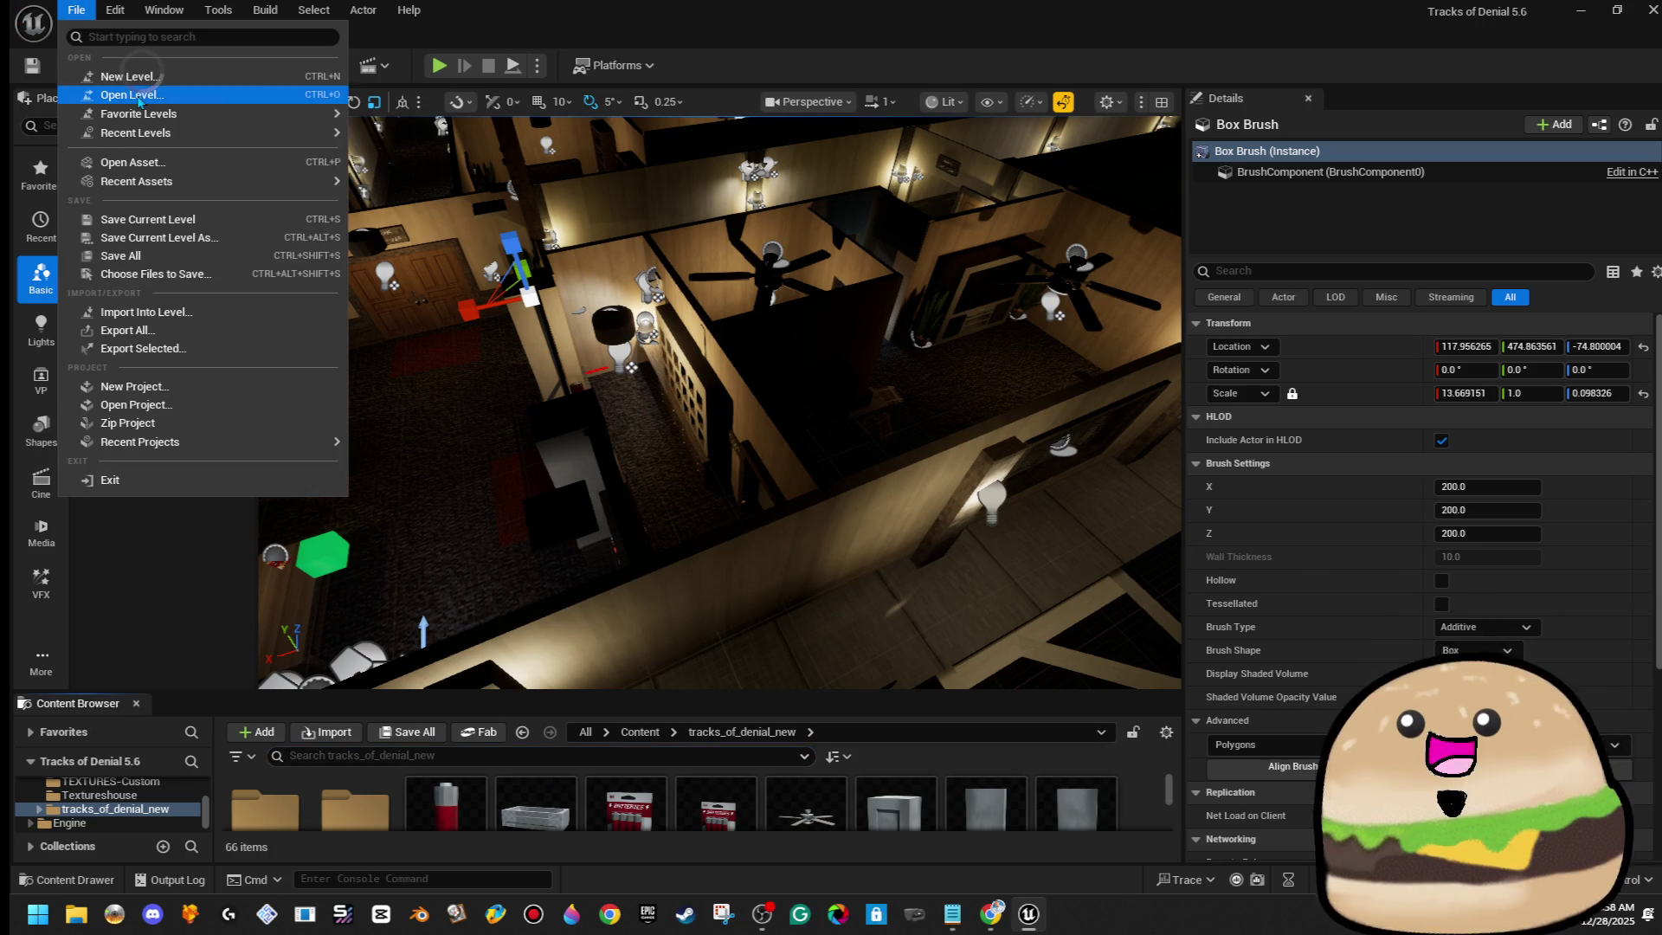
Open the x_old_inside level from the File menu
{"action": "left_click", "coordinate": [130, 95]}
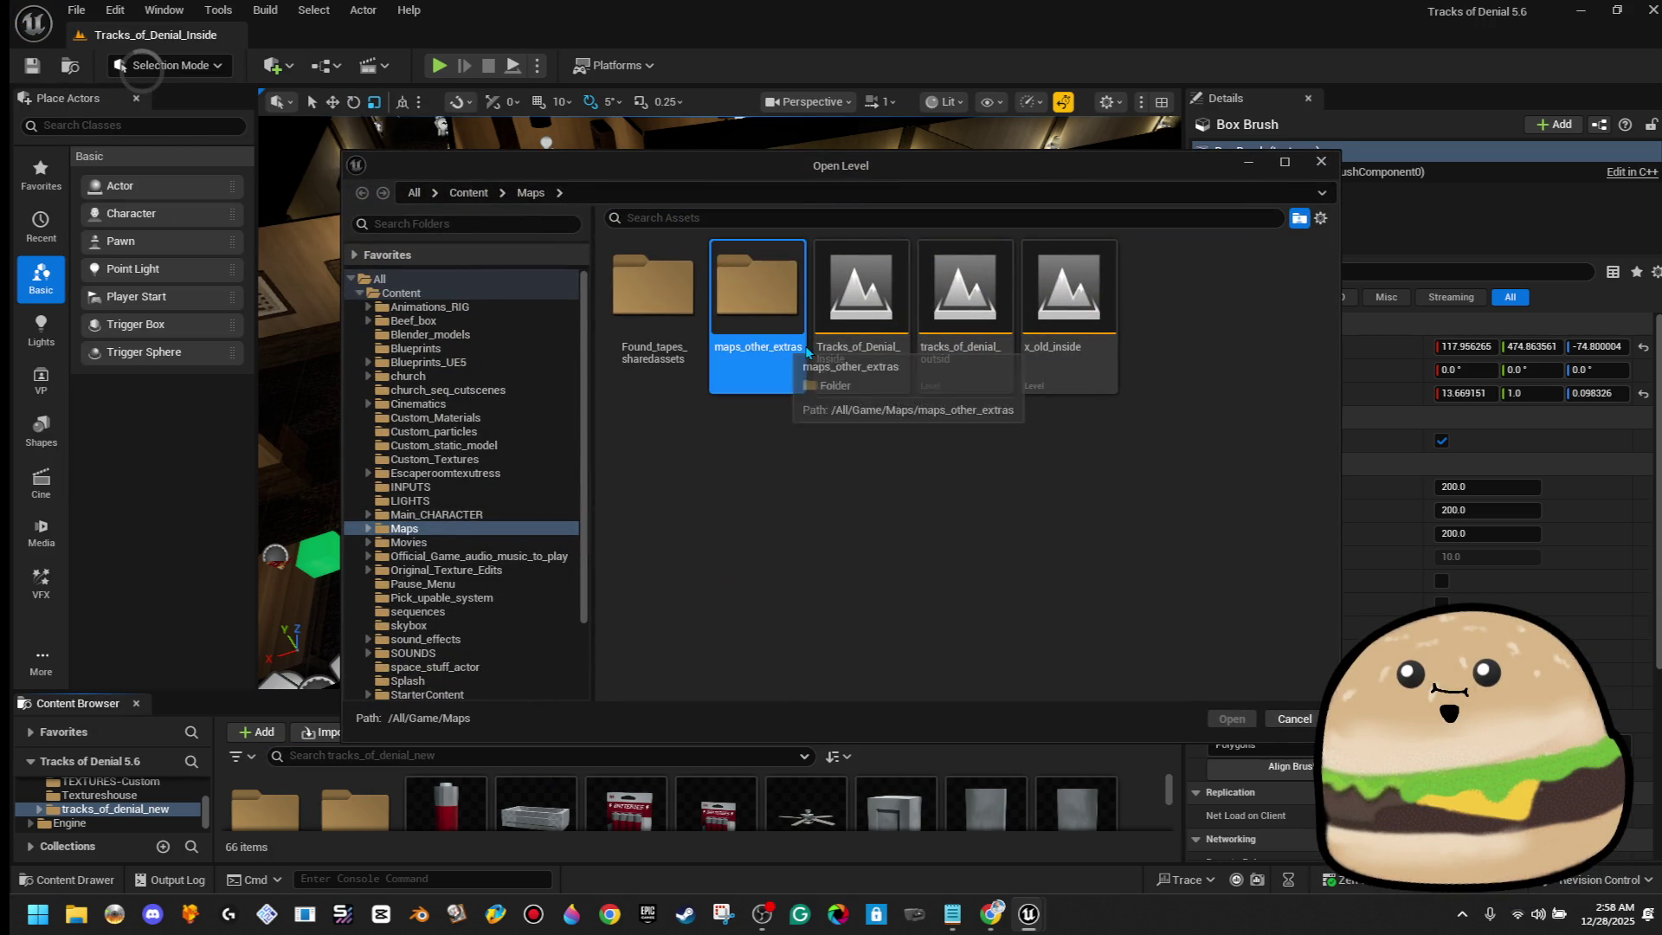
{"action": "left_click", "coordinate": [1104, 335]}
{"action": "double_click", "coordinate": [1104, 336]}
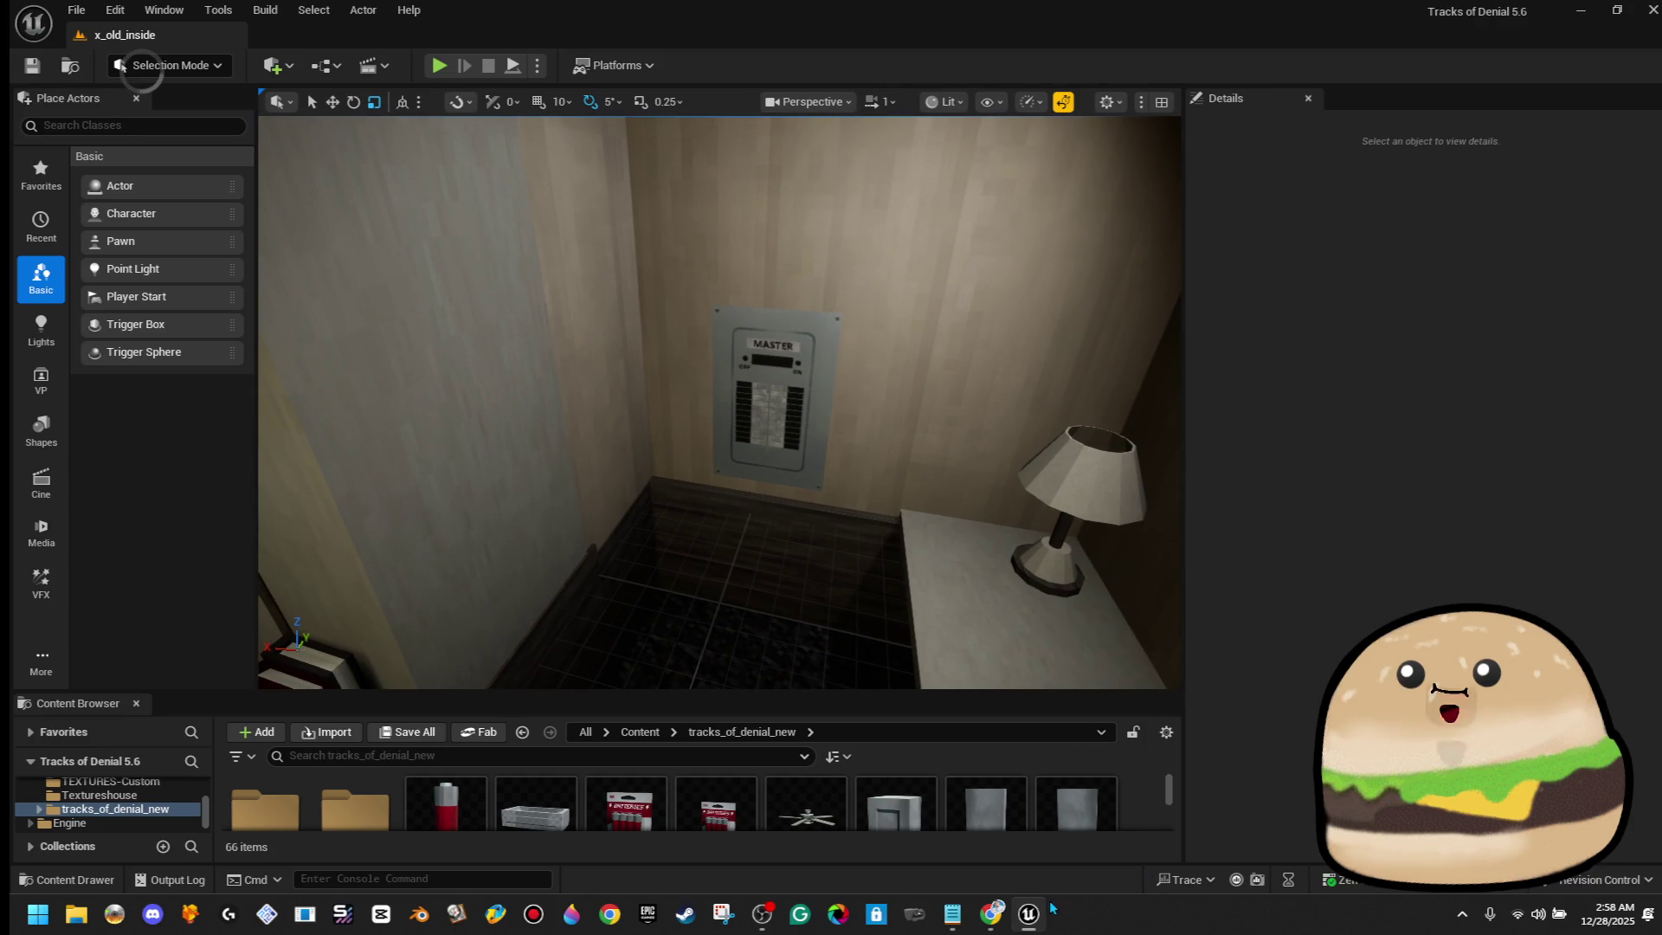
Select and frame the MASTER breaker panel, then search assets for 'break'
{"action": "mouse_move", "coordinate": [952, 913]}
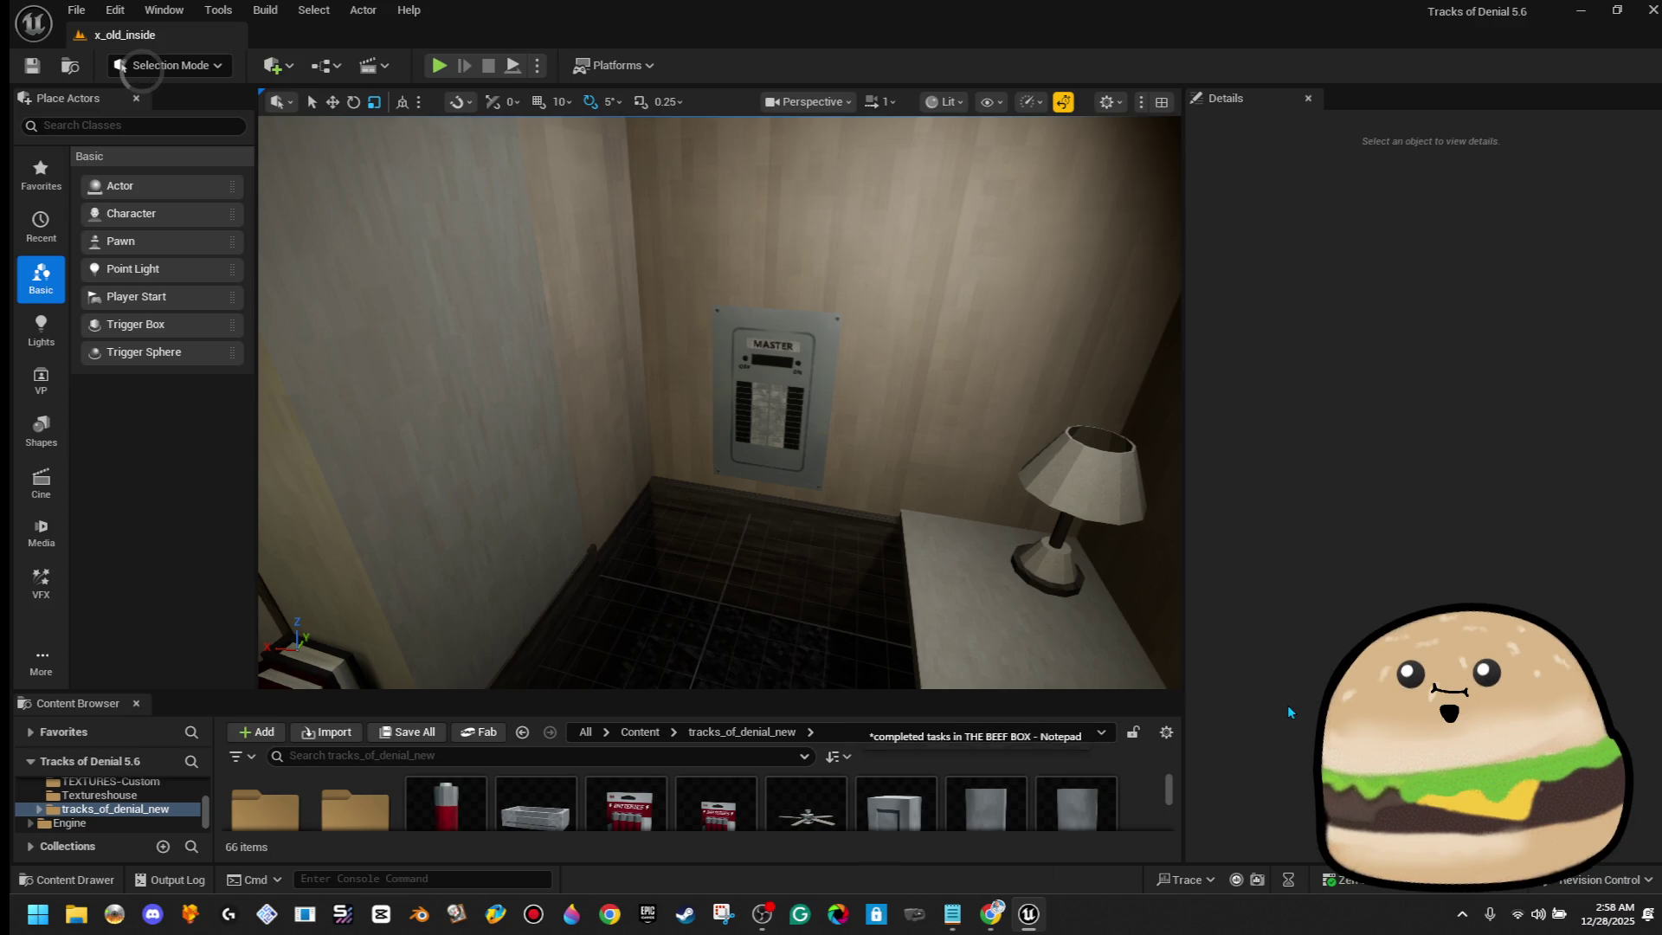
{"action": "left_click", "coordinate": [779, 321]}
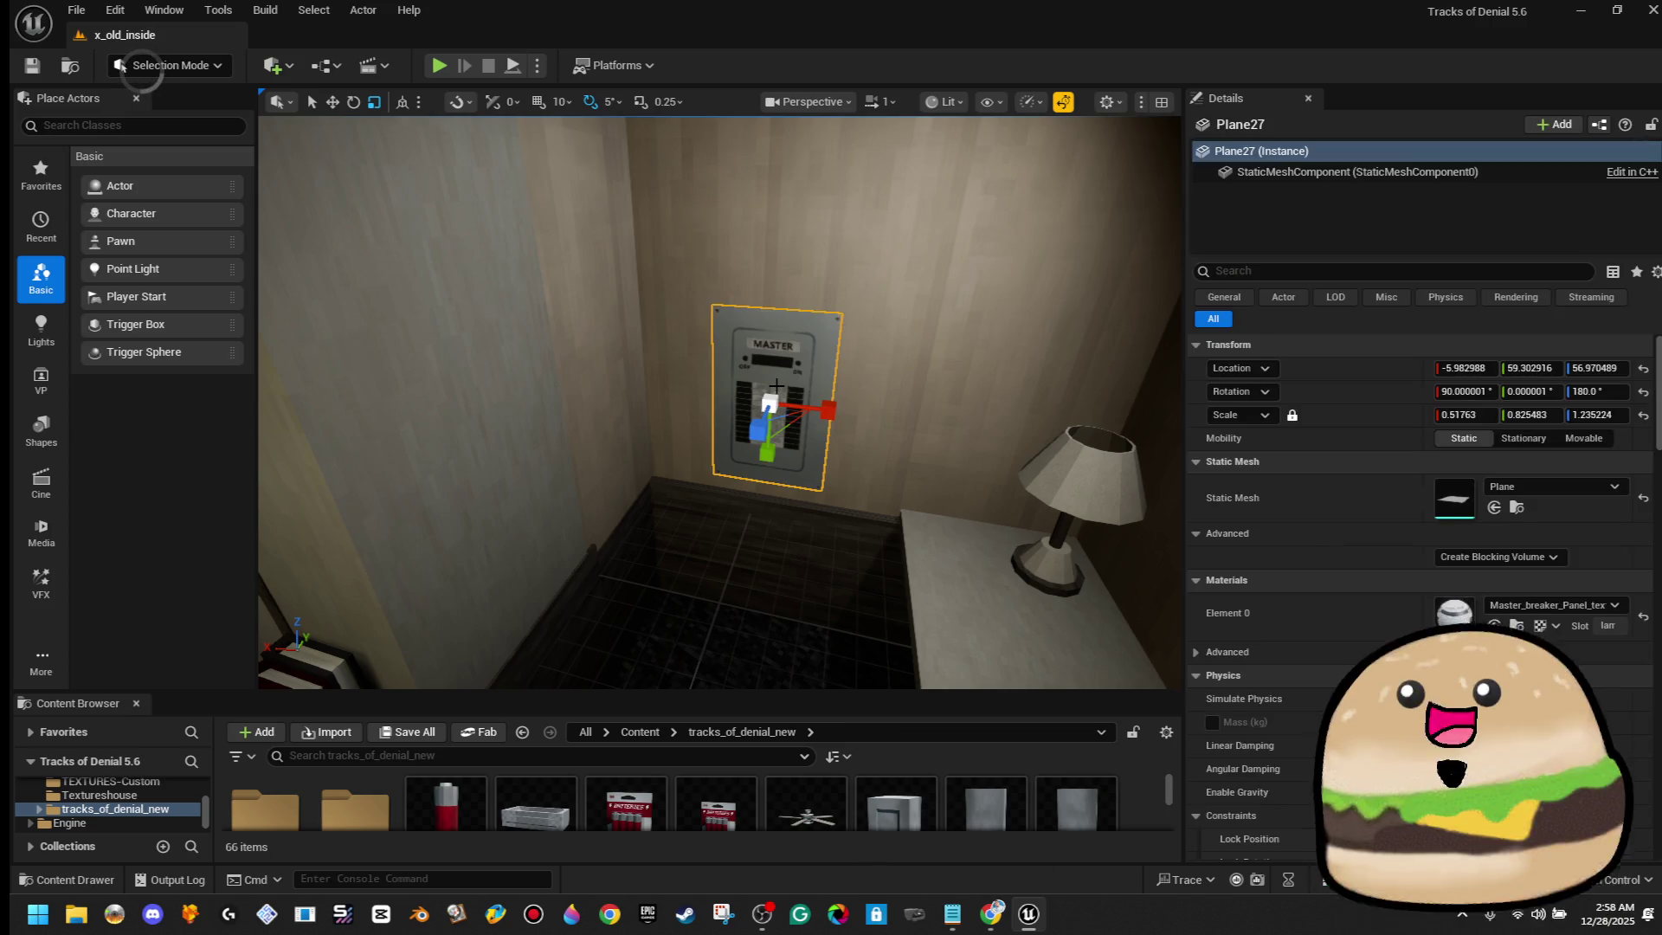
{"action": "right_click", "coordinate": [779, 316]}
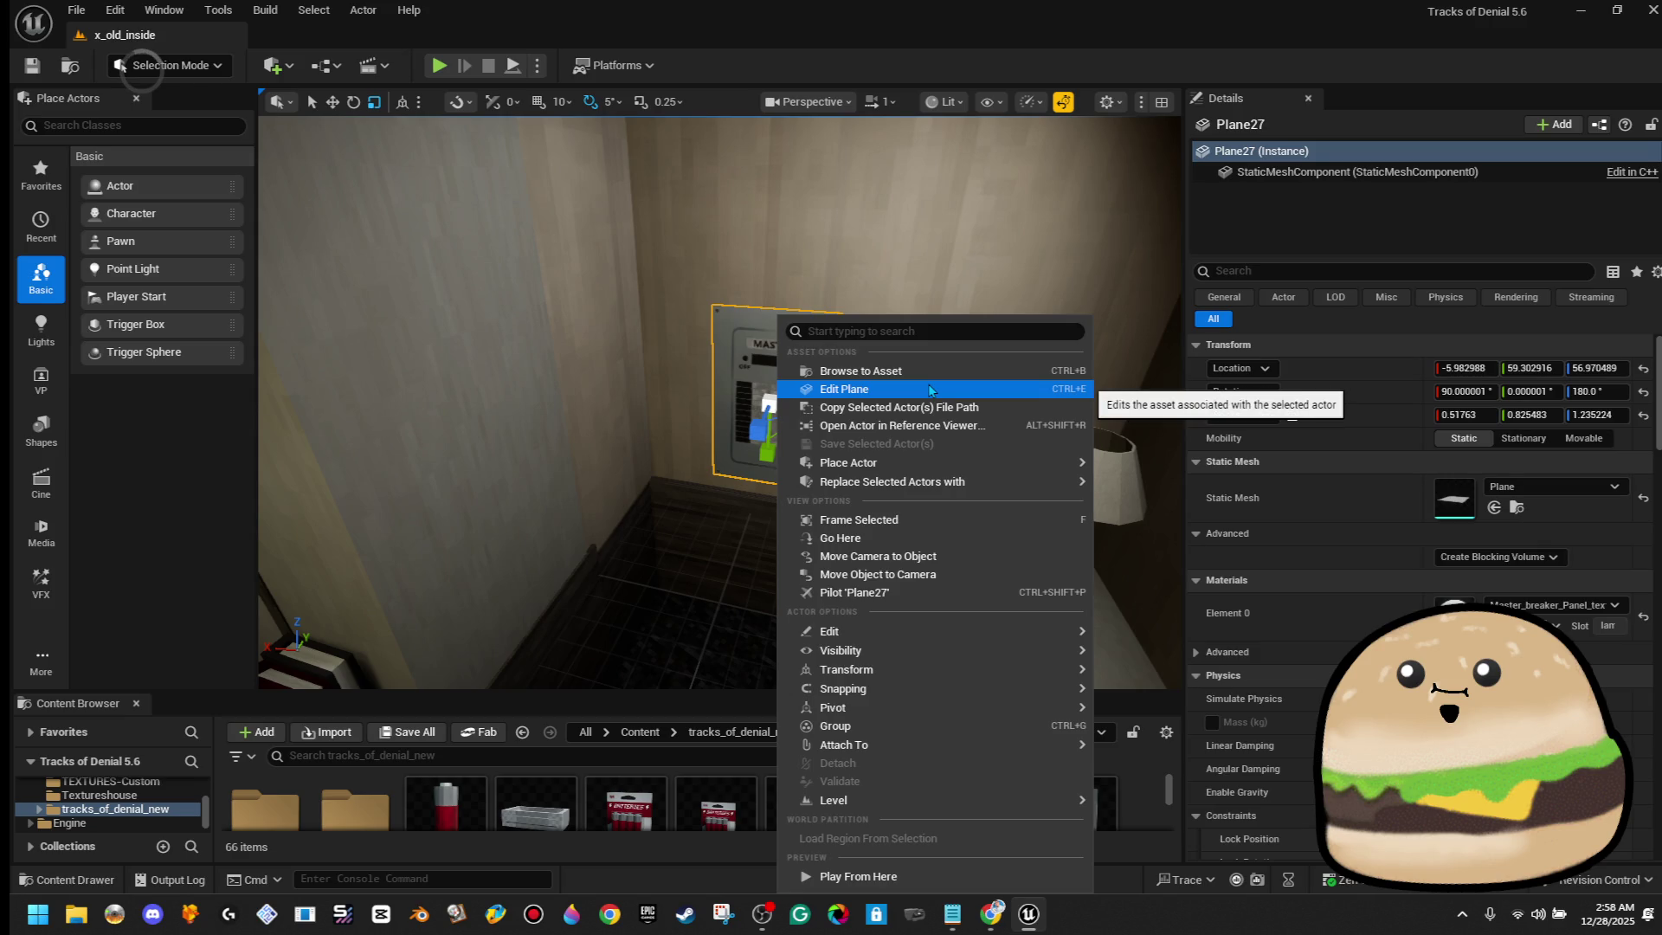
{"action": "key", "text": "Escape"}
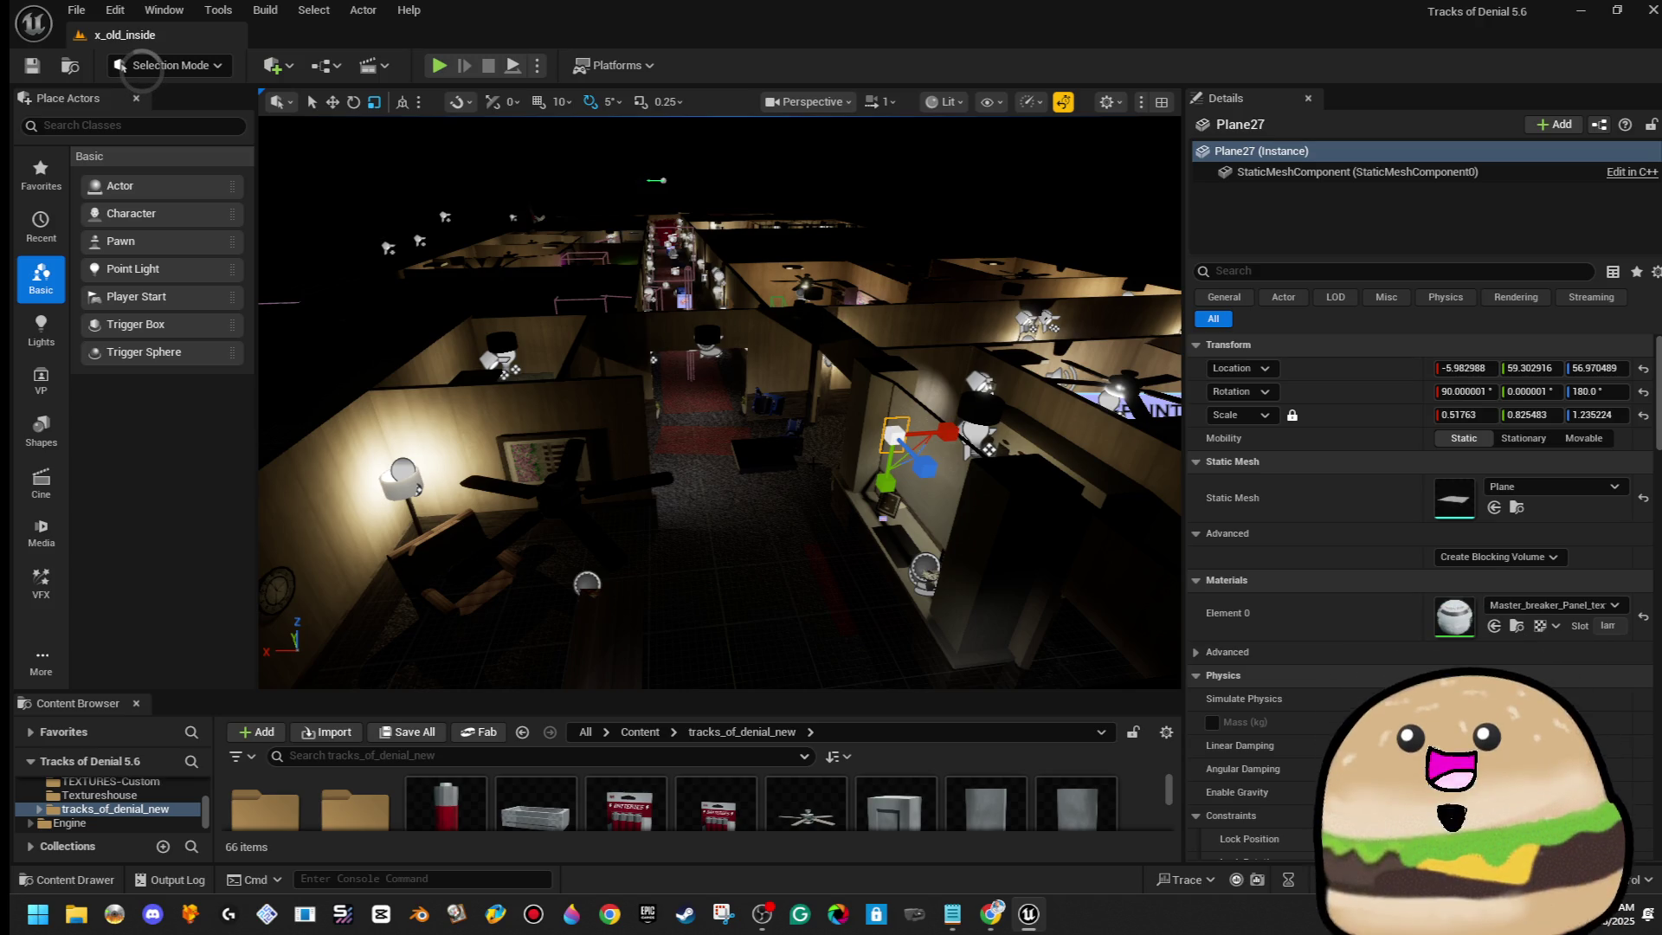
{"action": "key", "text": "f"}
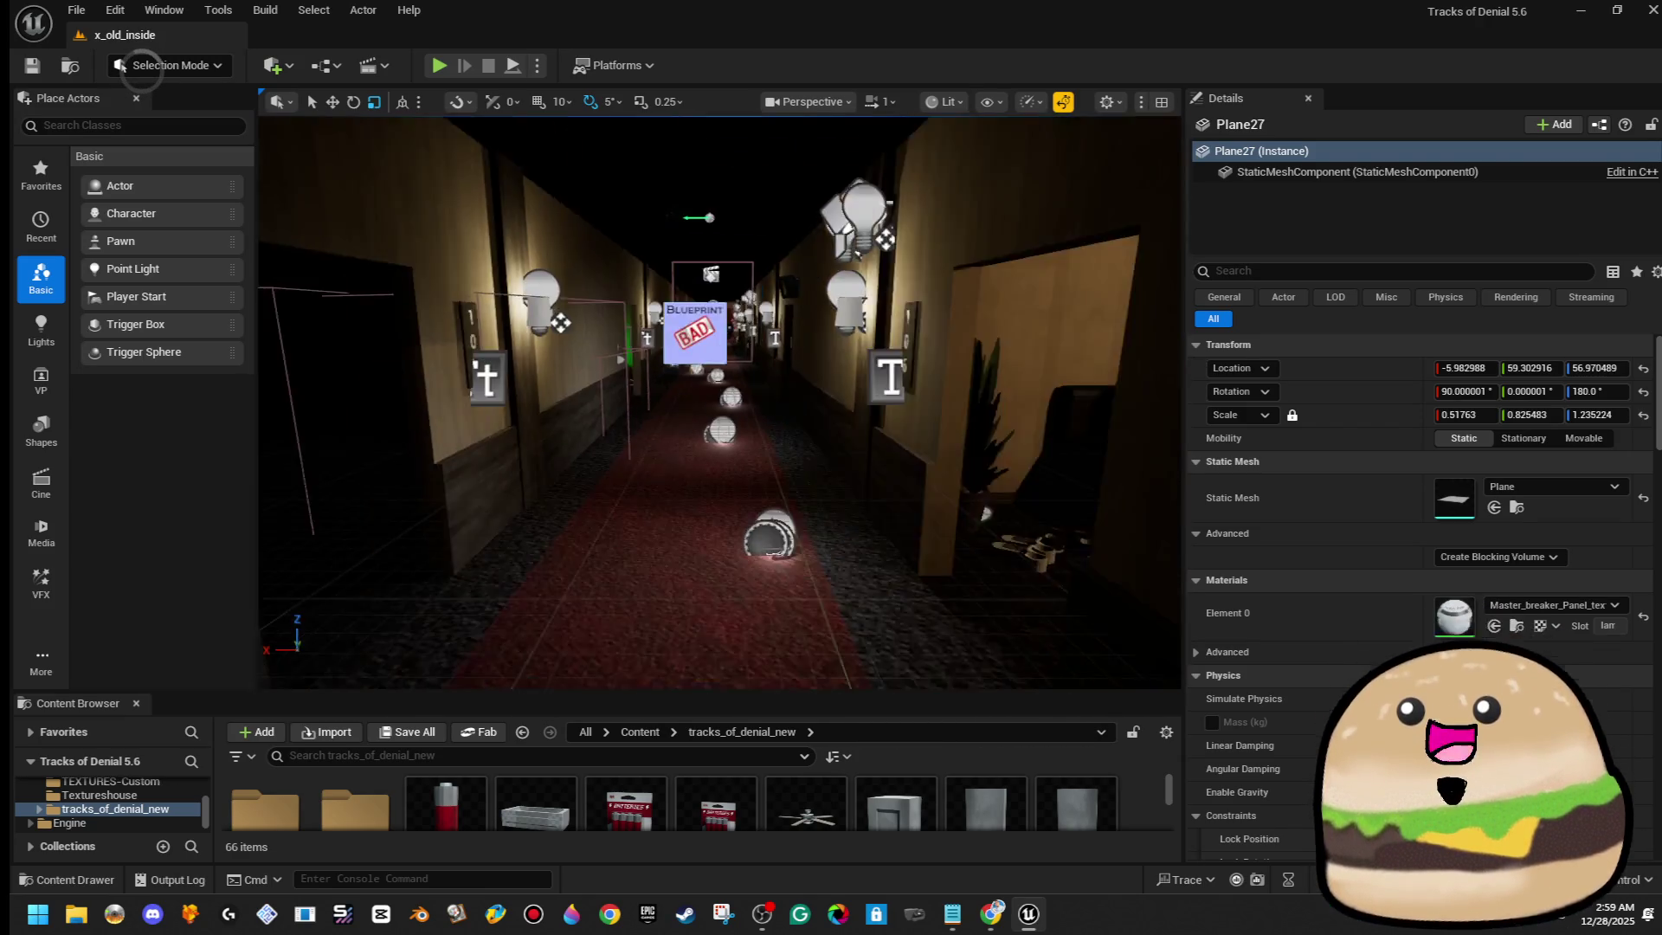
{"action": "left_click", "coordinate": [561, 755]}
{"action": "type", "text": "br"}
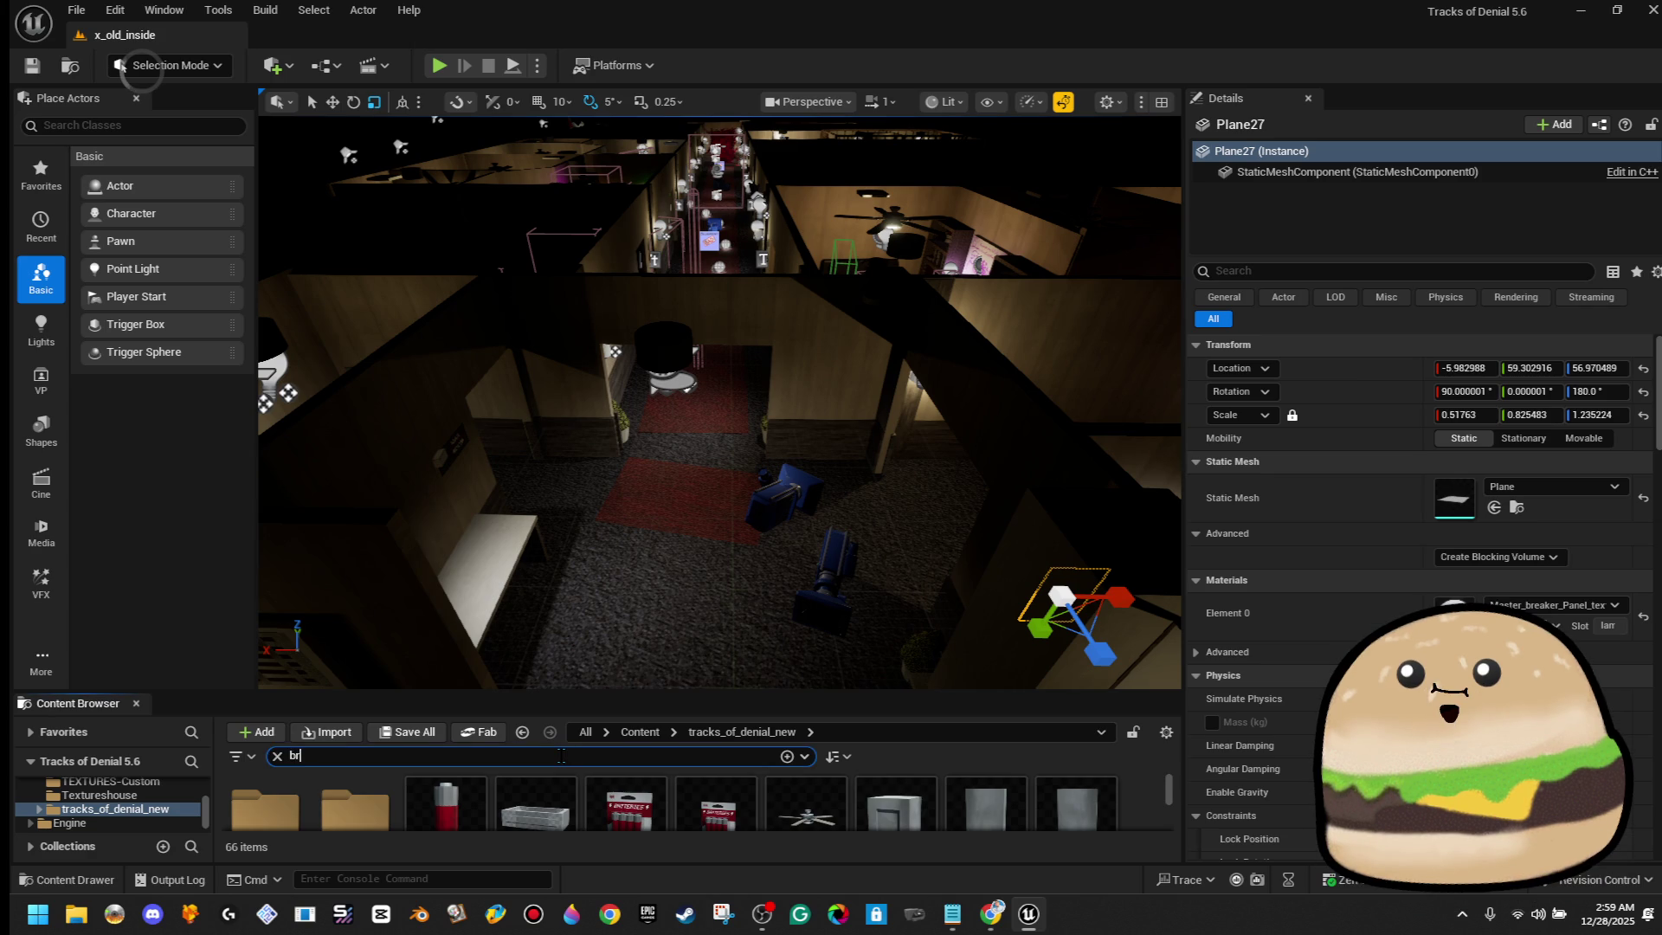
{"action": "type", "text": "eak"}
Find 'breaker' across all content and open the Small_Braker_Breaker_door Blueprint
{"action": "key", "text": "BackSpace"}
{"action": "type", "text": "ker"}
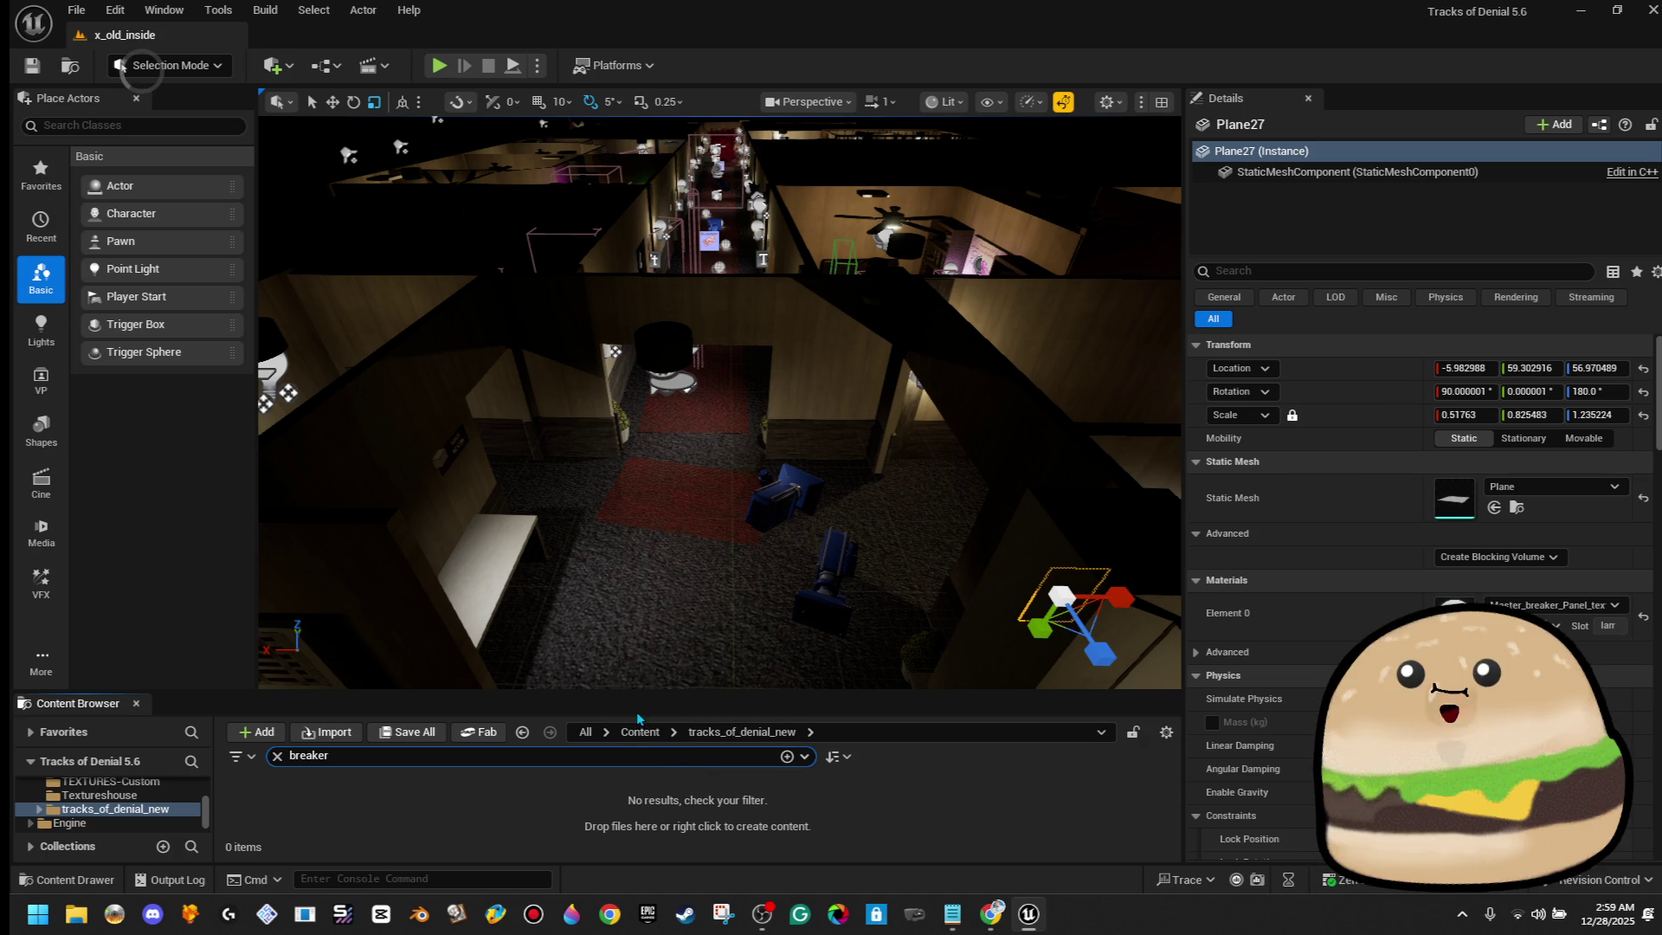
{"action": "left_click", "coordinate": [640, 731]}
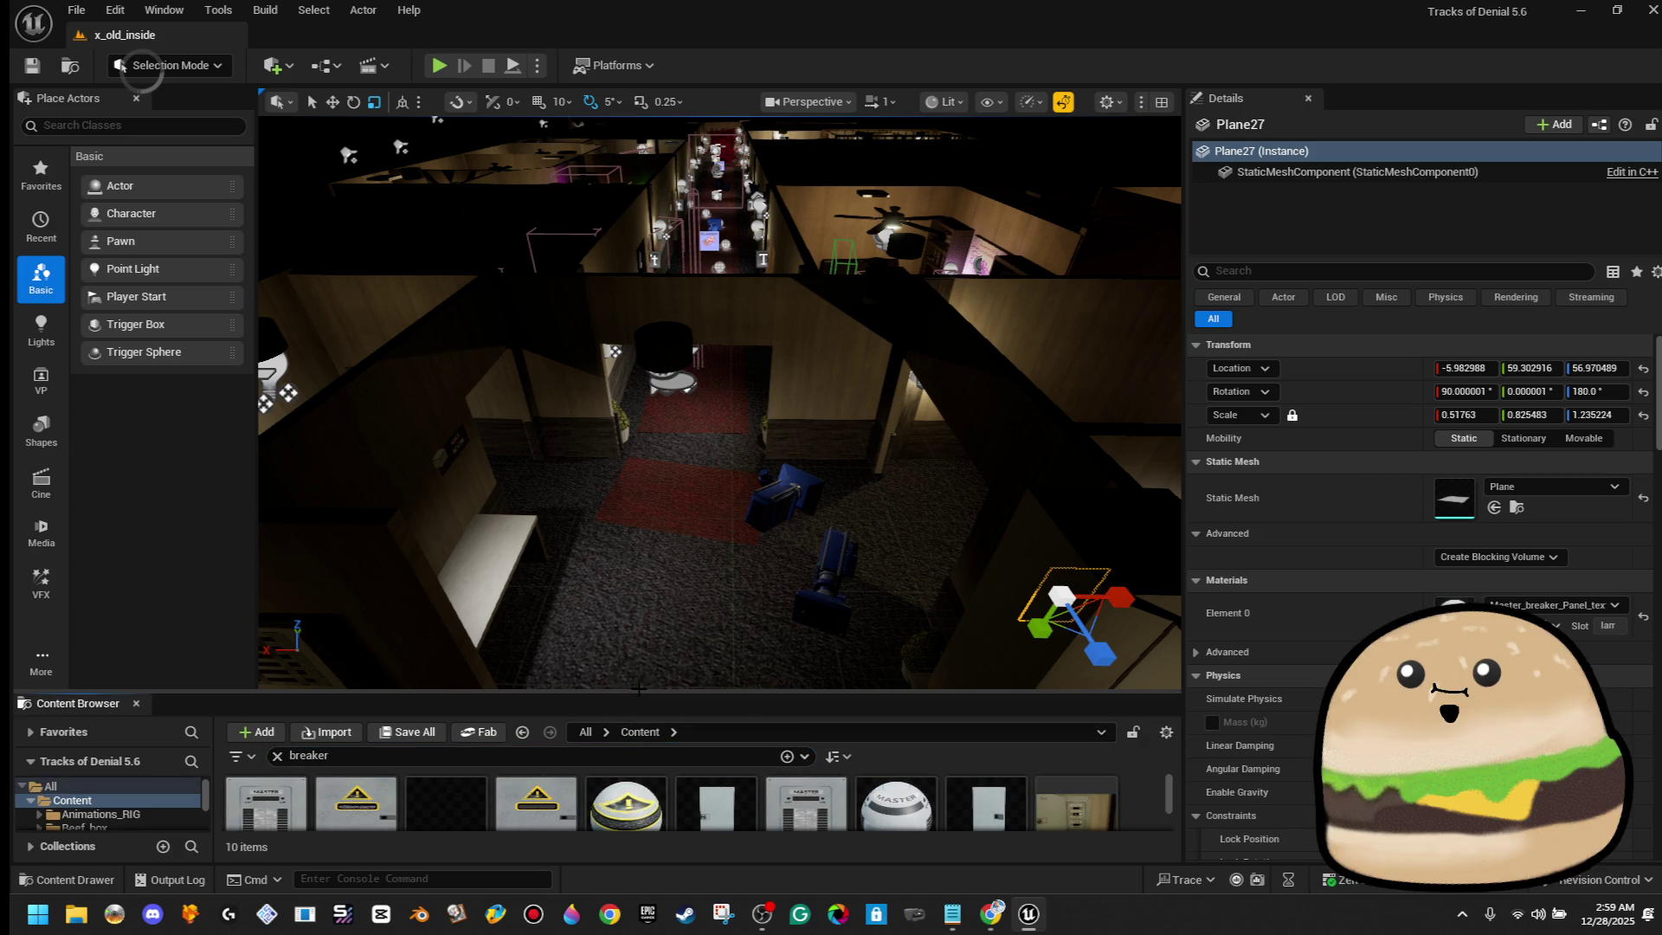
{"action": "left_click_drag", "start_coordinate": [638, 688], "coordinate": [638, 387]}
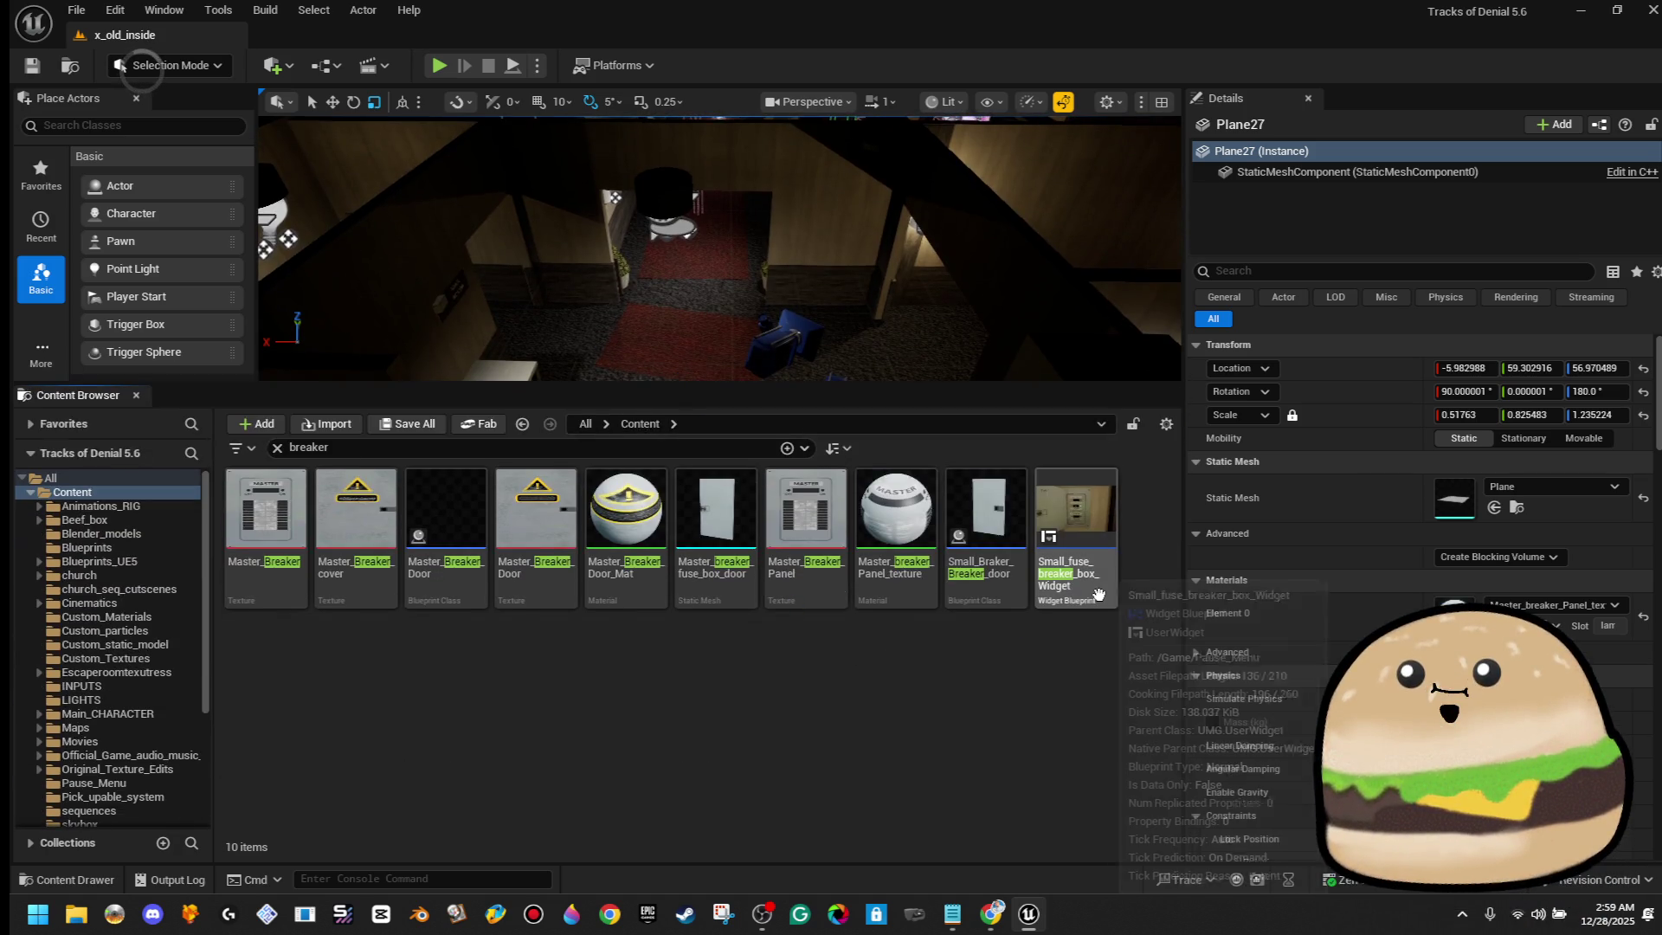
{"action": "double_click", "coordinate": [1014, 573]}
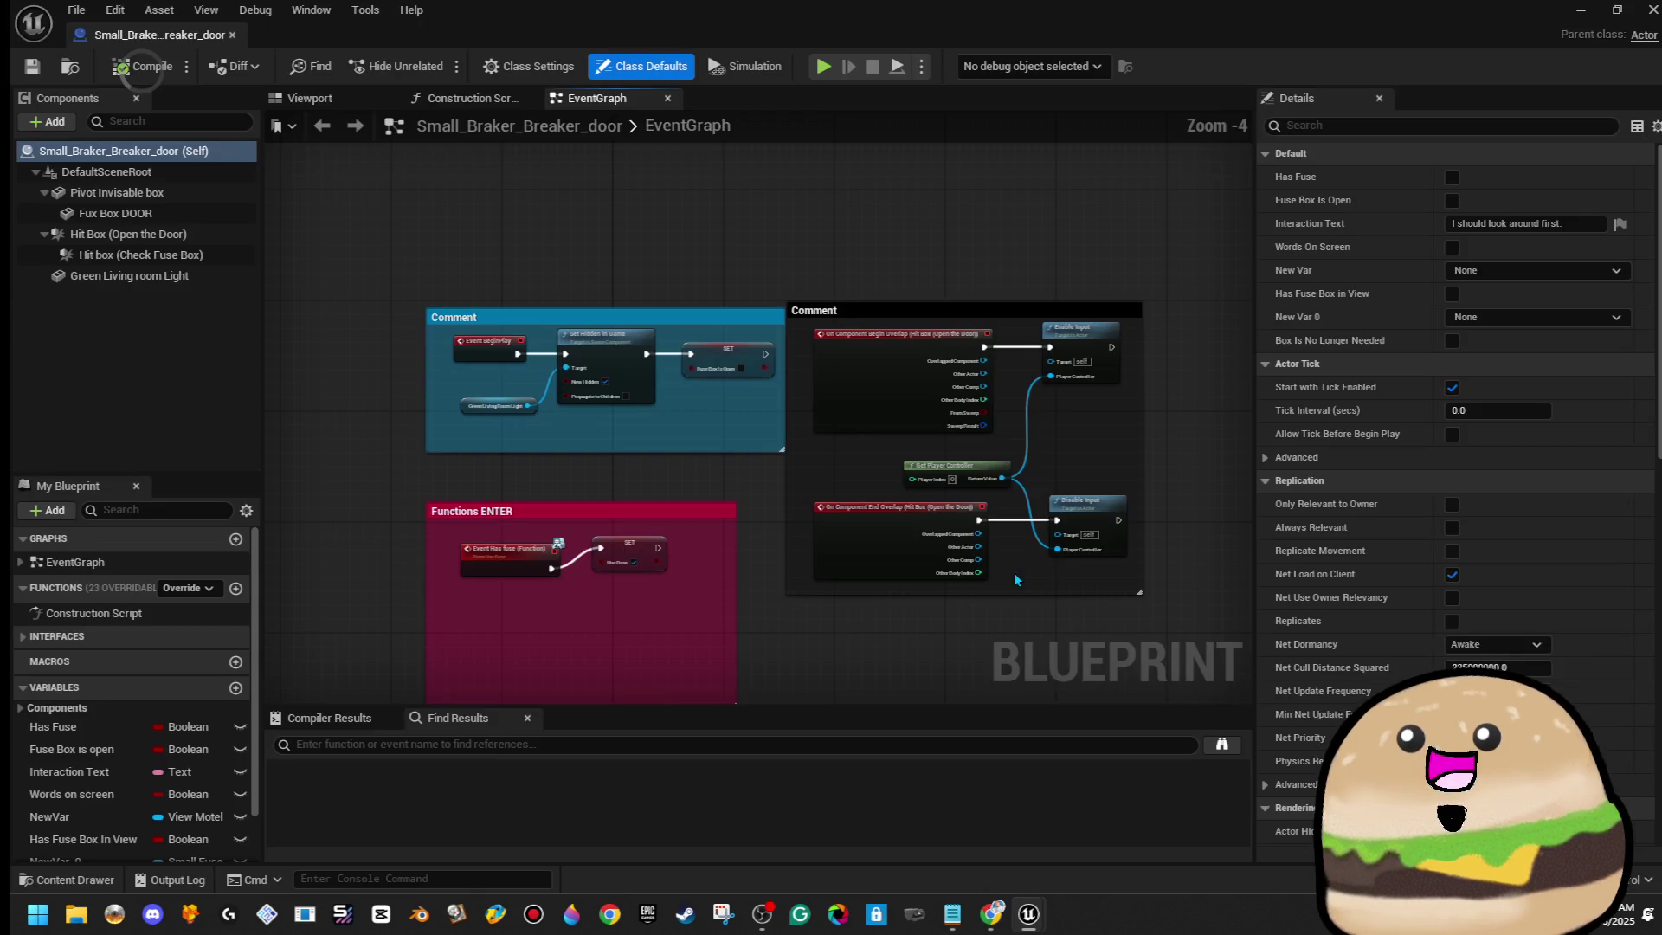
Inspect the Fux Box DOOR component in the Viewport, then return to the EventGraph
{"action": "left_click", "coordinate": [310, 97]}
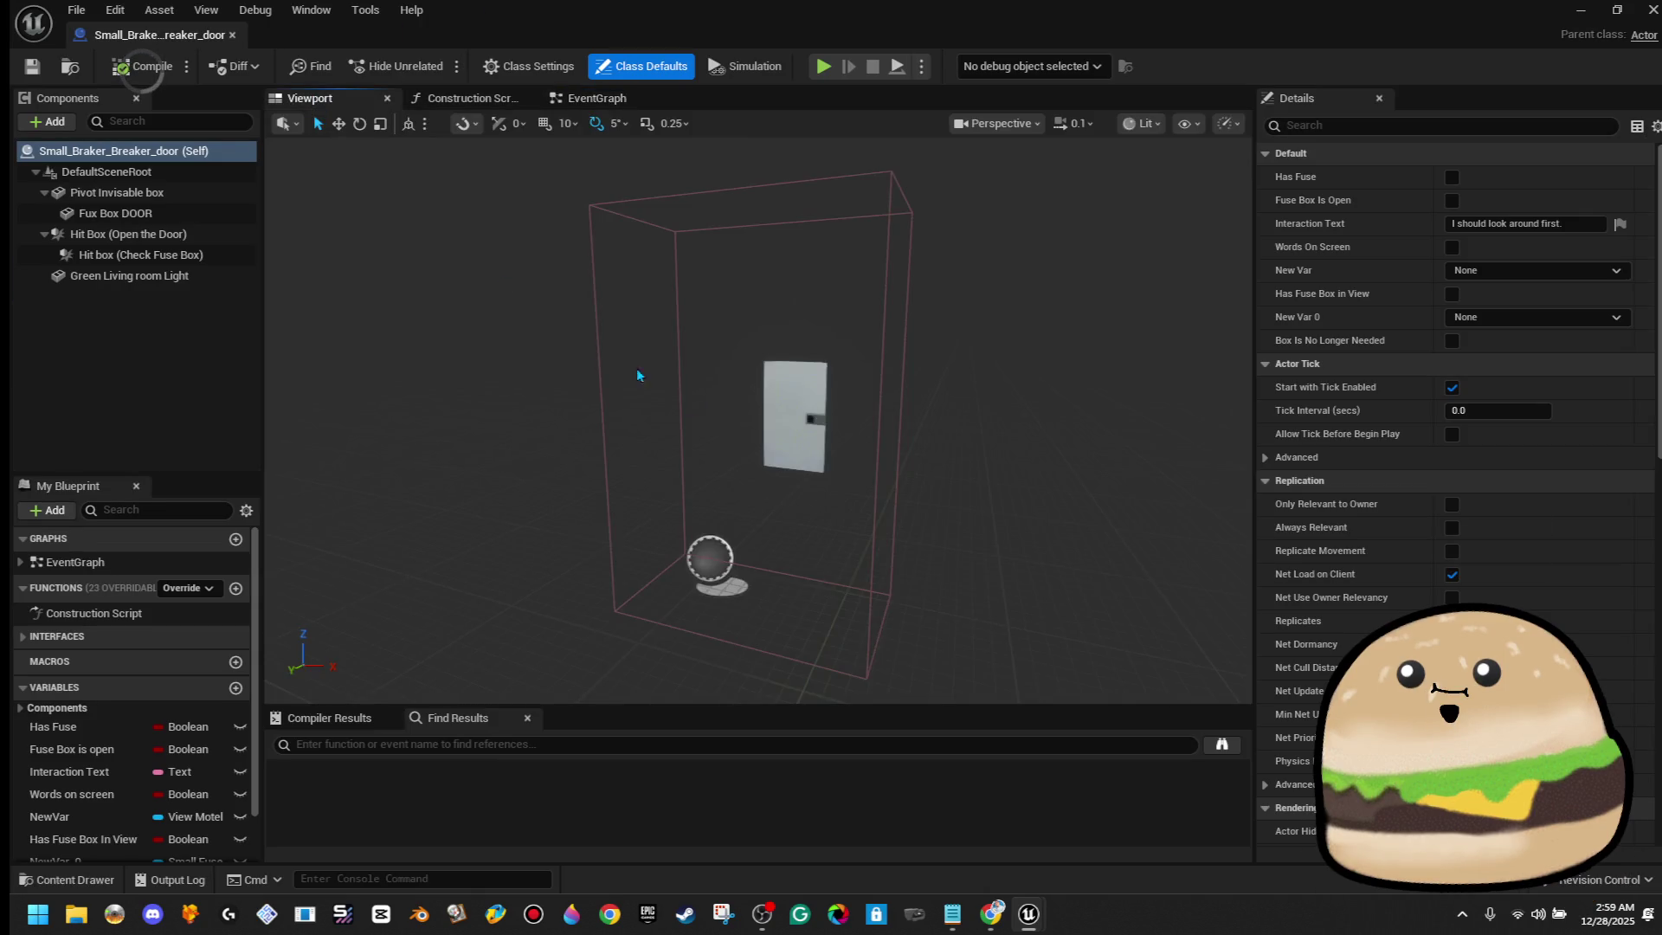
{"action": "scroll", "coordinate": [805, 396], "scroll_direction": "up", "scroll_amount": 5}
{"action": "scroll", "coordinate": [805, 396], "scroll_direction": "down", "scroll_amount": 4}
{"action": "left_click", "coordinate": [805, 397]}
{"action": "mouse_move", "coordinate": [805, 396]}
{"action": "left_mouse_down"}
{"action": "mouse_move", "coordinate": [606, 398]}
{"action": "mouse_move", "coordinate": [836, 406]}
{"action": "left_mouse_up"}
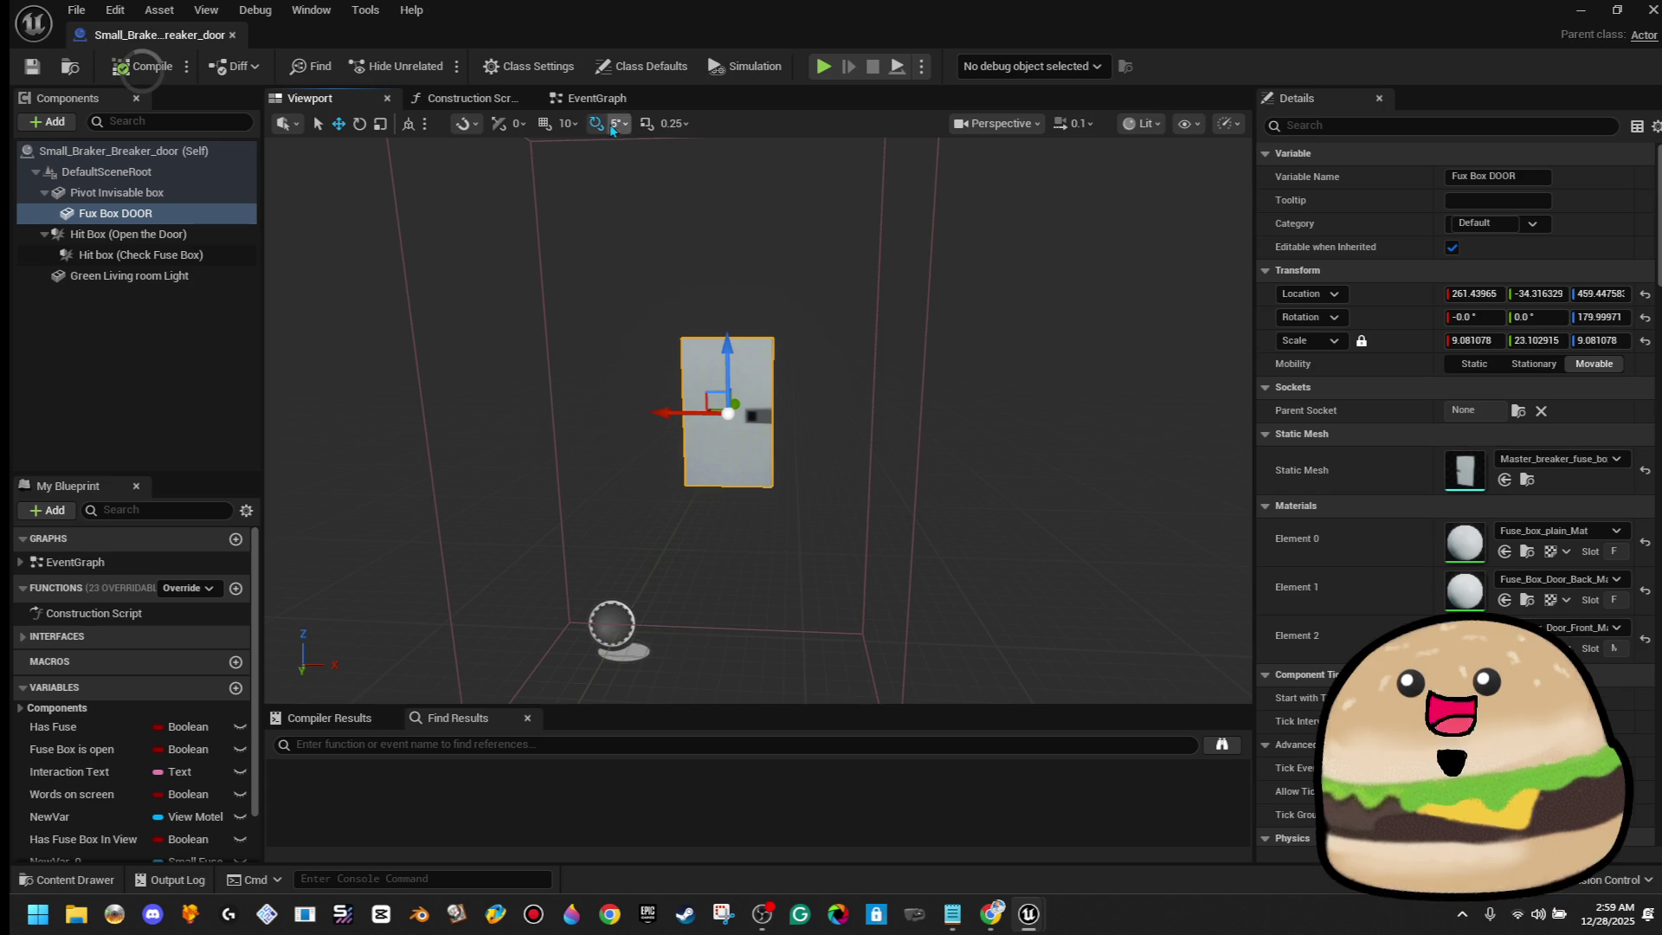
{"action": "left_click", "coordinate": [593, 100]}
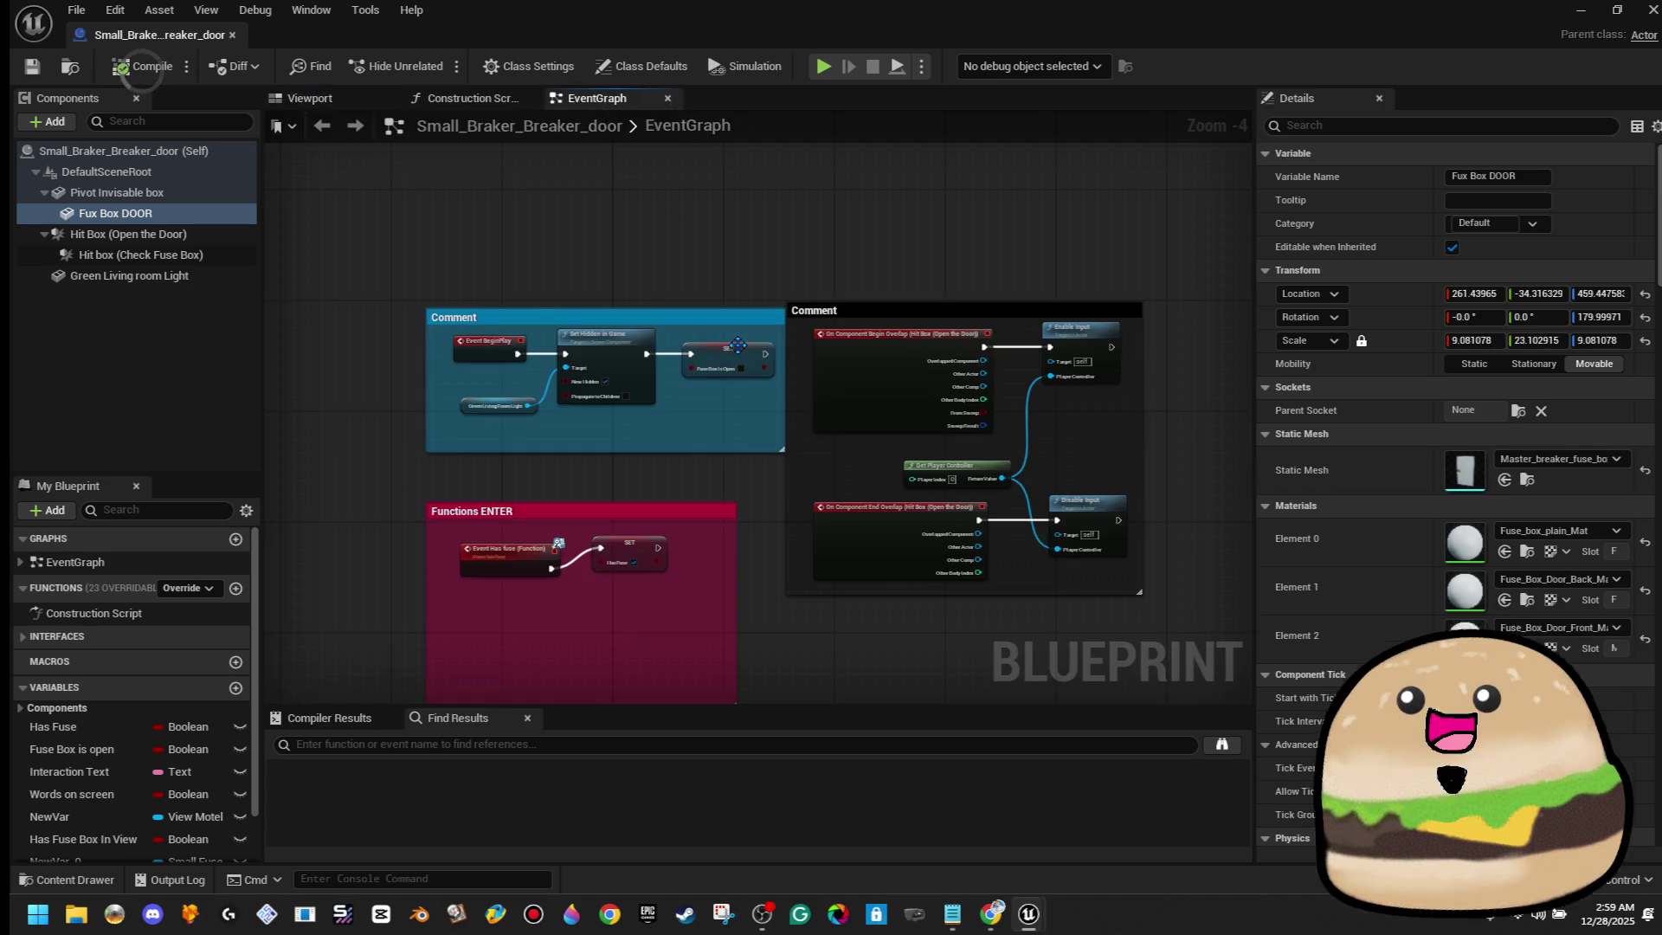
Zoom out the event graph and switch to the Viewport showing the white door mesh
{"action": "scroll", "coordinate": [963, 538], "scroll_direction": "down", "scroll_amount": 6}
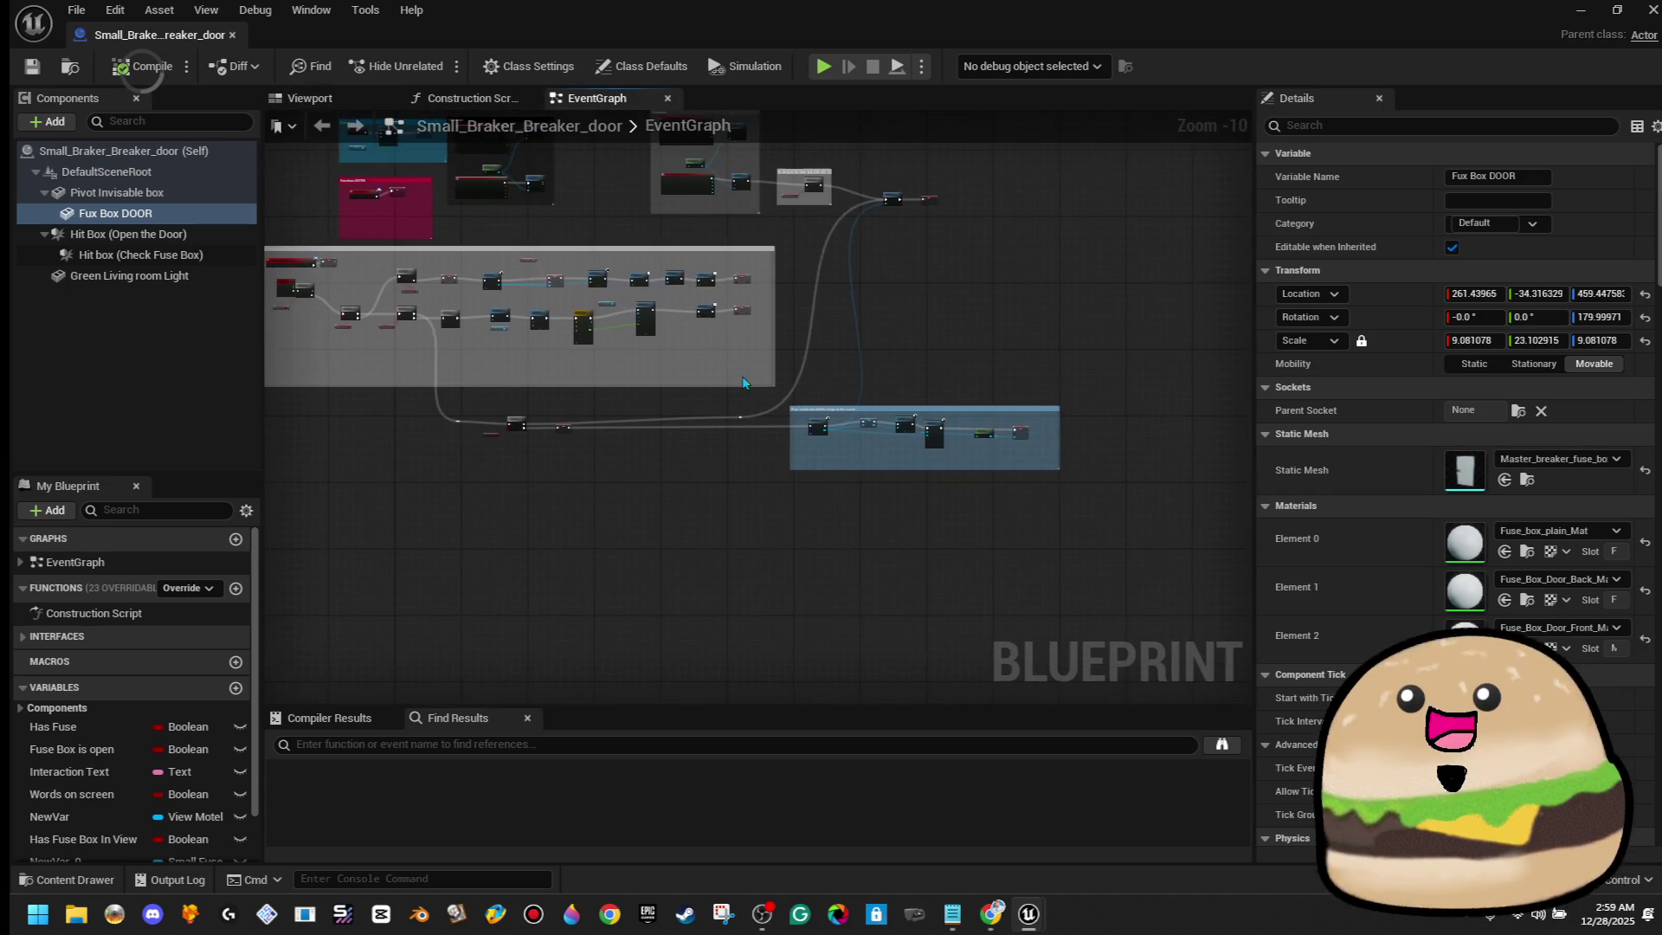
{"action": "scroll", "coordinate": [794, 537], "scroll_direction": "down", "scroll_amount": 2}
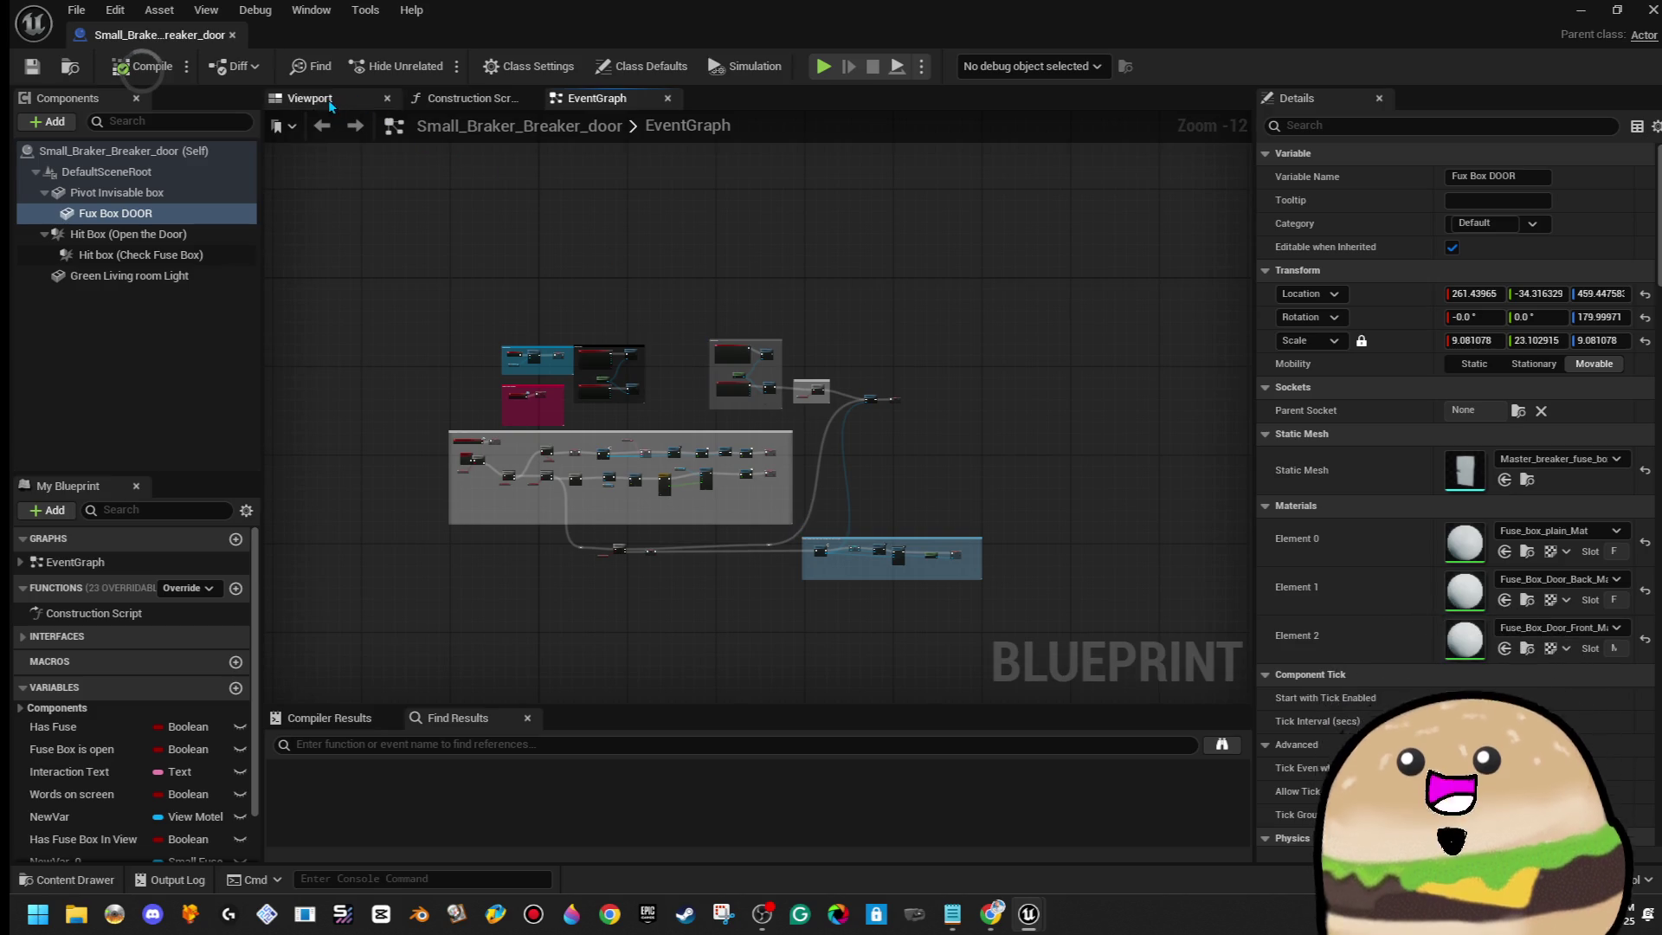
{"action": "left_click", "coordinate": [305, 97]}
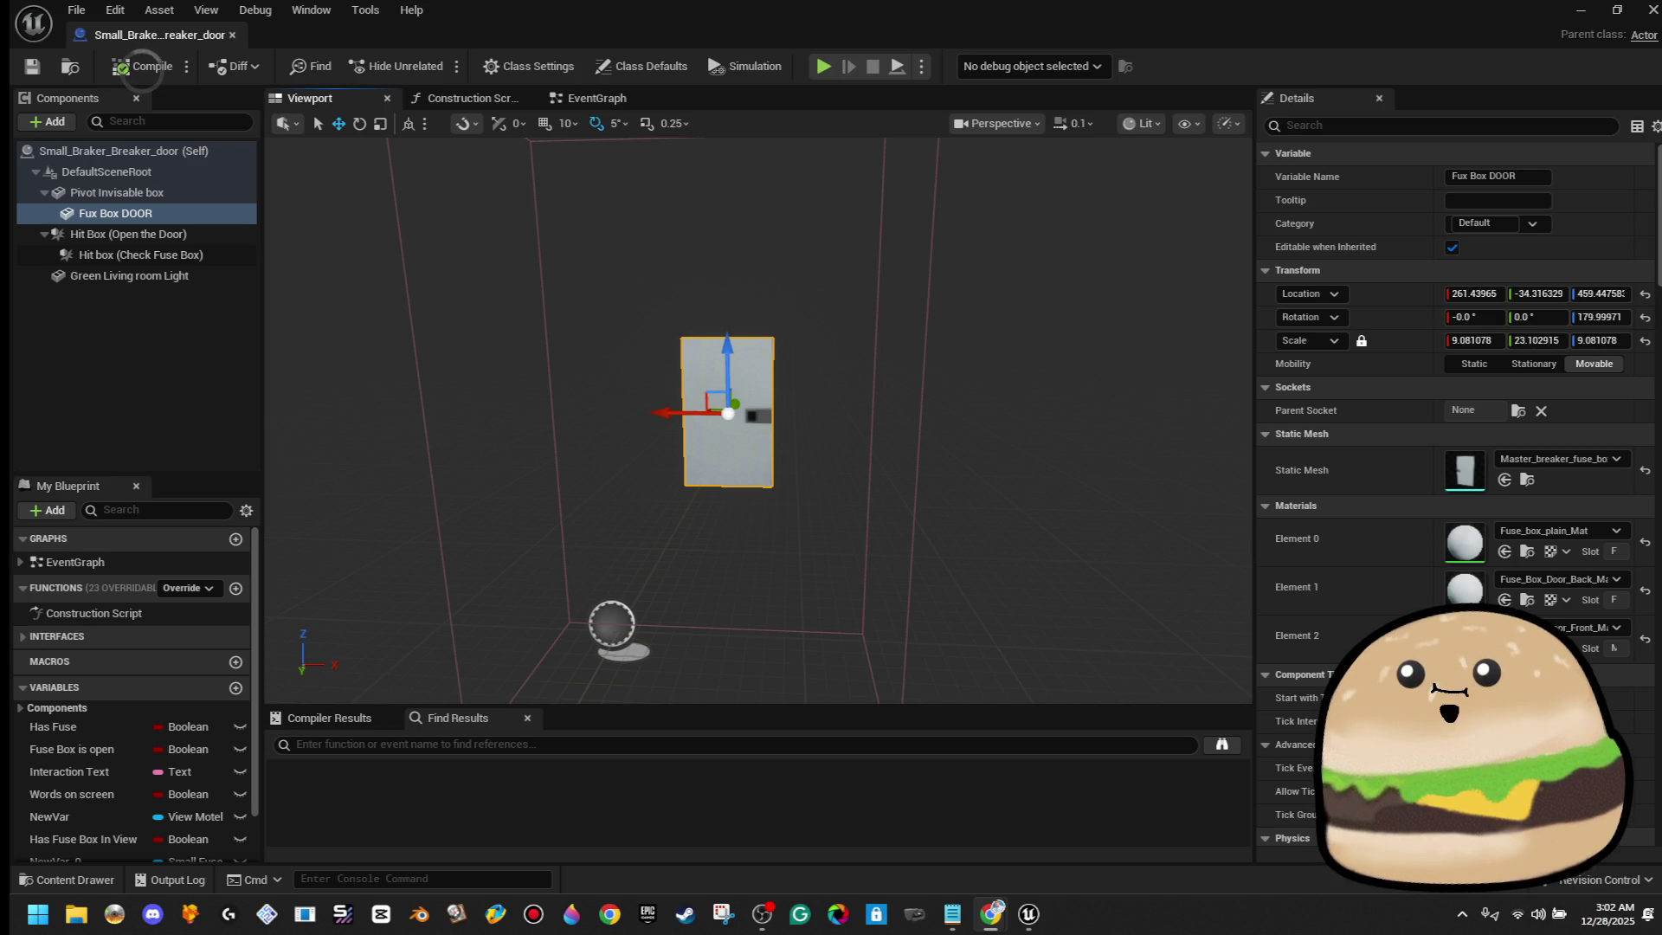
{"action": "key", "text": "alt+Tab"}
In a maximized window, search images for 'mcdonald's hotcakes latter'
{"action": "left_click", "coordinate": [471, 399]}
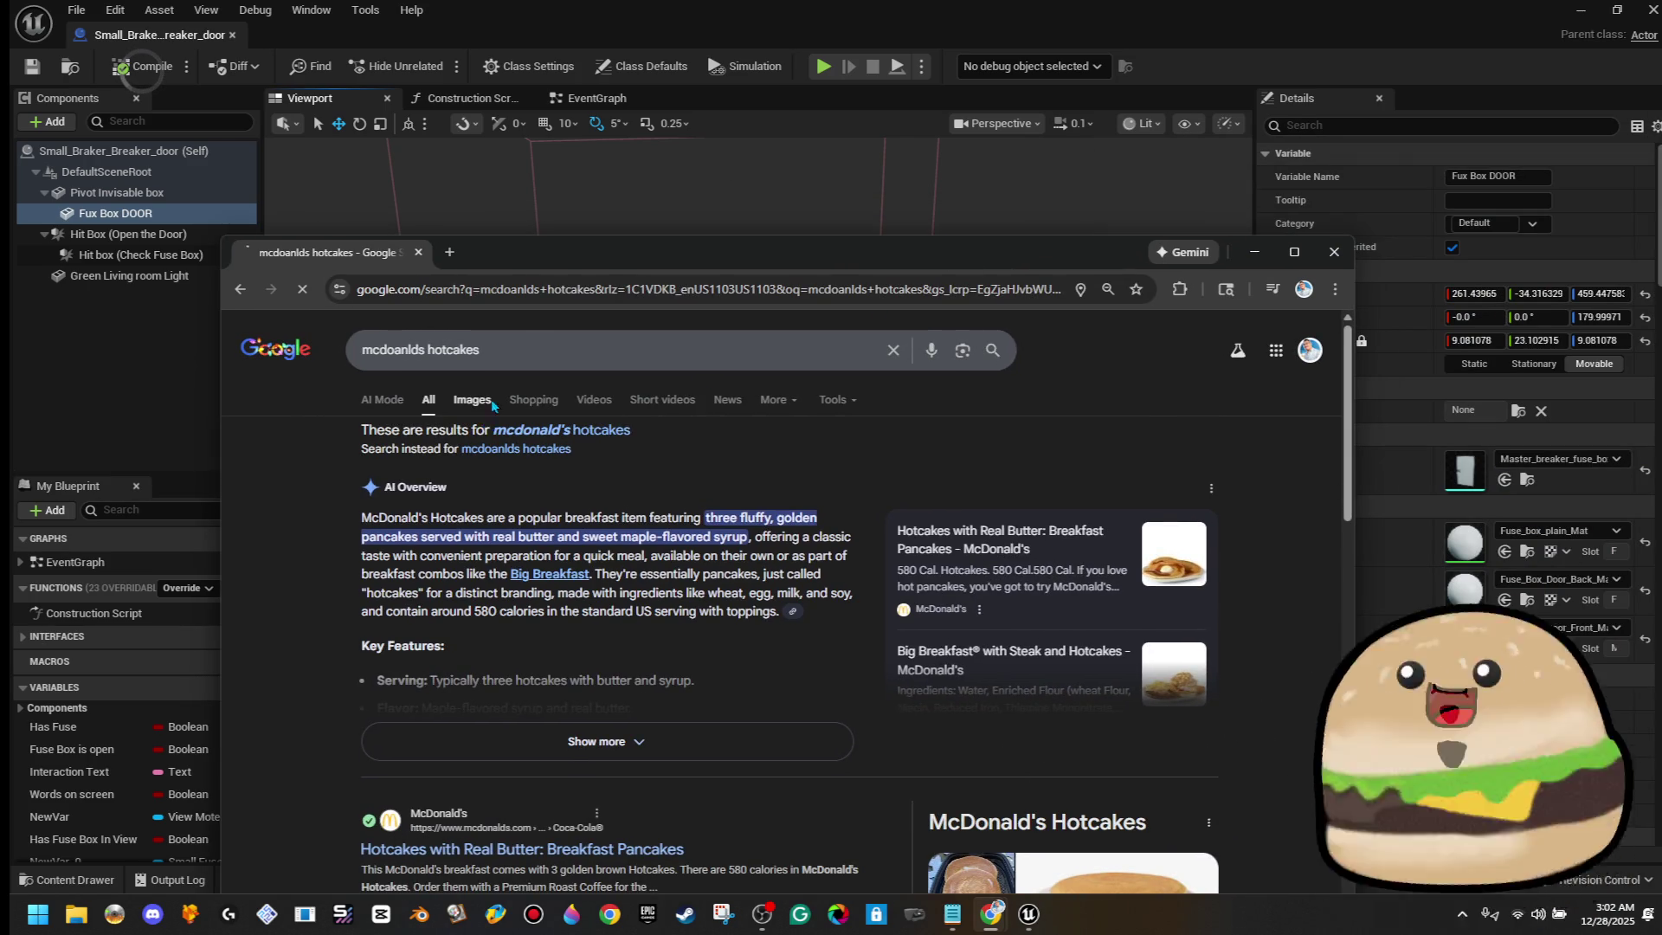
{"action": "double_click", "coordinate": [558, 263]}
{"action": "left_click", "coordinate": [424, 104]}
{"action": "type", "text": "latte"}
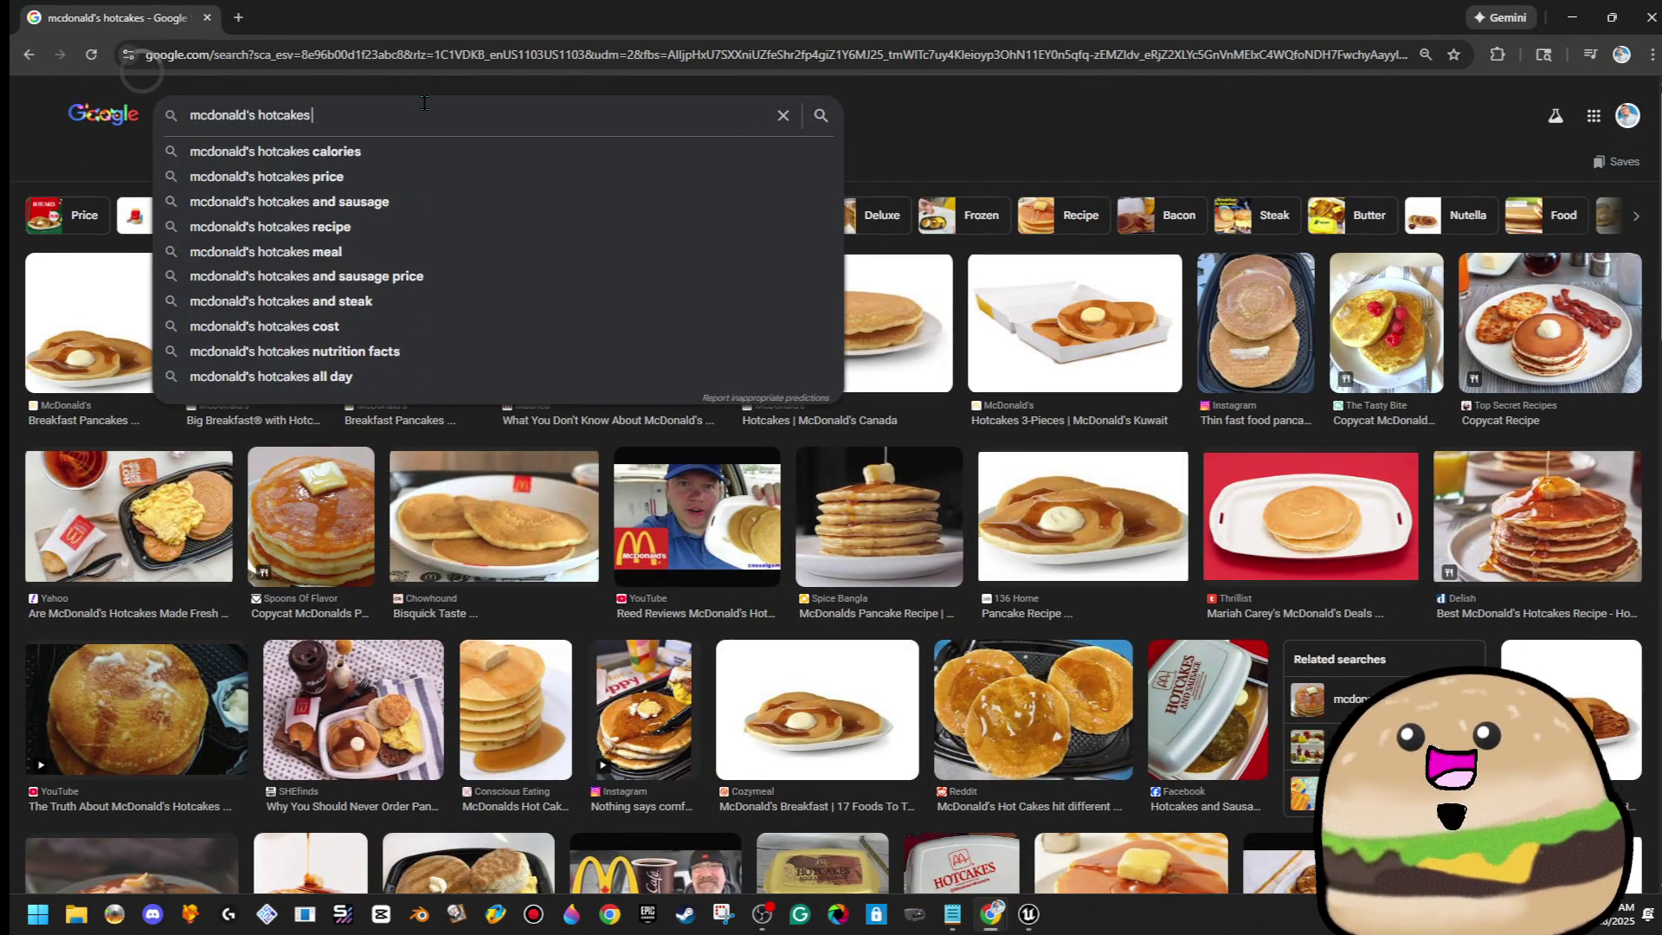
{"action": "type", "text": "r"}
{"action": "key", "text": "Return"}
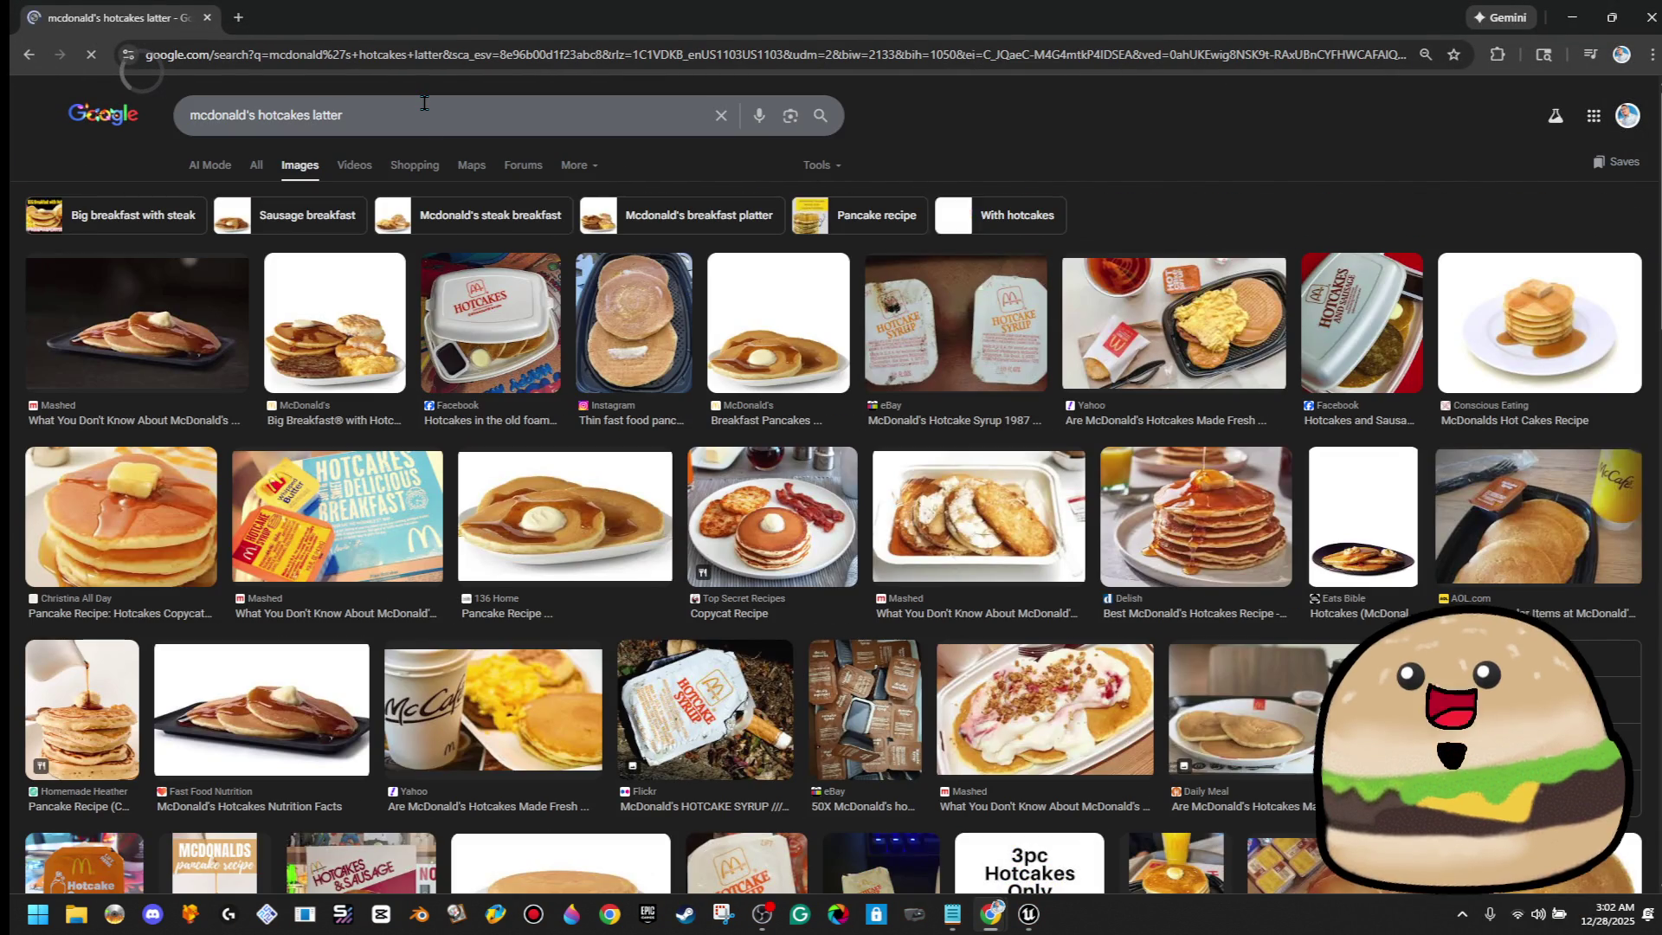
Preview the 136 Home, Facebook, Big Breakfast, Daily Meal and Instagram hotcake images
{"action": "left_click", "coordinate": [610, 533]}
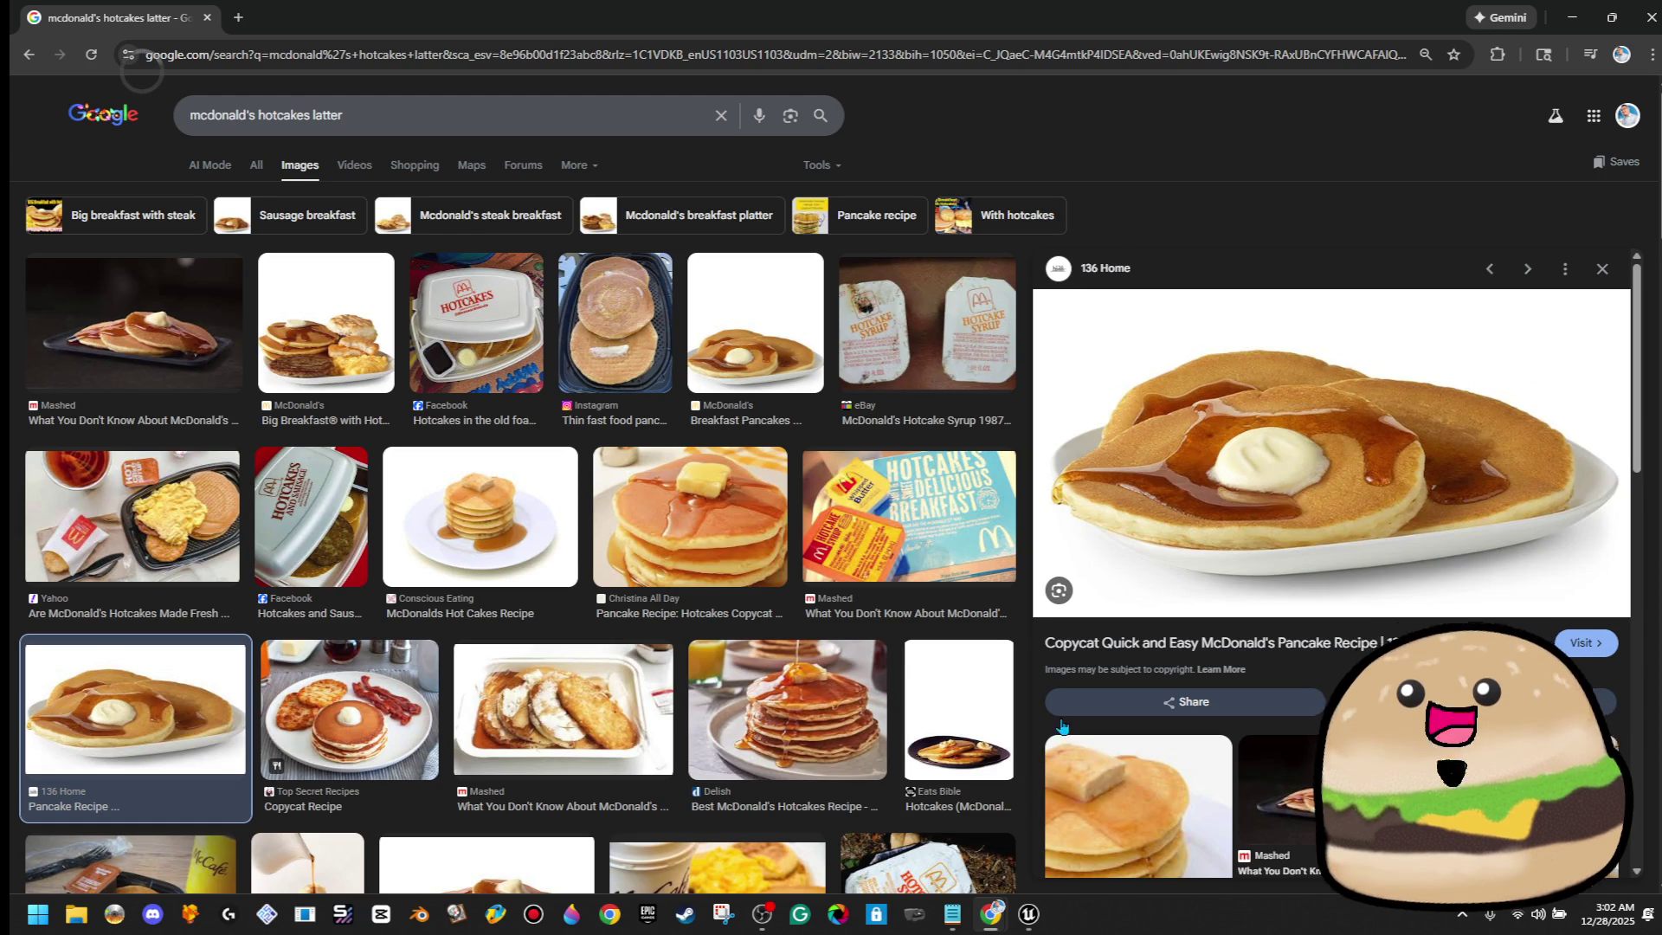
{"action": "left_click", "coordinate": [539, 355]}
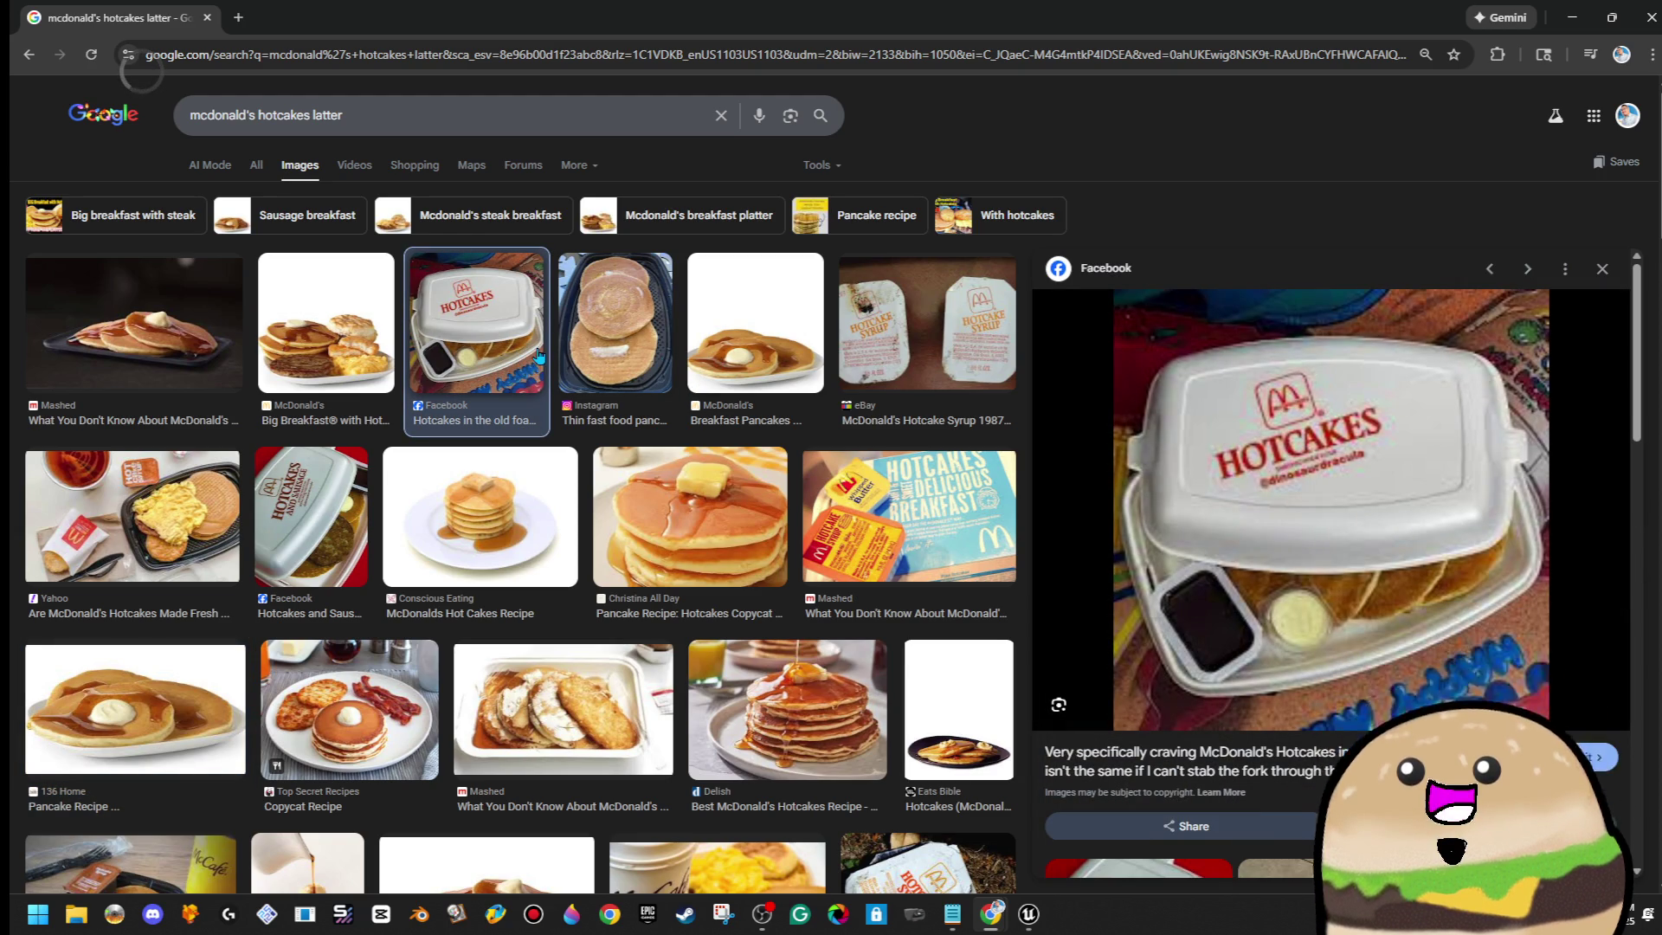
{"action": "left_click", "coordinate": [385, 308]}
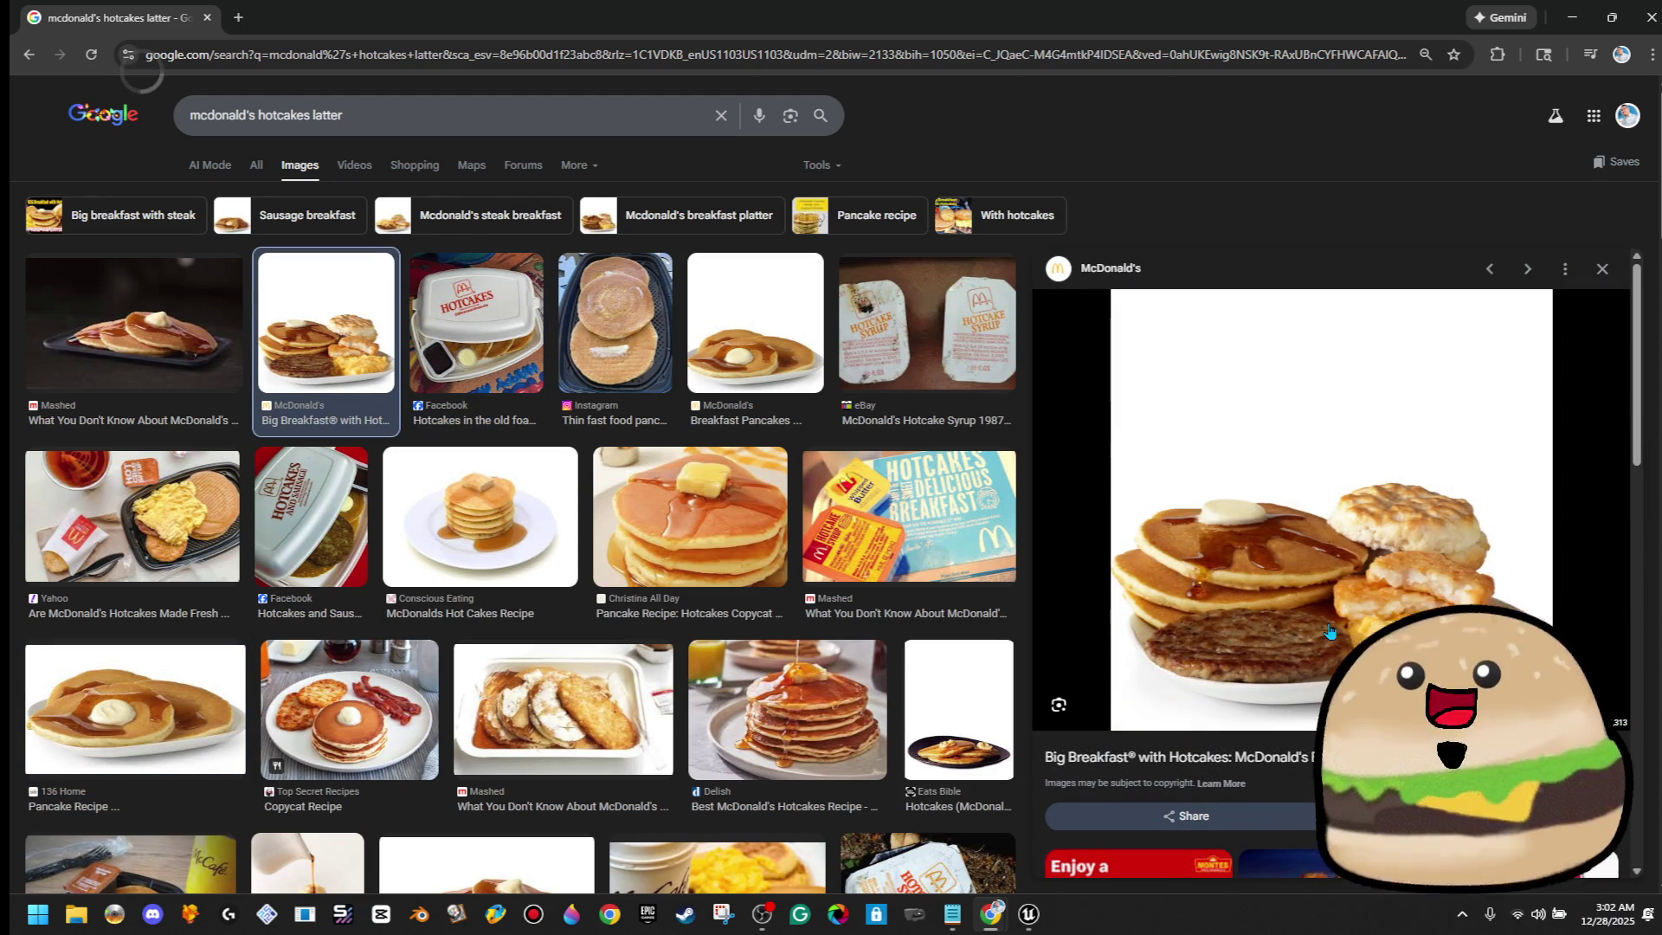
{"action": "scroll", "coordinate": [1333, 519], "scroll_direction": "down", "scroll_amount": 3}
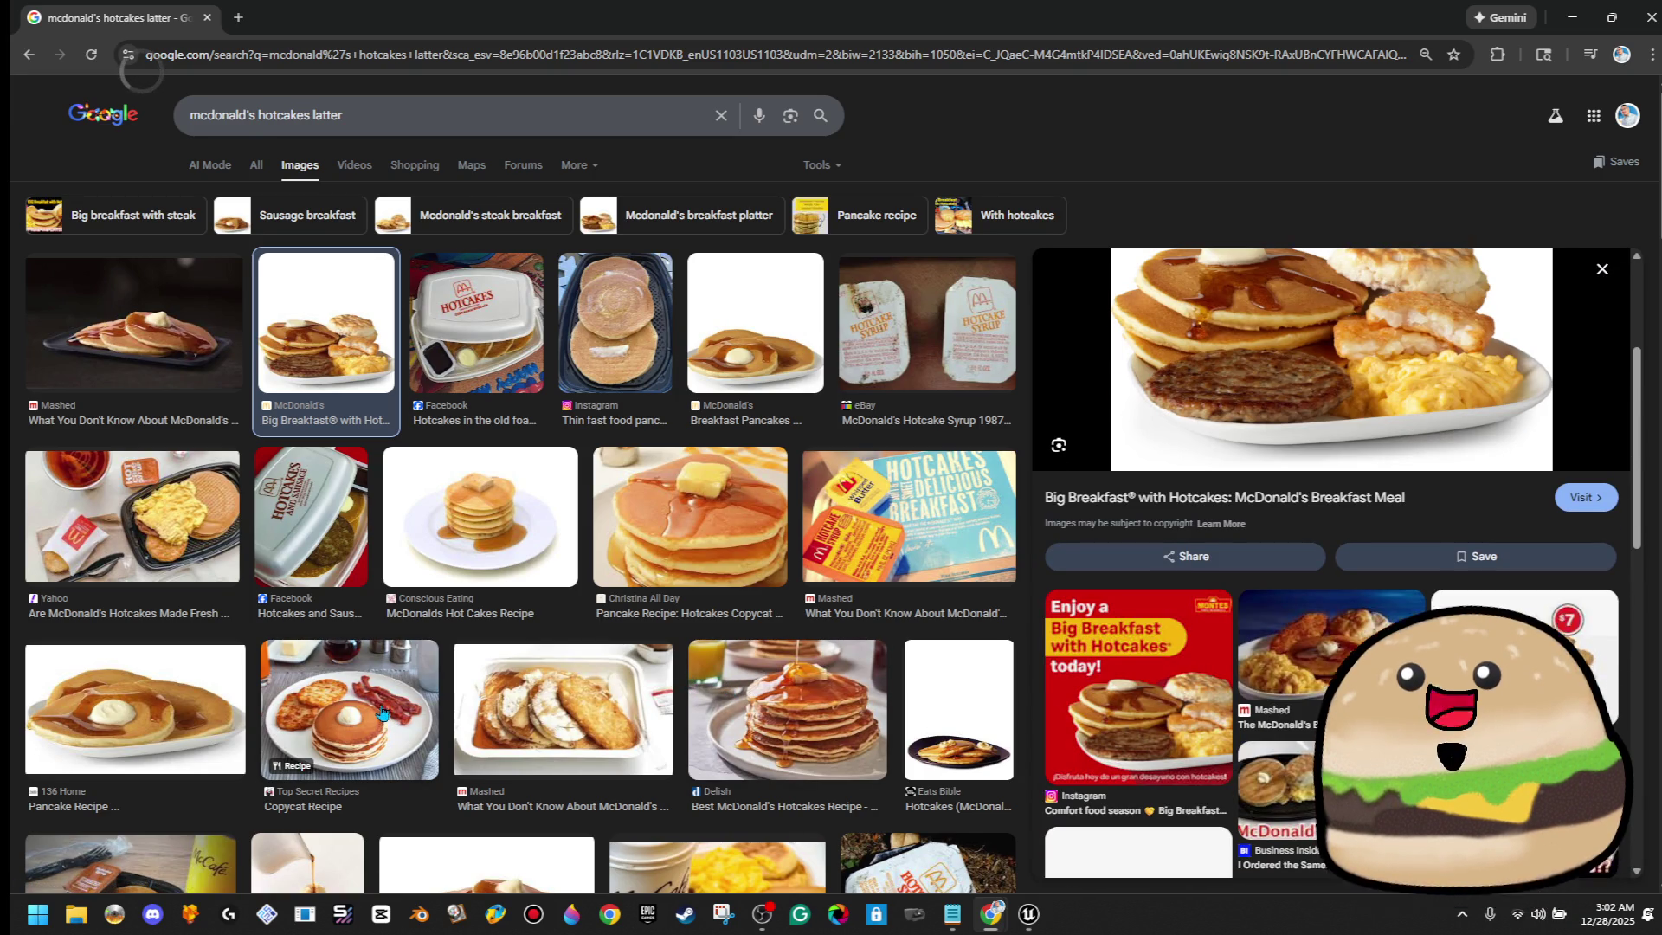
{"action": "left_click", "coordinate": [182, 675]}
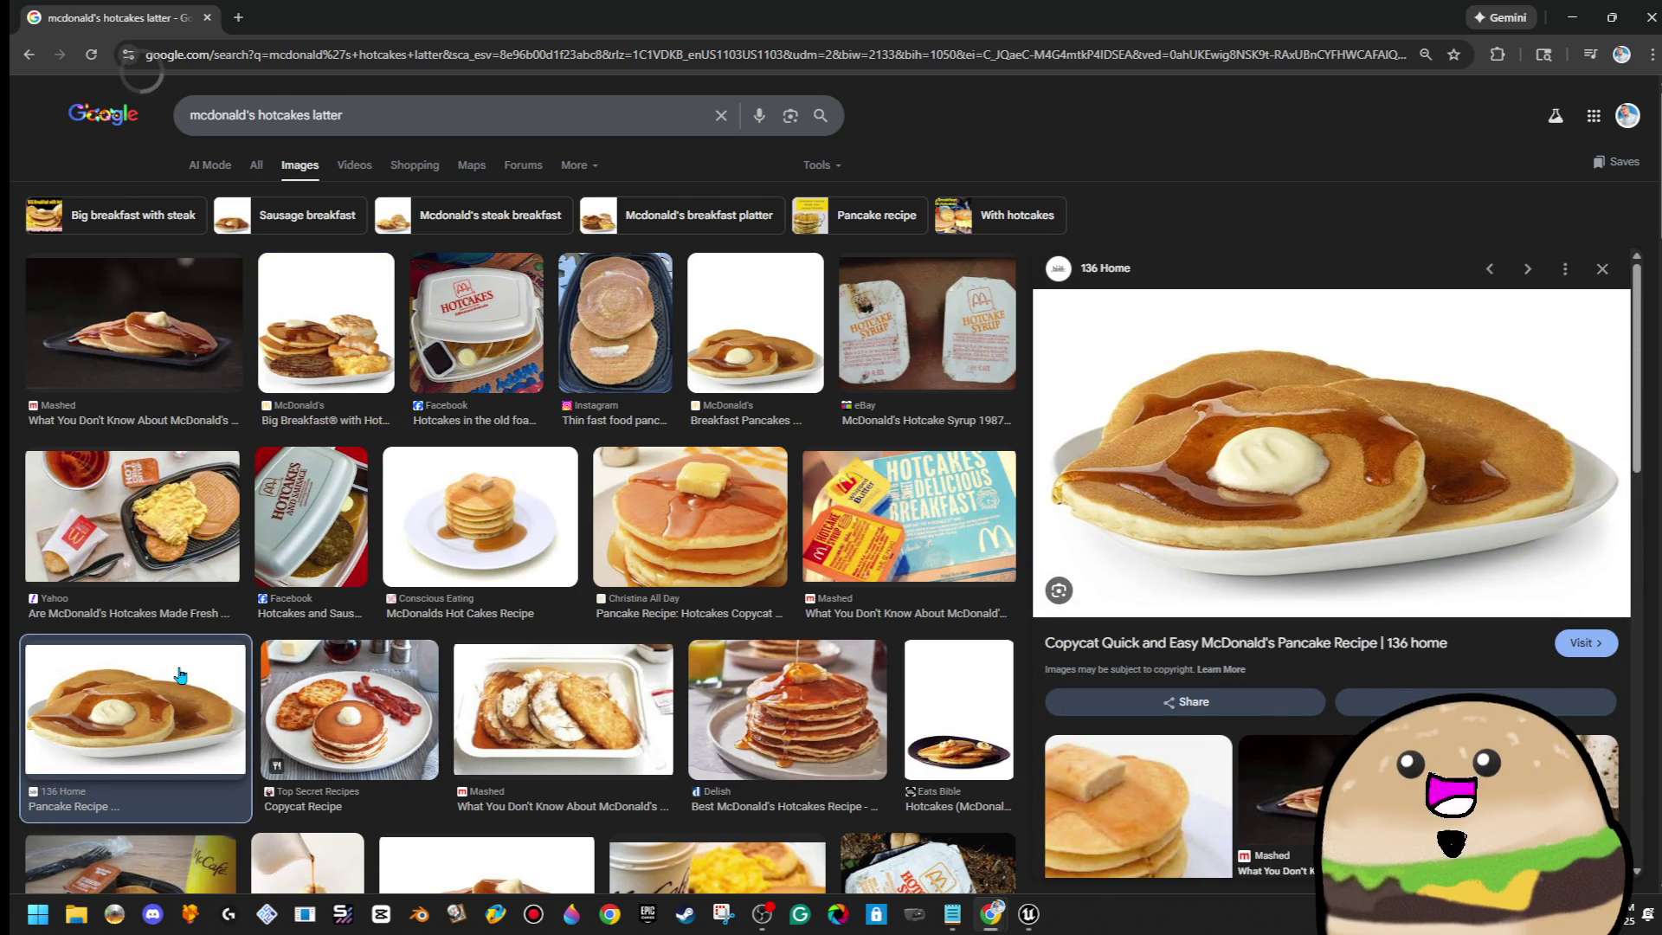
{"action": "scroll", "coordinate": [591, 646], "scroll_direction": "down", "scroll_amount": 5}
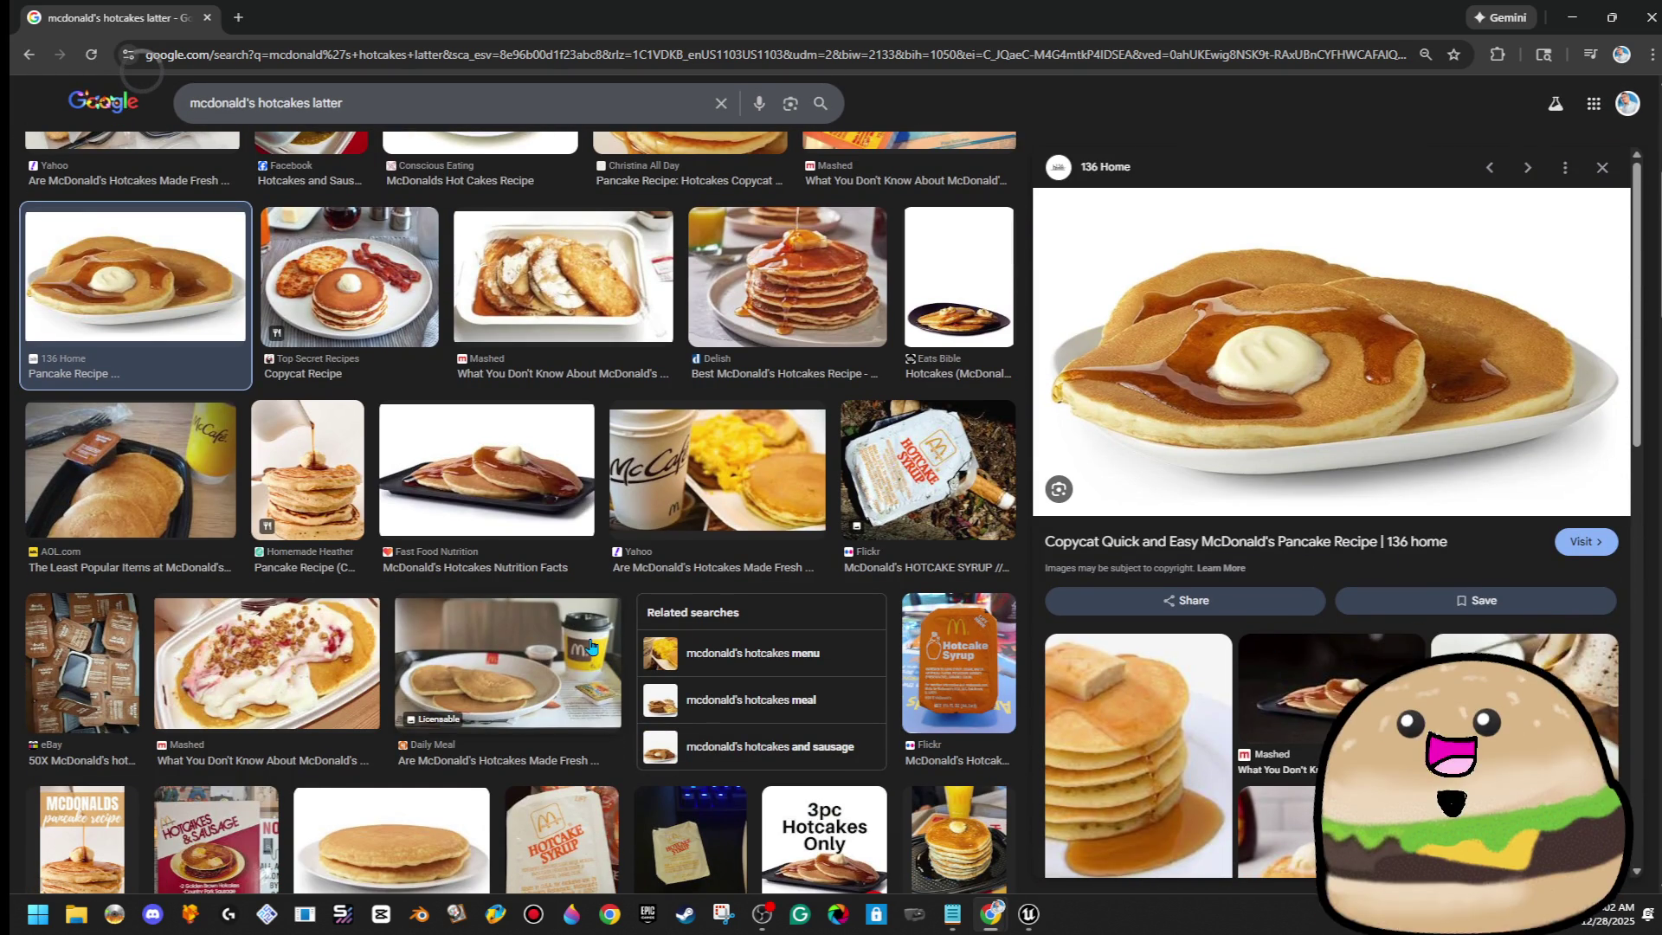
{"action": "left_click", "coordinate": [464, 654]}
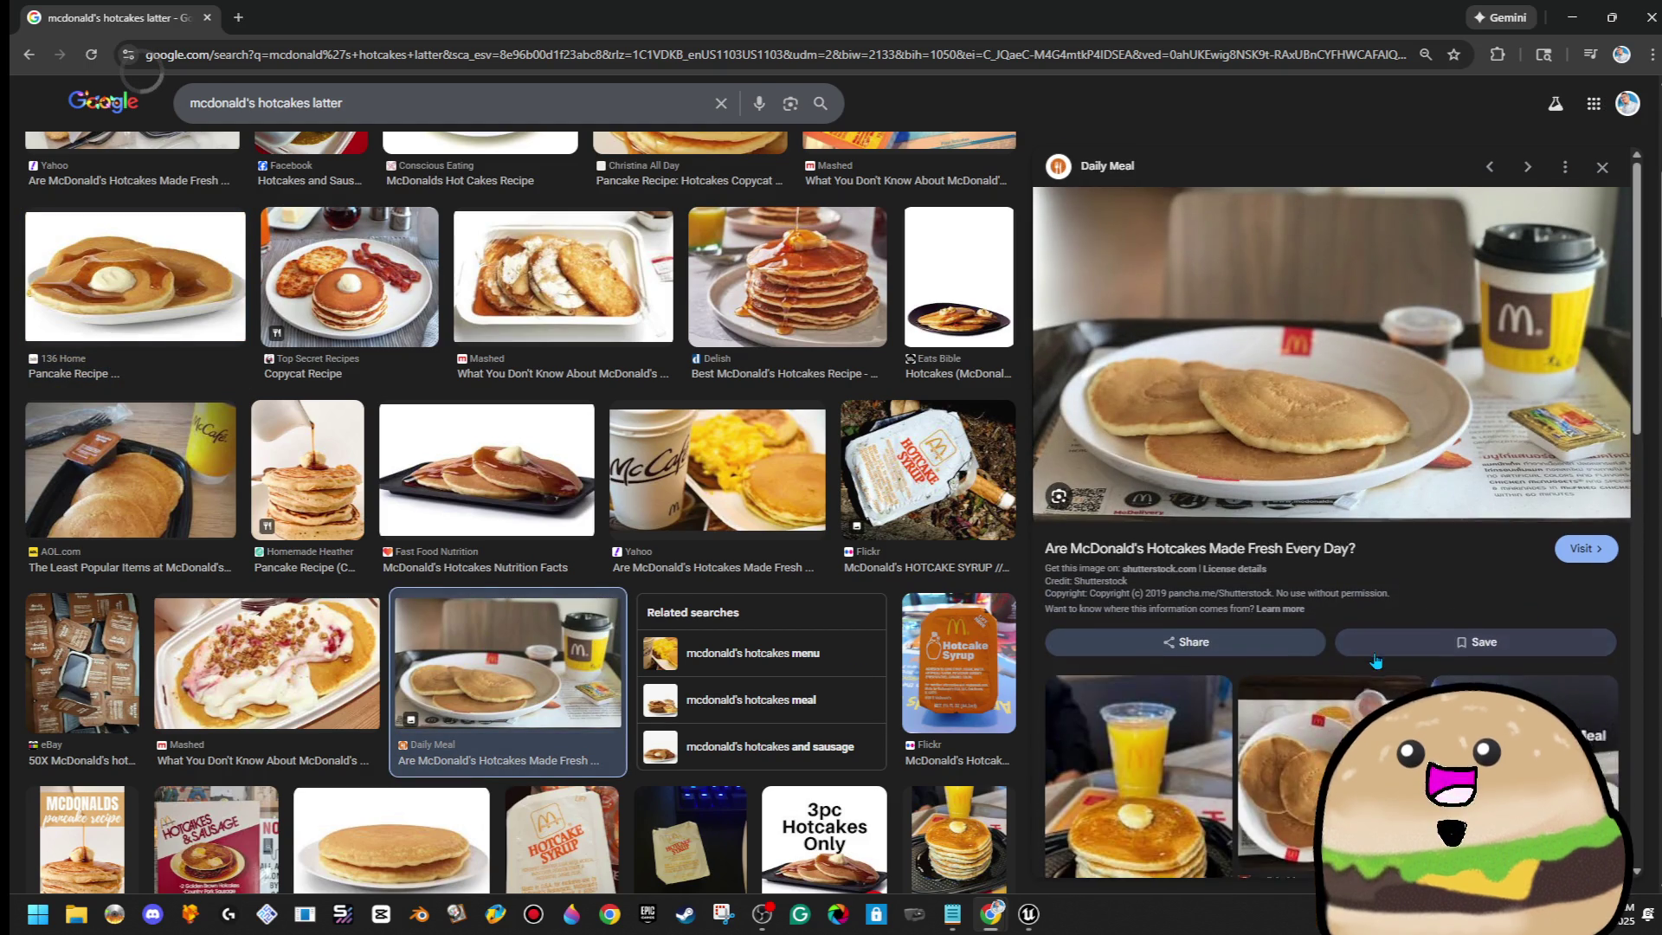
{"action": "scroll", "coordinate": [1376, 660], "scroll_direction": "down", "scroll_amount": 3}
{"action": "left_click", "coordinate": [1214, 733]}
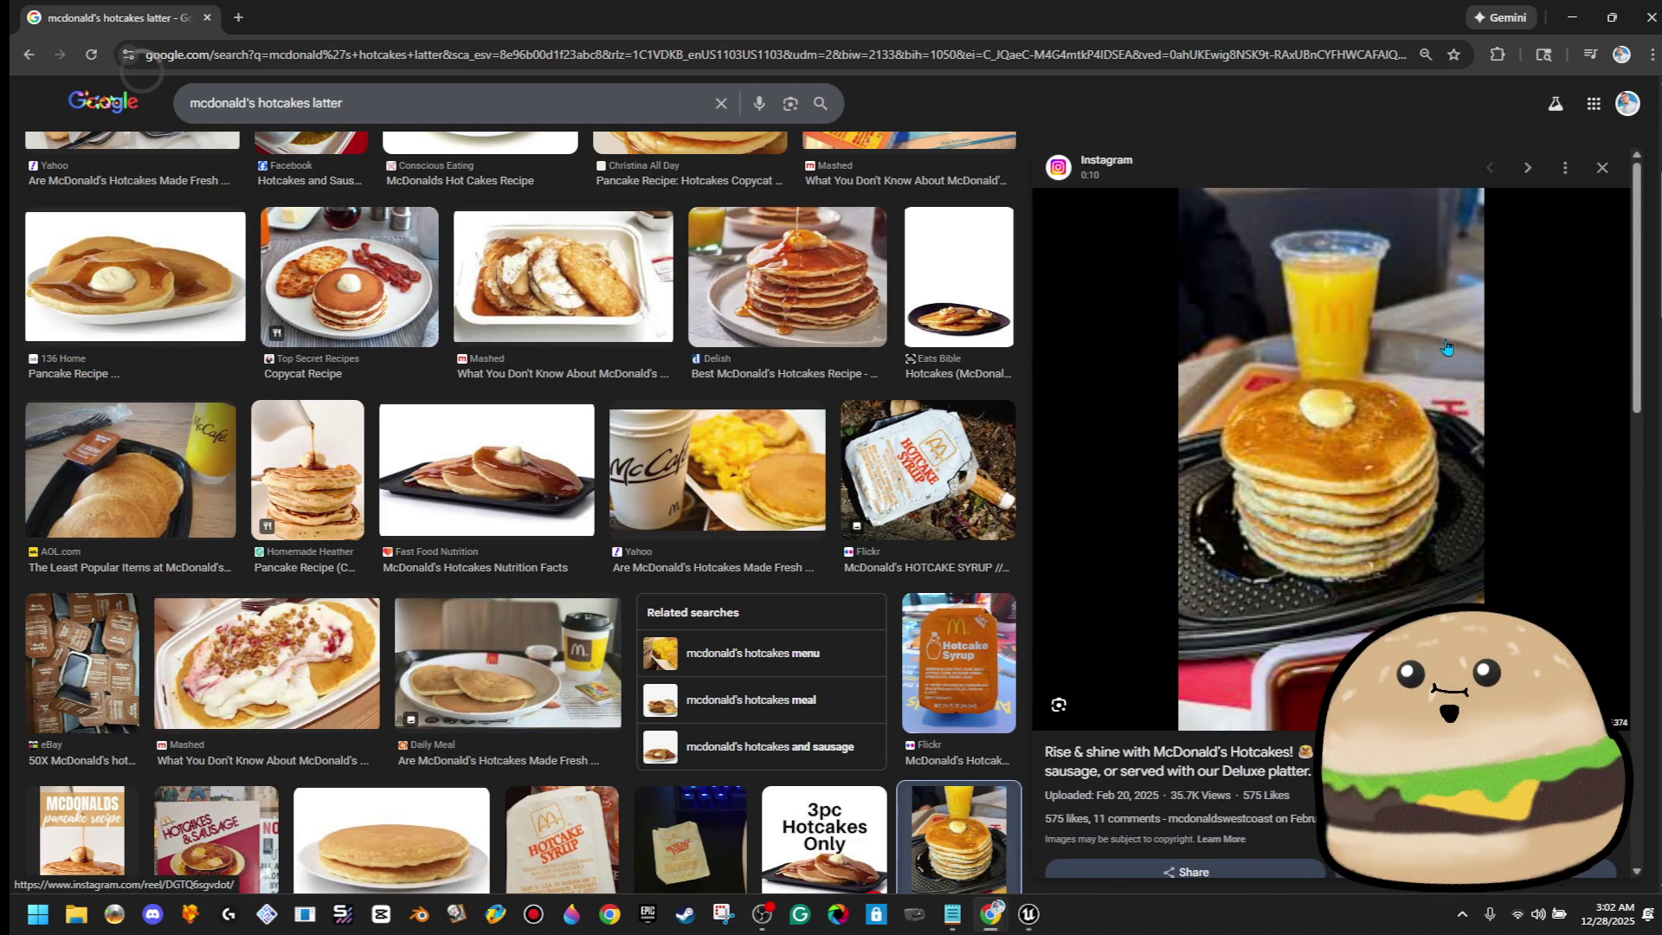
{"action": "right_click", "coordinate": [1439, 346]}
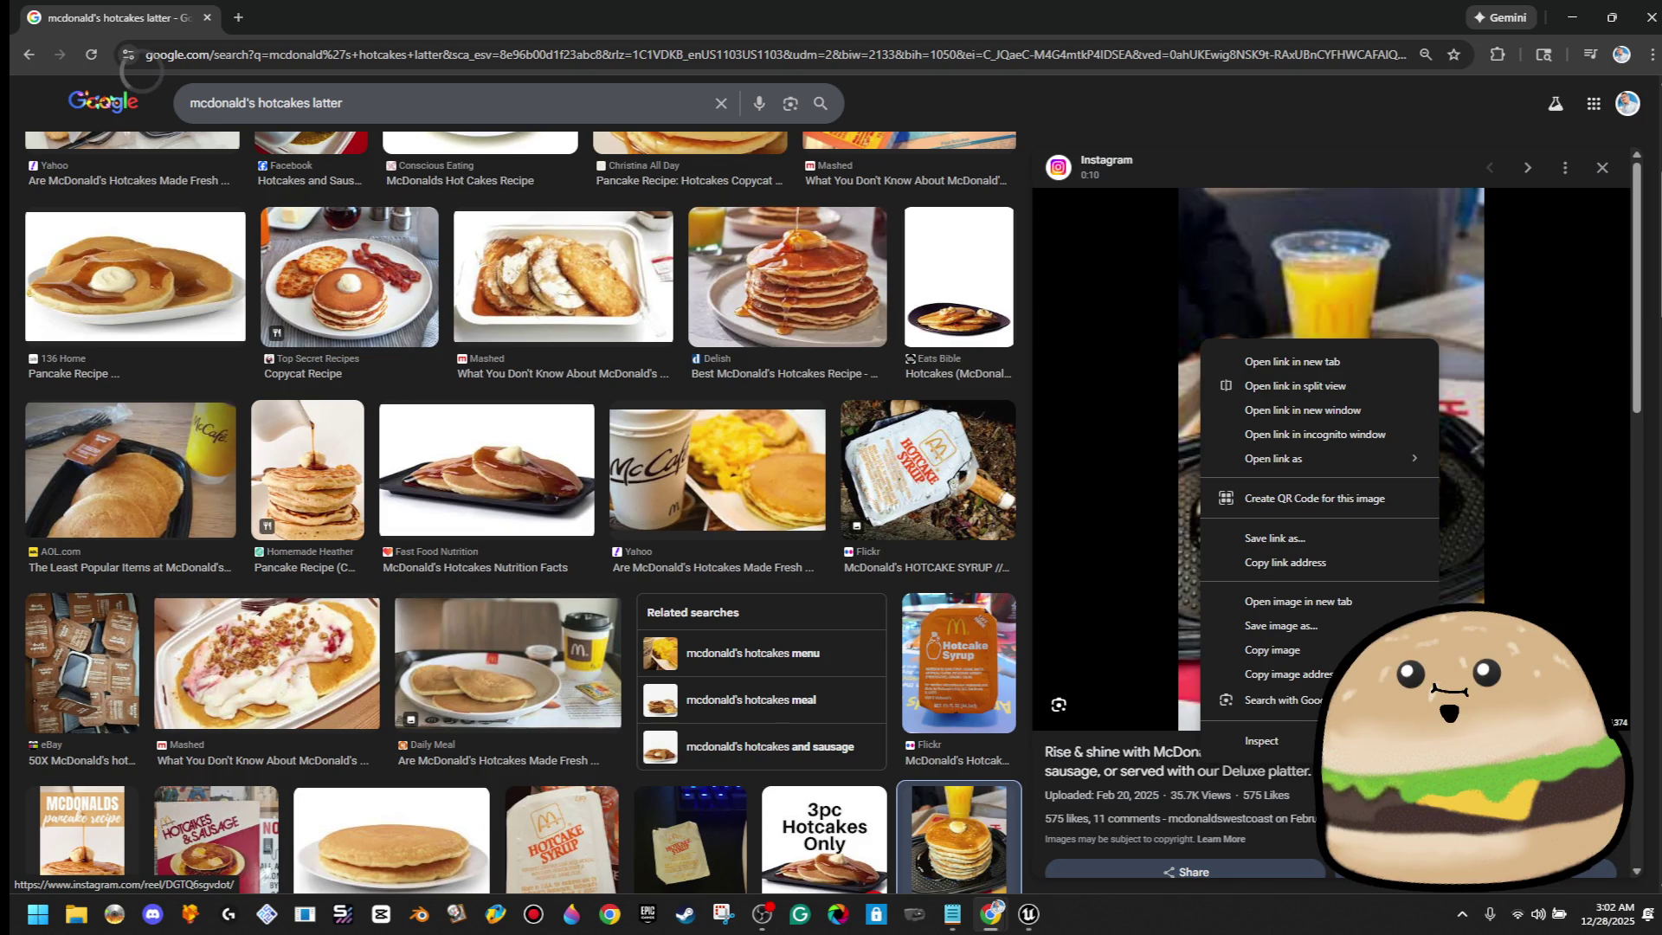
{"action": "key", "text": "alt+Tab"}
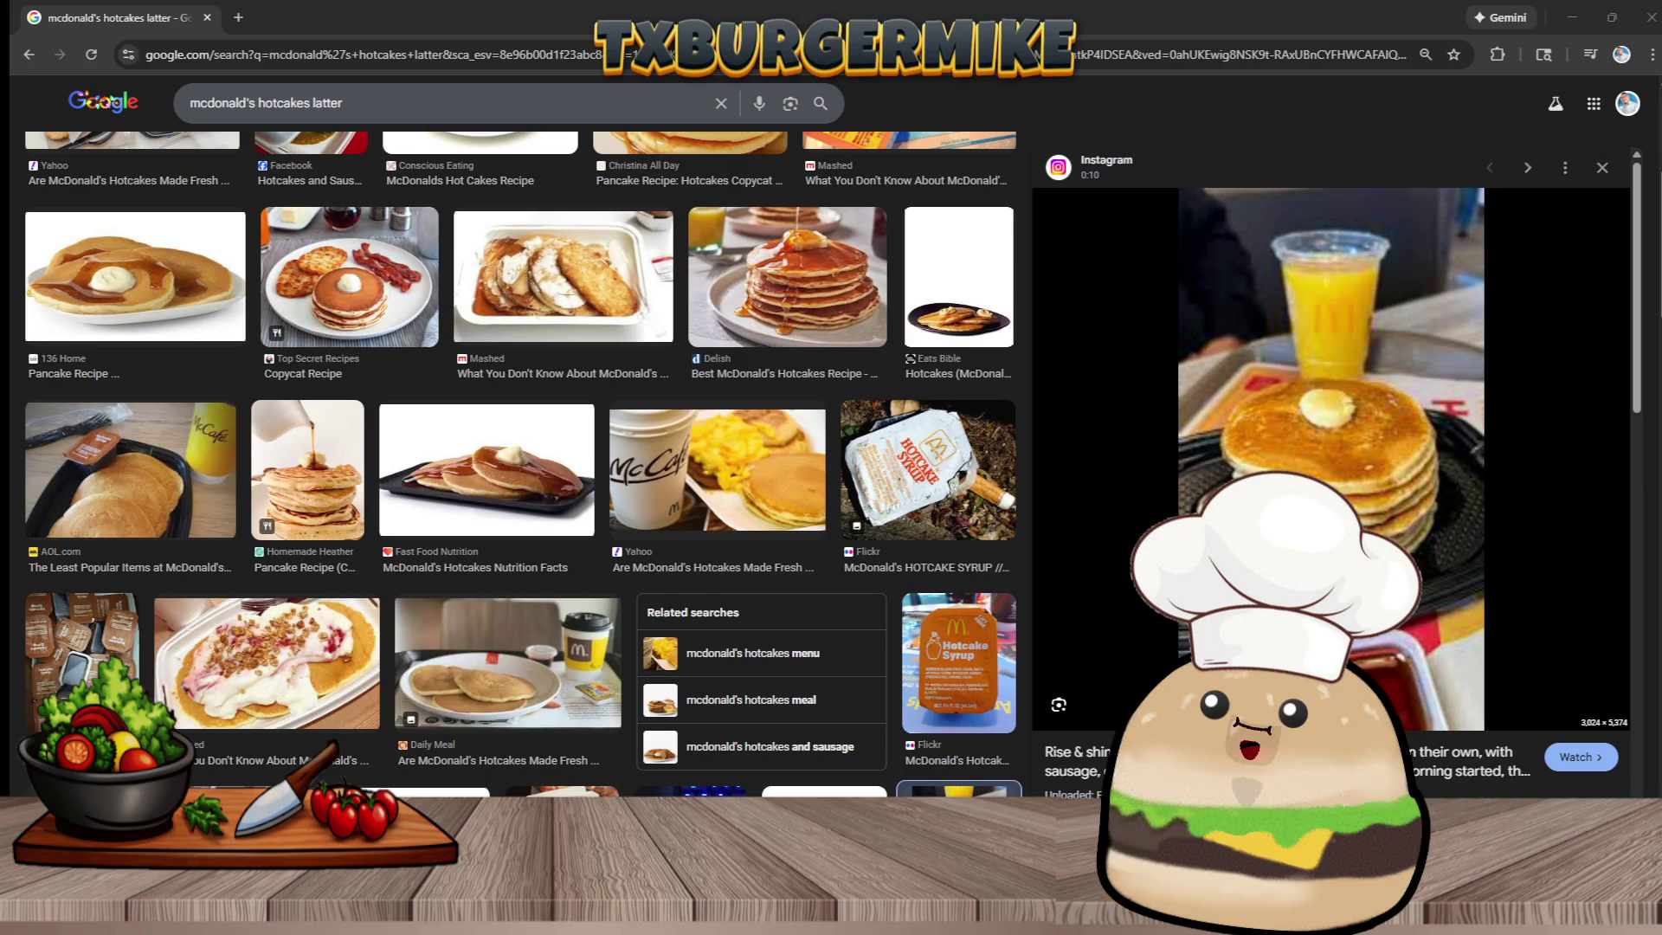
Preview the Mashed, Facebook hotcakes-and-sausage and Tripadvisor pancake images, then start trimming the query
{"action": "scroll", "coordinate": [608, 670], "scroll_direction": "down", "scroll_amount": 5}
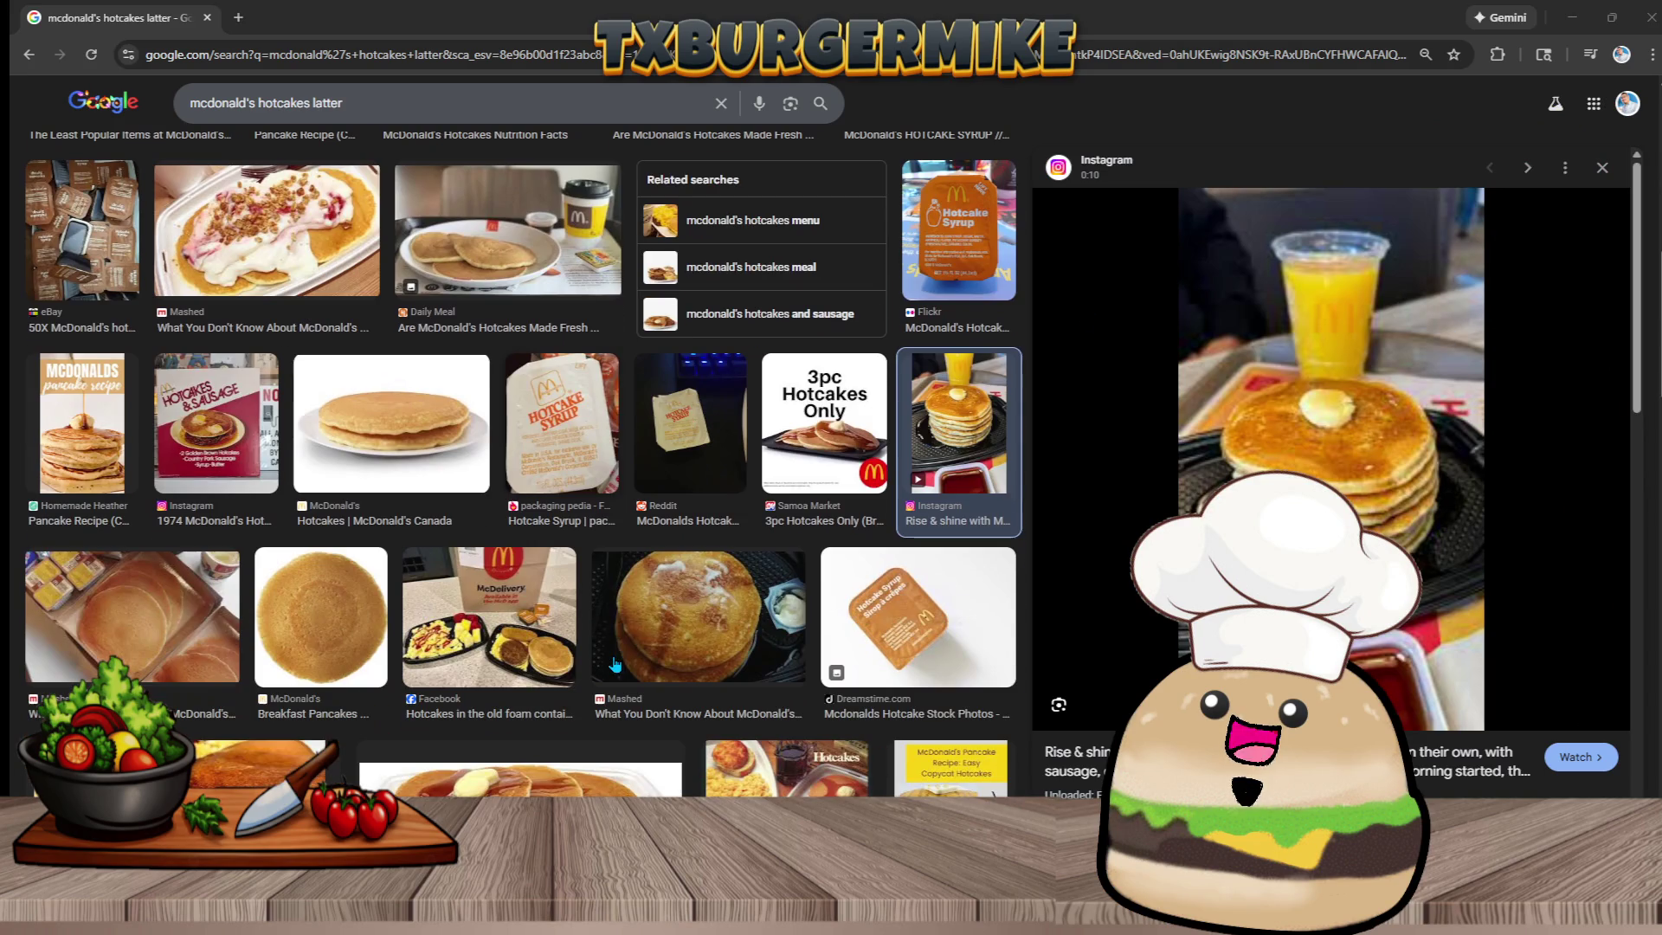
{"action": "left_click", "coordinate": [716, 603]}
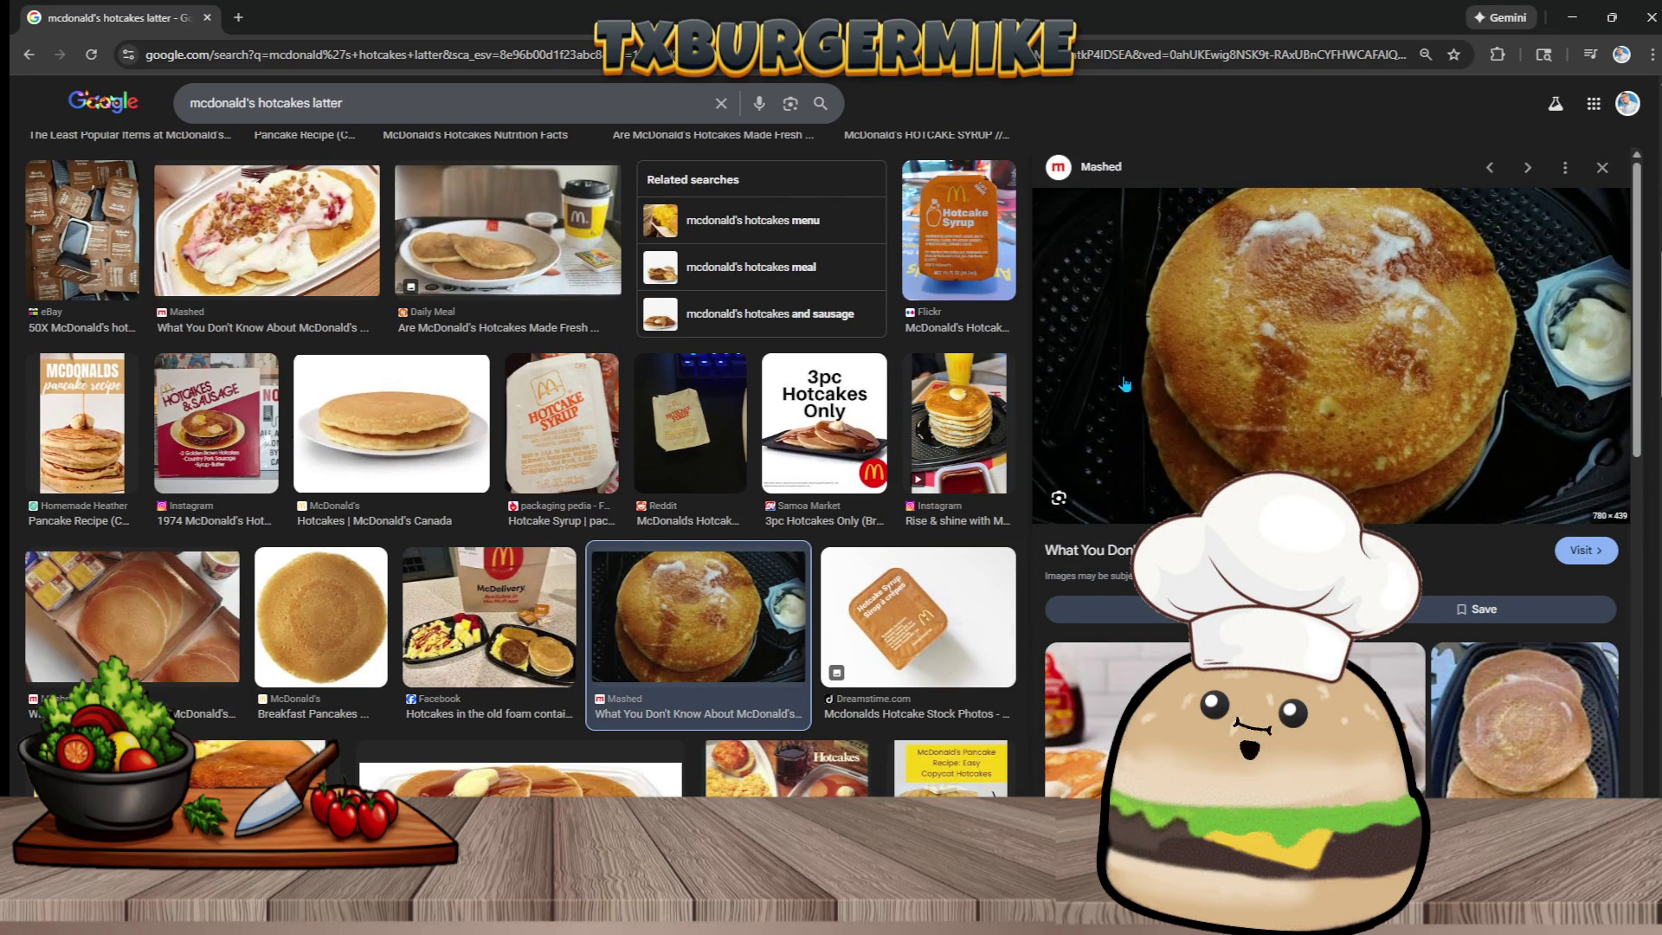
{"action": "scroll", "coordinate": [647, 585], "scroll_direction": "down", "scroll_amount": 2}
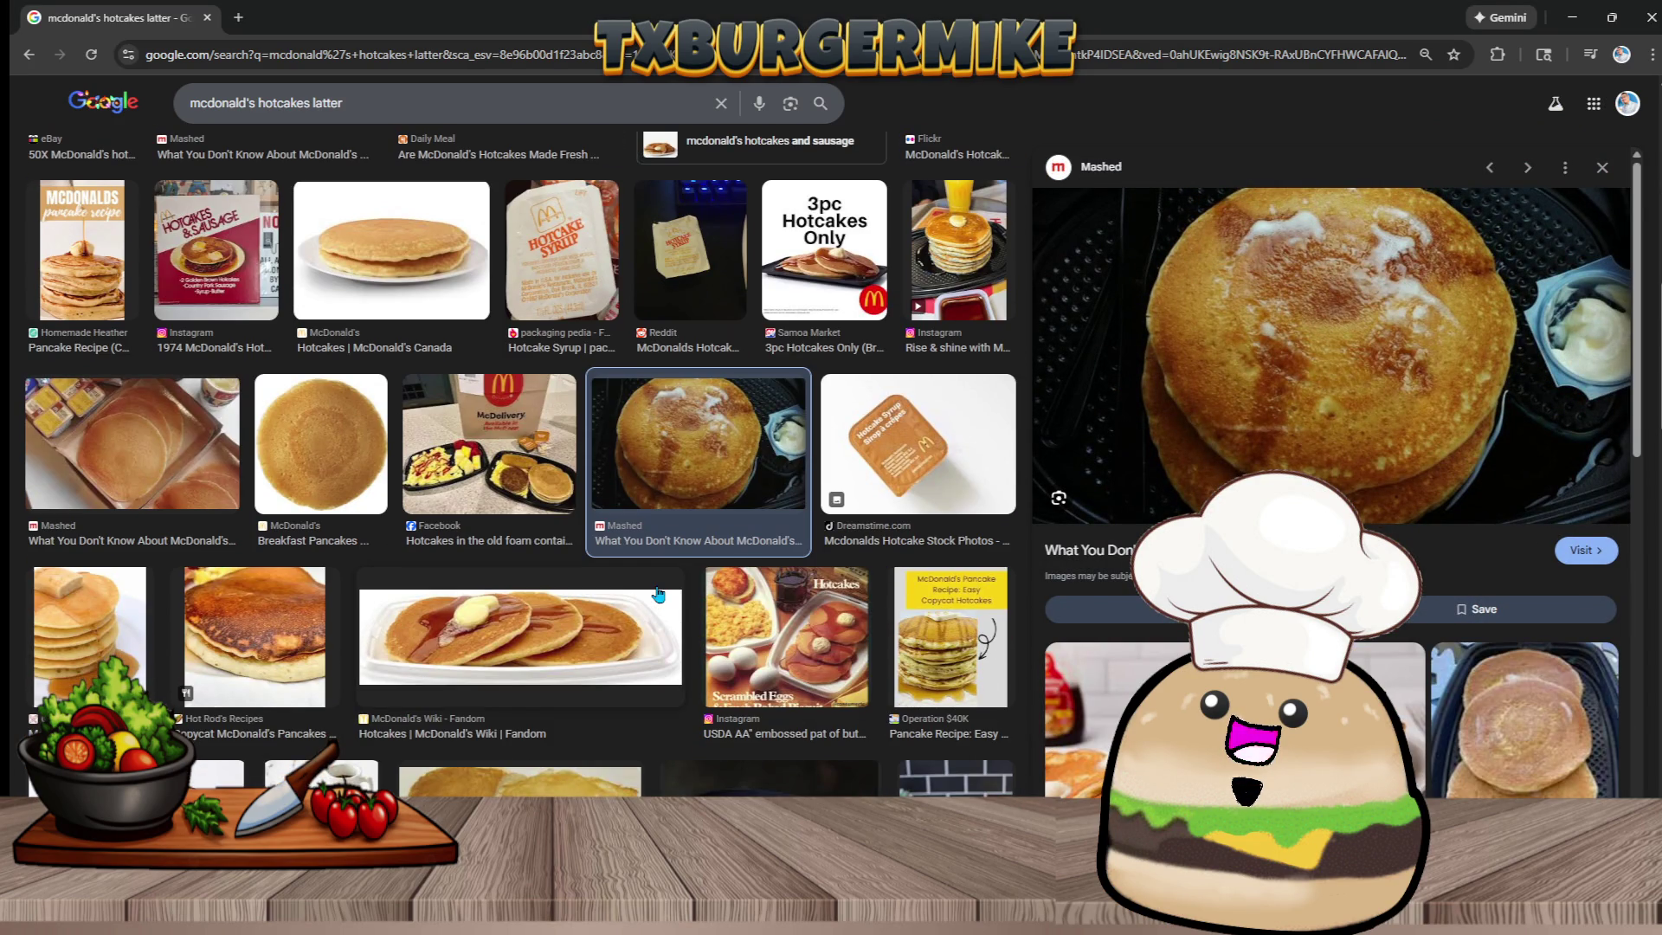
{"action": "scroll", "coordinate": [669, 591], "scroll_direction": "up", "scroll_amount": 4}
{"action": "scroll", "coordinate": [669, 591], "scroll_direction": "up", "scroll_amount": 3}
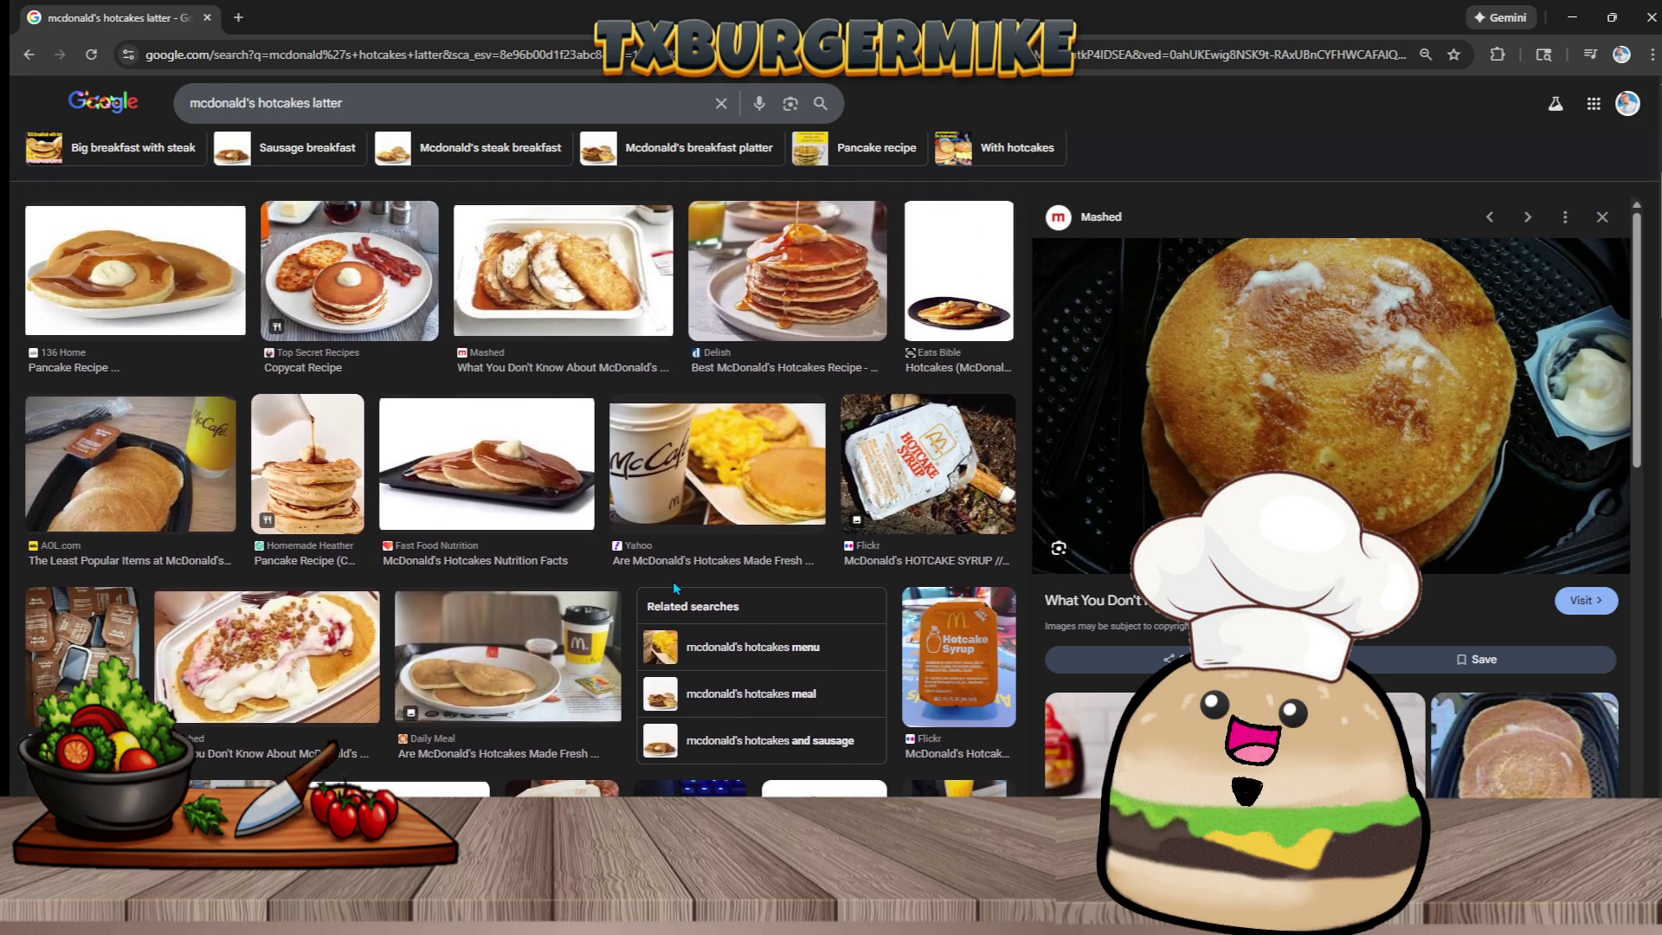
{"action": "scroll", "coordinate": [557, 508], "scroll_direction": "up", "scroll_amount": 1}
{"action": "scroll", "coordinate": [556, 508], "scroll_direction": "up", "scroll_amount": 4}
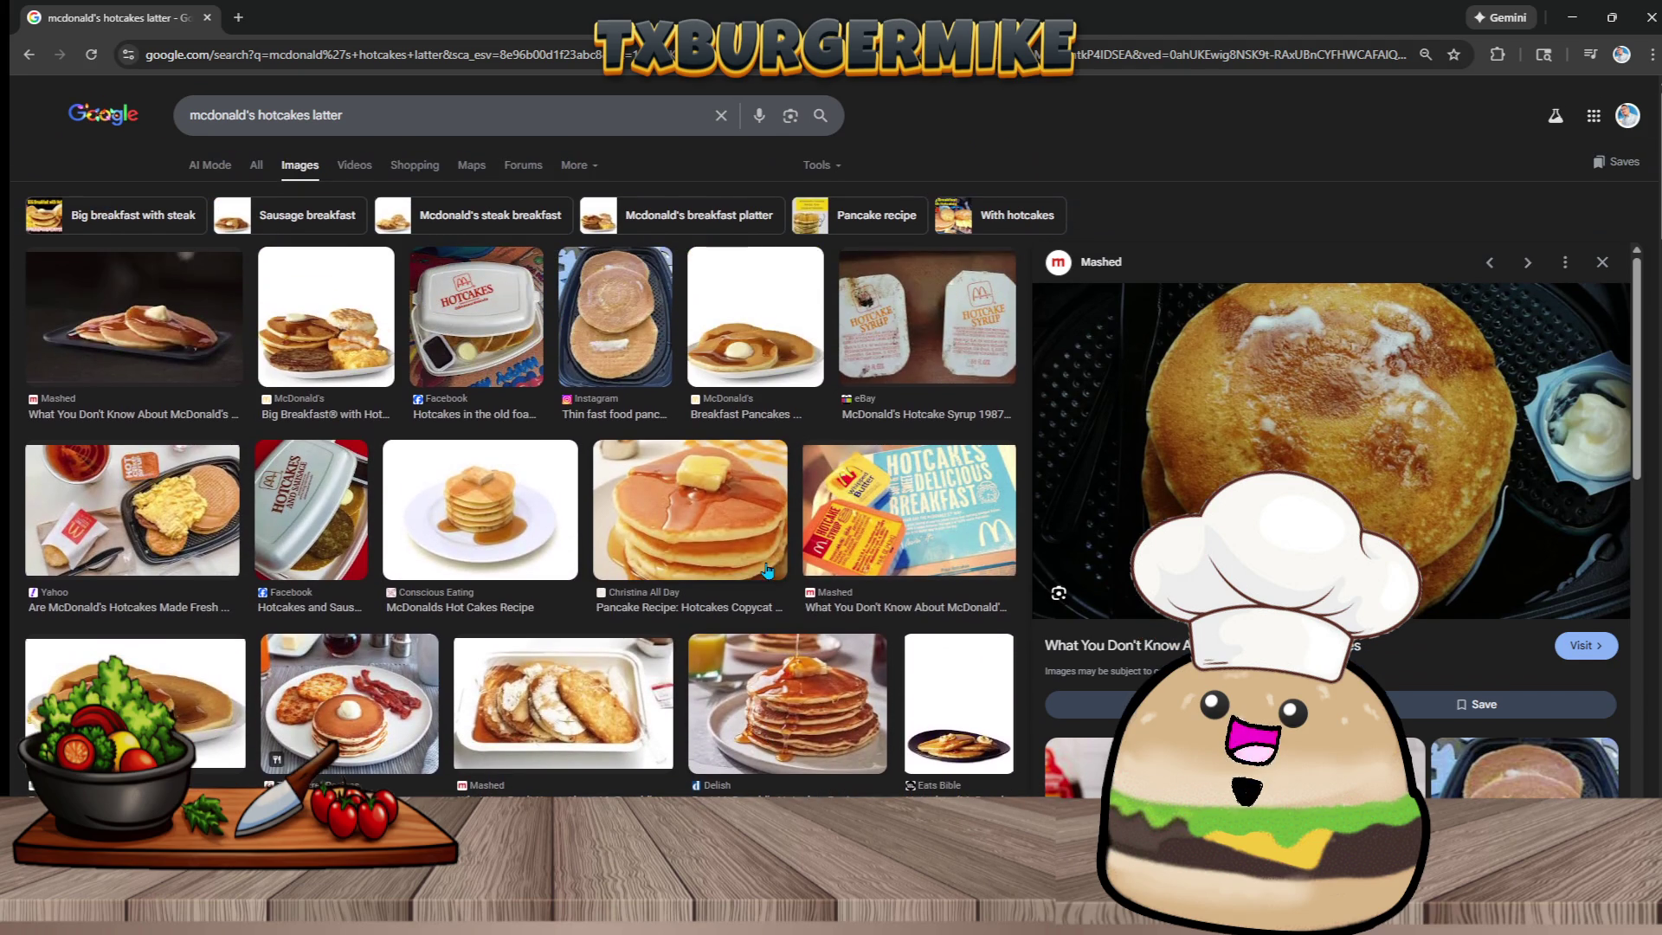
{"action": "left_click", "coordinate": [355, 490]}
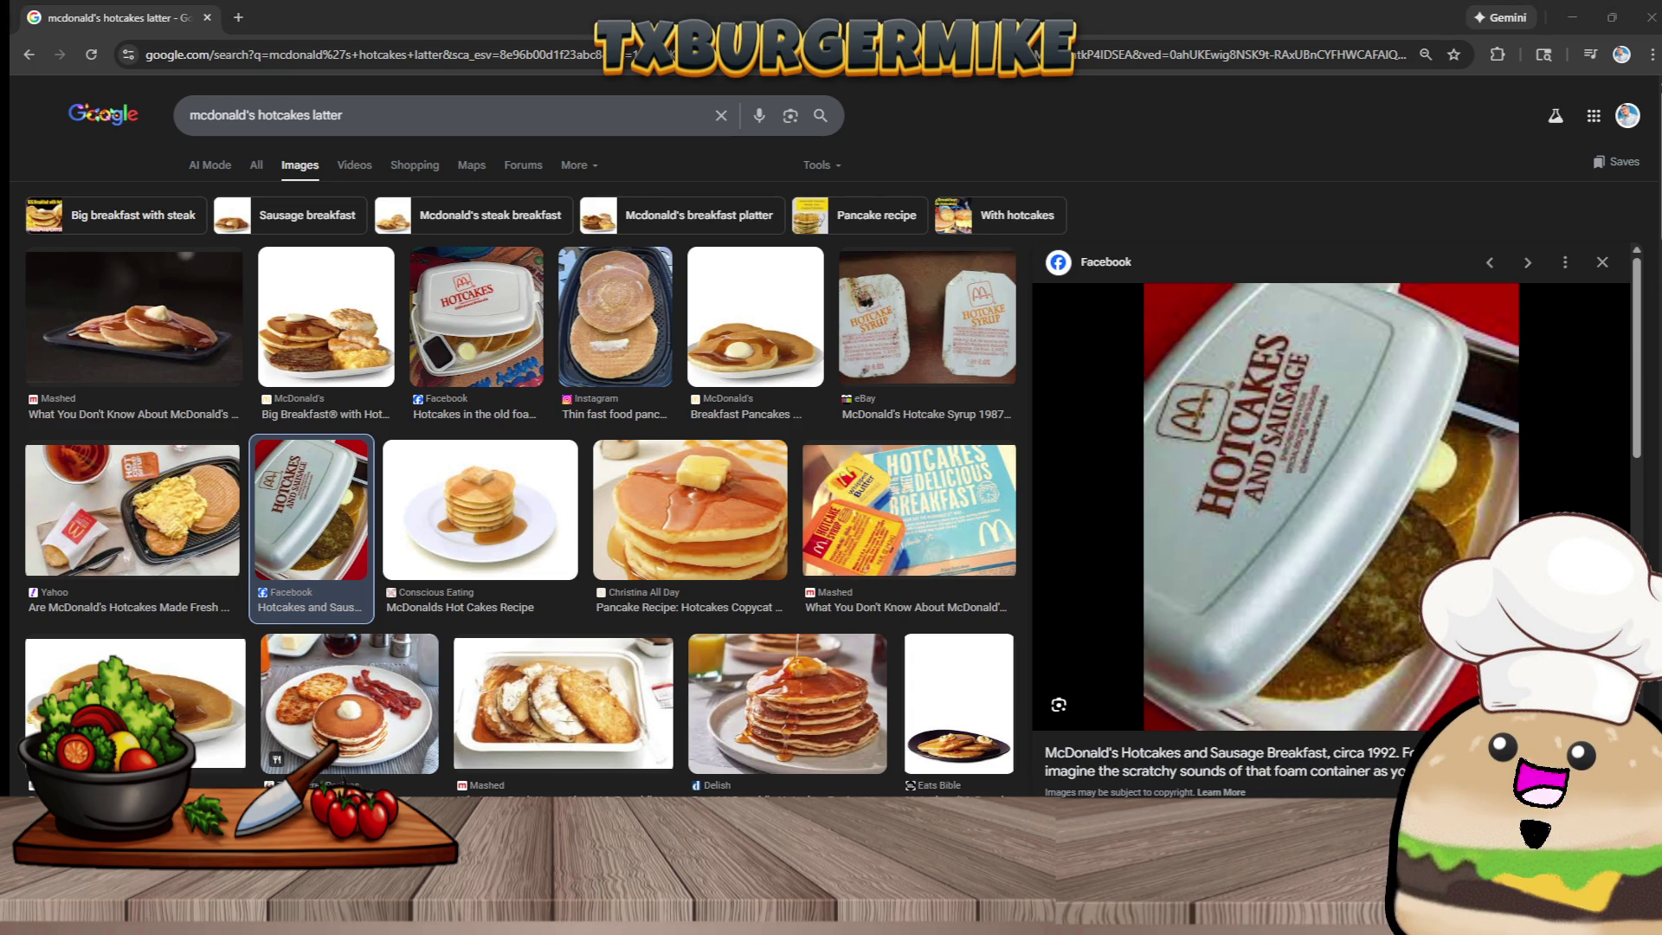
{"action": "scroll", "coordinate": [1278, 562], "scroll_direction": "down", "scroll_amount": 4}
{"action": "scroll", "coordinate": [1278, 562], "scroll_direction": "down", "scroll_amount": 4}
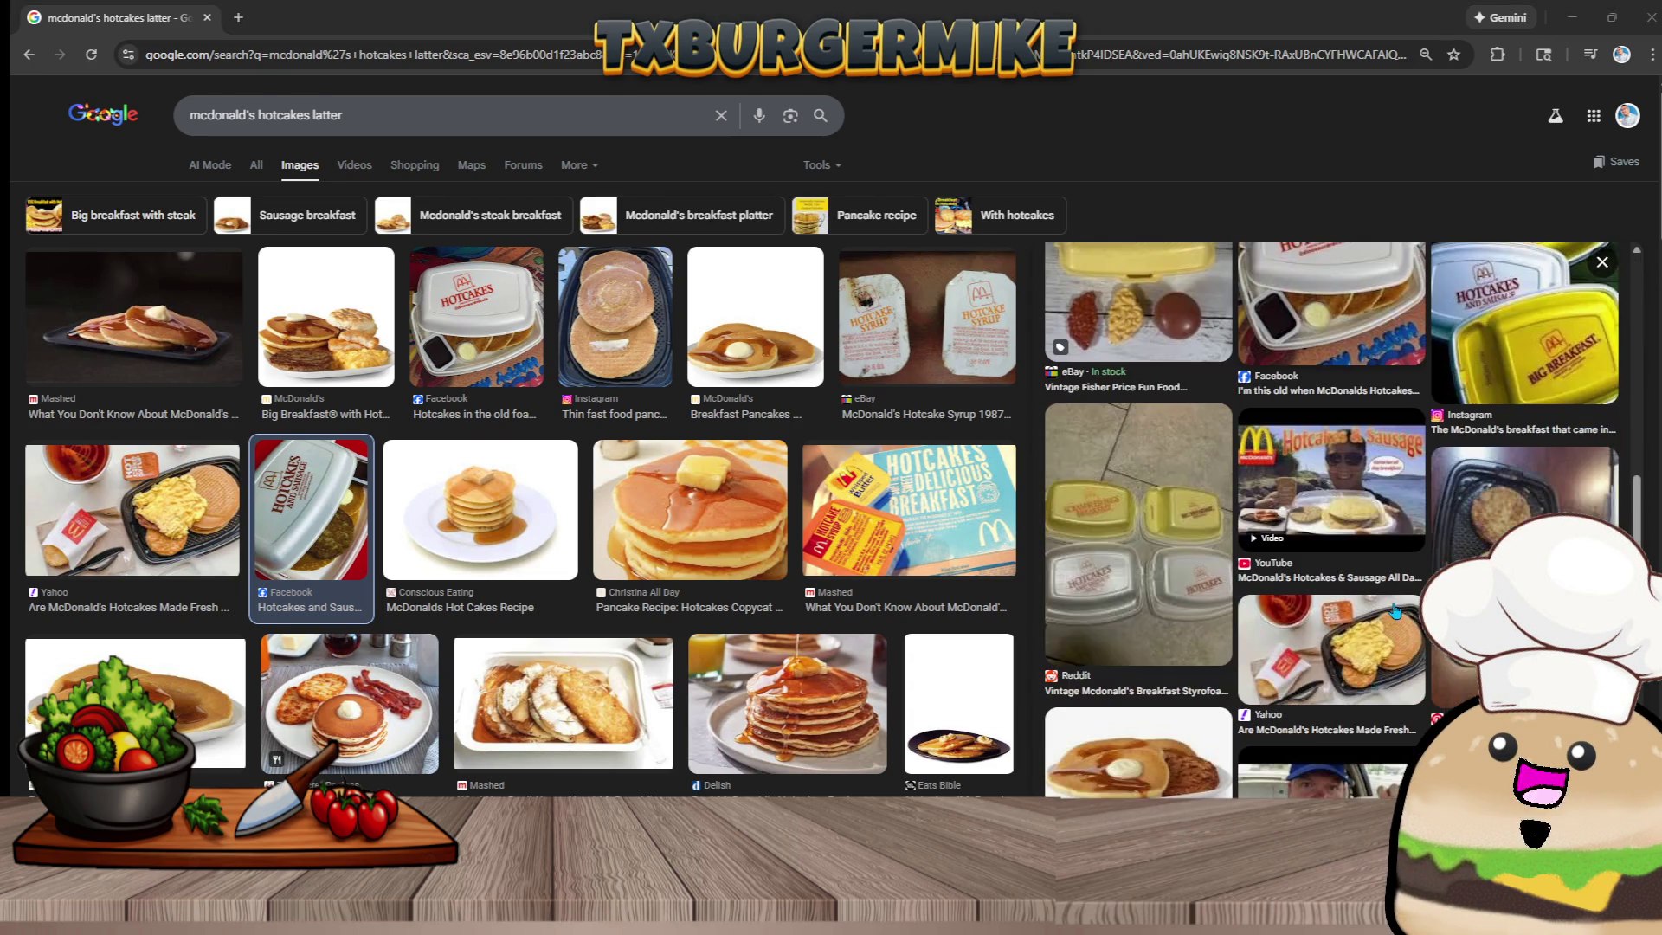
{"action": "left_click", "coordinate": [1166, 765]}
{"action": "scroll", "coordinate": [1381, 424], "scroll_direction": "down", "scroll_amount": 5}
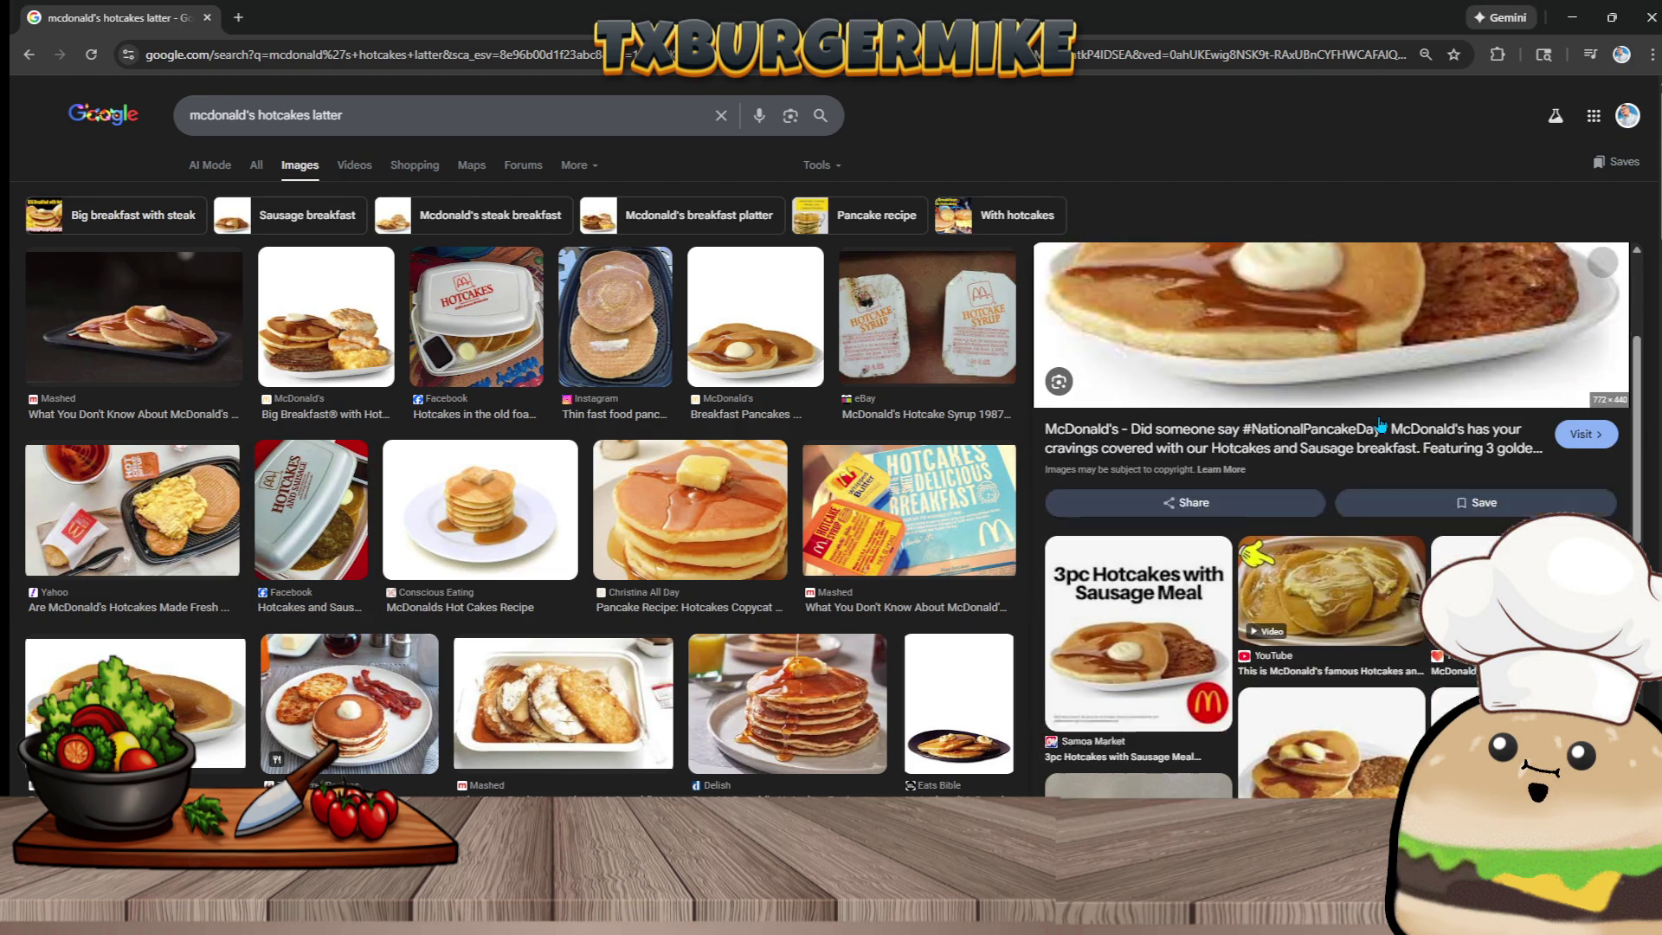
{"action": "left_click", "coordinate": [1150, 642]}
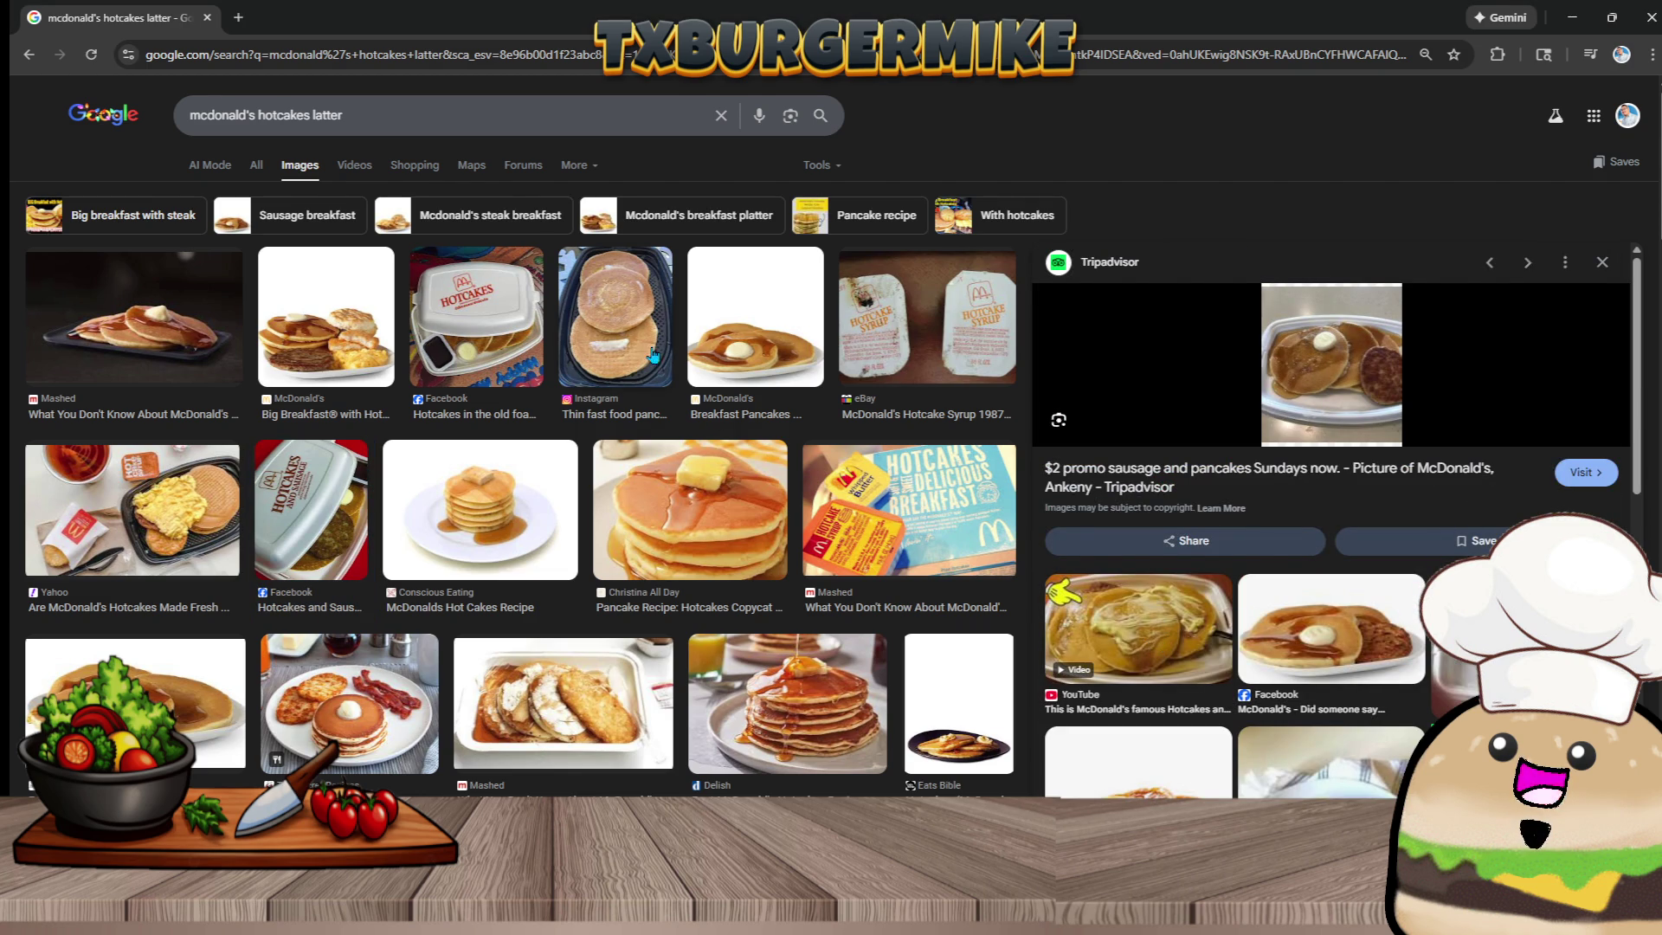
{"action": "left_click", "coordinate": [453, 103]}
{"action": "key", "text": "BackSpace"}
{"action": "key", "text": "BackSpace"}
{"action": "key", "text": "BackSpace"}
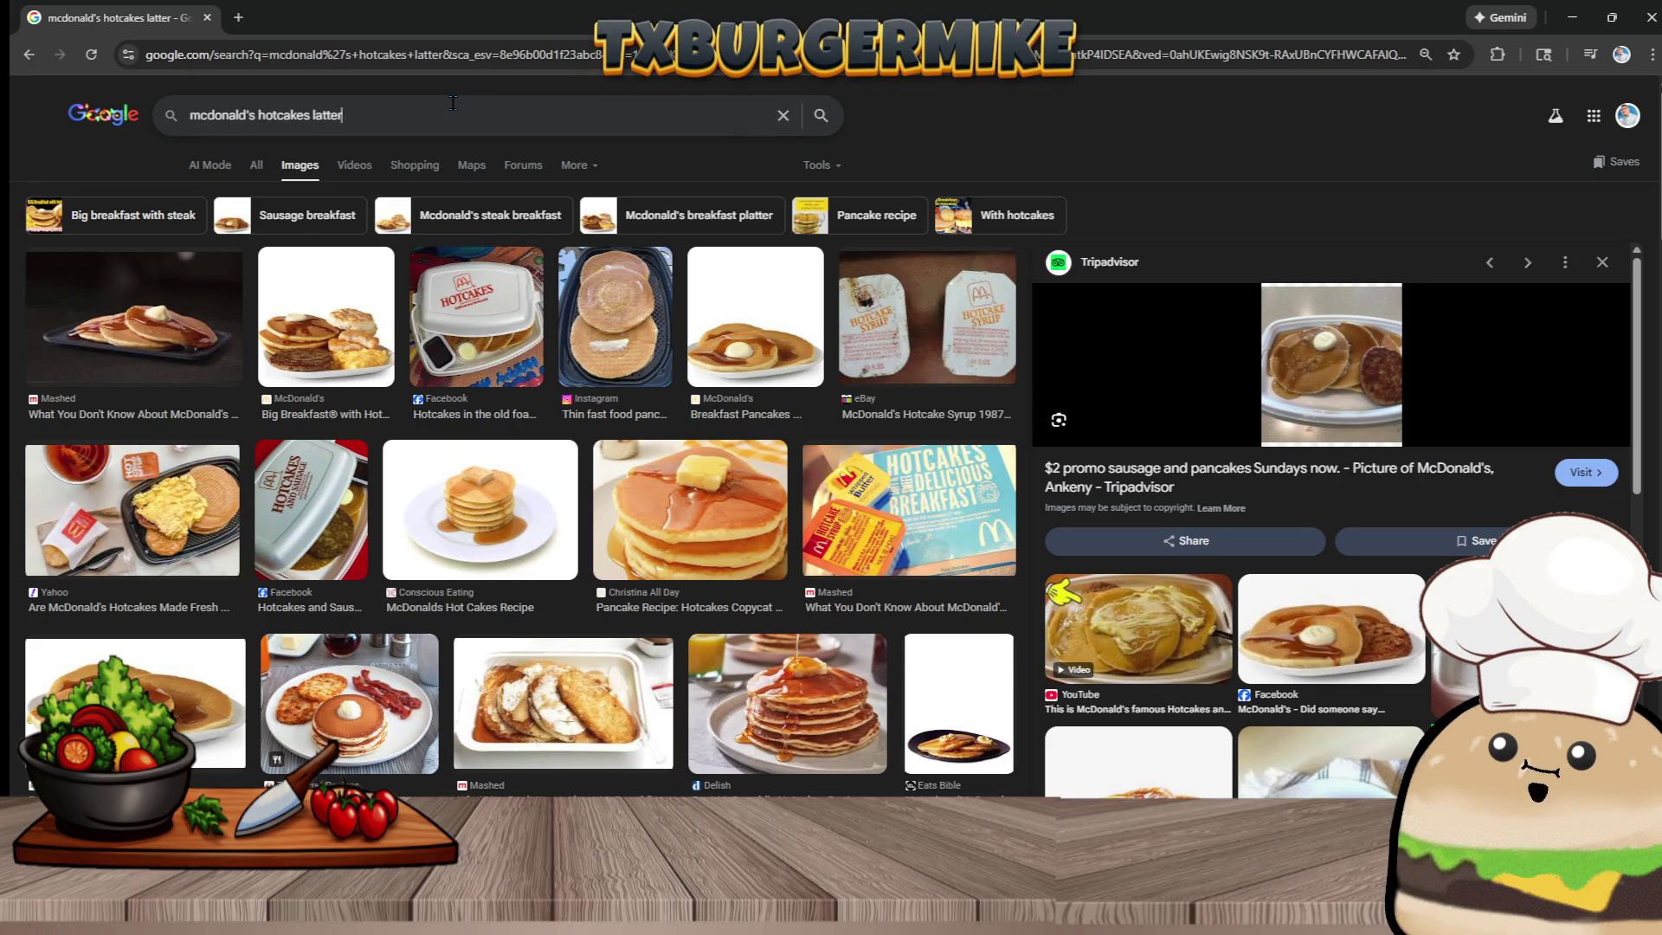
Search 'mcdonald's hotcakes' and preview the Instagram, YouTube and TikTok results
{"action": "key", "text": "BackSpace"}
{"action": "key", "text": "BackSpace"}
{"action": "key", "text": "BackSpace"}
{"action": "key", "text": "Return"}
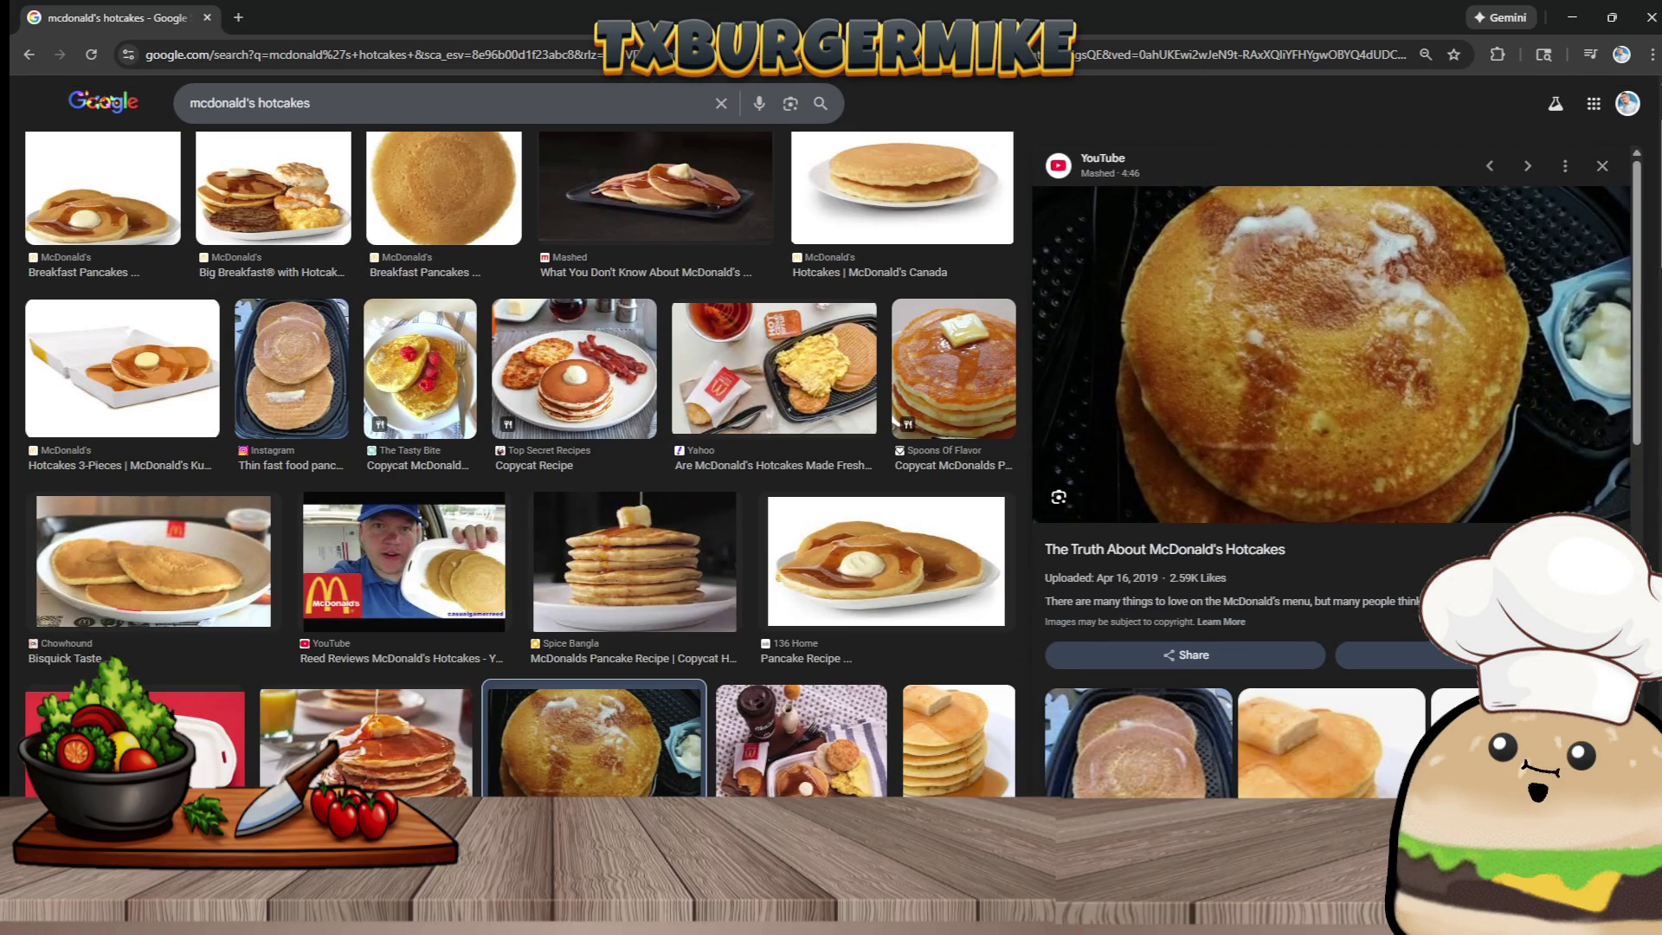
{"action": "left_click", "coordinate": [1117, 731]}
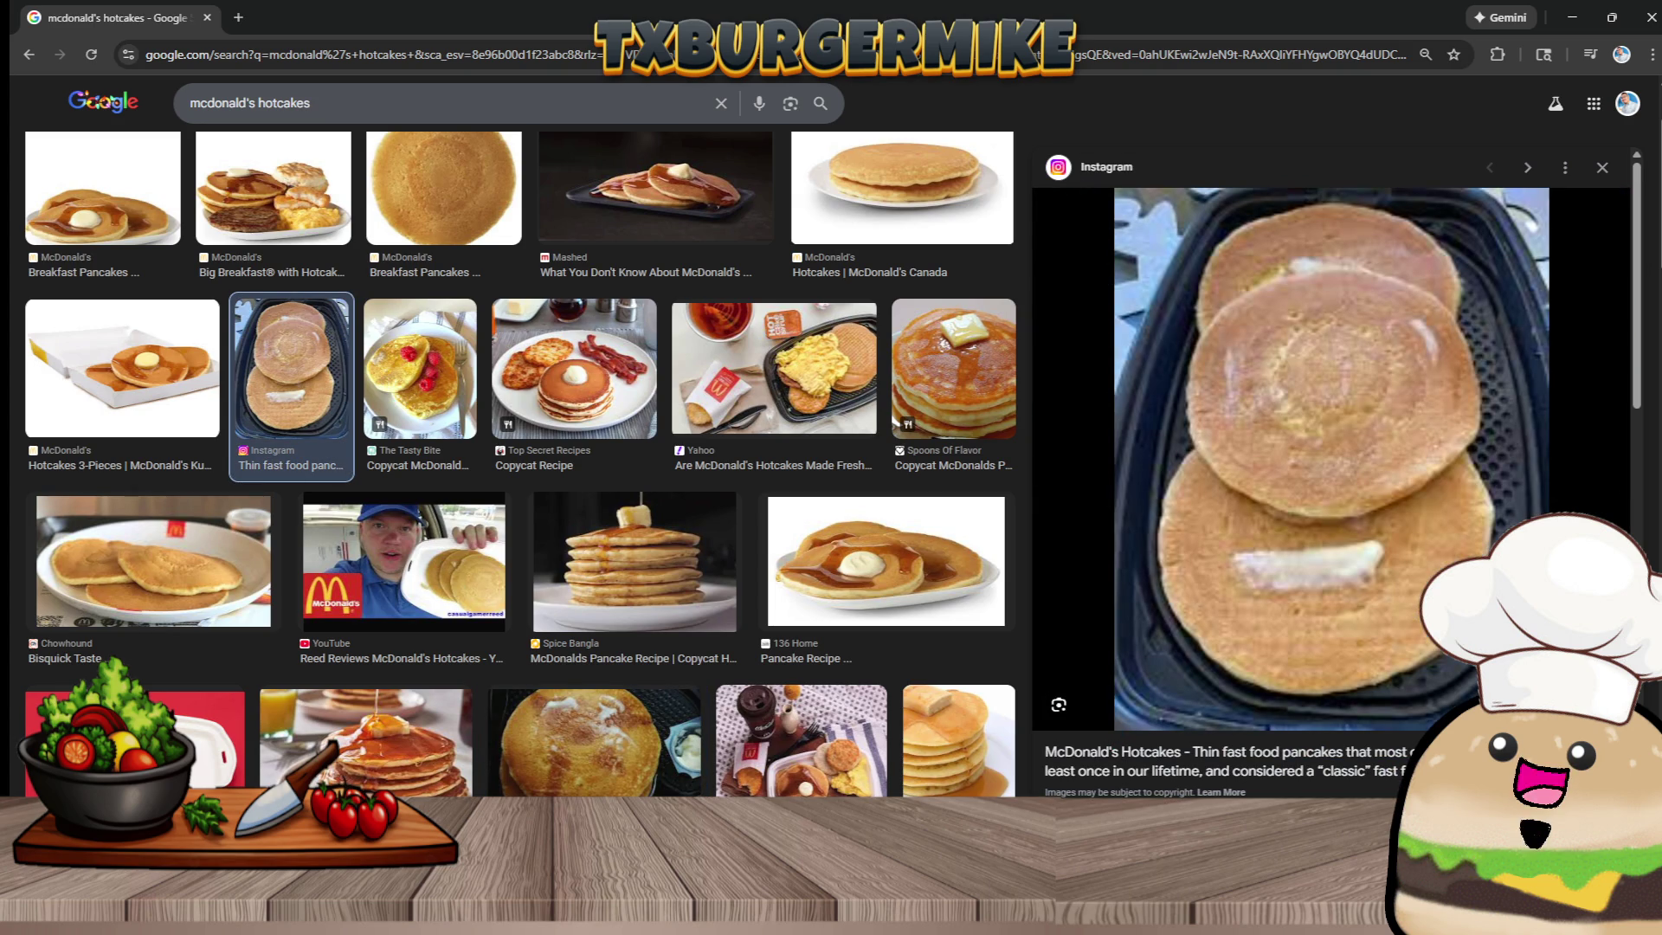
{"action": "scroll", "coordinate": [668, 765], "scroll_direction": "down", "scroll_amount": 5}
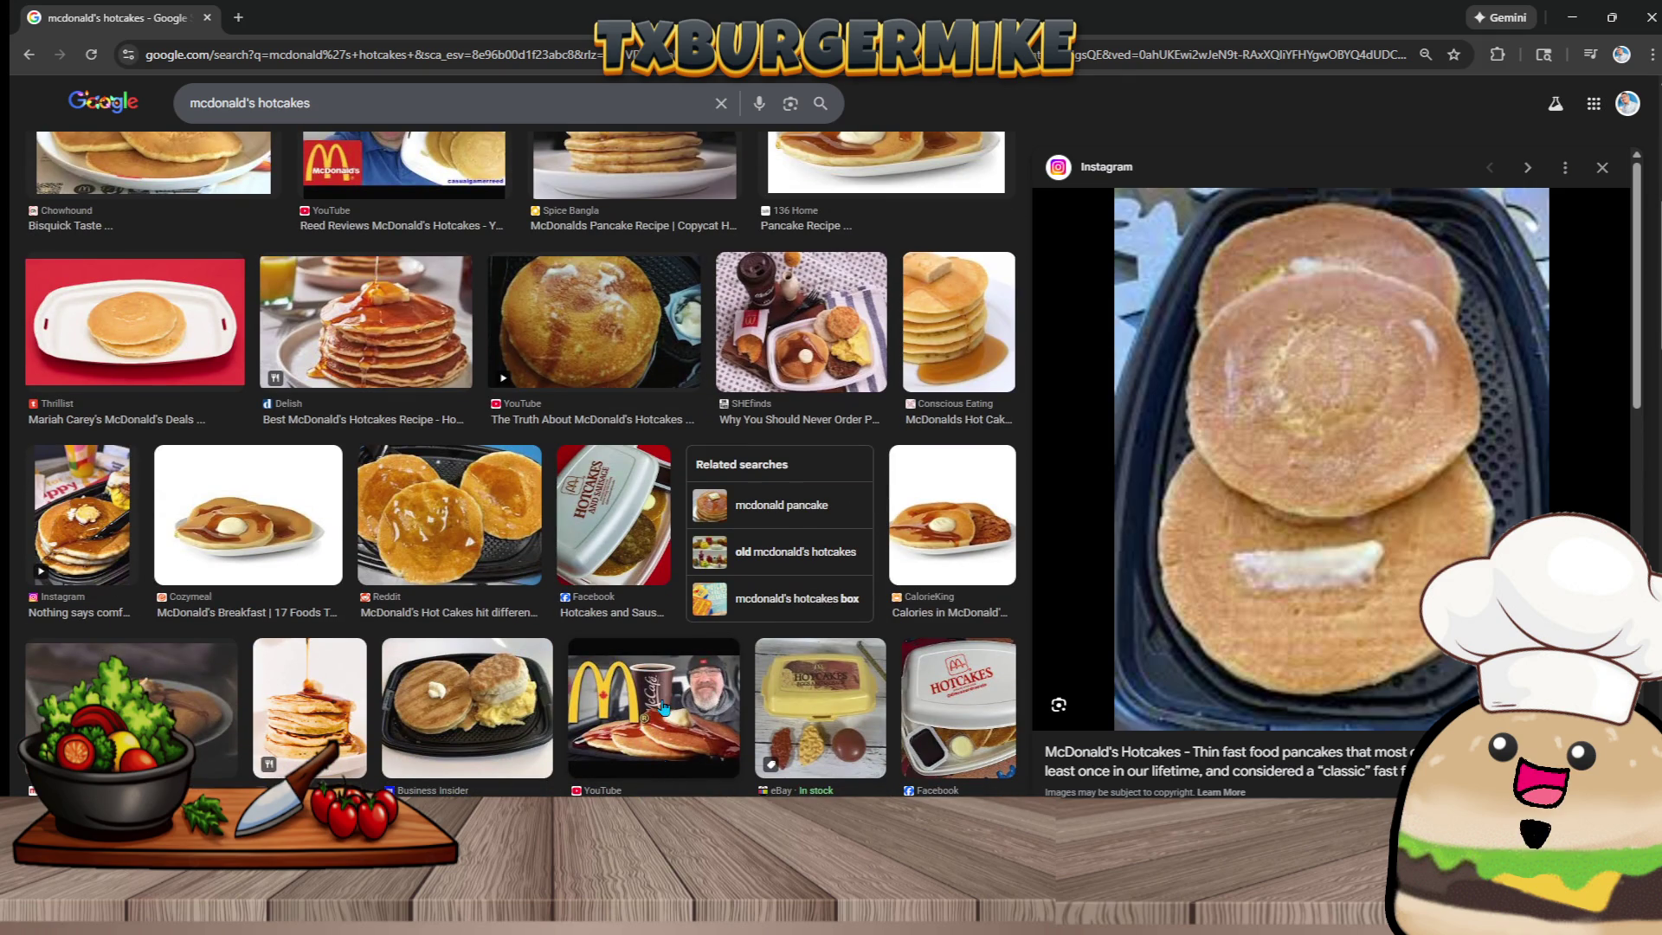
{"action": "left_click", "coordinate": [664, 751]}
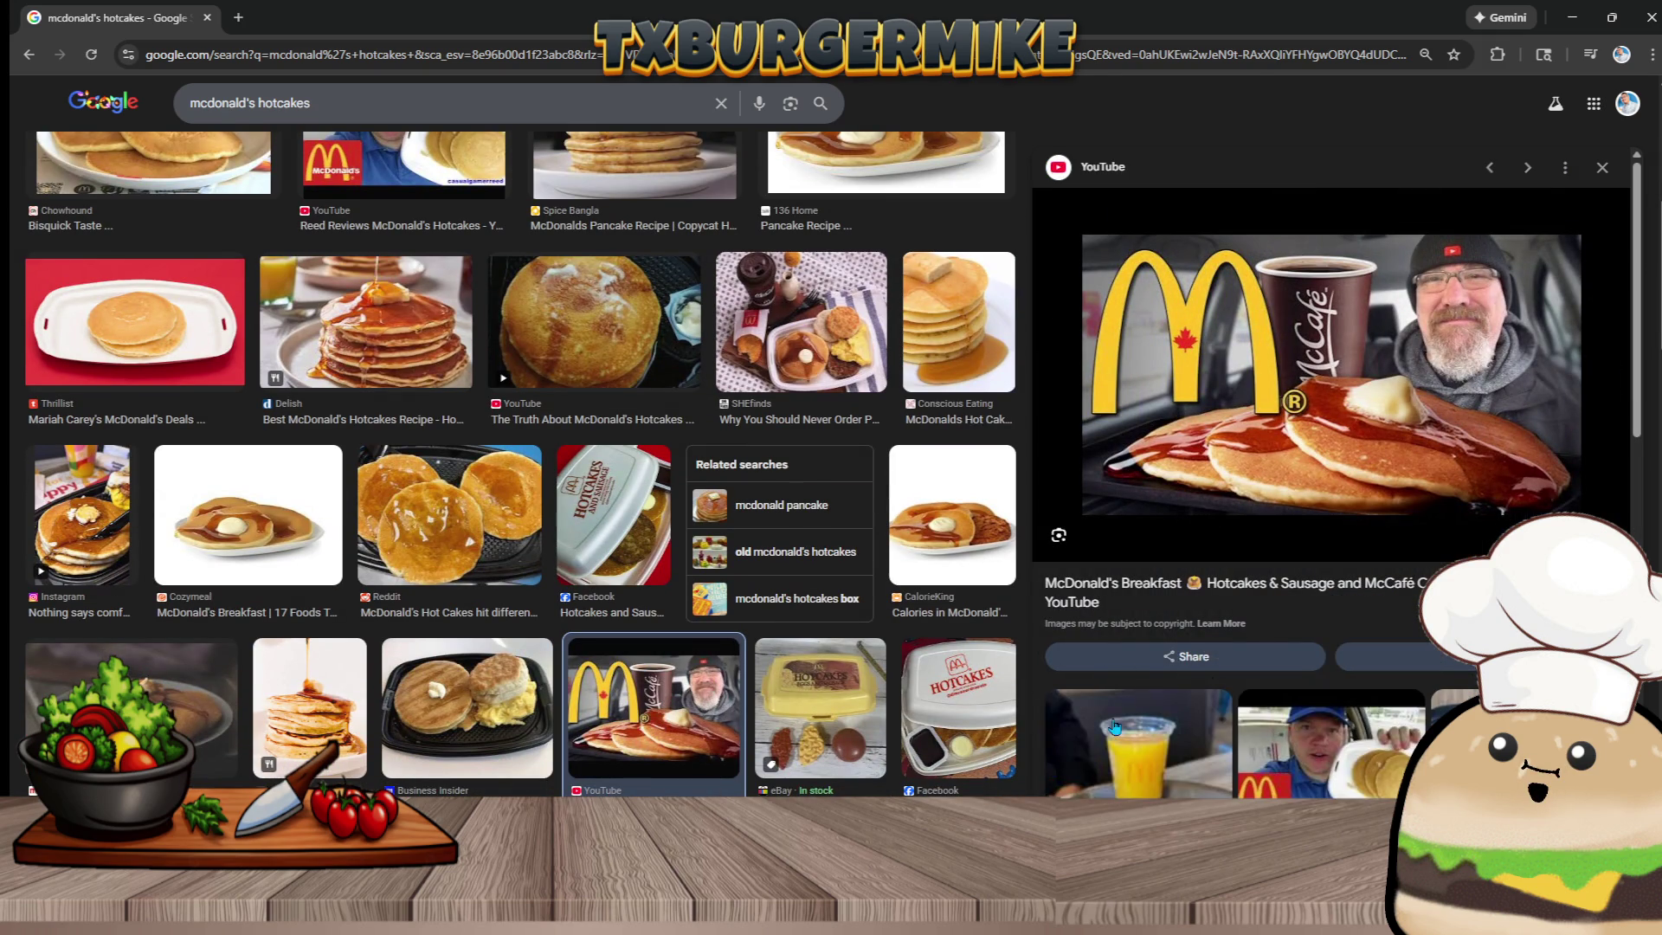
{"action": "scroll", "coordinate": [1376, 625], "scroll_direction": "down", "scroll_amount": 3}
{"action": "scroll", "coordinate": [1361, 630], "scroll_direction": "down", "scroll_amount": 3}
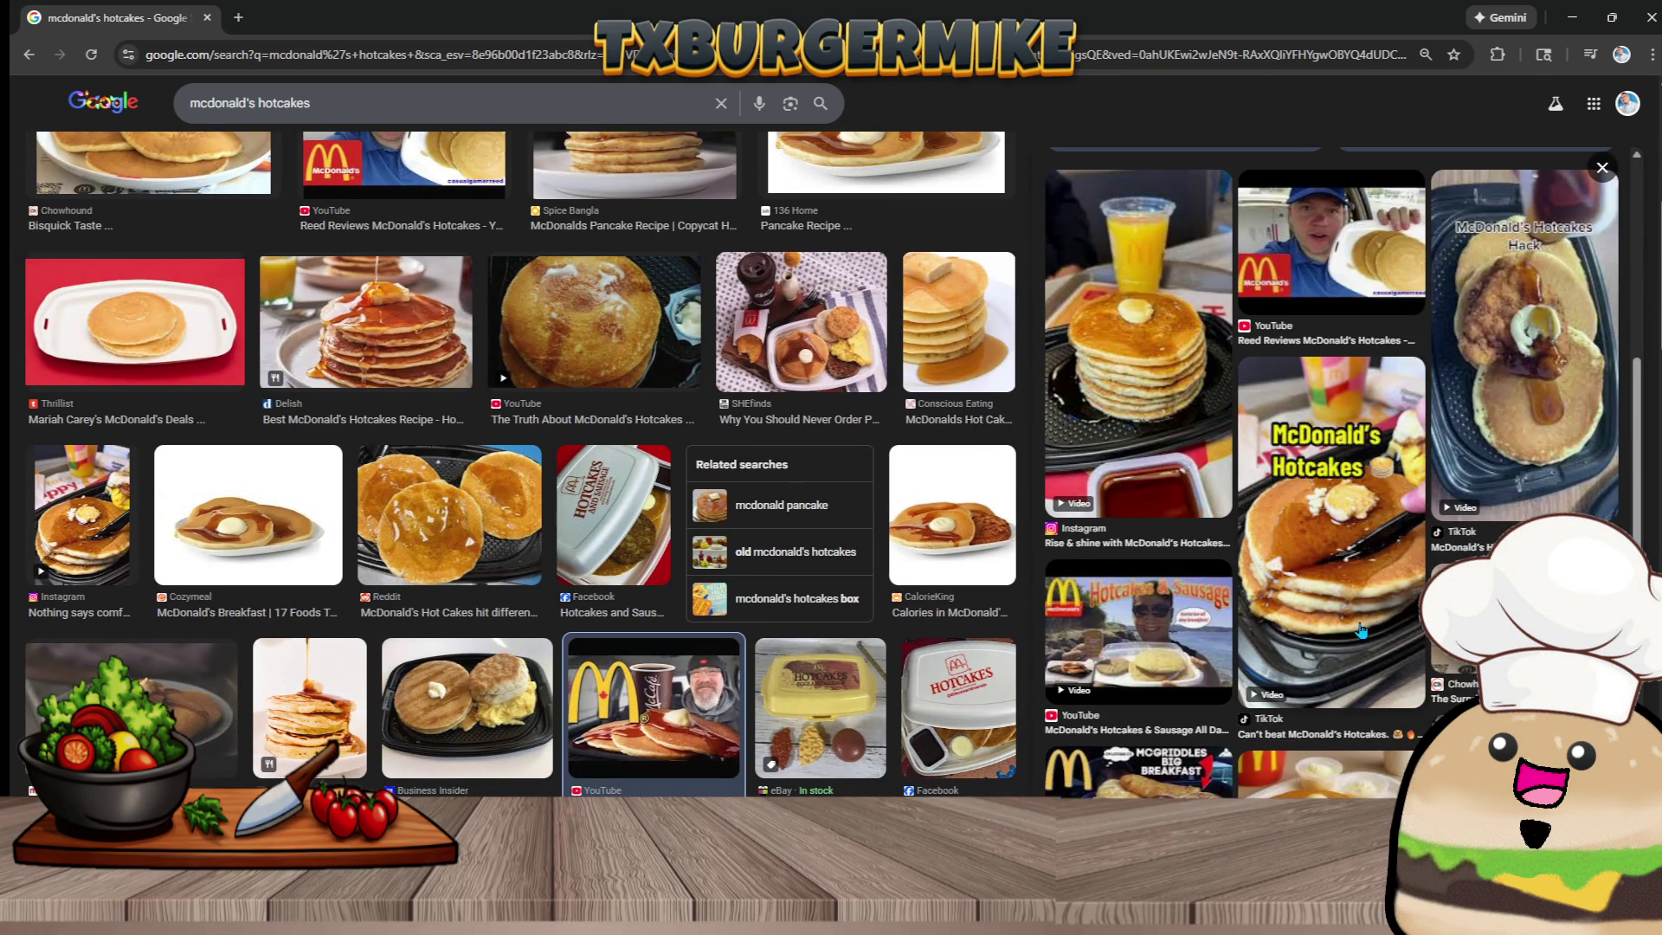
{"action": "left_click", "coordinate": [1361, 630]}
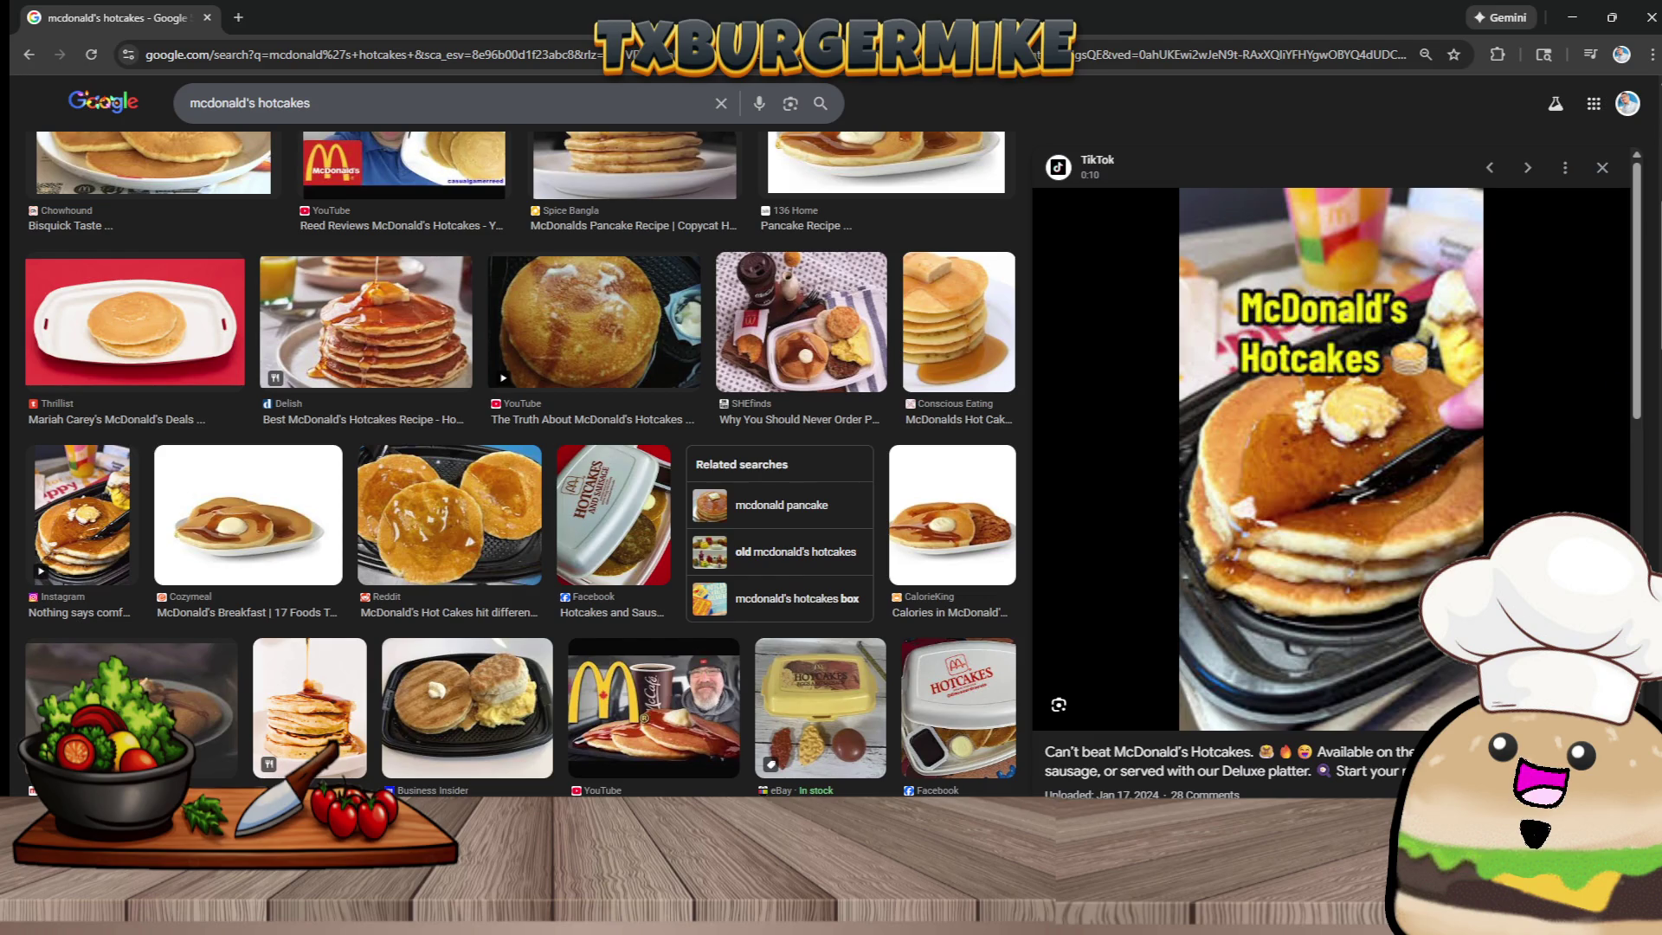
View the TikTok hotcakes image full size in a new tab, close it, and begin a new query
{"action": "right_click", "coordinate": [1236, 306]}
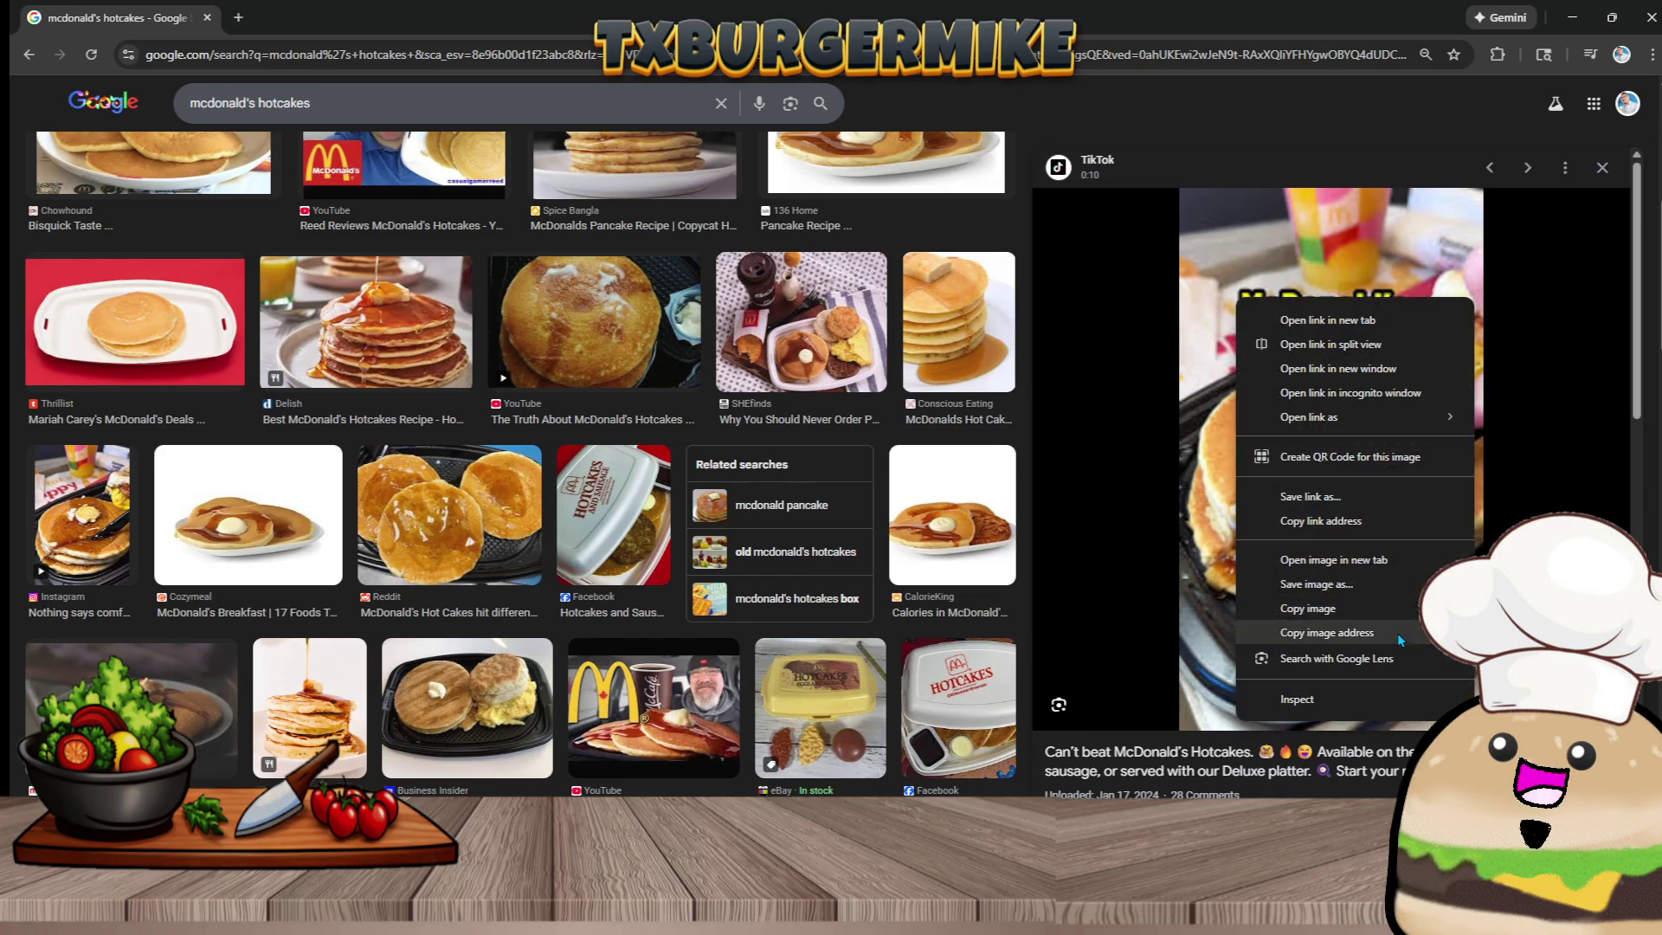
{"action": "left_click", "coordinate": [1382, 562]}
{"action": "key", "text": "ctrl+Tab"}
{"action": "scroll", "coordinate": [939, 591], "scroll_direction": "down", "scroll_amount": 4}
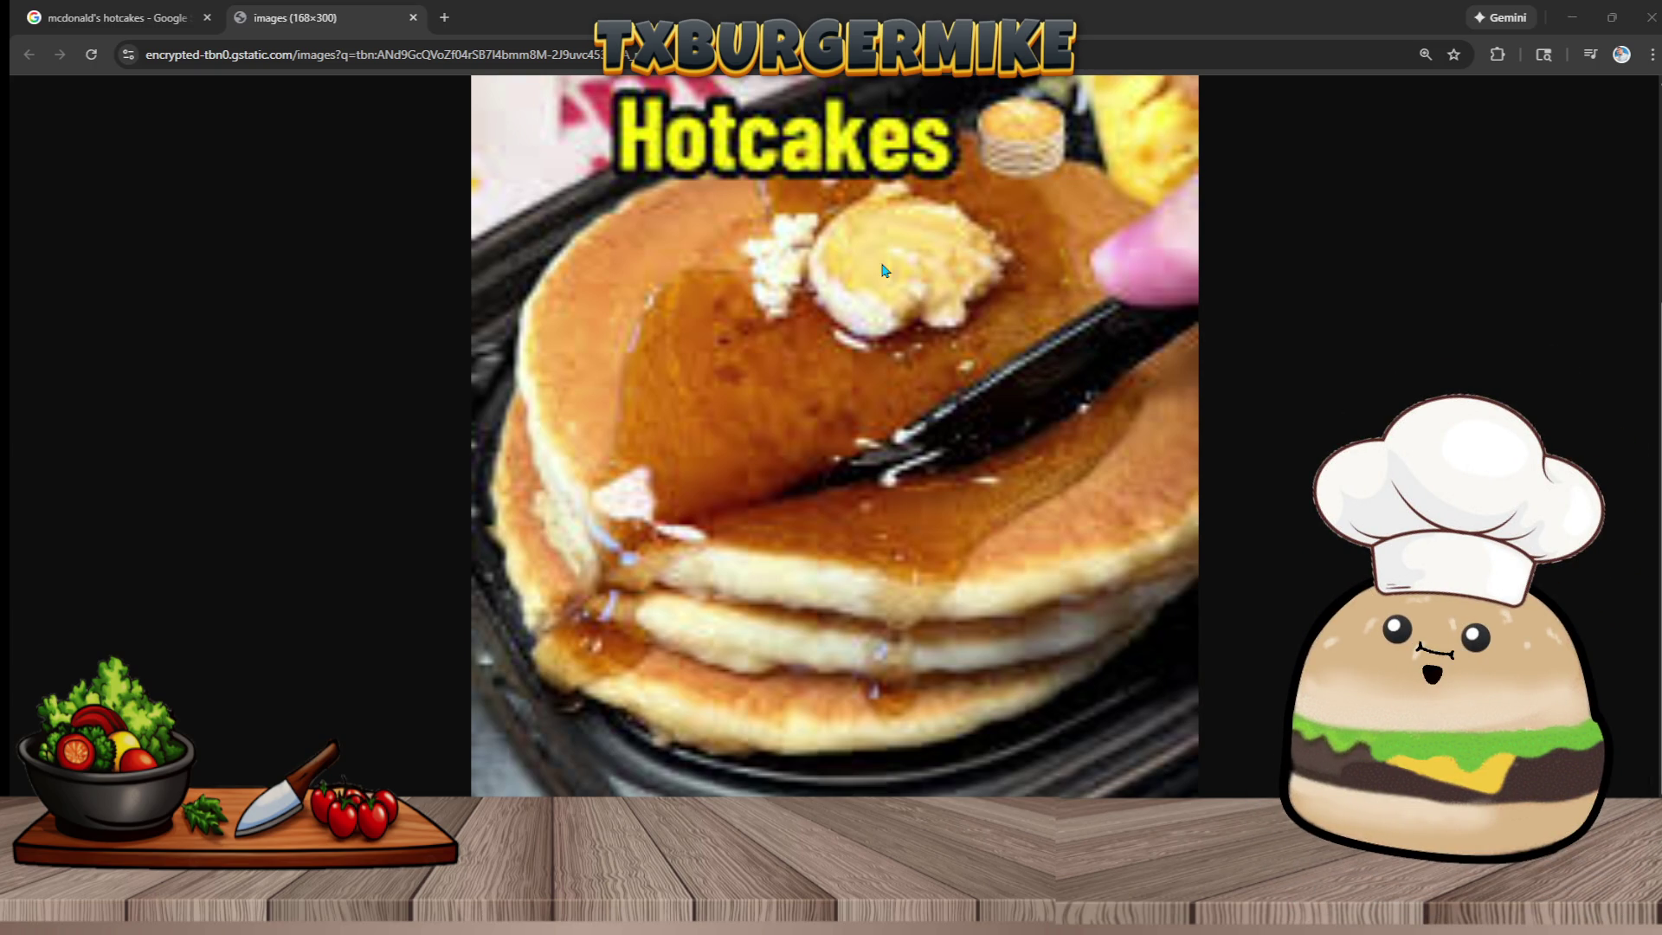
{"action": "left_click", "coordinate": [413, 17]}
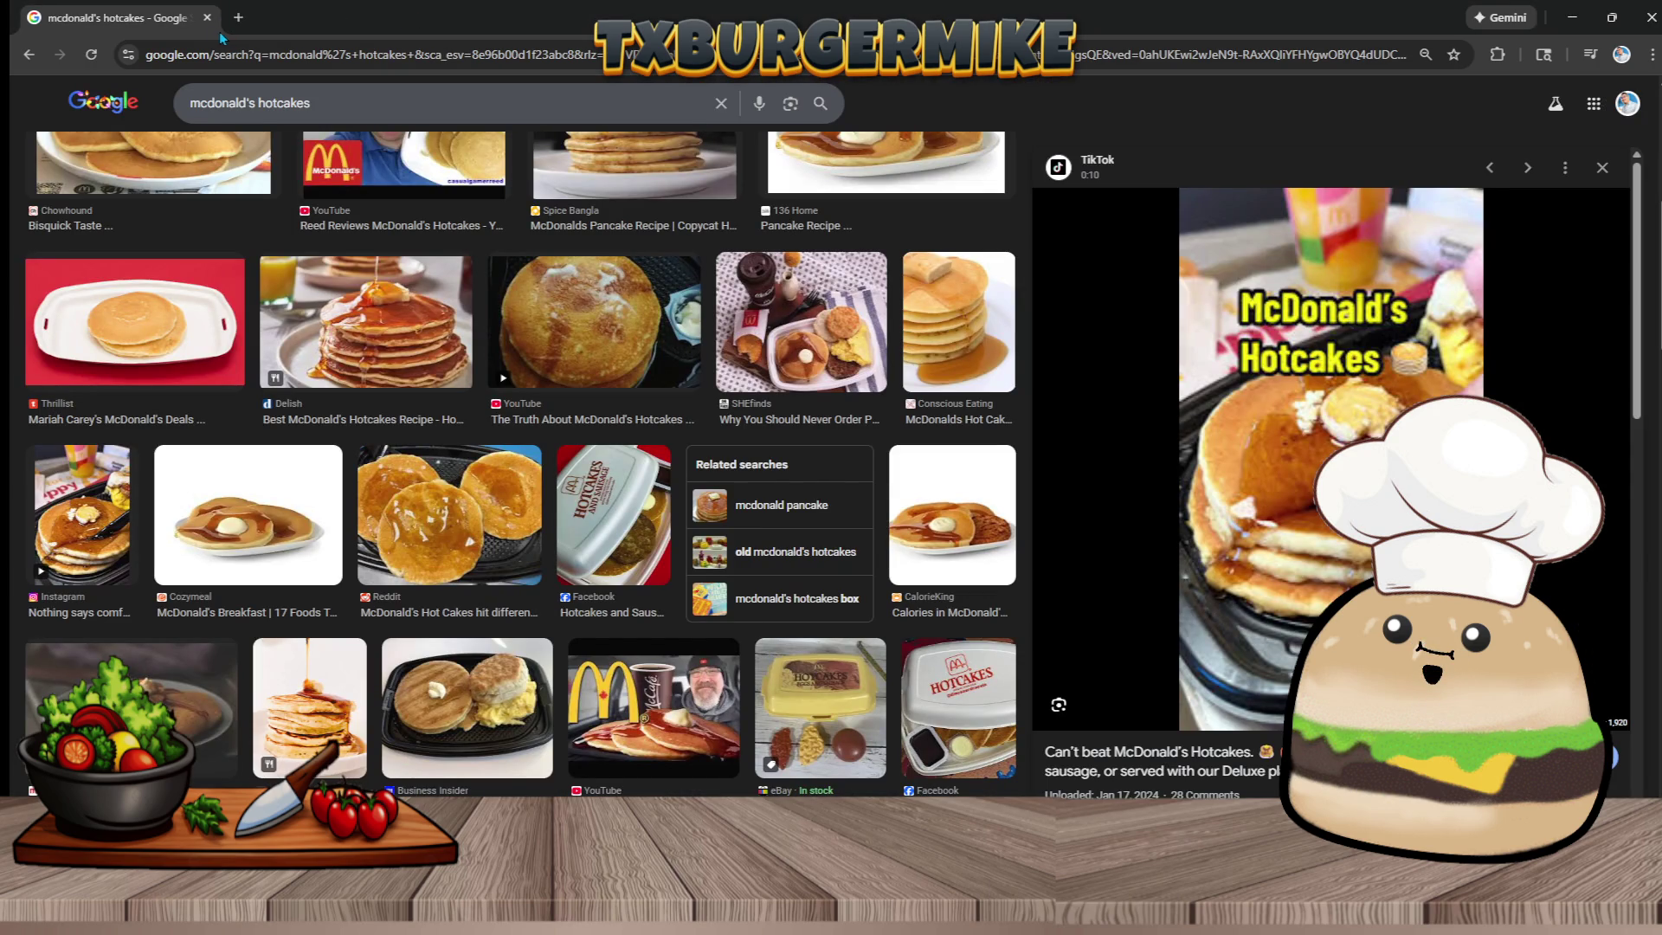
{"action": "key", "text": "slash"}
{"action": "type", "text": "w"}
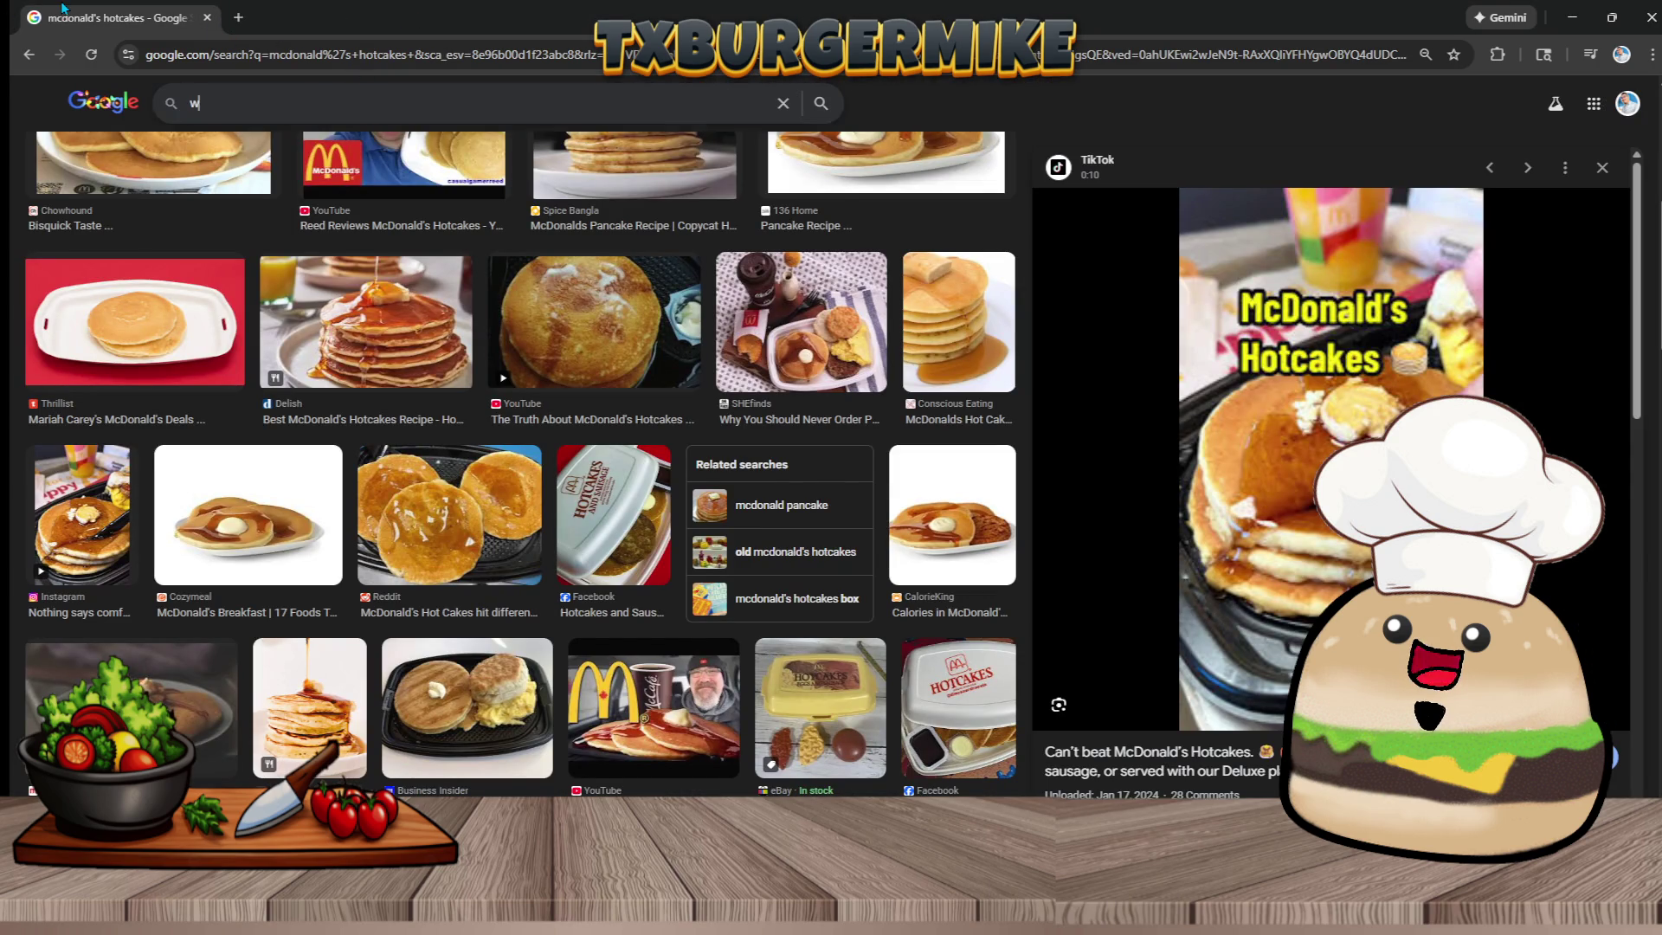
{"action": "type", "text": "hat time does m"}
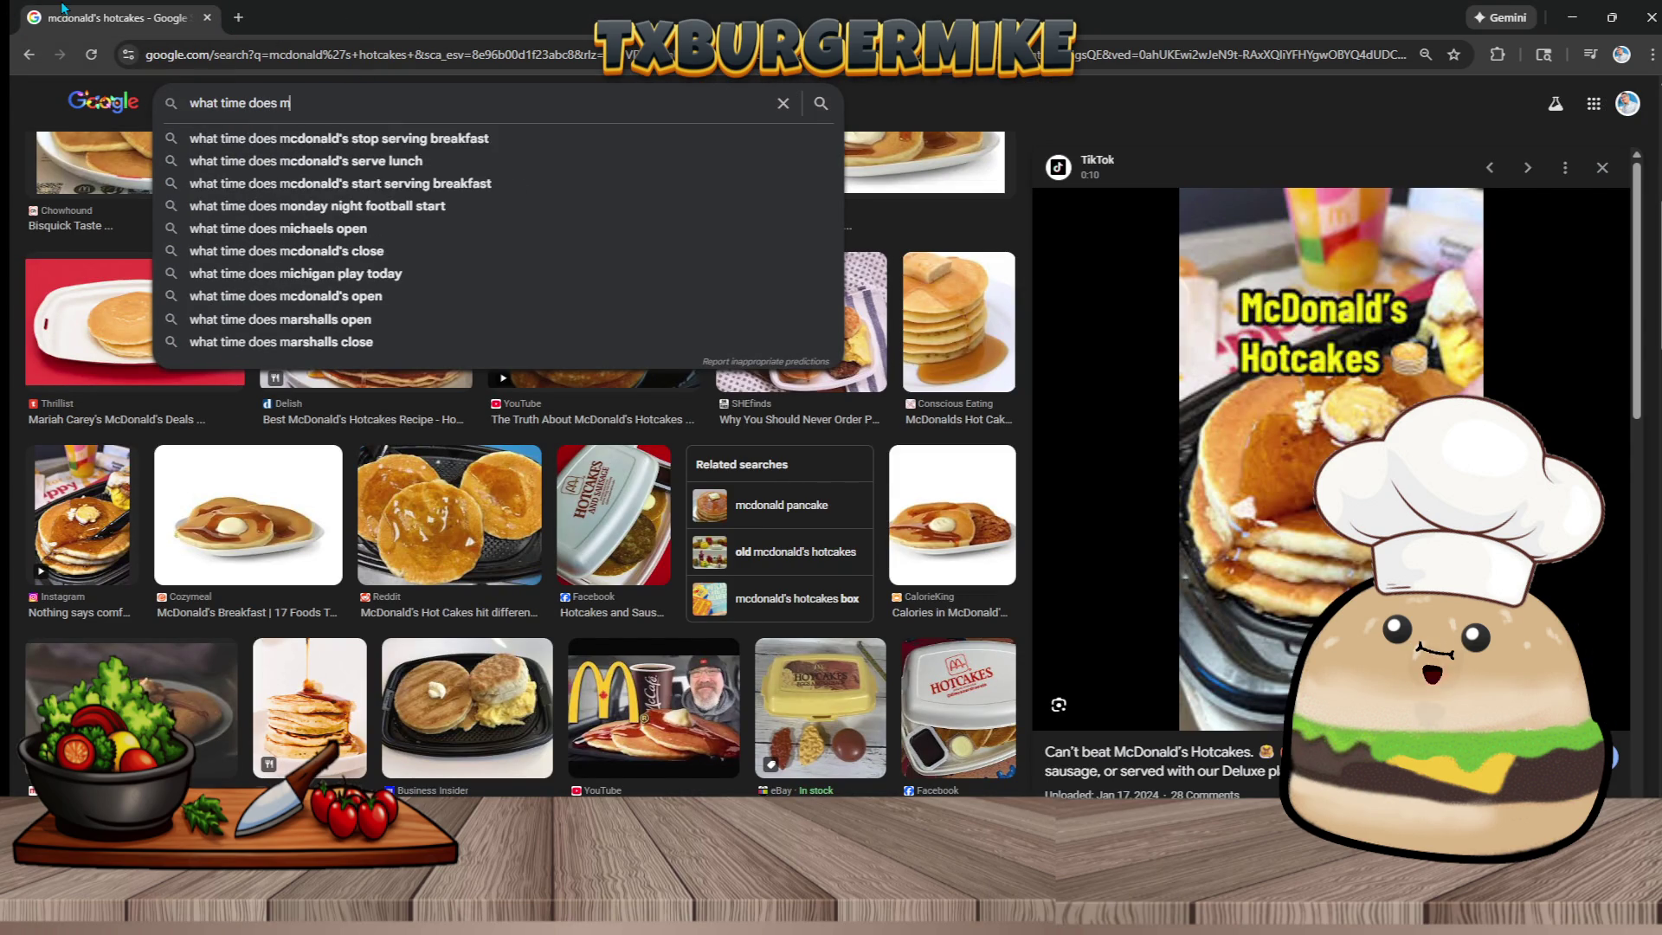
{"action": "type", "text": "donald sta"}
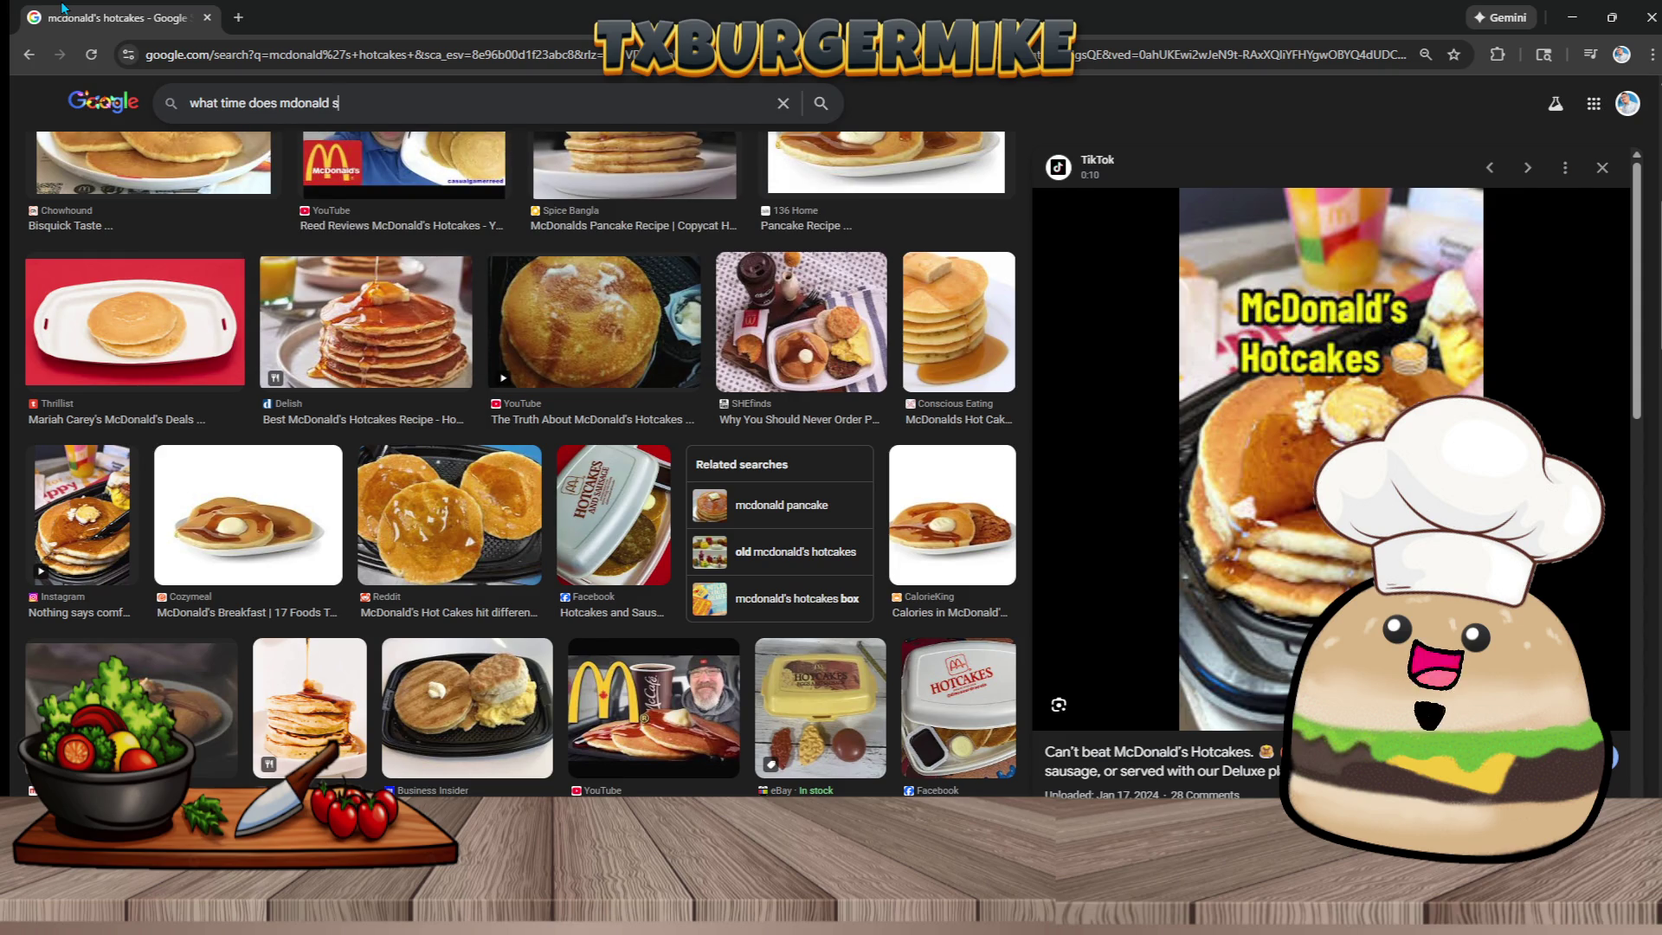
Search when McDonald's starts serving breakfast, compare All and Images results, then close Chrome
{"action": "key", "text": "Down"}
{"action": "key", "text": "Down"}
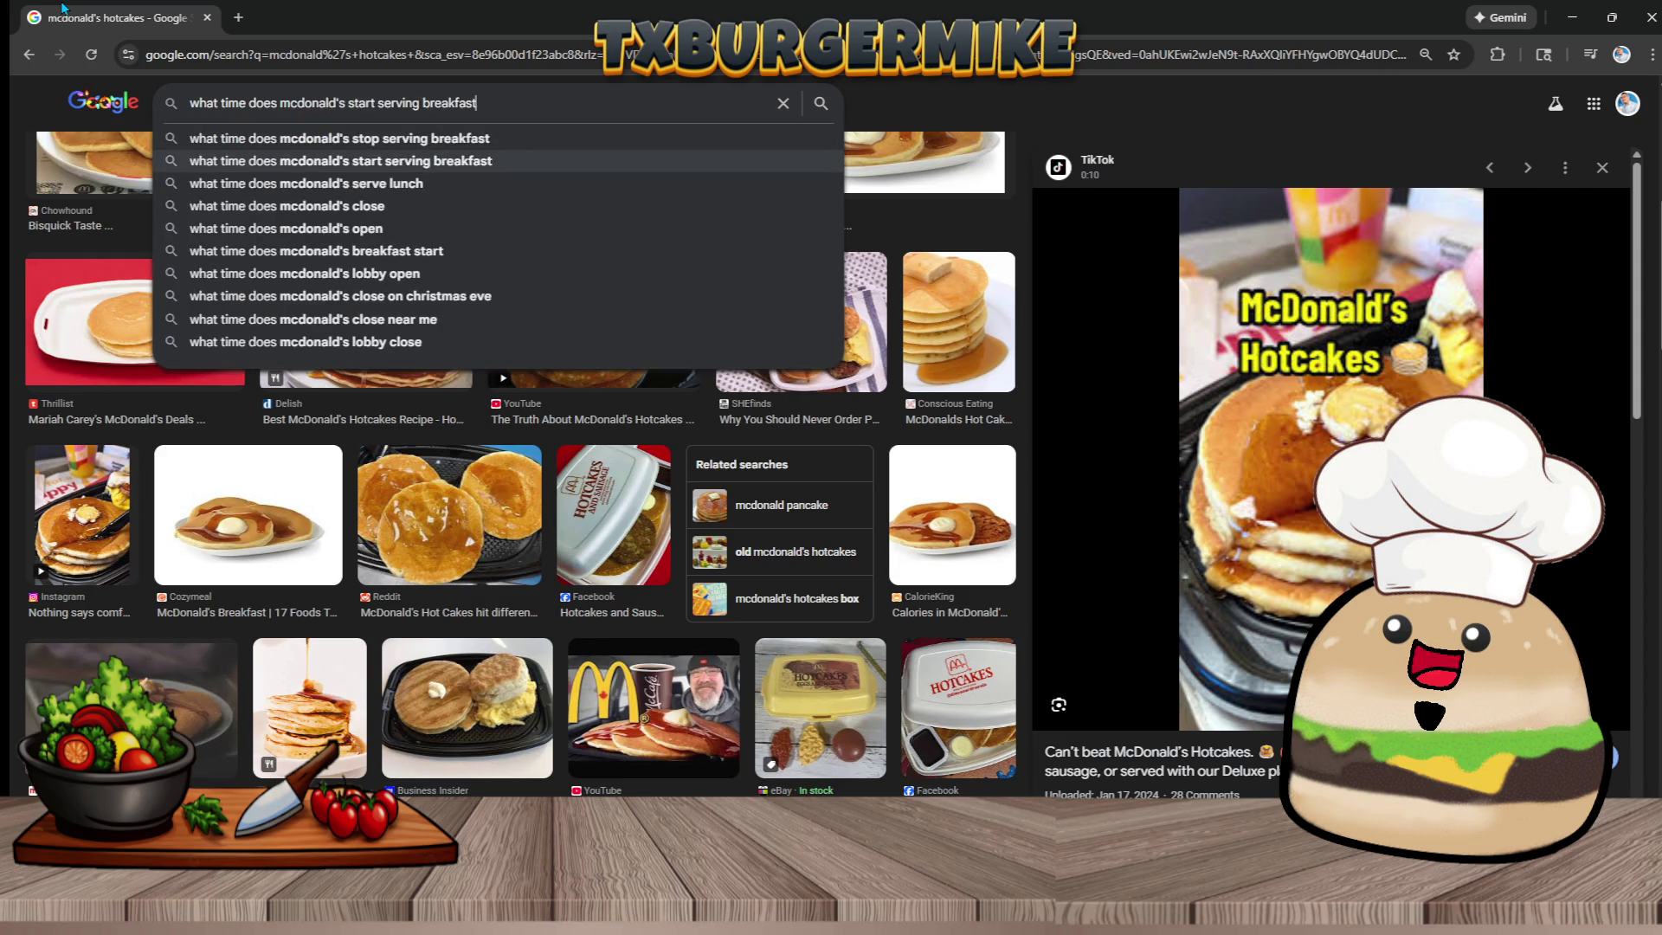
{"action": "key", "text": "Return"}
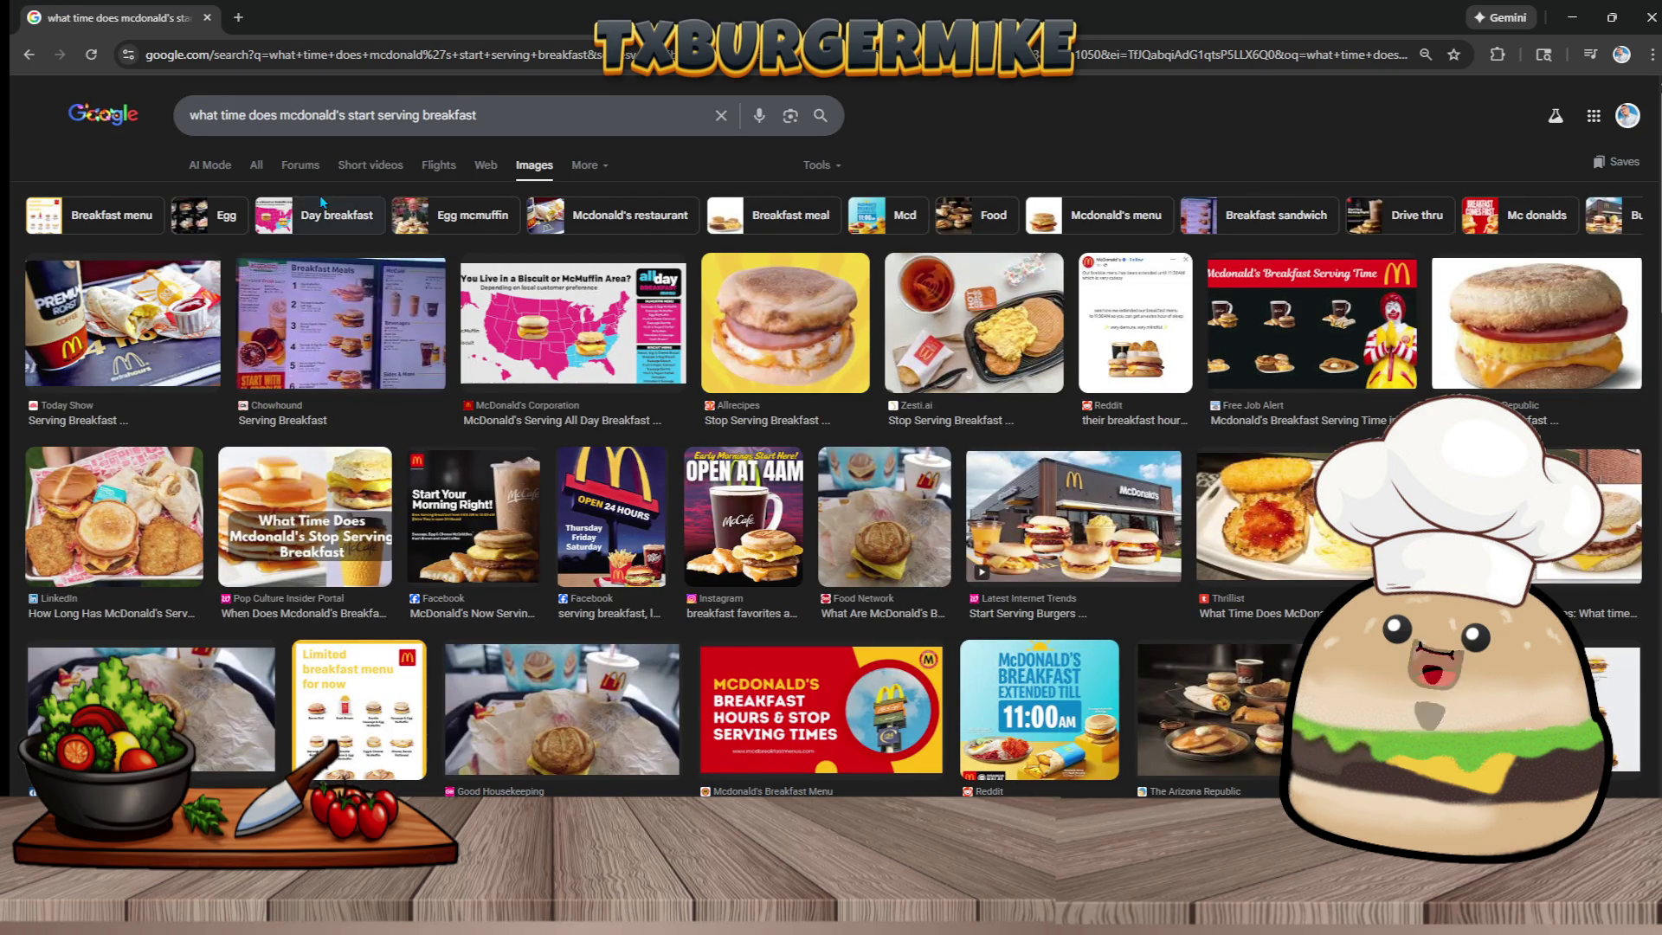
{"action": "left_click", "coordinate": [257, 166]}
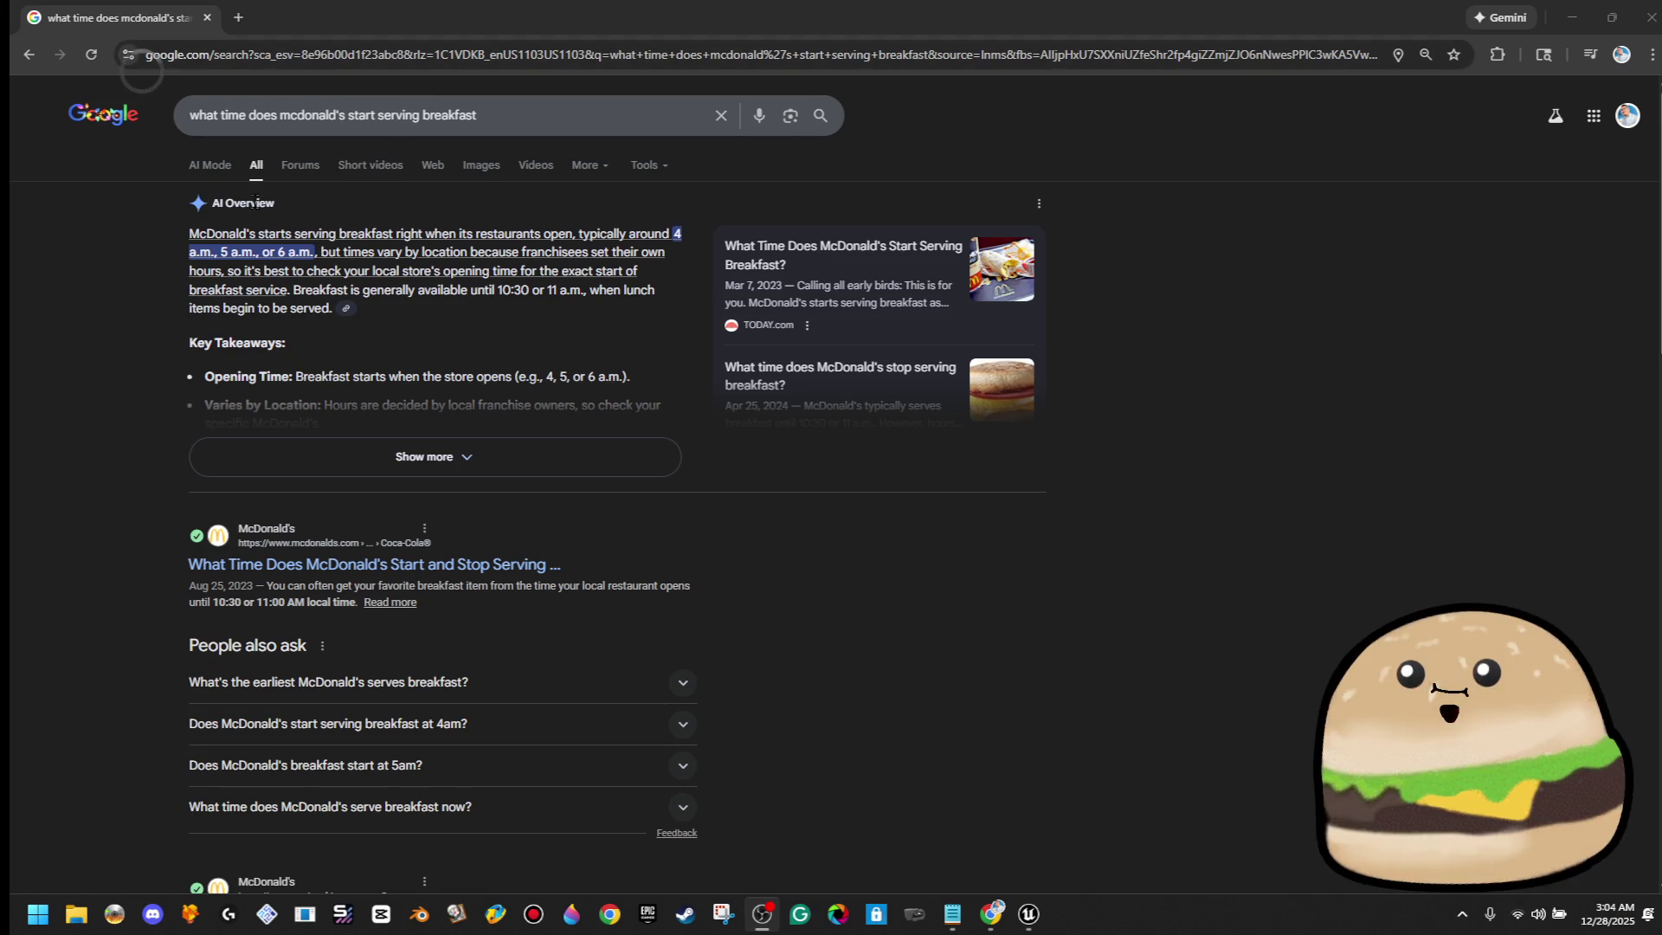
{"action": "left_click", "coordinate": [481, 160]}
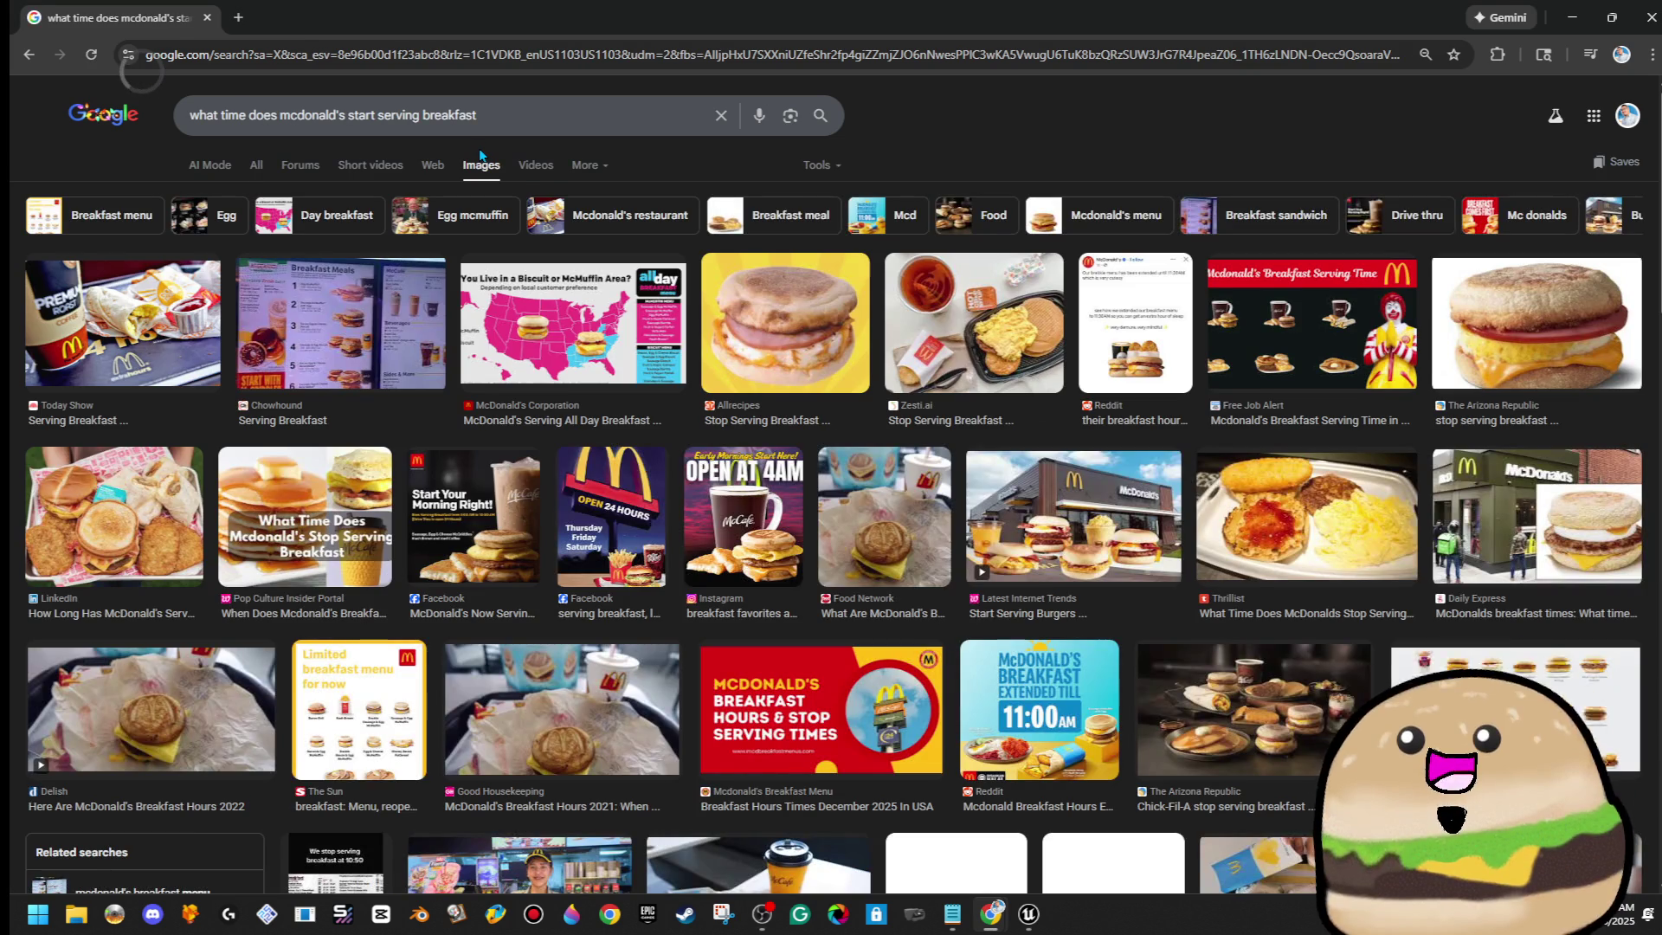
{"action": "left_click", "coordinate": [256, 165]}
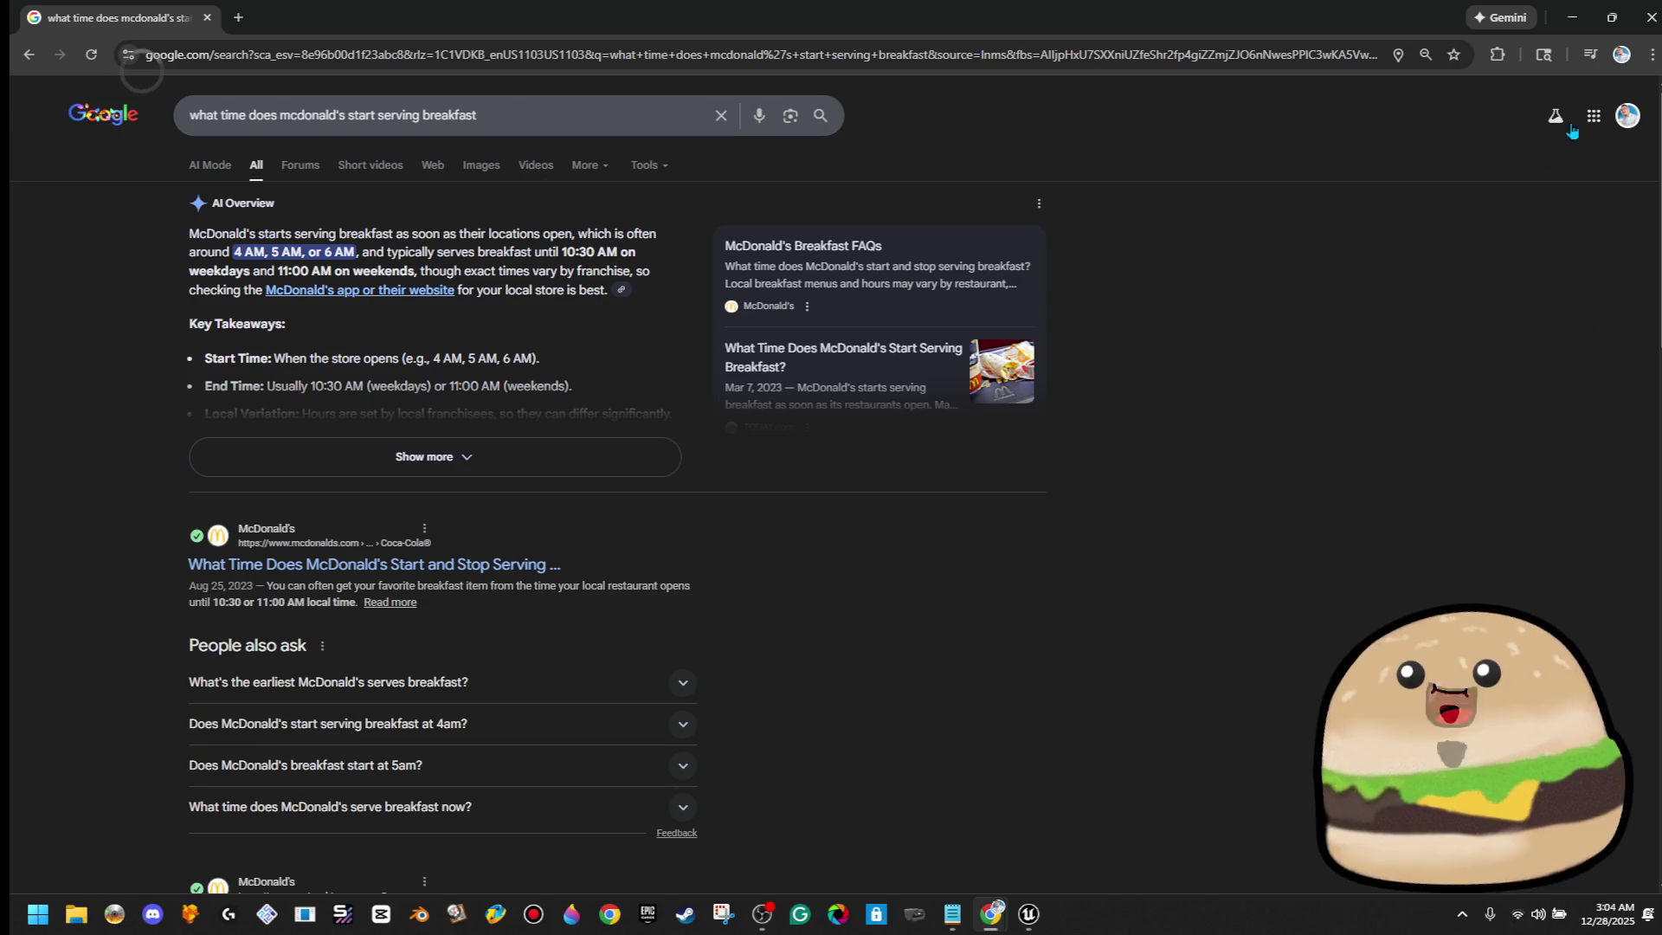
{"action": "left_click", "coordinate": [1649, 17]}
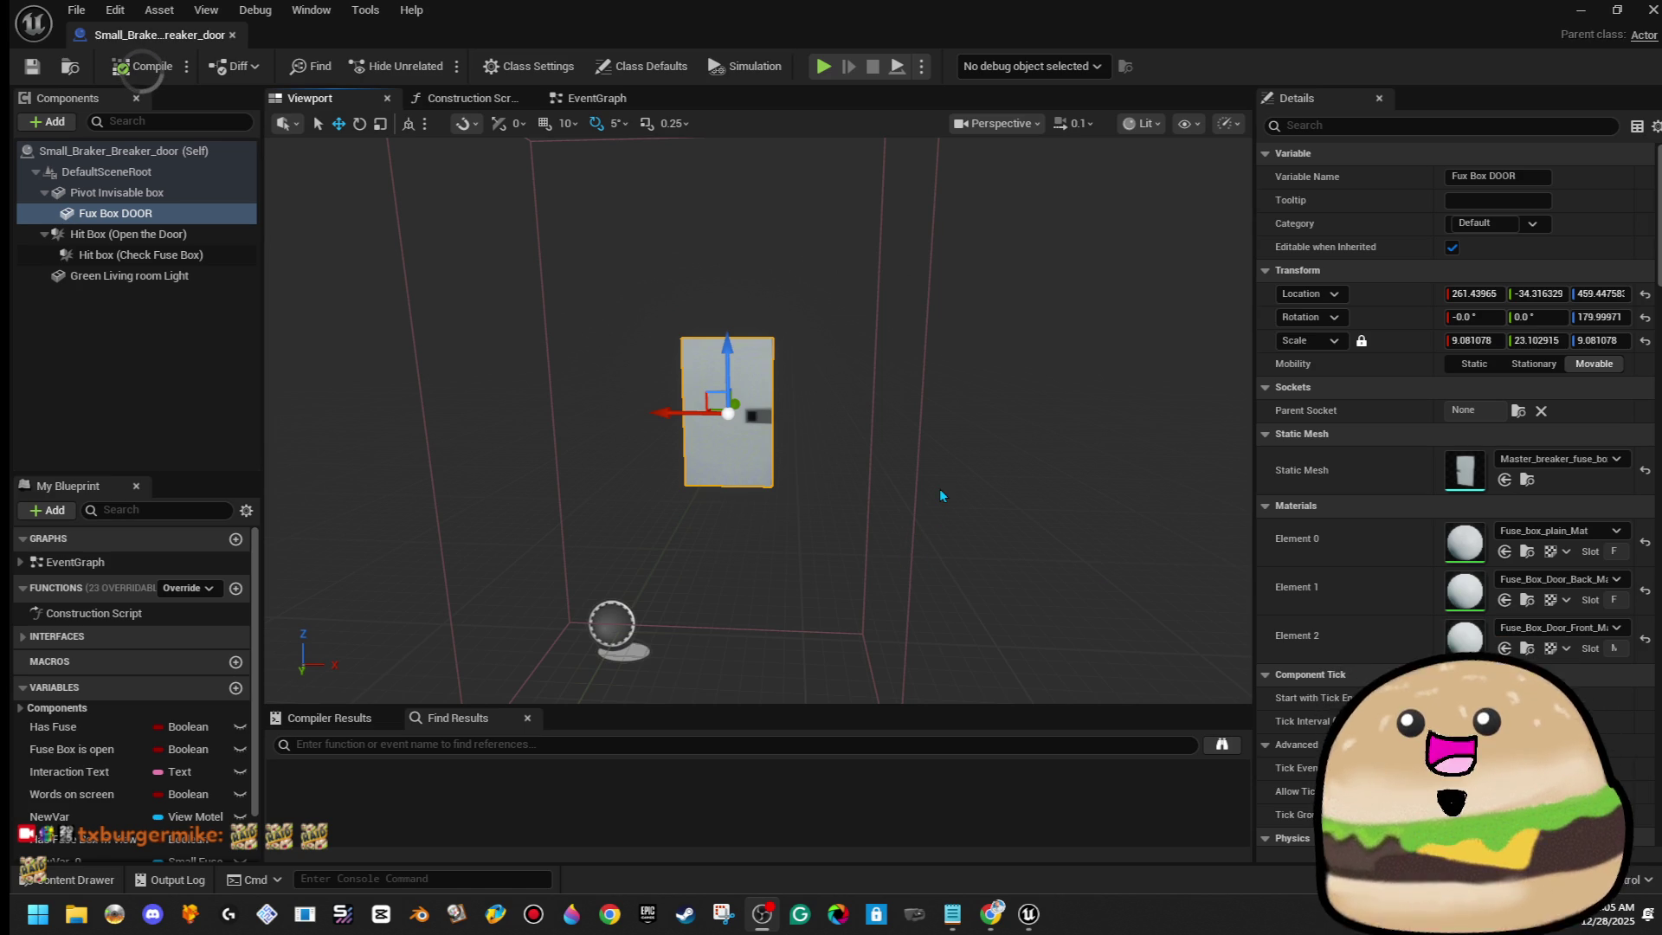
Orbit and move in around the fuse box door, then close the Small_Braker_Breaker_door editor
{"action": "mouse_move", "coordinate": [940, 490]}
{"action": "left_mouse_down"}
{"action": "mouse_move", "coordinate": [796, 487]}
{"action": "mouse_move", "coordinate": [813, 484]}
{"action": "mouse_move", "coordinate": [779, 519]}
{"action": "mouse_move", "coordinate": [504, 685]}
{"action": "left_mouse_up"}
{"action": "left_click_drag", "start_coordinate": [857, 433], "coordinate": [867, 422]}
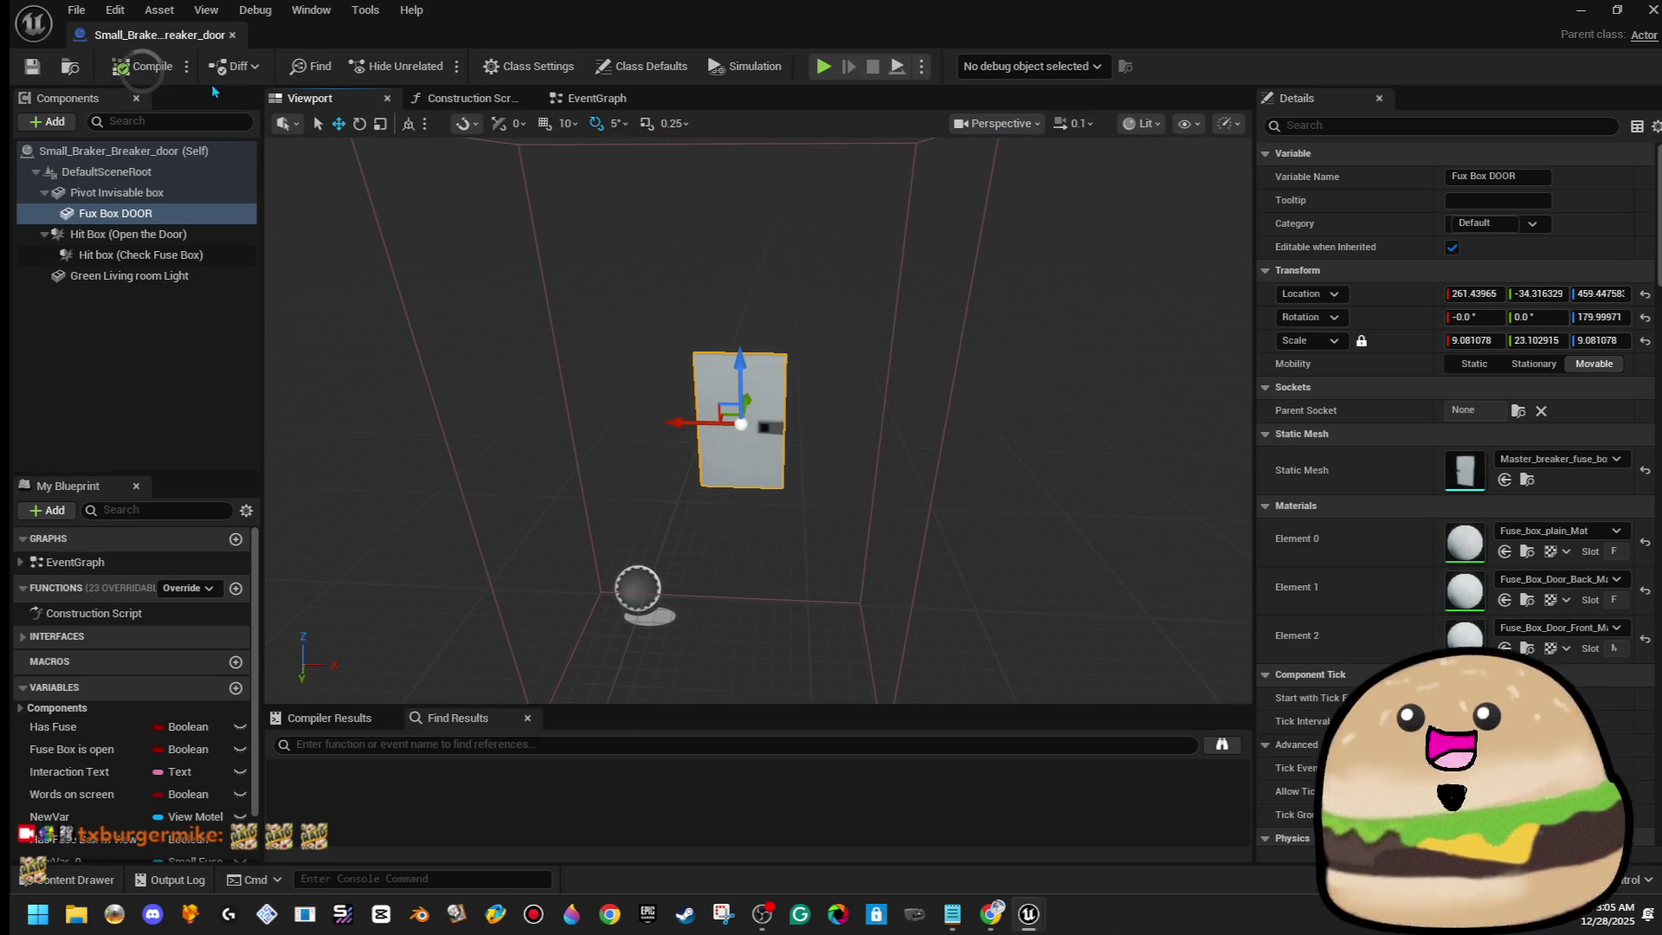
{"action": "mouse_move", "coordinate": [915, 346]}
{"action": "left_mouse_down"}
{"action": "mouse_move", "coordinate": [917, 372]}
{"action": "mouse_move", "coordinate": [891, 363]}
{"action": "mouse_move", "coordinate": [906, 356]}
{"action": "left_mouse_up"}
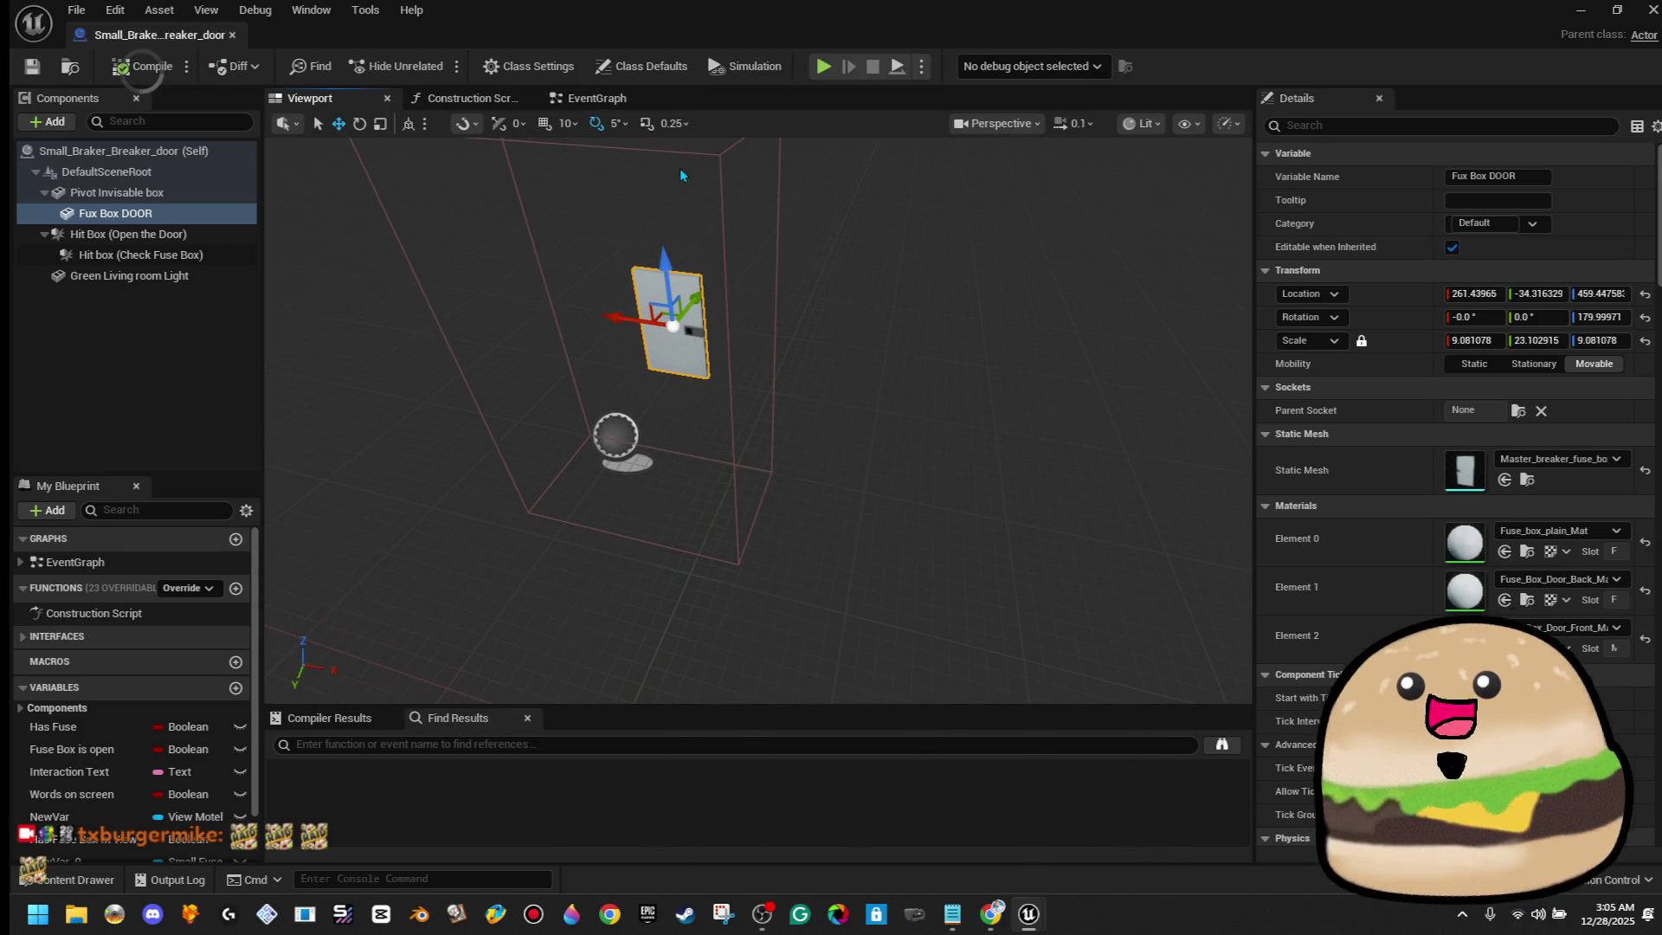
{"action": "left_click_drag", "start_coordinate": [568, 251], "coordinate": [568, 225]}
{"action": "left_click_drag", "start_coordinate": [906, 372], "coordinate": [853, 364]}
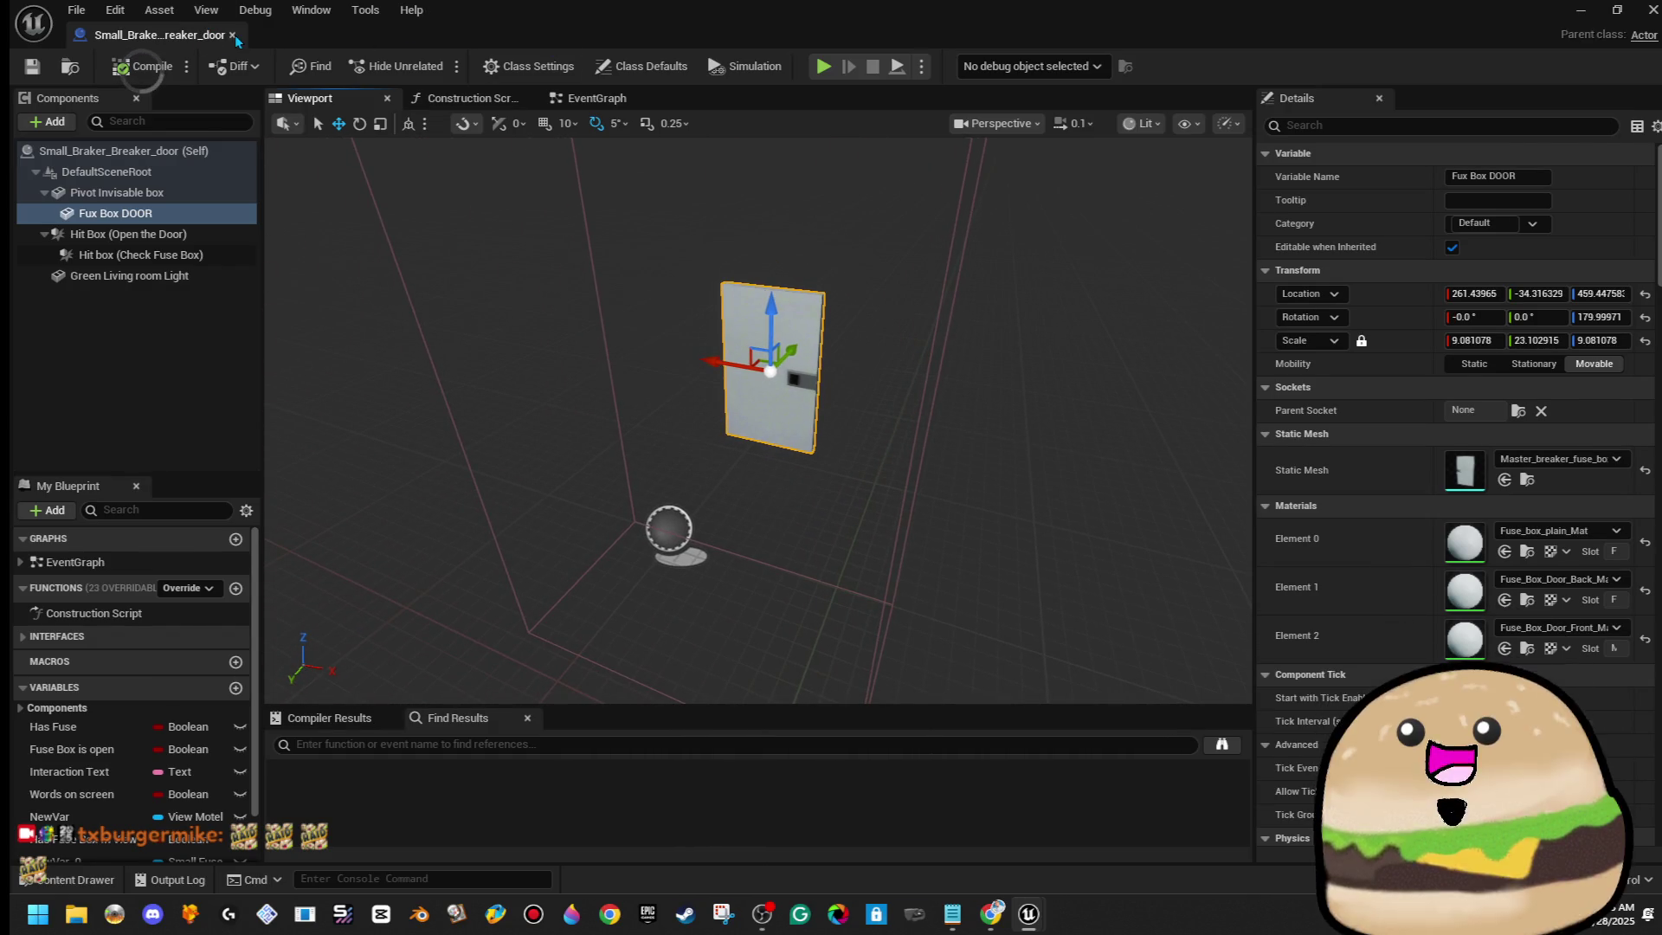
{"action": "left_click", "coordinate": [234, 36]}
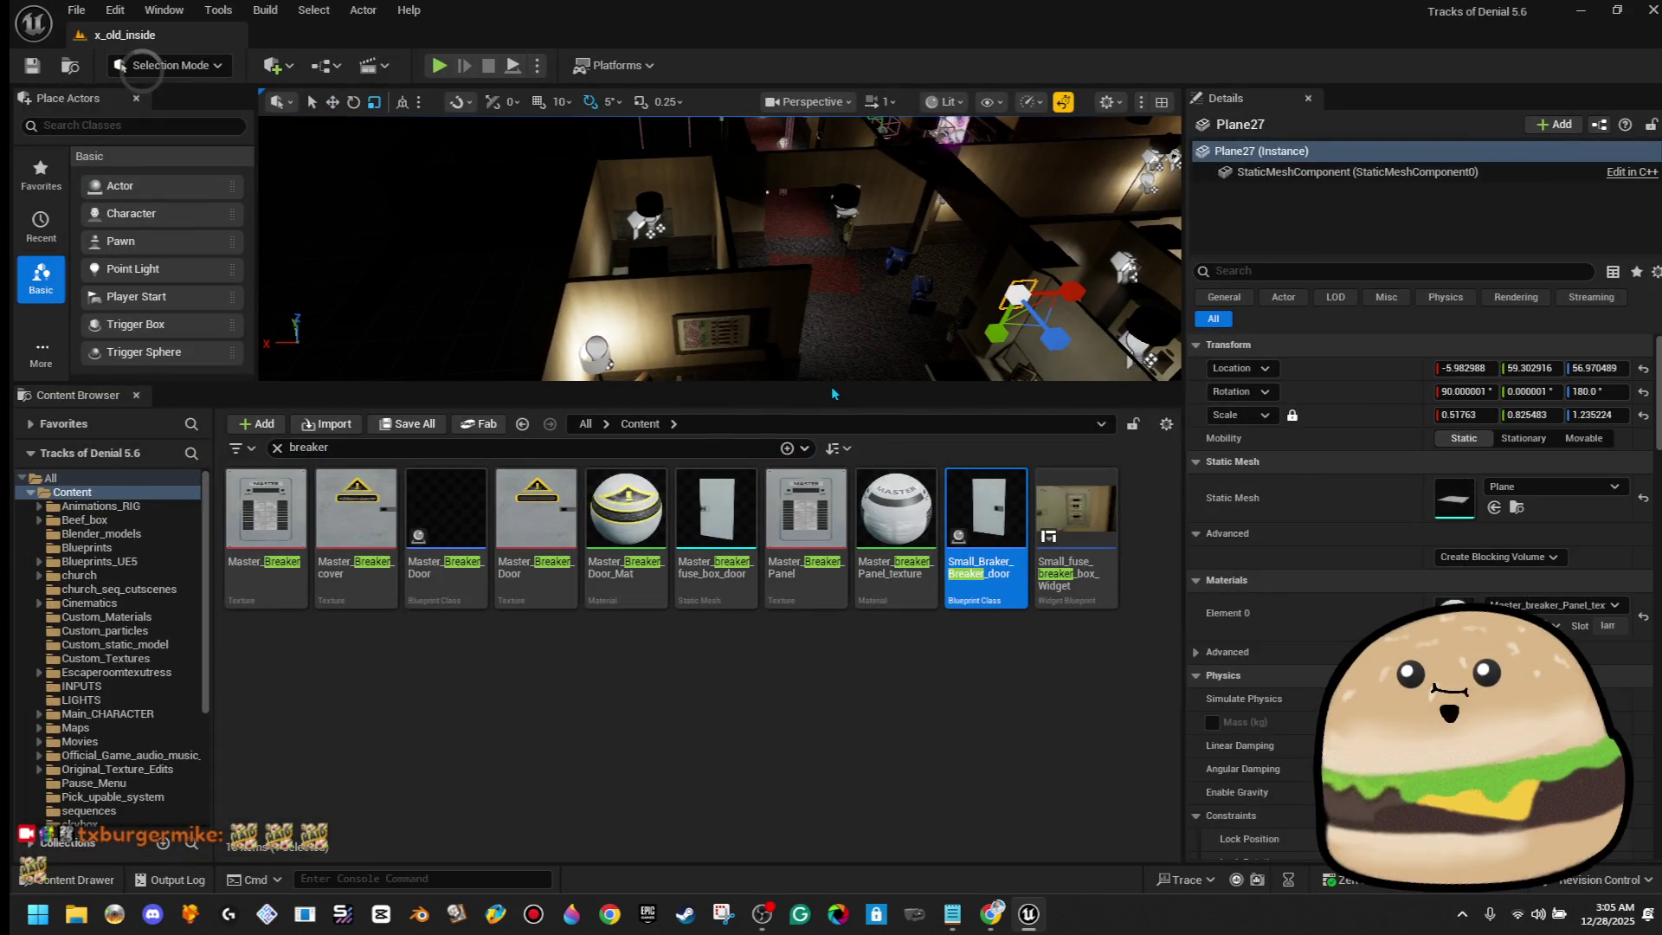
Briefly play-test x_old_inside, continuing past the compile-error prompt, then stop play
{"action": "left_click_drag", "start_coordinate": [833, 393], "coordinate": [834, 645]}
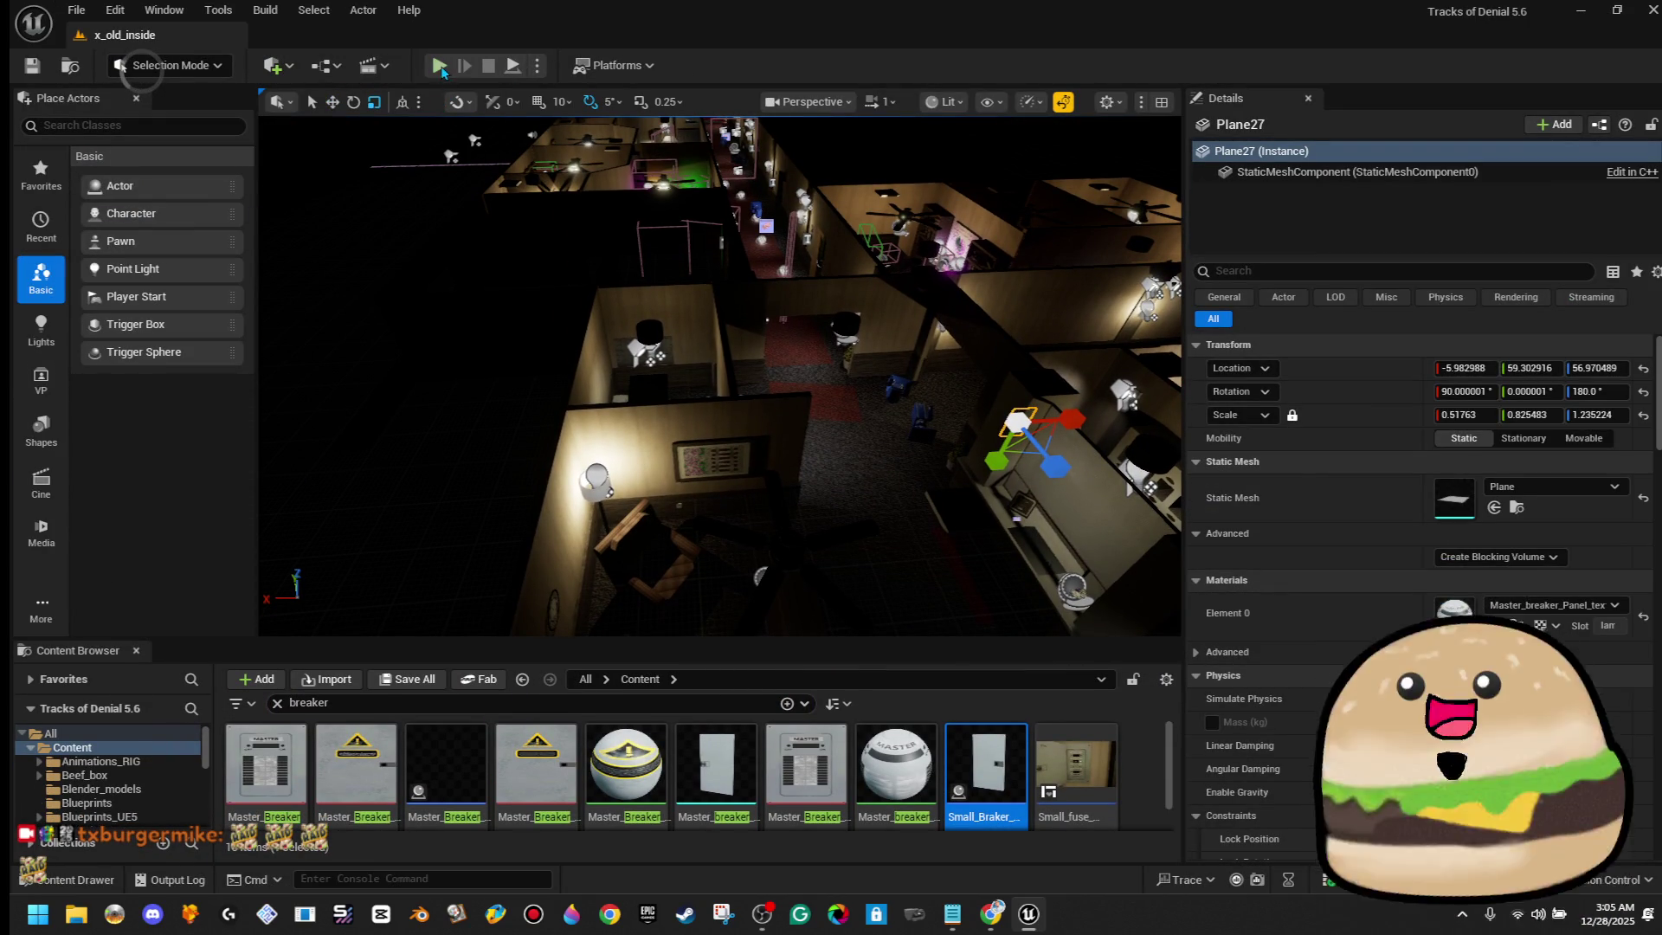
{"action": "left_click", "coordinate": [439, 67]}
{"action": "left_click", "coordinate": [985, 579]}
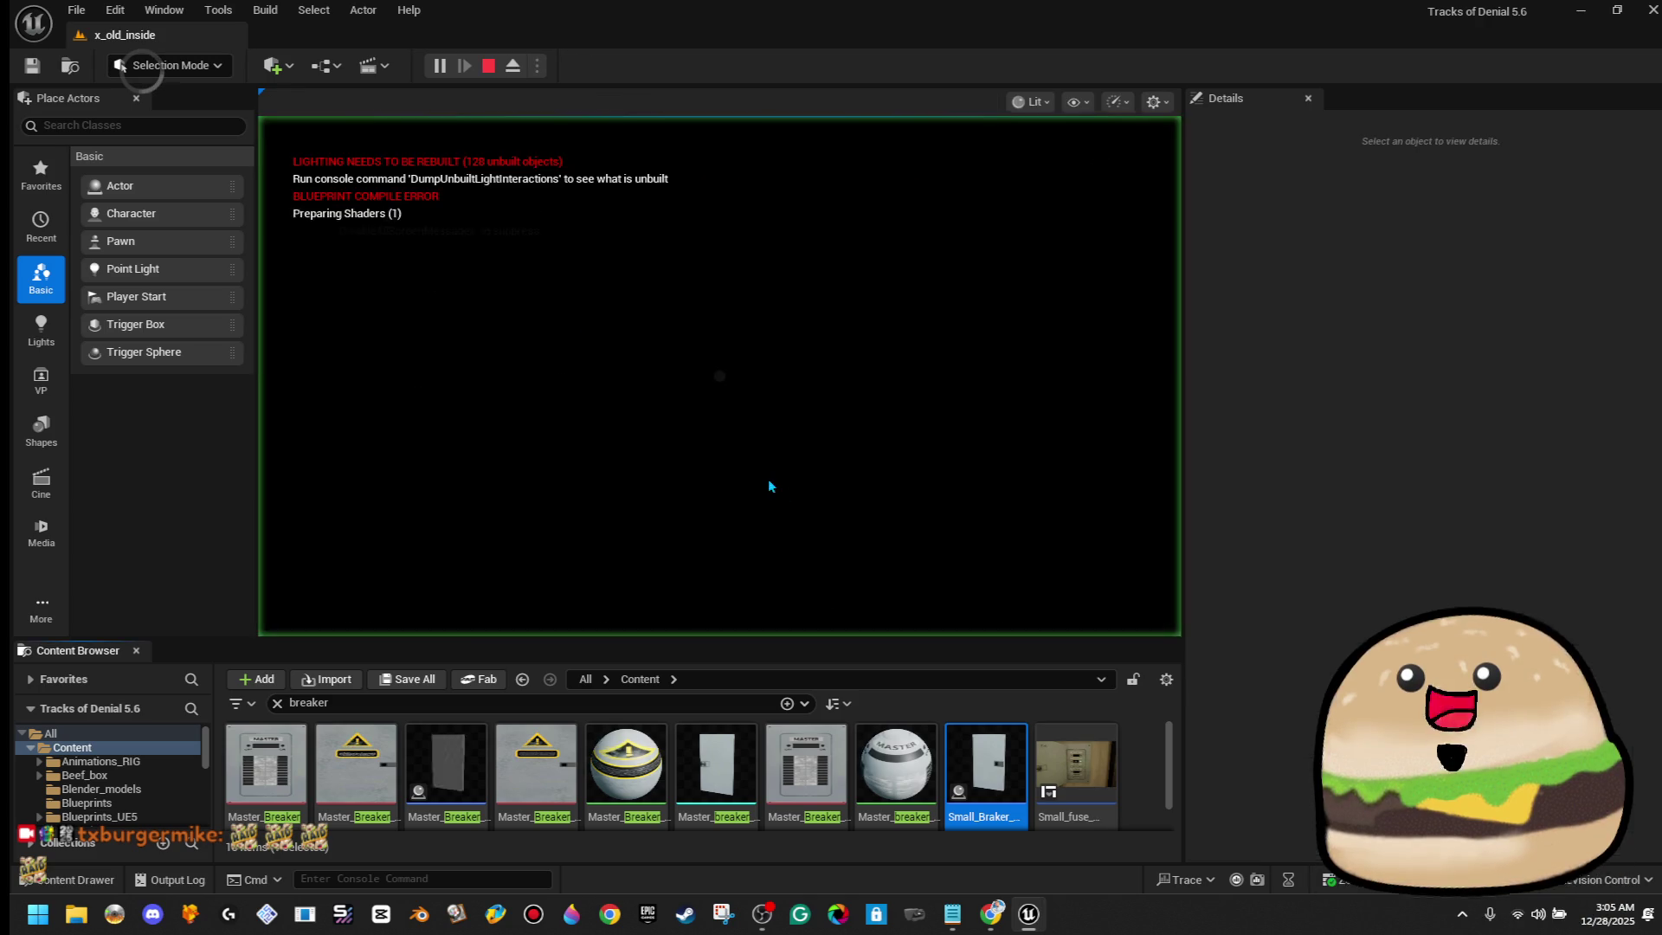
{"action": "key", "text": "F11"}
{"action": "key", "text": "Escape"}
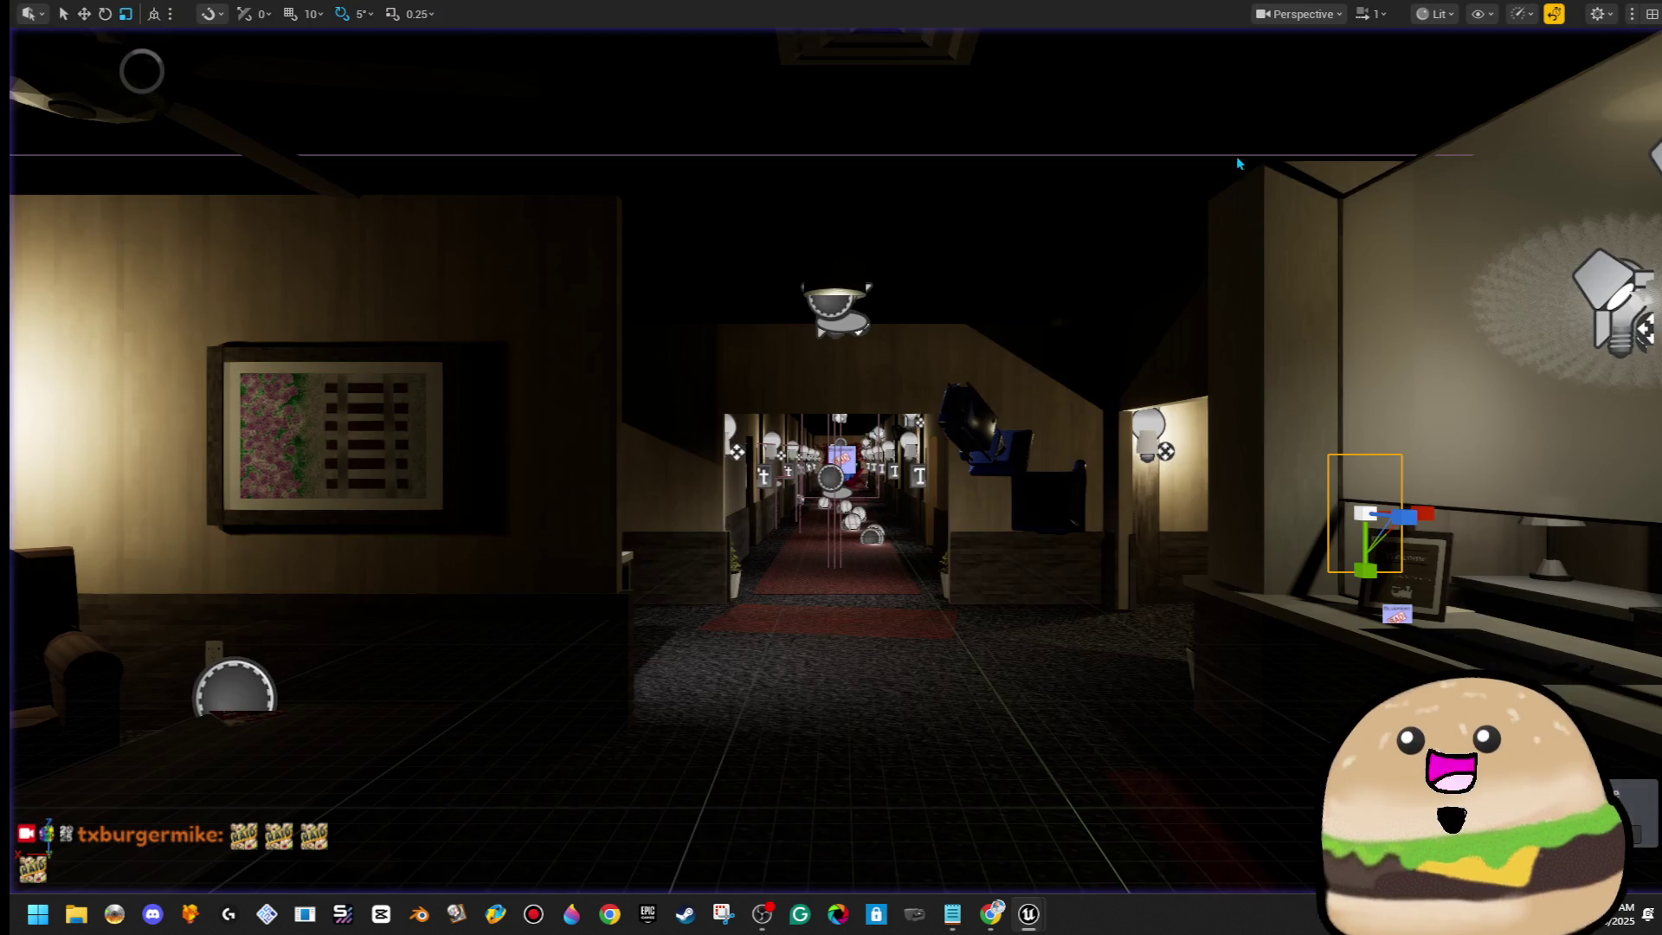
{"action": "mouse_move", "coordinate": [1236, 162]}
{"action": "left_mouse_down"}
{"action": "mouse_move", "coordinate": [829, 319]}
{"action": "mouse_move", "coordinate": [829, 433]}
{"action": "mouse_move", "coordinate": [817, 346]}
{"action": "left_mouse_up"}
{"action": "right_click", "coordinate": [829, 319]}
{"action": "key", "text": "F11"}
Bring up File > Open Level and select Tracks_of_Denial_Inside in the Maps folder
{"action": "left_click", "coordinate": [76, 9]}
{"action": "left_click", "coordinate": [115, 108]}
{"action": "left_click", "coordinate": [907, 361]}
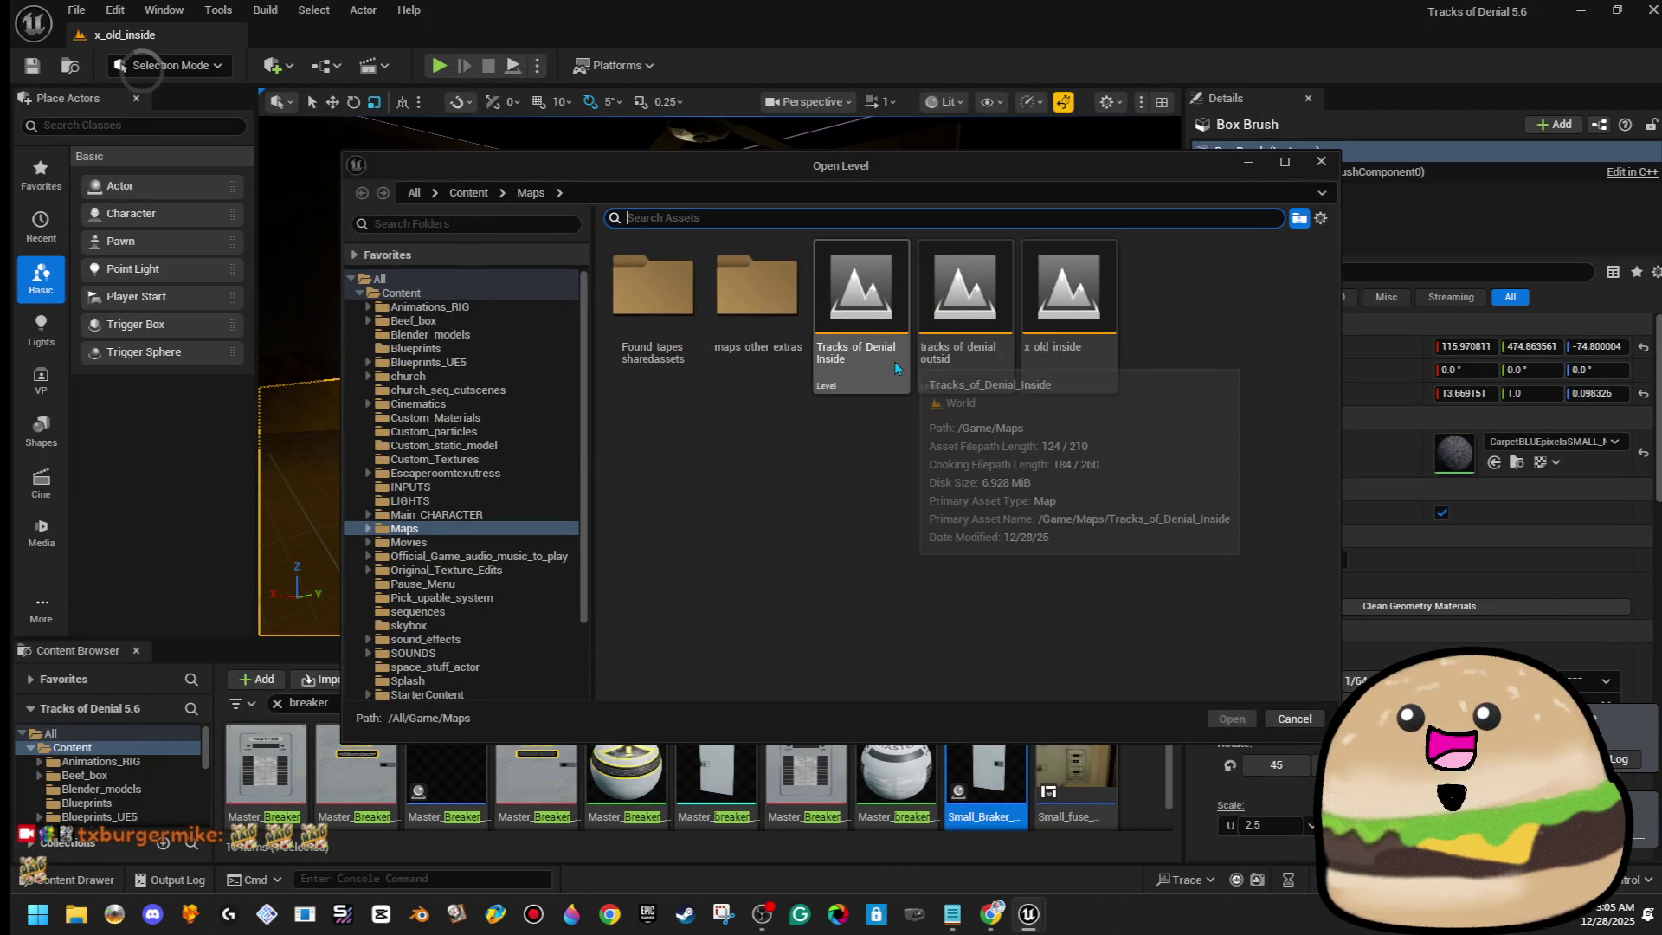
Load Tracks_of_Denial_Inside and start a full-screen play session
{"action": "double_click", "coordinate": [886, 367]}
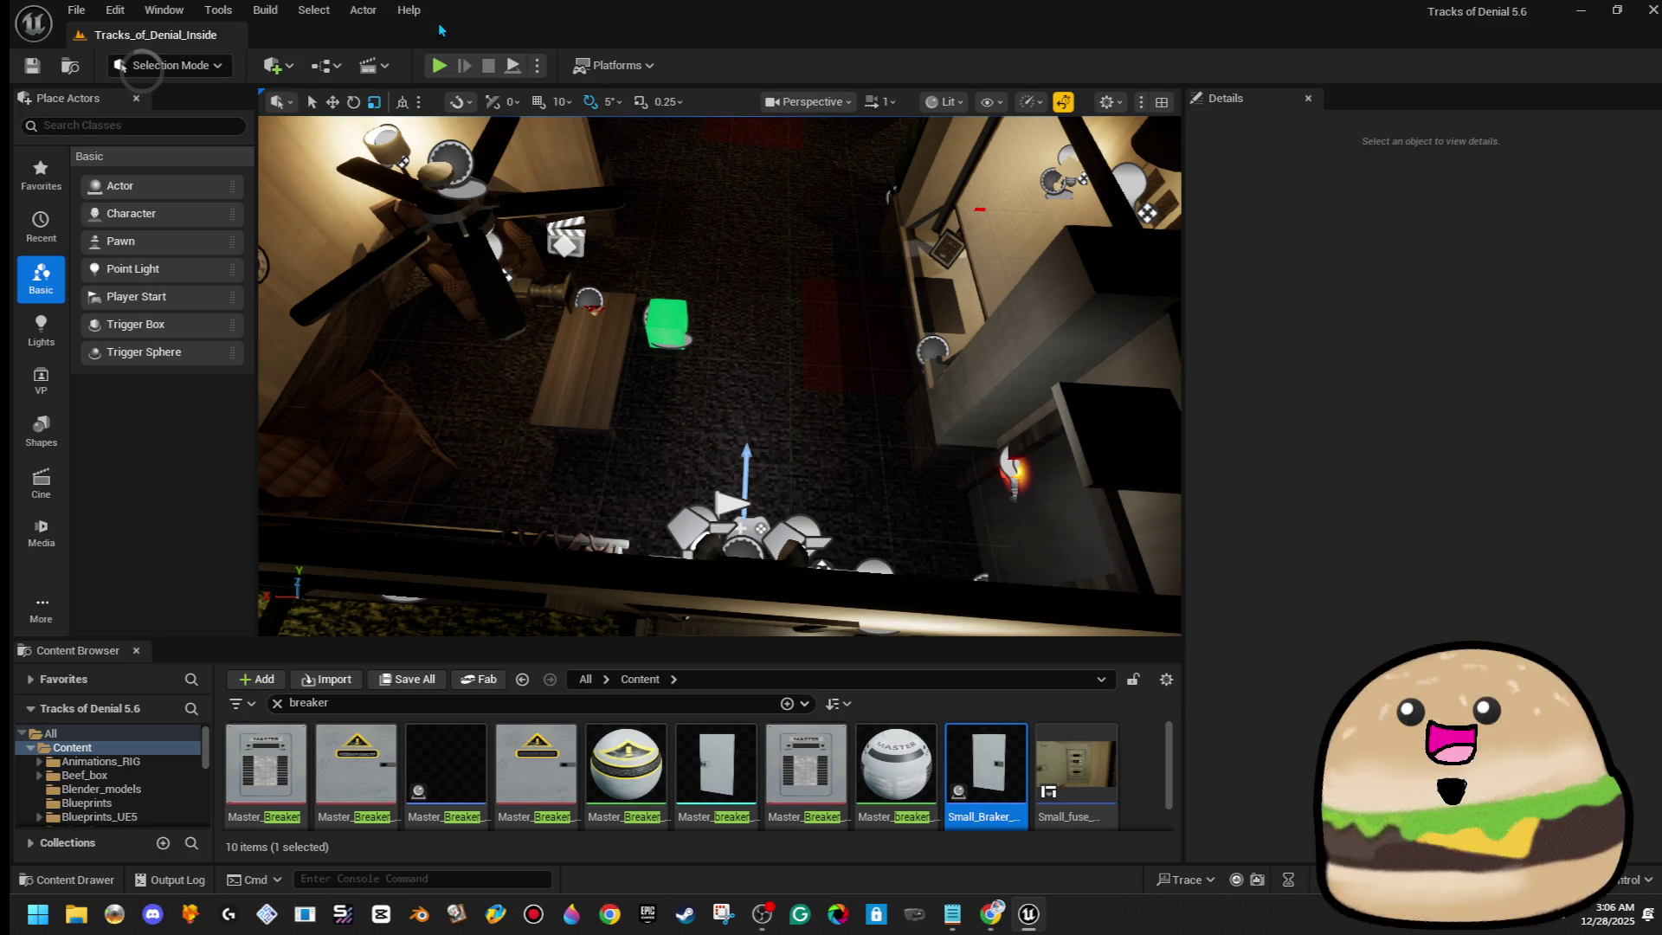
{"action": "left_click", "coordinate": [430, 64]}
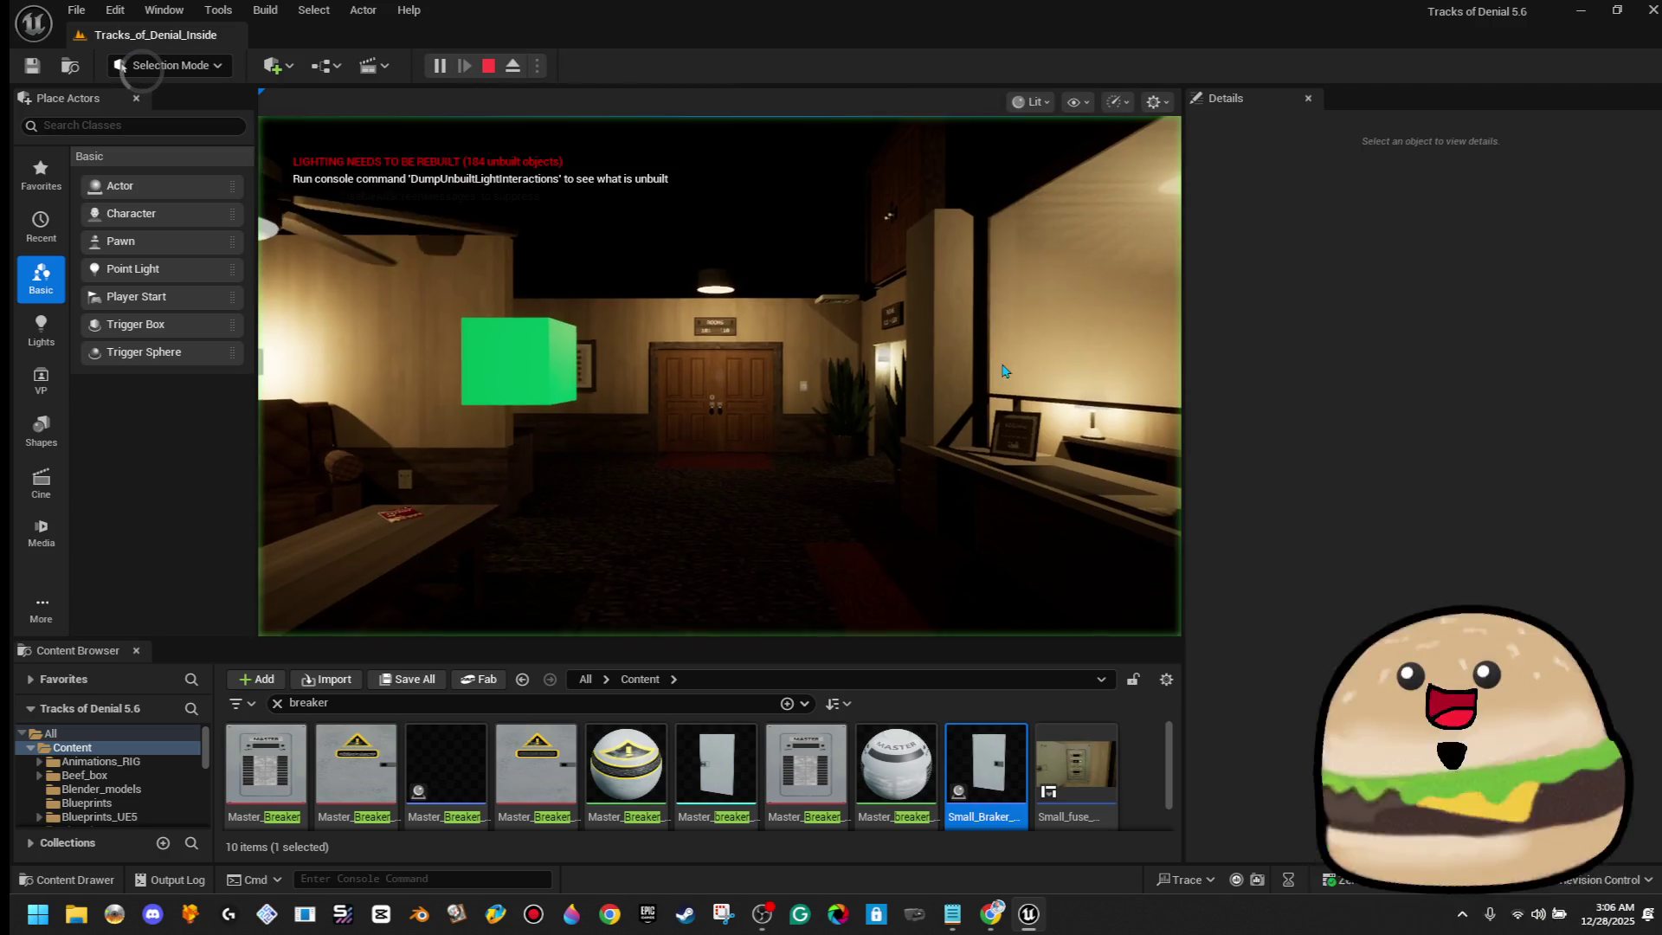
{"action": "key", "text": "F11"}
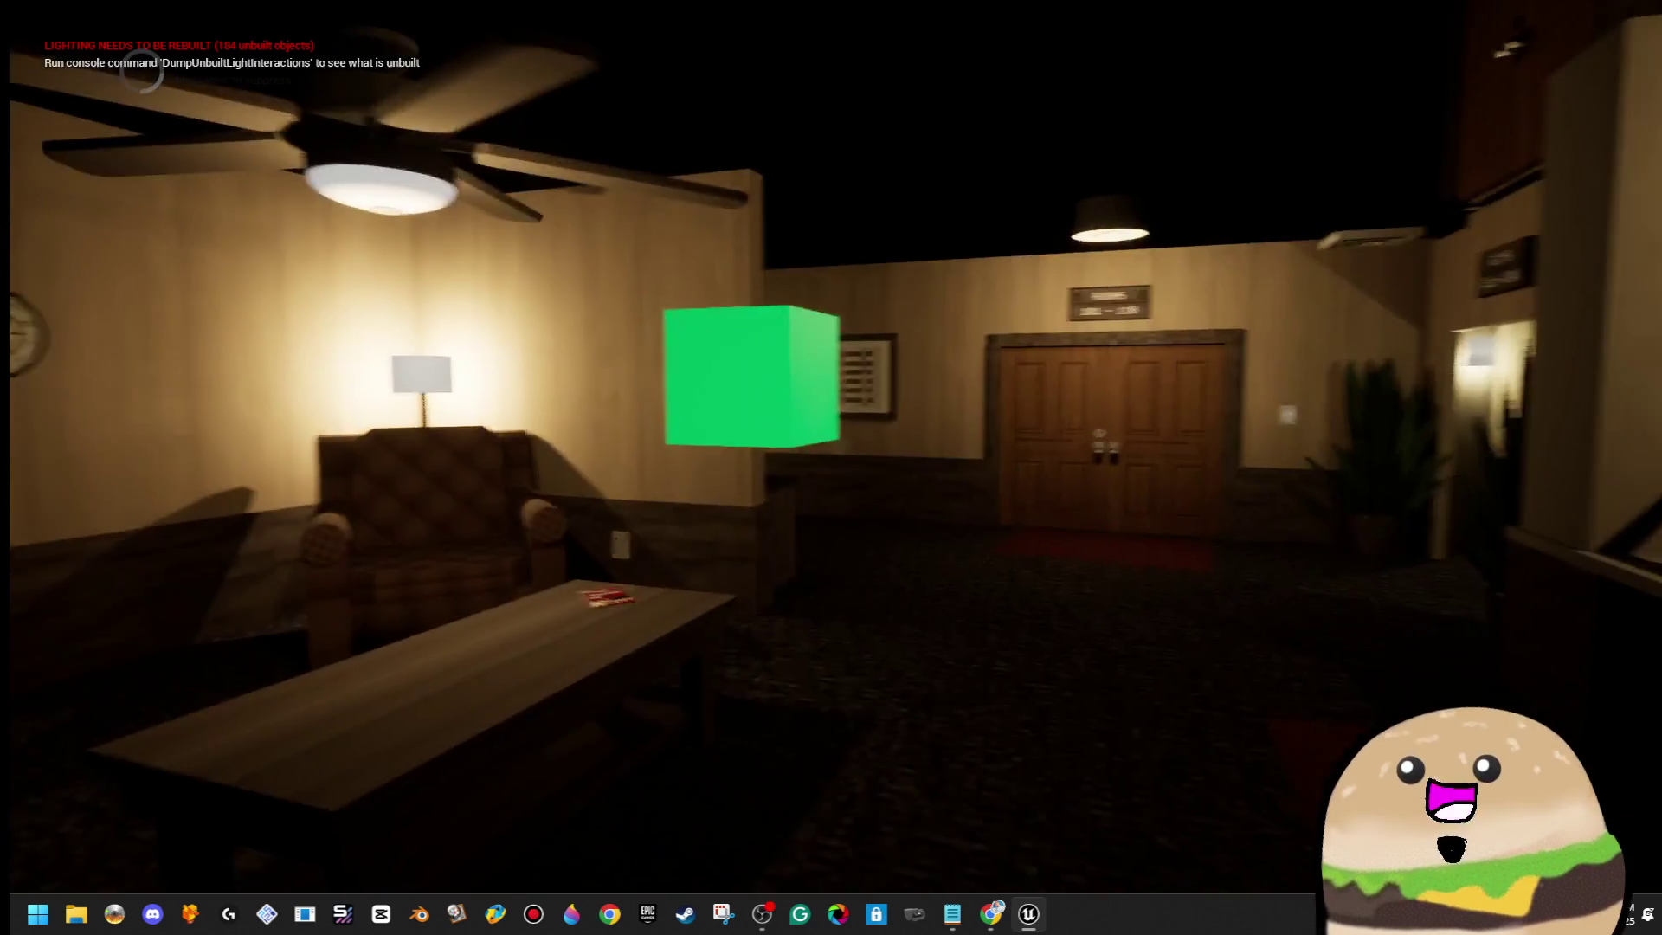
Walk to a room door, swing it open with E, explore the dark room, then stop play
{"action": "key", "text": "w"}
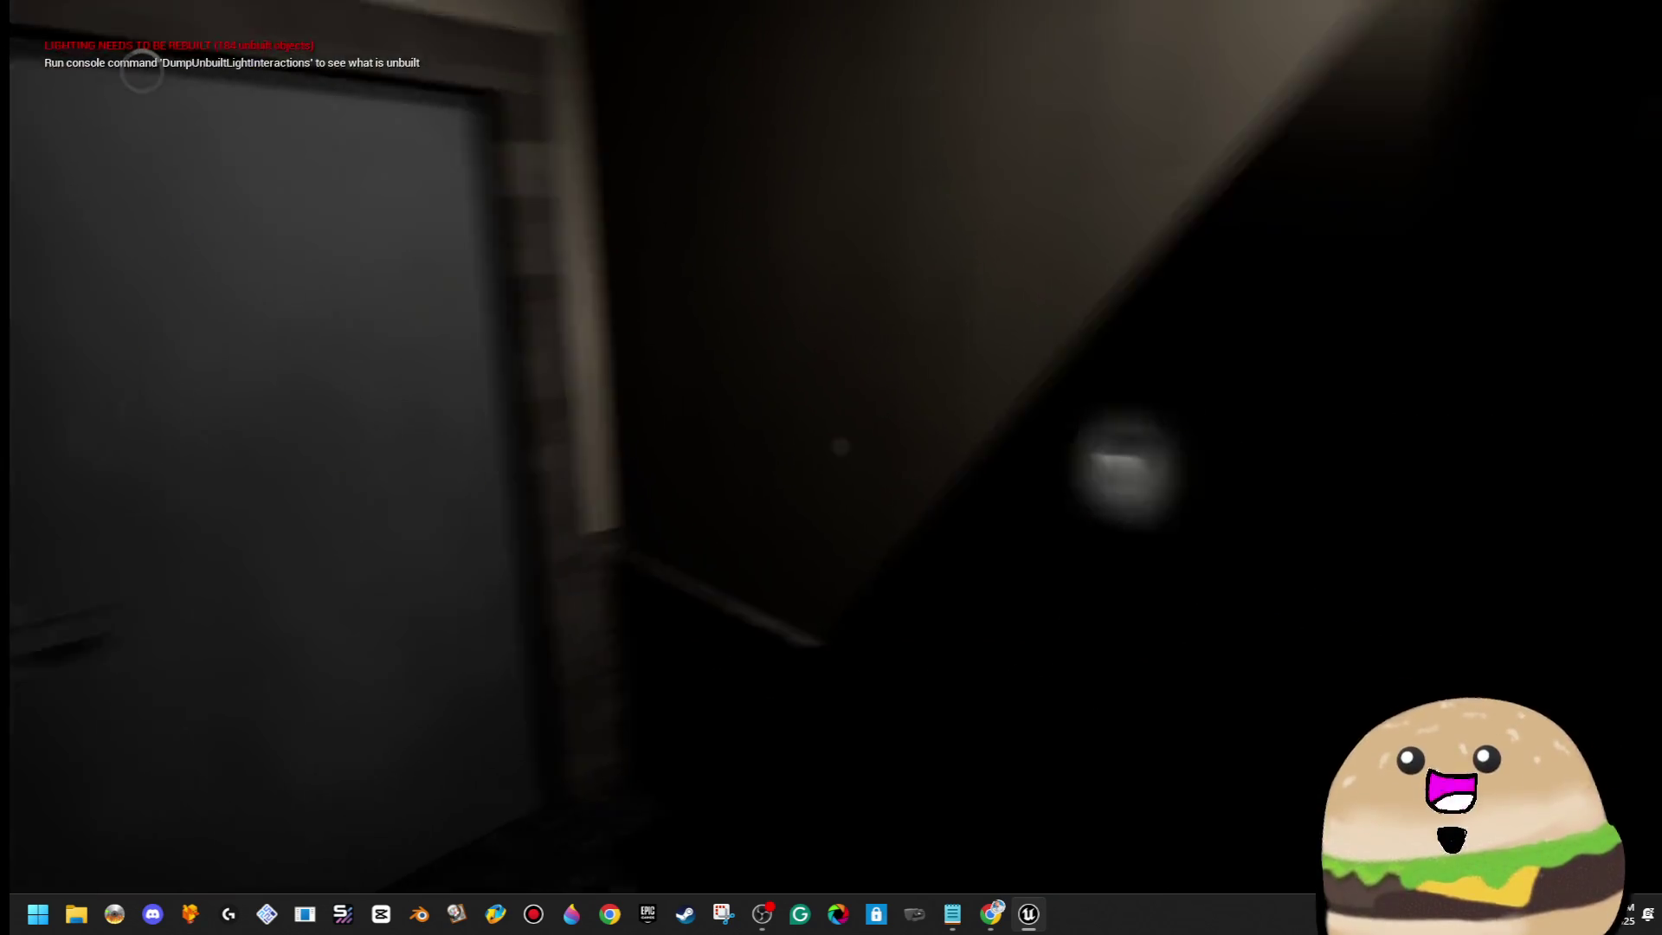
{"action": "key", "text": "w"}
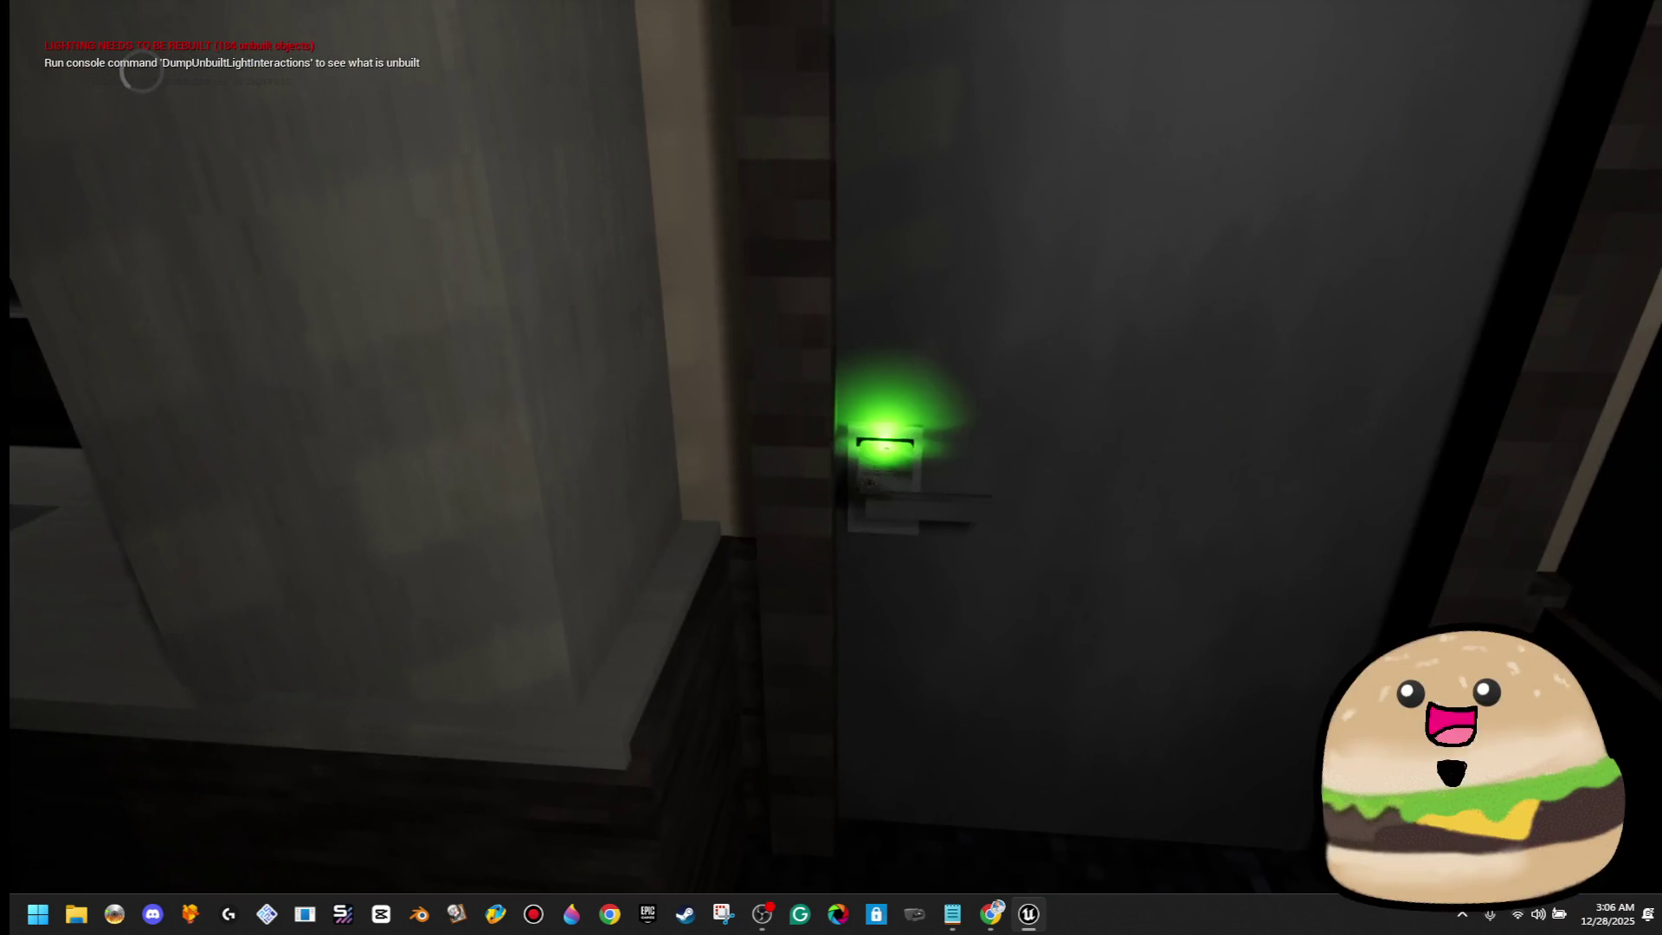
{"action": "key", "text": "e"}
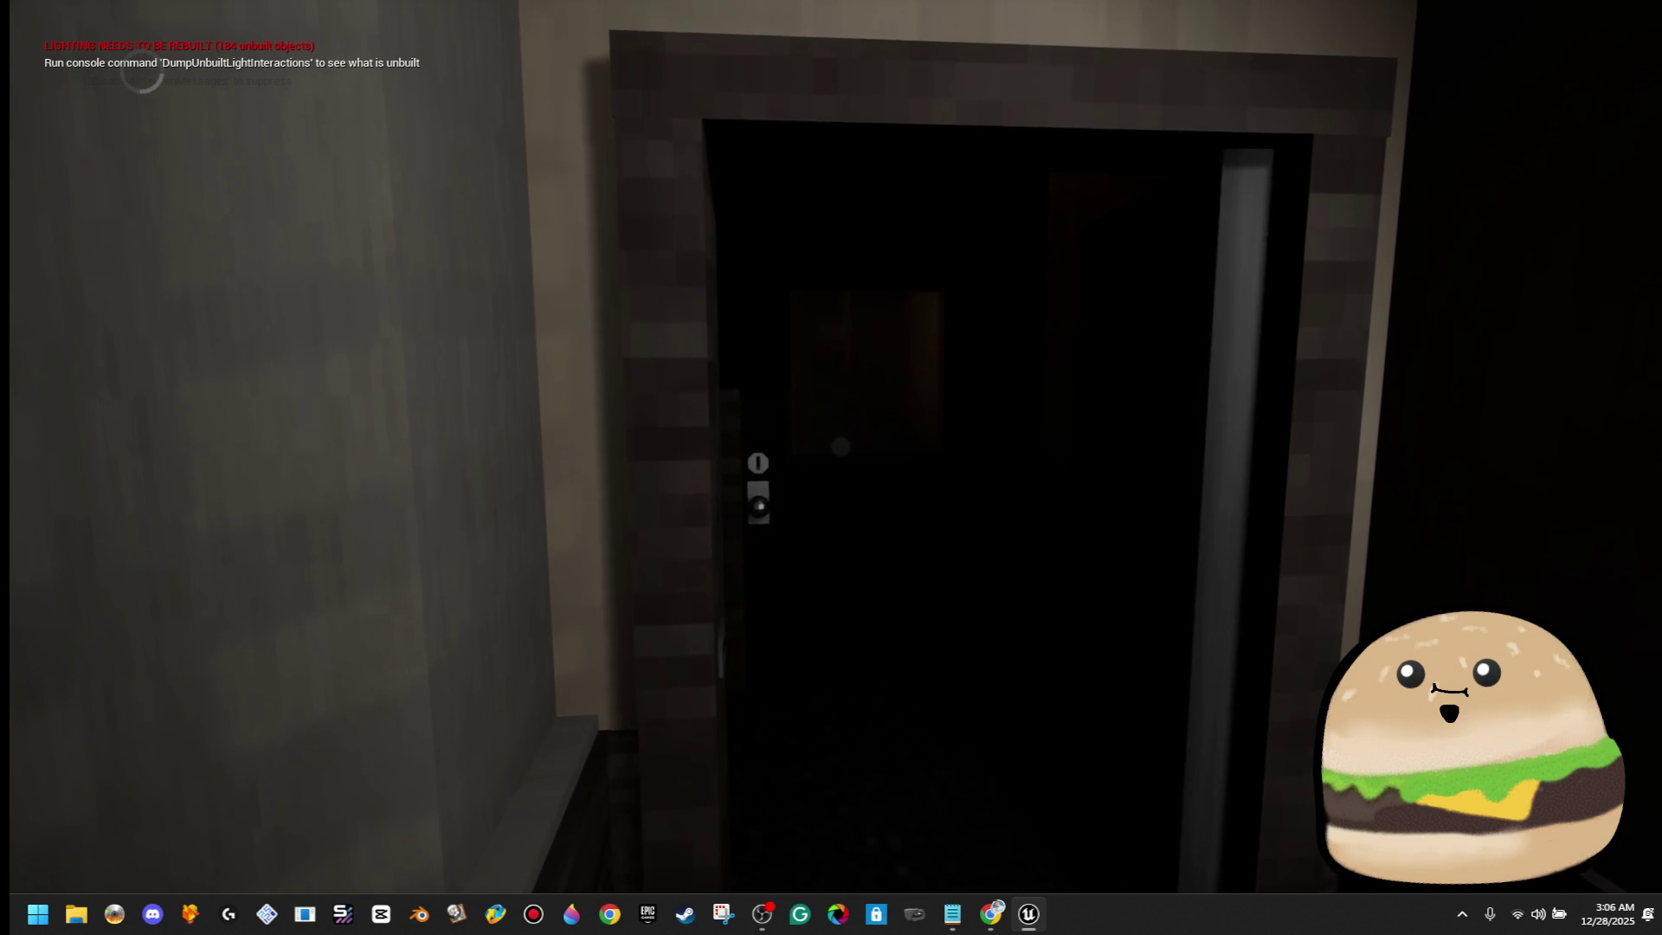
{"action": "key", "text": "w"}
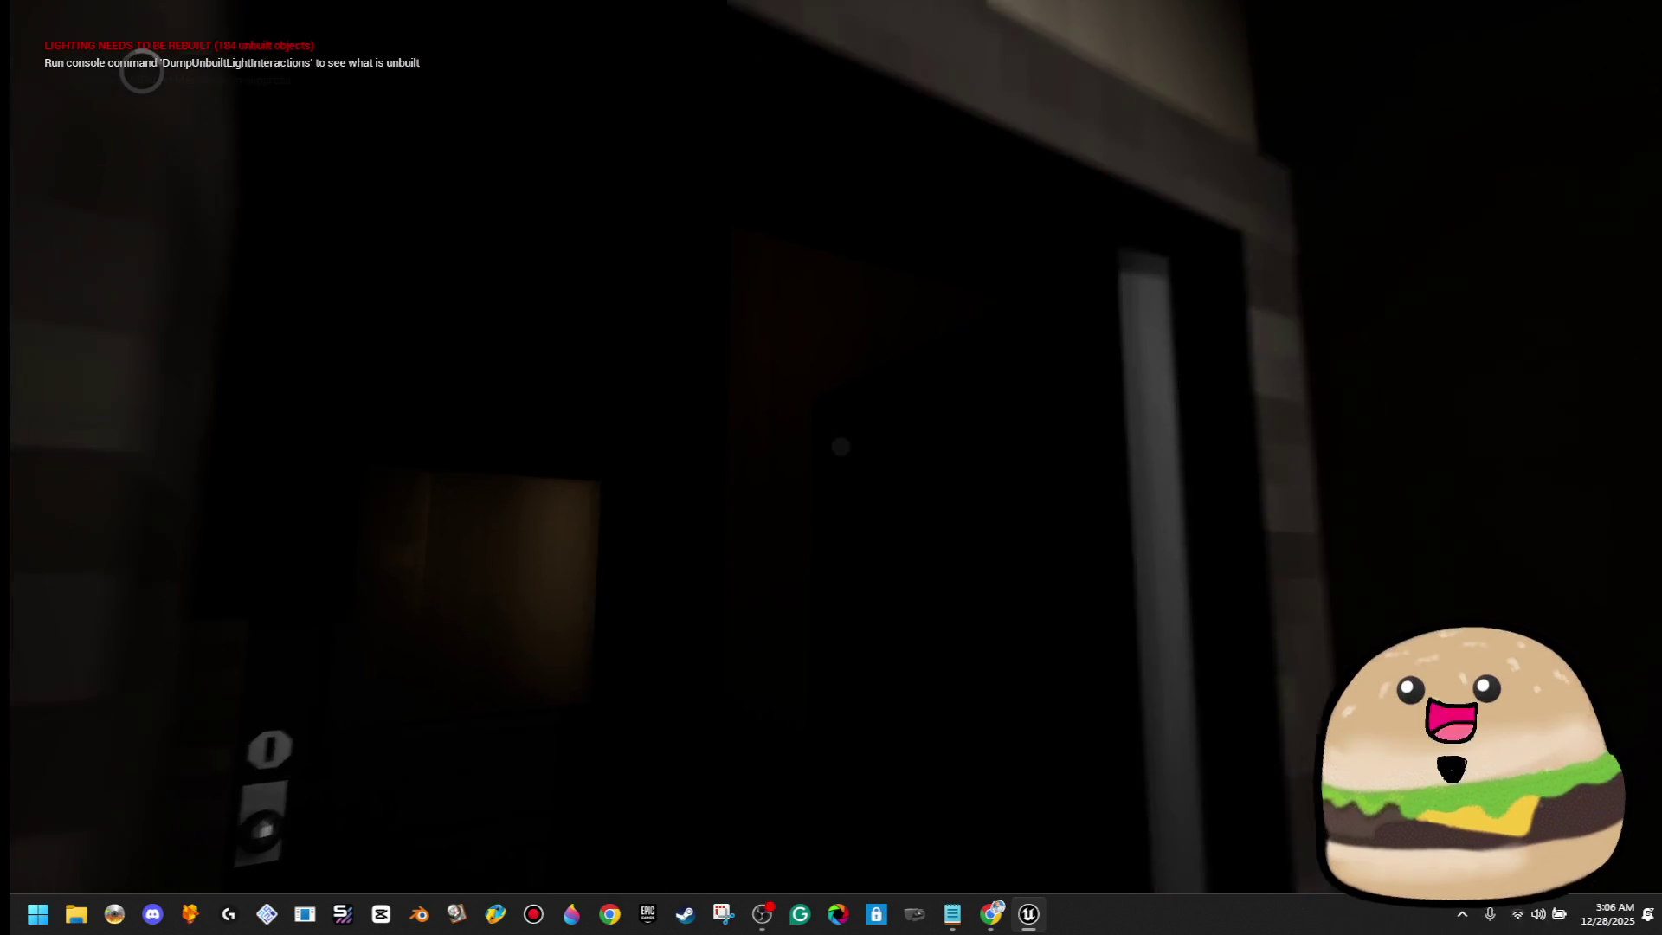
{"action": "key", "text": "w"}
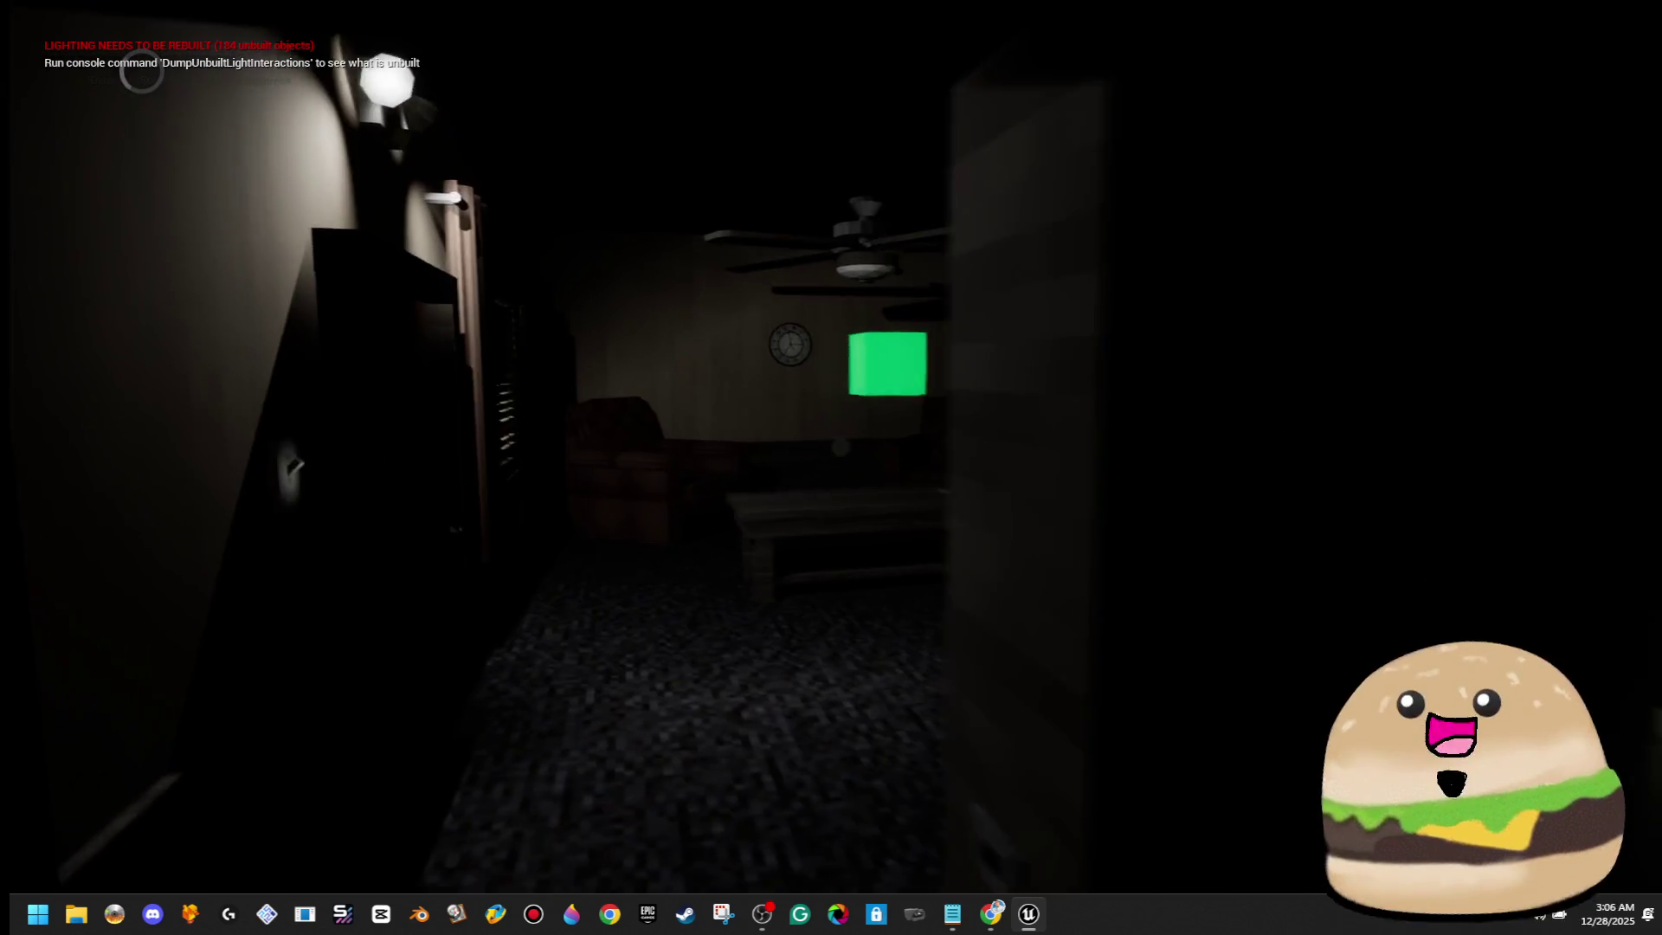
{"action": "key", "text": "w"}
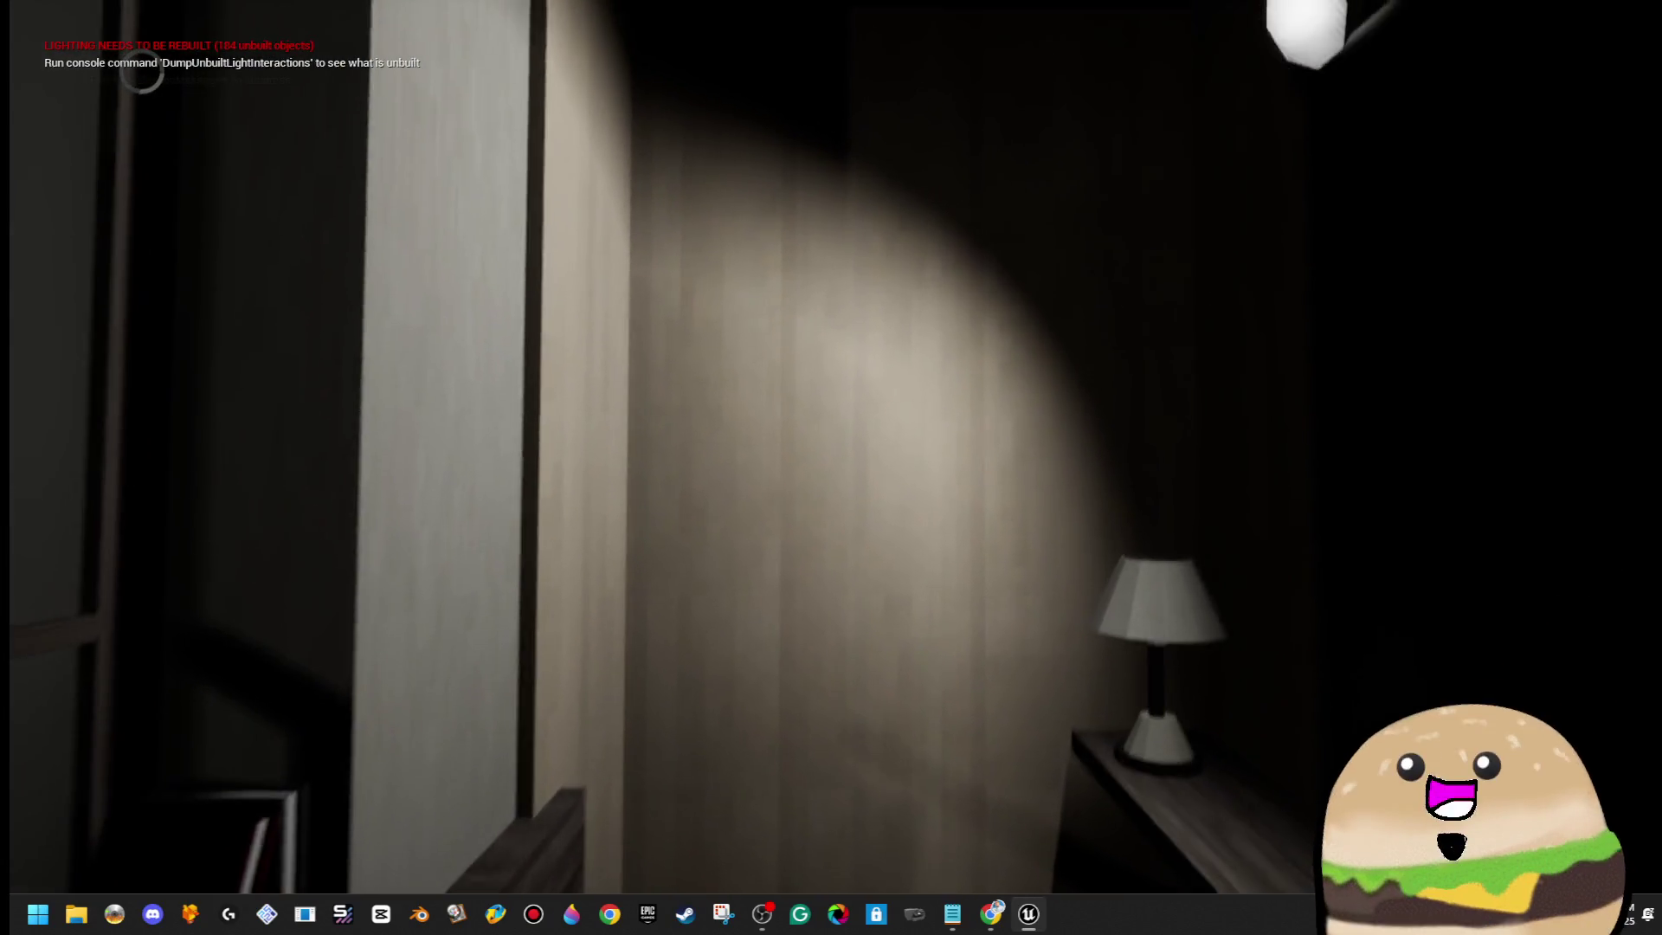
{"action": "key", "text": "w"}
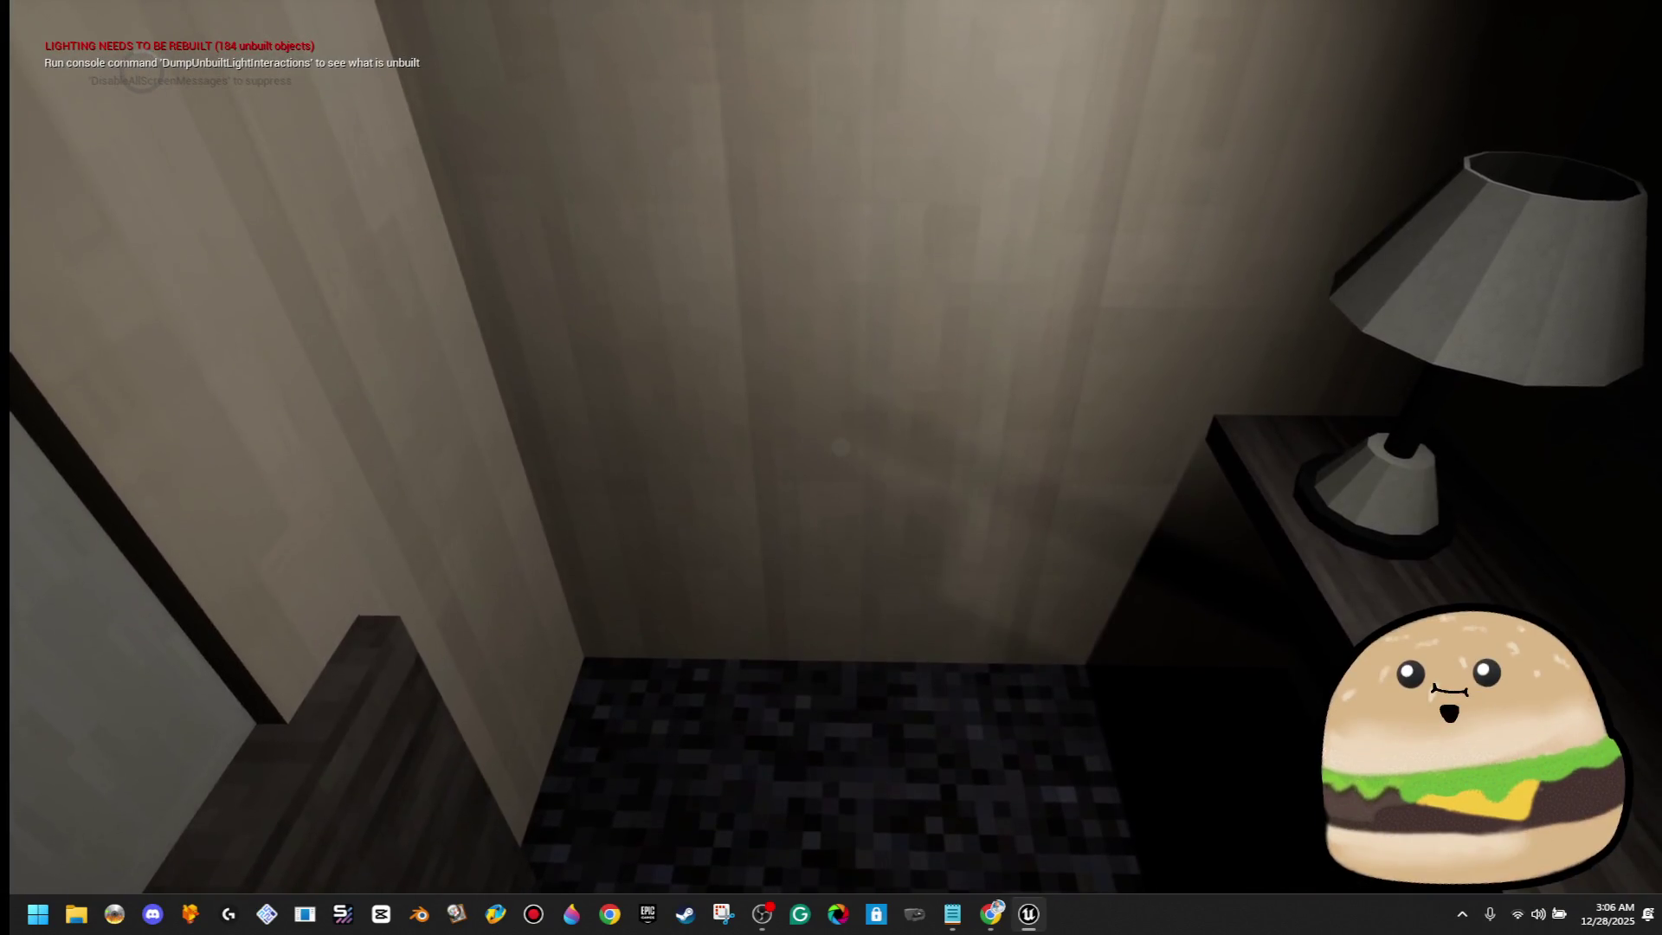
{"action": "key", "text": "Escape"}
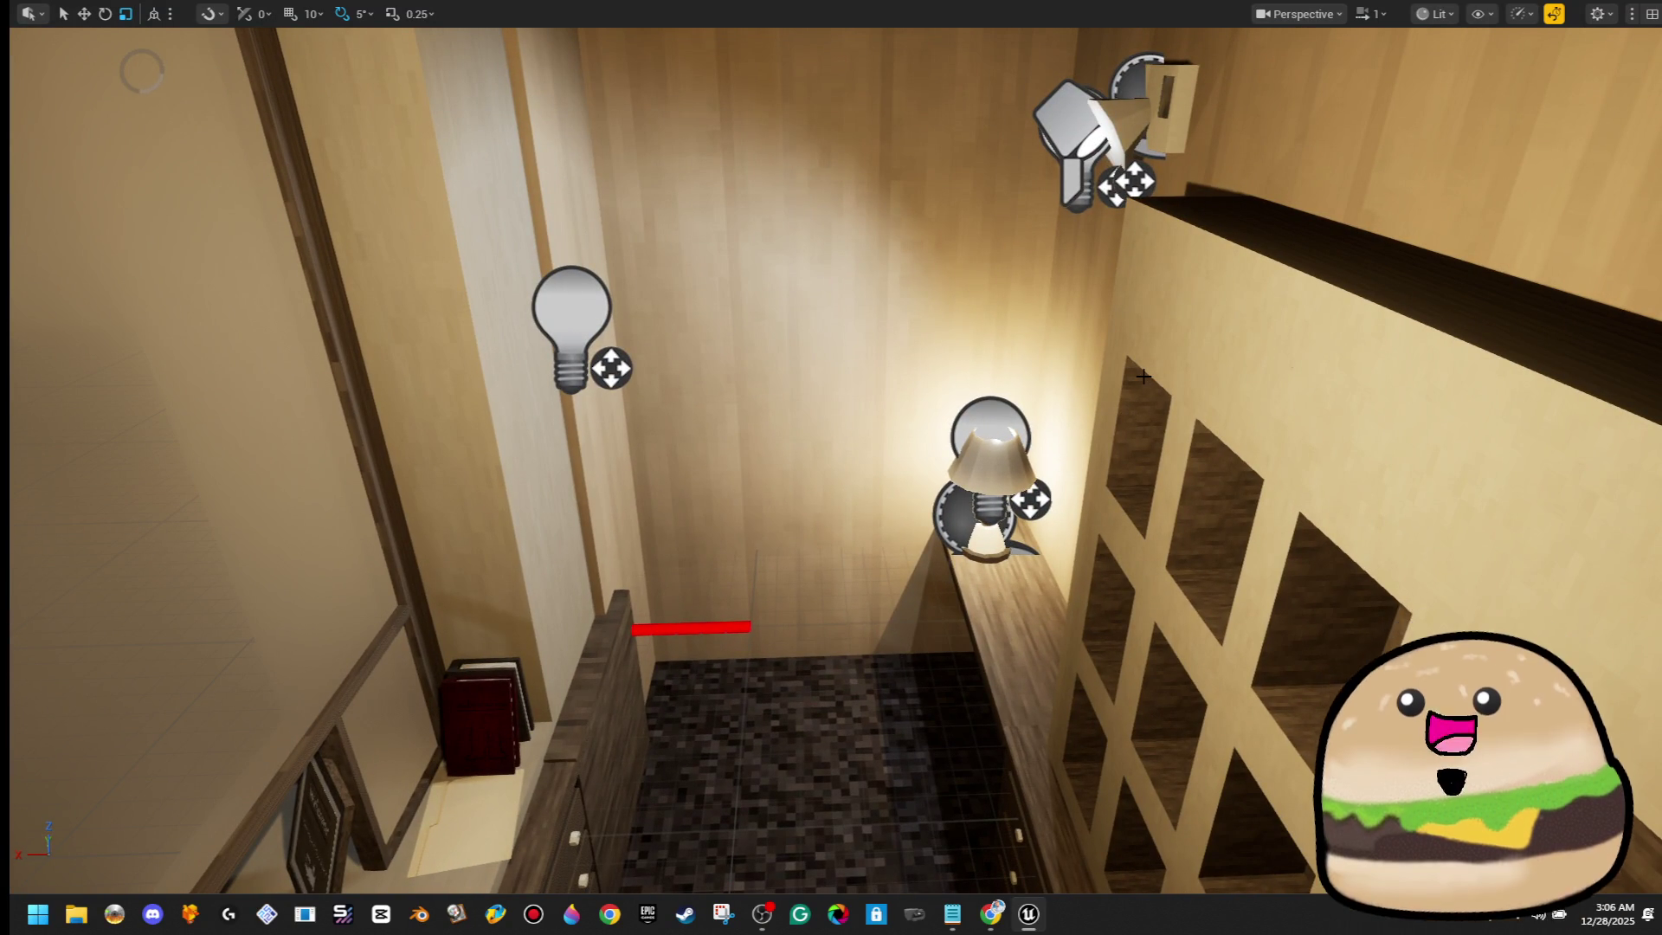
Fly the level view into the hallway, filter the Content Browser by 'breaker' and enlarge it
{"action": "key", "text": "F11"}
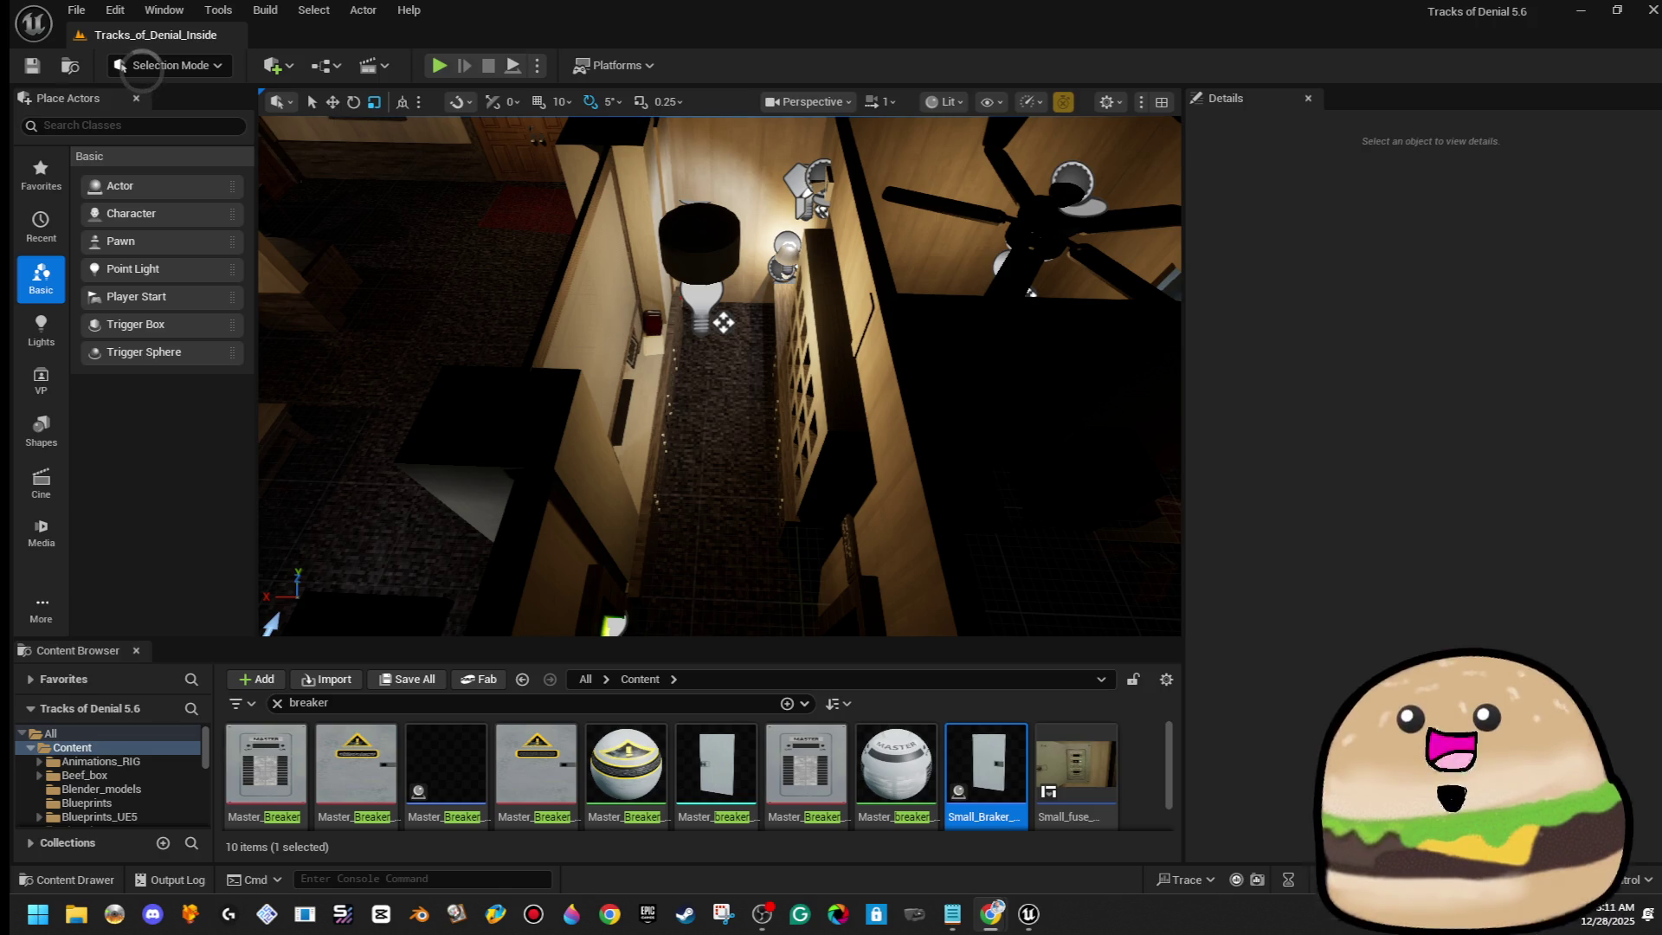
{"action": "mouse_move", "coordinate": [831, 447]}
{"action": "left_mouse_down"}
{"action": "mouse_move", "coordinate": [790, 420]}
{"action": "mouse_move", "coordinate": [824, 437]}
{"action": "left_mouse_up"}
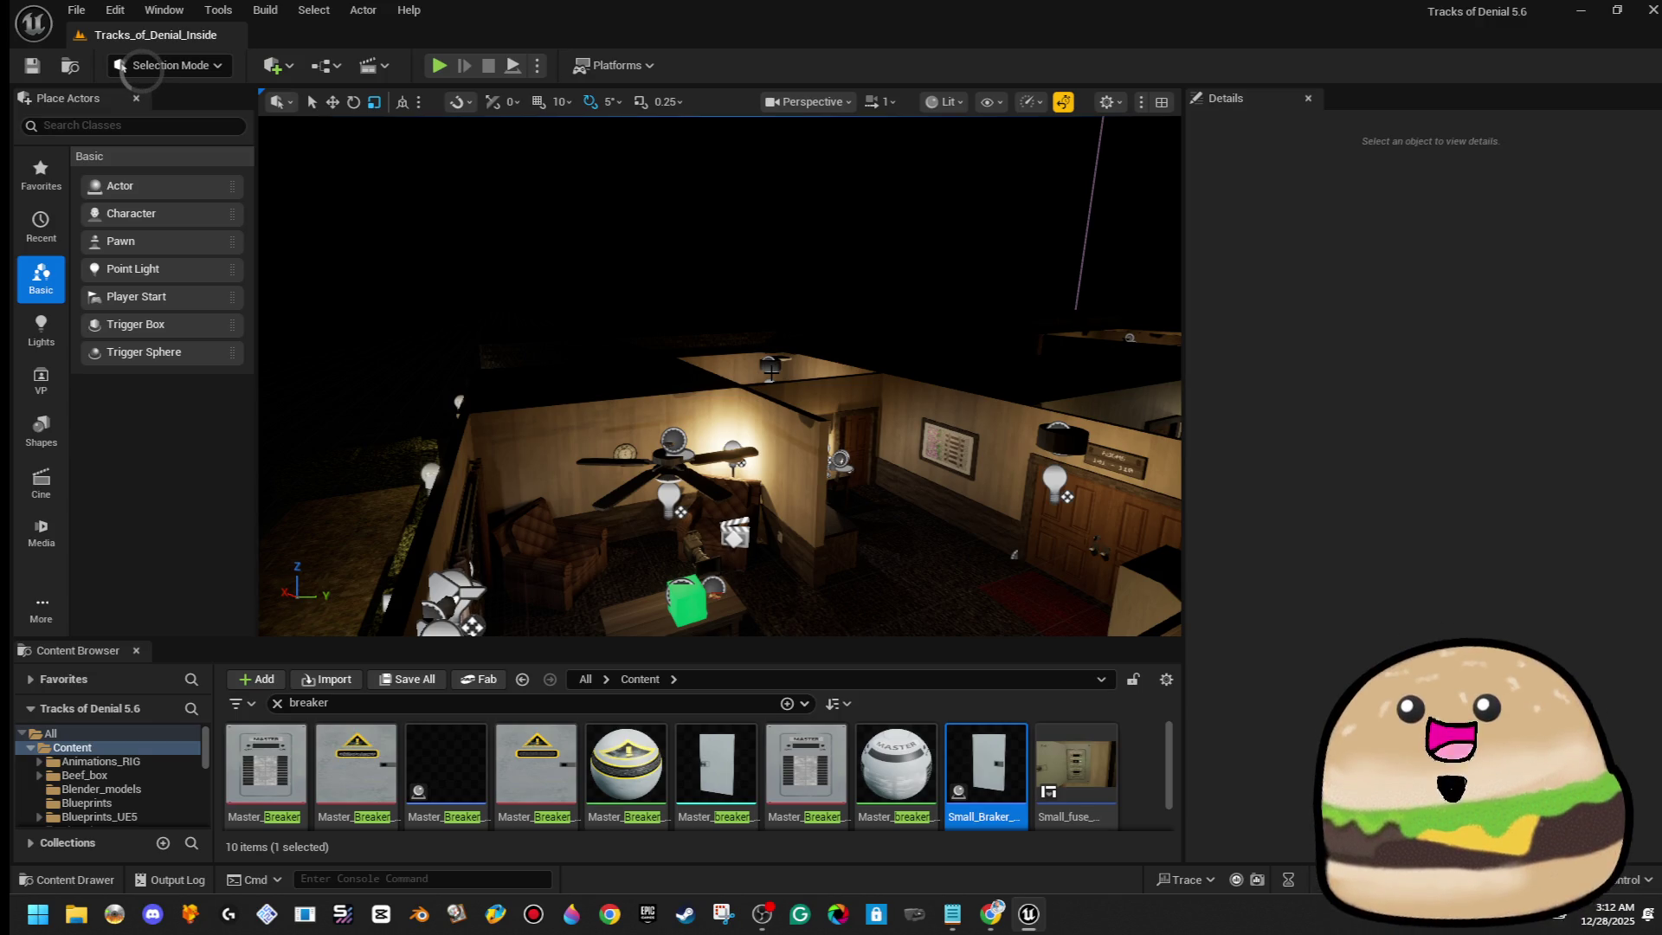
{"action": "mouse_move", "coordinate": [1014, 434]}
{"action": "left_mouse_down"}
{"action": "mouse_move", "coordinate": [1004, 407]}
{"action": "mouse_move", "coordinate": [969, 451]}
{"action": "mouse_move", "coordinate": [1014, 433]}
{"action": "mouse_move", "coordinate": [978, 407]}
{"action": "left_mouse_up"}
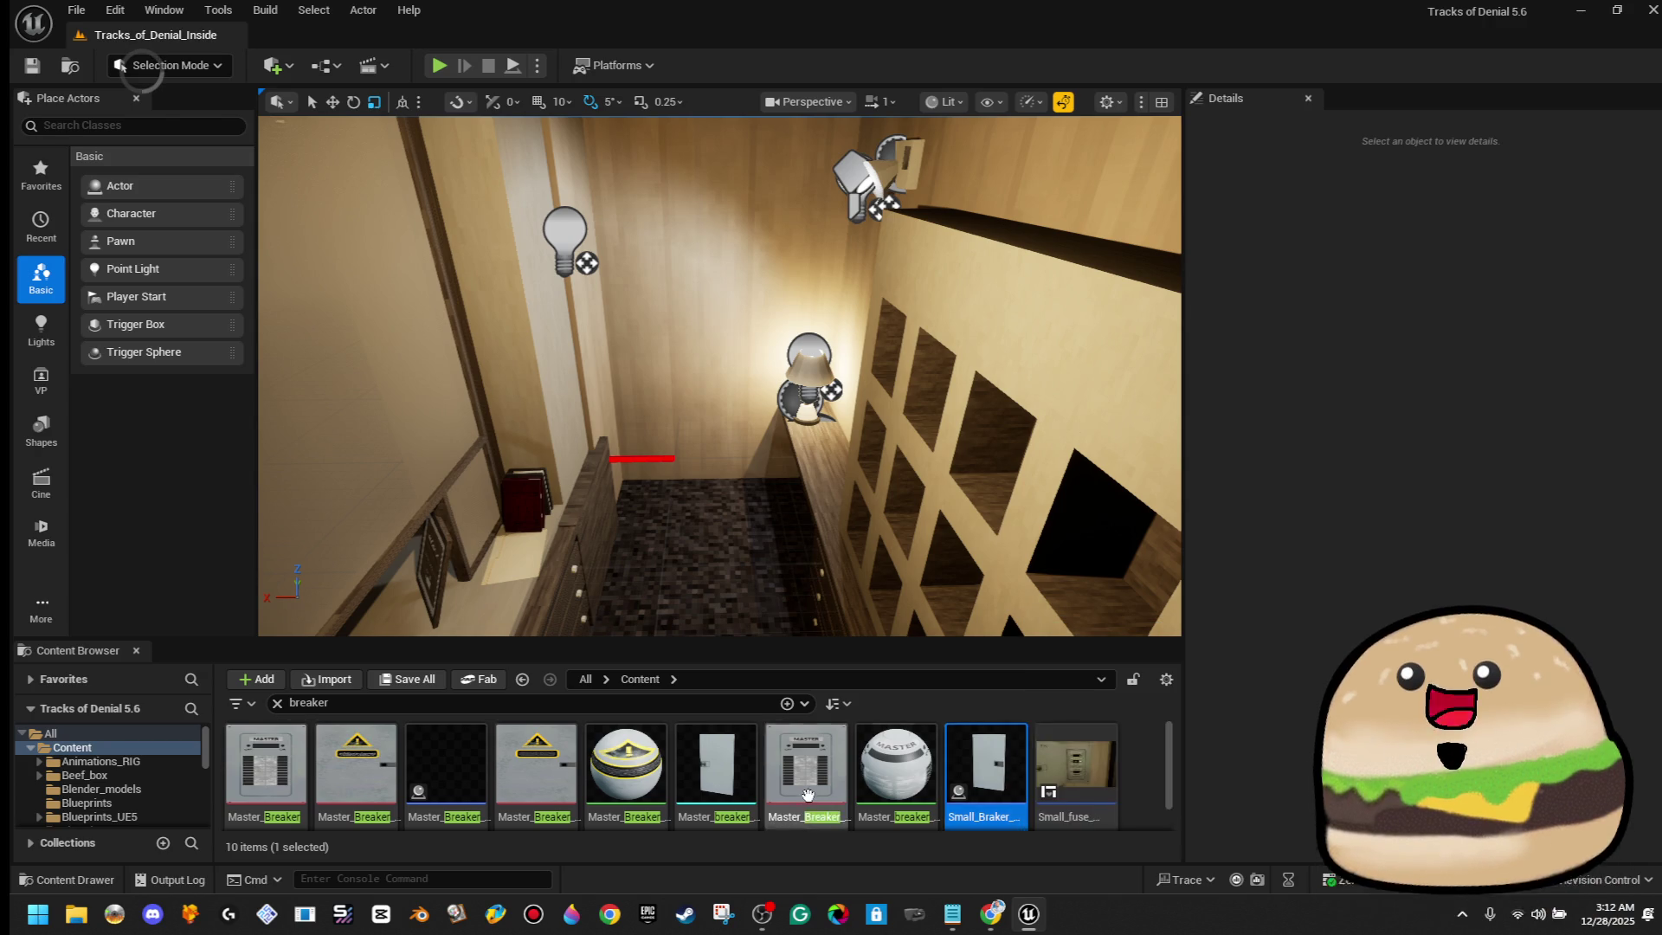
{"action": "left_click", "coordinate": [520, 703]}
{"action": "type", "text": "breaker"}
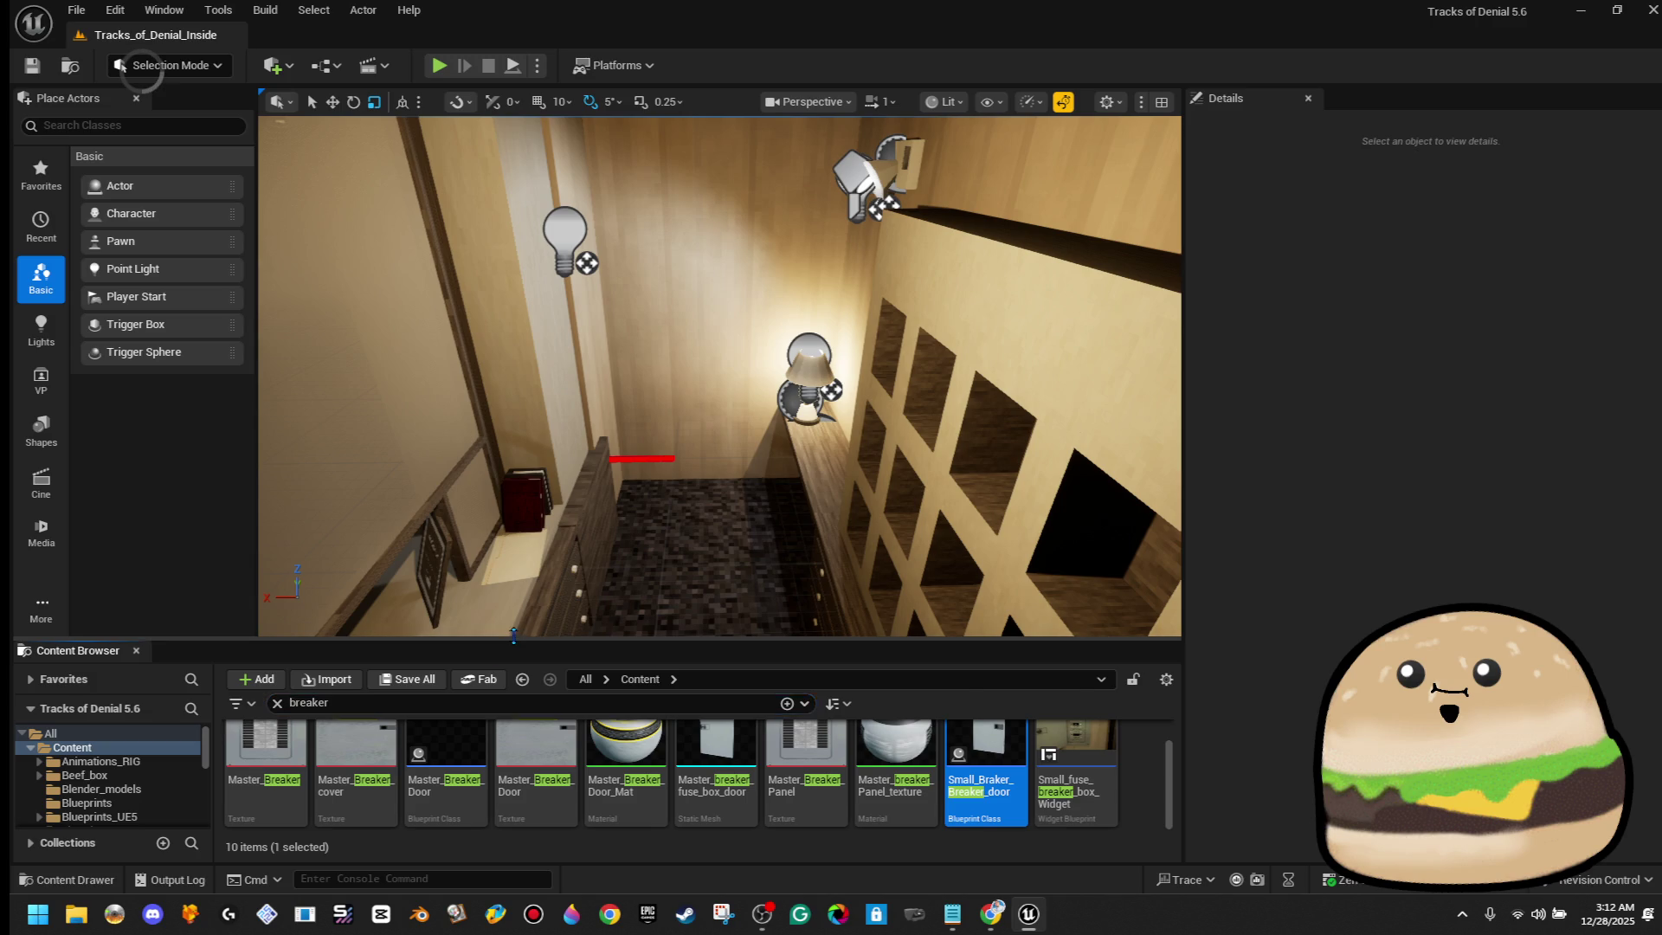
{"action": "left_click_drag", "start_coordinate": [532, 642], "coordinate": [539, 463]}
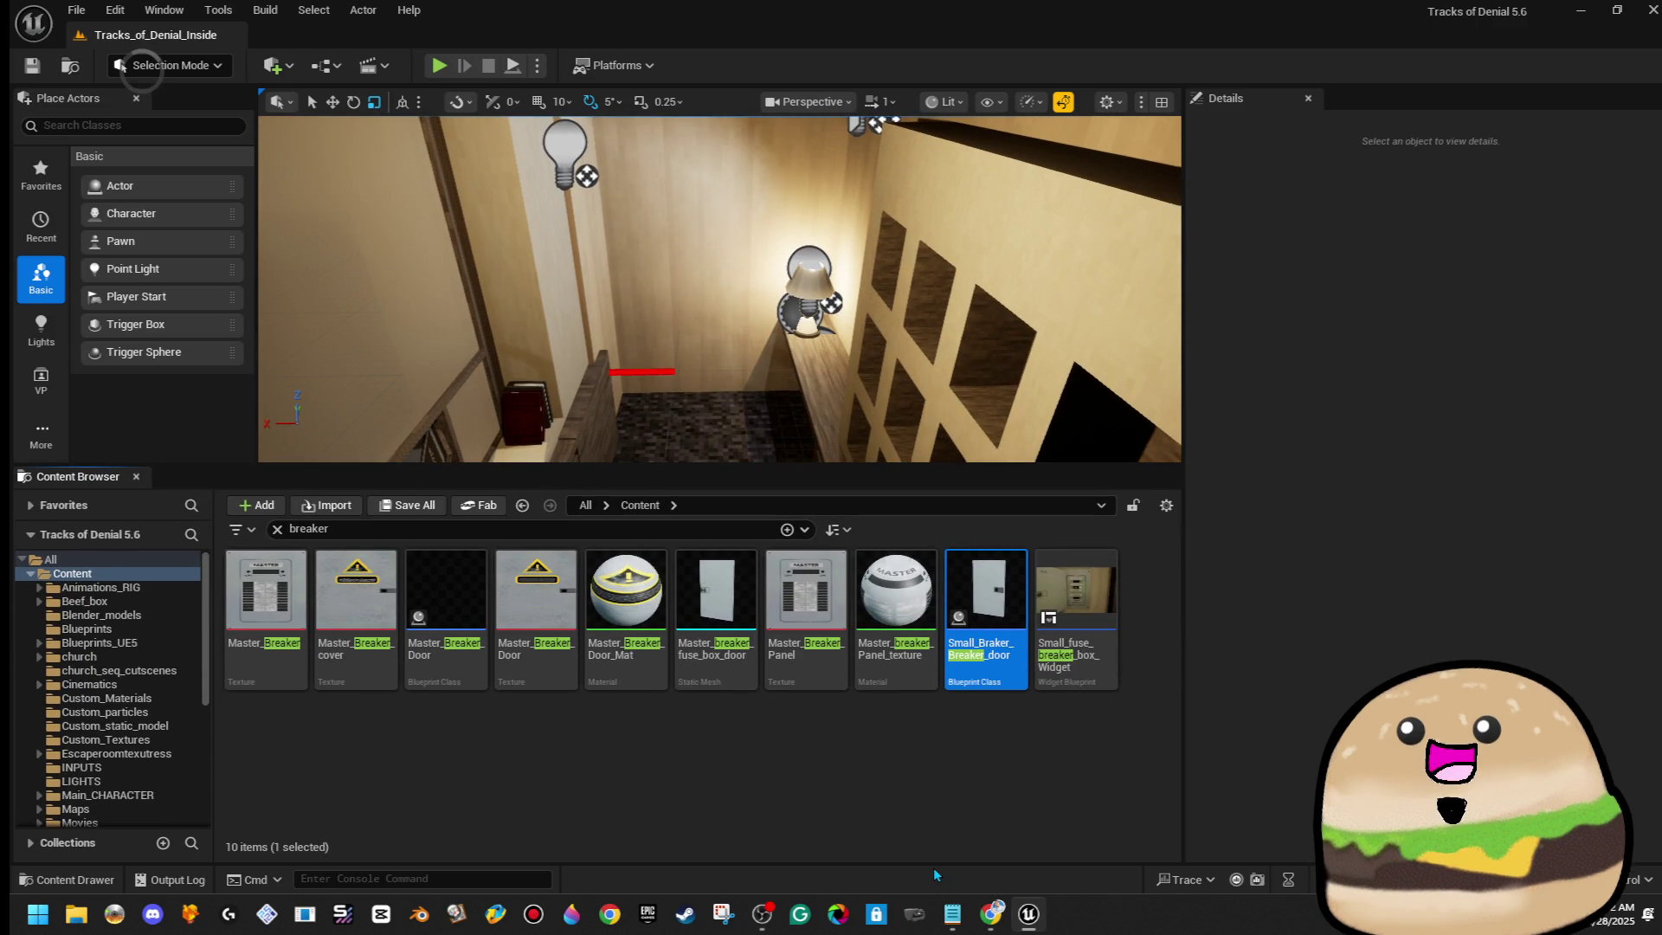
{"action": "left_click", "coordinate": [458, 623]}
{"action": "double_click", "coordinate": [458, 623]}
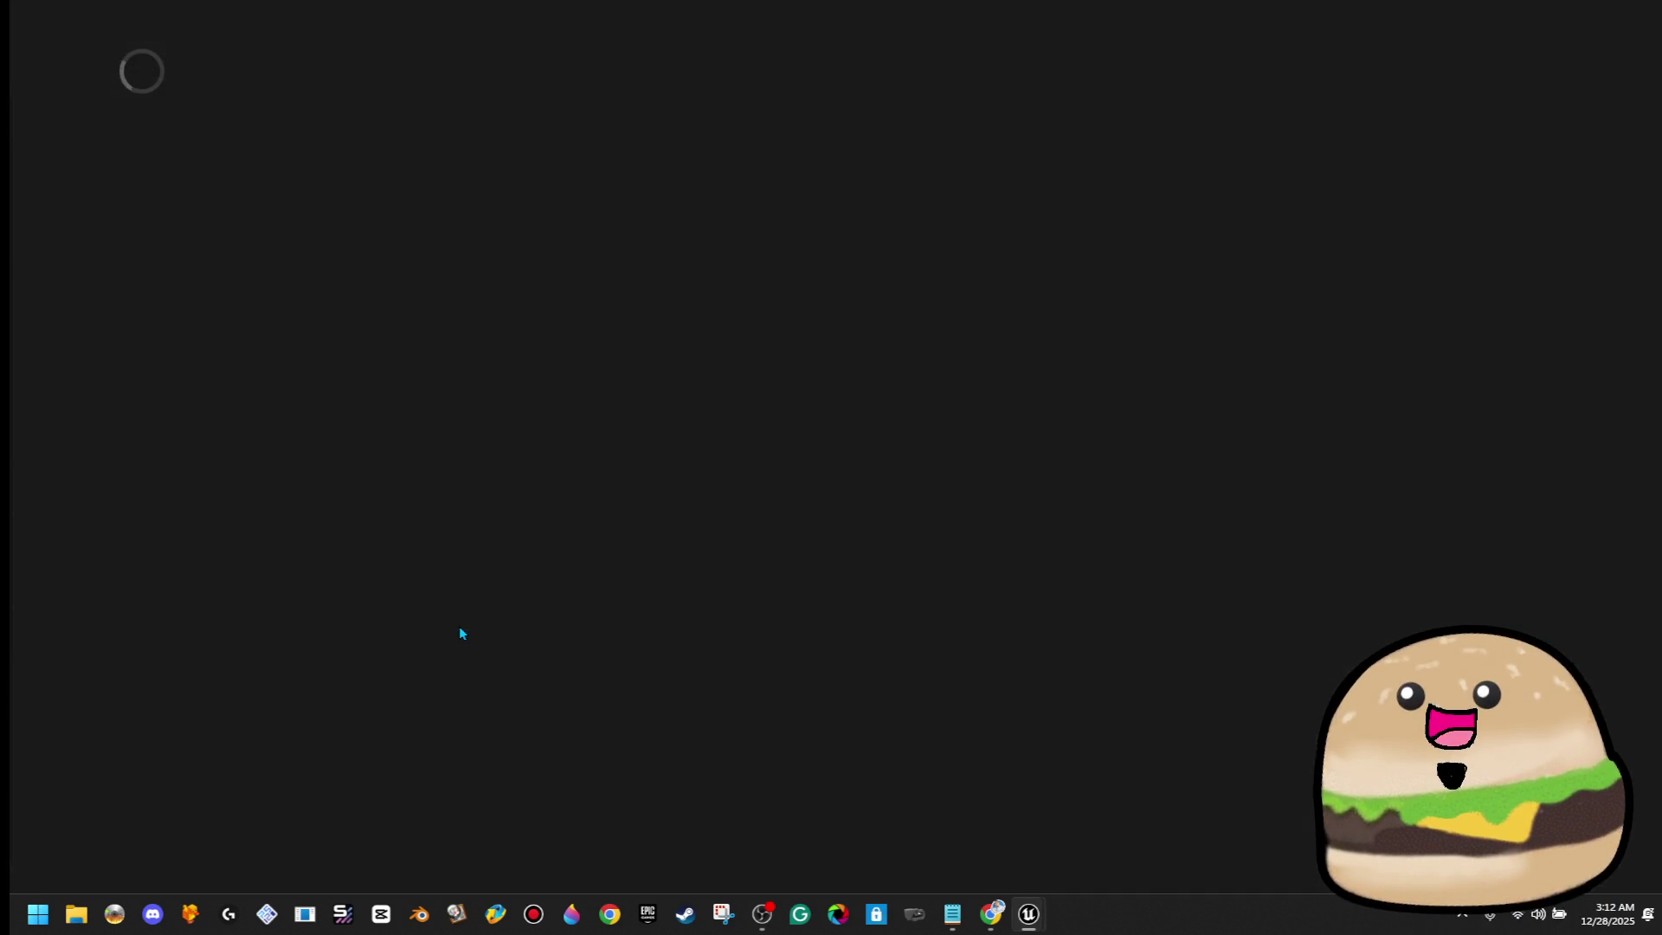
{"action": "scroll", "coordinate": [619, 419], "scroll_direction": "down", "scroll_amount": 10}
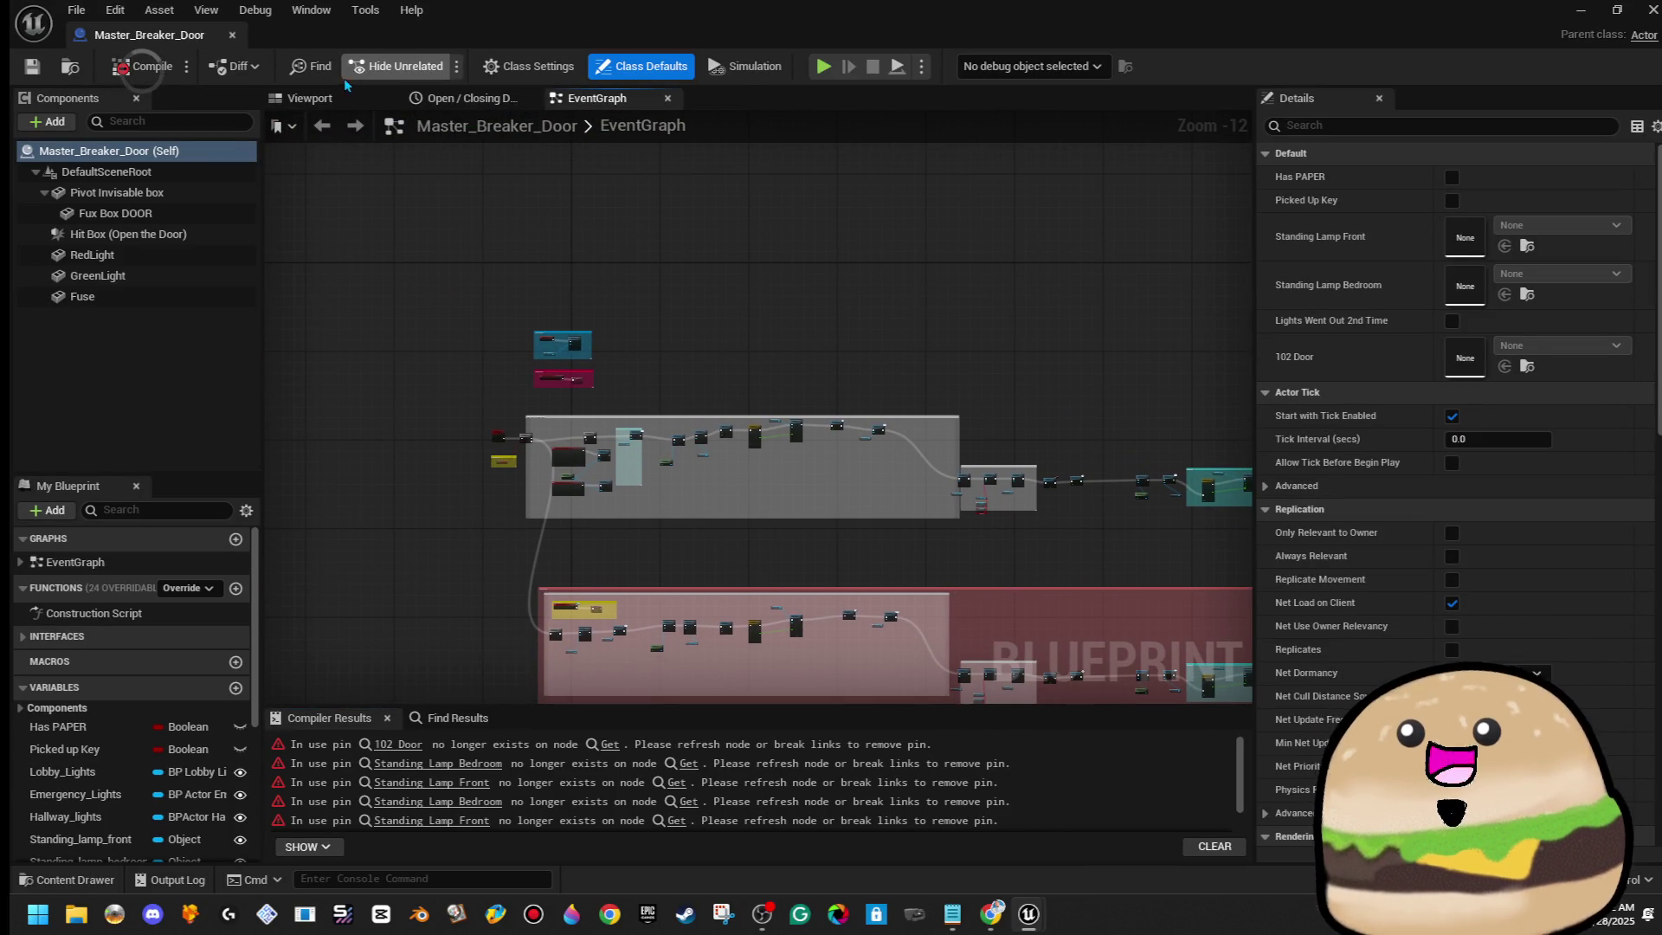
{"action": "left_click", "coordinate": [309, 98]}
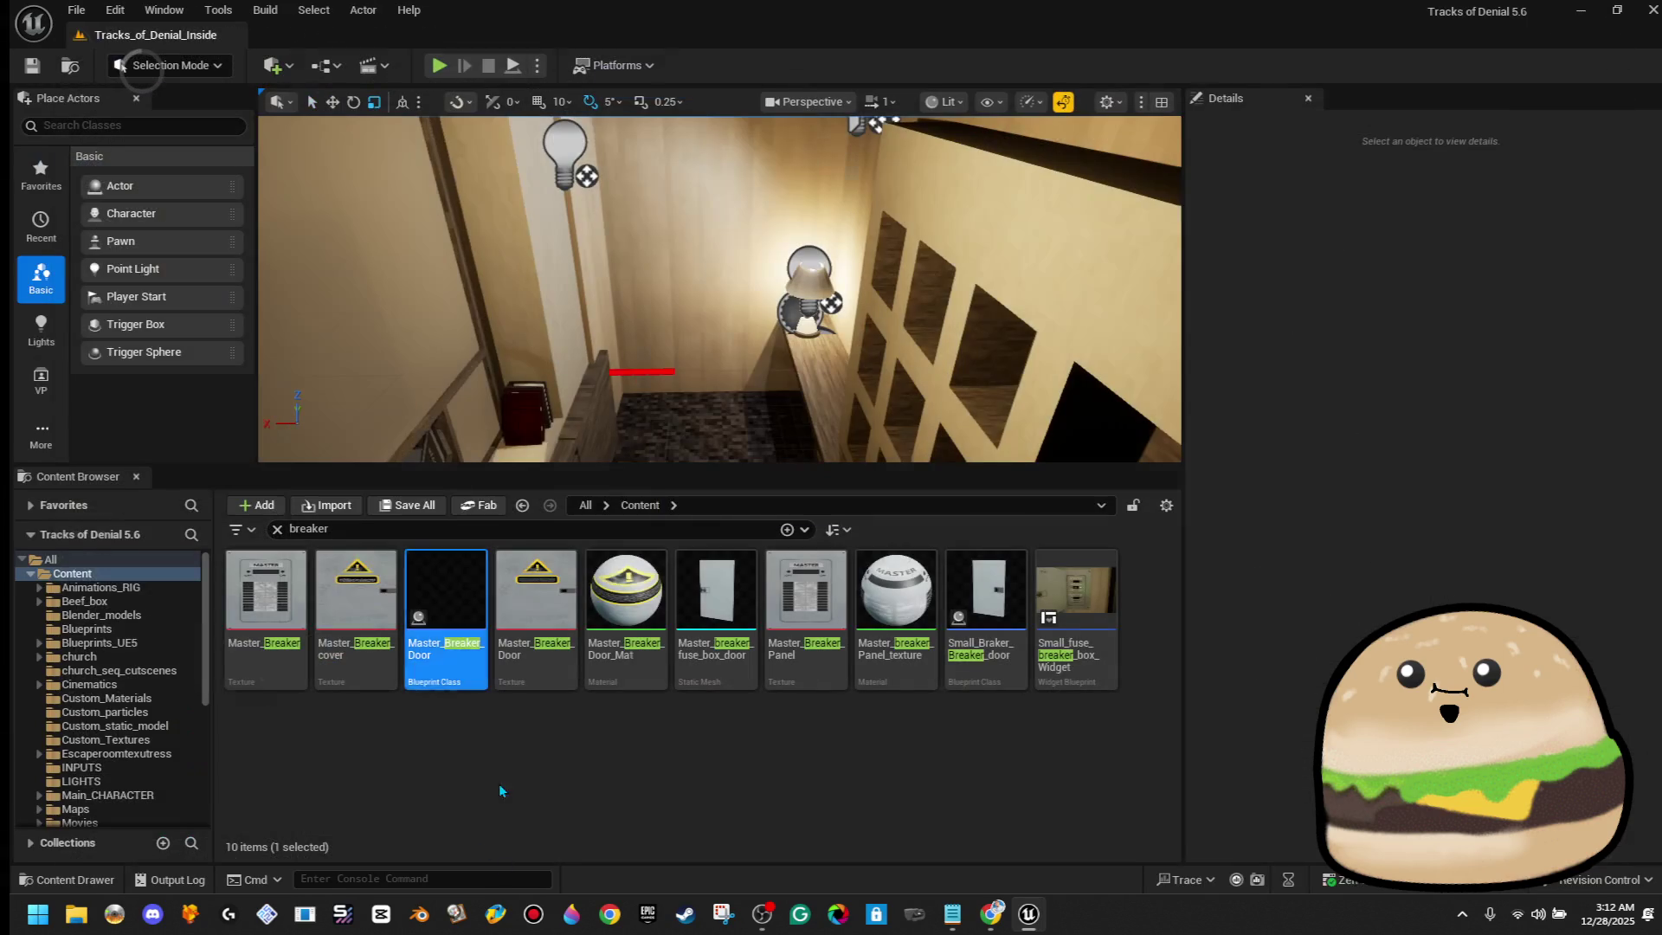
{"action": "left_click", "coordinate": [232, 35]}
{"action": "scroll", "coordinate": [143, 746], "scroll_direction": "down", "scroll_amount": 2}
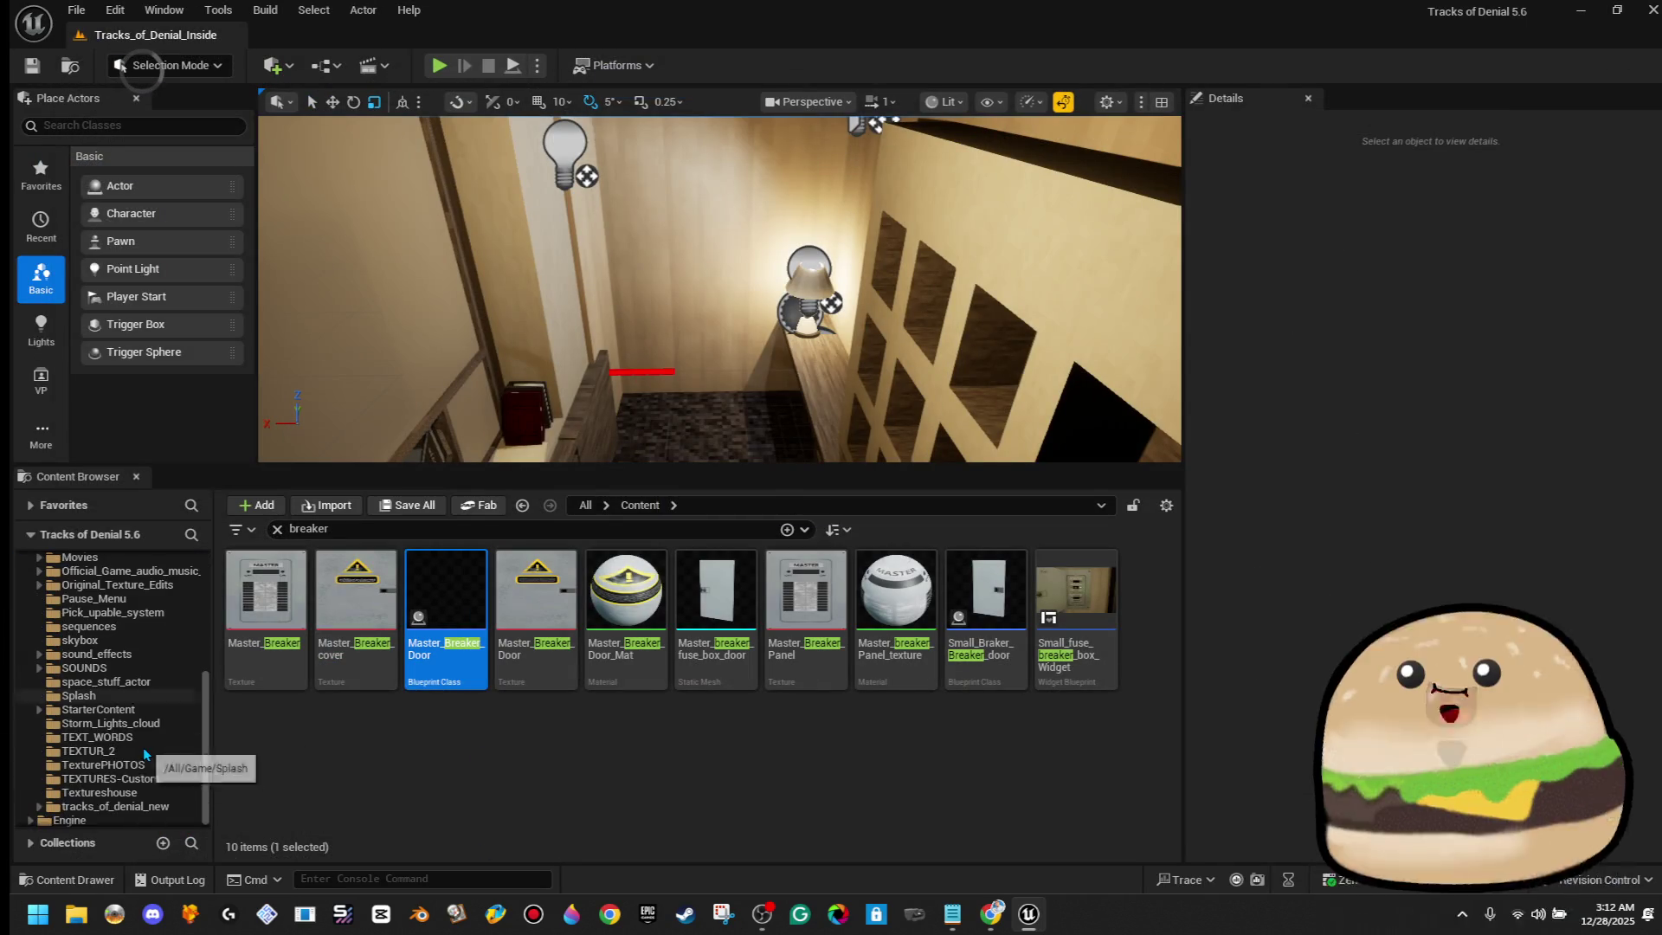
{"action": "left_click", "coordinate": [127, 808]}
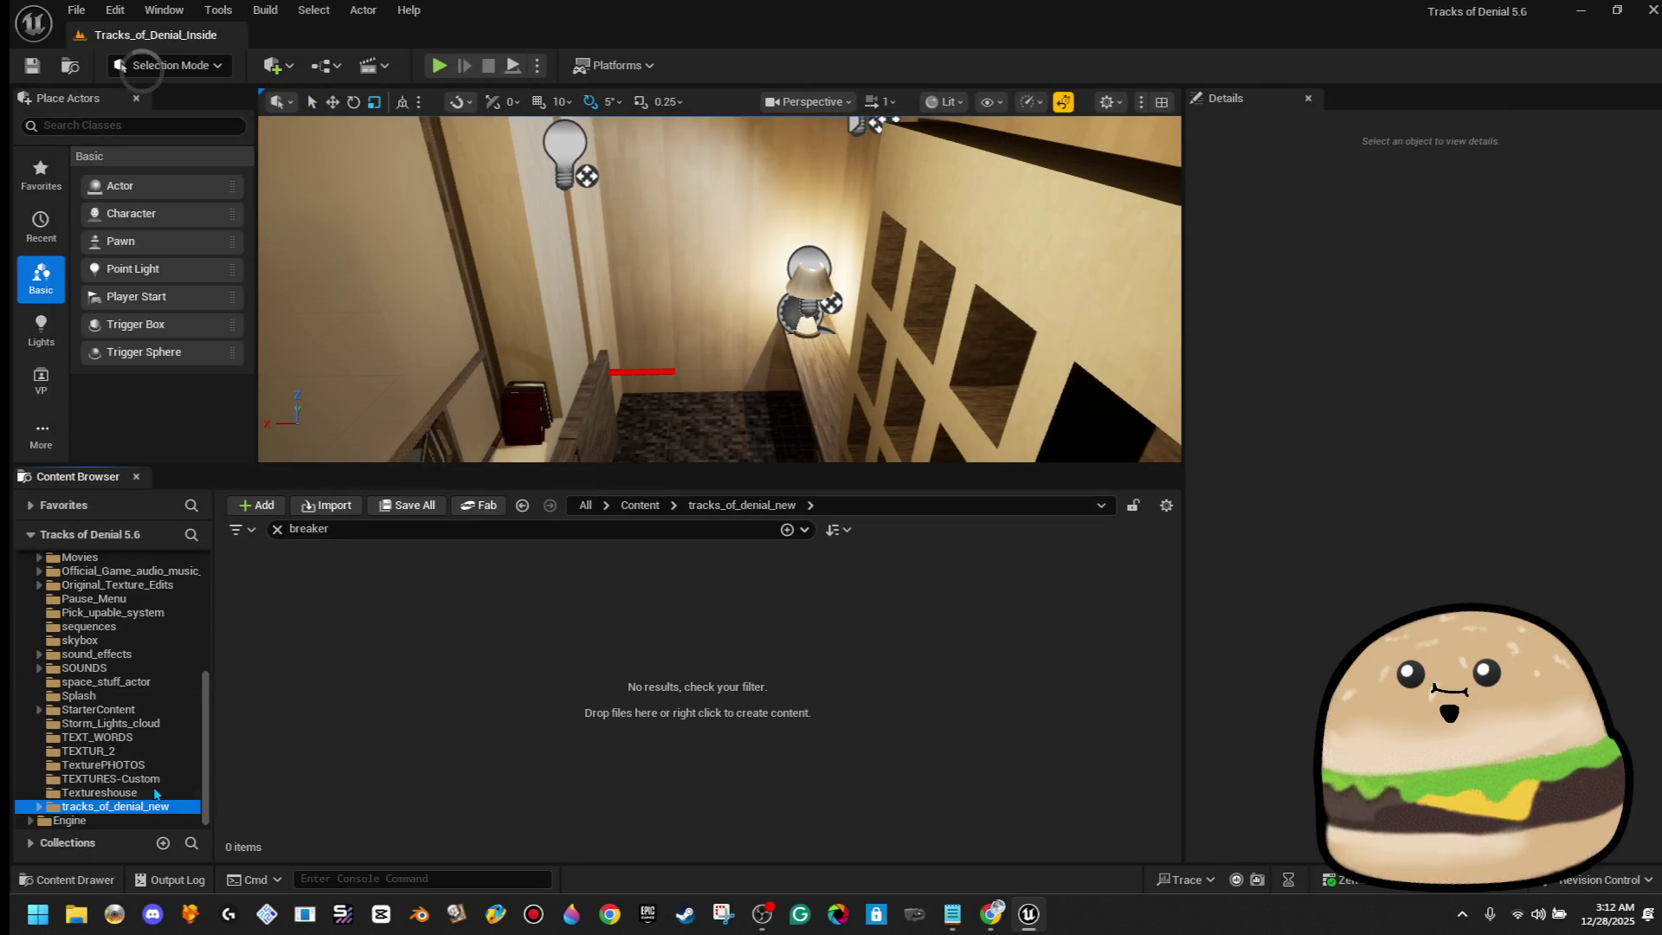
Clear the 'breaker' search filter and open the tracks_of_denial_new folder
{"action": "left_click", "coordinate": [638, 507]}
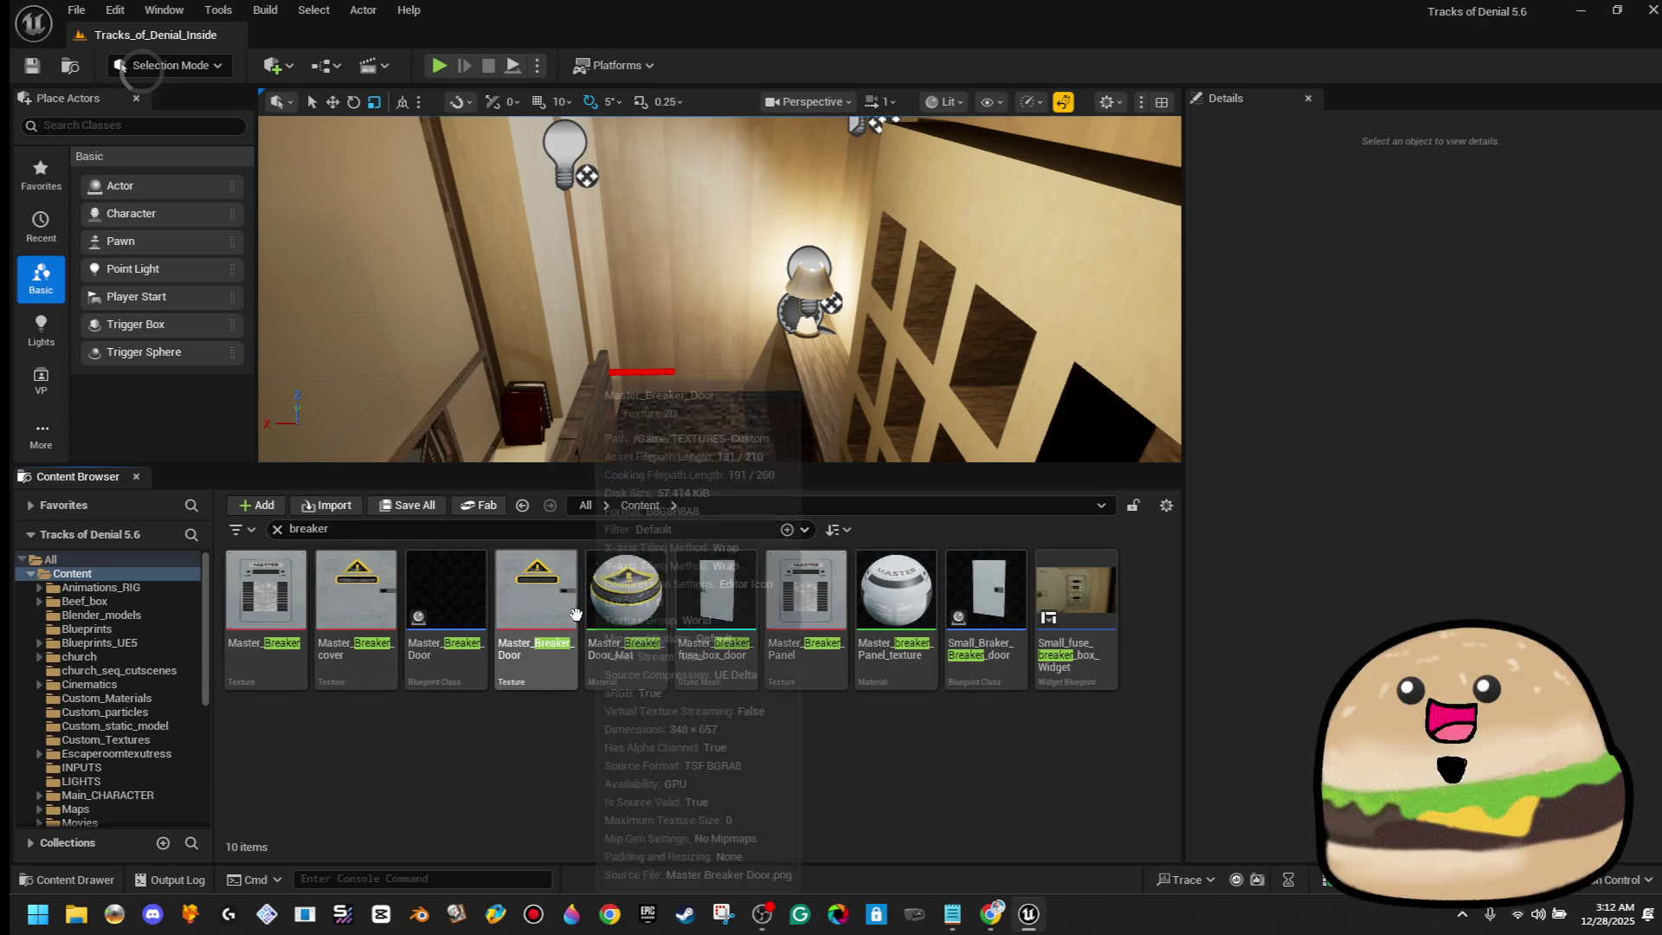
{"action": "left_click", "coordinate": [278, 529]}
{"action": "left_click", "coordinate": [278, 529]}
{"action": "scroll", "coordinate": [130, 762], "scroll_direction": "down", "scroll_amount": 5}
{"action": "left_click", "coordinate": [142, 807]}
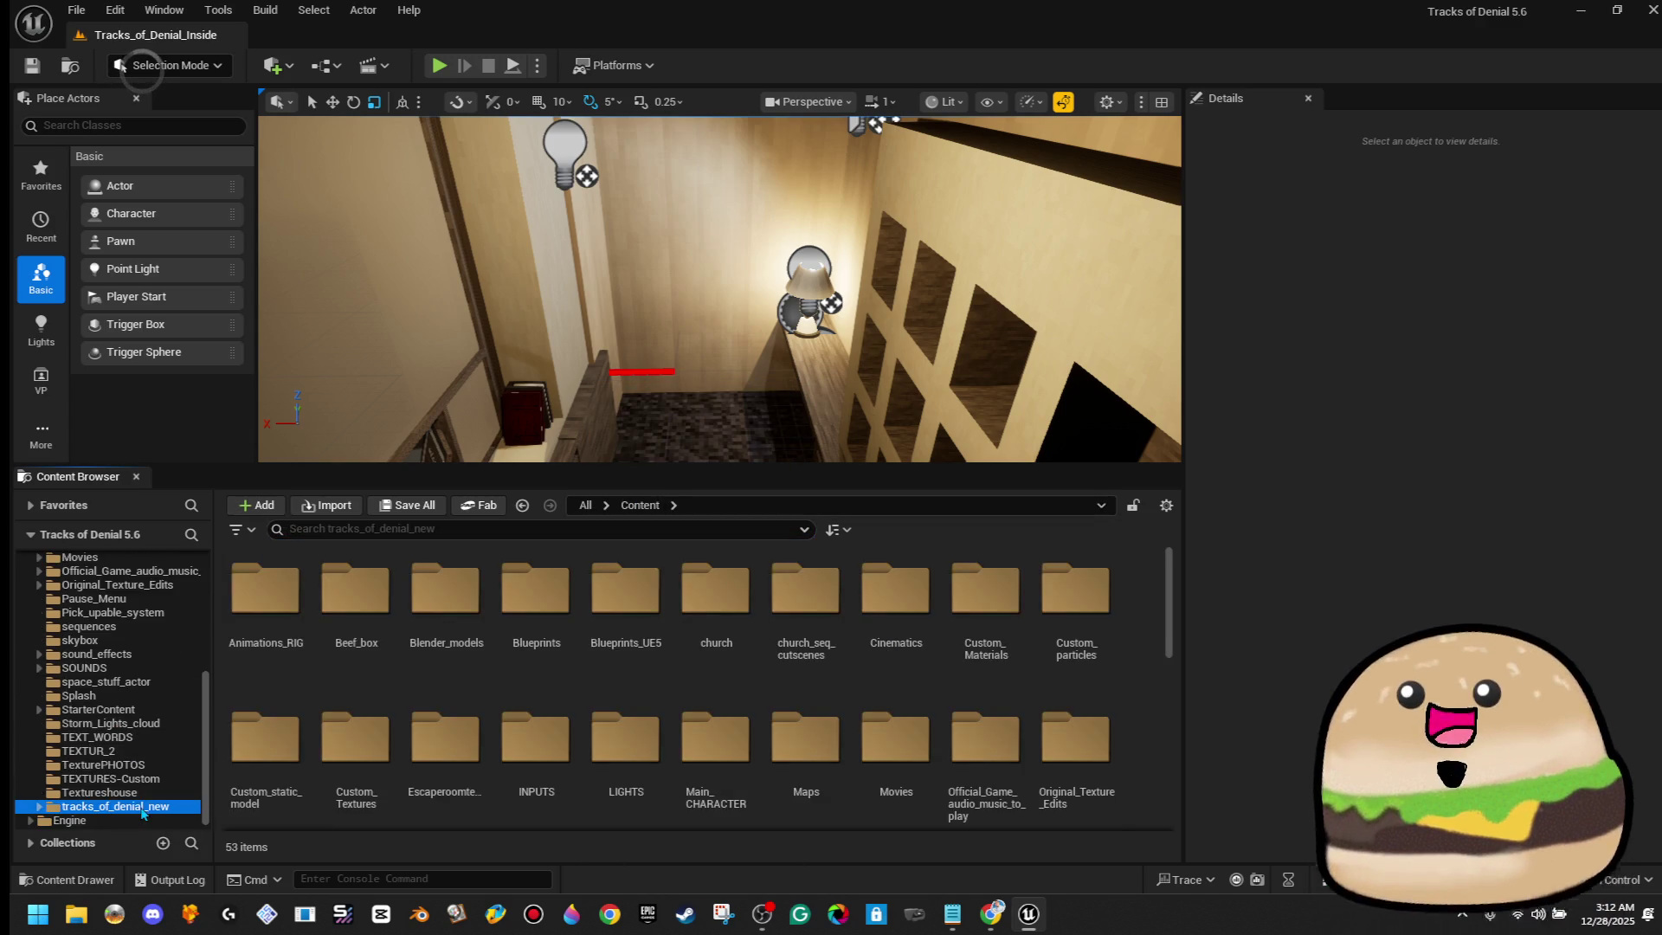
Create a new Blueprint Class with Actor as its parent class
{"action": "right_click", "coordinate": [1136, 719]}
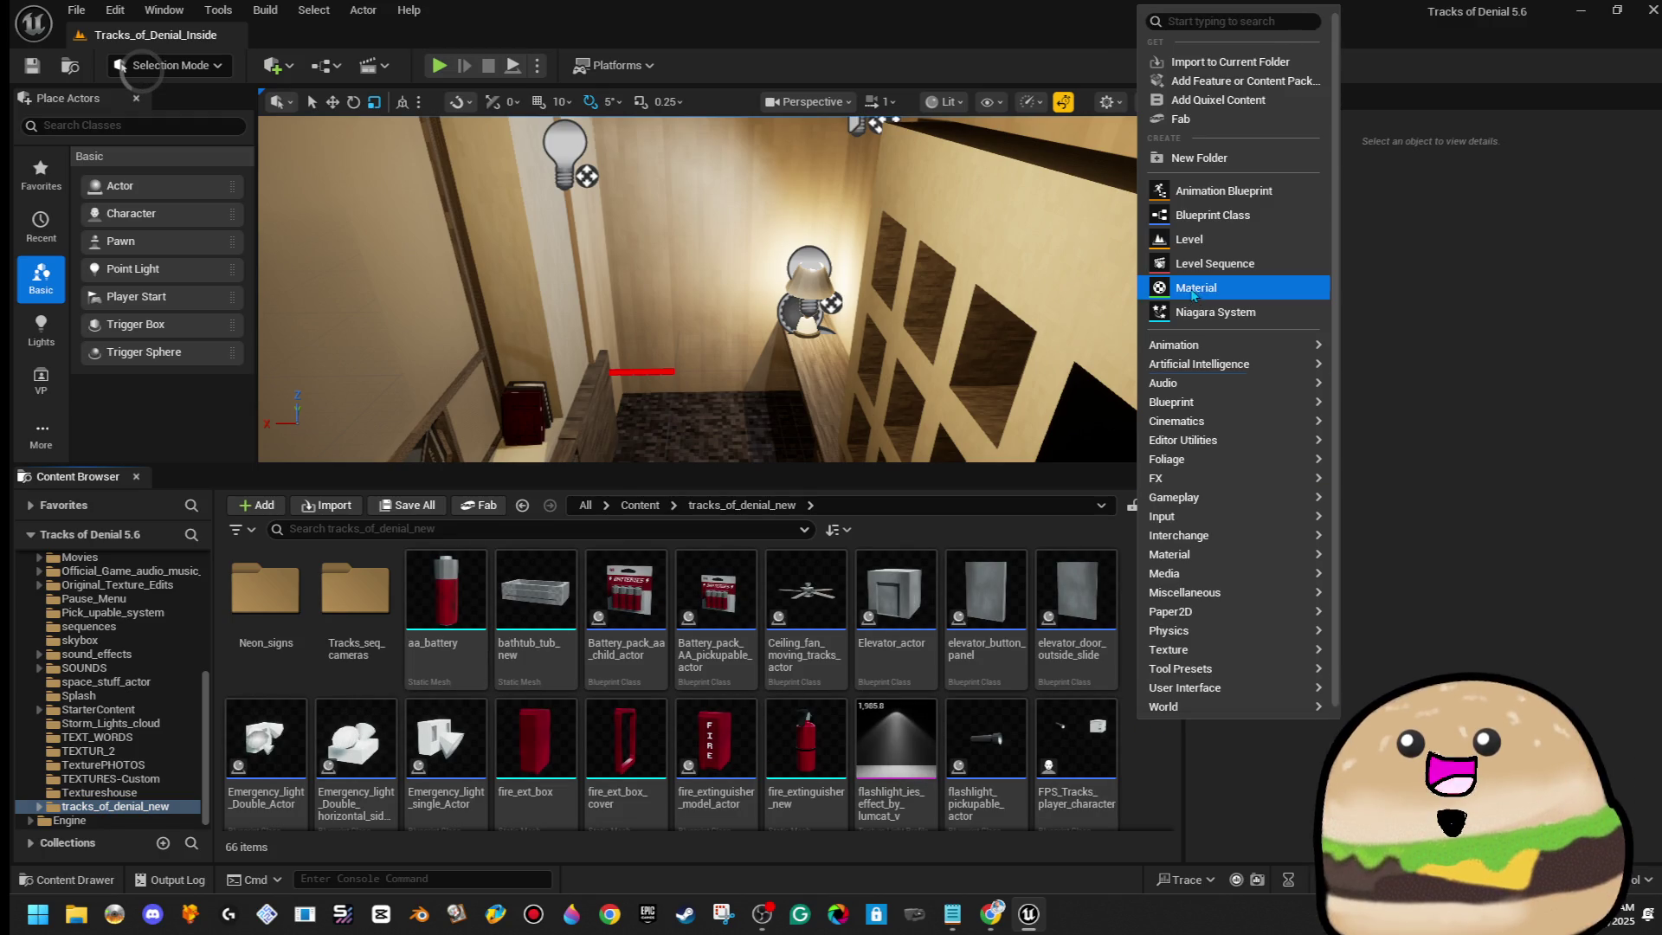
{"action": "left_click", "coordinate": [1266, 225]}
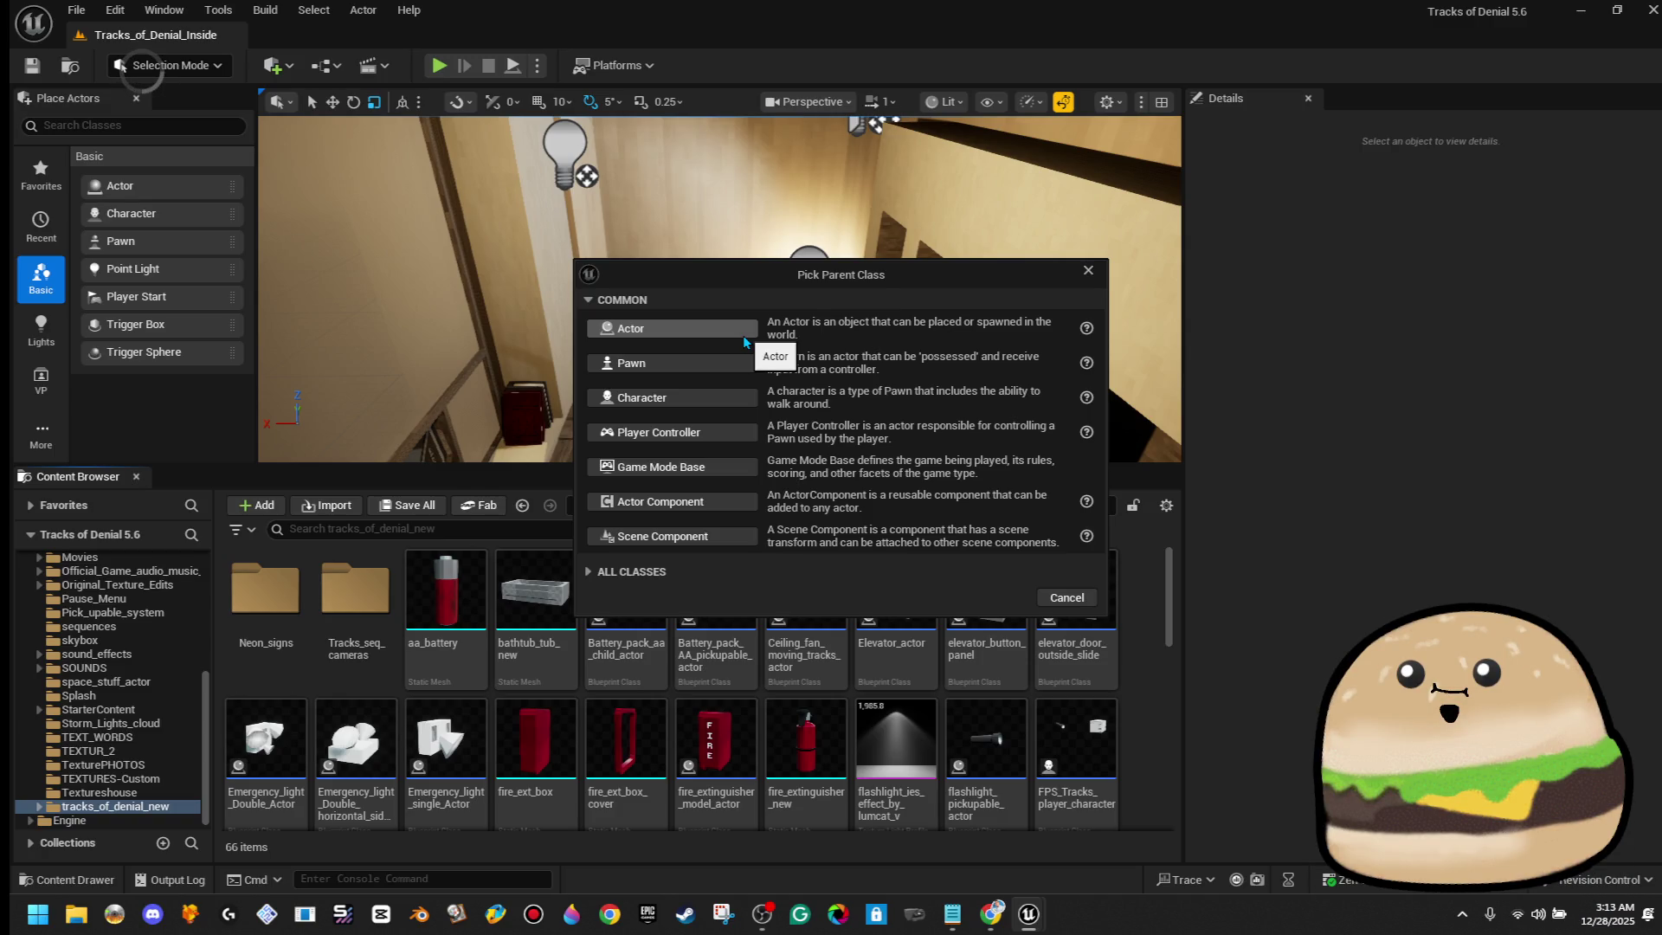
{"action": "left_click", "coordinate": [742, 335]}
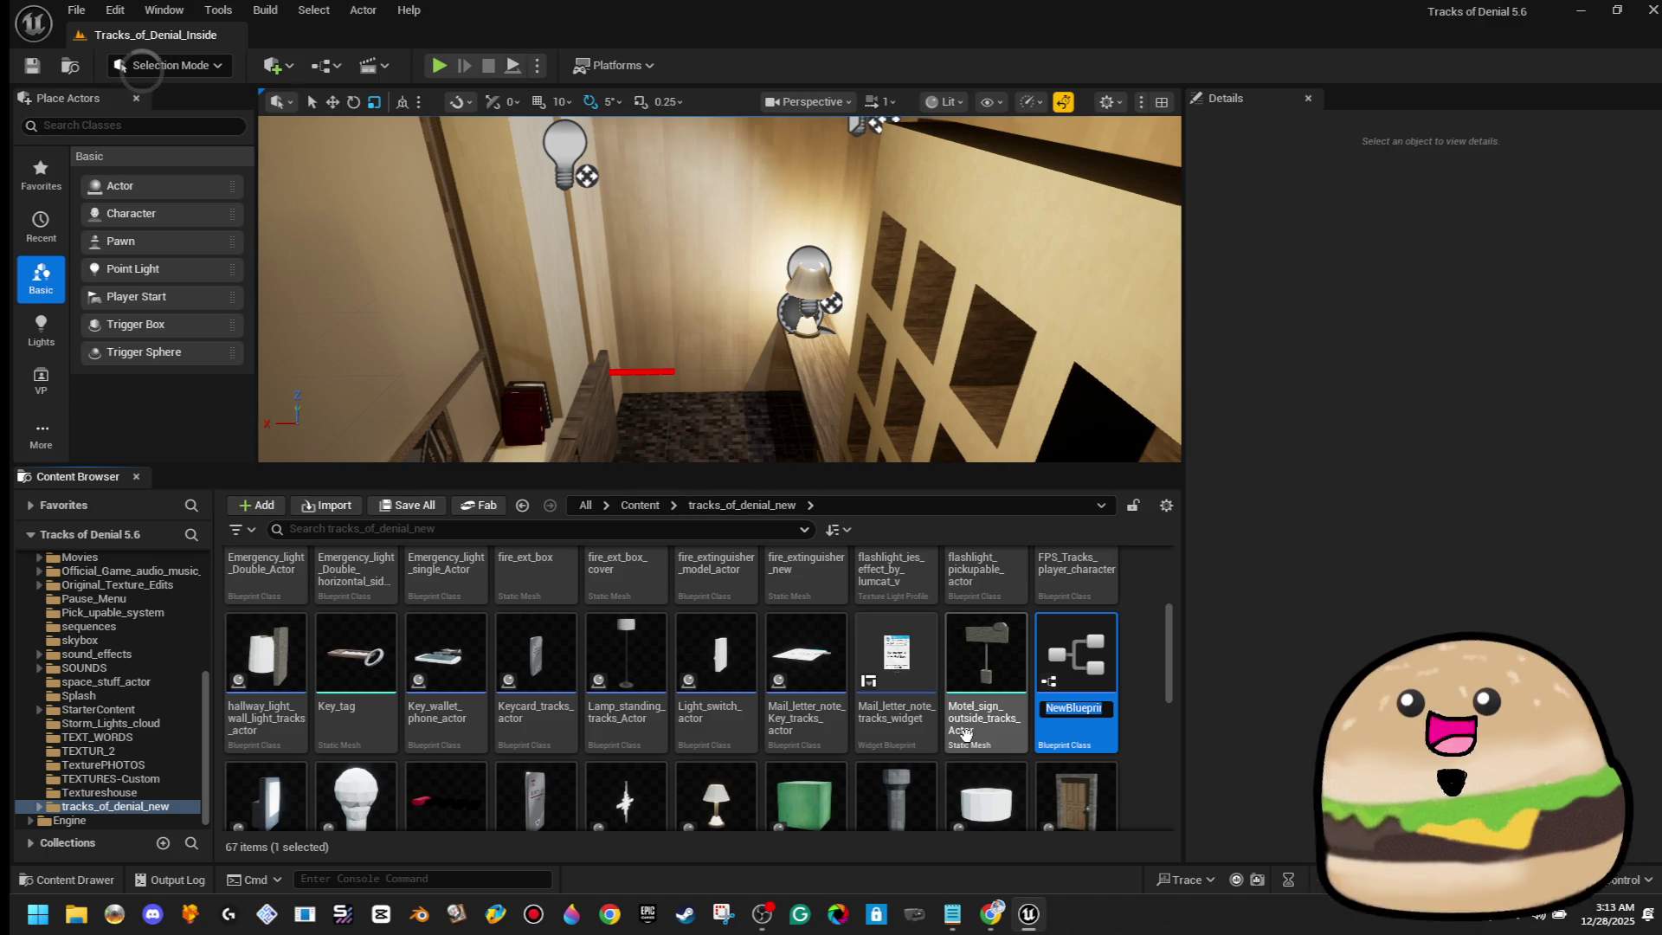
Enter Breaker_box_fuse_main_tracks_actor as the new Blueprint's name and confirm it
{"action": "type", "text": "Breaker"}
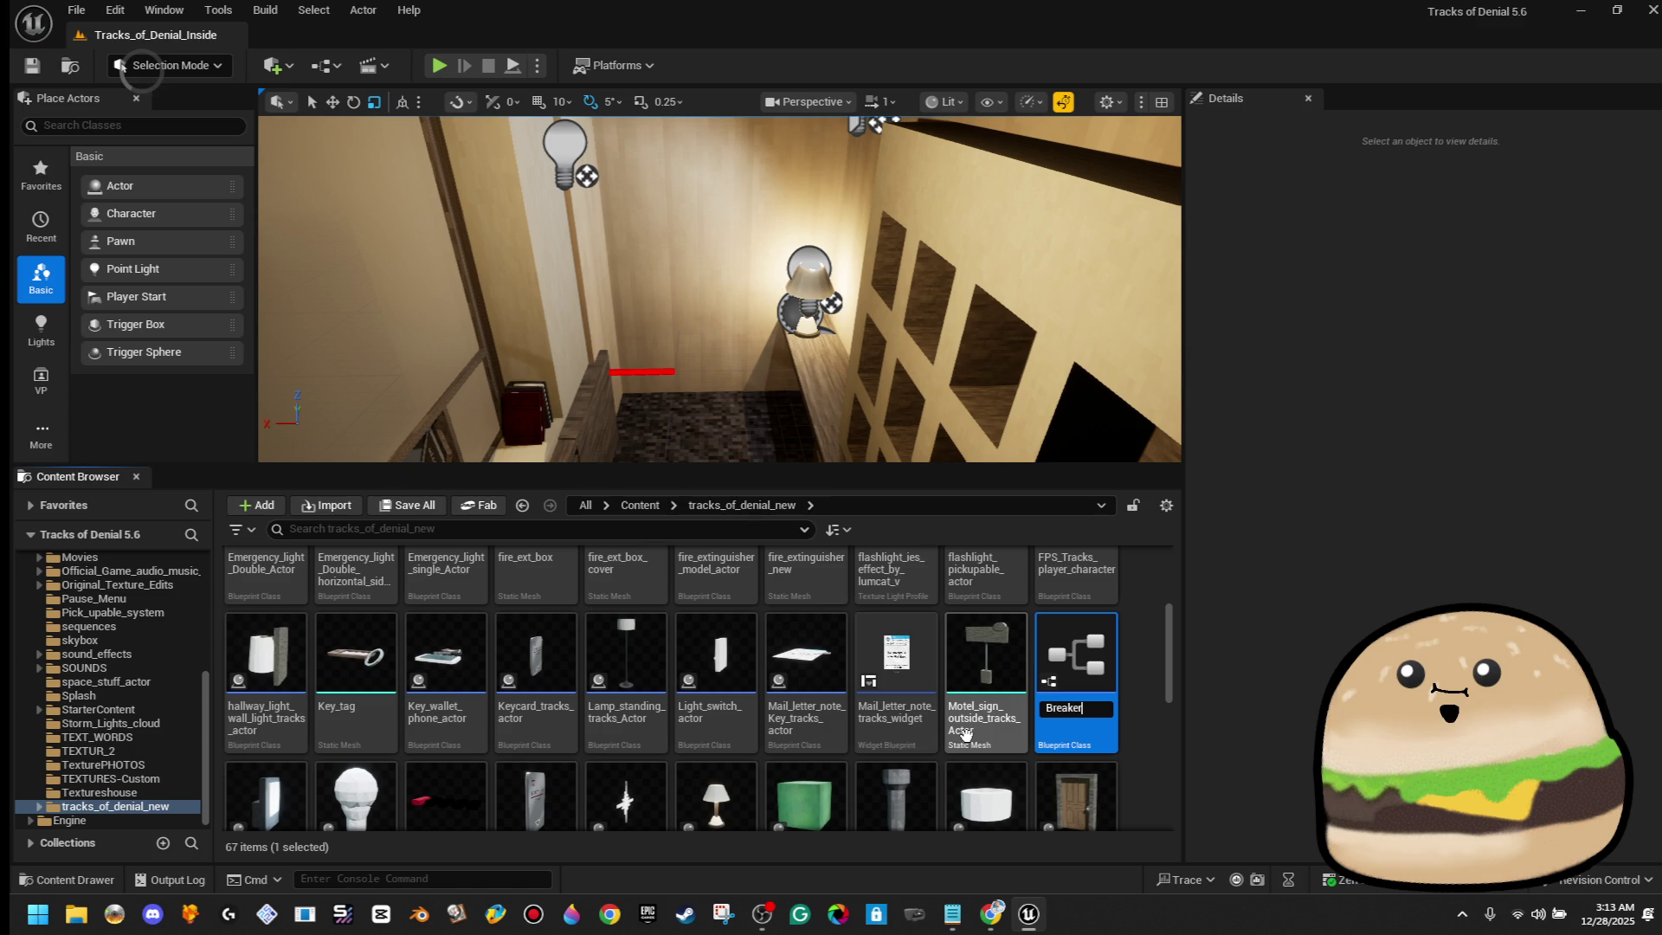
{"action": "type", "text": "_box"}
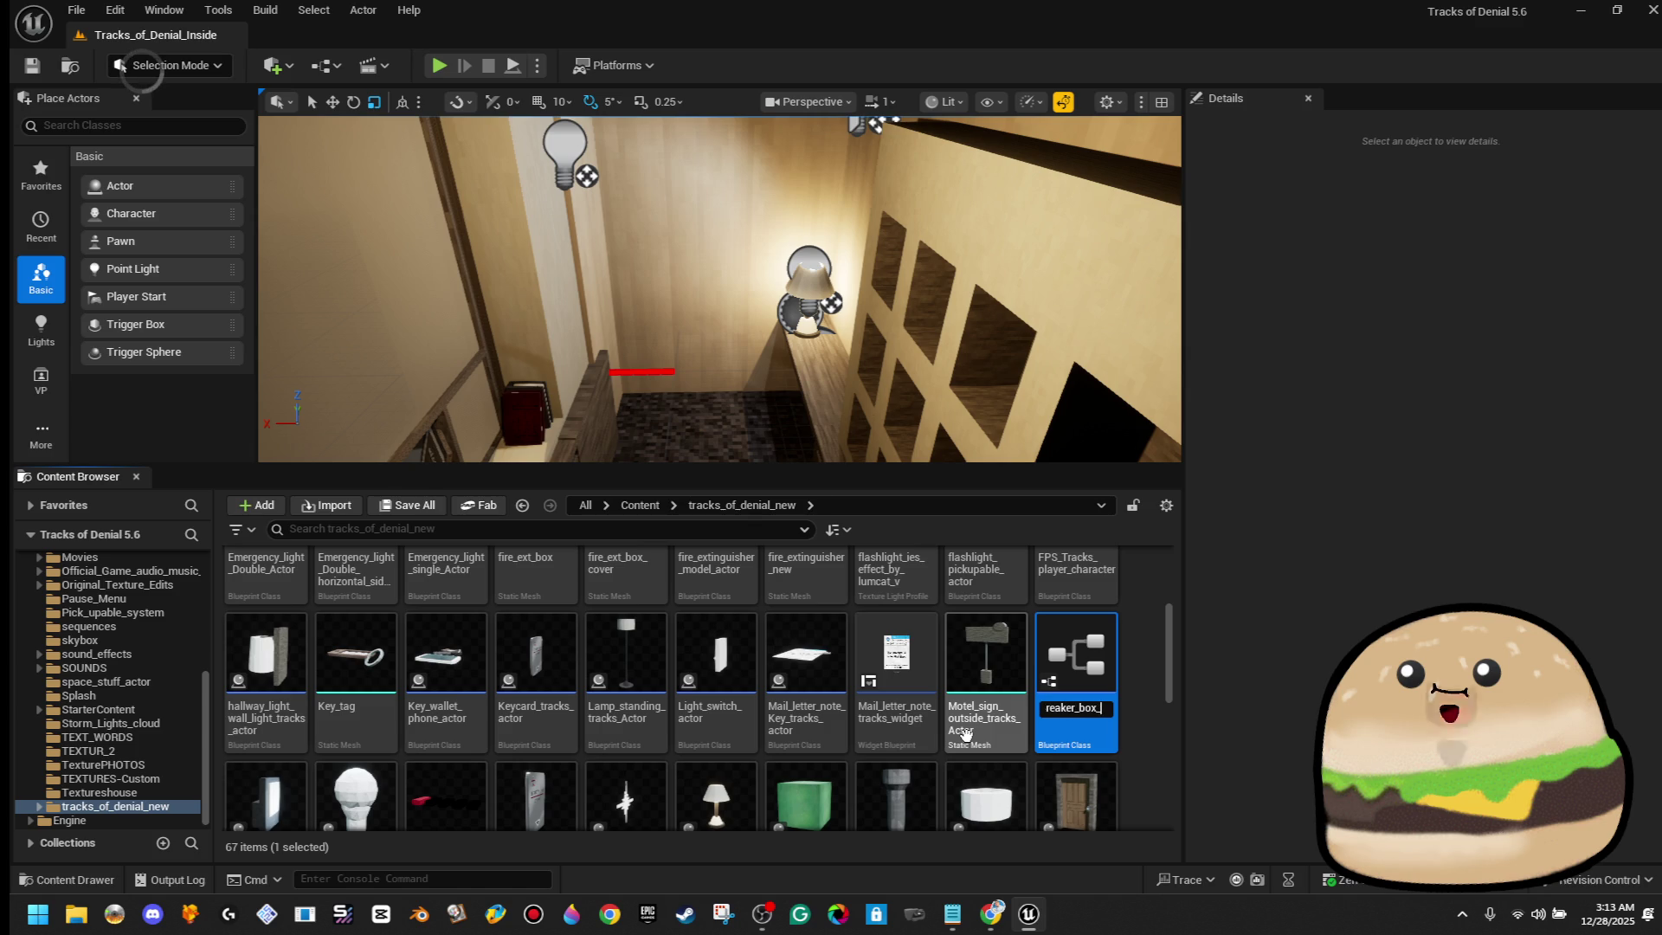
{"action": "type", "text": "_fuse"}
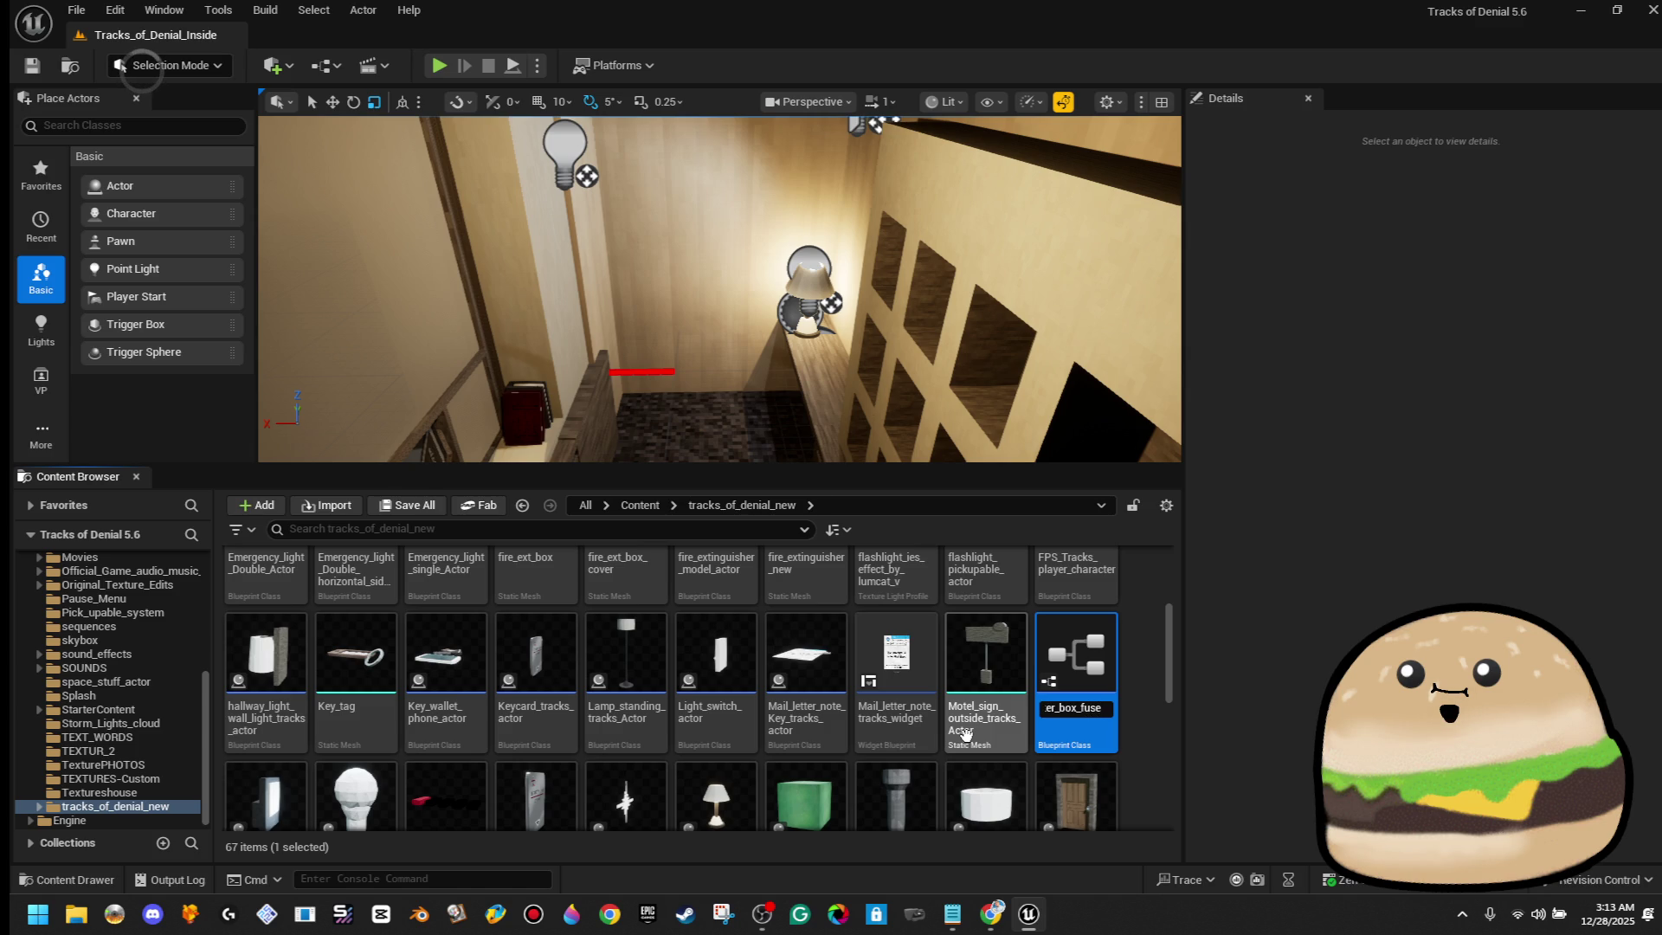
{"action": "type", "text": "_"}
{"action": "type", "text": "main_"}
{"action": "type", "text": "tracks_a"}
{"action": "type", "text": "ctor"}
{"action": "key", "text": "Return"}
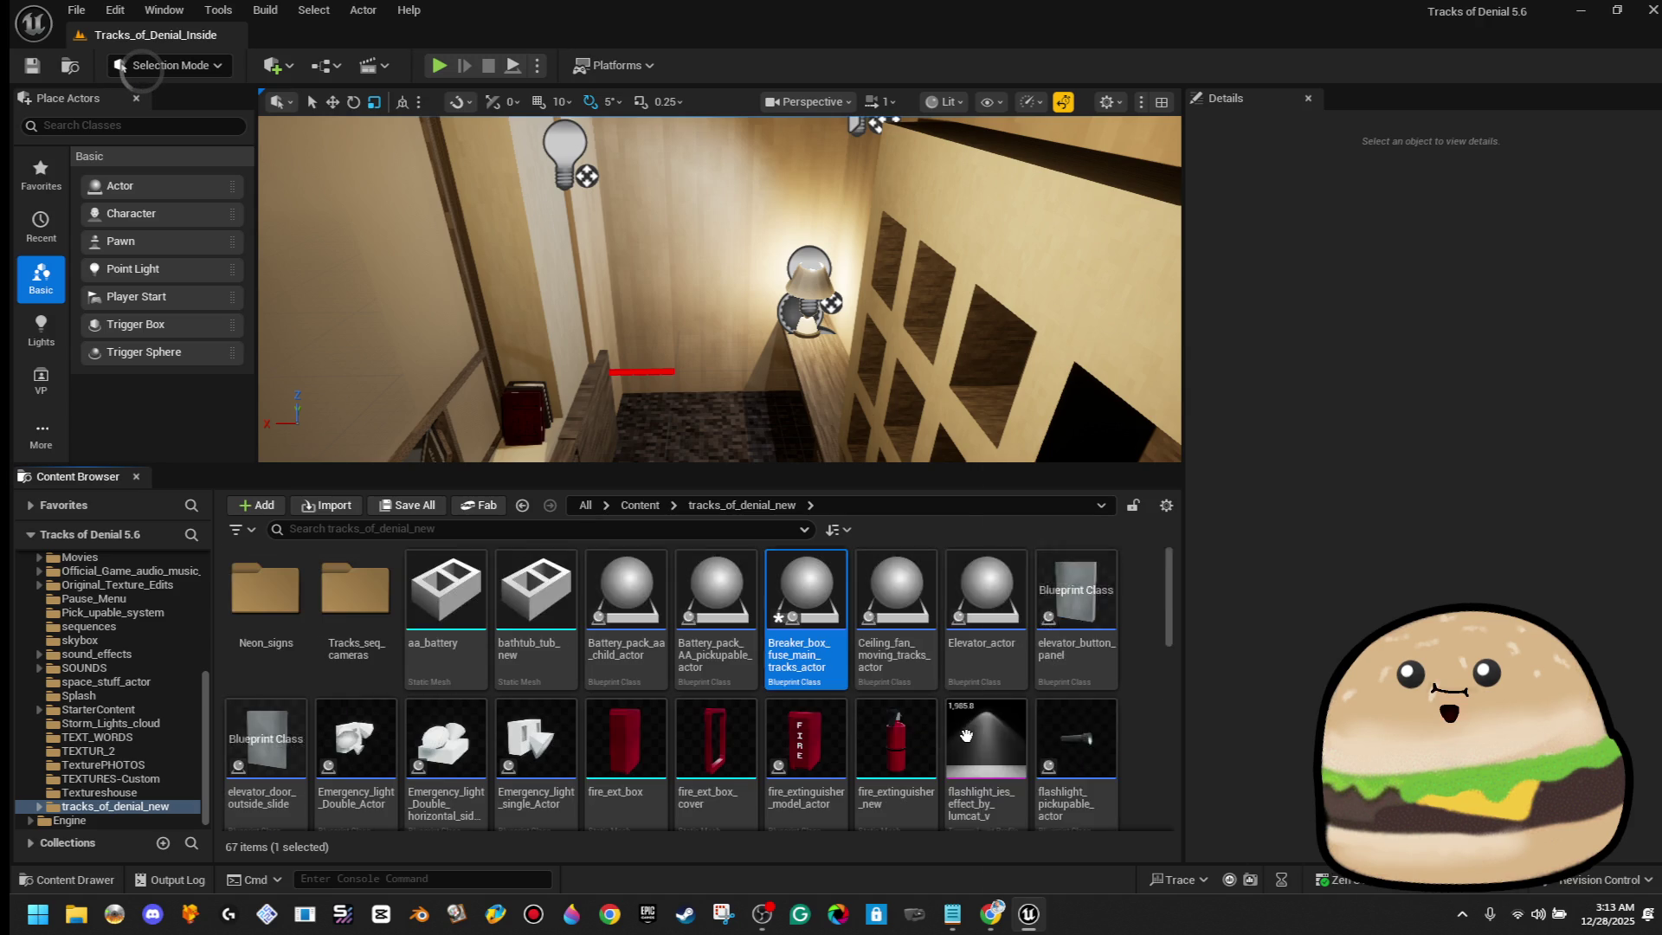
Drag the breaker box Blueprint into the hallway to place an instance
{"action": "mouse_move", "coordinate": [966, 735]}
{"action": "left_mouse_down"}
{"action": "mouse_move", "coordinate": [779, 588]}
{"action": "mouse_move", "coordinate": [702, 262]}
{"action": "left_mouse_up"}
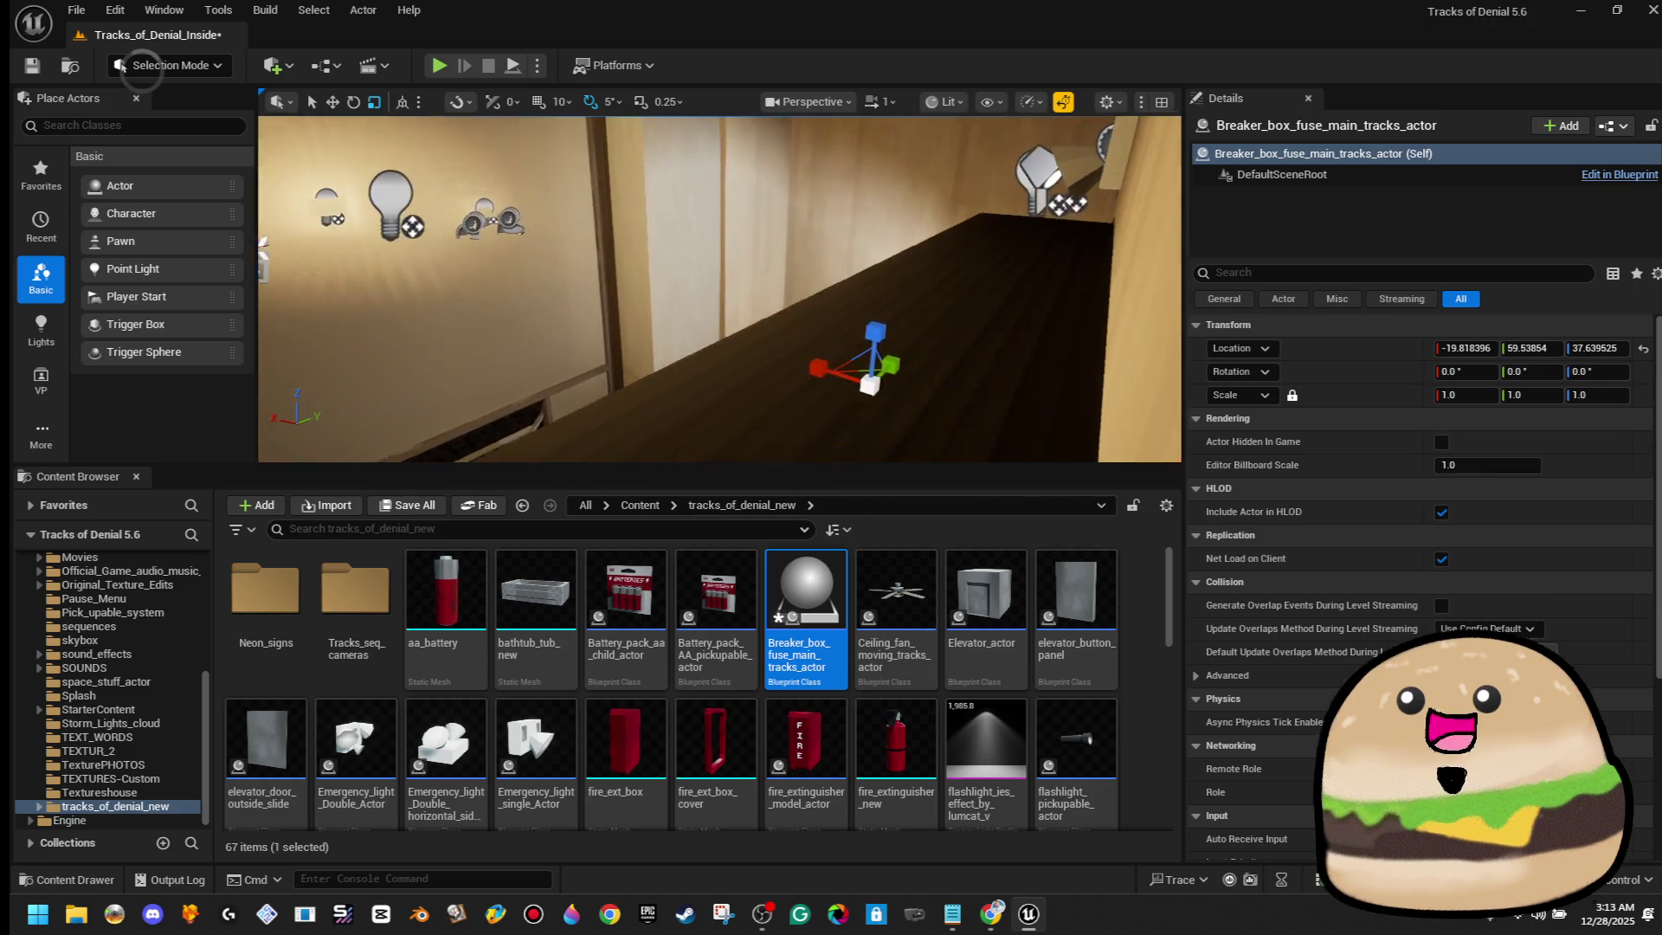
{"action": "left_click_drag", "start_coordinate": [951, 305], "coordinate": [922, 297]}
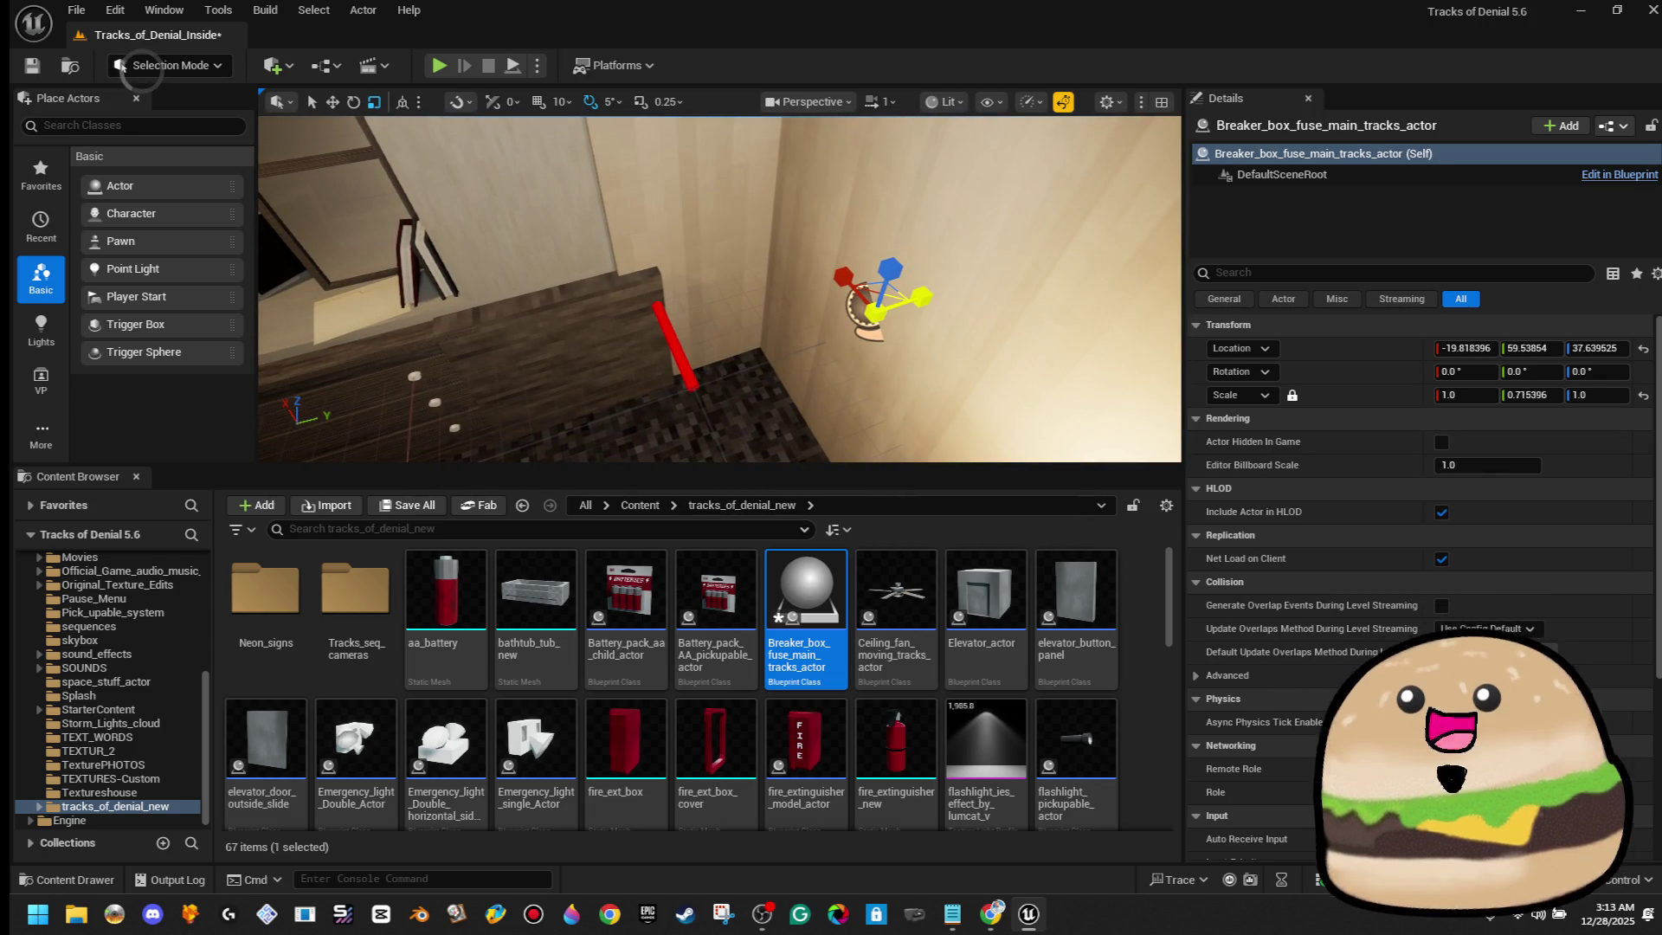
{"action": "key", "text": "w"}
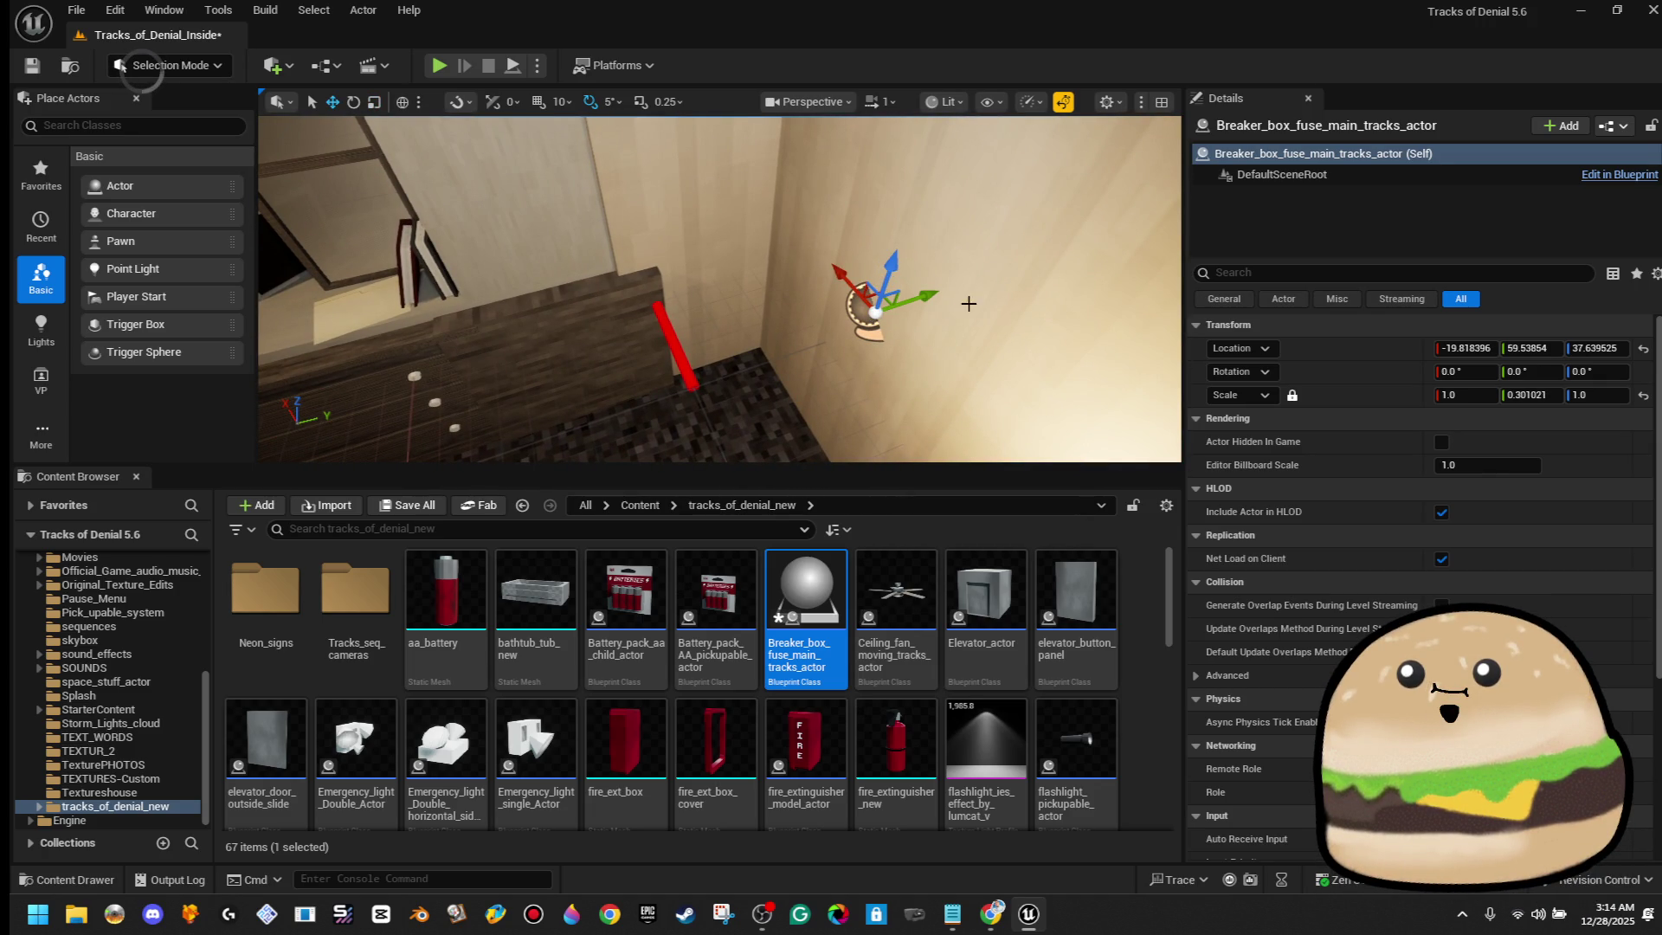
Reset the actor's scale to 1, 1, 1 with proportional scaling unlocked, and nudge it along Y
{"action": "left_click", "coordinate": [1555, 397]}
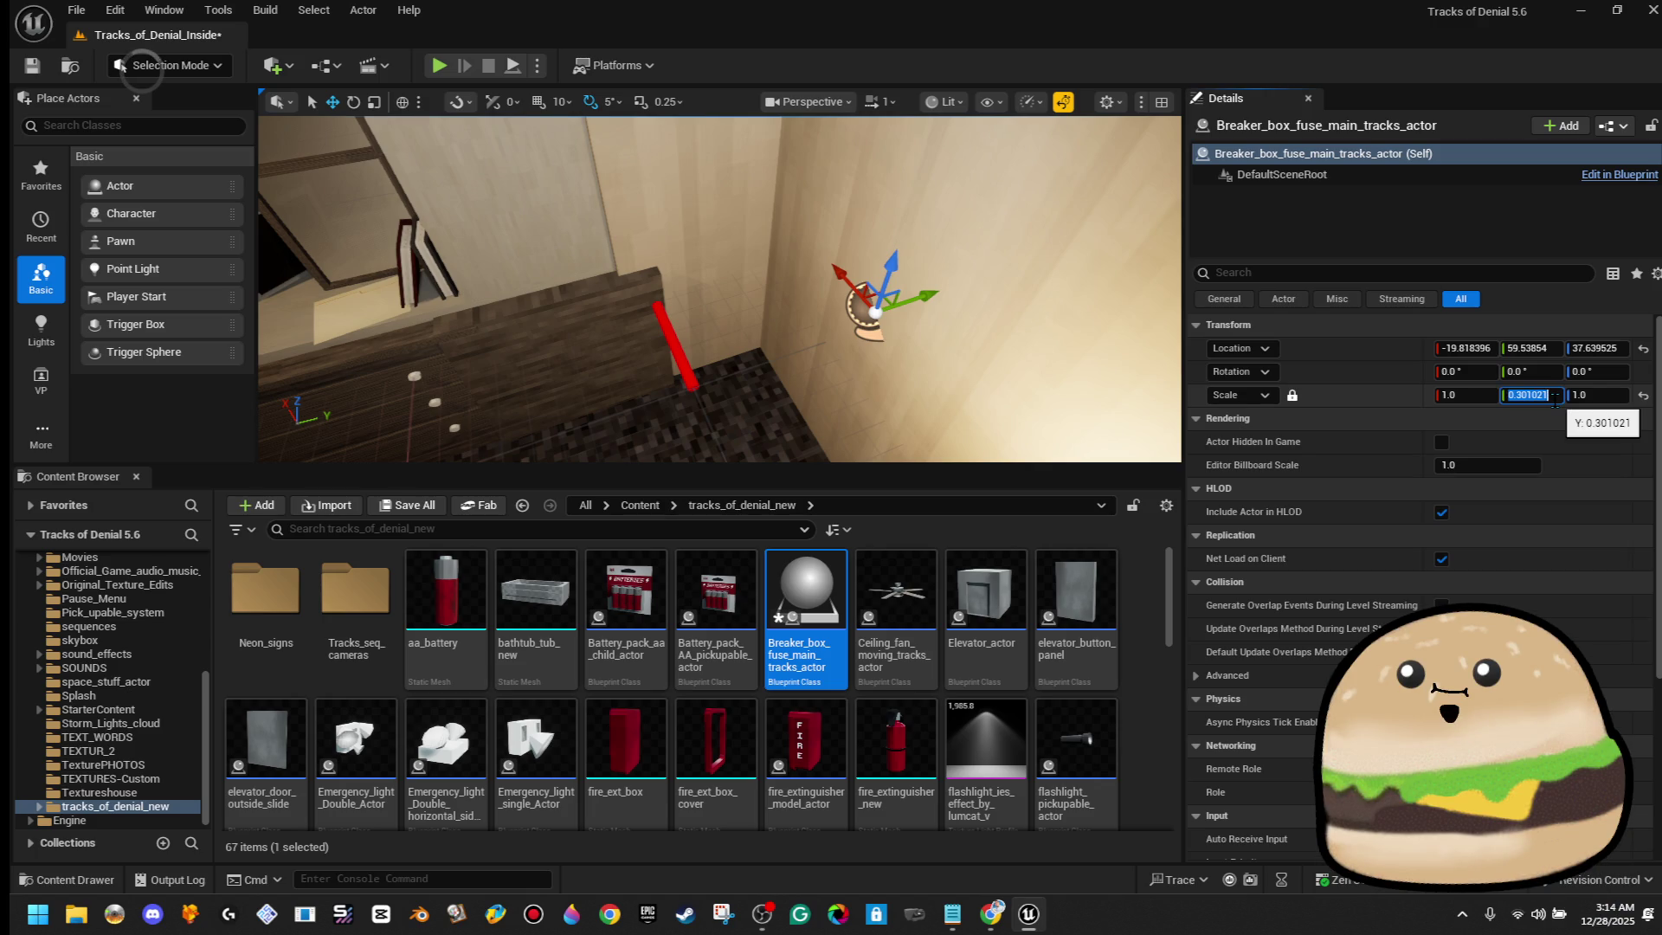
{"action": "type", "text": "1"}
{"action": "key", "text": "Return"}
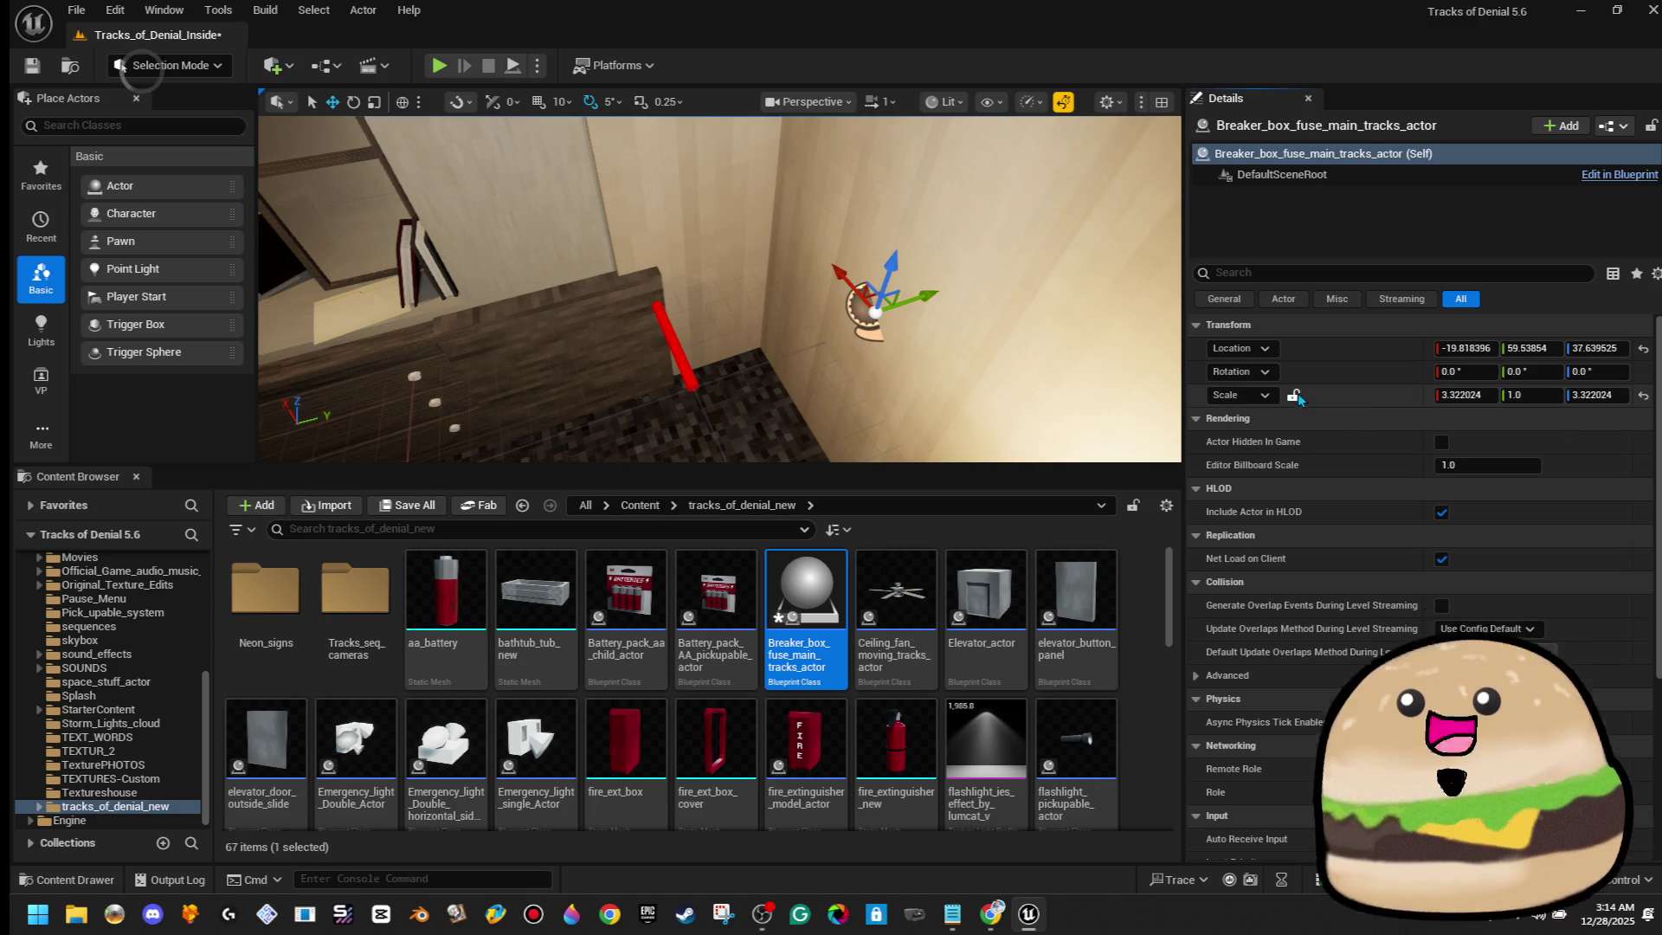
{"action": "left_click", "coordinate": [1292, 395]}
{"action": "left_click", "coordinate": [1489, 395]}
{"action": "type", "text": "1"}
{"action": "key", "text": "Tab"}
{"action": "key", "text": "Tab"}
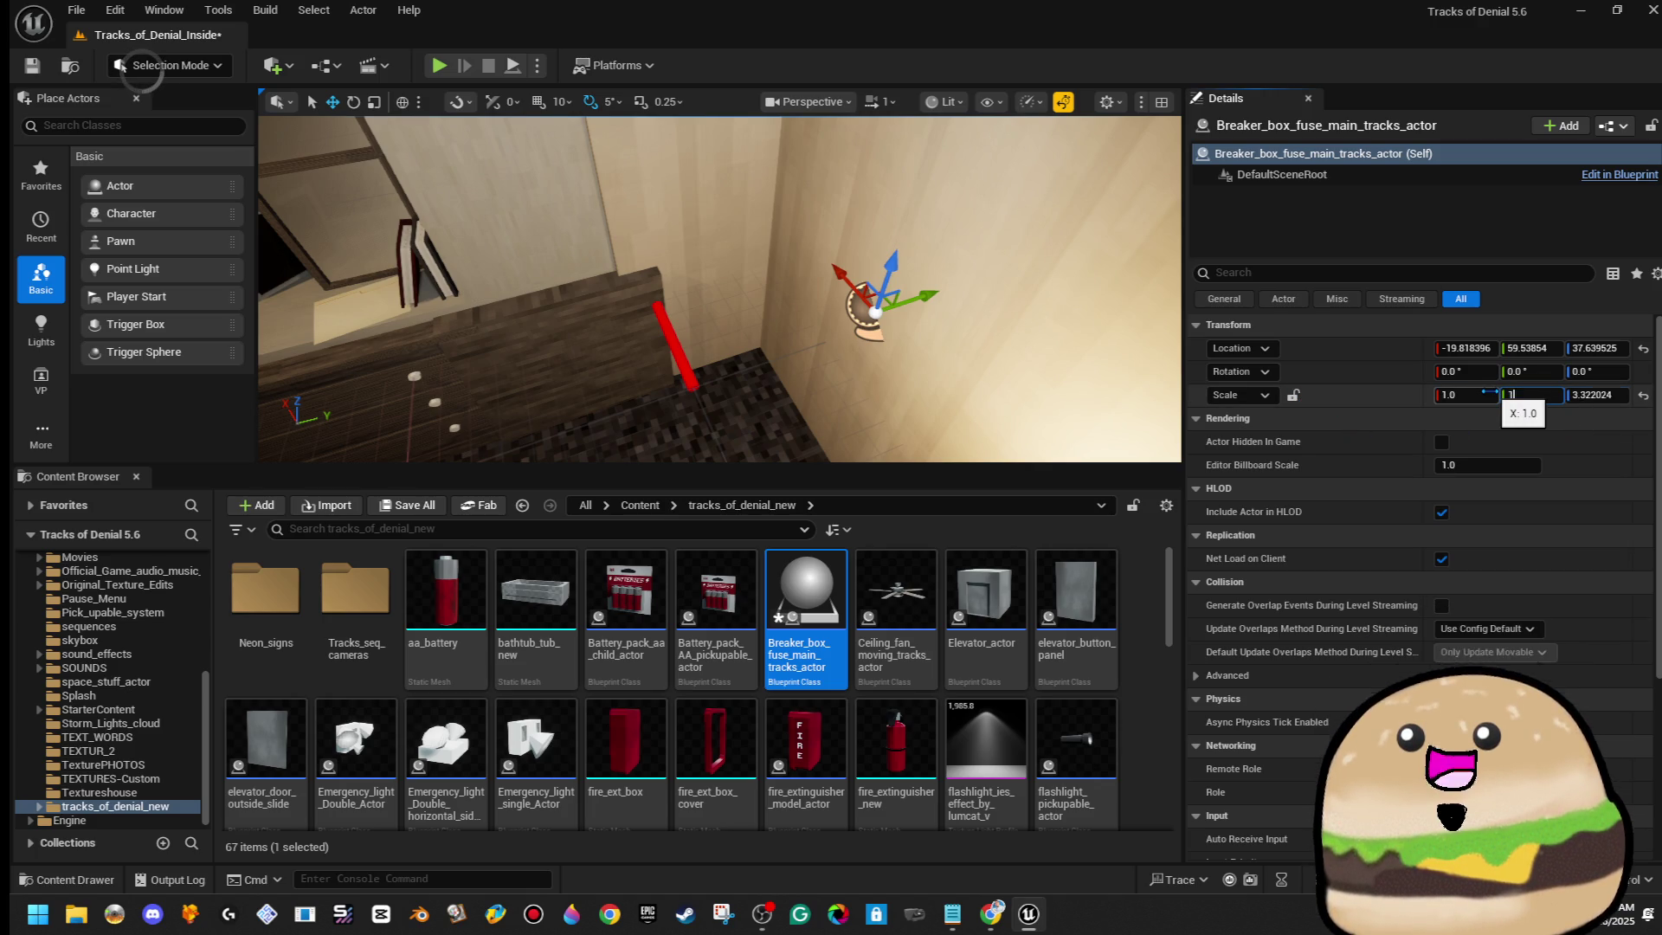
{"action": "type", "text": "1"}
{"action": "key", "text": "Return"}
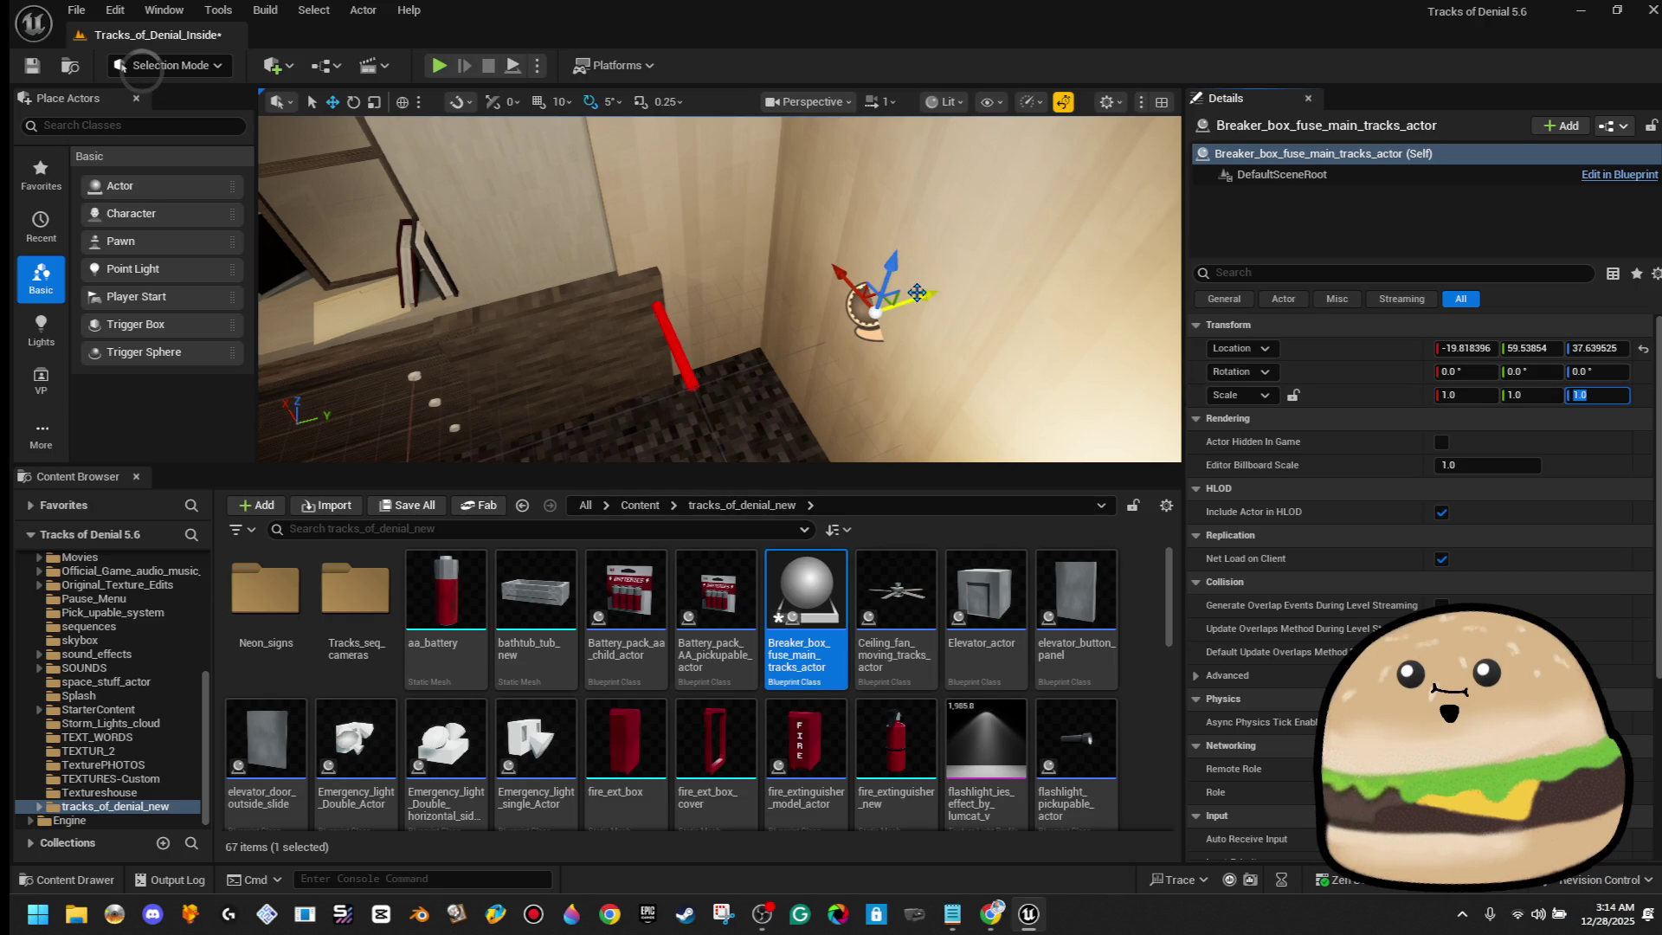
{"action": "left_click_drag", "start_coordinate": [909, 301], "coordinate": [879, 308]}
{"action": "mouse_move", "coordinate": [803, 613]}
{"action": "left_mouse_down"}
{"action": "mouse_move", "coordinate": [856, 437]}
{"action": "mouse_move", "coordinate": [938, 293]}
{"action": "mouse_move", "coordinate": [837, 318]}
{"action": "mouse_move", "coordinate": [865, 372]}
{"action": "mouse_move", "coordinate": [857, 429]}
{"action": "mouse_move", "coordinate": [827, 351]}
{"action": "mouse_move", "coordinate": [848, 285]}
{"action": "left_mouse_up"}
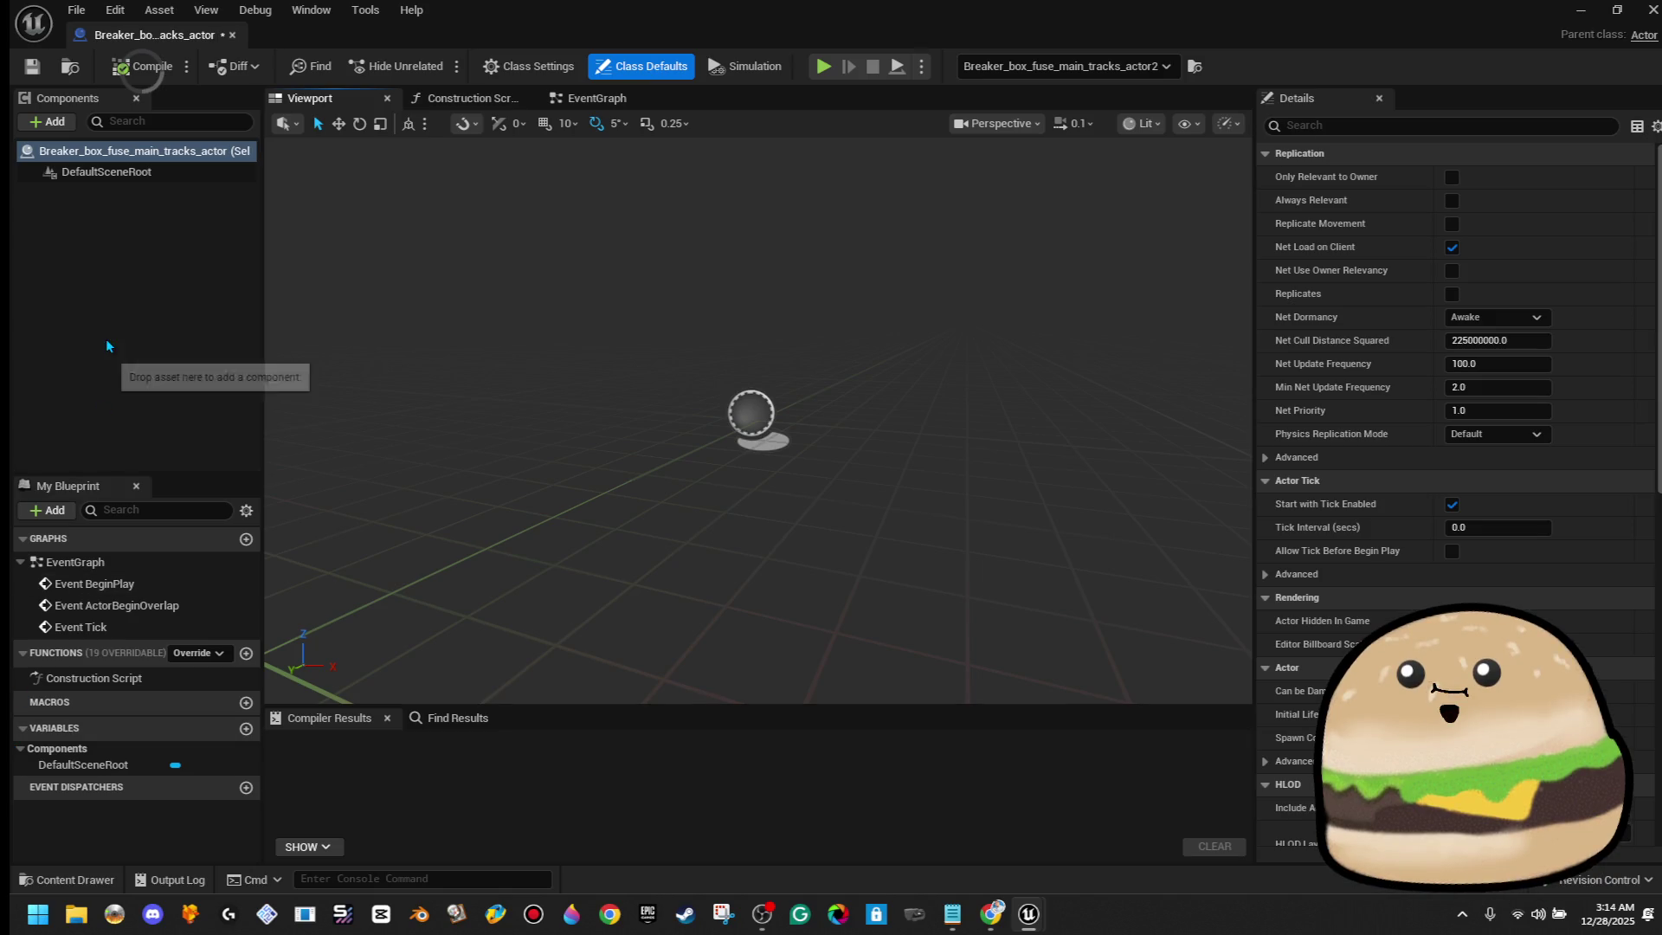
Add a Static Mesh component to the Blueprint named Breaker-DOOR
{"action": "left_click", "coordinate": [61, 127]}
{"action": "type", "text": "bo"}
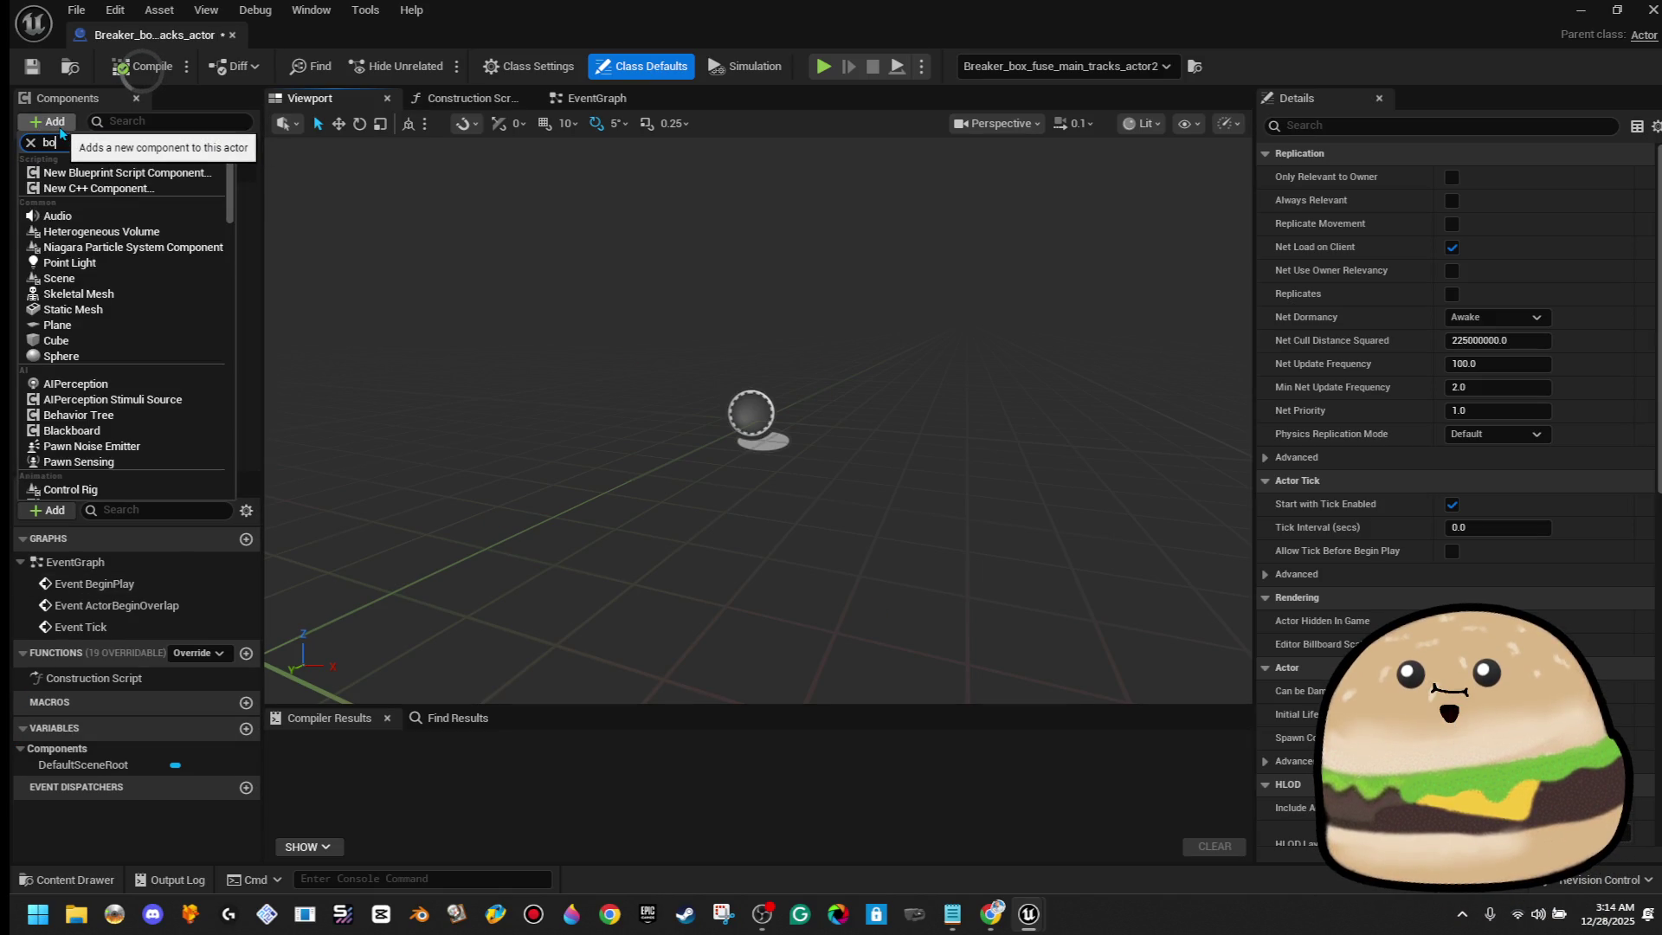
{"action": "type", "text": "x"}
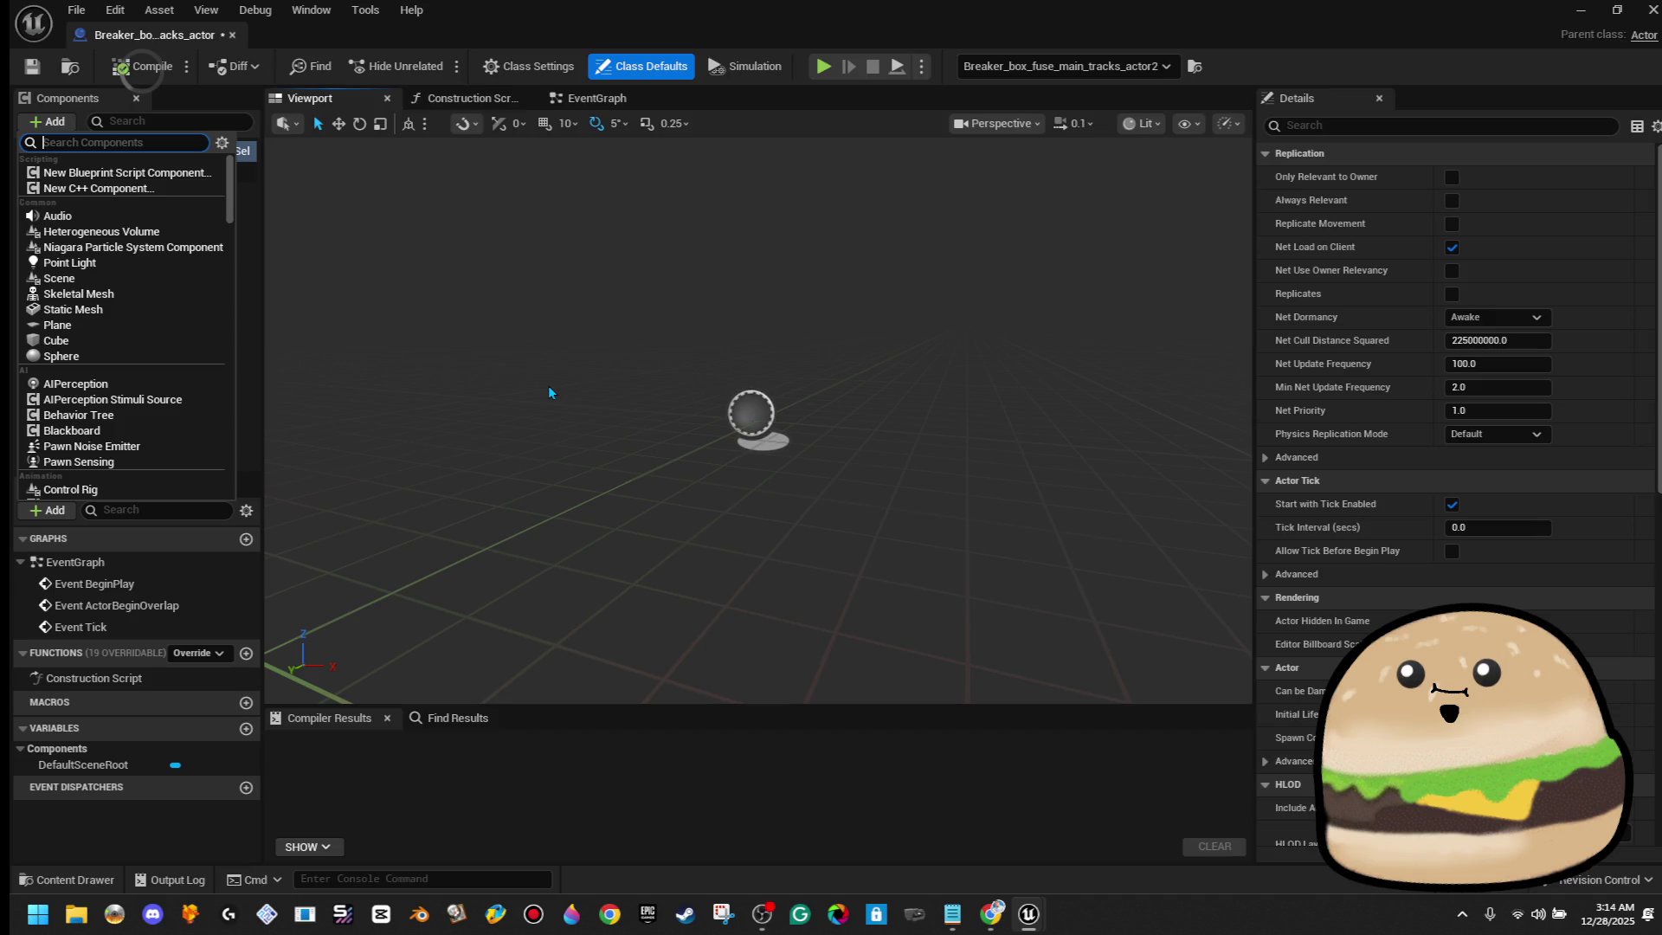
{"action": "type", "text": "at"}
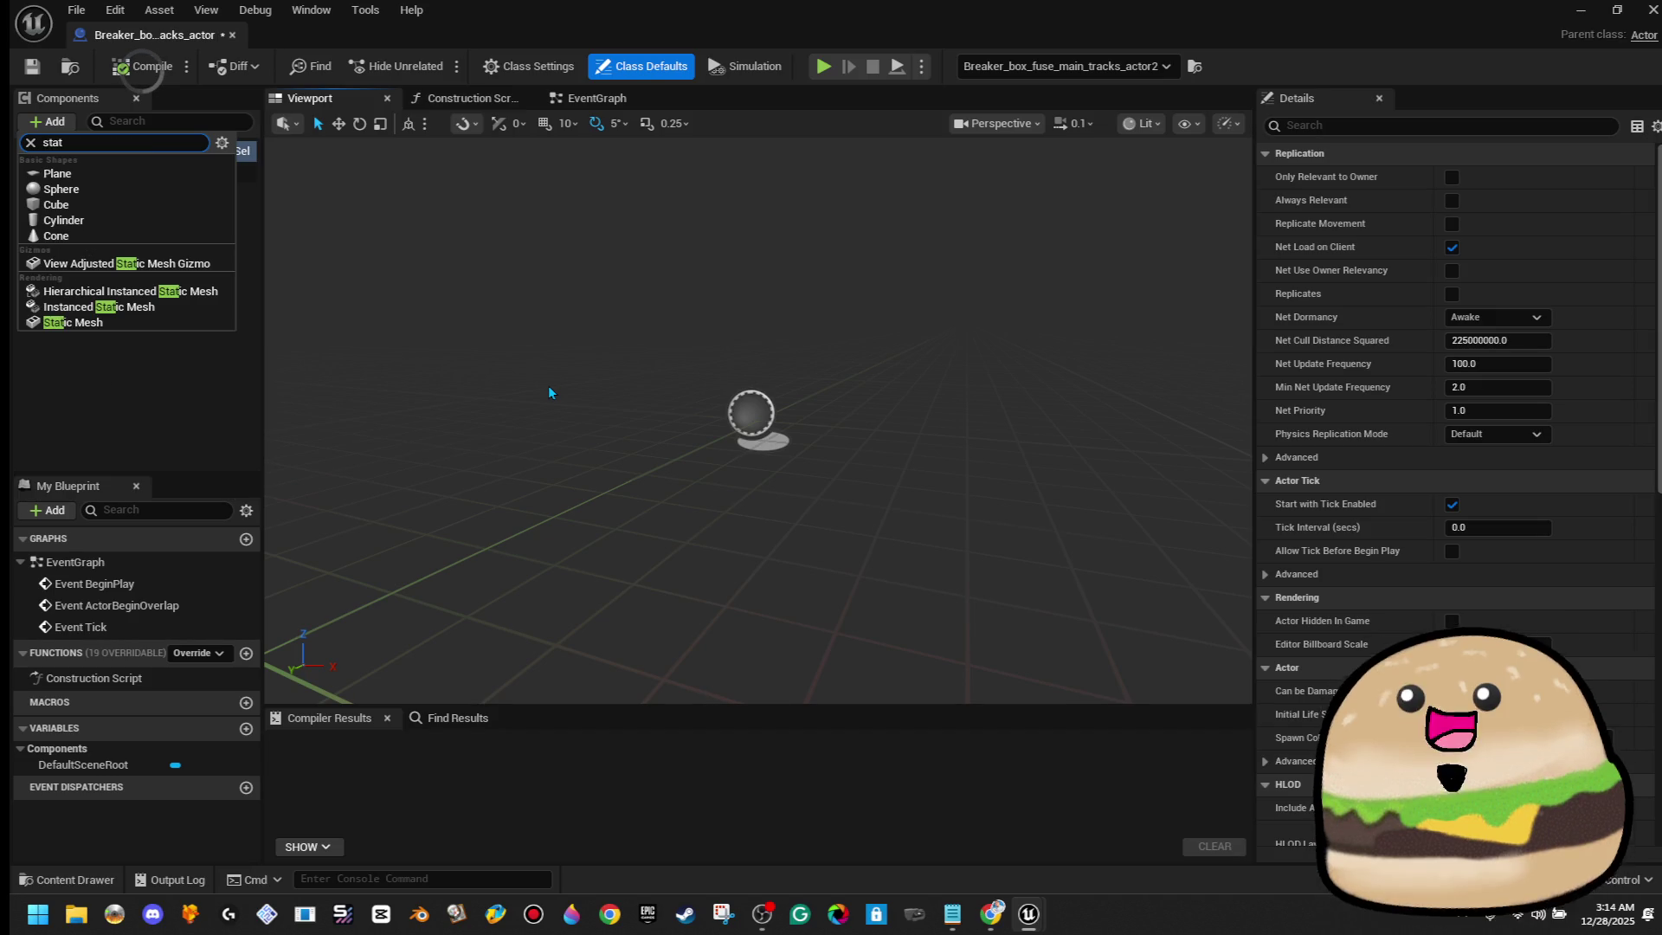
{"action": "left_click", "coordinate": [124, 322]}
{"action": "type", "text": "Breaker-DOO"}
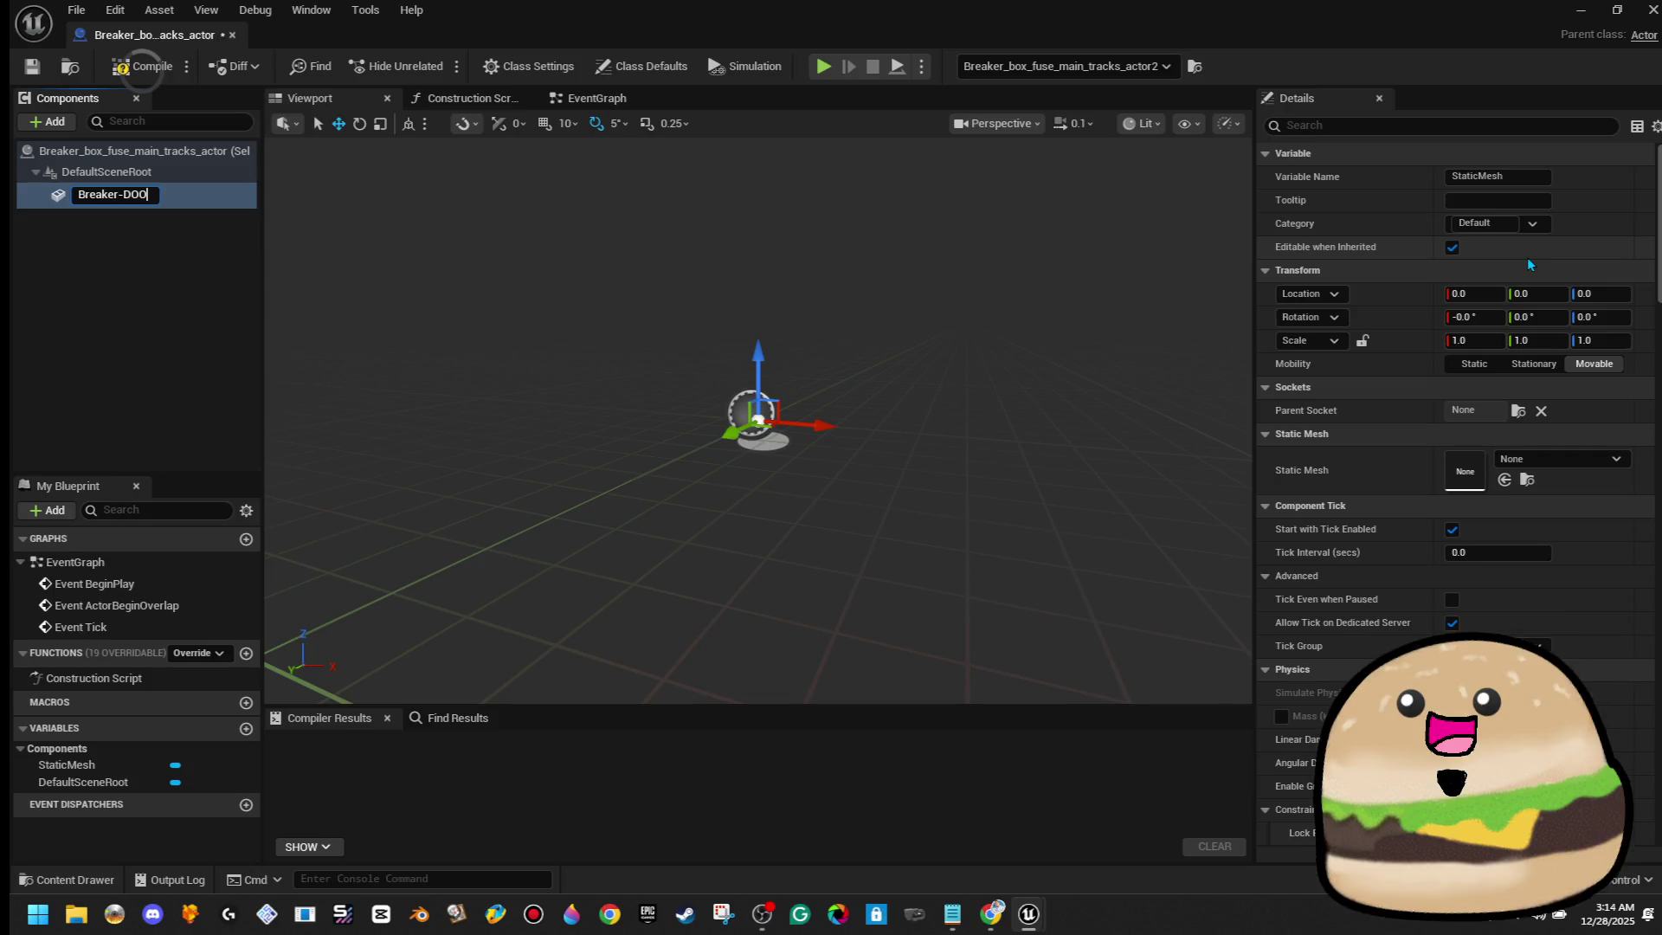
{"action": "type", "text": "R"}
{"action": "key", "text": "Return"}
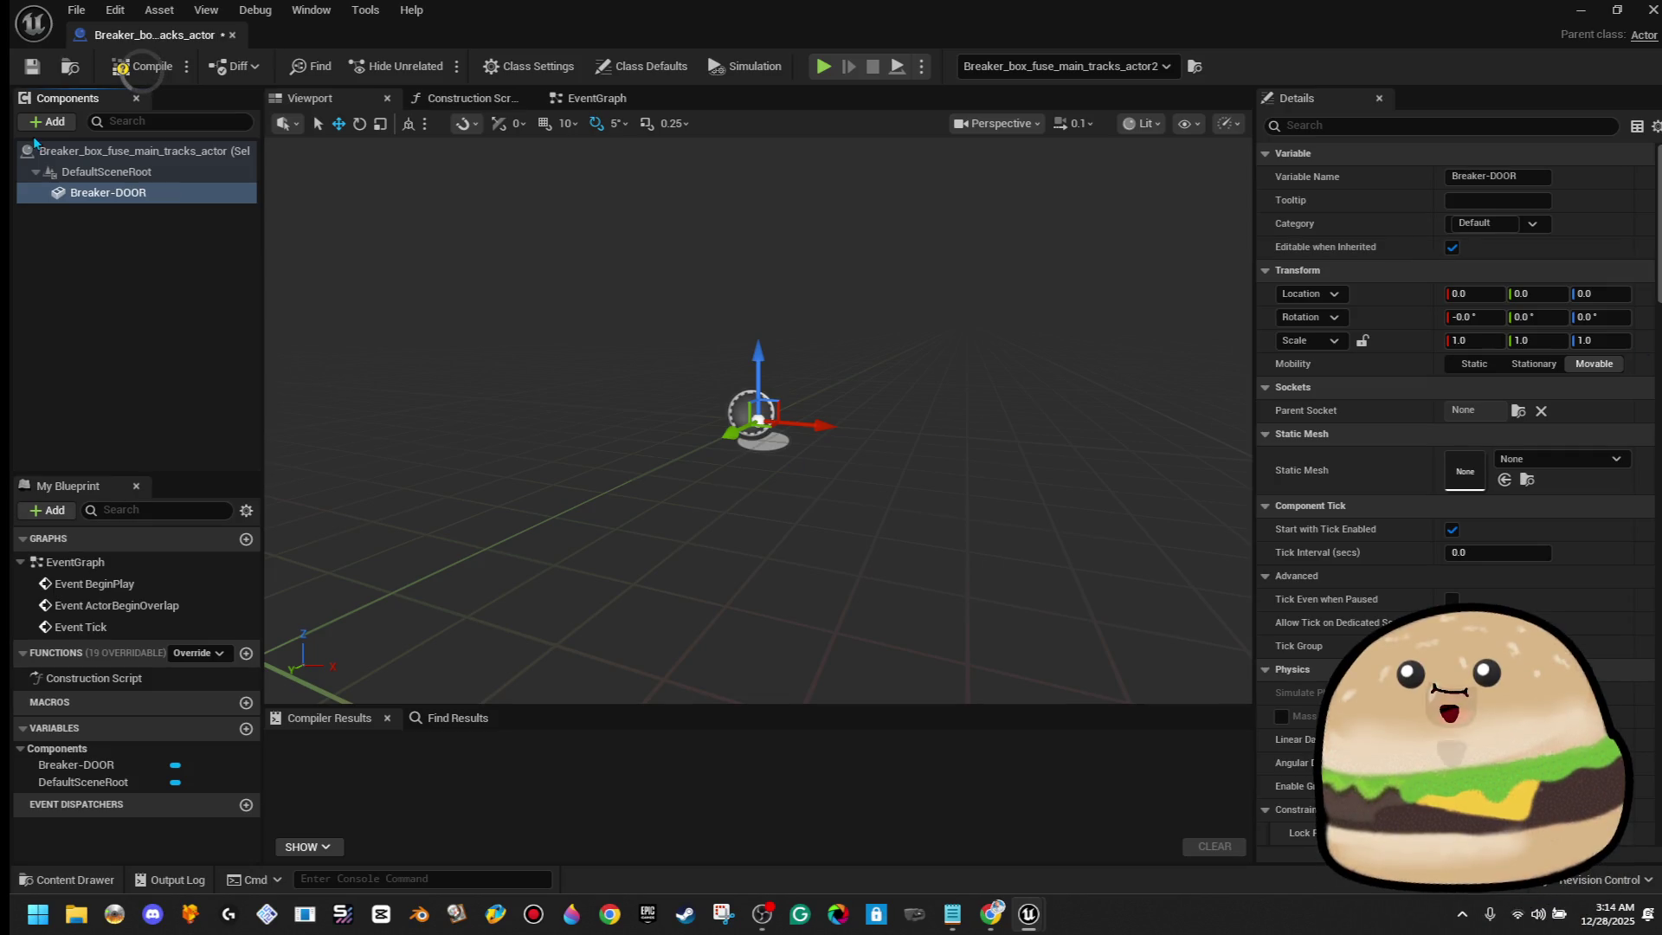
Add a Cube component to the breaker box Blueprint
{"action": "left_click", "coordinate": [61, 122]}
{"action": "type", "text": "pivot"}
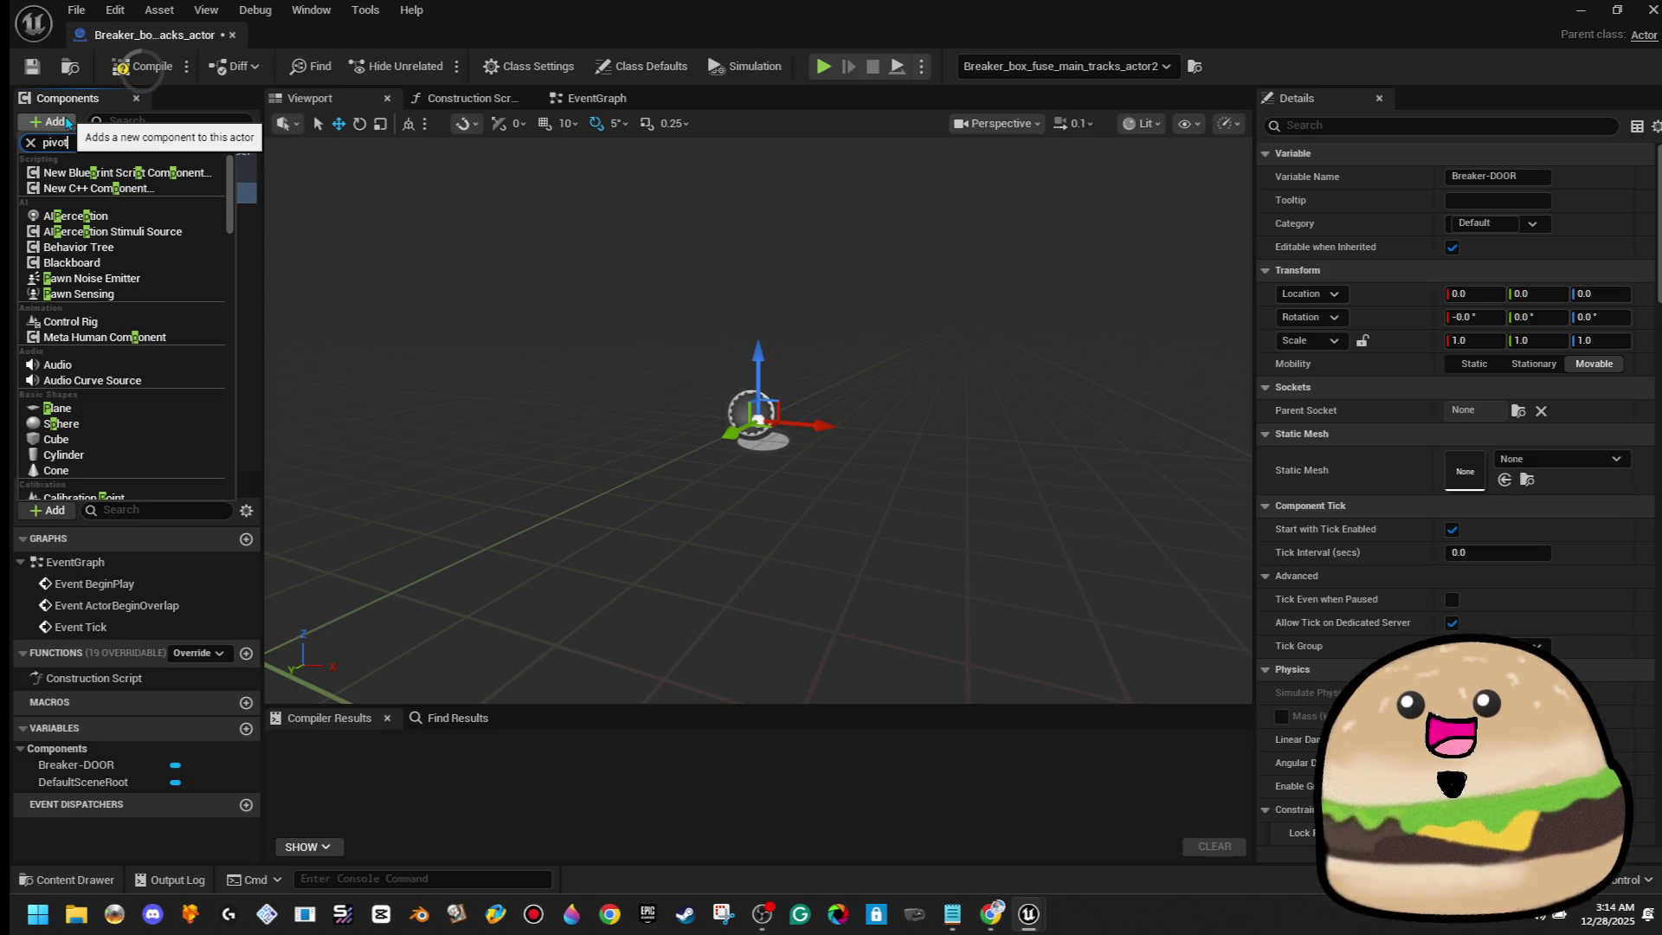
{"action": "key", "text": "Escape"}
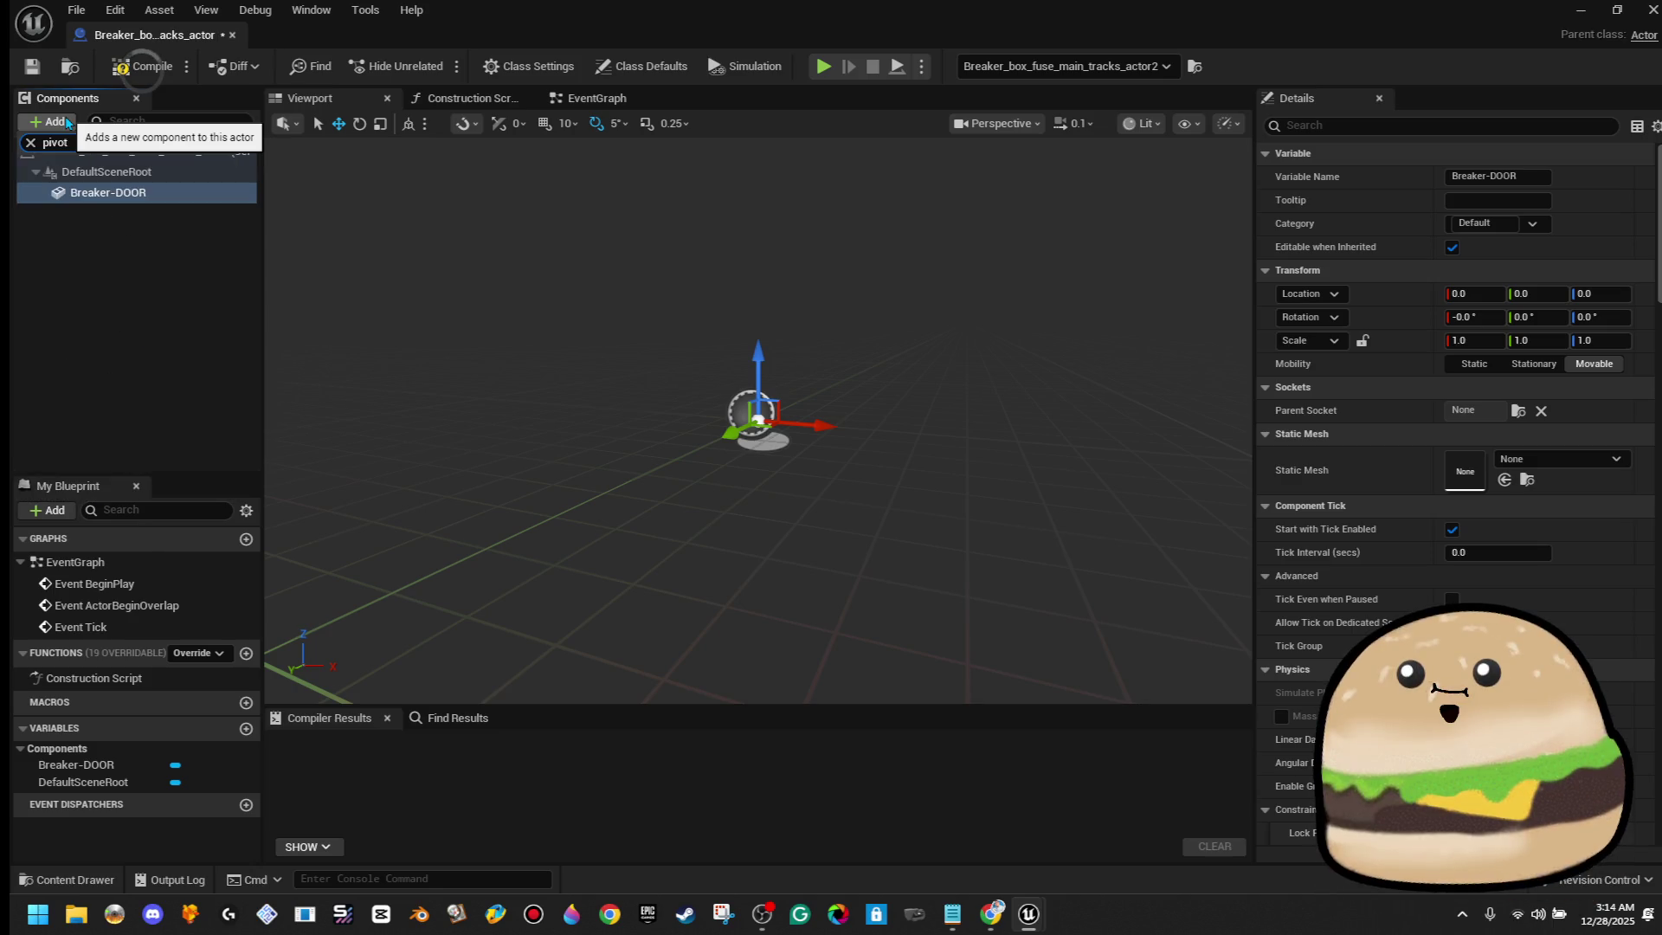
{"action": "left_click", "coordinate": [135, 224]}
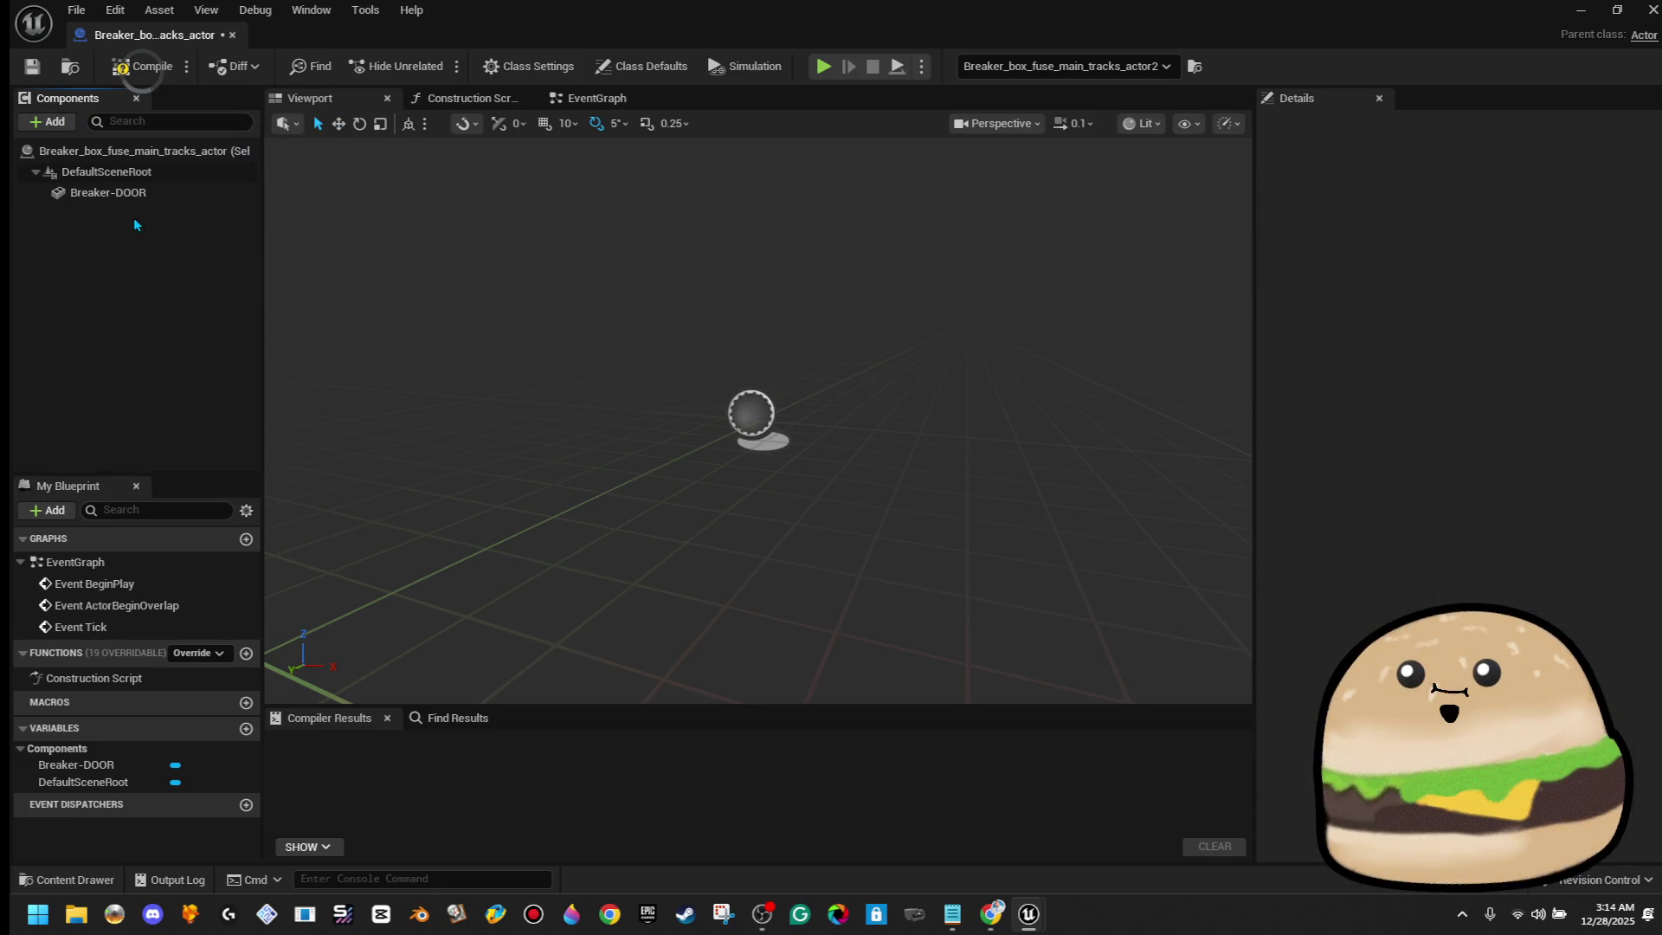
{"action": "left_click", "coordinate": [70, 124]}
{"action": "type", "text": "cube"}
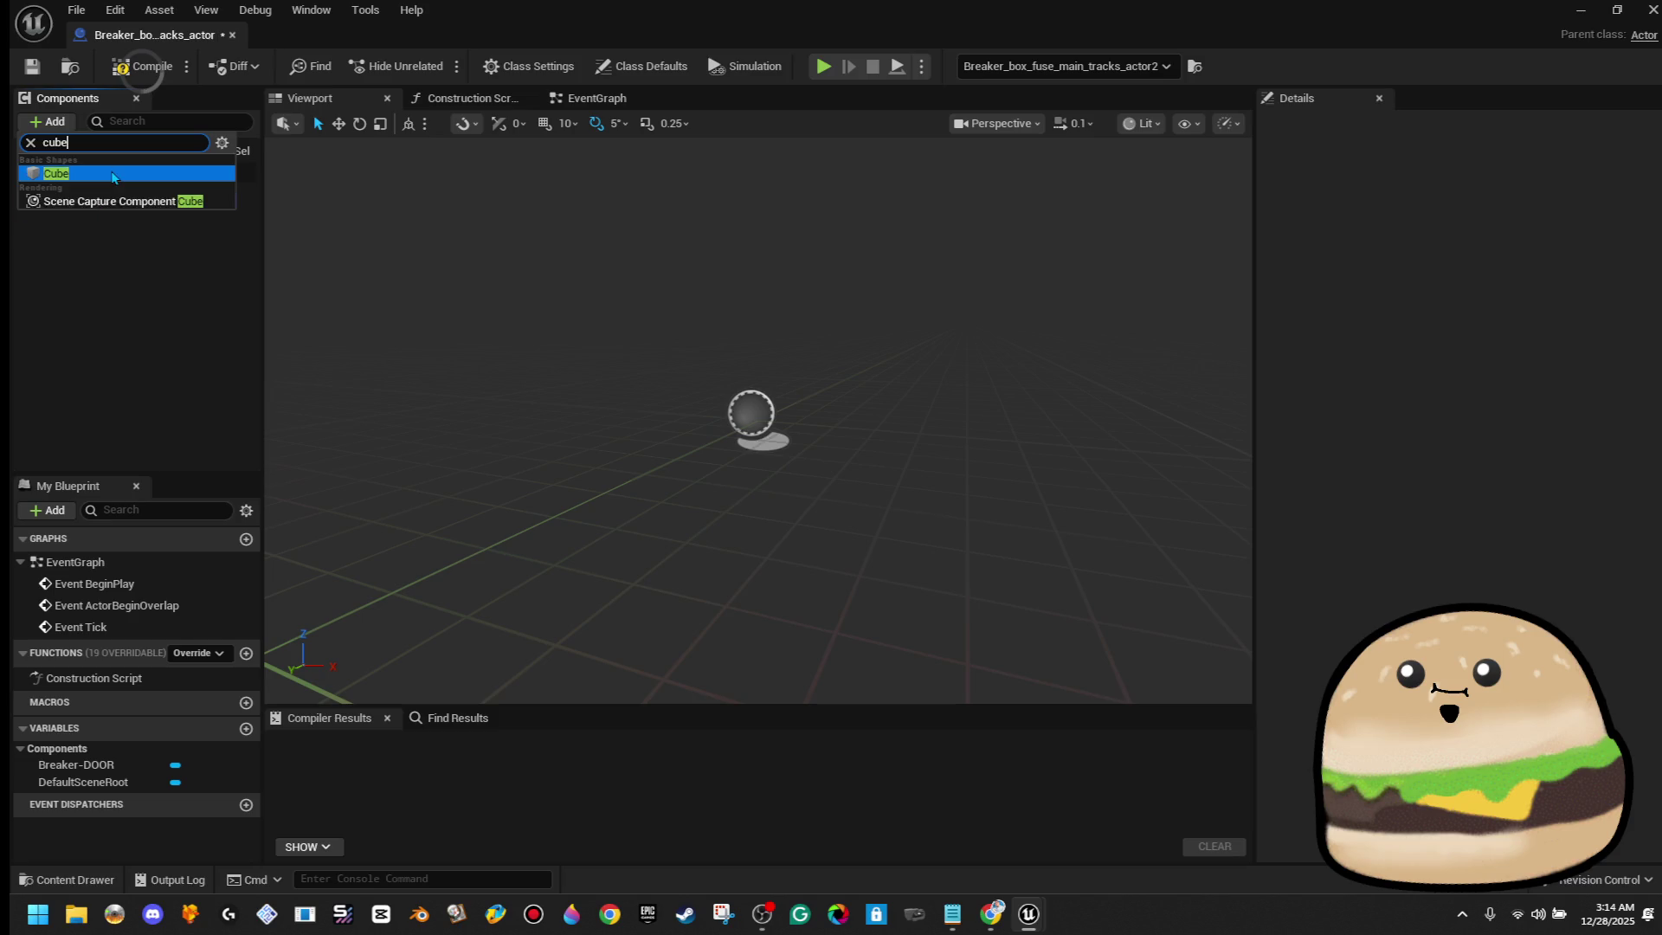
{"action": "left_click", "coordinate": [113, 177]}
{"action": "left_click", "coordinate": [144, 200]}
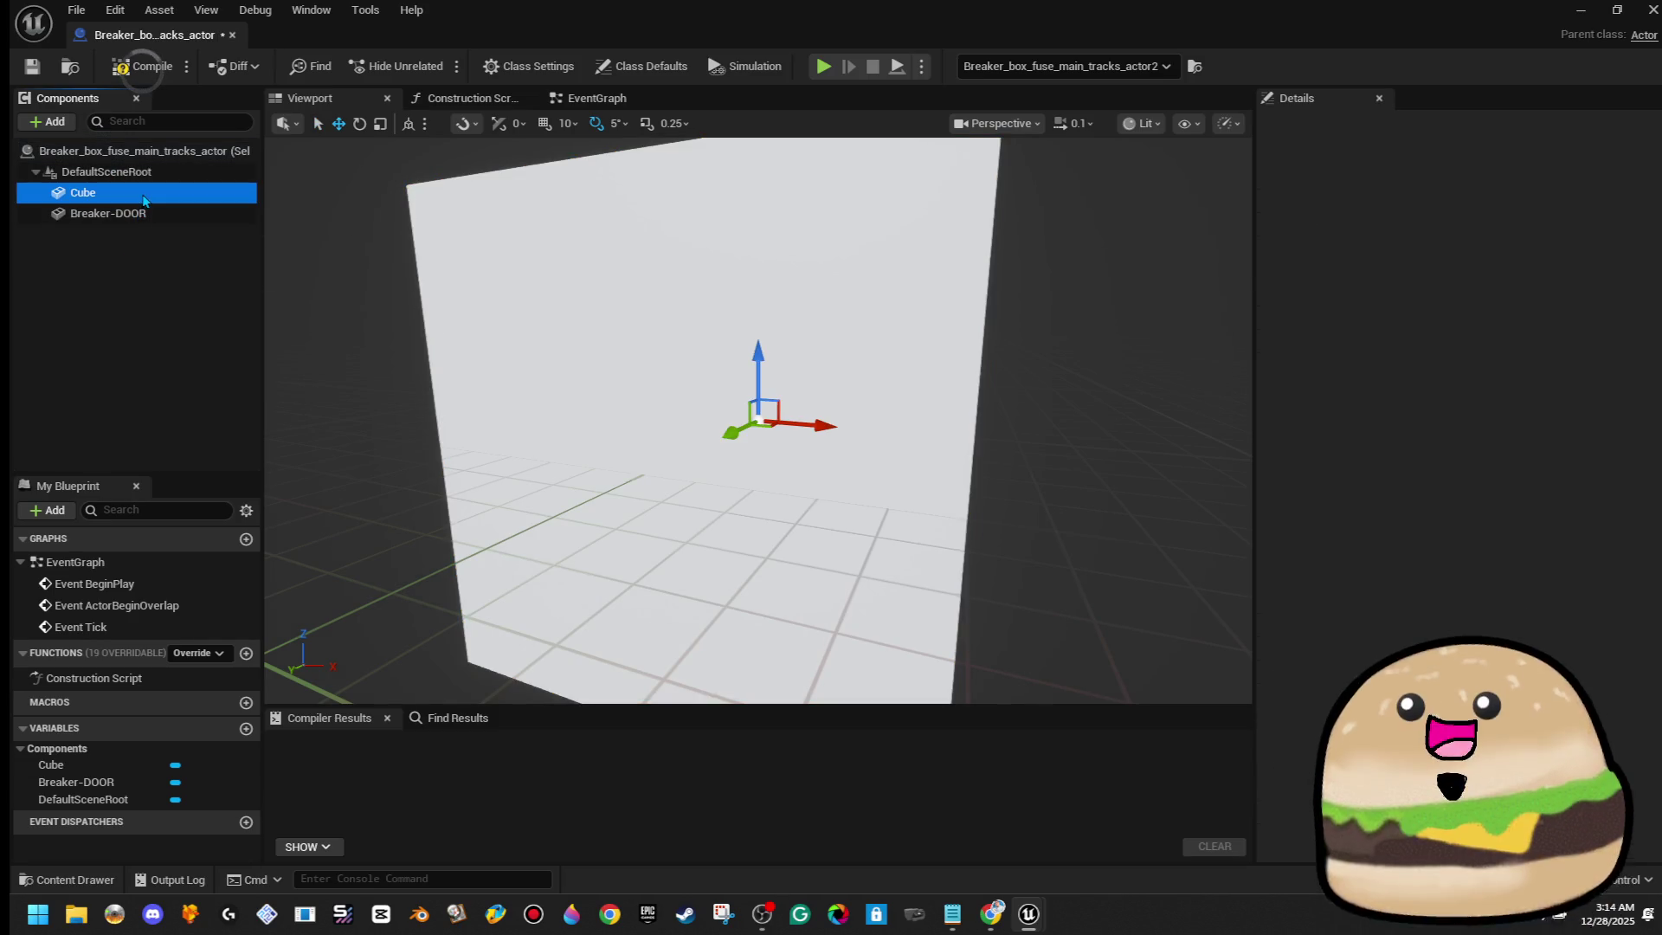
Scale the Cube to 0.05 on X, Y and Z, and compile the Blueprint
{"action": "left_click", "coordinate": [1476, 340]}
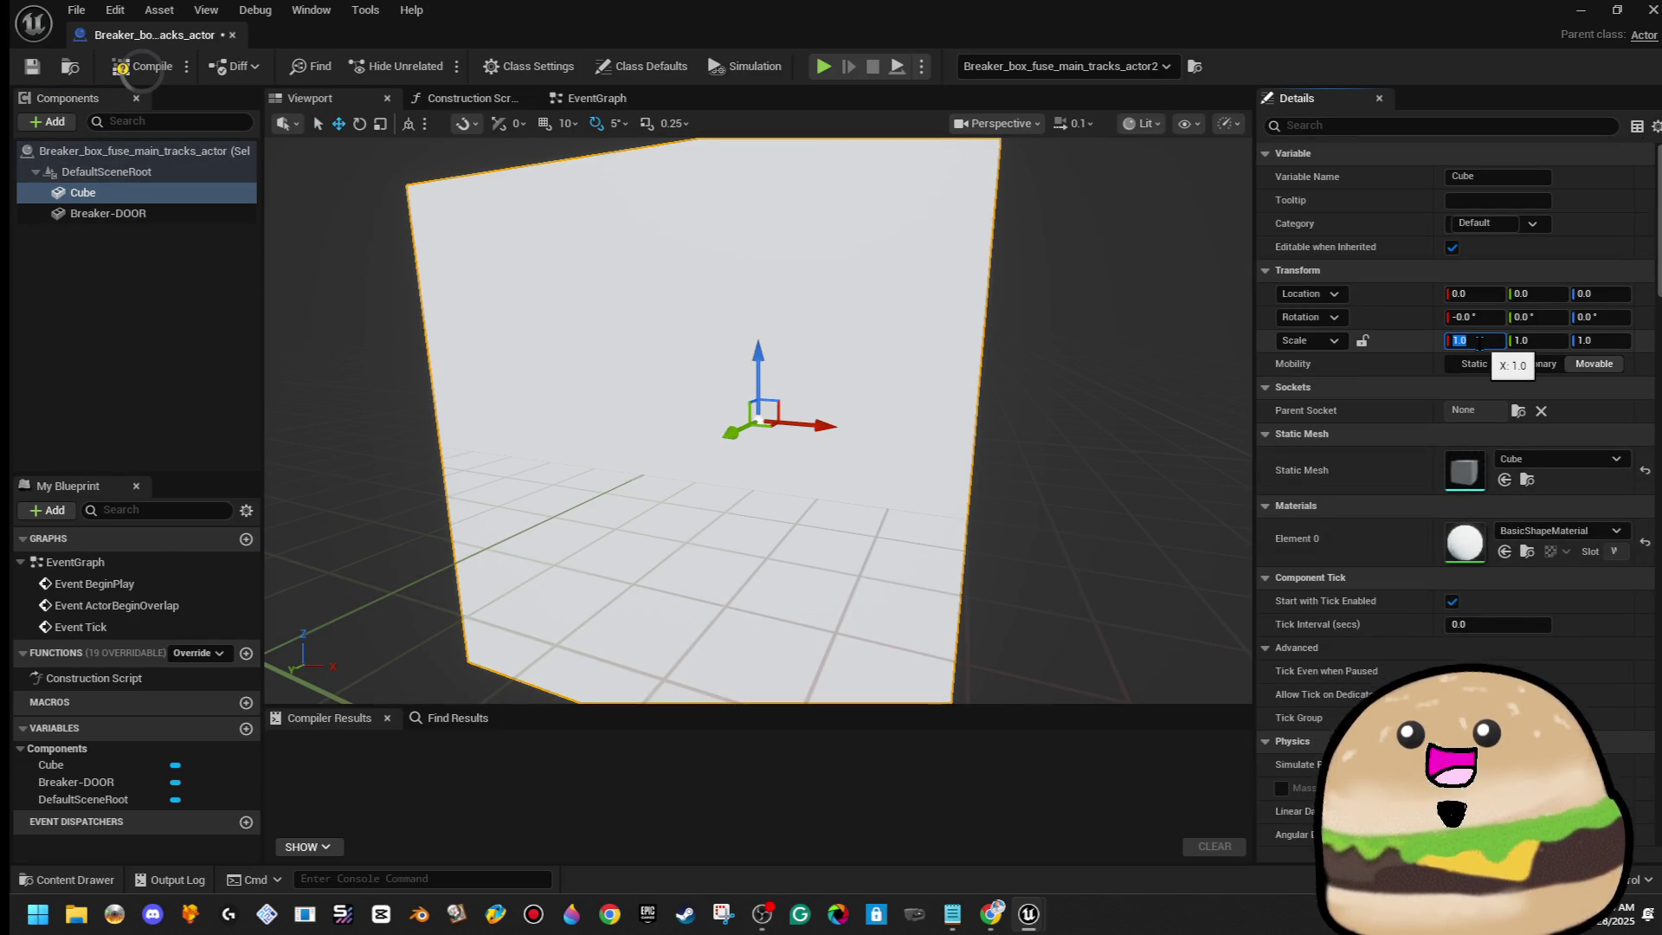
{"action": "key", "text": "Tab"}
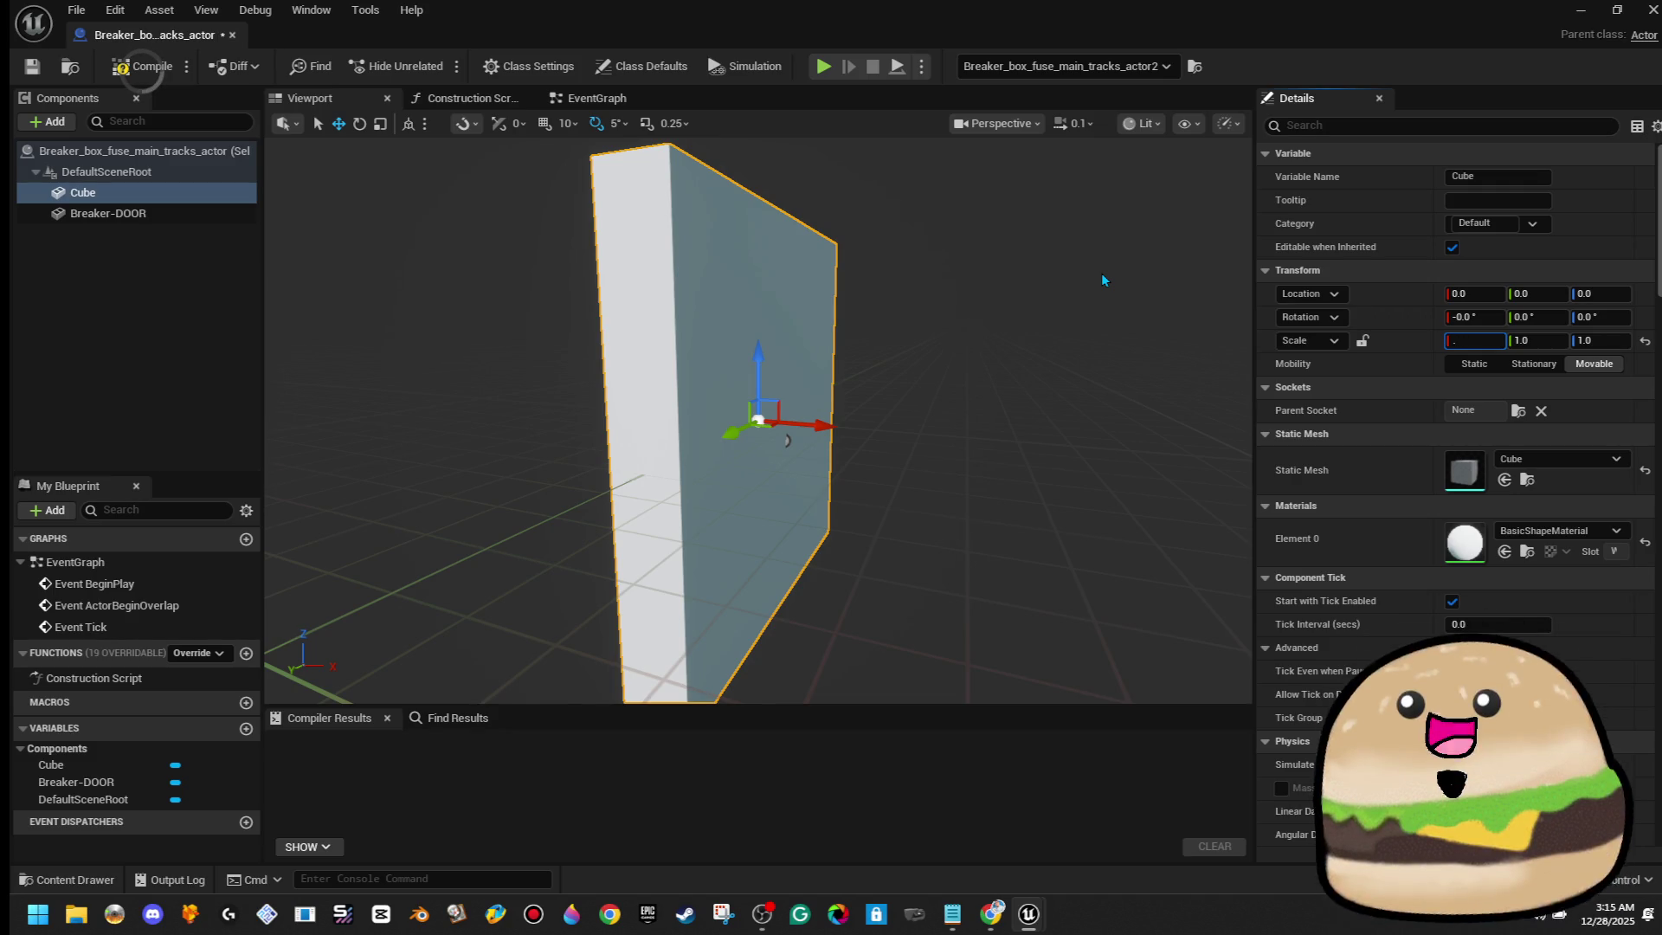
{"action": "key", "text": "Tab"}
{"action": "key", "text": "Return"}
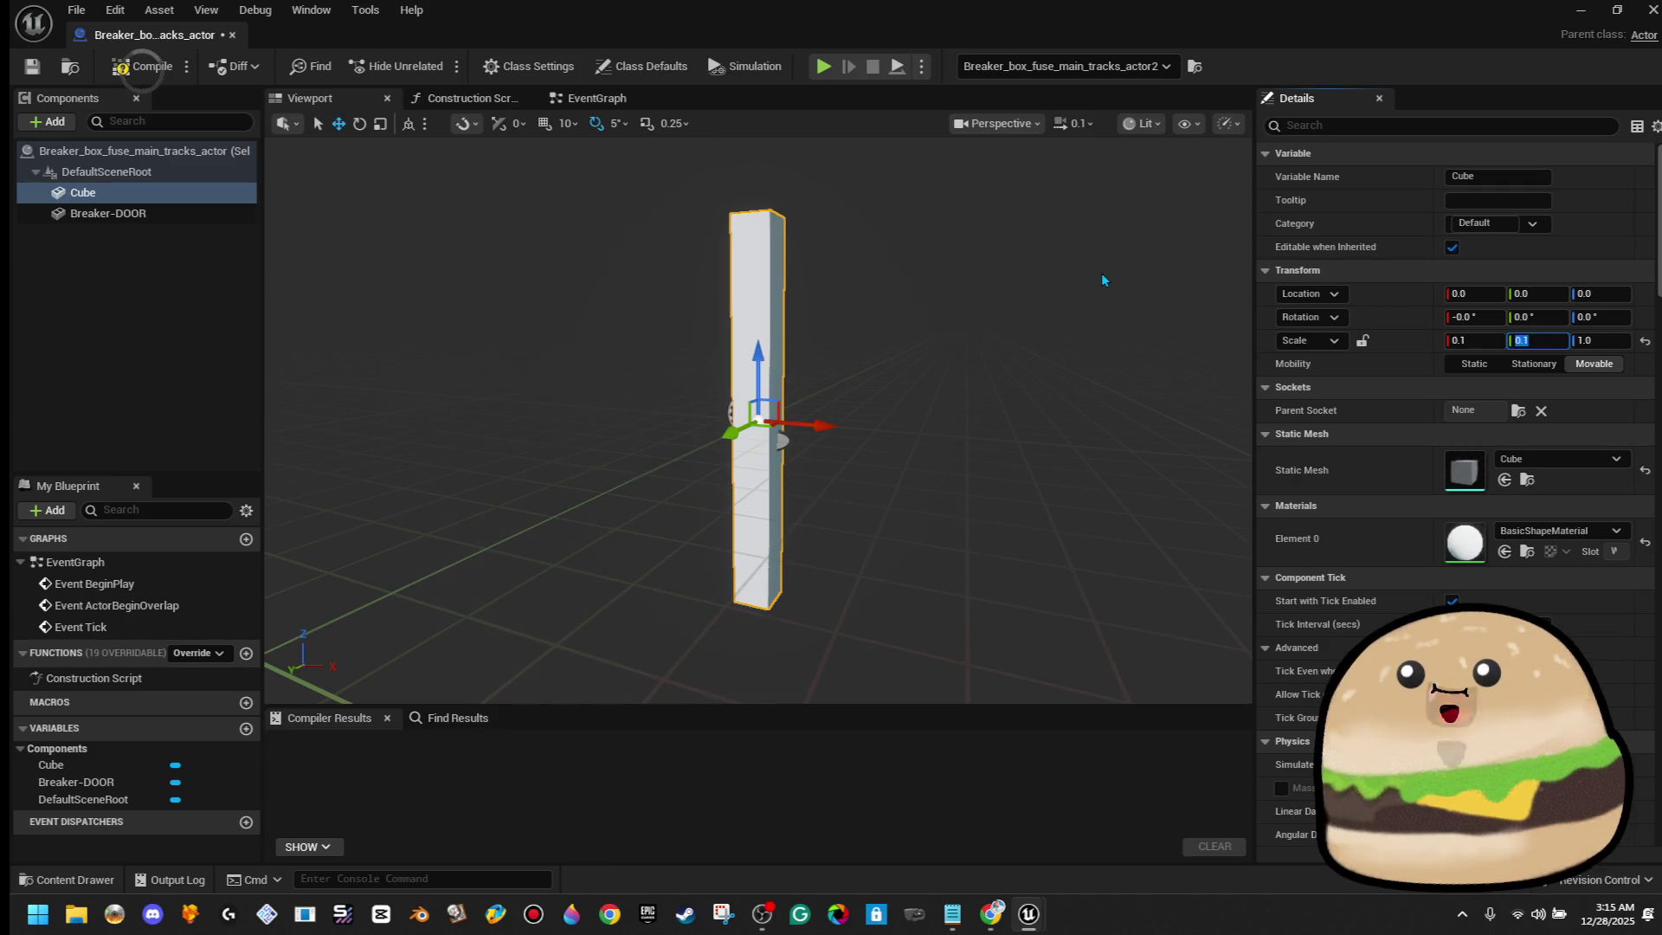
{"action": "type", "text": ".1"}
{"action": "type", "text": "0.1"}
{"action": "key", "text": "Return"}
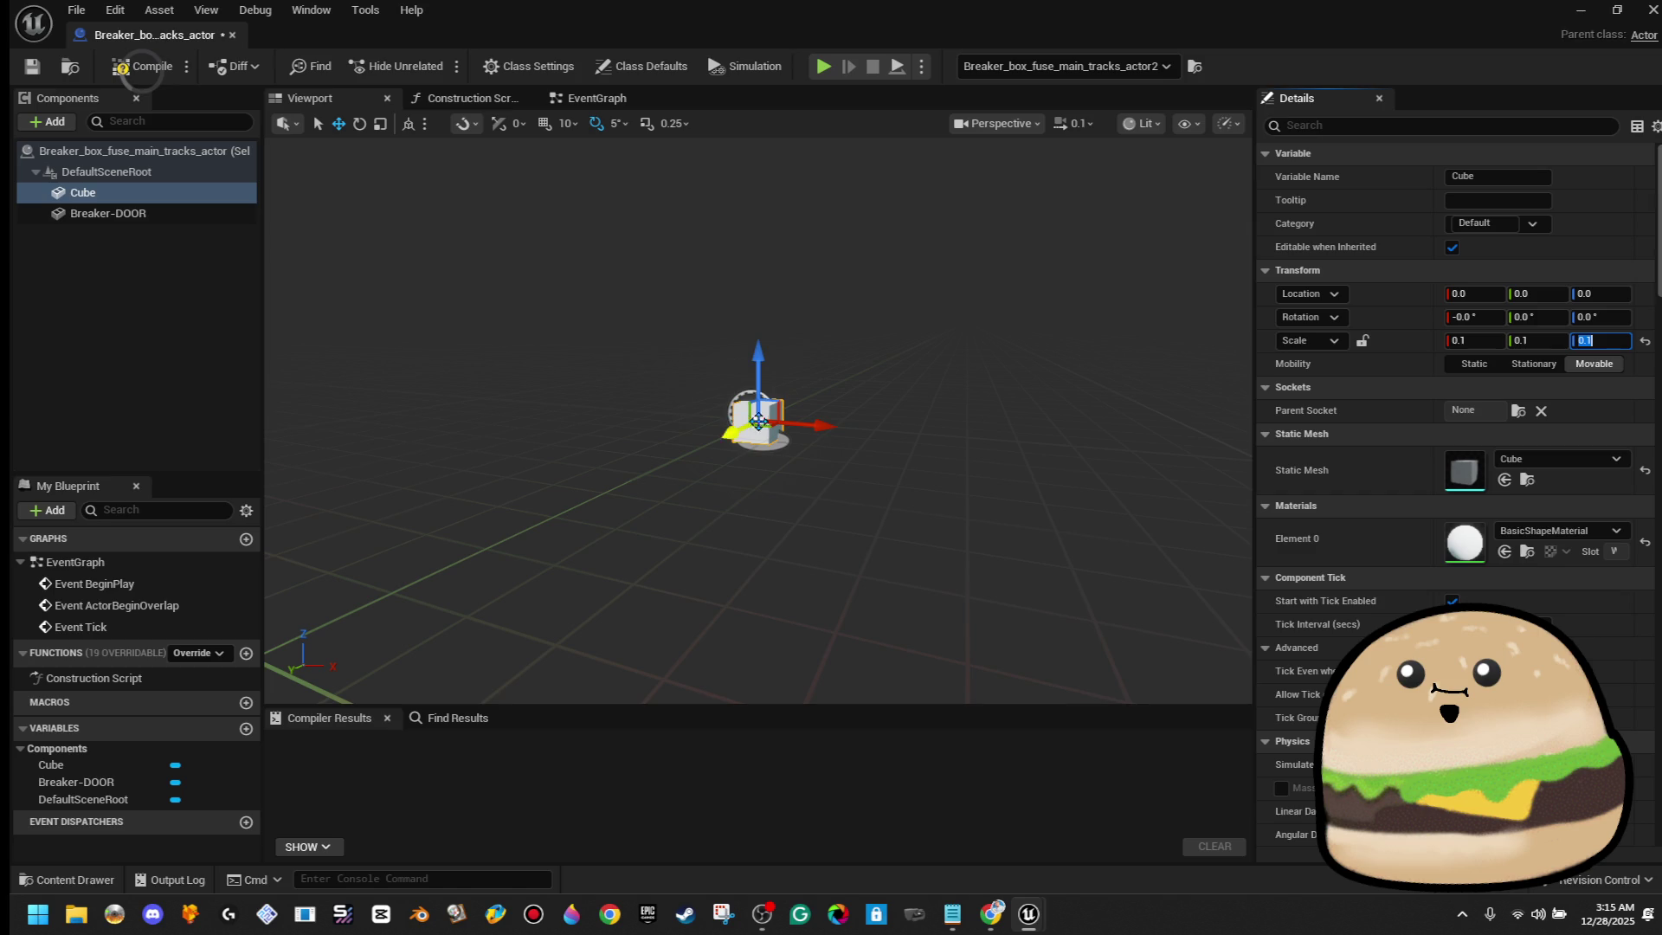
{"action": "left_click", "coordinate": [1492, 341]}
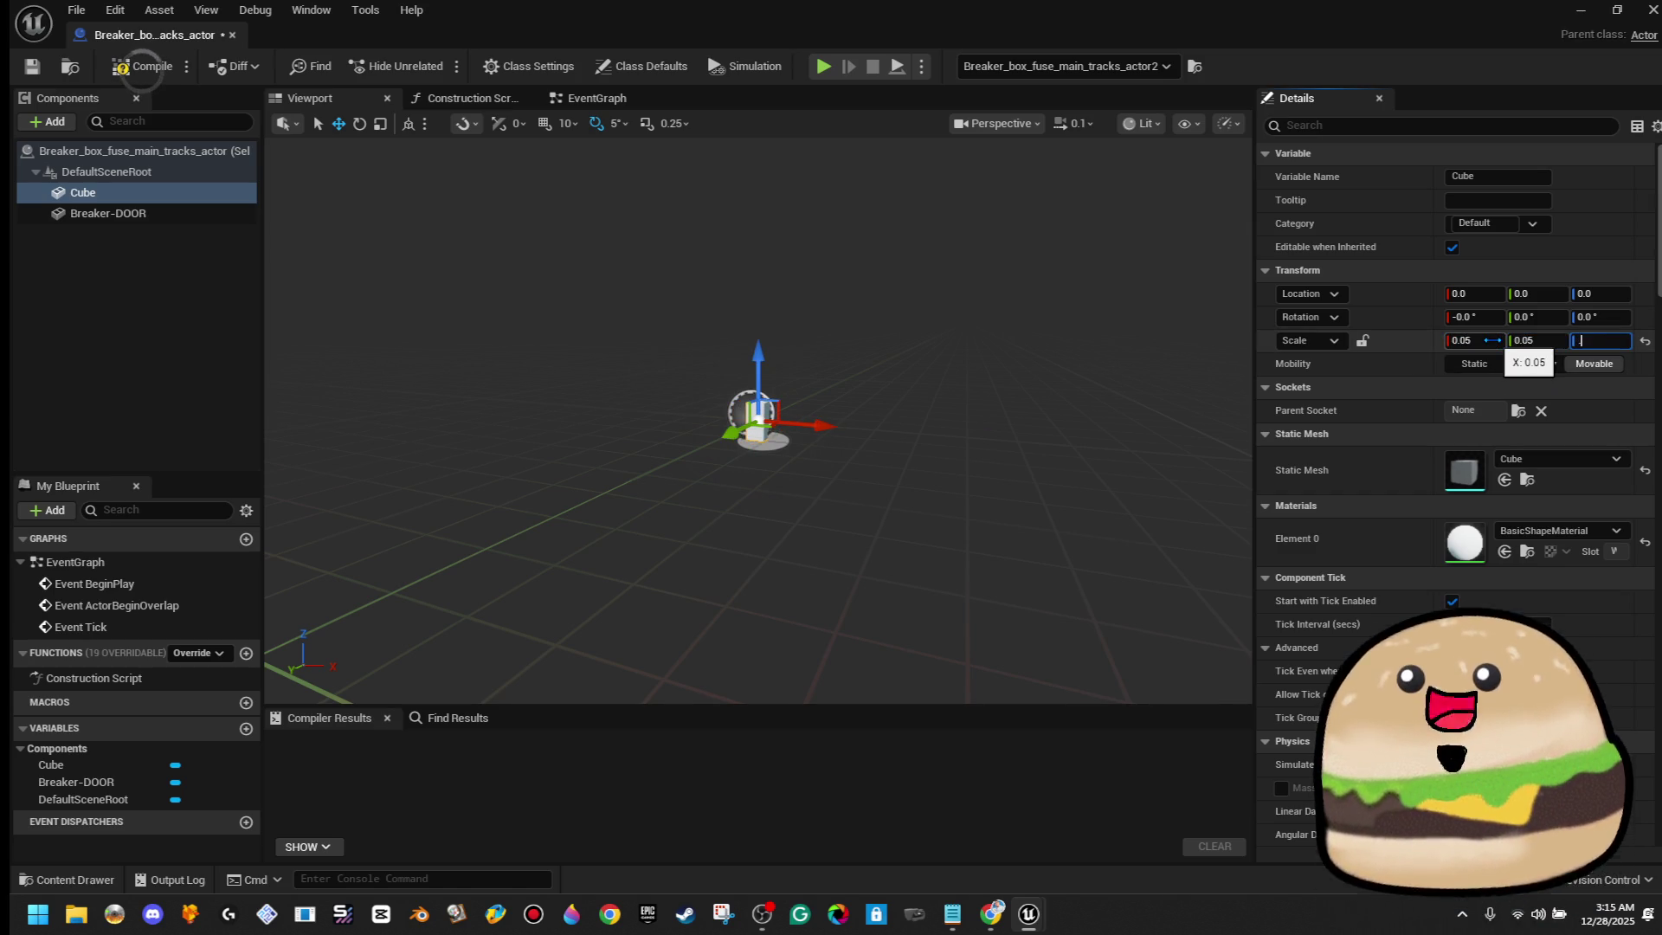
{"action": "type", "text": "0.05"}
{"action": "left_click", "coordinate": [123, 72]}
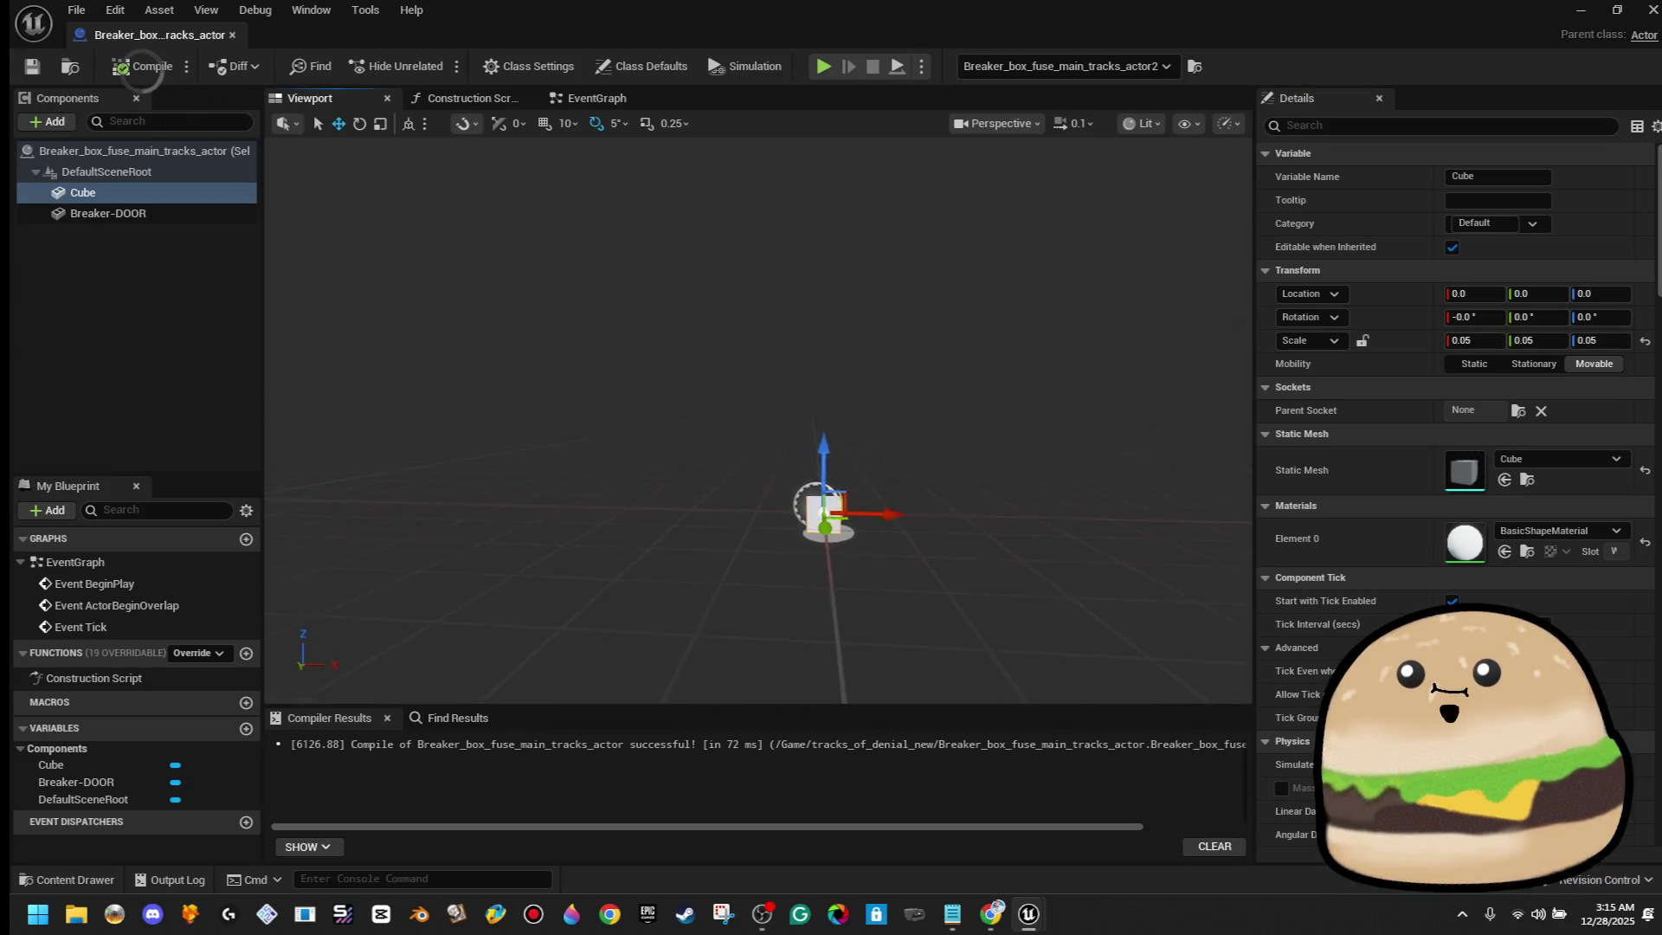
{"action": "key", "text": "alt+Tab"}
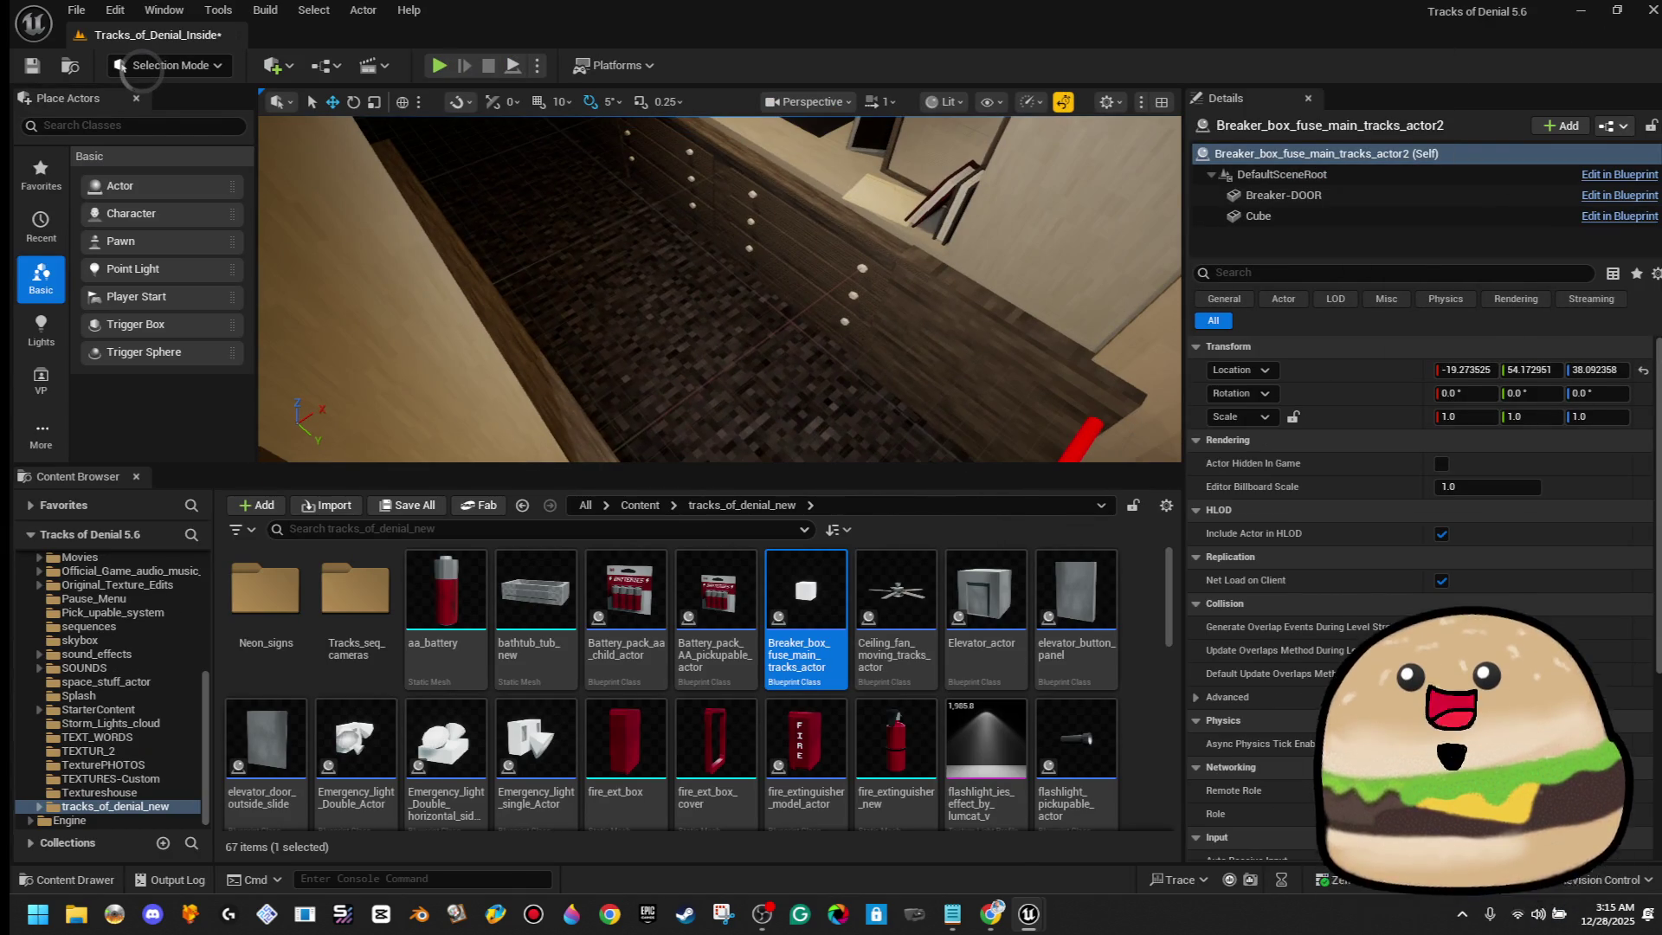
Test the level with Play From Here from the bedroom viewpoint, then stop
{"action": "right_click", "coordinate": [717, 320]}
{"action": "left_click", "coordinate": [779, 875]}
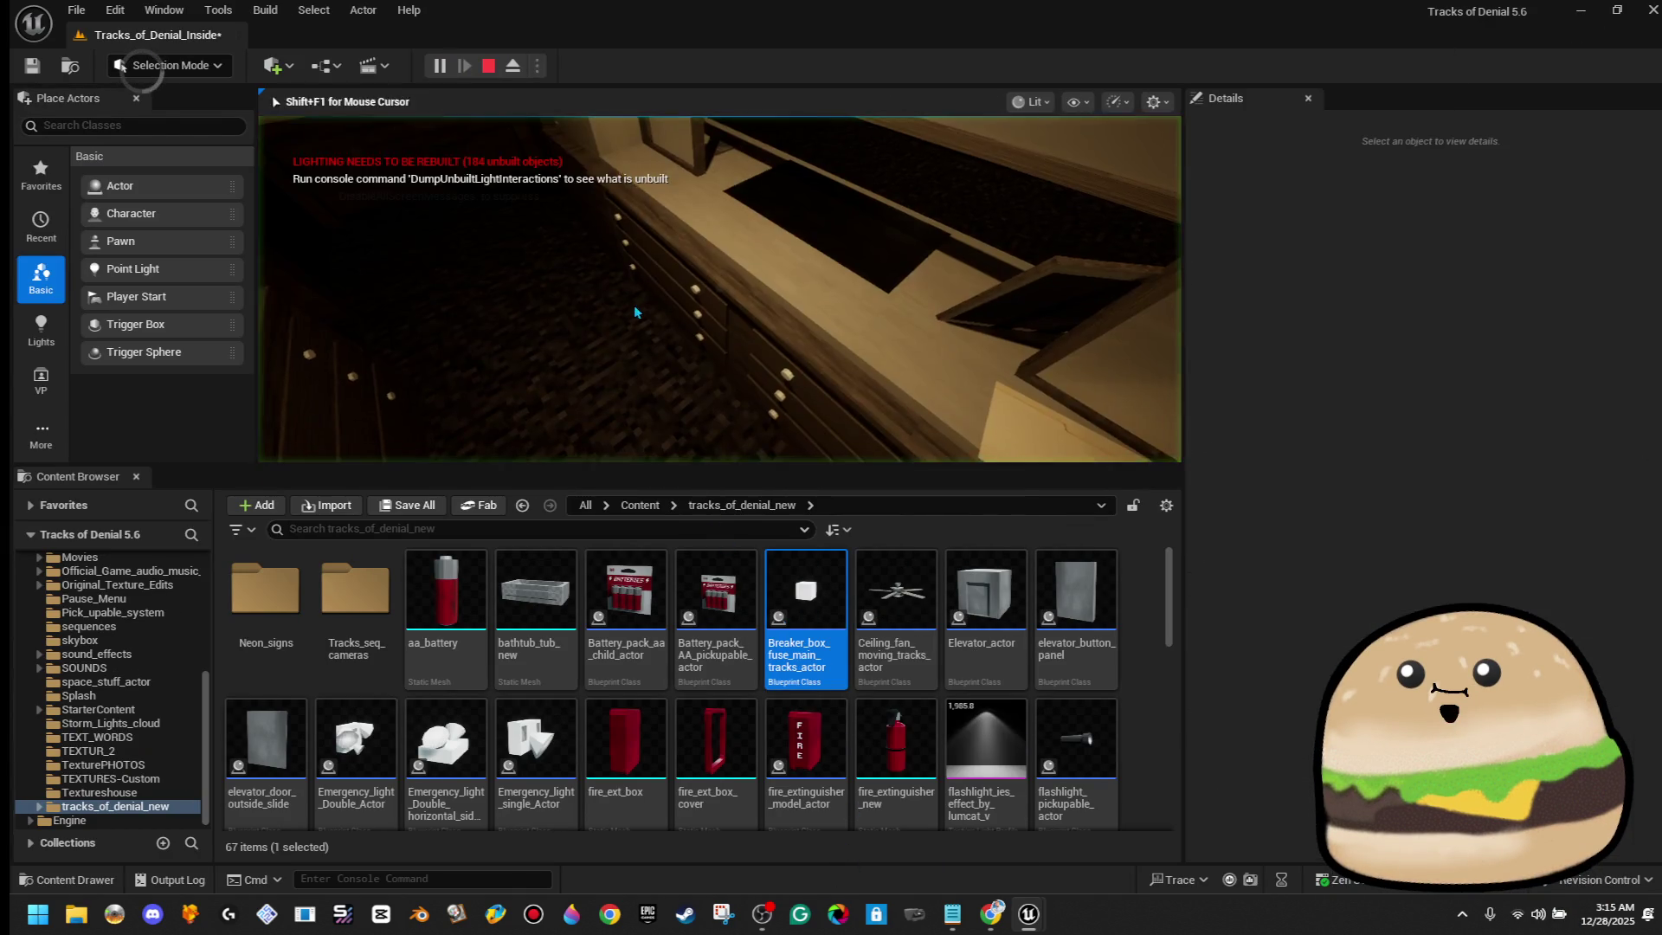
{"action": "key", "text": "F11"}
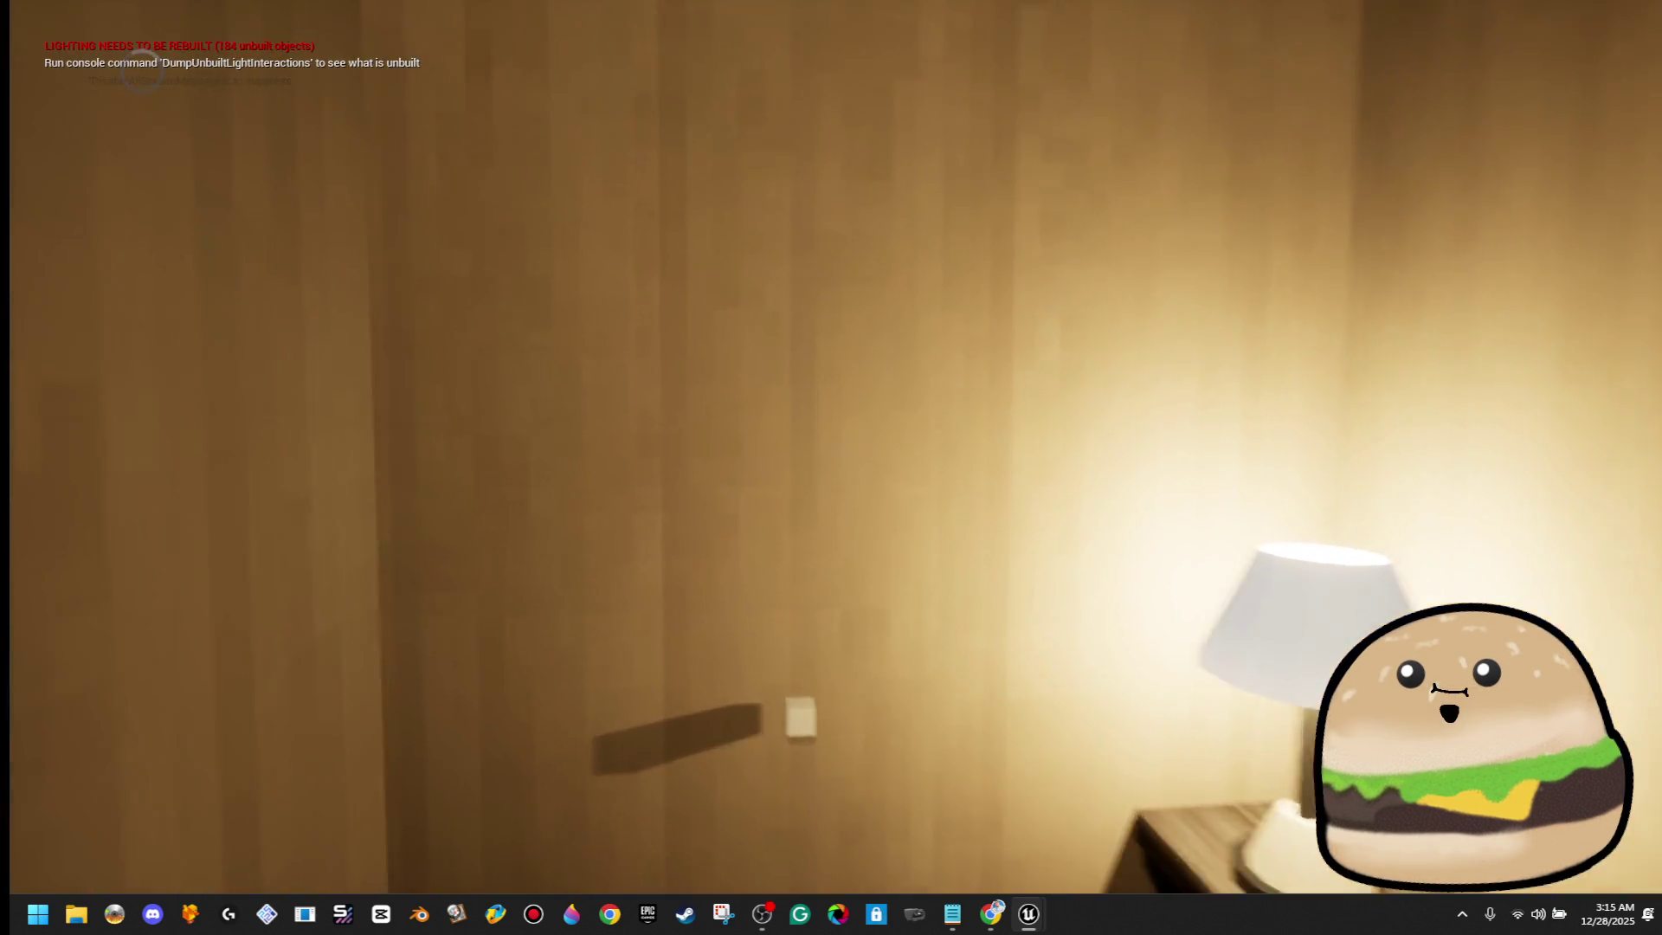
{"action": "key", "text": "Escape"}
Move the breaker box actor higher up the wall beside the lamp and reopen its Blueprint
{"action": "left_click", "coordinate": [819, 767]}
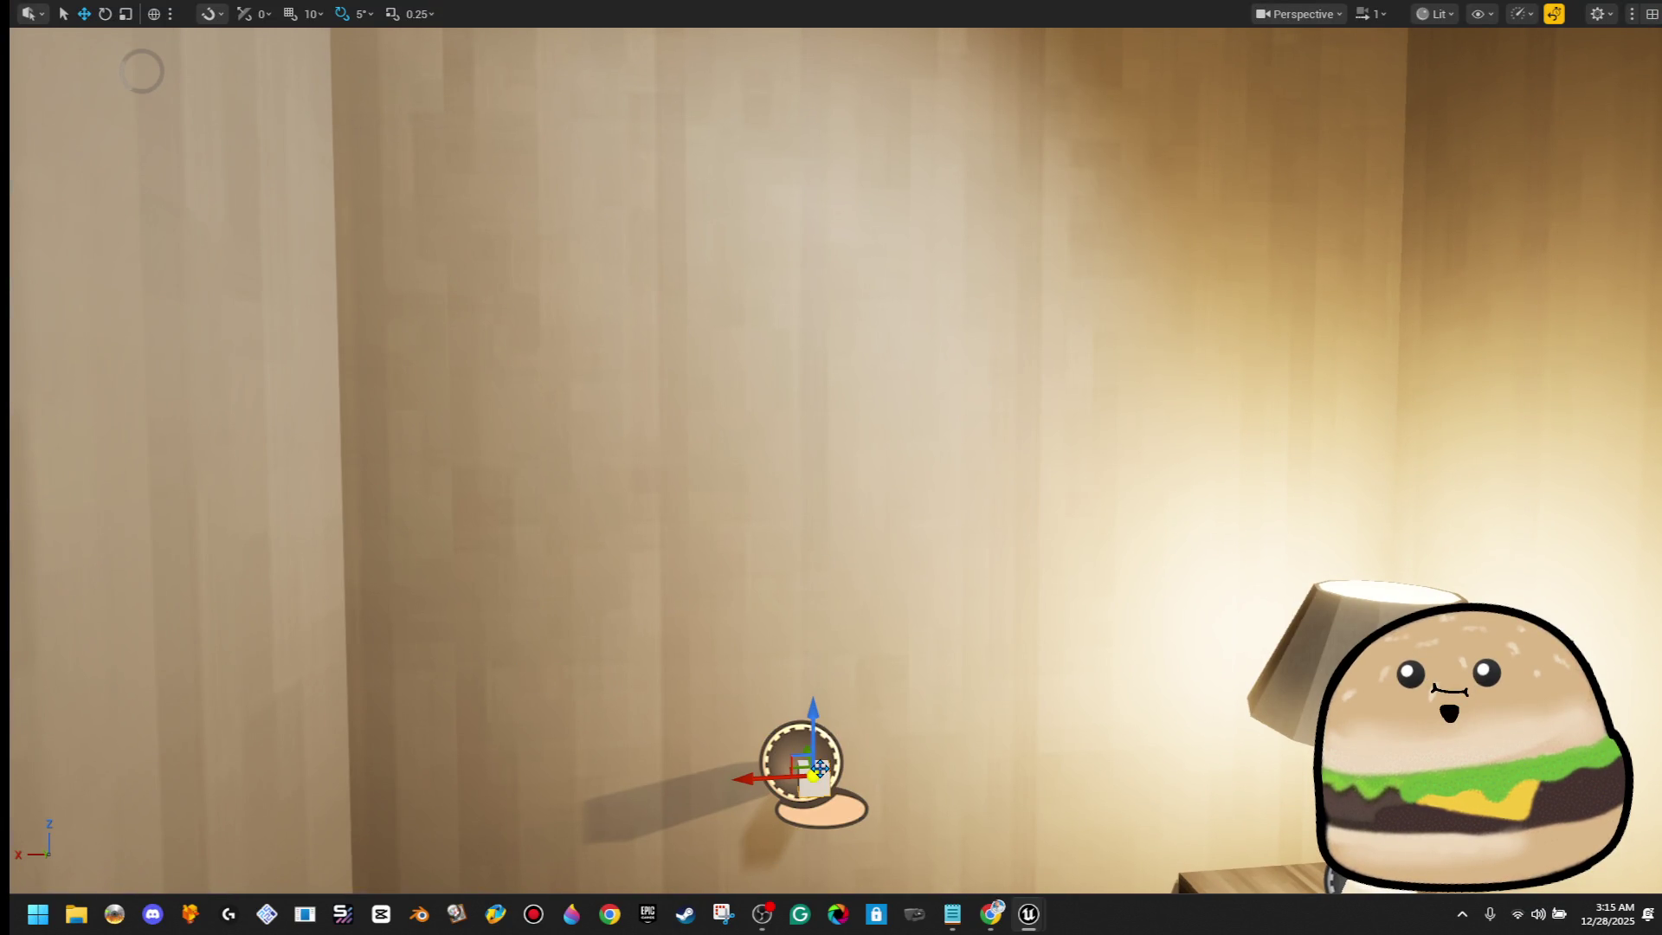
{"action": "mouse_move", "coordinate": [795, 752]}
{"action": "left_mouse_down"}
{"action": "mouse_move", "coordinate": [666, 611]}
{"action": "mouse_move", "coordinate": [692, 560]}
{"action": "mouse_move", "coordinate": [667, 590]}
{"action": "left_mouse_up"}
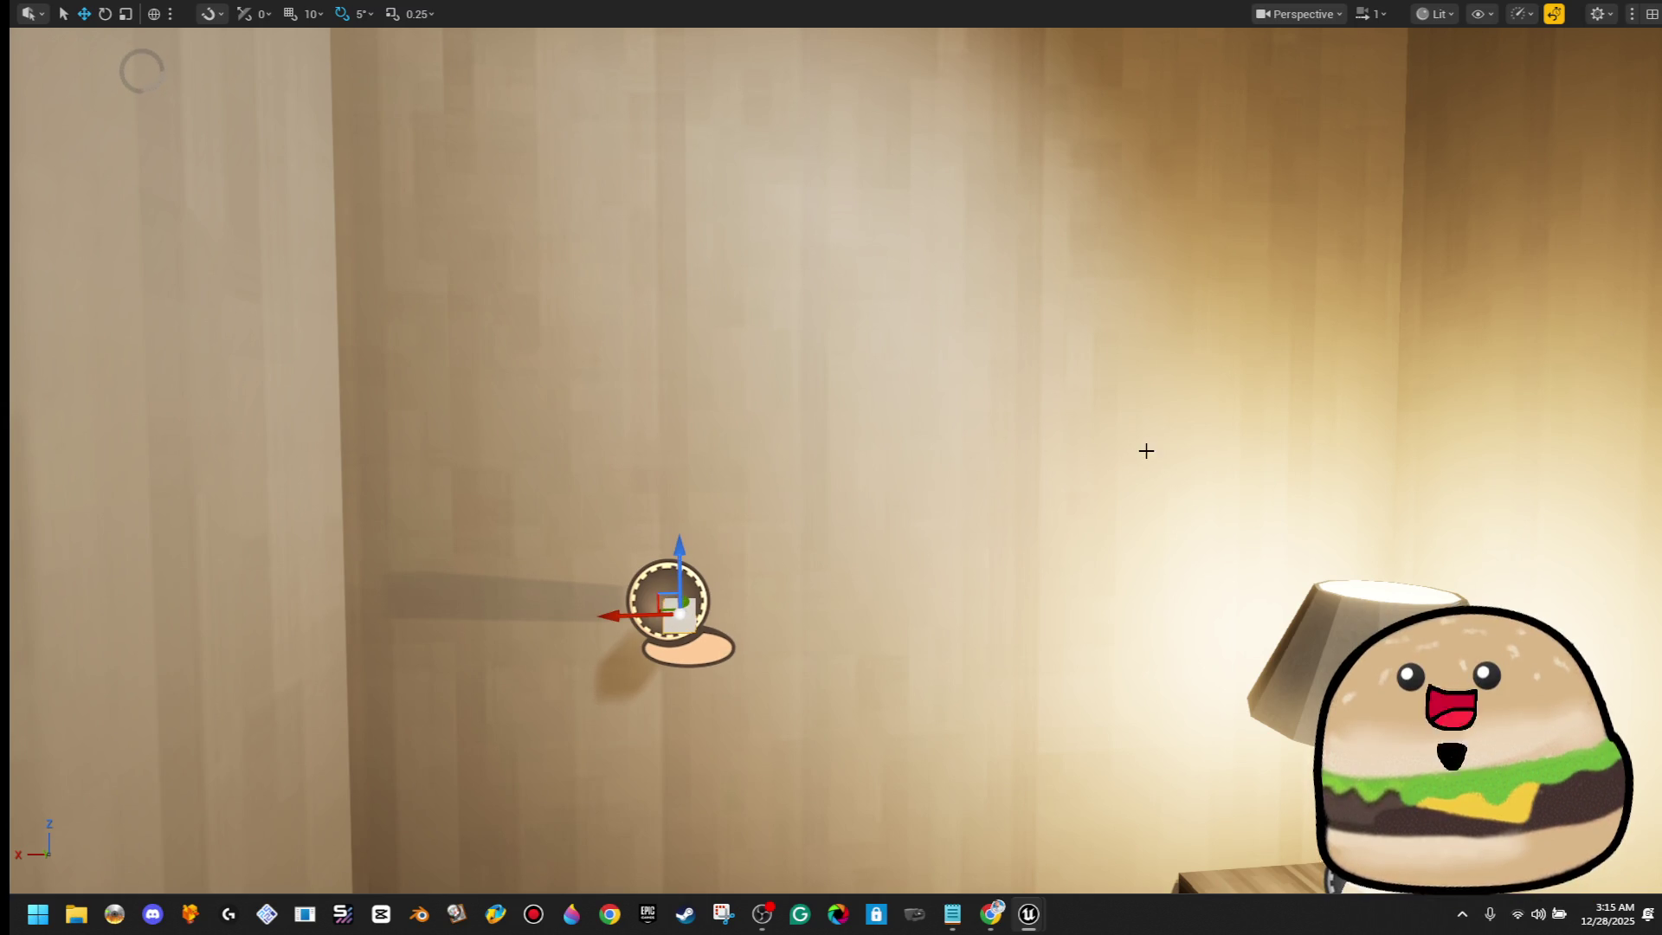
{"action": "left_click_drag", "start_coordinate": [1053, 311], "coordinate": [995, 285]}
{"action": "key", "text": "F11"}
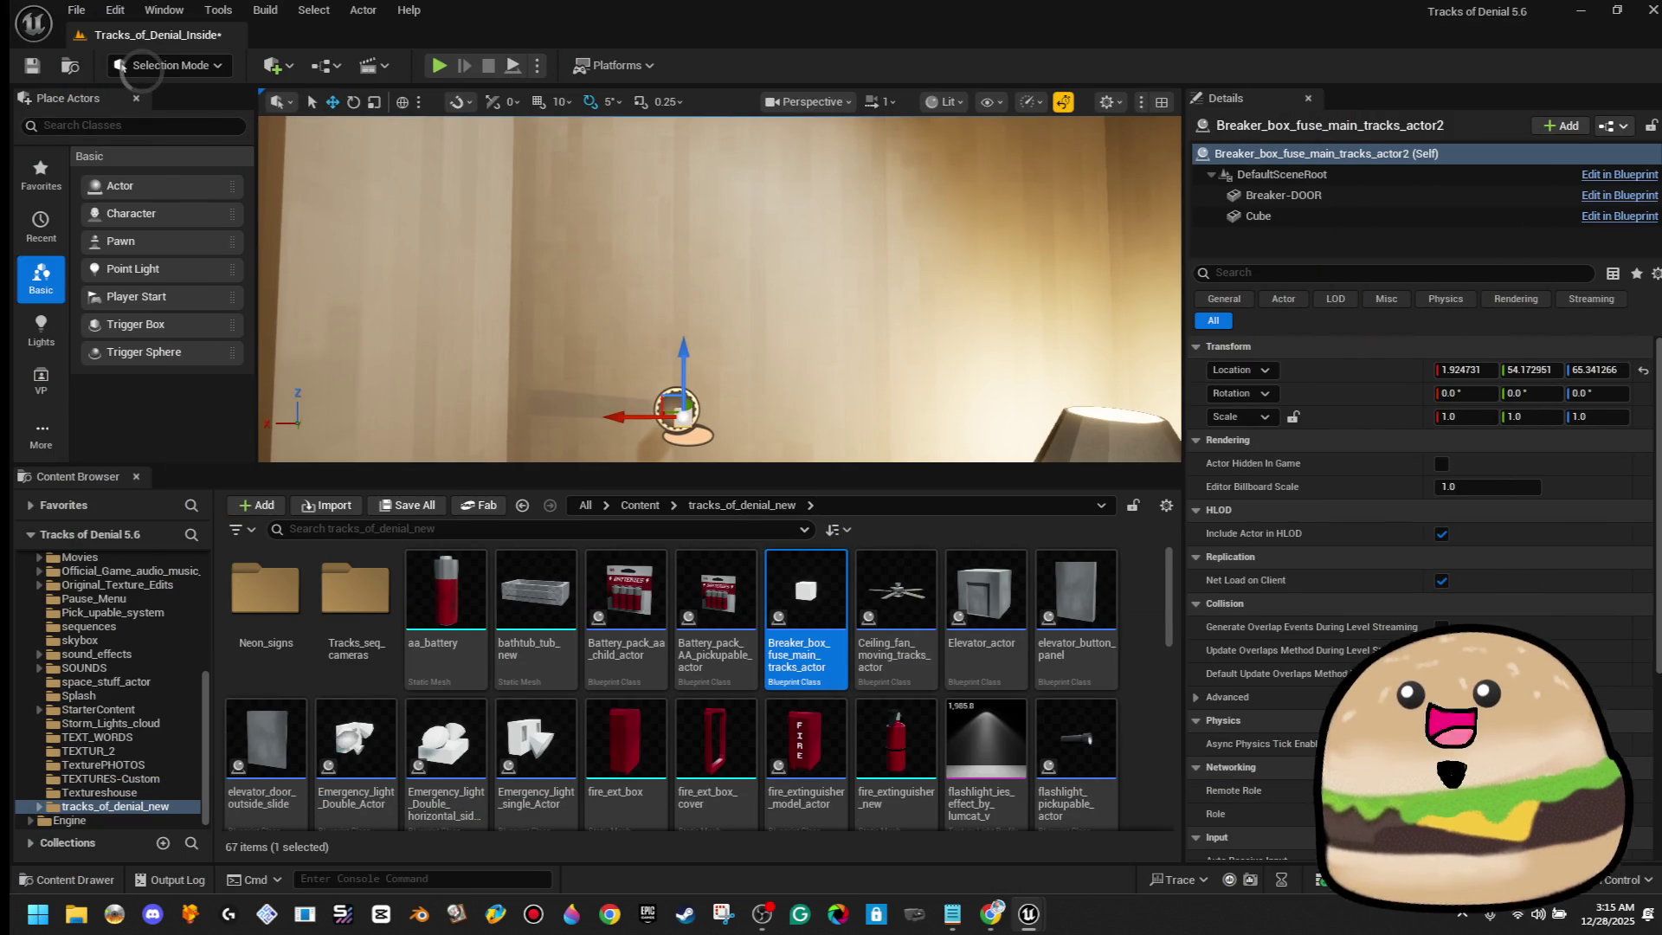
{"action": "left_click", "coordinate": [1618, 215]}
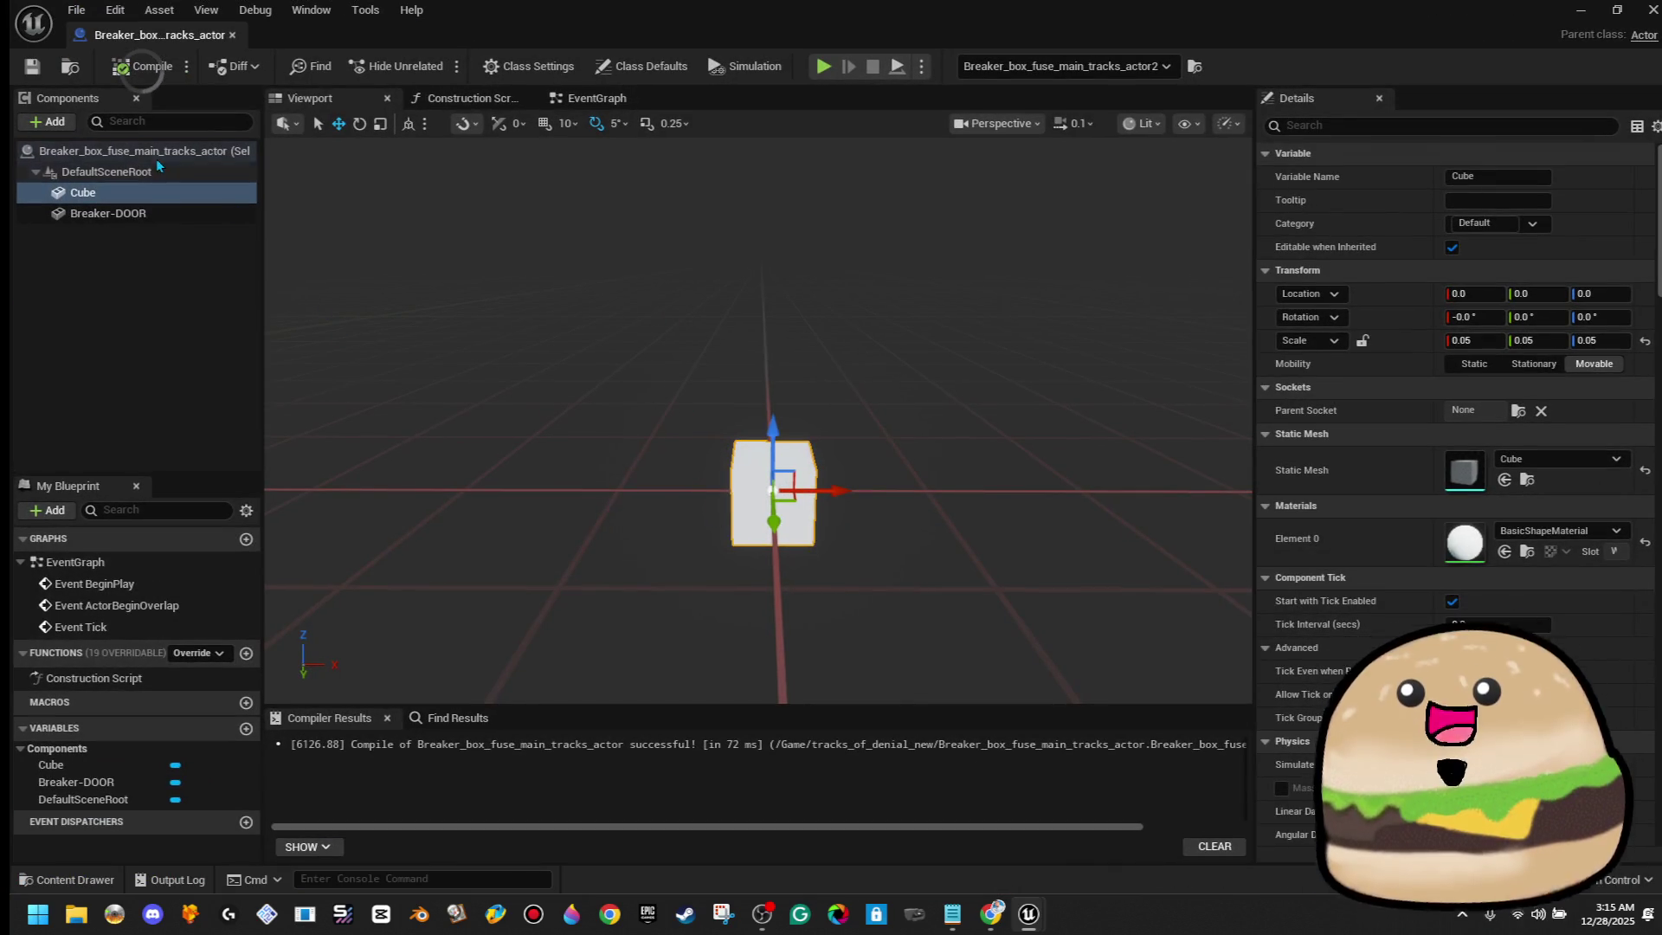
Attach Breaker-DOOR under the Cube component and scale it slightly with the gizmo
{"action": "left_click_drag", "start_coordinate": [138, 214], "coordinate": [157, 195]}
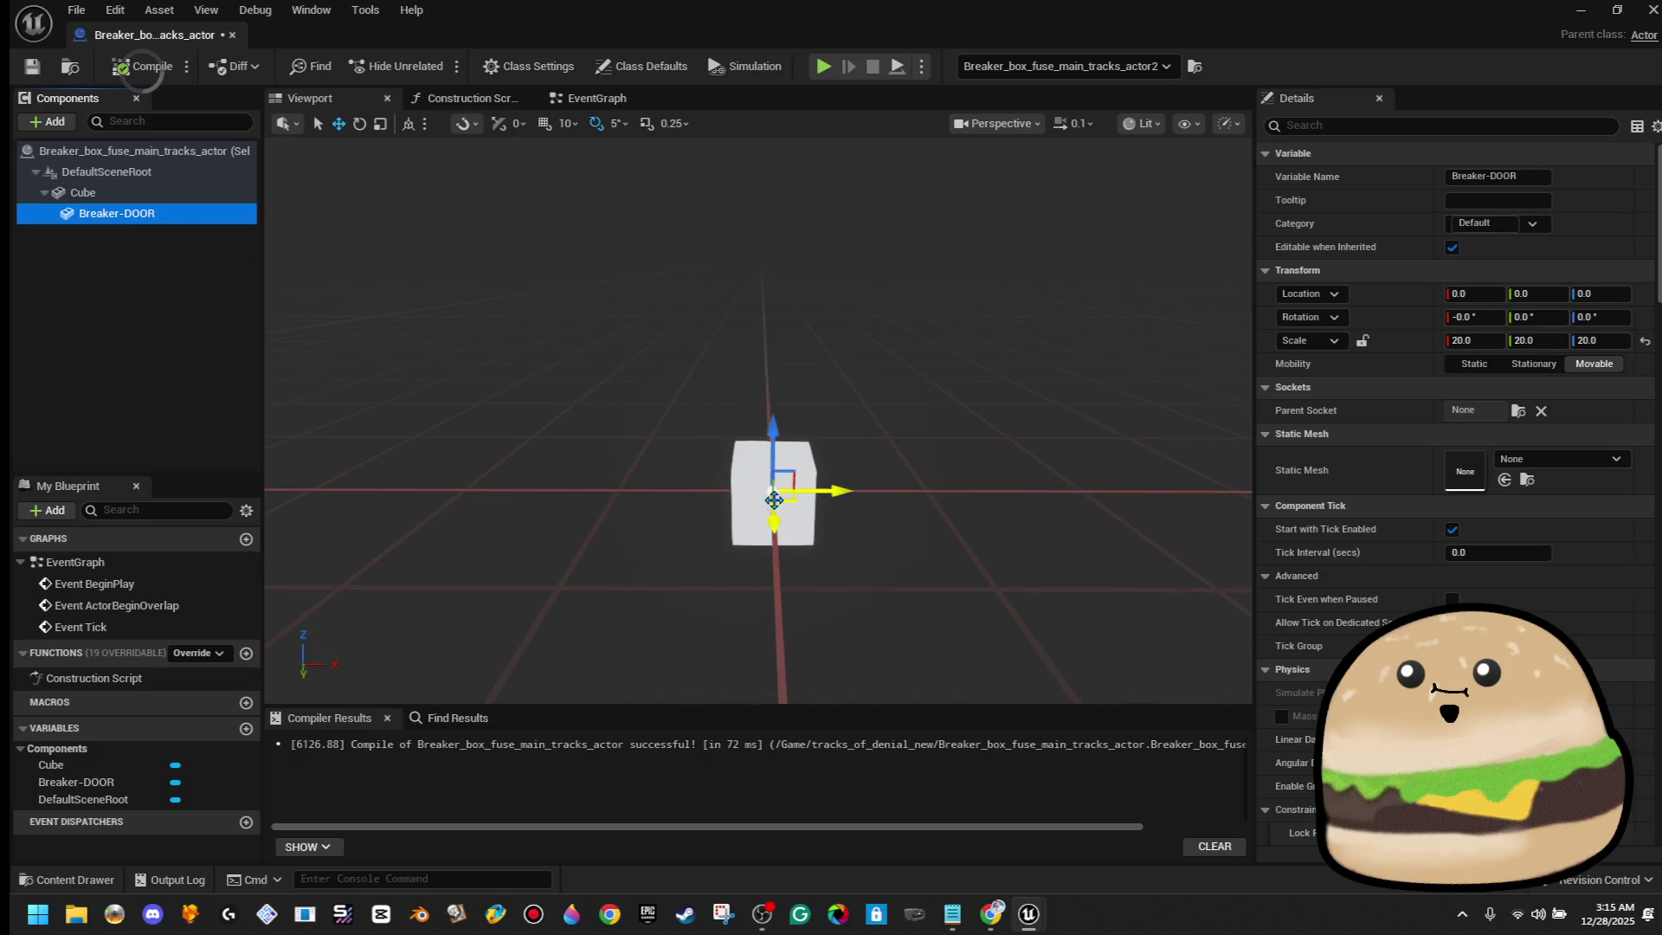
{"action": "left_click", "coordinate": [774, 500]}
{"action": "key", "text": "r"}
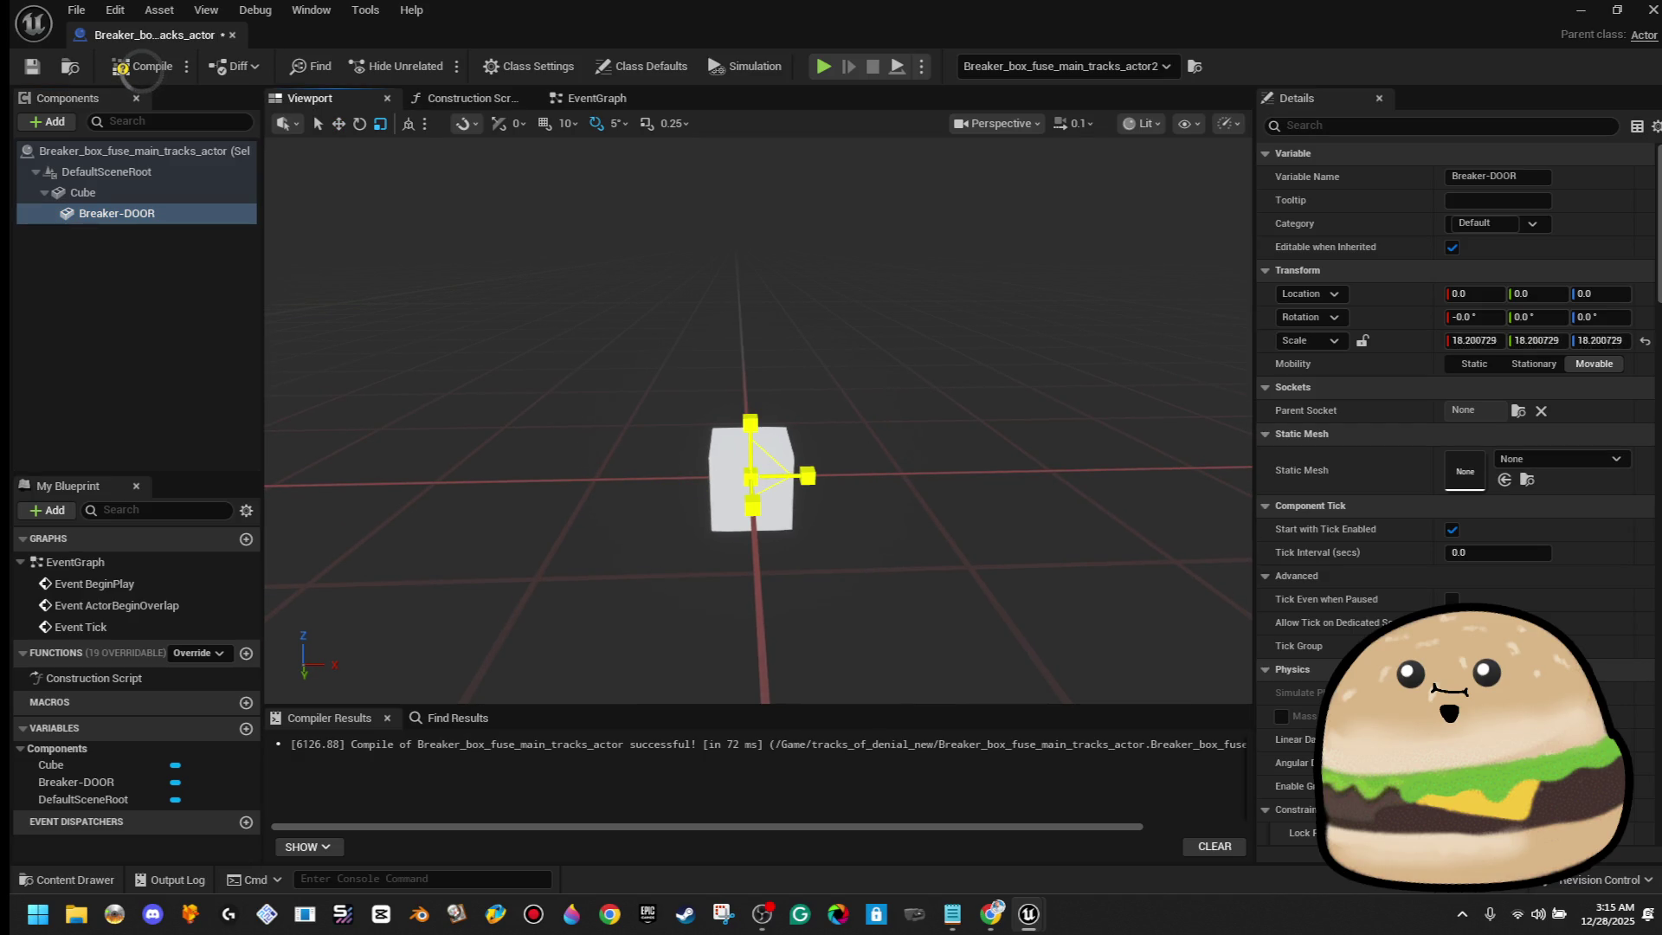
{"action": "left_click_drag", "start_coordinate": [750, 476], "coordinate": [744, 479]}
Try Fuse_box_open, then Fuse_box_Closed, as Breaker-DOOR's static mesh
{"action": "left_click", "coordinate": [1581, 459]}
{"action": "type", "text": "sta"}
{"action": "key", "text": "BackSpace"}
{"action": "key", "text": "BackSpace"}
{"action": "key", "text": "BackSpace"}
{"action": "type", "text": "fuse"}
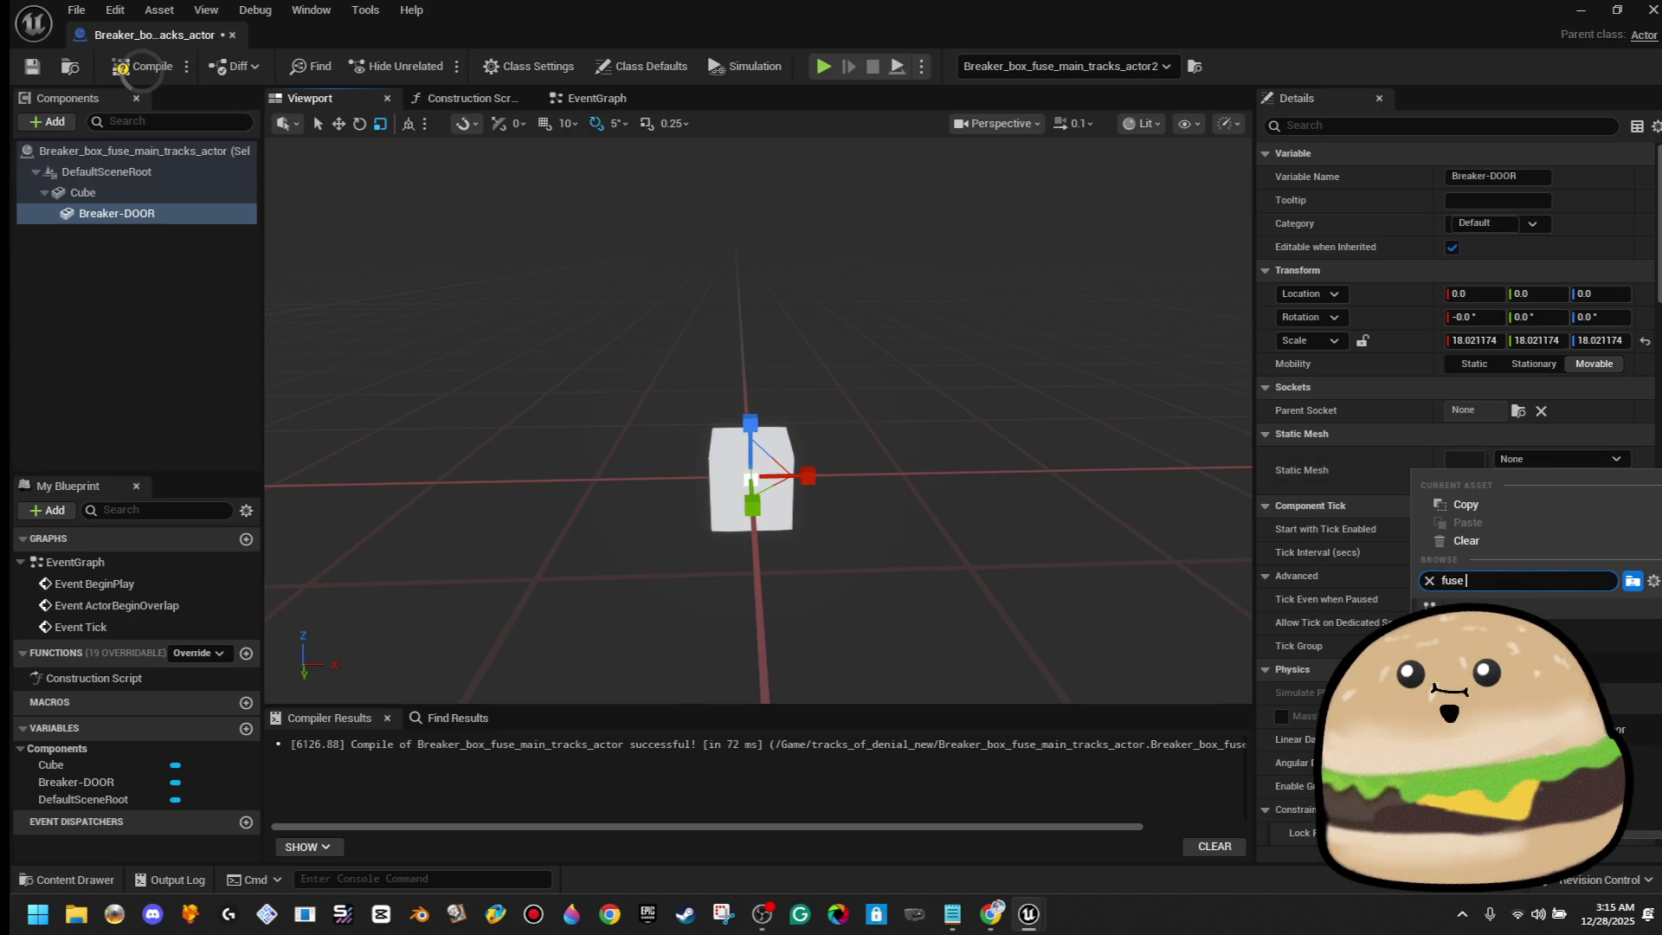
{"action": "key", "text": "Return"}
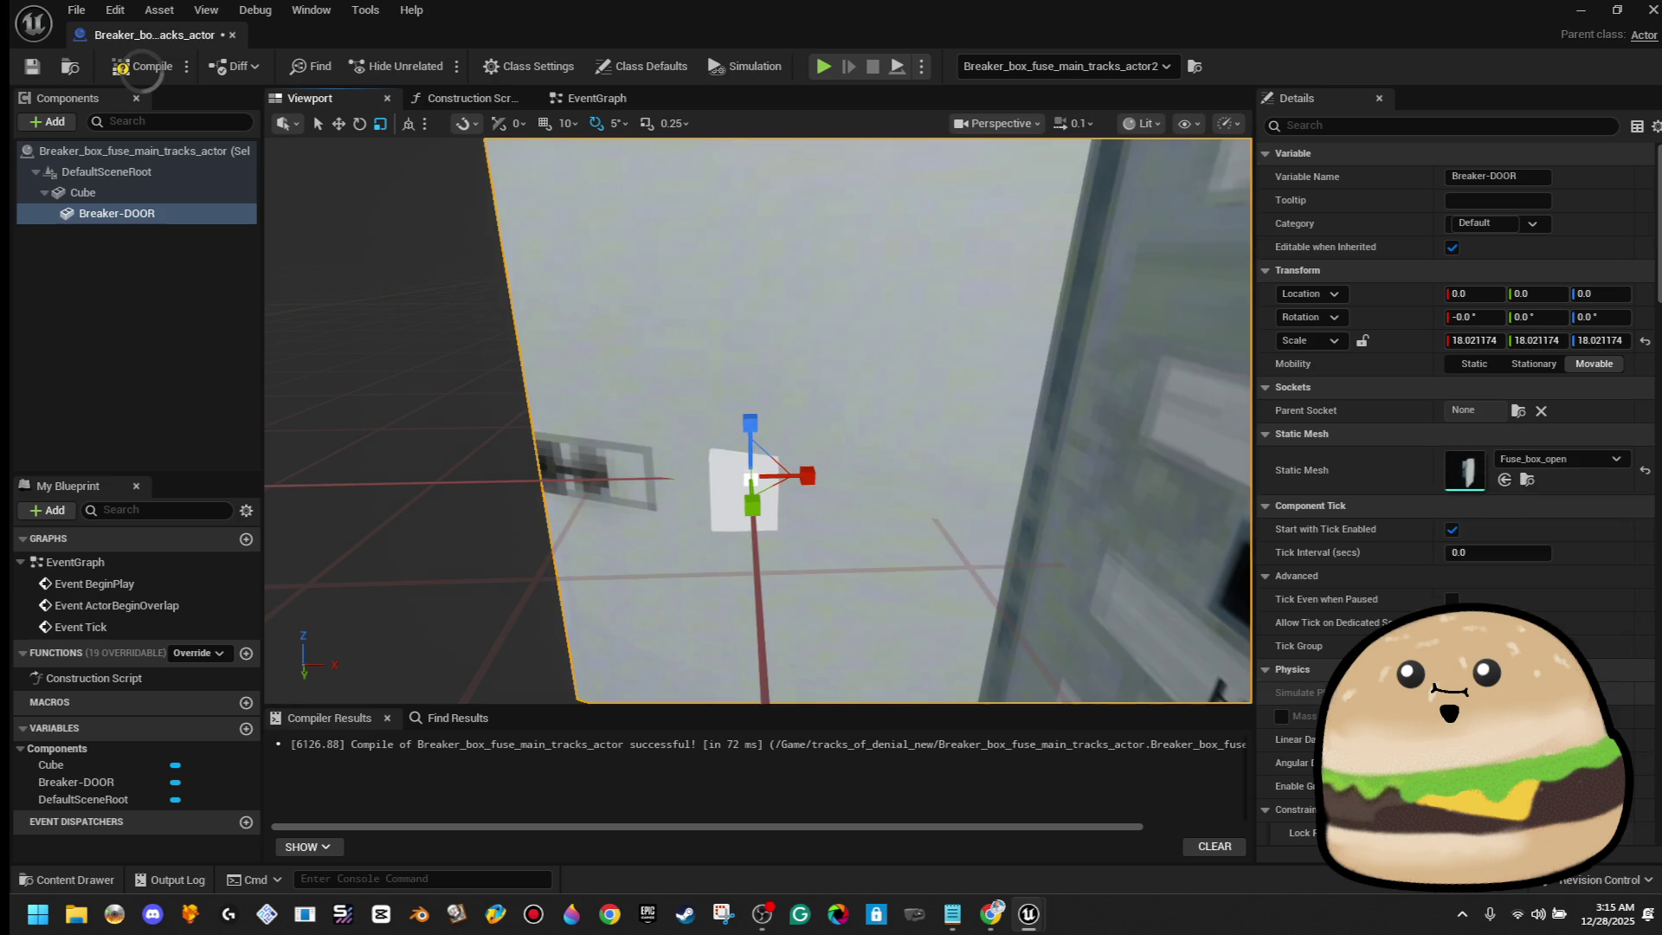
{"action": "left_click", "coordinate": [1572, 458]}
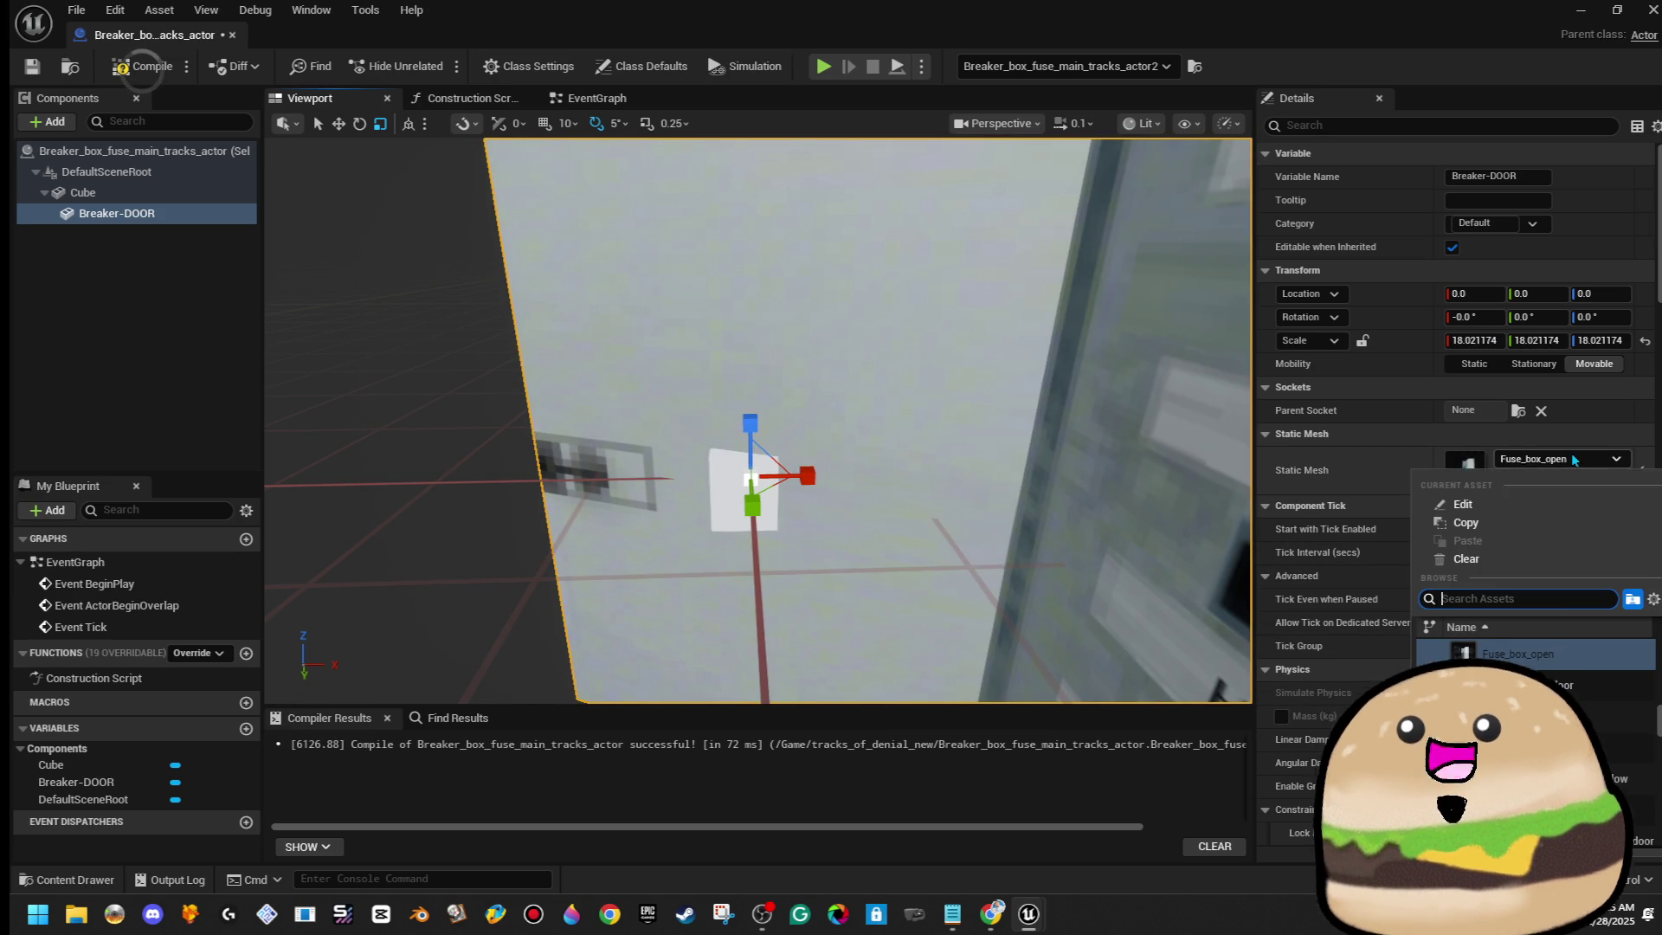
{"action": "type", "text": "buse"}
{"action": "key", "text": "BackSpace"}
{"action": "type", "text": "fuse"}
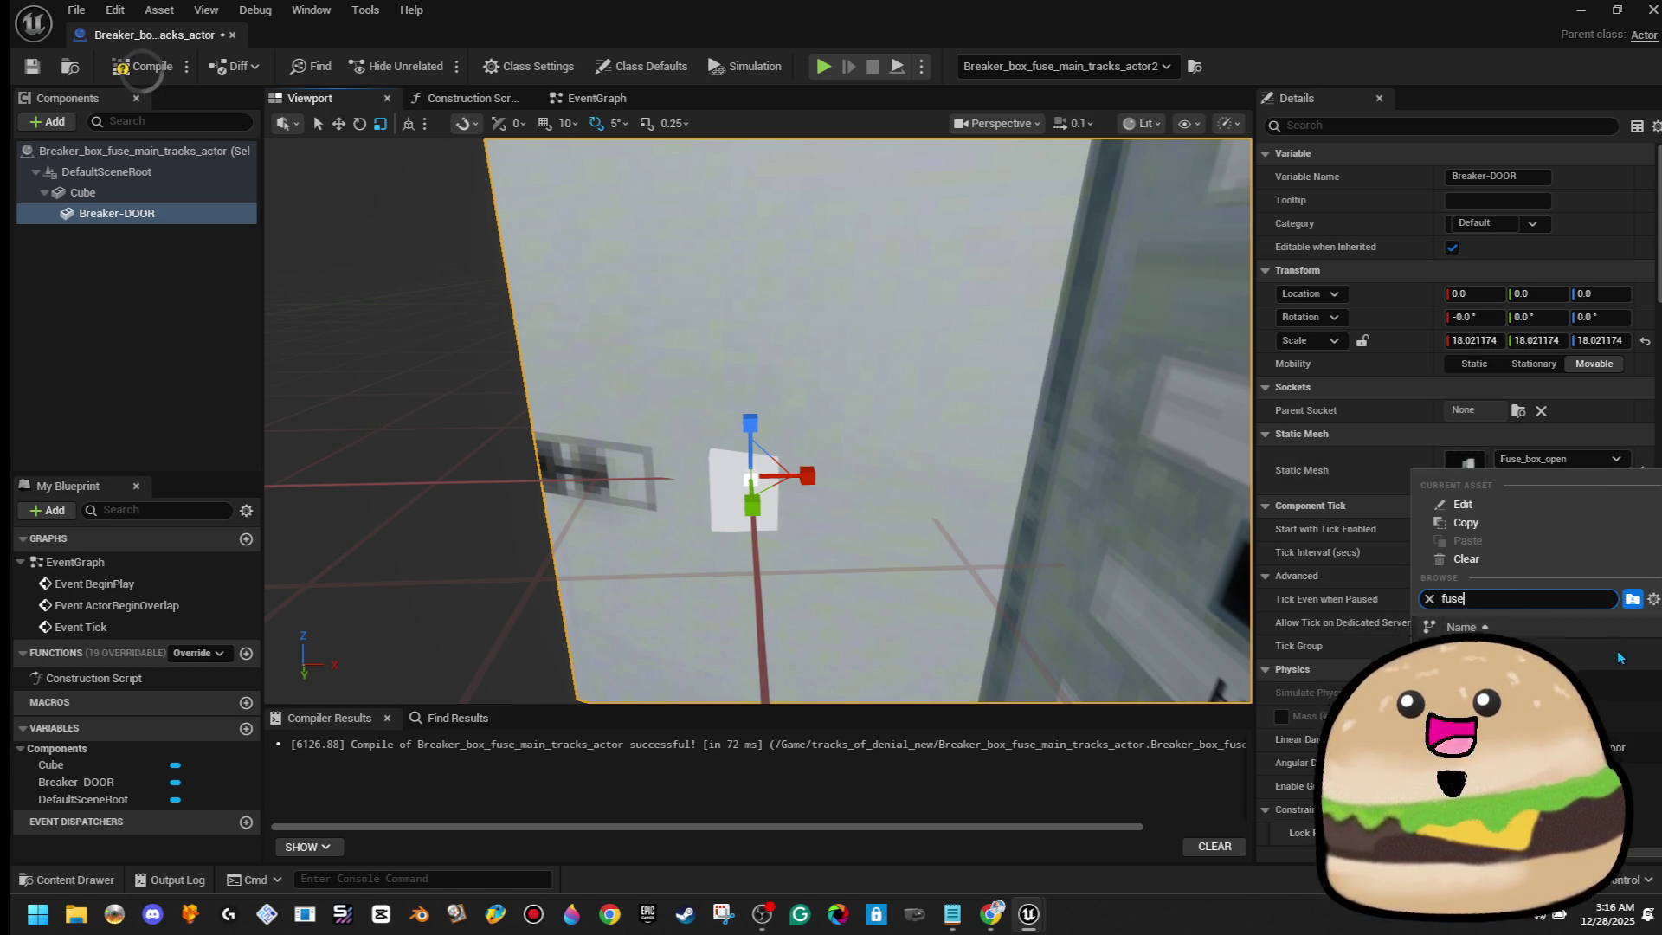
{"action": "left_click", "coordinate": [1623, 681]}
Assign the master breaker Fuse box mesh to Breaker-DOOR
{"action": "mouse_move", "coordinate": [759, 416]}
{"action": "left_mouse_down"}
{"action": "mouse_move", "coordinate": [693, 417]}
{"action": "mouse_move", "coordinate": [753, 414]}
{"action": "mouse_move", "coordinate": [732, 419]}
{"action": "left_mouse_up"}
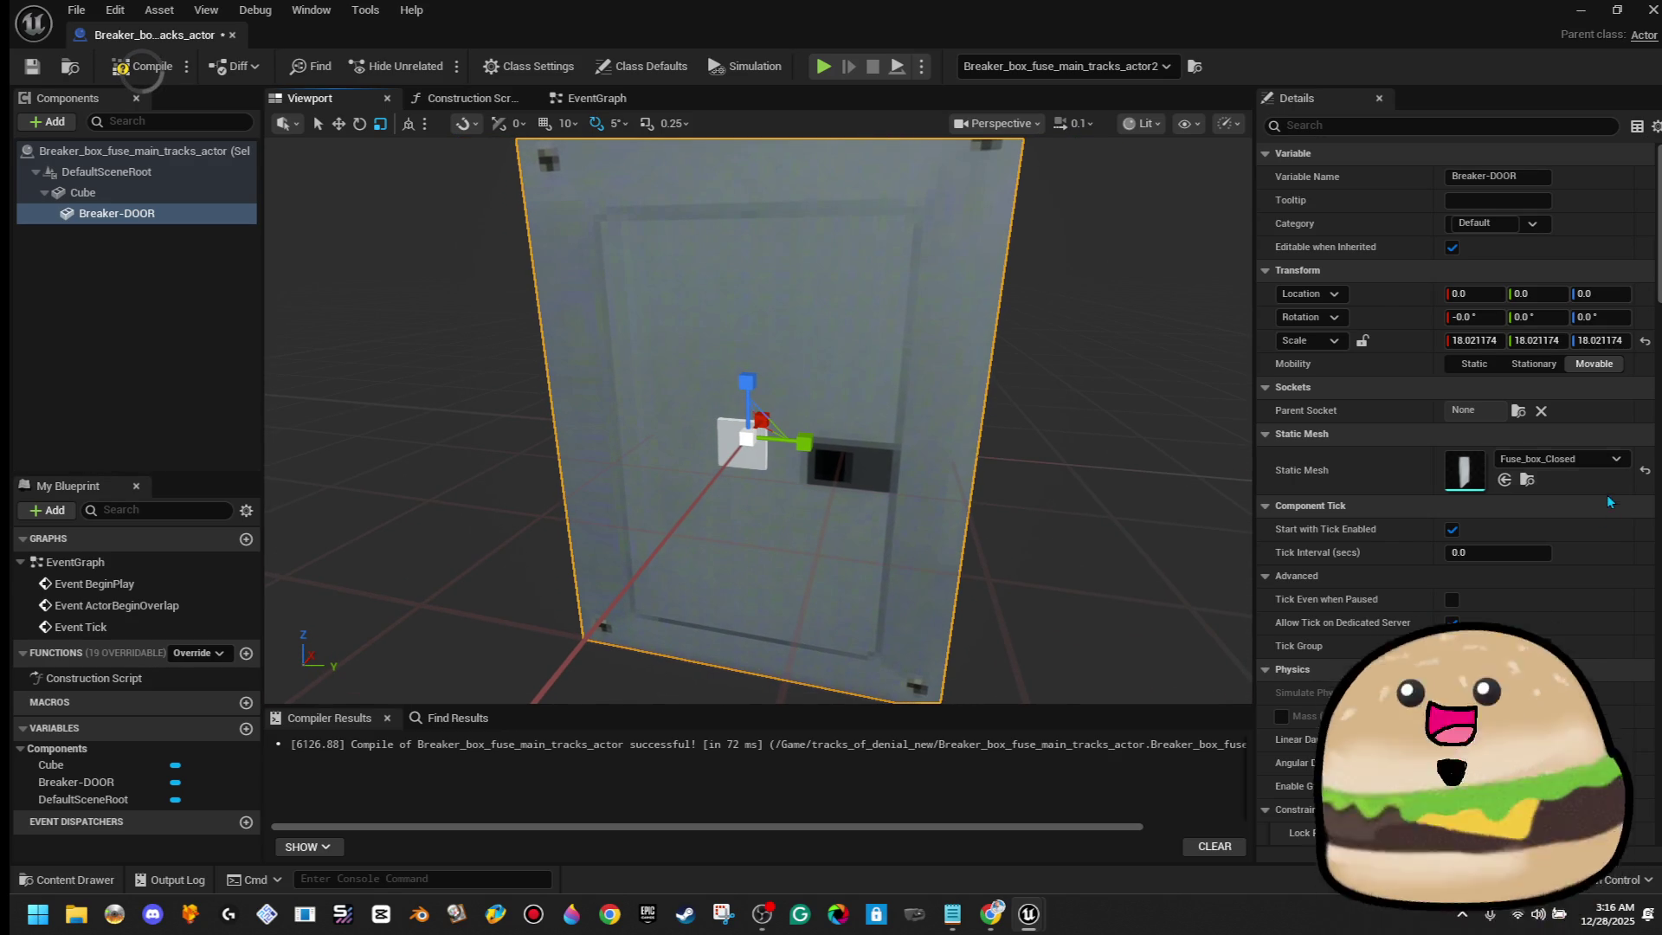
{"action": "left_click", "coordinate": [1574, 463]}
{"action": "type", "text": "fuse"}
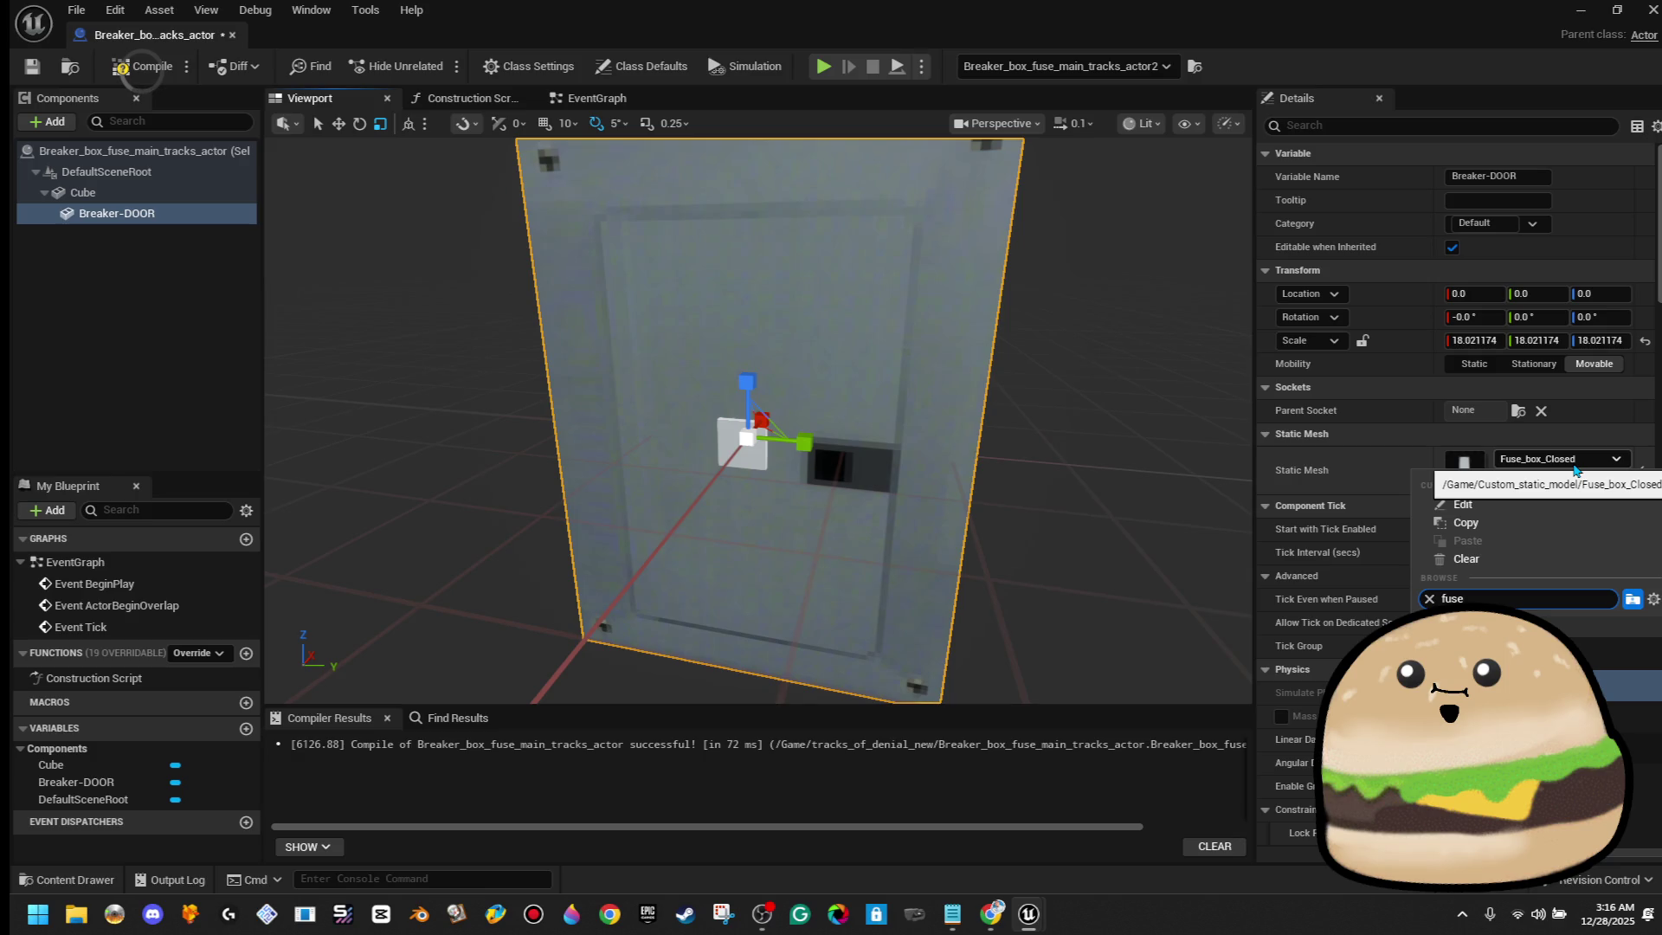
{"action": "left_click", "coordinate": [1596, 654]}
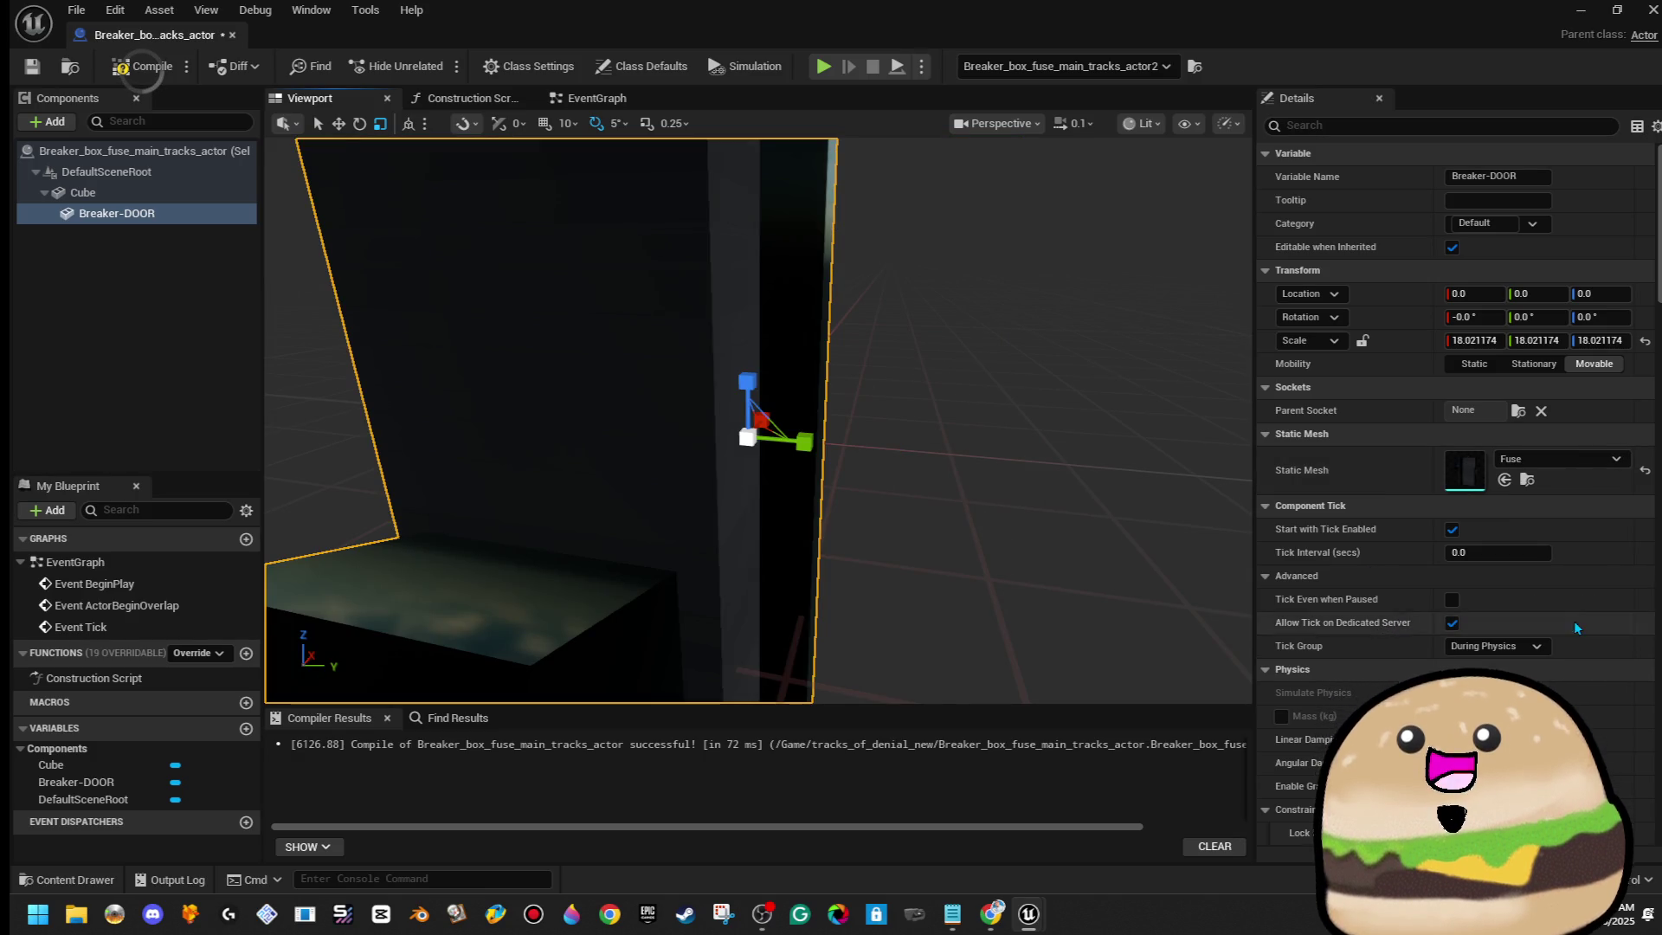
{"action": "left_click", "coordinate": [1584, 460]}
{"action": "type", "text": "fuse"}
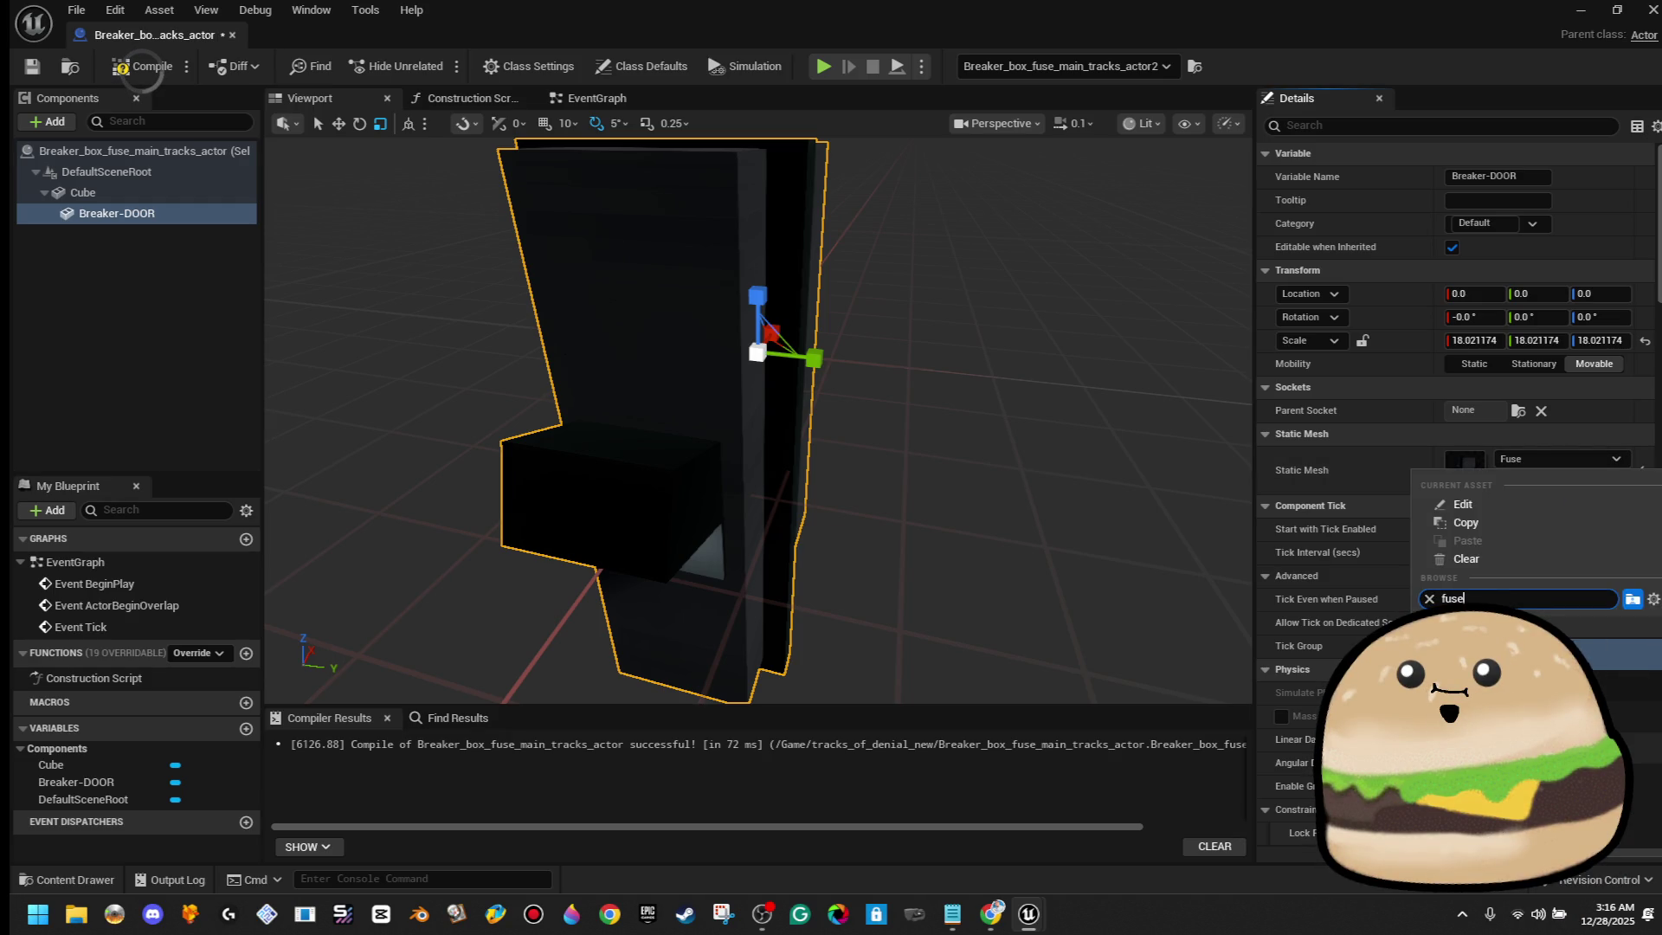
{"action": "key", "text": "Return"}
Raise Breaker-DOOR above the cube to about (-211.35, 0, 368.38) and close the Blueprint editor
{"action": "mouse_move", "coordinate": [758, 484]}
{"action": "left_mouse_down"}
{"action": "mouse_move", "coordinate": [640, 485]}
{"action": "mouse_move", "coordinate": [683, 479]}
{"action": "mouse_move", "coordinate": [644, 507]}
{"action": "mouse_move", "coordinate": [692, 459]}
{"action": "mouse_move", "coordinate": [753, 454]}
{"action": "mouse_move", "coordinate": [678, 443]}
{"action": "mouse_move", "coordinate": [751, 481]}
{"action": "mouse_move", "coordinate": [723, 494]}
{"action": "mouse_move", "coordinate": [606, 467]}
{"action": "left_mouse_up"}
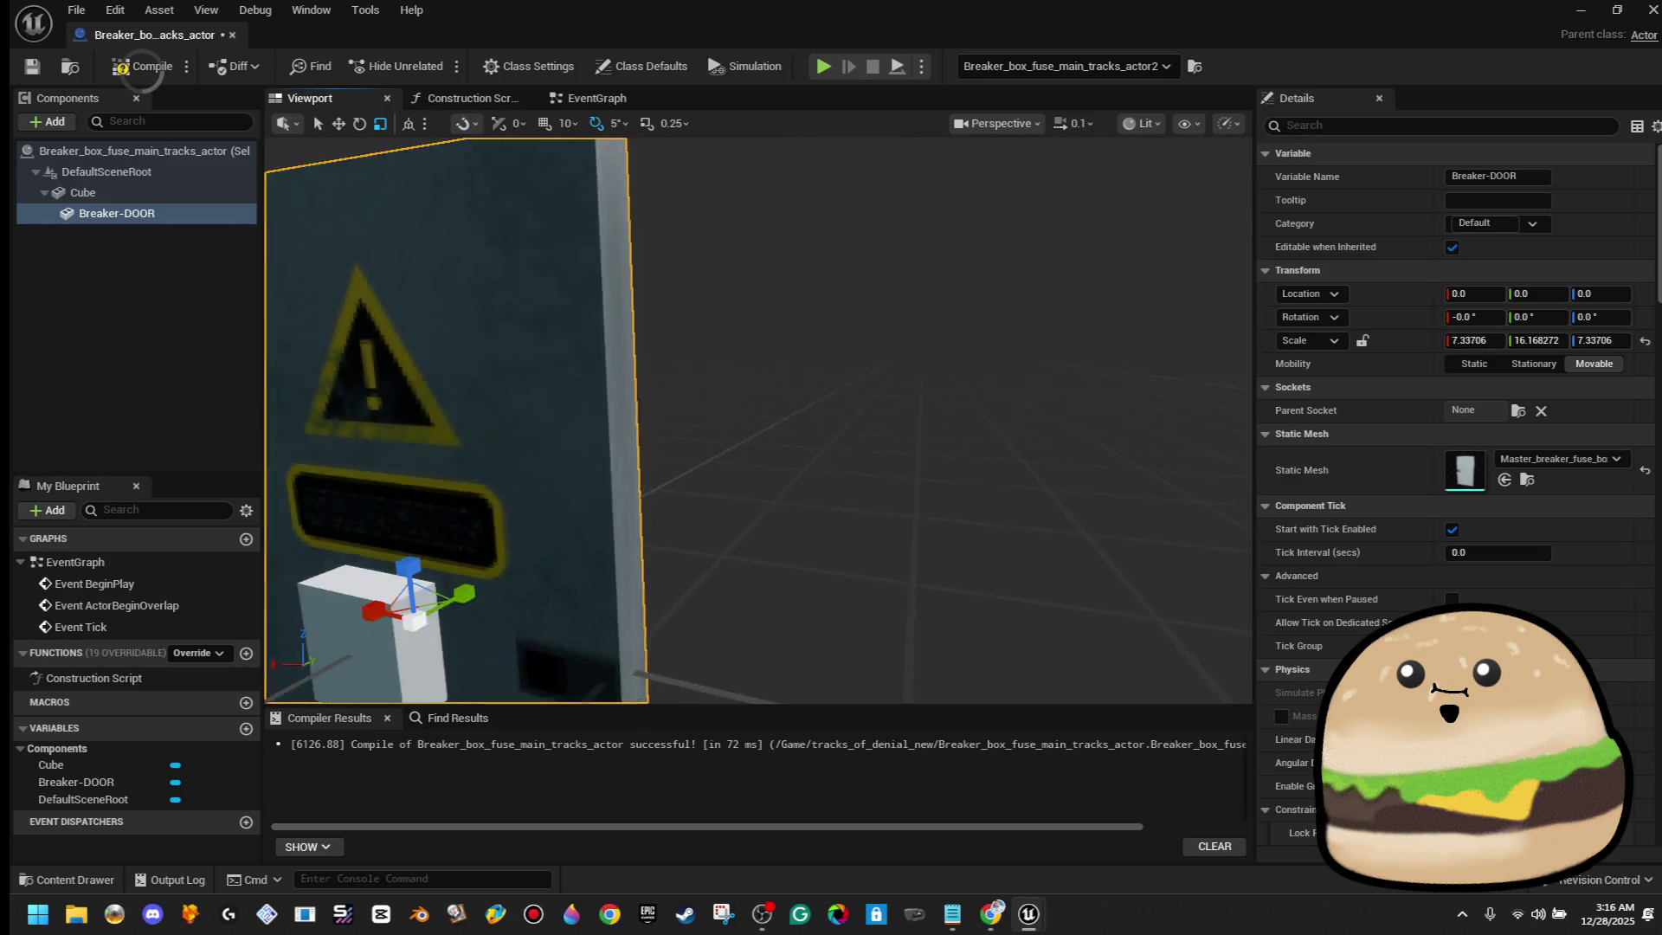
{"action": "key", "text": "f"}
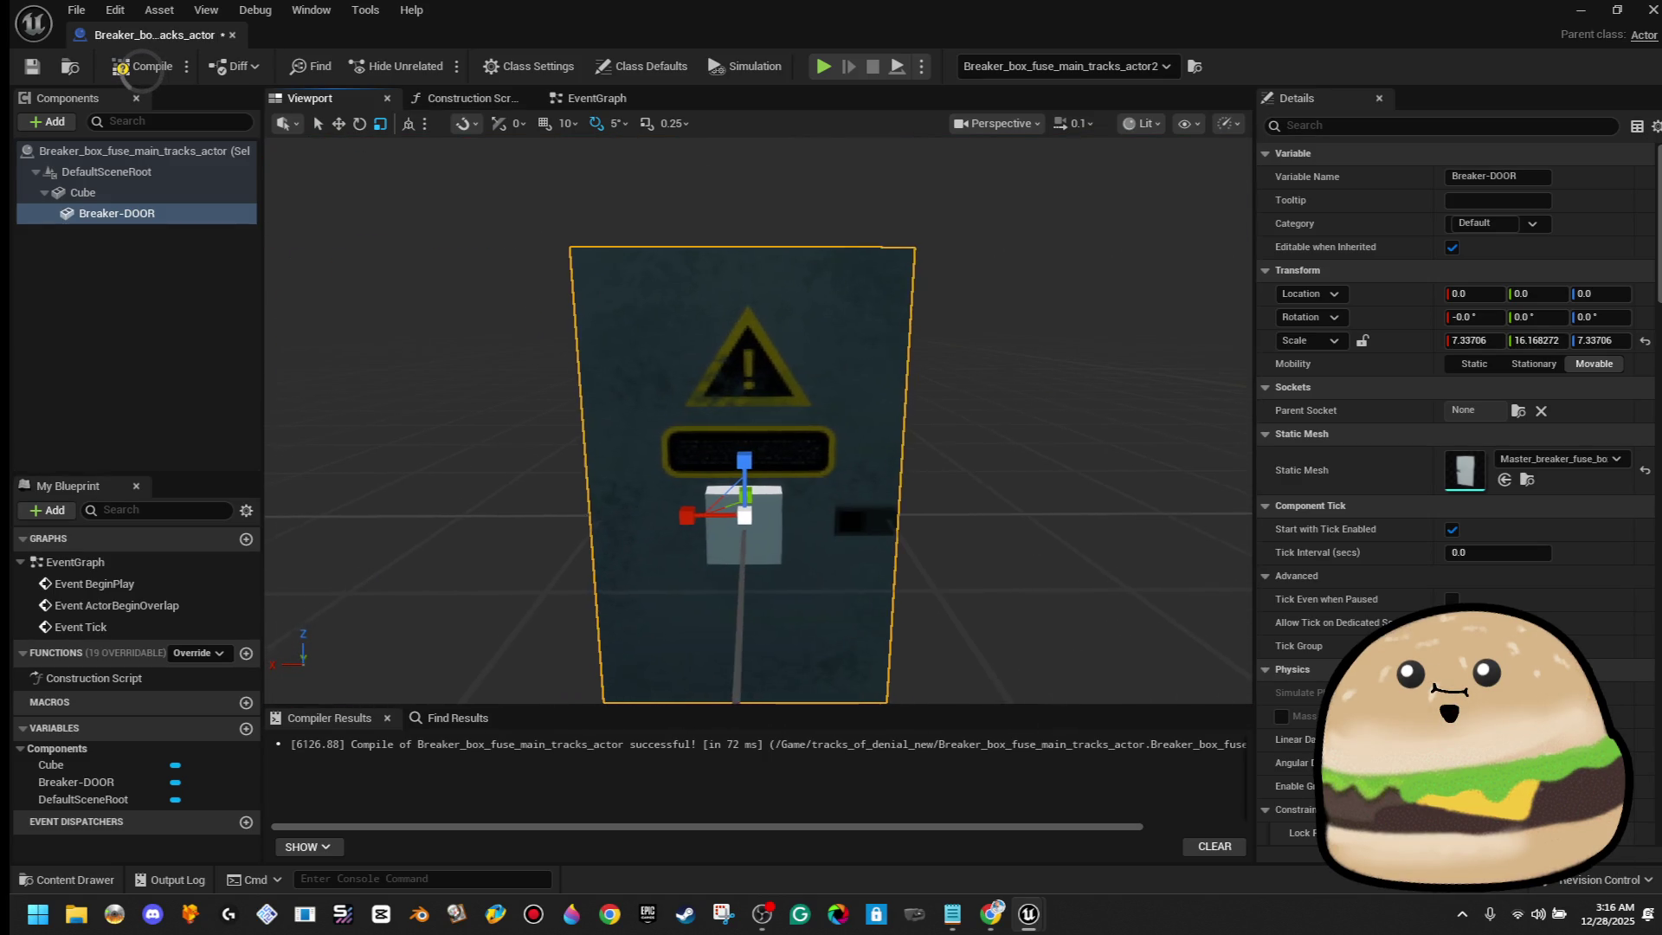
{"action": "mouse_move", "coordinate": [726, 490]}
{"action": "left_mouse_down"}
{"action": "mouse_move", "coordinate": [842, 222]}
{"action": "mouse_move", "coordinate": [880, 193]}
{"action": "mouse_move", "coordinate": [894, 215]}
{"action": "mouse_move", "coordinate": [1164, 195]}
{"action": "left_mouse_up"}
{"action": "key", "text": "f"}
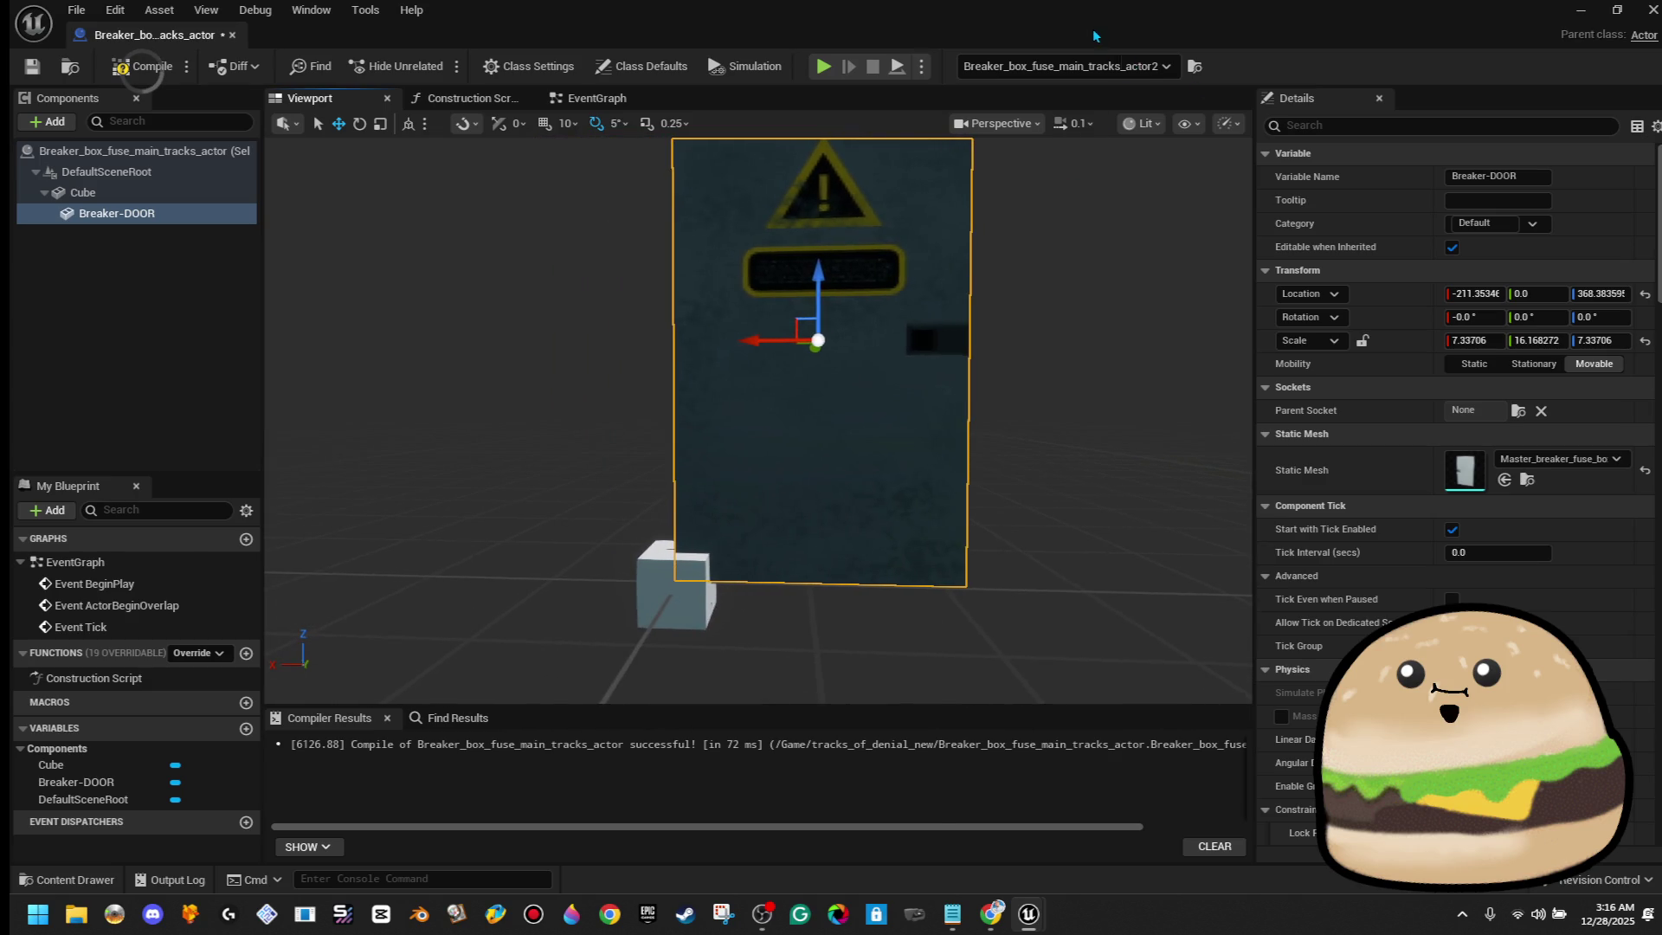
{"action": "left_click", "coordinate": [1581, 9]}
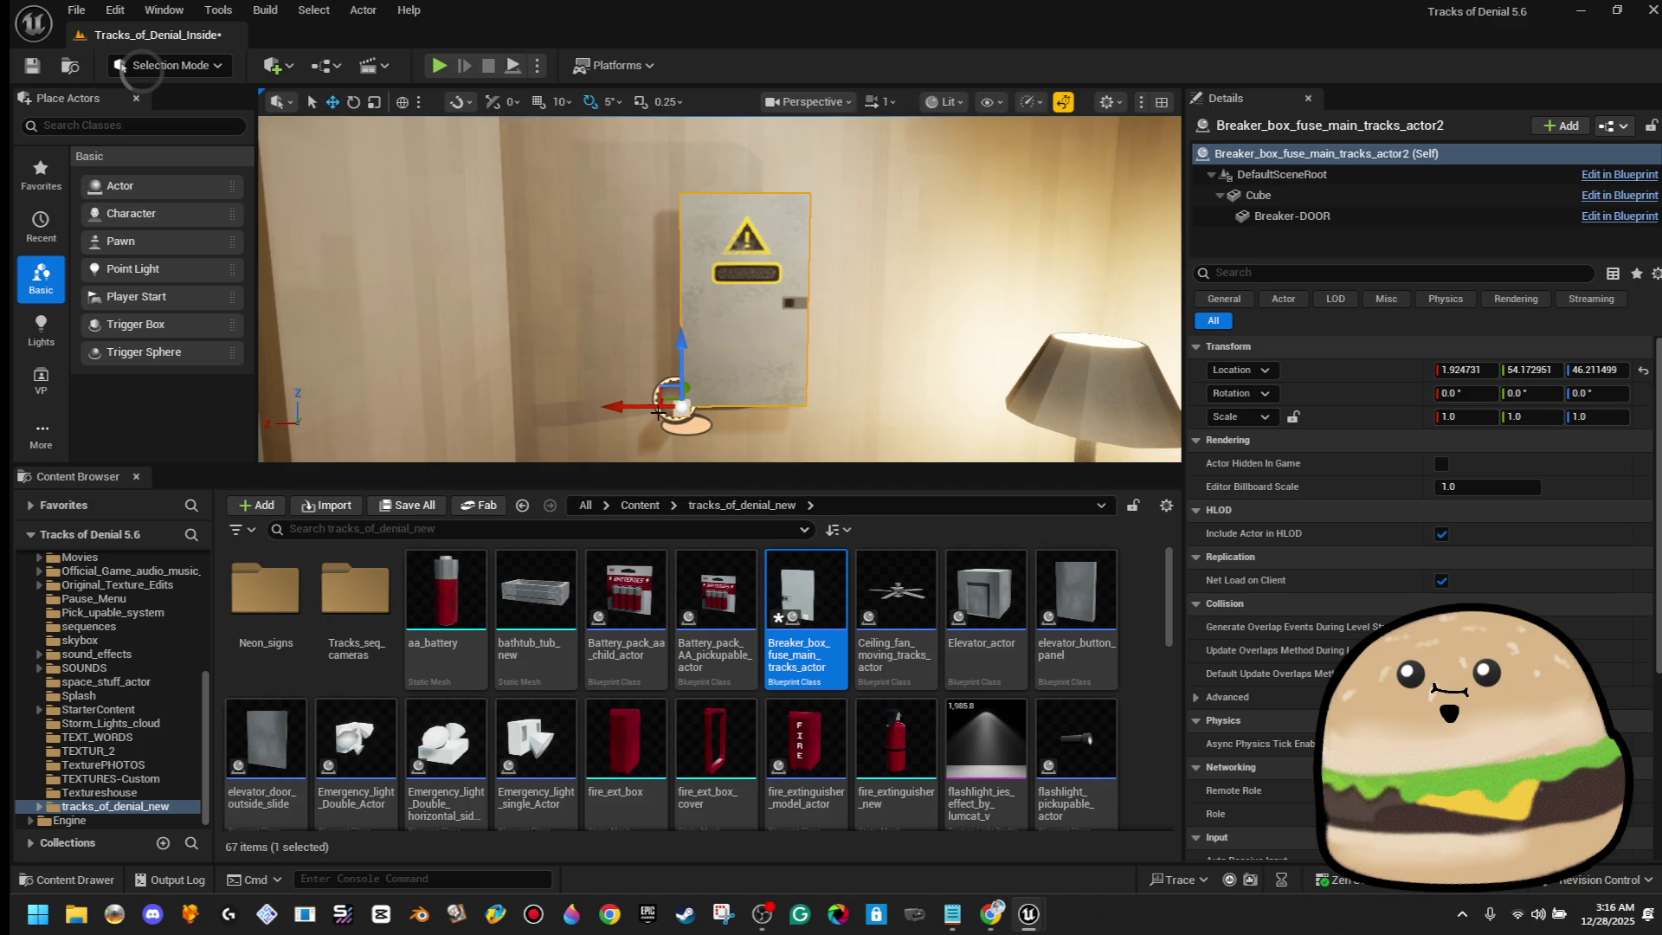
Slide the placed breaker box slightly along the bedroom wall and reopen its blueprint
{"action": "left_click_drag", "start_coordinate": [635, 408], "coordinate": [624, 409]}
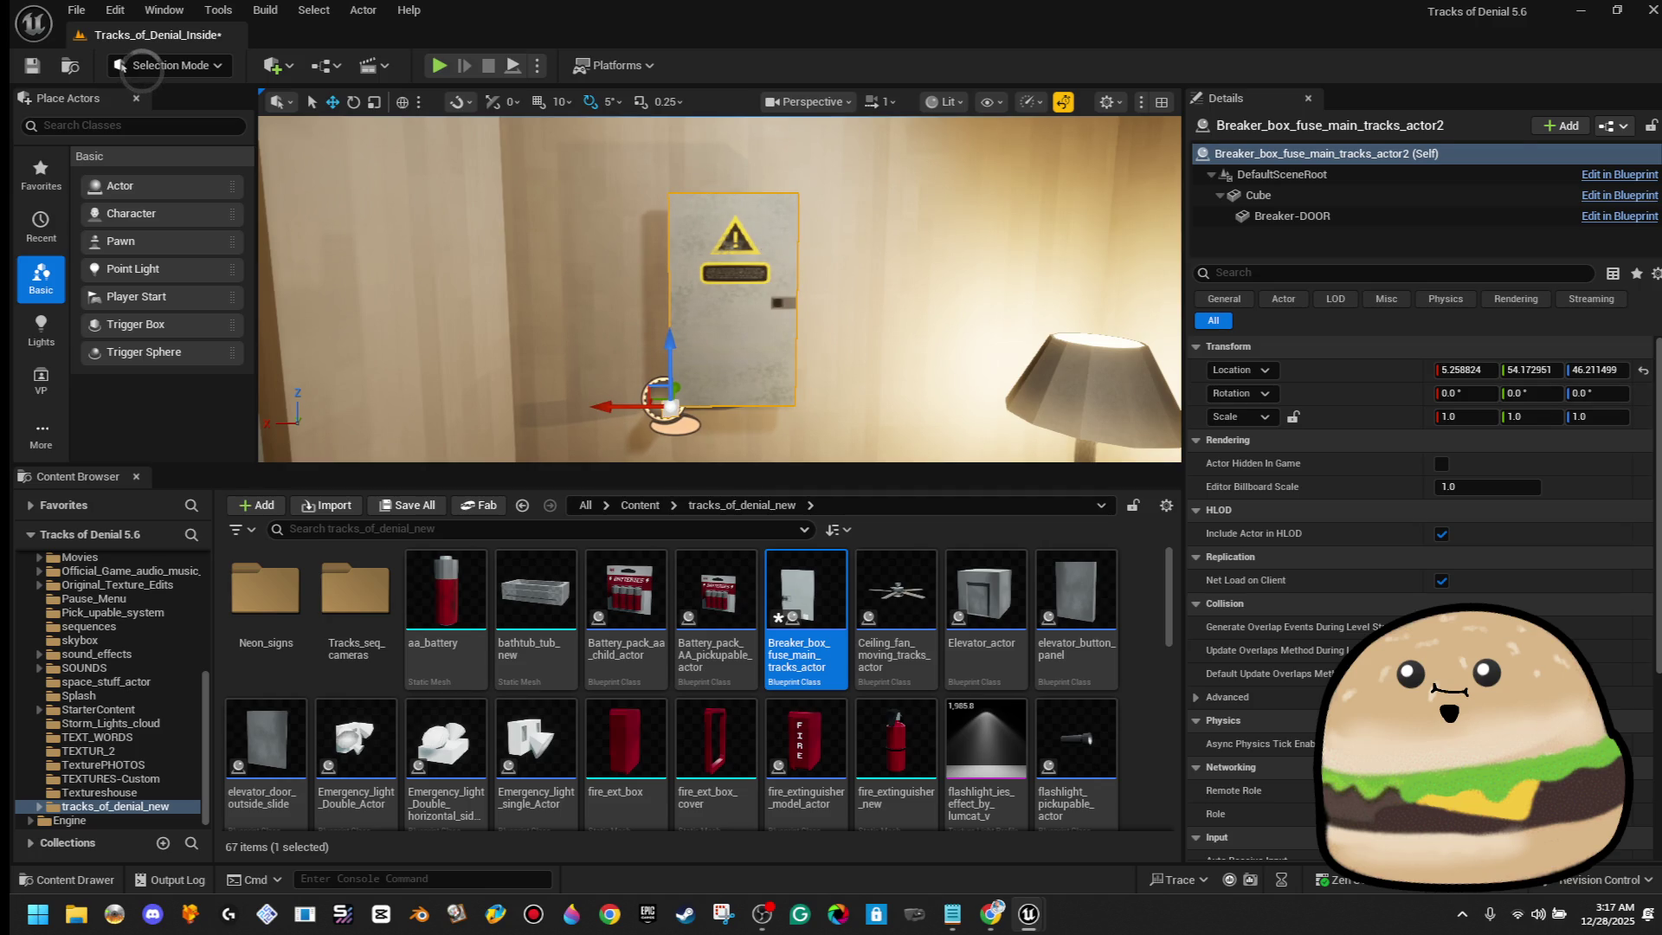
{"action": "double_click", "coordinate": [1302, 156]}
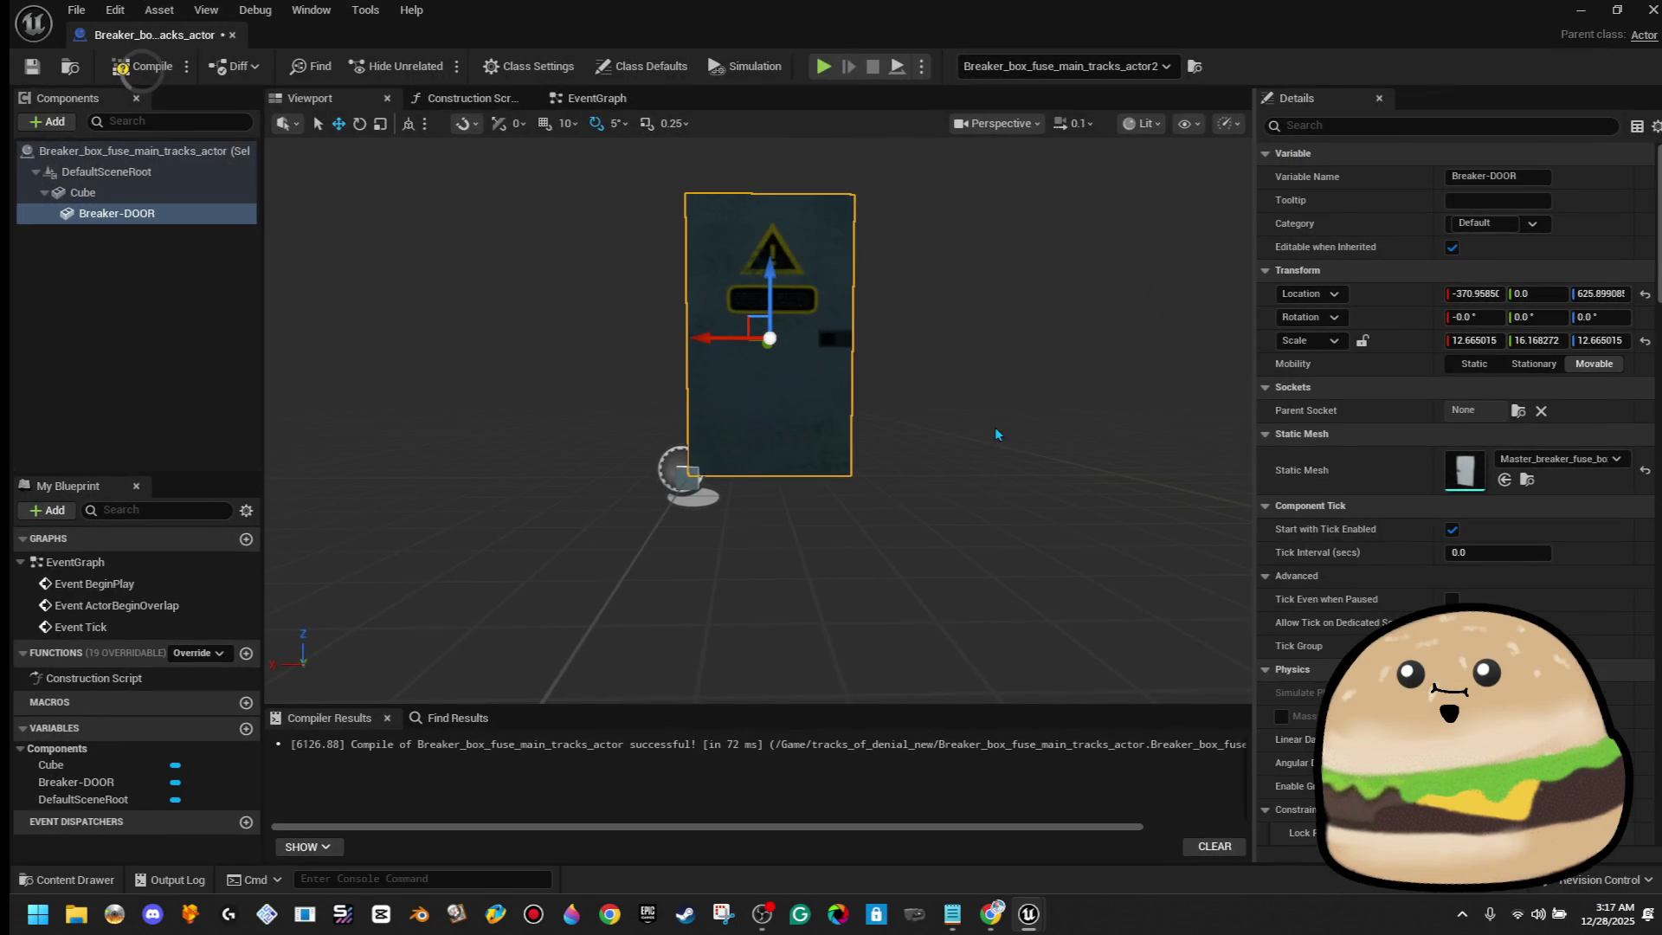
{"action": "mouse_move", "coordinate": [994, 427]}
{"action": "left_mouse_down"}
{"action": "mouse_move", "coordinate": [865, 422]}
{"action": "mouse_move", "coordinate": [859, 395]}
{"action": "left_mouse_up"}
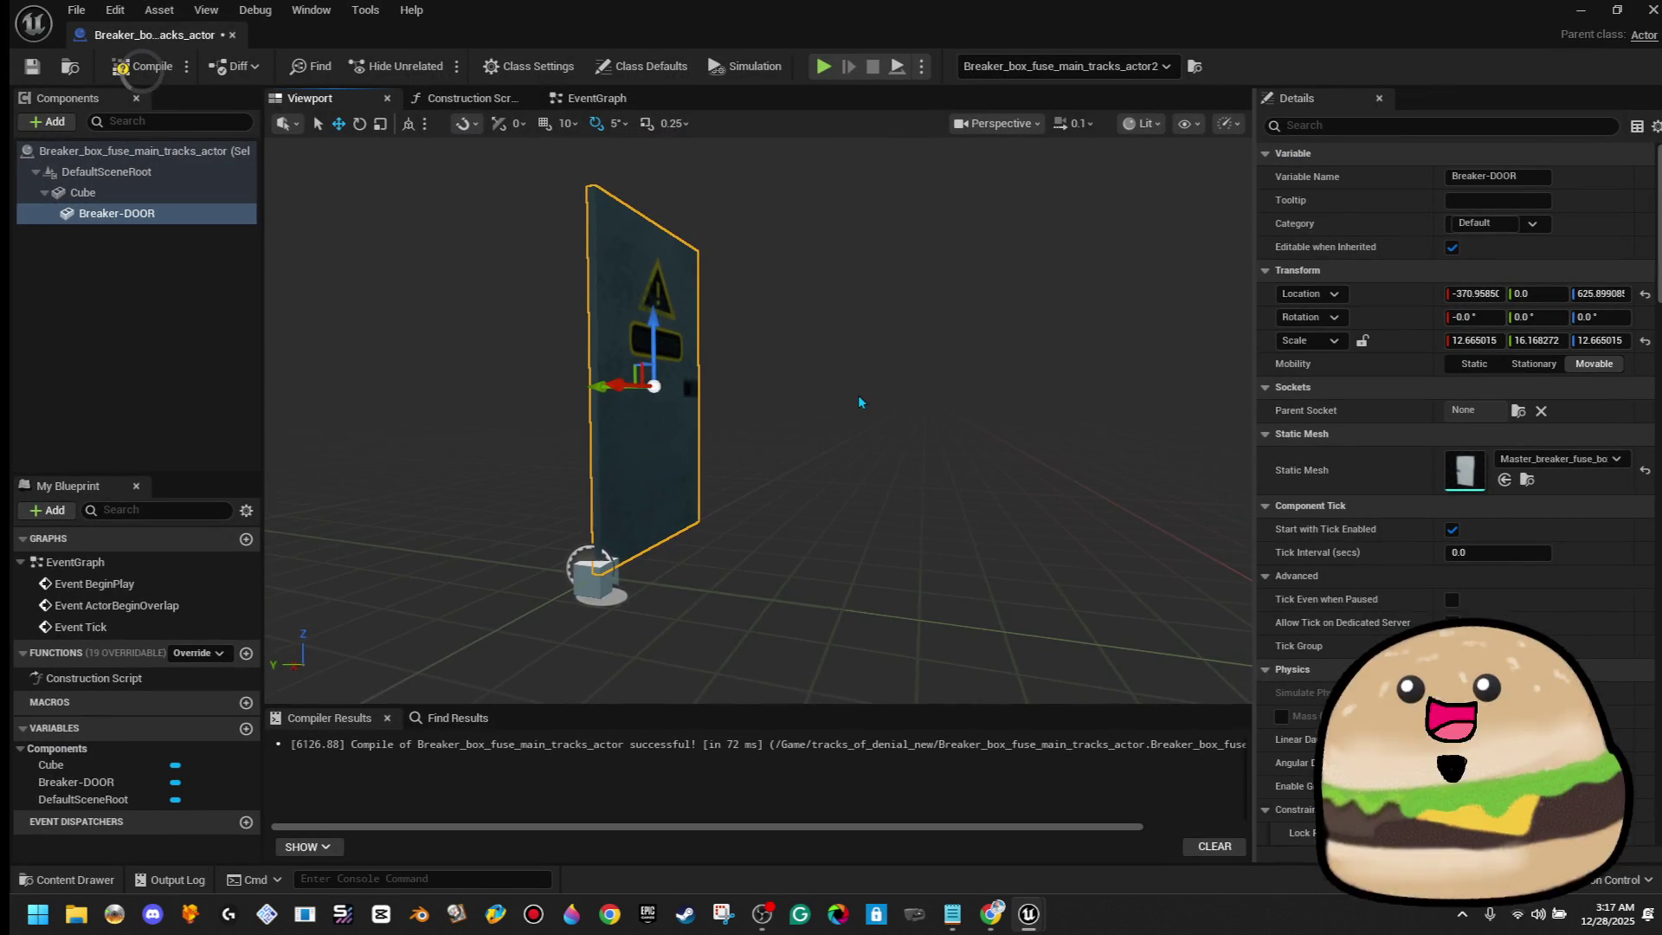
Rename the Cube component to 'pivot cube'
{"action": "right_click", "coordinate": [164, 221]}
{"action": "right_click", "coordinate": [113, 224]}
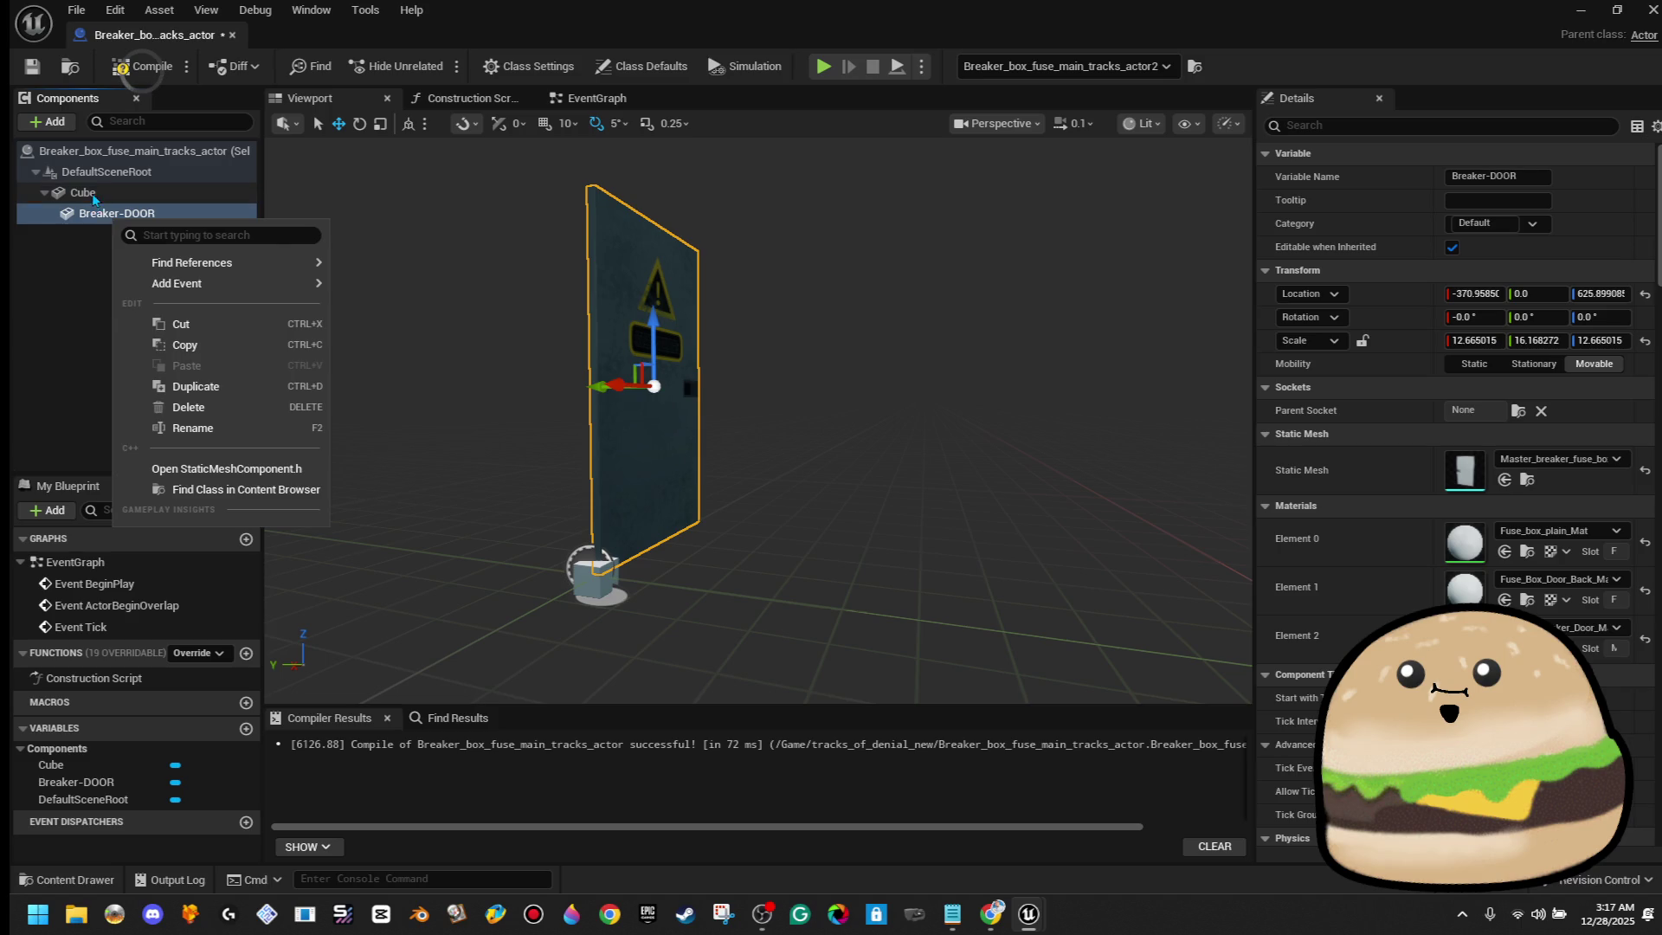
{"action": "right_click", "coordinate": [93, 196]}
{"action": "left_click", "coordinate": [173, 400]}
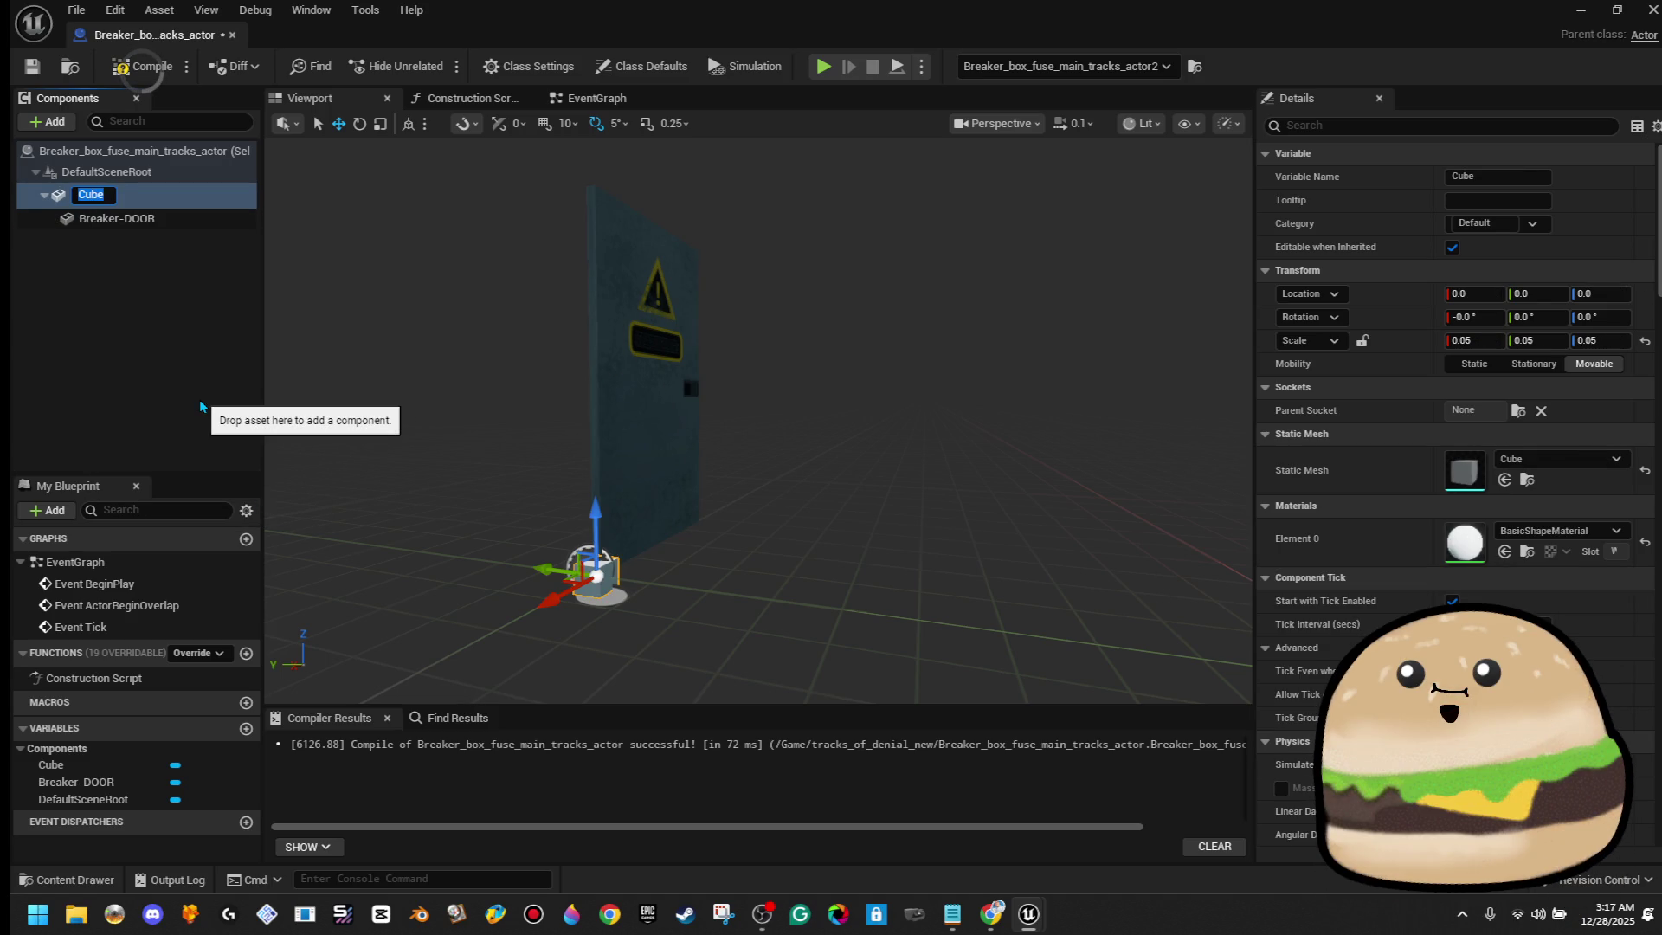
{"action": "type", "text": "pivot cube"}
{"action": "key", "text": "Return"}
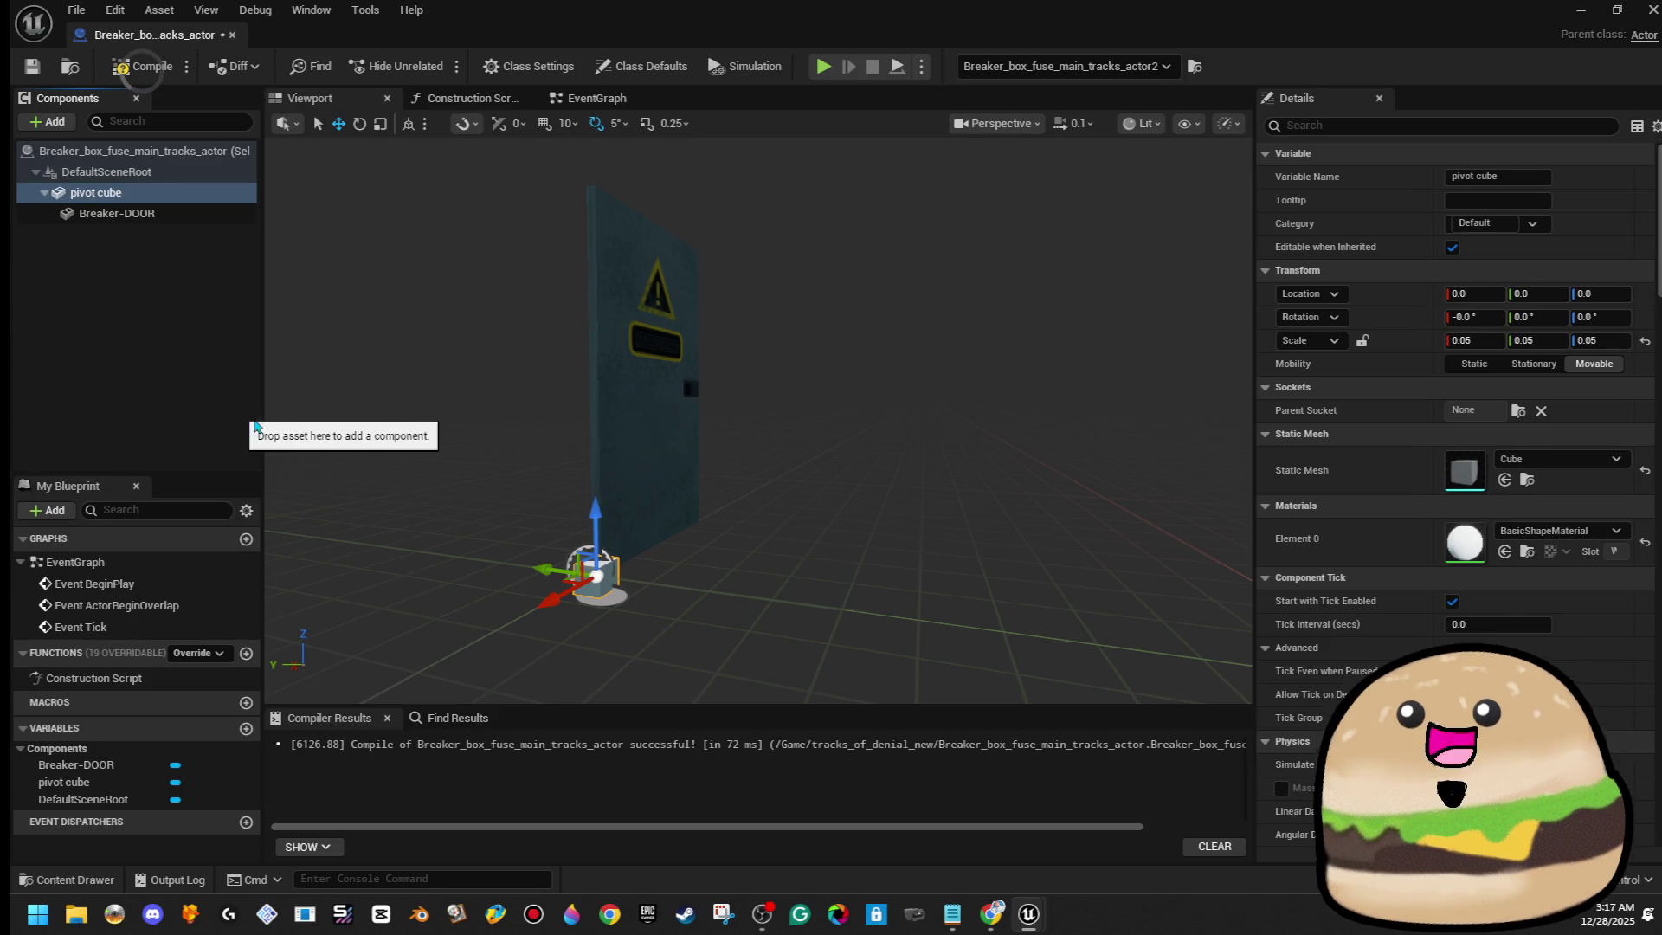
Keep pivot cube Movable and detach Breaker-DOOR onto the scene root
{"action": "left_click", "coordinate": [1533, 364]}
{"action": "left_click", "coordinate": [1593, 364]}
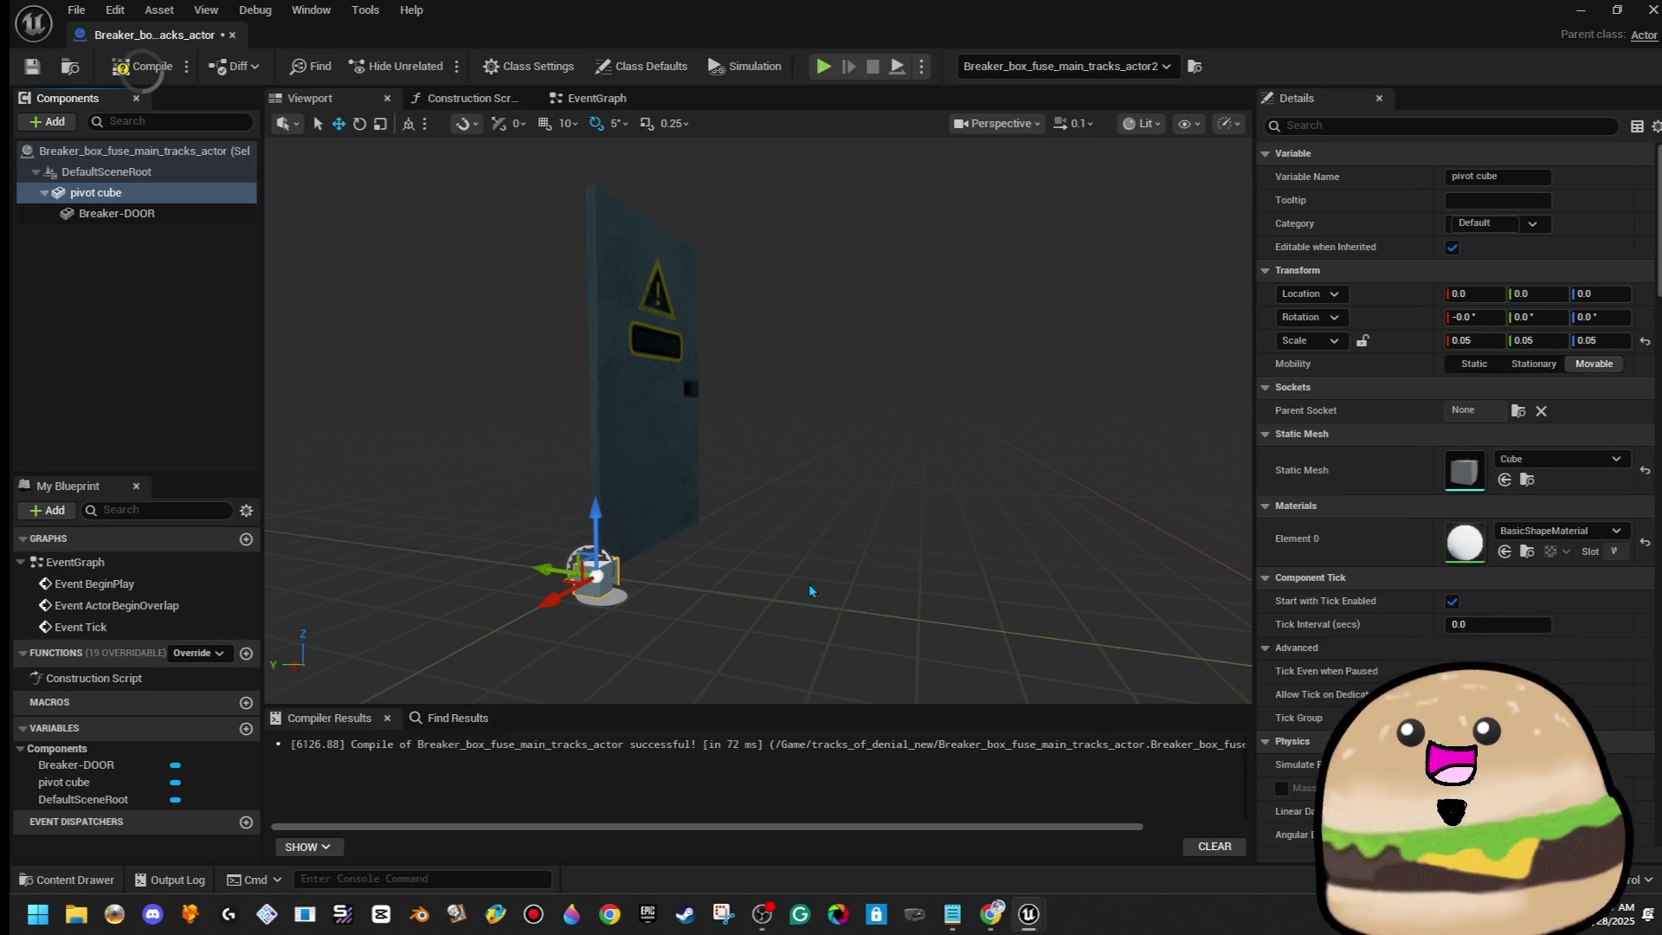
{"action": "left_click_drag", "start_coordinate": [189, 224], "coordinate": [212, 173]}
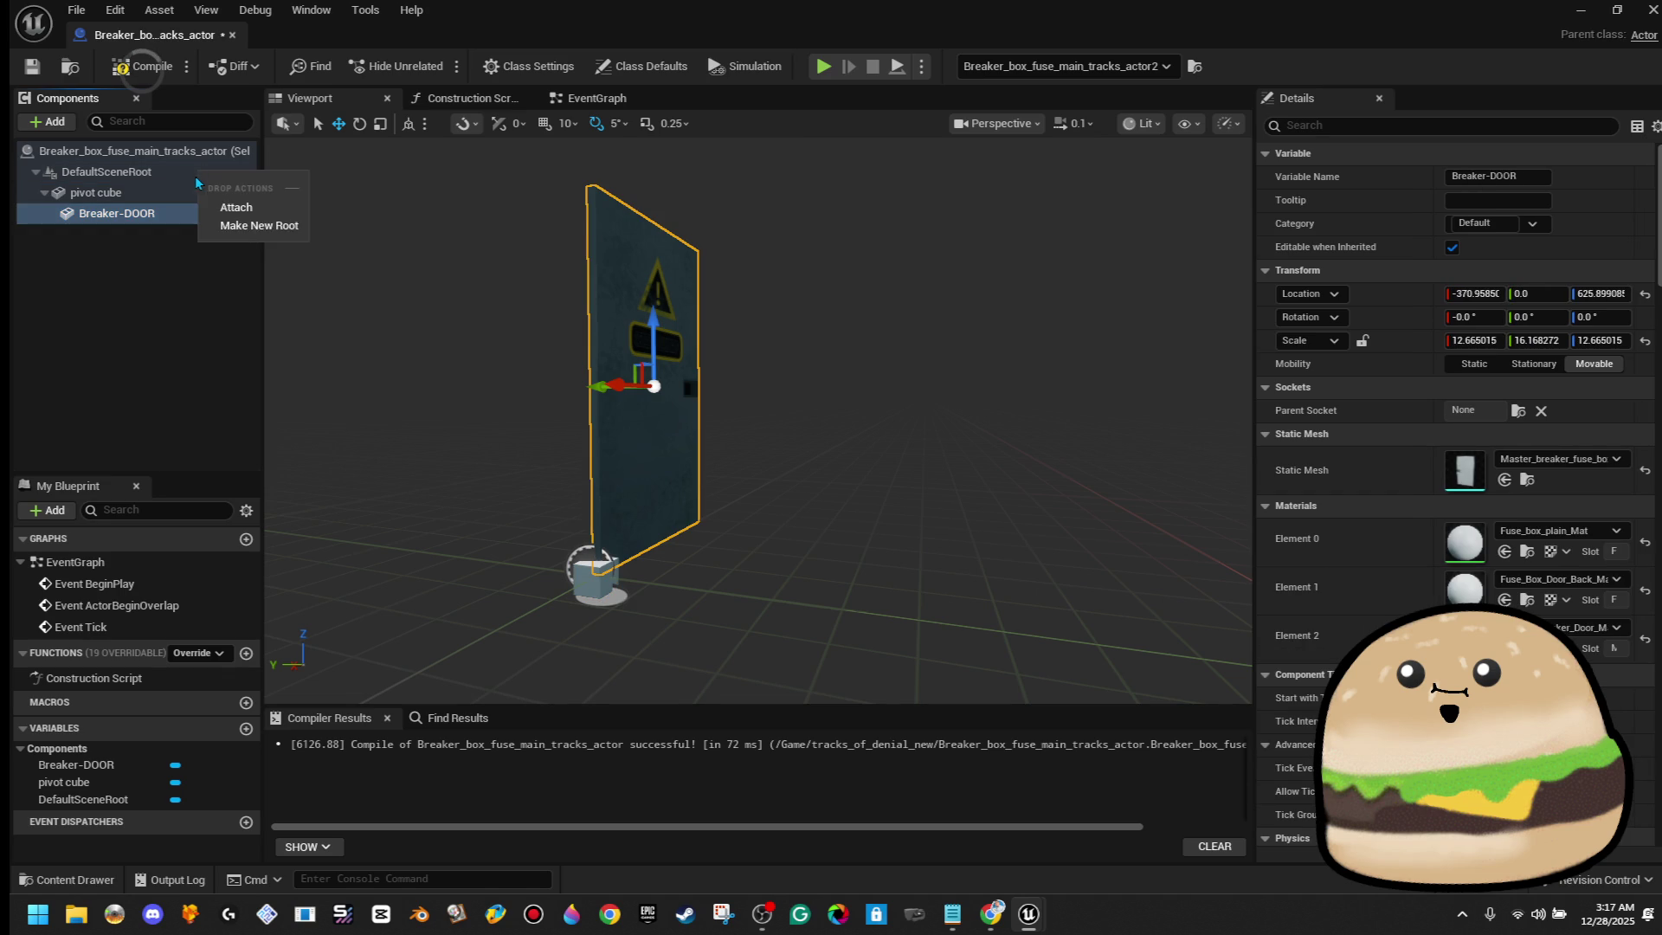
{"action": "left_click", "coordinate": [227, 205]}
Scale pivot cube to 0.02 on X, Y and Z, then compile
{"action": "left_click", "coordinate": [230, 213]}
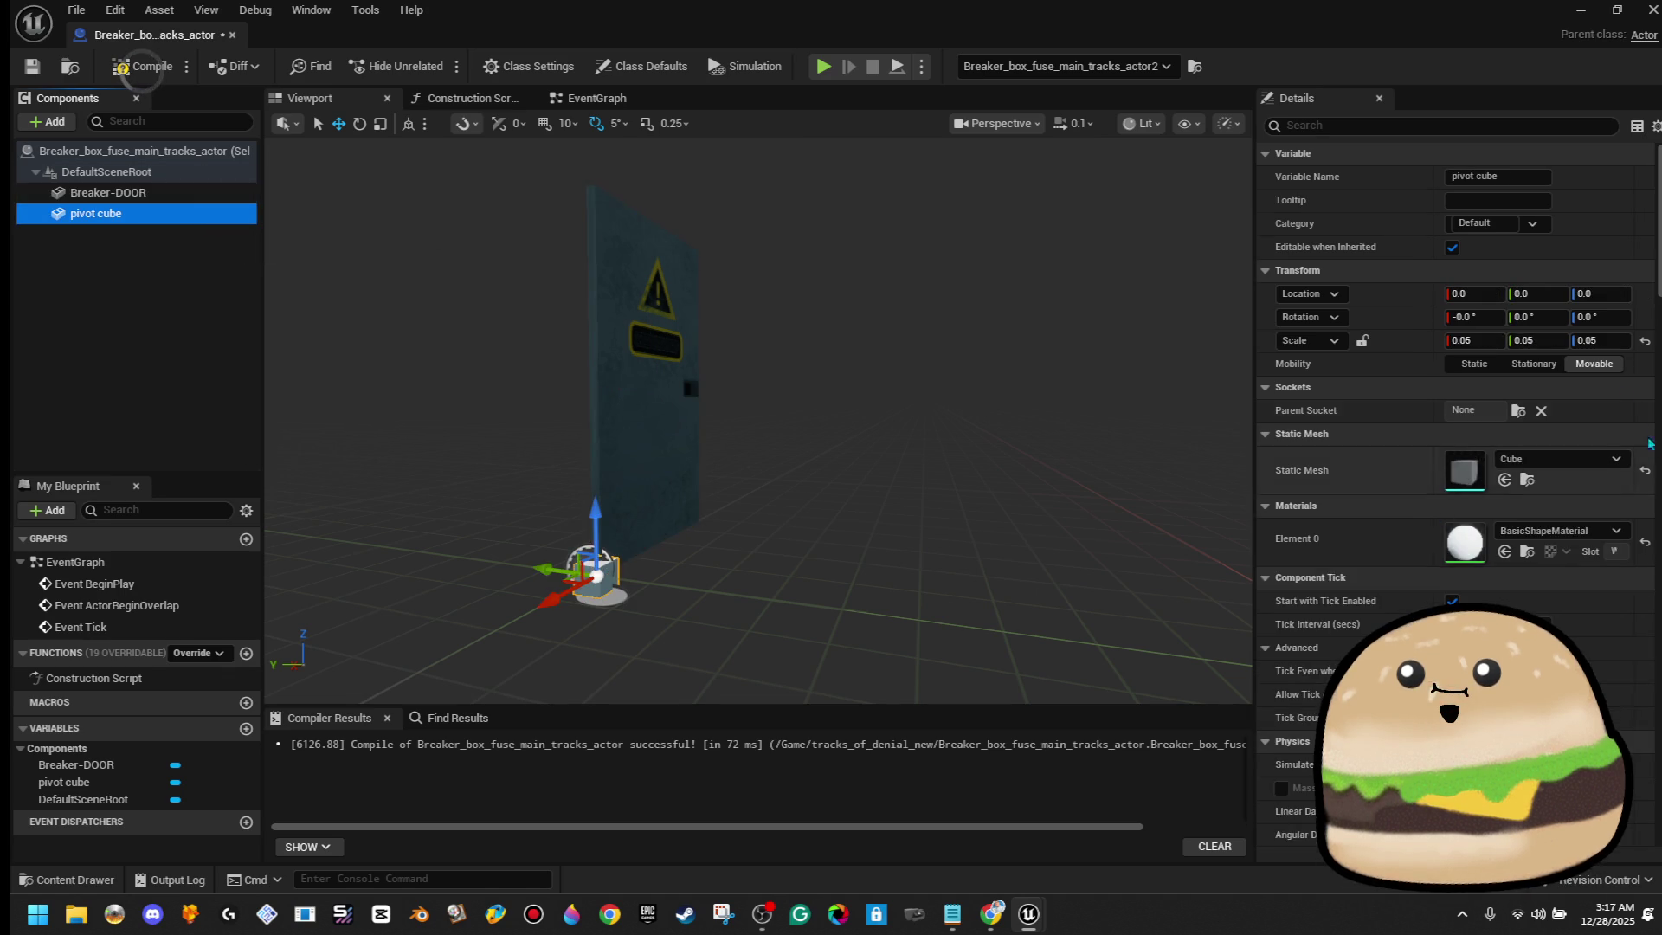
{"action": "left_click", "coordinate": [1492, 341]}
{"action": "type", "text": "0.02"}
{"action": "key", "text": "Tab"}
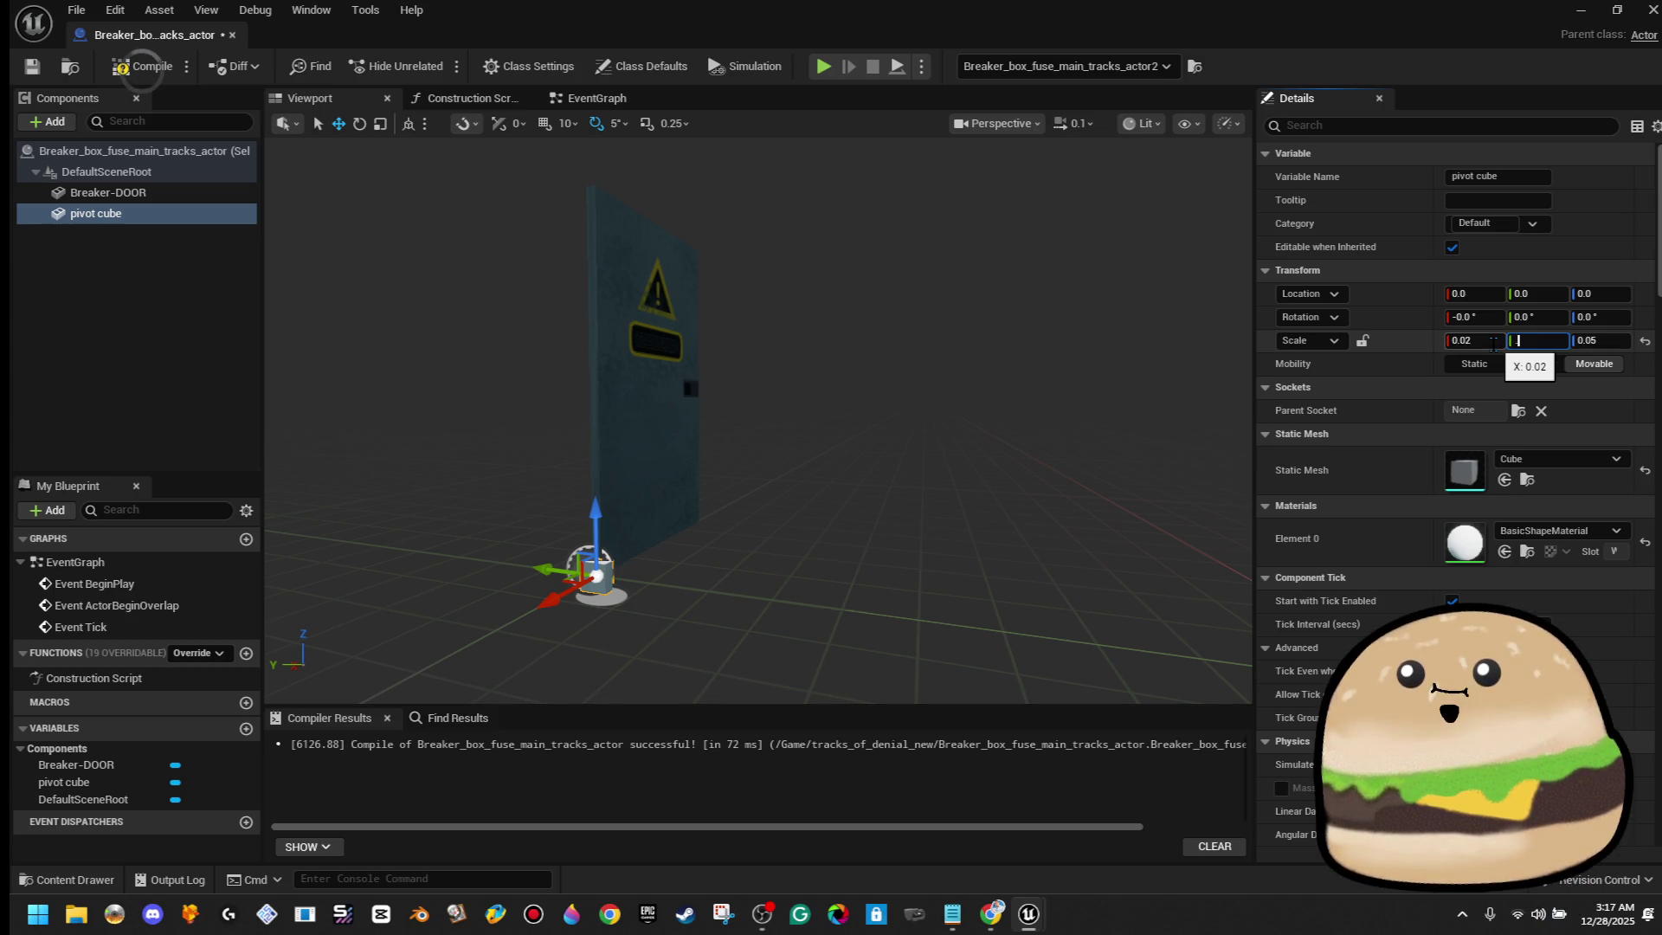
{"action": "type", "text": "0.02"}
{"action": "mouse_move", "coordinate": [1081, 394]}
{"action": "left_mouse_down"}
{"action": "mouse_move", "coordinate": [866, 433]}
{"action": "mouse_move", "coordinate": [822, 428]}
{"action": "mouse_move", "coordinate": [775, 390]}
{"action": "left_mouse_up"}
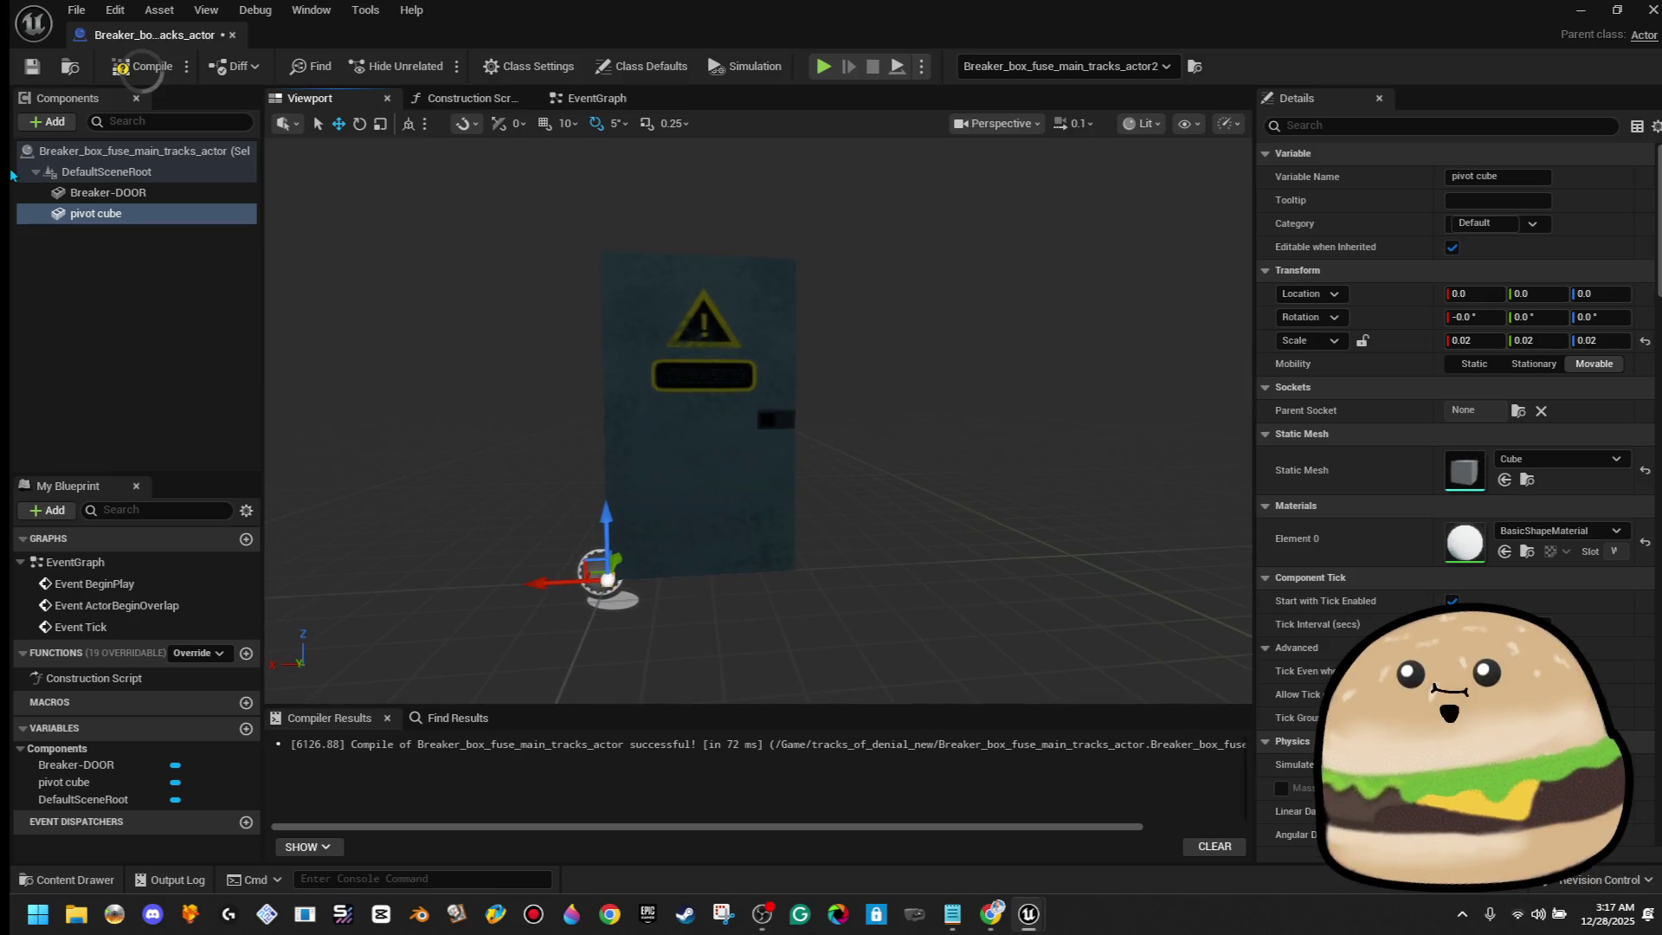
{"action": "left_click", "coordinate": [145, 76]}
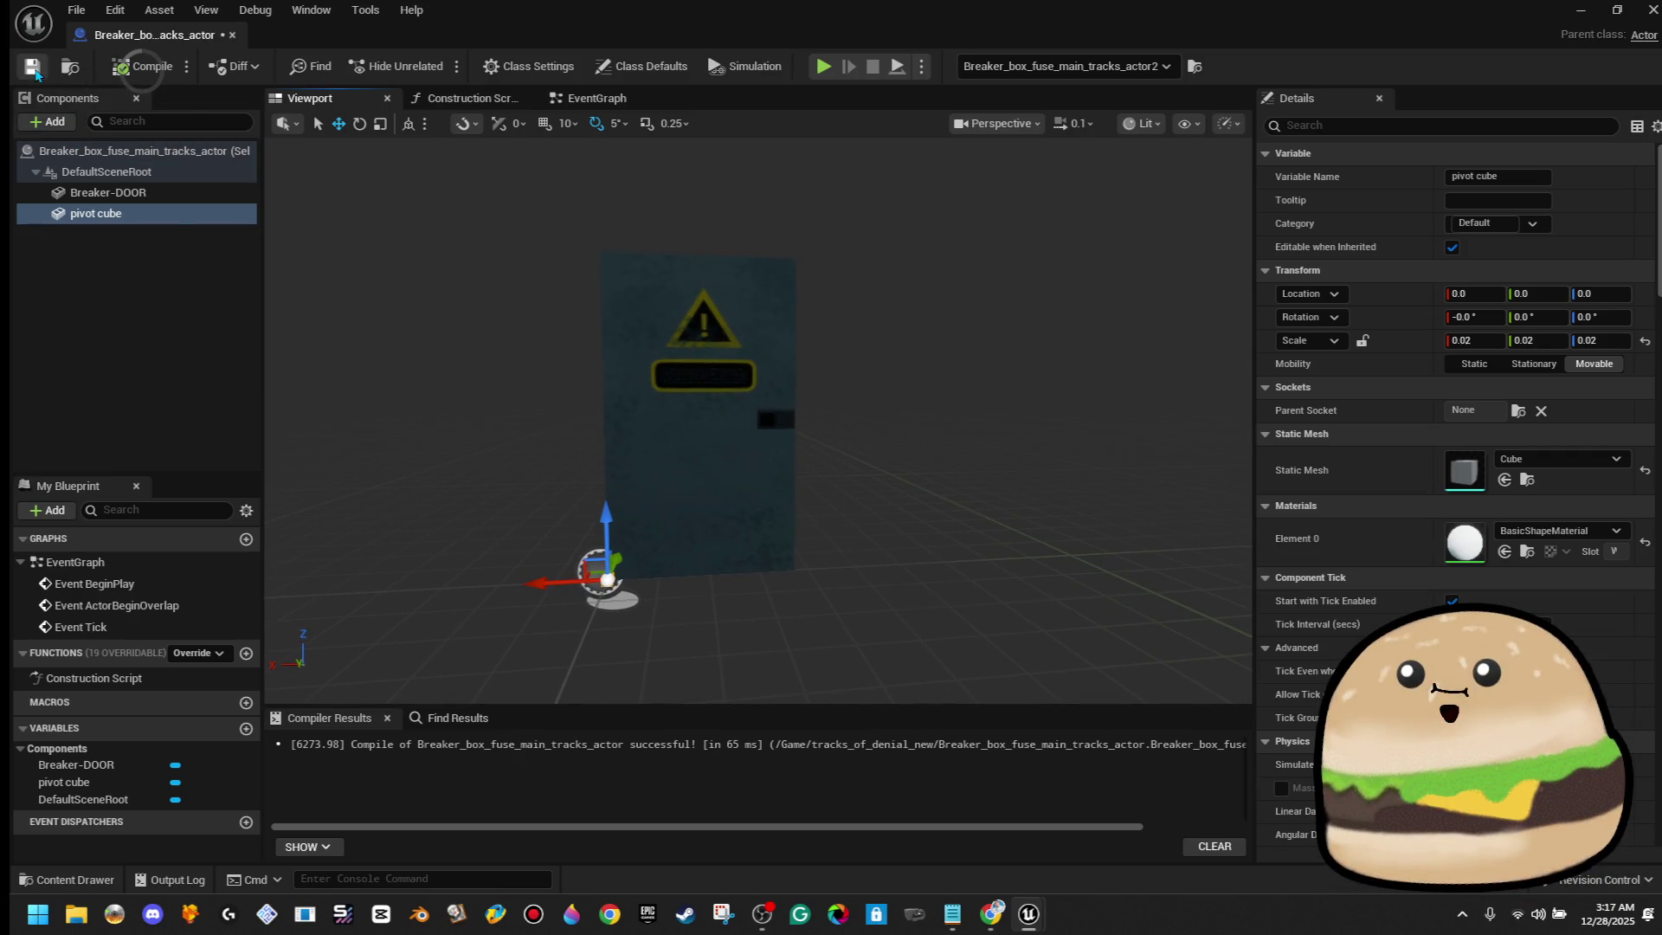
Attach Breaker-DOOR as a child of pivot cube
{"action": "left_click", "coordinate": [151, 192]}
{"action": "left_click_drag", "start_coordinate": [151, 213], "coordinate": [169, 204]}
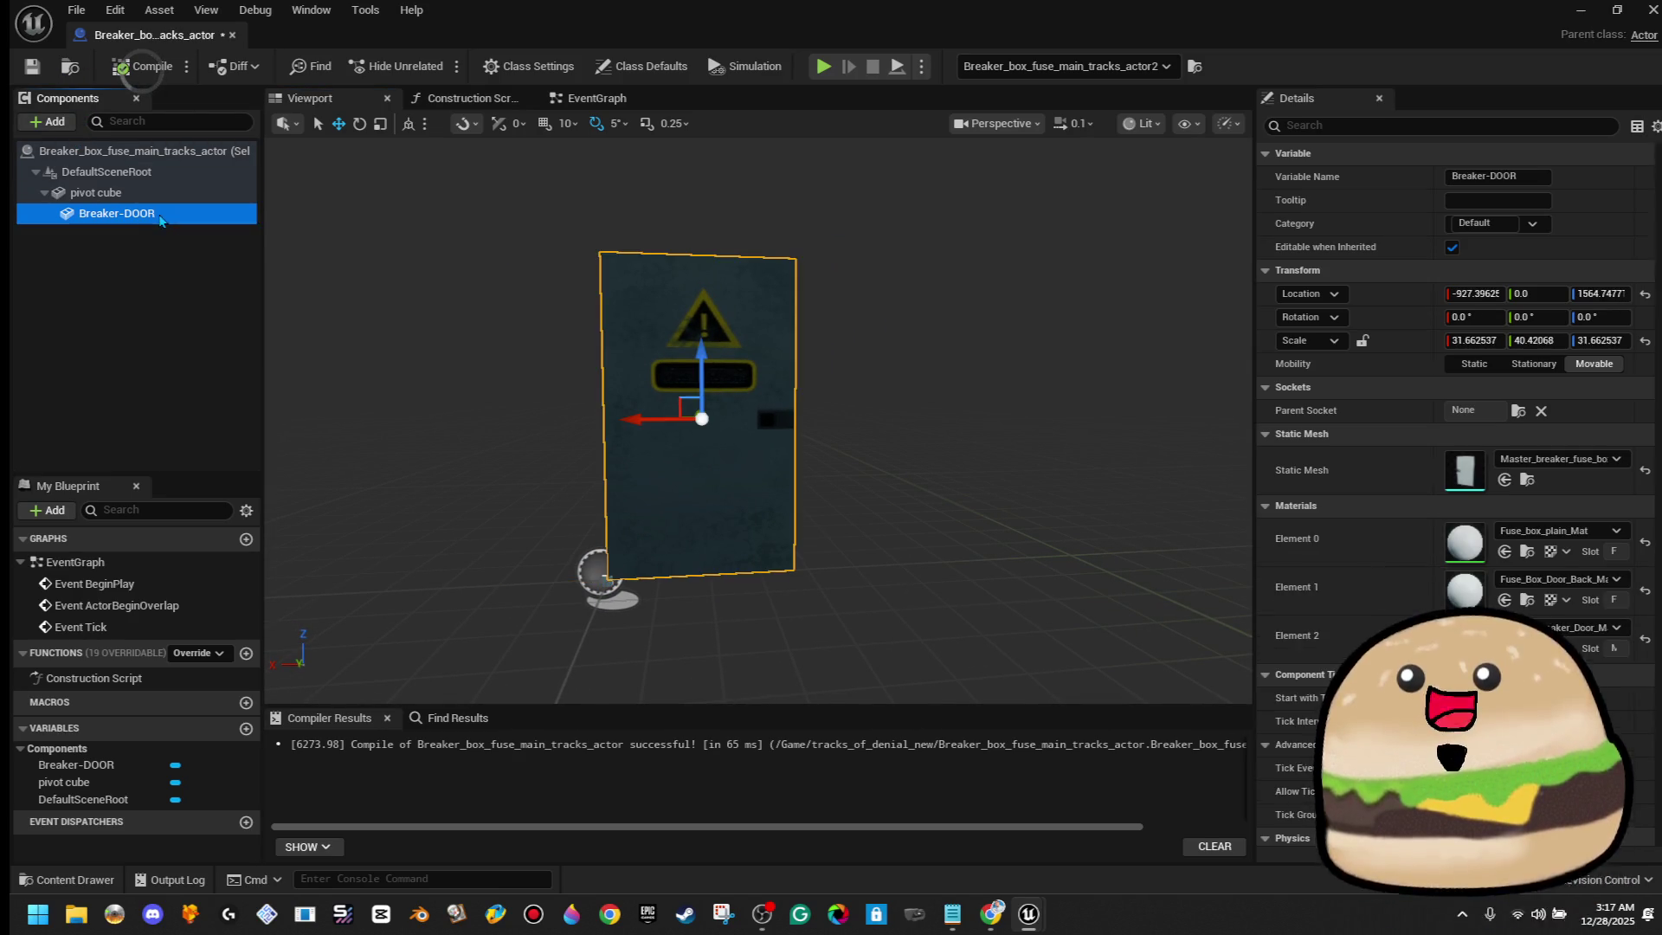
{"action": "left_click", "coordinate": [104, 192]}
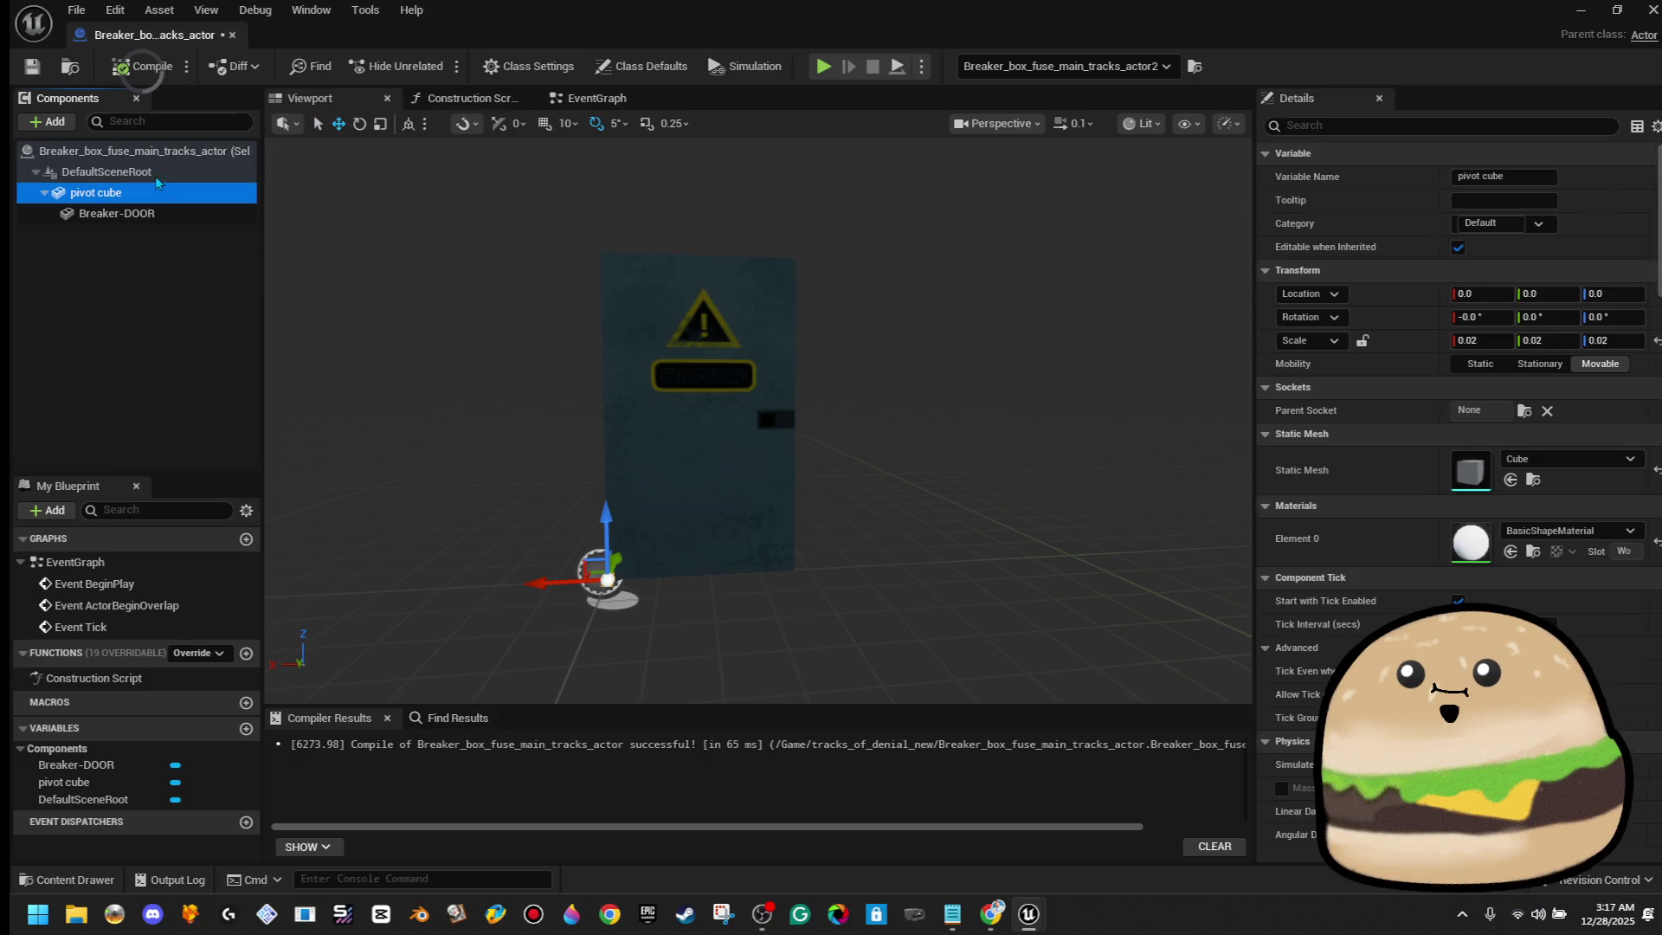
{"action": "left_click", "coordinate": [49, 122]}
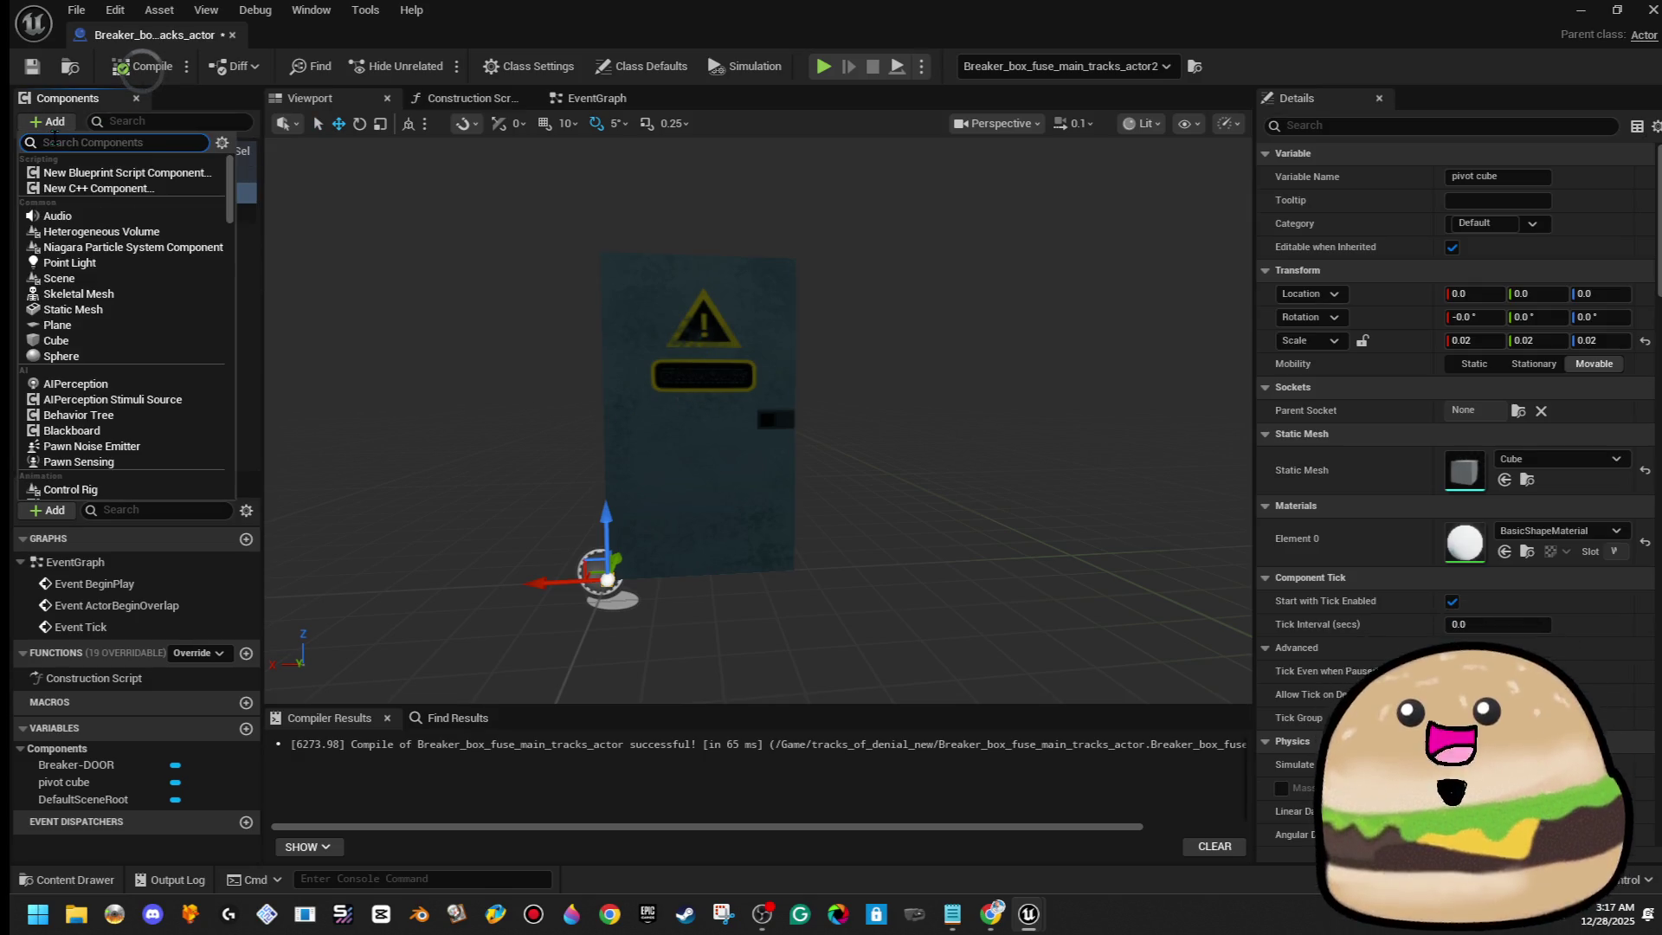
{"action": "key", "text": "Escape"}
{"action": "left_click", "coordinate": [95, 213]}
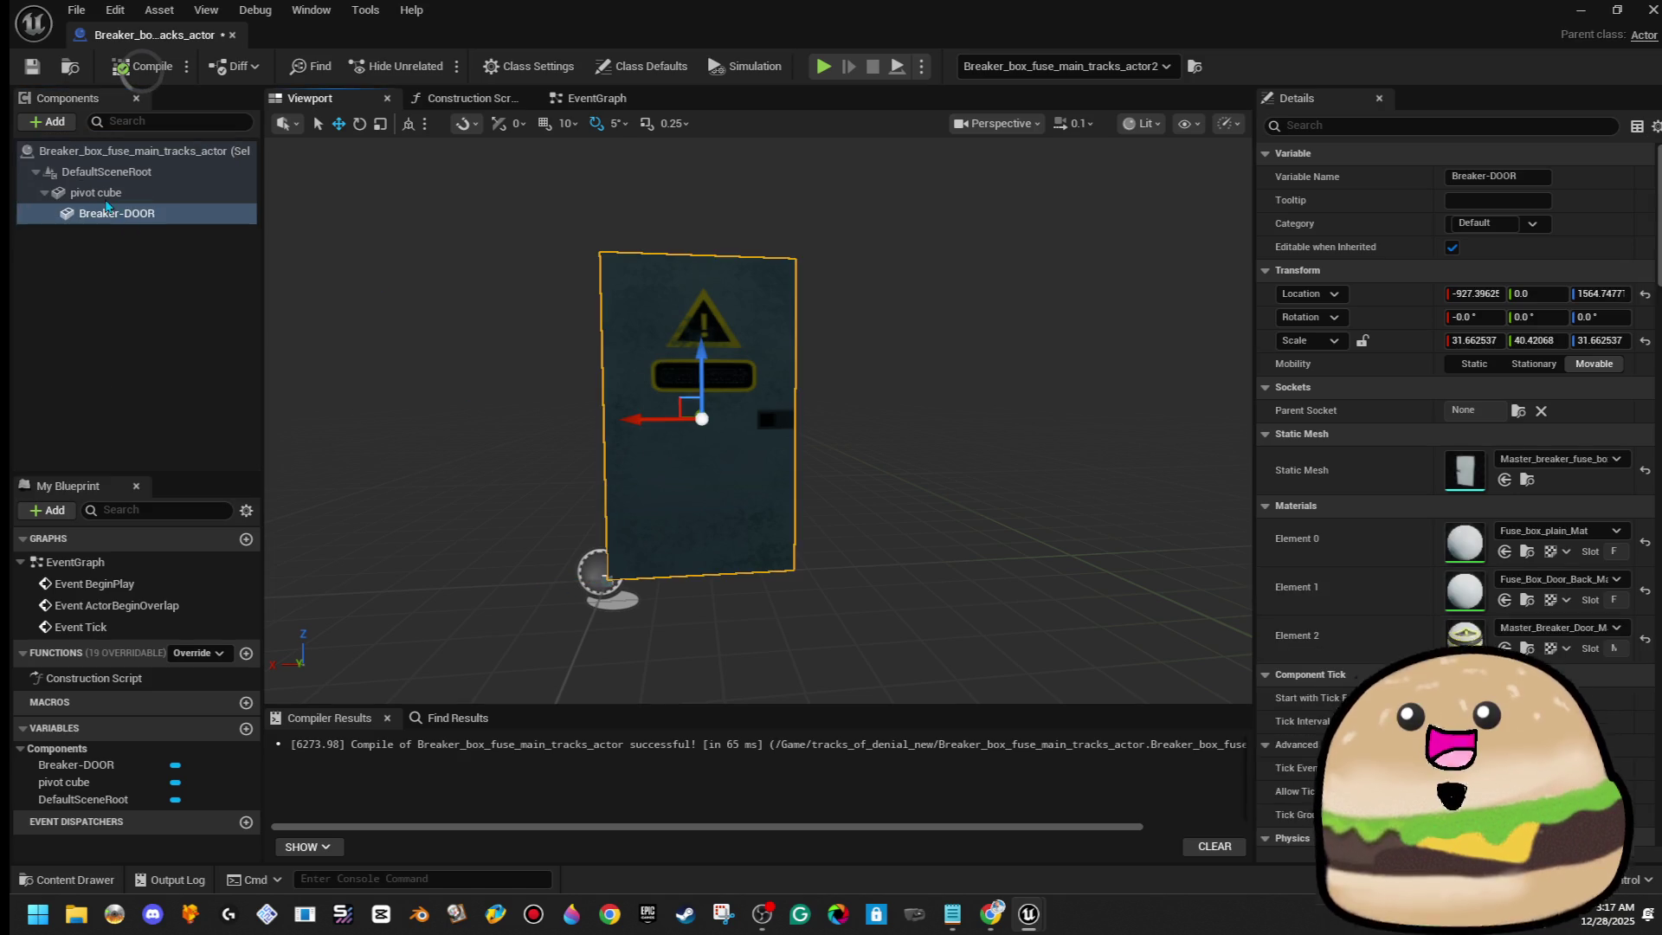
Duplicate Breaker-DOOR and attach the copy directly under DefaultSceneRoot
{"action": "right_click", "coordinate": [124, 215]}
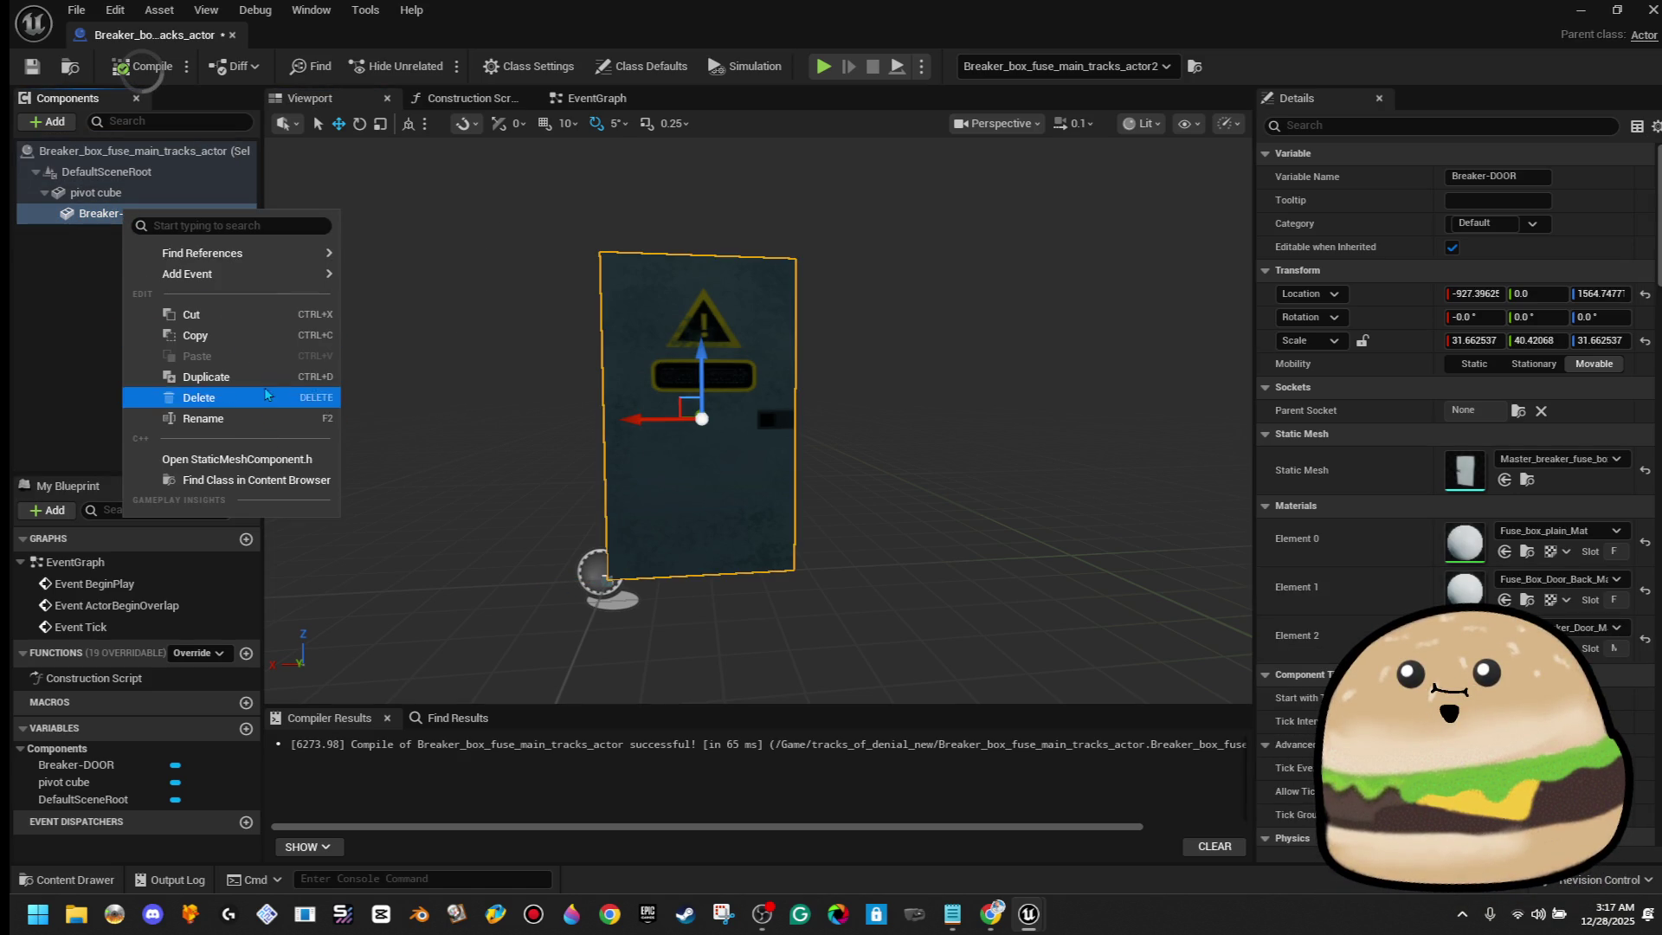
{"action": "left_click", "coordinate": [206, 377]}
{"action": "left_click_drag", "start_coordinate": [138, 215], "coordinate": [156, 181]}
{"action": "left_click", "coordinate": [190, 217]}
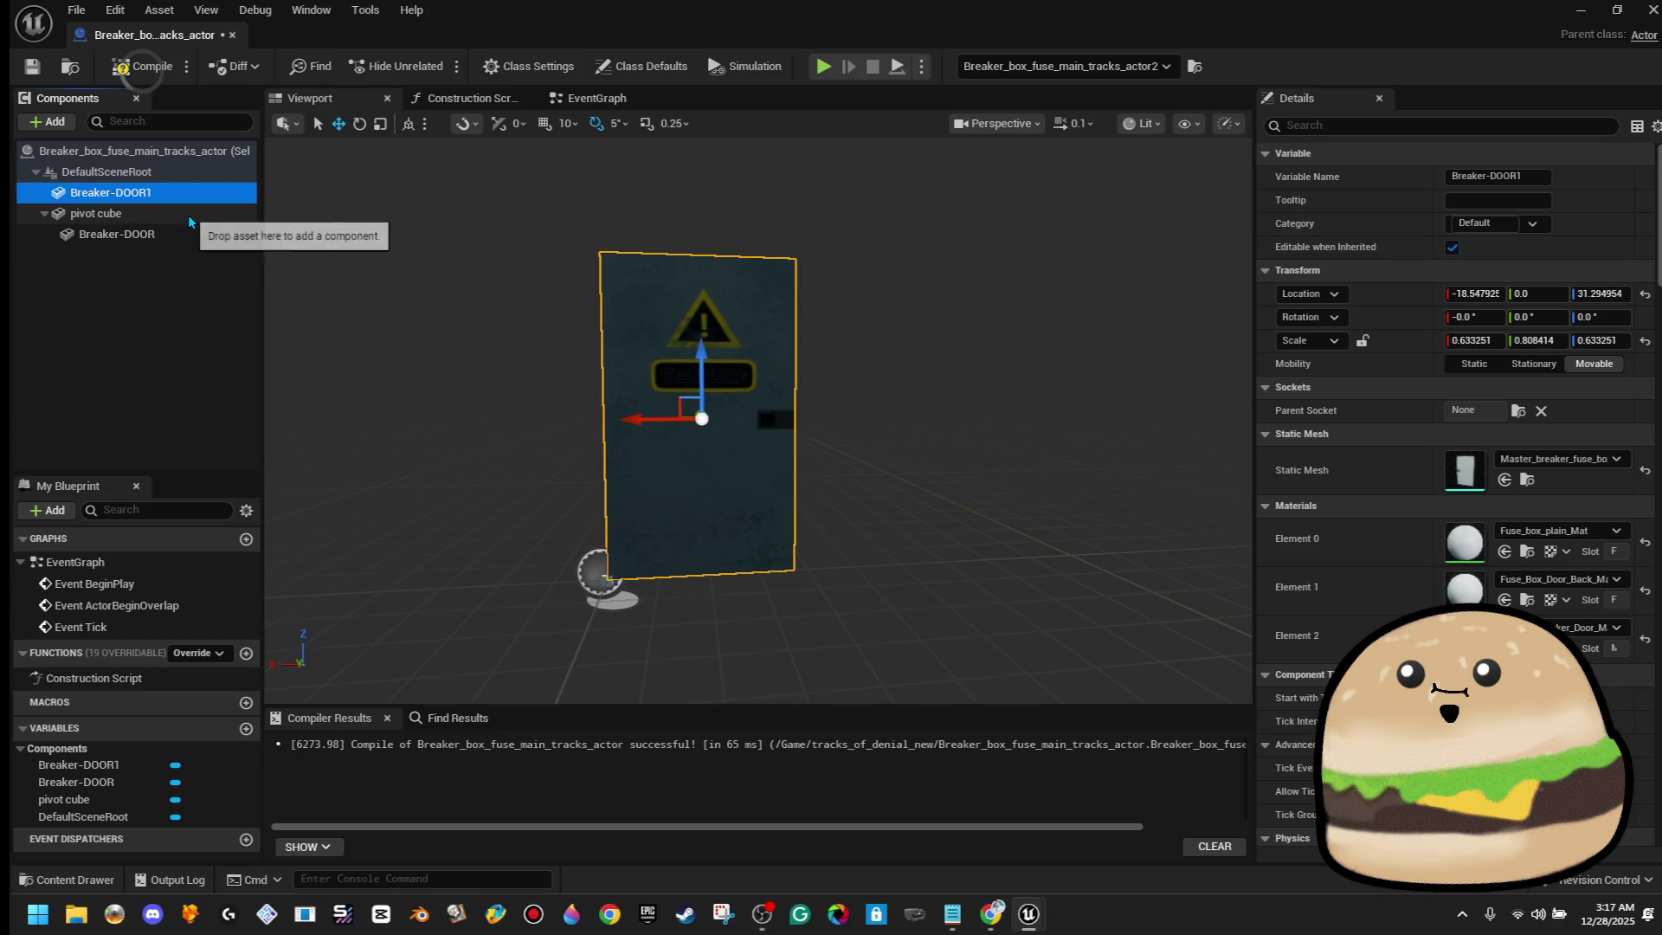
Rename the duplicate Breaker-DOOR1 to Breaker_Panel
{"action": "right_click", "coordinate": [173, 197]}
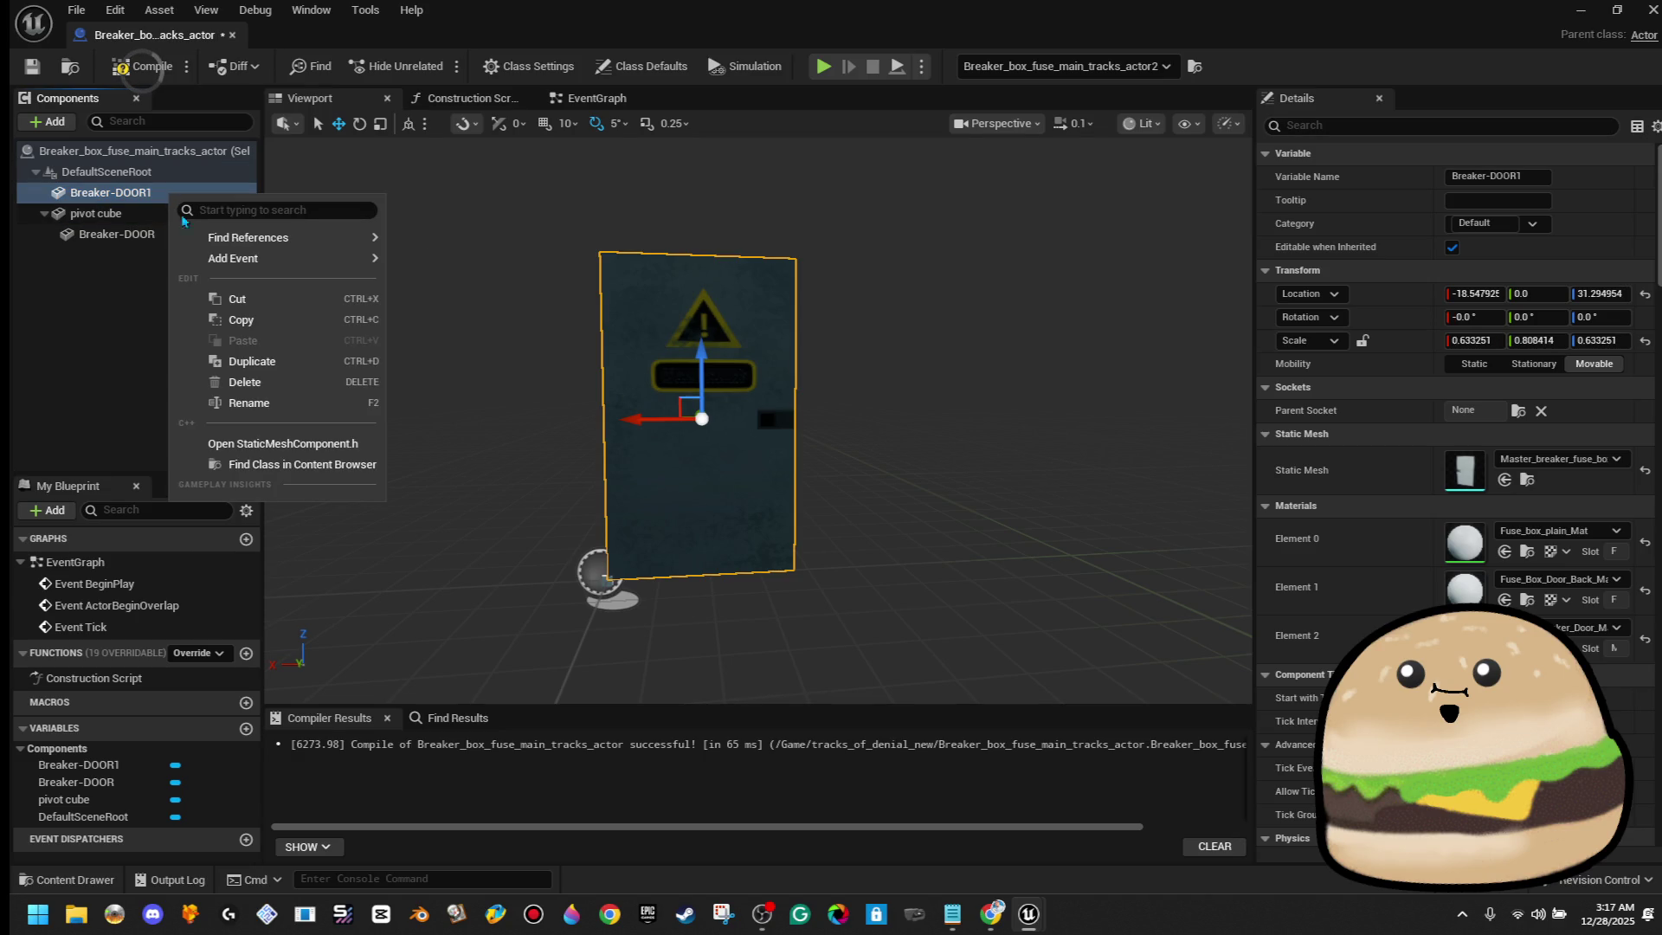
{"action": "left_click", "coordinate": [302, 414]}
{"action": "type", "text": "Brea"}
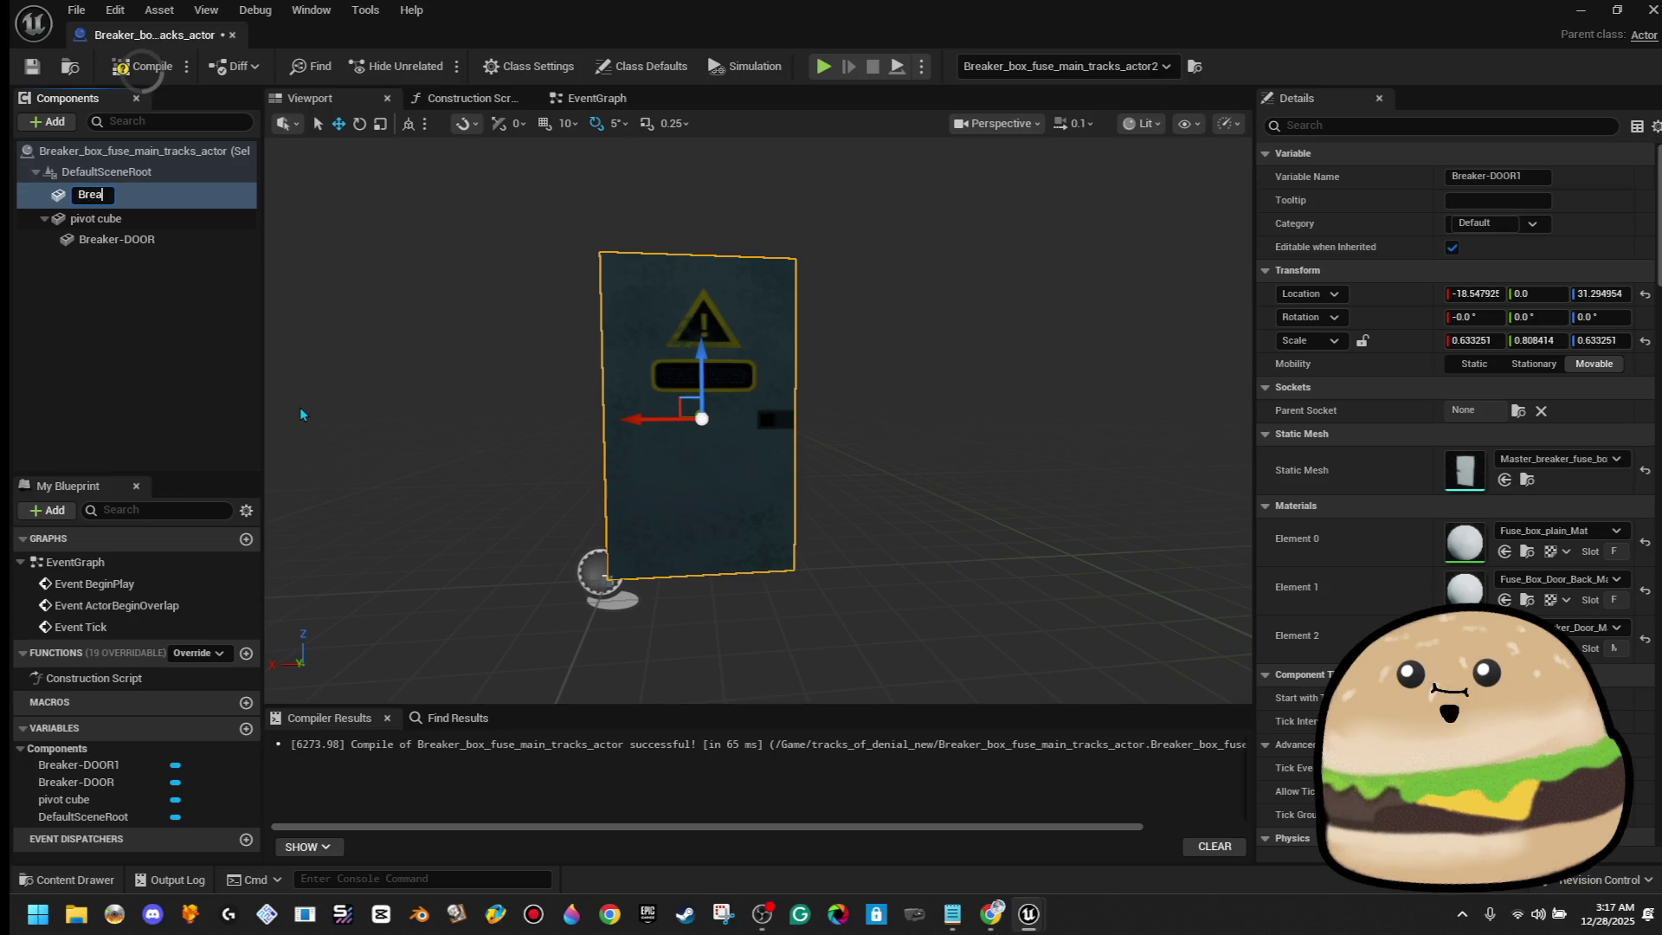
{"action": "type", "text": "ker_Panel"}
Shift Breaker_Panel slightly along Y behind the door and scale it larger
{"action": "left_click_drag", "start_coordinate": [958, 531], "coordinate": [762, 534]}
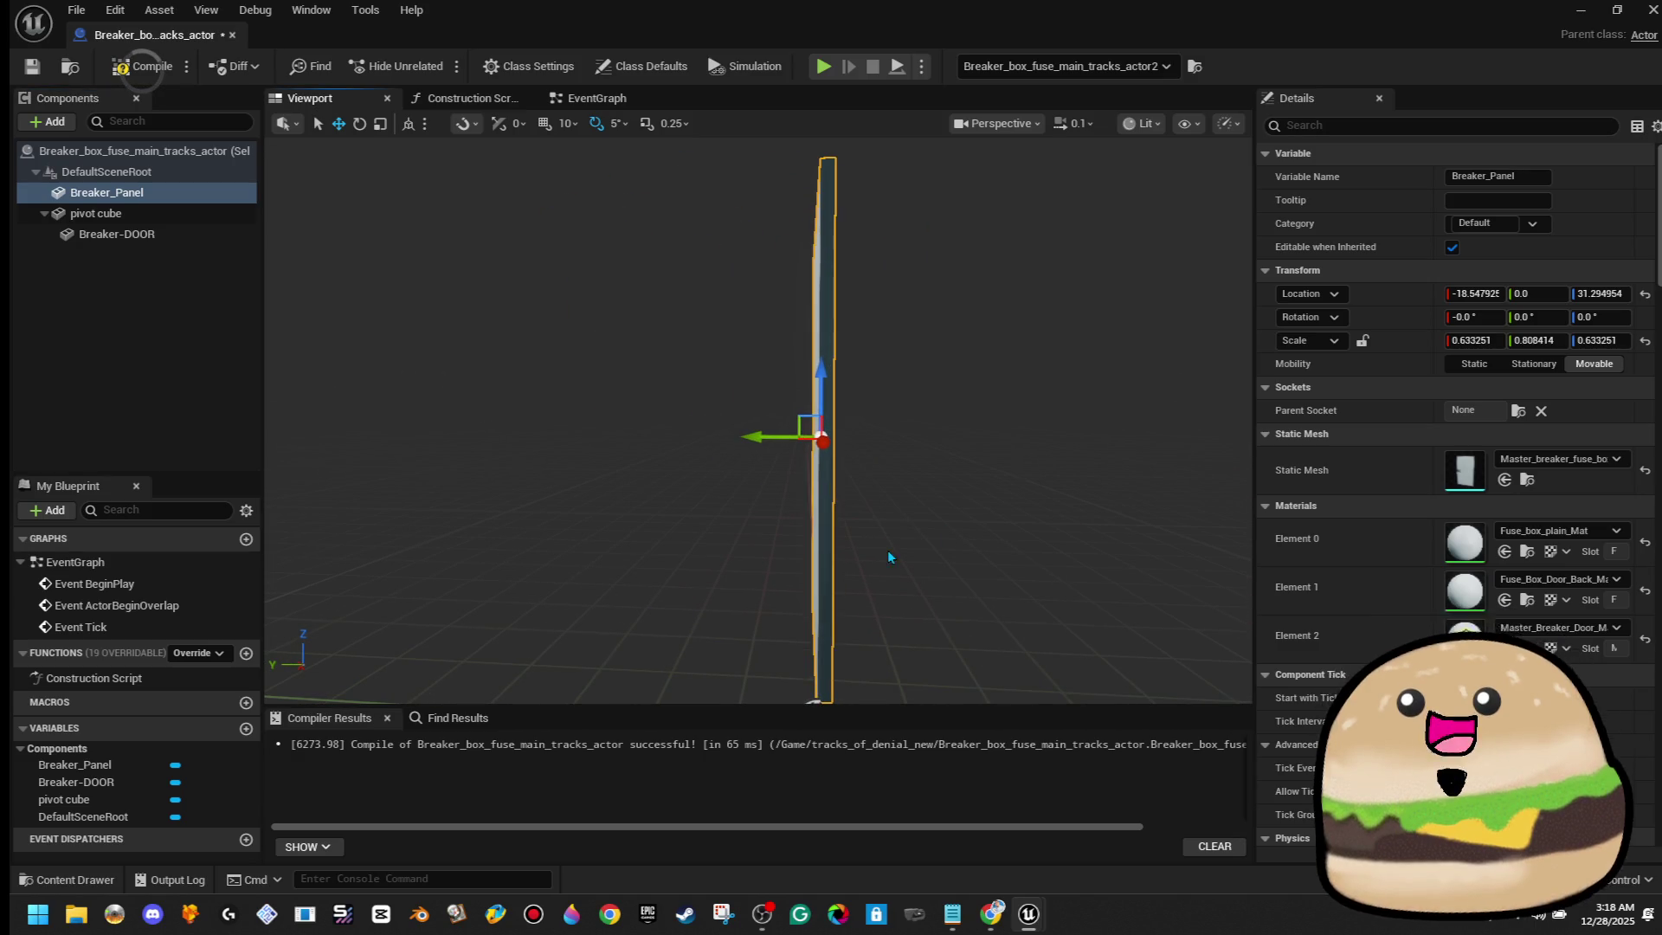
{"action": "left_click_drag", "start_coordinate": [744, 436], "coordinate": [887, 443]}
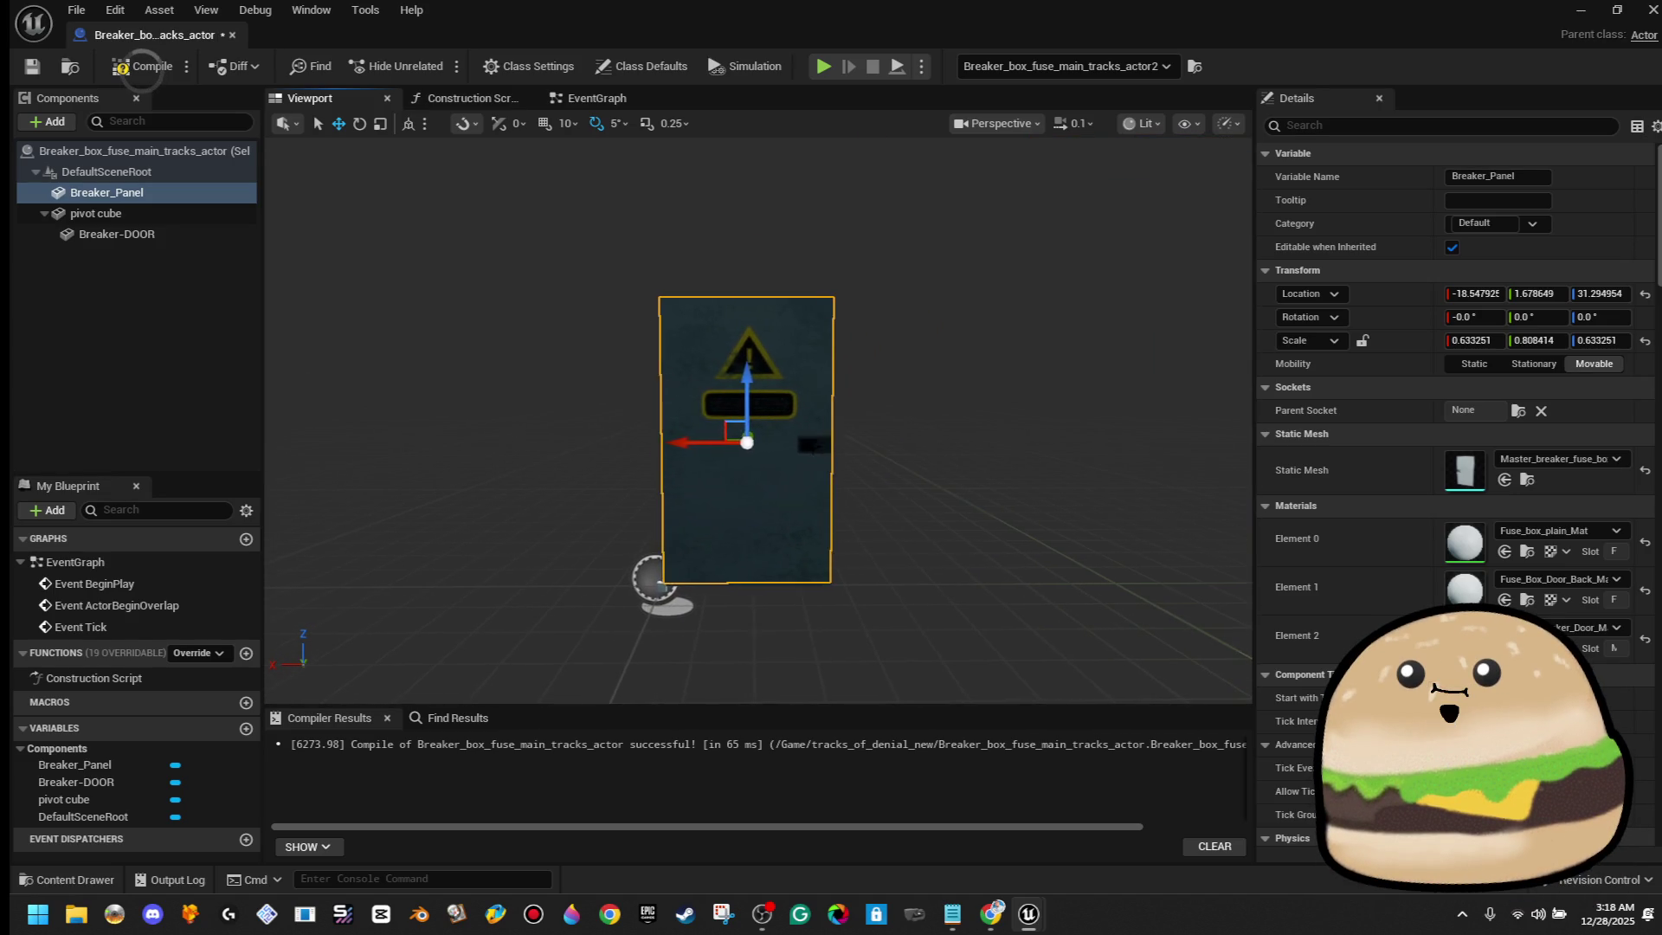
{"action": "left_click_drag", "start_coordinate": [720, 420], "coordinate": [762, 398]}
{"action": "left_click", "coordinate": [1577, 629]}
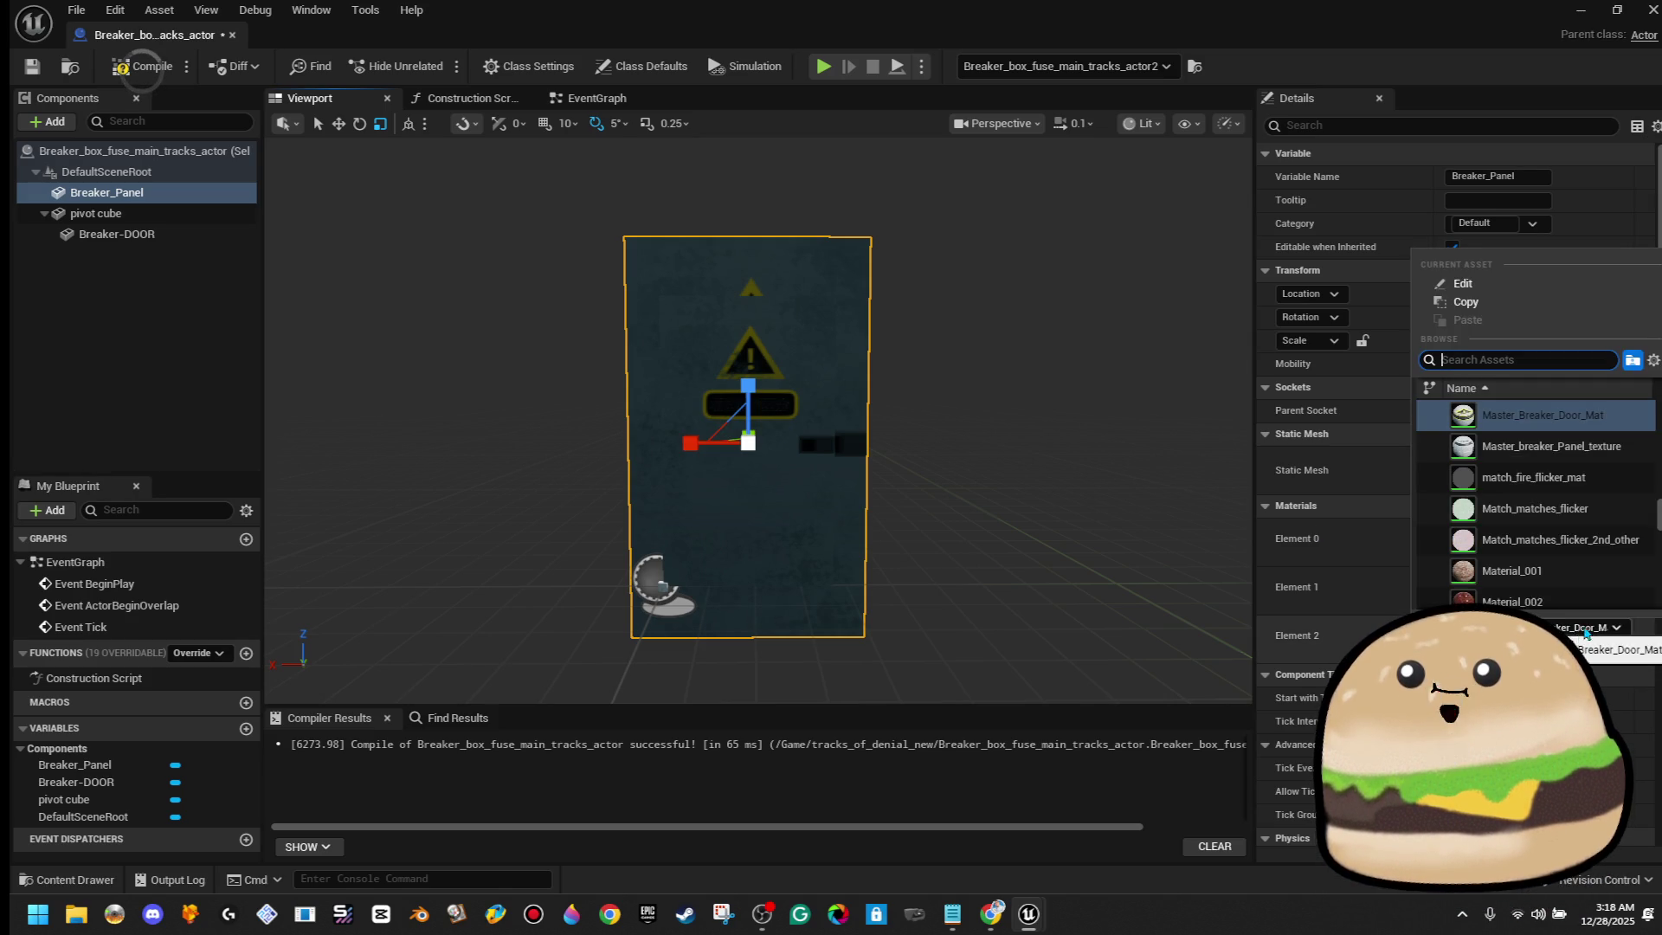
{"action": "key", "text": "Escape"}
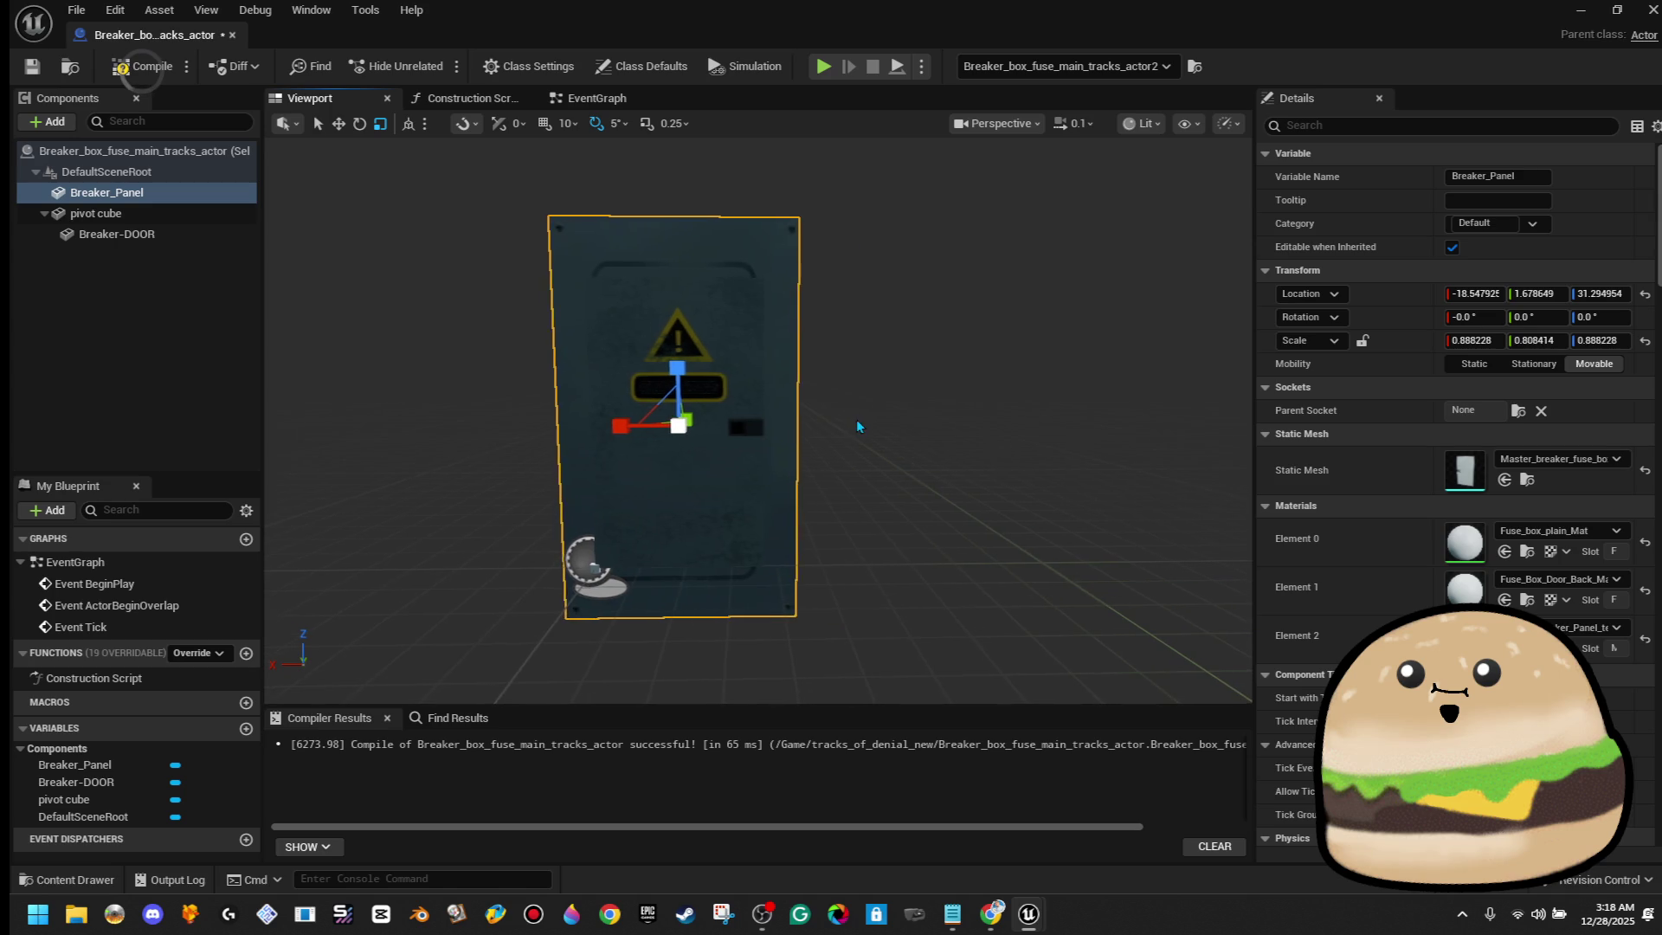
{"action": "left_click_drag", "start_coordinate": [676, 368], "coordinate": [676, 396]}
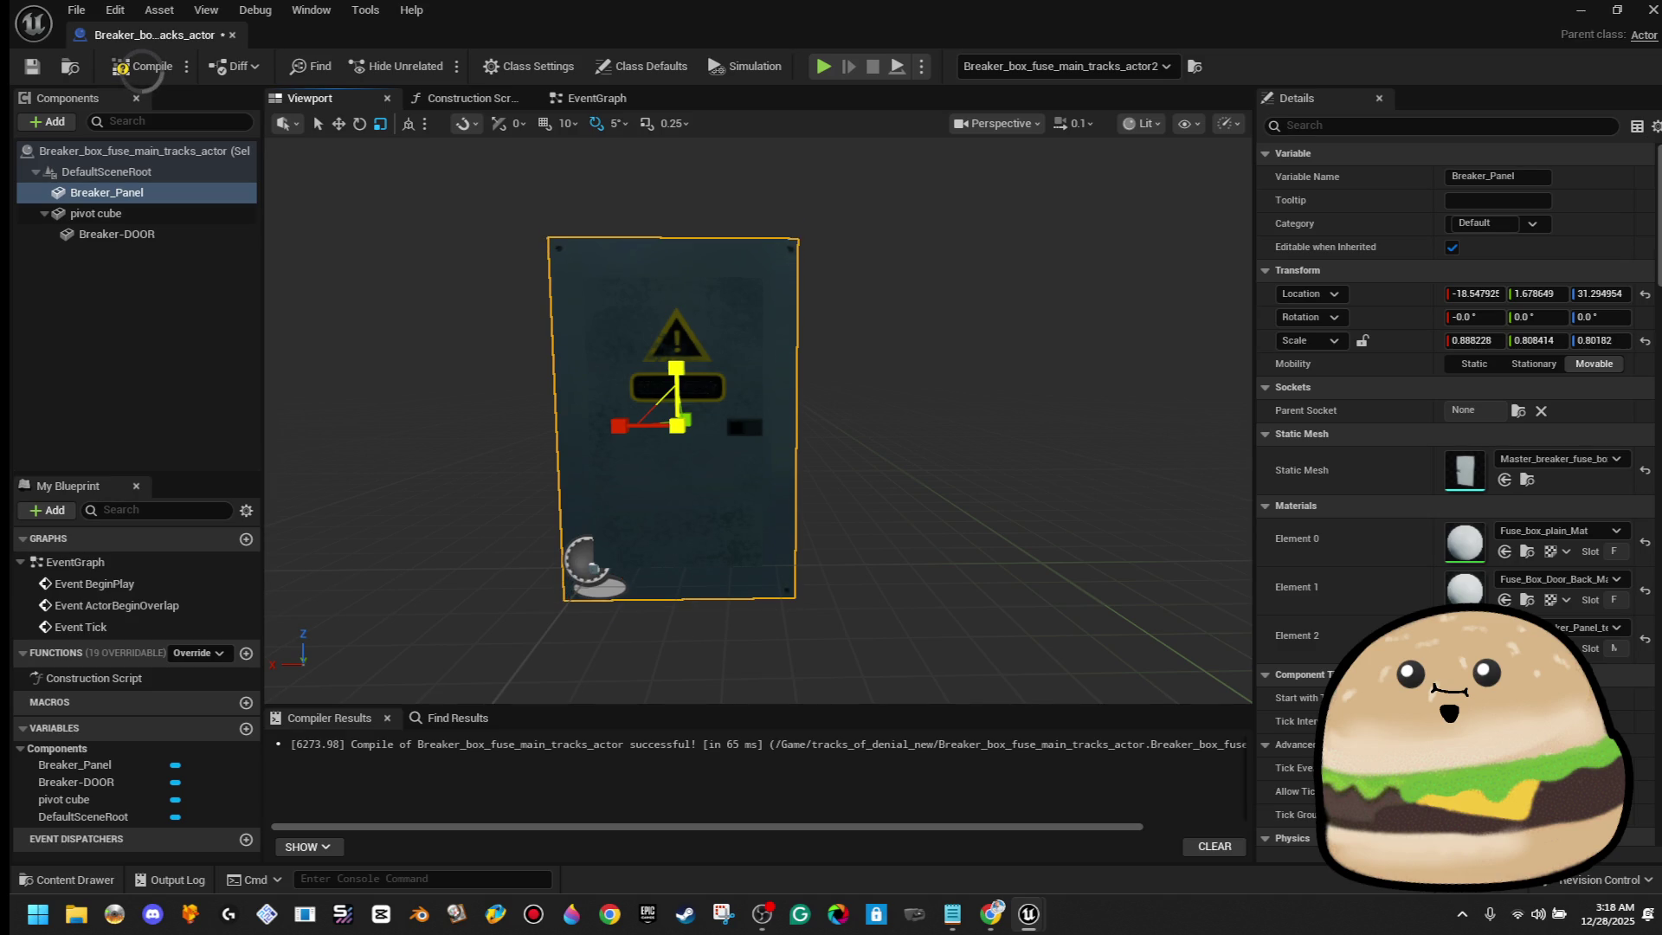
{"action": "key", "text": "w"}
{"action": "left_click_drag", "start_coordinate": [820, 449], "coordinate": [693, 428]}
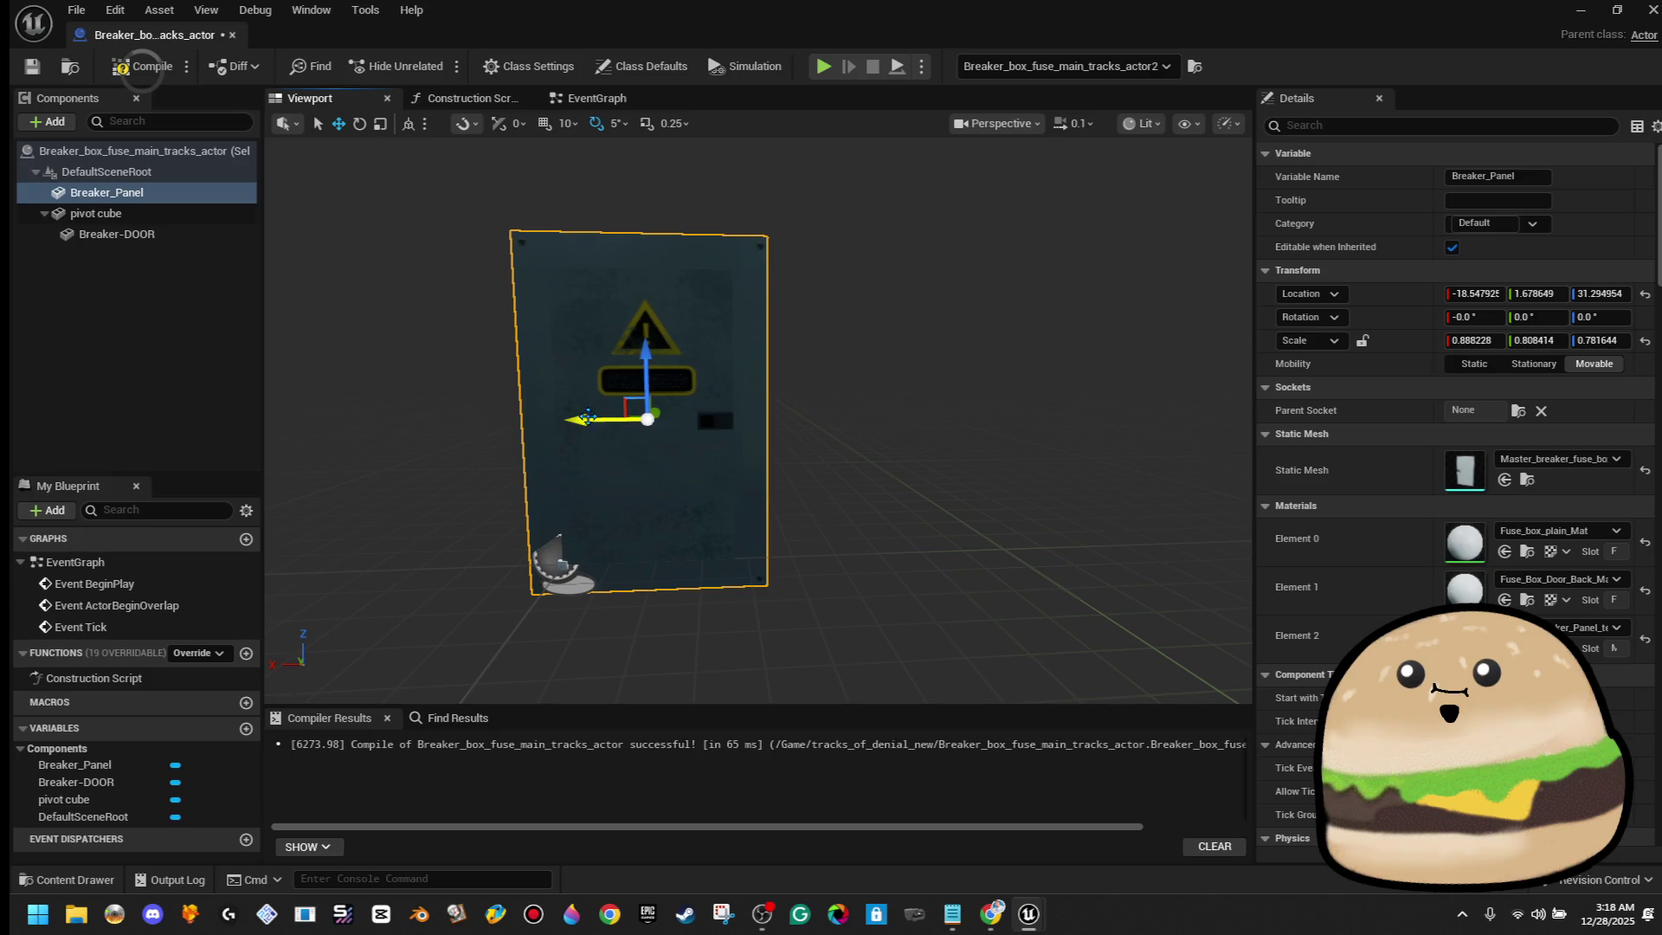
{"action": "left_click_drag", "start_coordinate": [587, 418], "coordinate": [780, 387]}
{"action": "key", "text": "ctrl+z"}
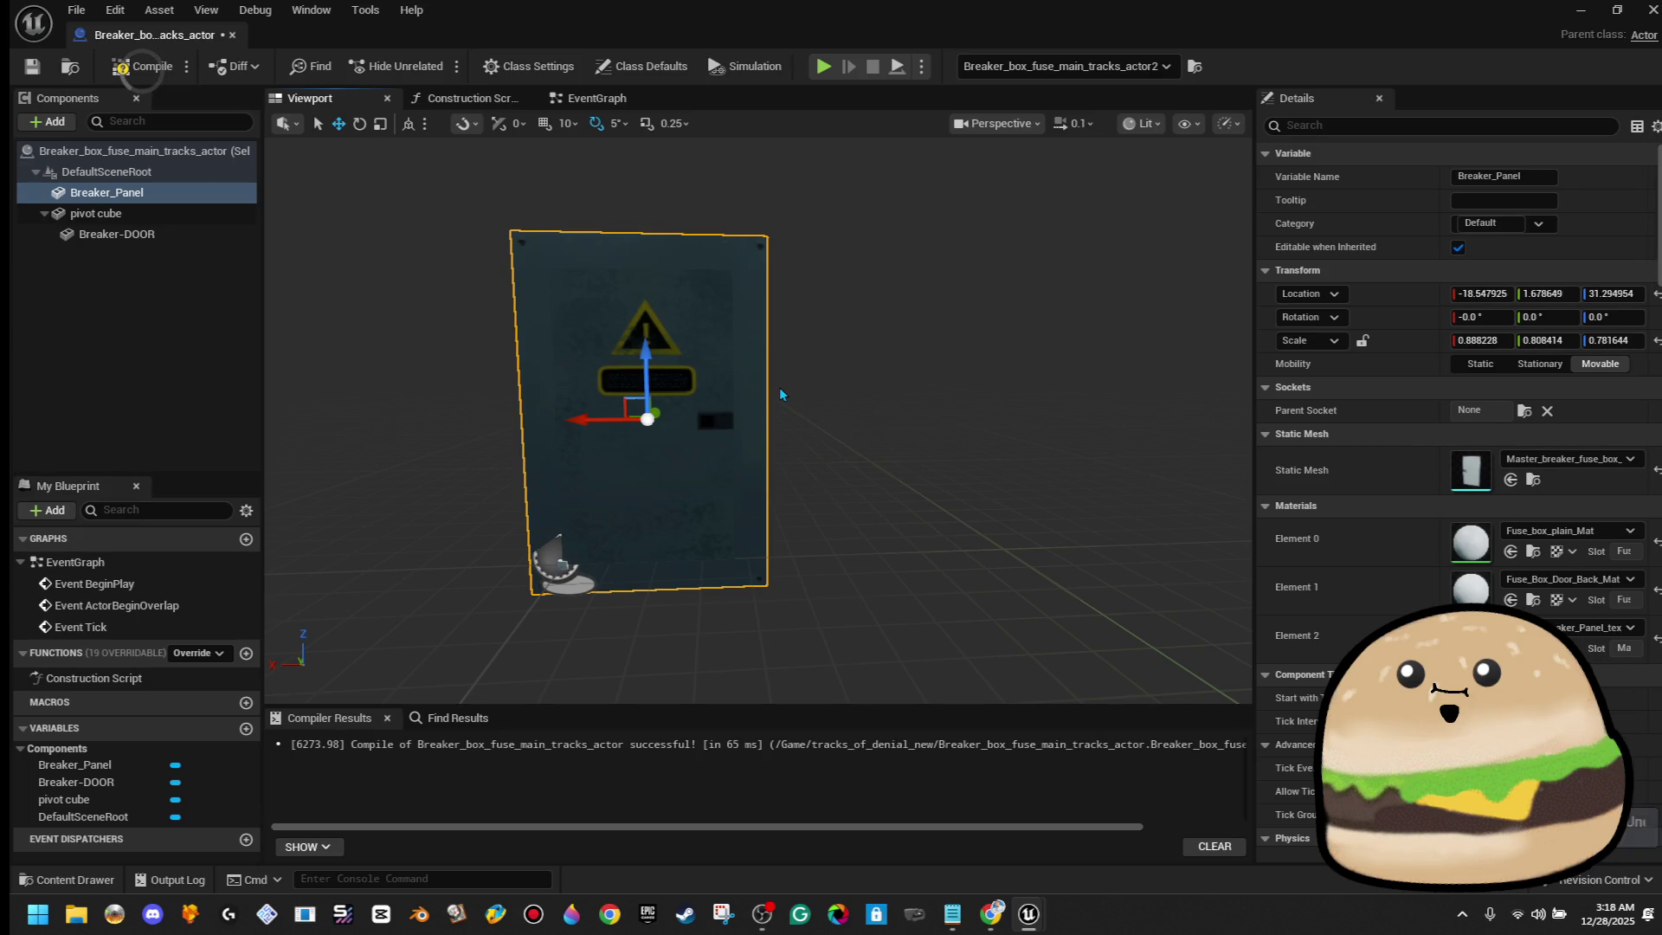
{"action": "mouse_move", "coordinate": [780, 395]}
{"action": "left_mouse_down"}
{"action": "mouse_move", "coordinate": [571, 398]}
{"action": "mouse_move", "coordinate": [866, 390]}
{"action": "left_mouse_up"}
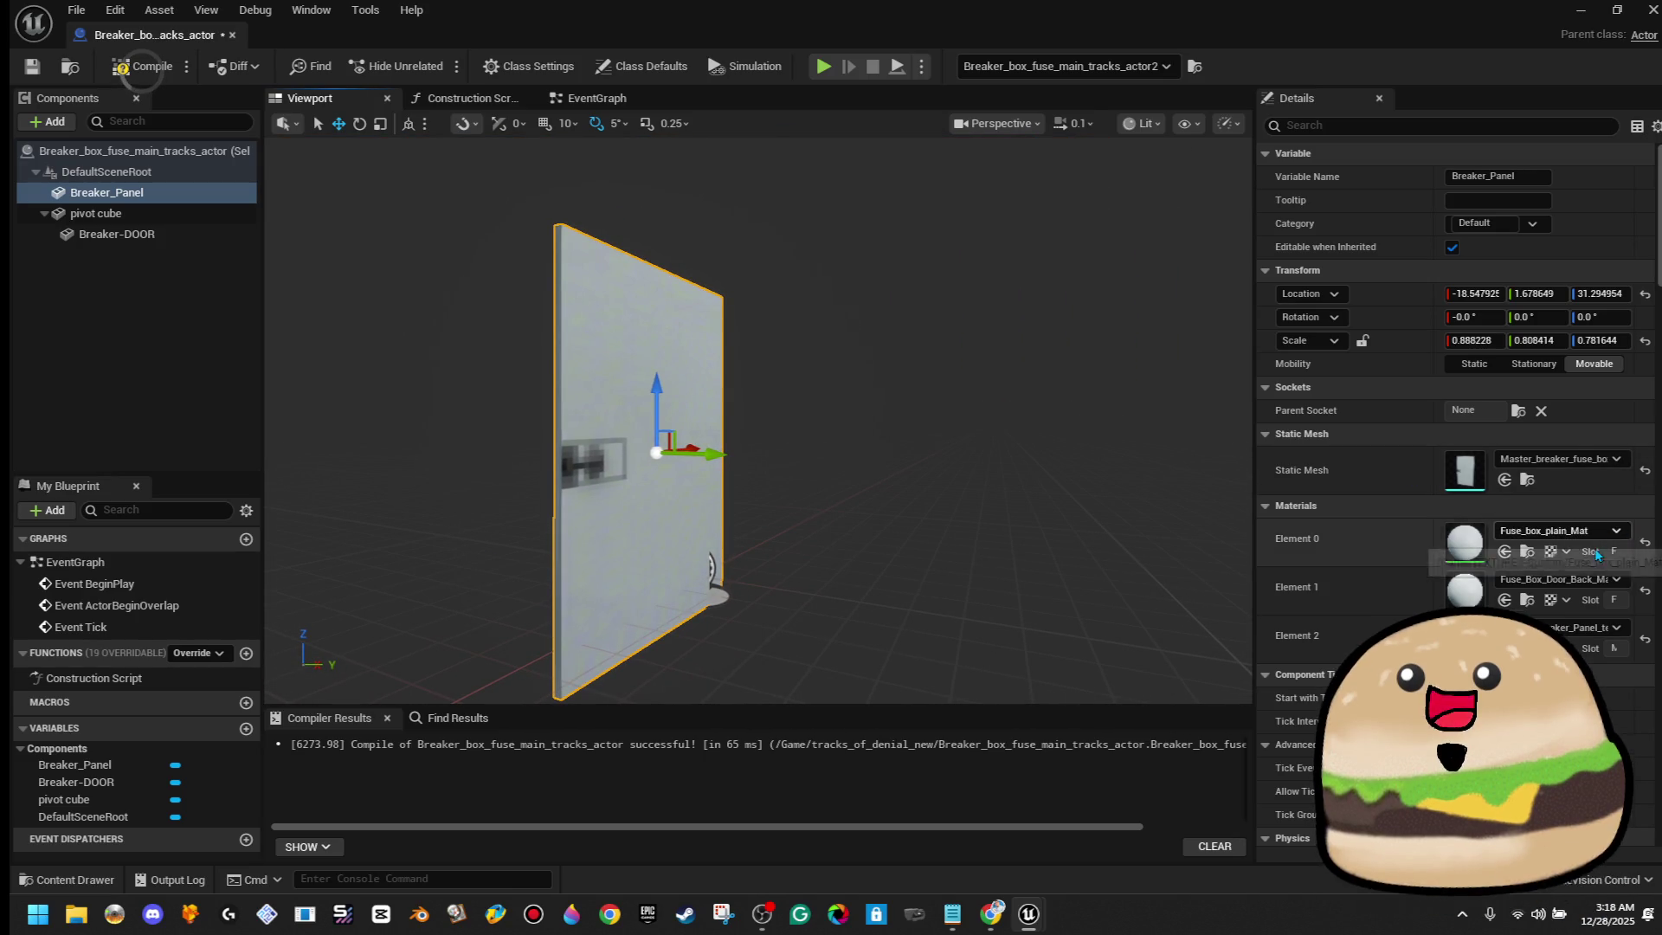
Assign Fuse_box_plain_Mat to Breaker_Panel's Element 1 material slot
{"action": "left_click", "coordinate": [1580, 581]}
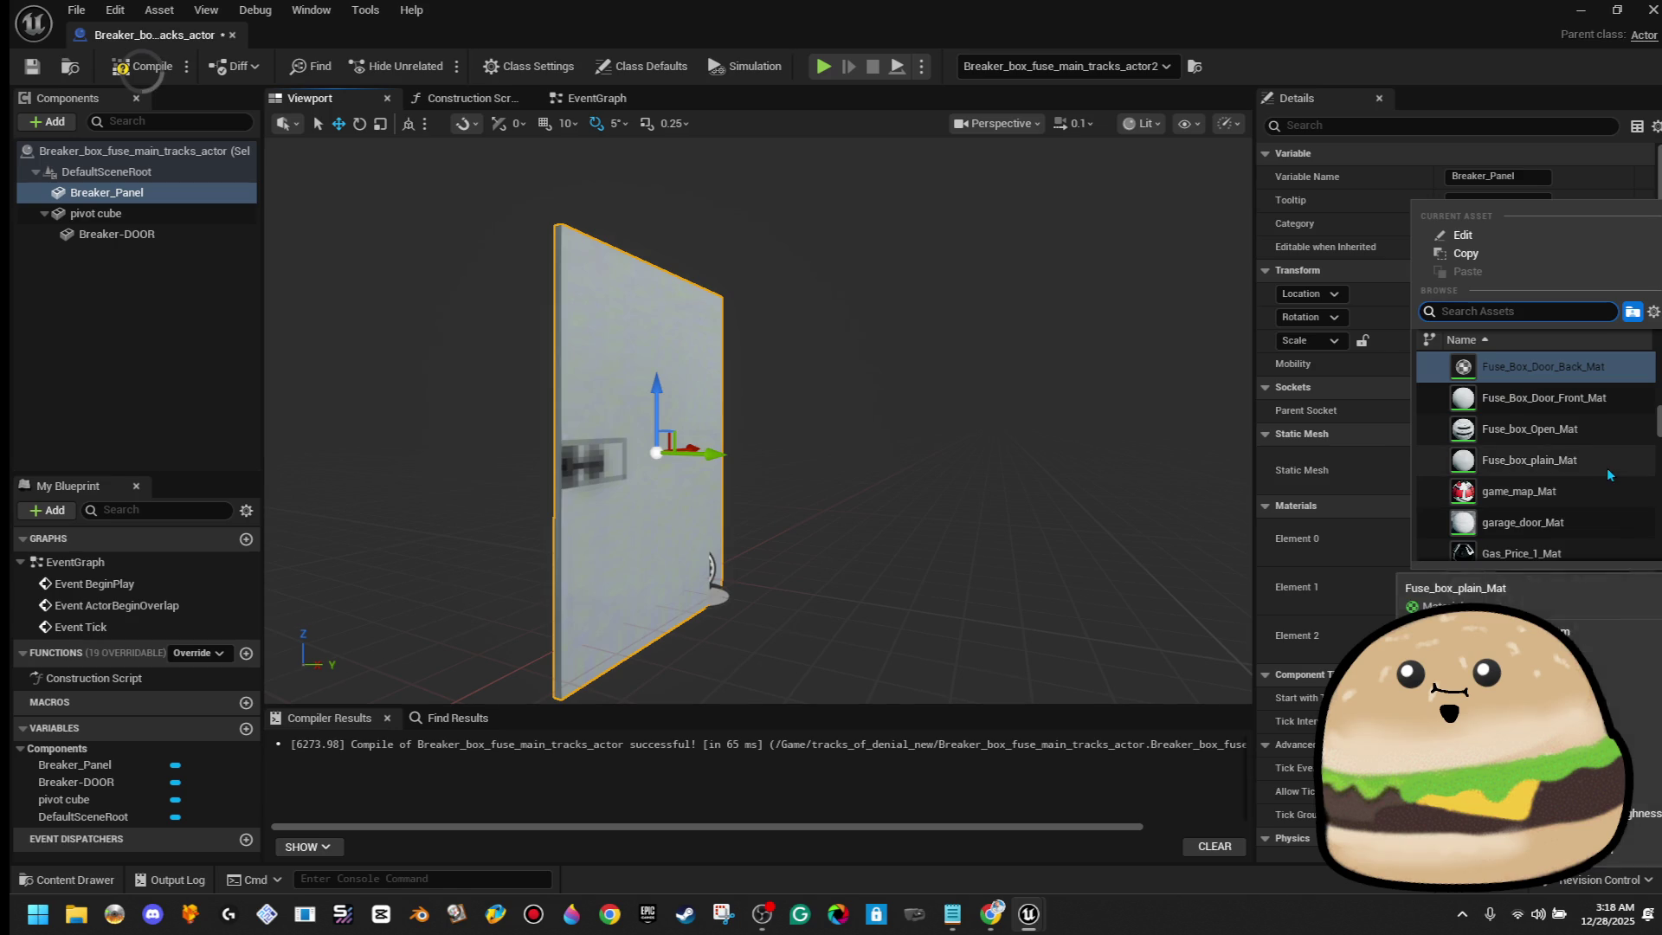
{"action": "left_click", "coordinate": [1609, 475]}
{"action": "left_click_drag", "start_coordinate": [998, 434], "coordinate": [840, 333]}
{"action": "left_click_drag", "start_coordinate": [361, 239], "coordinate": [422, 242]}
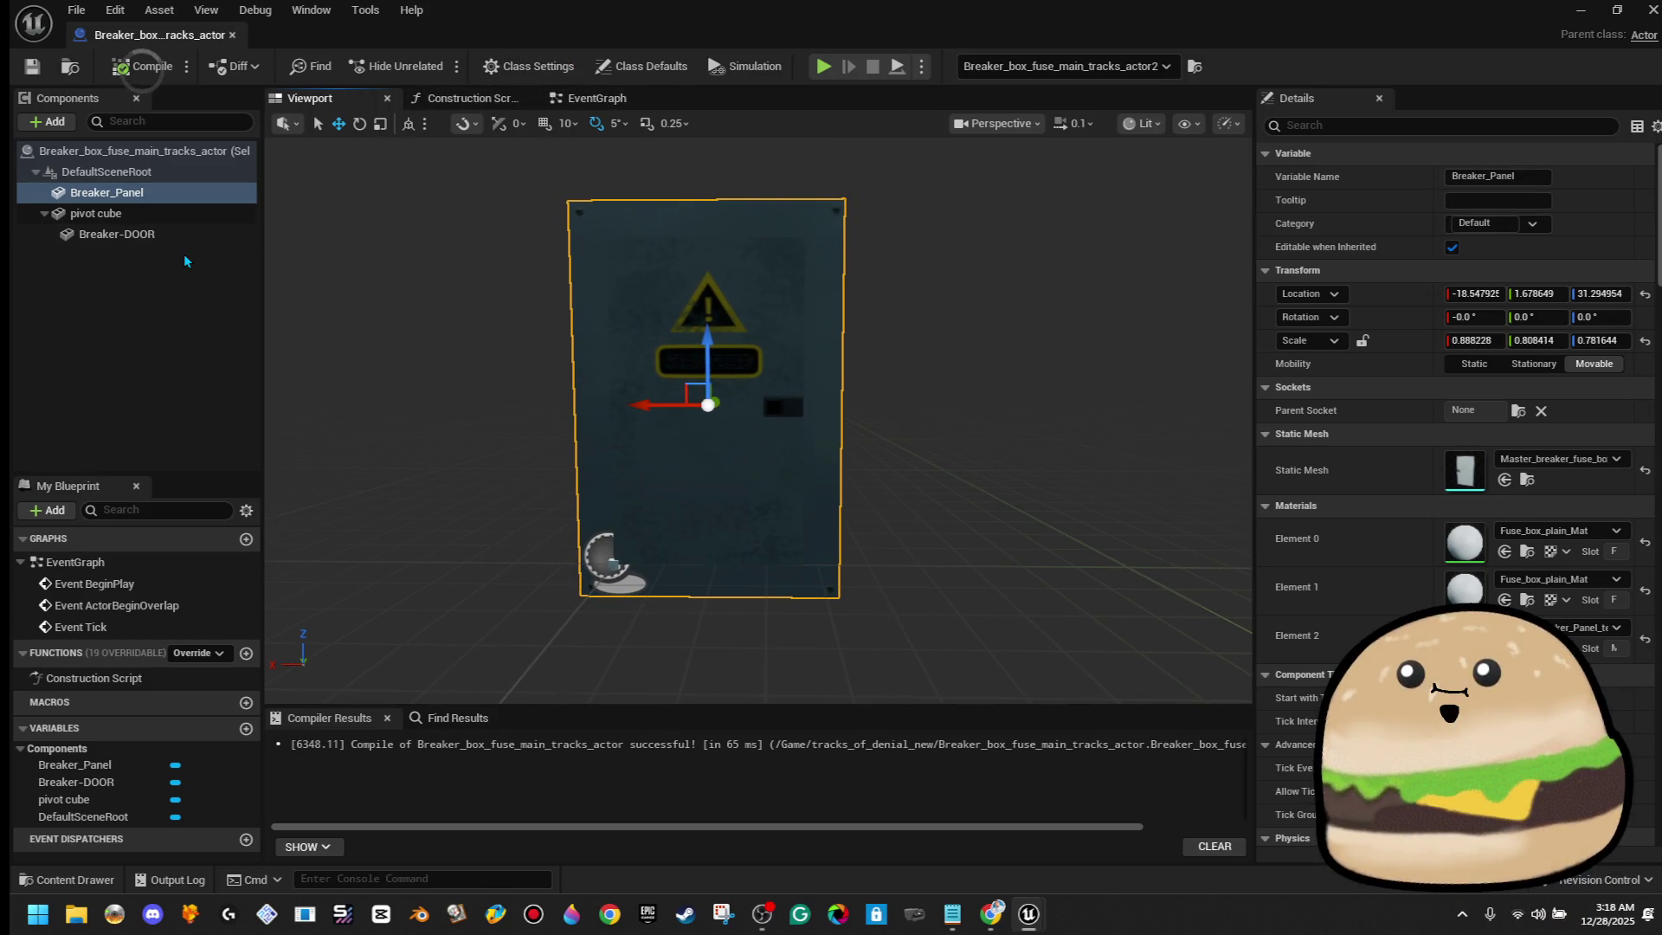
{"action": "left_click", "coordinate": [158, 149]}
Copy the interactable_object(tag) actor tag from the table lamp's Tags
{"action": "key", "text": "alt+Tab"}
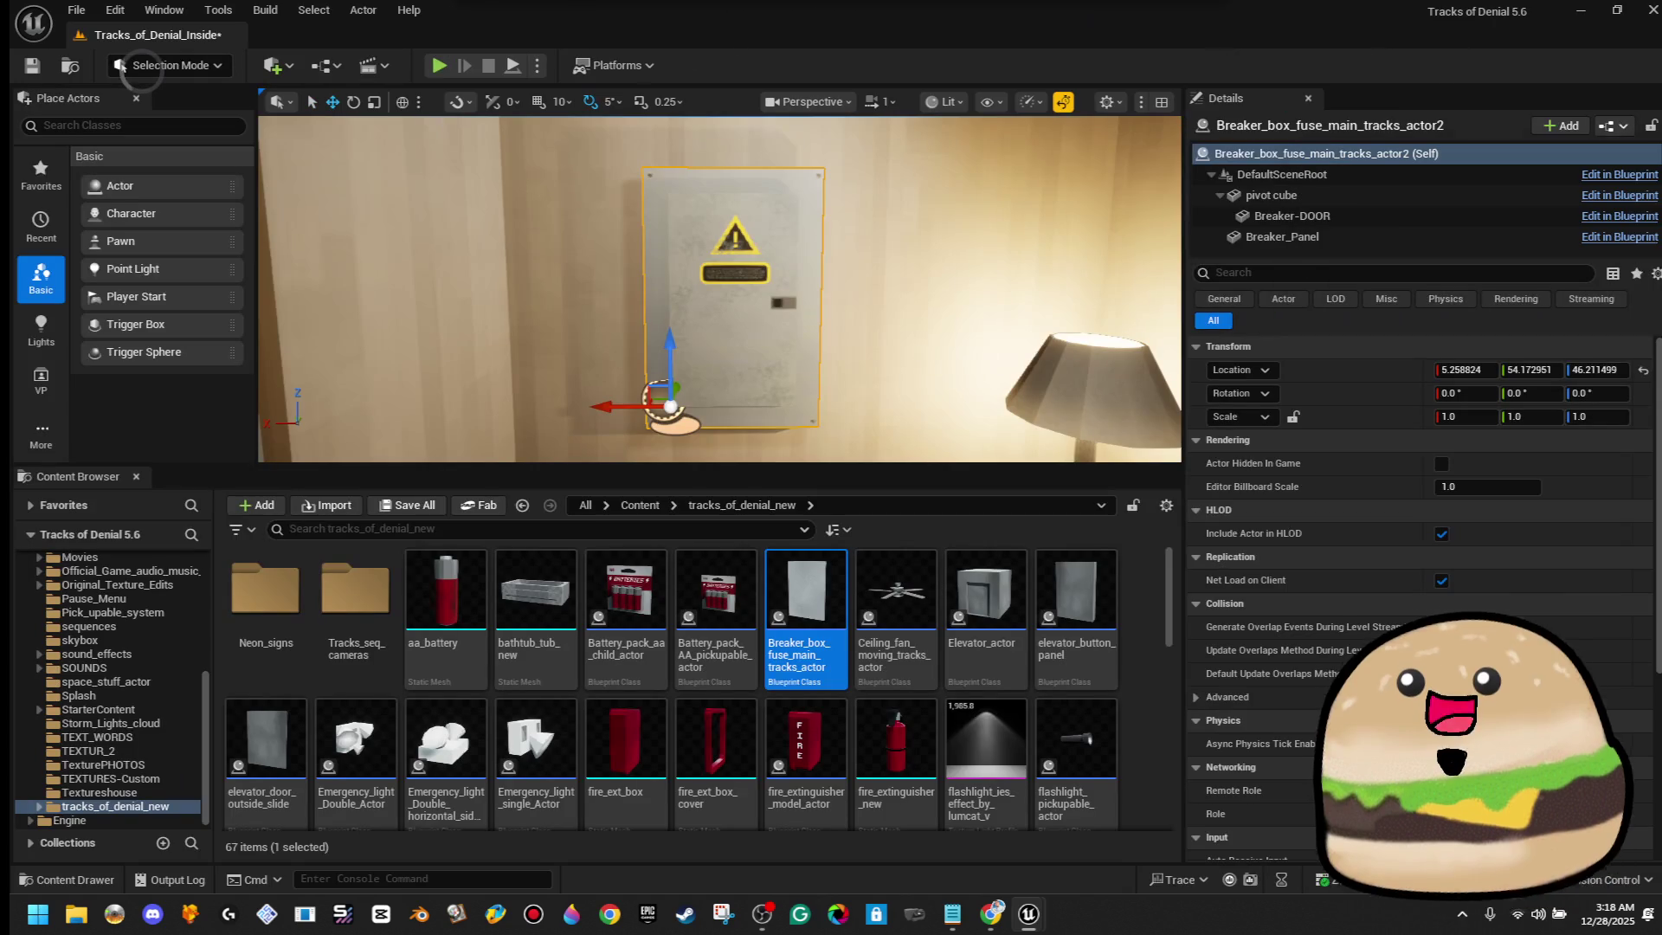
{"action": "left_click_drag", "start_coordinate": [482, 449], "coordinate": [606, 450]}
{"action": "left_click", "coordinate": [662, 311]}
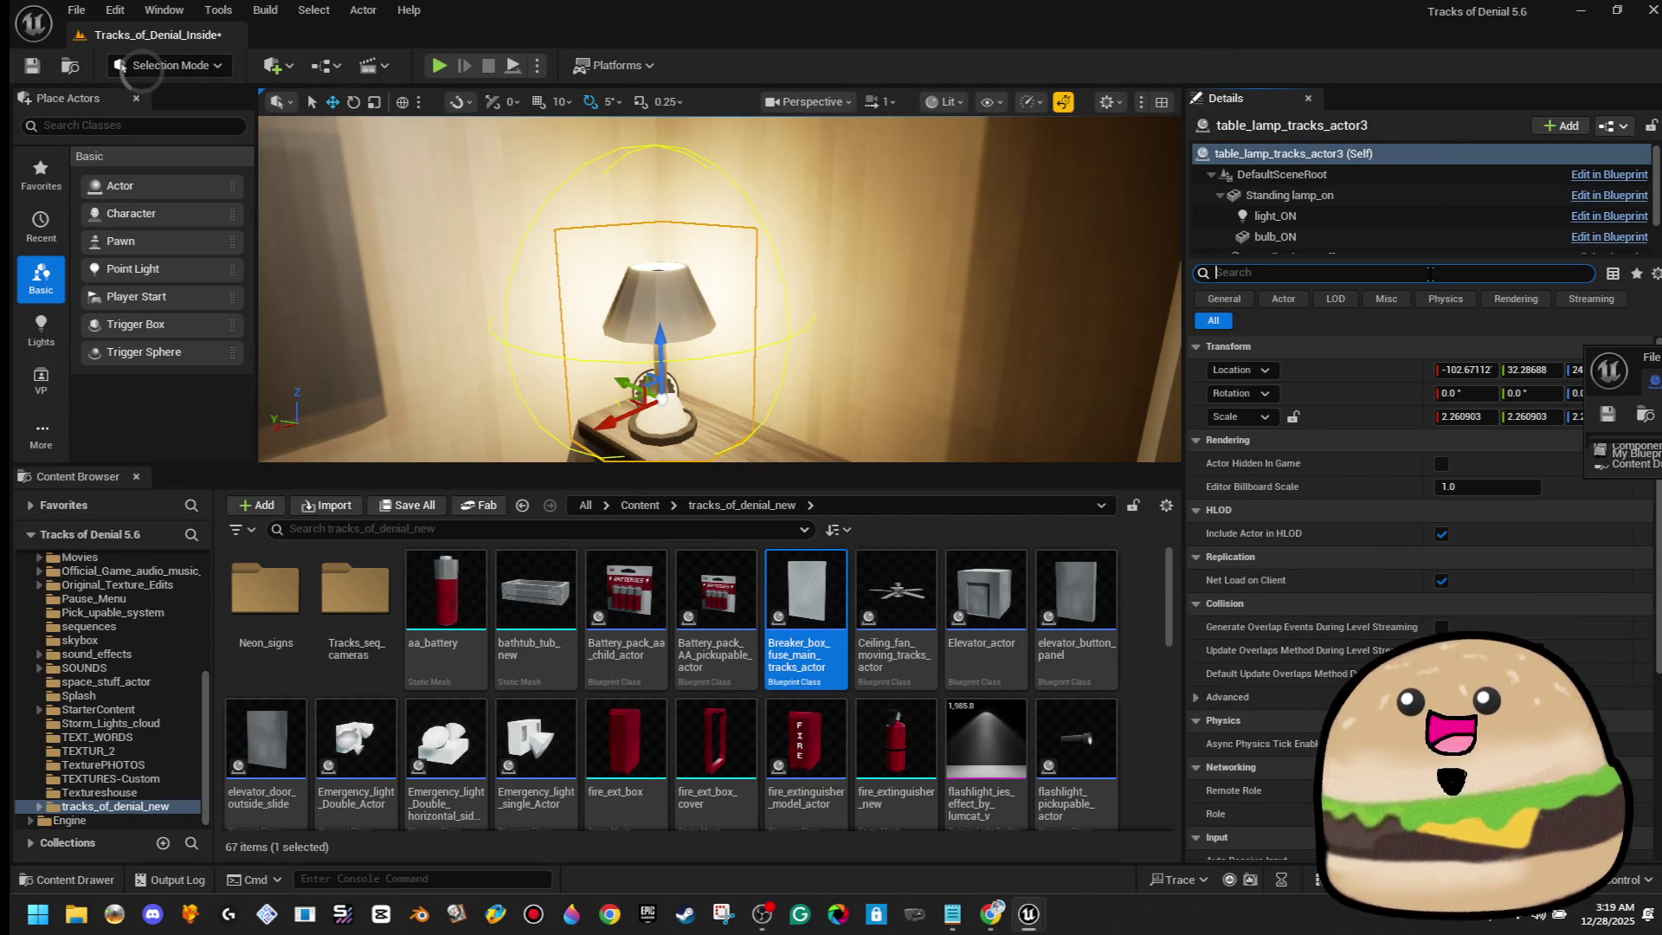
{"action": "type", "text": "tag"}
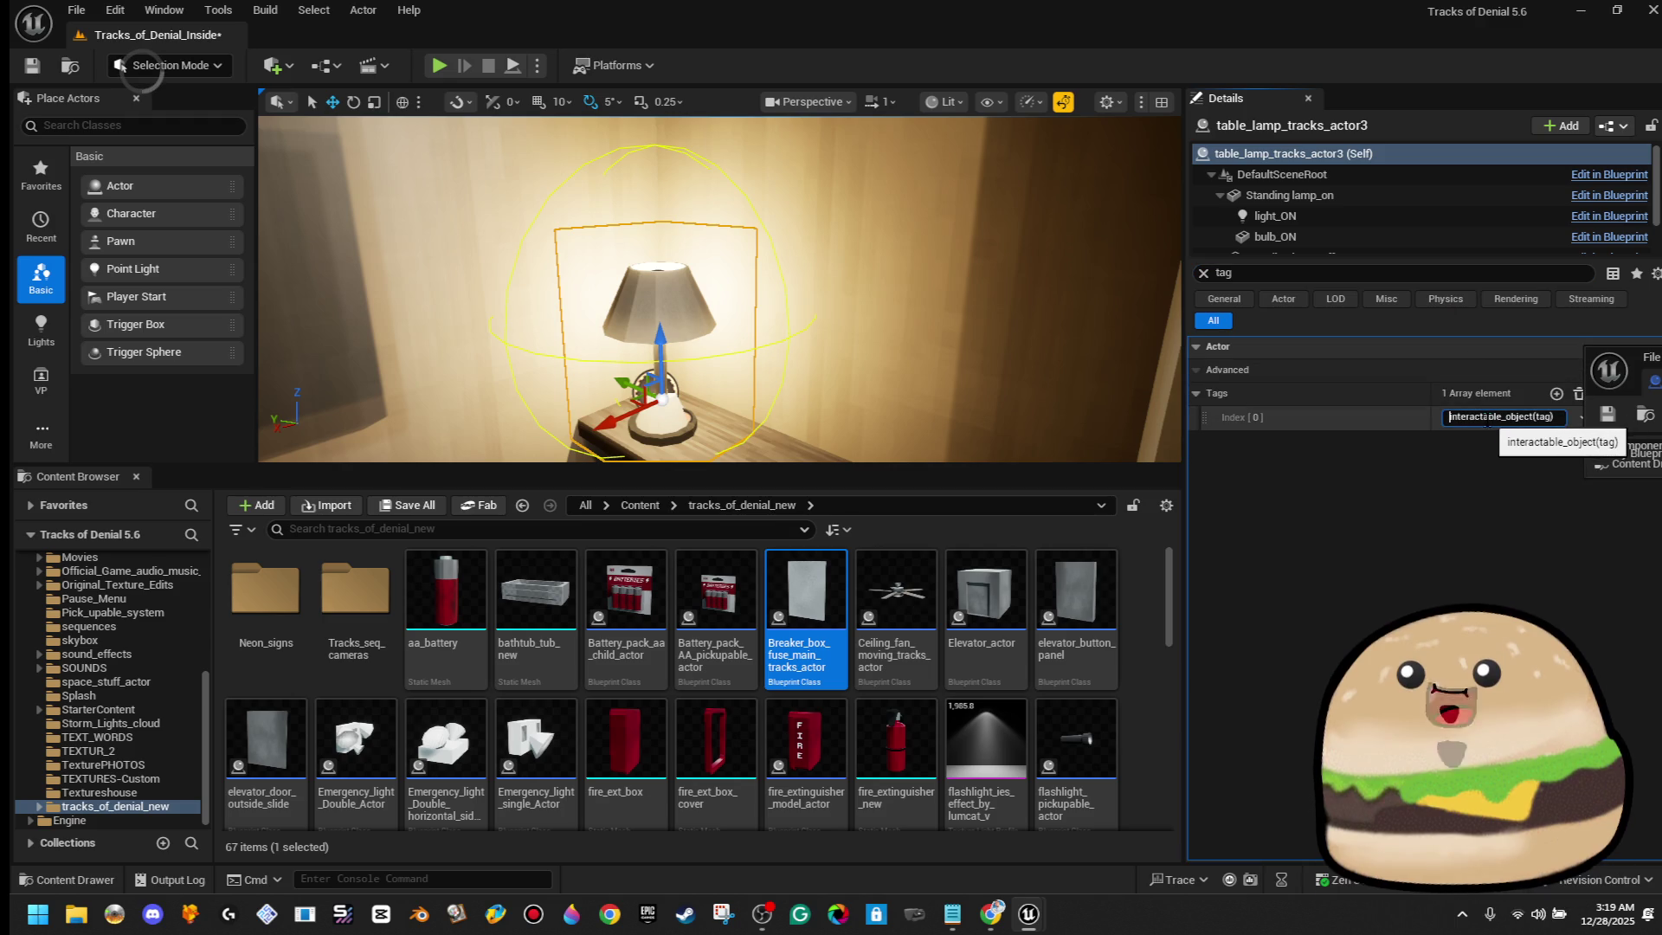
{"action": "right_click", "coordinate": [1488, 418]}
{"action": "left_click", "coordinate": [1527, 549]}
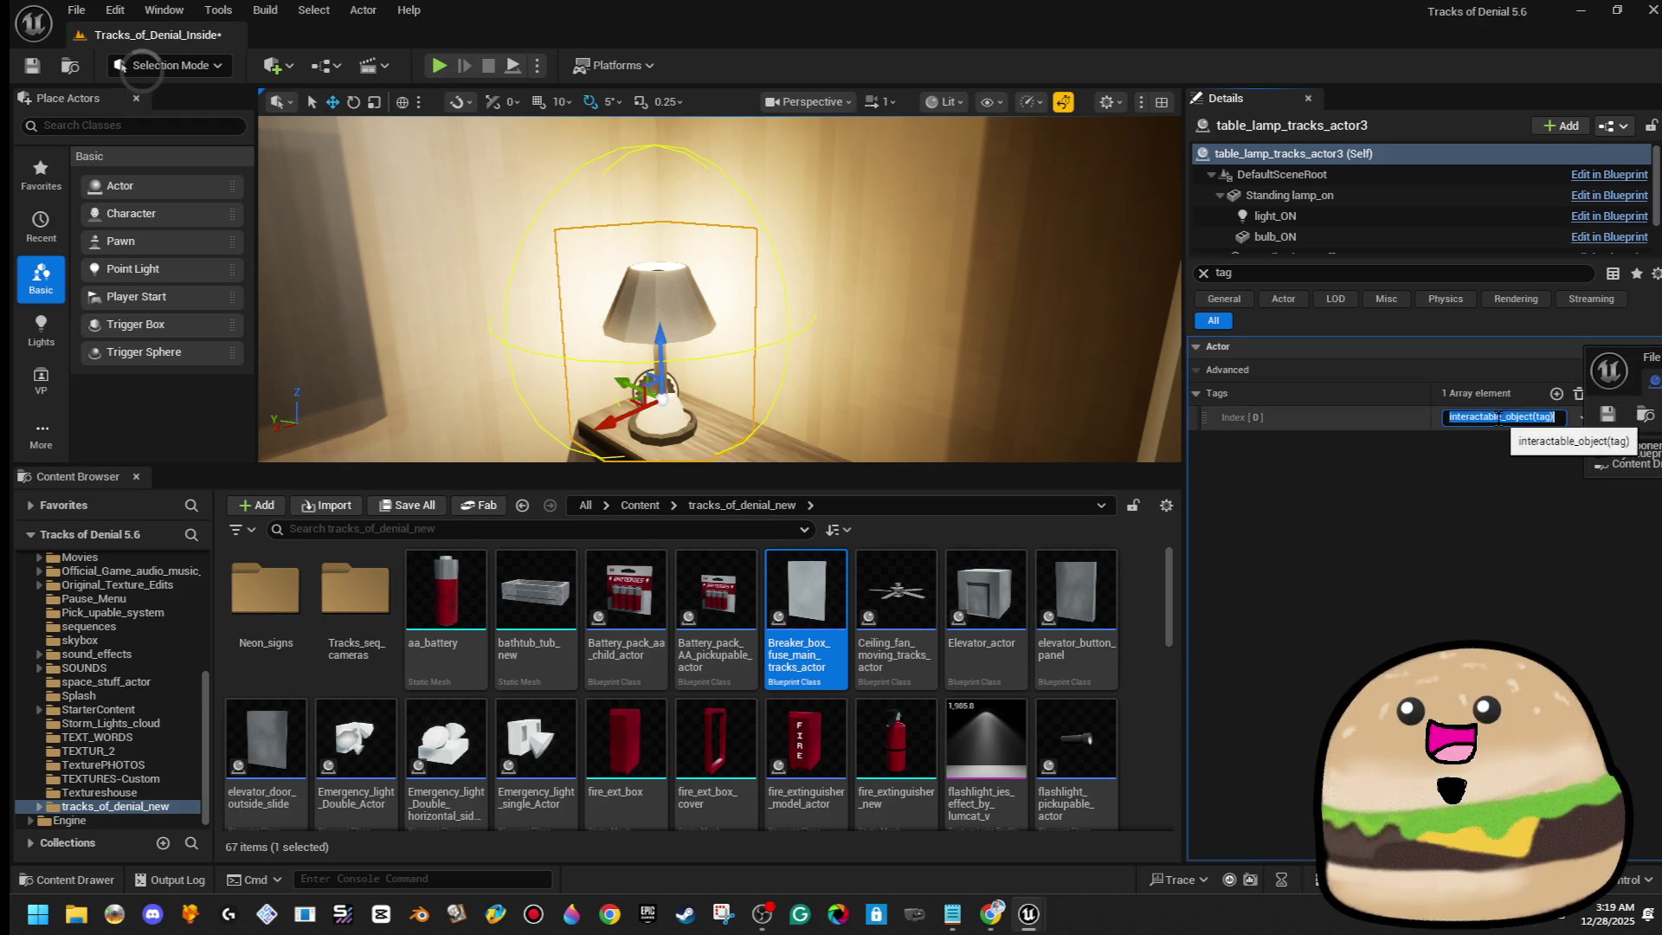
{"action": "right_click", "coordinate": [1499, 419]}
{"action": "left_click", "coordinate": [1568, 495]}
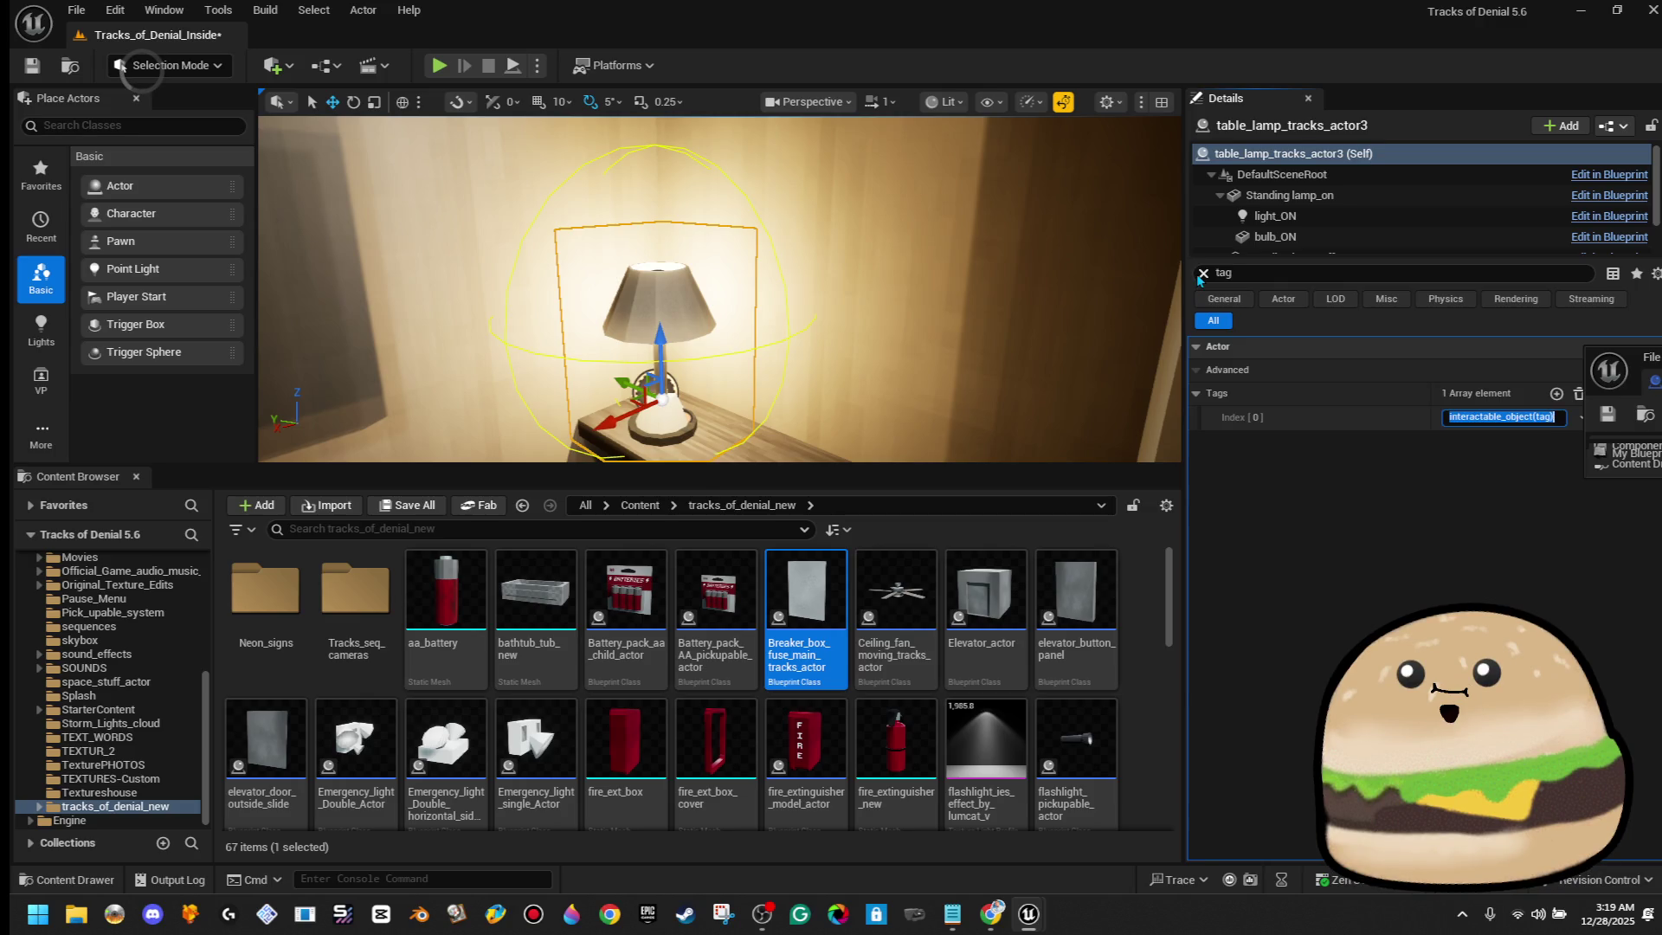
{"action": "left_click", "coordinate": [1202, 273]}
Add interactable_object(tag) to the breaker box blueprint's Tags and compile it
{"action": "left_click_drag", "start_coordinate": [1661, 352], "coordinate": [1295, 351]}
{"action": "double_click", "coordinate": [1298, 358]}
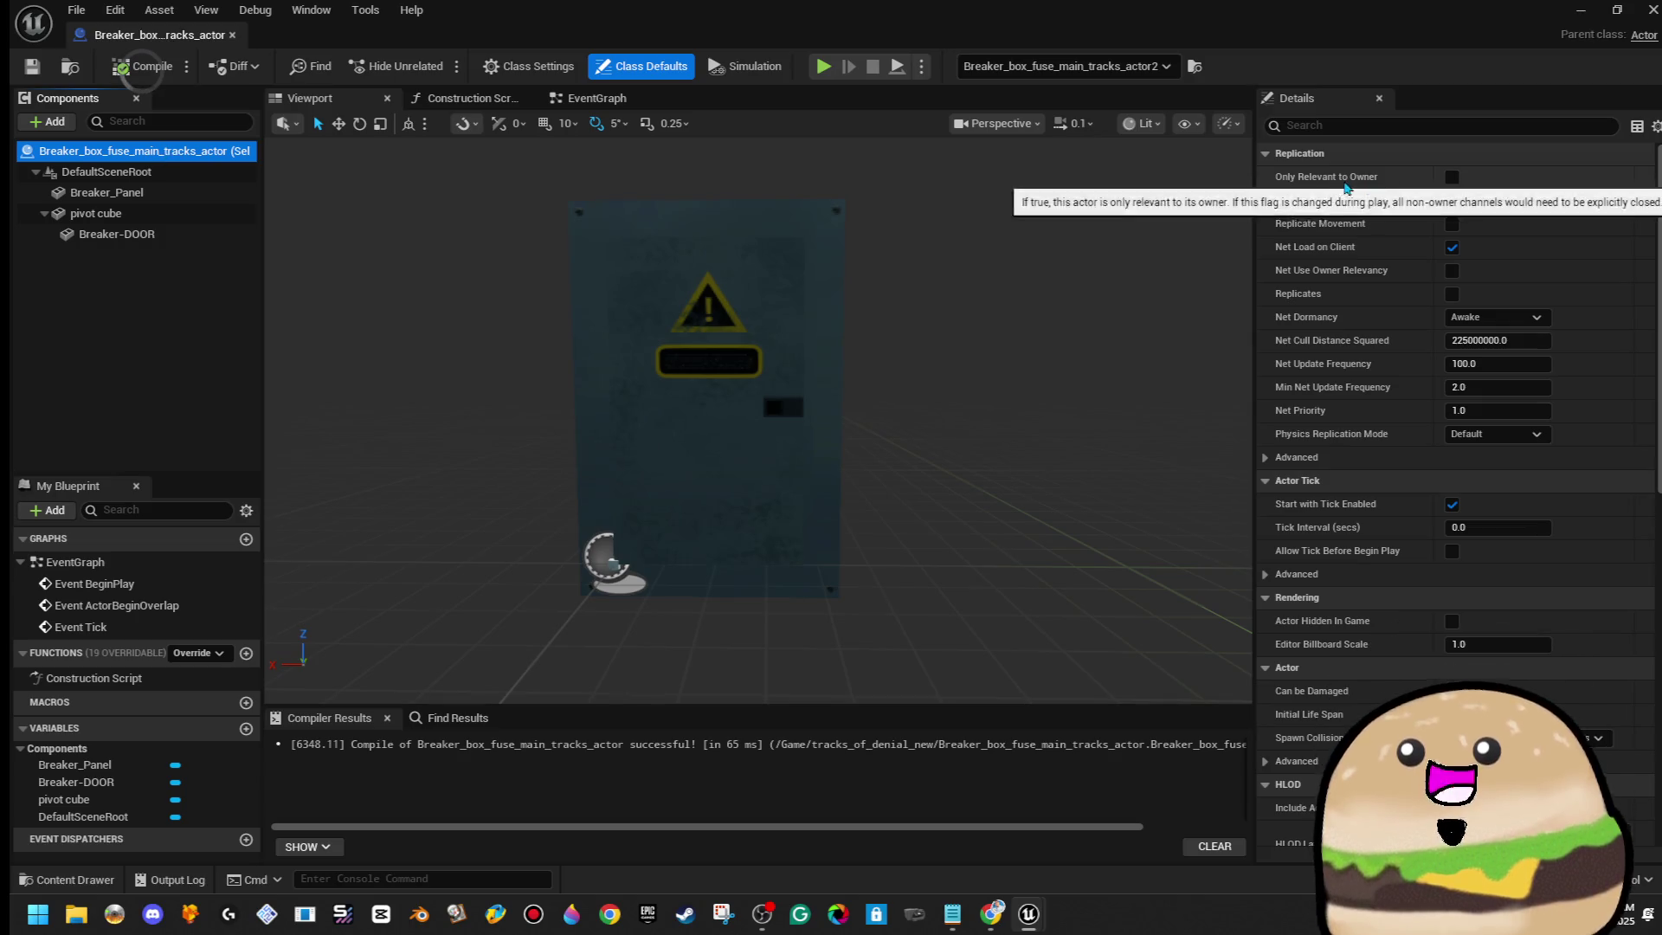
{"action": "type", "text": "tga"}
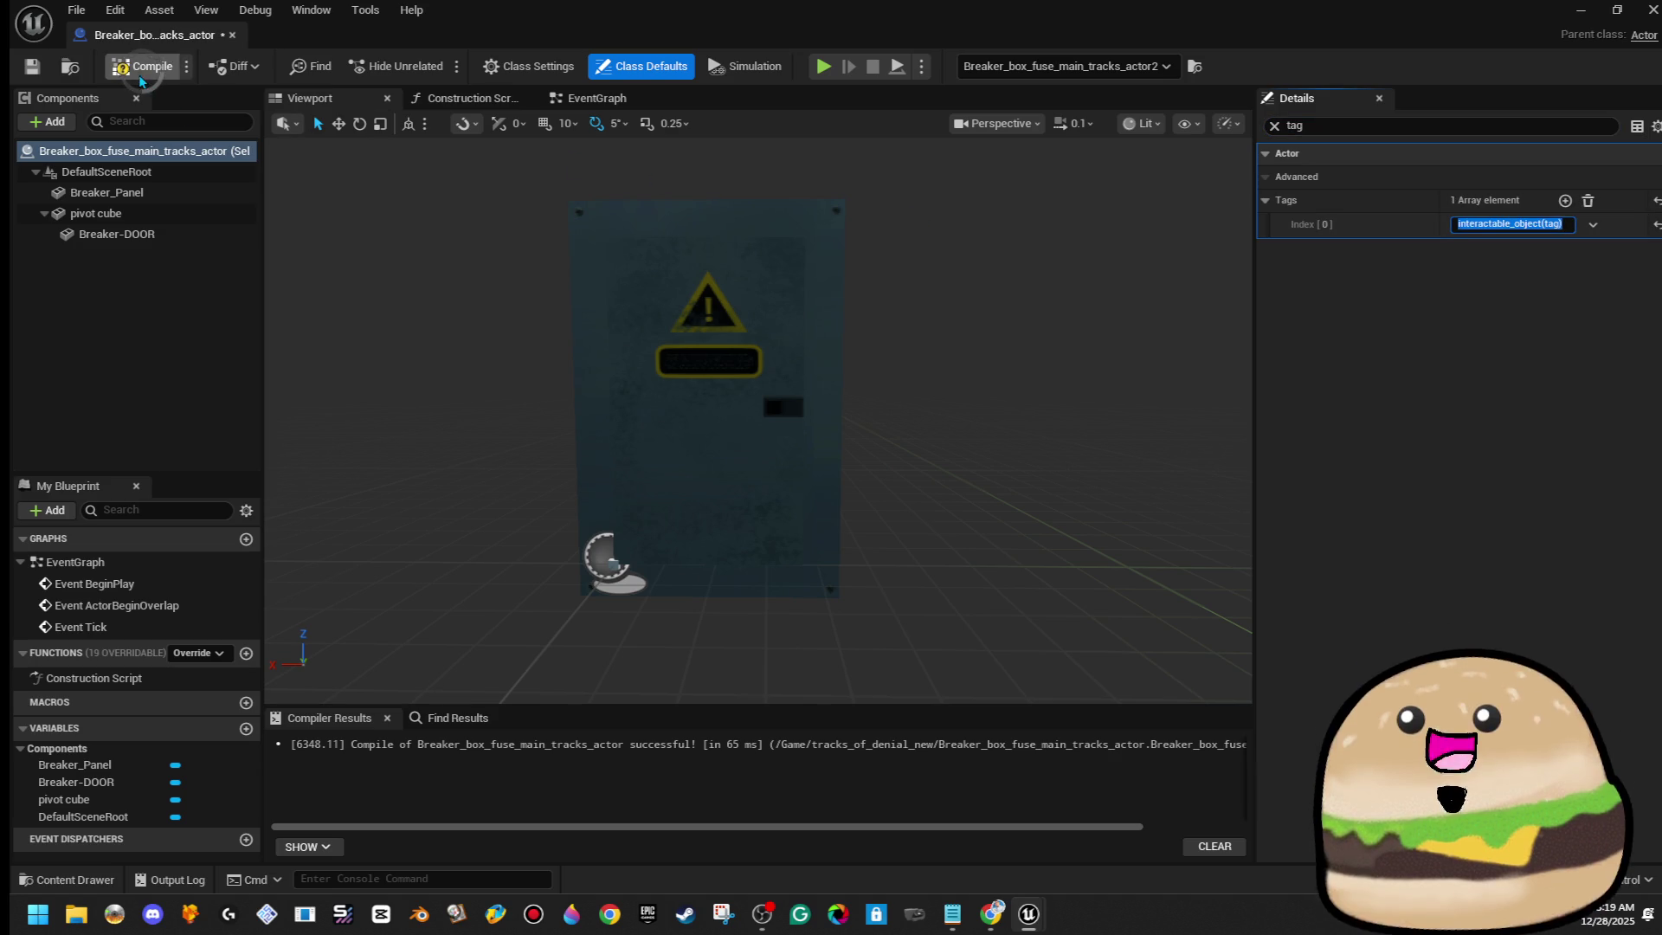
{"action": "left_click", "coordinate": [143, 66]}
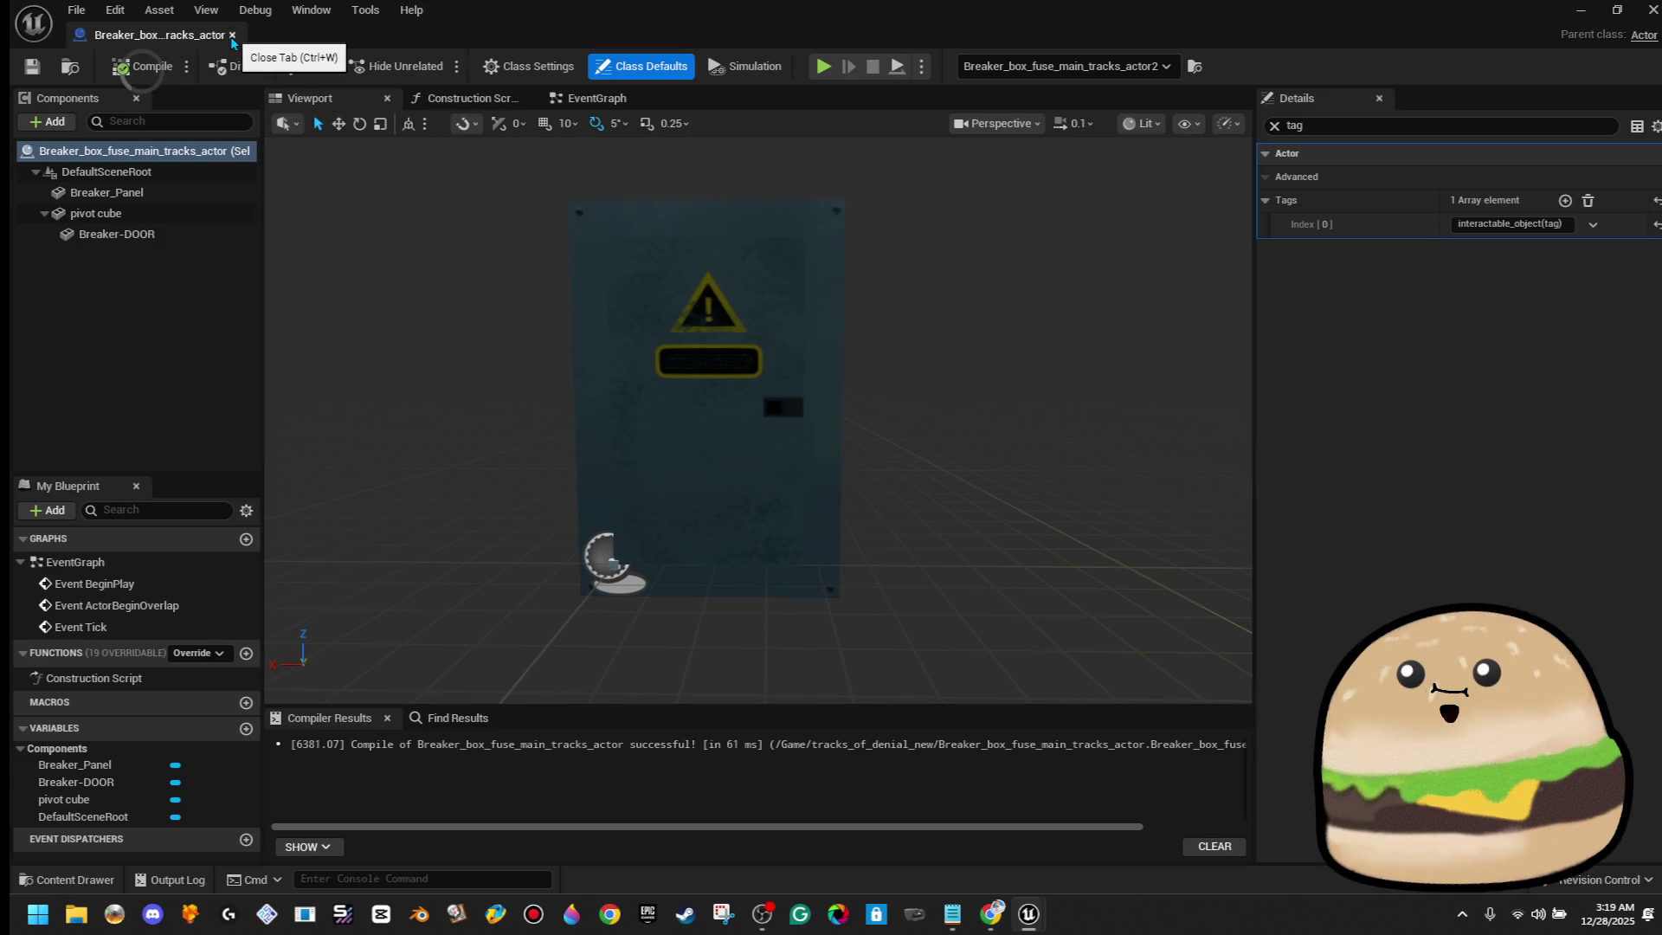
{"action": "left_click", "coordinate": [232, 36]}
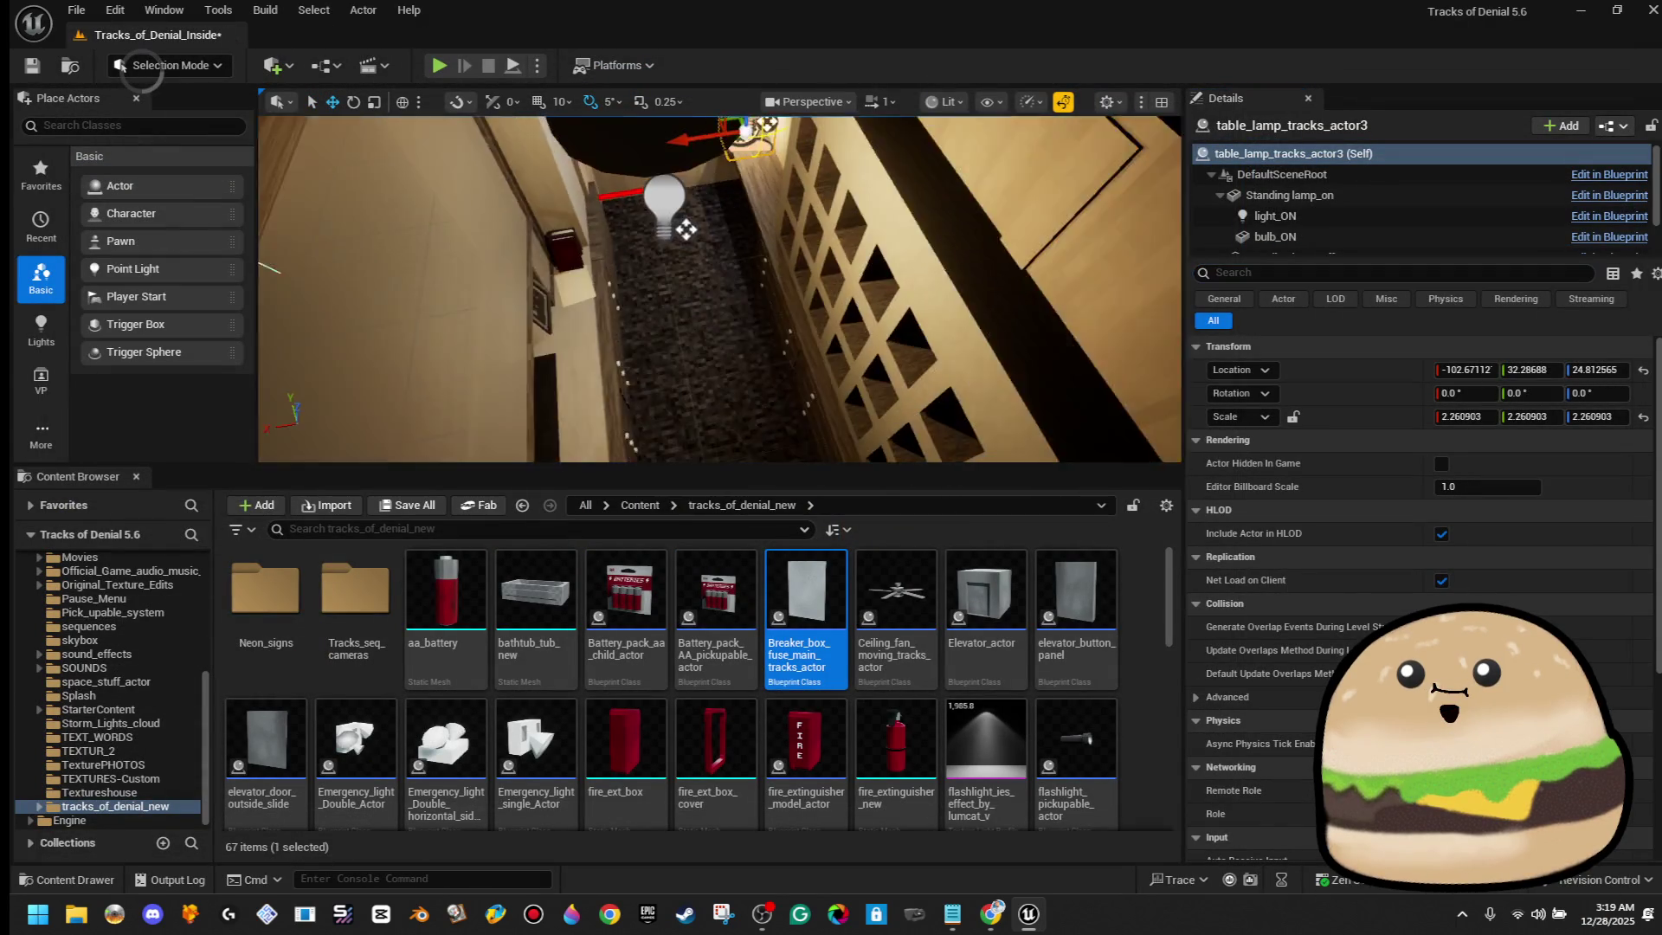
Playtest the level with Play From Here from the bedroom floor
{"action": "right_click", "coordinate": [753, 316]}
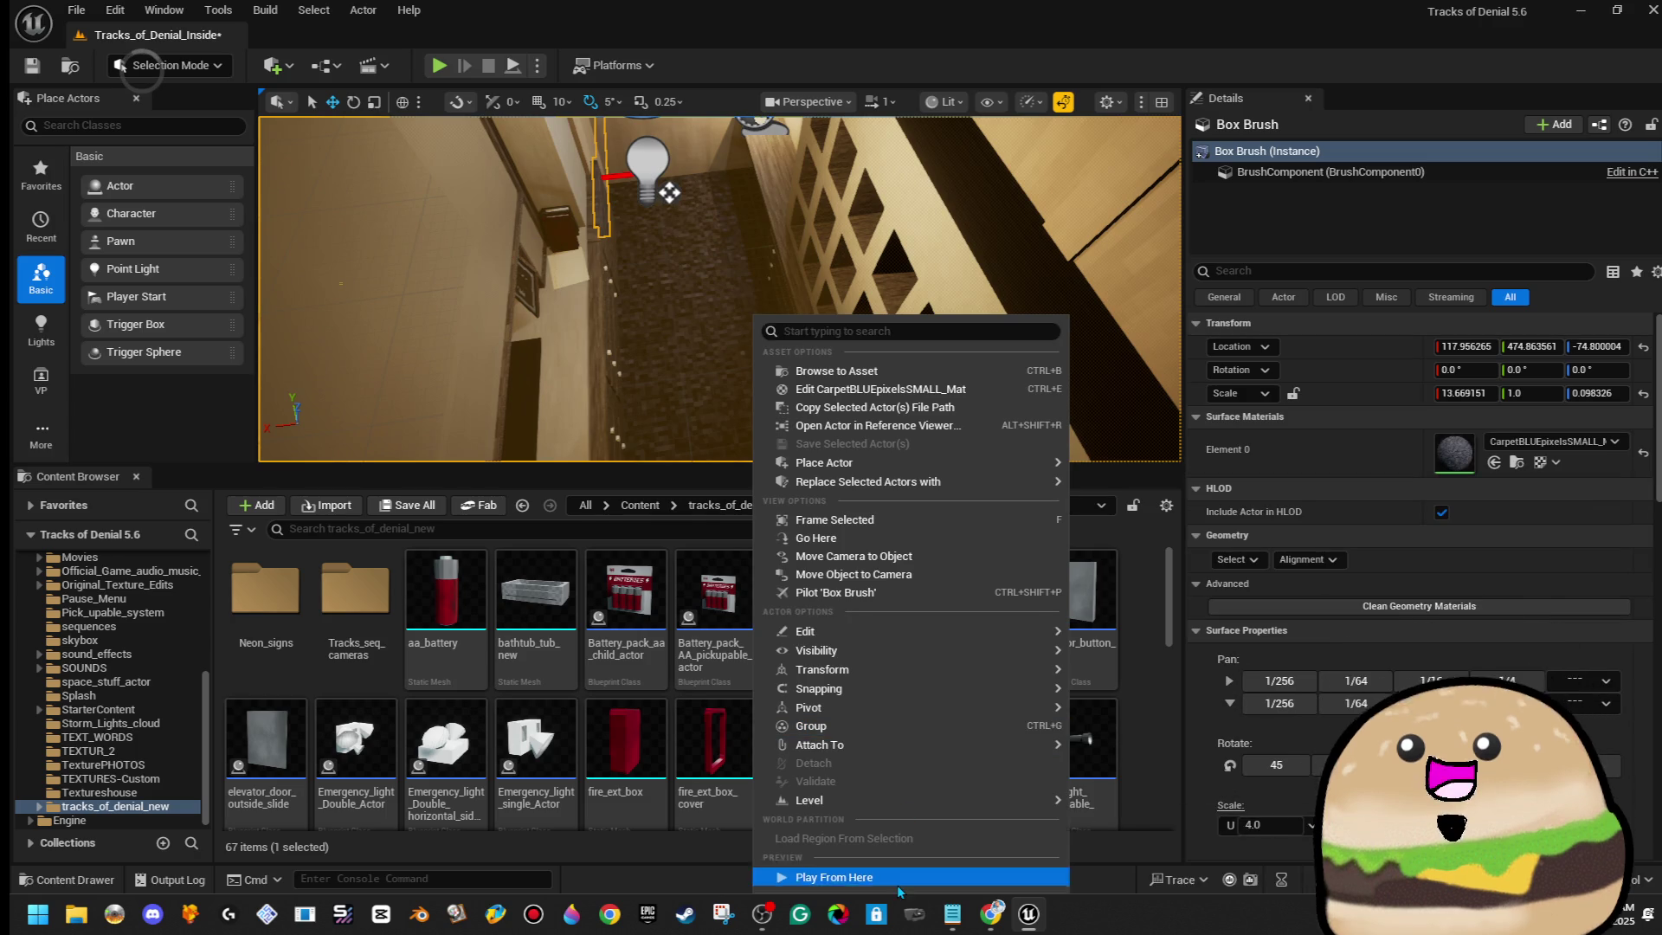
{"action": "left_click", "coordinate": [897, 879]}
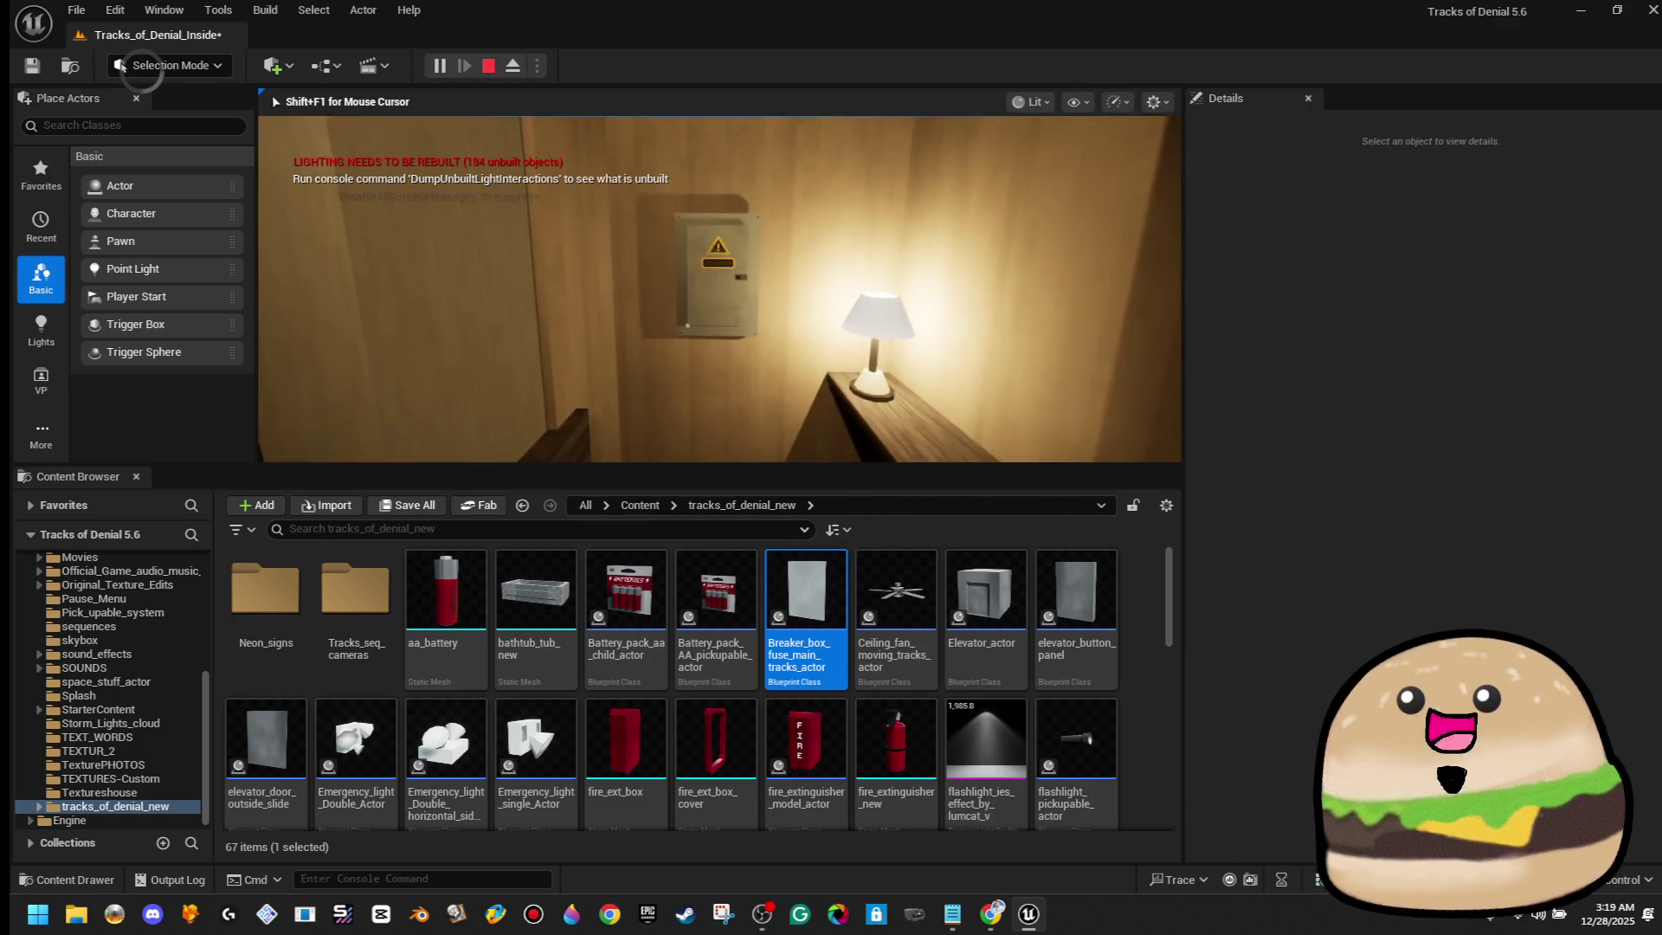
{"action": "key", "text": "Escape"}
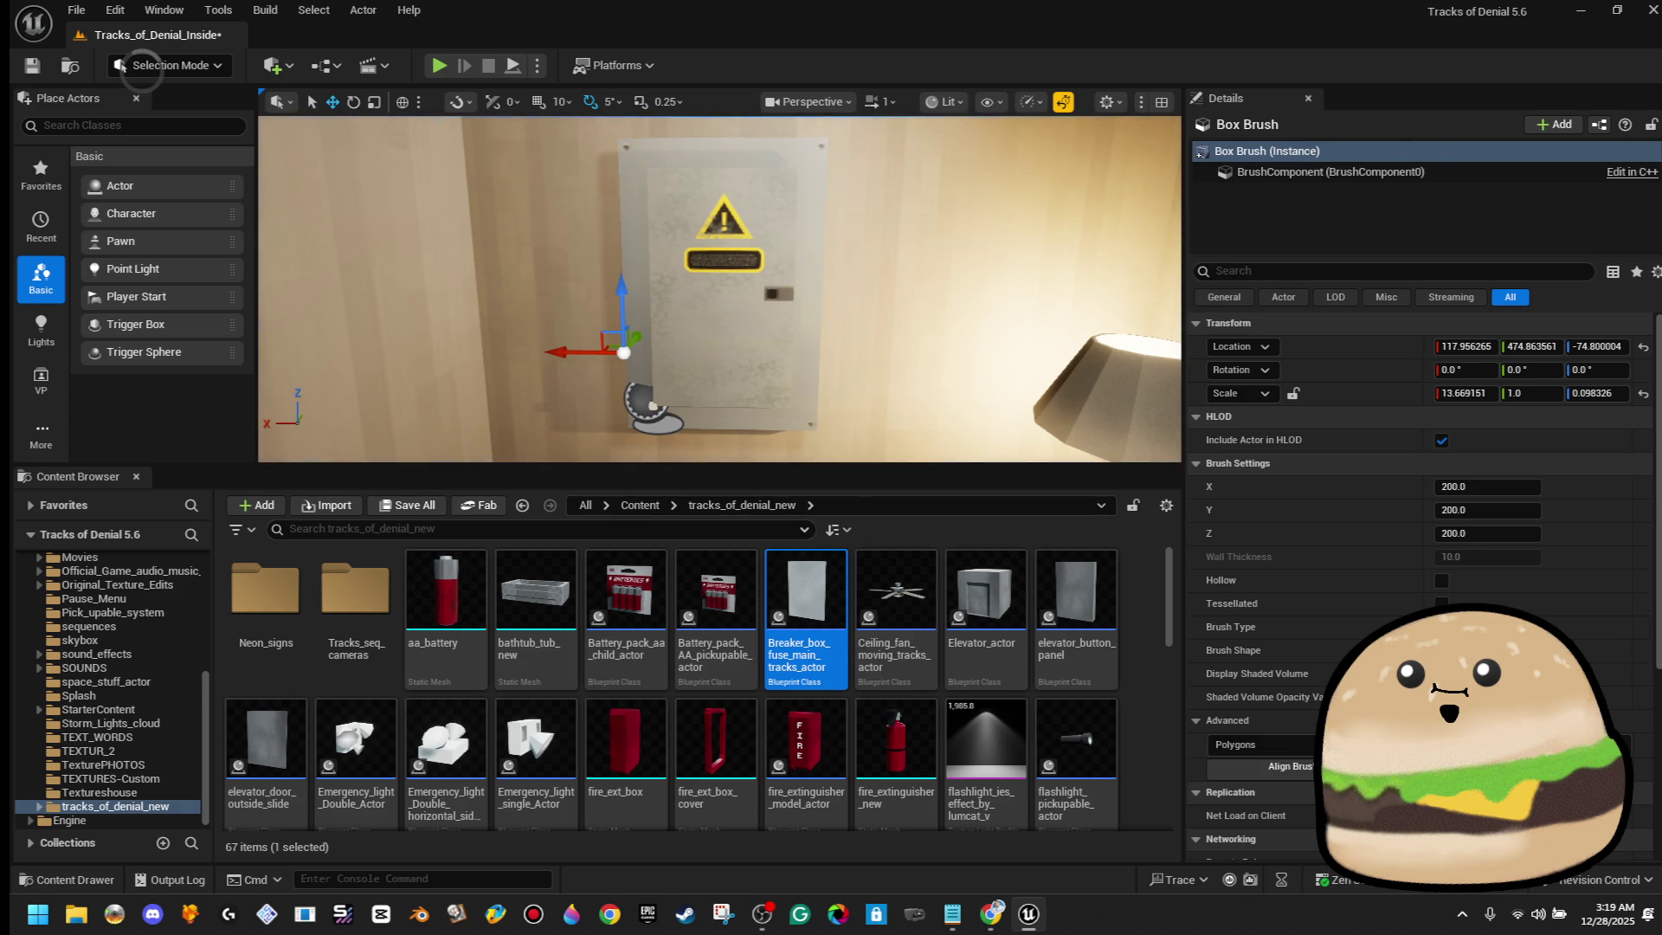
Select the breaker box and frame the camera on its hallway wall
{"action": "left_click", "coordinate": [801, 226]}
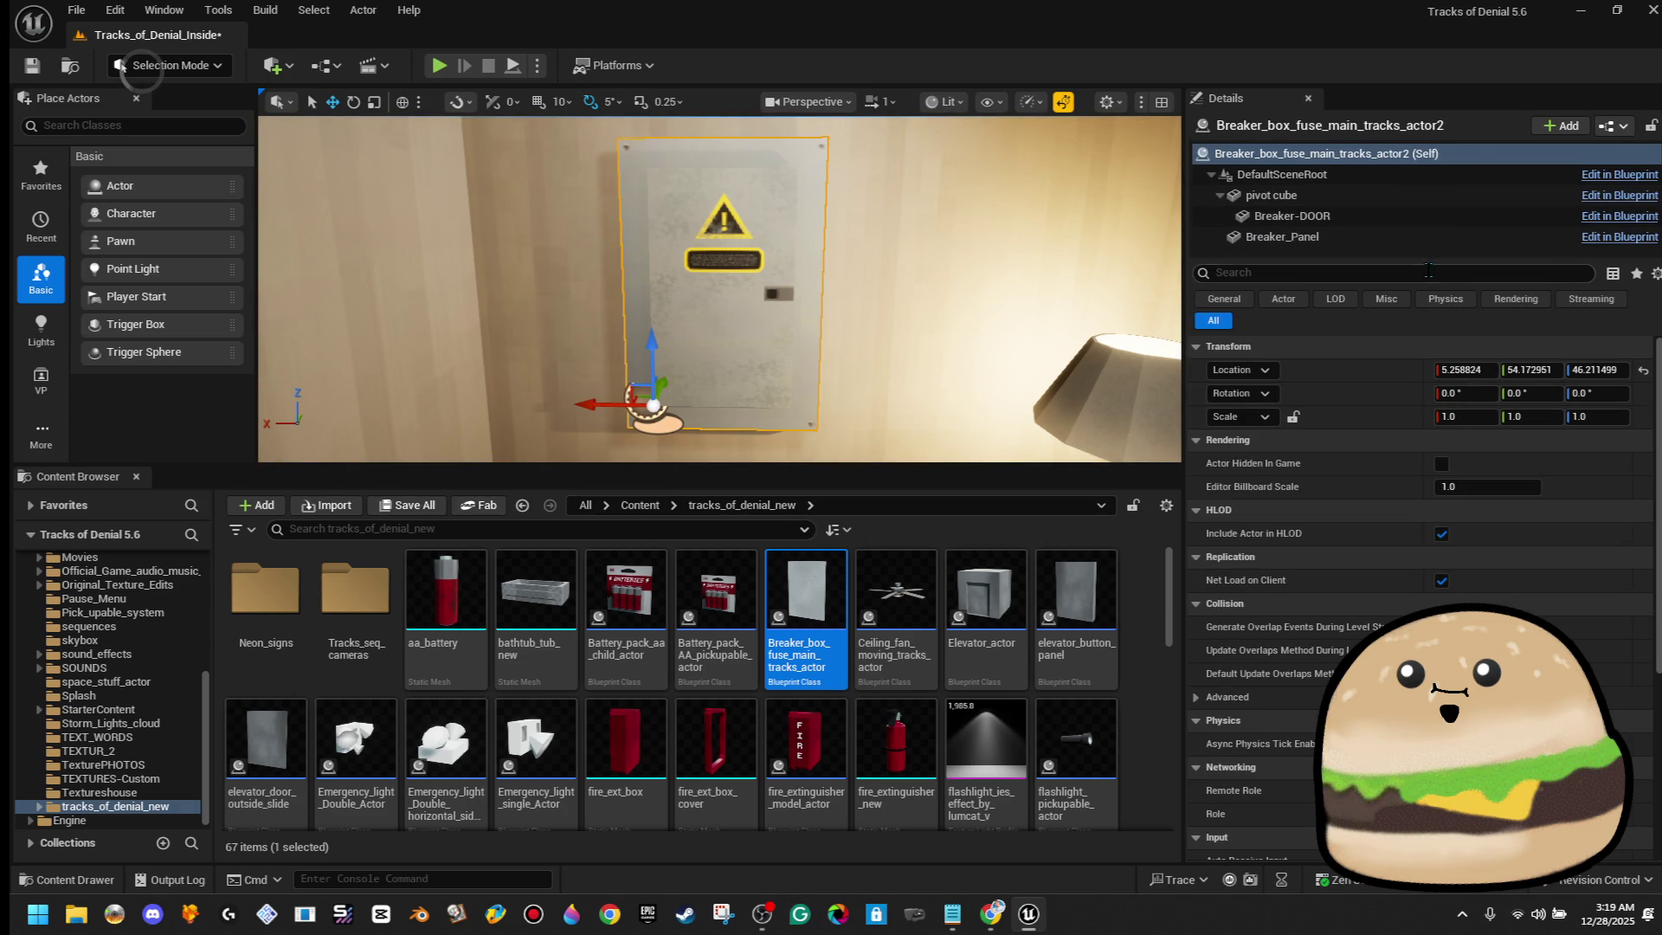
{"action": "type", "text": "tag"}
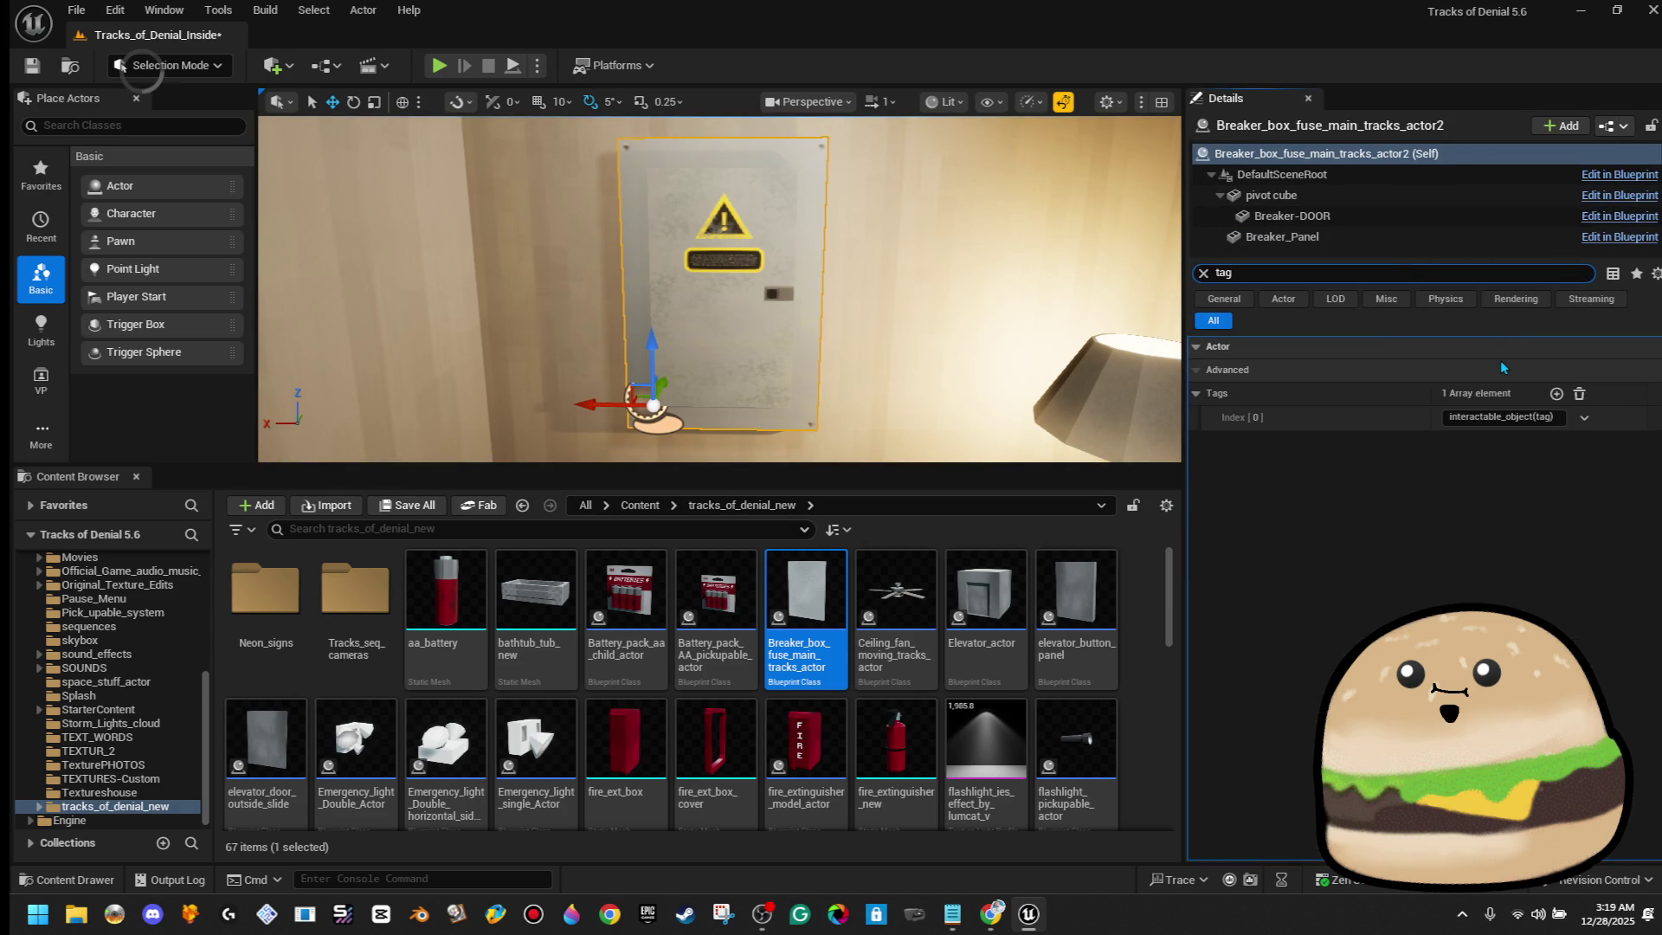
{"action": "left_click_drag", "start_coordinate": [781, 250], "coordinate": [783, 346]}
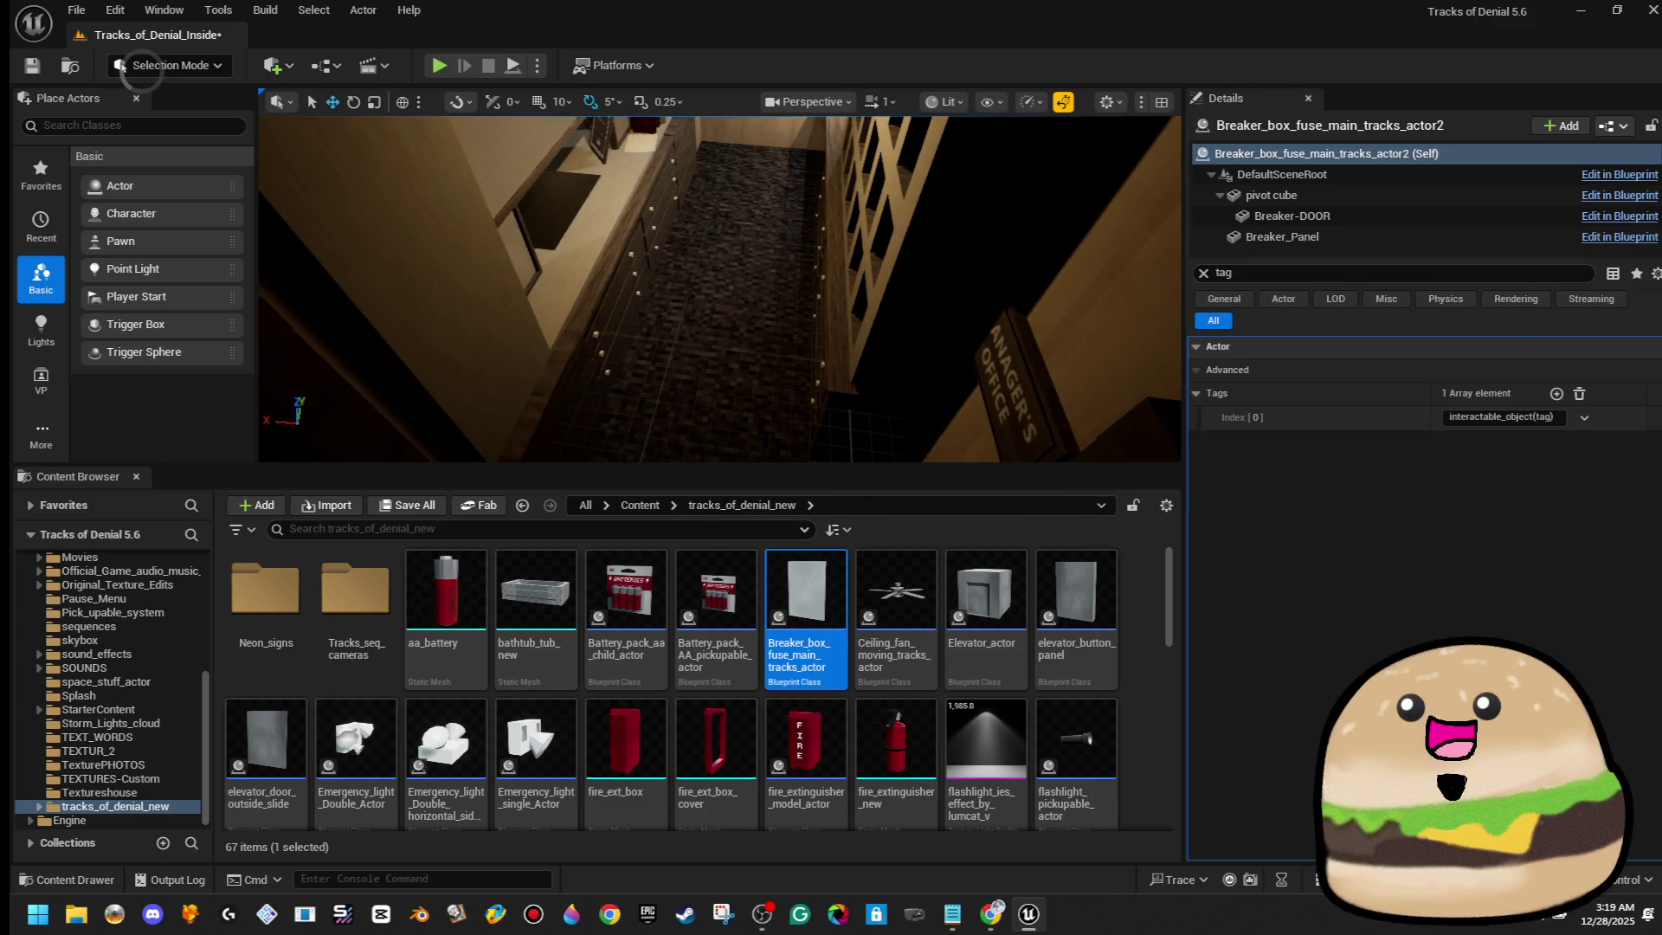
{"action": "right_click", "coordinate": [762, 327]}
{"action": "key", "text": "Escape"}
{"action": "key", "text": "f"}
{"action": "mouse_move", "coordinate": [624, 279]}
{"action": "left_mouse_down"}
{"action": "mouse_move", "coordinate": [640, 251]}
{"action": "mouse_move", "coordinate": [624, 278]}
{"action": "left_mouse_up"}
{"action": "left_click", "coordinate": [623, 278]}
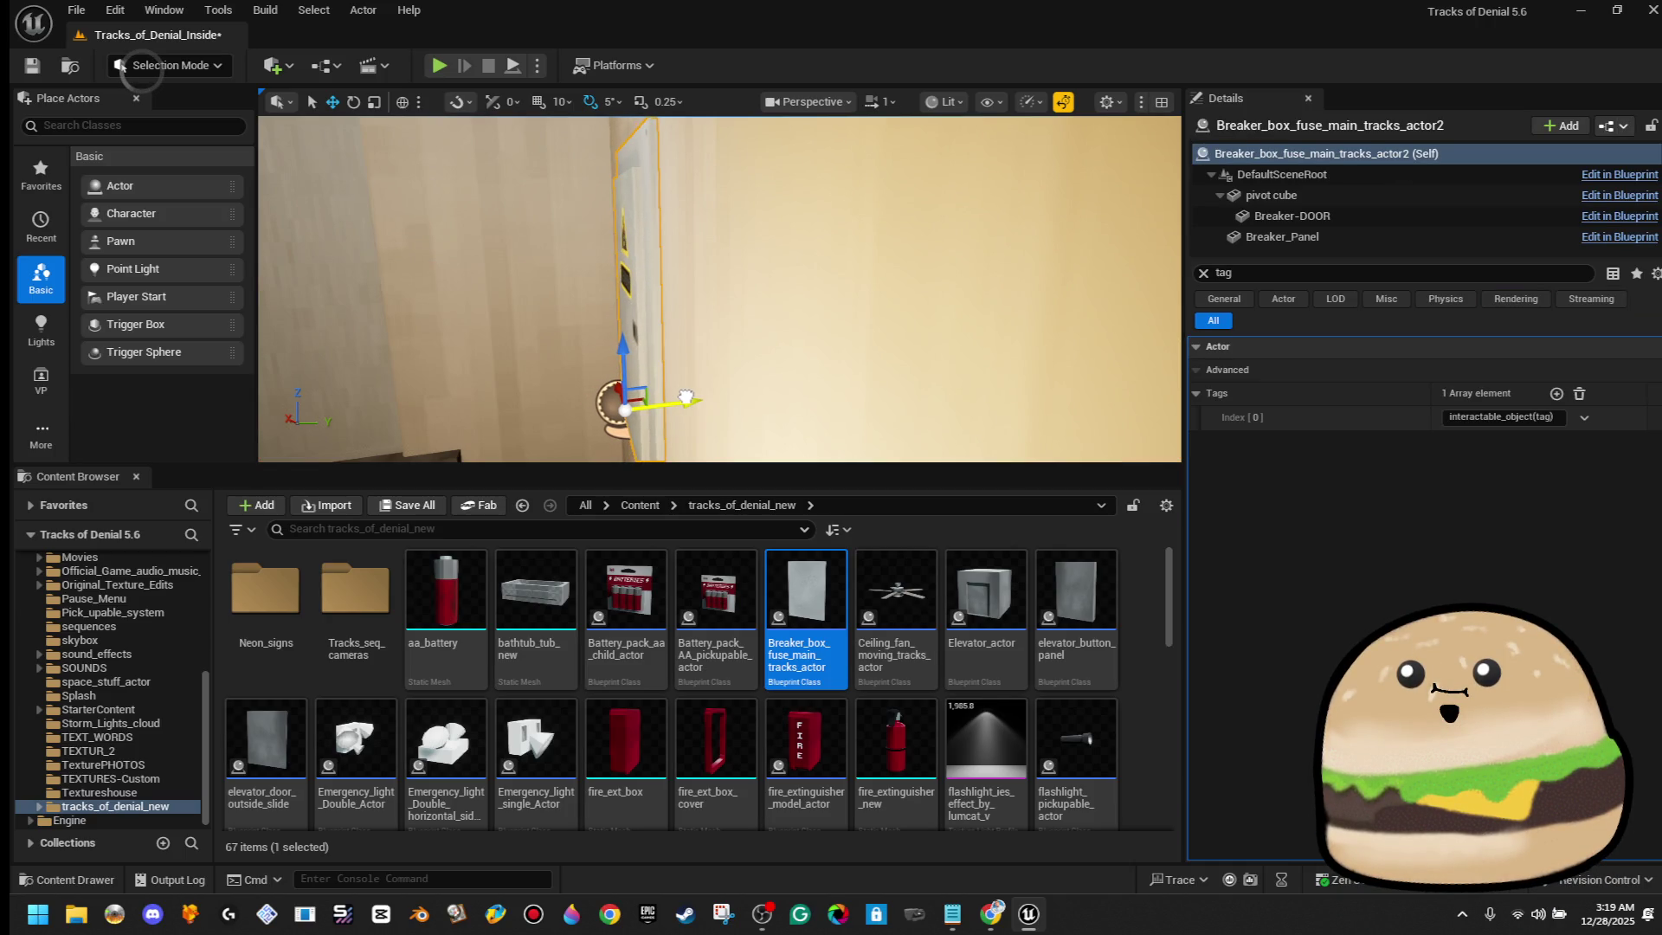
{"action": "left_click_drag", "start_coordinate": [656, 340], "coordinate": [743, 408]}
Playtest again from the hallway floor, then save Tracks_of_Denial_Inside with Ctrl+S
{"action": "right_click", "coordinate": [802, 342]}
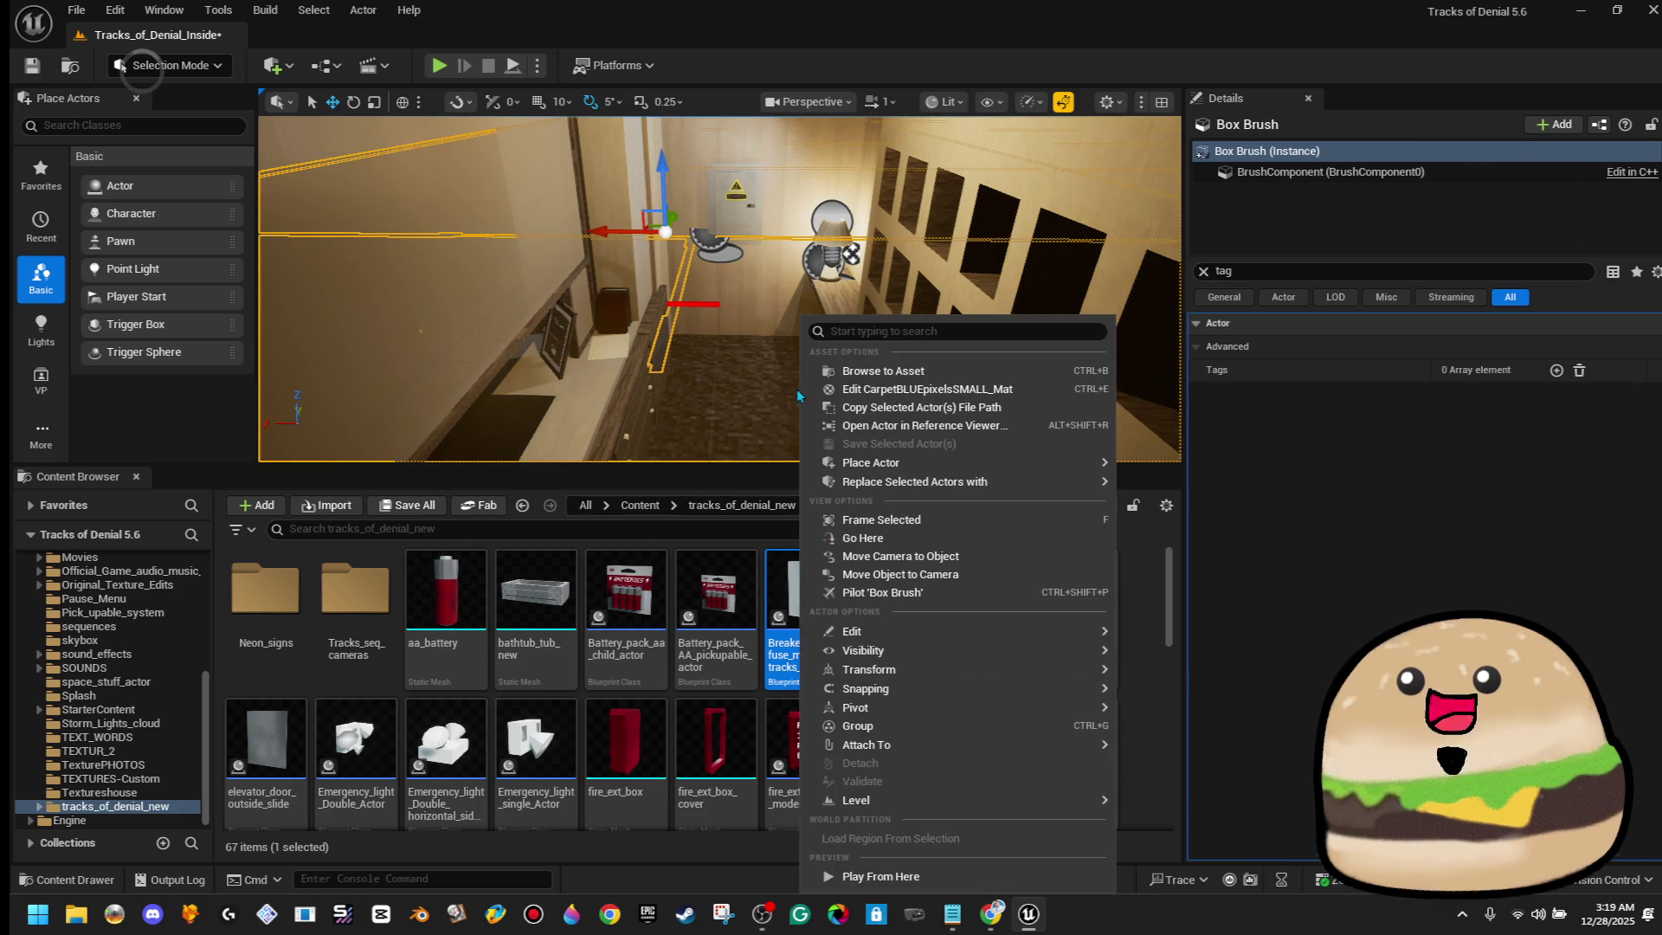
{"action": "left_click", "coordinate": [901, 877]}
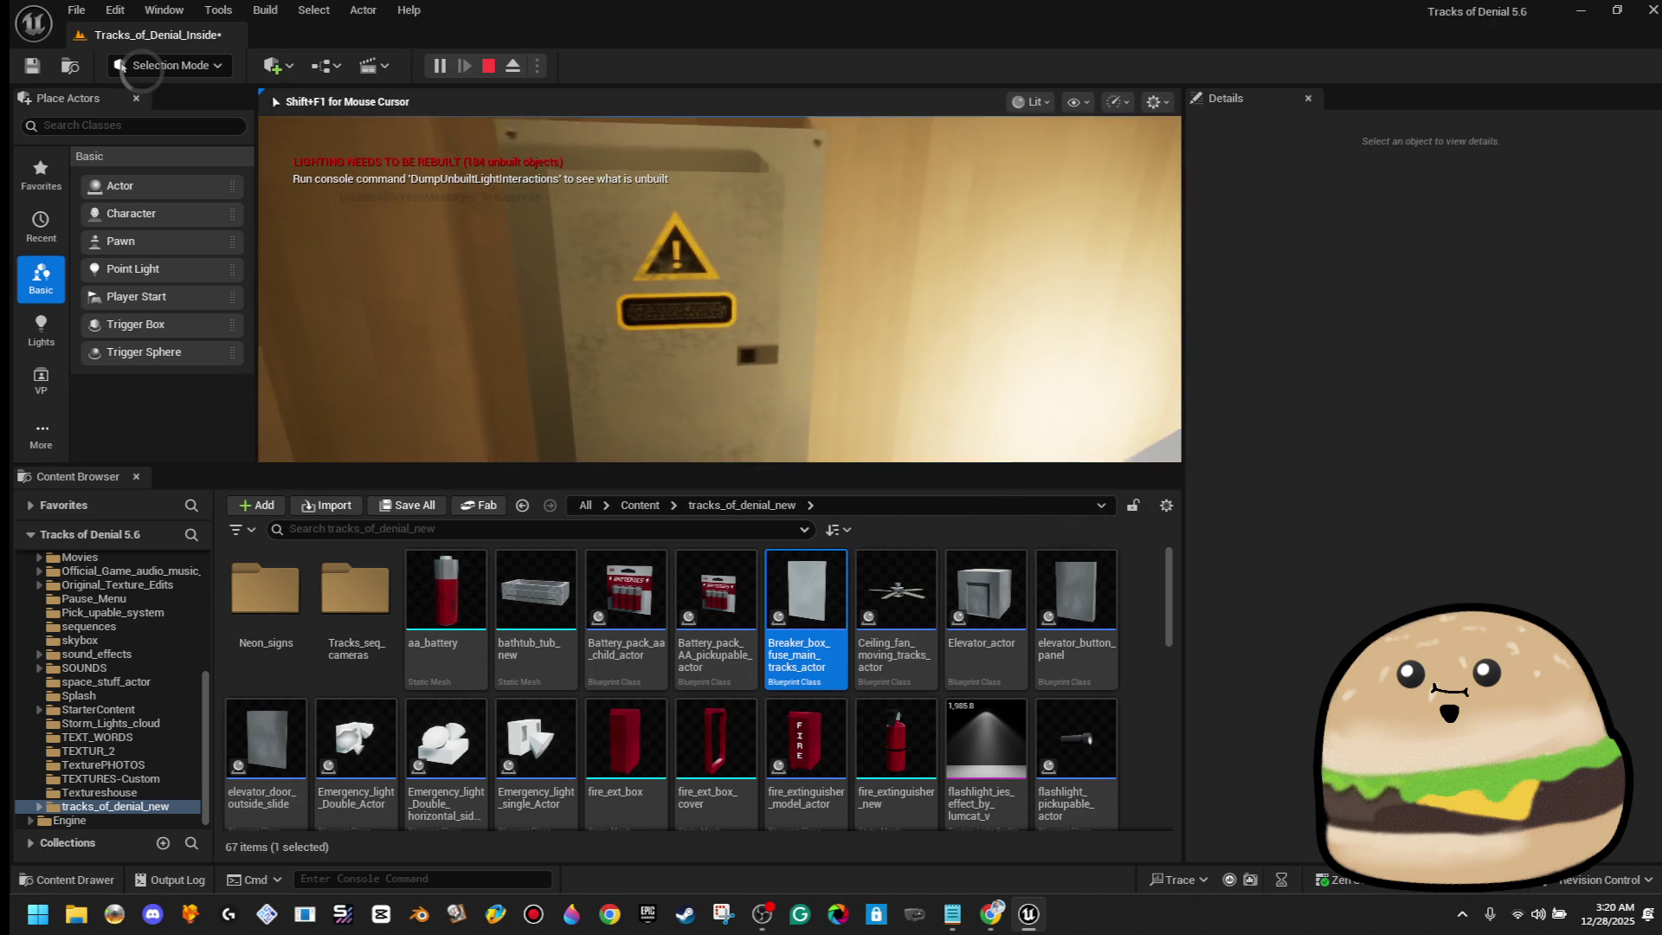
{"action": "key", "text": "Escape"}
{"action": "key", "text": "ctrl+s"}
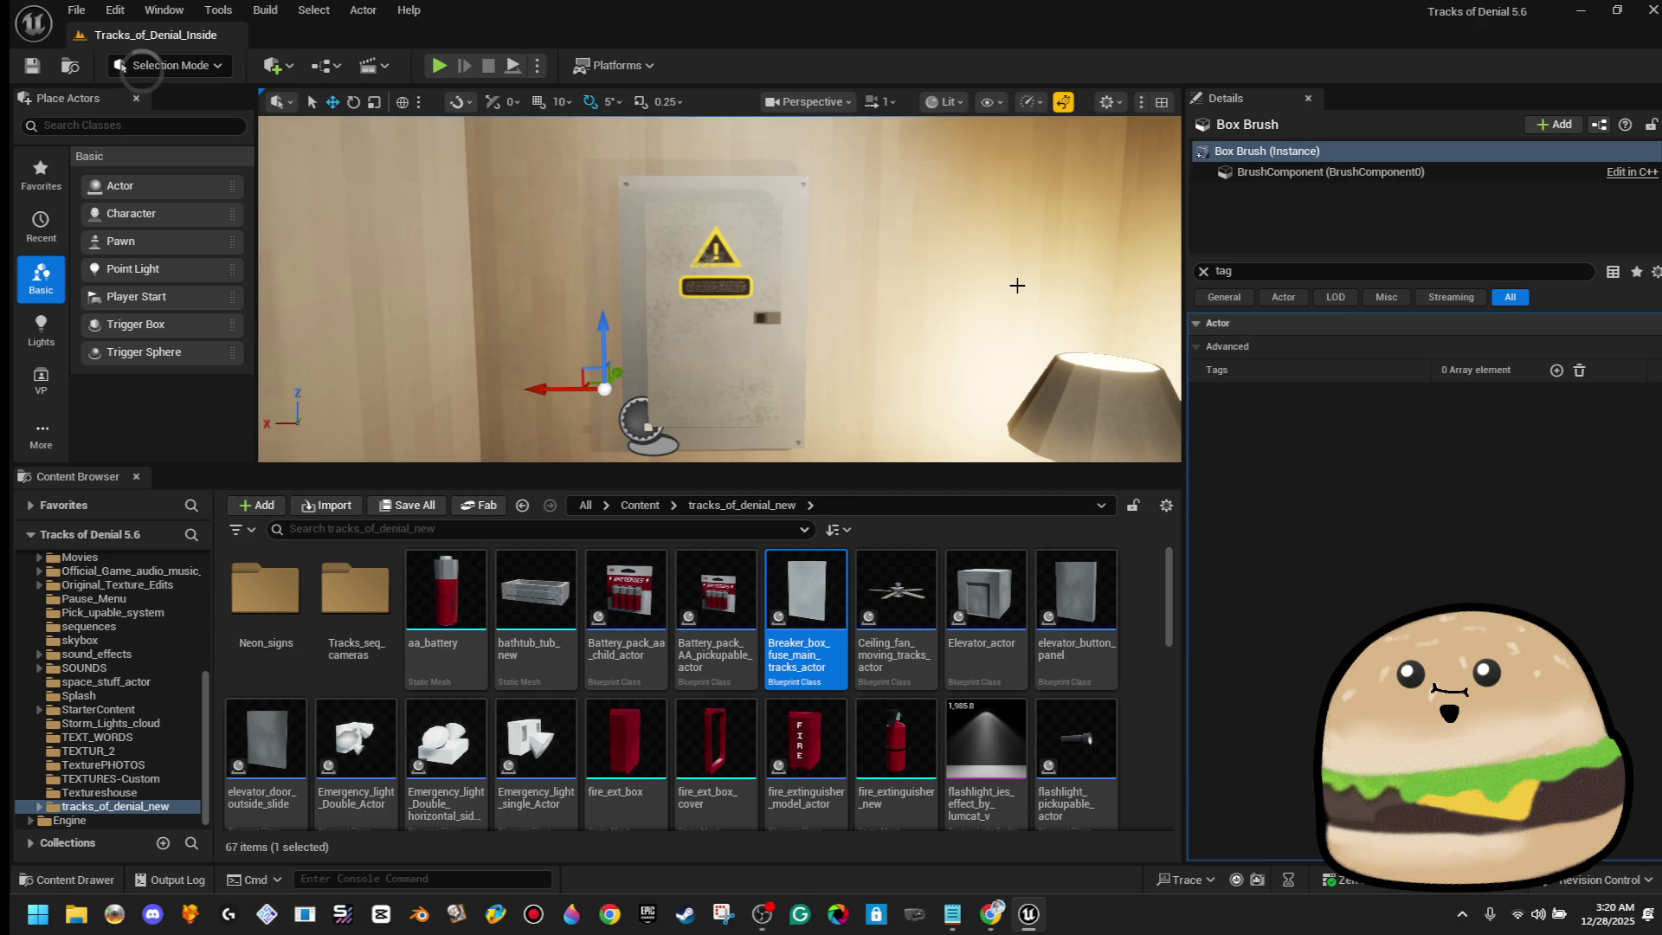
{"action": "left_click", "coordinate": [1030, 914]}
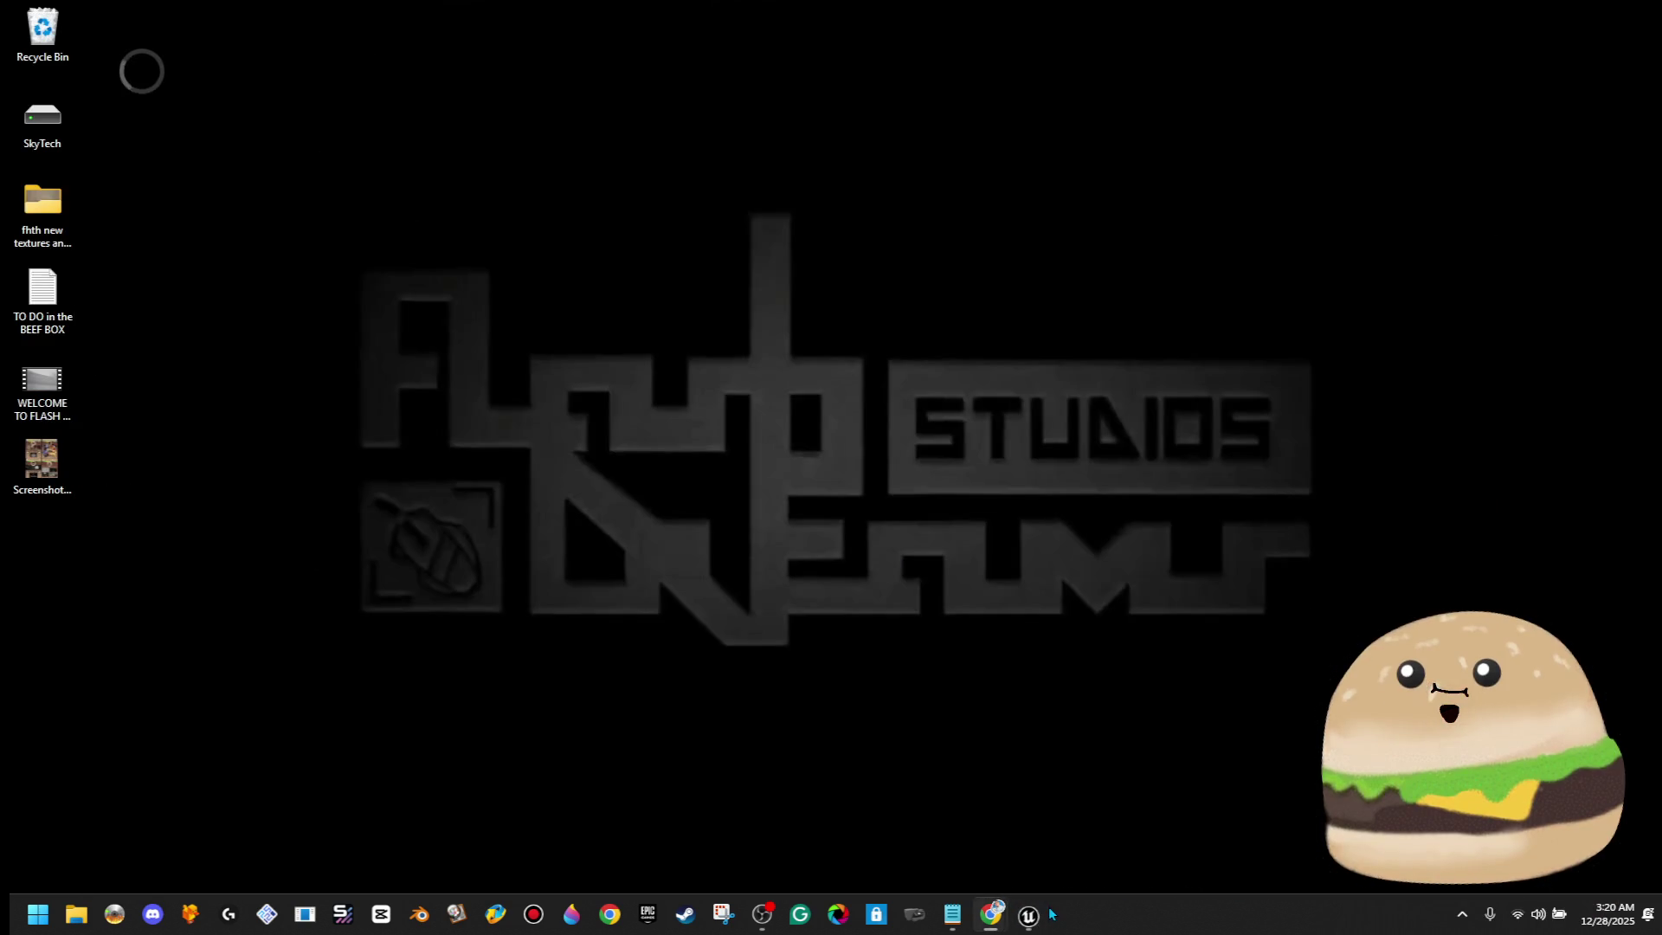
{"action": "left_click", "coordinate": [1043, 914]}
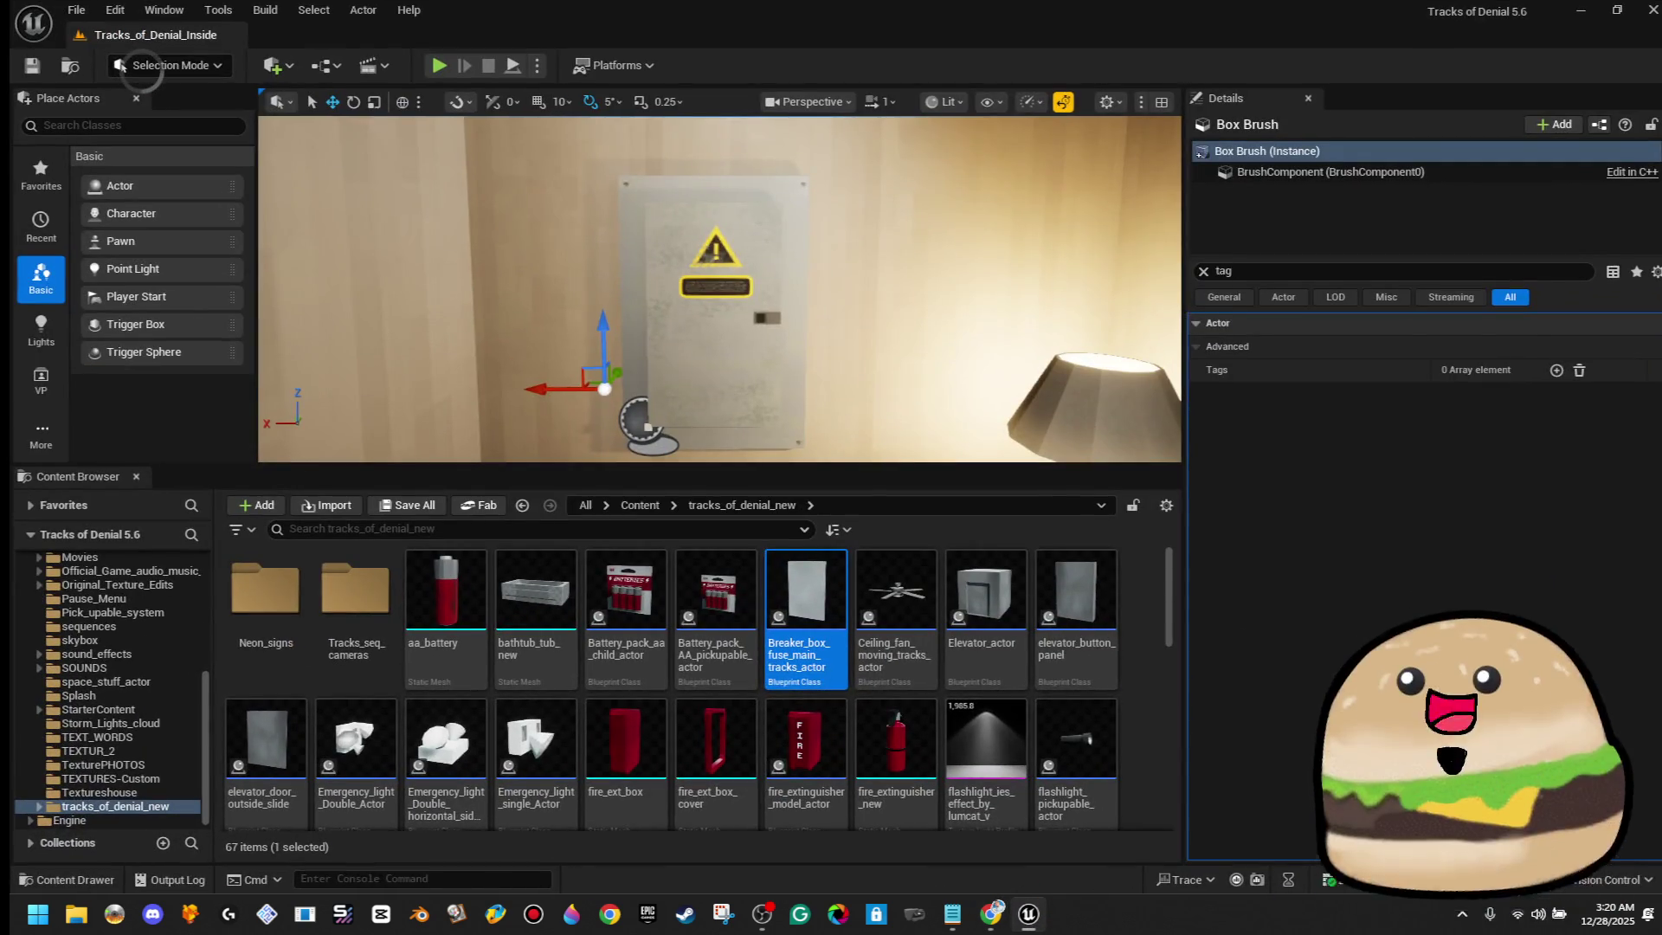
Reopen the breaker box blueprint and clear the tag filter from its properties
{"action": "right_click", "coordinate": [753, 259]}
{"action": "left_click", "coordinate": [857, 332]}
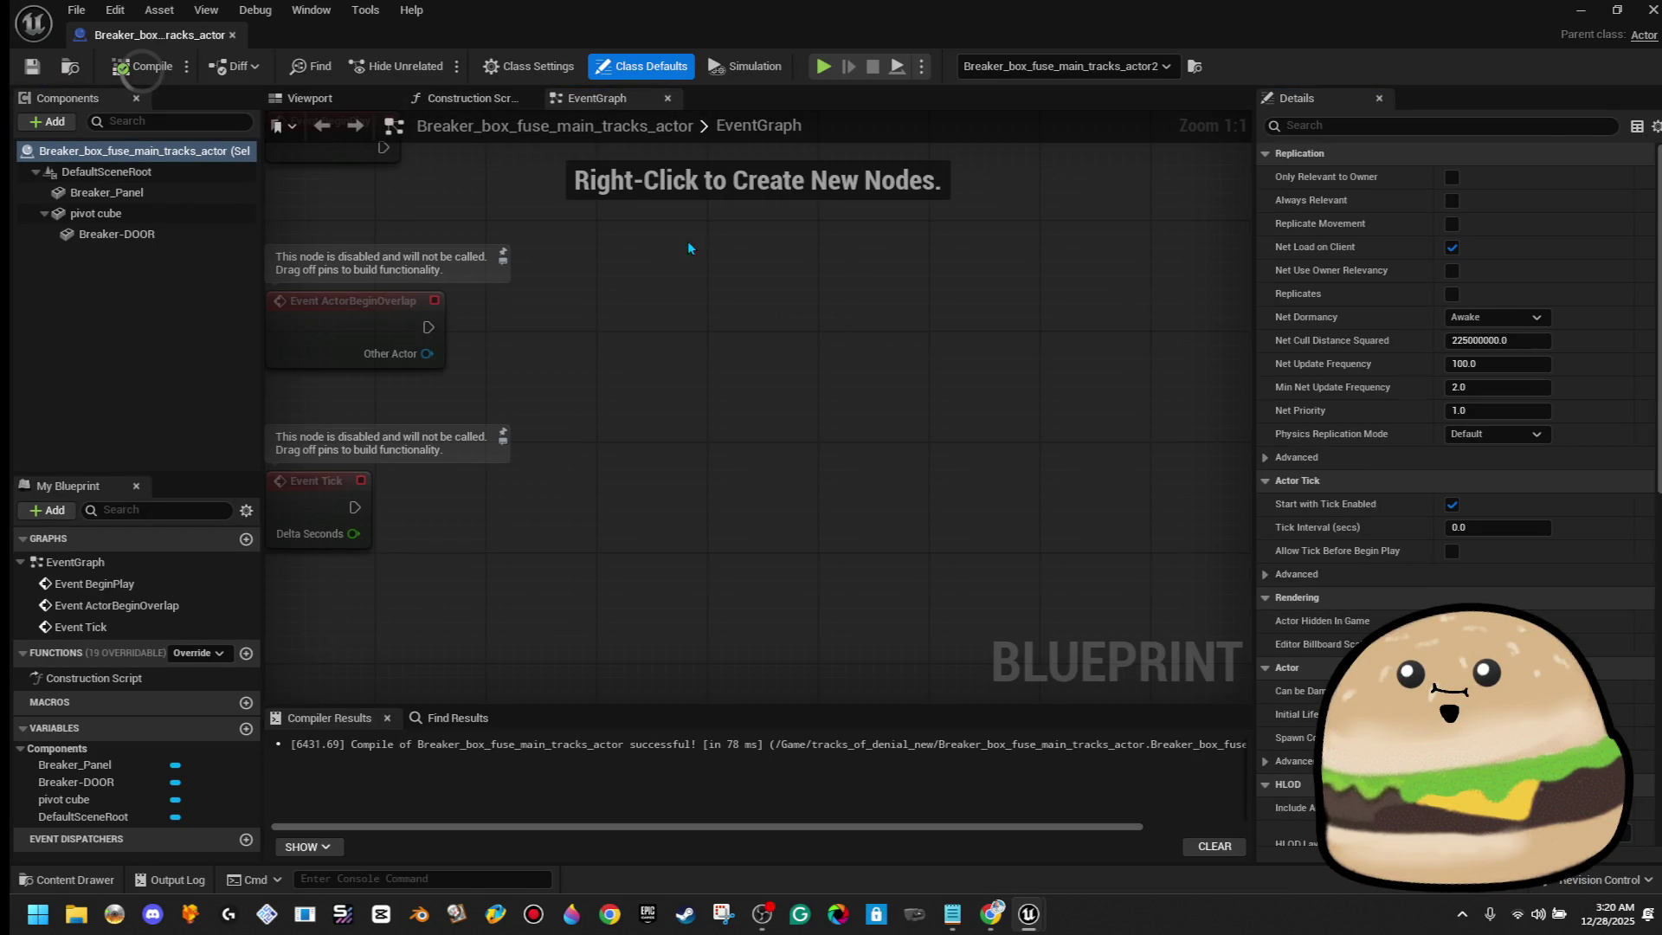
{"action": "left_click", "coordinate": [1545, 134]}
{"action": "type", "text": "tag"}
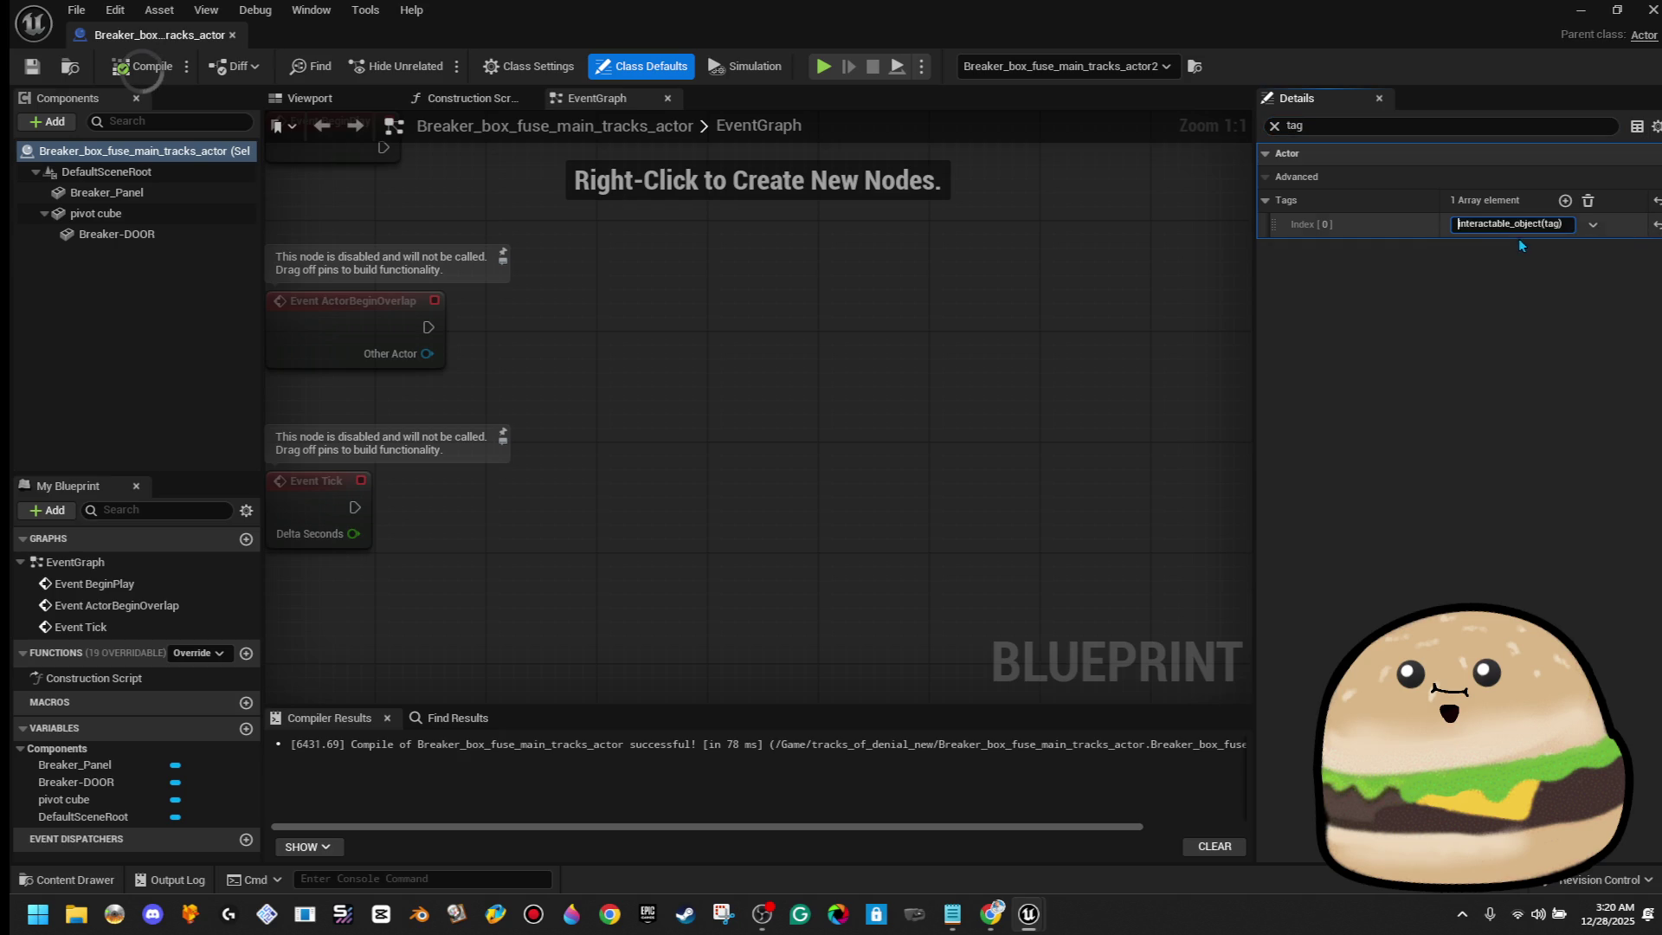
{"action": "left_click", "coordinate": [1274, 128]}
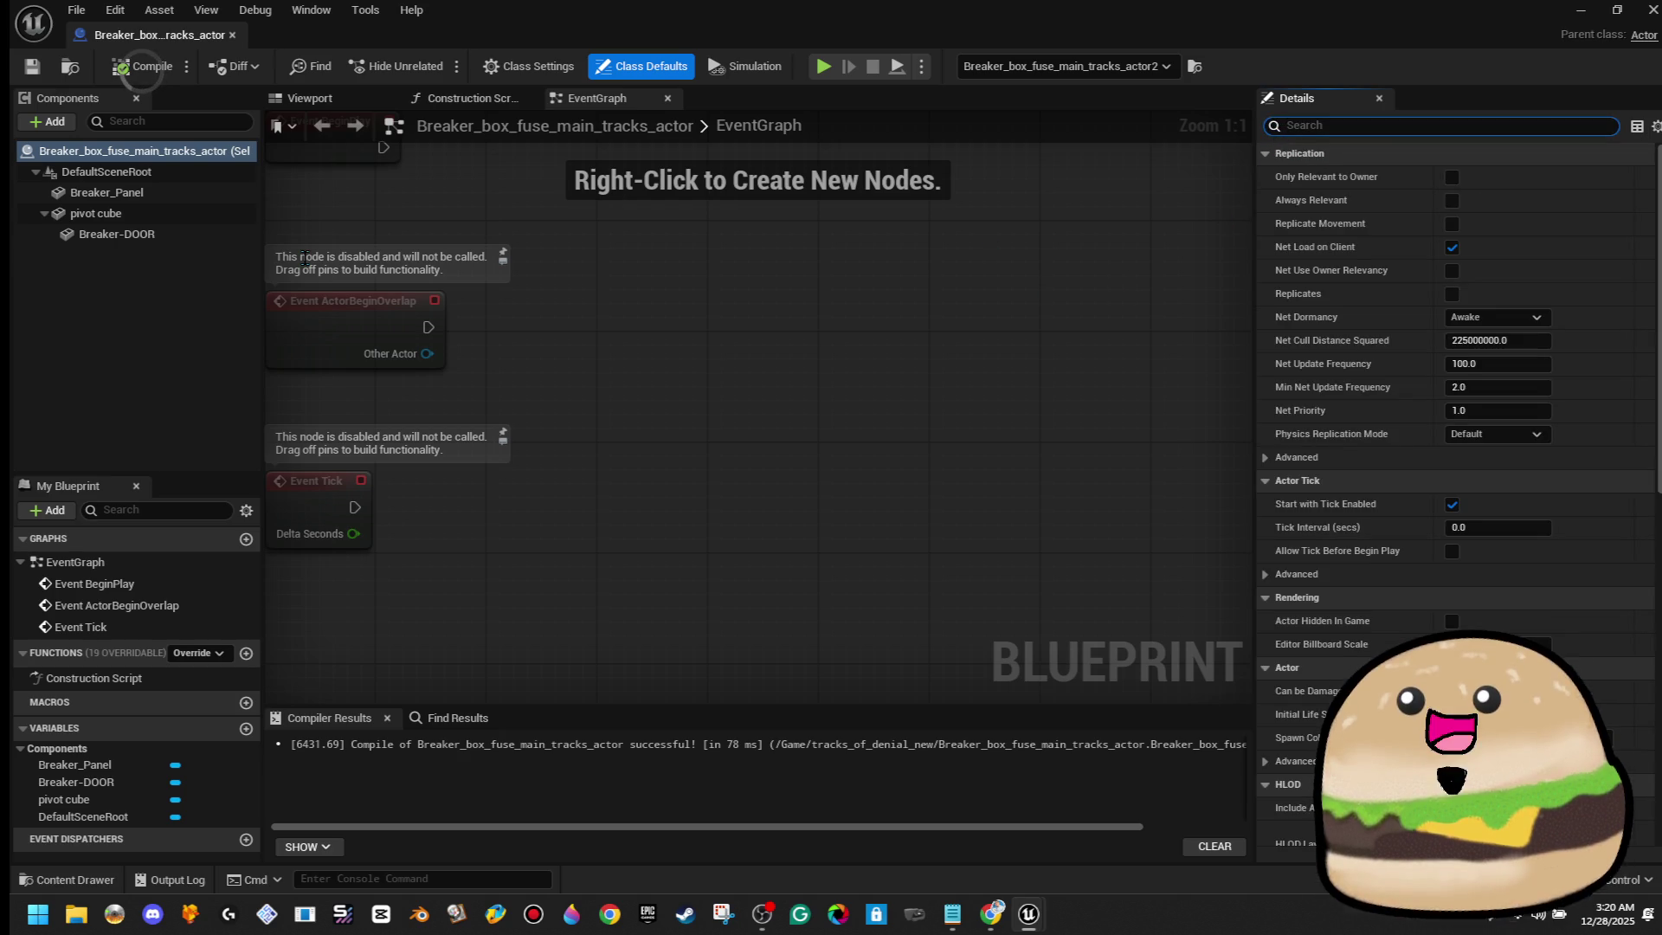
{"action": "left_click", "coordinate": [167, 245]}
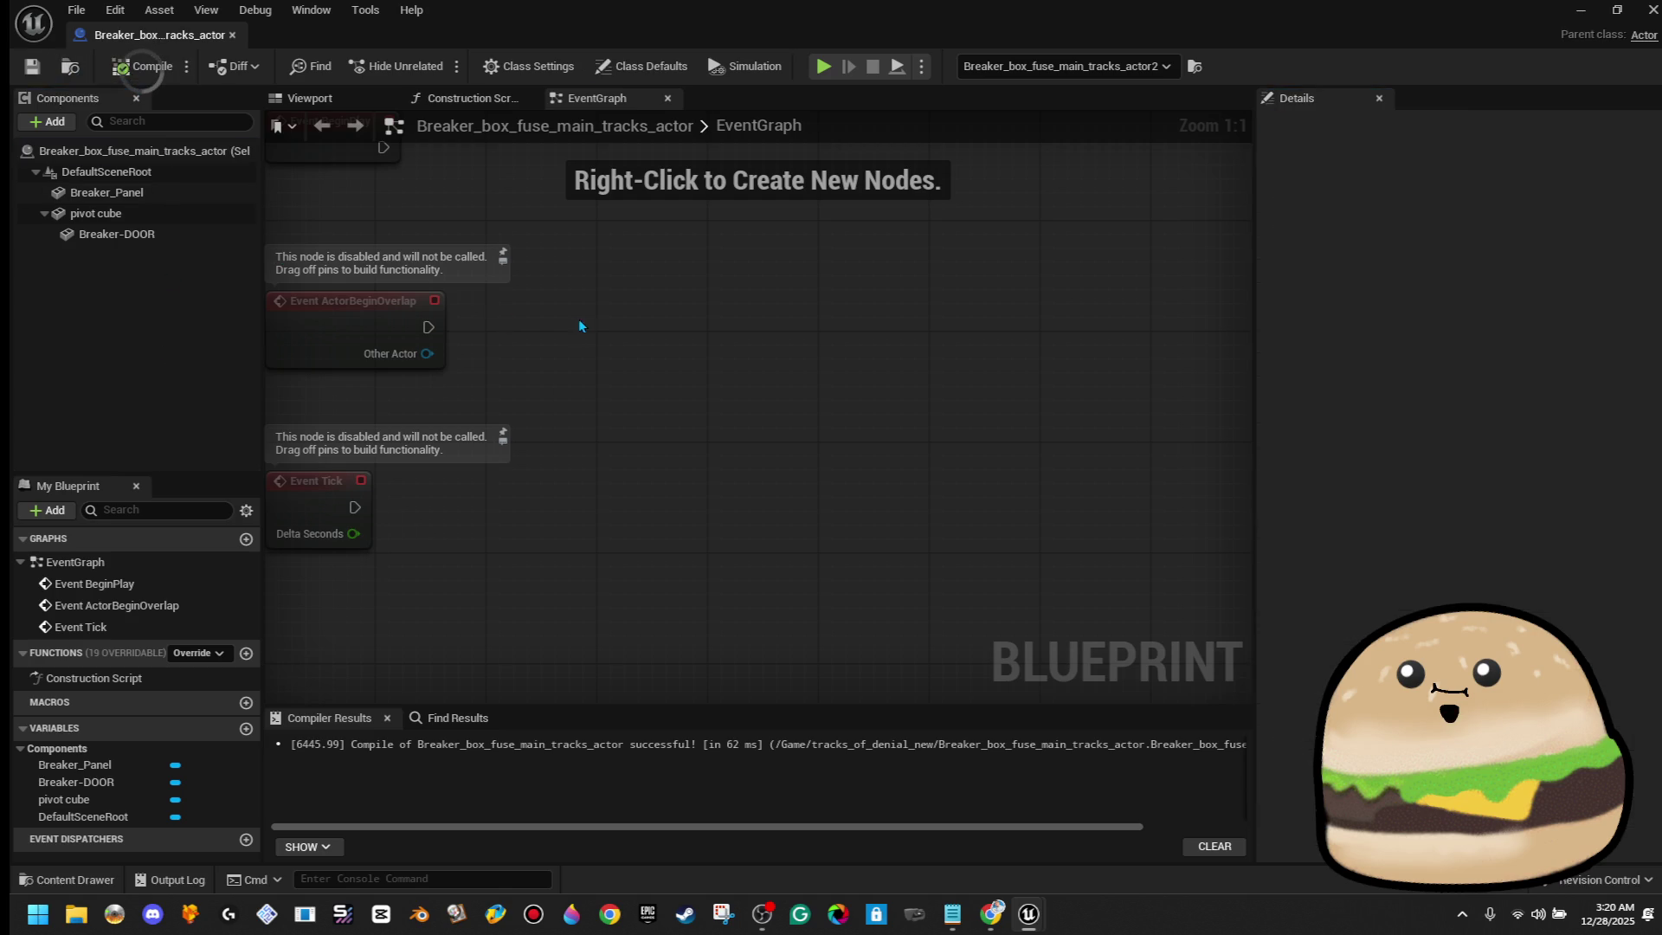
Delete the default BeginPlay, Overlap and Tick event nodes from the Event Graph
{"action": "key", "text": "Home"}
{"action": "left_click_drag", "start_coordinate": [533, 678], "coordinate": [535, 682]}
{"action": "key", "text": "Delete"}
{"action": "left_click_drag", "start_coordinate": [699, 428], "coordinate": [391, 242]}
{"action": "key", "text": "Delete"}
{"action": "right_click", "coordinate": [520, 298]}
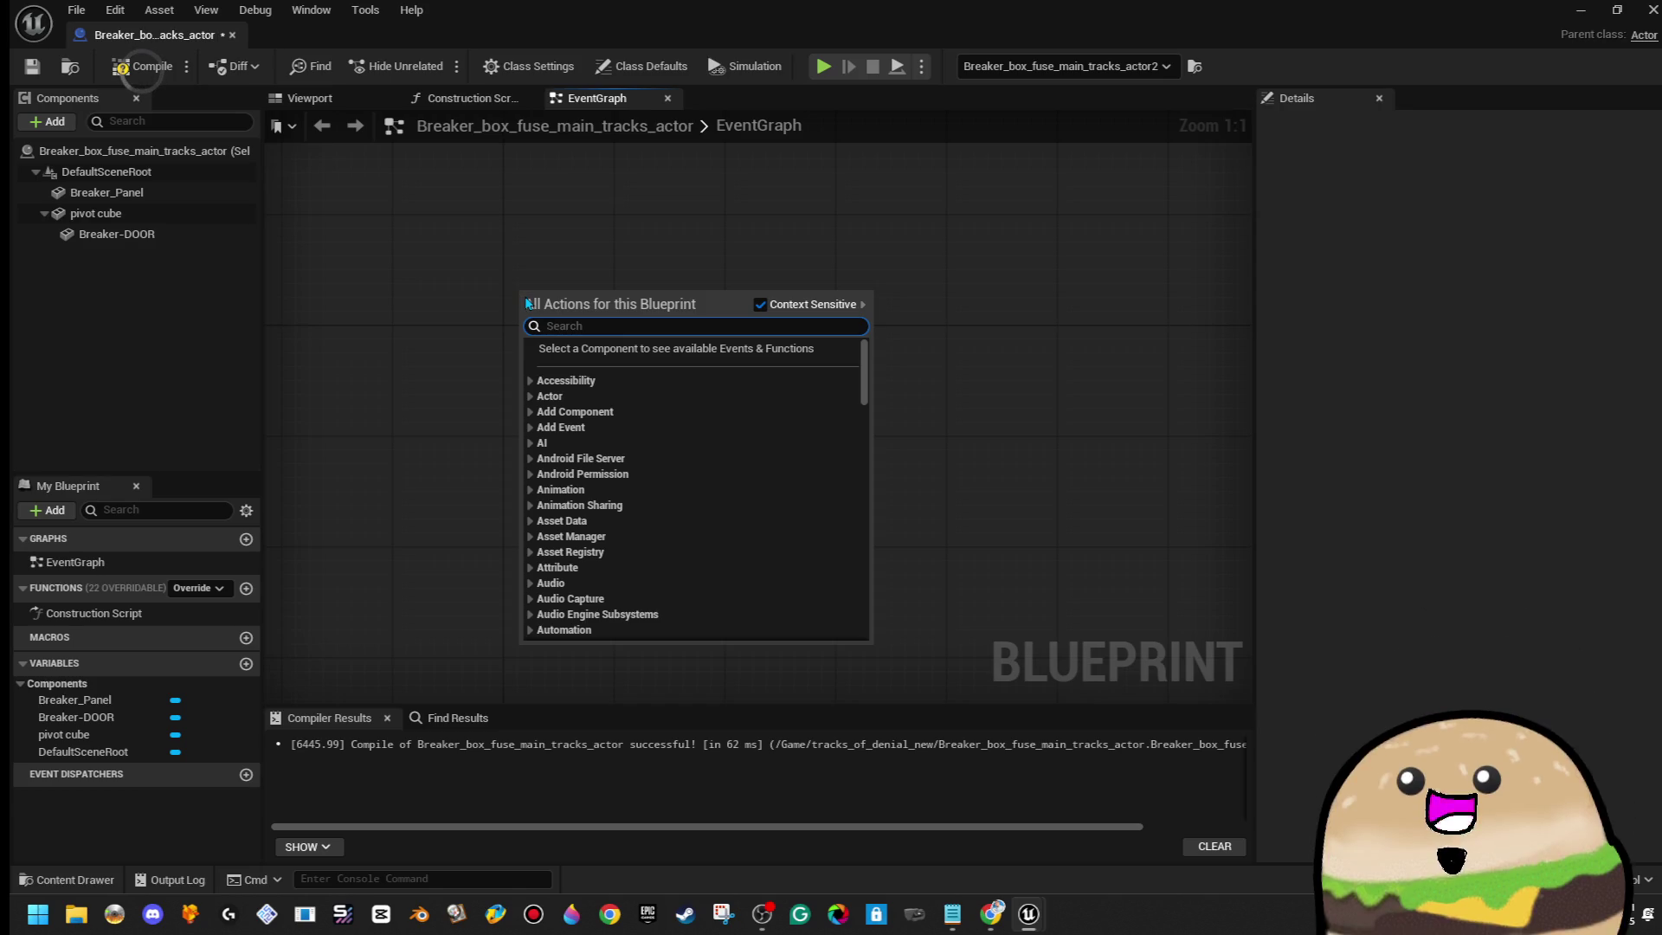
Compile and save the breaker box blueprint
{"action": "left_click", "coordinate": [200, 196]}
{"action": "left_click", "coordinate": [196, 212]}
{"action": "left_click", "coordinate": [194, 227]}
{"action": "left_click", "coordinate": [195, 200]}
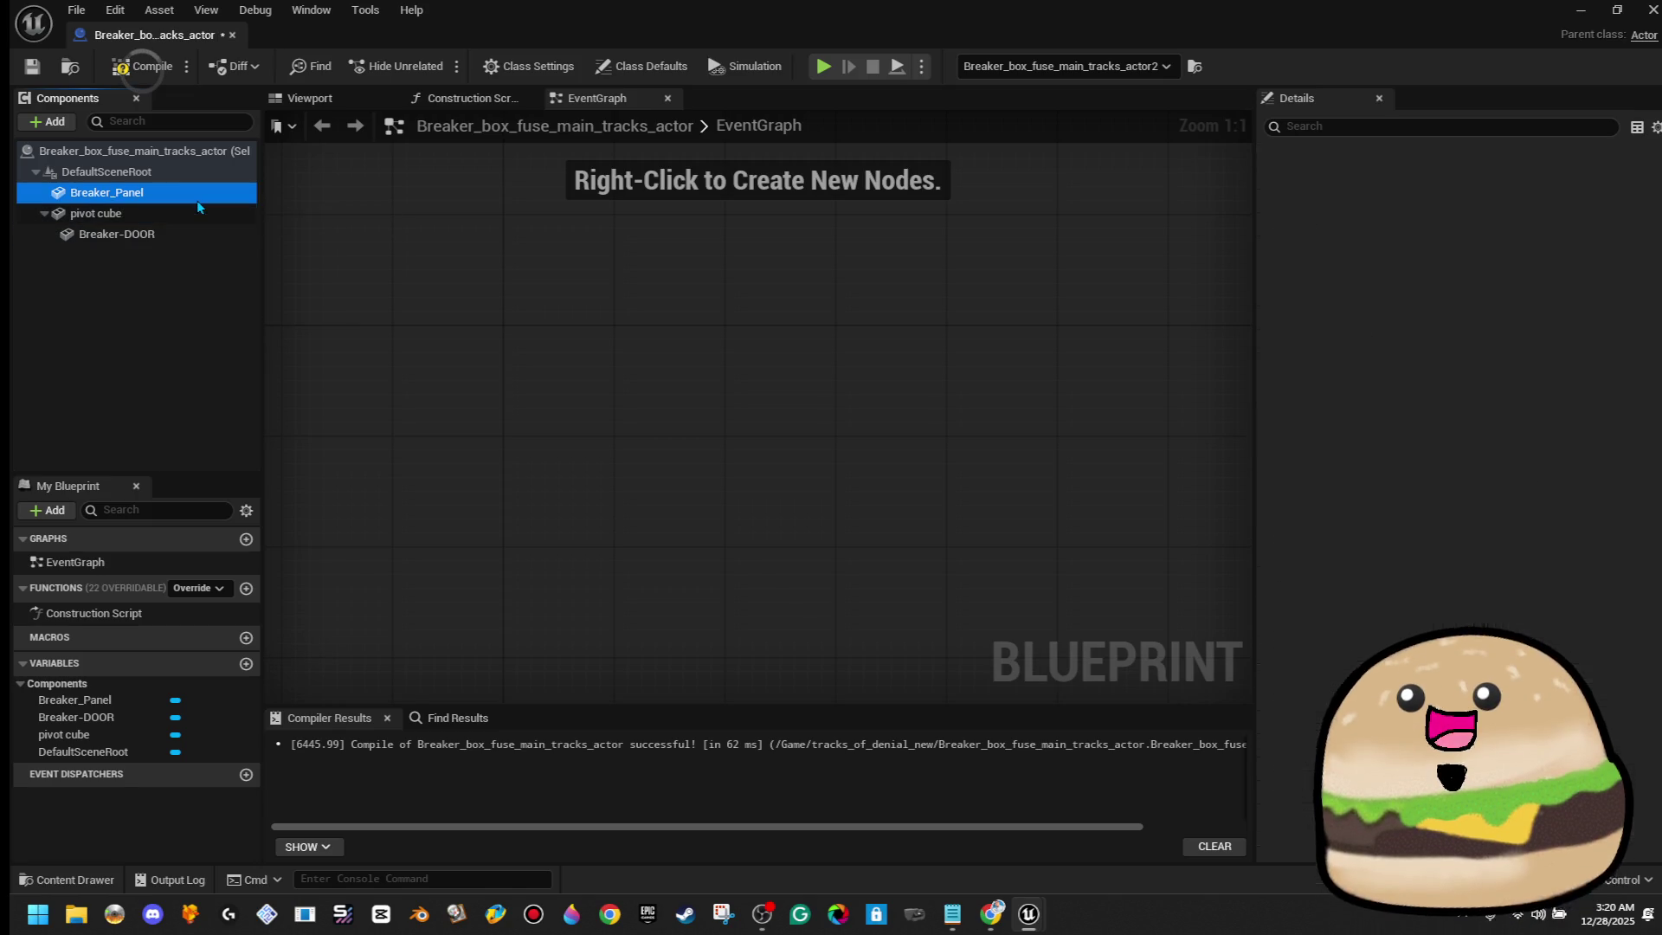
{"action": "left_click", "coordinate": [191, 217]}
{"action": "left_click", "coordinate": [143, 66]}
{"action": "left_click", "coordinate": [34, 66]}
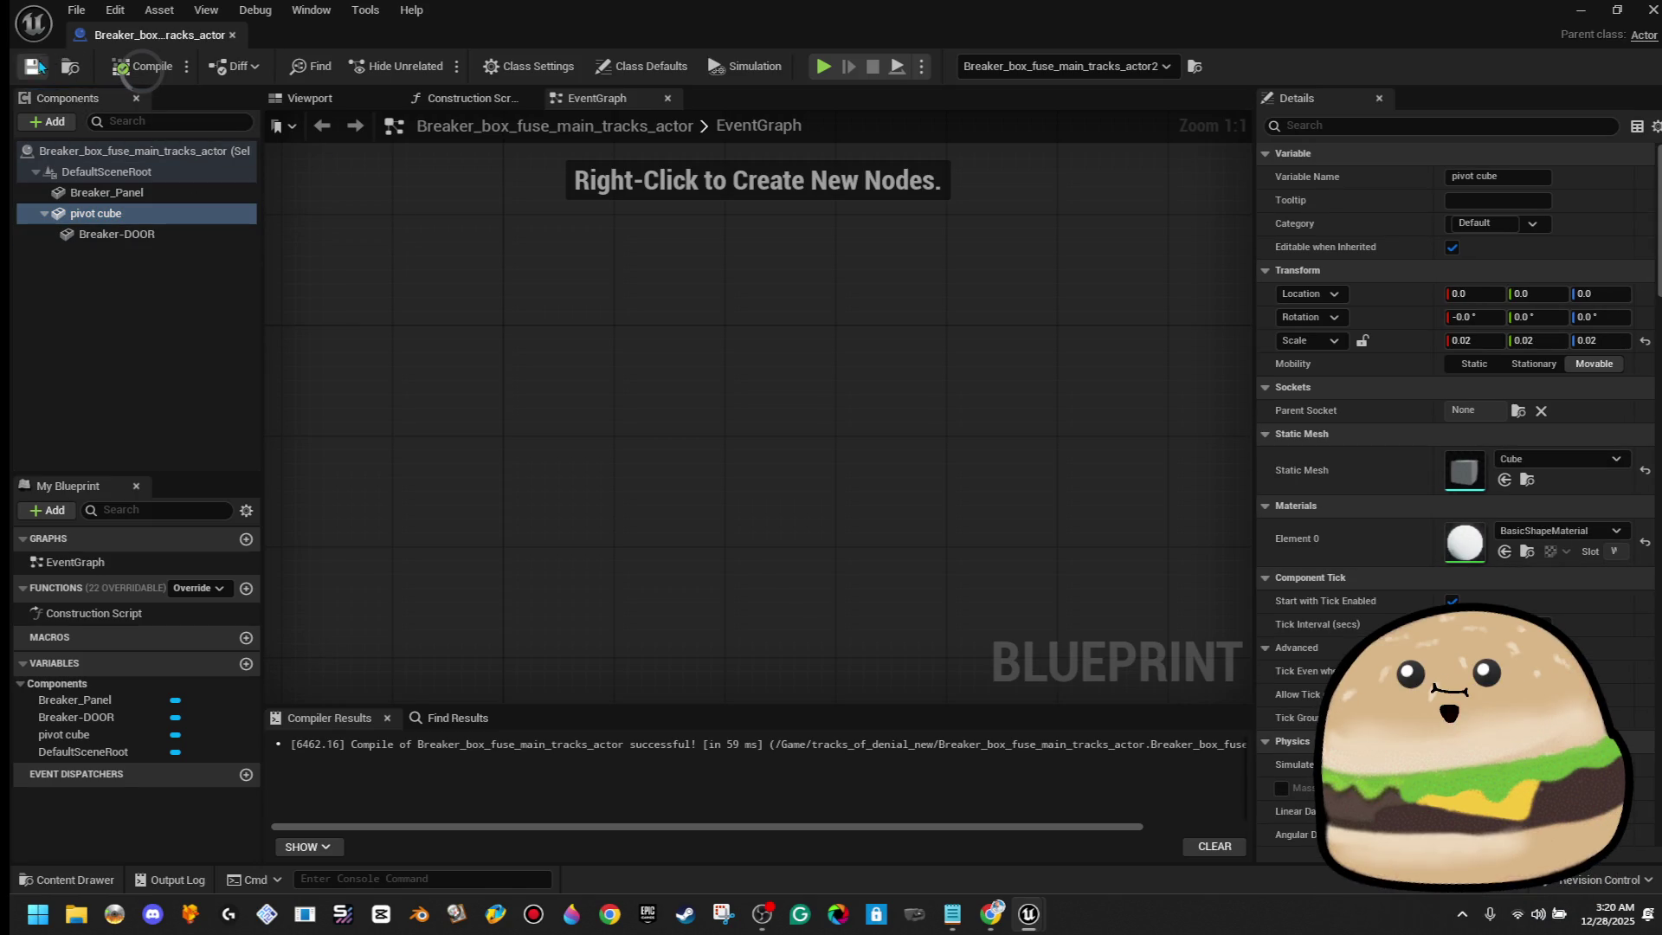
Place a Pivot Cube reference in the graph and wire it into Move Component To
{"action": "right_click", "coordinate": [551, 343]}
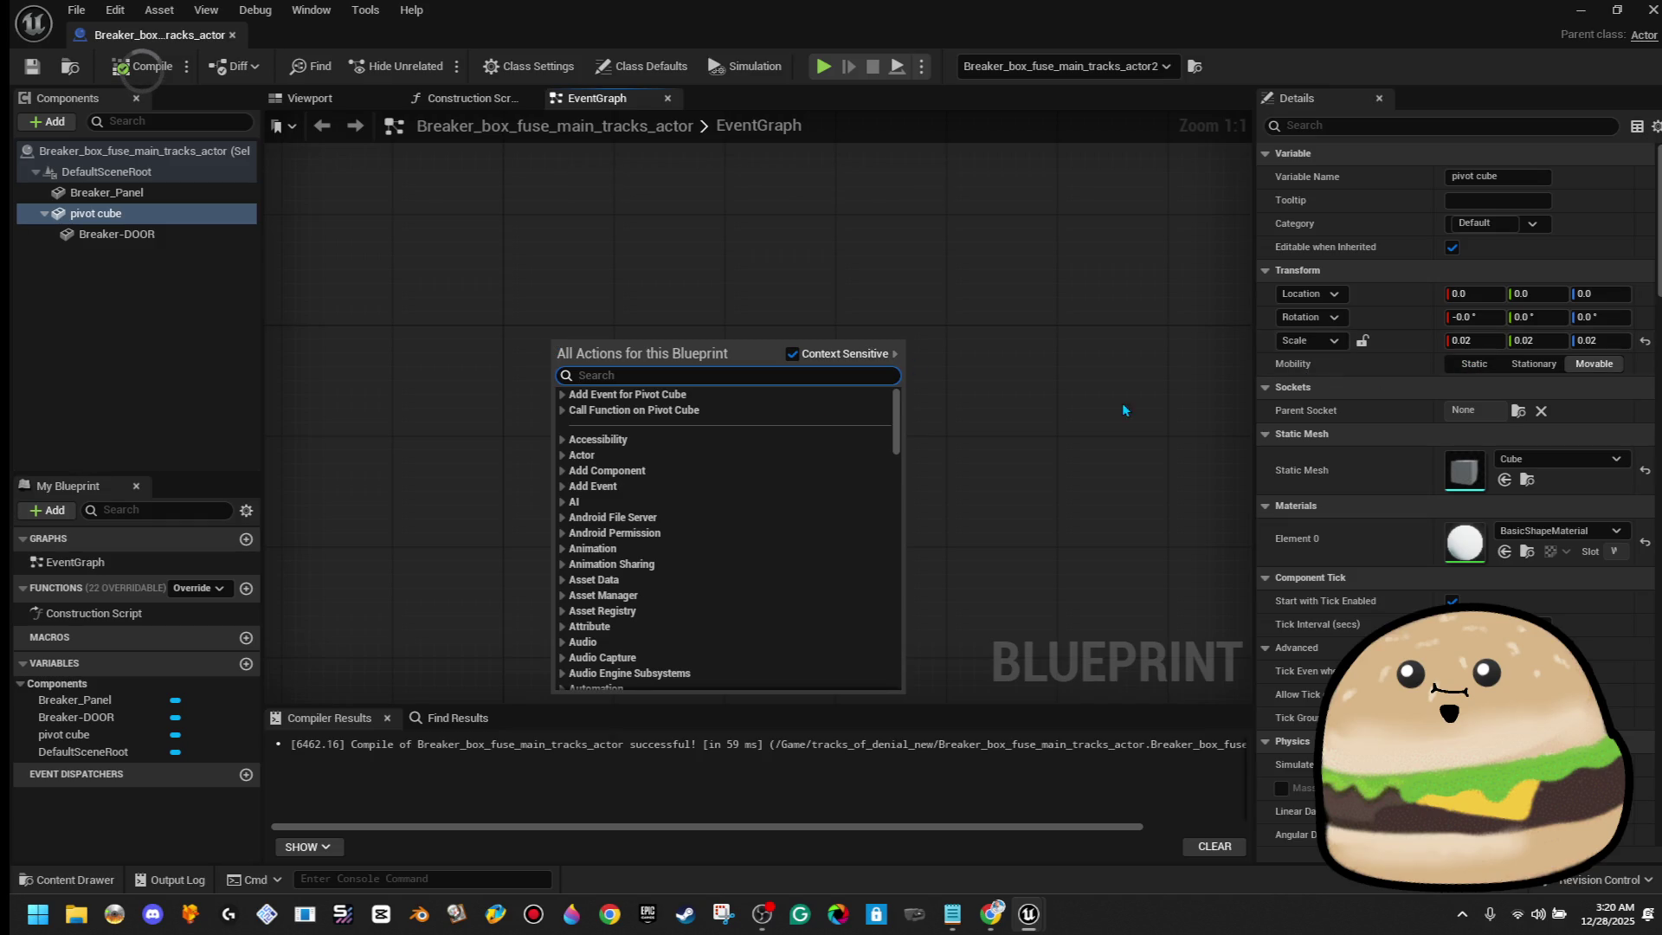
{"action": "mouse_move", "coordinate": [223, 215]}
{"action": "left_mouse_down"}
{"action": "mouse_move", "coordinate": [547, 334]}
{"action": "mouse_move", "coordinate": [741, 261]}
{"action": "left_mouse_up"}
{"action": "left_click", "coordinate": [606, 342]}
{"action": "type", "text": "m"}
{"action": "type", "text": "o"}
{"action": "key", "text": "Return"}
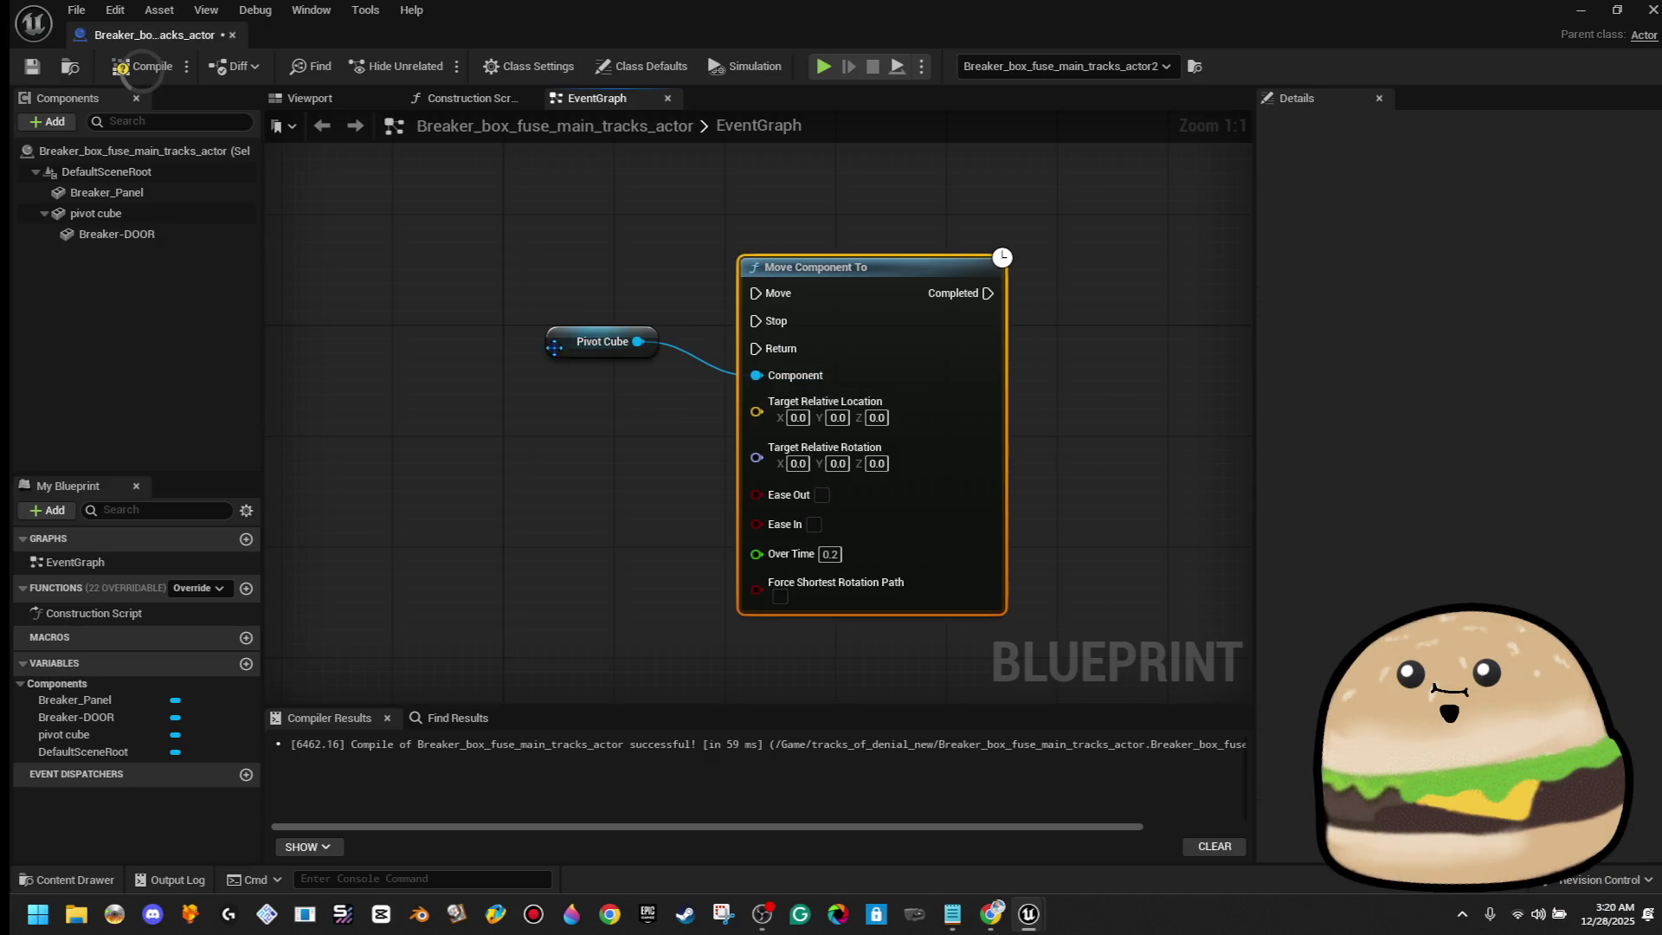
{"action": "left_click_drag", "start_coordinate": [550, 350], "coordinate": [575, 391]}
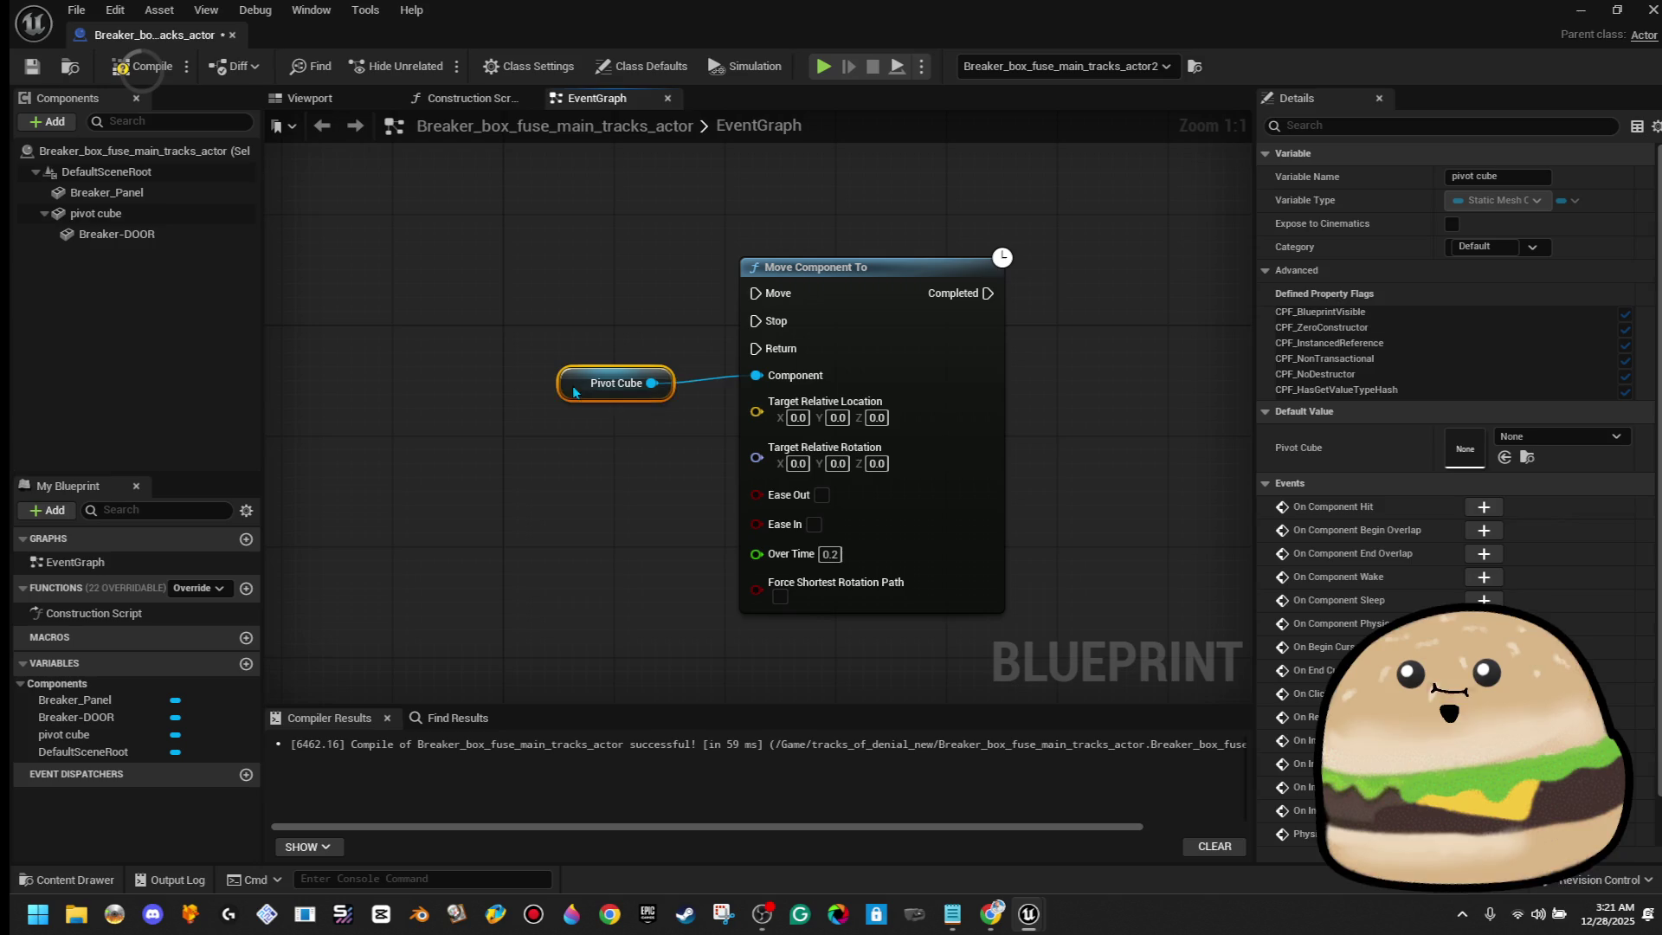
Add Interact_w_line_trace to the blueprint's Implemented Interfaces in Class Settings
{"action": "left_click", "coordinate": [525, 67]}
{"action": "left_click", "coordinate": [1489, 387]}
{"action": "type", "text": "w line"}
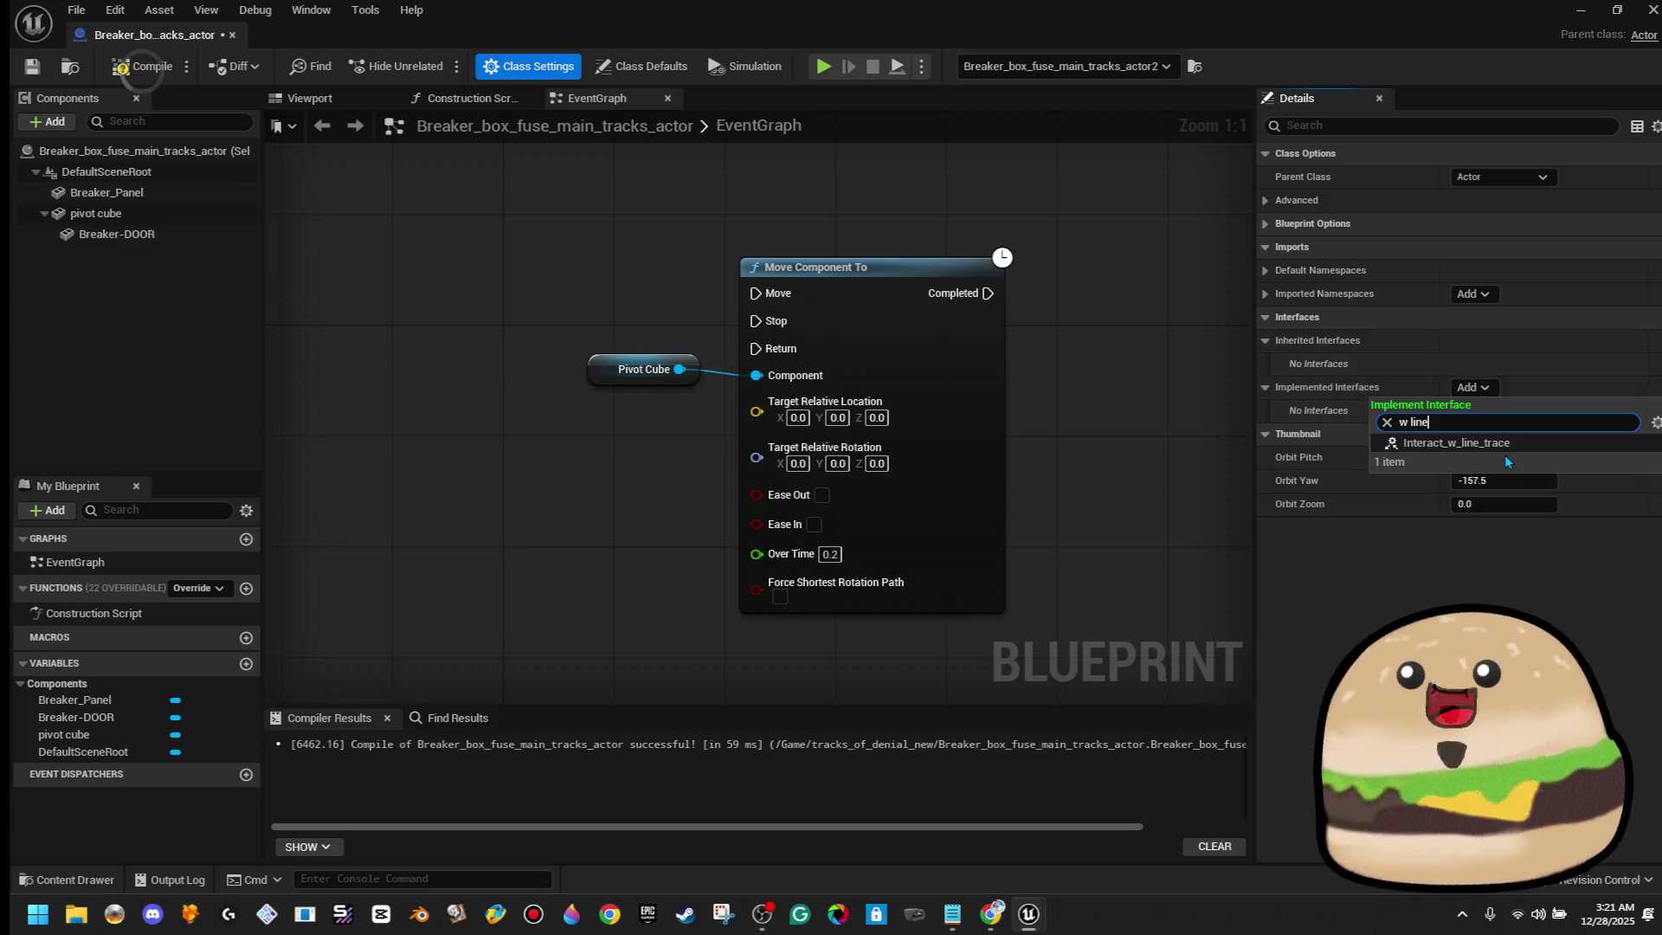
{"action": "left_click", "coordinate": [1503, 445]}
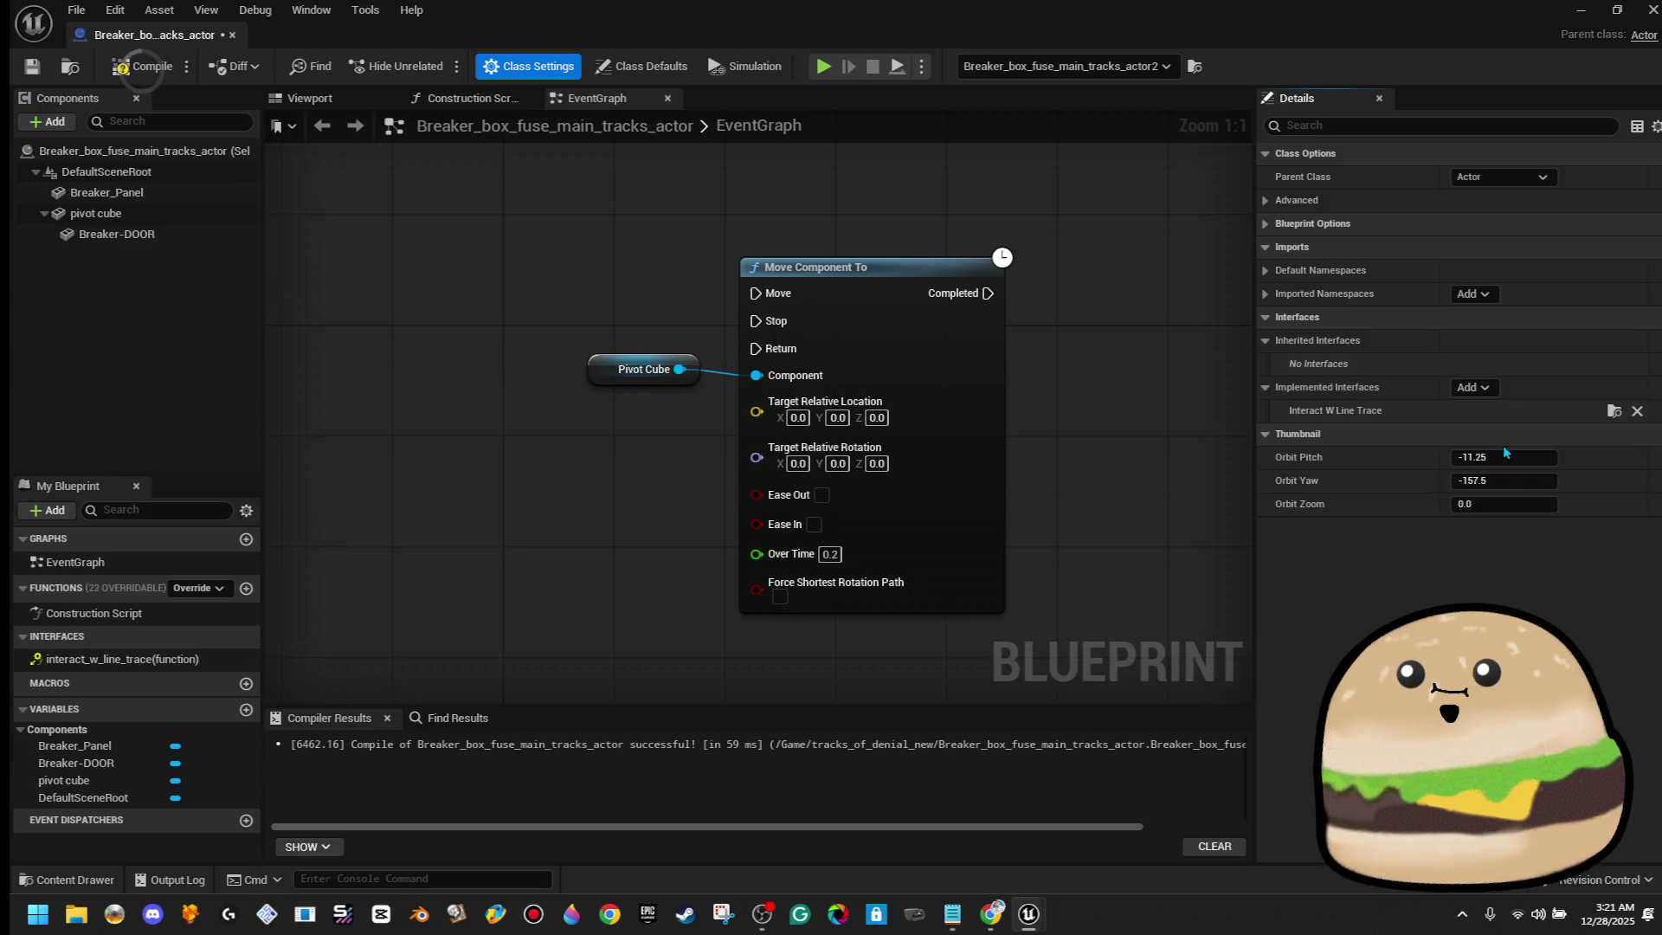
Place the interact_w_line_trace event and connect its exec to Move Component To
{"action": "double_click", "coordinate": [132, 658]}
{"action": "scroll", "coordinate": [872, 608], "scroll_direction": "down", "scroll_amount": 1}
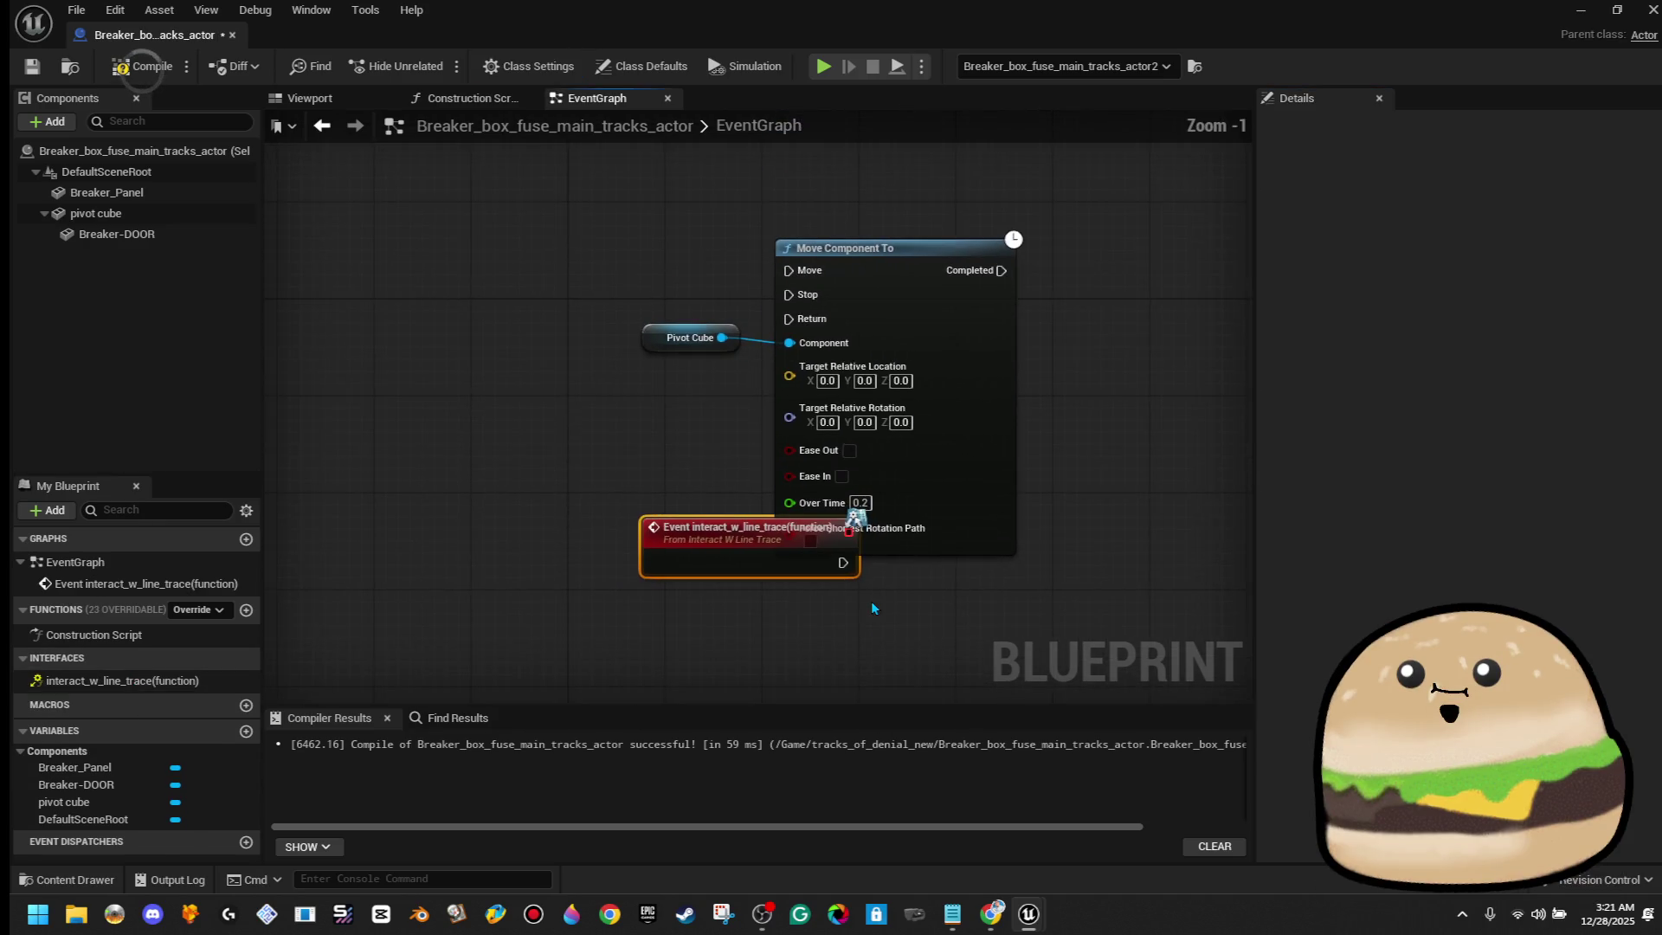
{"action": "mouse_move", "coordinate": [742, 568]}
{"action": "left_mouse_down"}
{"action": "mouse_move", "coordinate": [529, 278]}
{"action": "mouse_move", "coordinate": [462, 275]}
{"action": "left_mouse_up"}
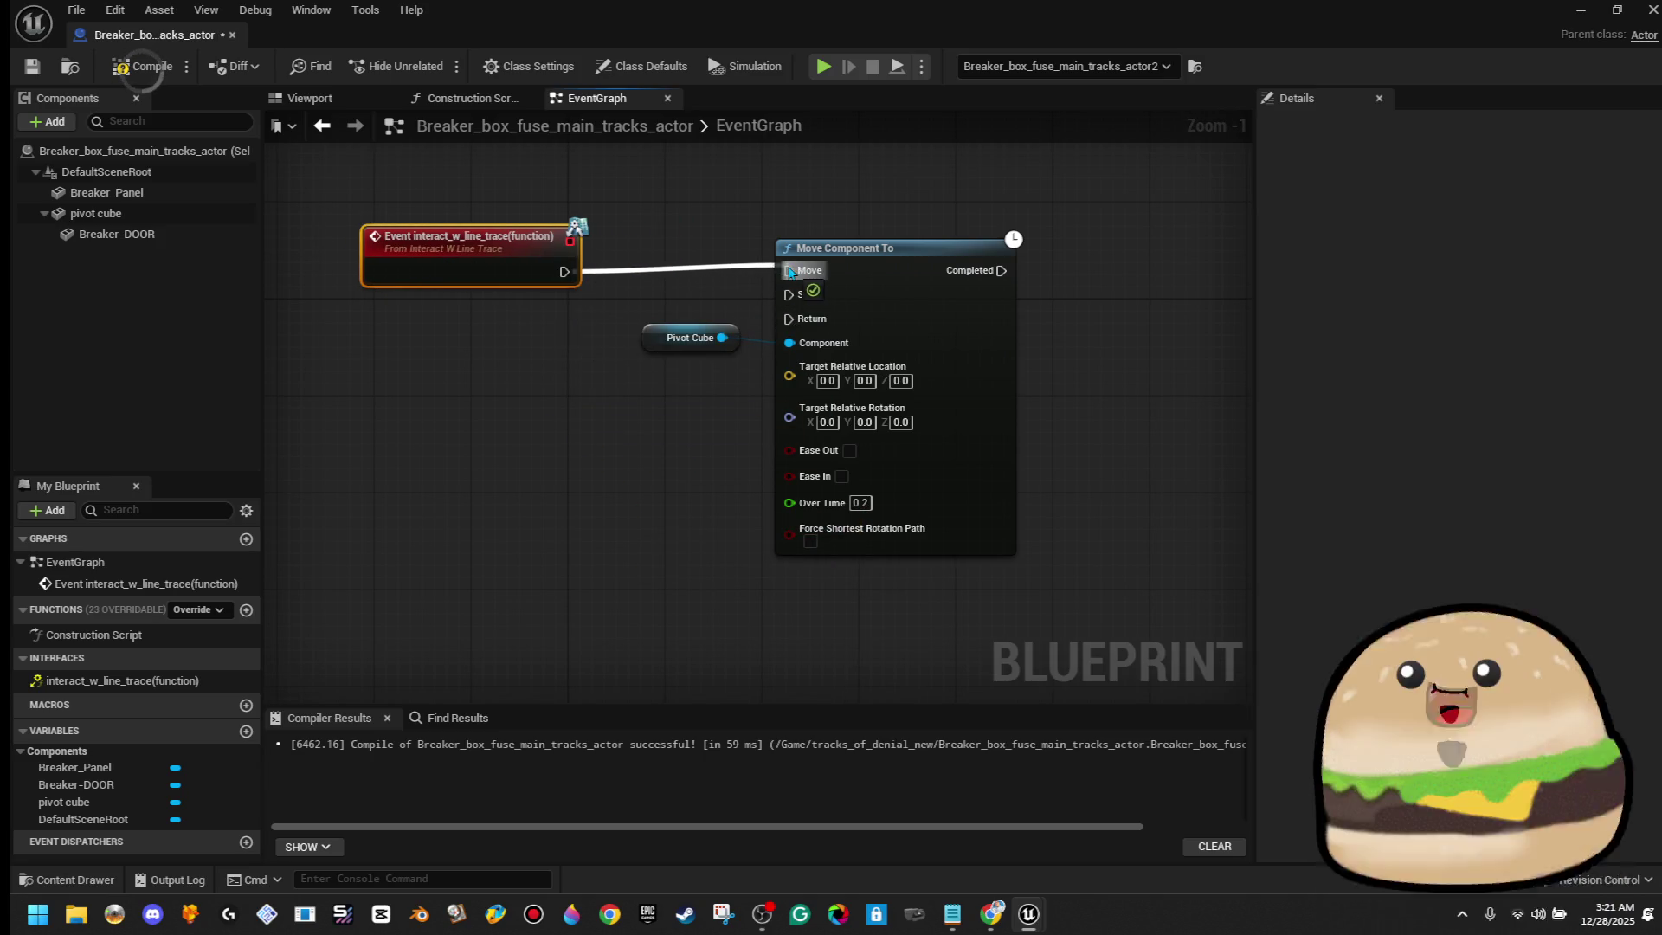
{"action": "left_click_drag", "start_coordinate": [1091, 221], "coordinate": [632, 437]}
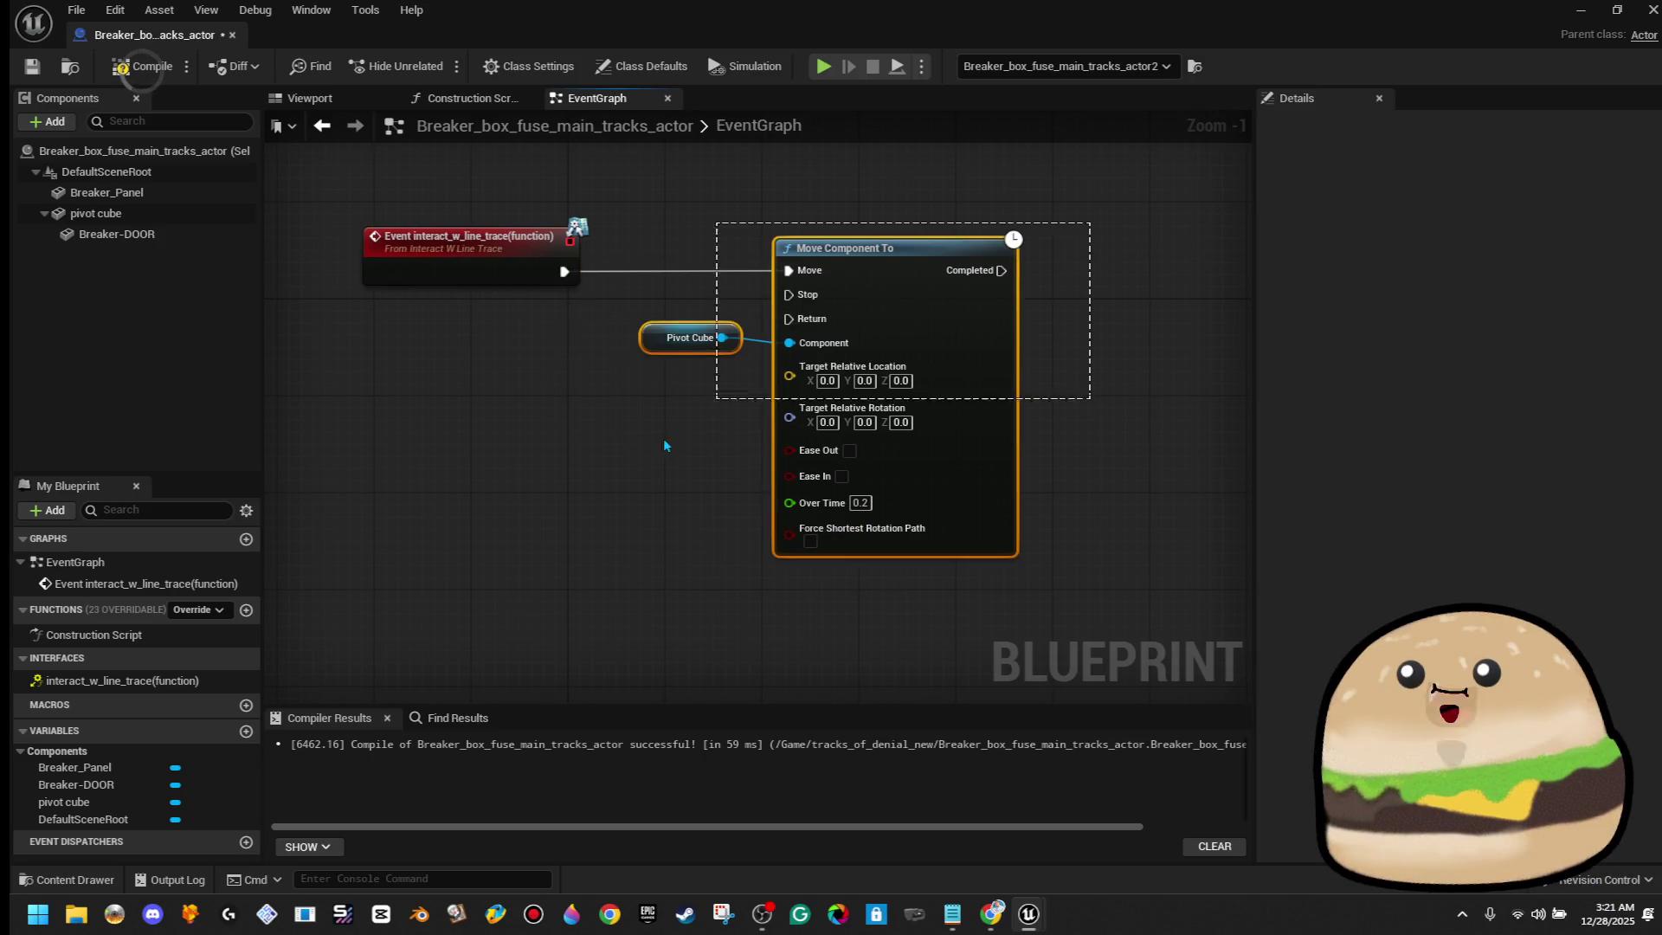
{"action": "left_click", "coordinate": [486, 543]}
{"action": "mouse_move", "coordinate": [675, 323]}
{"action": "left_mouse_down"}
{"action": "mouse_move", "coordinate": [696, 537]}
{"action": "mouse_move", "coordinate": [594, 585]}
{"action": "left_mouse_up"}
{"action": "left_click", "coordinate": [686, 382]}
{"action": "left_click", "coordinate": [689, 331]}
{"action": "left_click", "coordinate": [696, 544]}
Undo the test rotation on pivot cube so the door is closed again
{"action": "left_click", "coordinate": [392, 105]}
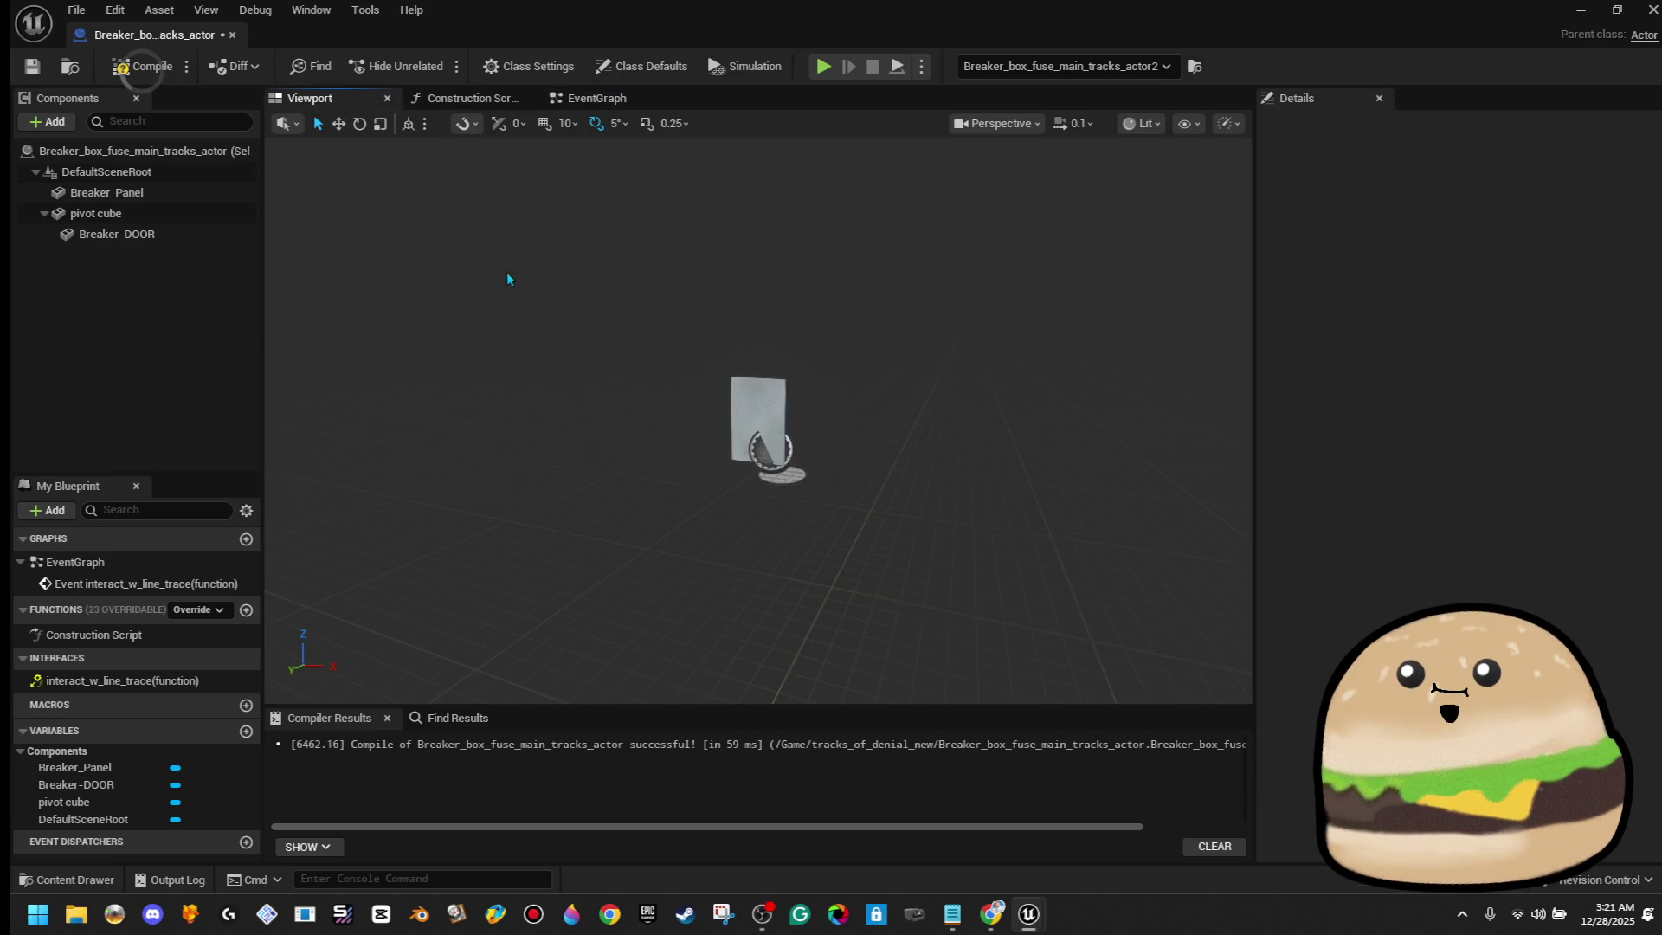
{"action": "left_click", "coordinate": [212, 214]}
{"action": "double_click", "coordinate": [212, 215]}
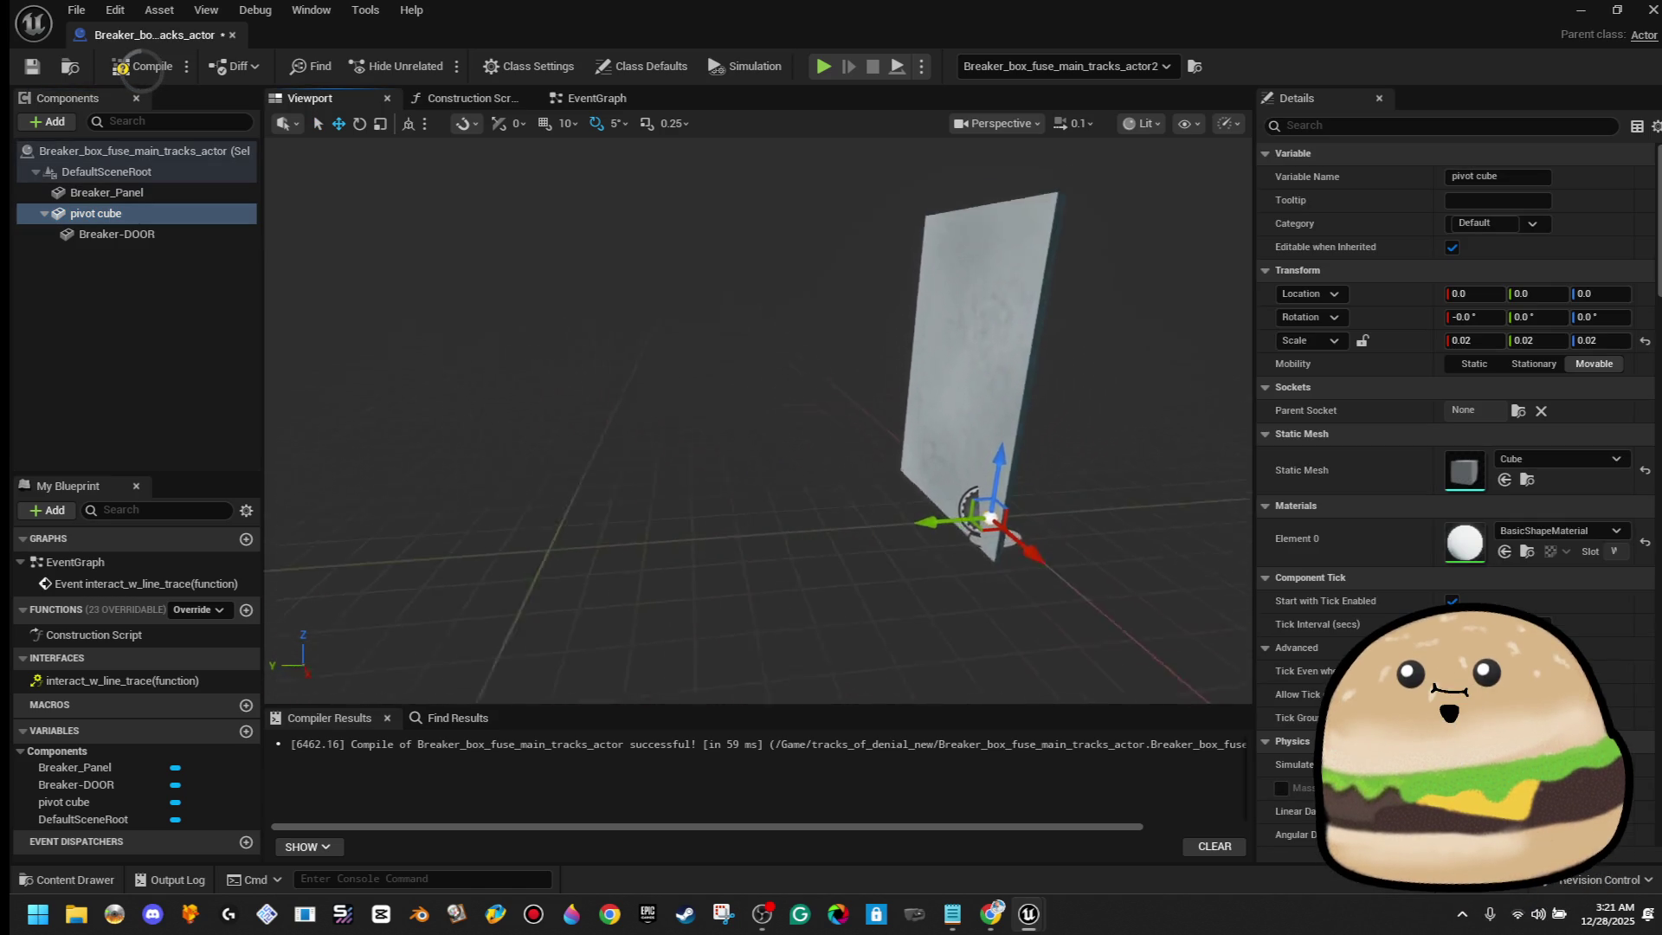
{"action": "mouse_move", "coordinate": [779, 433]}
{"action": "left_mouse_down"}
{"action": "mouse_move", "coordinate": [814, 451]}
{"action": "mouse_move", "coordinate": [829, 486]}
{"action": "mouse_move", "coordinate": [779, 448]}
{"action": "mouse_move", "coordinate": [857, 456]}
{"action": "mouse_move", "coordinate": [745, 489]}
{"action": "left_mouse_up"}
{"action": "key", "text": "e"}
{"action": "key", "text": "ctrl+z"}
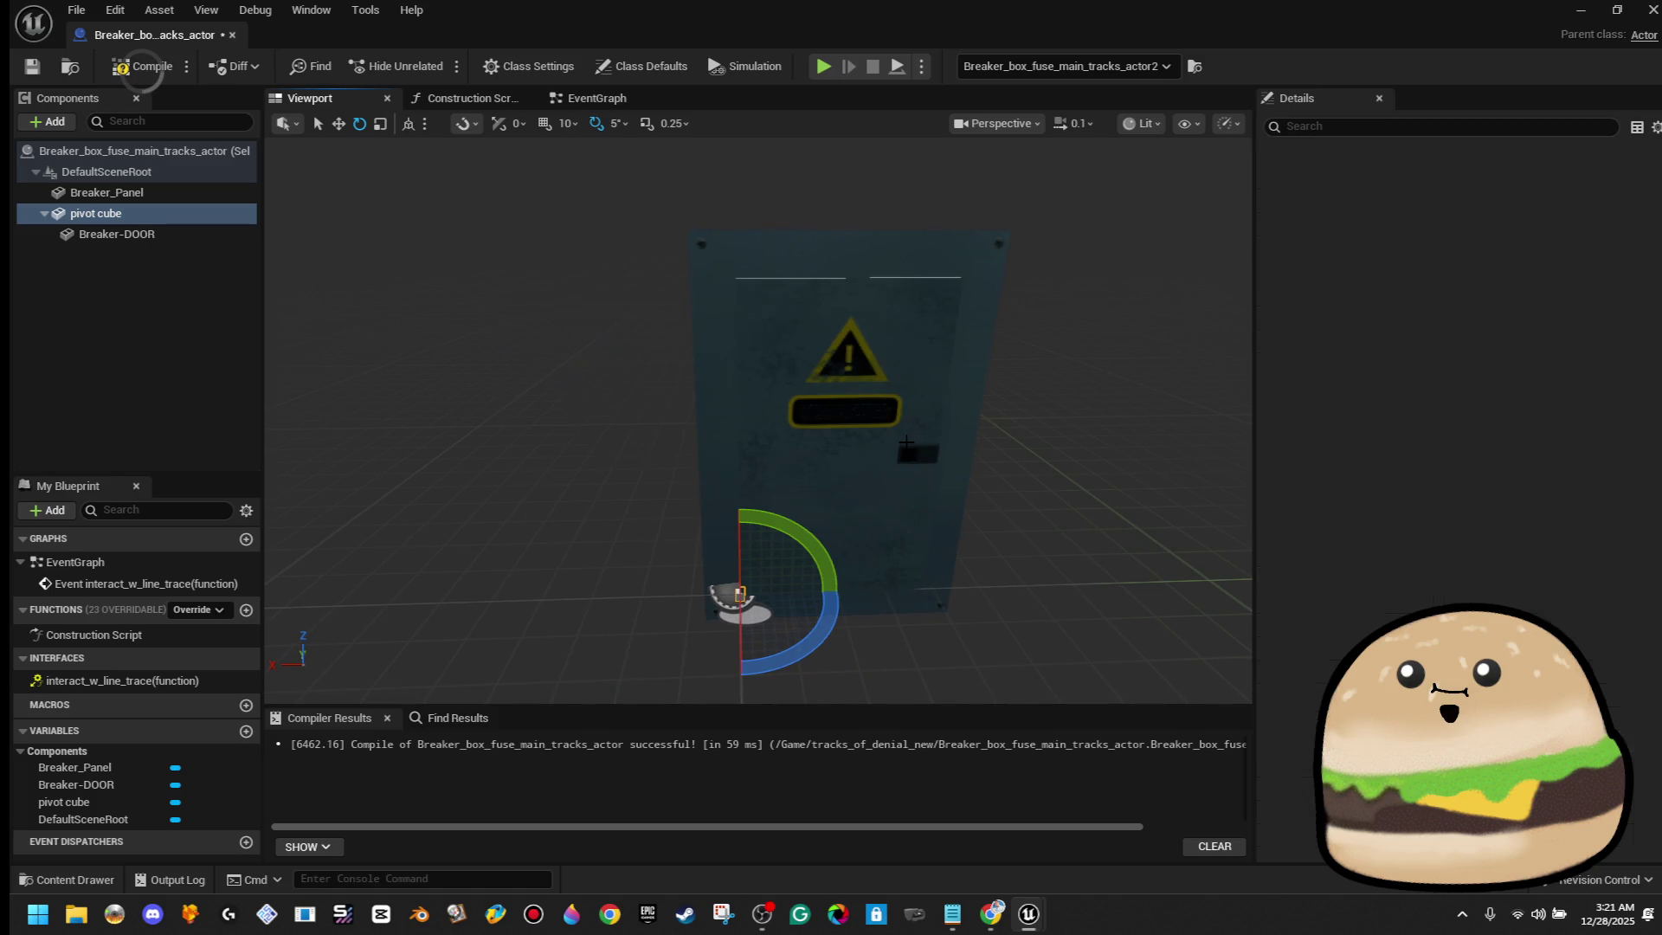
Set Move Component To's Over Time to 1.0 for the Z 140 rotation
{"action": "left_click", "coordinate": [589, 98]}
{"action": "left_click", "coordinate": [814, 439]}
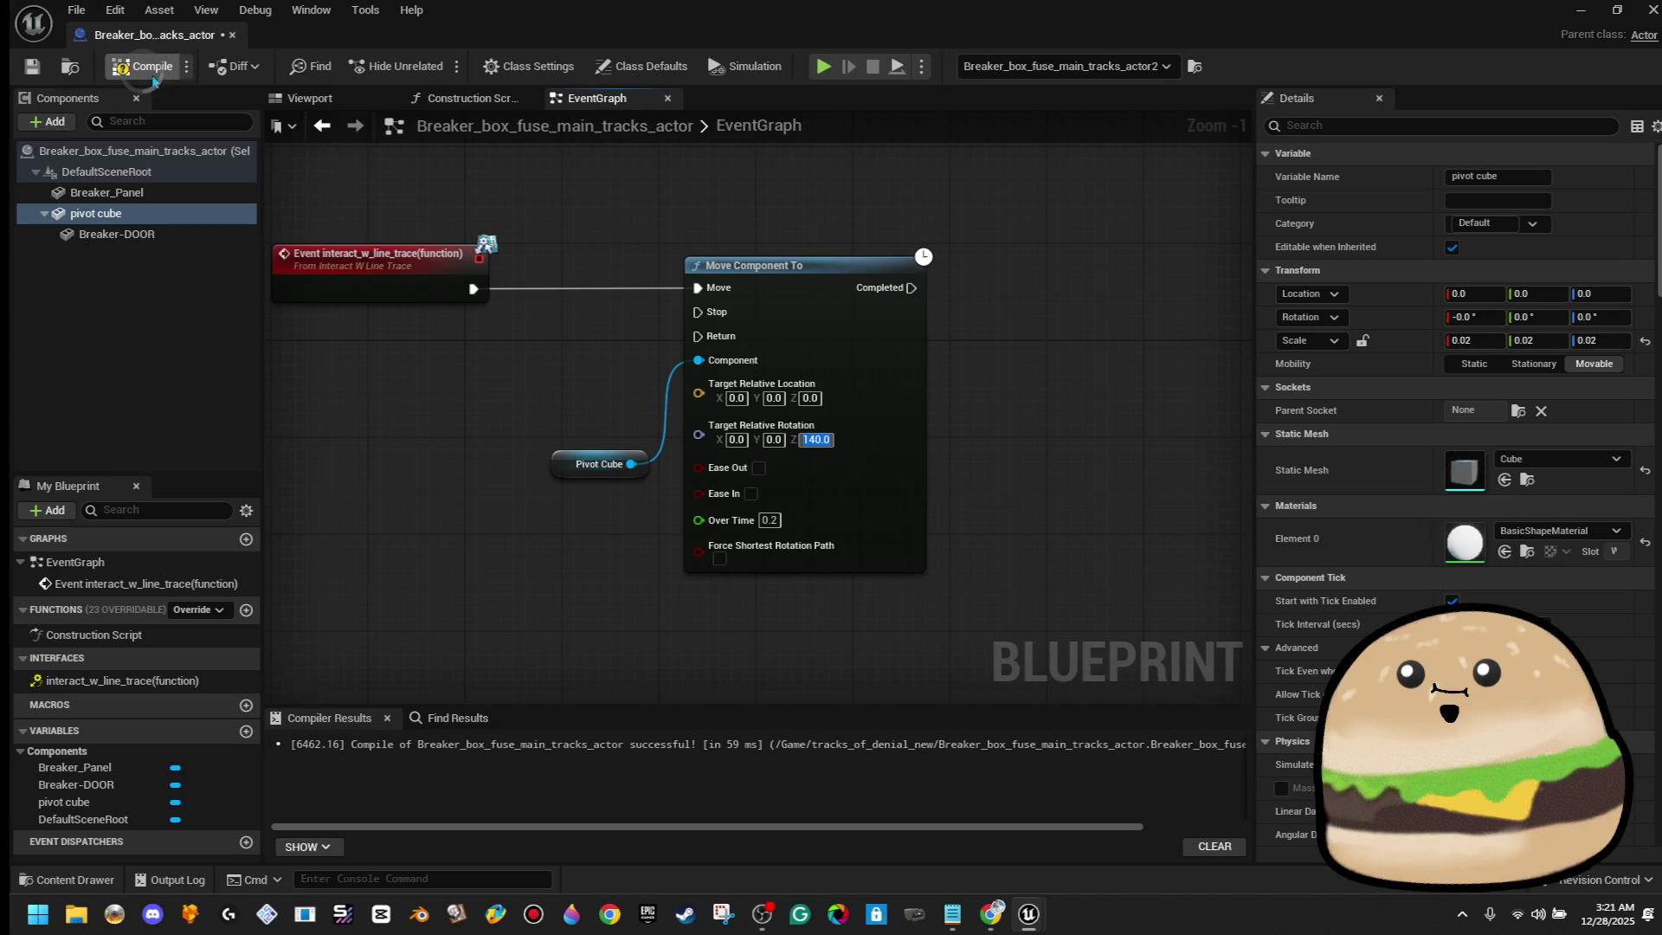
{"action": "left_click", "coordinate": [35, 71]}
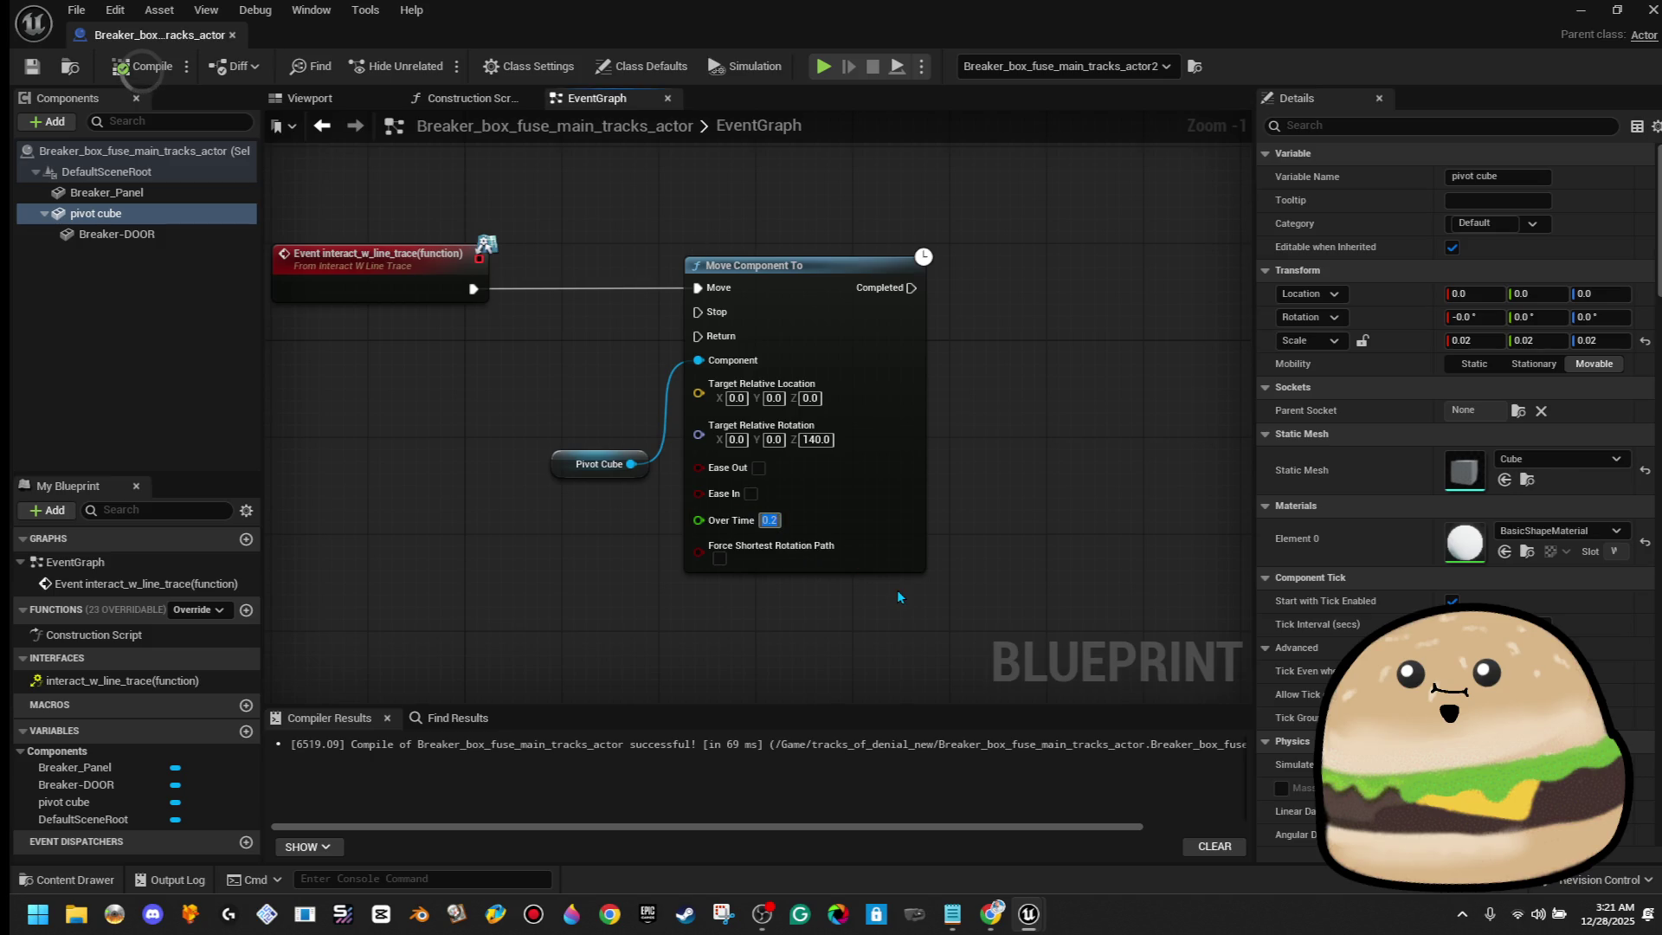
{"action": "type", "text": "1"}
{"action": "key", "text": "Return"}
Shift the Move Component To nodes right and insert Play Sound at Location after the interact event
{"action": "left_click_drag", "start_coordinate": [671, 488], "coordinate": [692, 493]}
{"action": "left_click_drag", "start_coordinate": [893, 450], "coordinate": [1182, 450]}
{"action": "left_click_drag", "start_coordinate": [480, 294], "coordinate": [613, 283]}
{"action": "type", "text": "play sound"}
{"action": "key", "text": "Down"}
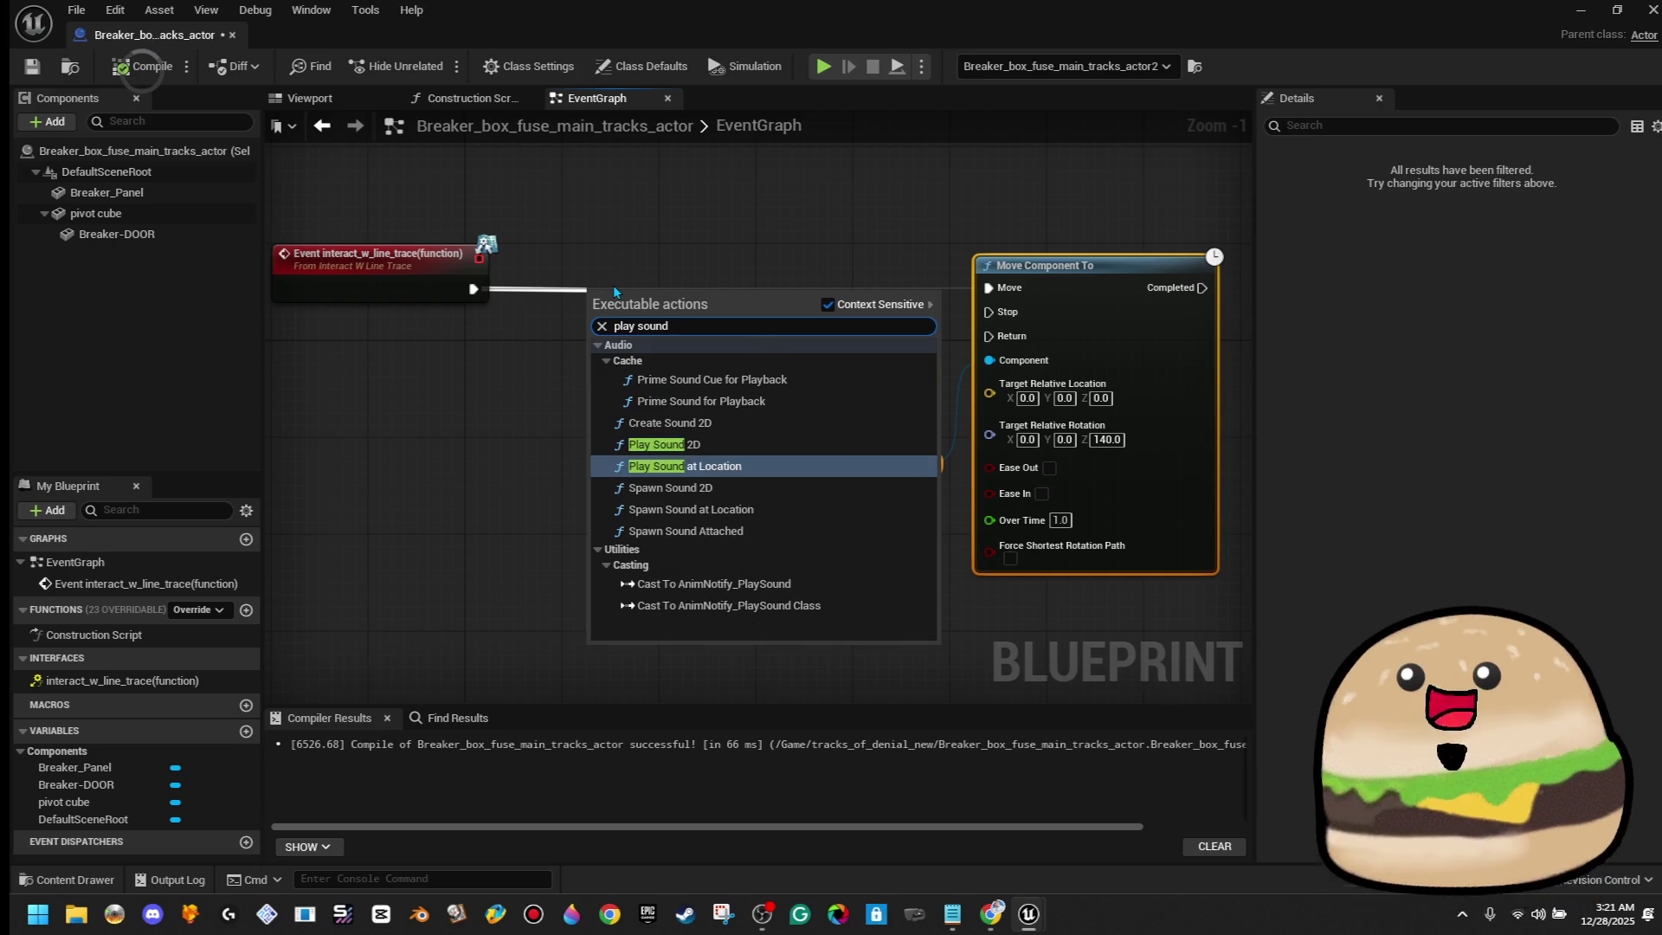
{"action": "key", "text": "Return"}
{"action": "left_click_drag", "start_coordinate": [640, 312], "coordinate": [665, 287]}
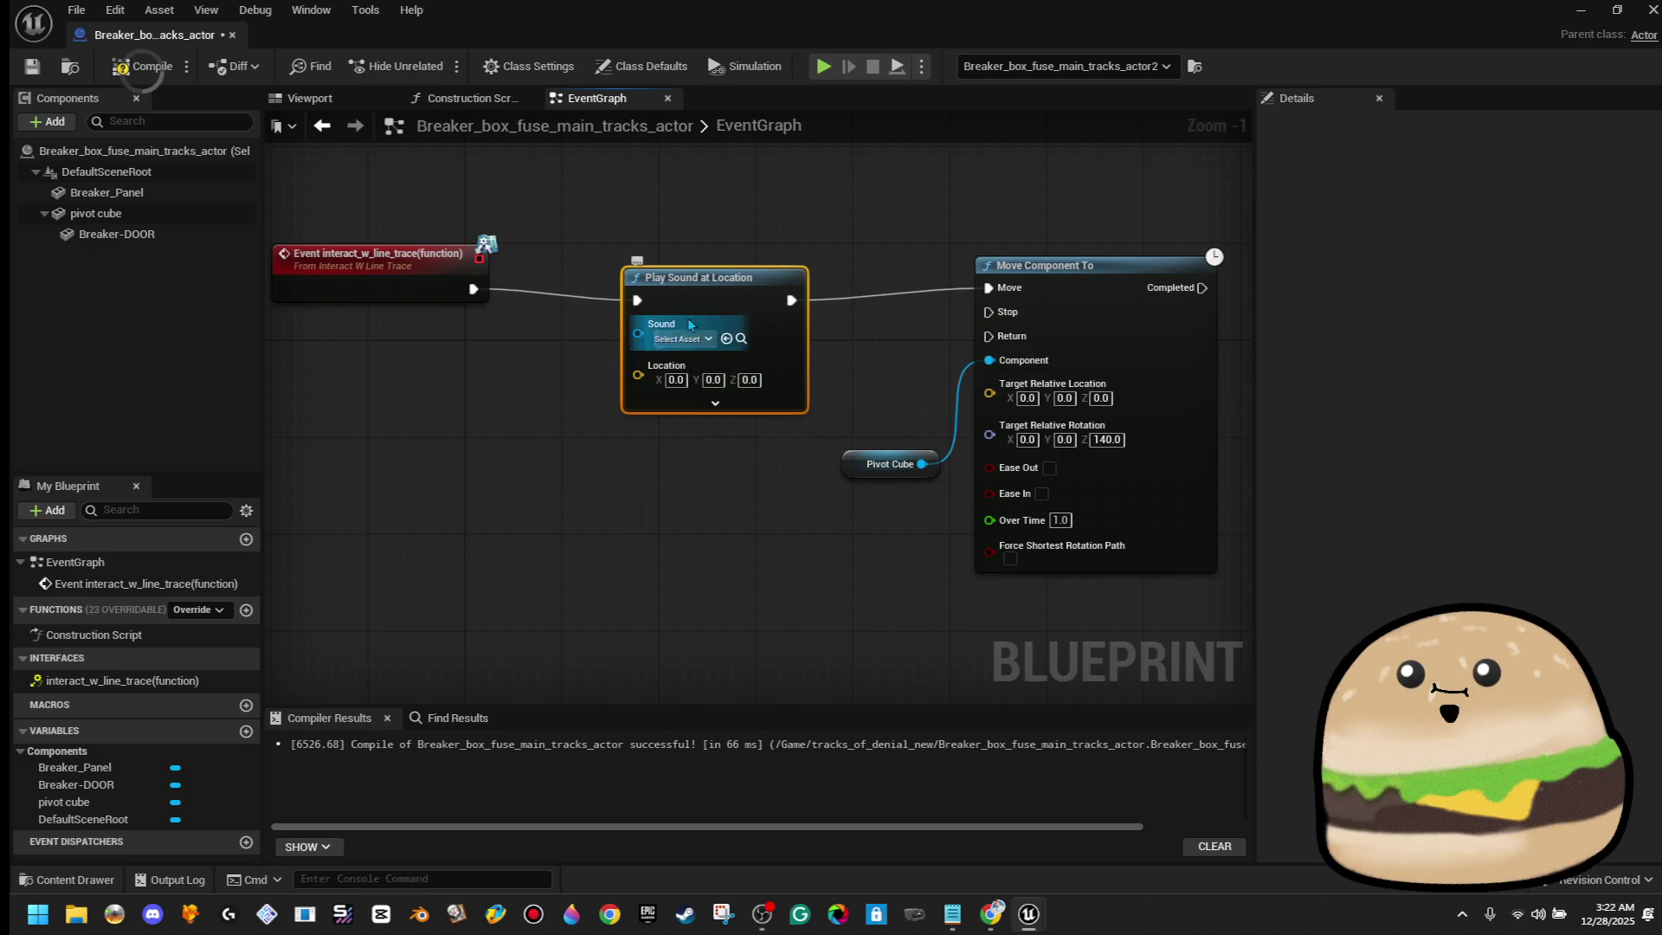
Feed the Breaker Panel's Get World Scale into the sound node's Location pin
{"action": "left_click_drag", "start_coordinate": [625, 362], "coordinate": [660, 464]}
{"action": "type", "text": "get"}
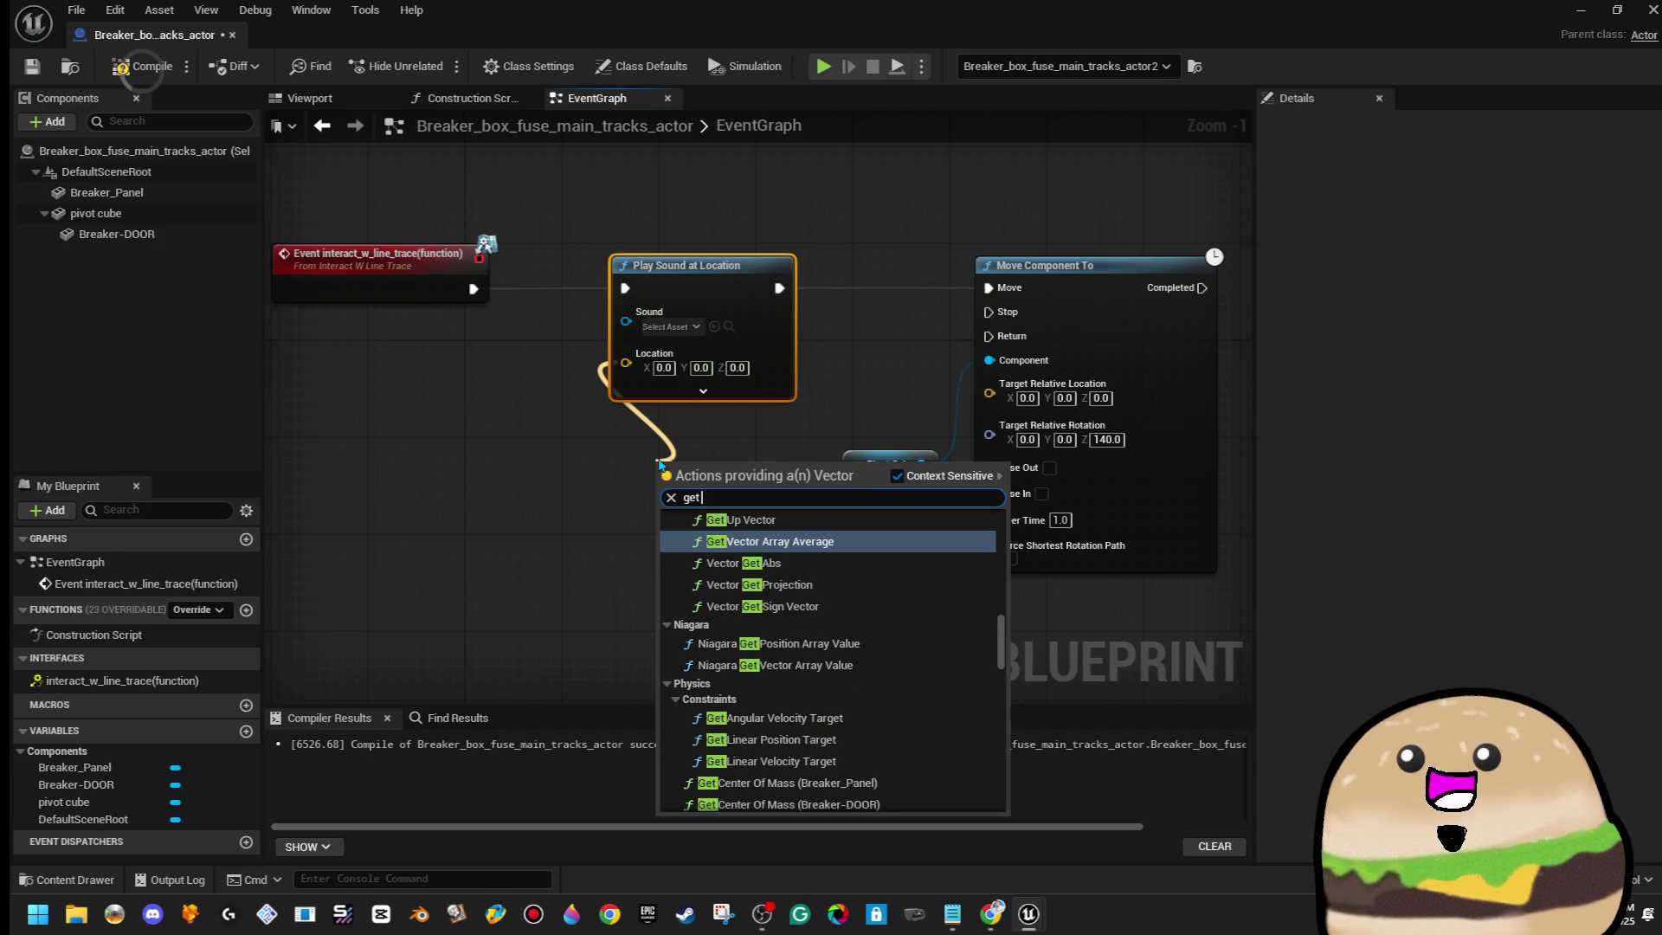
{"action": "type", "text": " world"}
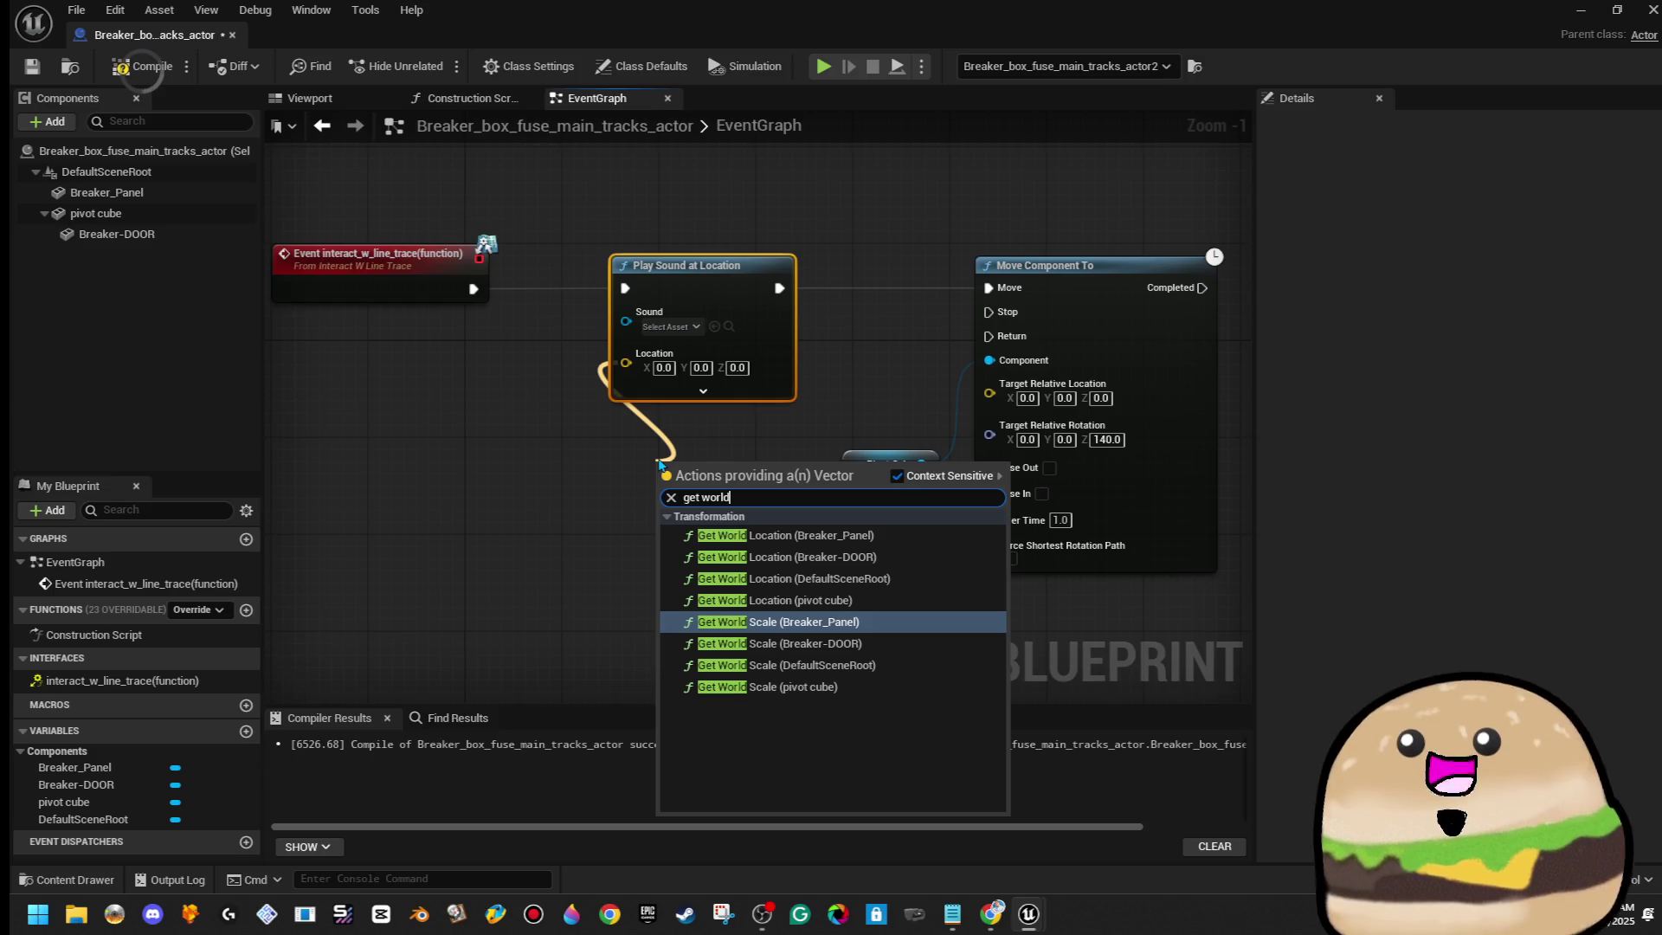
{"action": "key", "text": "Down"}
{"action": "left_click", "coordinate": [779, 621]}
{"action": "left_click_drag", "start_coordinate": [633, 426], "coordinate": [712, 410]}
{"action": "mouse_move", "coordinate": [492, 382]}
{"action": "left_mouse_down"}
{"action": "mouse_move", "coordinate": [718, 528]}
{"action": "mouse_move", "coordinate": [703, 489]}
{"action": "mouse_move", "coordinate": [684, 489]}
{"action": "left_mouse_up"}
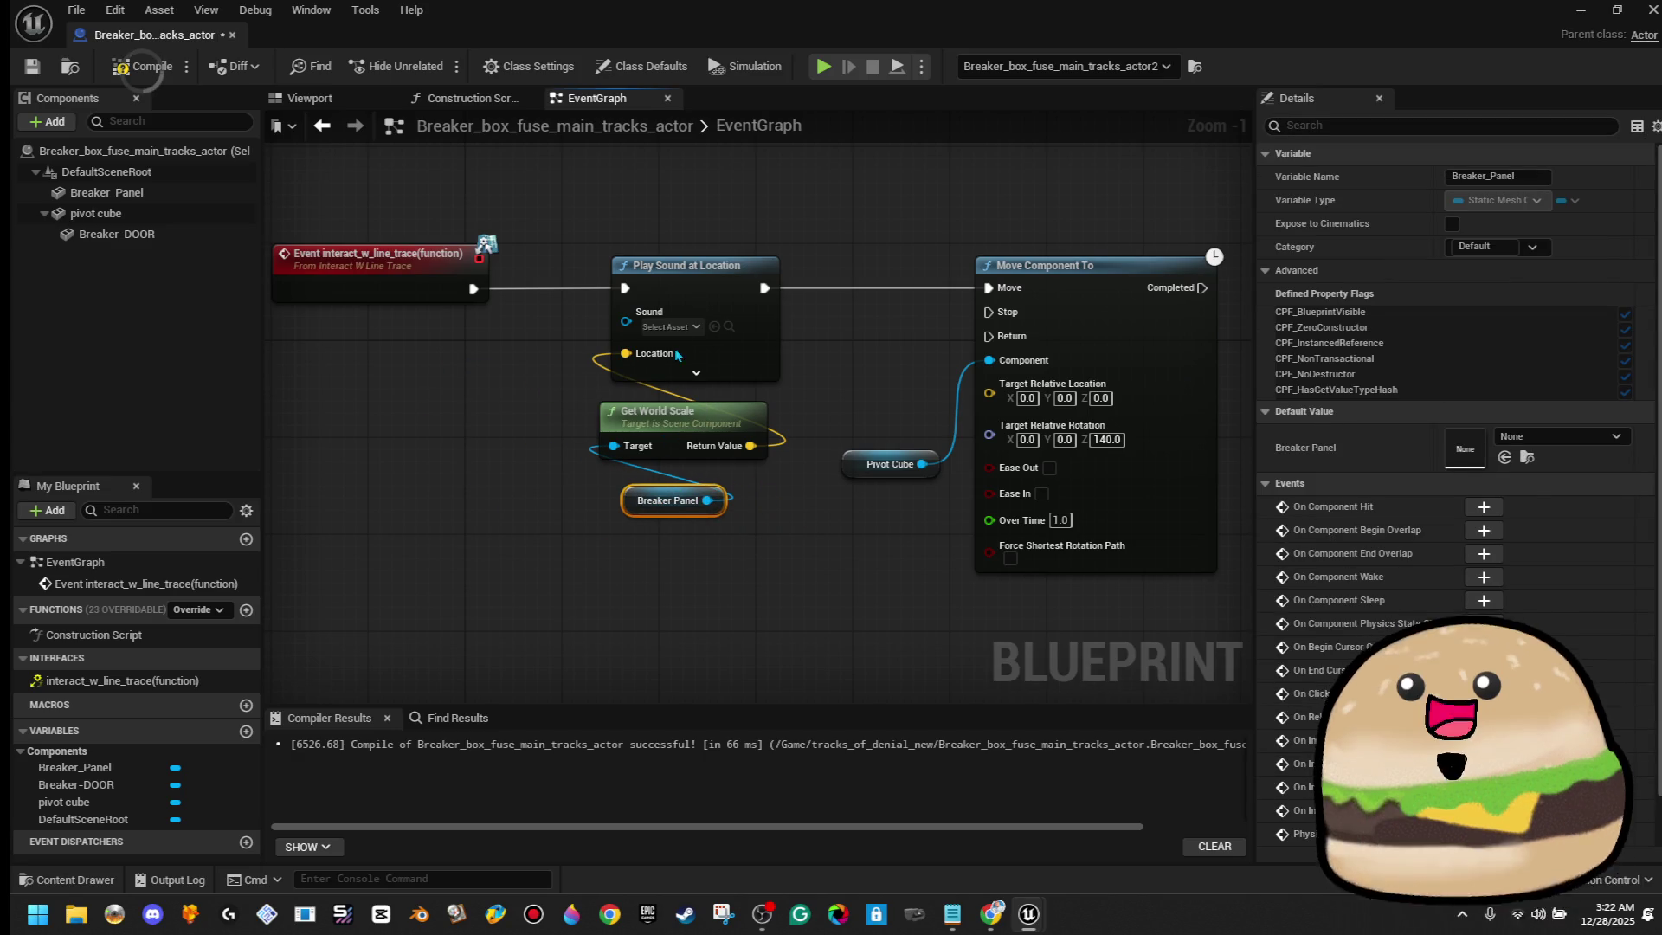
Preview fuse_box_OPEN_SOUND, set it as the played sound, and compile the blueprint
{"action": "left_click", "coordinate": [679, 327]}
{"action": "type", "text": "brea"}
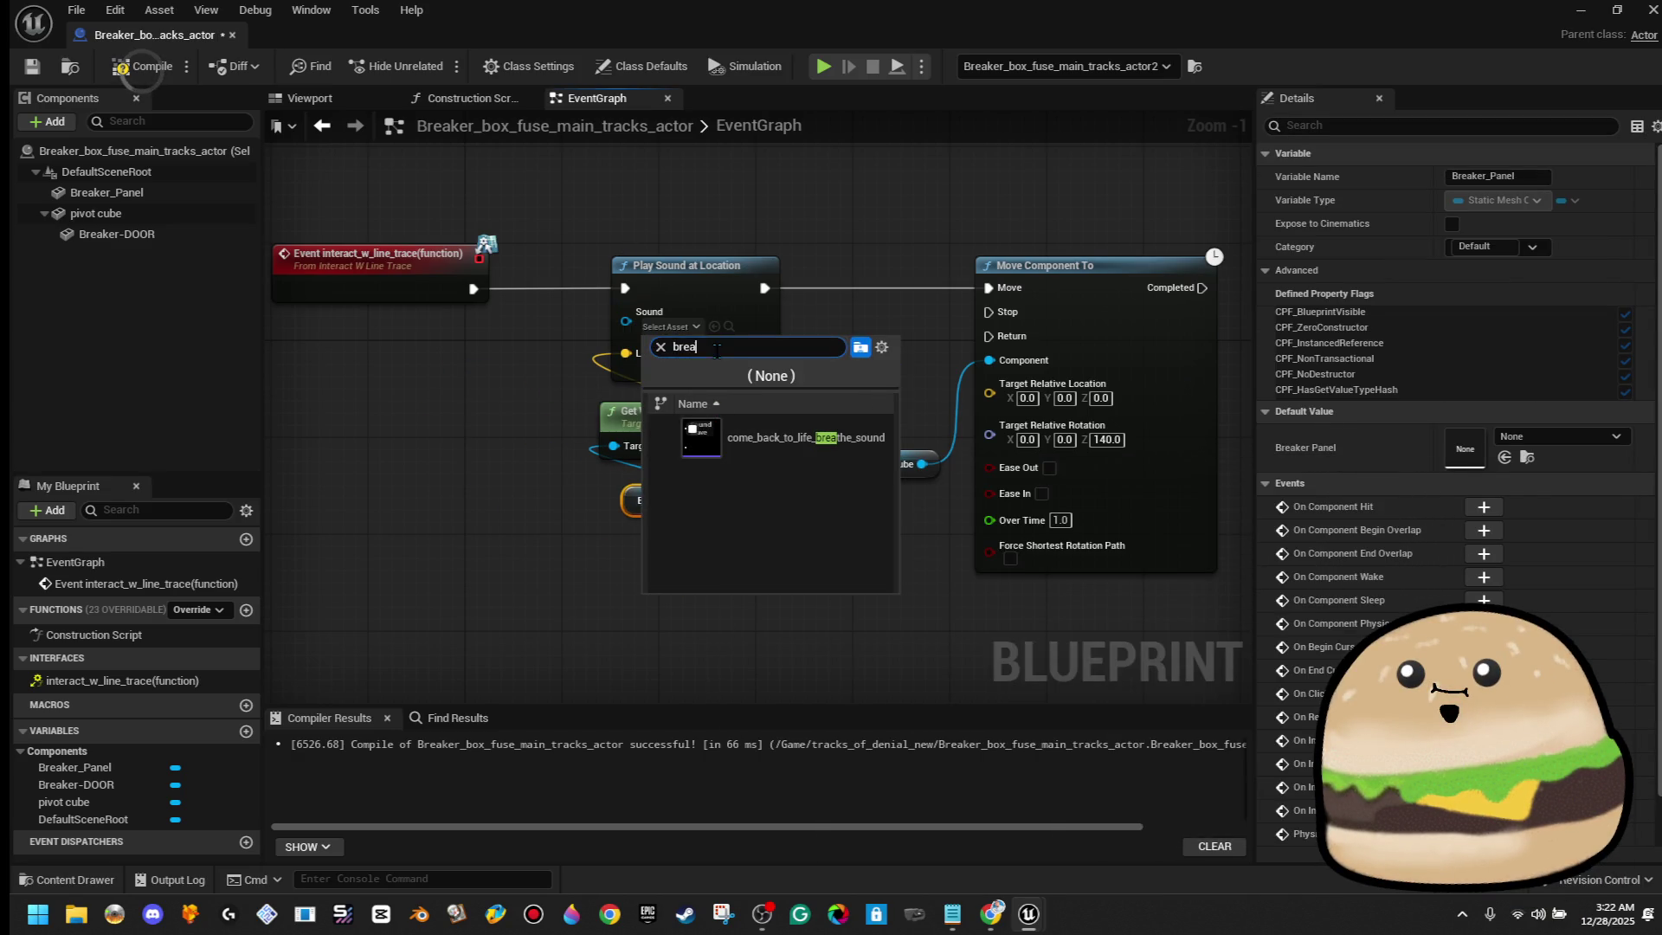
{"action": "type", "text": "fuse"}
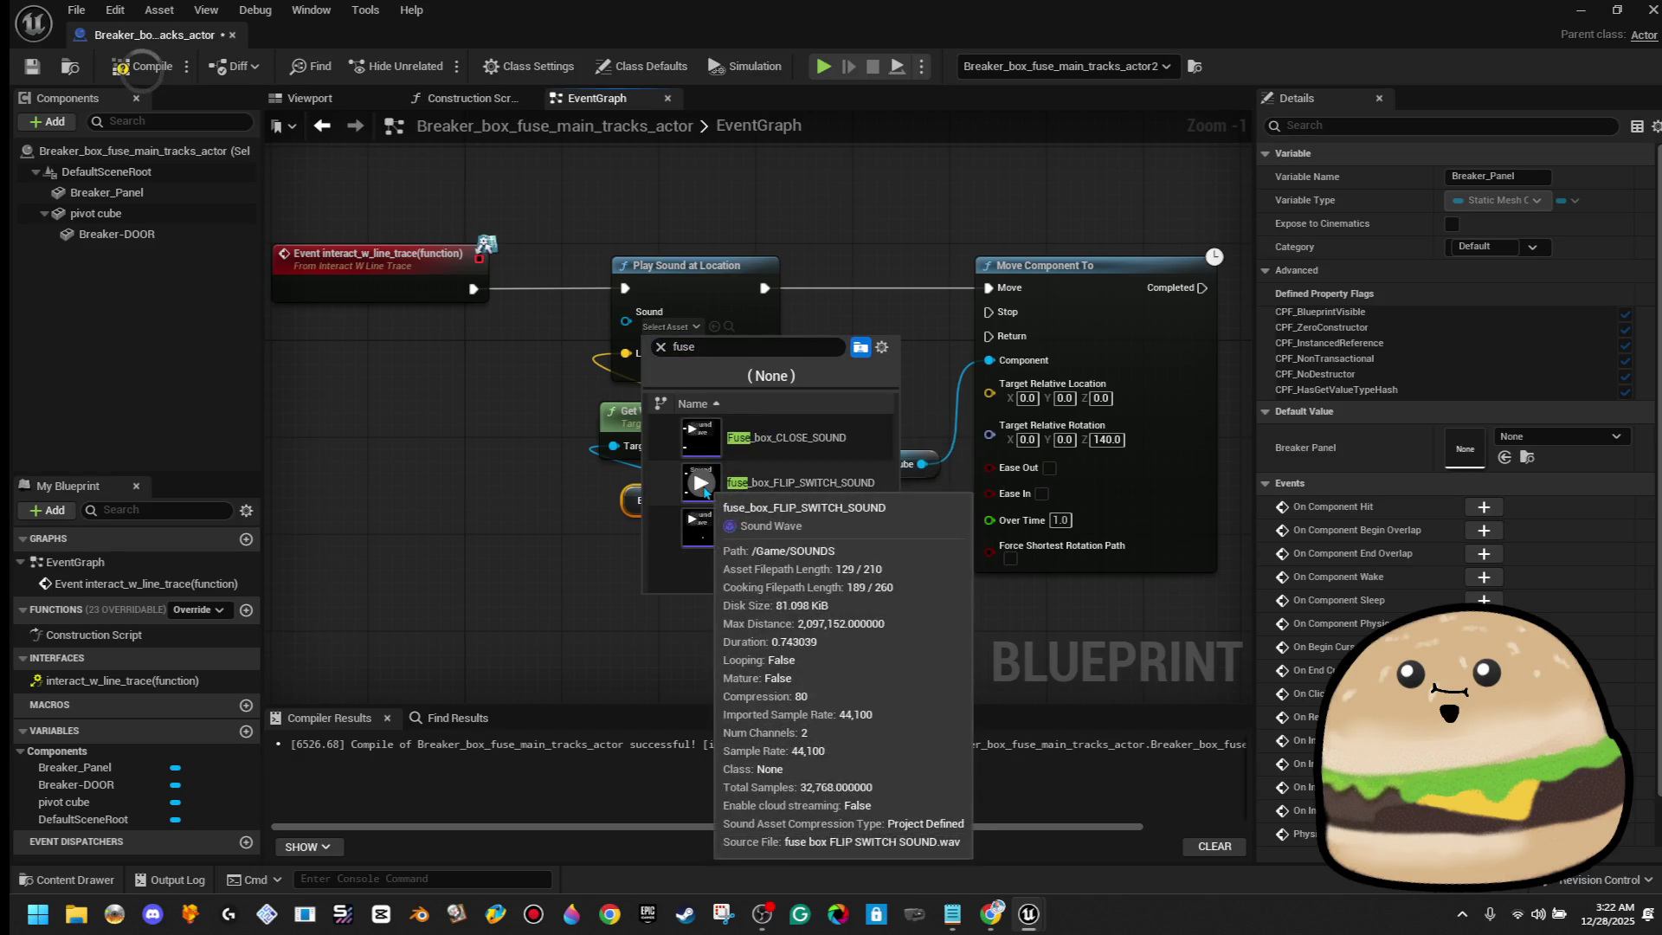
{"action": "mouse_move", "coordinate": [701, 526]}
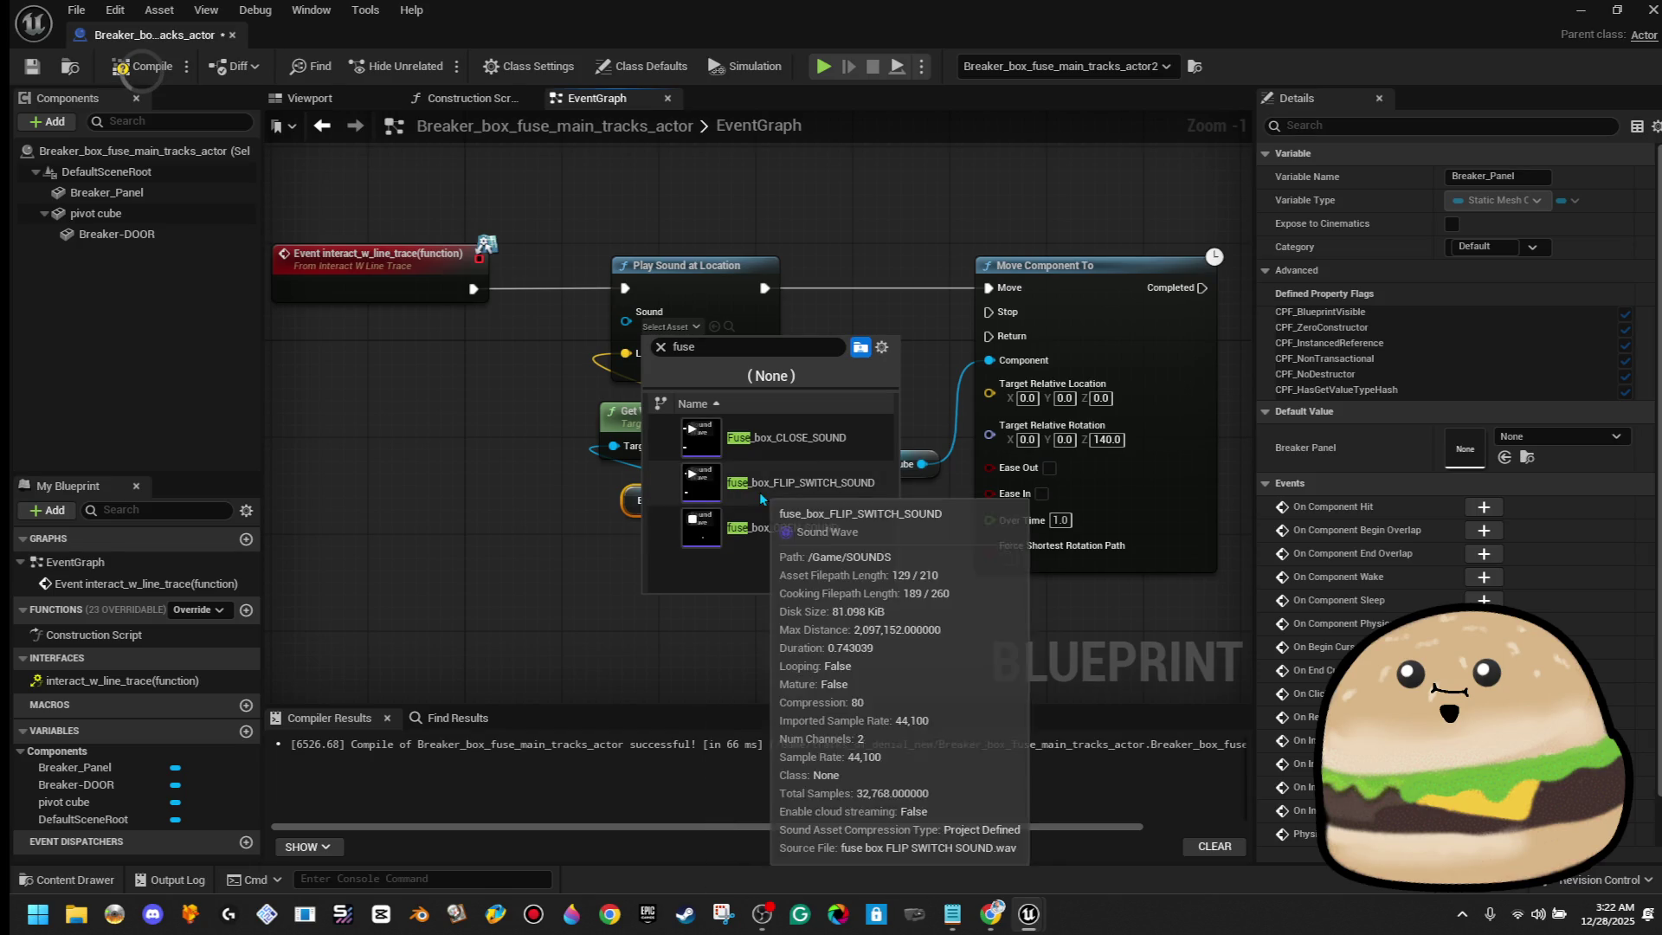
{"action": "left_click", "coordinate": [708, 533]}
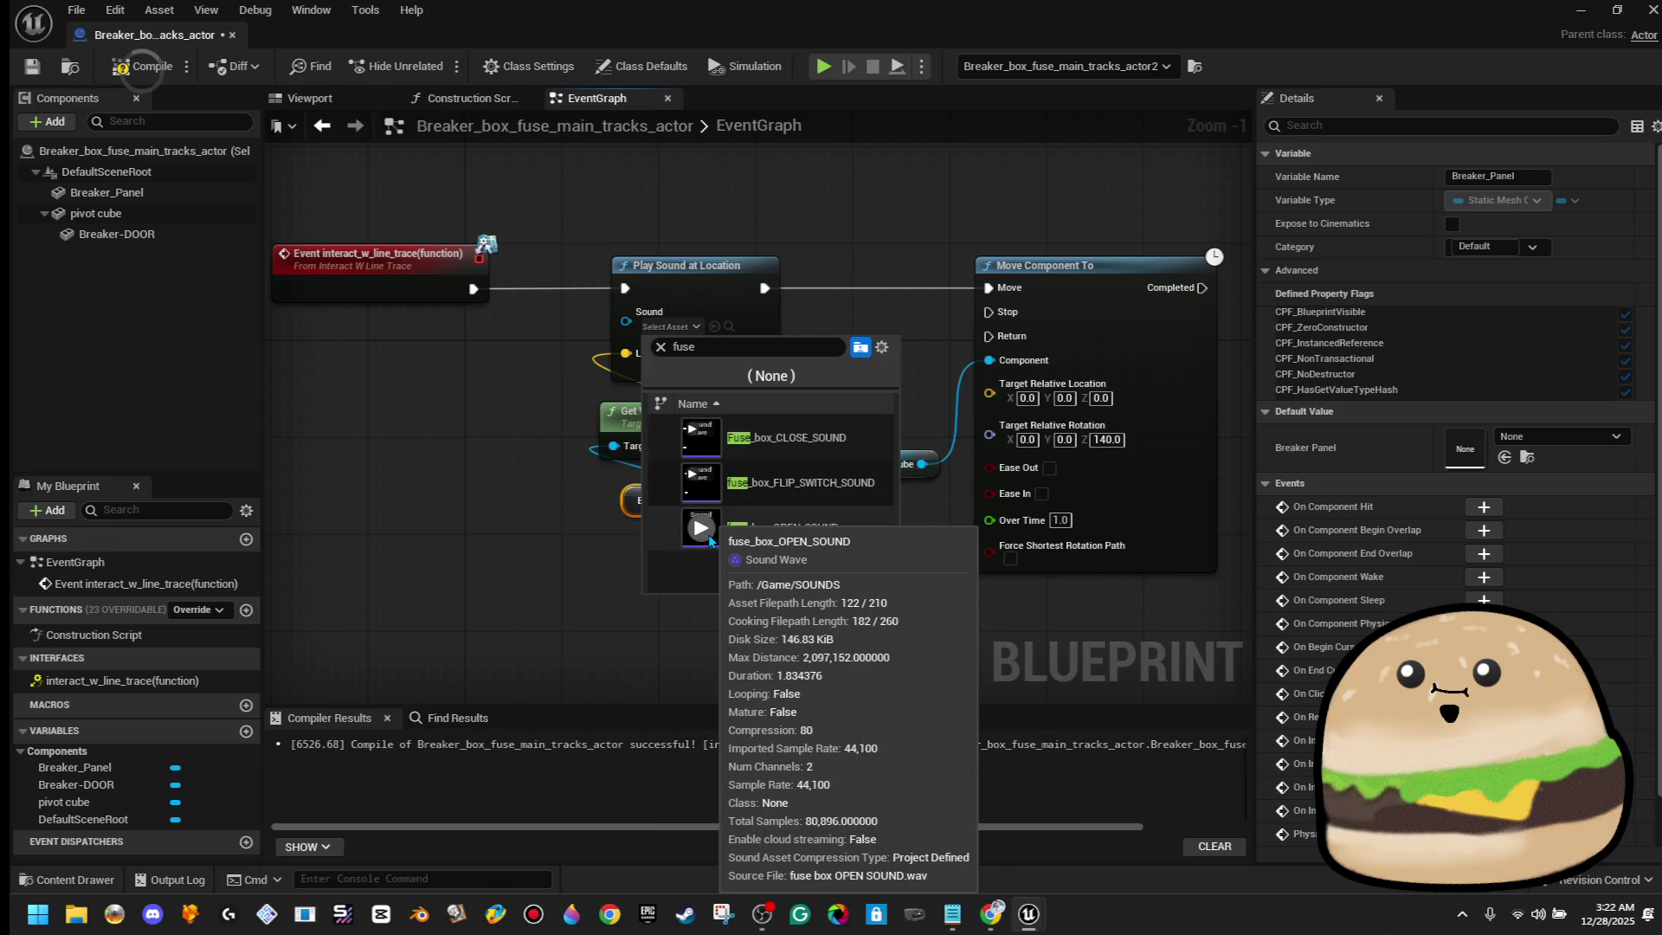
{"action": "left_click", "coordinate": [708, 533]}
{"action": "left_click", "coordinate": [779, 527]}
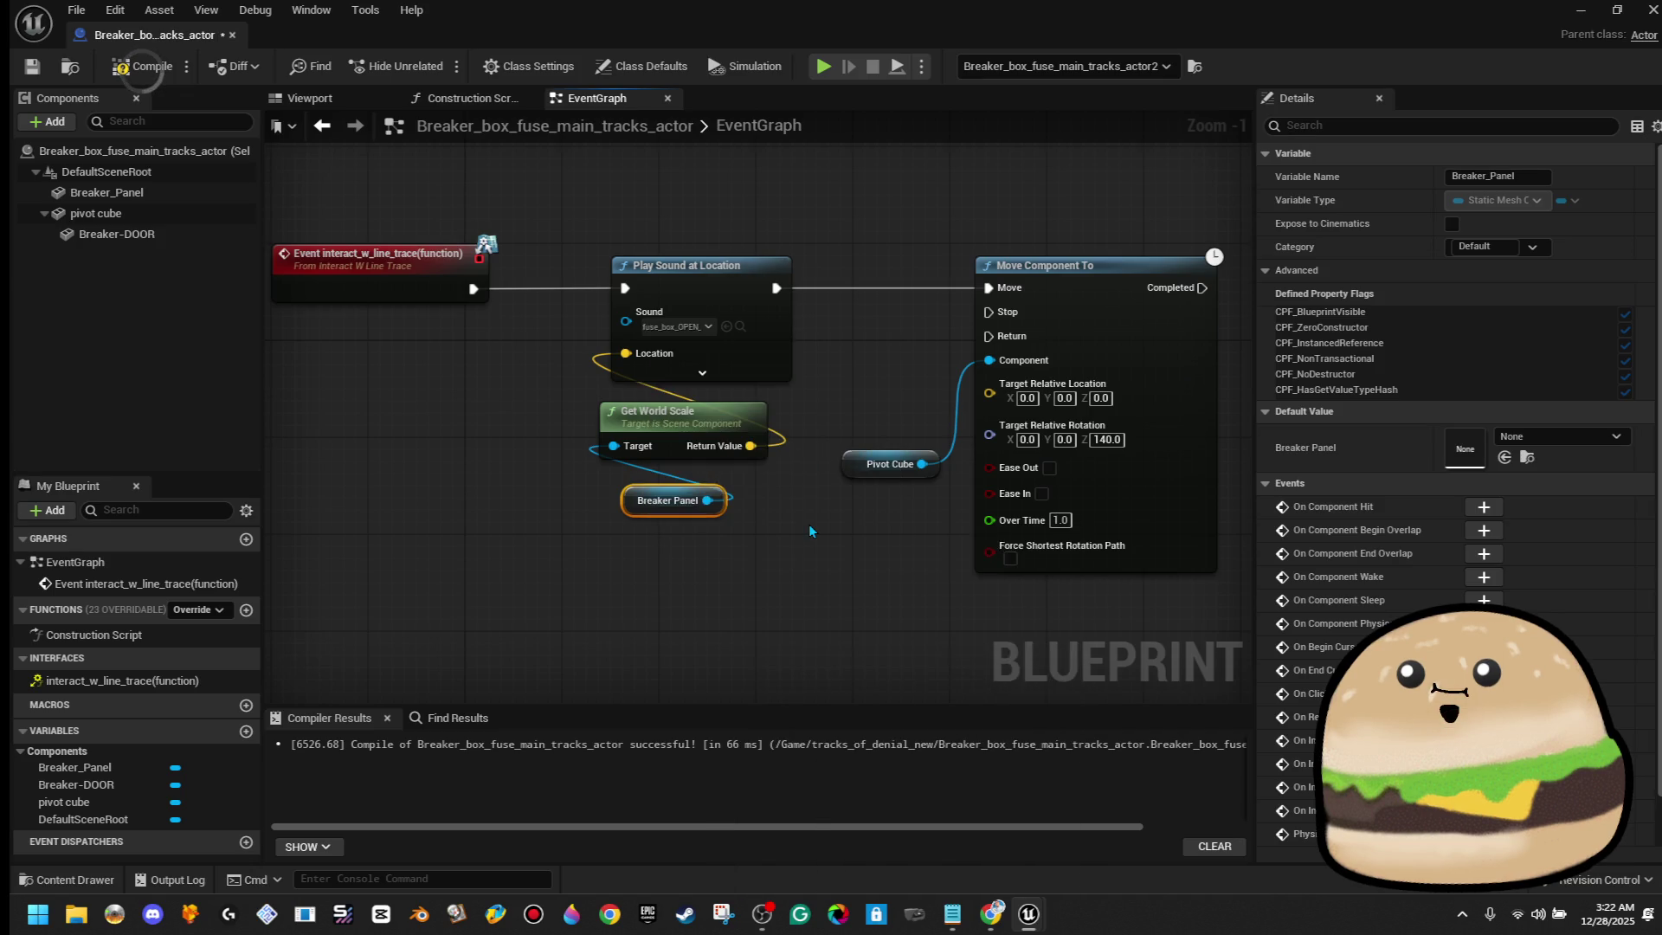
{"action": "left_click", "coordinate": [127, 66]}
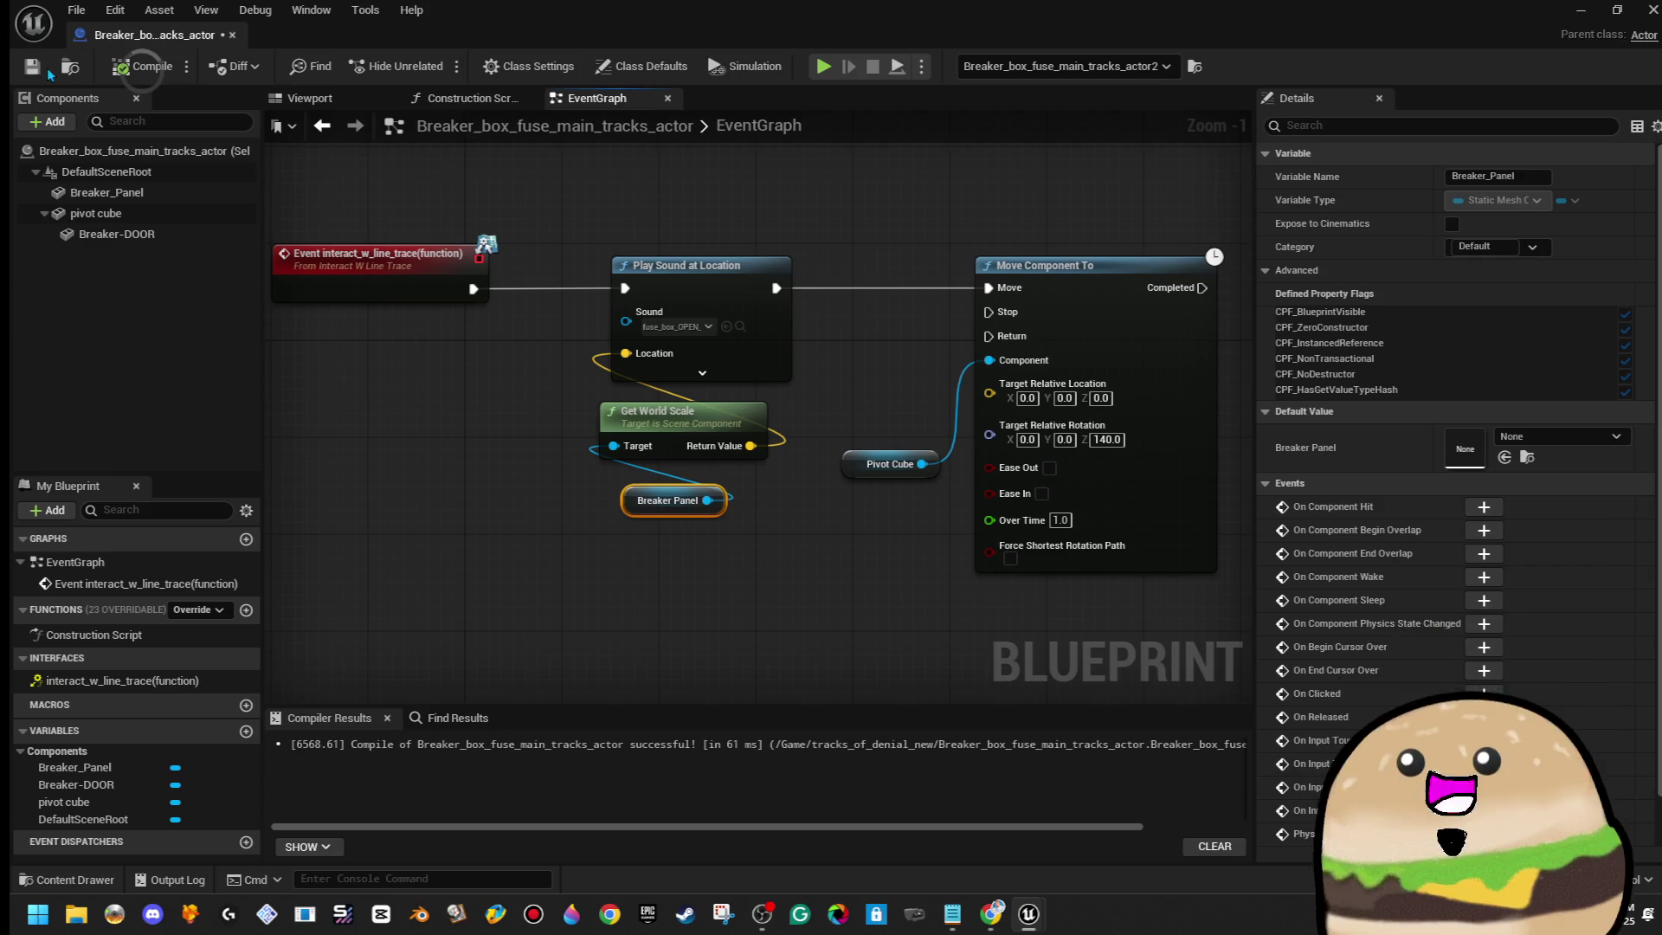
Save and close the breaker box blueprint, then run and stop a Play From Here test in the hallway
{"action": "left_click", "coordinate": [32, 65]}
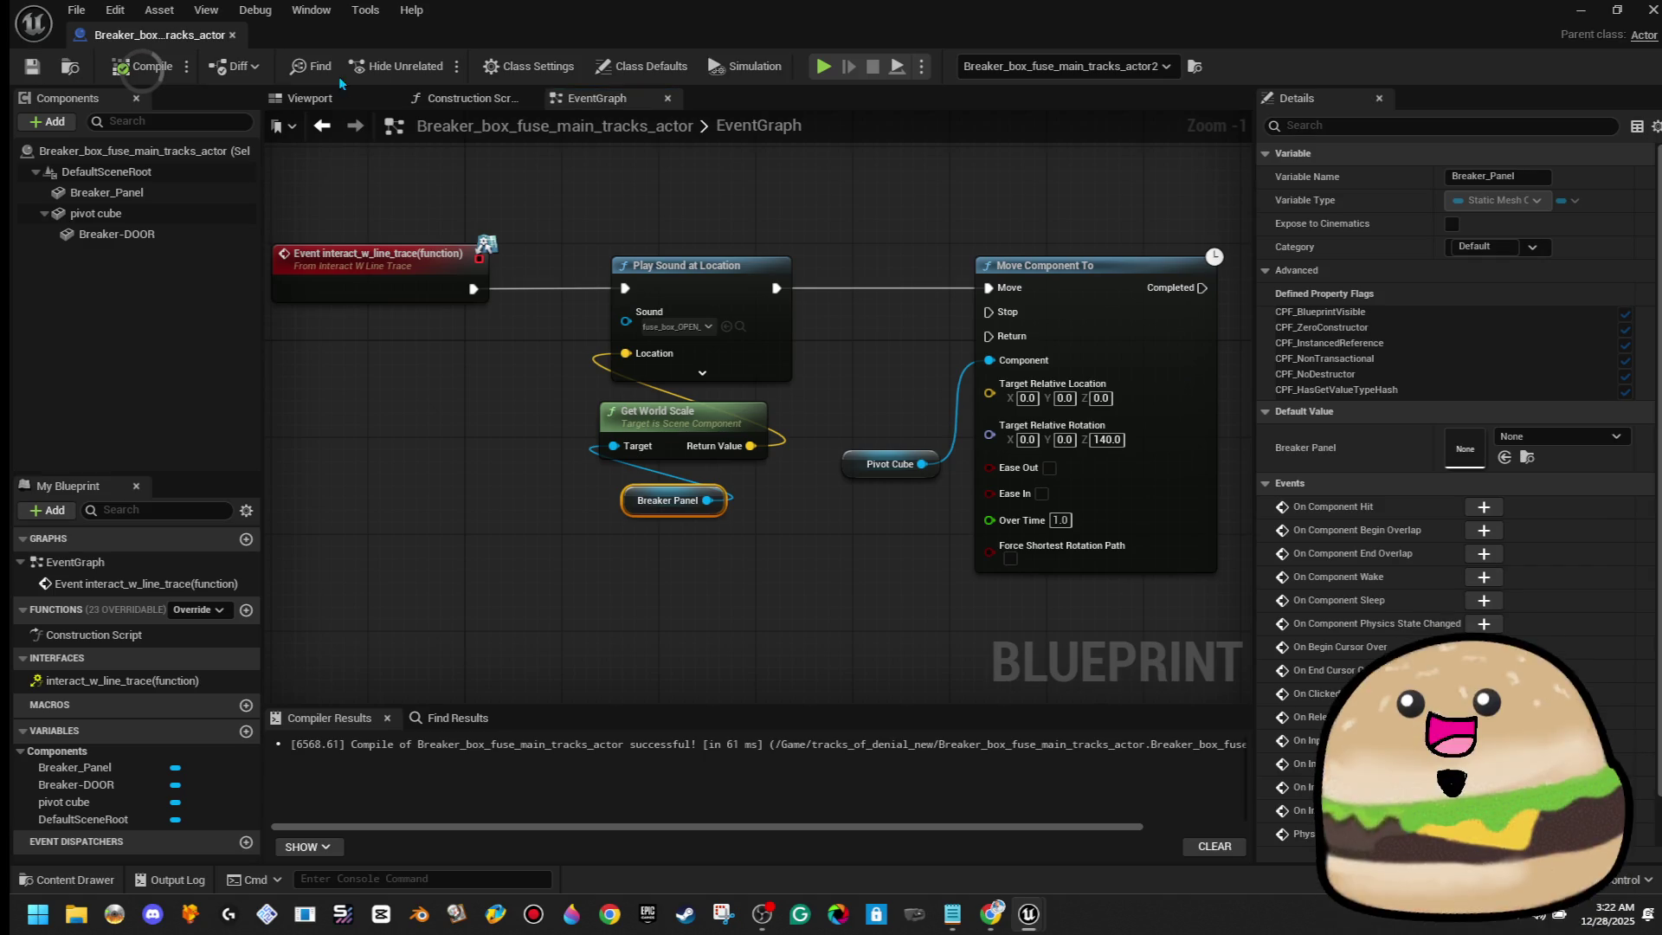
{"action": "left_click", "coordinate": [232, 35]}
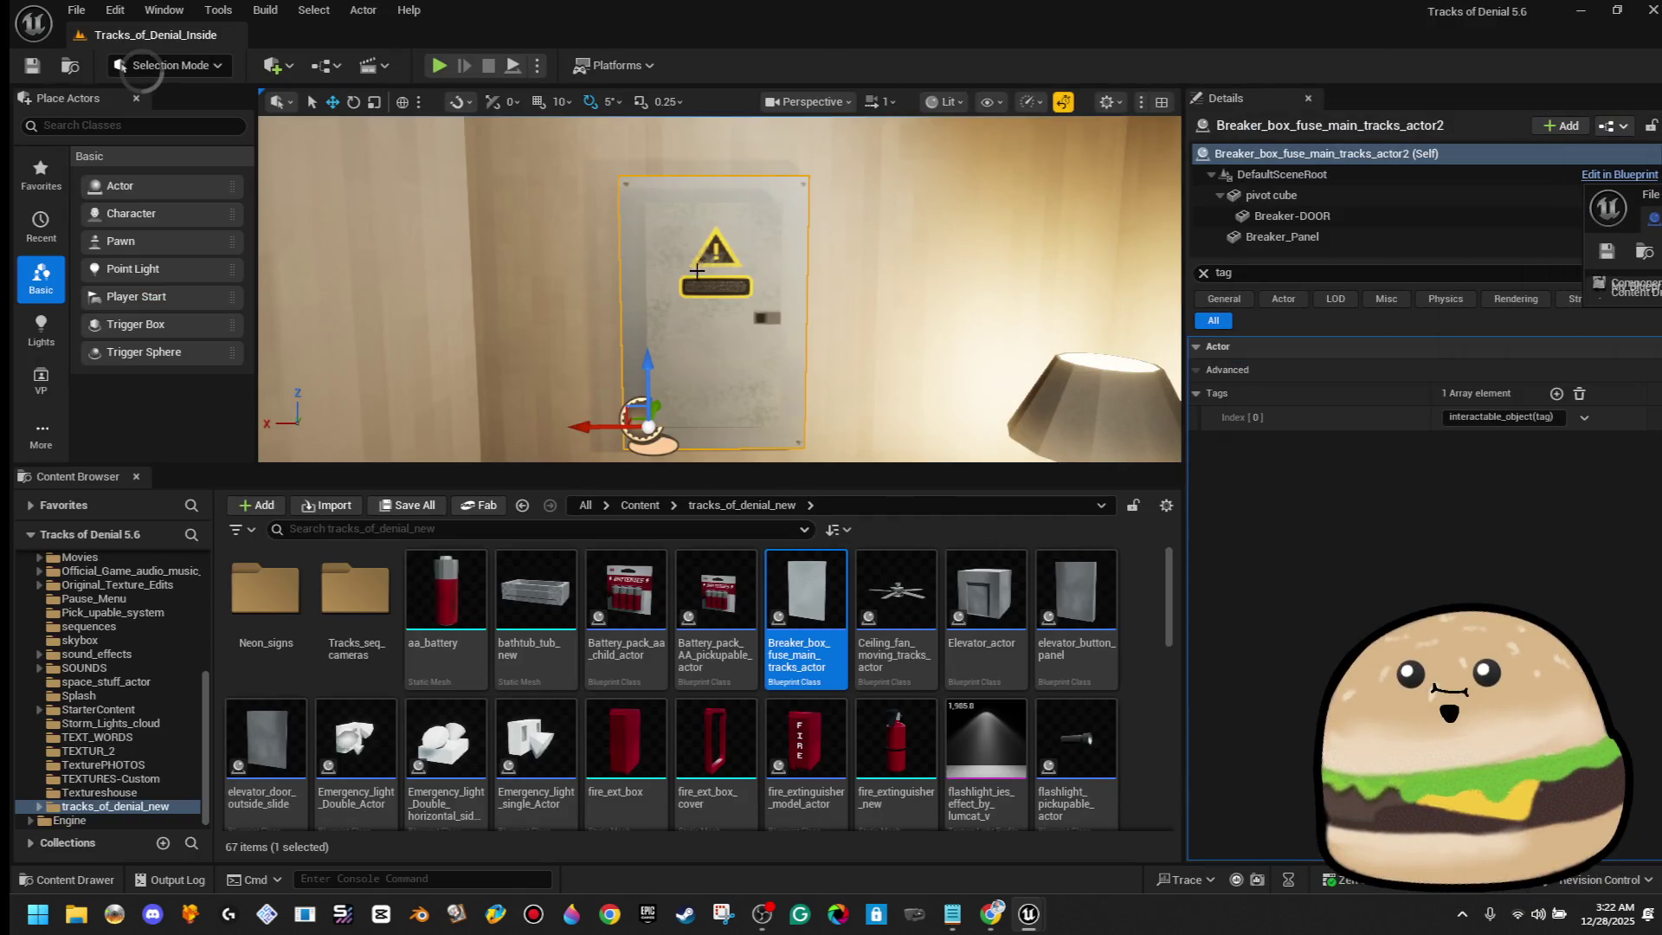
{"action": "right_click", "coordinate": [723, 390]}
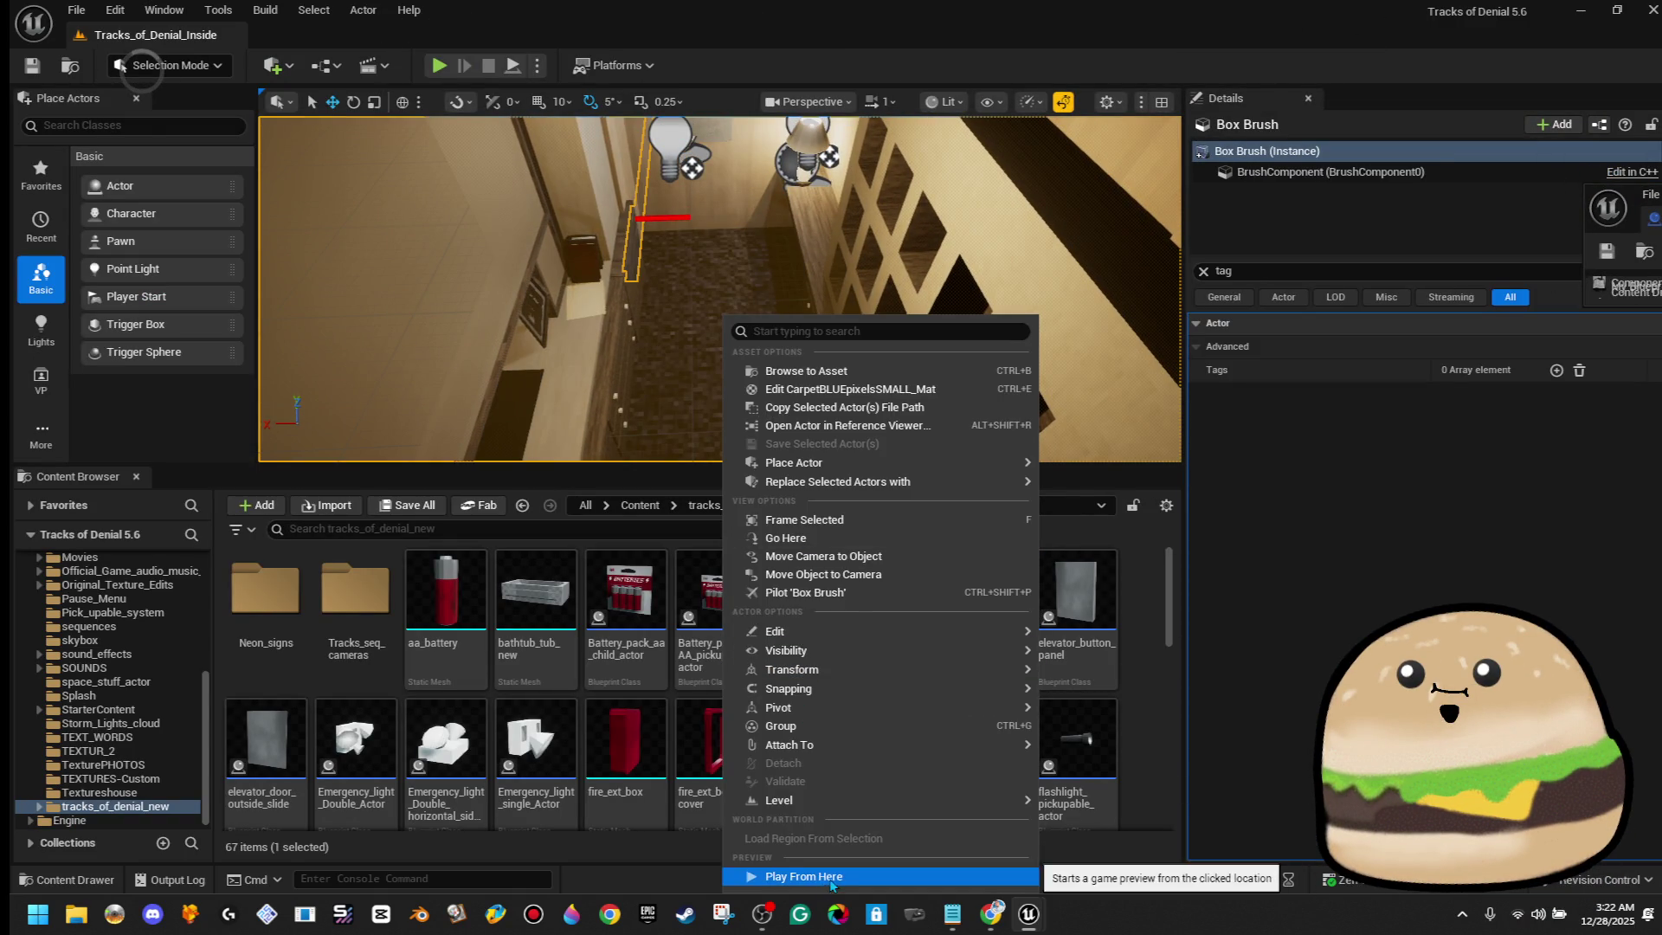
{"action": "left_click", "coordinate": [831, 876]}
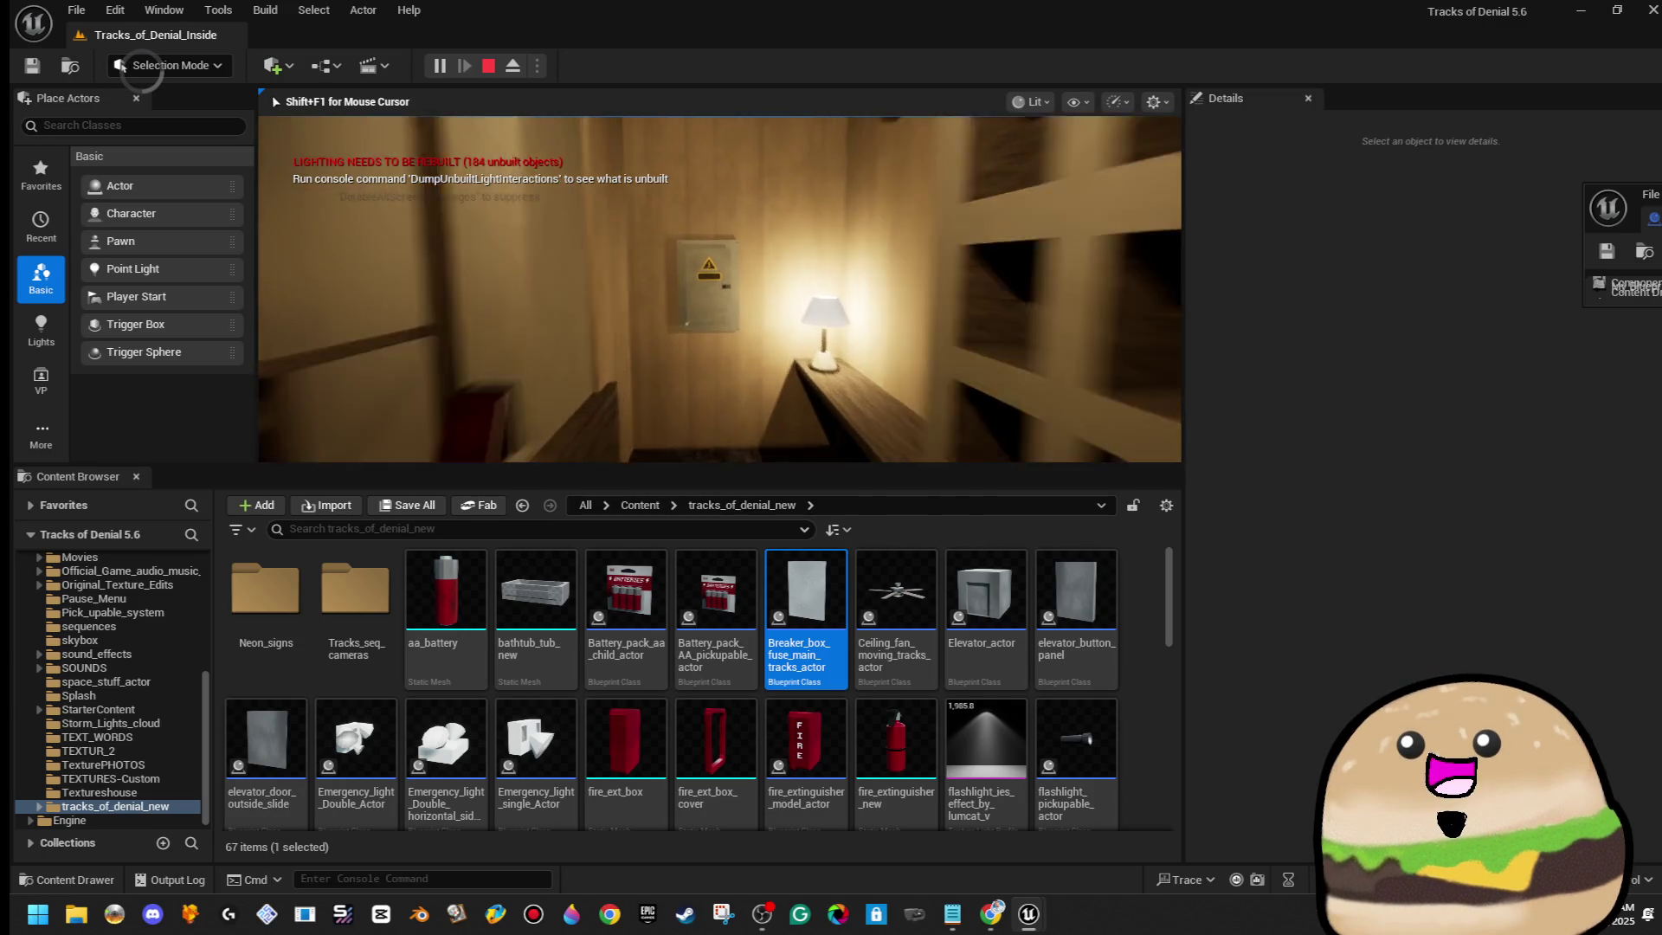
{"action": "key", "text": "Escape"}
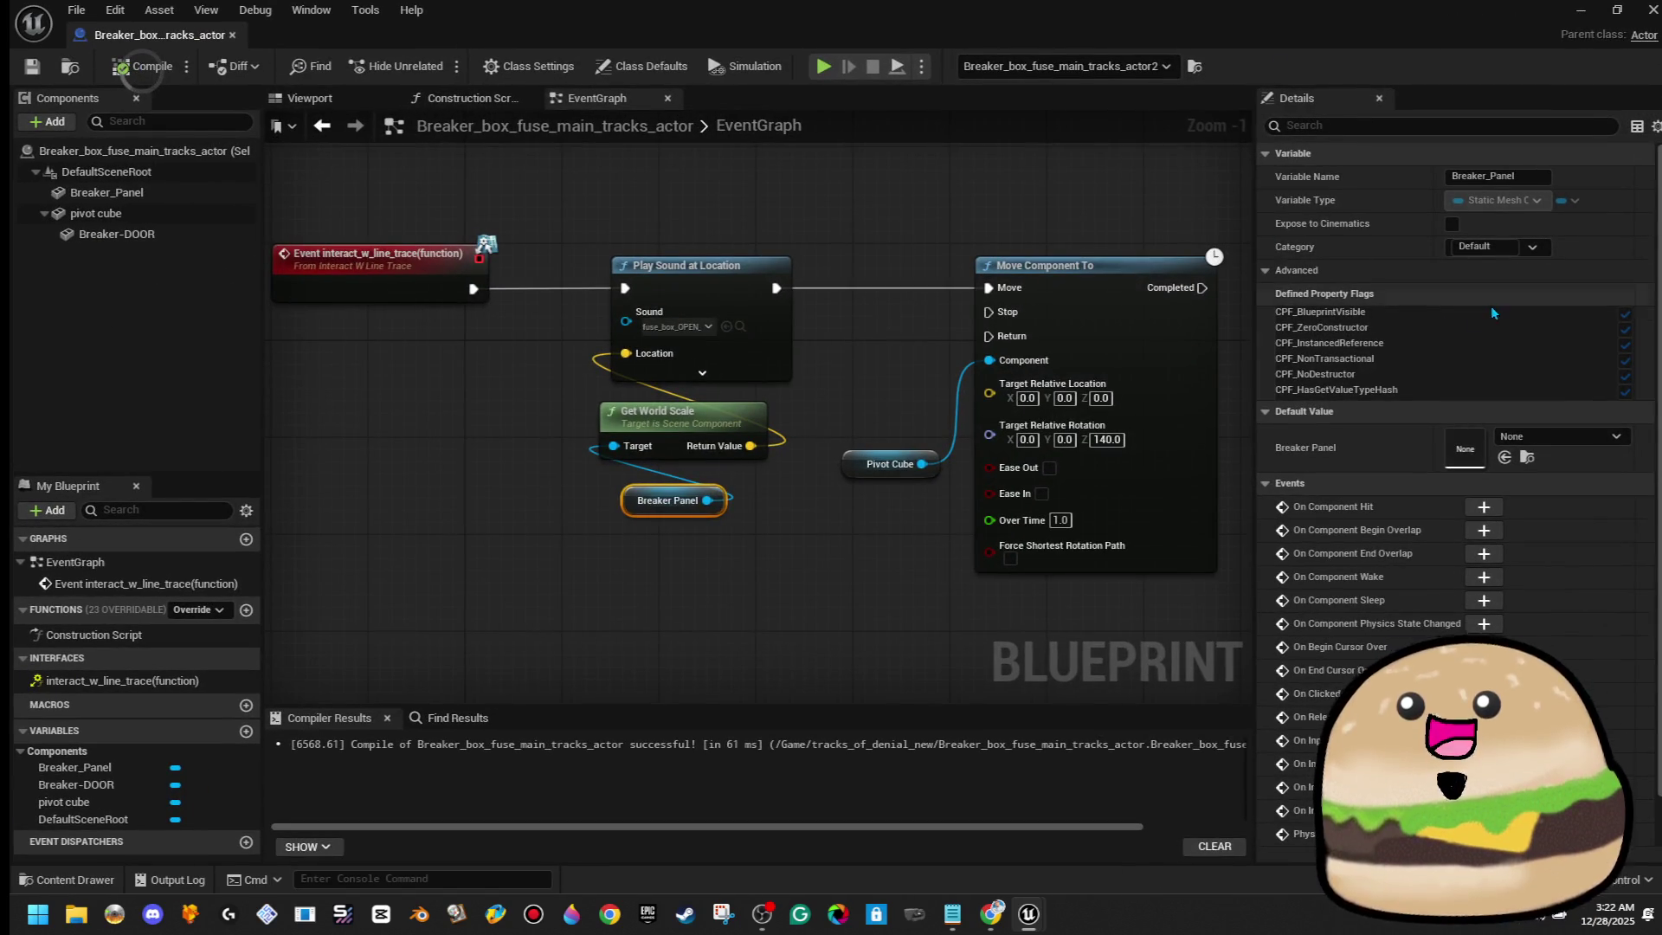
Copy the interactable_object(tag) entry from the jammed door's Tags
{"action": "key", "text": "alt+Tab"}
{"action": "left_click_drag", "start_coordinate": [874, 323], "coordinate": [686, 248]}
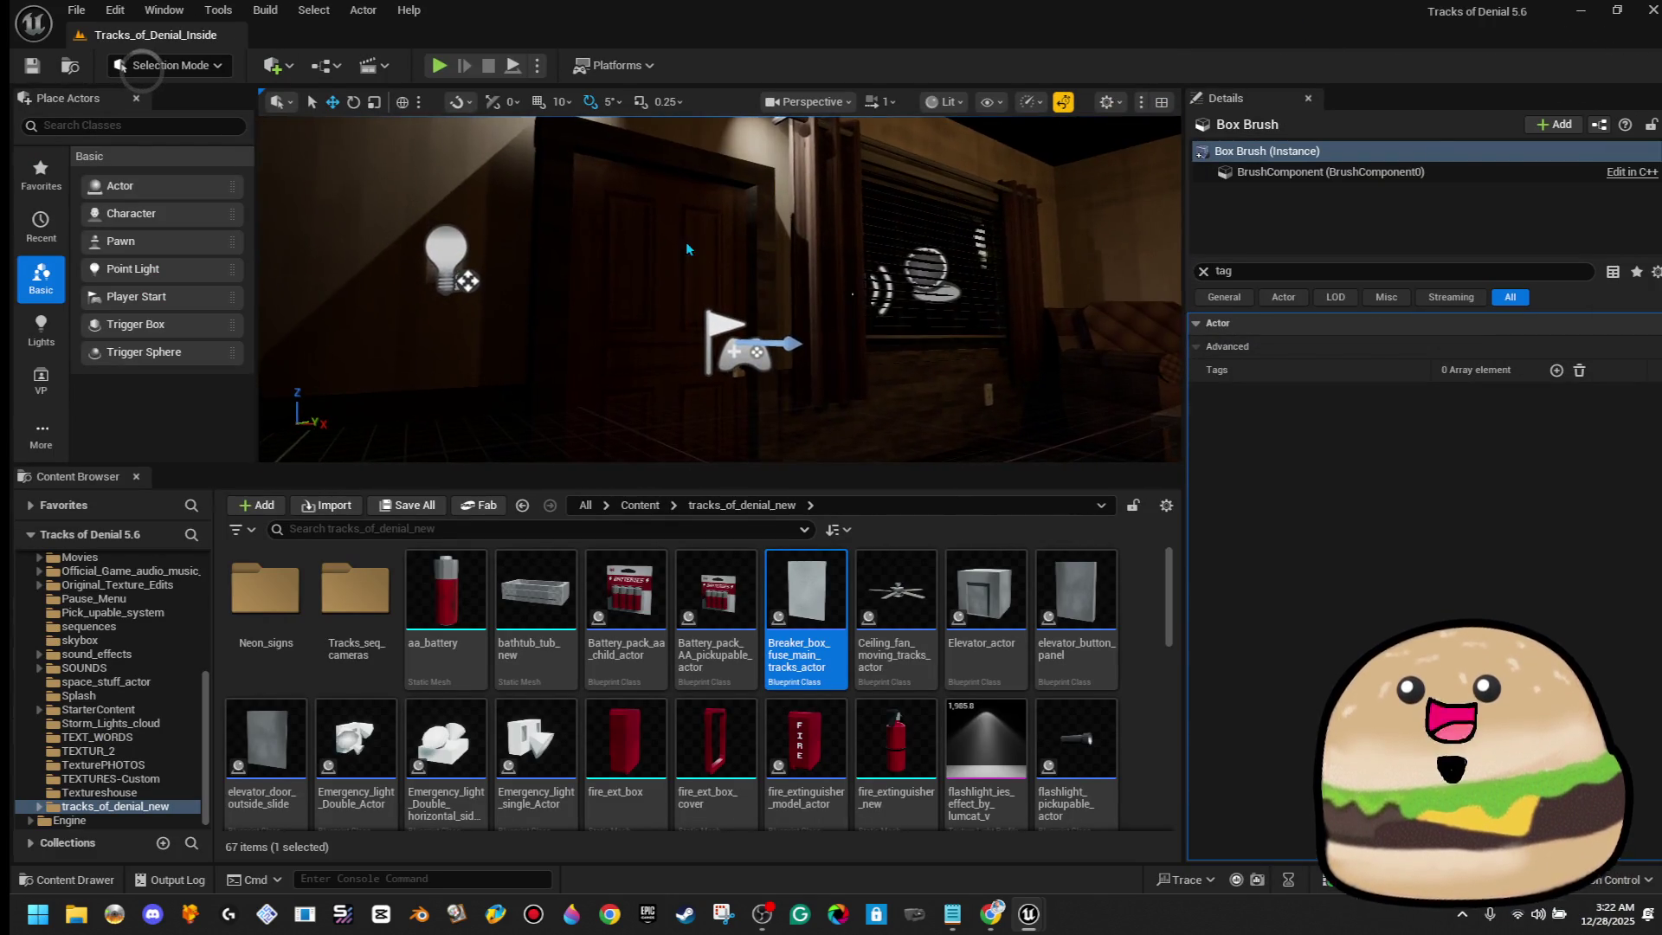
{"action": "right_click", "coordinate": [687, 248]}
{"action": "left_click", "coordinate": [822, 324]}
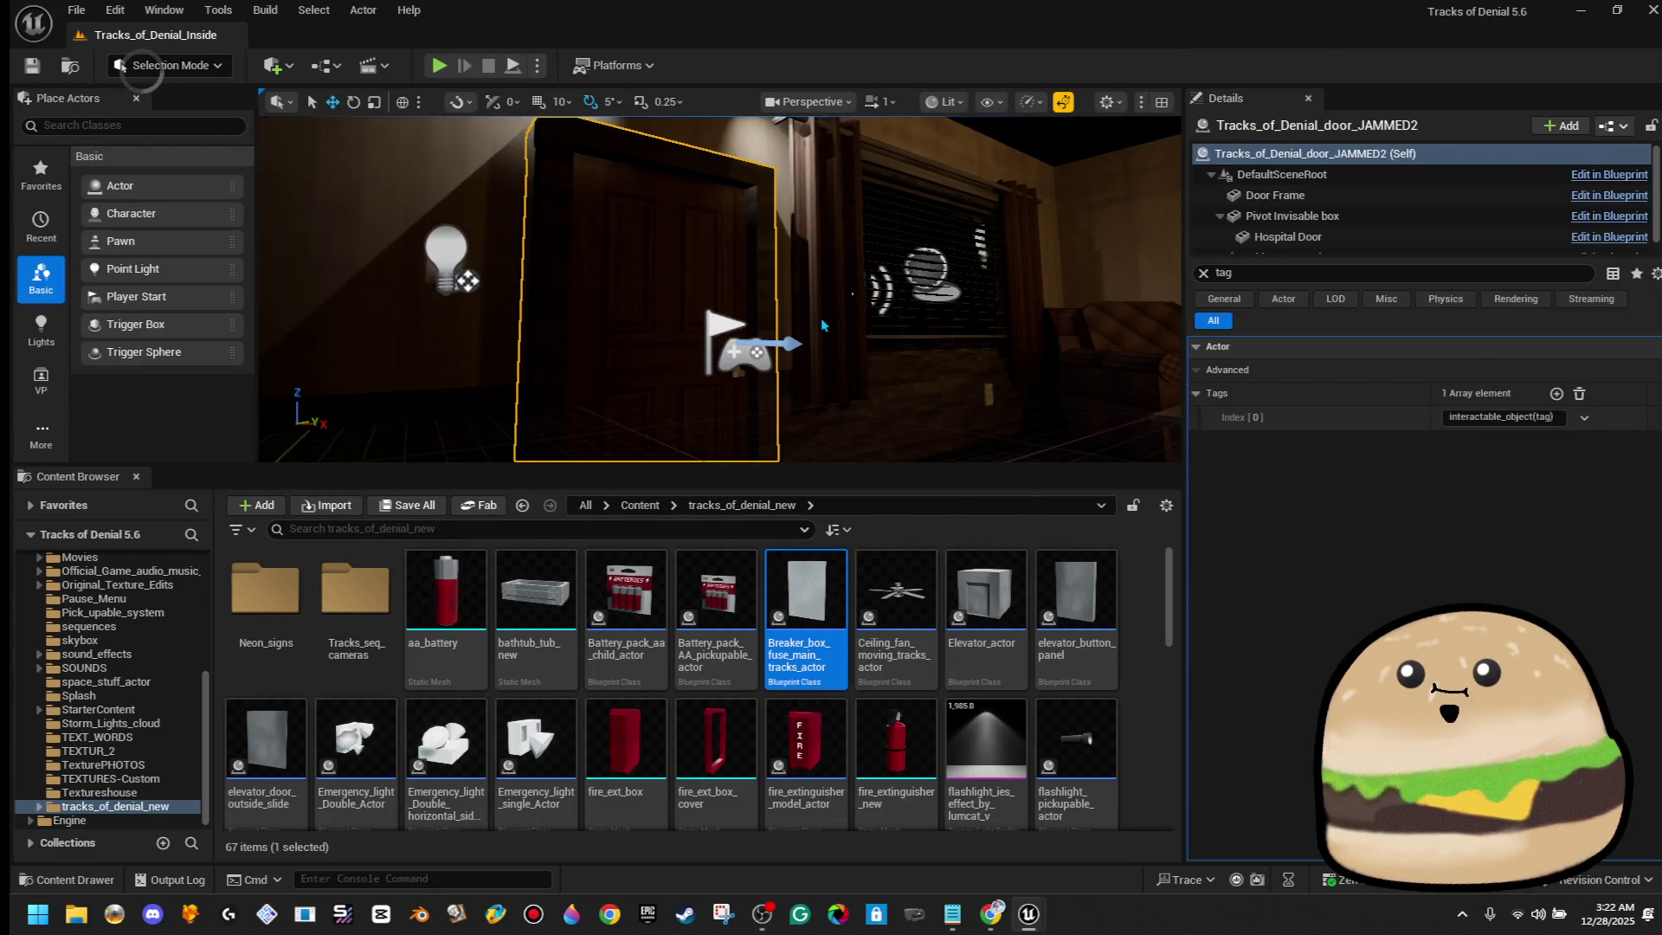
{"action": "right_click", "coordinate": [1534, 432]}
{"action": "right_click", "coordinate": [1515, 417]}
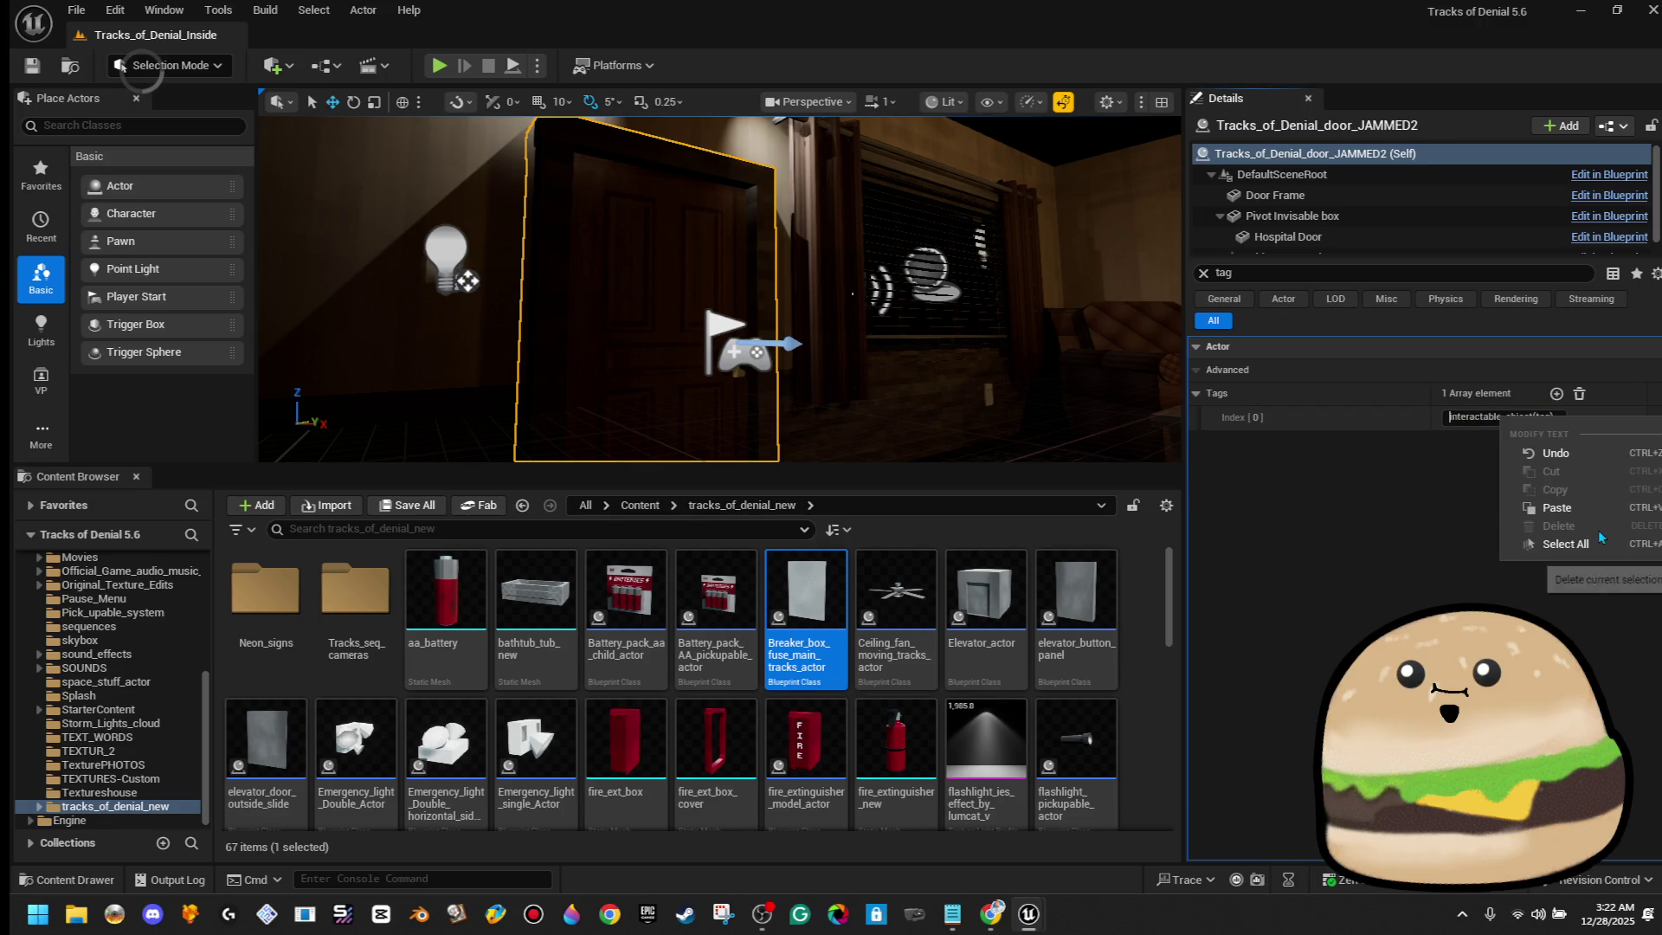
{"action": "left_click", "coordinate": [1597, 546]}
{"action": "right_click", "coordinate": [1515, 418]}
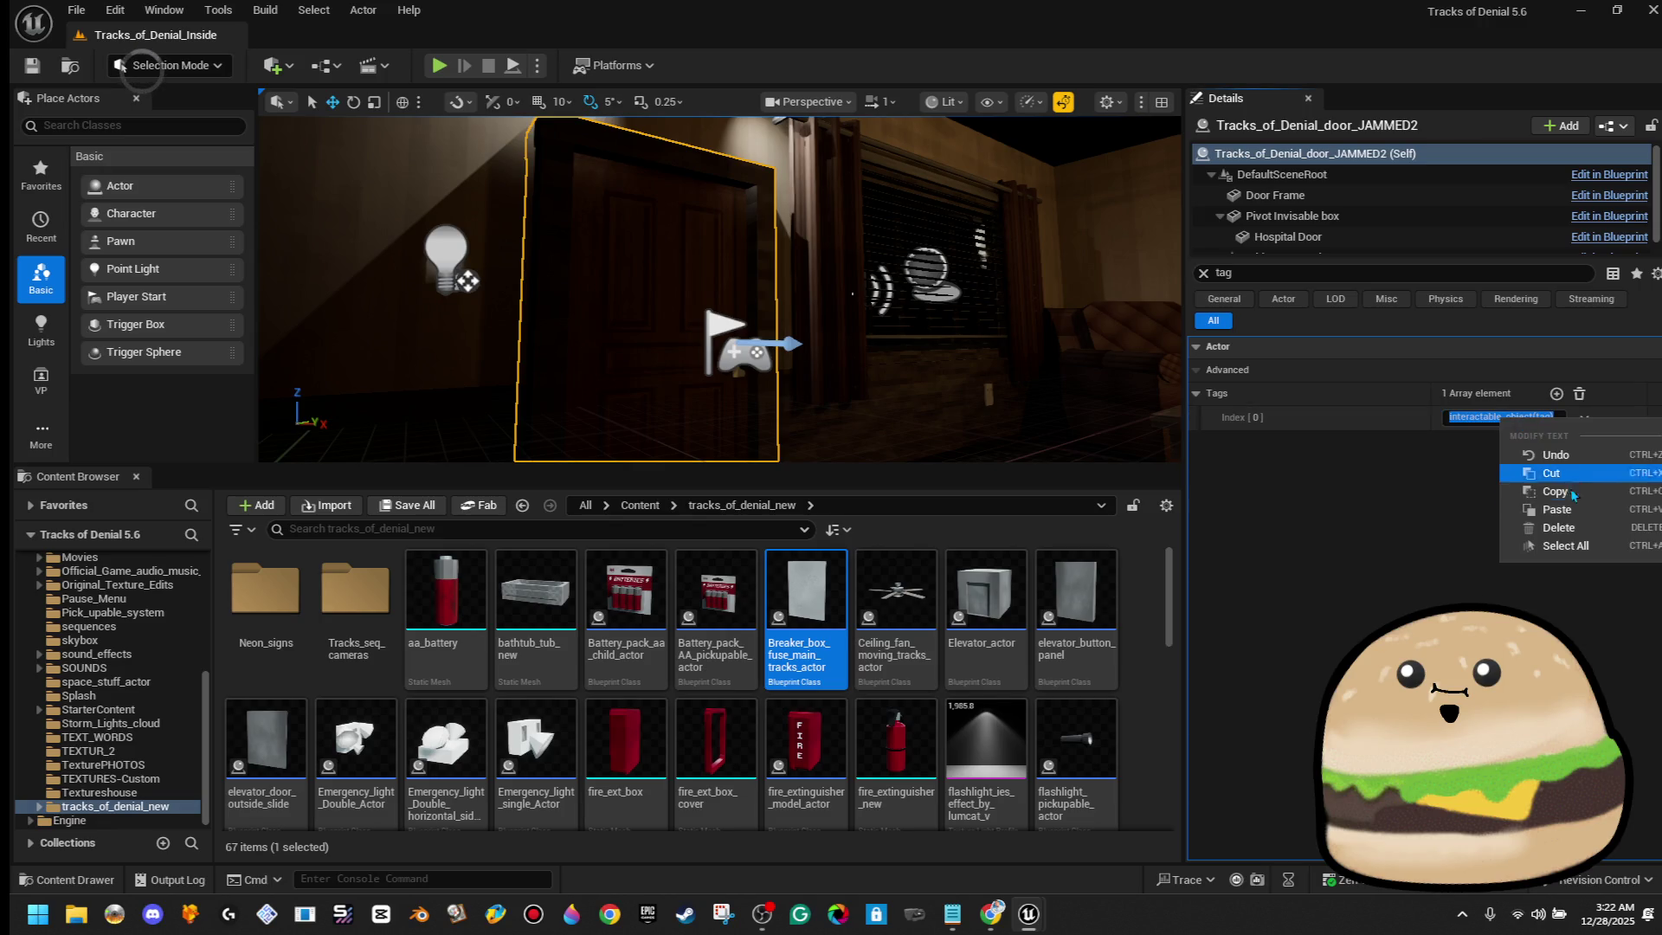
{"action": "left_click", "coordinate": [1573, 492]}
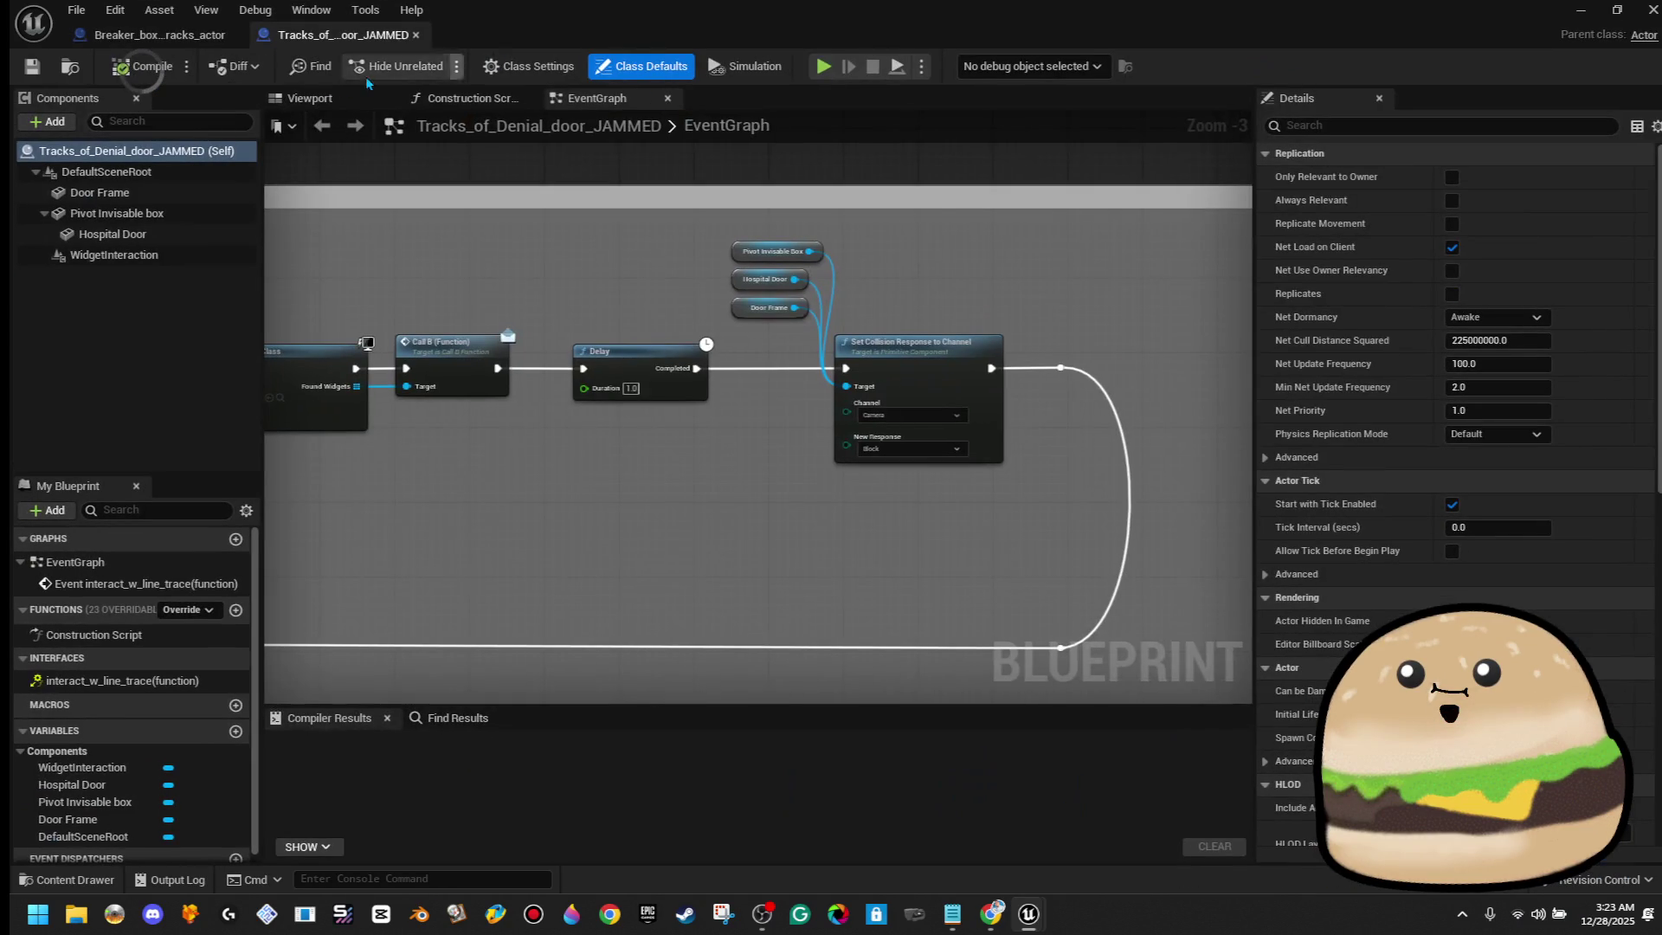
Add interactable_object(tag) to the breaker blueprint's Class Defaults Tags and compile
{"action": "left_click", "coordinate": [415, 35]}
{"action": "mouse_move", "coordinate": [415, 34]}
{"action": "left_mouse_down"}
{"action": "mouse_move", "coordinate": [976, 304]}
{"action": "mouse_move", "coordinate": [1254, 378]}
{"action": "mouse_move", "coordinate": [502, 299]}
{"action": "left_mouse_up"}
{"action": "double_click", "coordinate": [601, 303]}
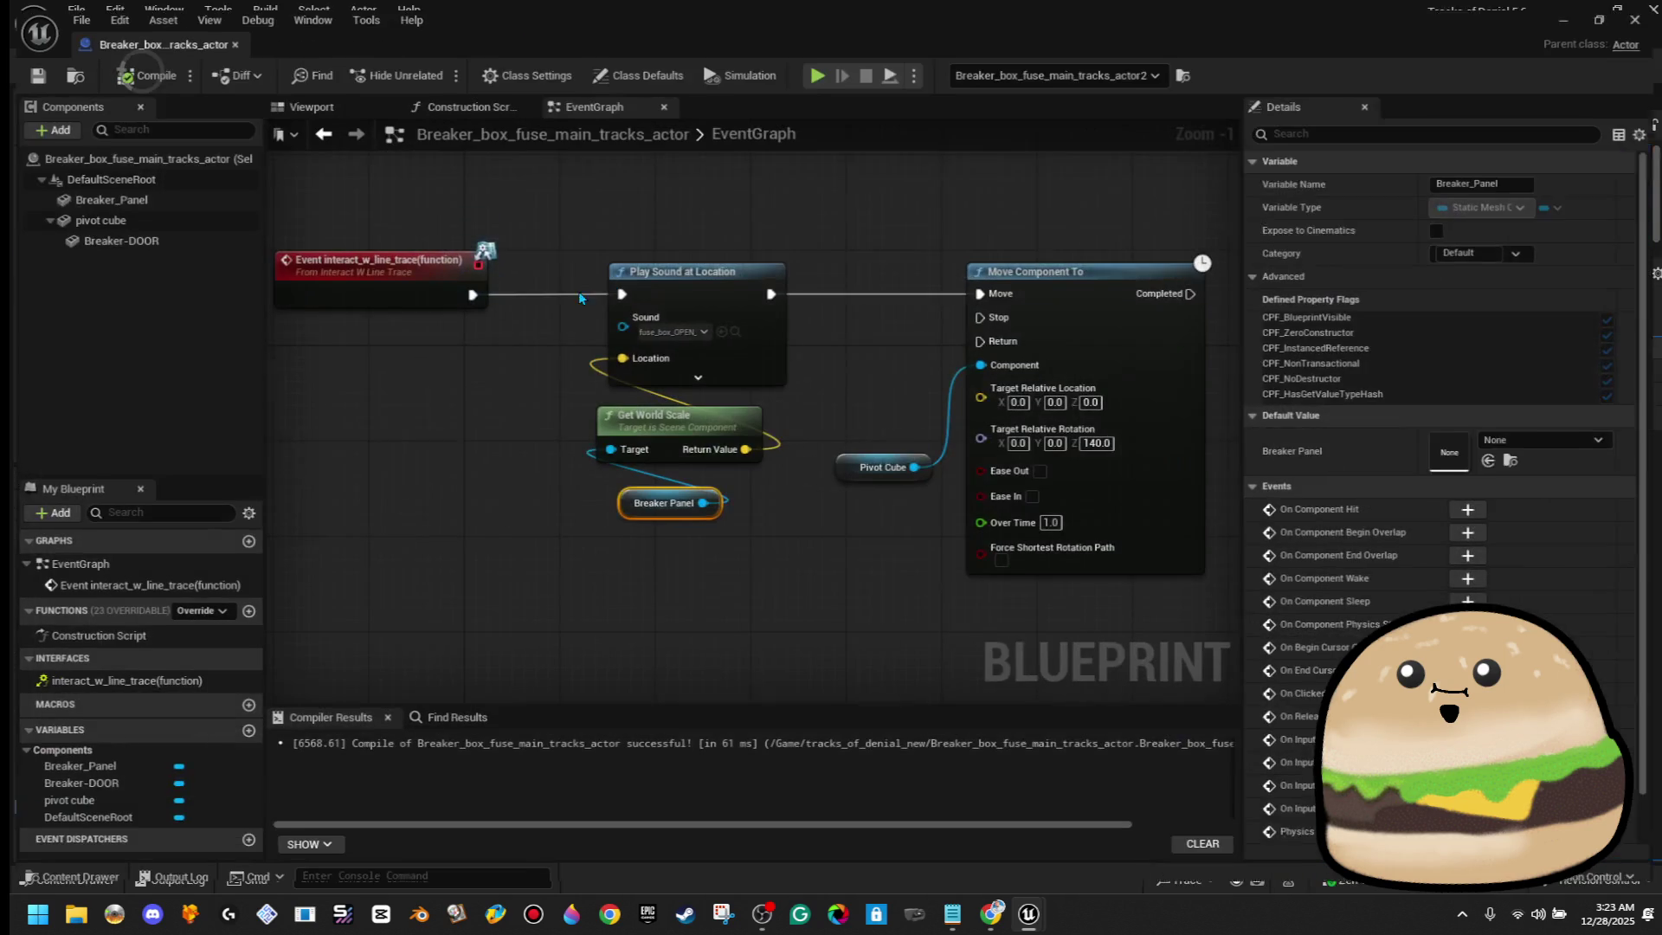
{"action": "left_click", "coordinate": [179, 152]}
{"action": "type", "text": "t"}
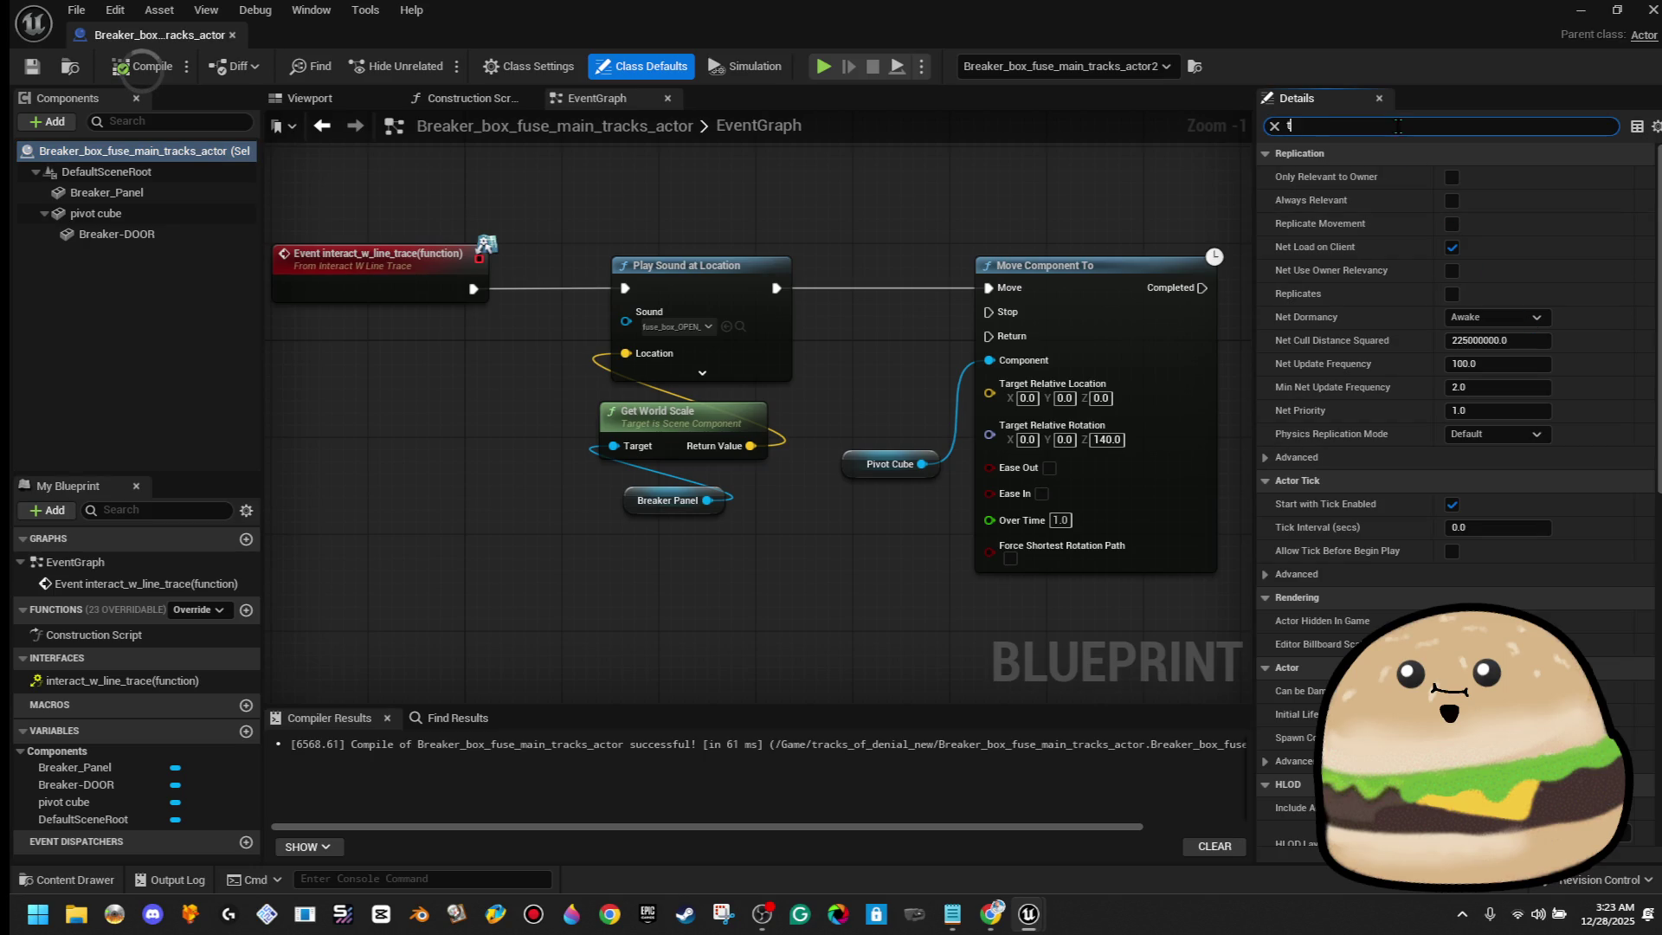
{"action": "type", "text": "ag"}
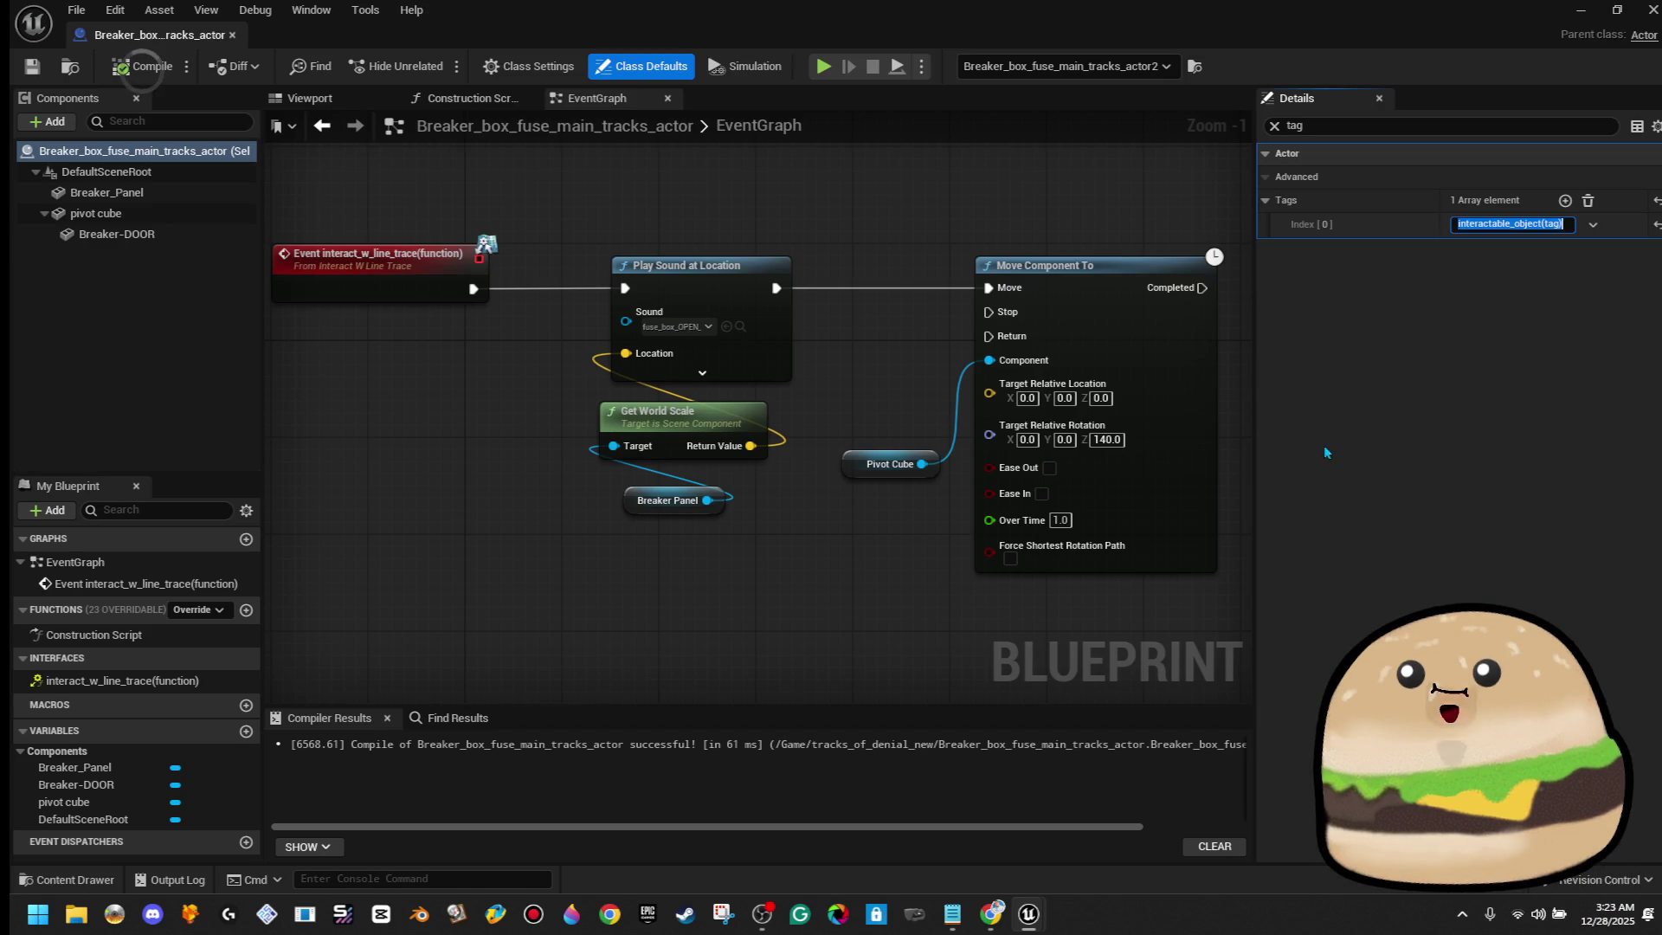
{"action": "left_click", "coordinate": [154, 73]}
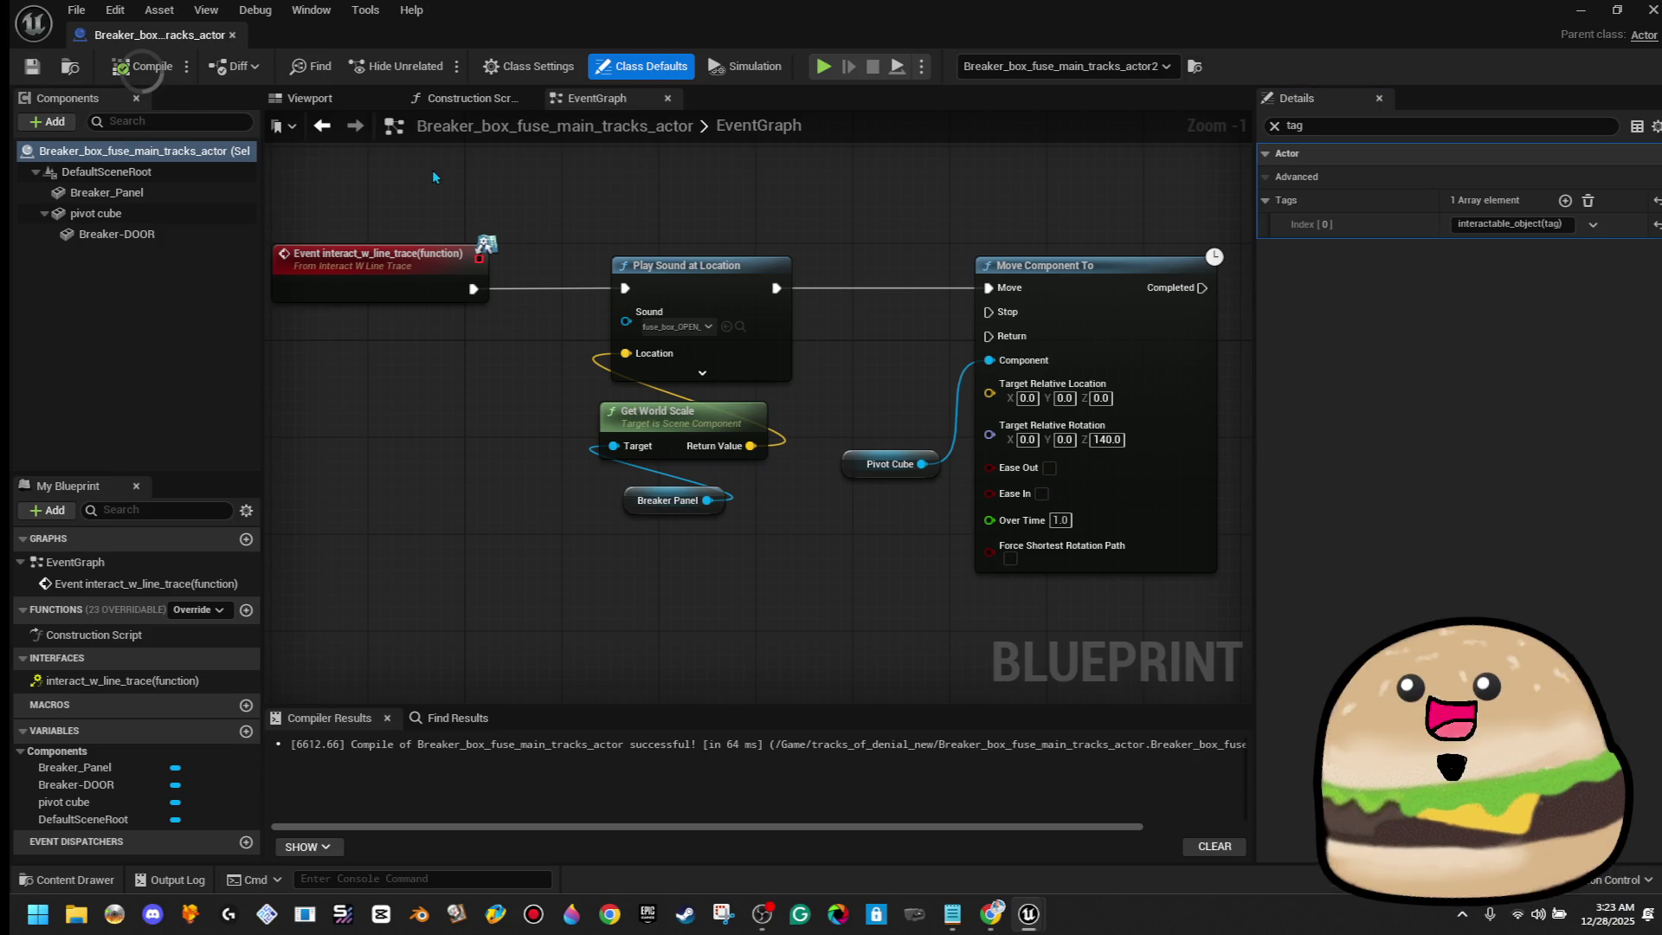
{"action": "left_click", "coordinate": [153, 241]}
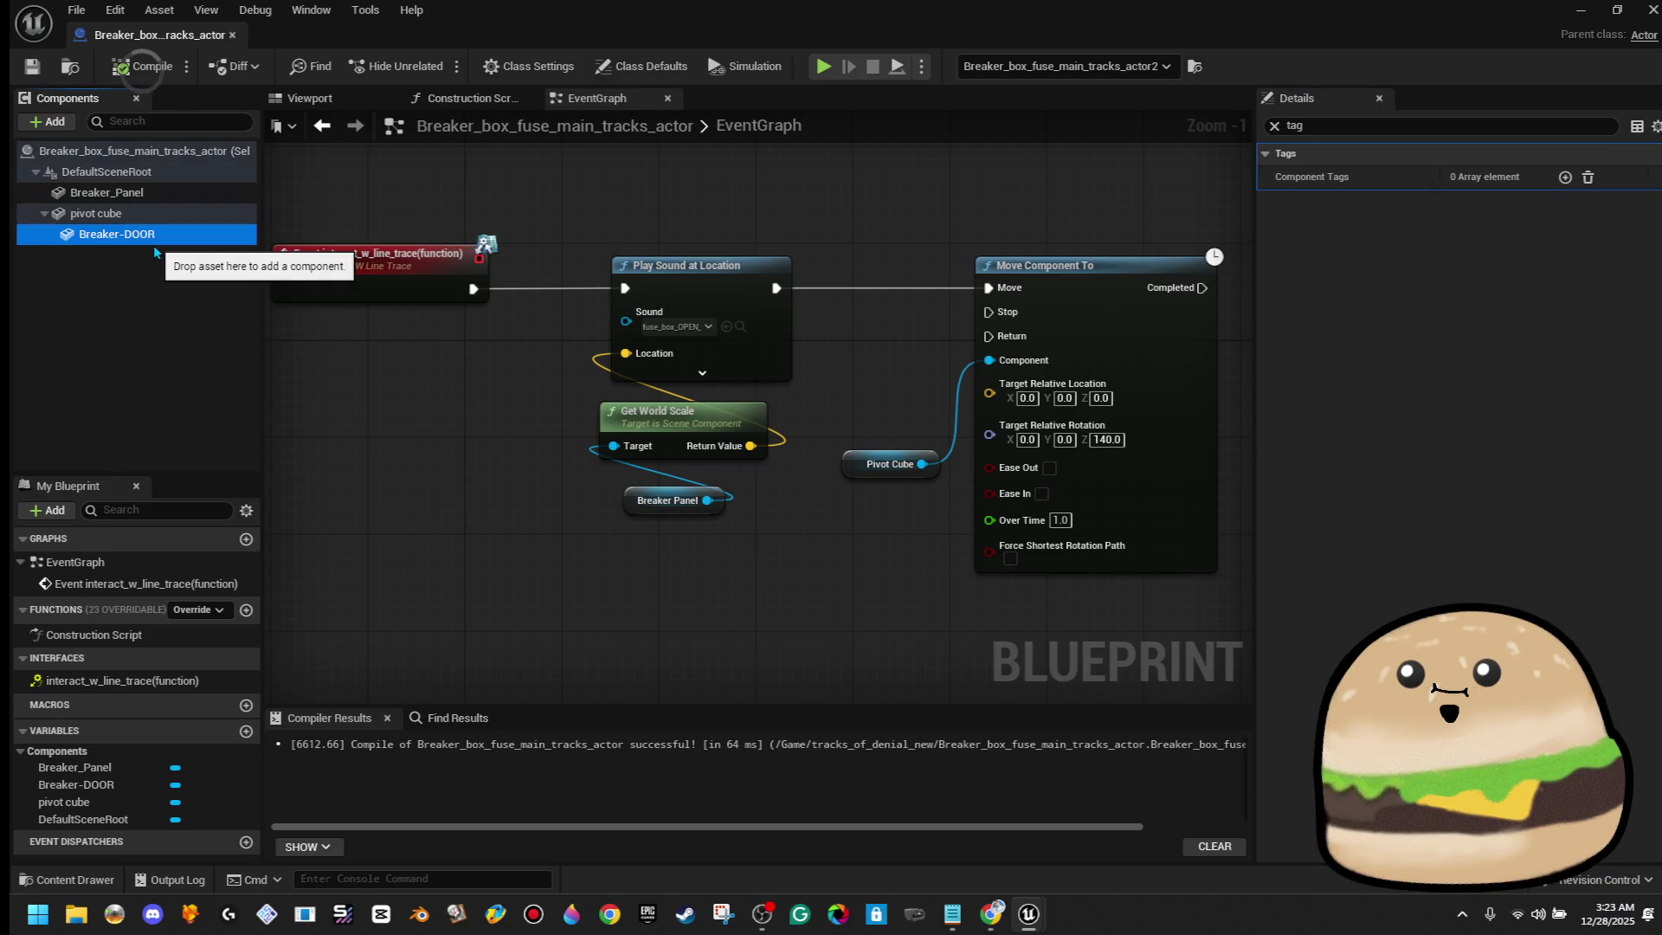
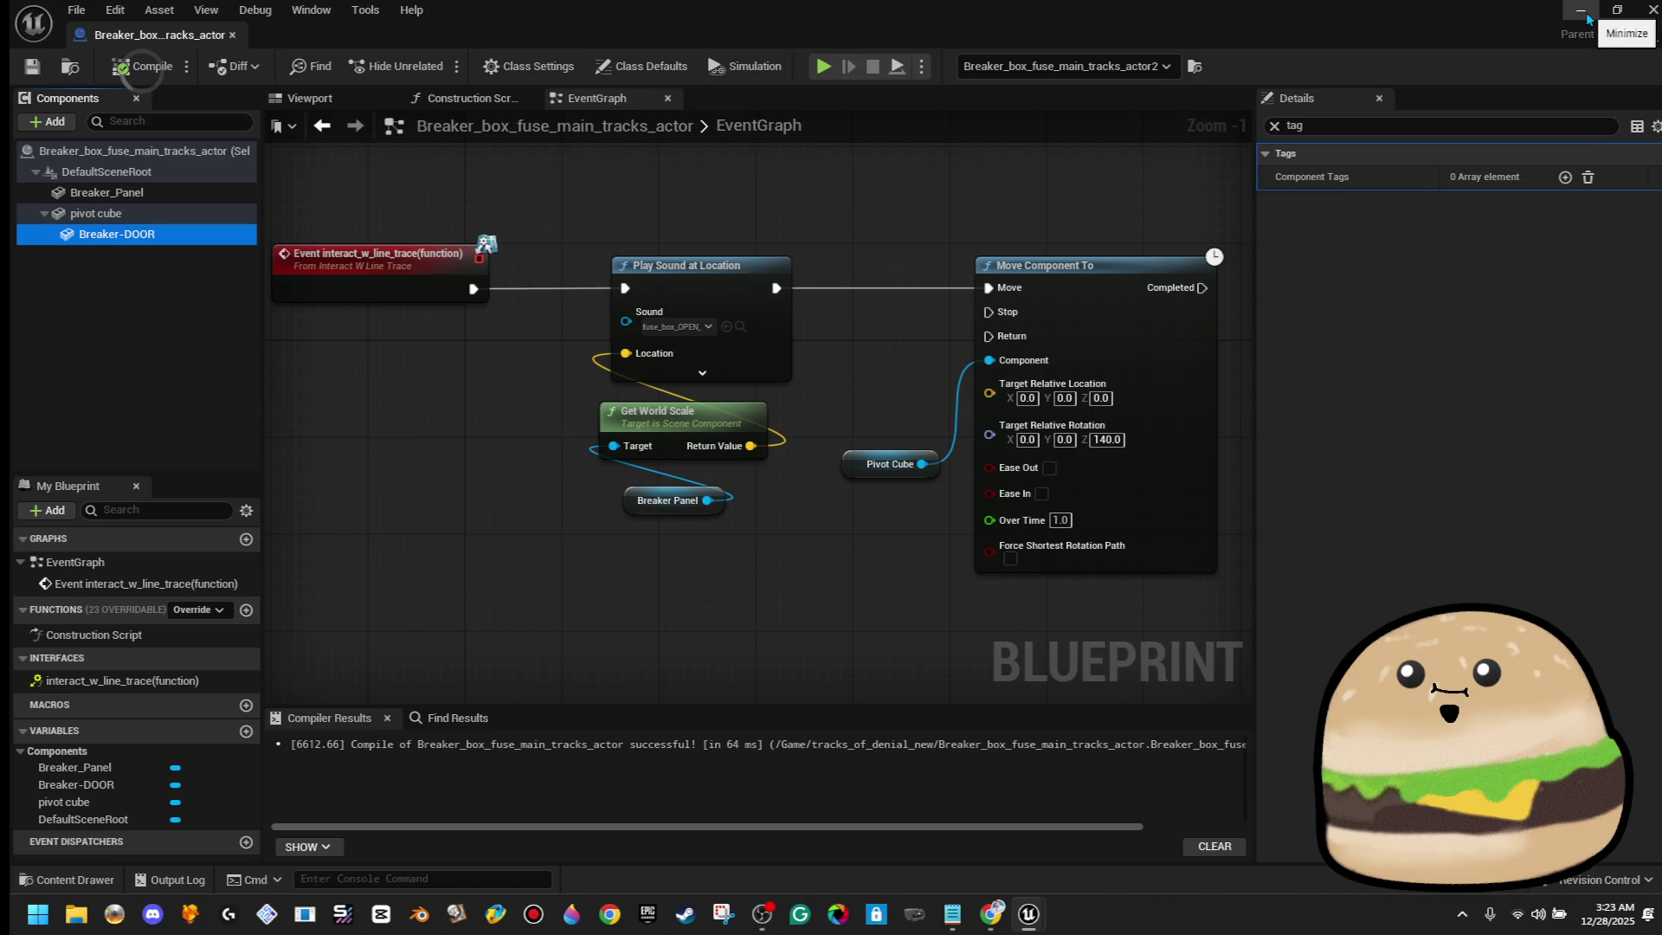
From the blueprint viewport, select Breaker_Panel, clear the Details filter and open its static mesh
{"action": "left_click", "coordinate": [309, 98]}
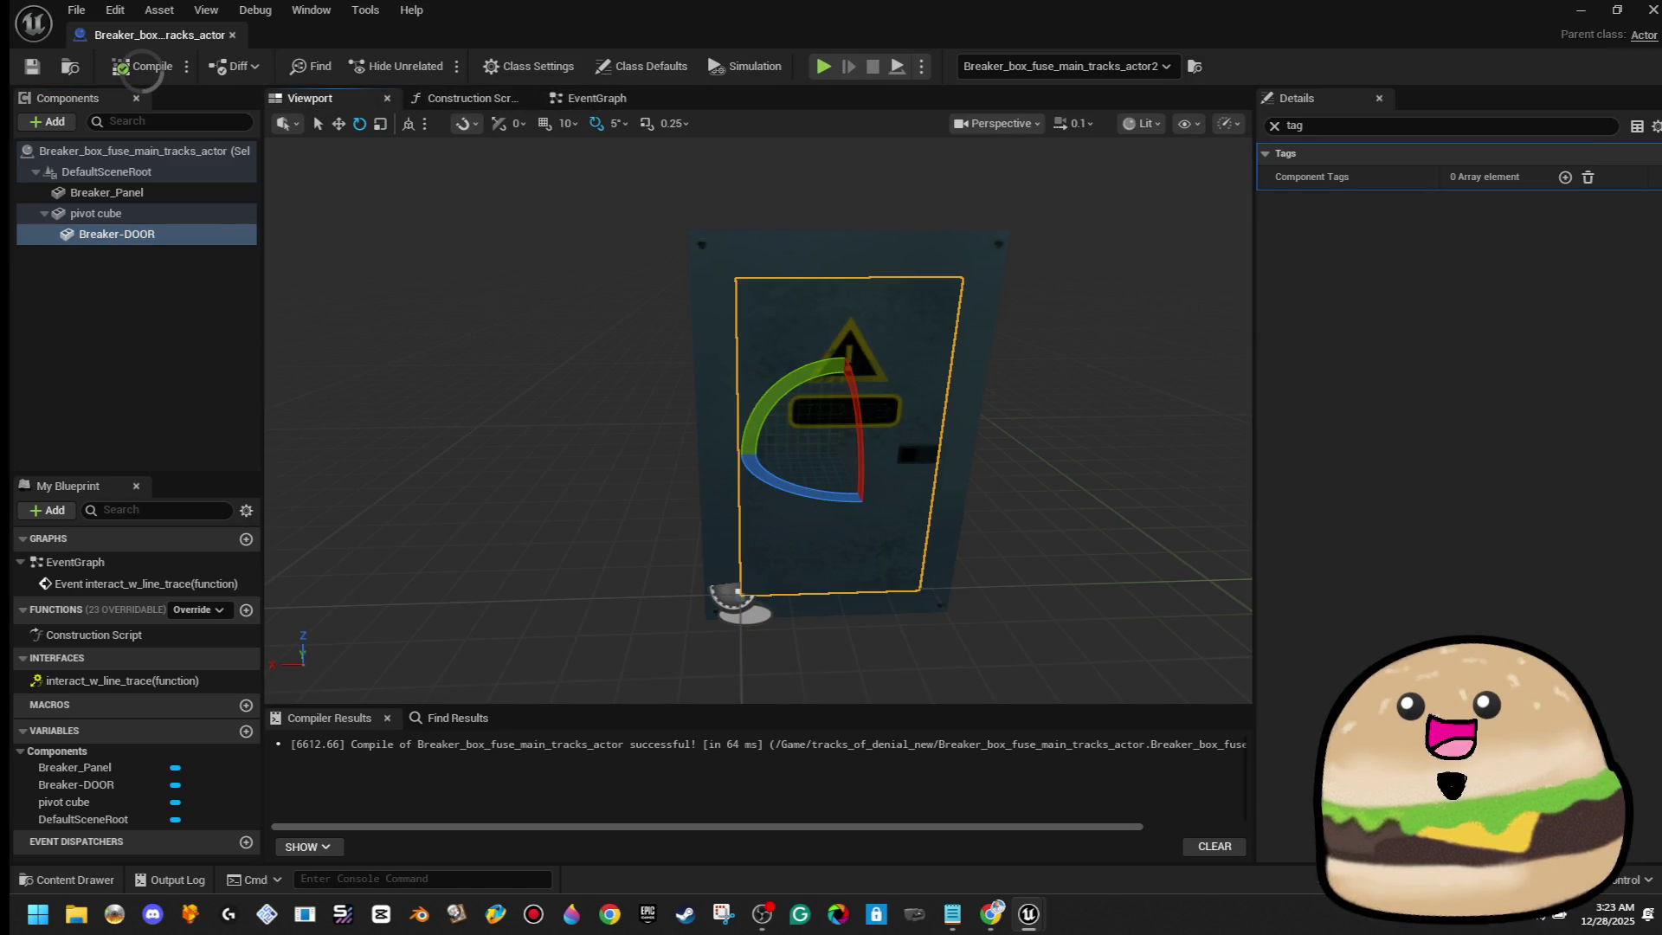
{"action": "left_click", "coordinate": [723, 325]}
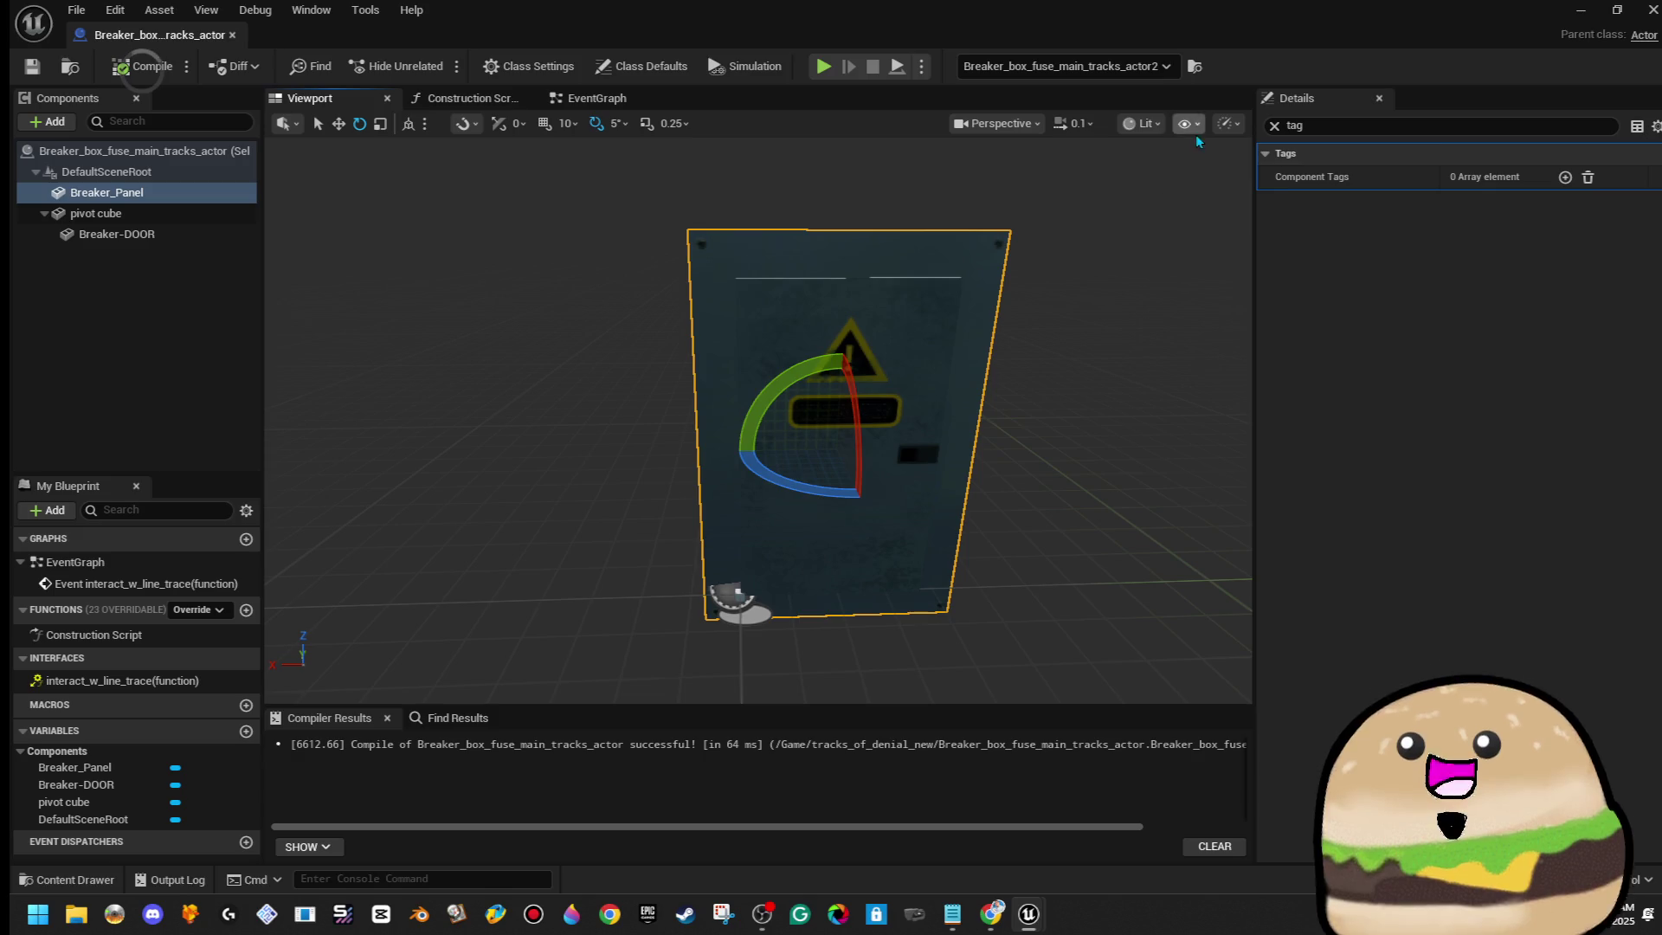
{"action": "left_click", "coordinate": [1274, 127]}
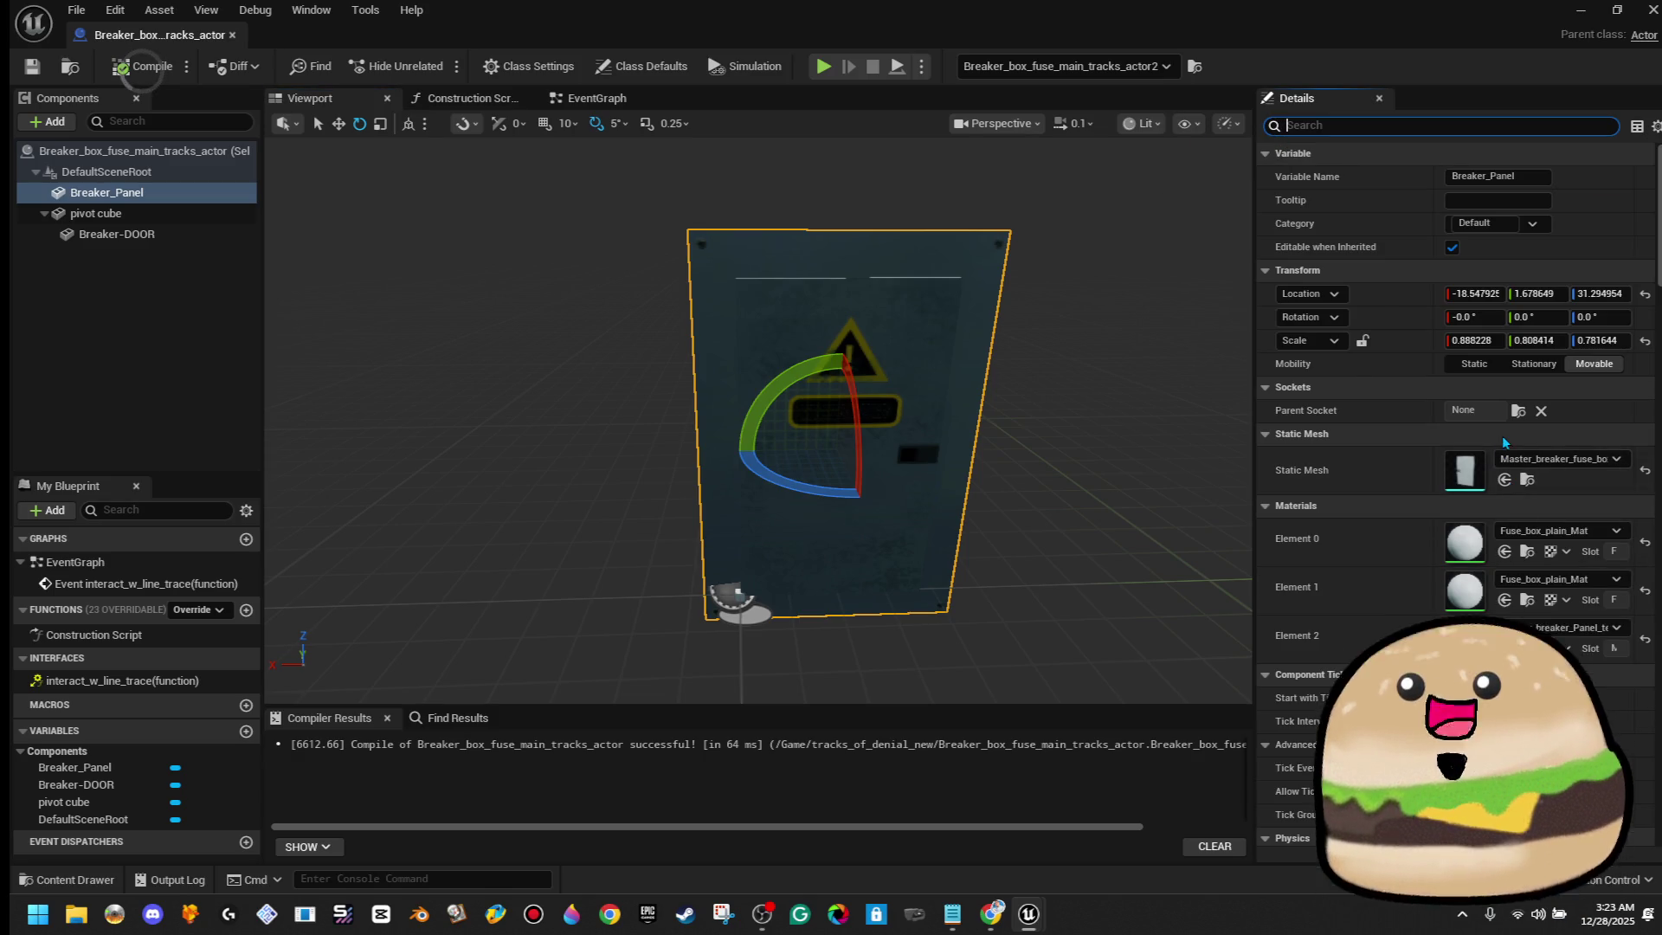
{"action": "double_click", "coordinate": [1479, 476]}
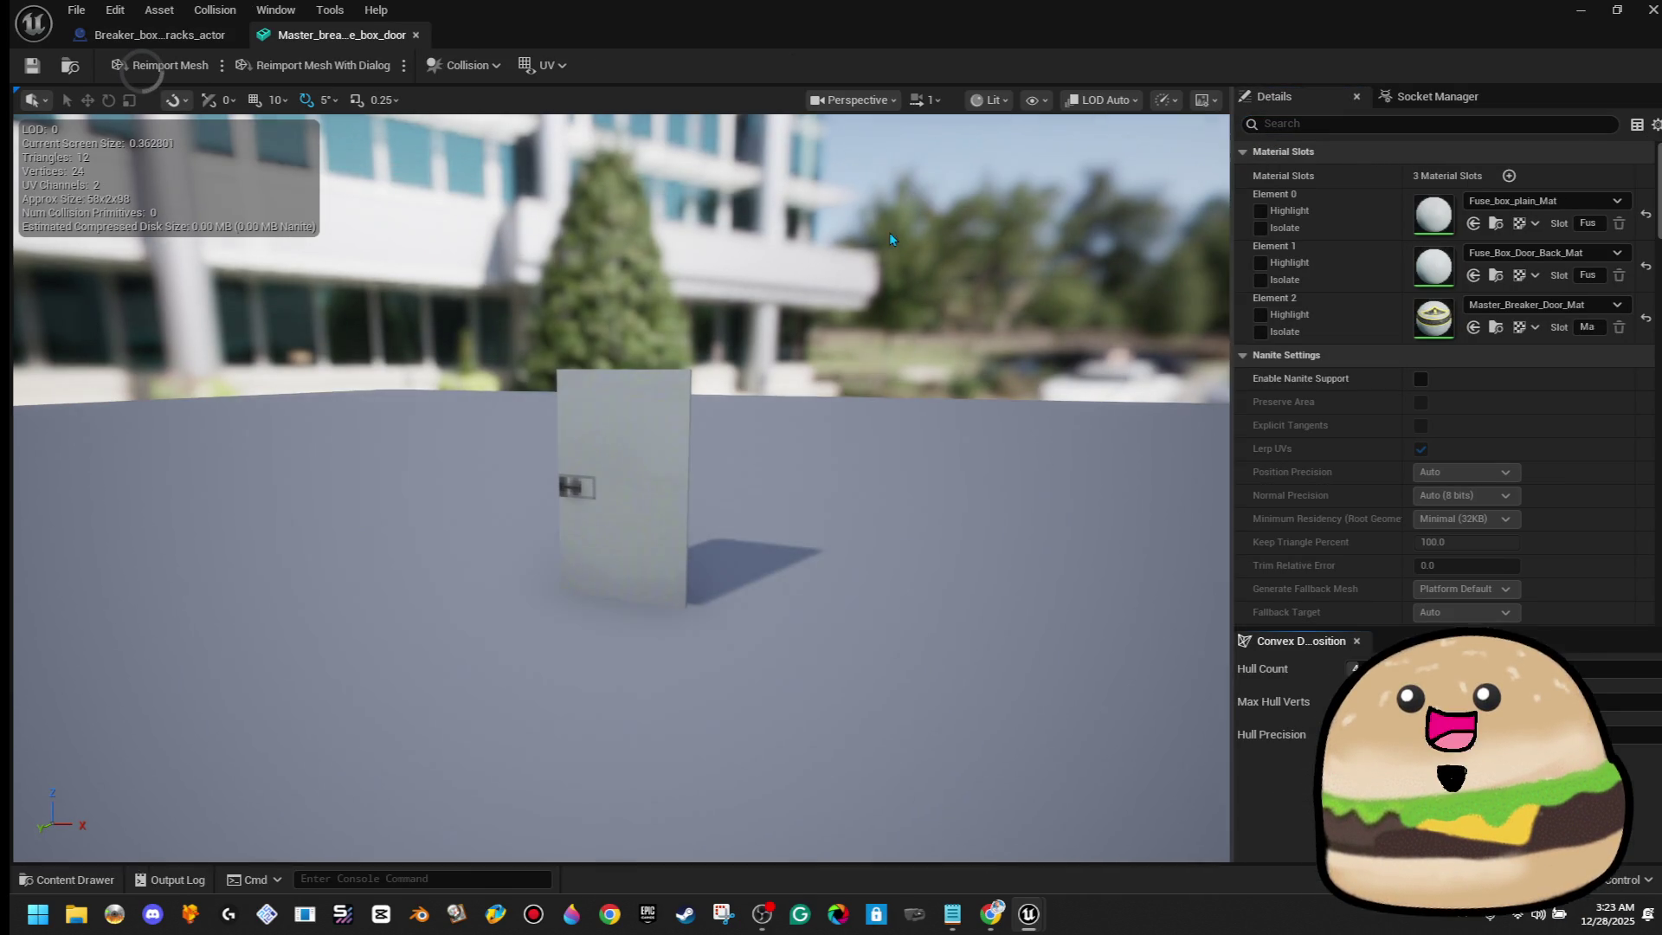
Give the breaker panel mesh box simplified collision and a Light Map Resolution of 64
{"action": "left_click", "coordinate": [214, 9]}
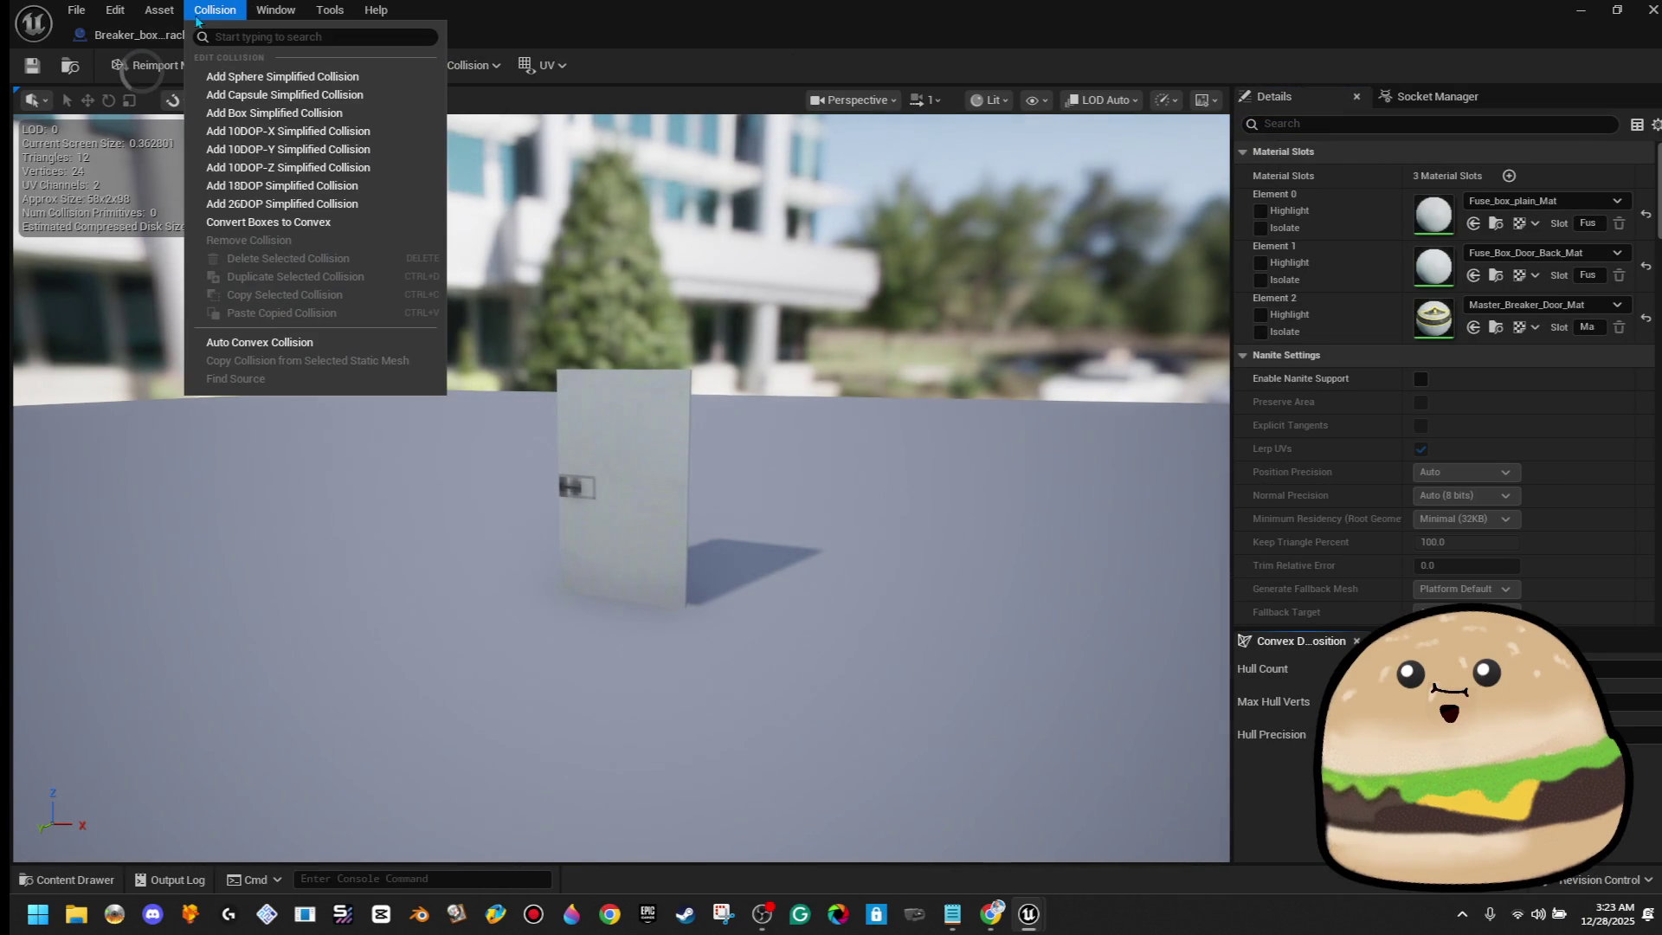
{"action": "left_click", "coordinate": [273, 112]}
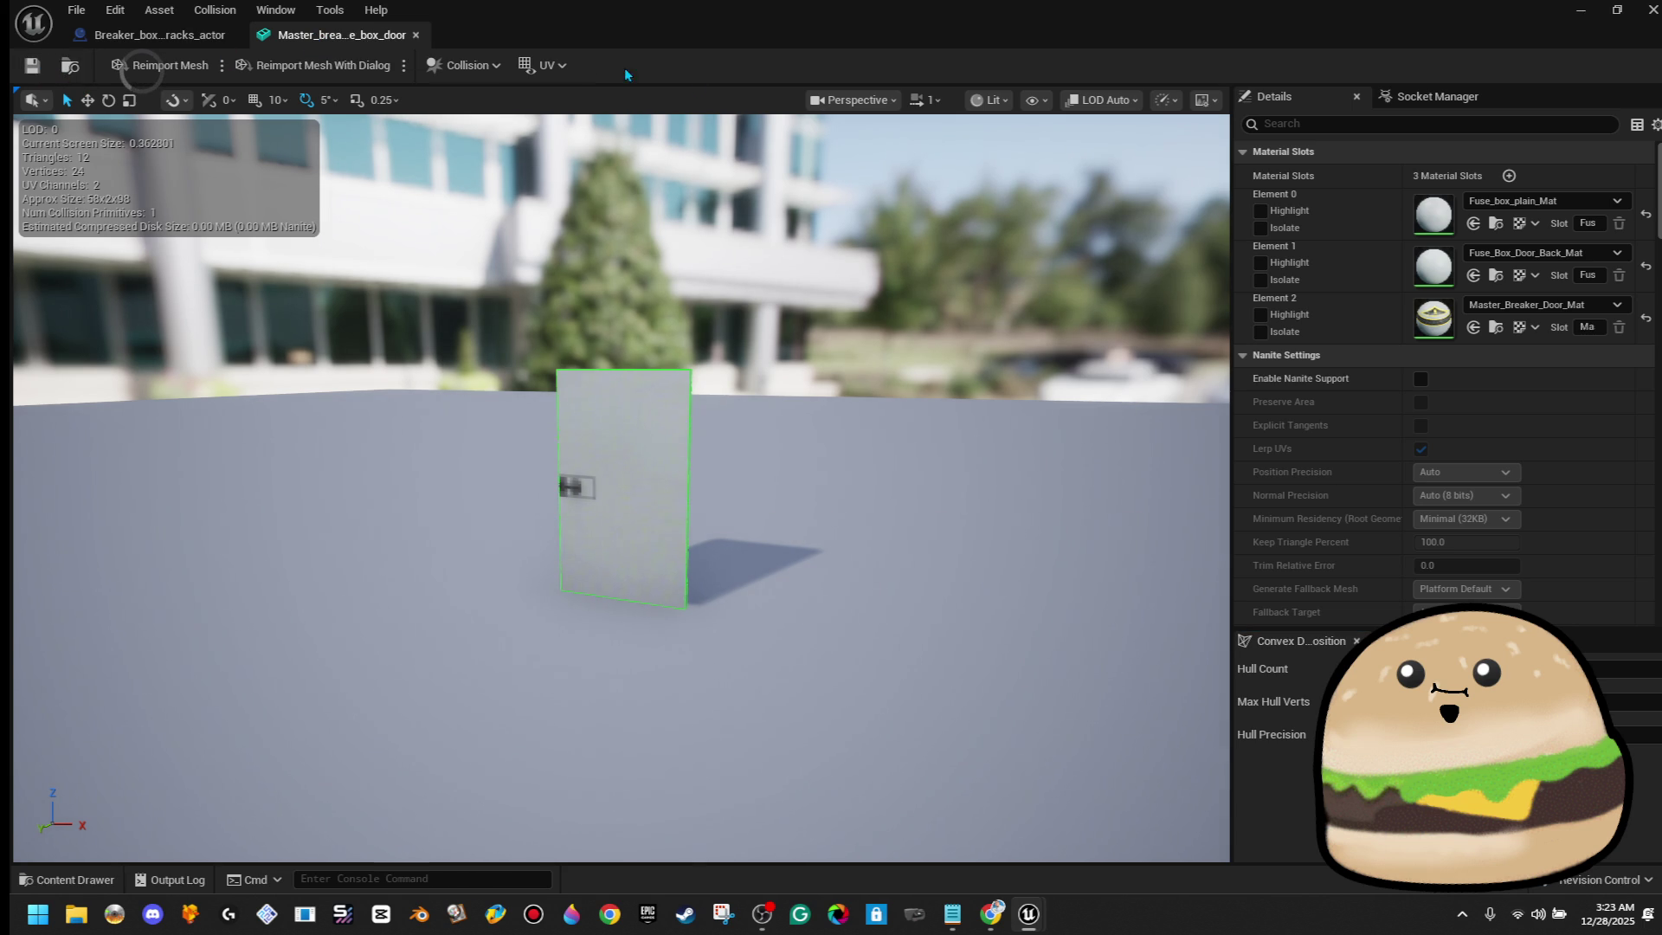
{"action": "type", "text": "light map"}
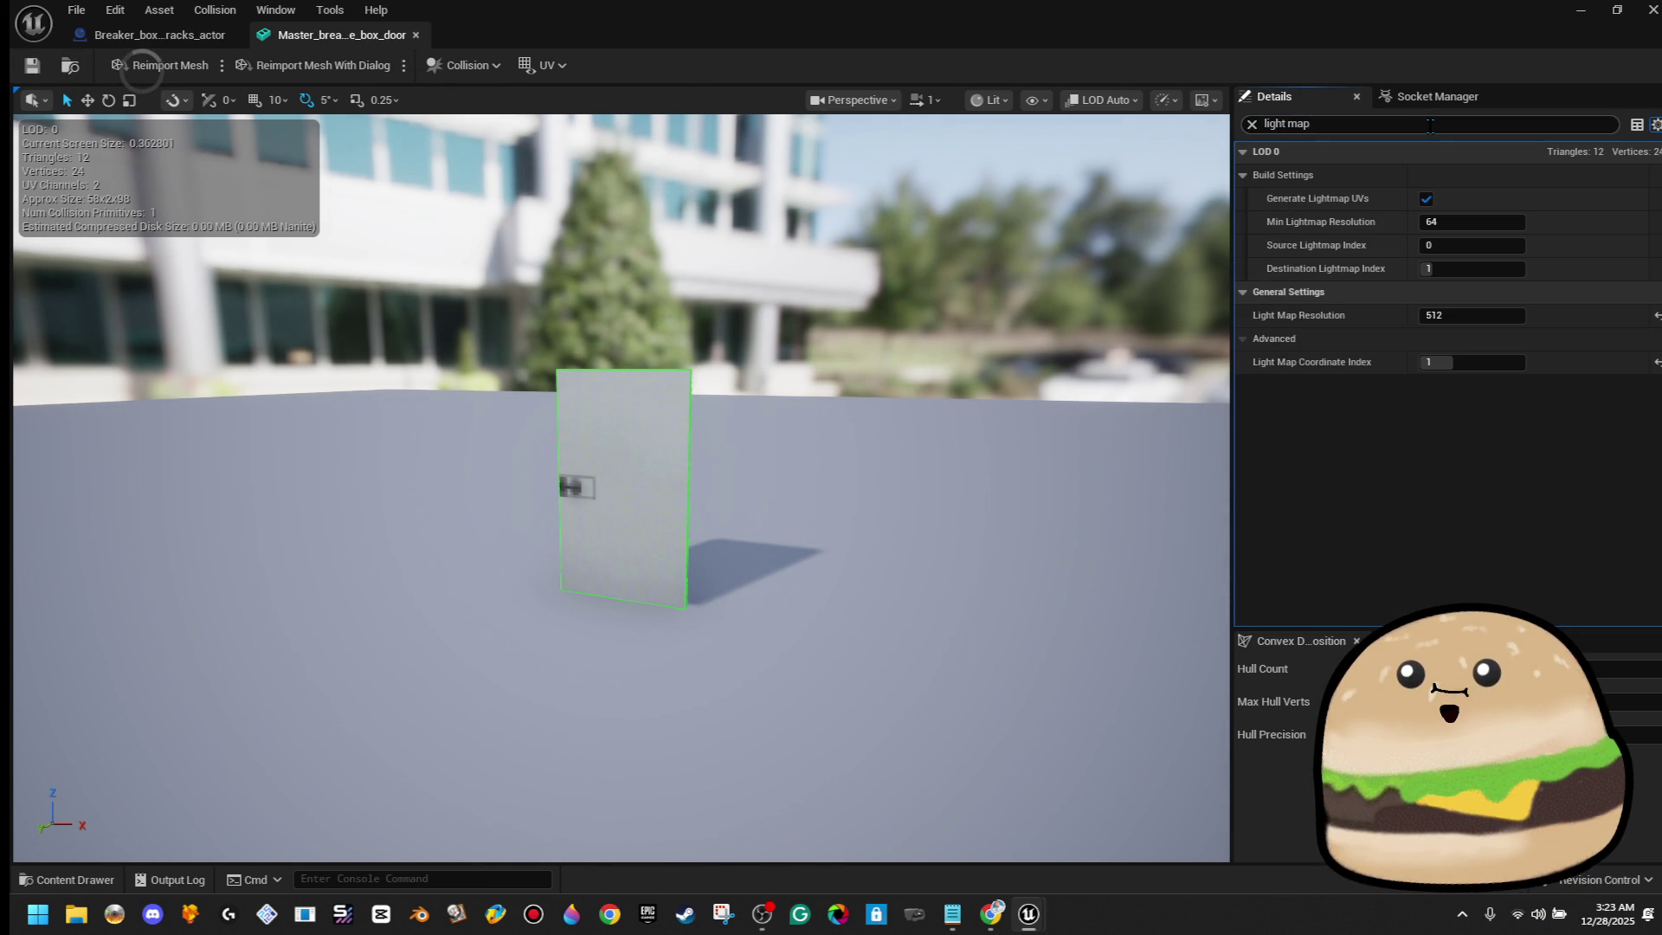
{"action": "key", "text": "Tab"}
{"action": "type", "text": "64"}
{"action": "key", "text": "Tab"}
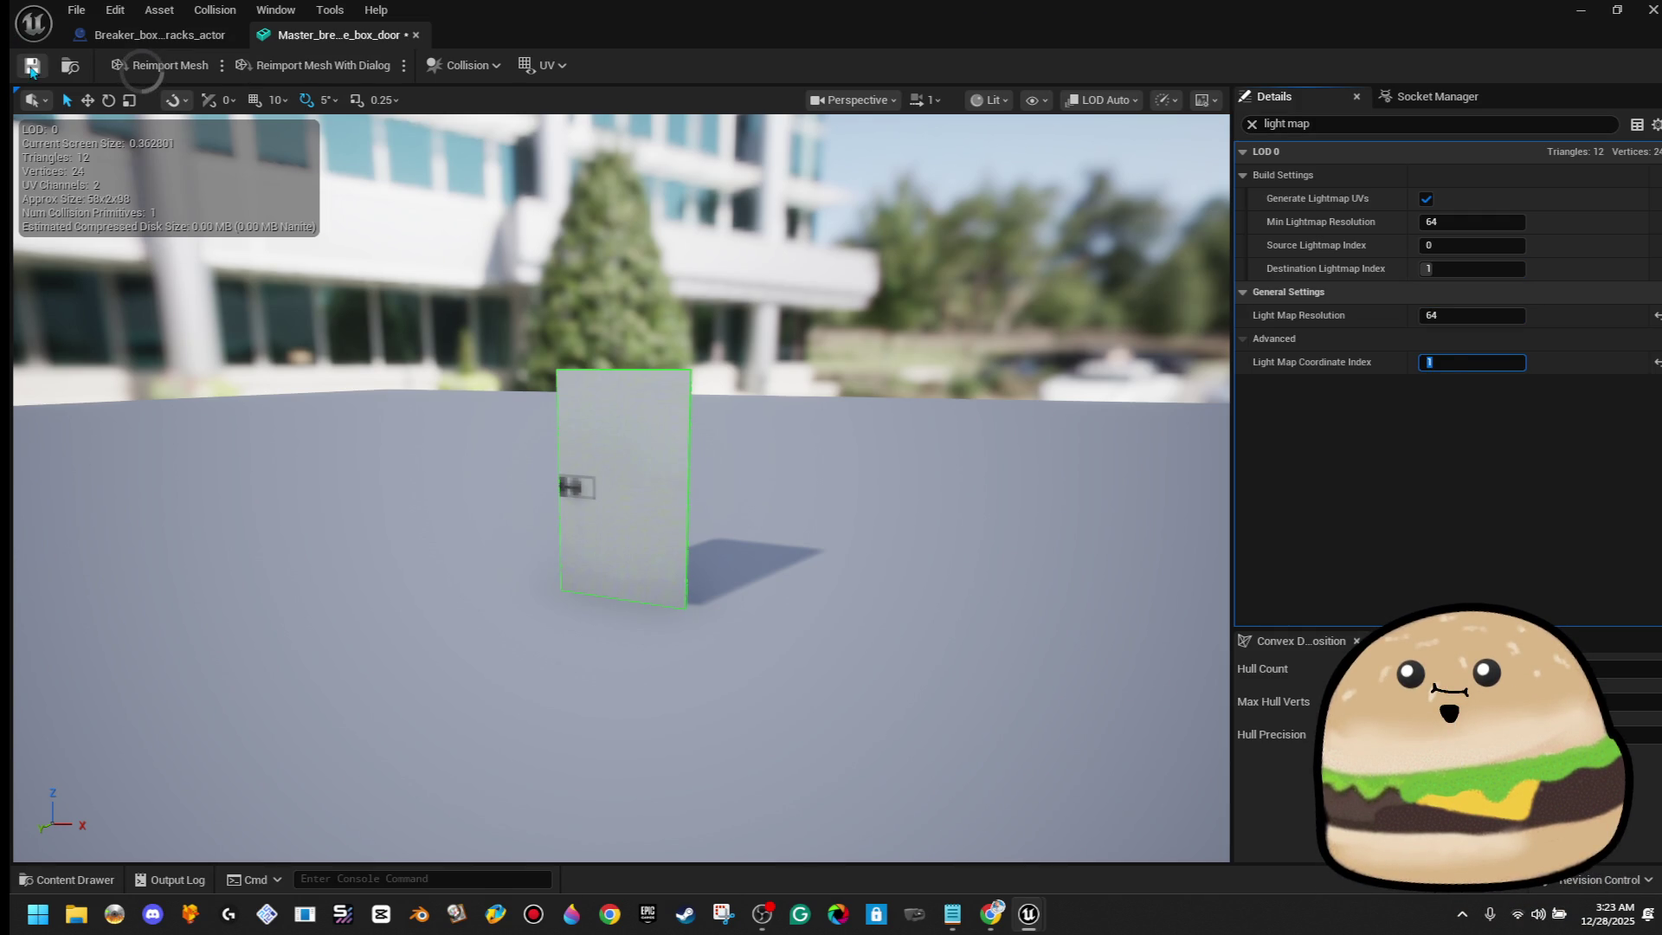
{"action": "left_click", "coordinate": [417, 36]}
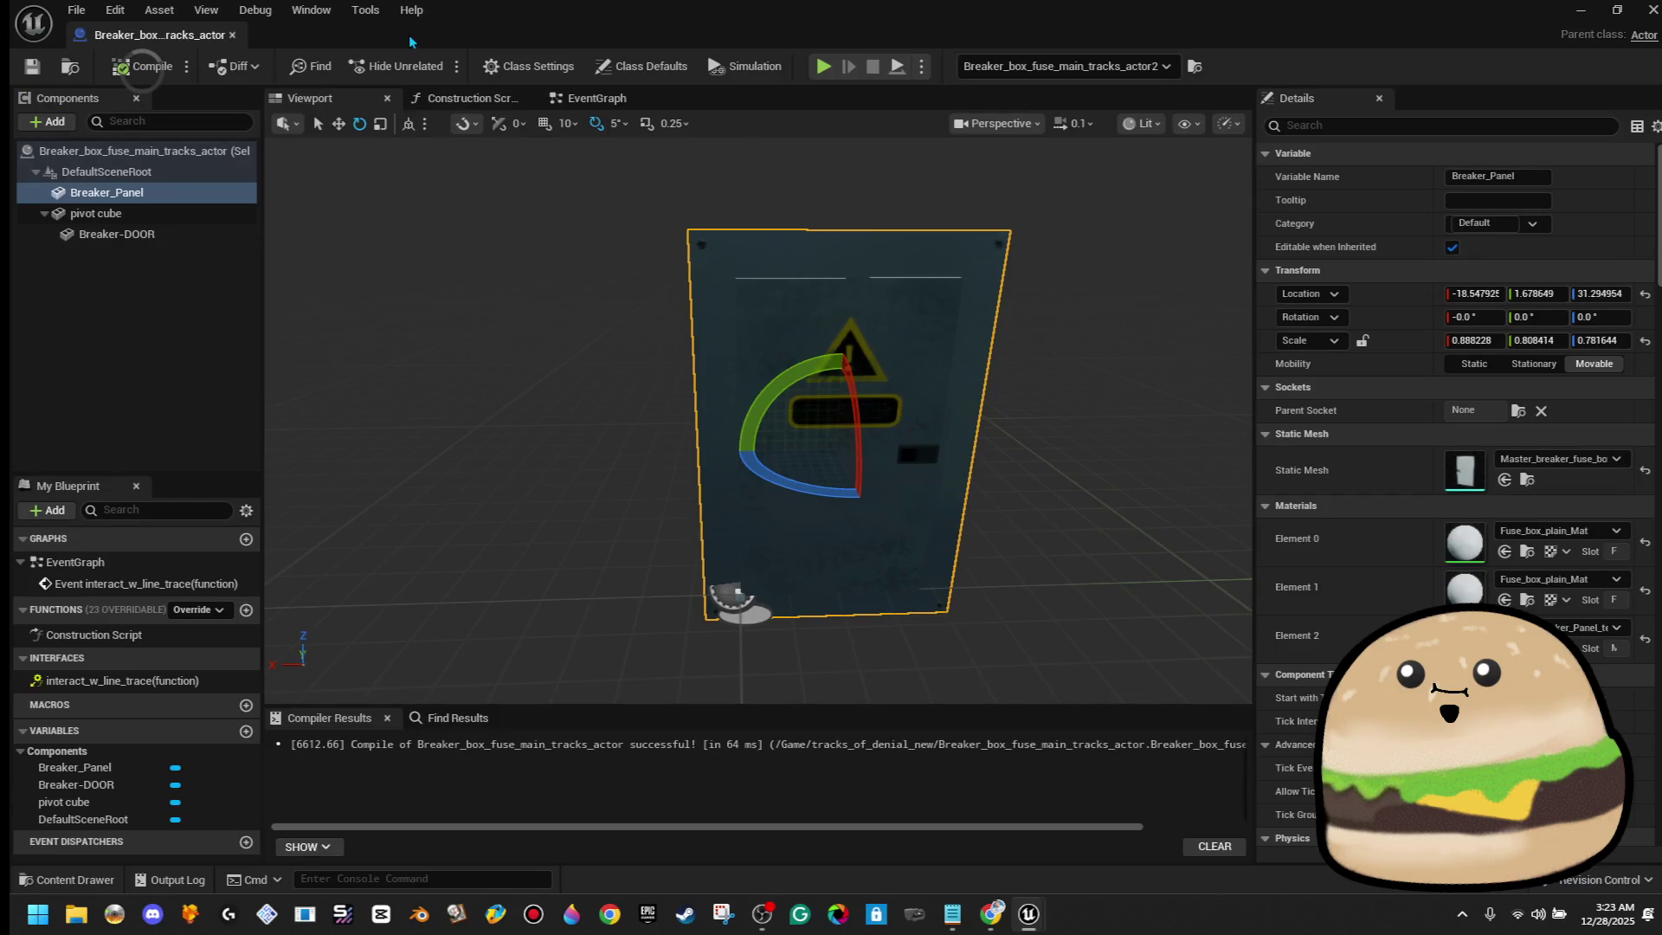
Add box simplified collision to the Breaker-DOOR mesh, then close the mesh and blueprint editors
{"action": "left_click", "coordinate": [116, 233]}
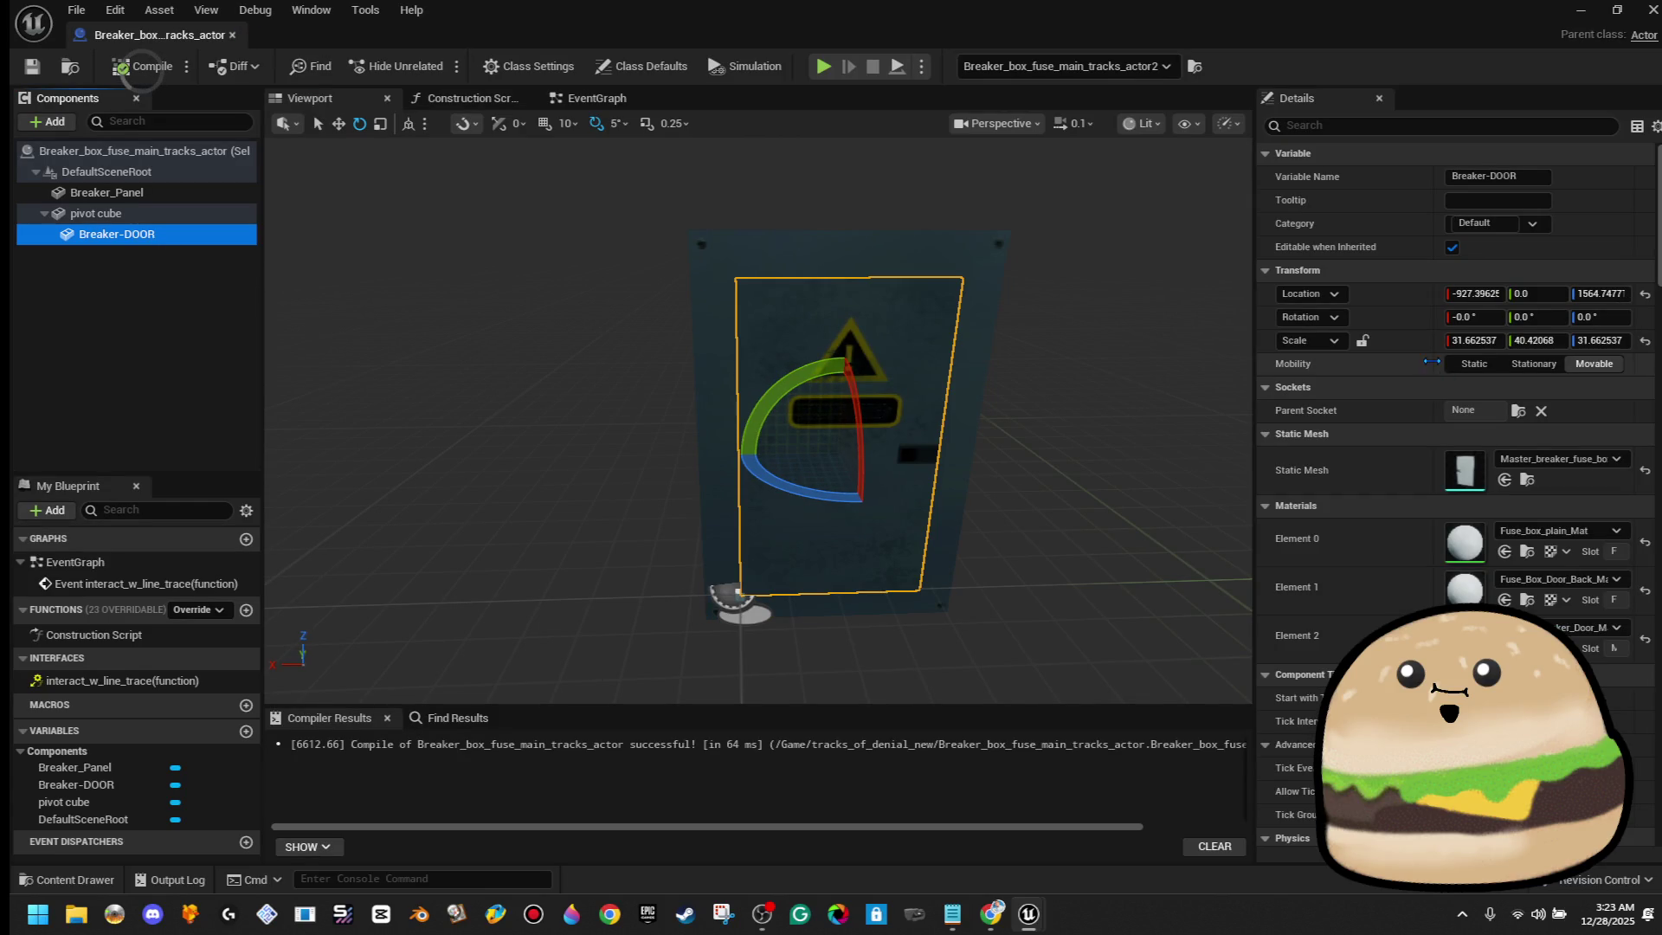
{"action": "double_click", "coordinate": [1454, 470]}
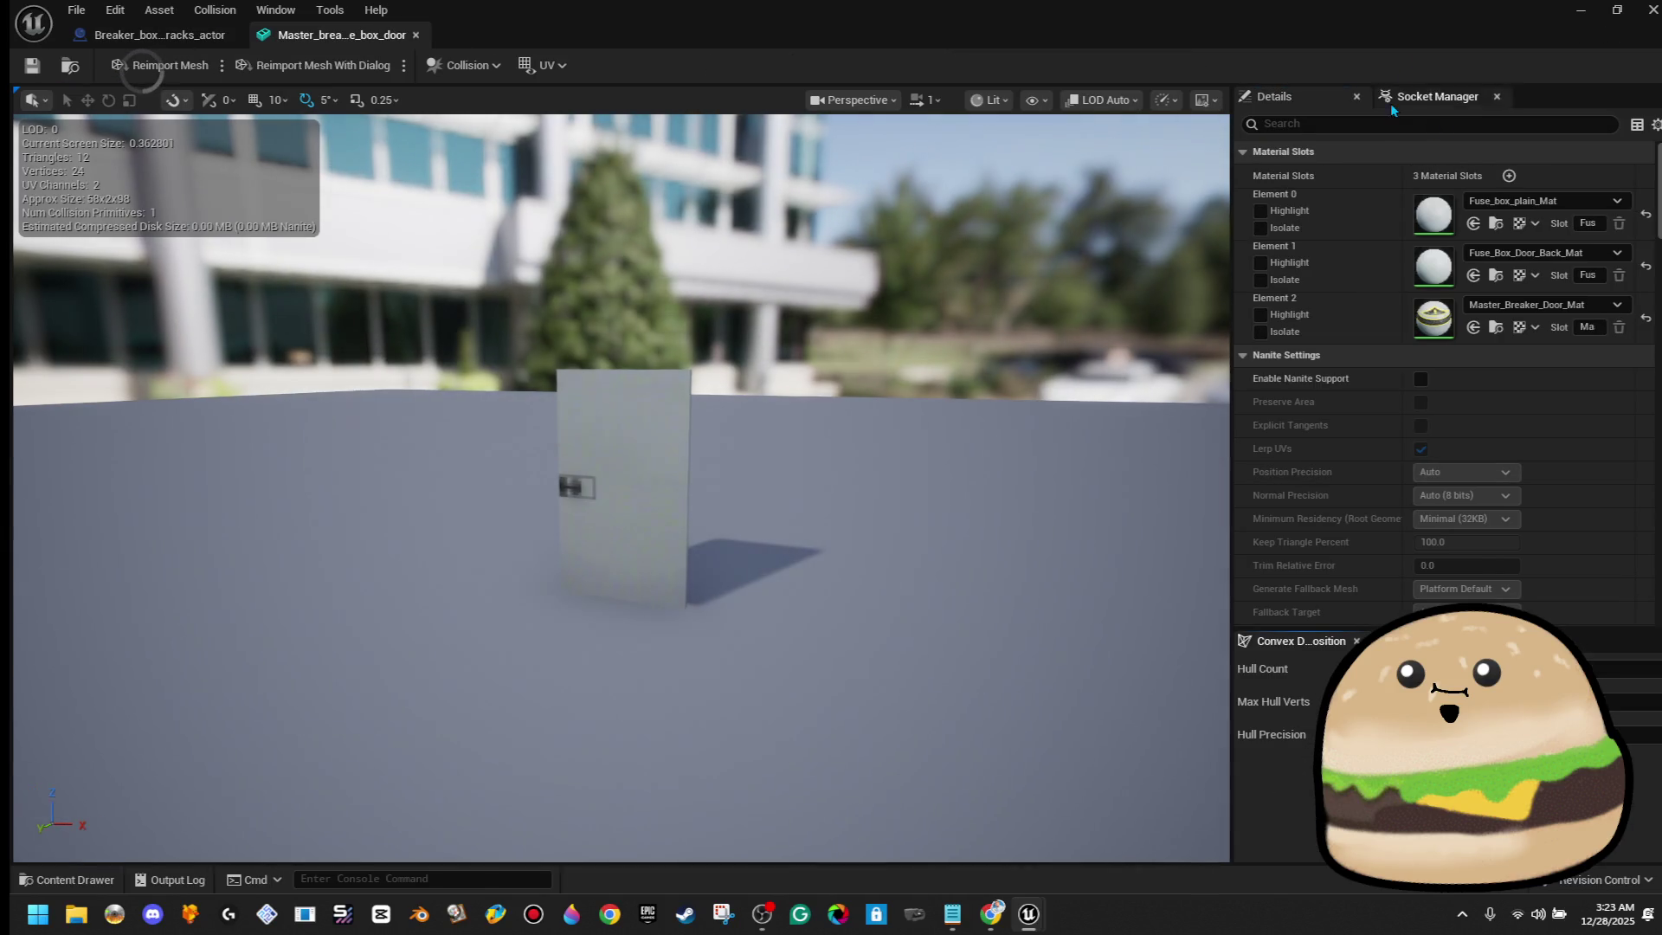
{"action": "type", "text": "ligh tma"}
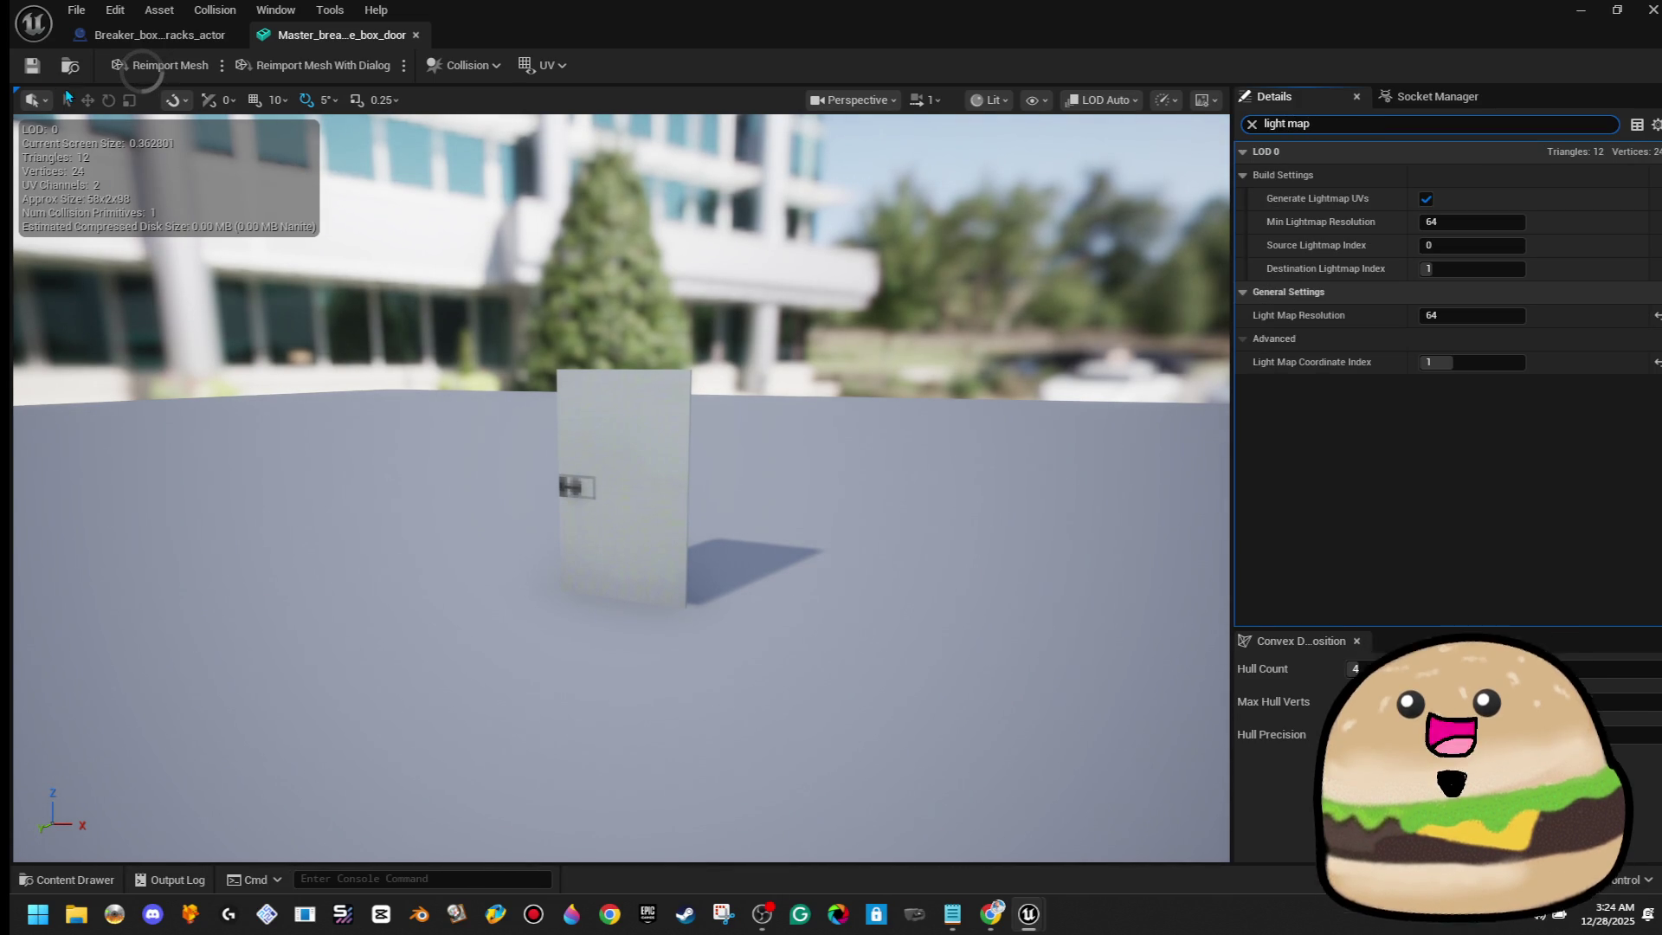
{"action": "left_click", "coordinate": [228, 15]}
{"action": "left_click", "coordinate": [266, 119]}
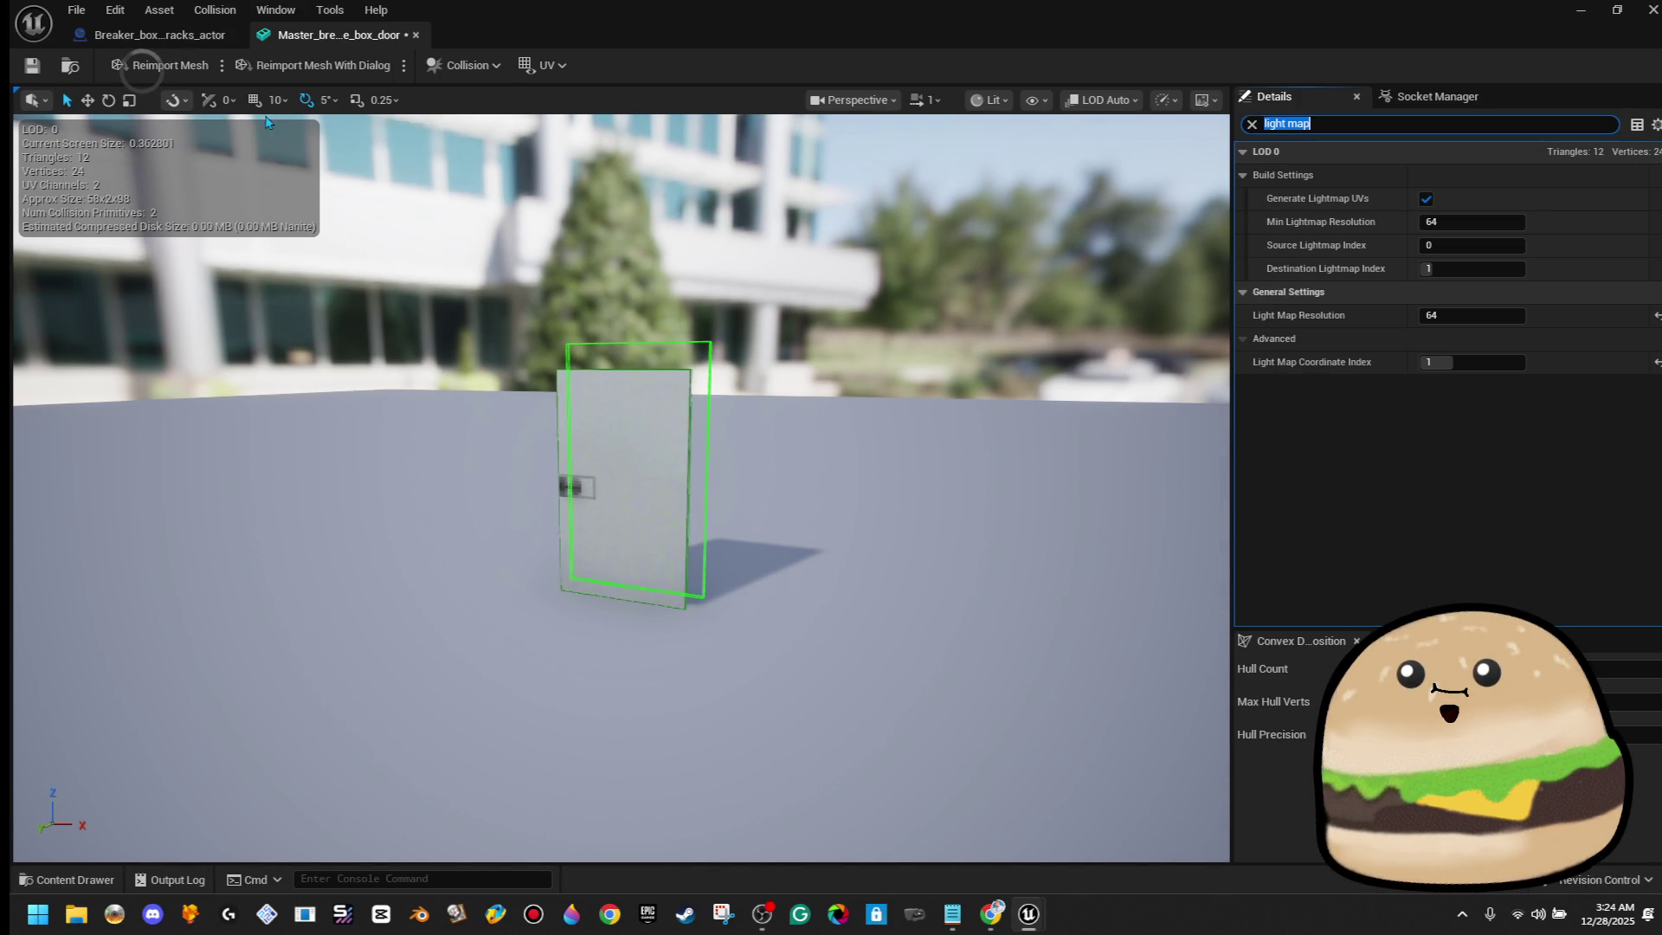
{"action": "left_click", "coordinate": [417, 34]}
{"action": "left_click", "coordinate": [233, 35]}
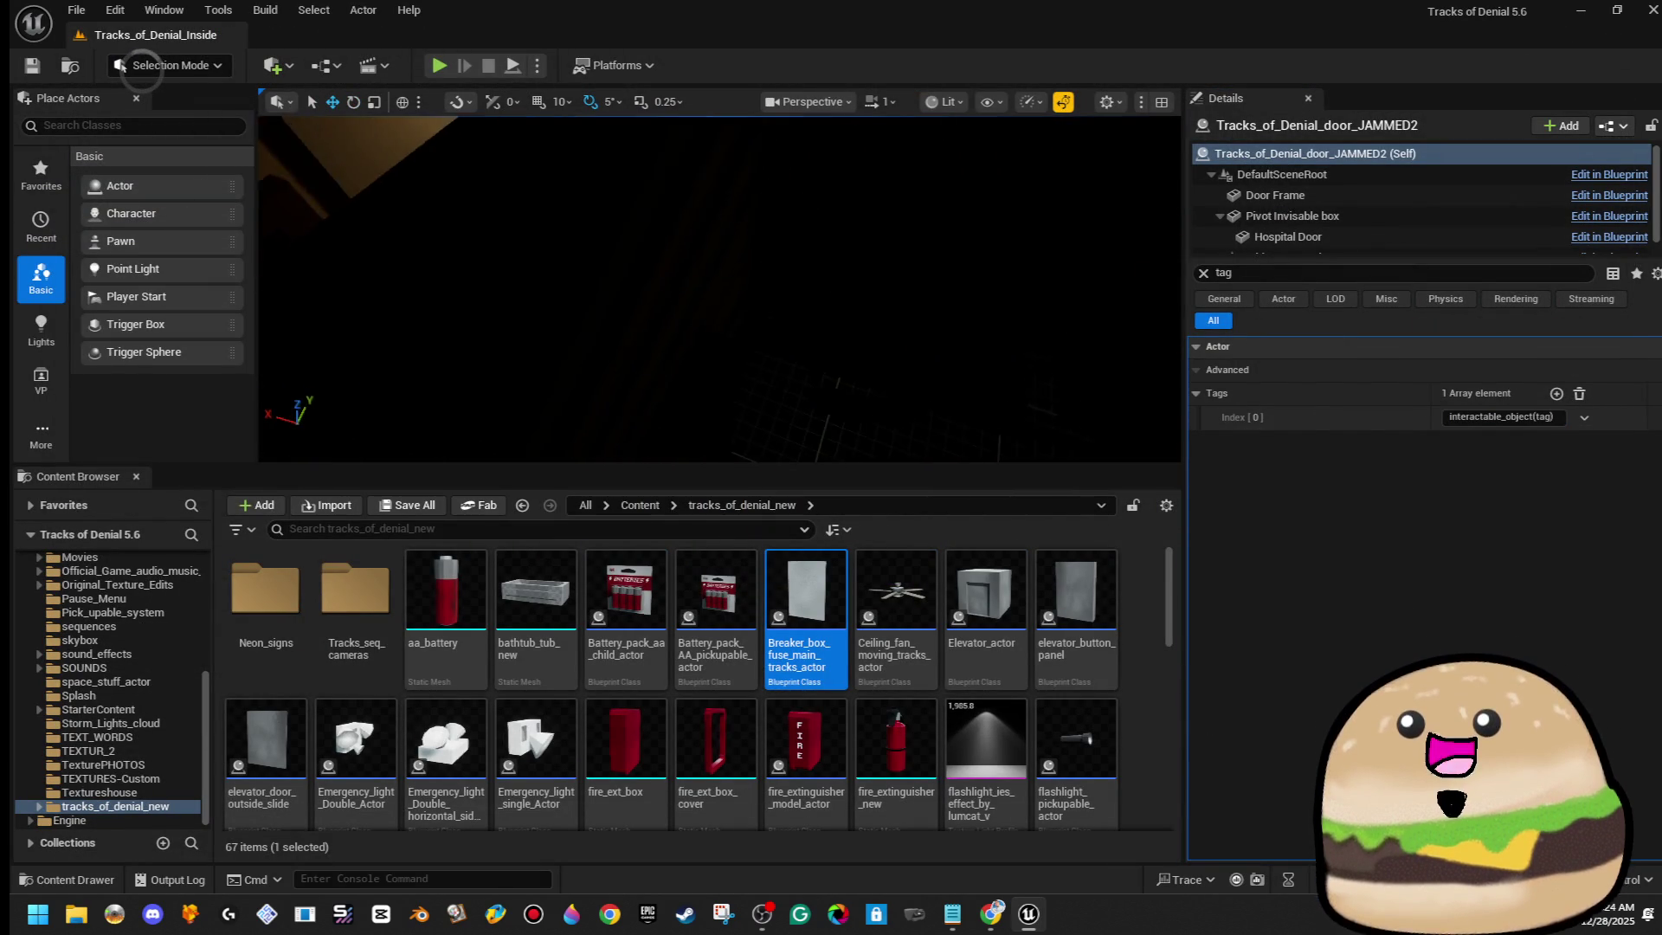
Play-test from the current viewport spot to watch the breaker door swing
{"action": "right_click", "coordinate": [648, 295]}
{"action": "left_click", "coordinate": [809, 850]}
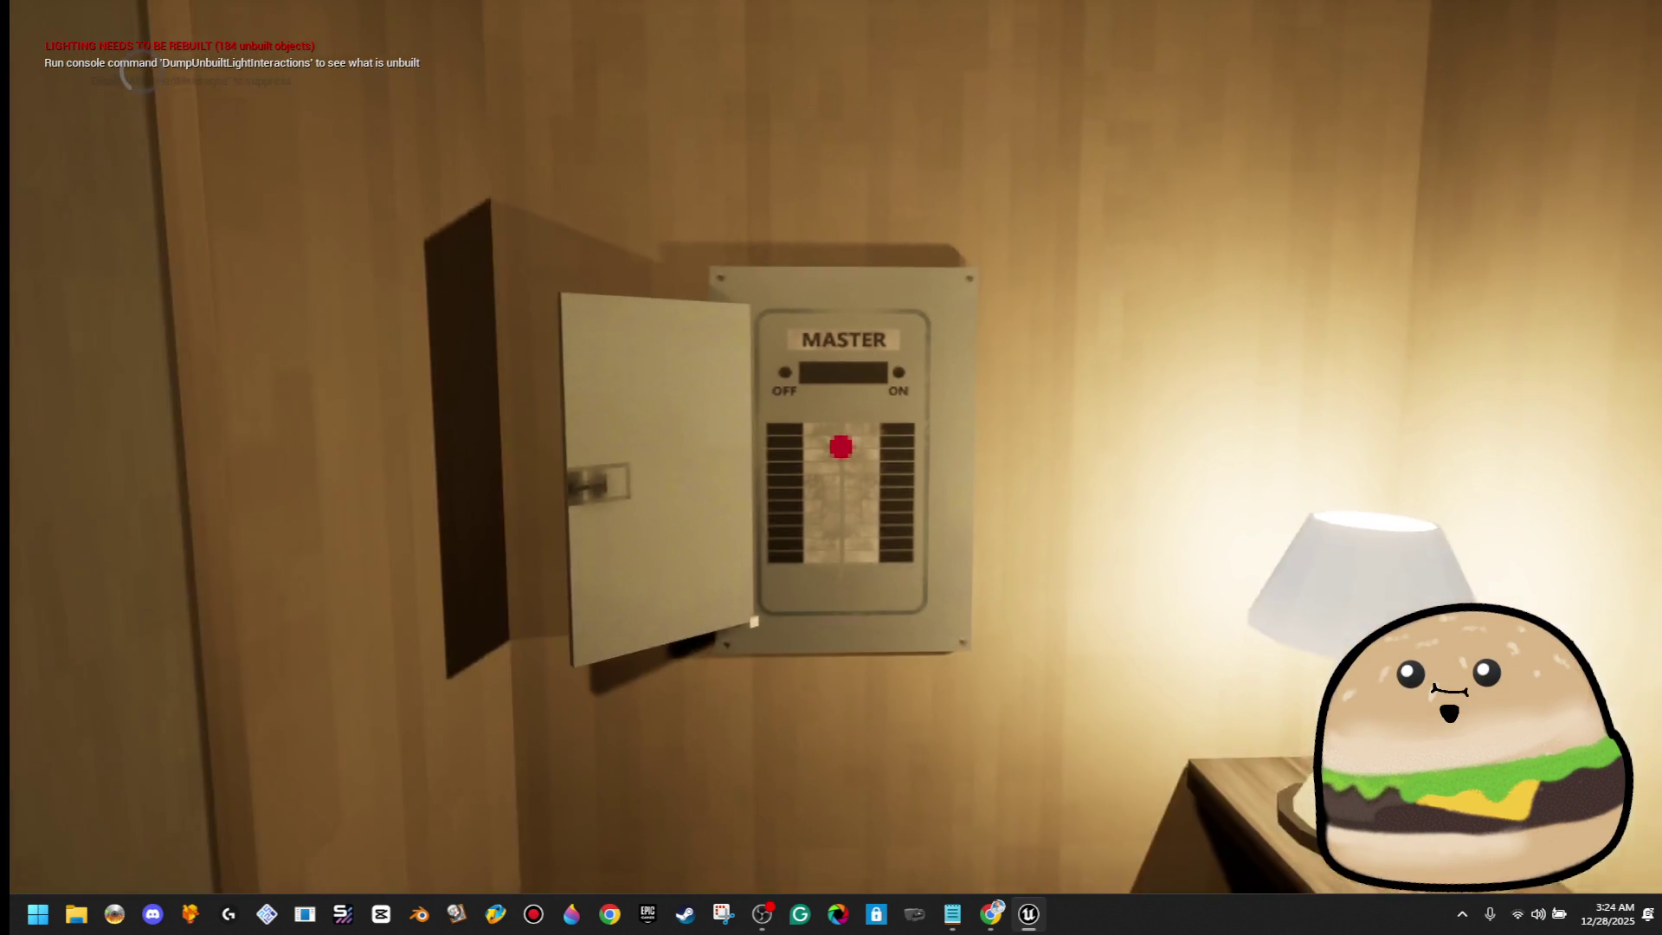
{"action": "key", "text": "Escape"}
Enable Ease Out on the door's Move Component To node in the breaker box blueprint
{"action": "right_click", "coordinate": [908, 320]}
{"action": "left_click", "coordinate": [996, 423]}
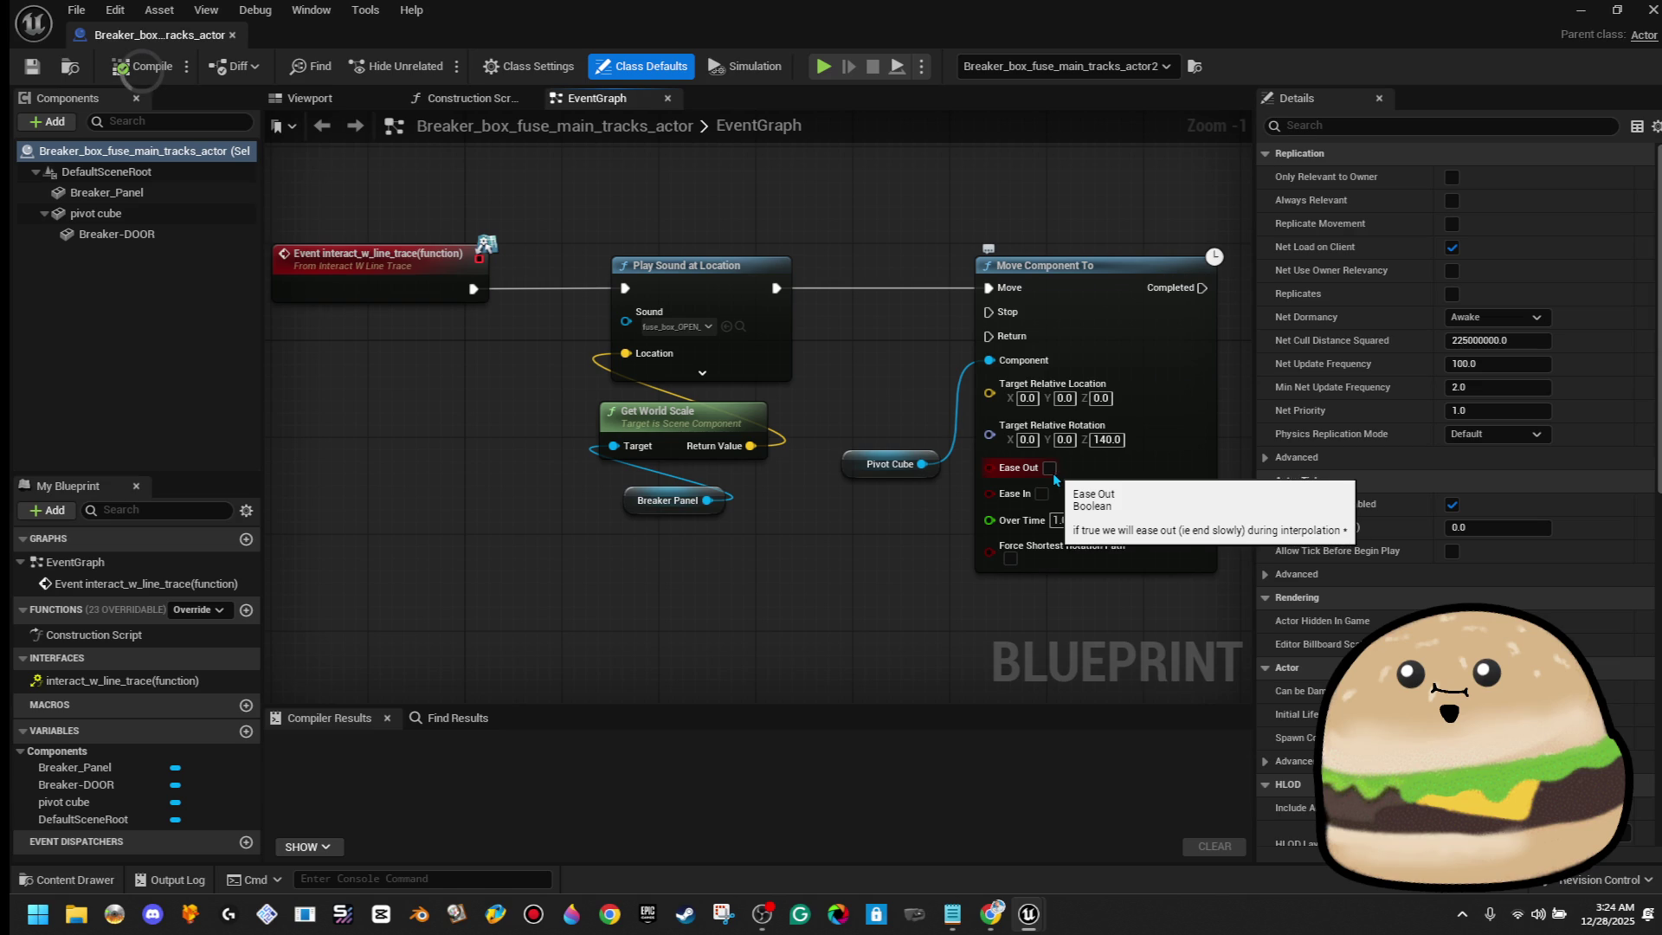
{"action": "left_click", "coordinate": [1049, 469]}
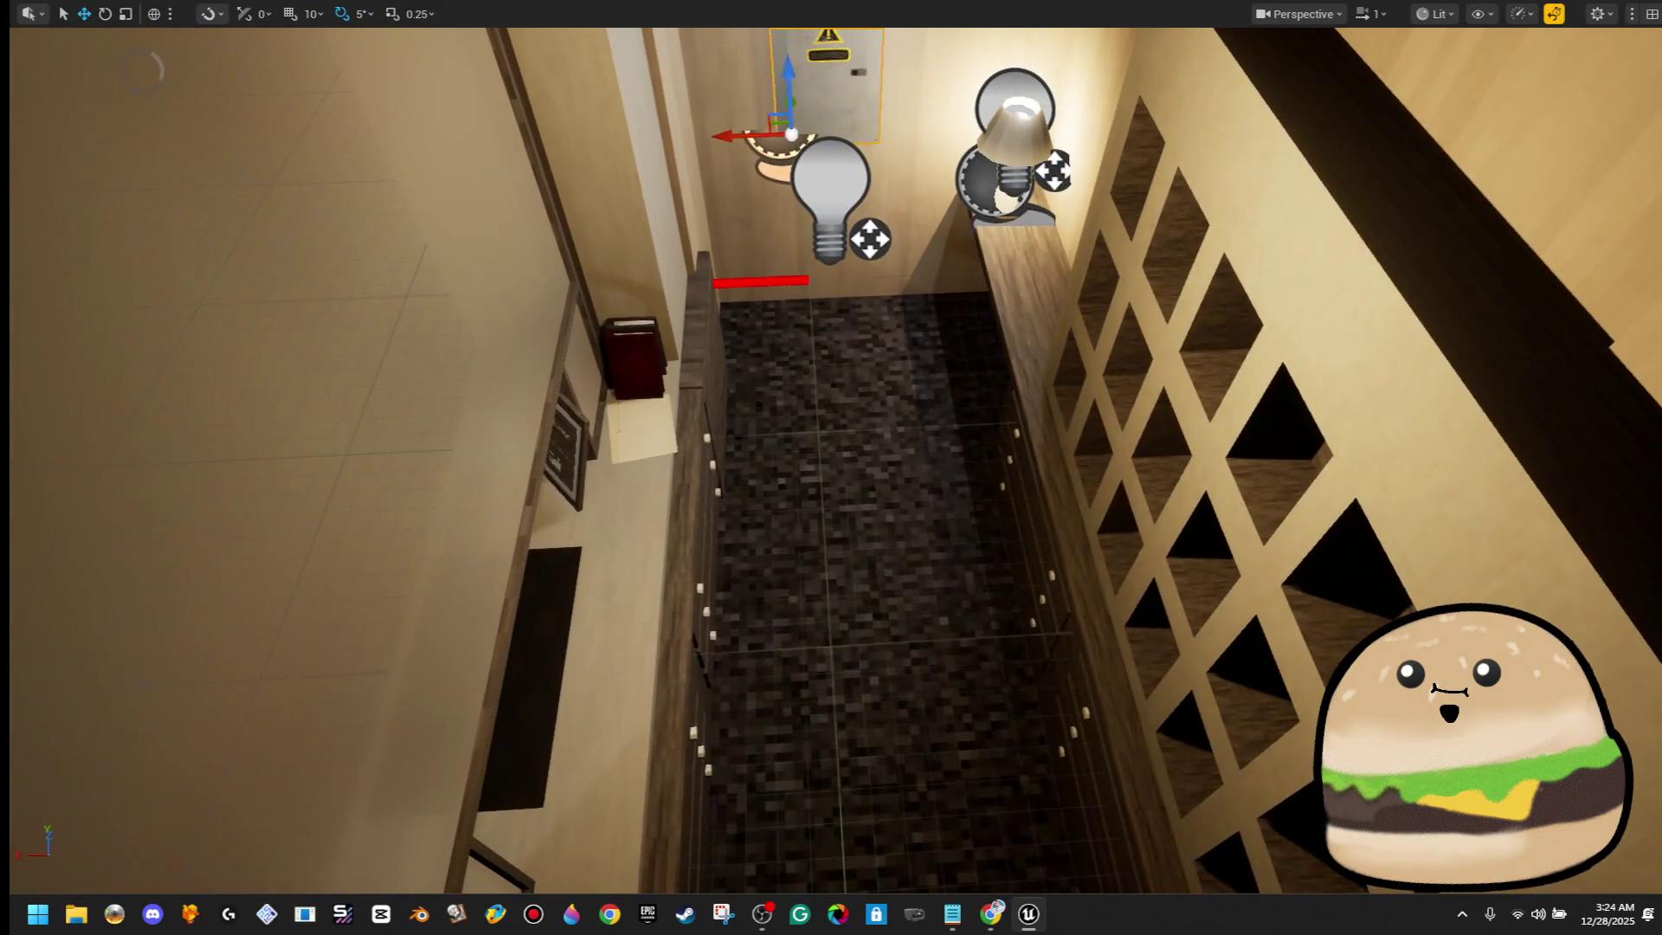
Play-test twice more to check the eased door swing, then restore the full editor layout
{"action": "right_click", "coordinate": [762, 317]}
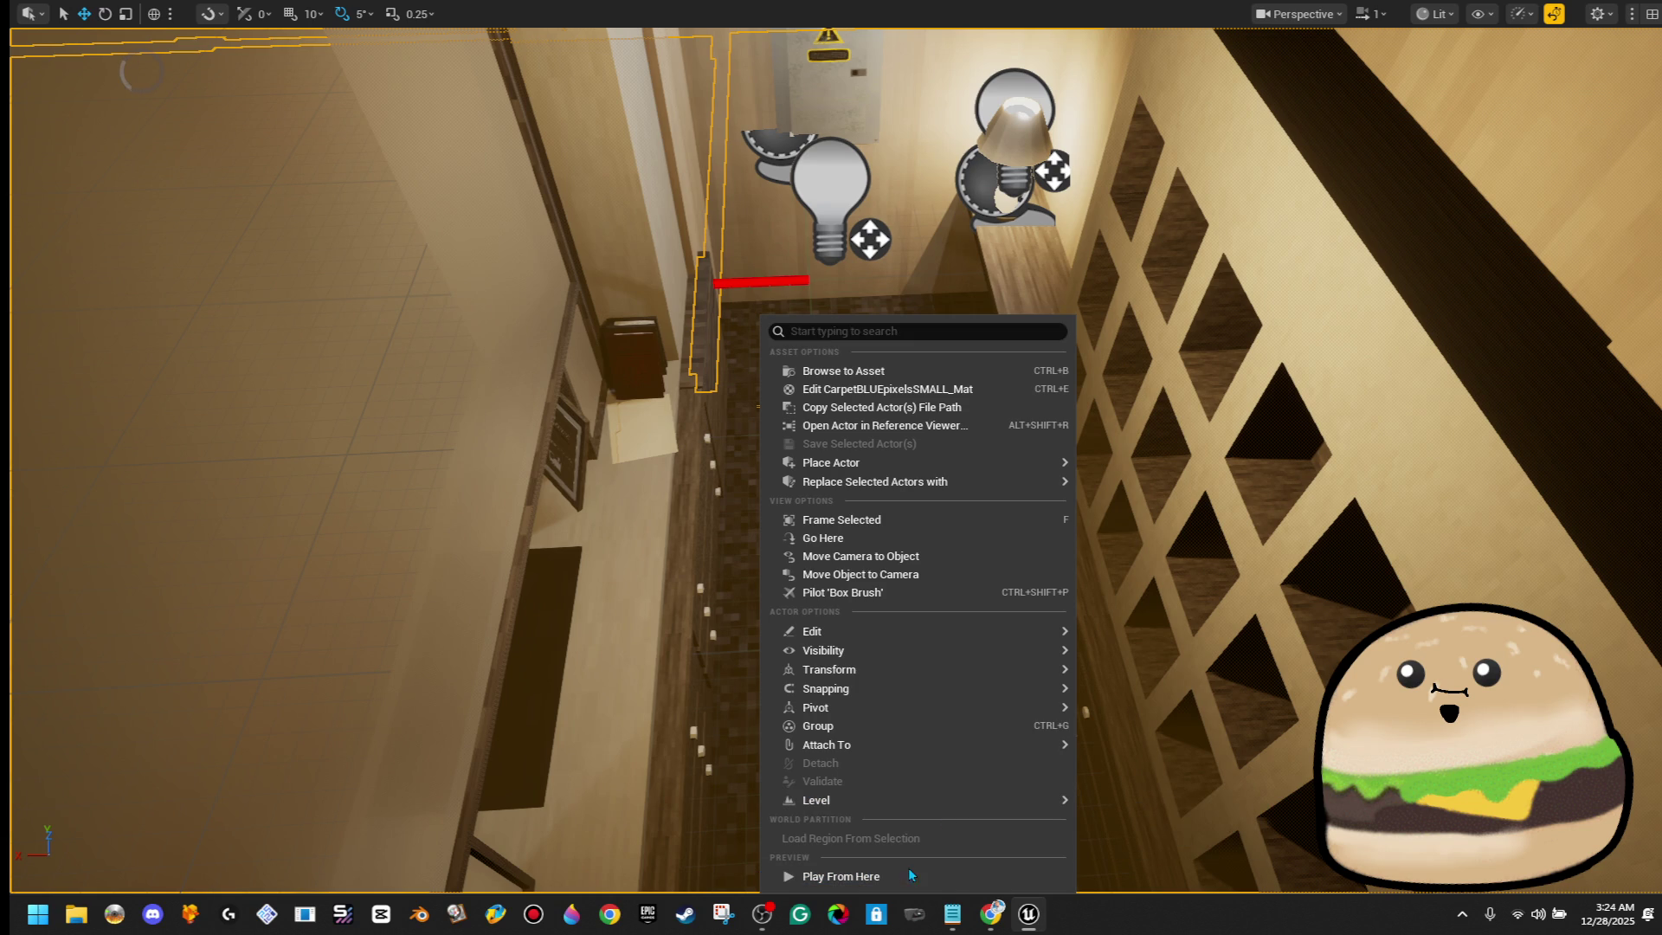
{"action": "left_click", "coordinate": [941, 881]}
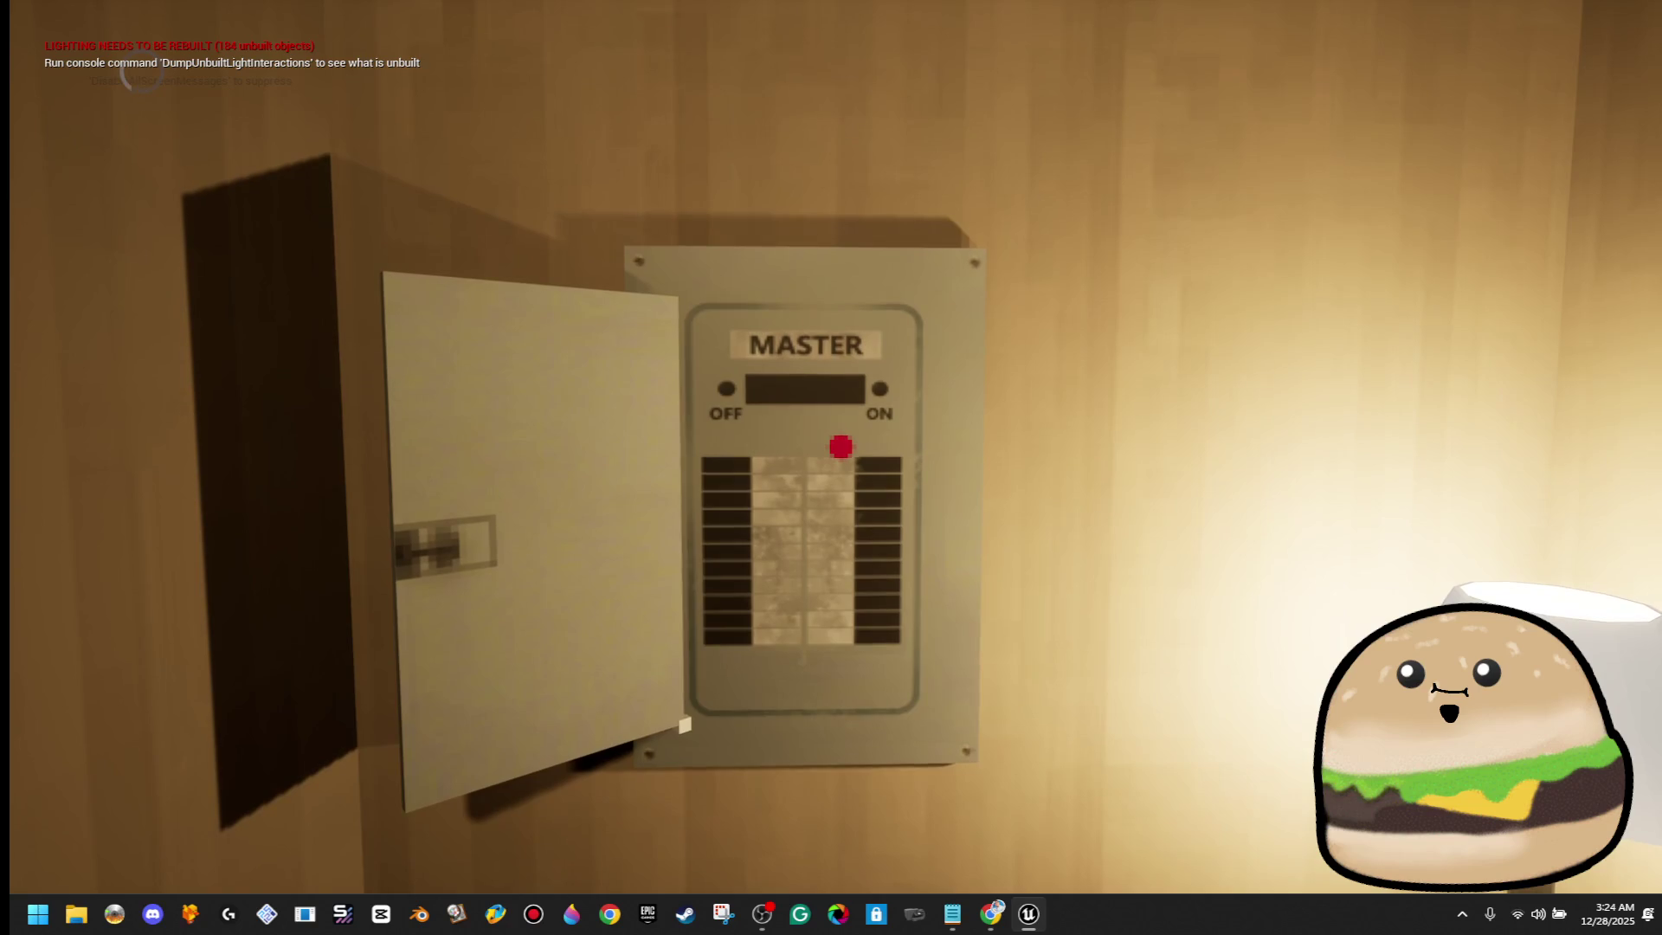
{"action": "key", "text": "Escape"}
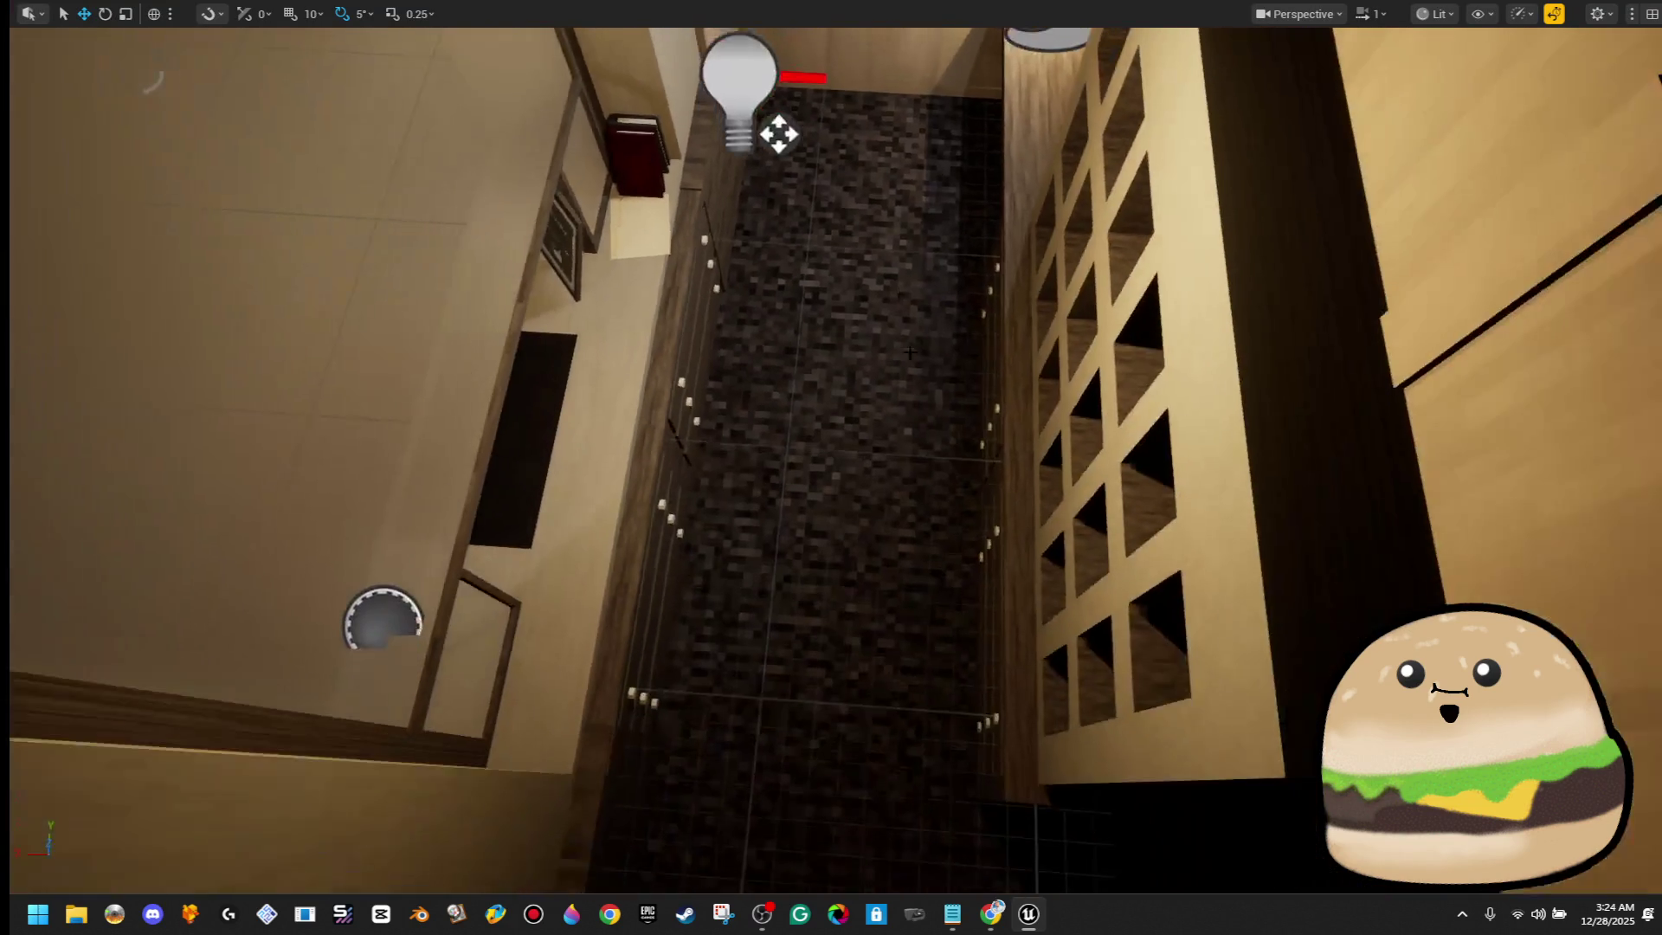
{"action": "right_click", "coordinate": [900, 415]}
{"action": "left_click", "coordinate": [1039, 884]}
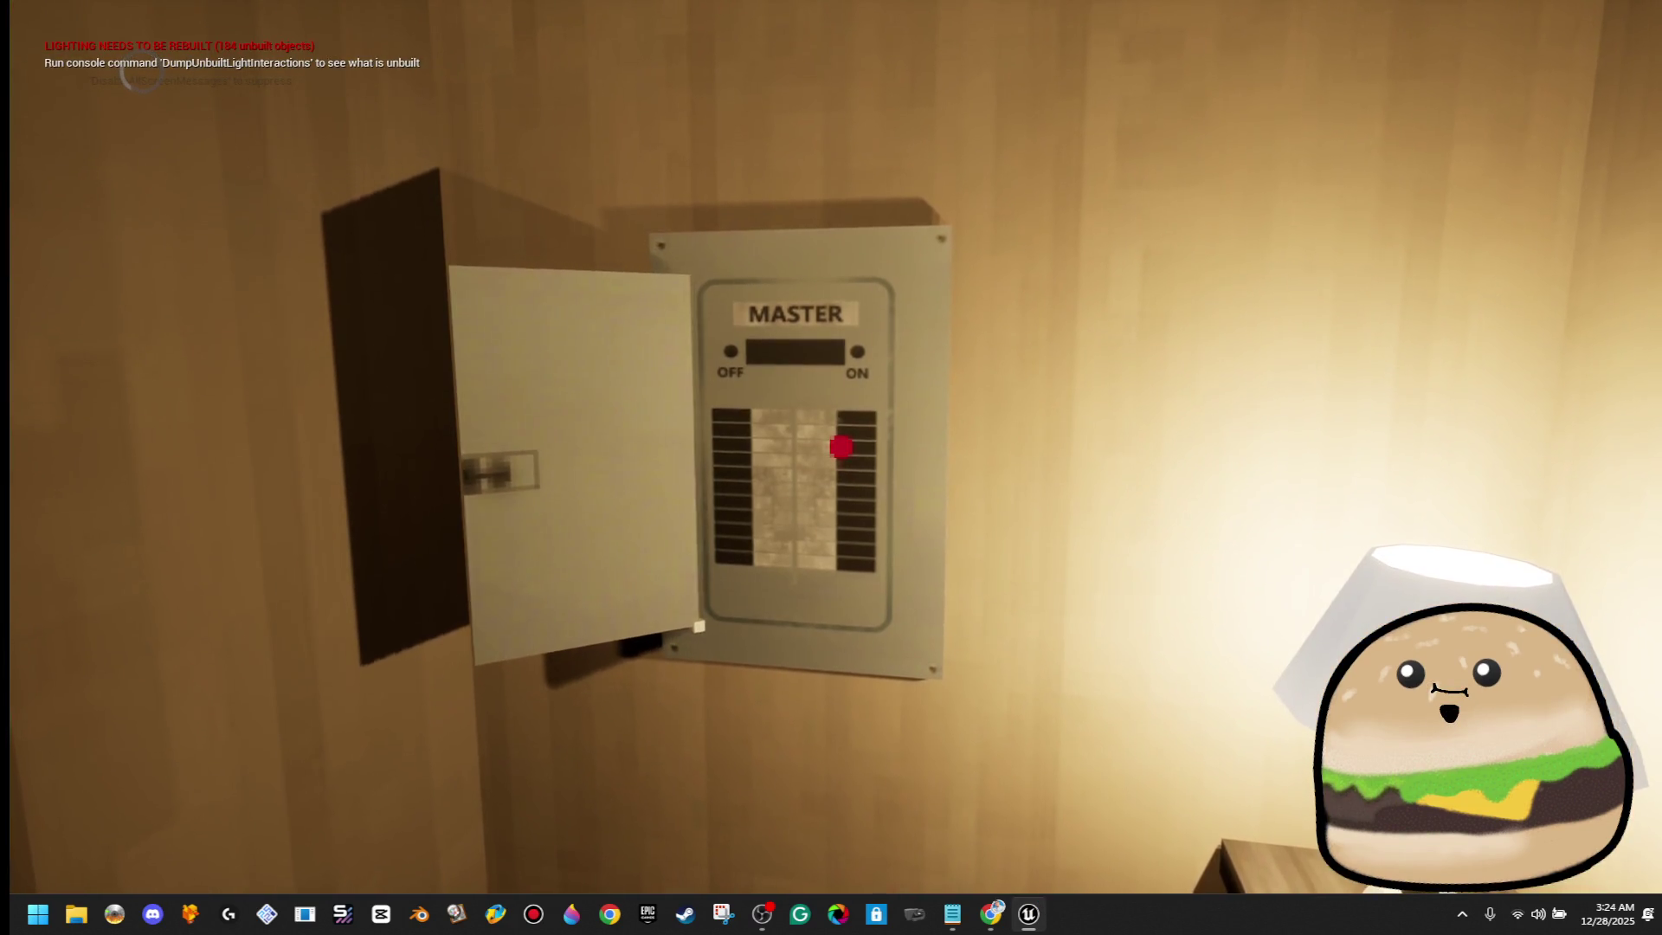
{"action": "key", "text": "Escape"}
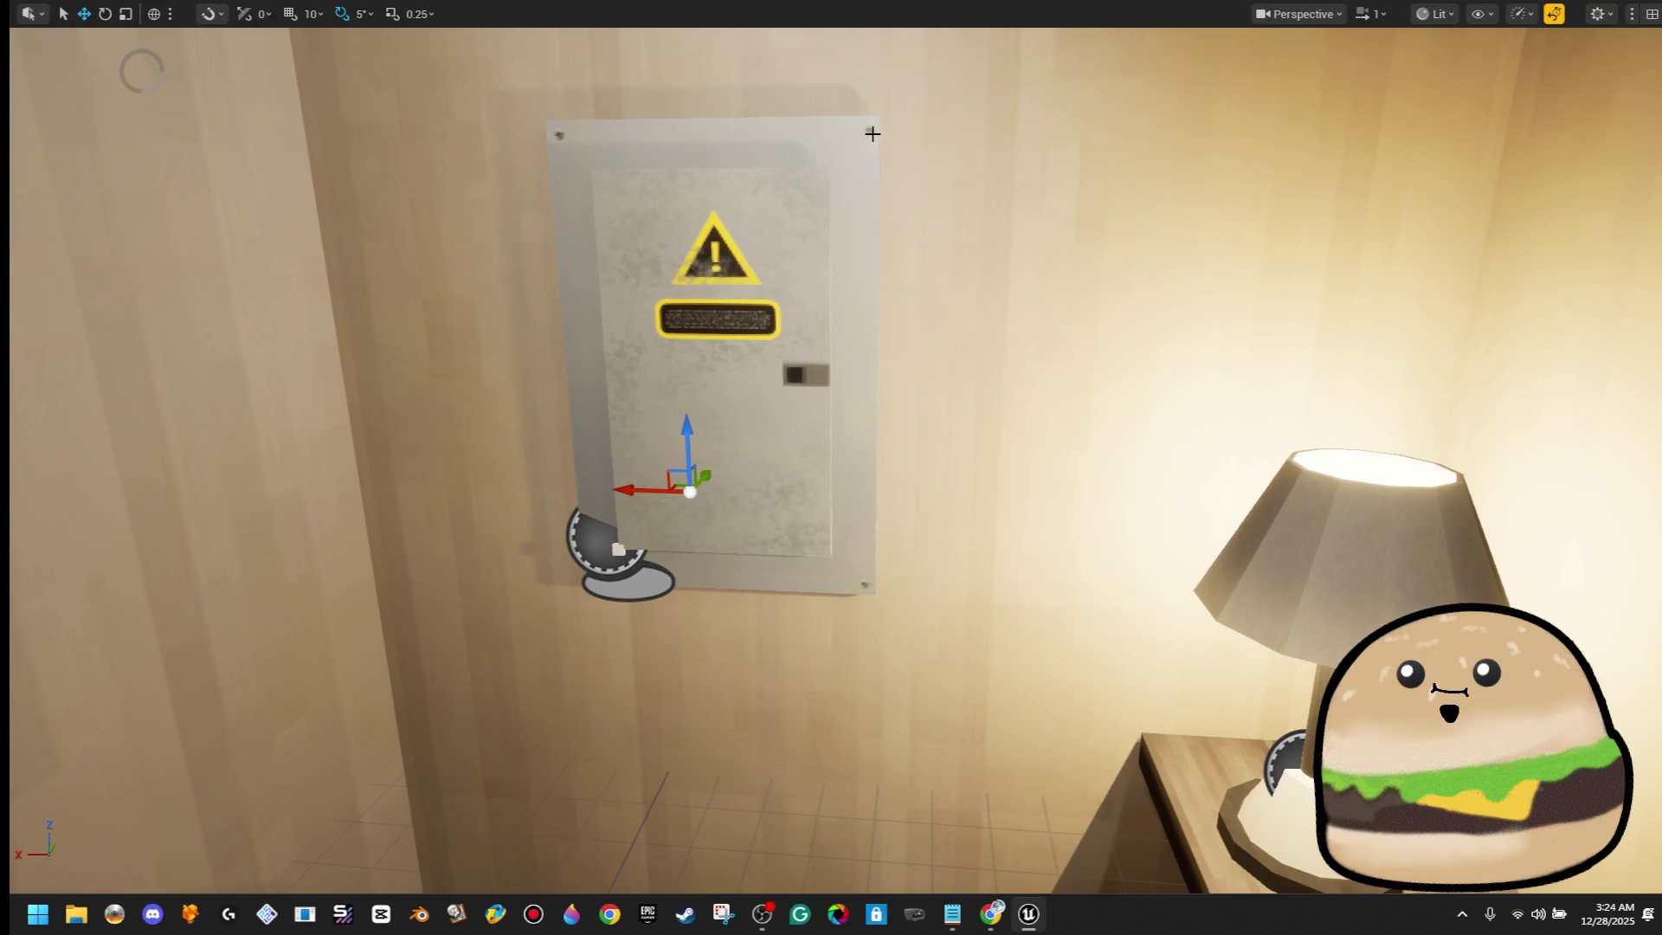
{"action": "key", "text": "F11"}
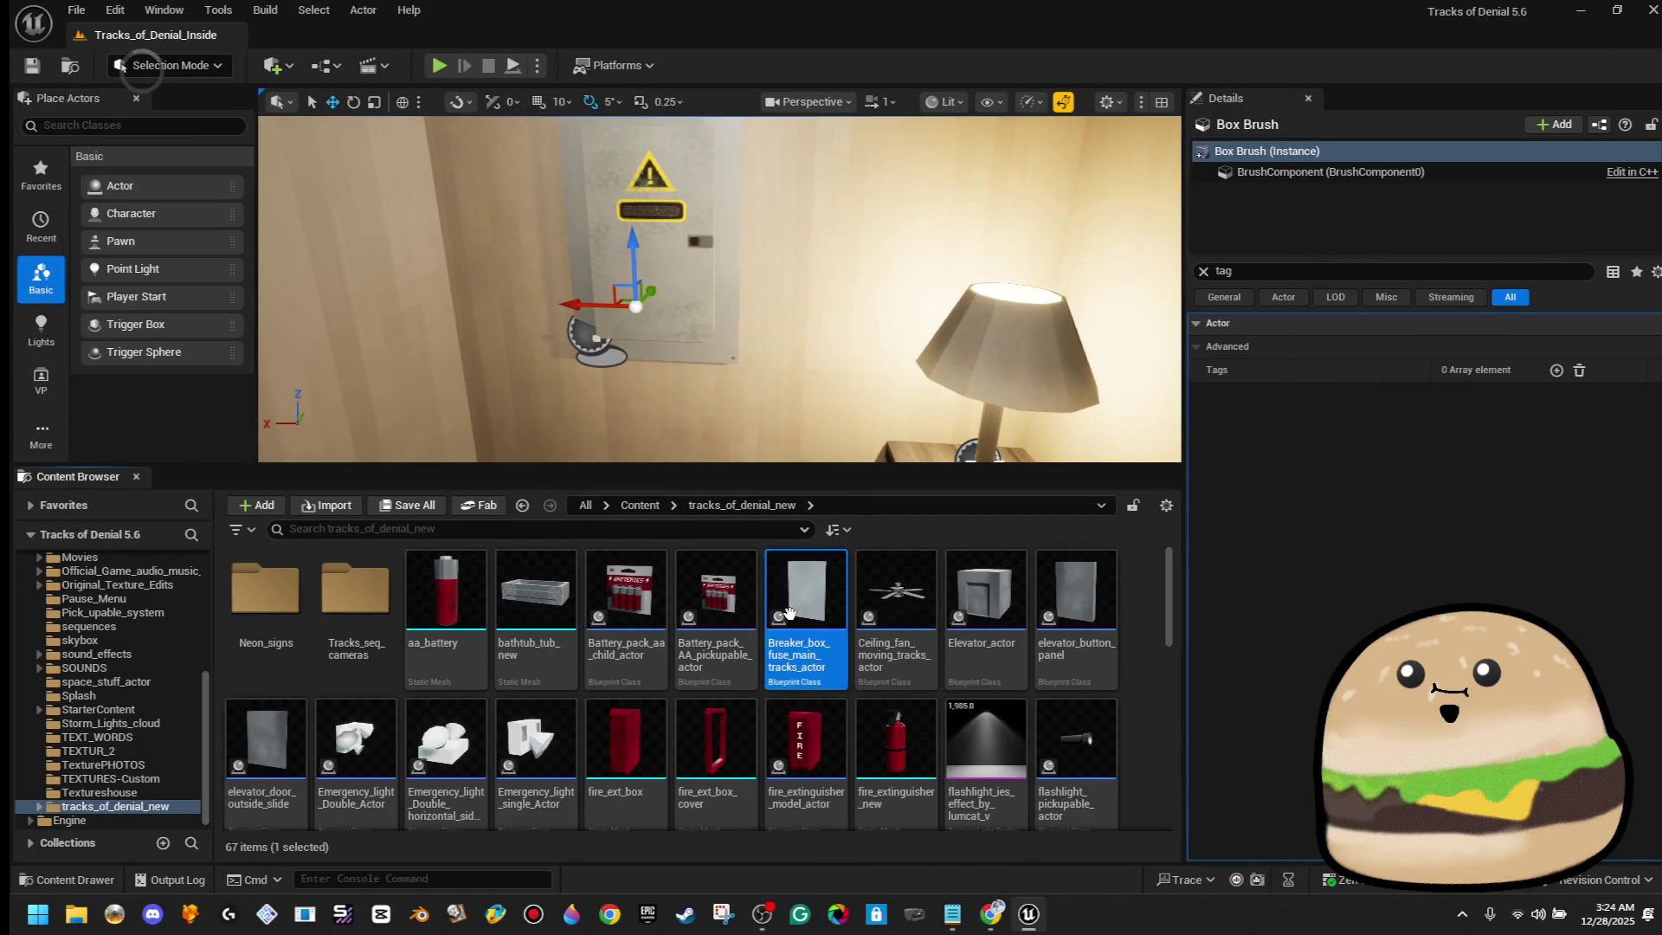
Turn Ease Out back off on the door swing and compile the breaker box blueprint
{"action": "double_click", "coordinate": [788, 613]}
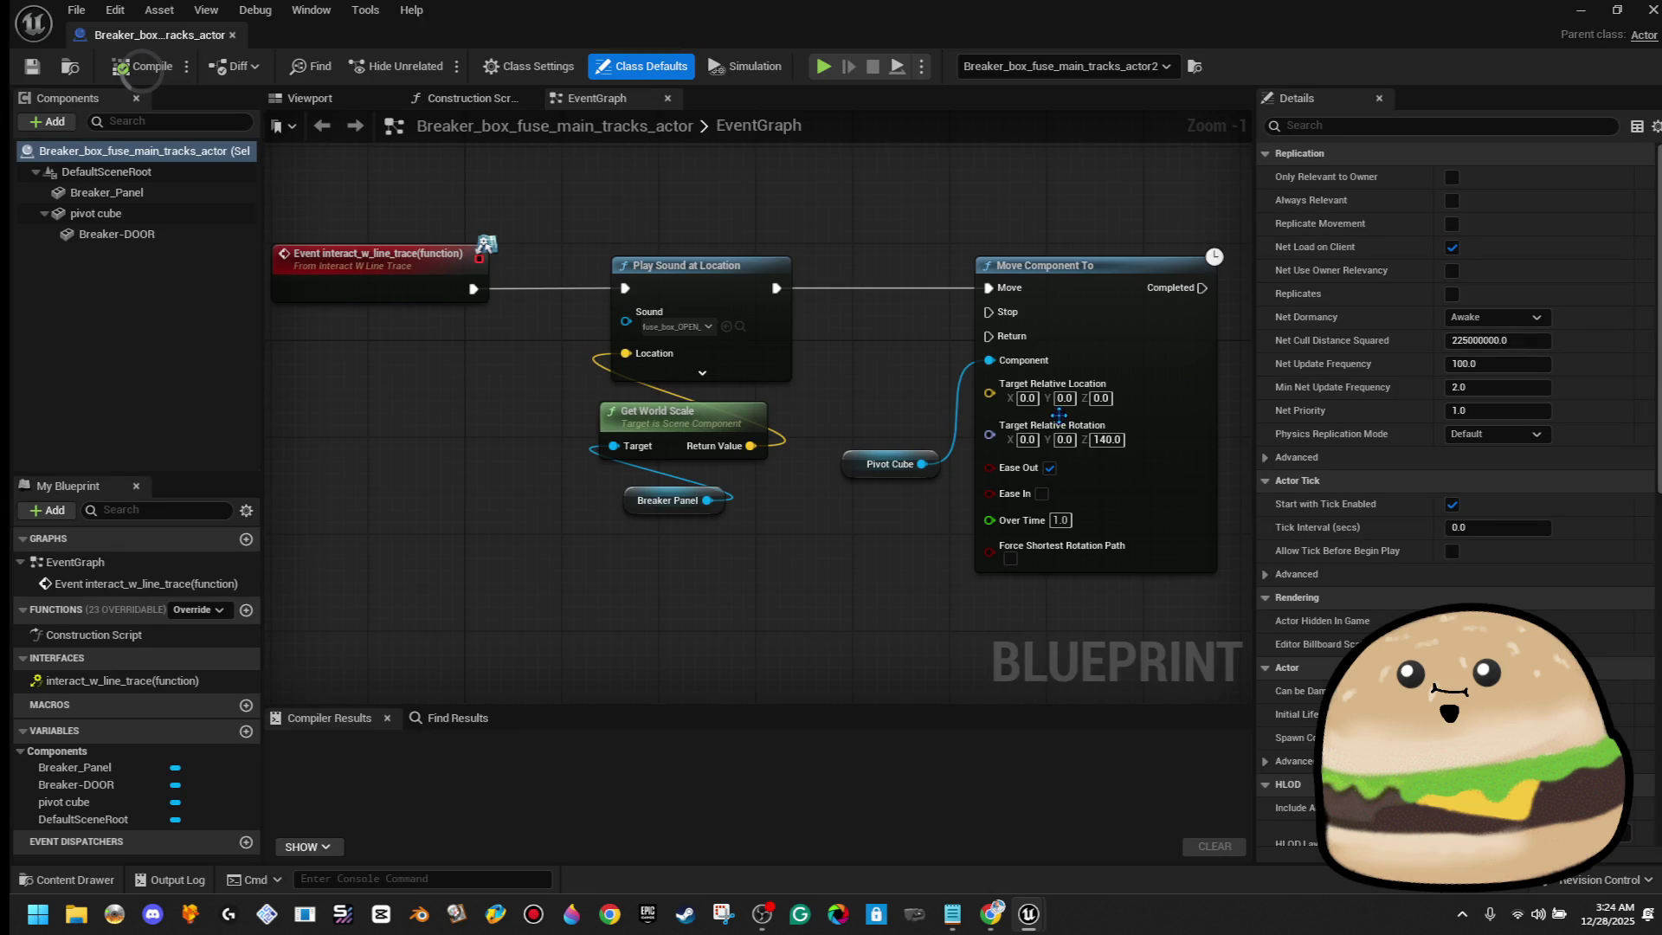
{"action": "left_click", "coordinate": [1049, 467]}
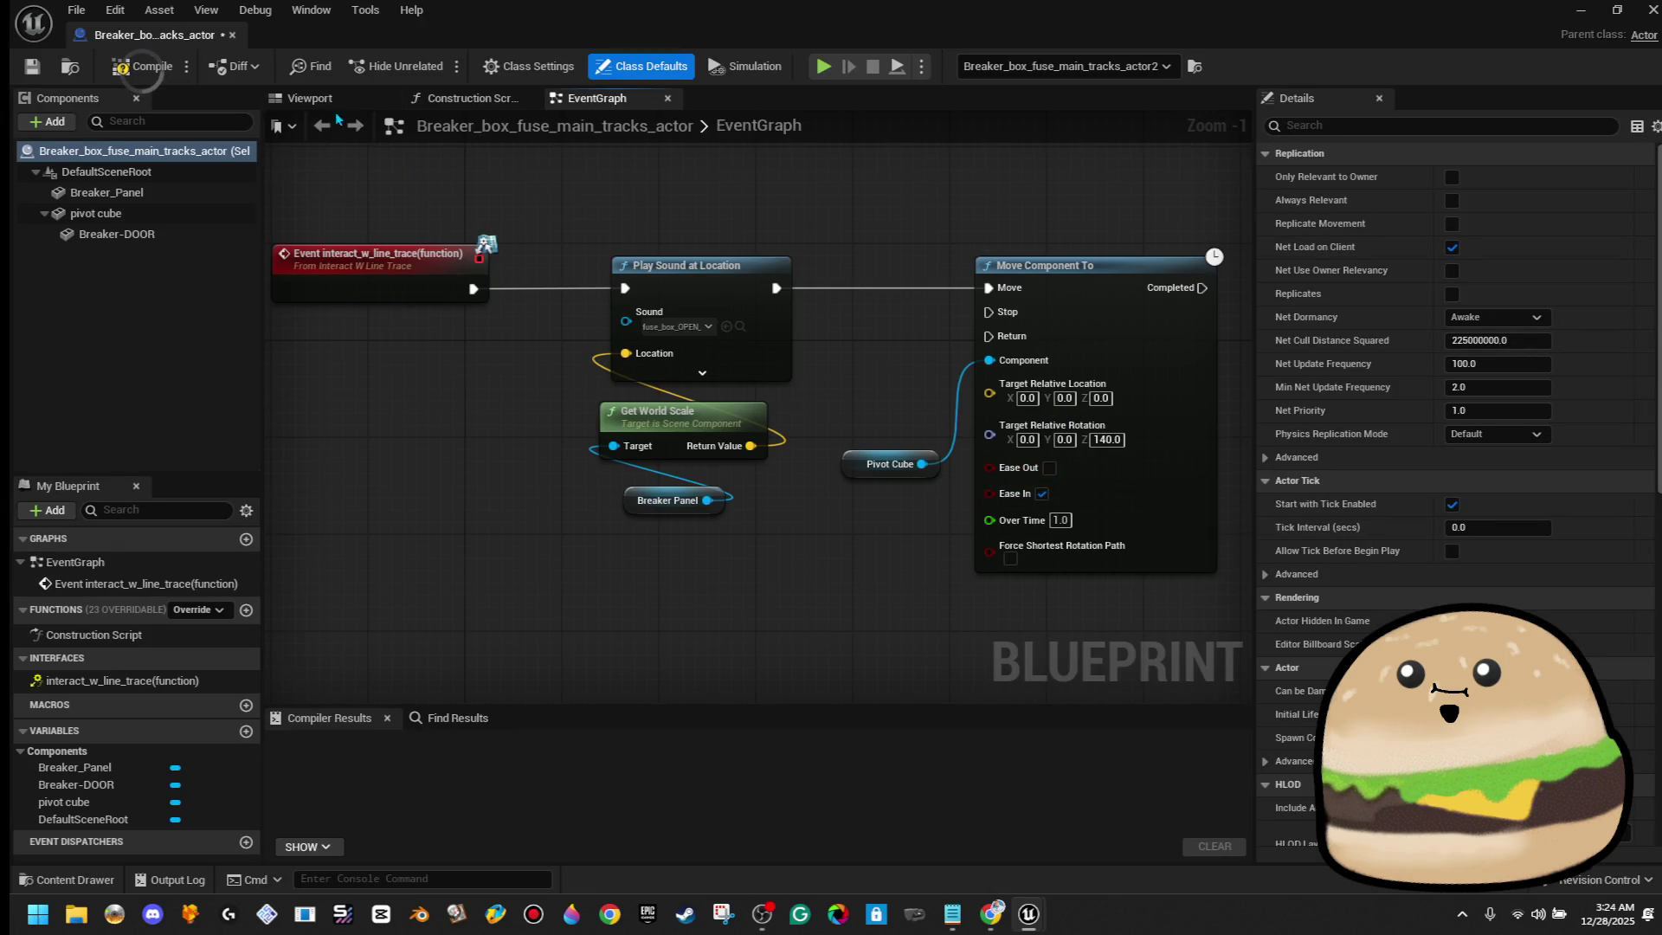
{"action": "left_click", "coordinate": [147, 72]}
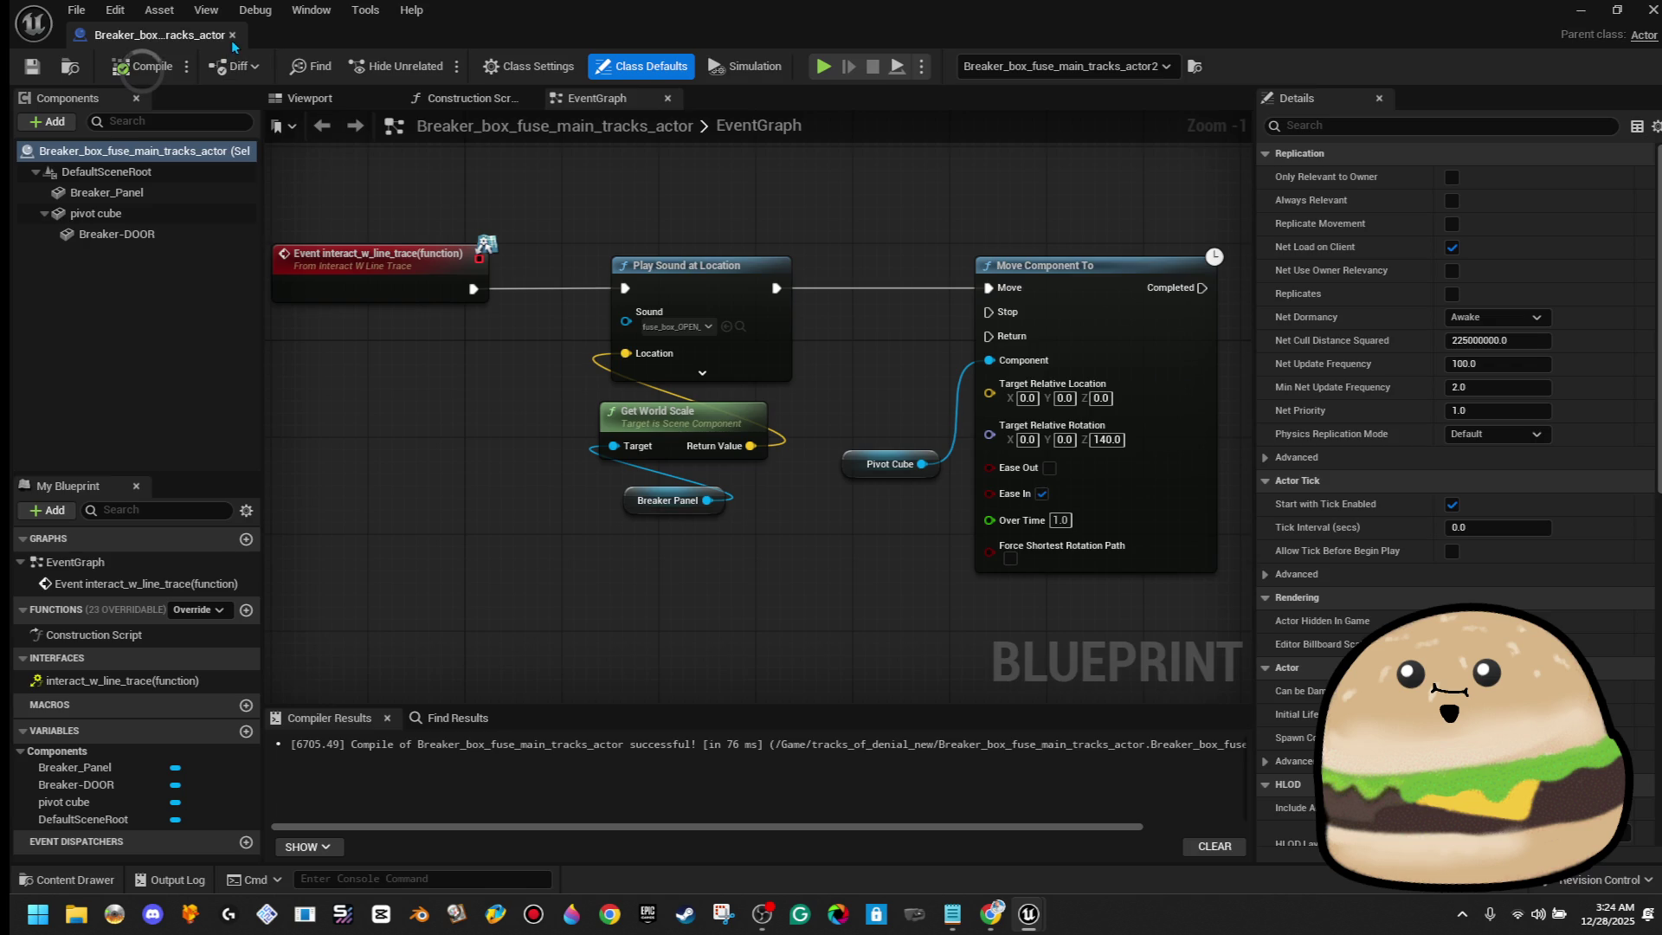
{"action": "left_click", "coordinate": [232, 35]}
Play-test twice from spots near the breaker box, opening it in game
{"action": "right_click", "coordinate": [705, 326]}
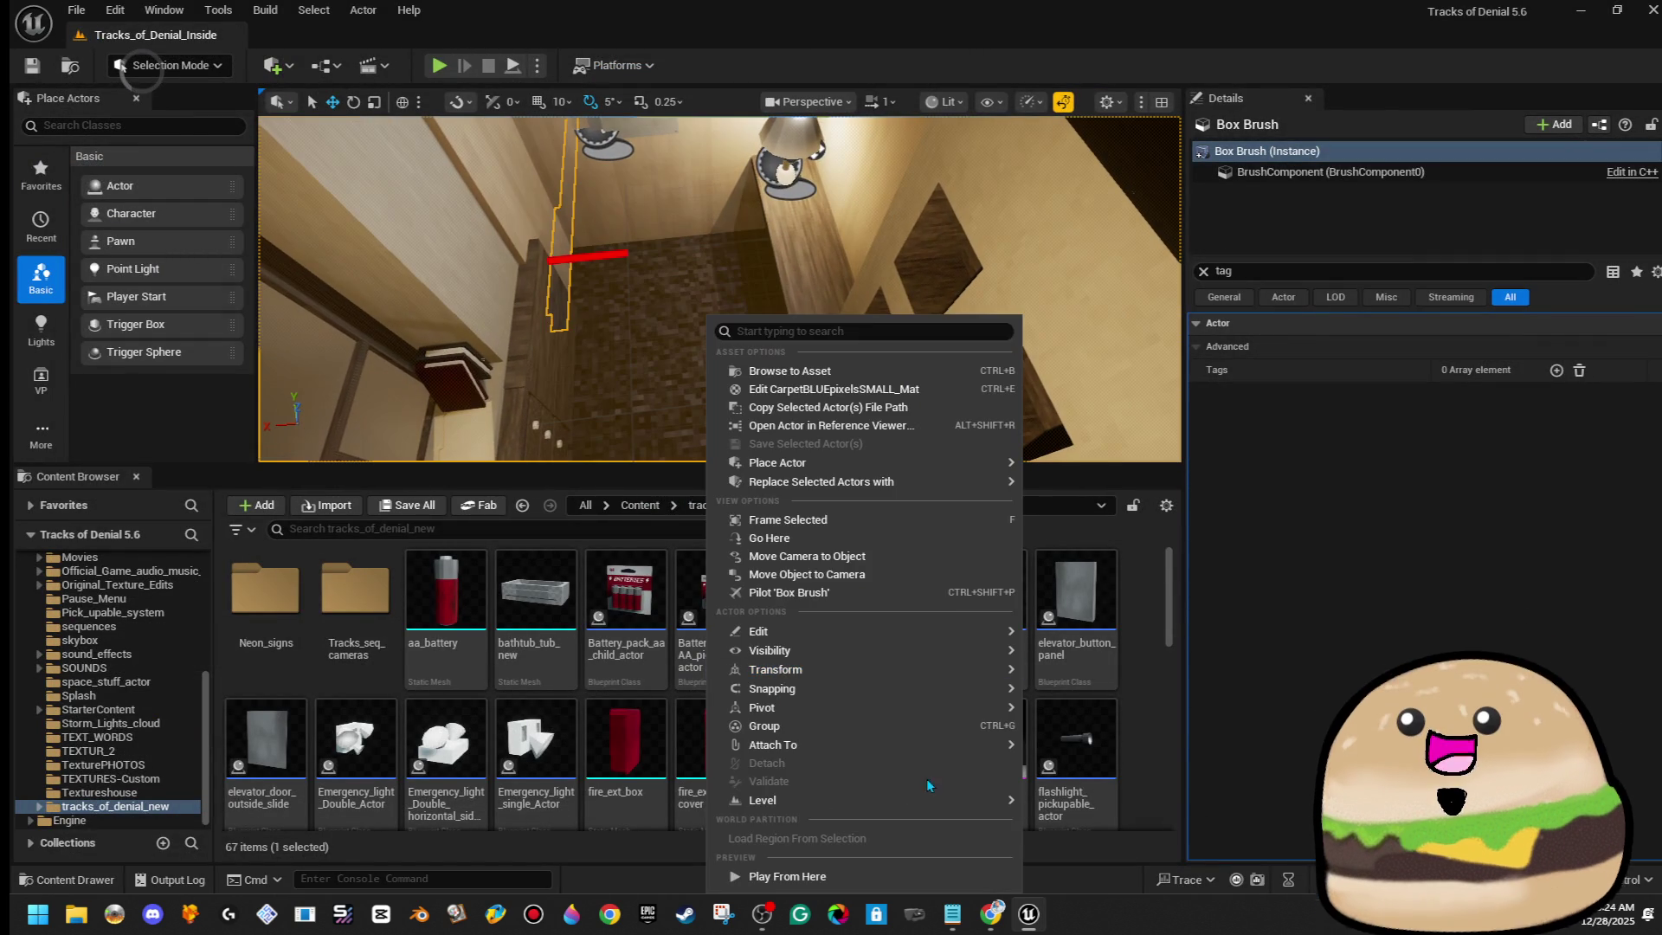
{"action": "left_click", "coordinate": [888, 874]}
{"action": "key", "text": "F11"}
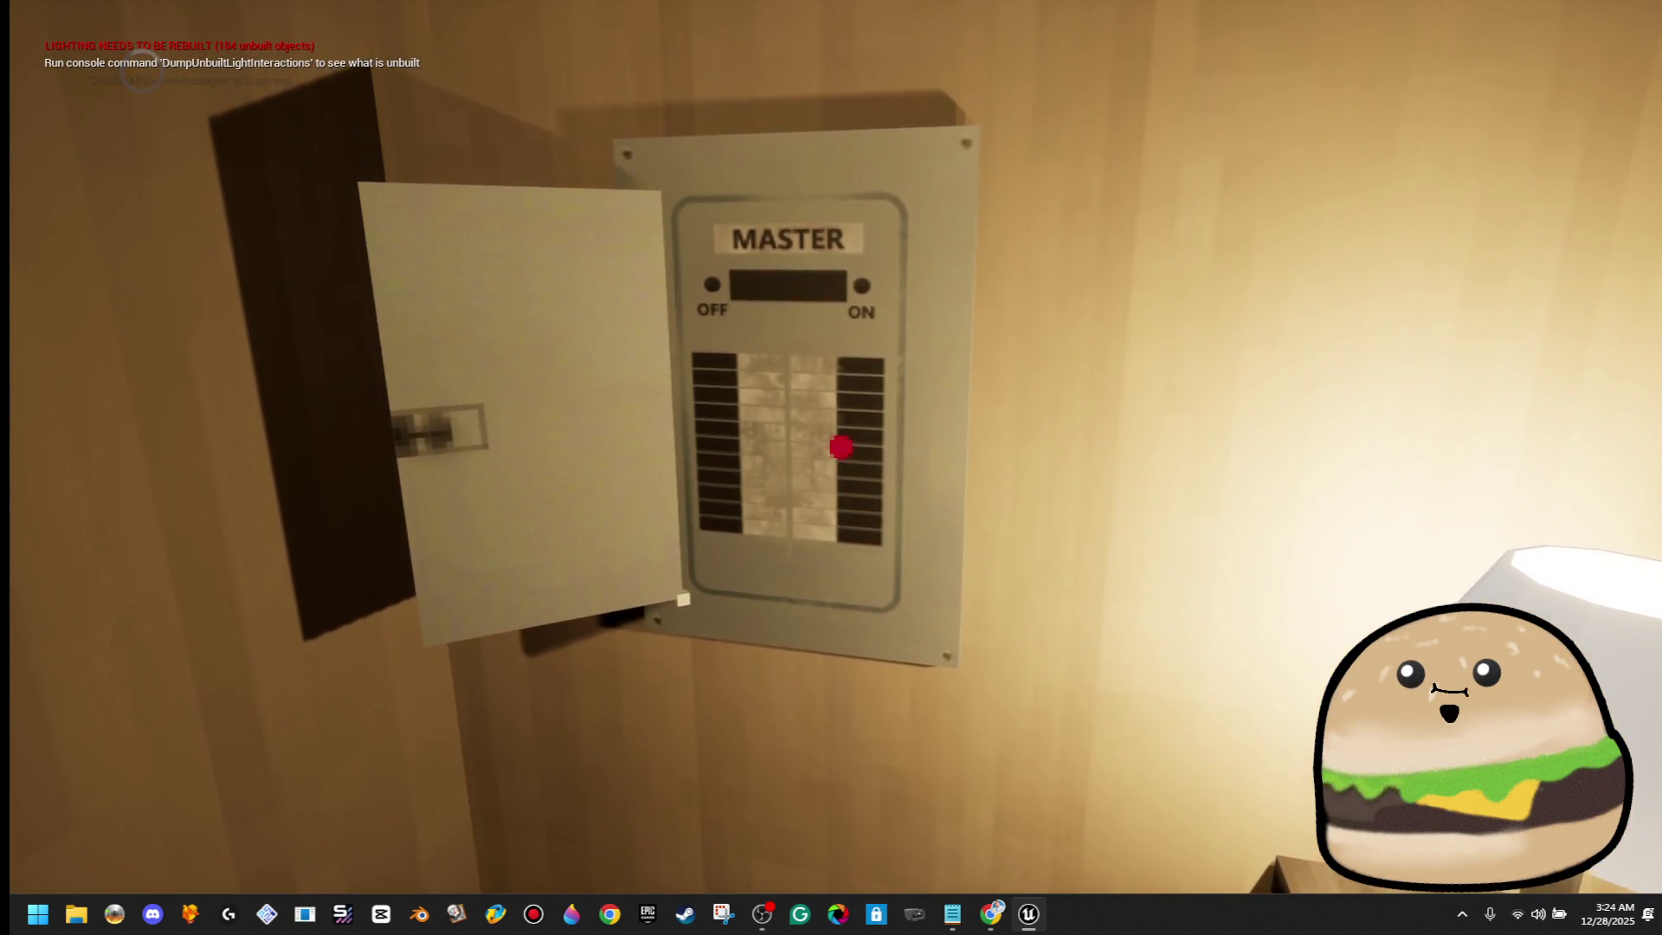
{"action": "key", "text": "Escape"}
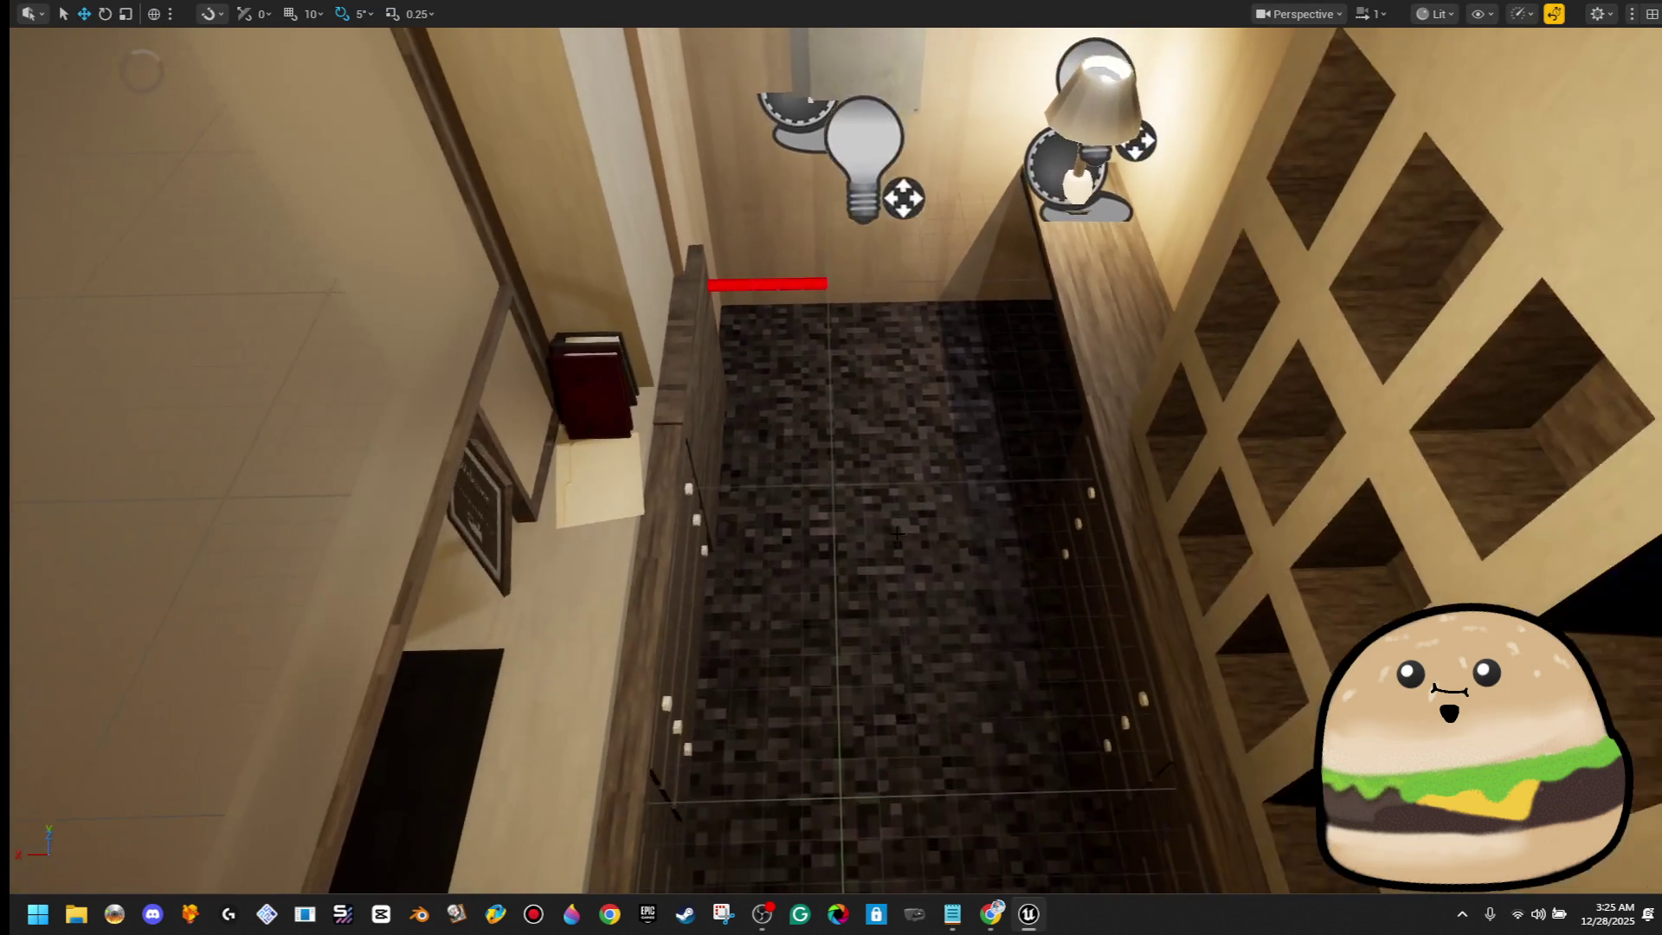
{"action": "right_click", "coordinate": [909, 315]}
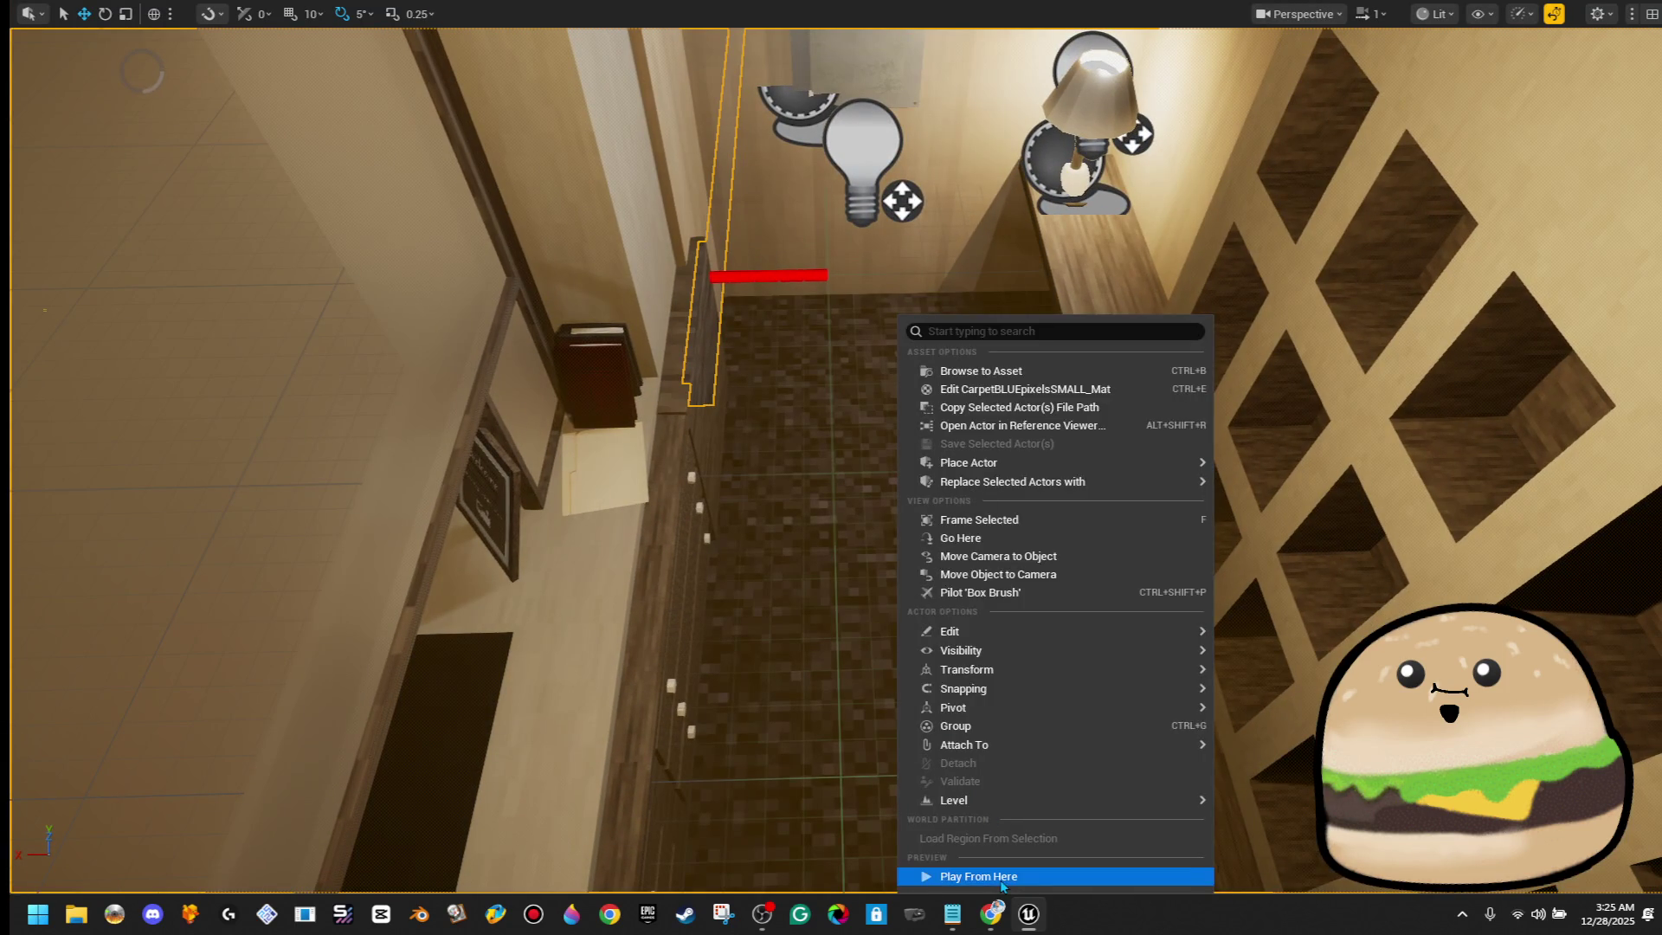
{"action": "left_click", "coordinate": [935, 875]}
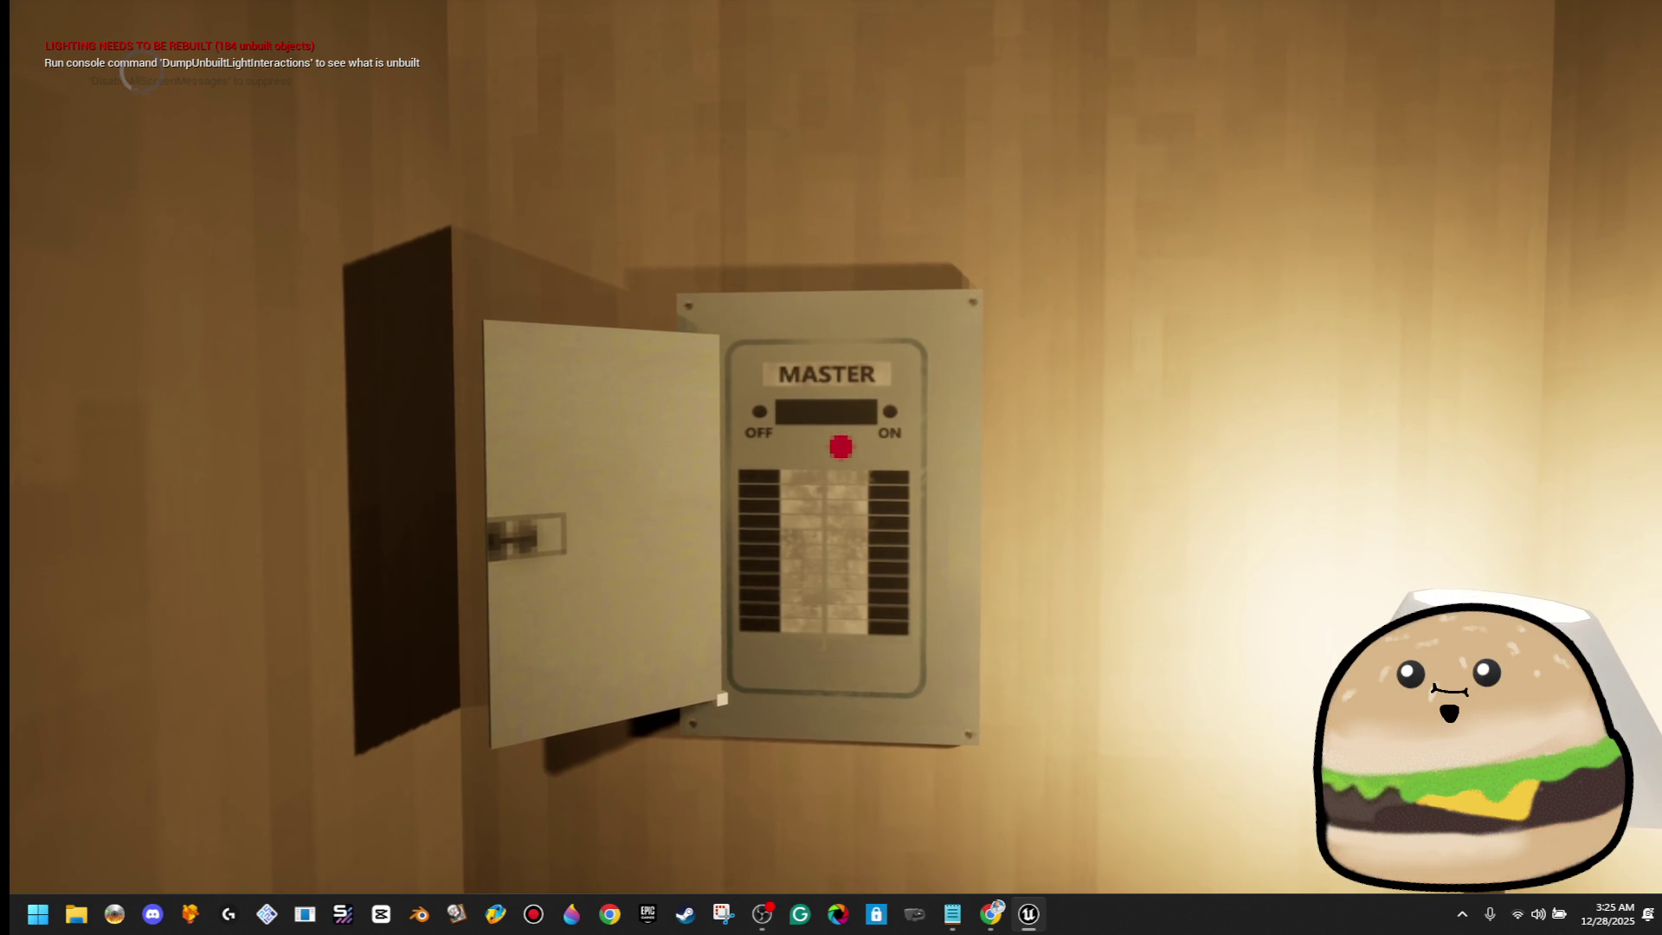
{"action": "key", "text": "Escape"}
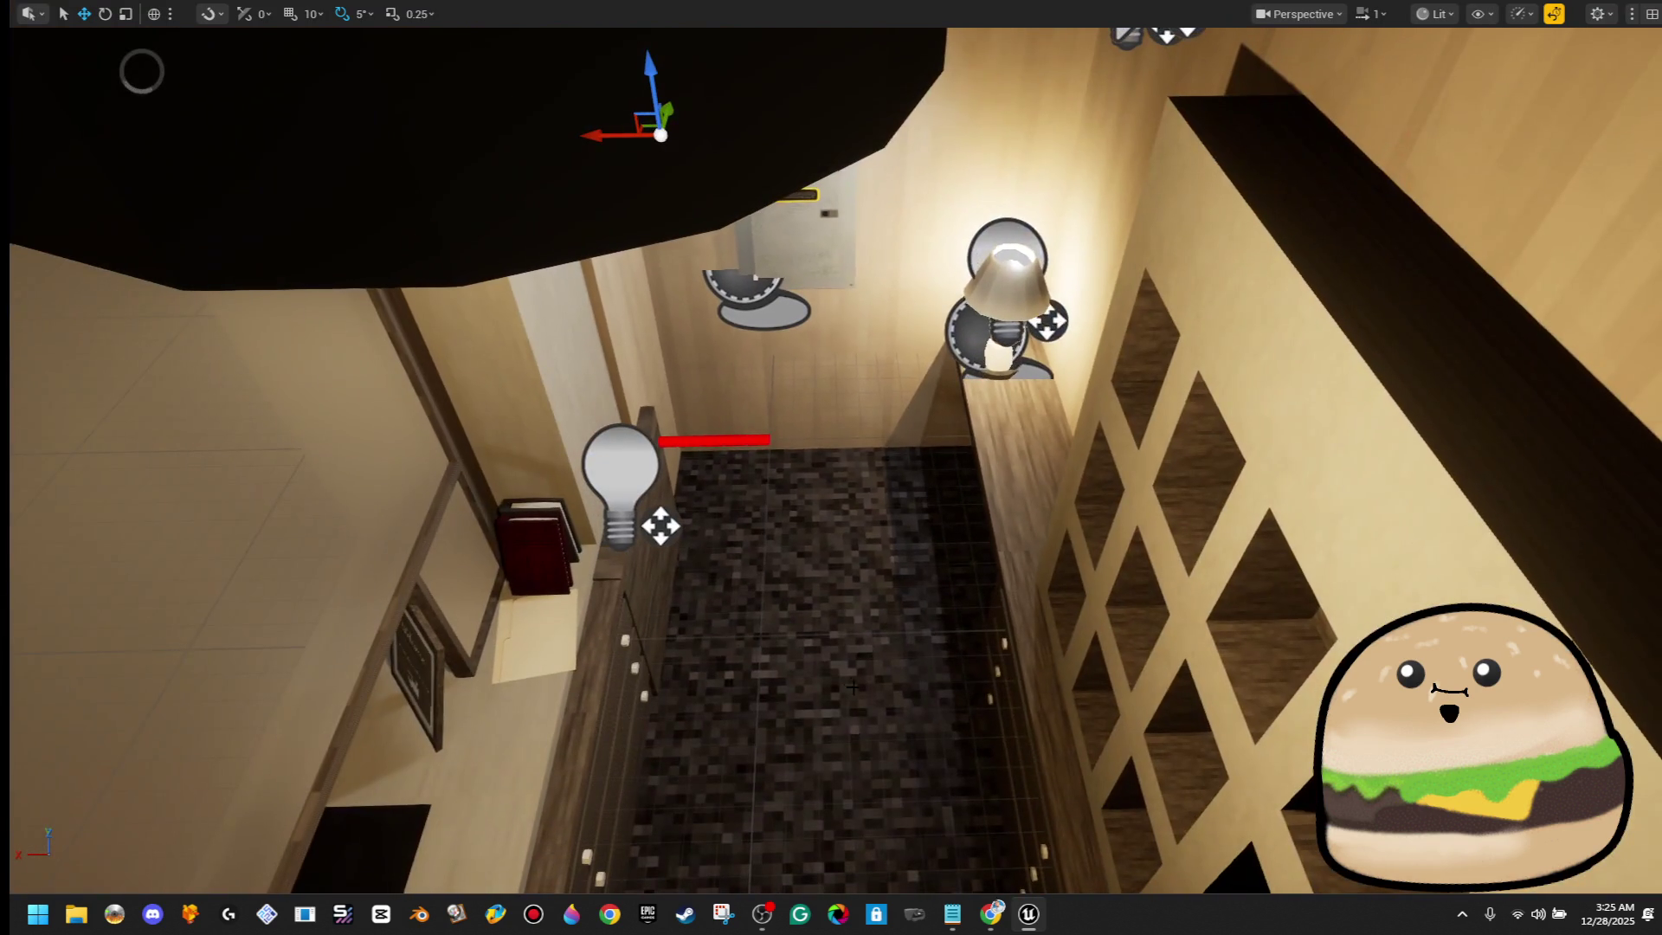
Play-test from the hallway facing the MASTER breaker box, then choose Edit Breaker_box
{"action": "right_click", "coordinate": [850, 684]}
{"action": "left_click", "coordinate": [931, 667]}
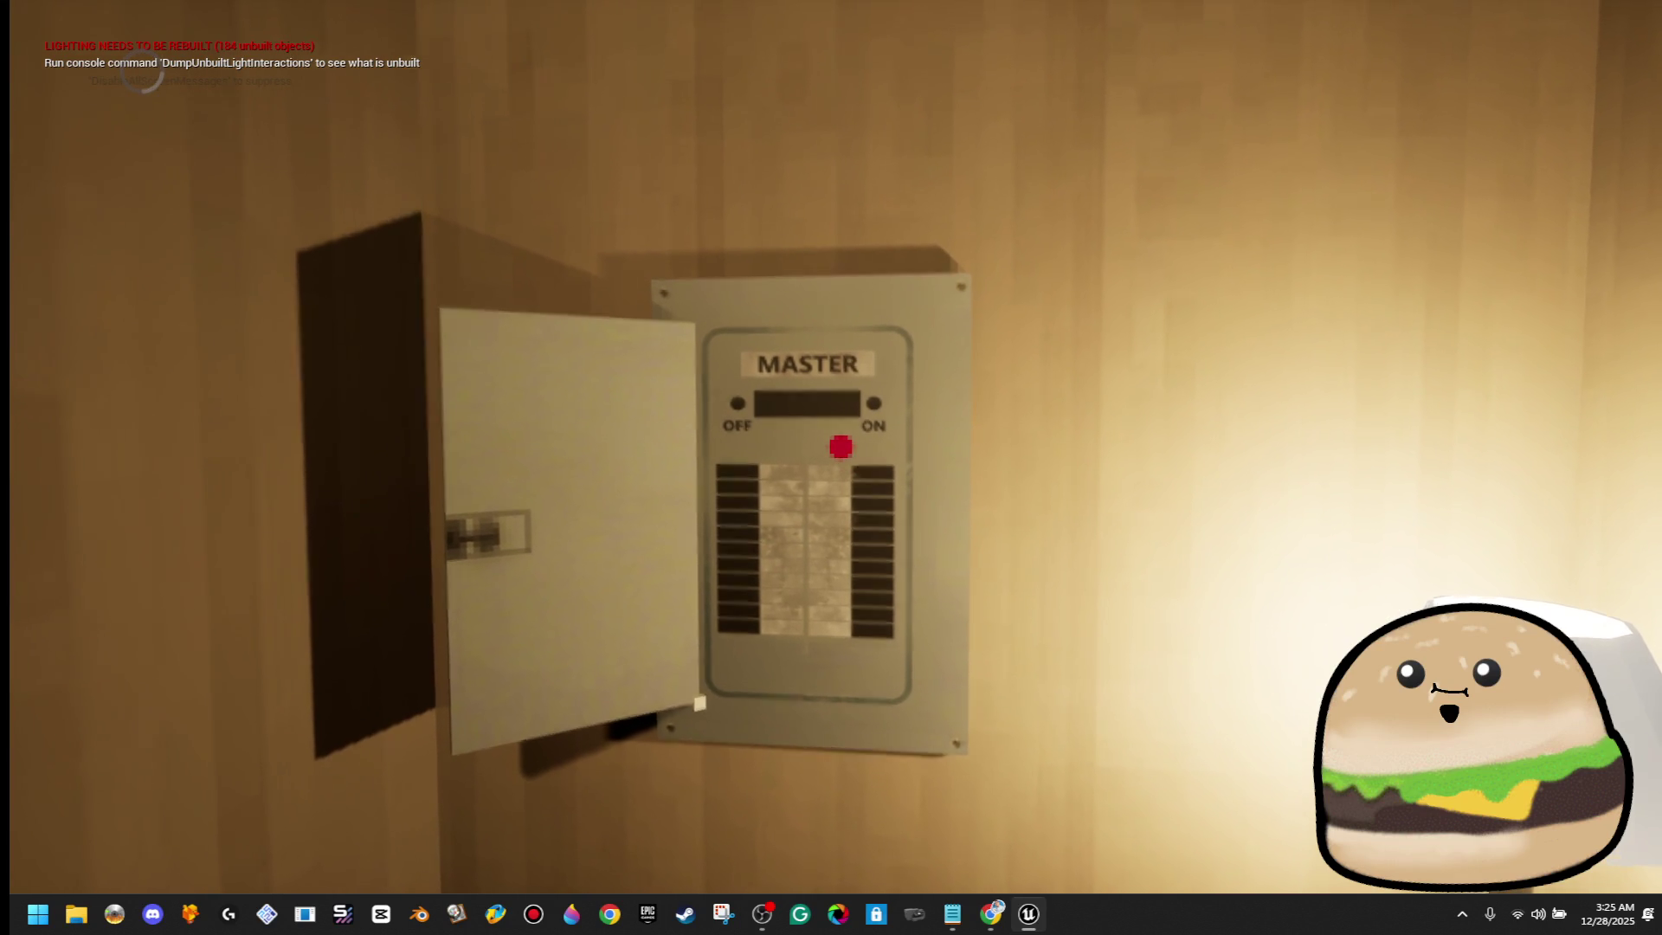
{"action": "key", "text": "F11"}
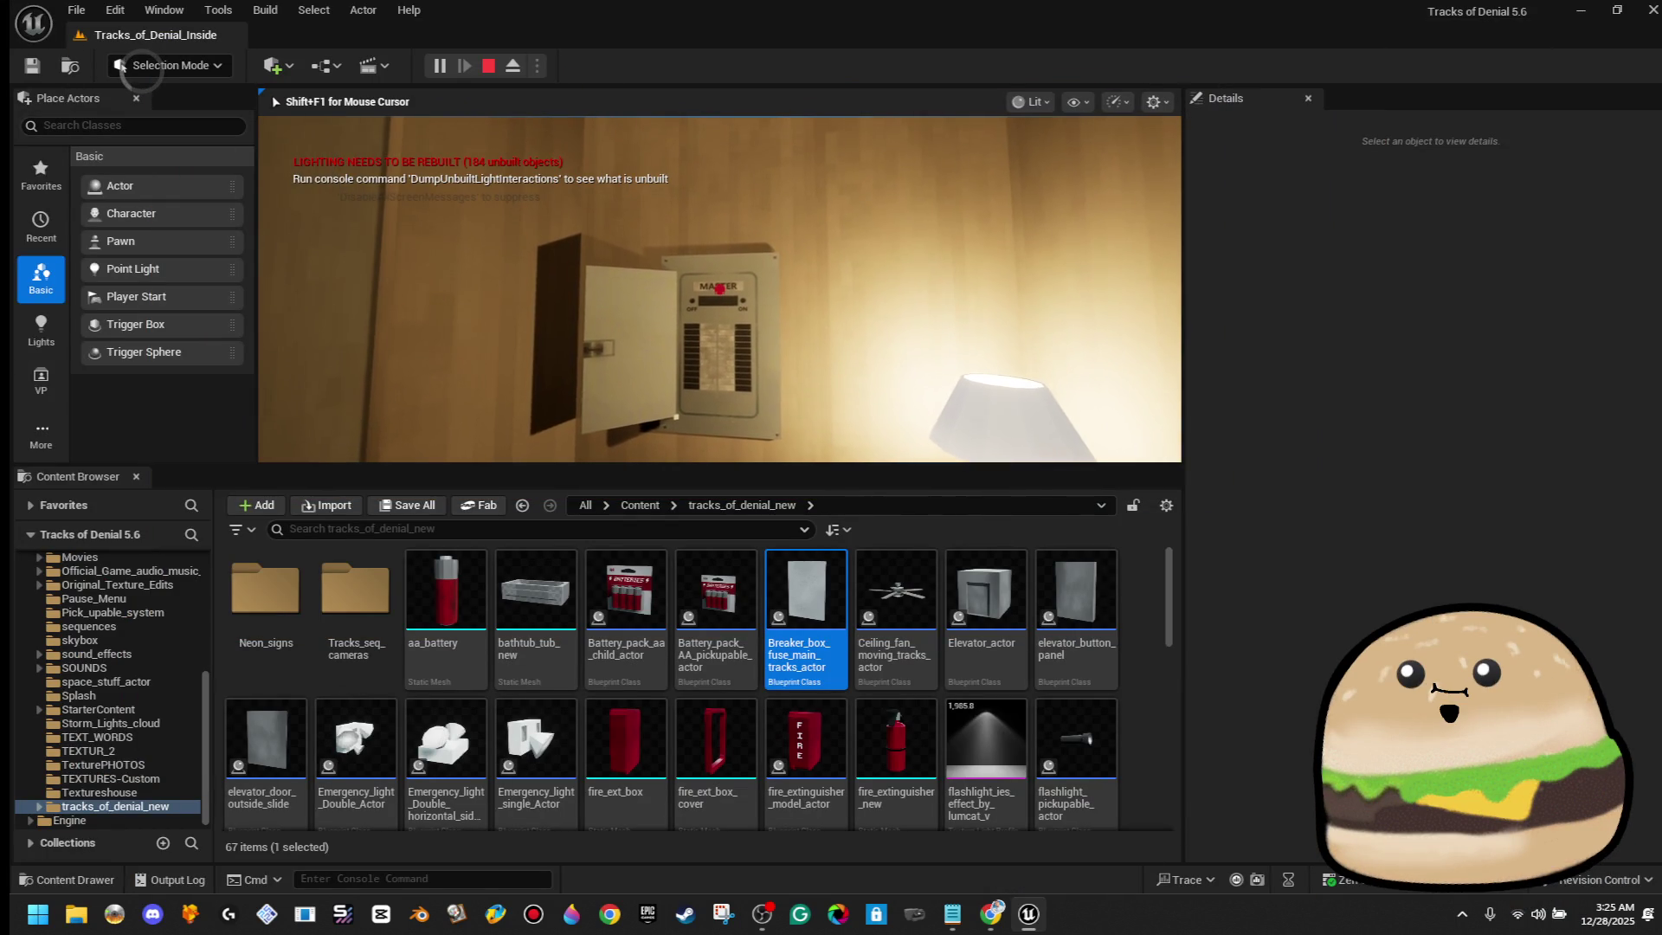
{"action": "key", "text": "Escape"}
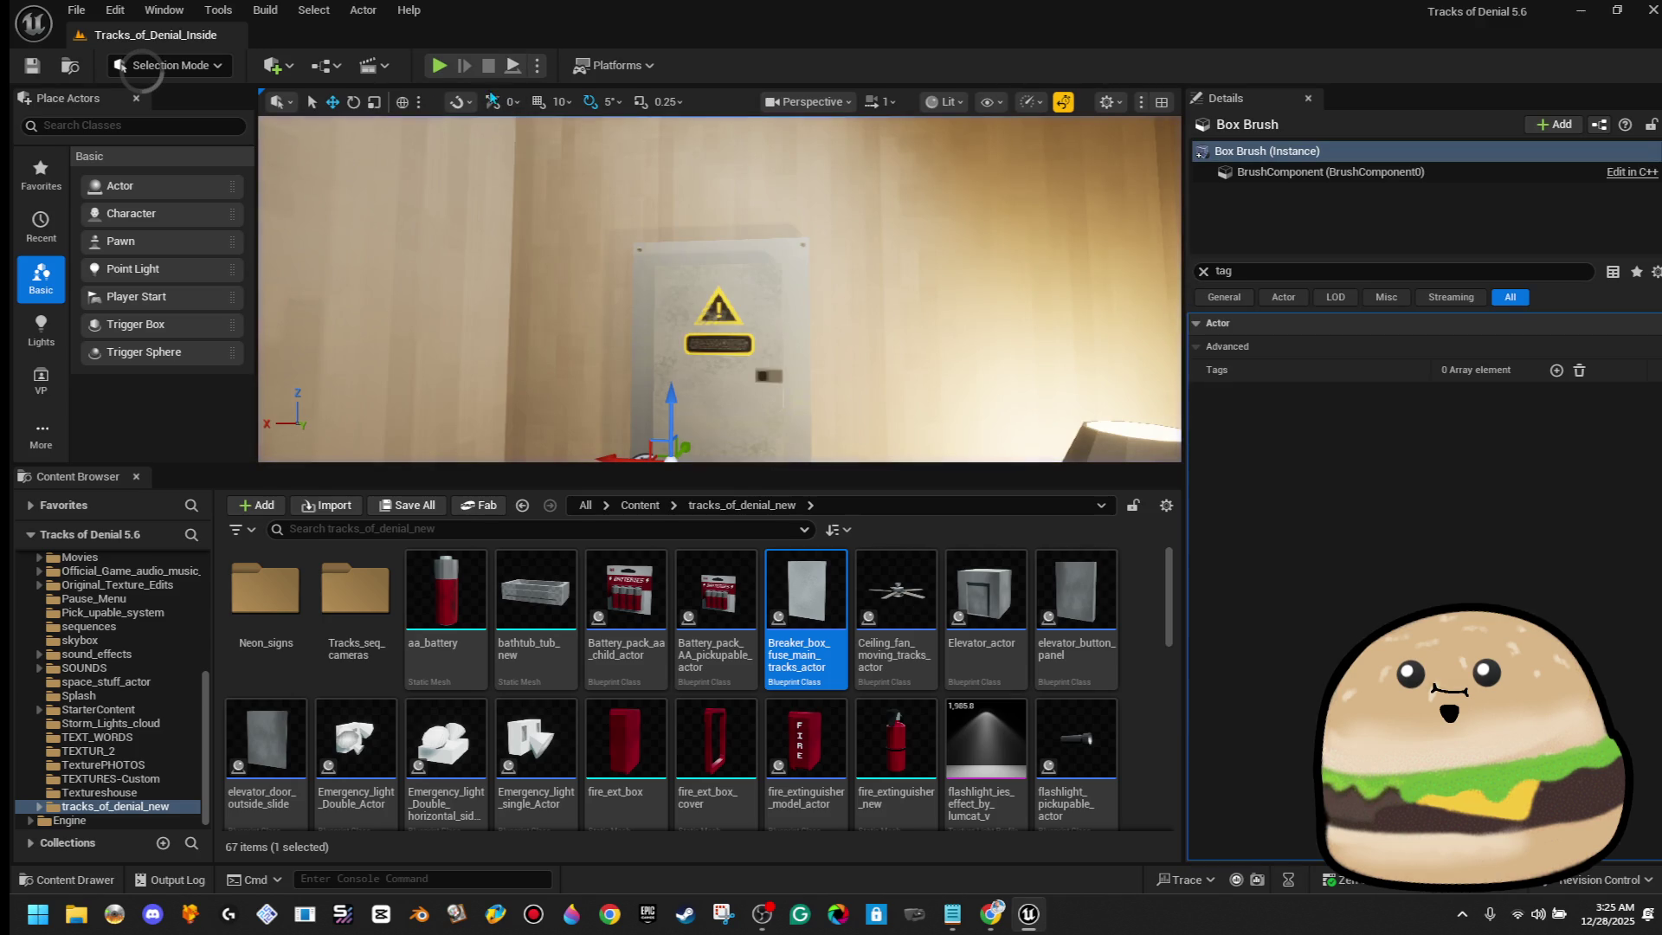
{"action": "right_click", "coordinate": [731, 438]}
{"action": "left_click", "coordinate": [833, 386]}
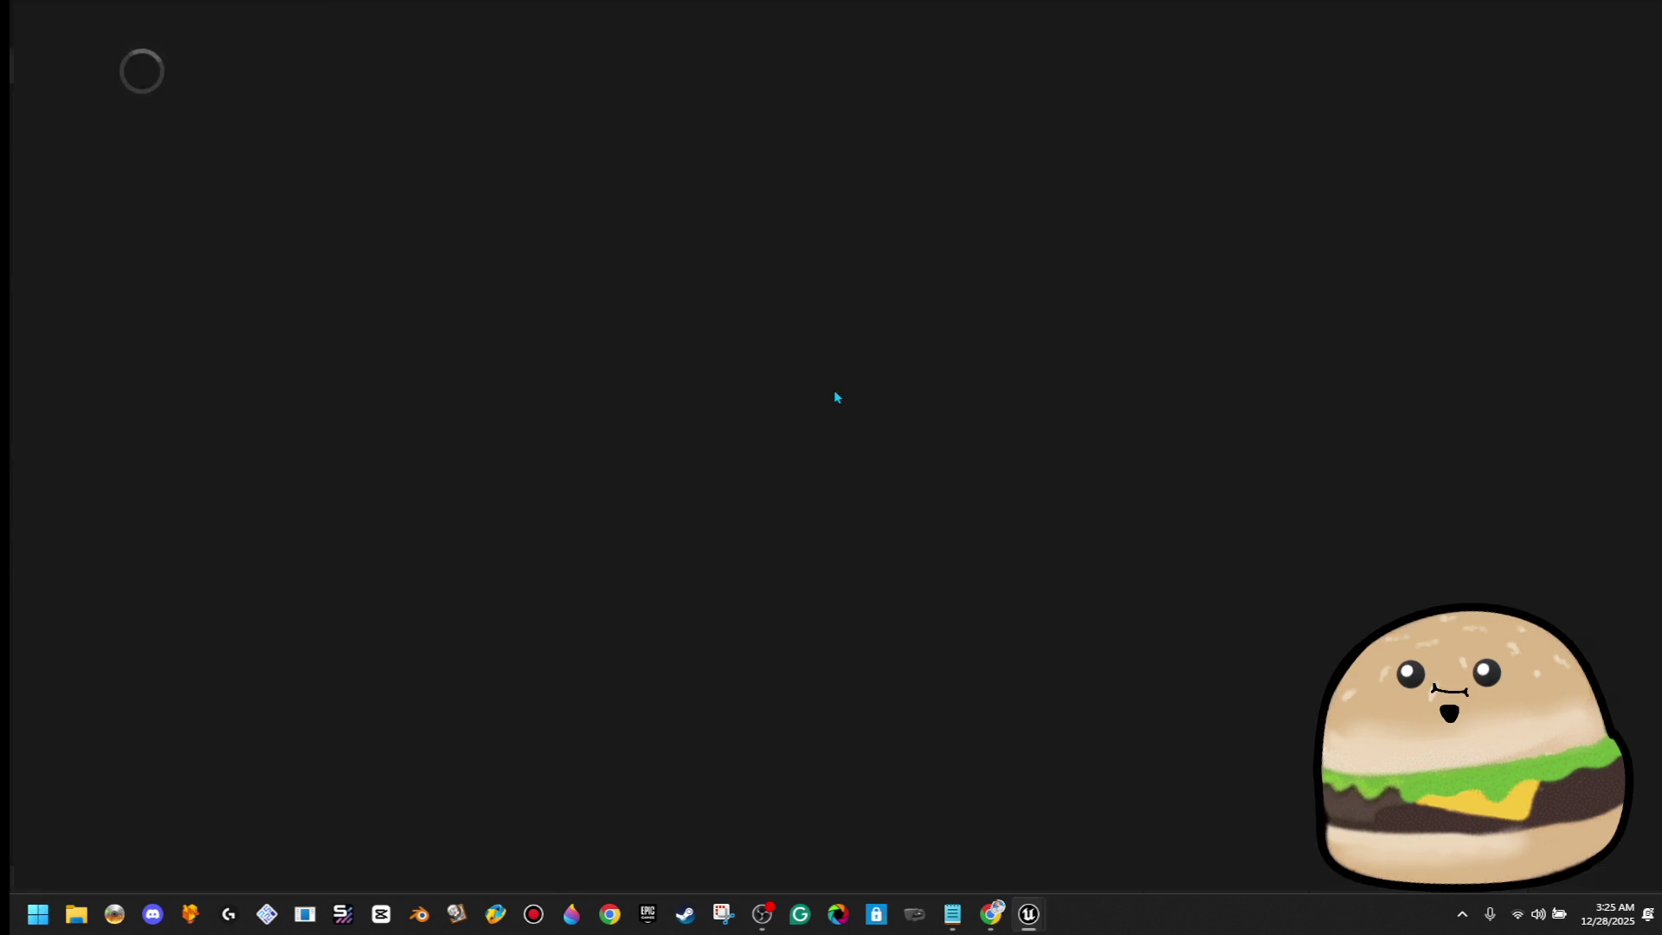
Copy the Move Component To and Pivot Cube nodes and paste a duplicate beside them
{"action": "mouse_move", "coordinate": [811, 545]}
{"action": "left_mouse_down"}
{"action": "mouse_move", "coordinate": [613, 526]}
{"action": "mouse_move", "coordinate": [588, 501]}
{"action": "left_mouse_up"}
{"action": "left_click_drag", "start_coordinate": [635, 250], "coordinate": [956, 485]}
{"action": "right_click", "coordinate": [954, 360]}
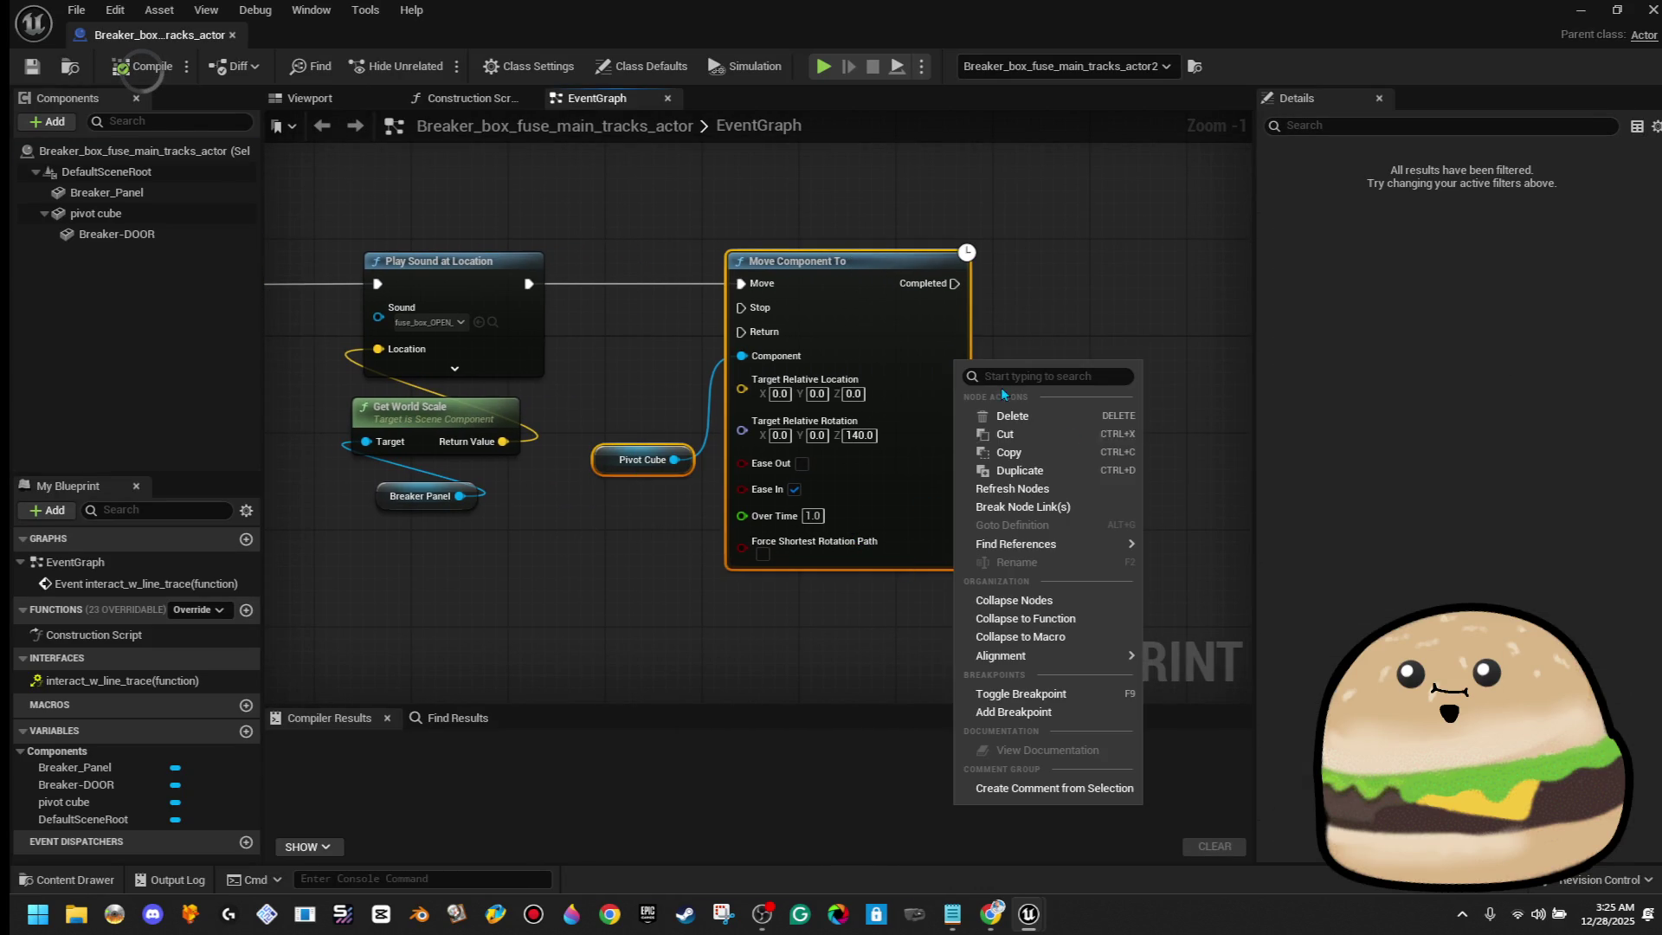
{"action": "left_click", "coordinate": [1079, 445]}
{"action": "left_click_drag", "start_coordinate": [1078, 445], "coordinate": [853, 443]}
{"action": "left_click", "coordinate": [850, 325]}
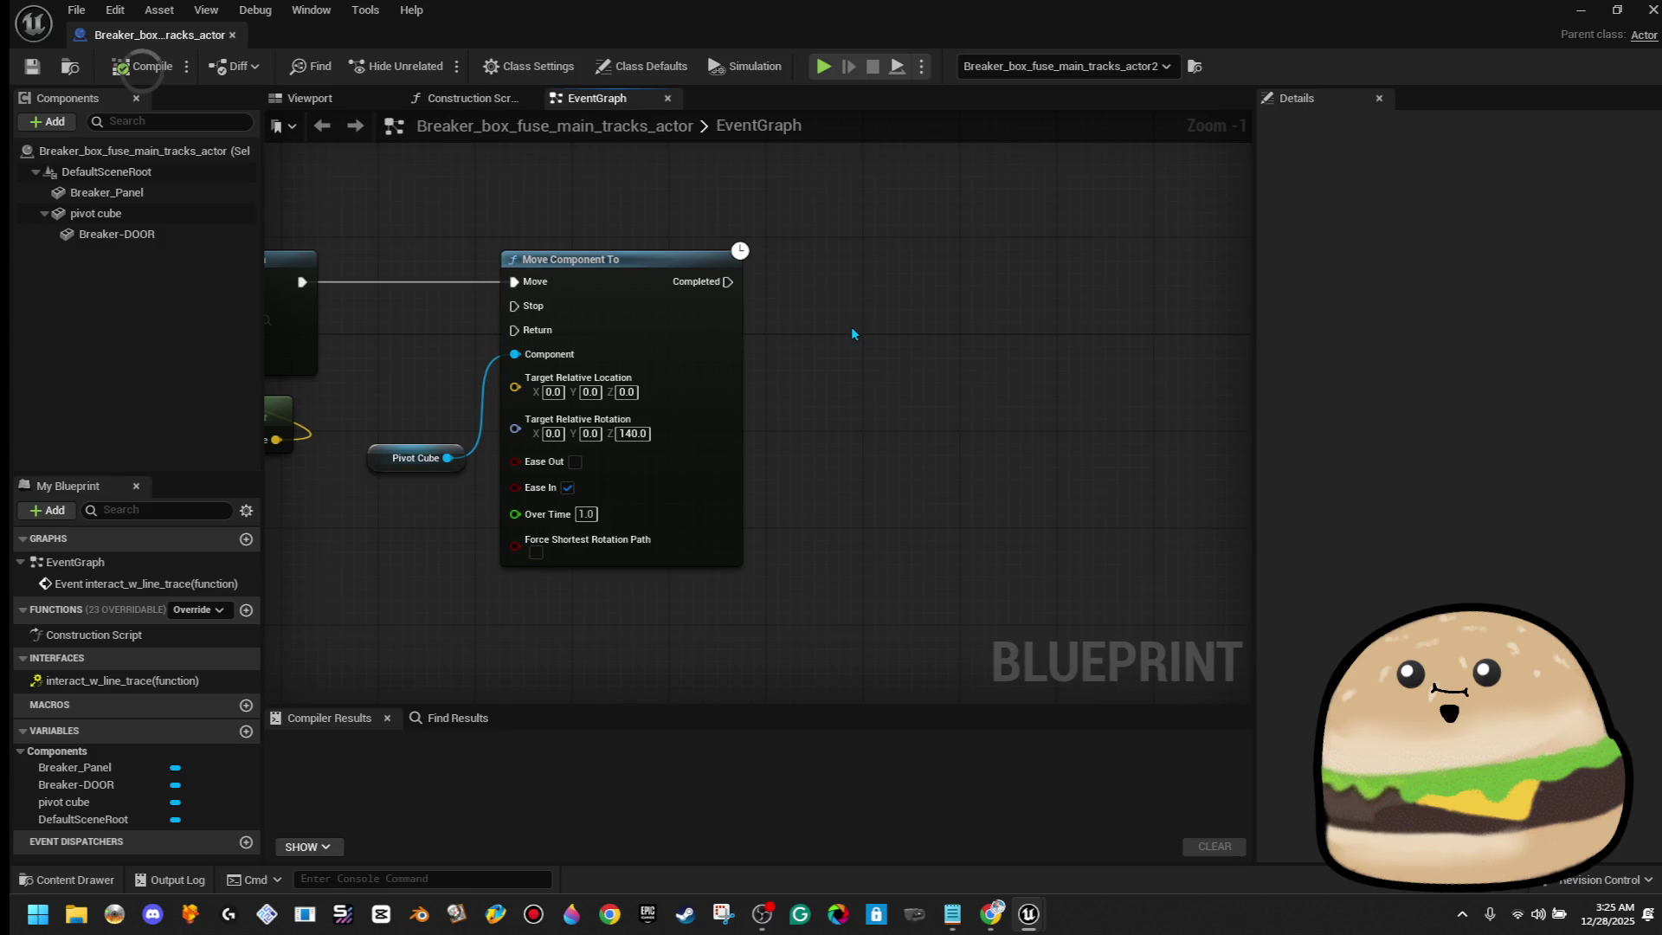
{"action": "key", "text": "ctrl+v"}
{"action": "mouse_move", "coordinate": [997, 280]}
{"action": "left_mouse_down"}
{"action": "mouse_move", "coordinate": [997, 316]}
{"action": "mouse_move", "coordinate": [992, 299]}
{"action": "left_mouse_up"}
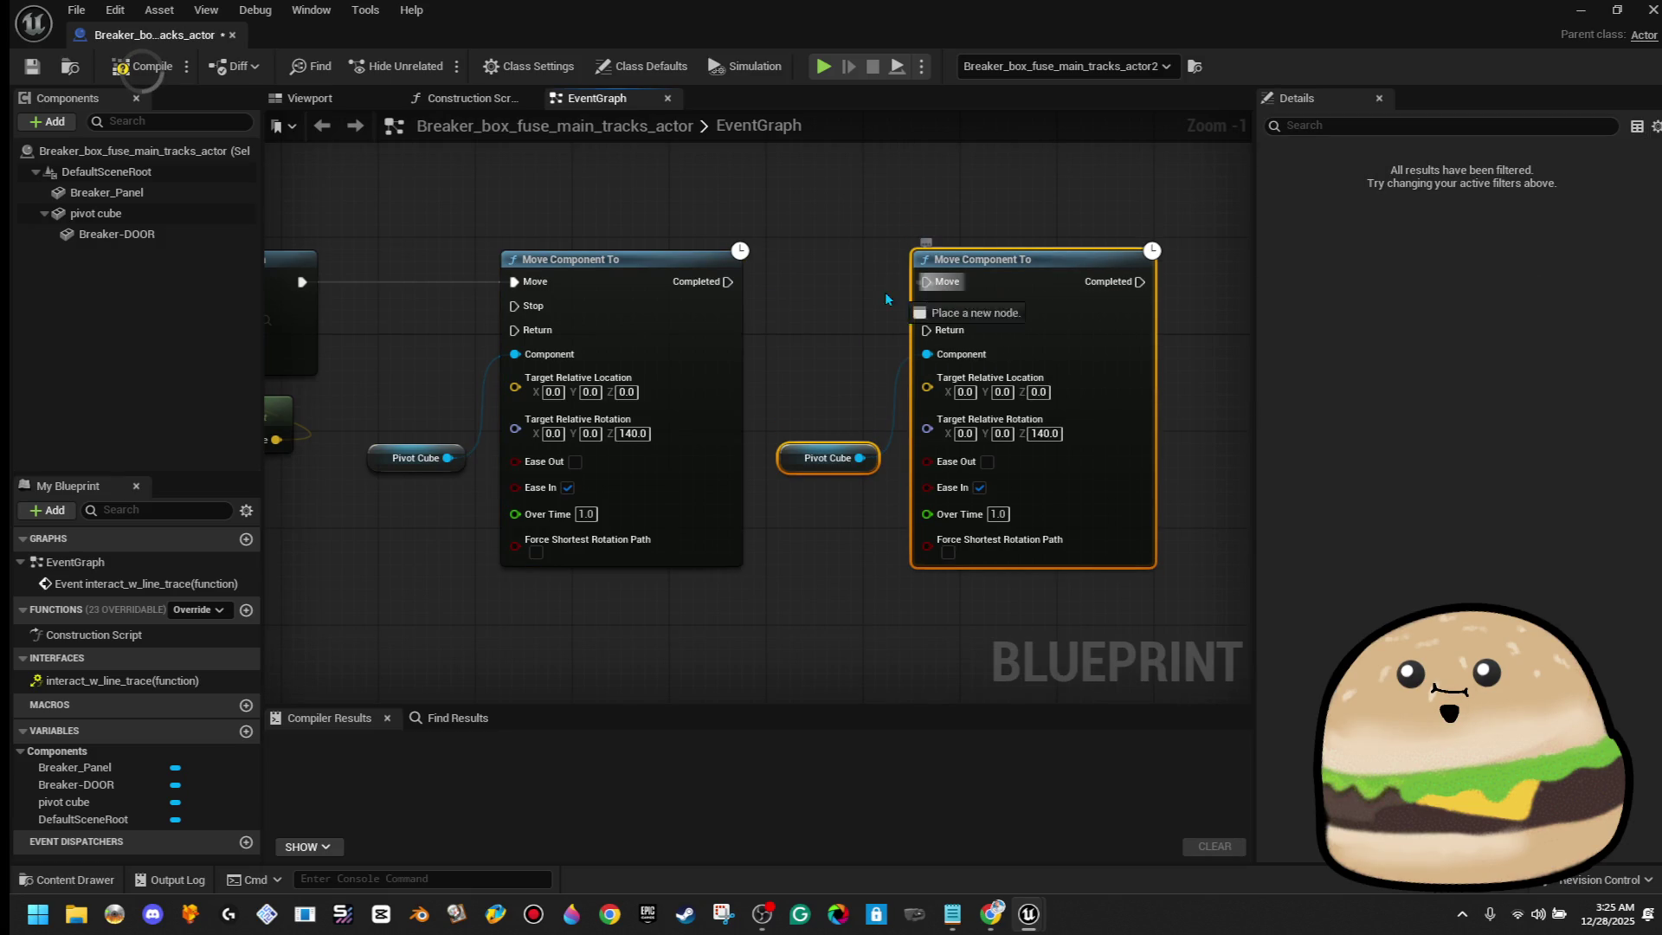
Chain the copy after the first move's Completed, compile, and set its Z rotation to 130
{"action": "left_click_drag", "start_coordinate": [725, 294], "coordinate": [649, 354]}
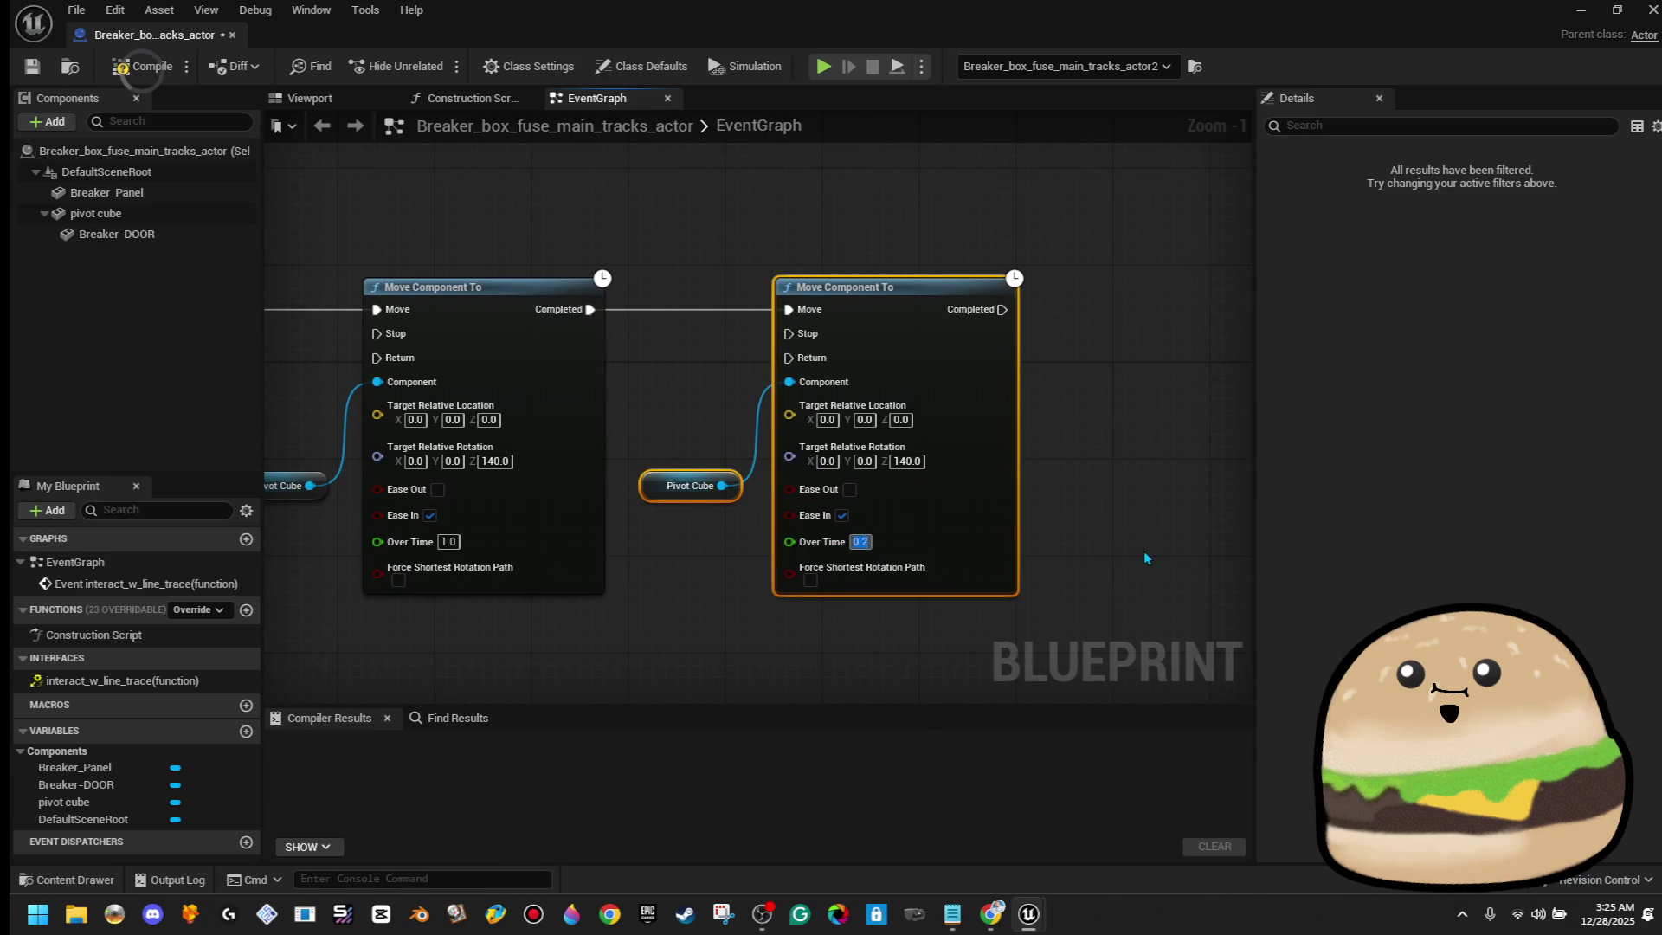
{"action": "left_click", "coordinate": [153, 75]}
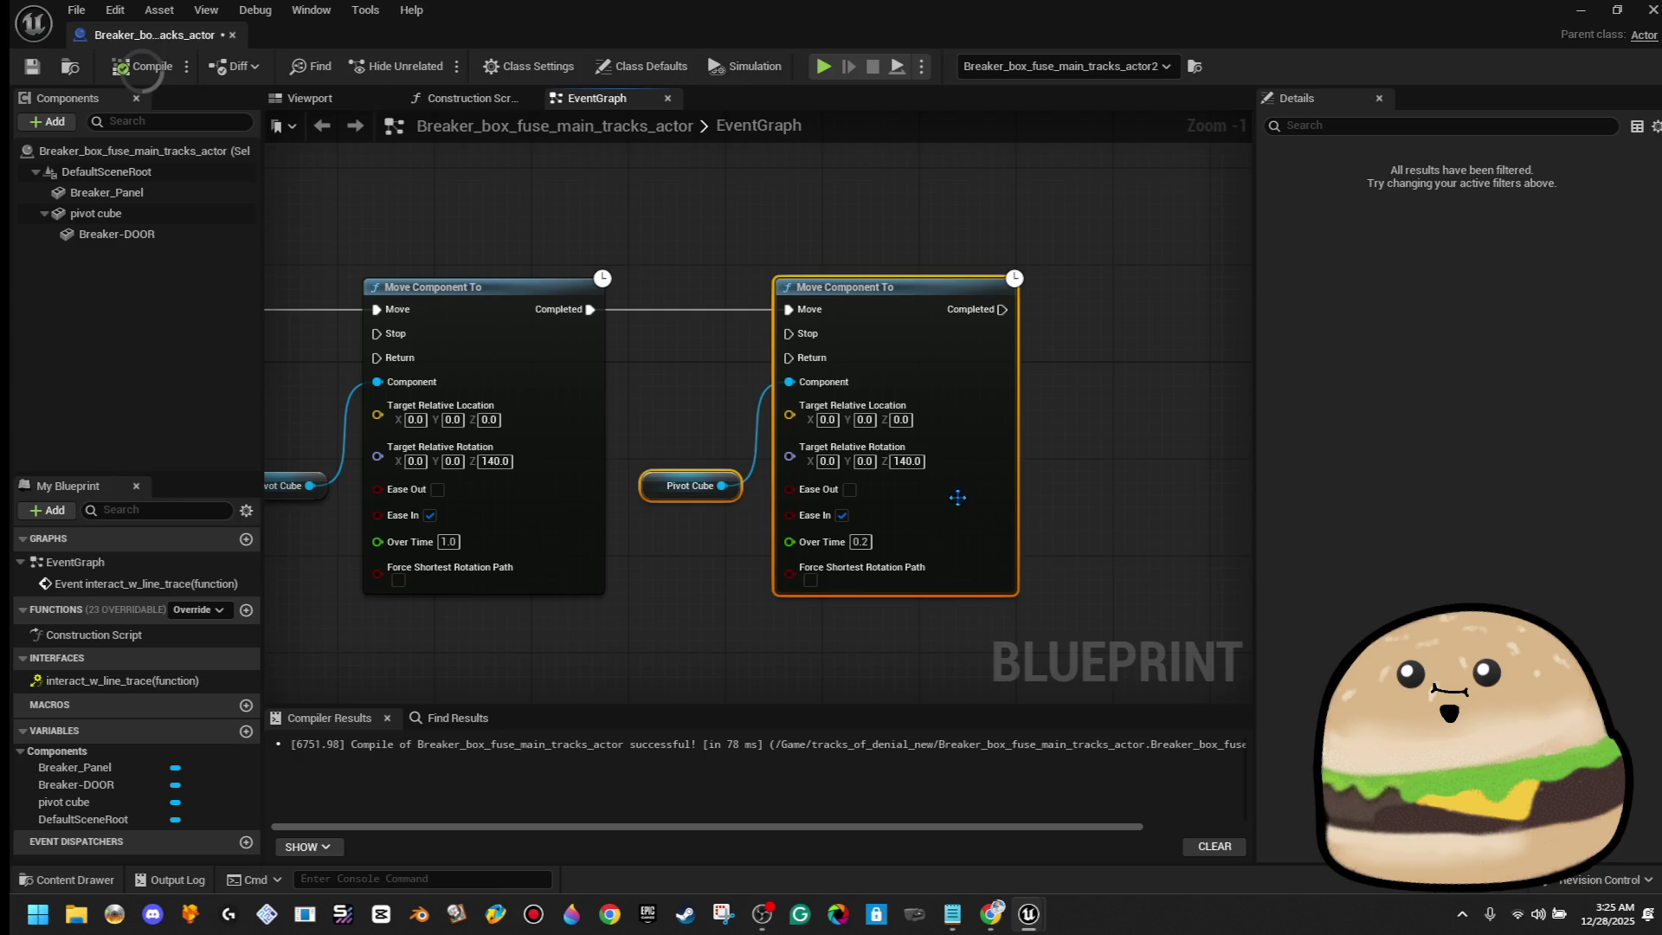
{"action": "type", "text": "130"}
{"action": "key", "text": "Return"}
{"action": "key", "text": "alt+Tab"}
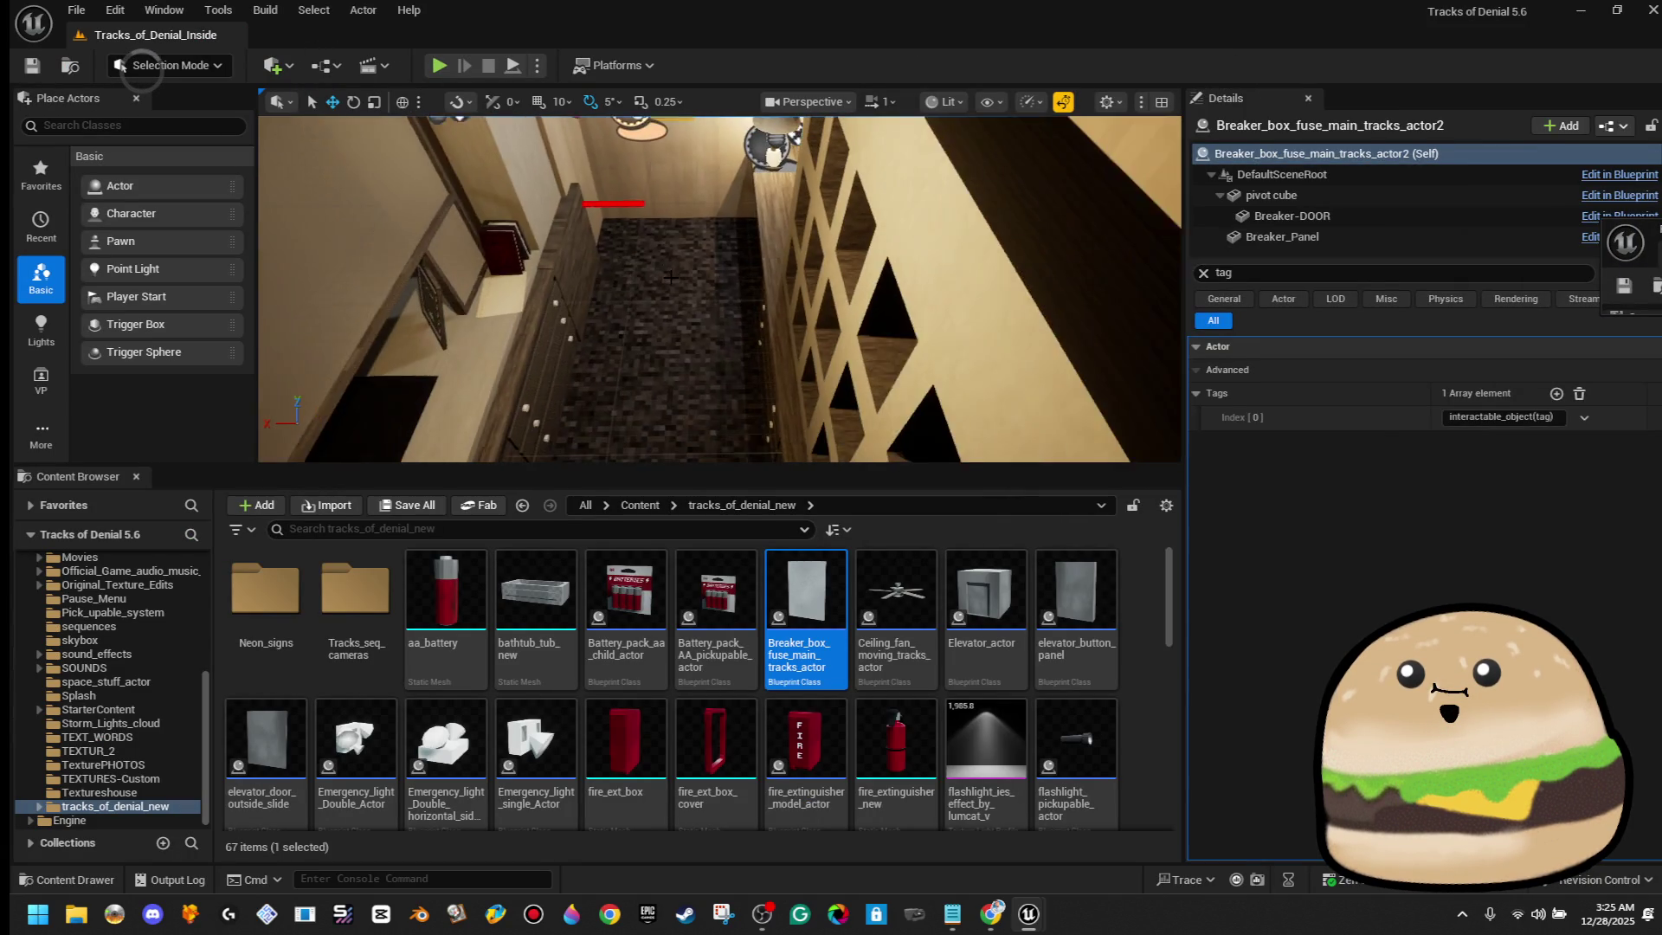
Play-test at the breaker box, pressing E to open the door, then test again
{"action": "right_click", "coordinate": [675, 294]}
{"action": "left_click", "coordinate": [850, 844]}
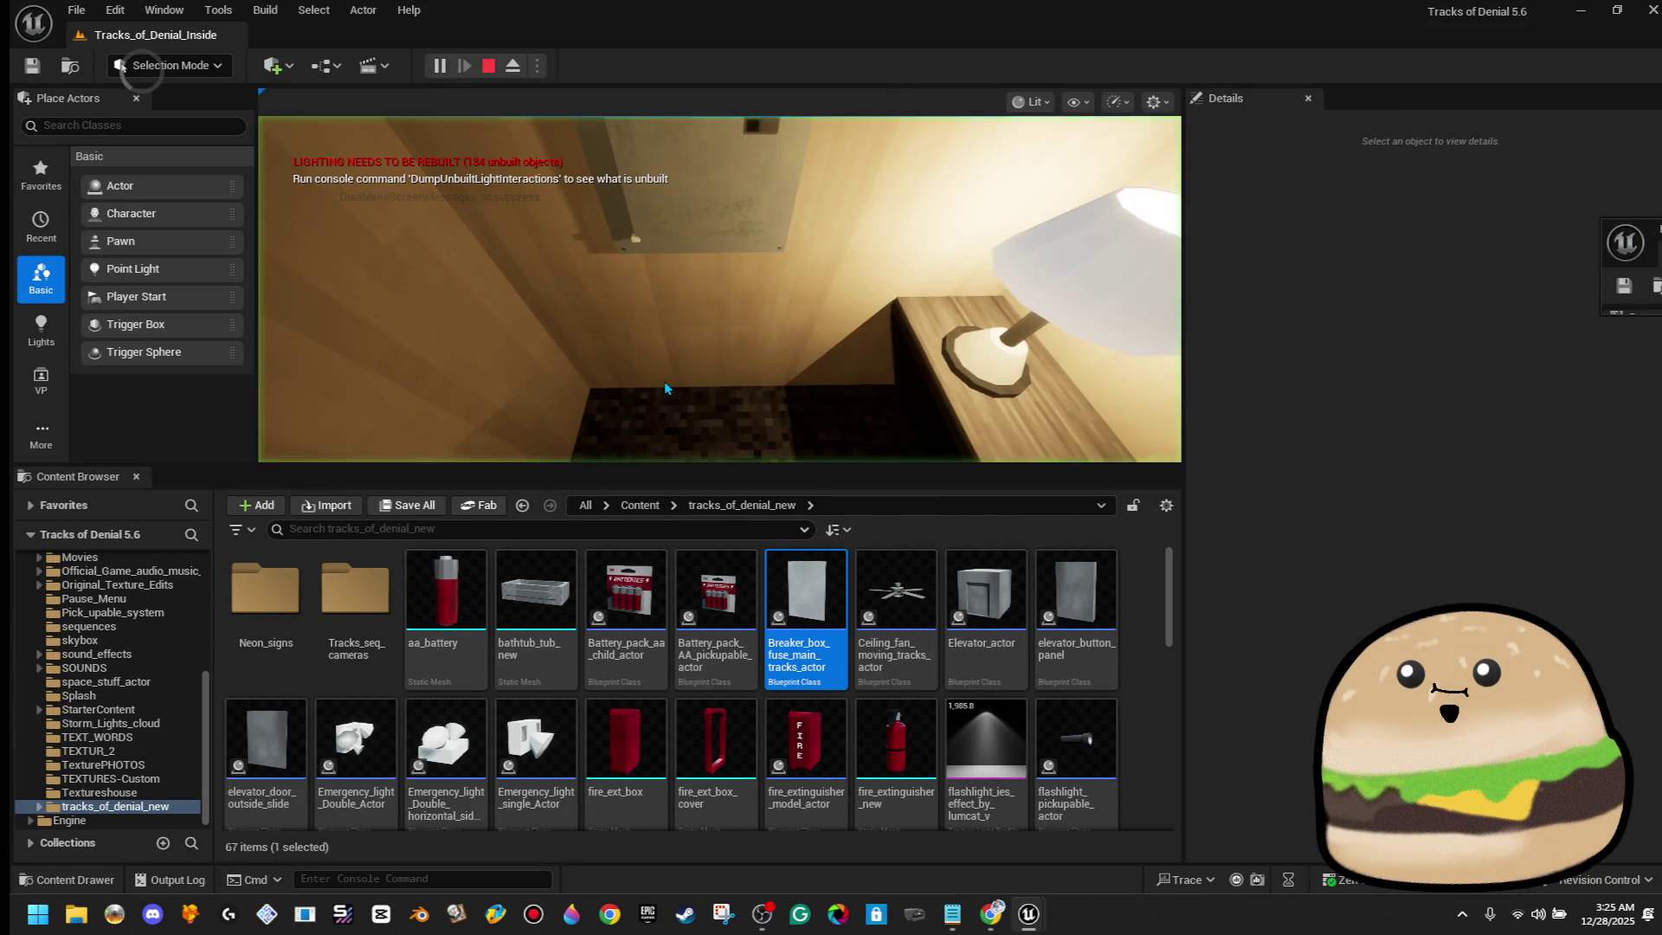
{"action": "key", "text": "e"}
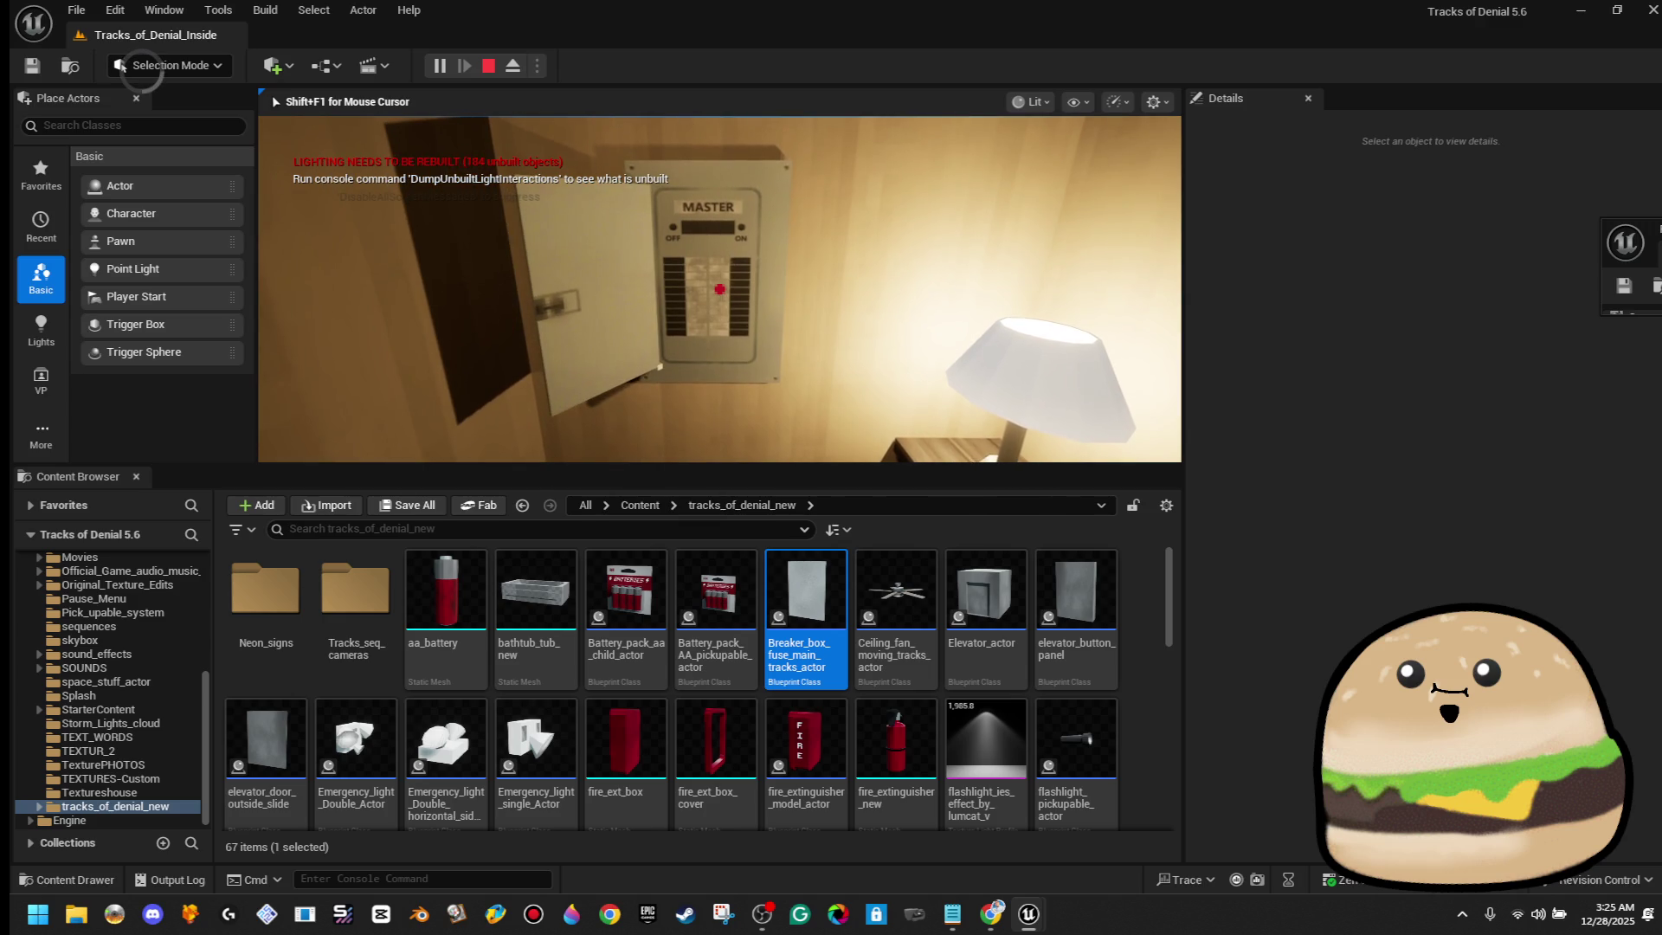
{"action": "key", "text": "Escape"}
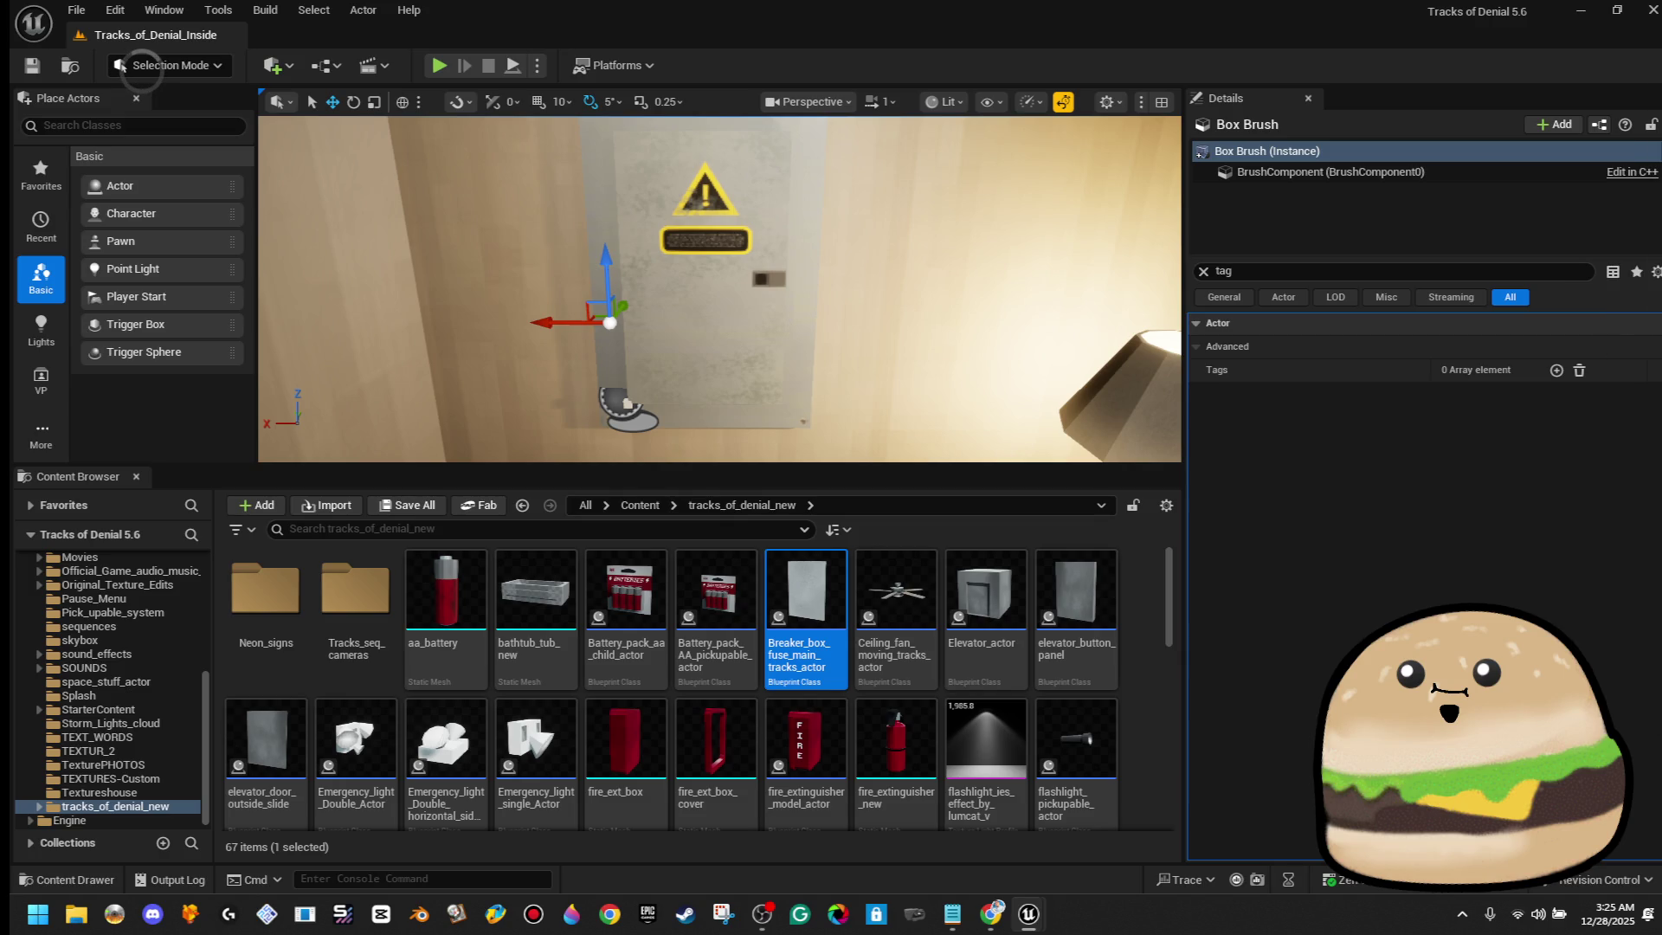
{"action": "right_click", "coordinate": [683, 339]}
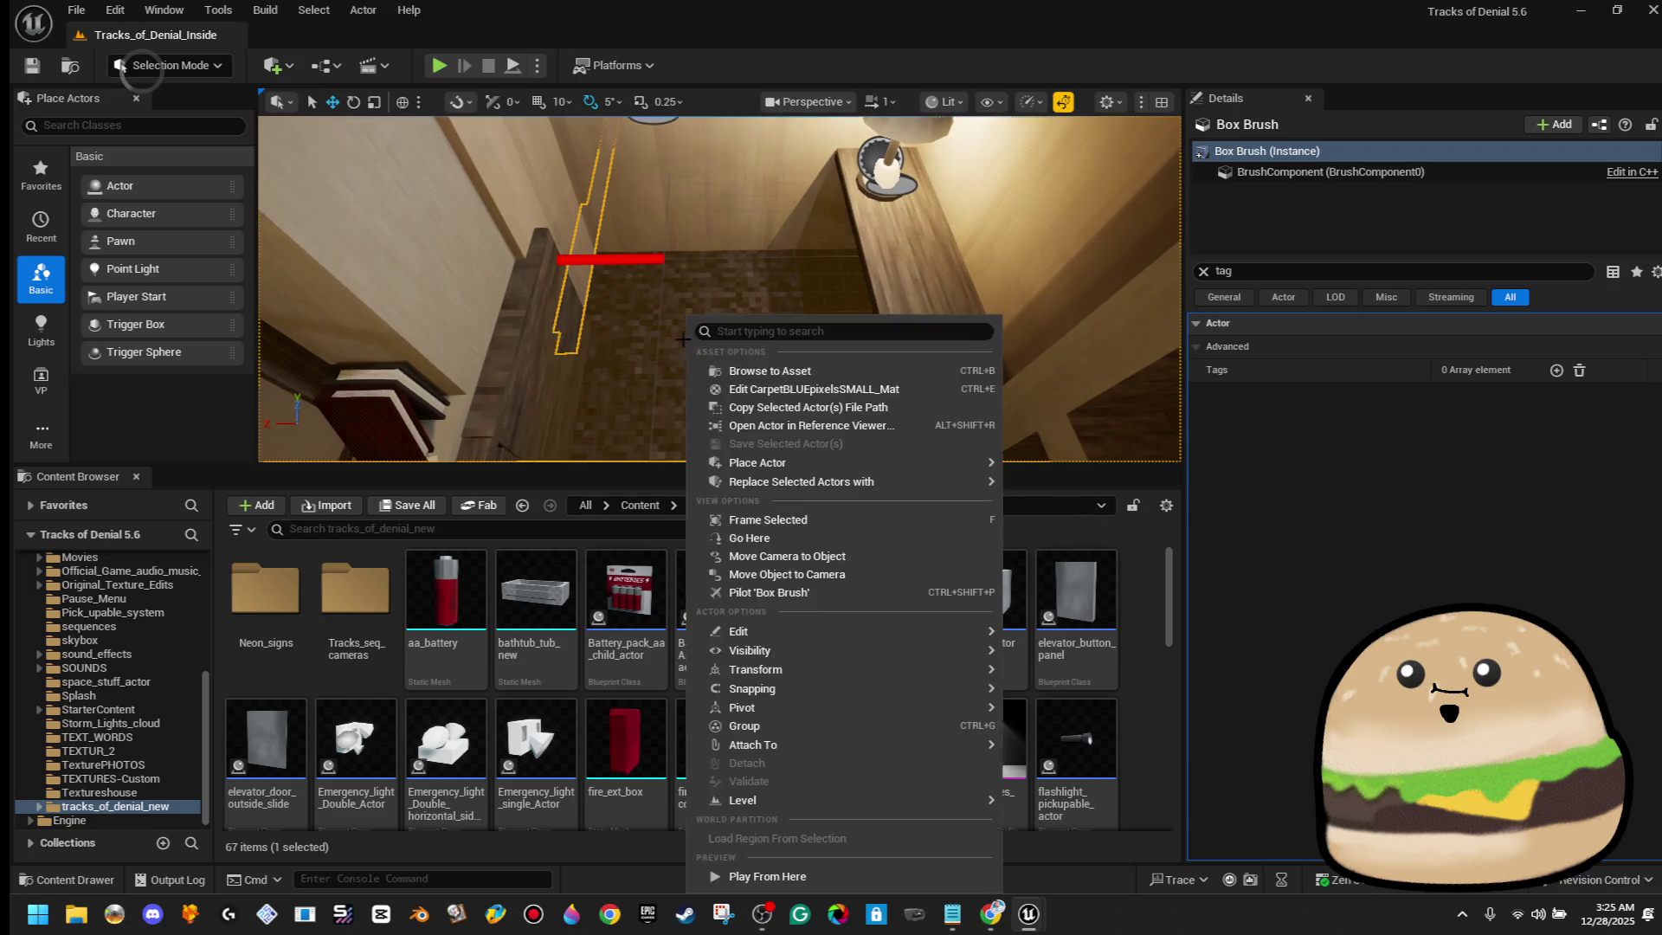
{"action": "left_click", "coordinate": [811, 877]}
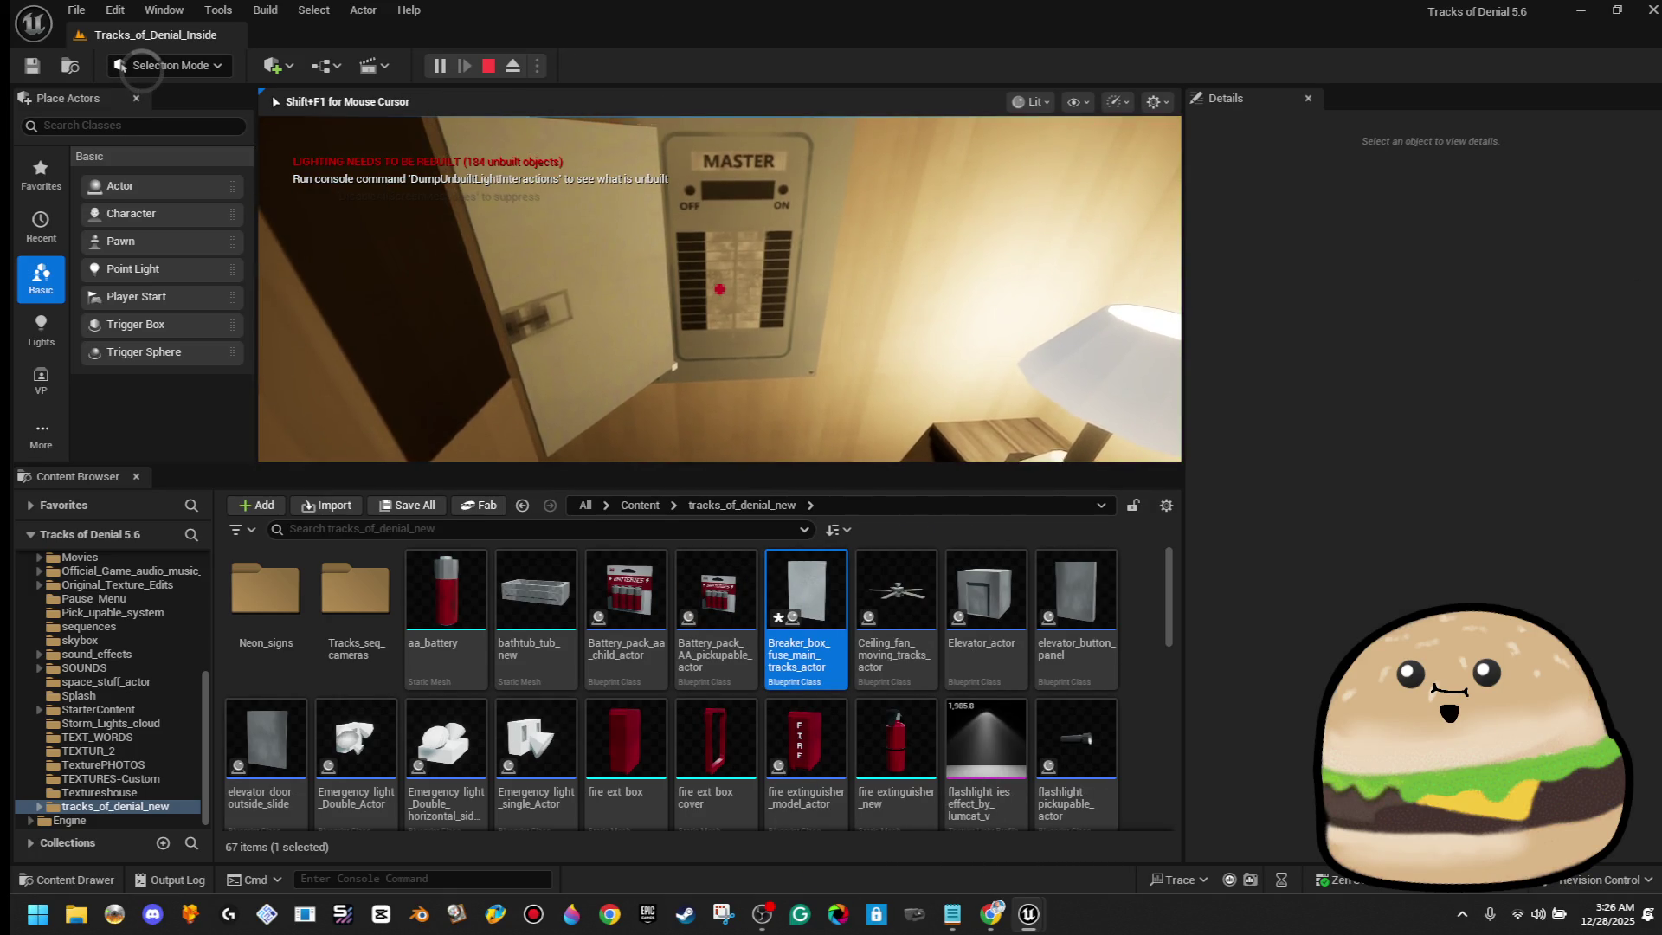
{"action": "key", "text": "Escape"}
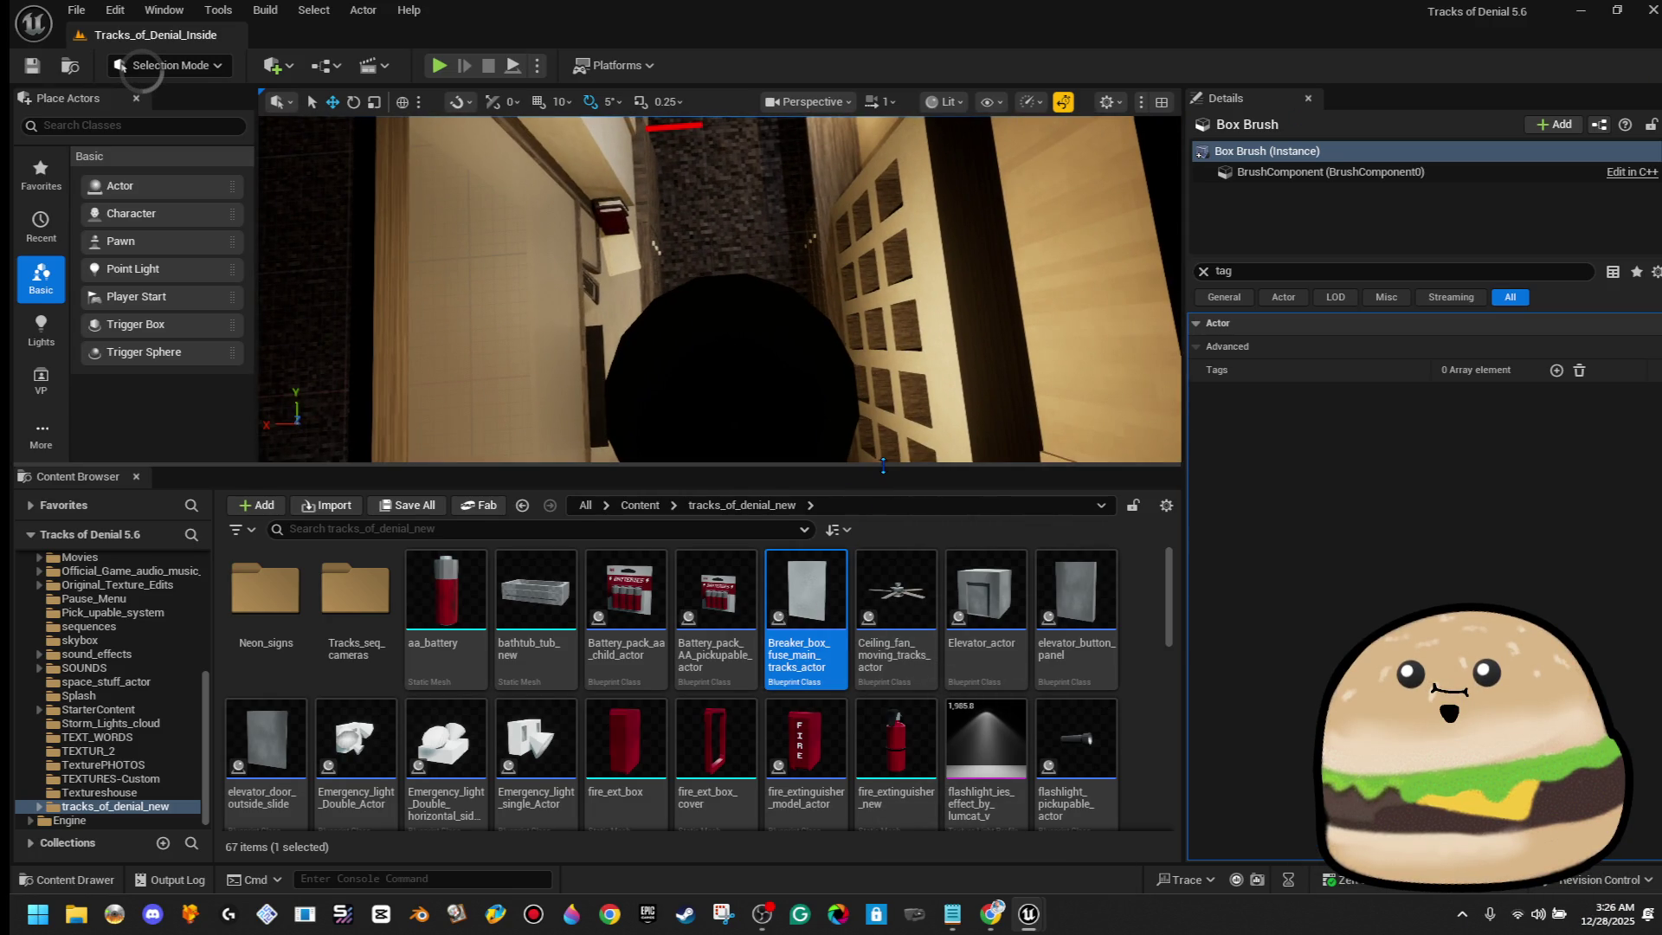
Enlarge the level viewport and run two more playtests, opening the door with E
{"action": "left_click_drag", "start_coordinate": [883, 466], "coordinate": [883, 695]}
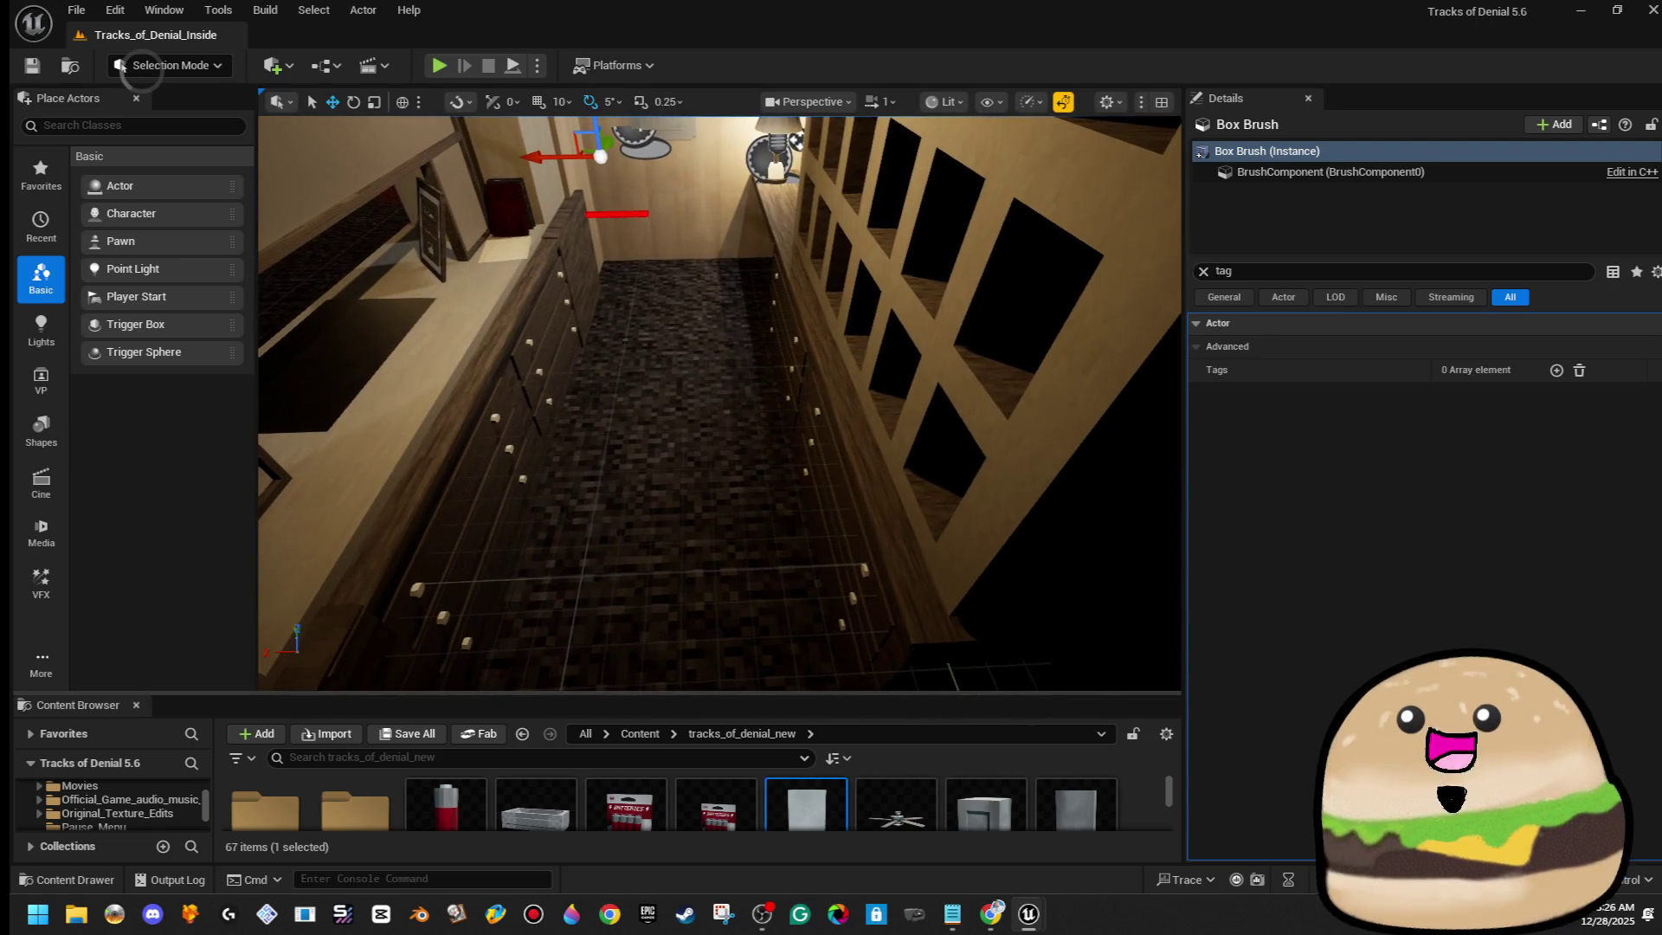
{"action": "right_click", "coordinate": [716, 327]}
{"action": "left_click", "coordinate": [797, 872]}
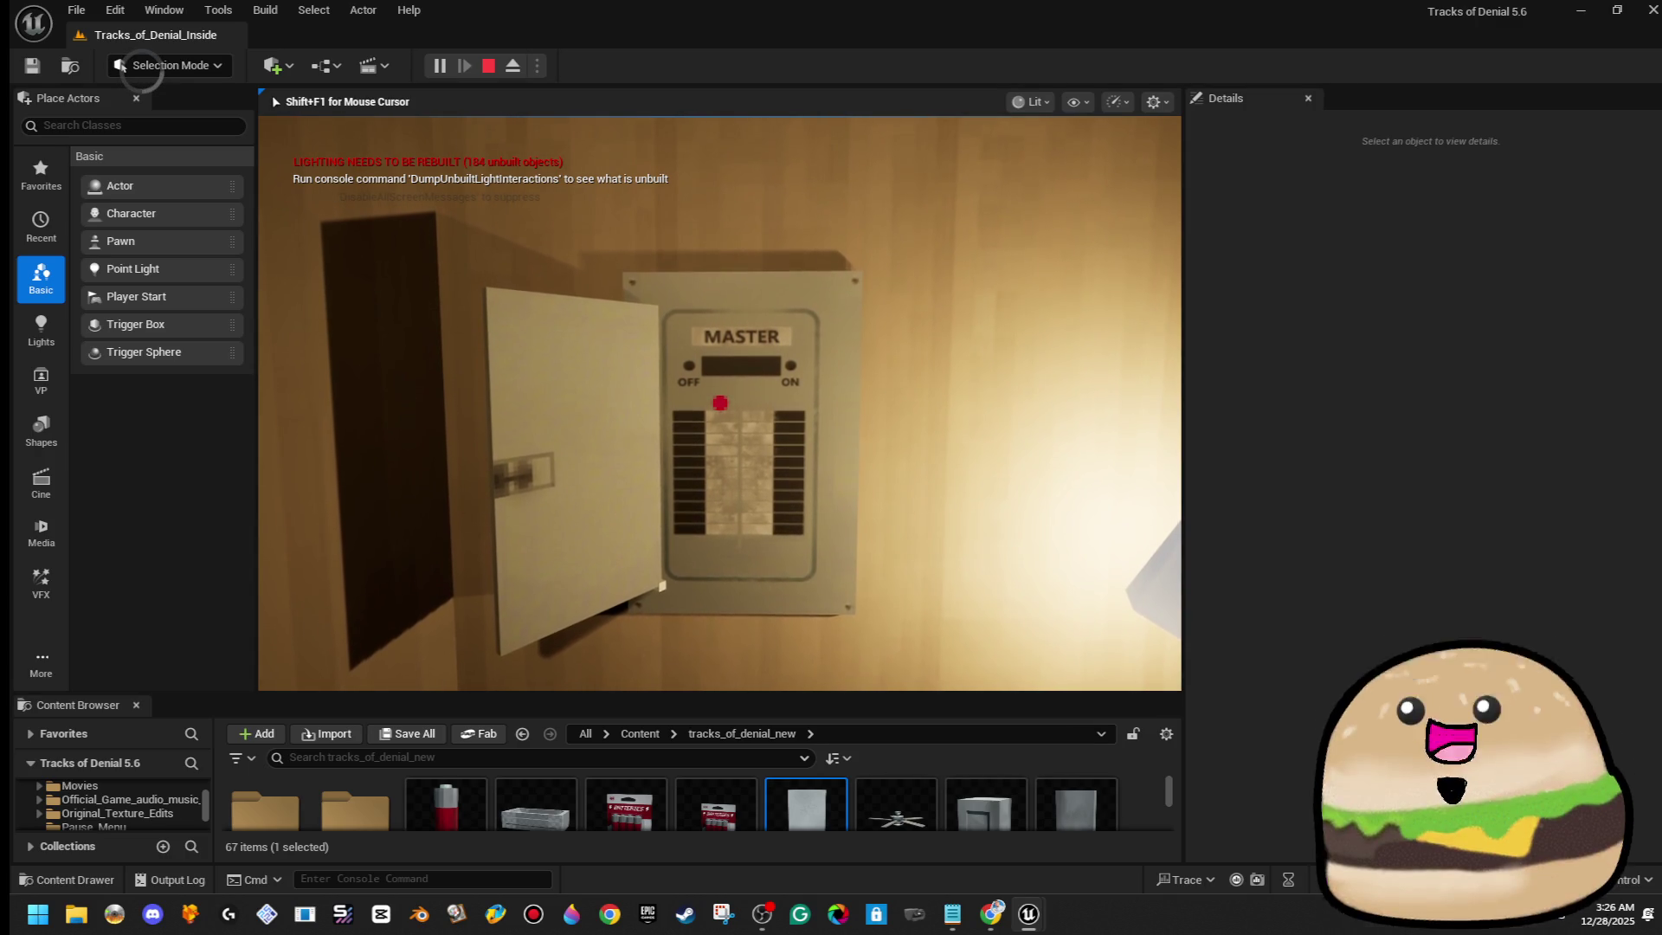
{"action": "key", "text": "Escape"}
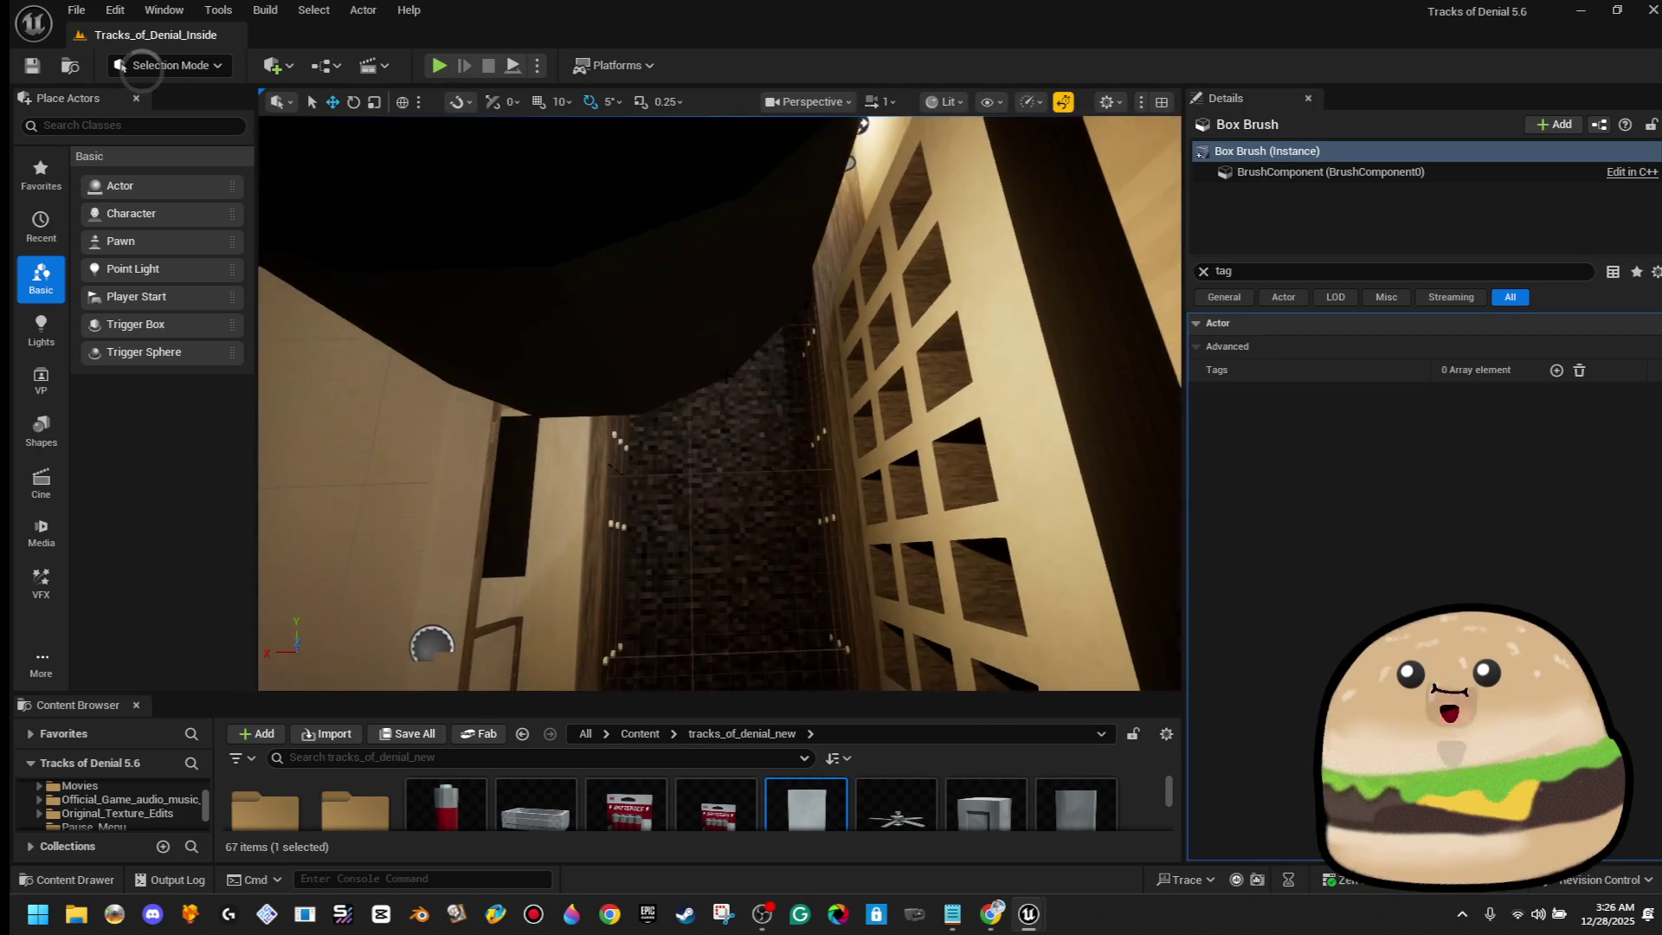
{"action": "right_click", "coordinate": [801, 562]}
{"action": "left_click", "coordinate": [909, 876]}
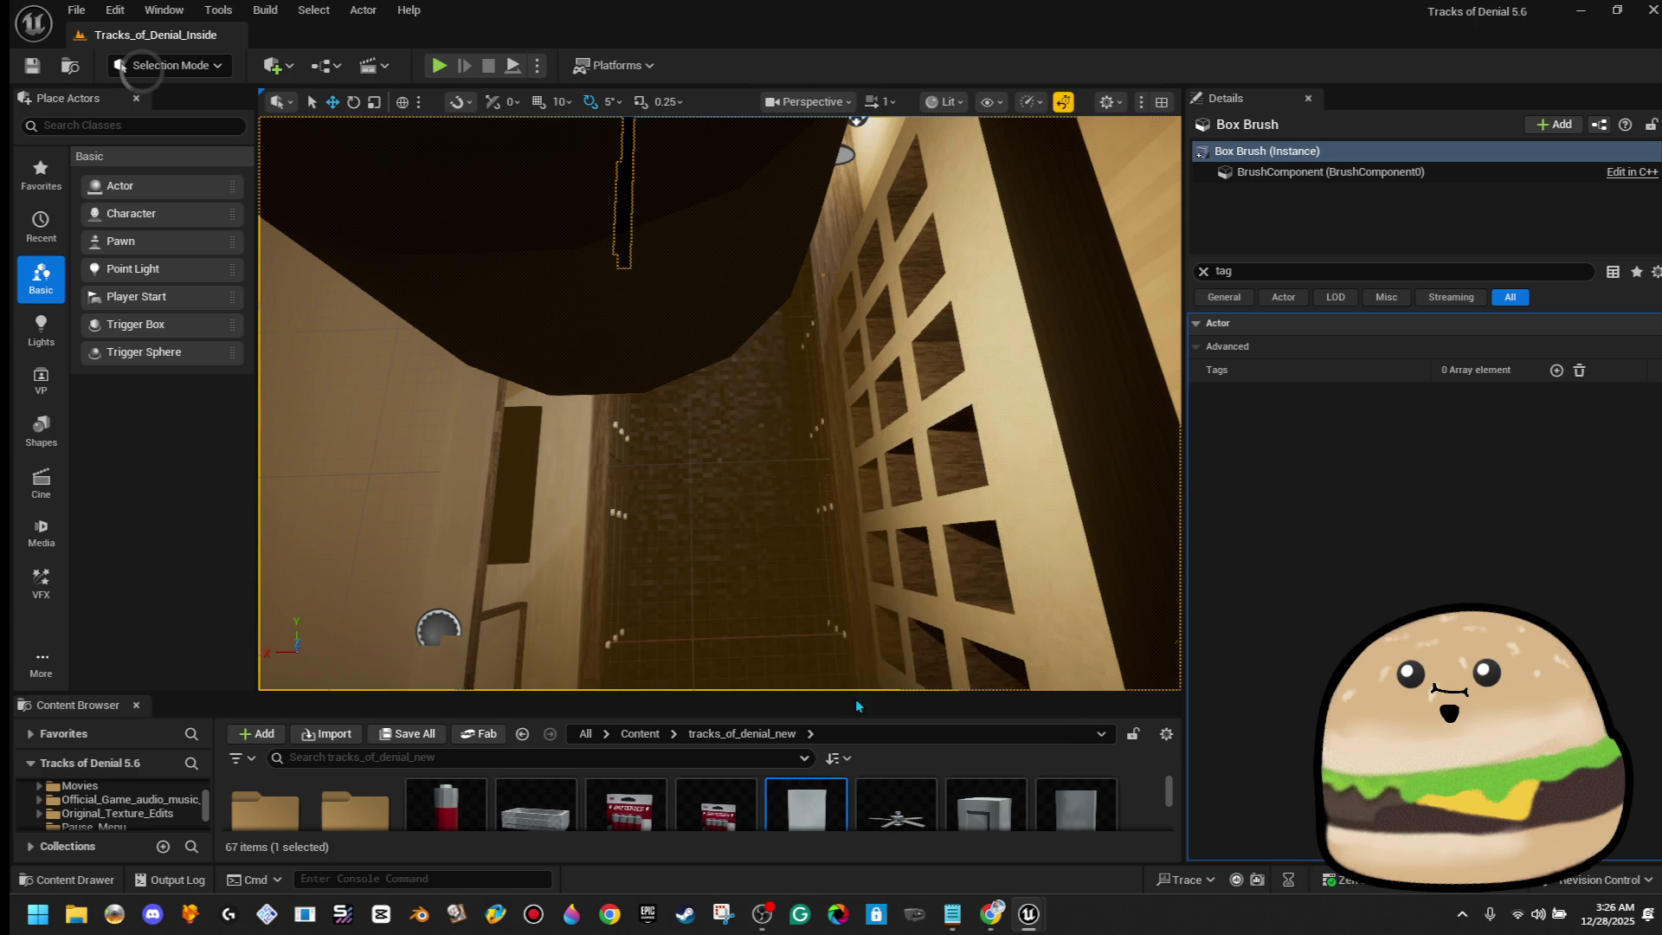
{"action": "key", "text": "e"}
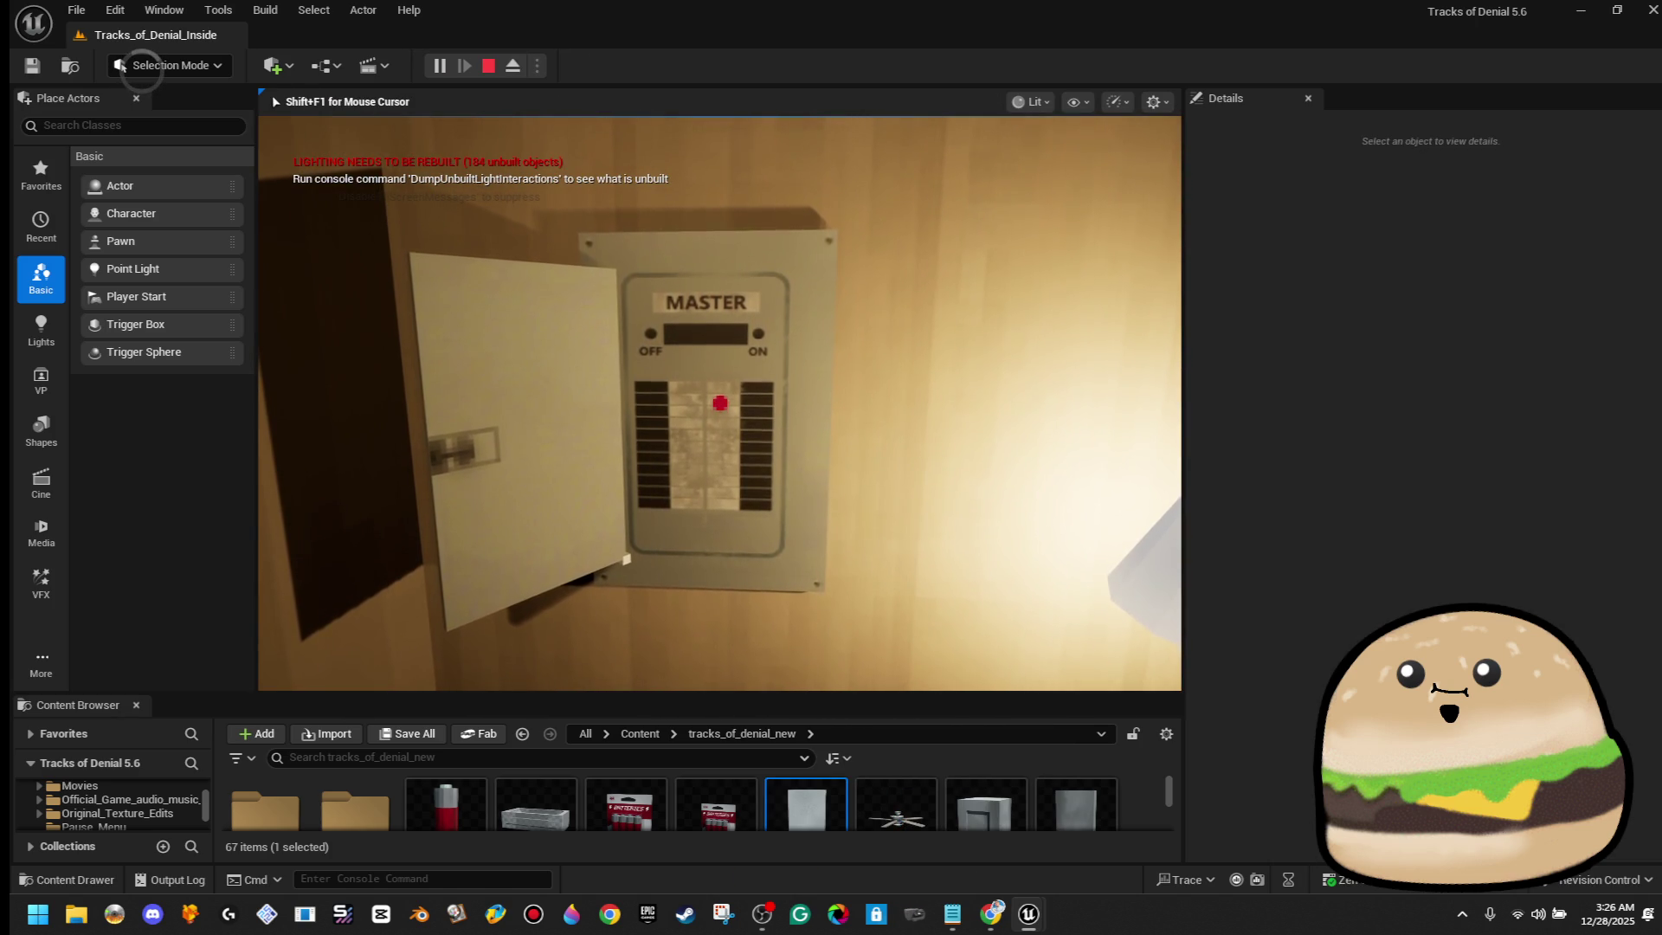
{"action": "key", "text": "Escape"}
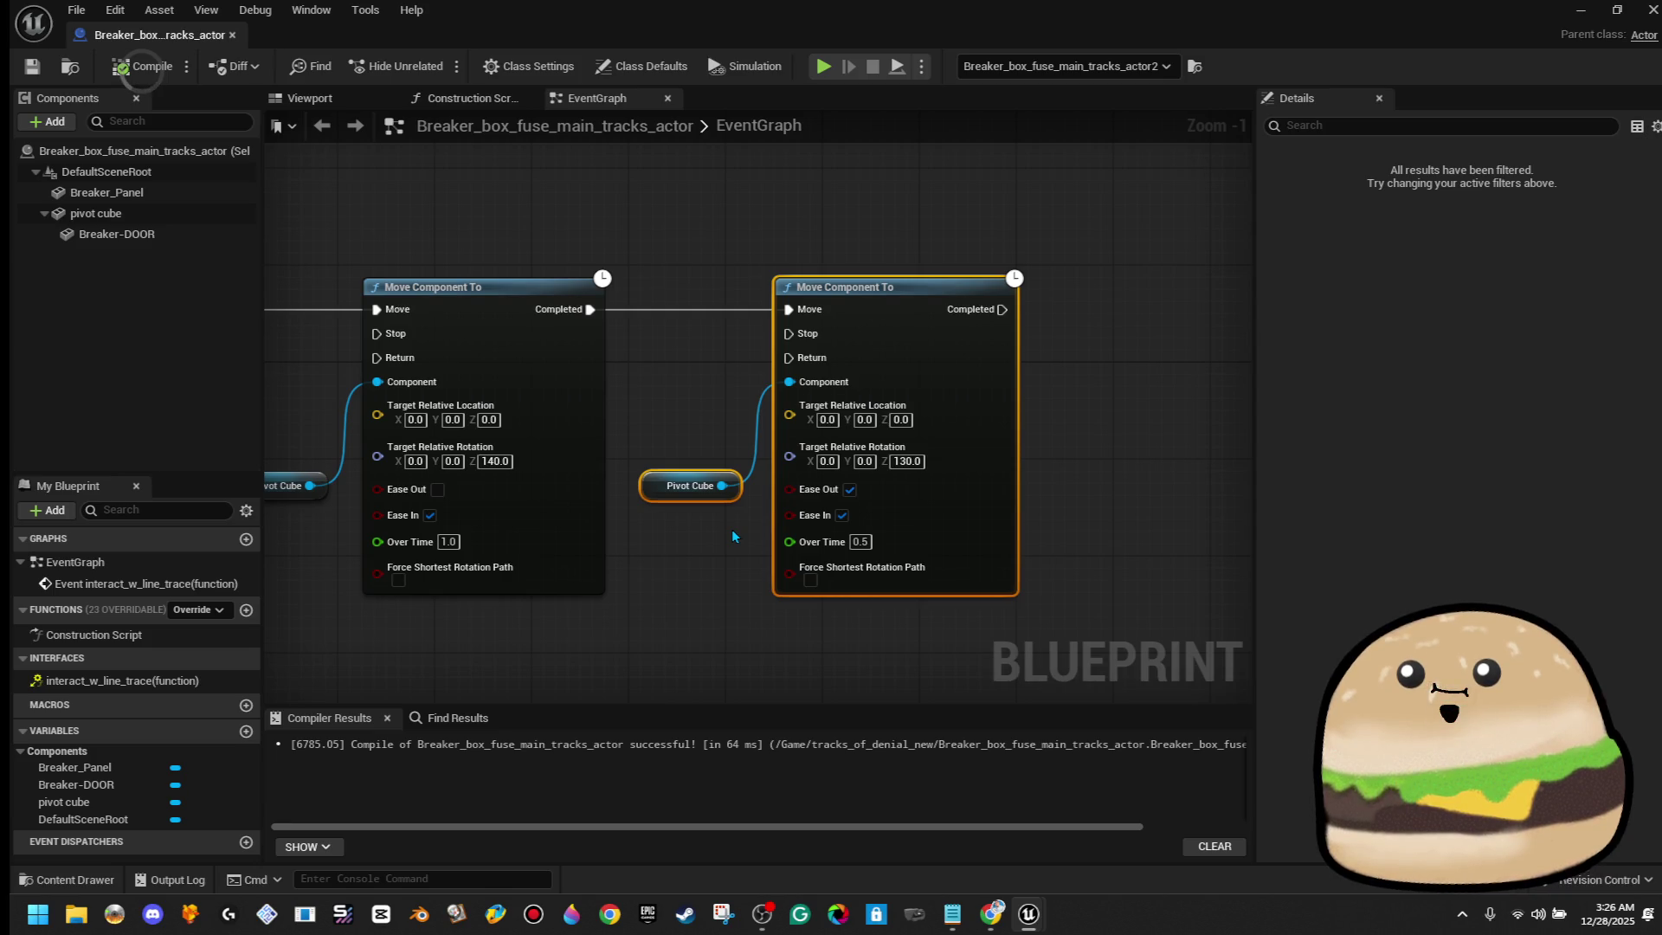
Apply the iinvisible material to the pivot cube in the blueprint's 3D view
{"action": "left_click_drag", "start_coordinate": [708, 531], "coordinate": [1148, 511]}
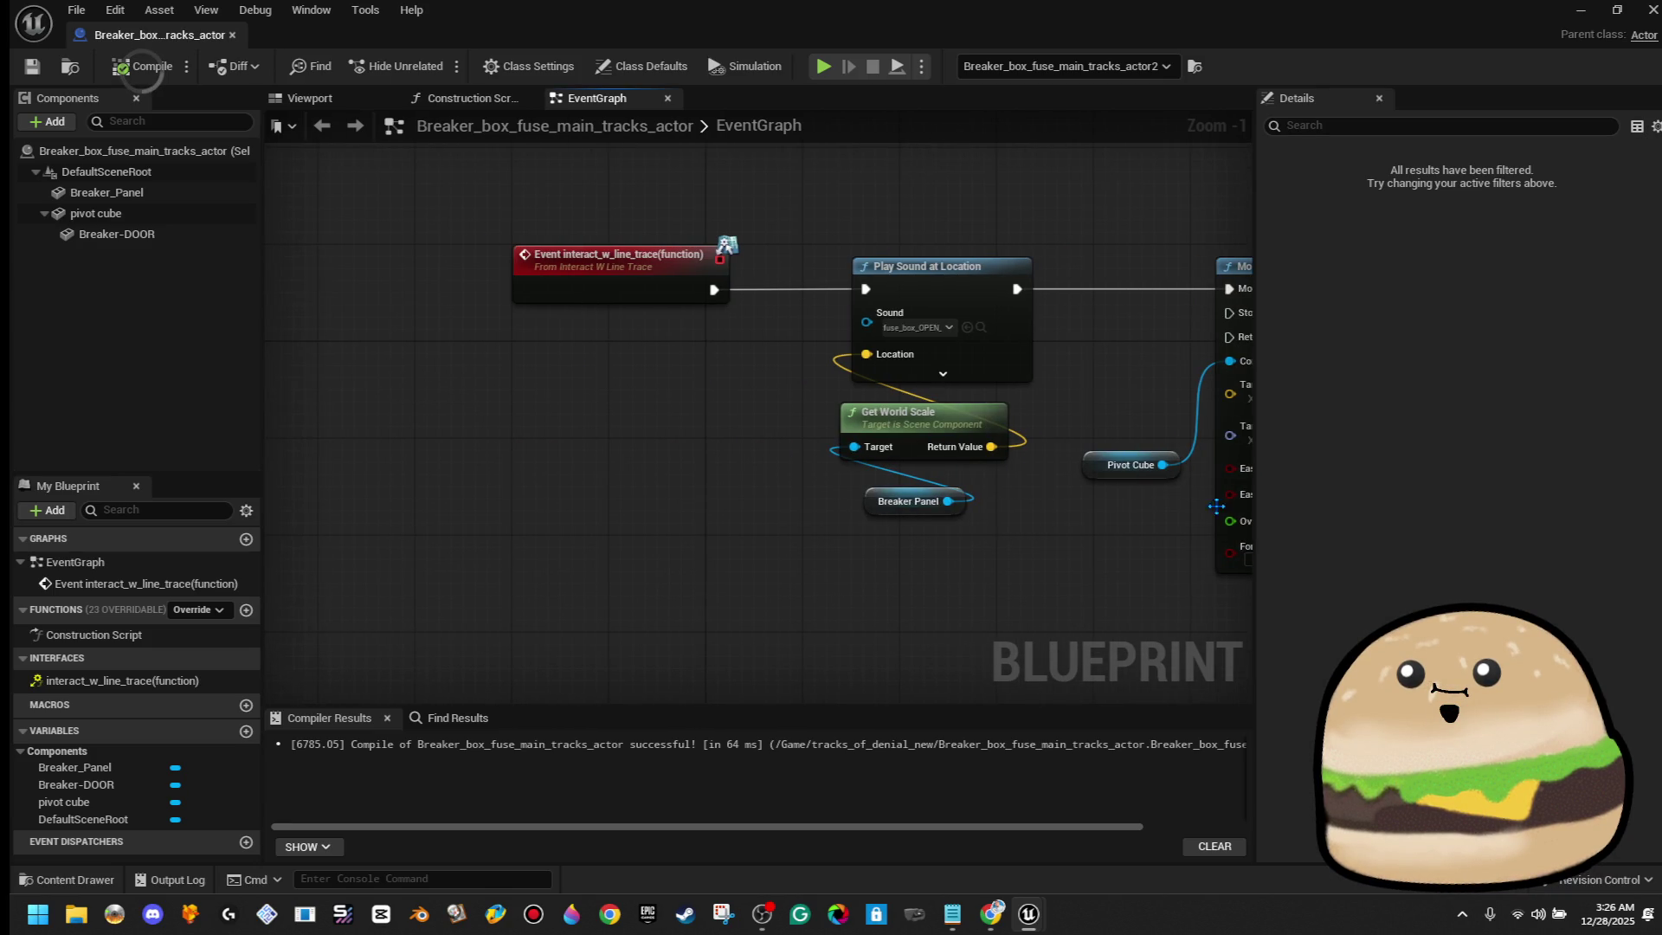
{"action": "left_click", "coordinate": [311, 98]}
{"action": "mouse_move", "coordinate": [690, 485]}
{"action": "left_mouse_down"}
{"action": "mouse_move", "coordinate": [690, 415]}
{"action": "mouse_move", "coordinate": [710, 390]}
{"action": "mouse_move", "coordinate": [761, 381]}
{"action": "mouse_move", "coordinate": [878, 567]}
{"action": "mouse_move", "coordinate": [857, 520]}
{"action": "left_mouse_up"}
{"action": "left_click", "coordinate": [784, 463]}
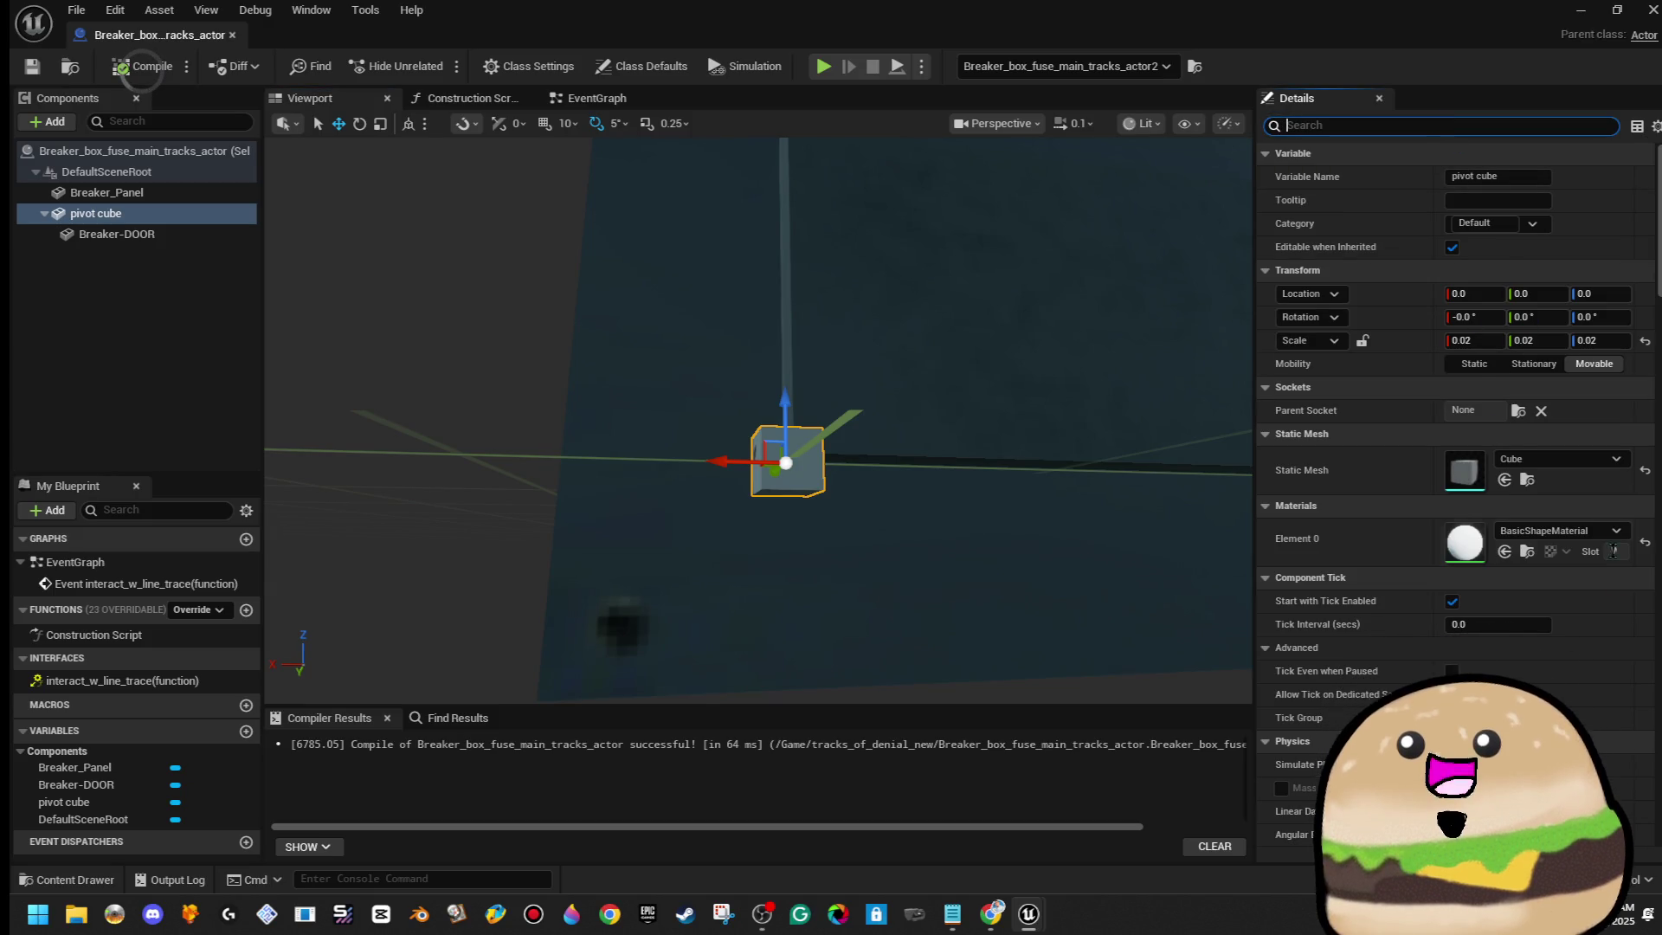
{"action": "left_click", "coordinate": [1580, 532]}
{"action": "type", "text": "inv"}
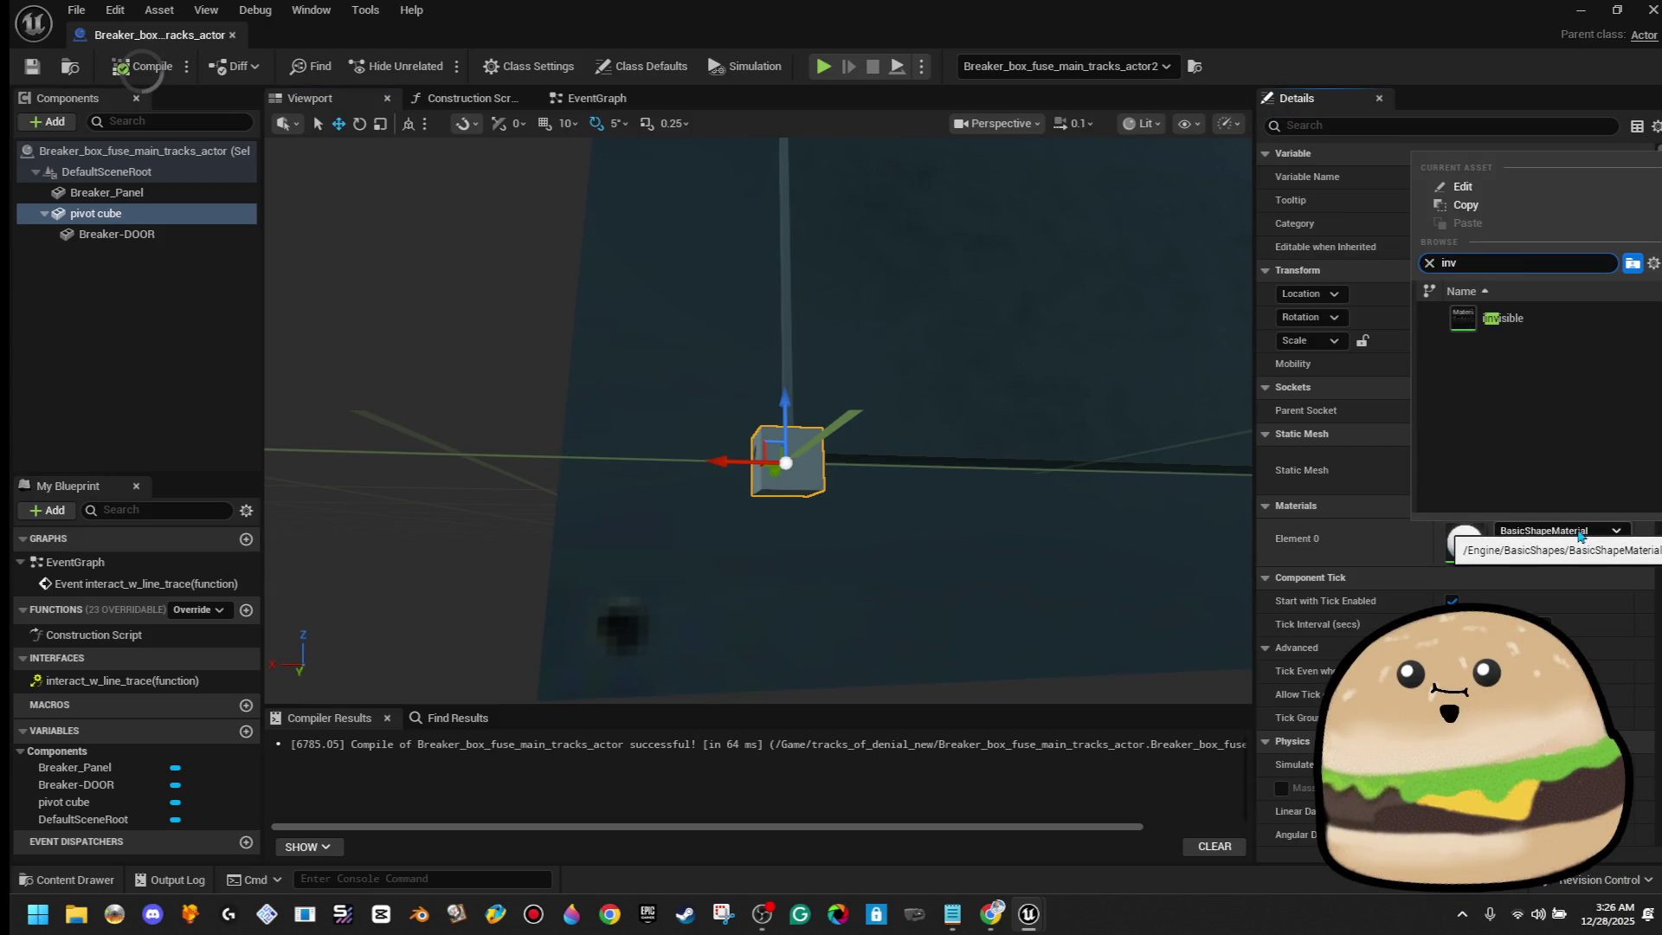
{"action": "left_click", "coordinate": [1503, 318]}
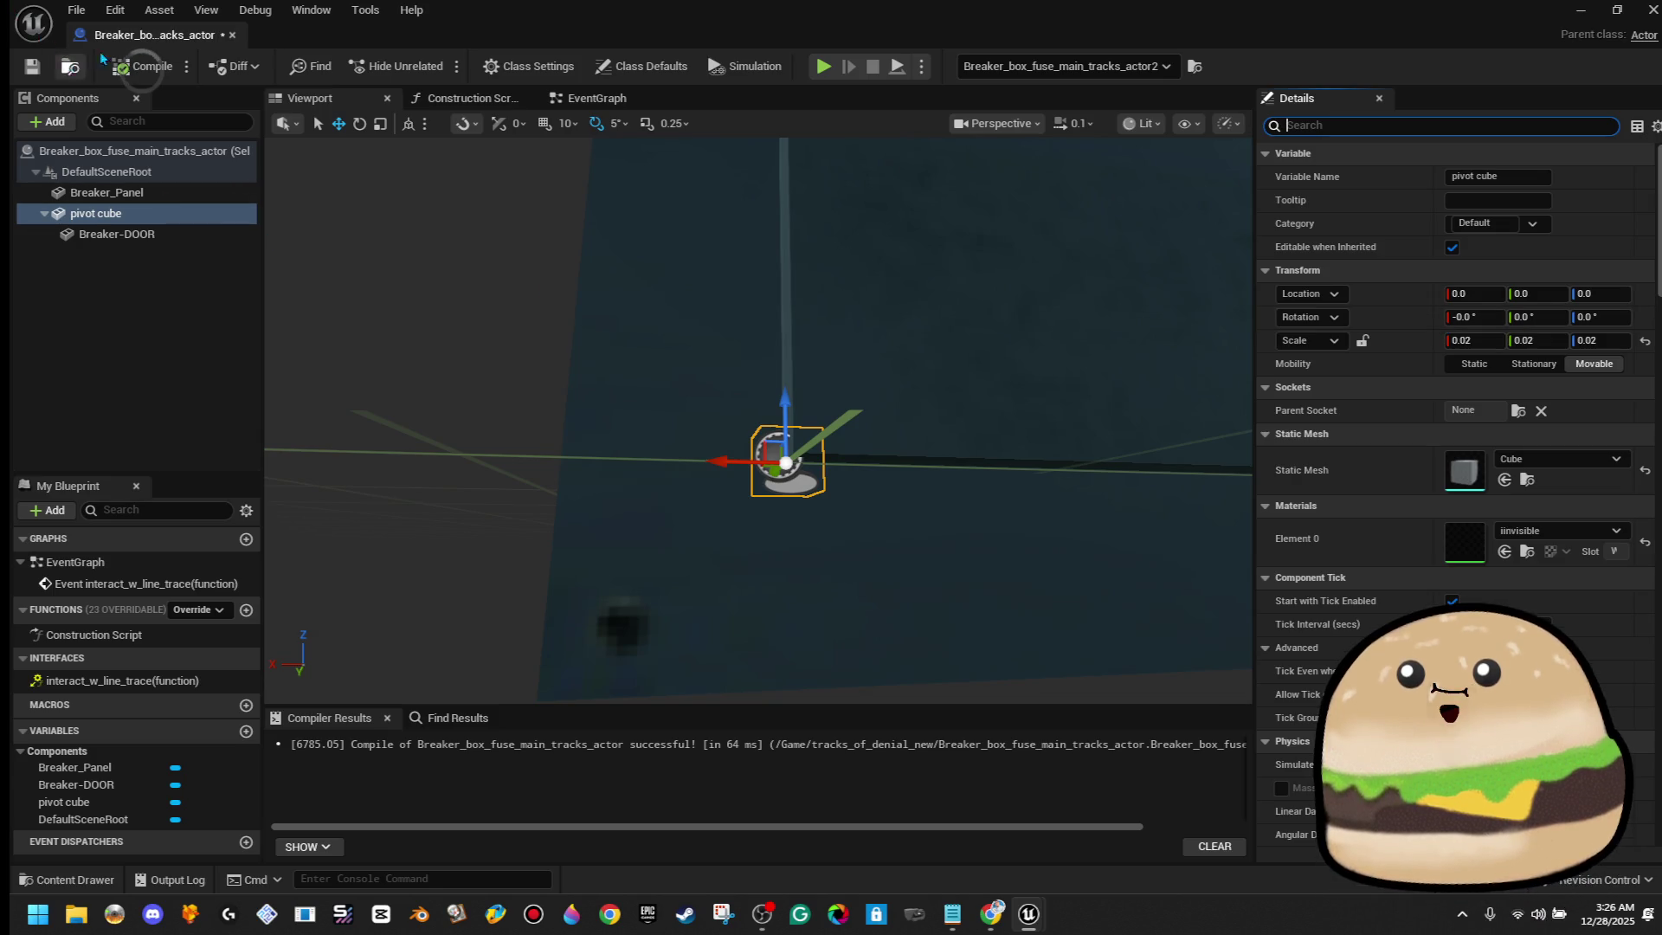
Frame the Breaker_Panel component in the view, then return to the level editor
{"action": "mouse_move", "coordinate": [814, 353]}
{"action": "left_mouse_down"}
{"action": "mouse_move", "coordinate": [813, 407]}
{"action": "mouse_move", "coordinate": [761, 329]}
{"action": "mouse_move", "coordinate": [744, 381]}
{"action": "mouse_move", "coordinate": [762, 346]}
{"action": "mouse_move", "coordinate": [793, 383]}
{"action": "left_mouse_up"}
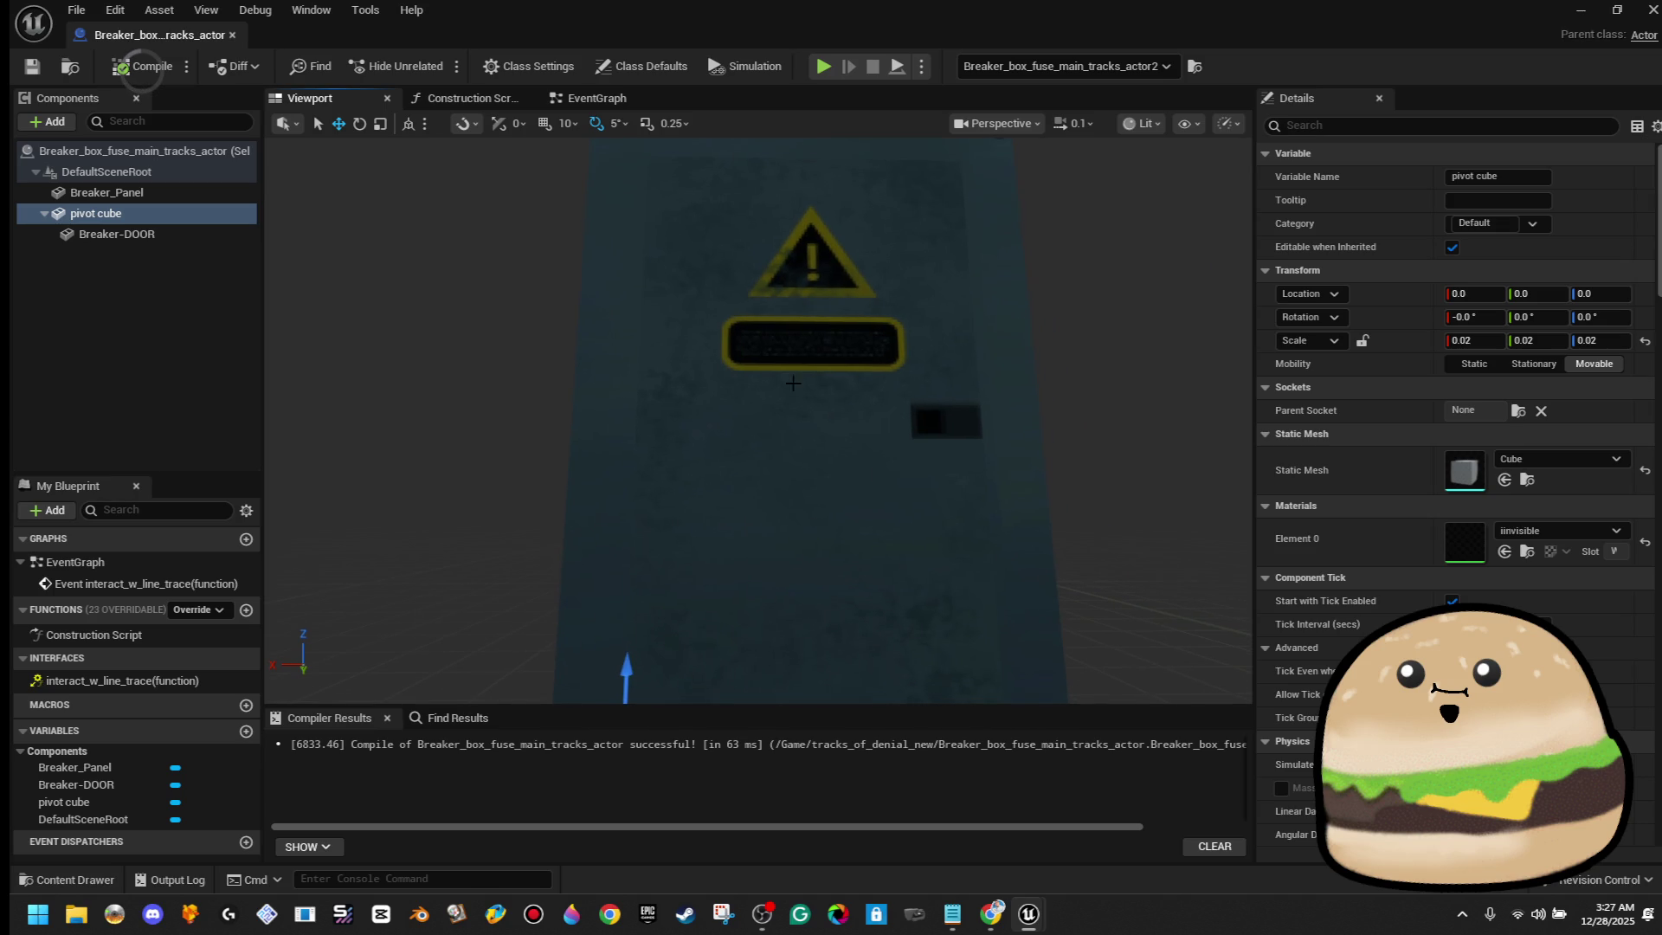
{"action": "left_click", "coordinate": [998, 448]}
{"action": "key", "text": "f"}
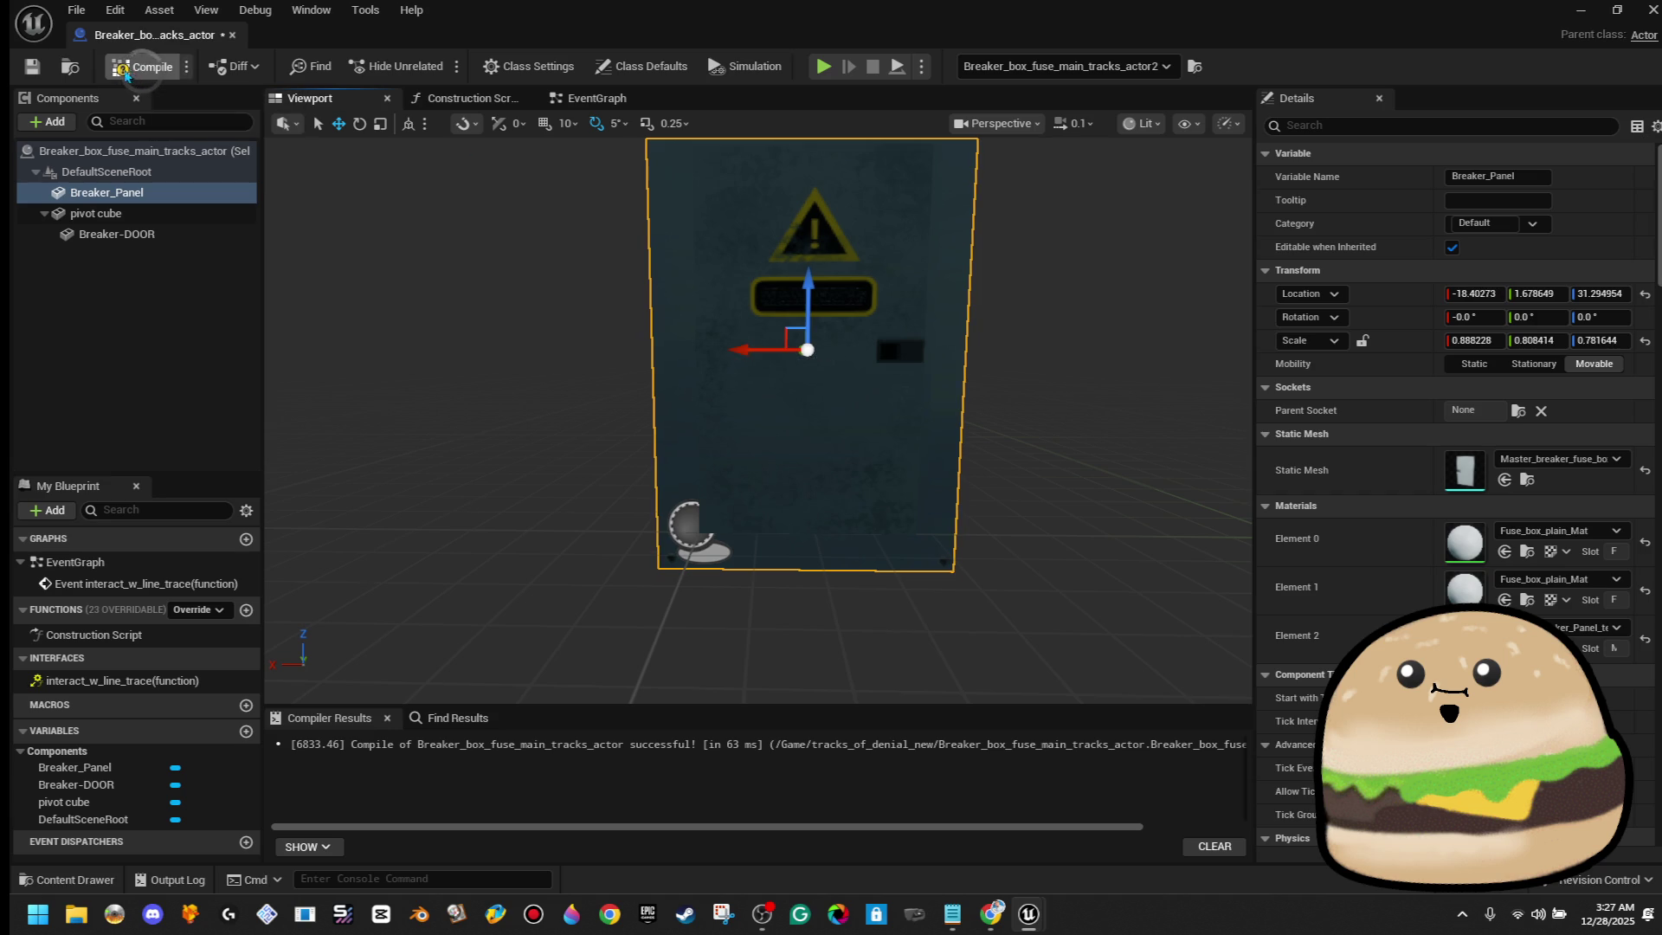
{"action": "left_click", "coordinate": [232, 34]}
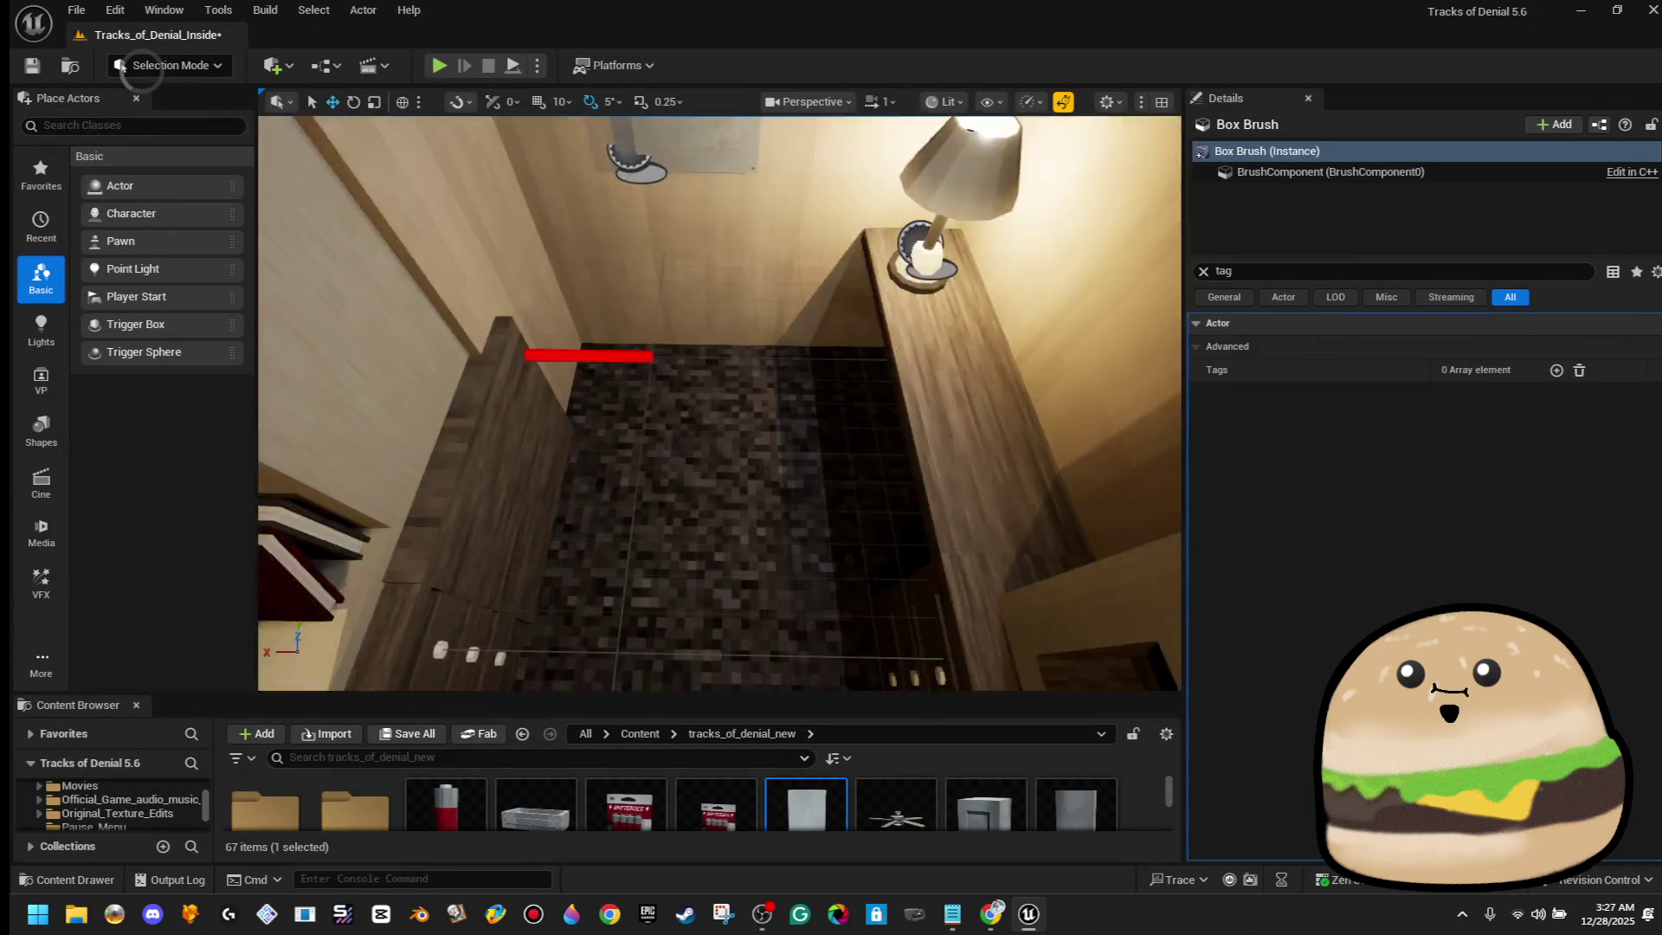
Play-test the breaker door opening from the corridor, then edit the breaker box blueprint
{"action": "right_click", "coordinate": [739, 547]}
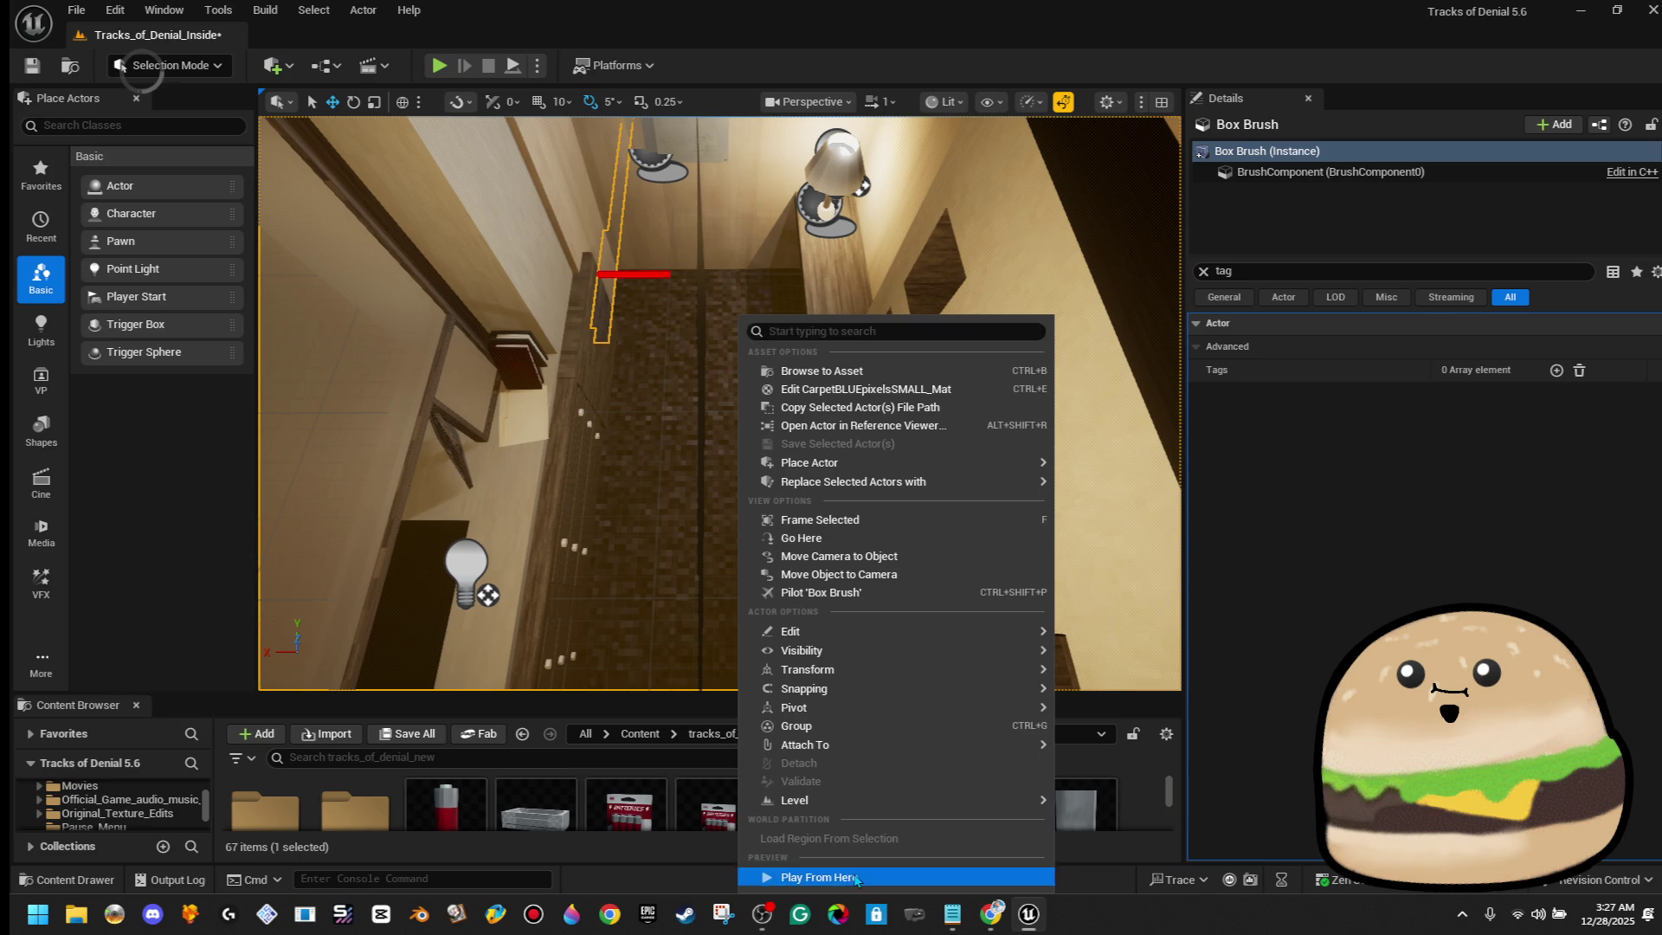
{"action": "left_click", "coordinate": [819, 876]}
{"action": "key", "text": "e"}
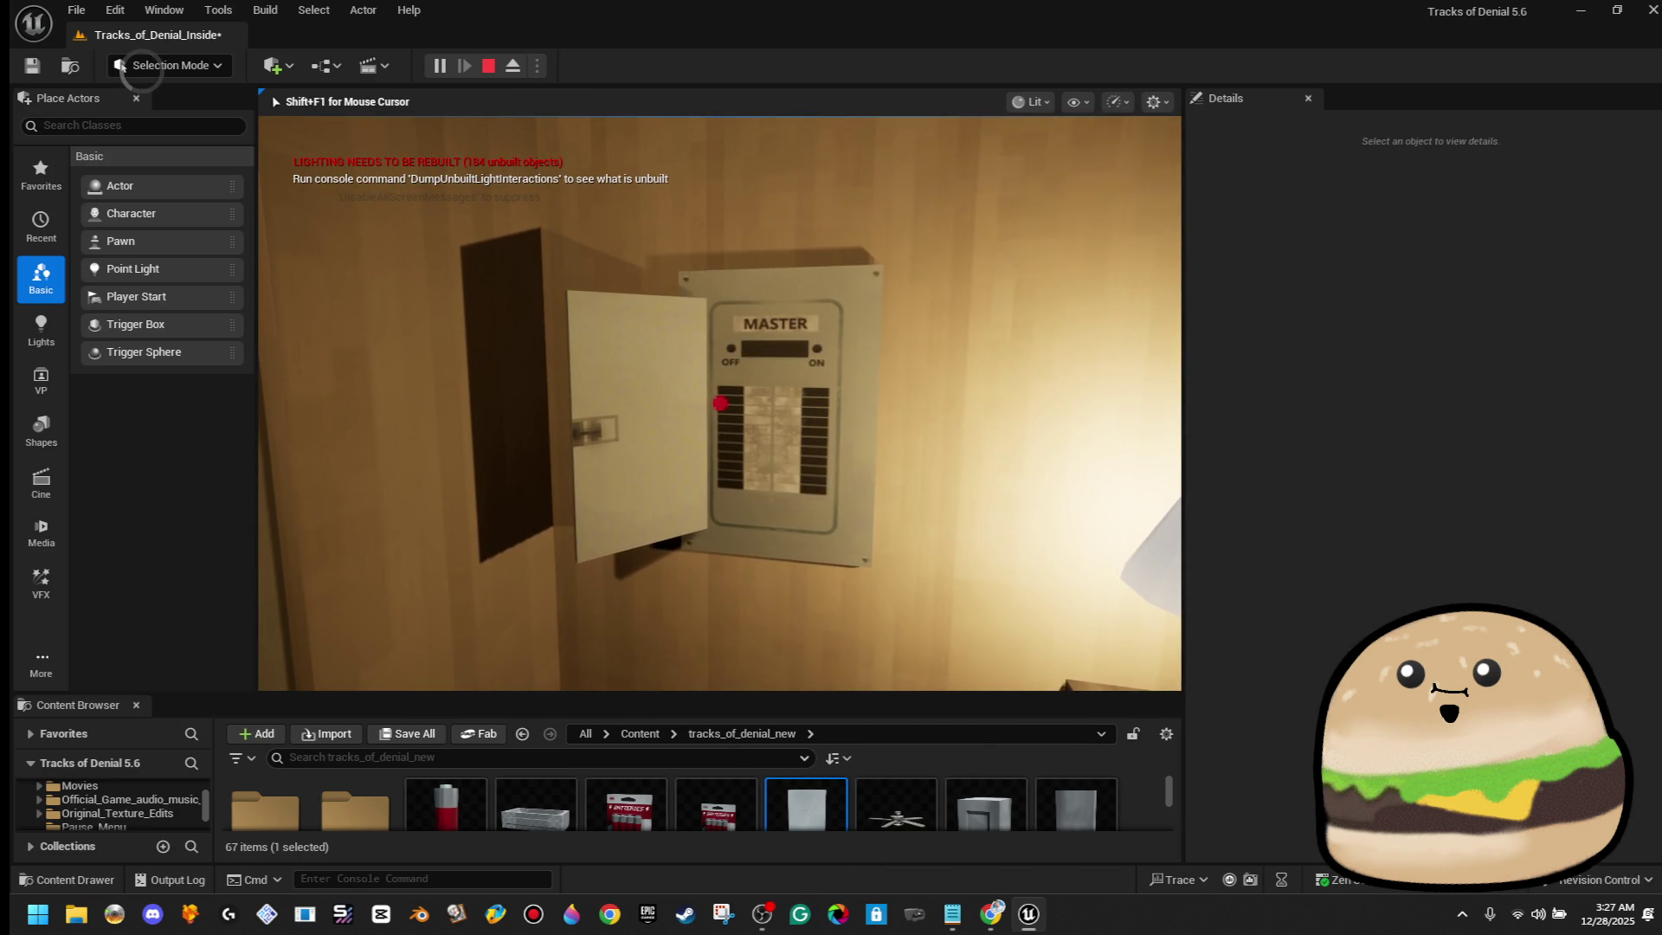
{"action": "key", "text": "Escape"}
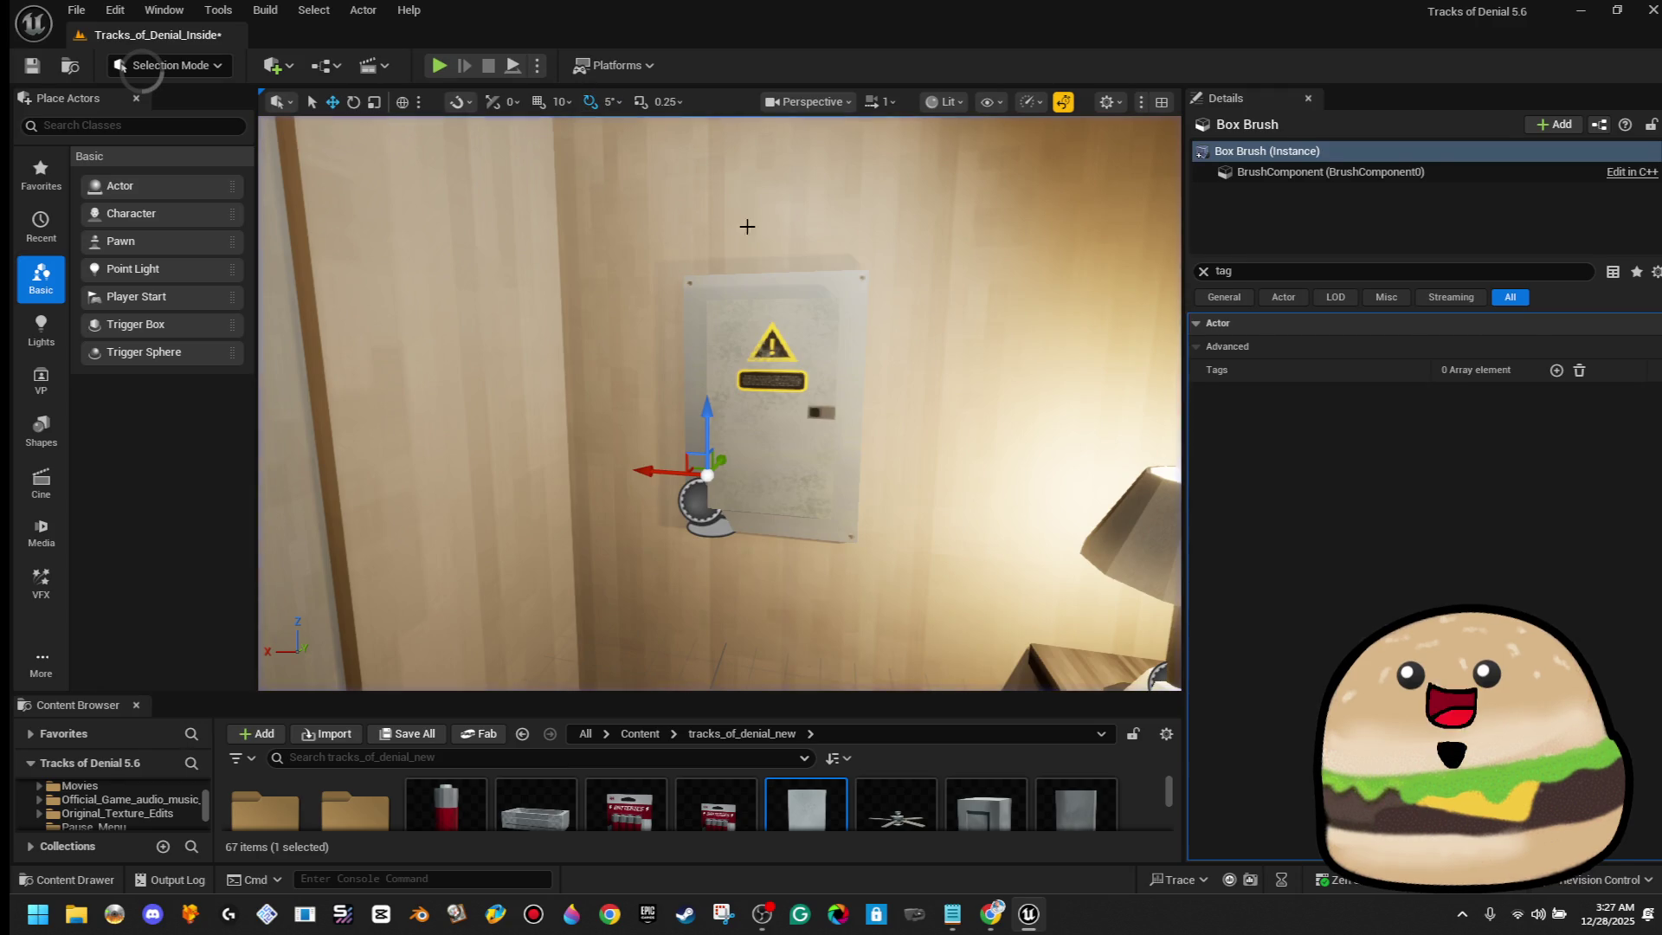
{"action": "right_click", "coordinate": [761, 295]}
{"action": "left_click", "coordinate": [848, 363]}
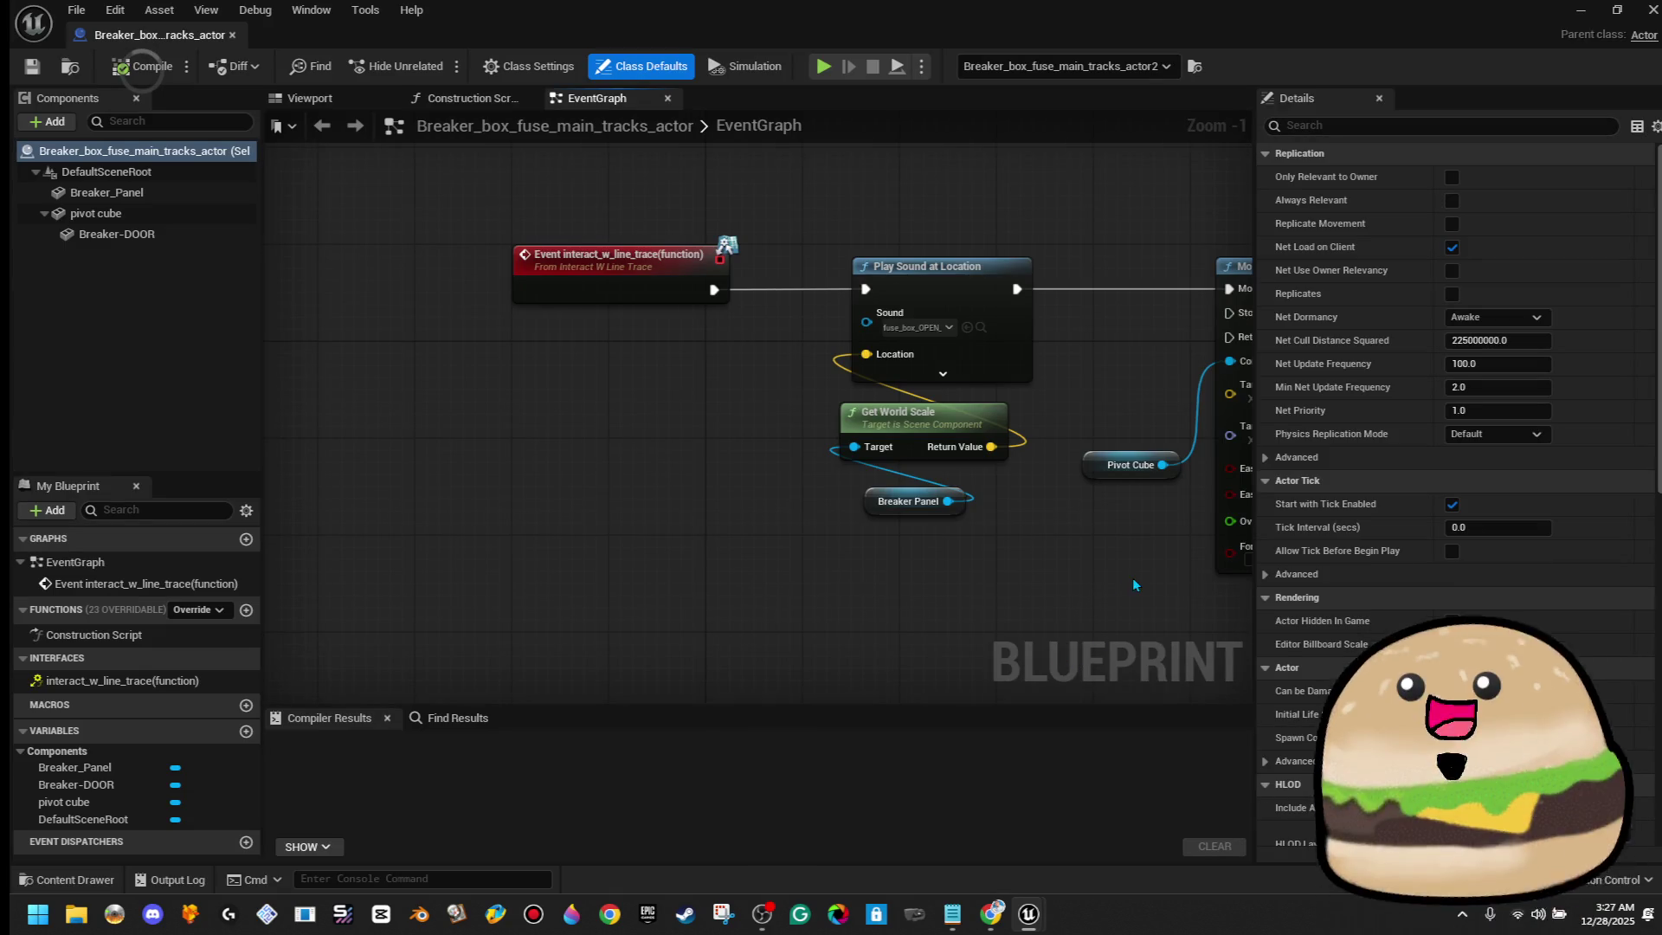
Set the second move's Over Time to 0.75, compile, and return to the corridor view
{"action": "scroll", "coordinate": [1106, 497], "scroll_direction": "up", "scroll_amount": 1}
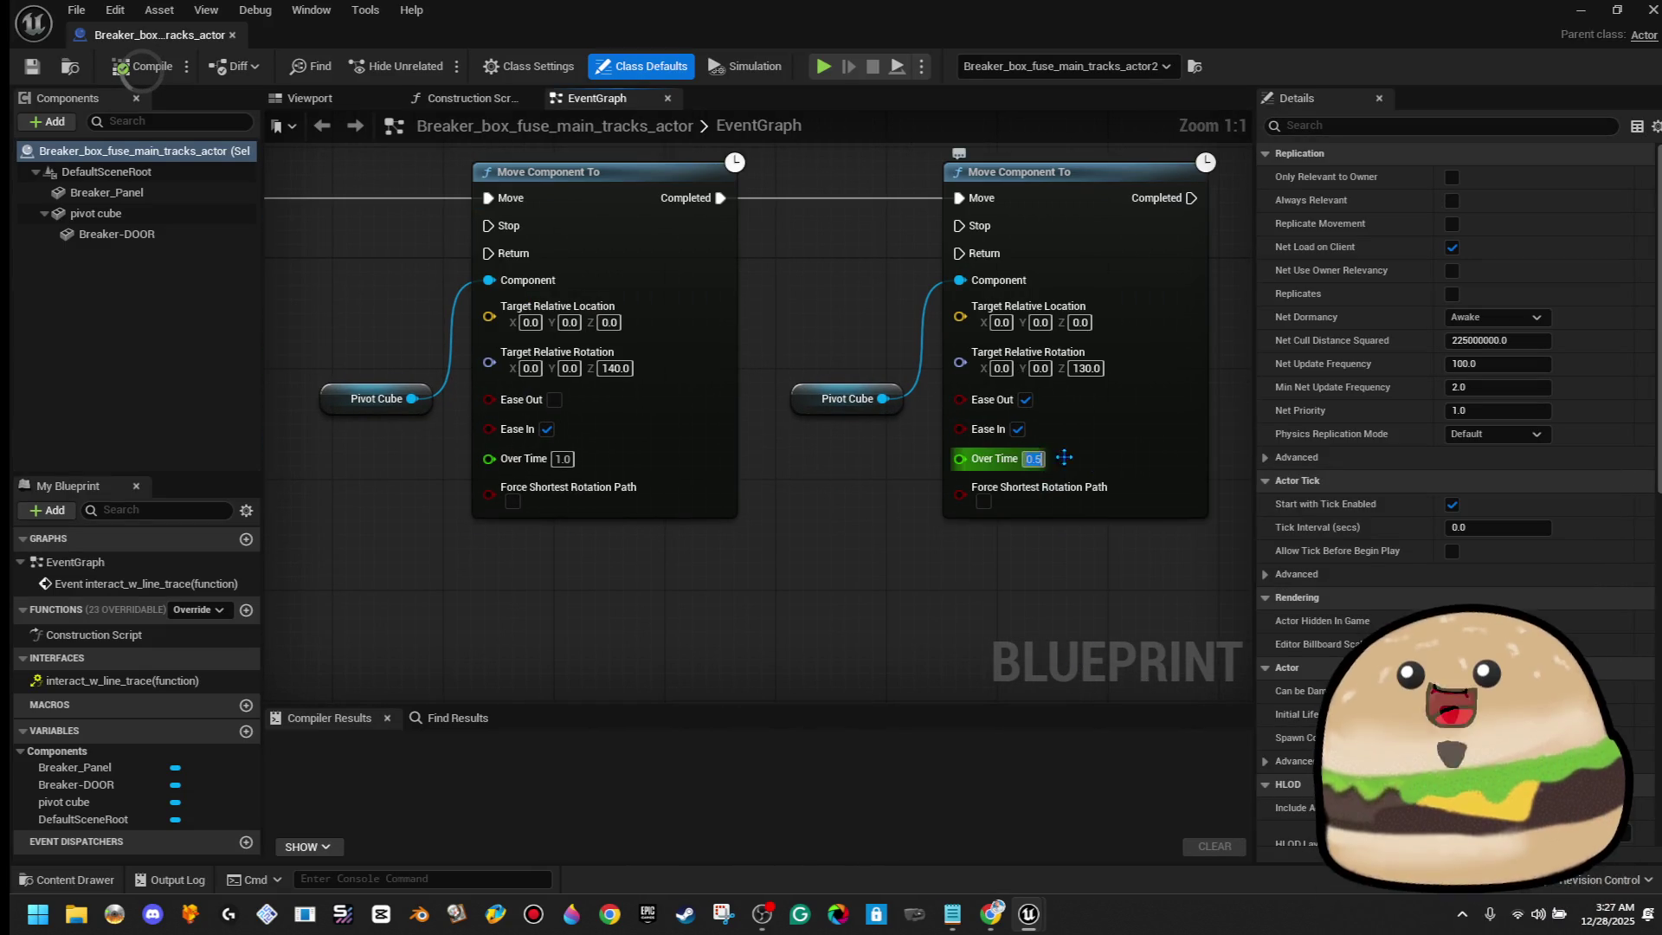
{"action": "type", "text": "5"}
{"action": "key", "text": "Return"}
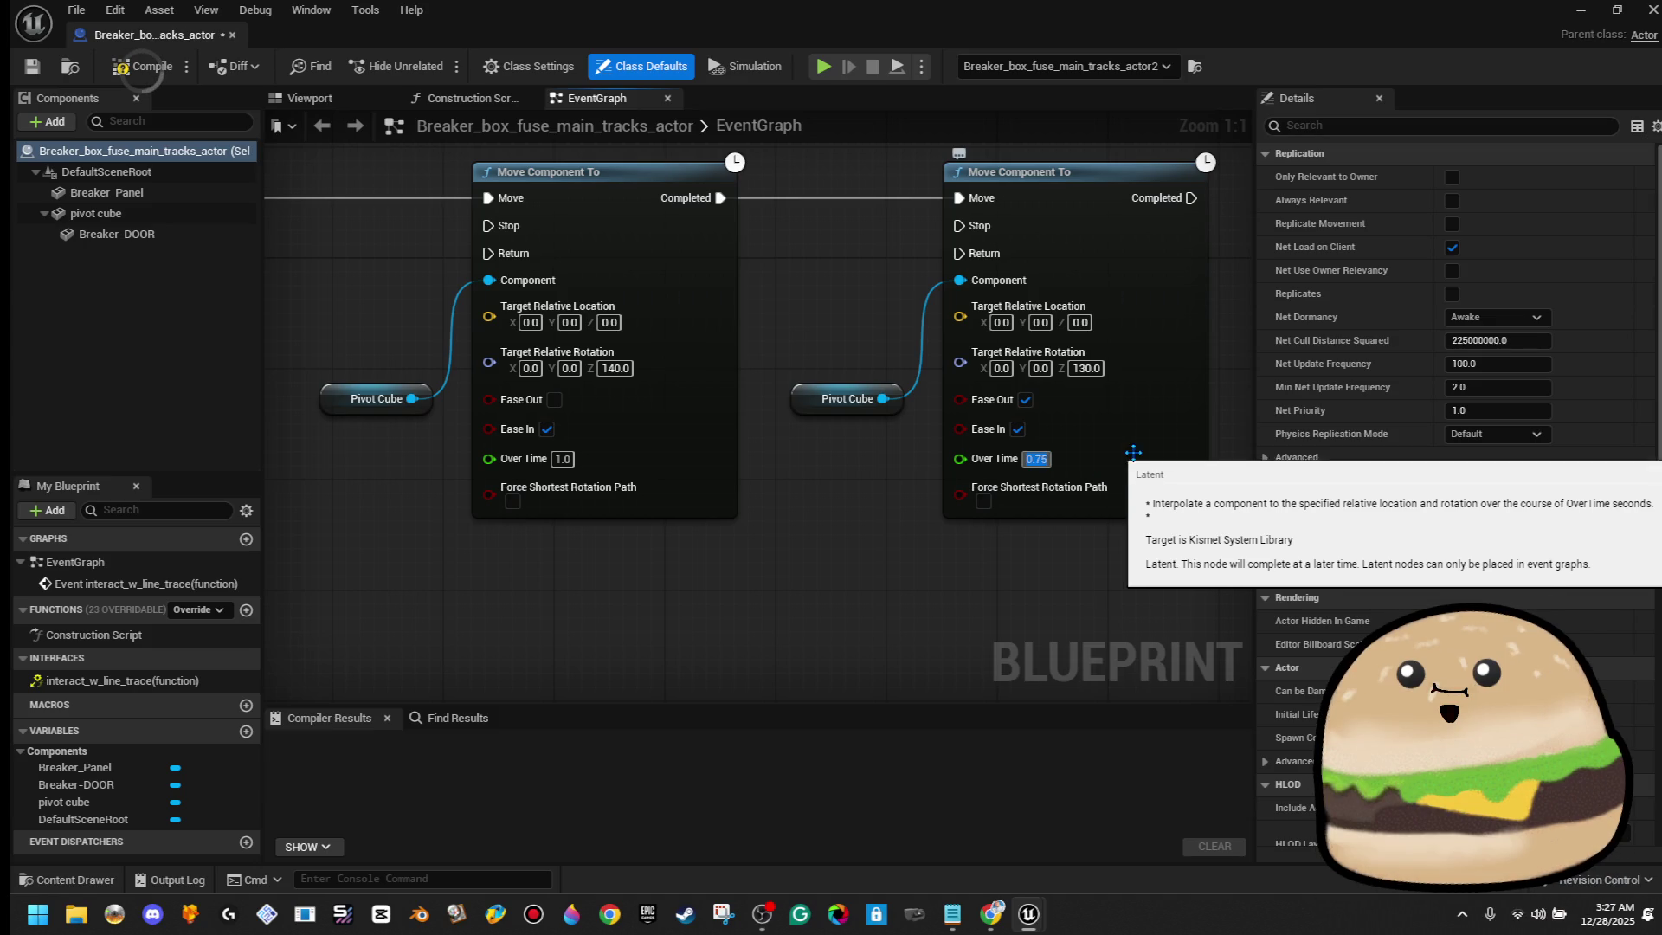
{"action": "left_click", "coordinate": [145, 76]}
{"action": "left_click", "coordinate": [35, 78]}
{"action": "left_click", "coordinate": [232, 35]}
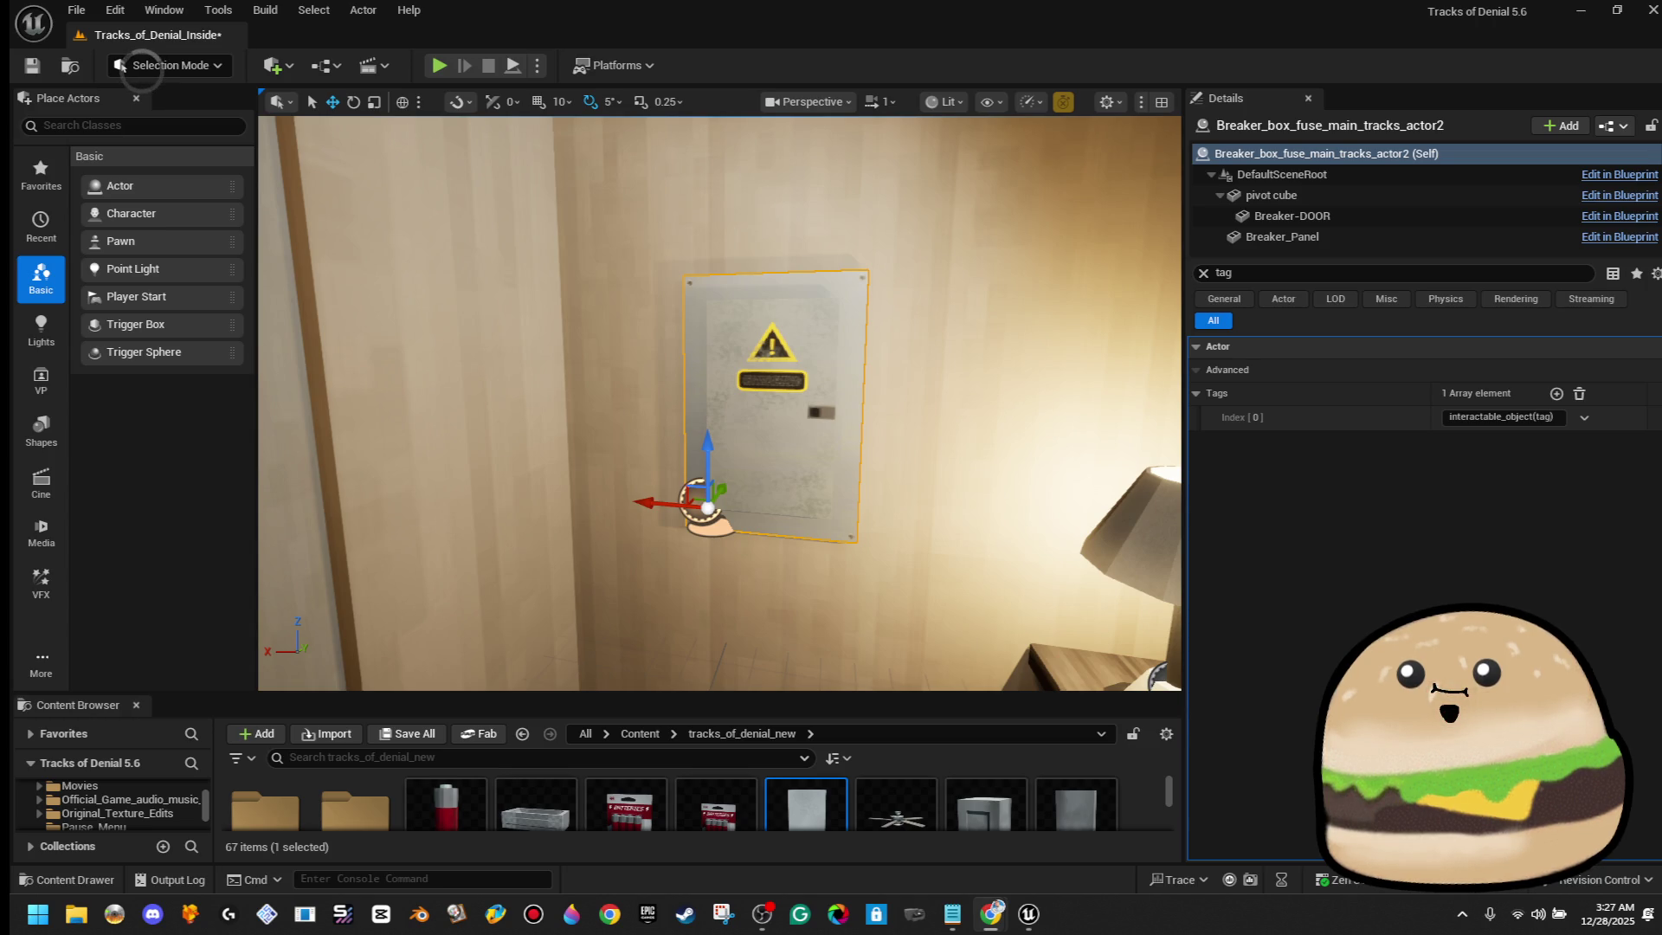
{"action": "key", "text": "1"}
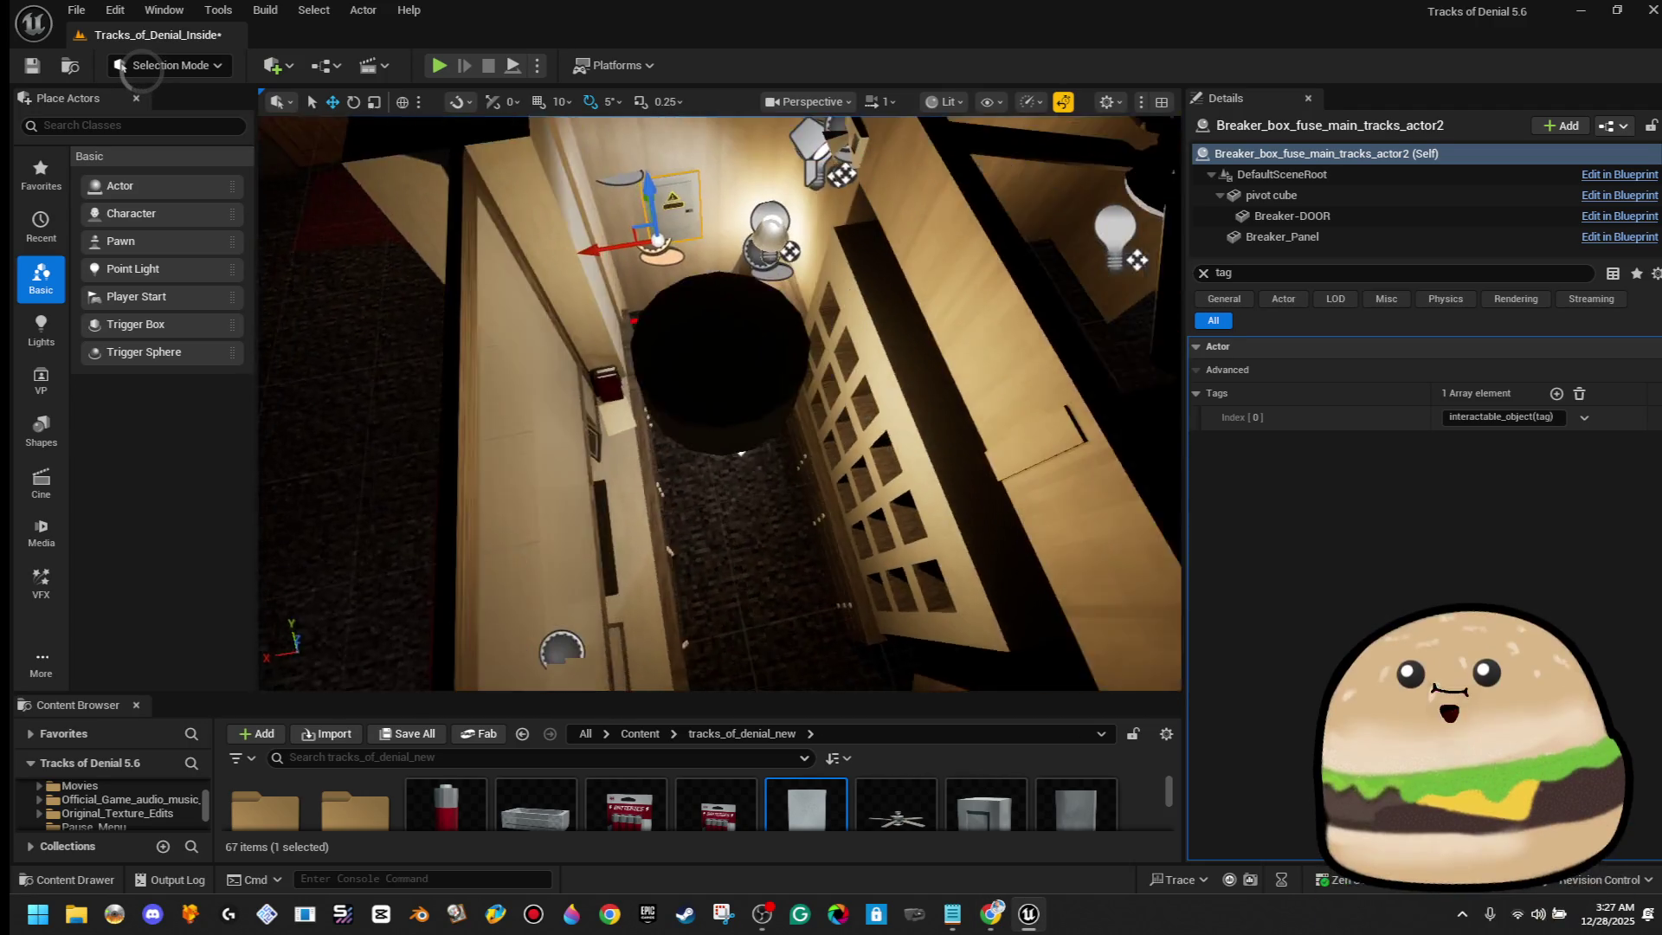
{"action": "right_click", "coordinate": [737, 603]}
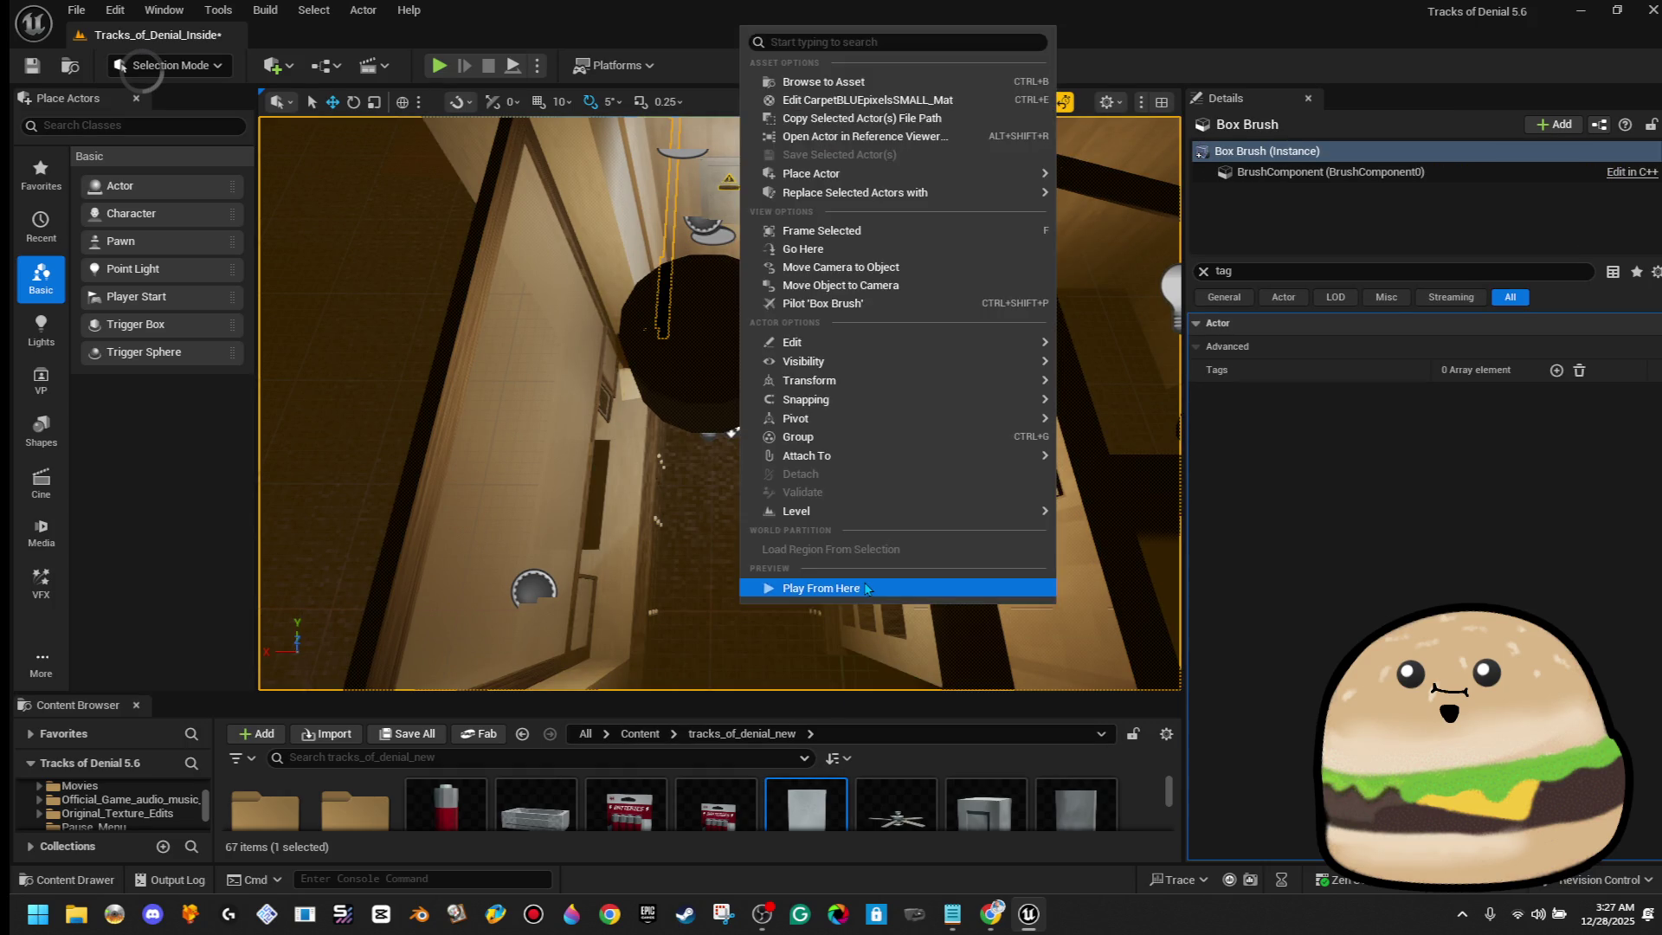
Start a test play from the chosen spot on the corridor floor
{"action": "left_click", "coordinate": [864, 585]}
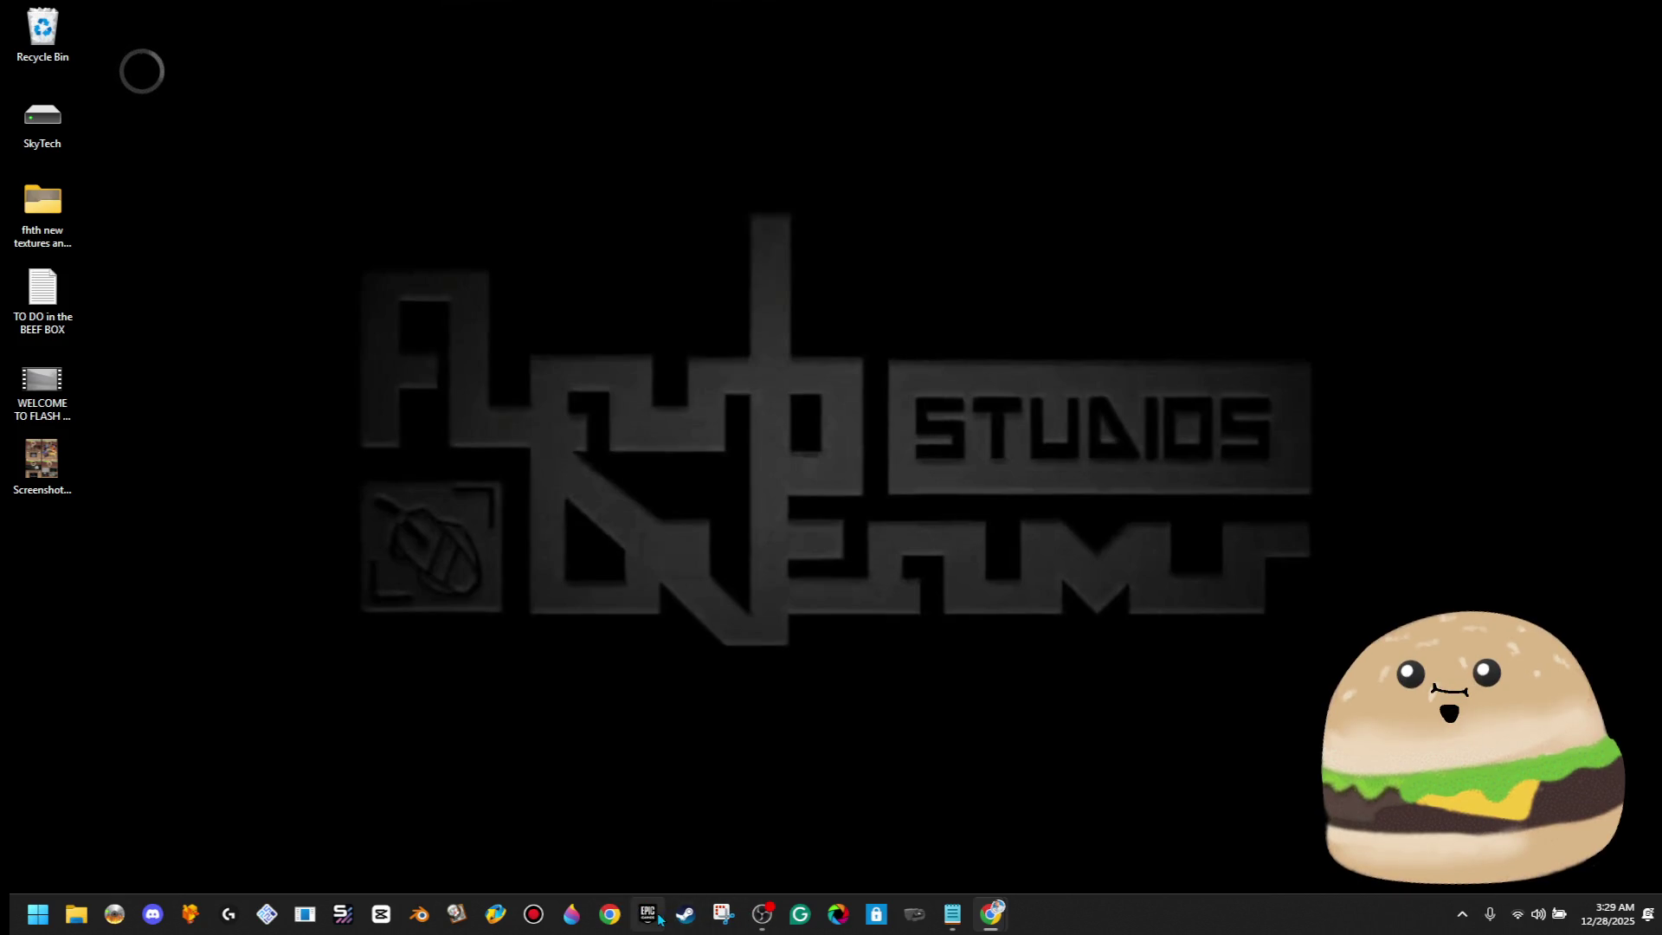
Open File Explorer maximized and select the Tracks of Denial 5.6 project from Recent
{"action": "left_click", "coordinate": [52, 911]}
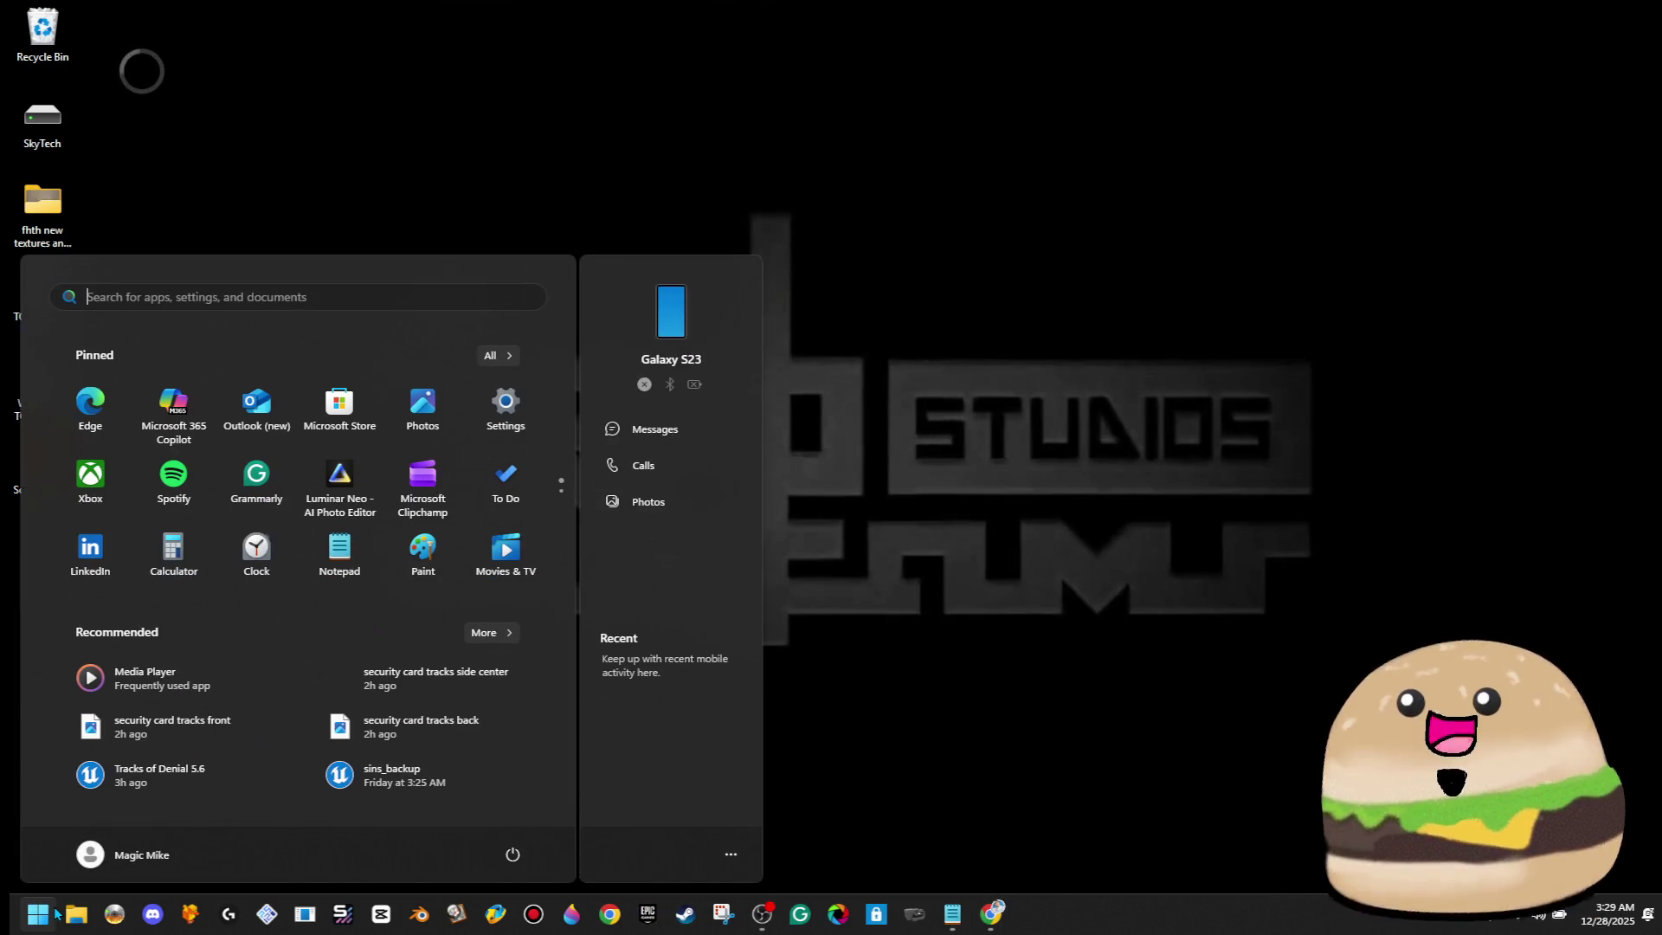
{"action": "left_click", "coordinate": [47, 913]}
{"action": "left_click", "coordinate": [74, 914]}
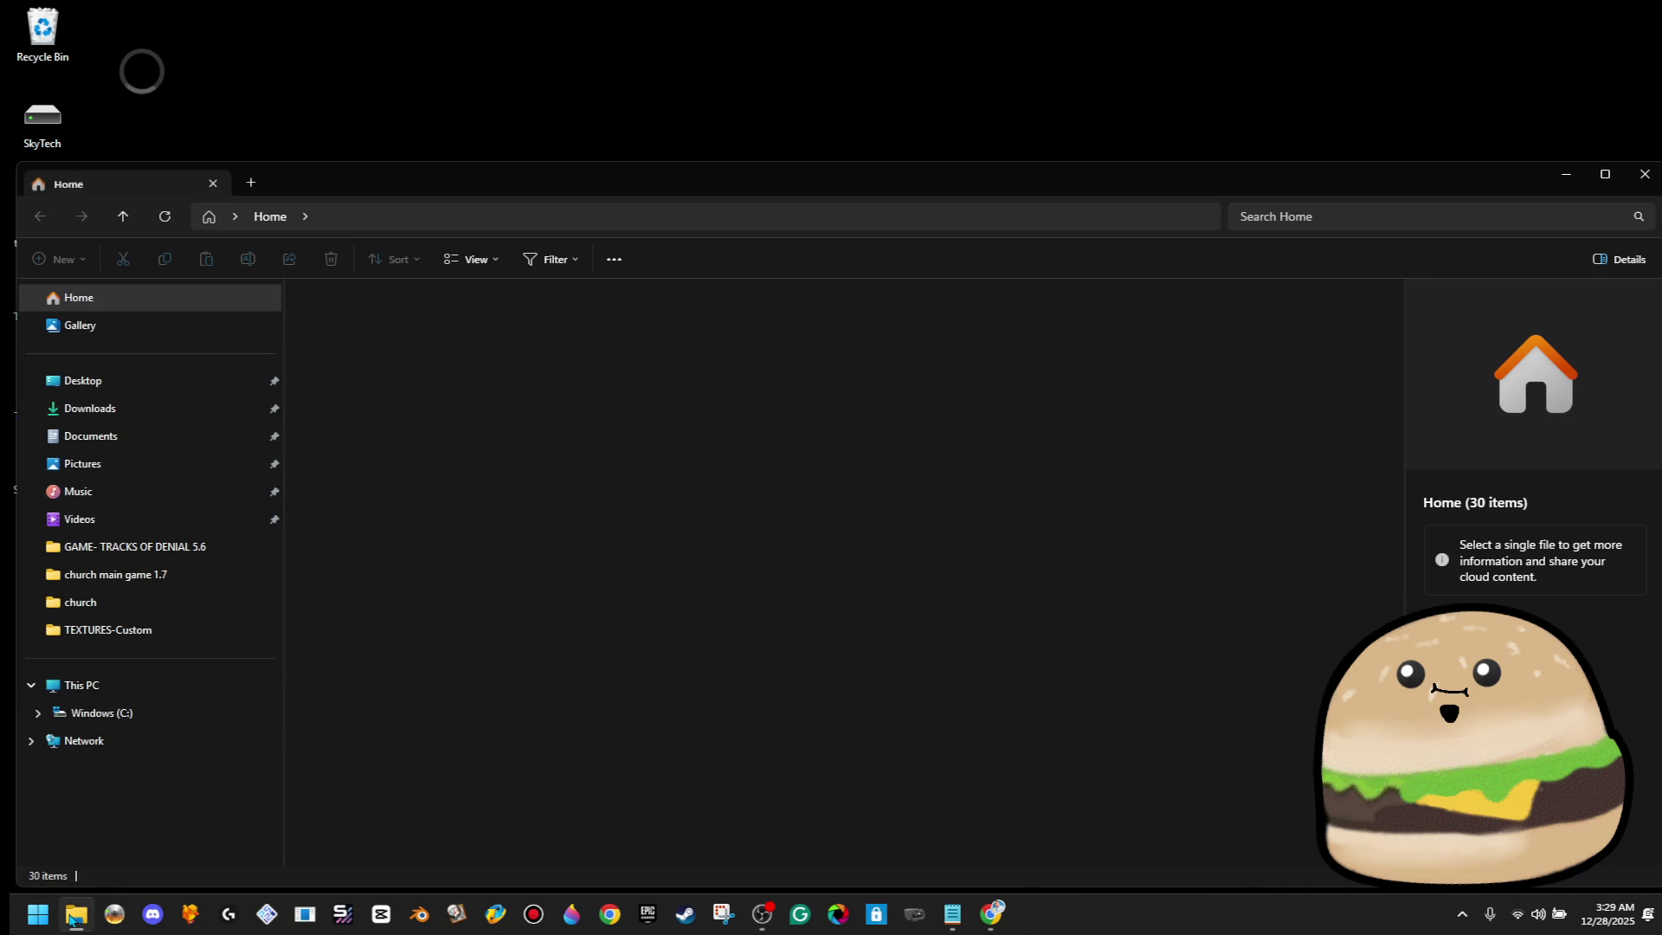
{"action": "double_click", "coordinate": [852, 189]}
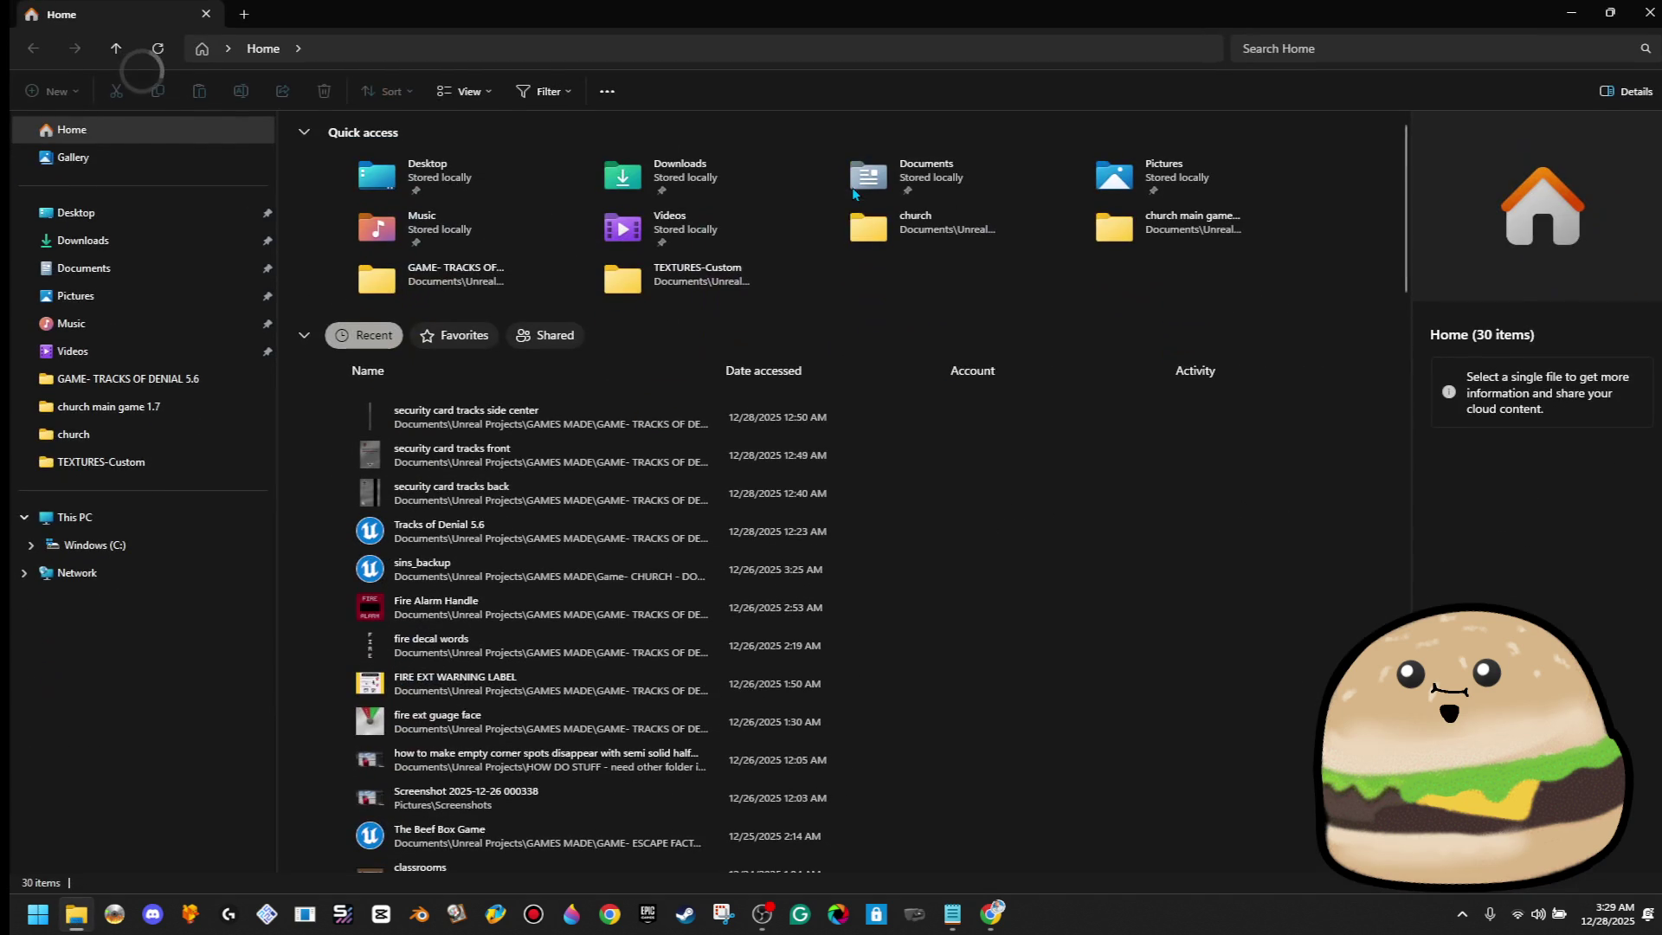
{"action": "left_click", "coordinate": [557, 542]}
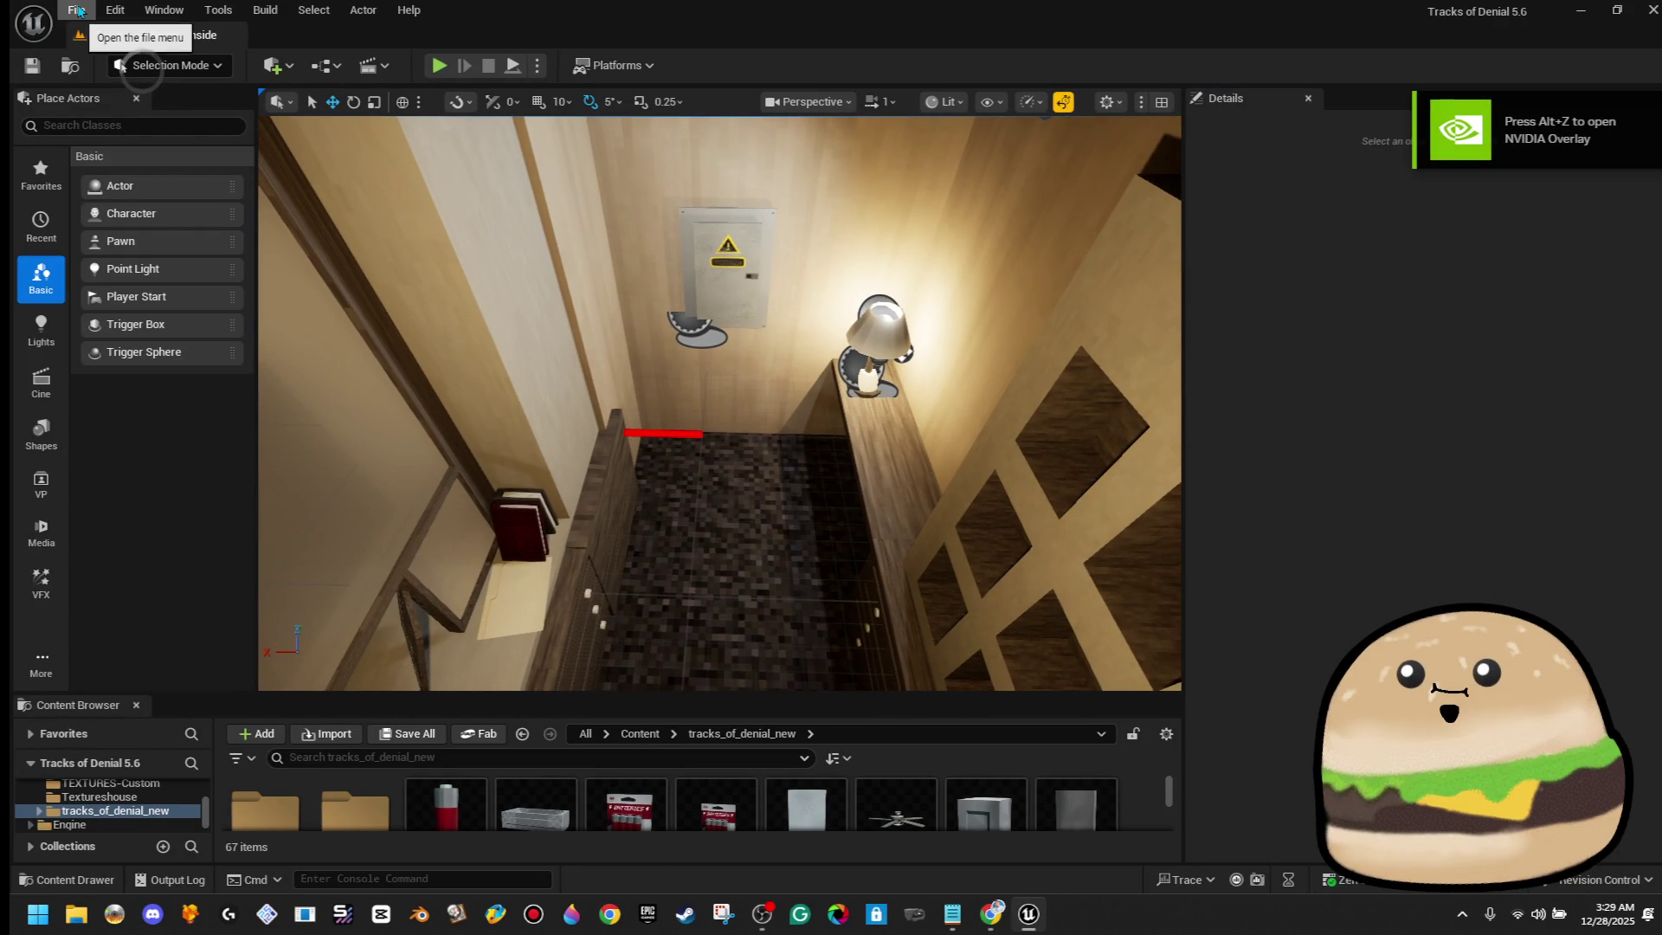
Start a Play From Here test on the hallway floor despite the blueprint compile errors
{"action": "left_click", "coordinate": [77, 11]}
{"action": "left_click", "coordinate": [814, 375]}
{"action": "left_click_drag", "start_coordinate": [813, 376], "coordinate": [814, 394]}
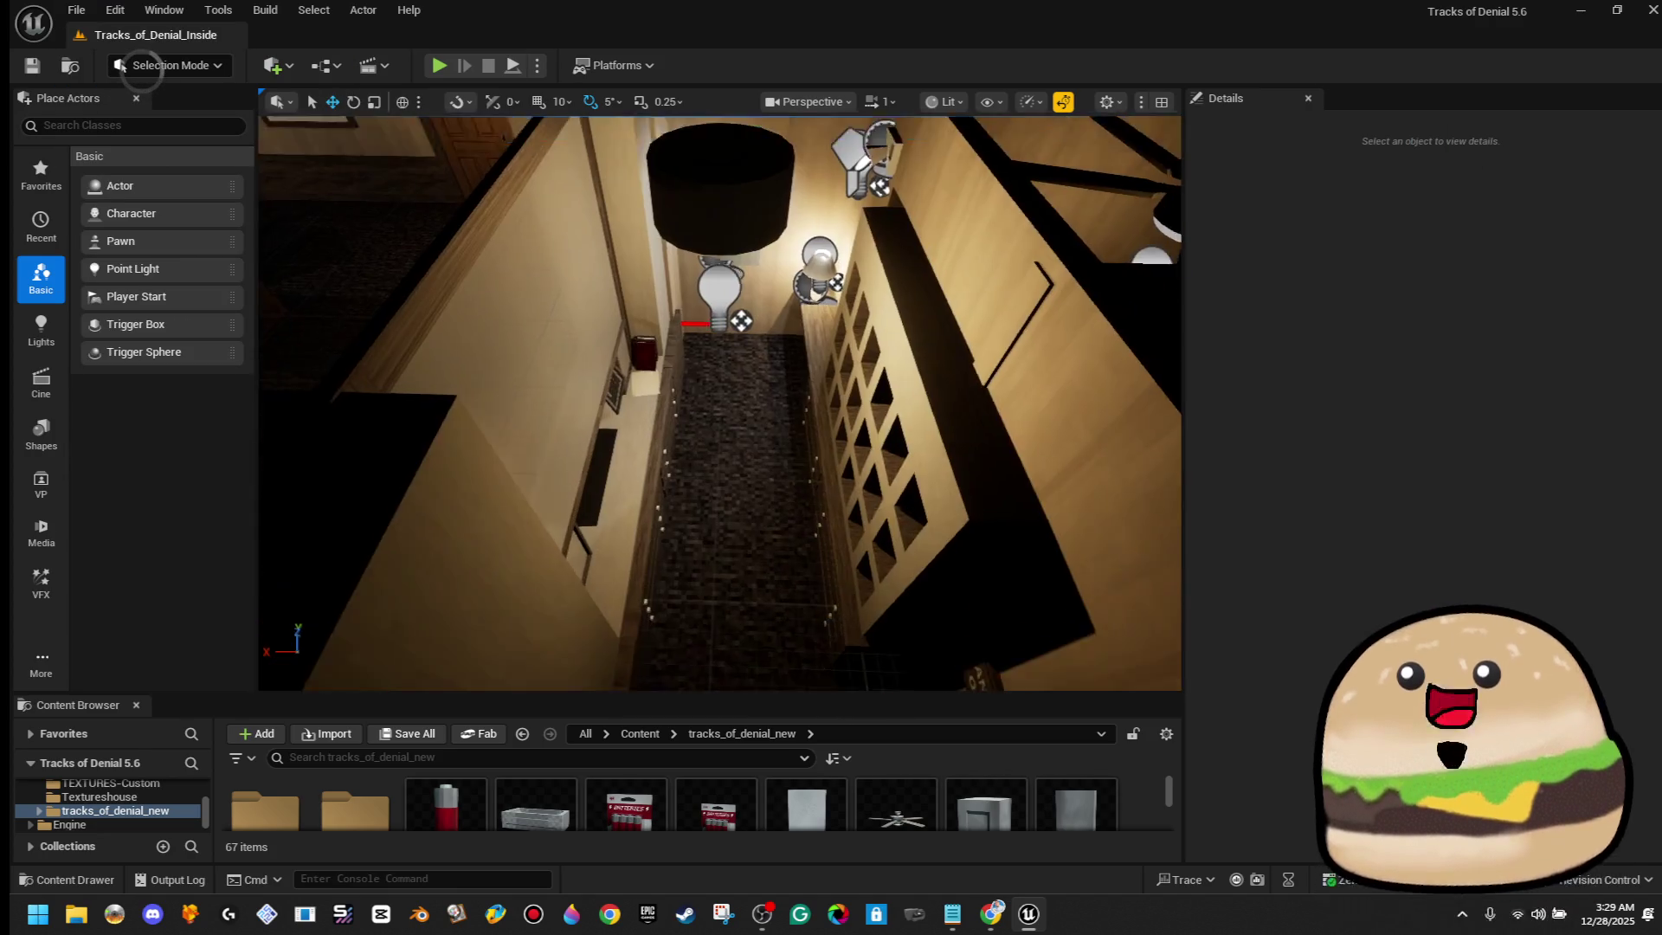
{"action": "right_click", "coordinate": [820, 604]}
{"action": "left_click", "coordinate": [792, 577]}
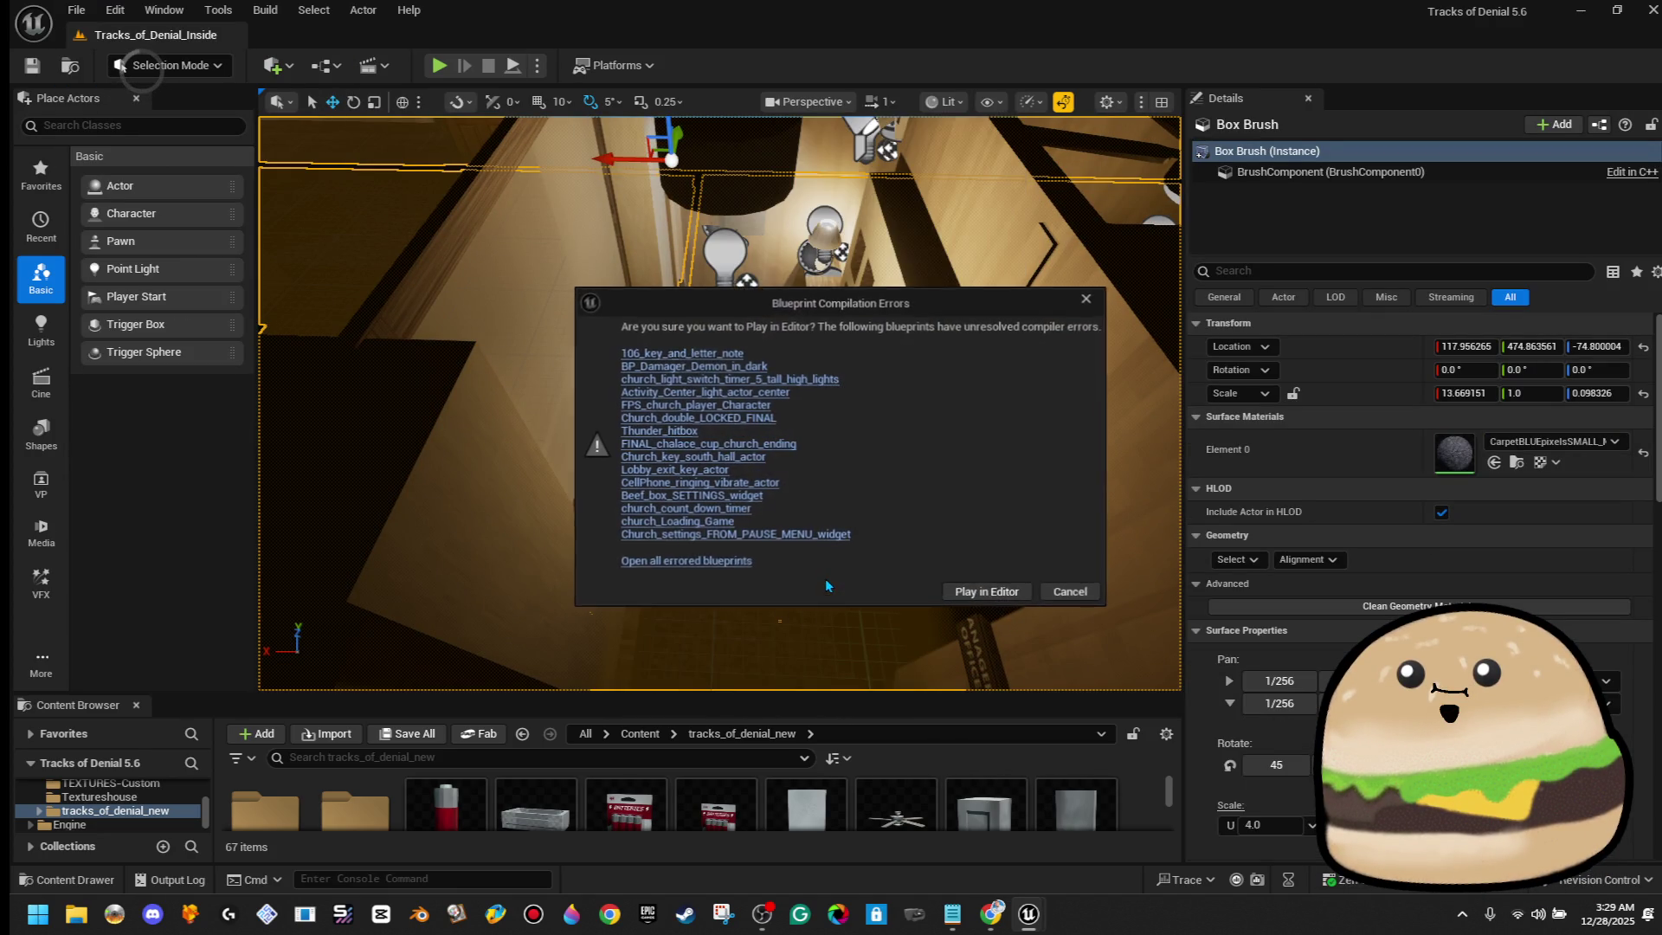
{"action": "left_click", "coordinate": [986, 594]}
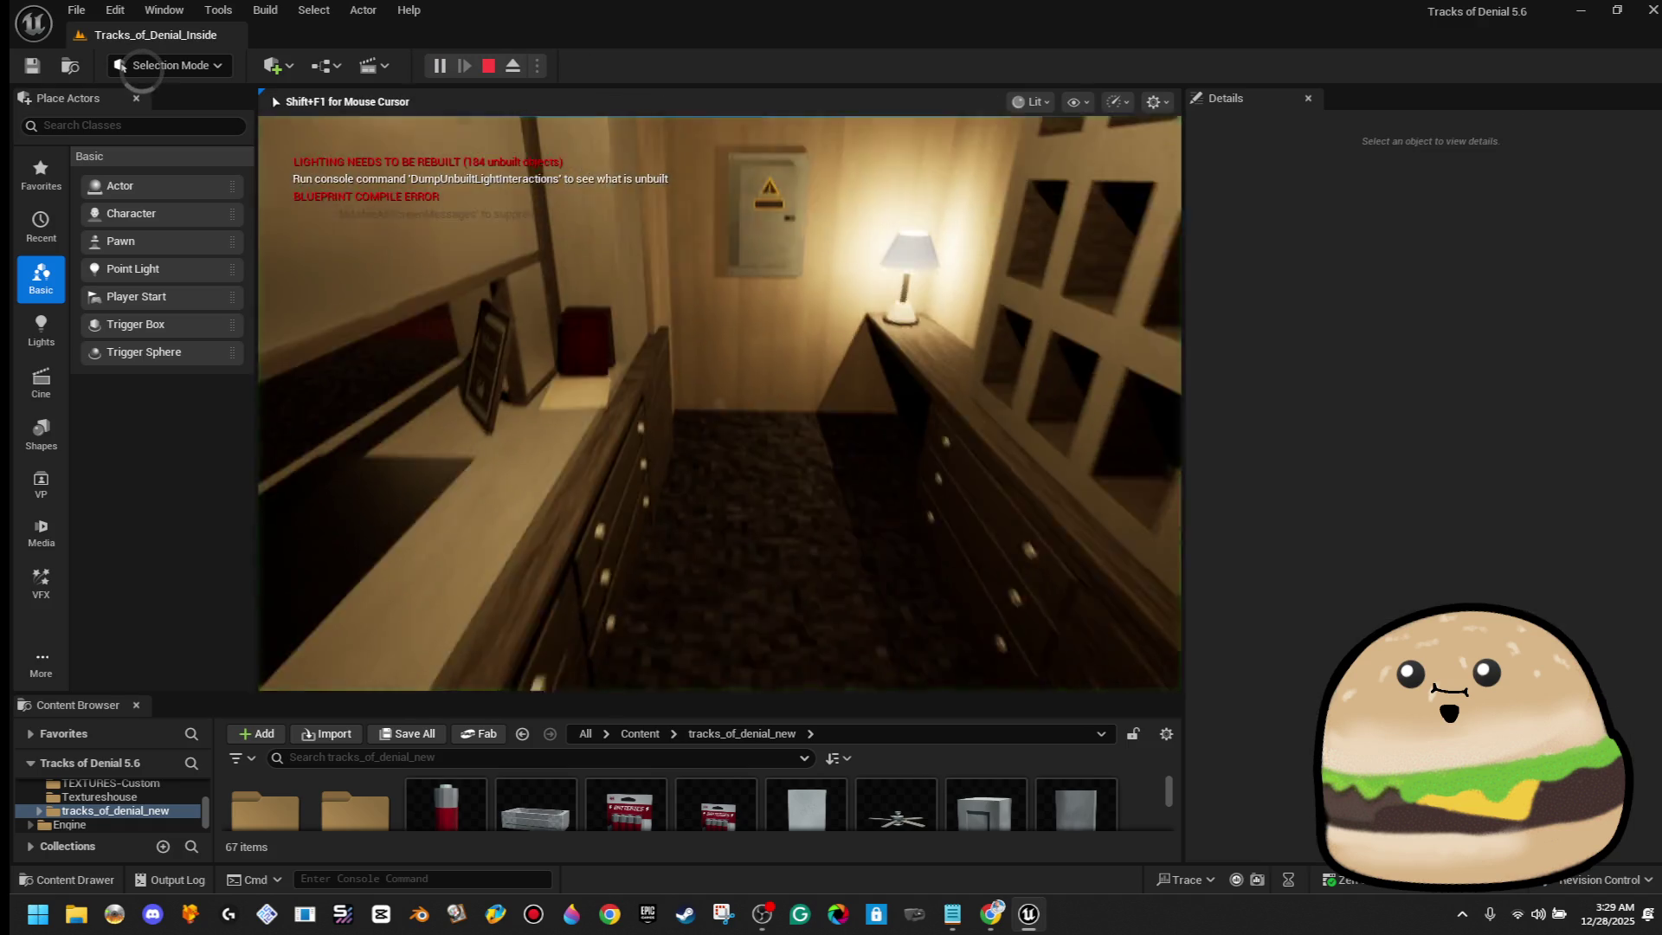
Open and close the breaker door in game, stop, and reopen the breaker box blueprint
{"action": "key", "text": "e"}
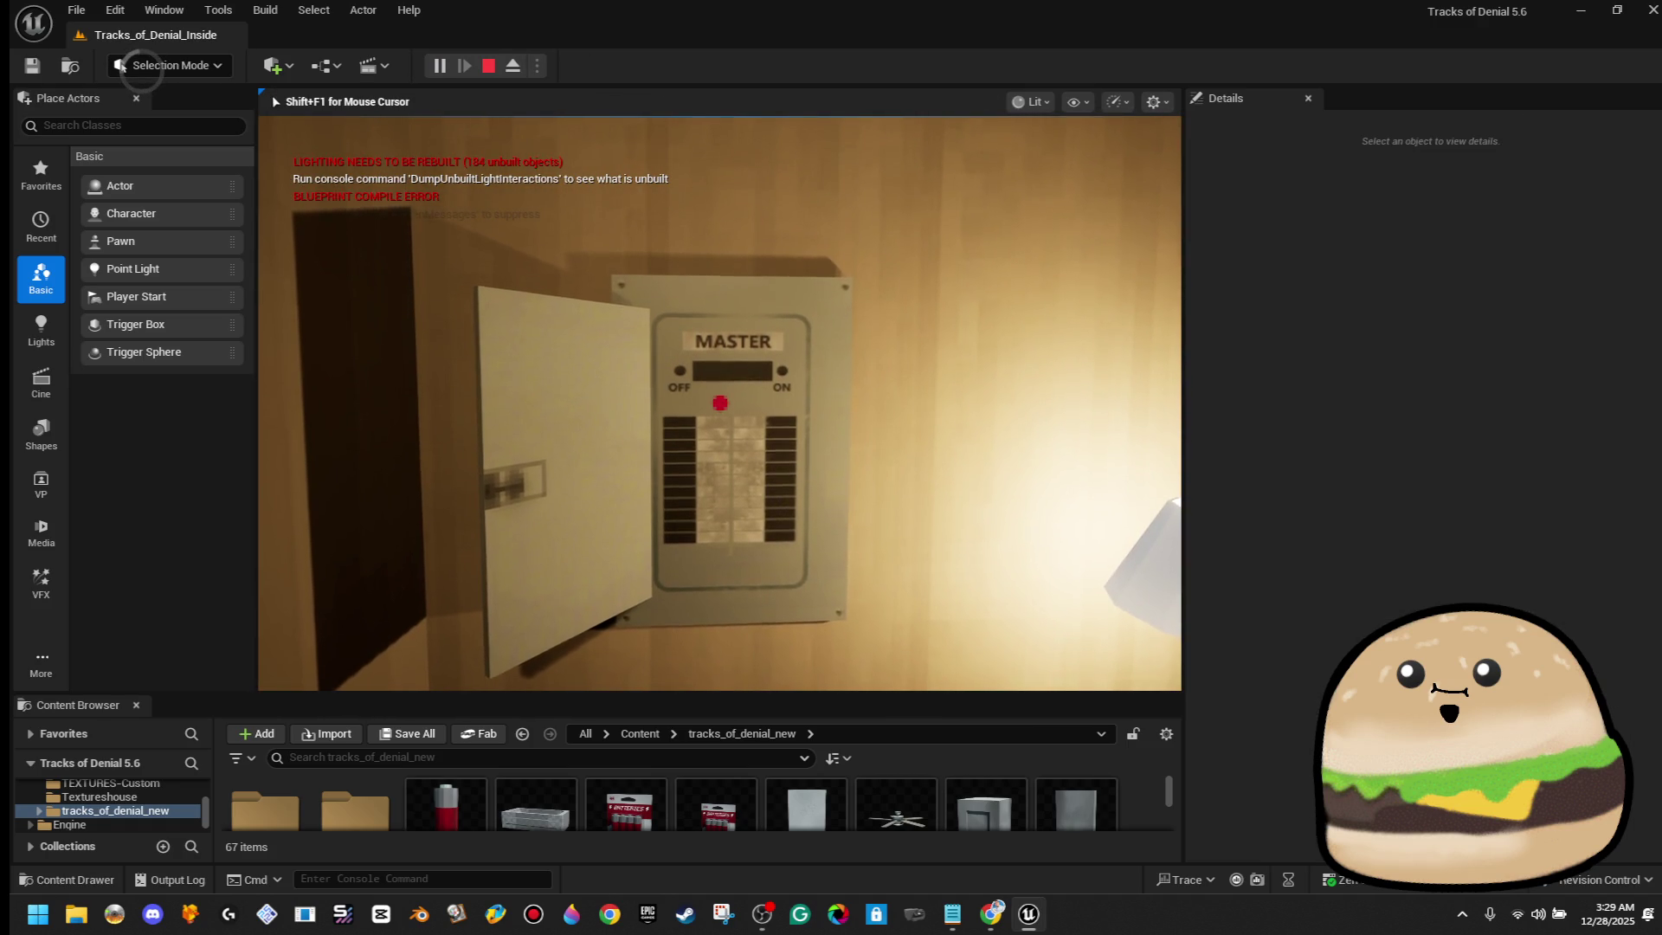
{"action": "key", "text": "e"}
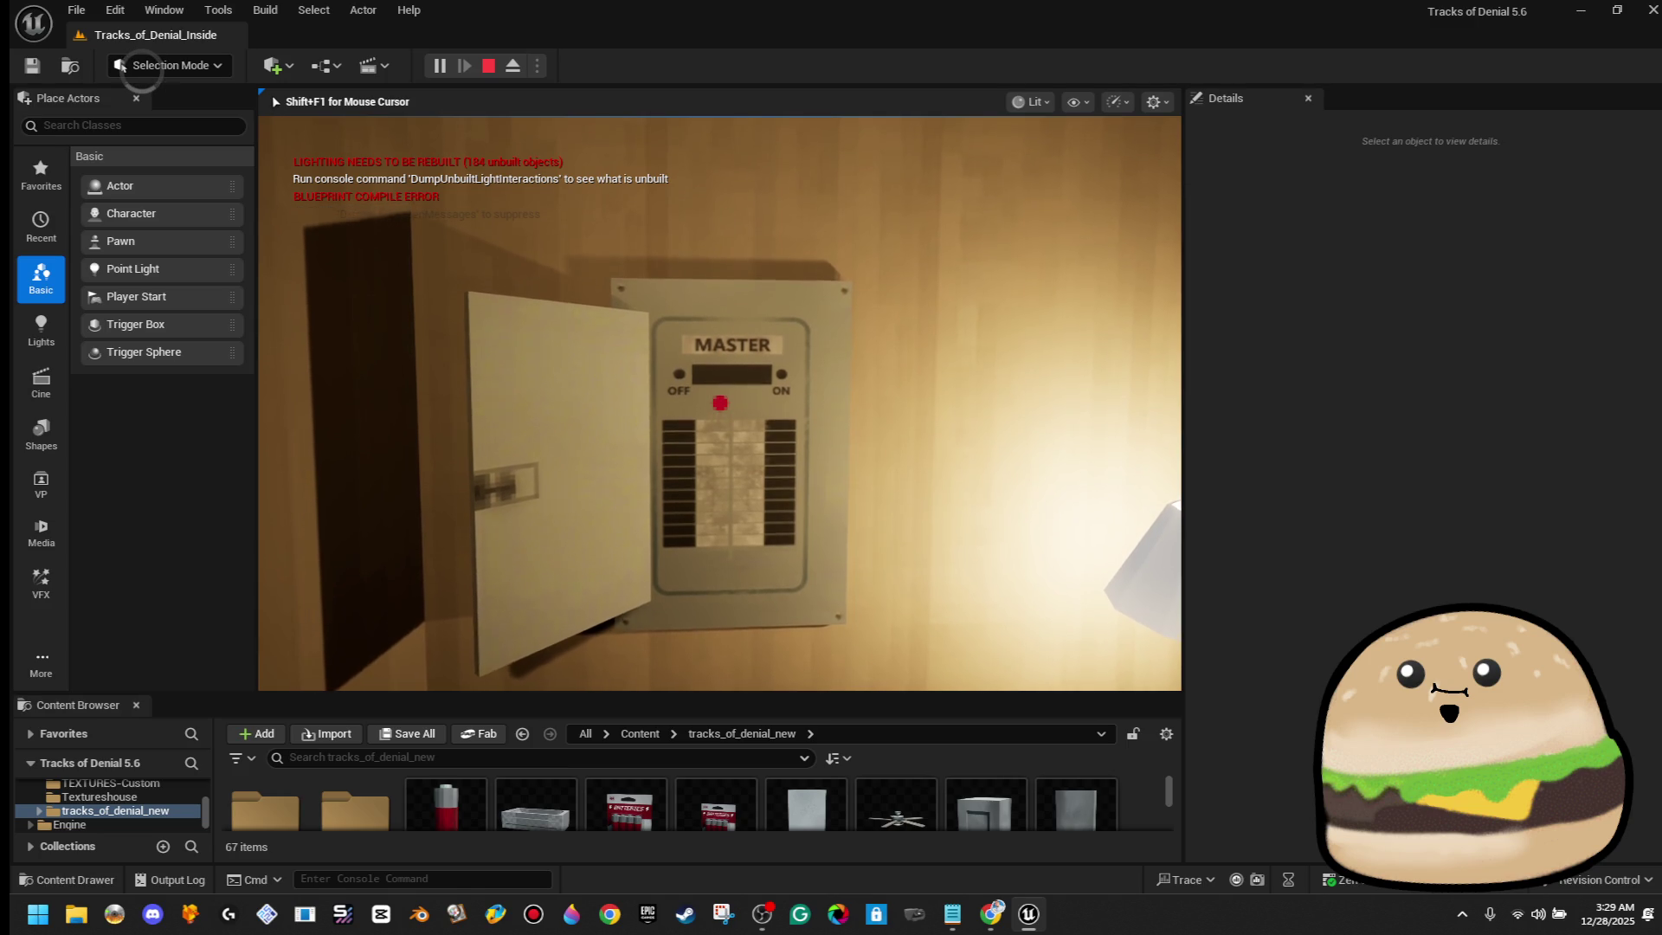
{"action": "key", "text": "Escape"}
{"action": "right_click", "coordinate": [779, 348]}
{"action": "left_click", "coordinate": [883, 394]}
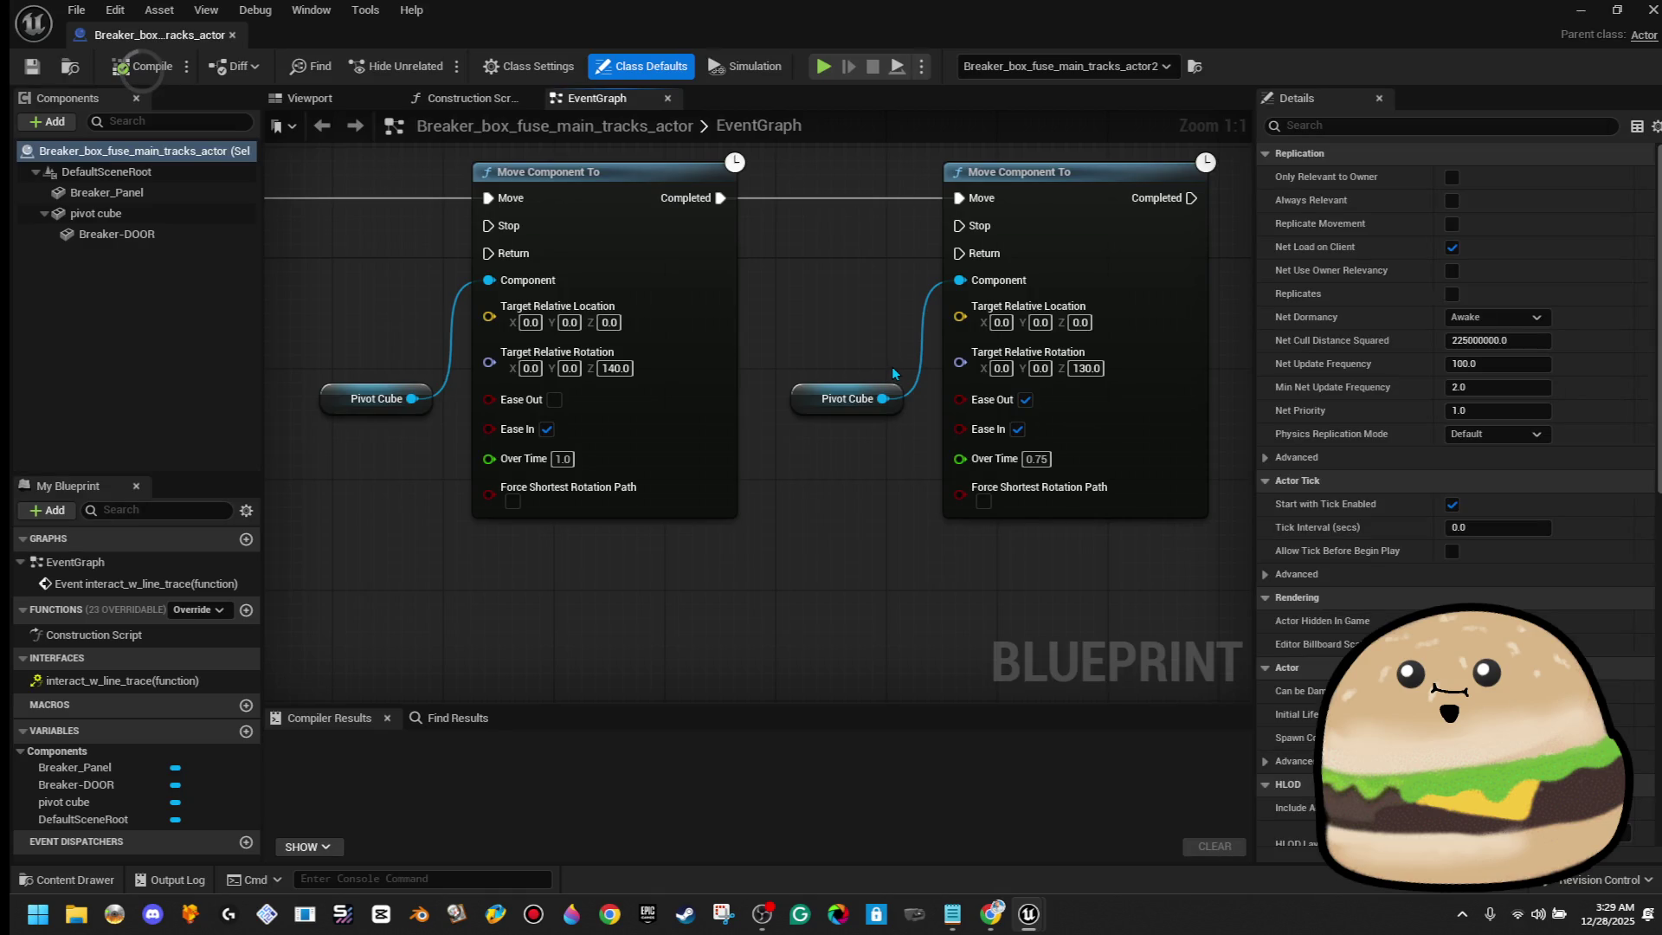
In the blueprint Viewport, hide the Breaker-DOOR component through its Visible property
{"action": "scroll", "coordinate": [876, 480], "scroll_direction": "down", "scroll_amount": 3}
{"action": "scroll", "coordinate": [874, 479], "scroll_direction": "up", "scroll_amount": 1}
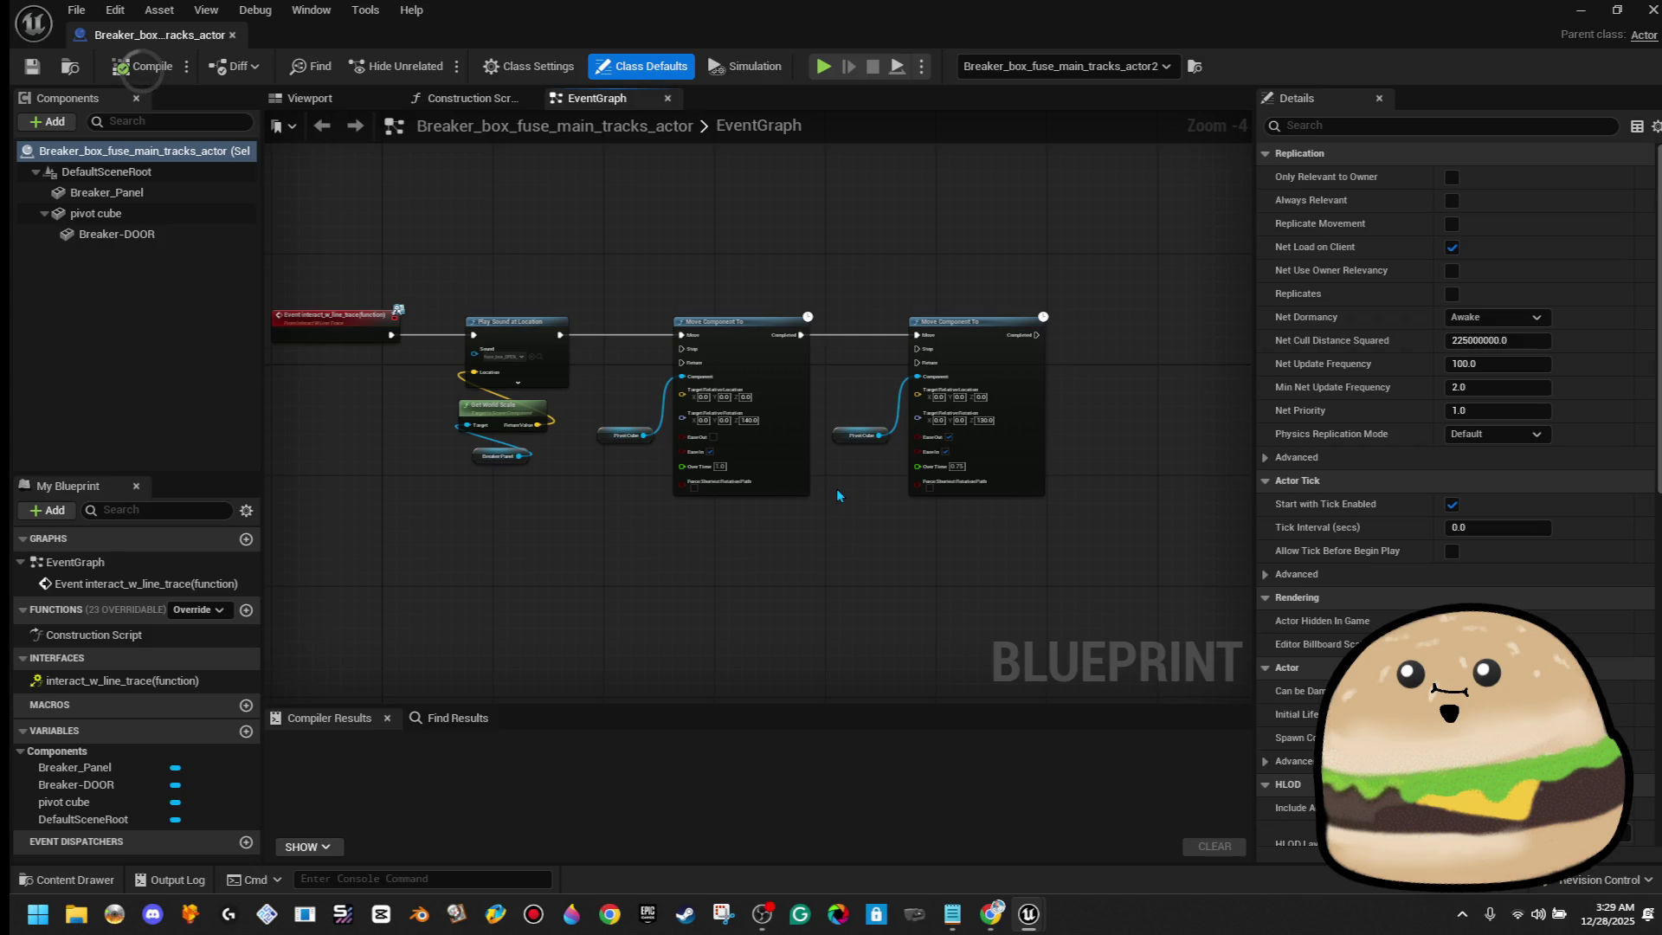
{"action": "left_click", "coordinate": [309, 98]}
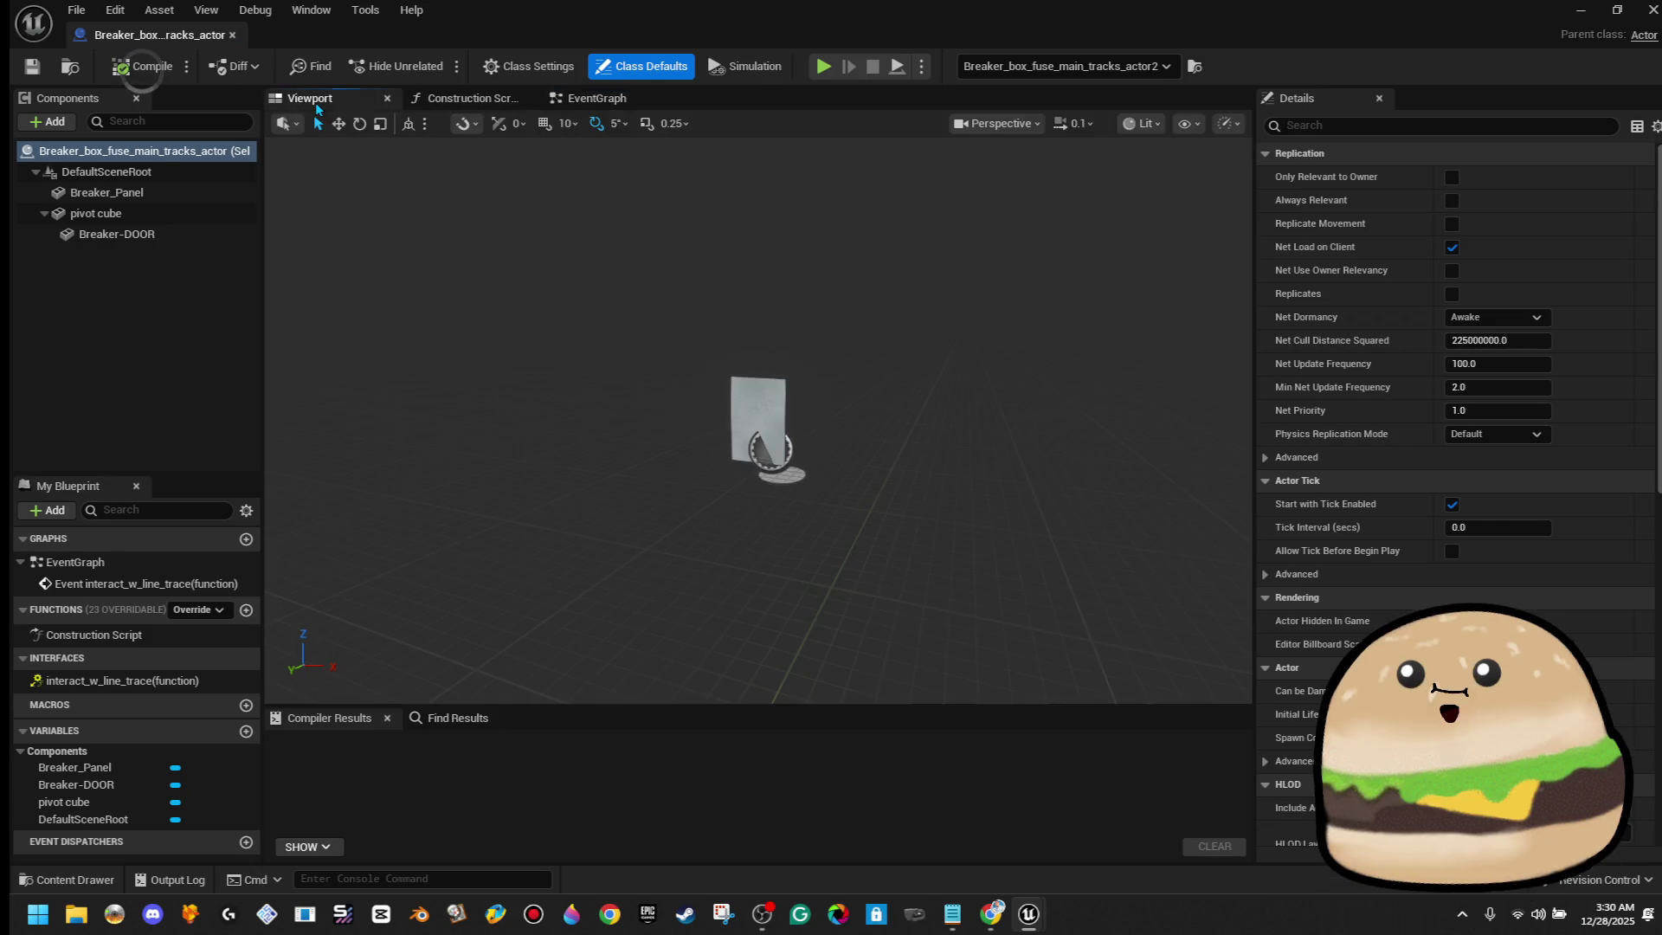
{"action": "mouse_move", "coordinate": [798, 383]}
{"action": "left_mouse_down"}
{"action": "mouse_move", "coordinate": [783, 387]}
{"action": "mouse_move", "coordinate": [782, 344]}
{"action": "mouse_move", "coordinate": [720, 370]}
{"action": "left_mouse_up"}
{"action": "left_click", "coordinate": [720, 369]}
{"action": "left_click", "coordinate": [1396, 125]}
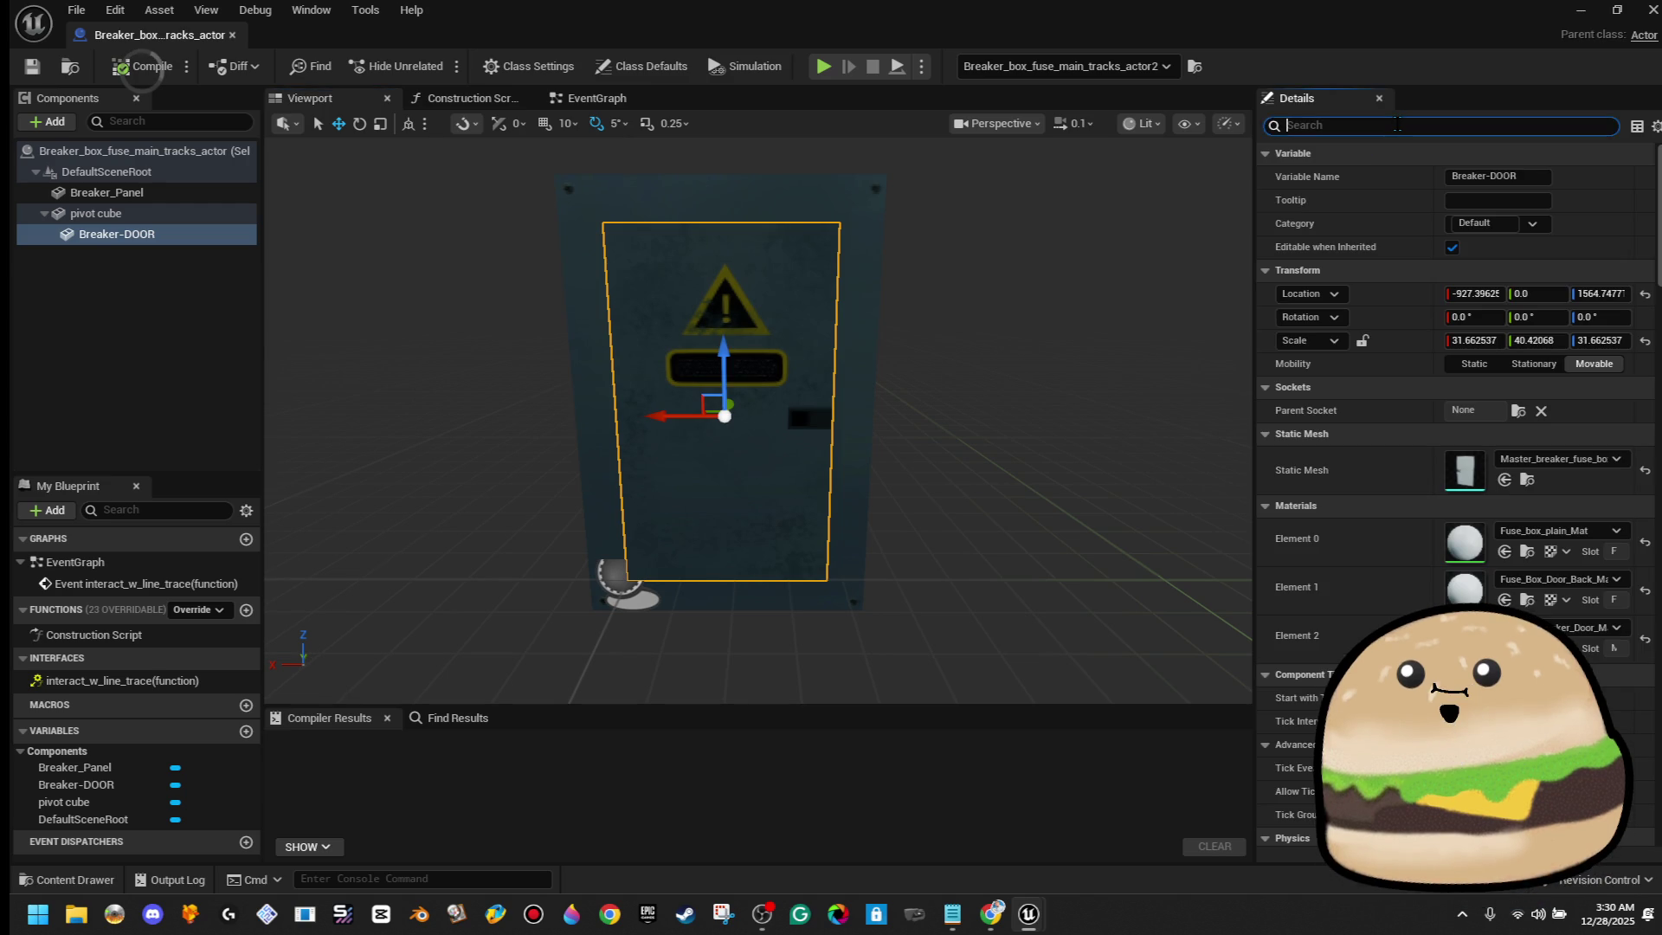
{"action": "type", "text": "vis"}
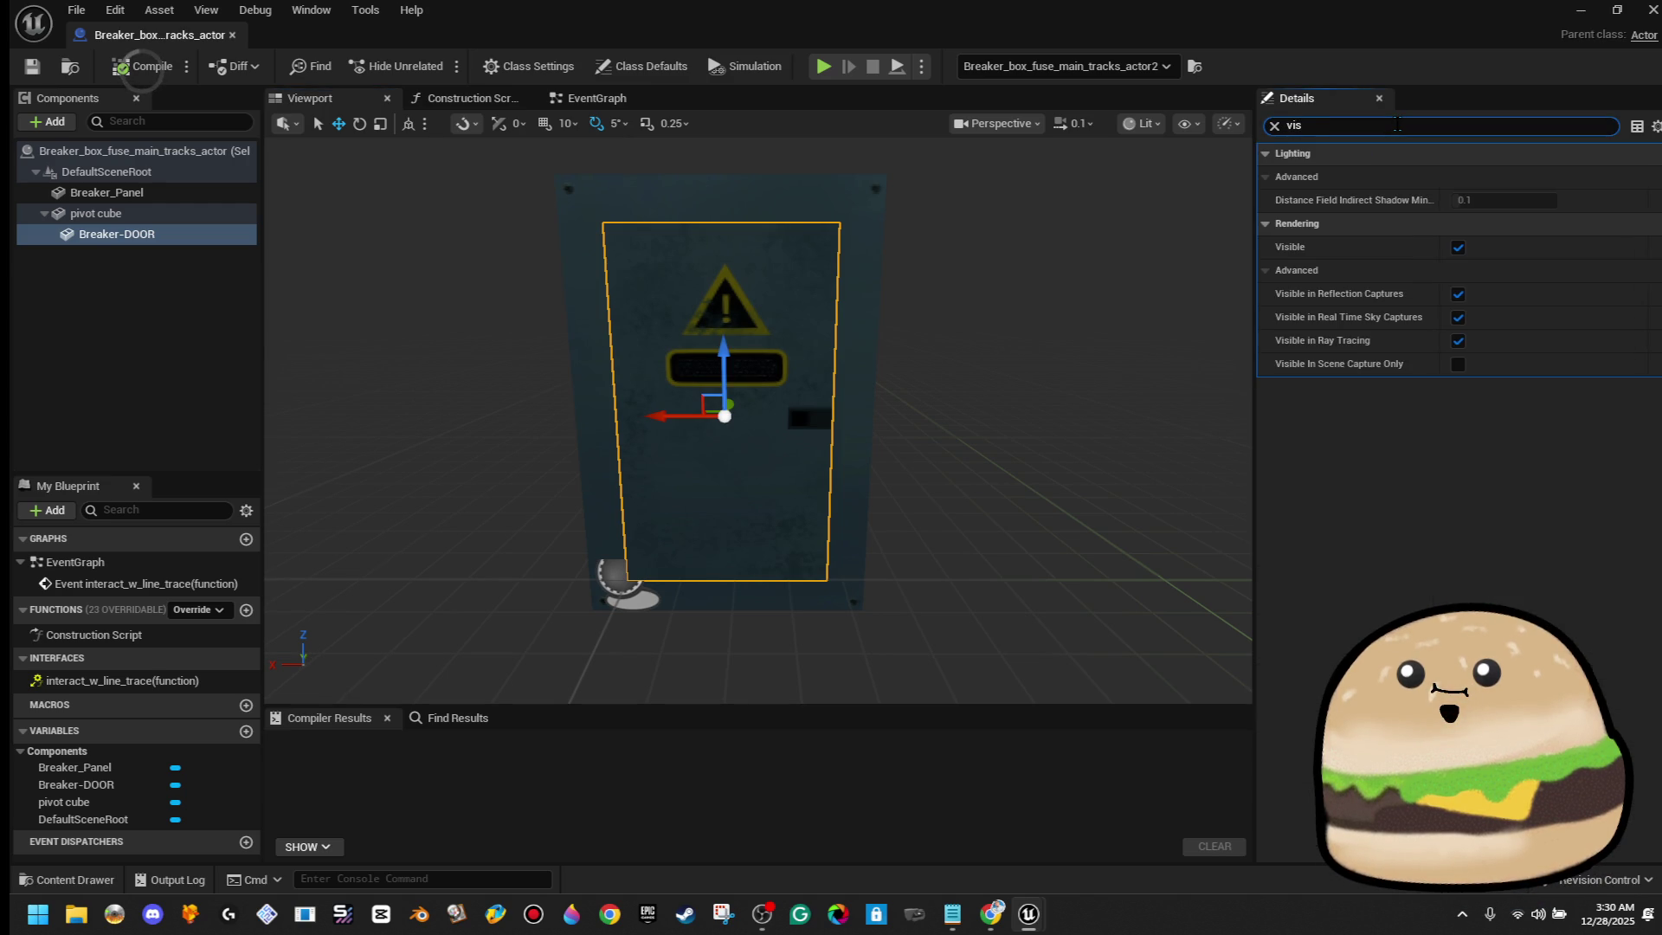
{"action": "left_click", "coordinate": [1458, 248]}
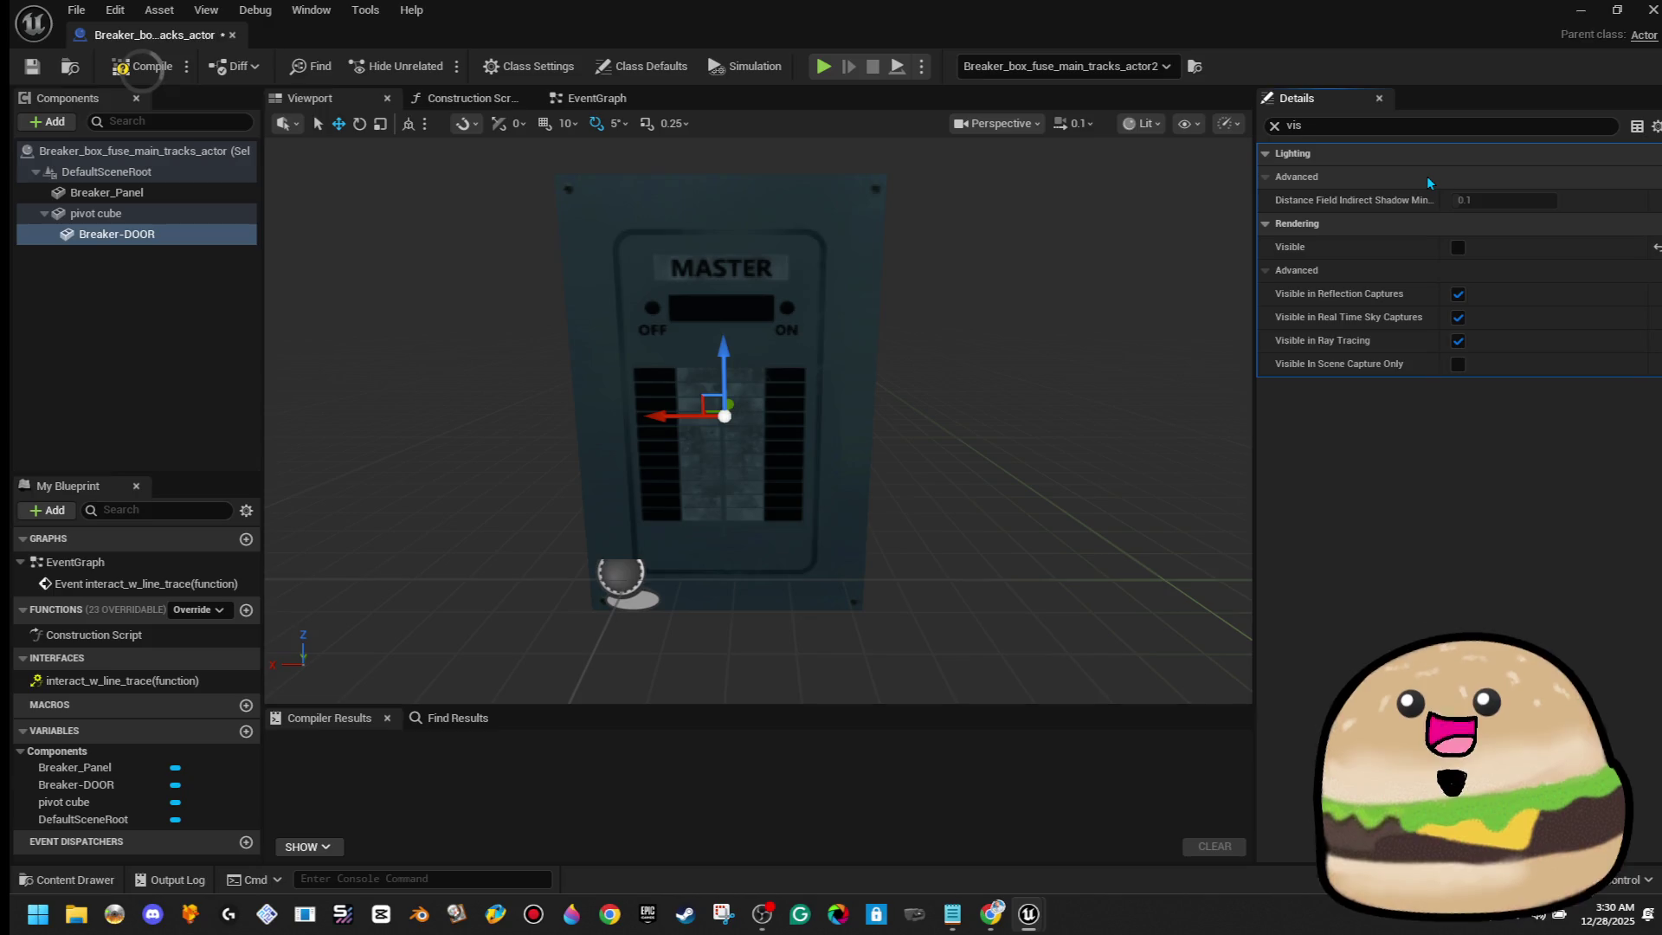
Check the pivot cube component and compile the breaker box blueprint successfully
{"action": "mouse_move", "coordinate": [950, 208]}
{"action": "left_mouse_down"}
{"action": "mouse_move", "coordinate": [900, 164]}
{"action": "mouse_move", "coordinate": [813, 165]}
{"action": "left_mouse_up"}
{"action": "left_click", "coordinate": [121, 213]}
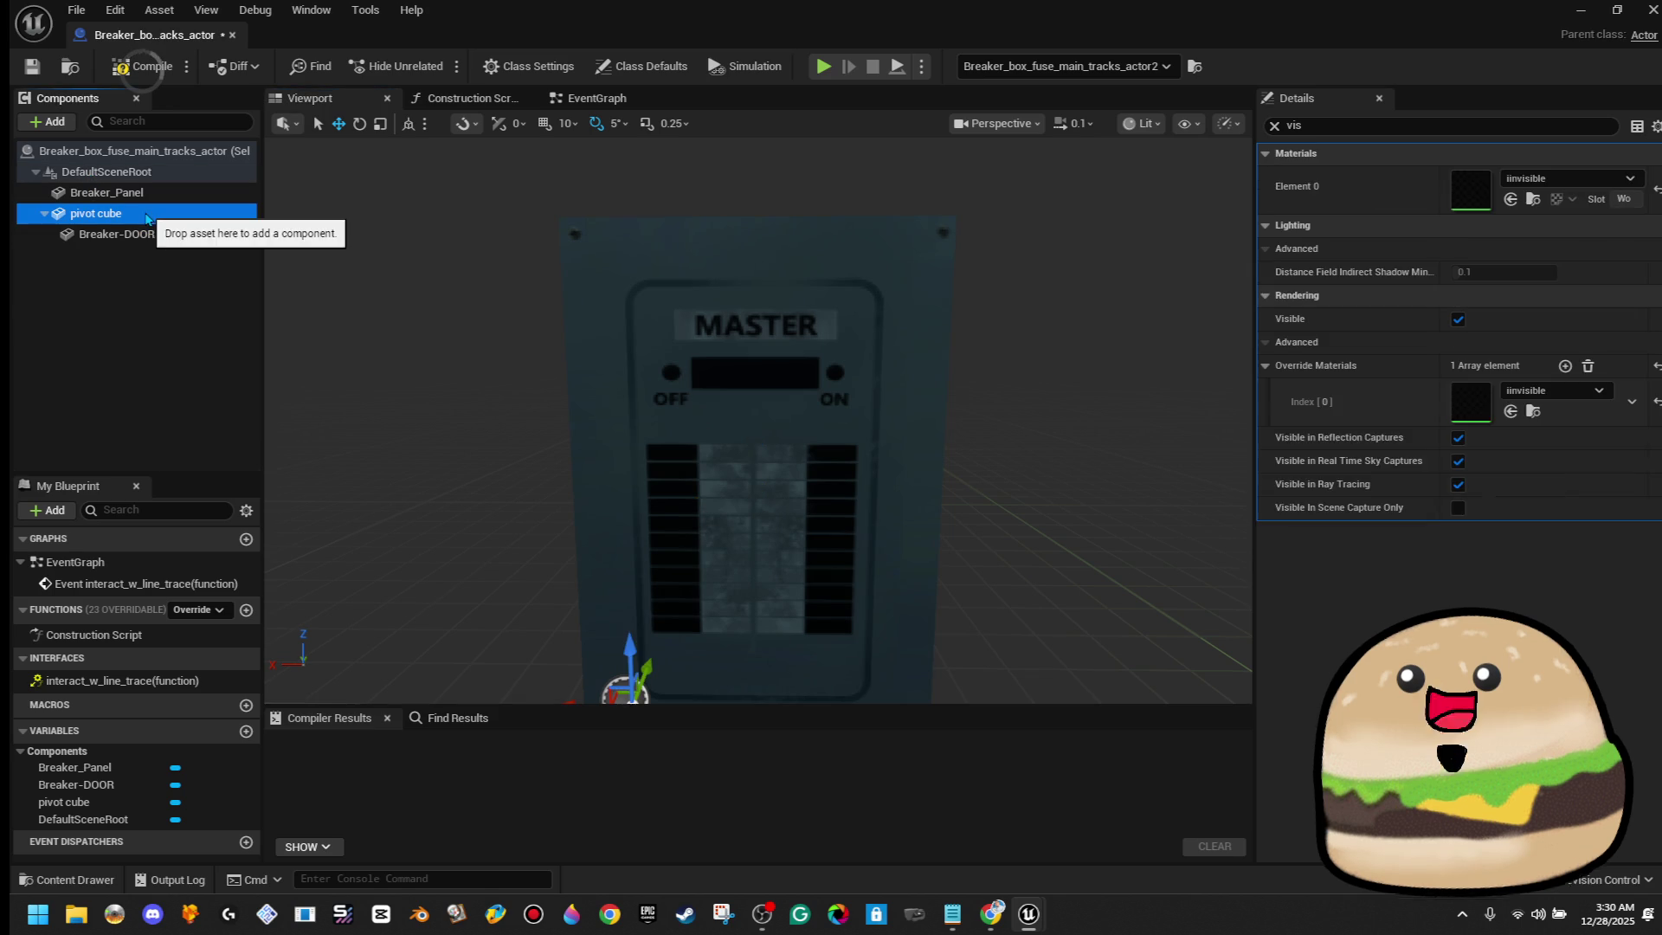
{"action": "left_click", "coordinate": [127, 235]}
{"action": "left_click", "coordinate": [47, 218]}
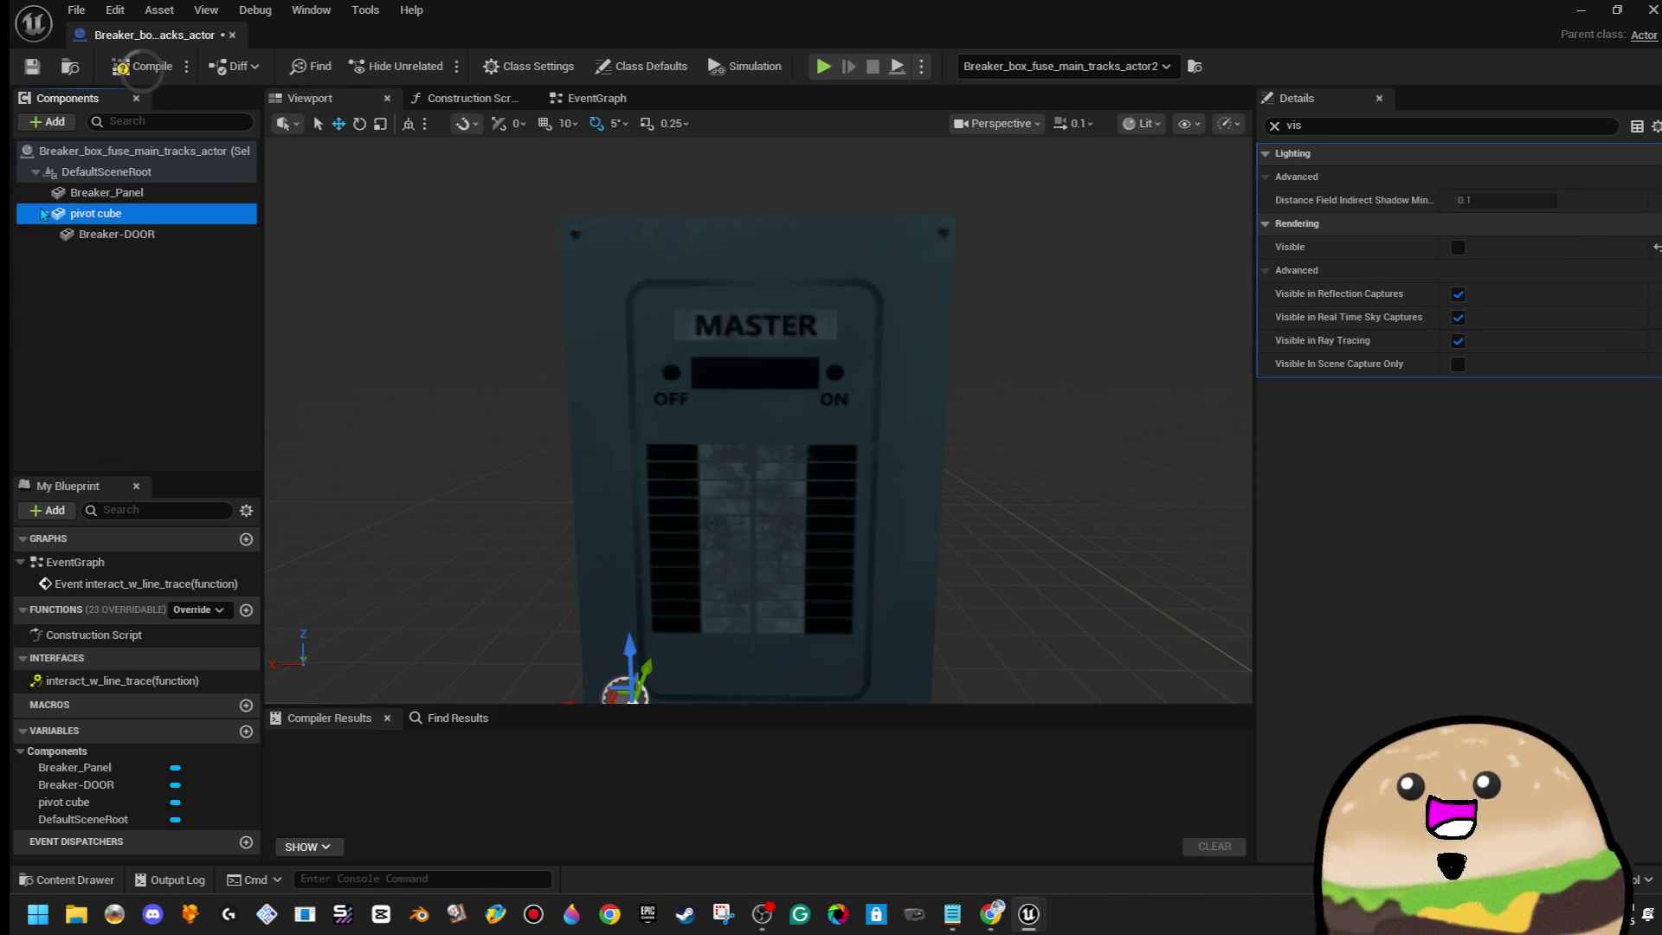
{"action": "left_click", "coordinate": [45, 214]}
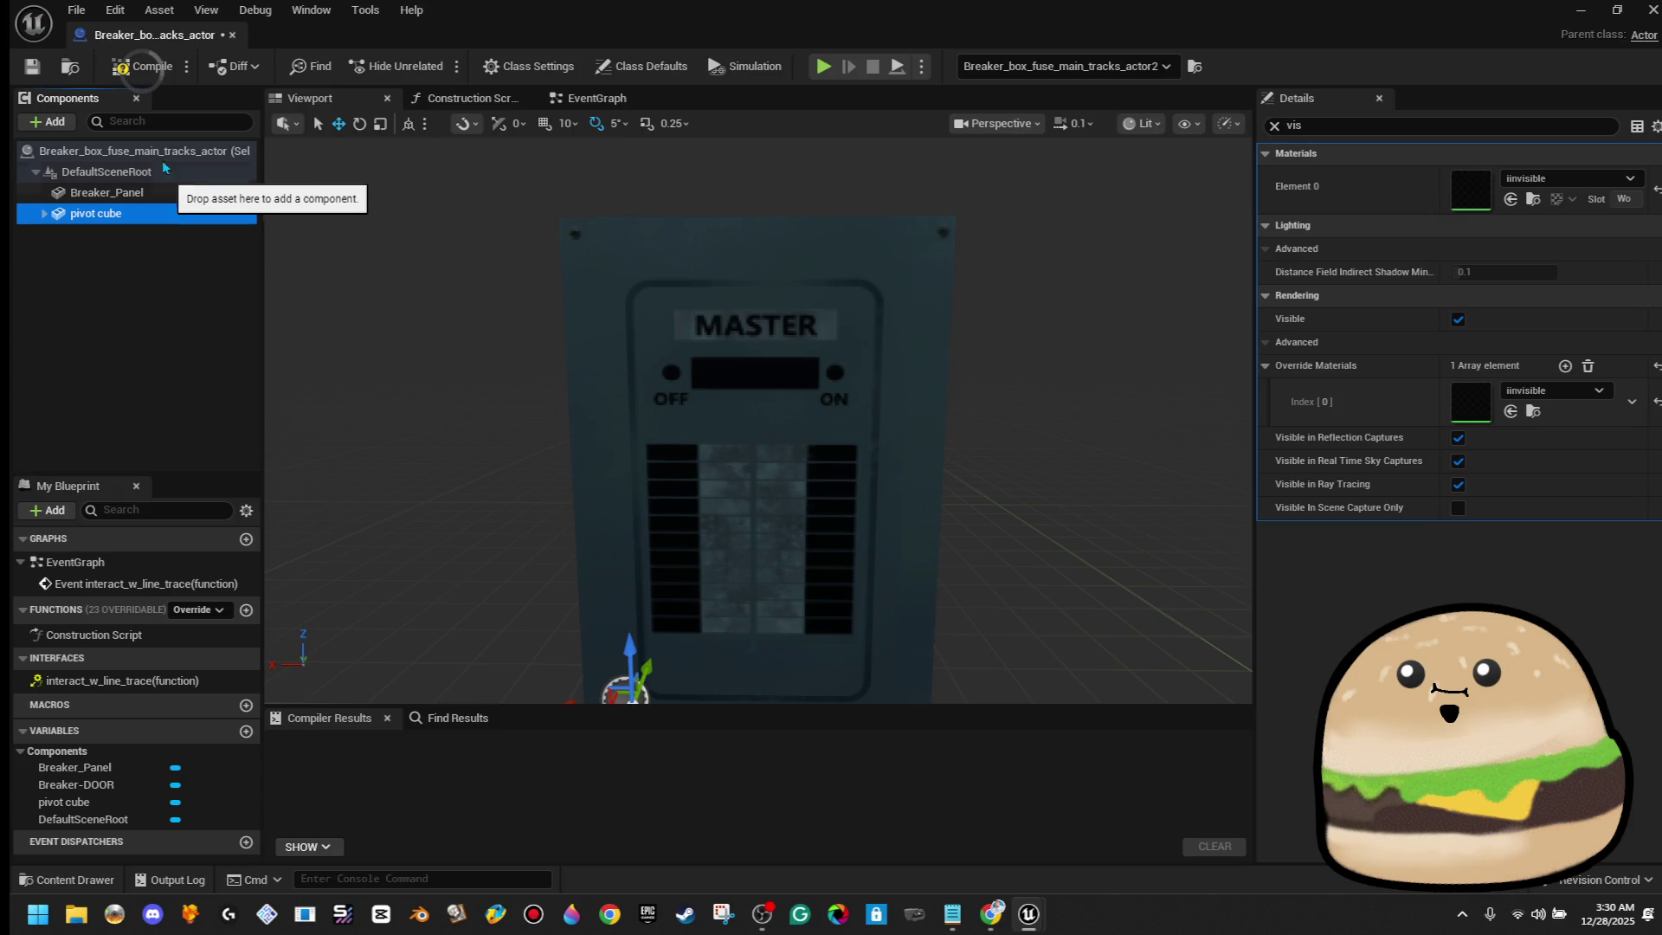
{"action": "left_click", "coordinate": [140, 67]}
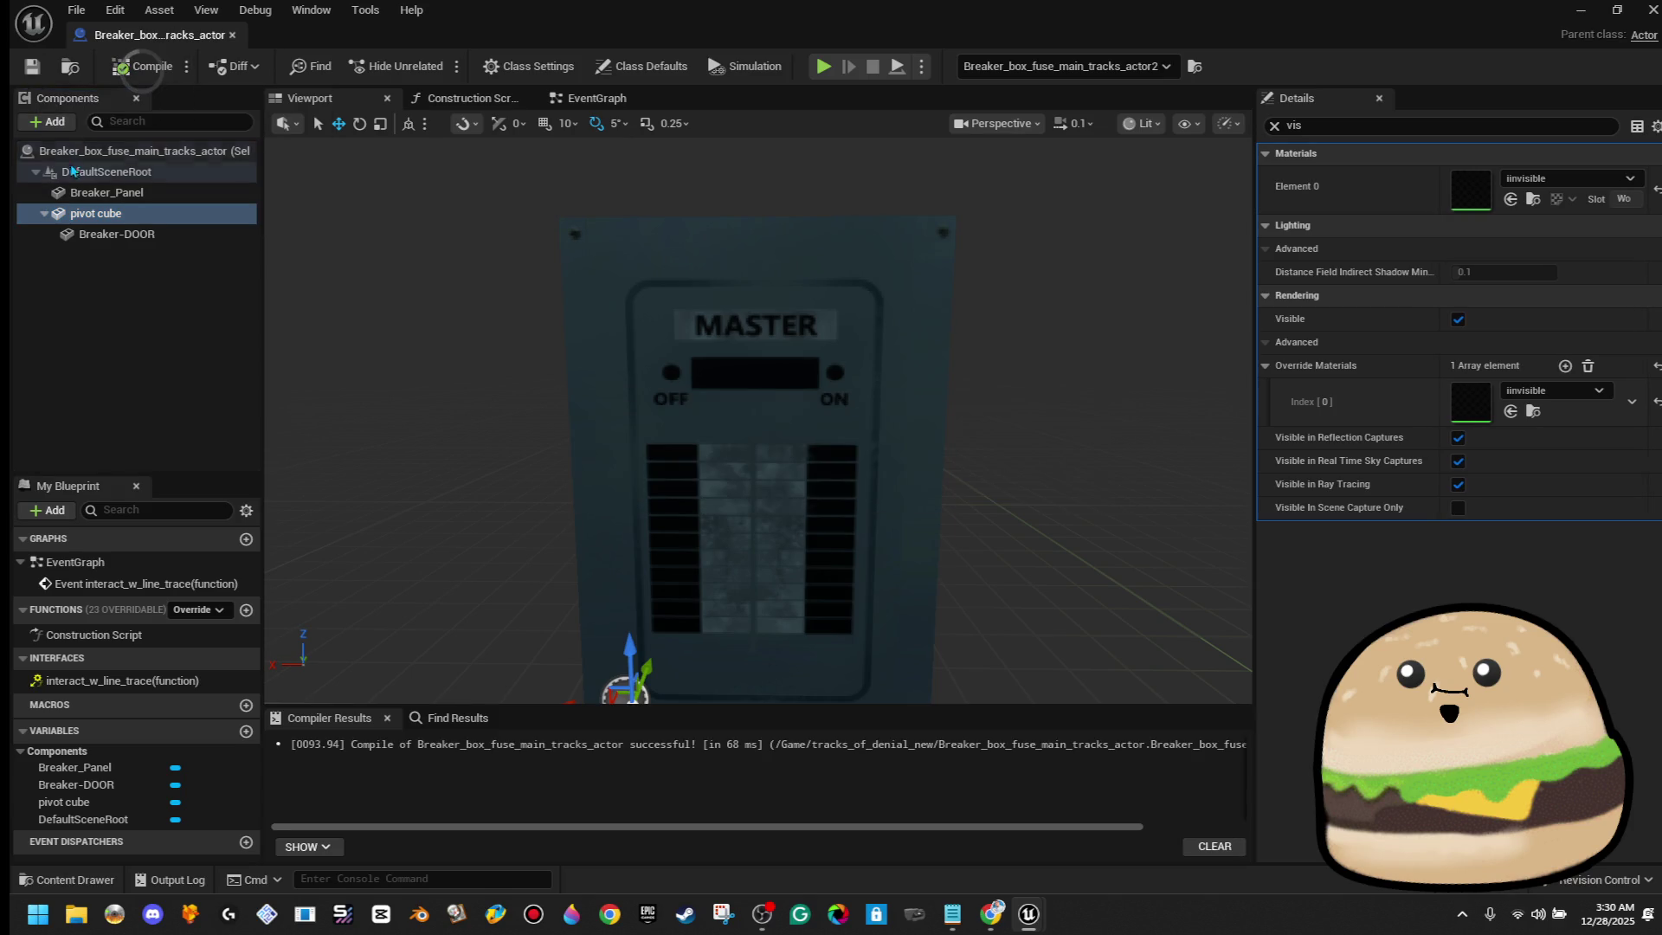
{"action": "left_click", "coordinate": [86, 191]}
{"action": "left_click", "coordinate": [73, 130]}
{"action": "type", "text": "ligh"}
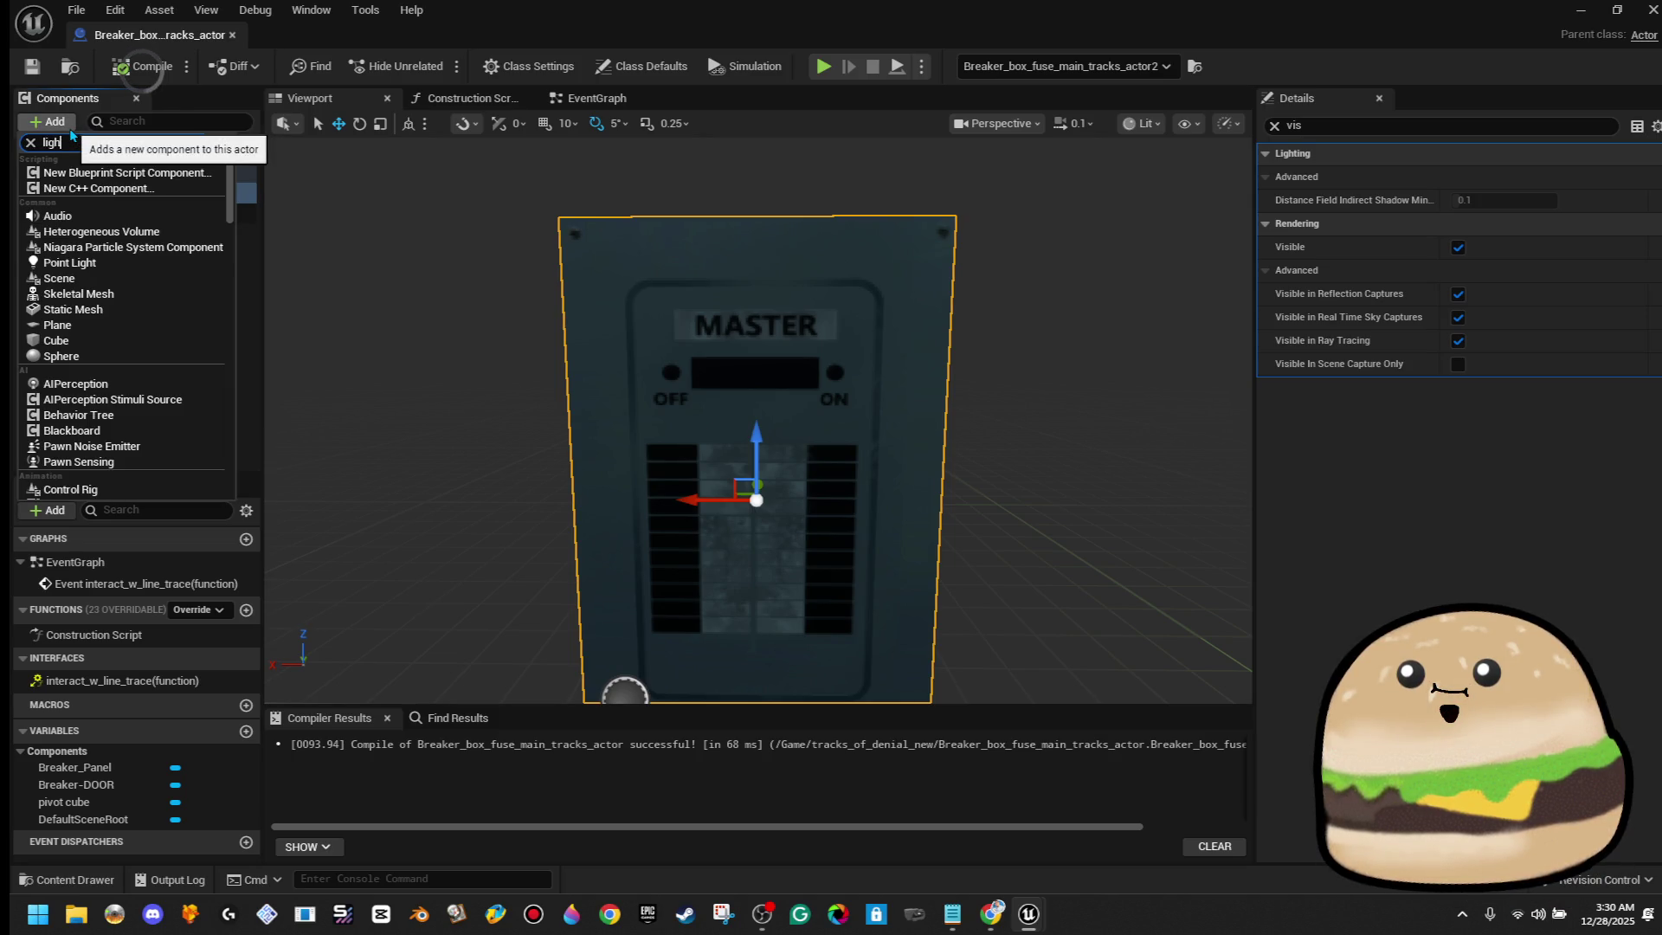
{"action": "type", "text": "t"}
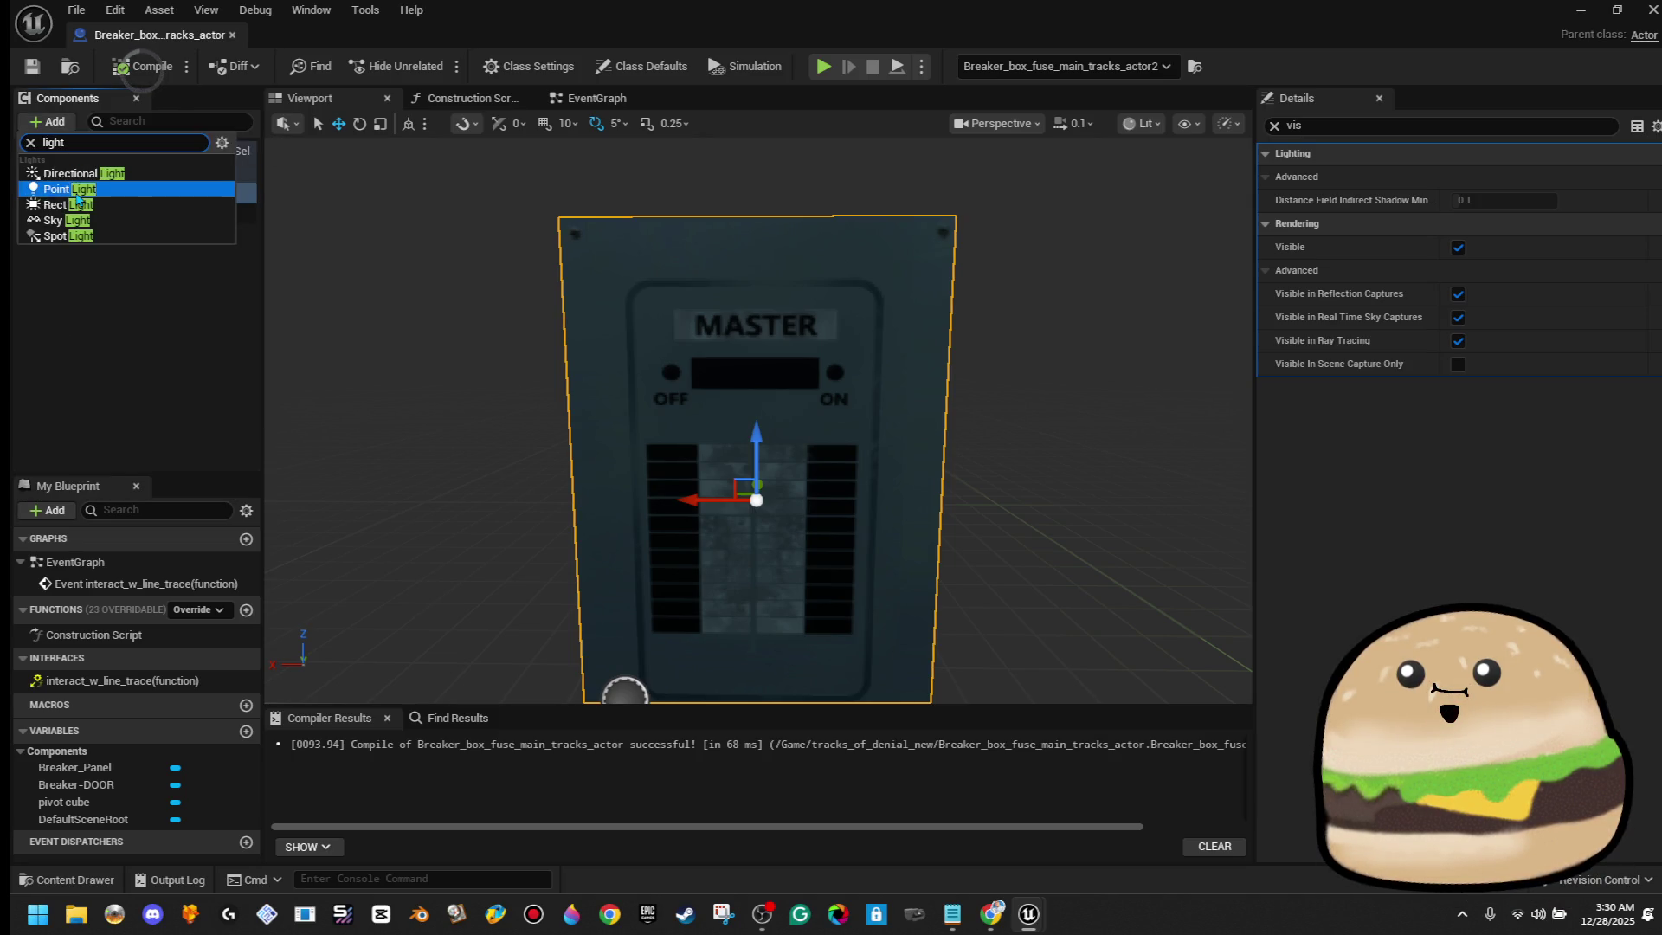
{"action": "left_click", "coordinate": [76, 190]}
{"action": "left_click_drag", "start_coordinate": [980, 365], "coordinate": [853, 370]}
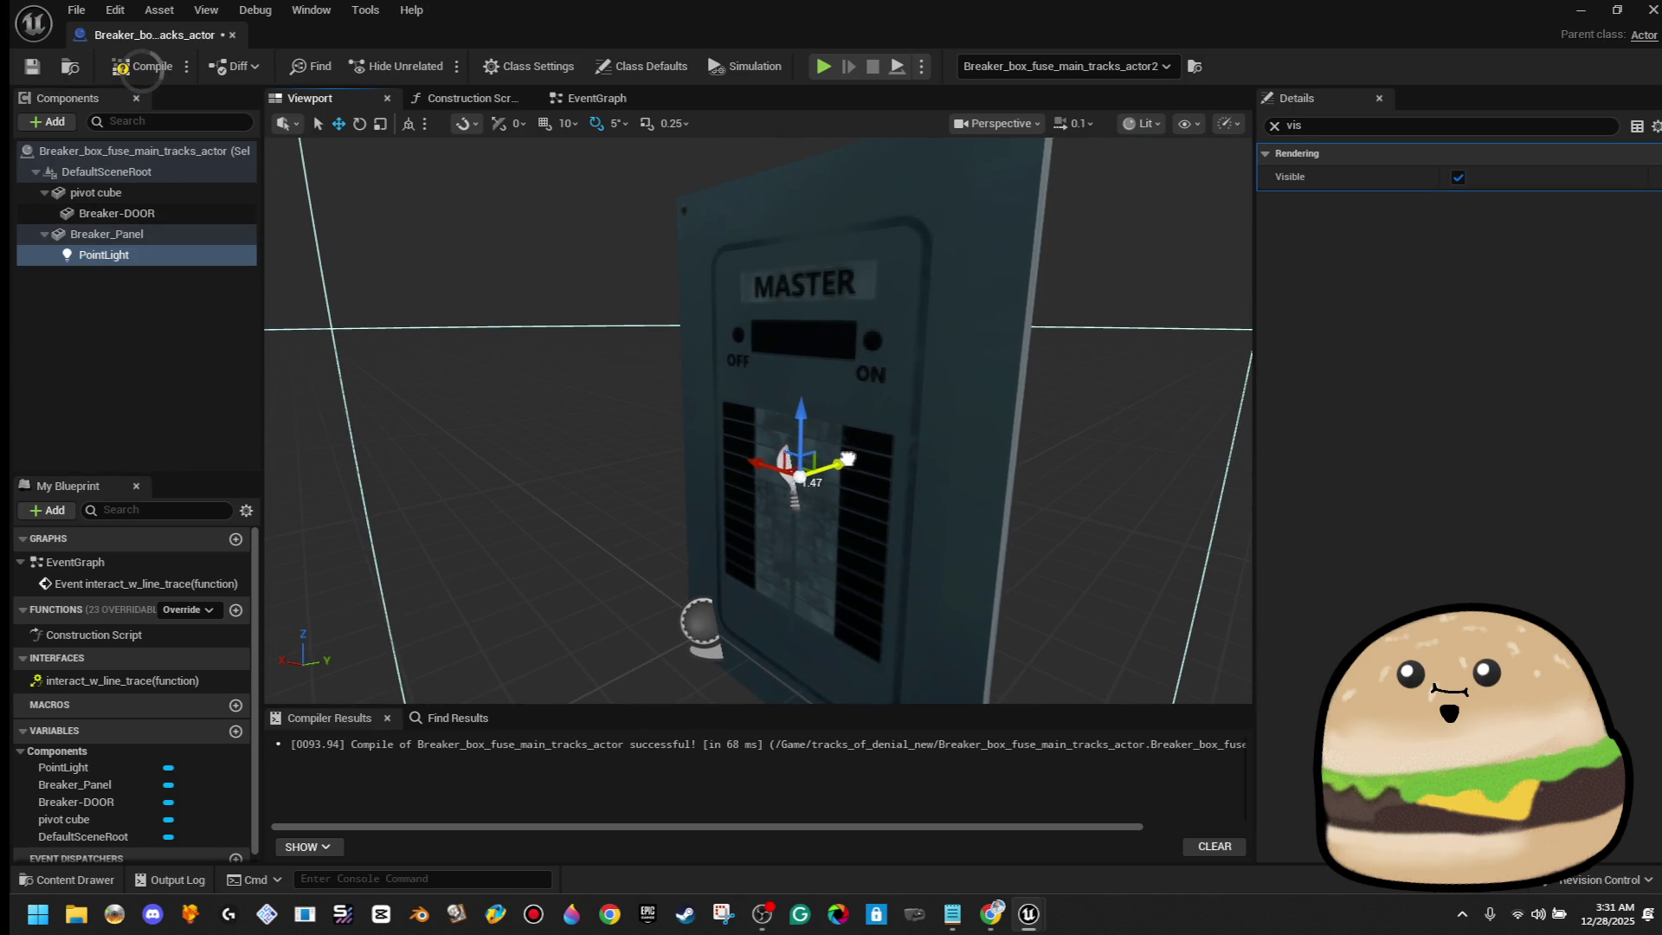
{"action": "left_click_drag", "start_coordinate": [846, 459], "coordinate": [843, 459]}
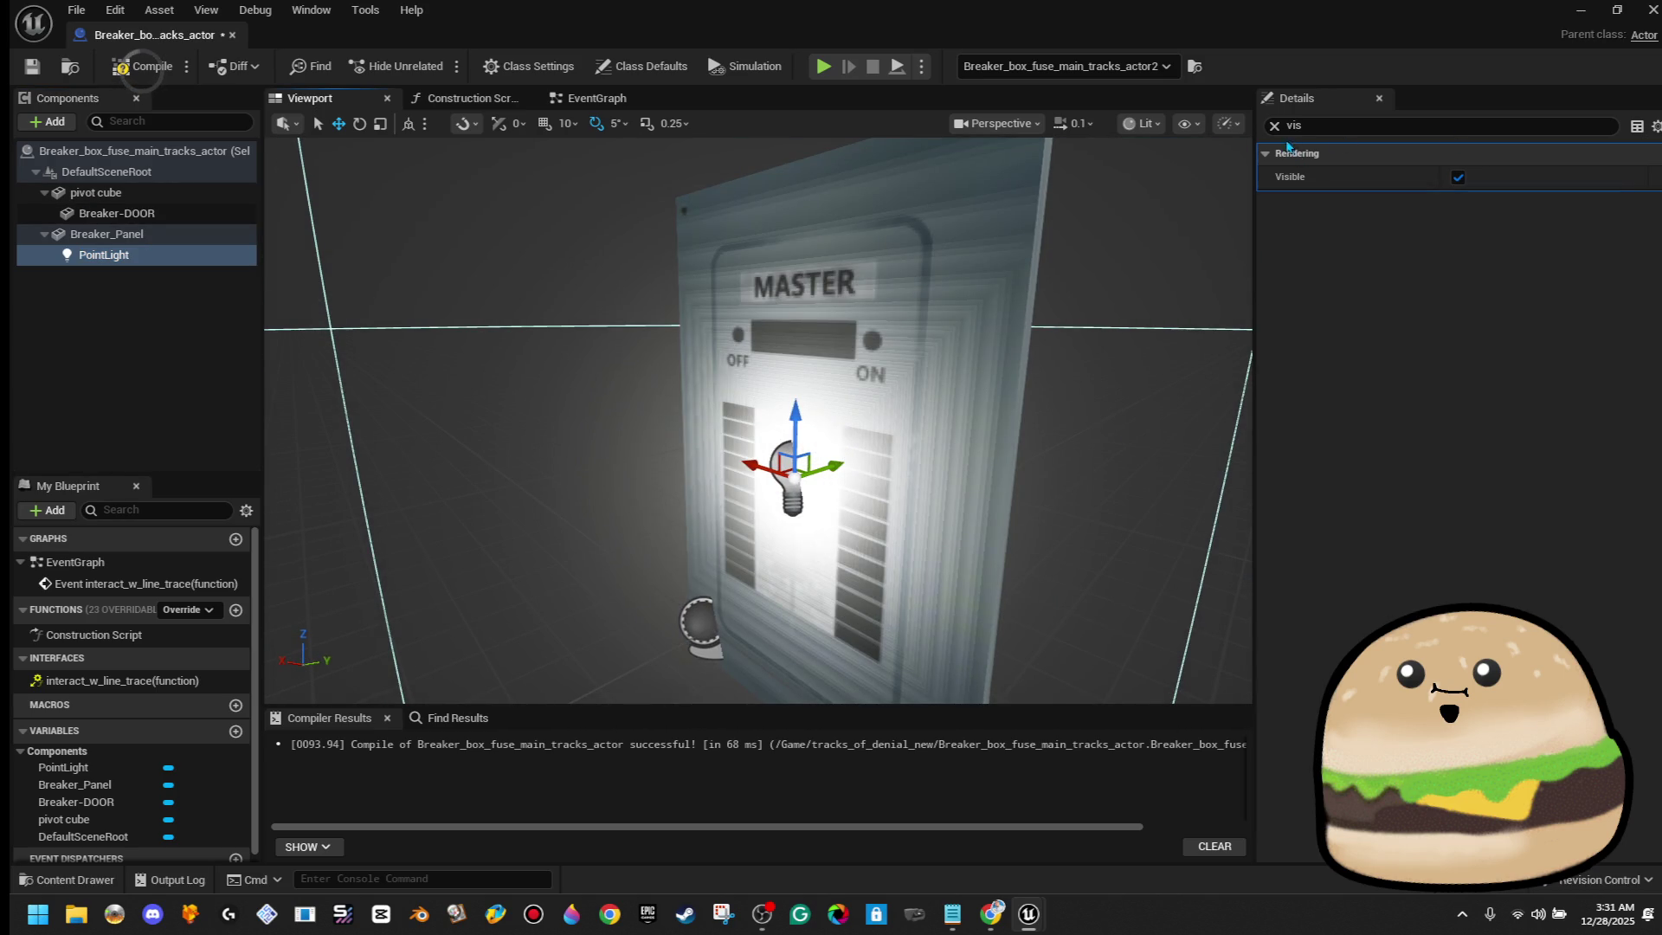
{"action": "left_click", "coordinate": [1274, 126]}
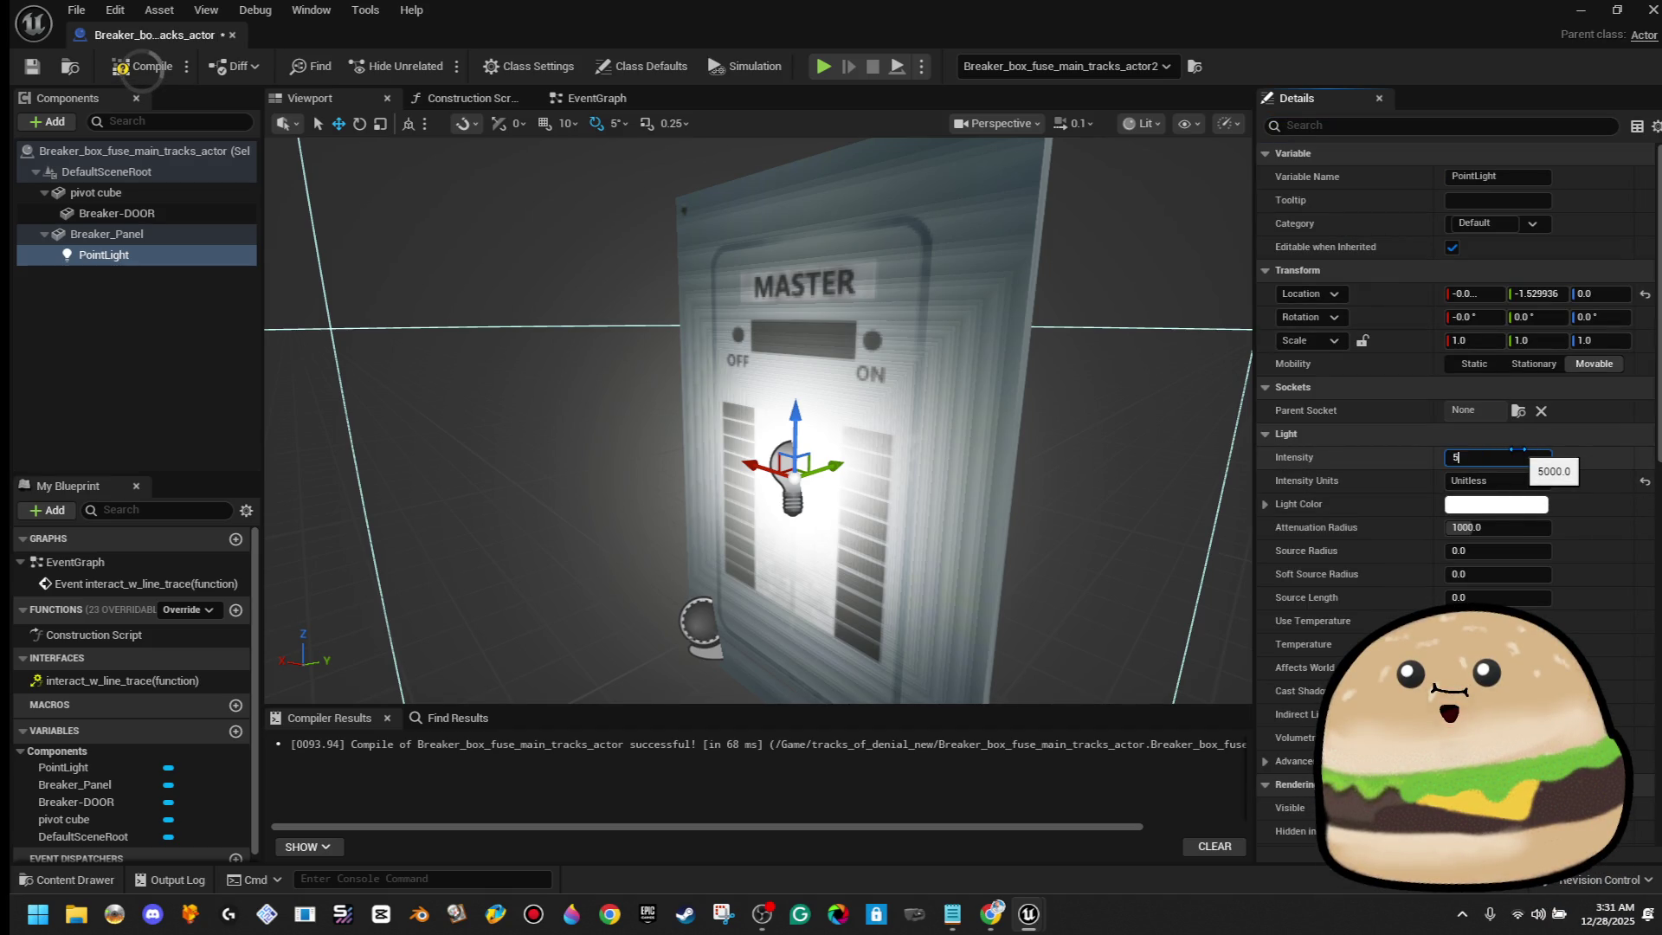
{"action": "key", "text": "Return"}
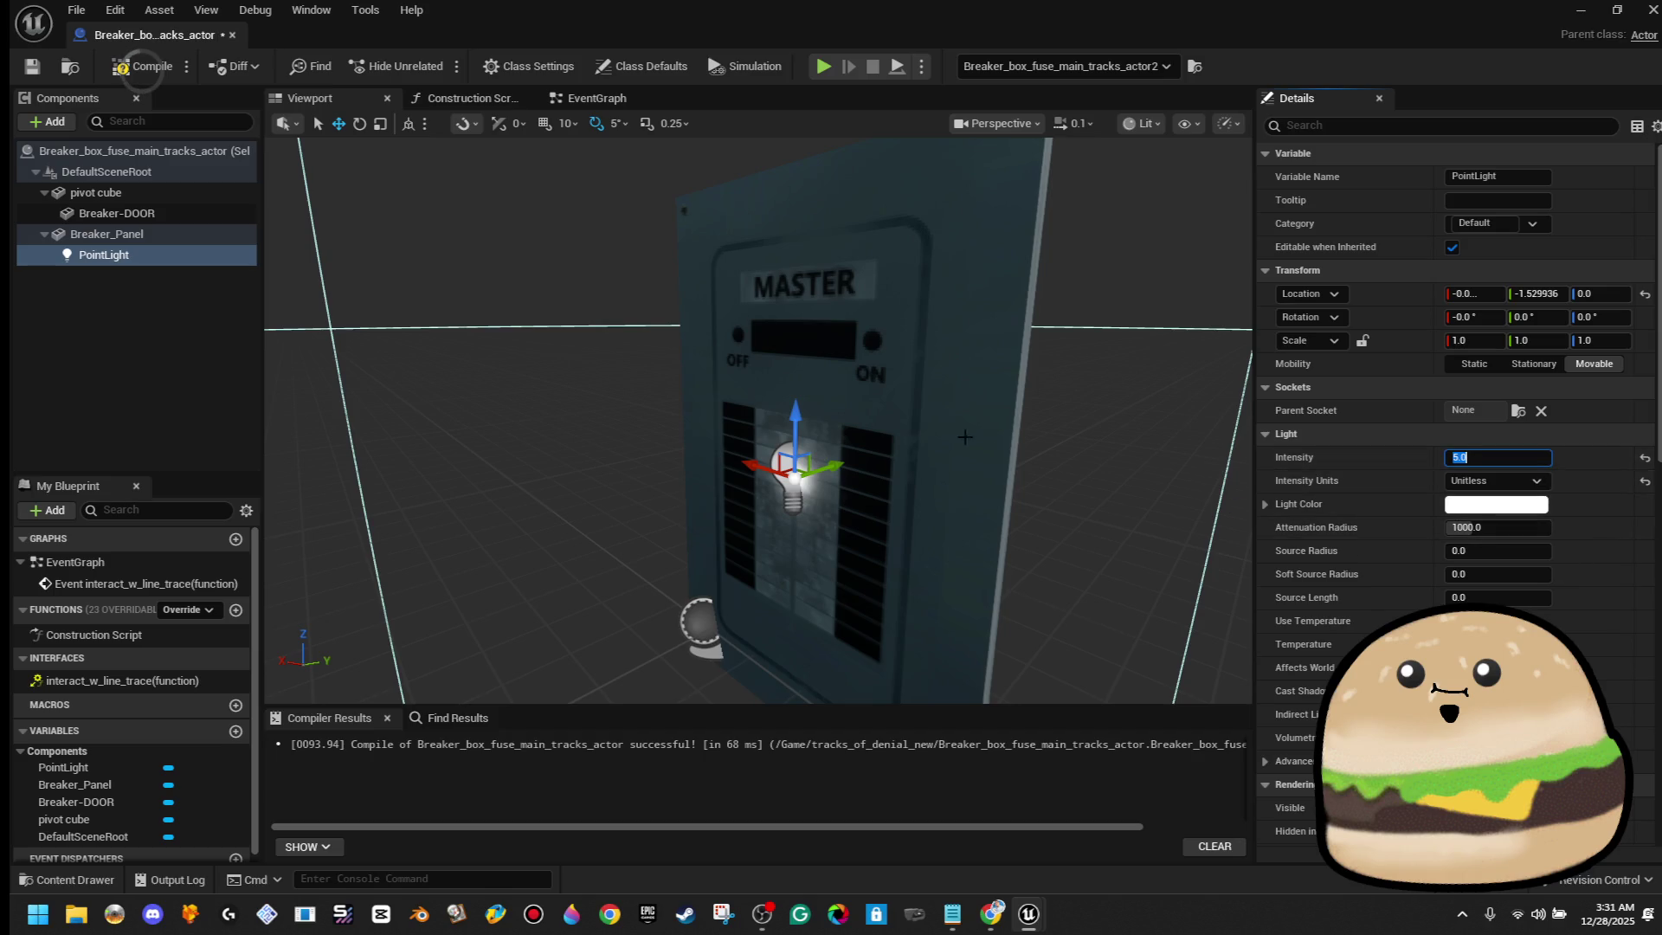
{"action": "scroll", "coordinate": [857, 532], "scroll_direction": "up", "scroll_amount": 4}
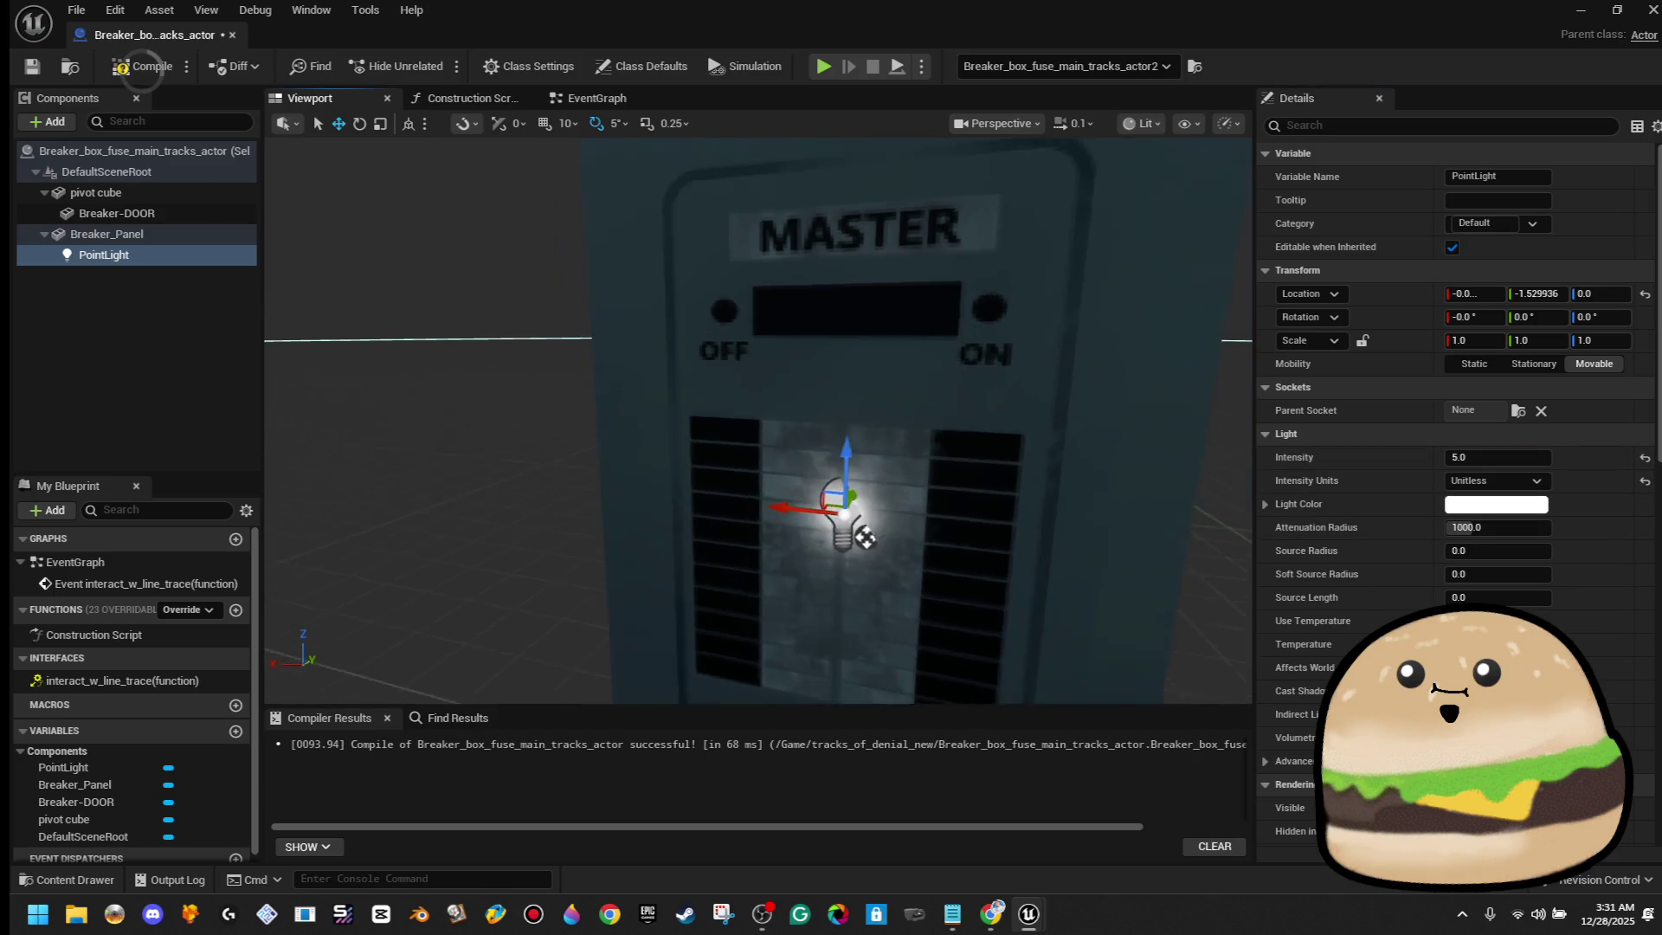
{"action": "left_click_drag", "start_coordinate": [857, 532], "coordinate": [860, 462]}
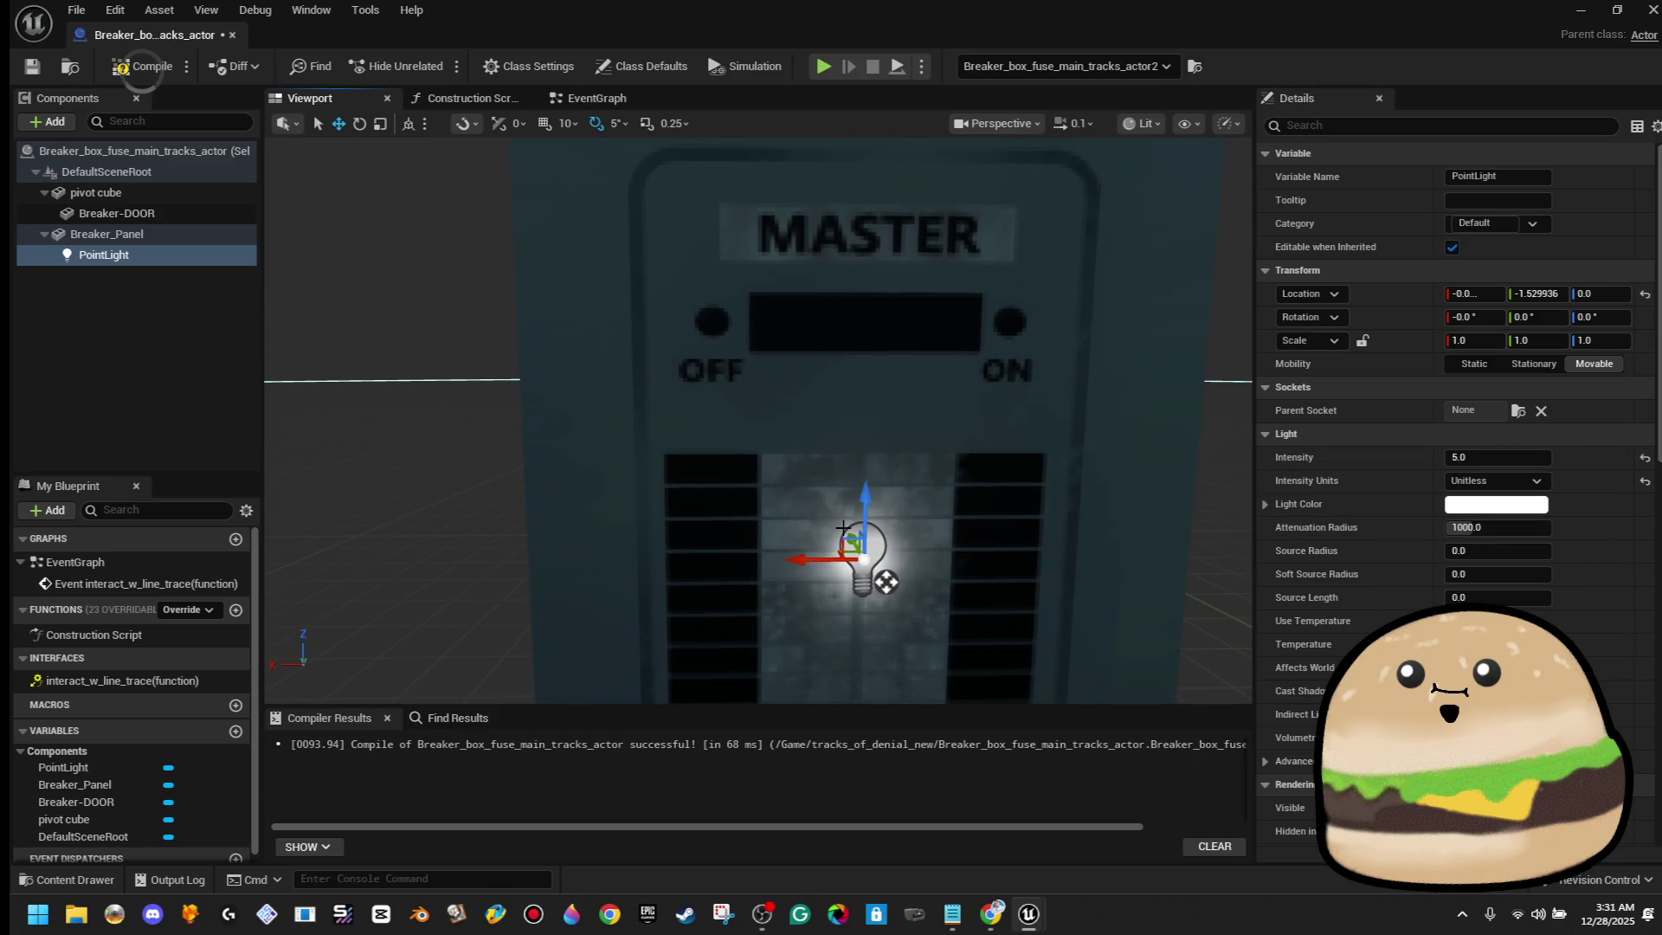
{"action": "mouse_move", "coordinate": [842, 539]}
{"action": "left_mouse_down"}
{"action": "mouse_move", "coordinate": [702, 351]}
{"action": "mouse_move", "coordinate": [684, 295]}
{"action": "mouse_move", "coordinate": [716, 331]}
{"action": "left_mouse_up"}
{"action": "left_click_drag", "start_coordinate": [746, 358], "coordinate": [804, 318]}
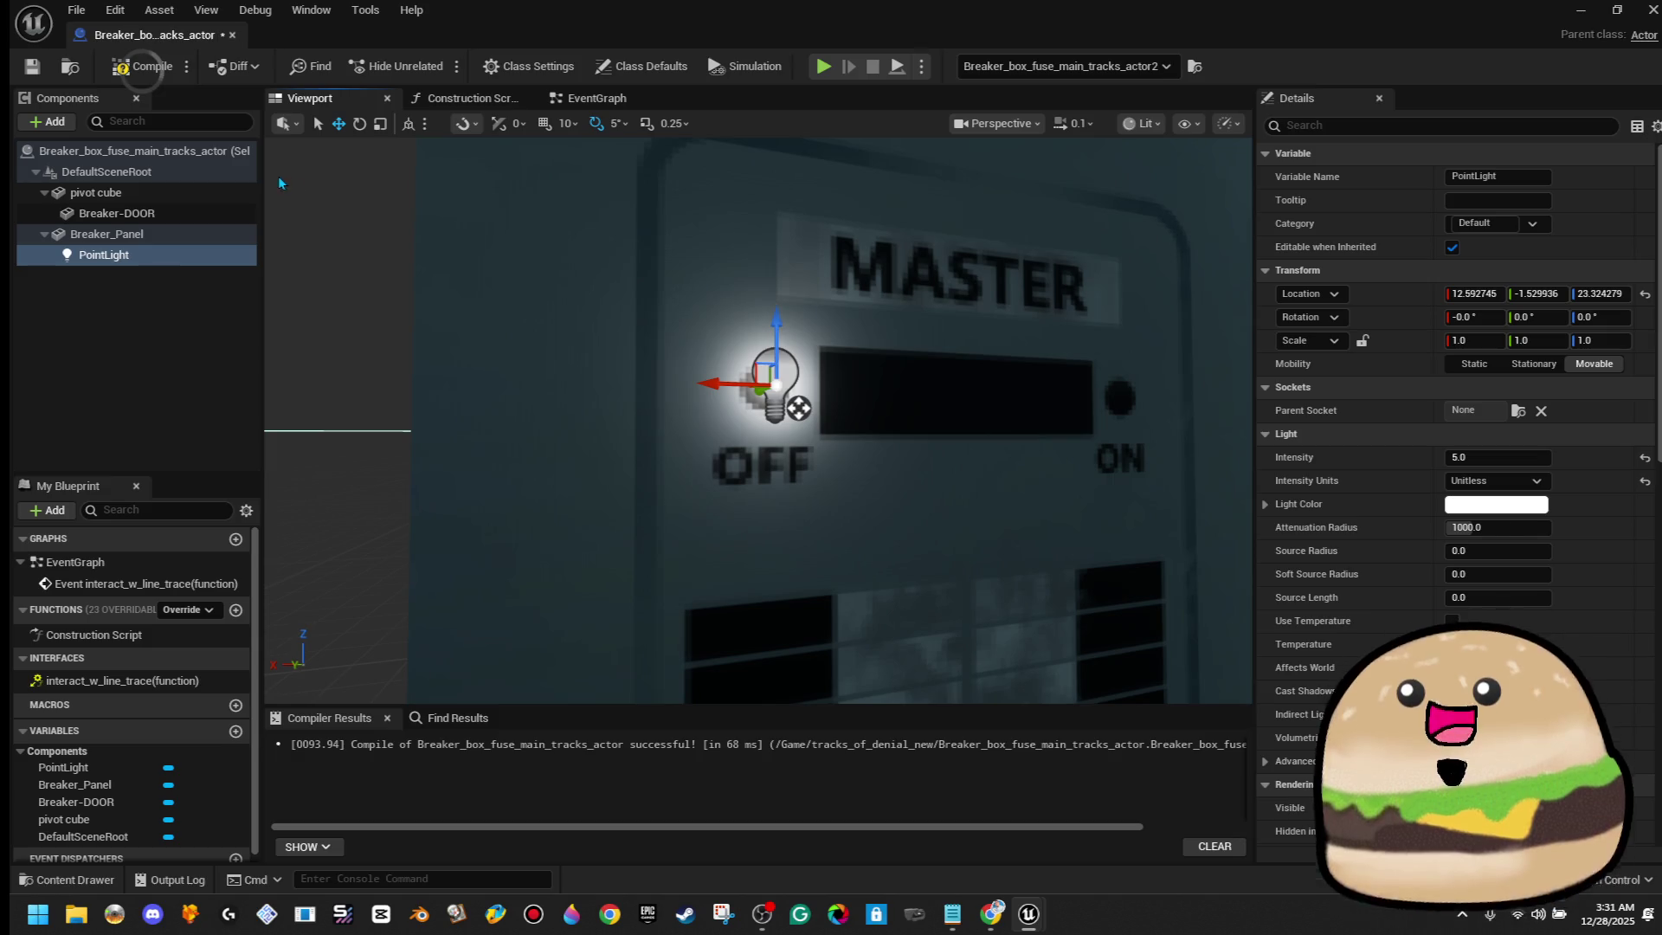
{"action": "key", "text": "Delete"}
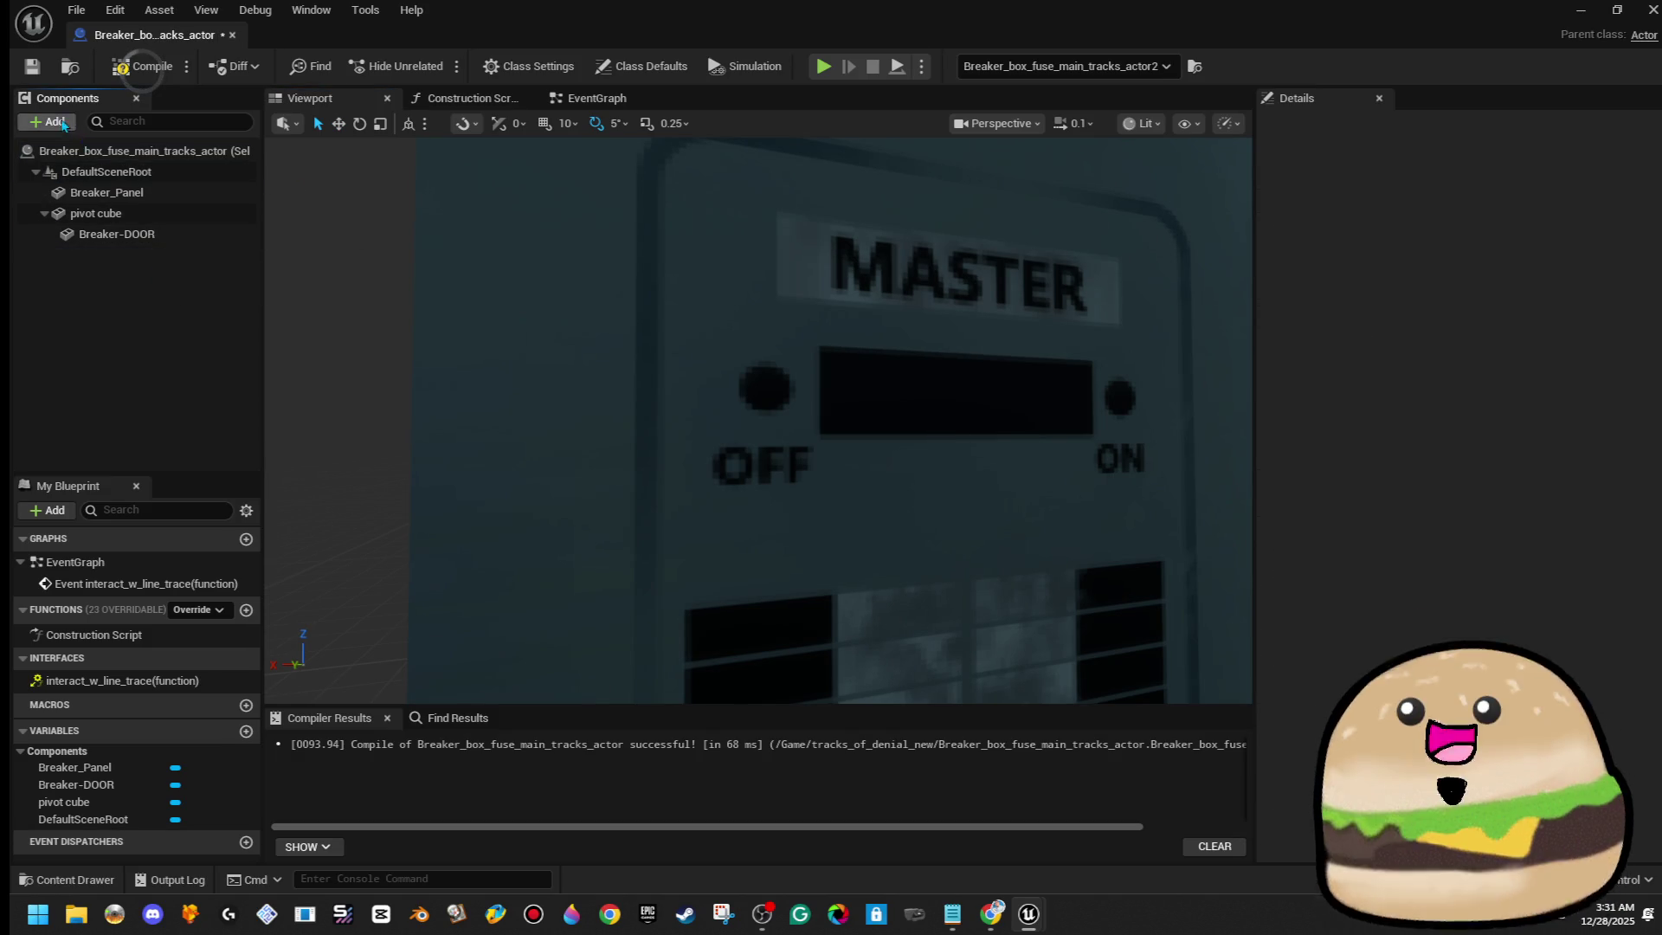
Search the component list for 'sphere' and add a Sphere component to the blueprint
{"action": "left_click", "coordinate": [56, 122]}
{"action": "type", "text": "cl"}
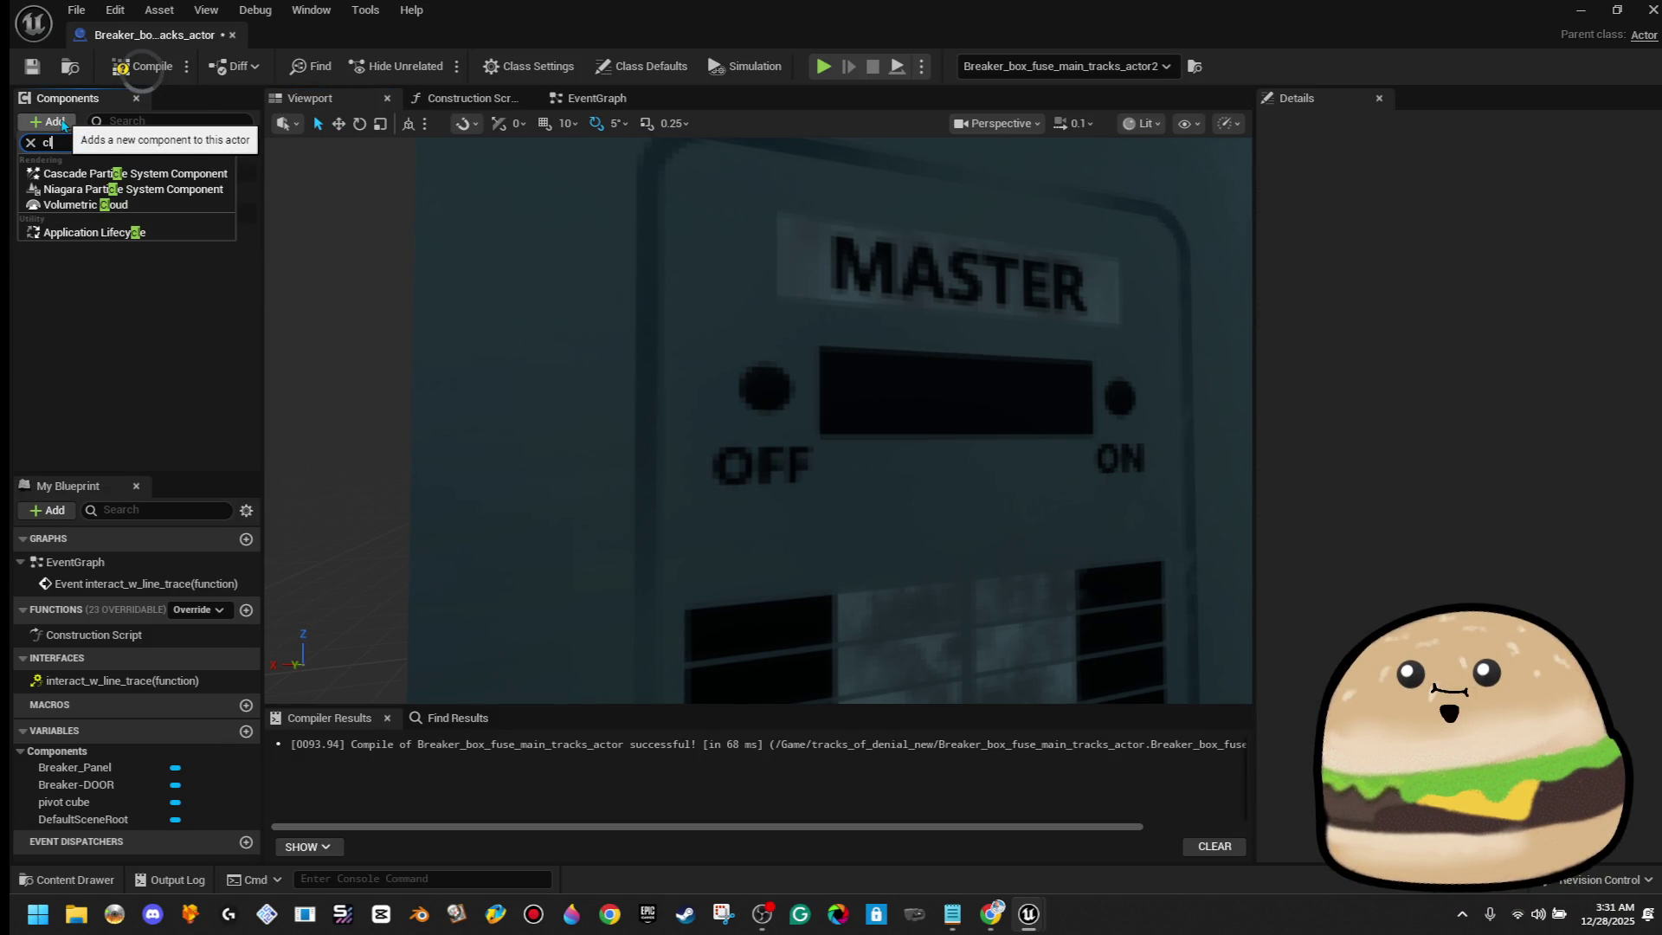
{"action": "key", "text": "BackSpace"}
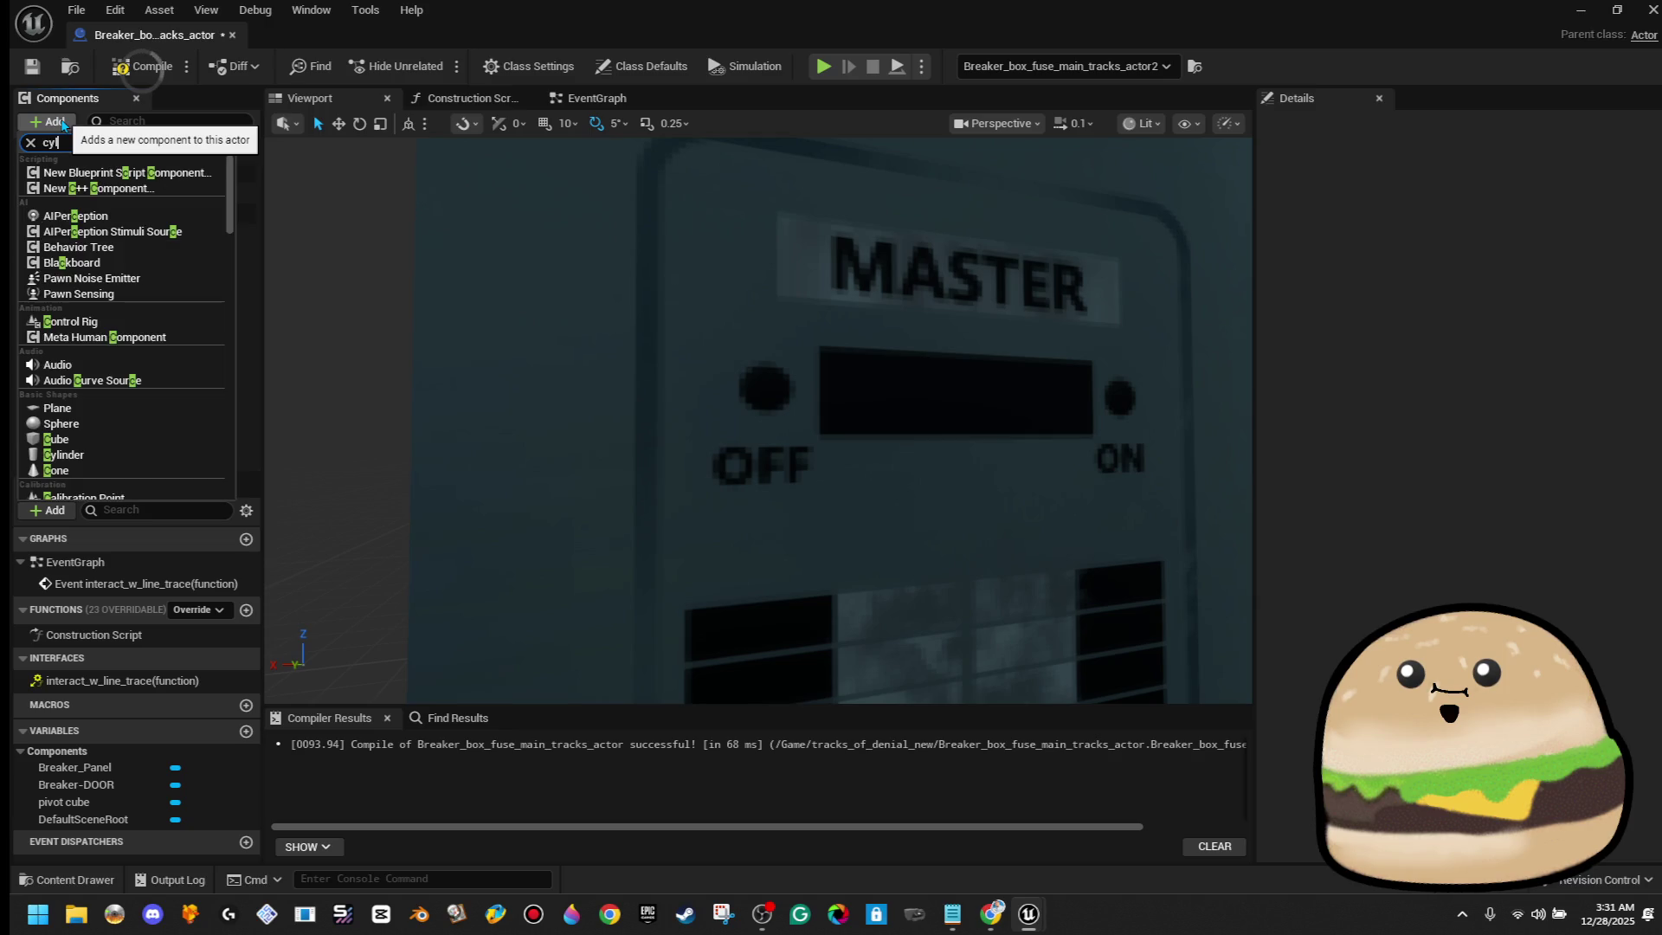
{"action": "type", "text": "yl"}
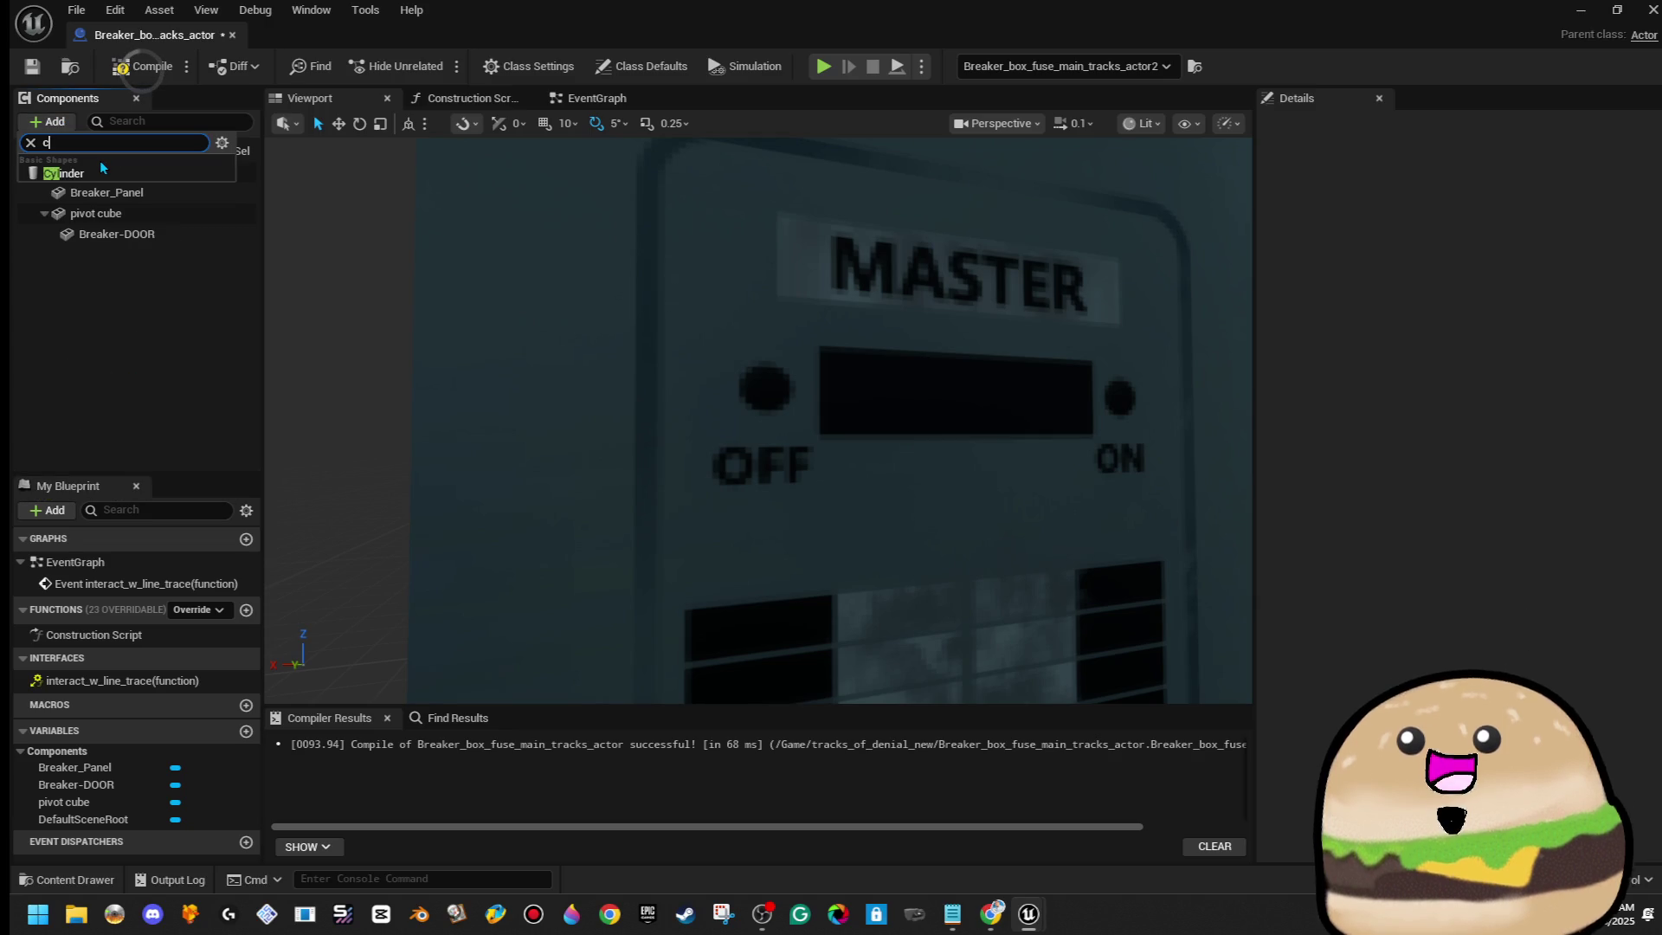
{"action": "key", "text": "BackSpace"}
{"action": "key", "text": "BackSpace"}
{"action": "key", "text": "BackSpace"}
{"action": "type", "text": "s"}
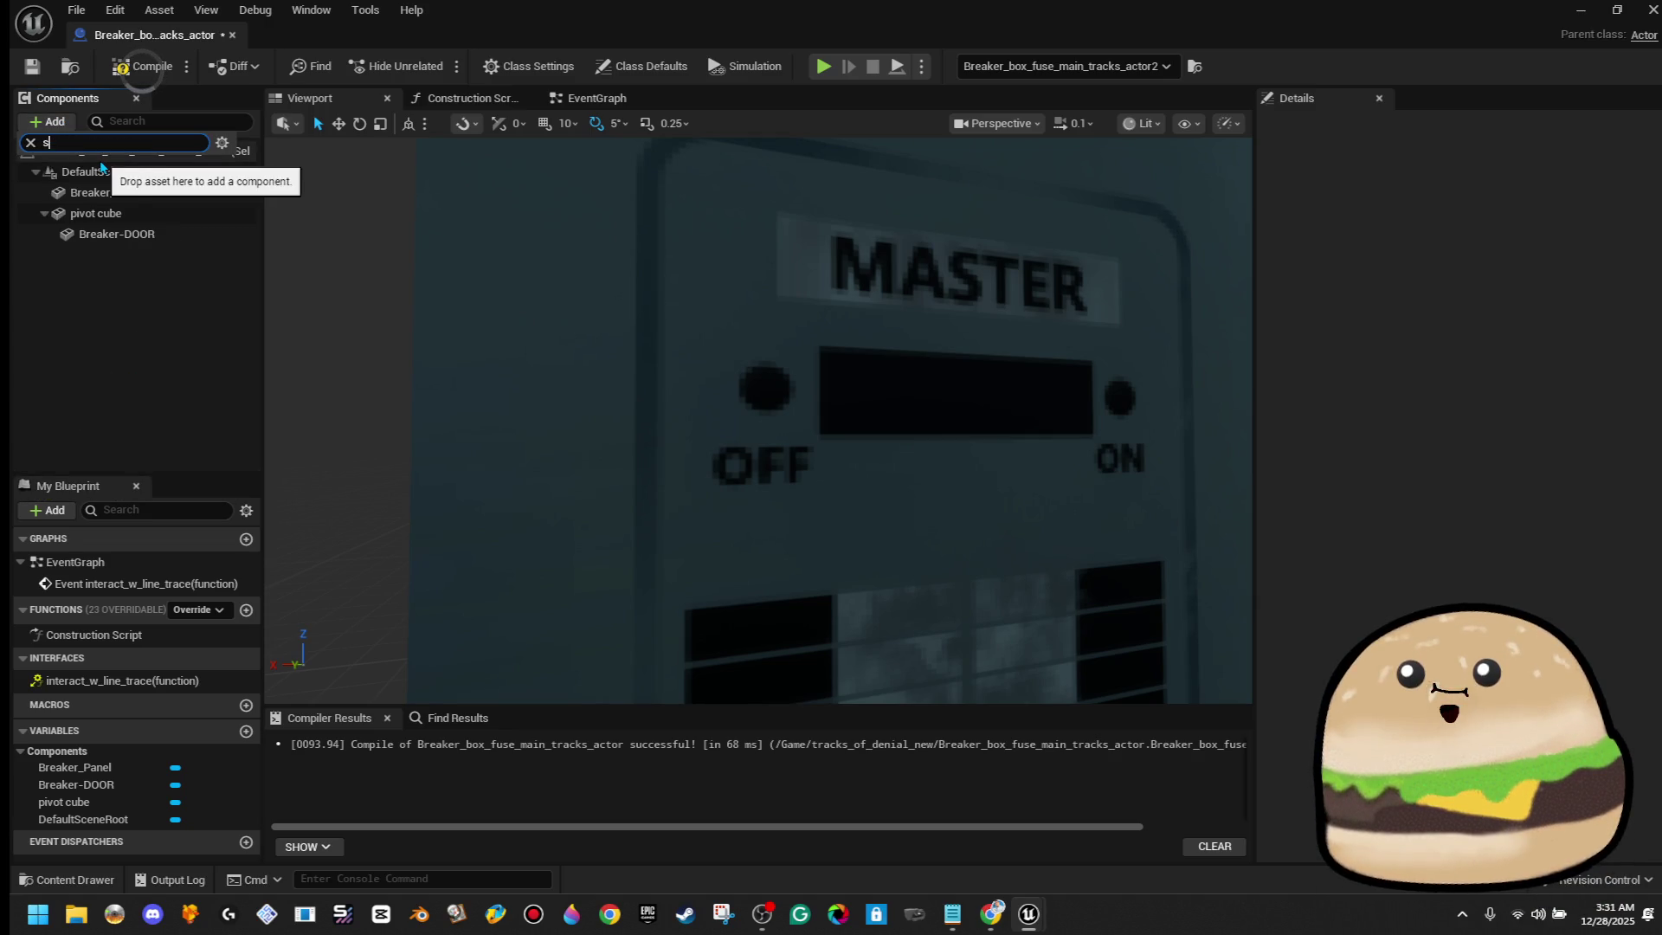
{"action": "type", "text": "hpph"}
{"action": "left_click", "coordinate": [121, 179]}
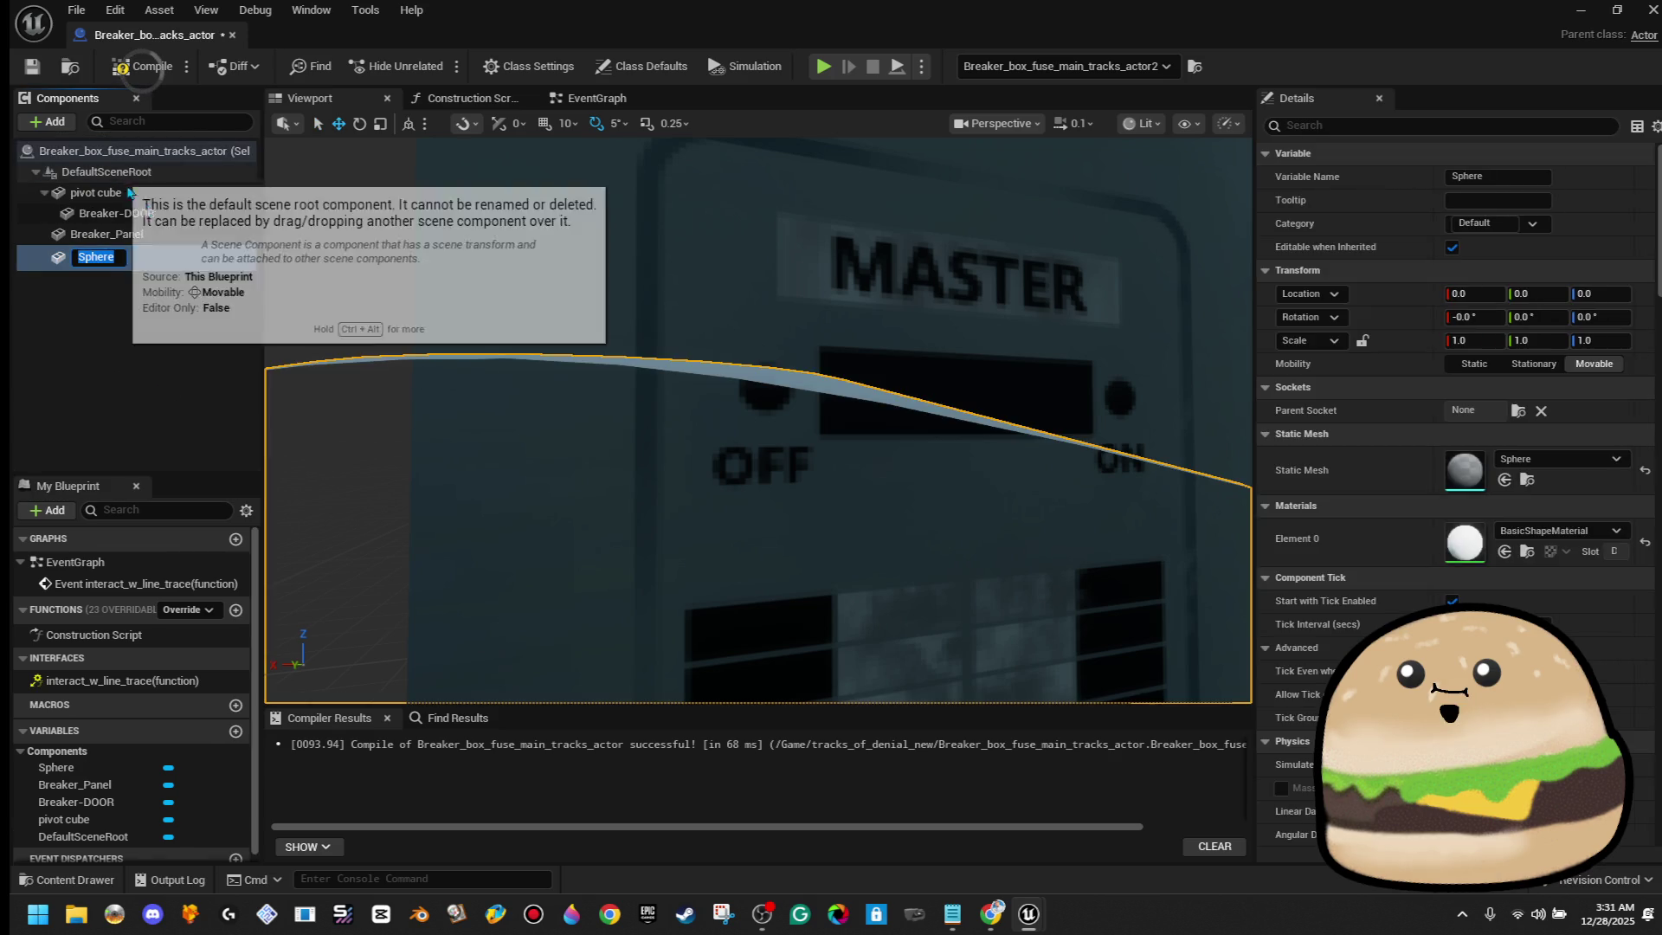
Scale the sphere down and move it up beside the OFF label
{"action": "mouse_move", "coordinate": [761, 420]}
{"action": "left_mouse_down"}
{"action": "mouse_move", "coordinate": [792, 542]}
{"action": "mouse_move", "coordinate": [740, 585]}
{"action": "left_mouse_up"}
{"action": "key", "text": "r"}
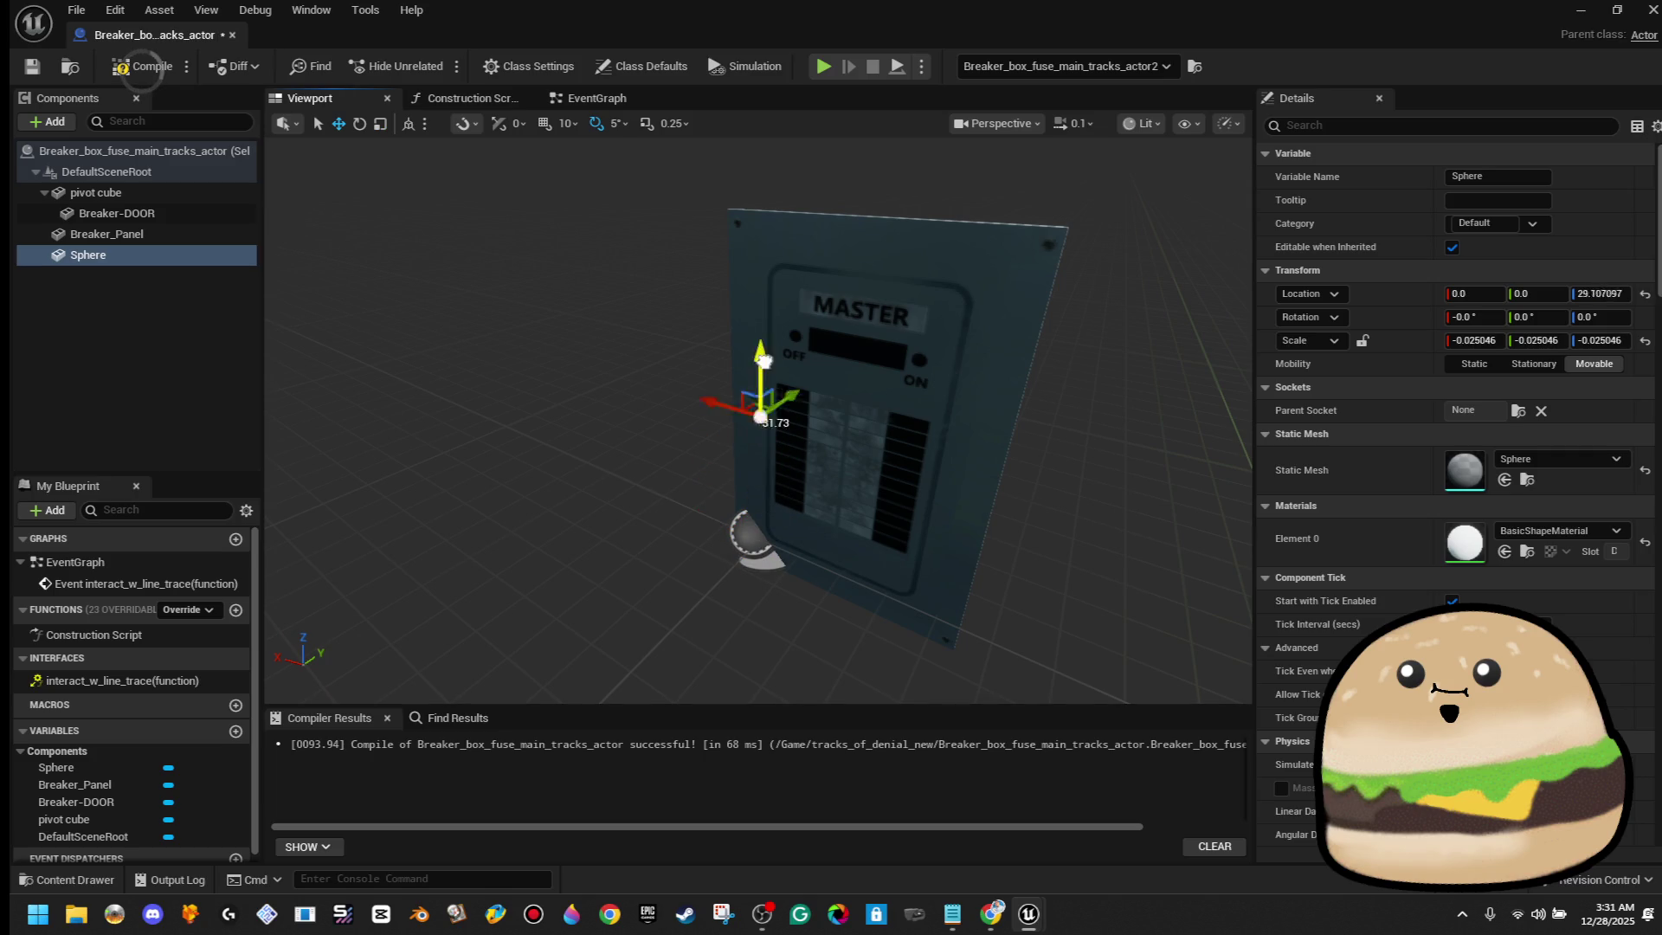
{"action": "mouse_move", "coordinate": [784, 278]}
{"action": "left_mouse_down"}
{"action": "mouse_move", "coordinate": [731, 355]}
{"action": "mouse_move", "coordinate": [761, 381]}
{"action": "mouse_move", "coordinate": [697, 404]}
{"action": "mouse_move", "coordinate": [700, 374]}
{"action": "mouse_move", "coordinate": [797, 365]}
{"action": "left_mouse_up"}
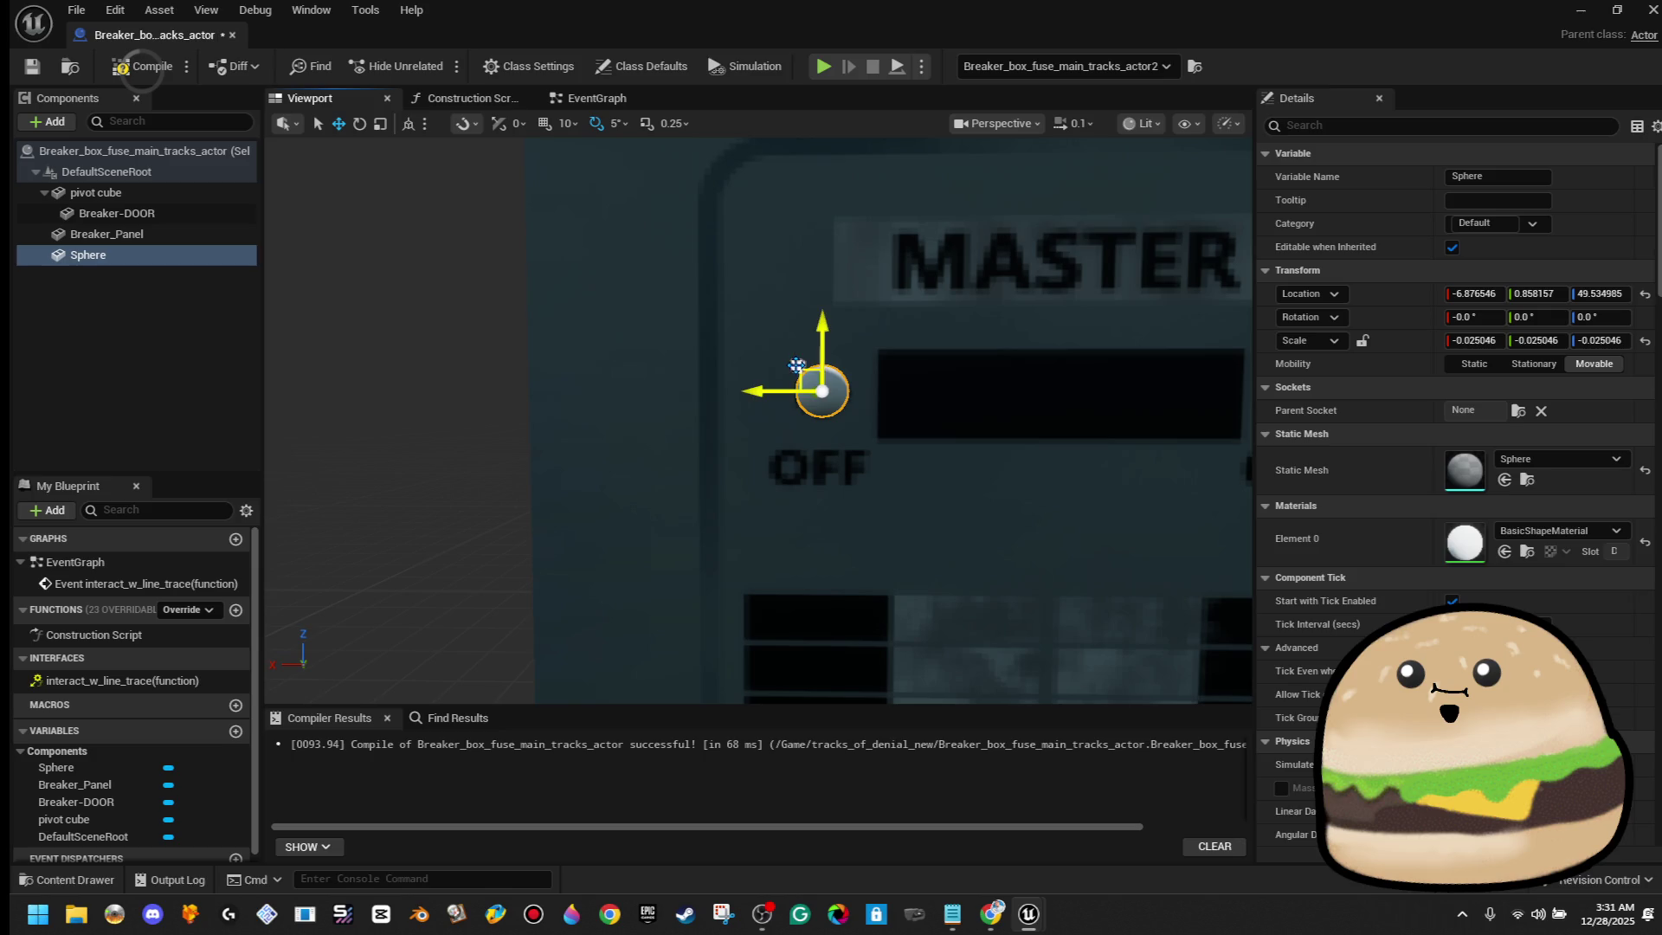
After trying arrow_red_neon_sign and glow_red_dim, give the sphere's Element 0 the redglow material
{"action": "left_click", "coordinate": [1558, 530]}
{"action": "type", "text": "d"}
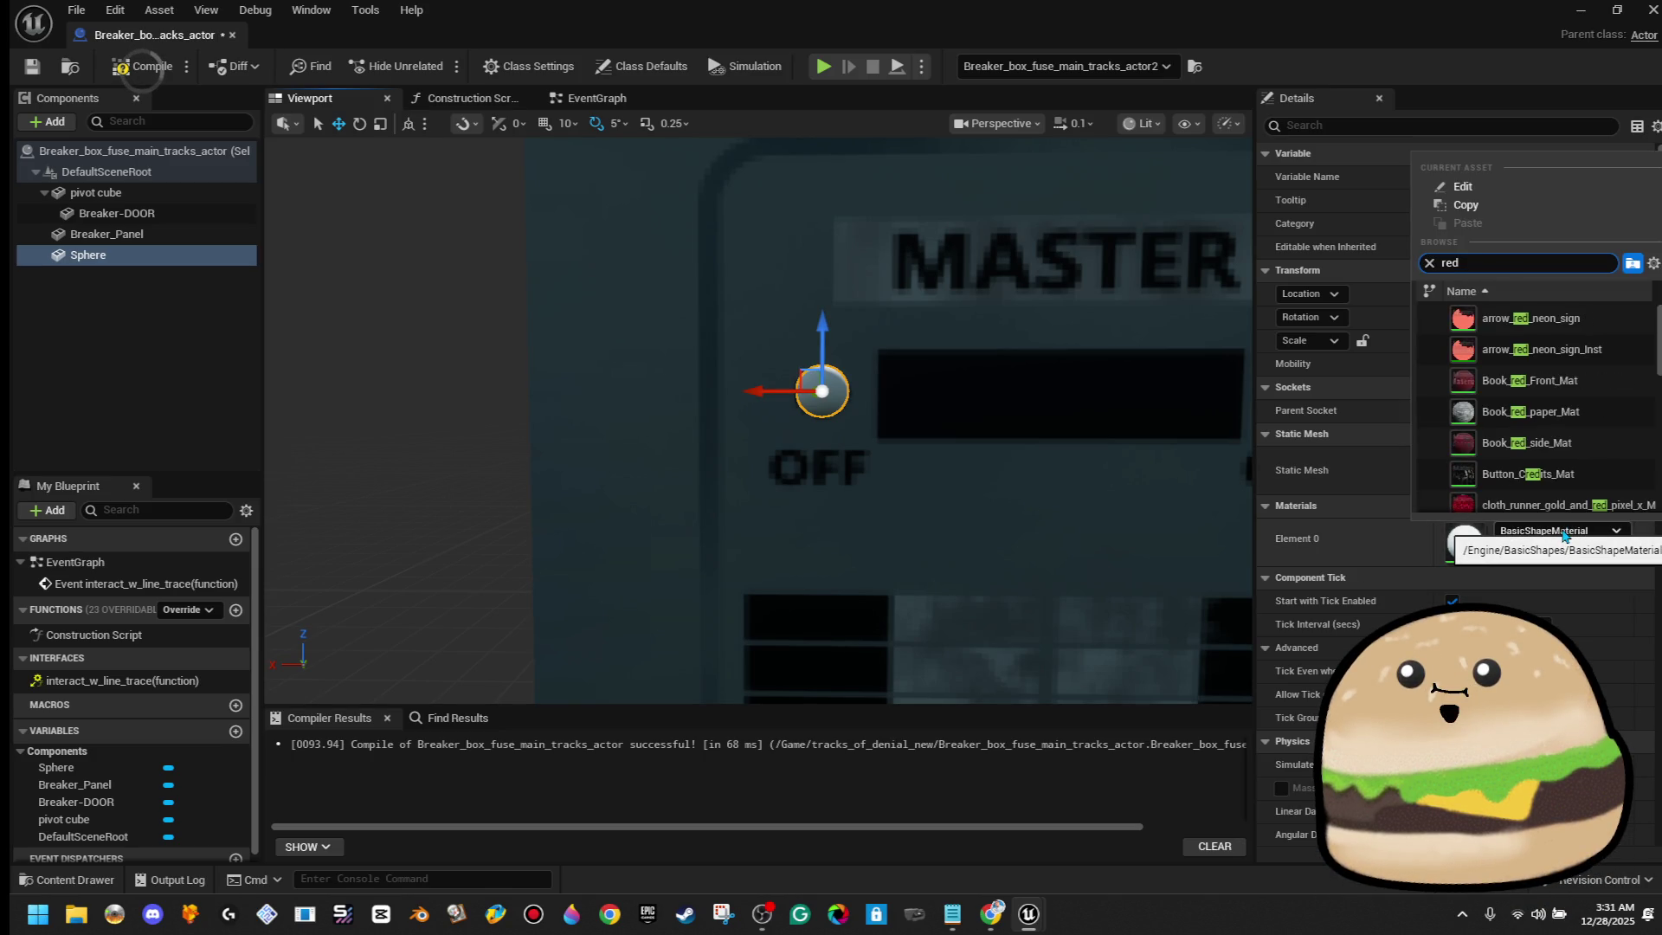
{"action": "left_click", "coordinate": [1605, 318]}
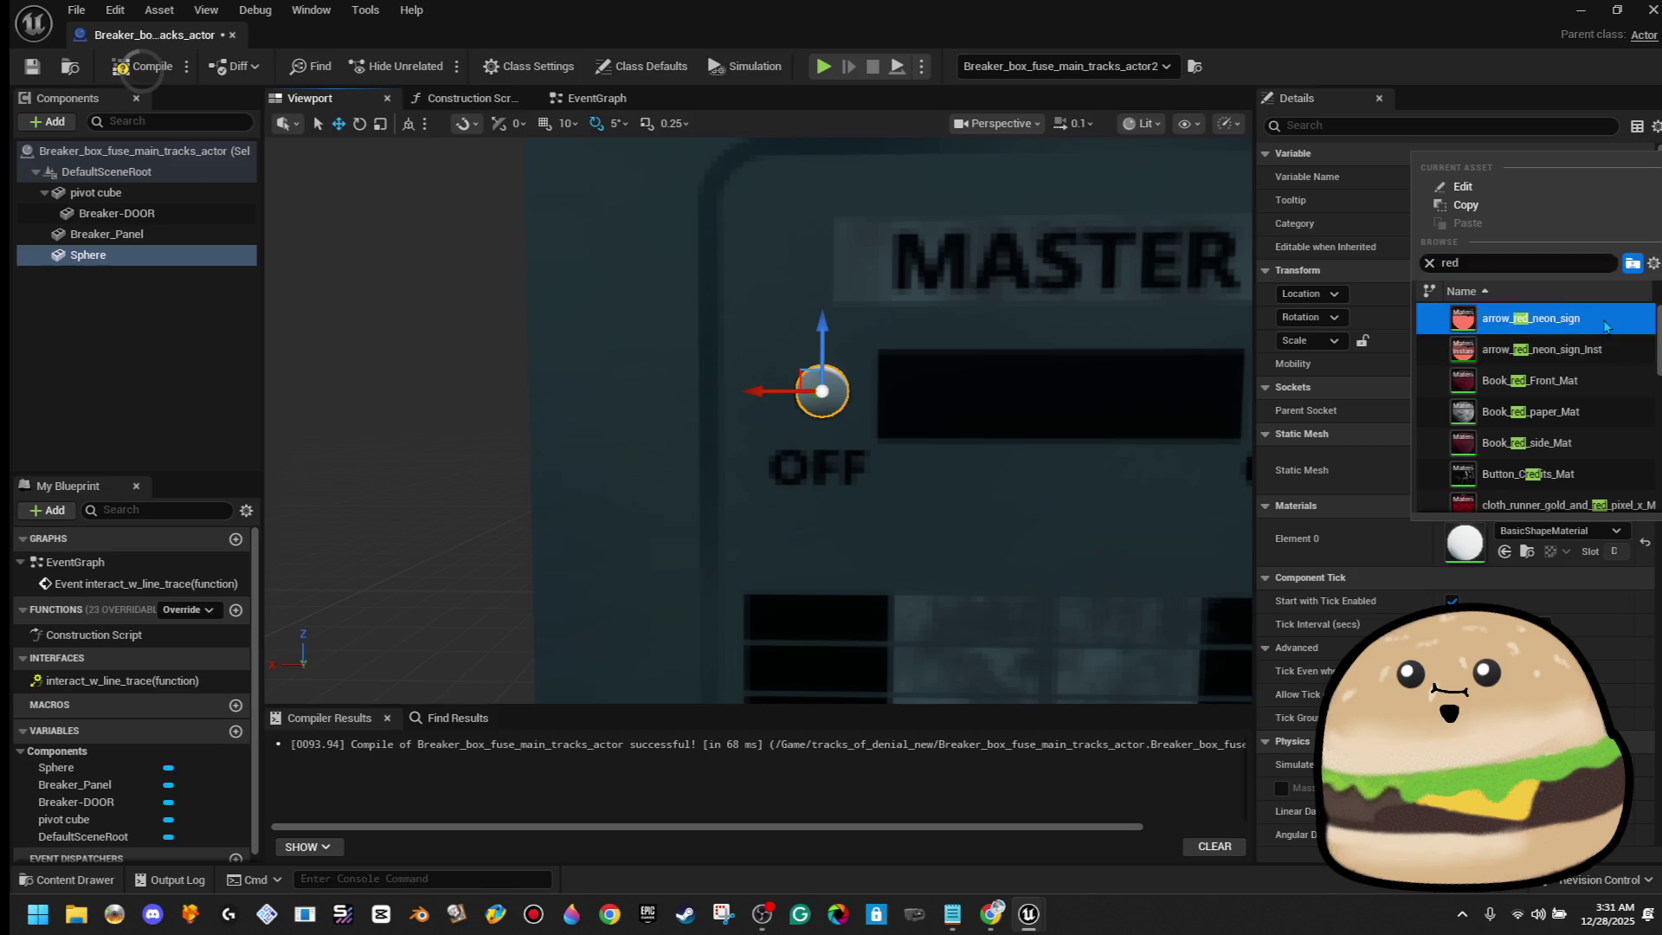
{"action": "left_click", "coordinate": [1568, 532]}
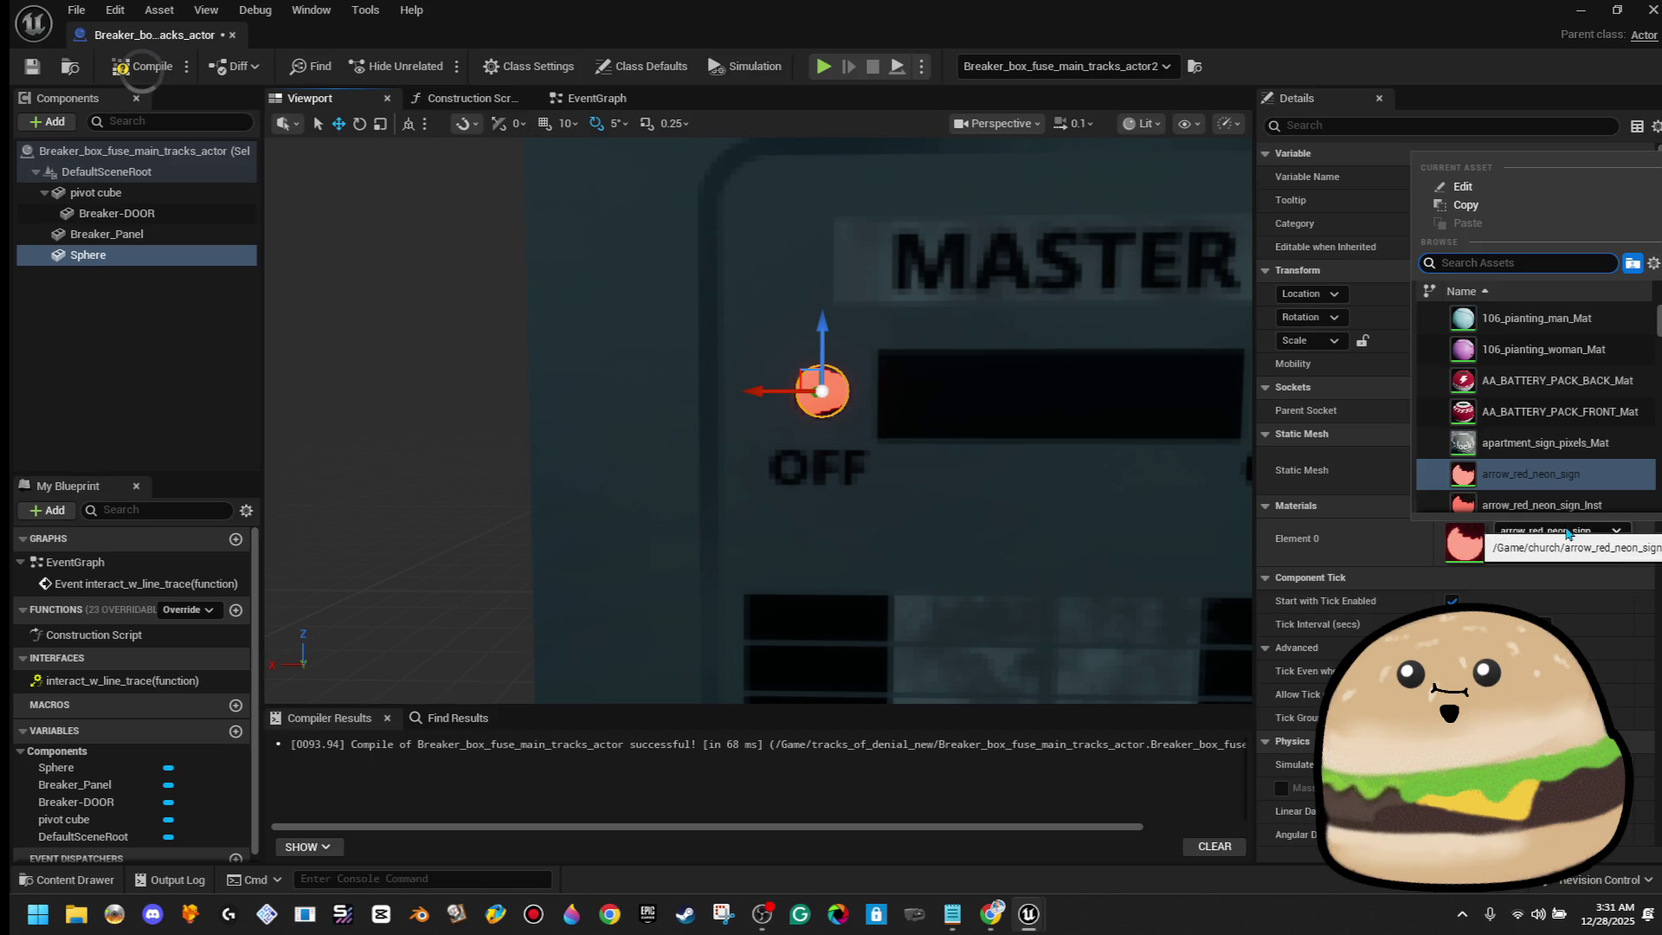
{"action": "type", "text": "red gl"}
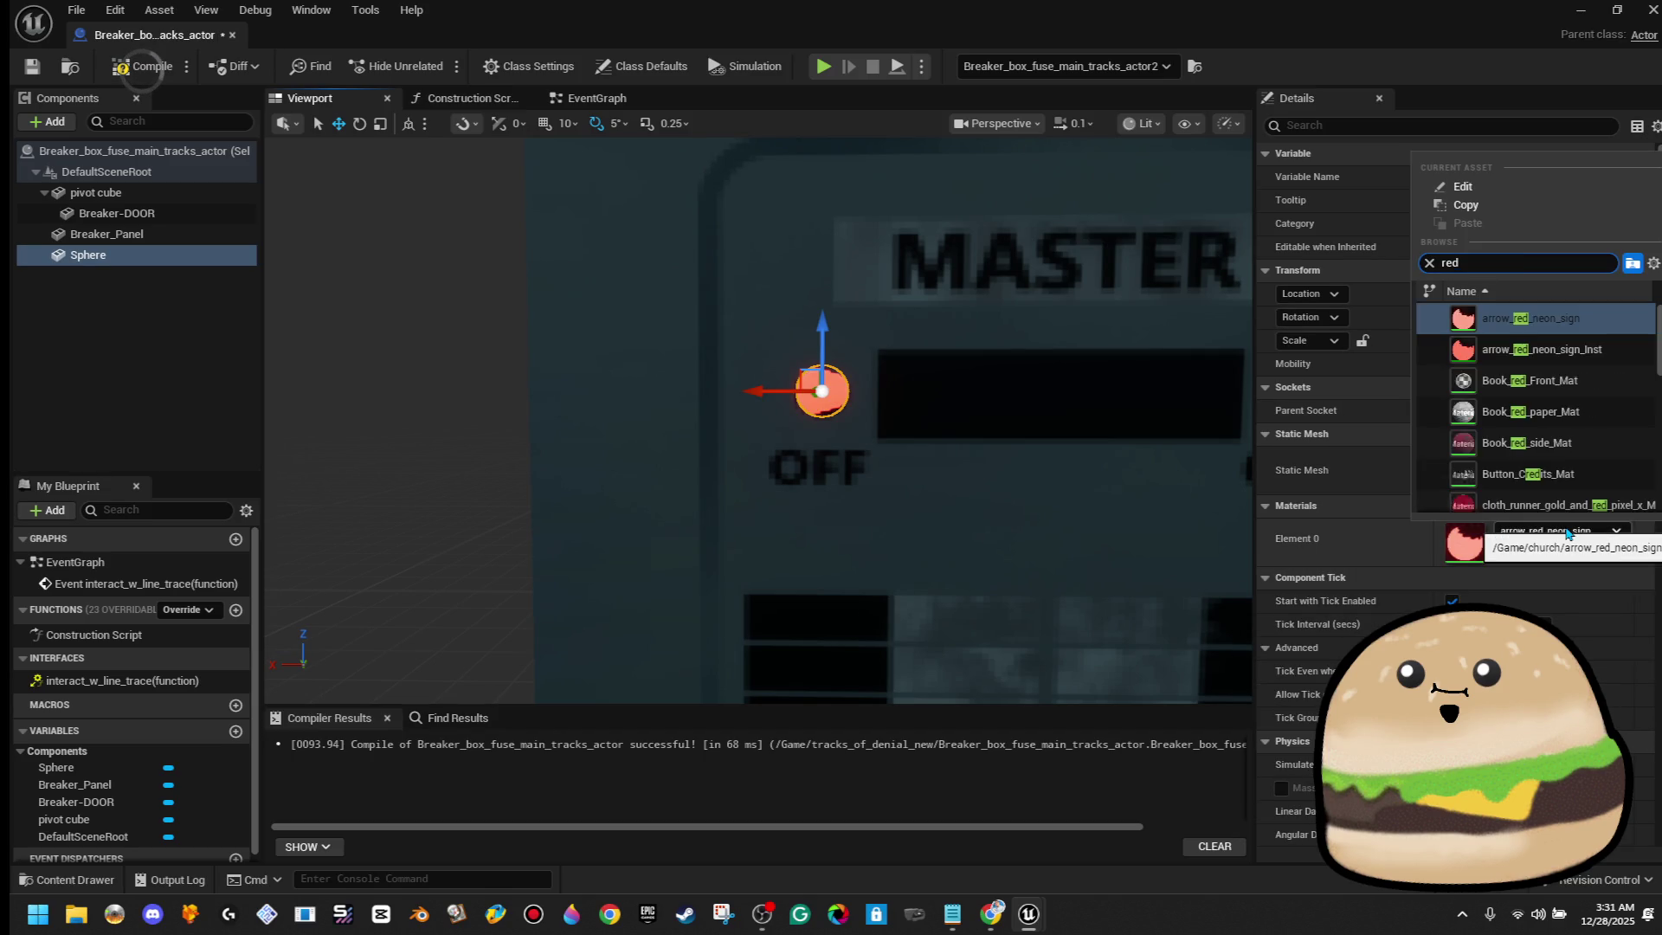
{"action": "type", "text": "ow"}
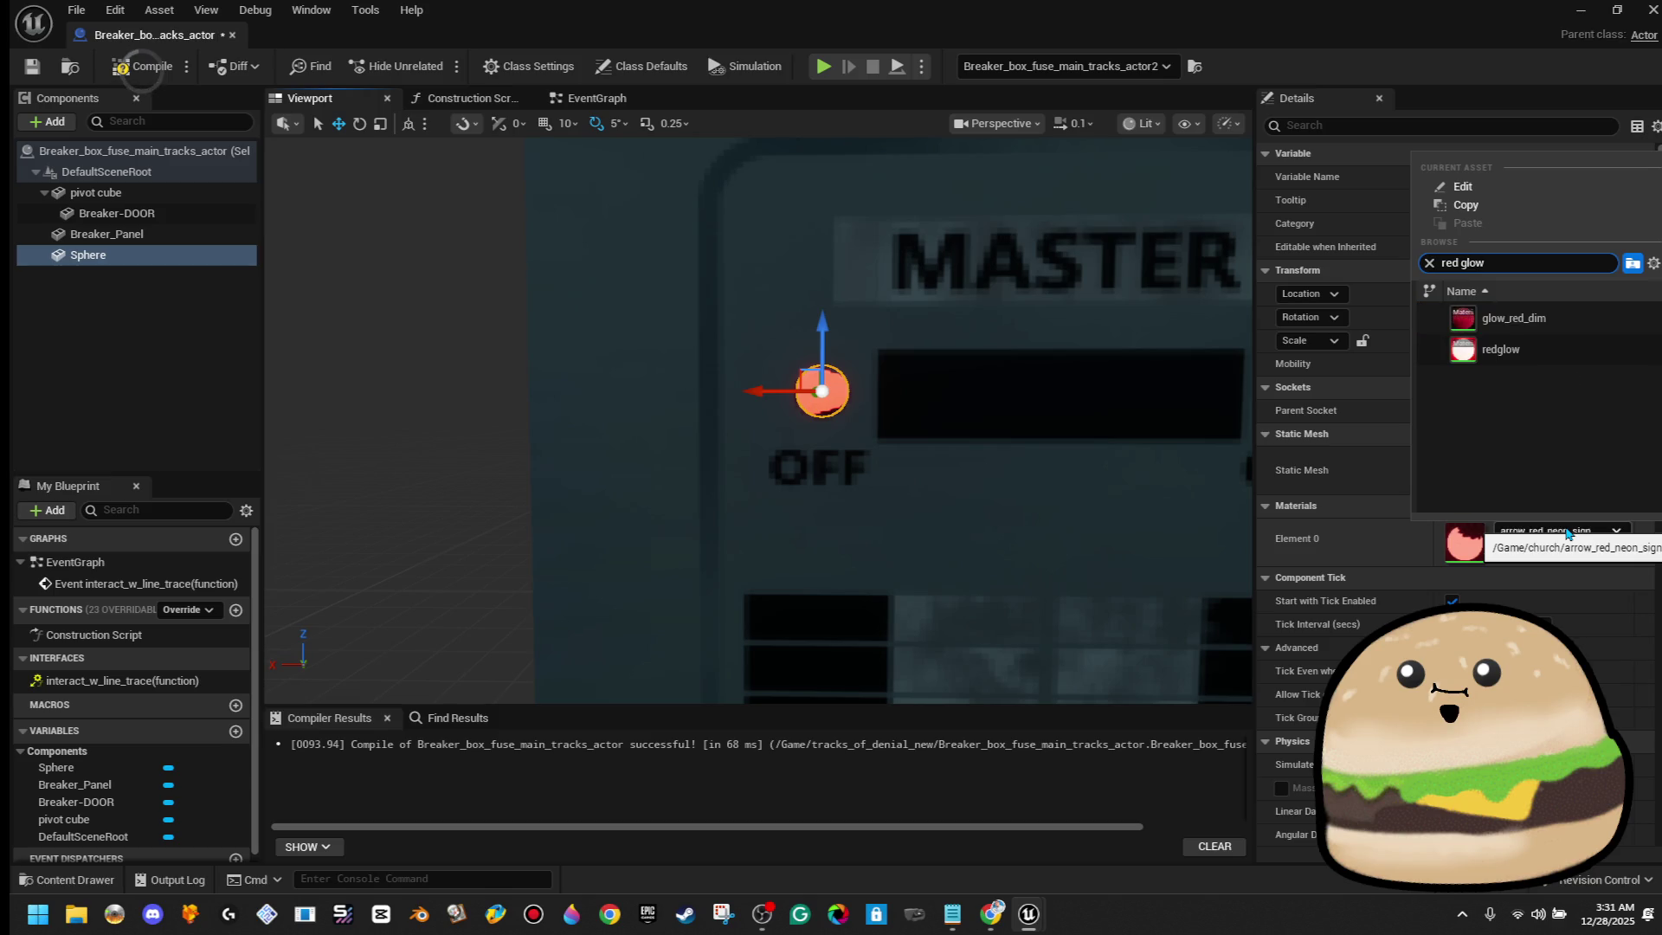
{"action": "left_click", "coordinate": [1532, 329]}
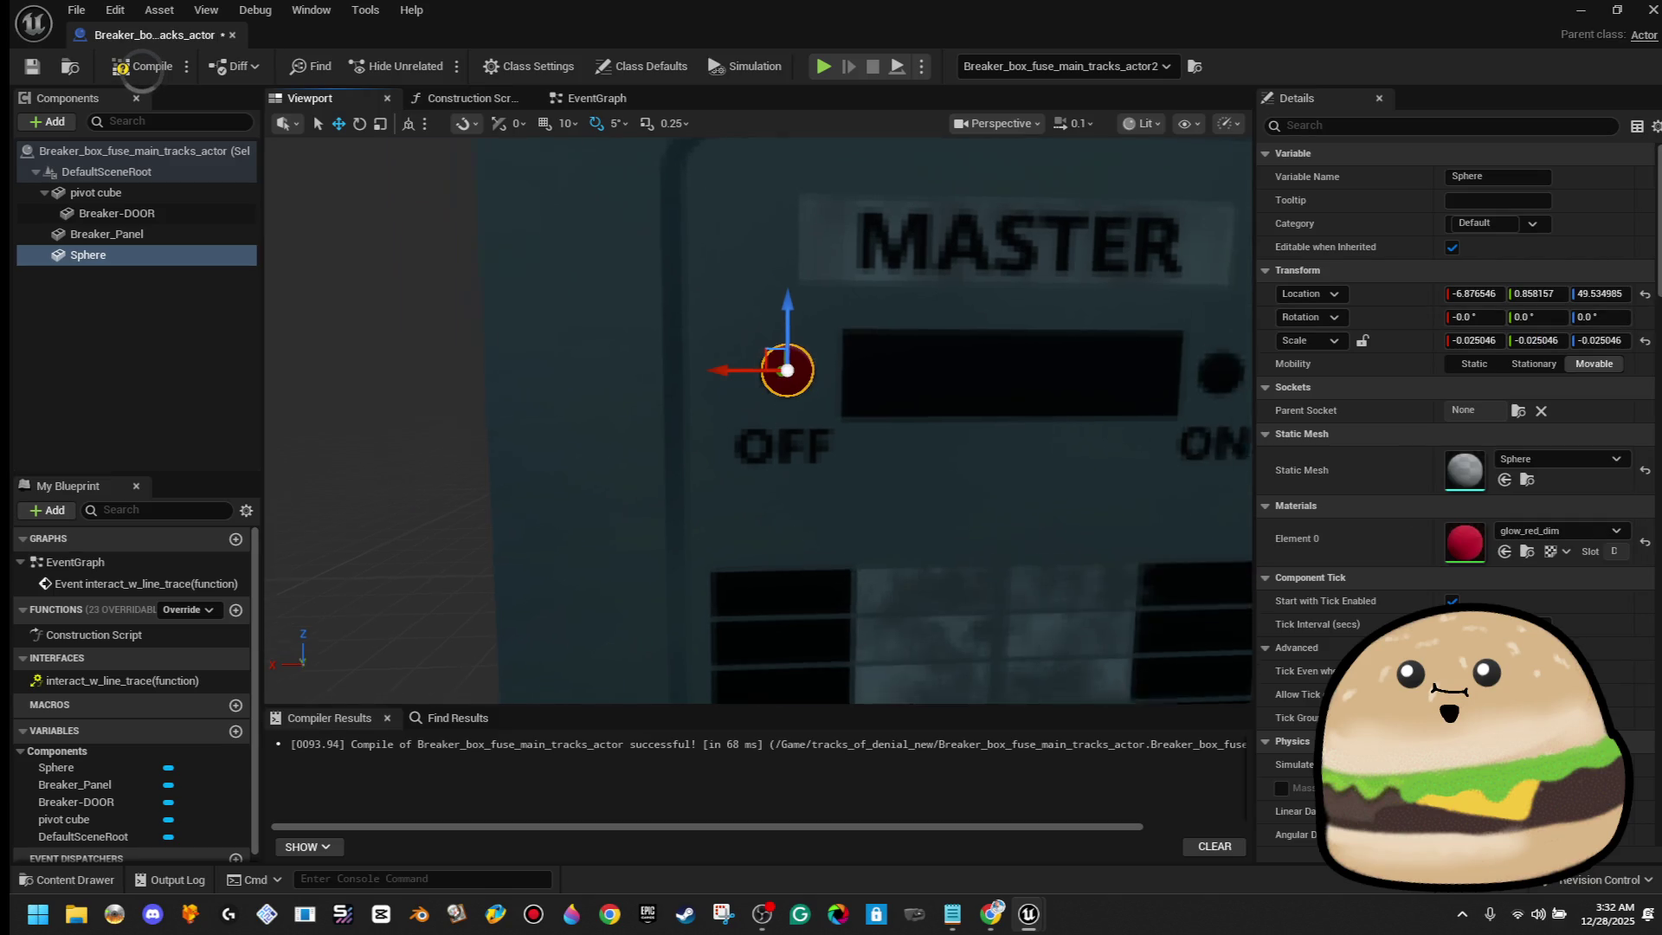
{"action": "left_click", "coordinate": [1558, 530]}
{"action": "type", "text": "g"}
{"action": "key", "text": "BackSpace"}
{"action": "type", "text": "red"}
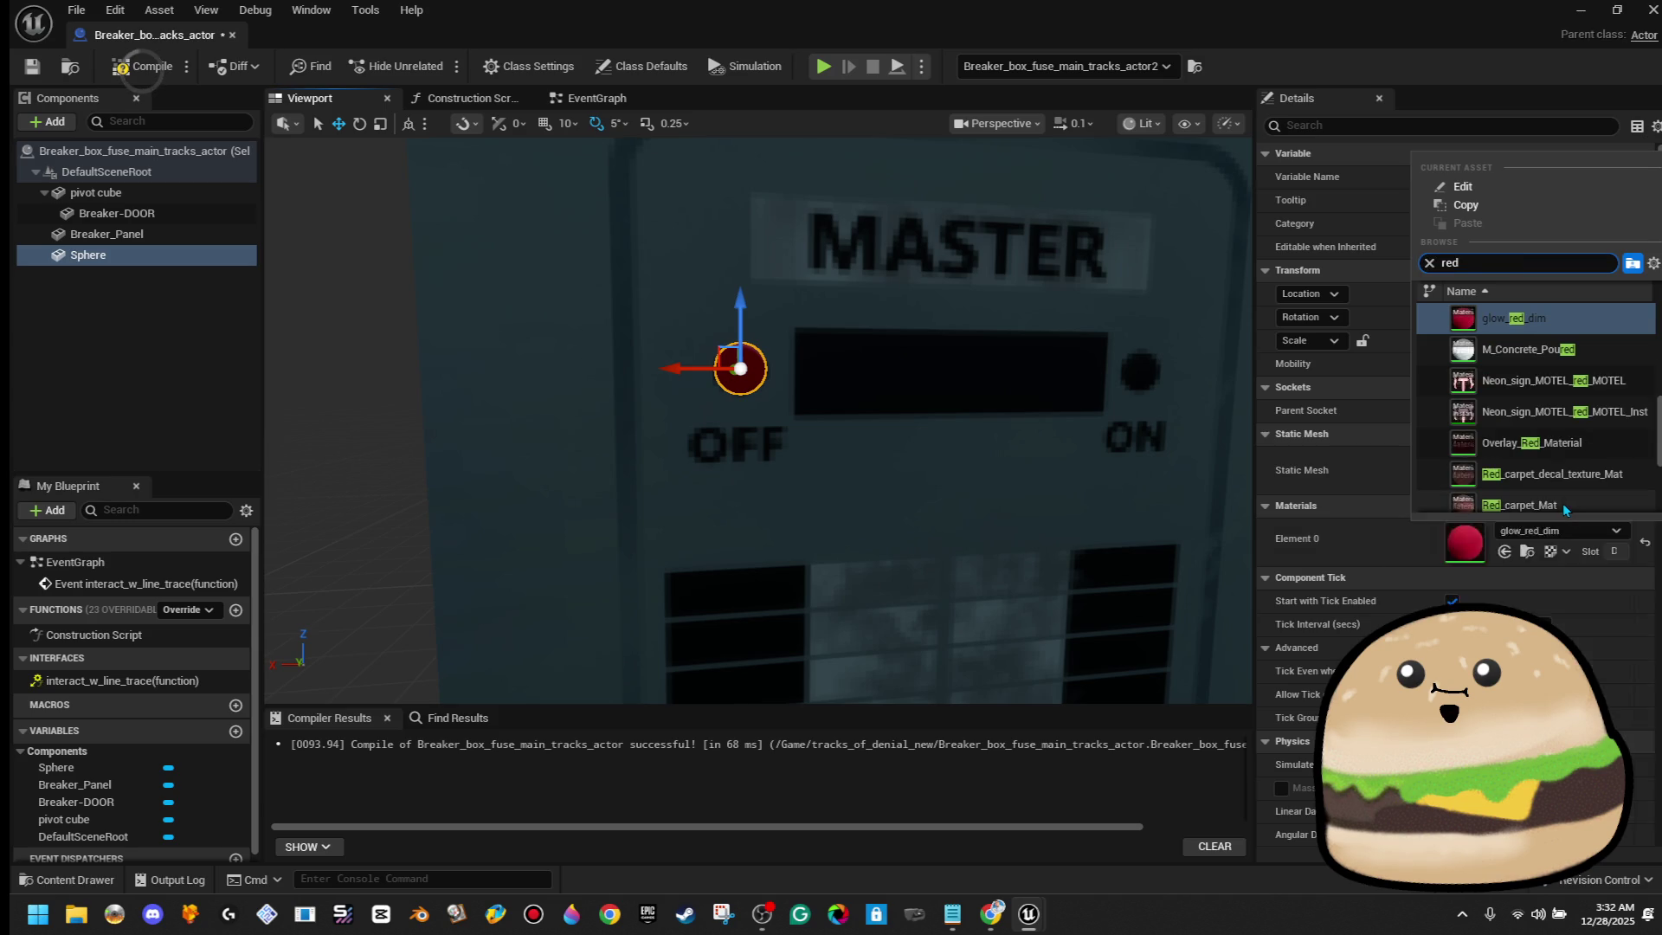
{"action": "type", "text": " g"}
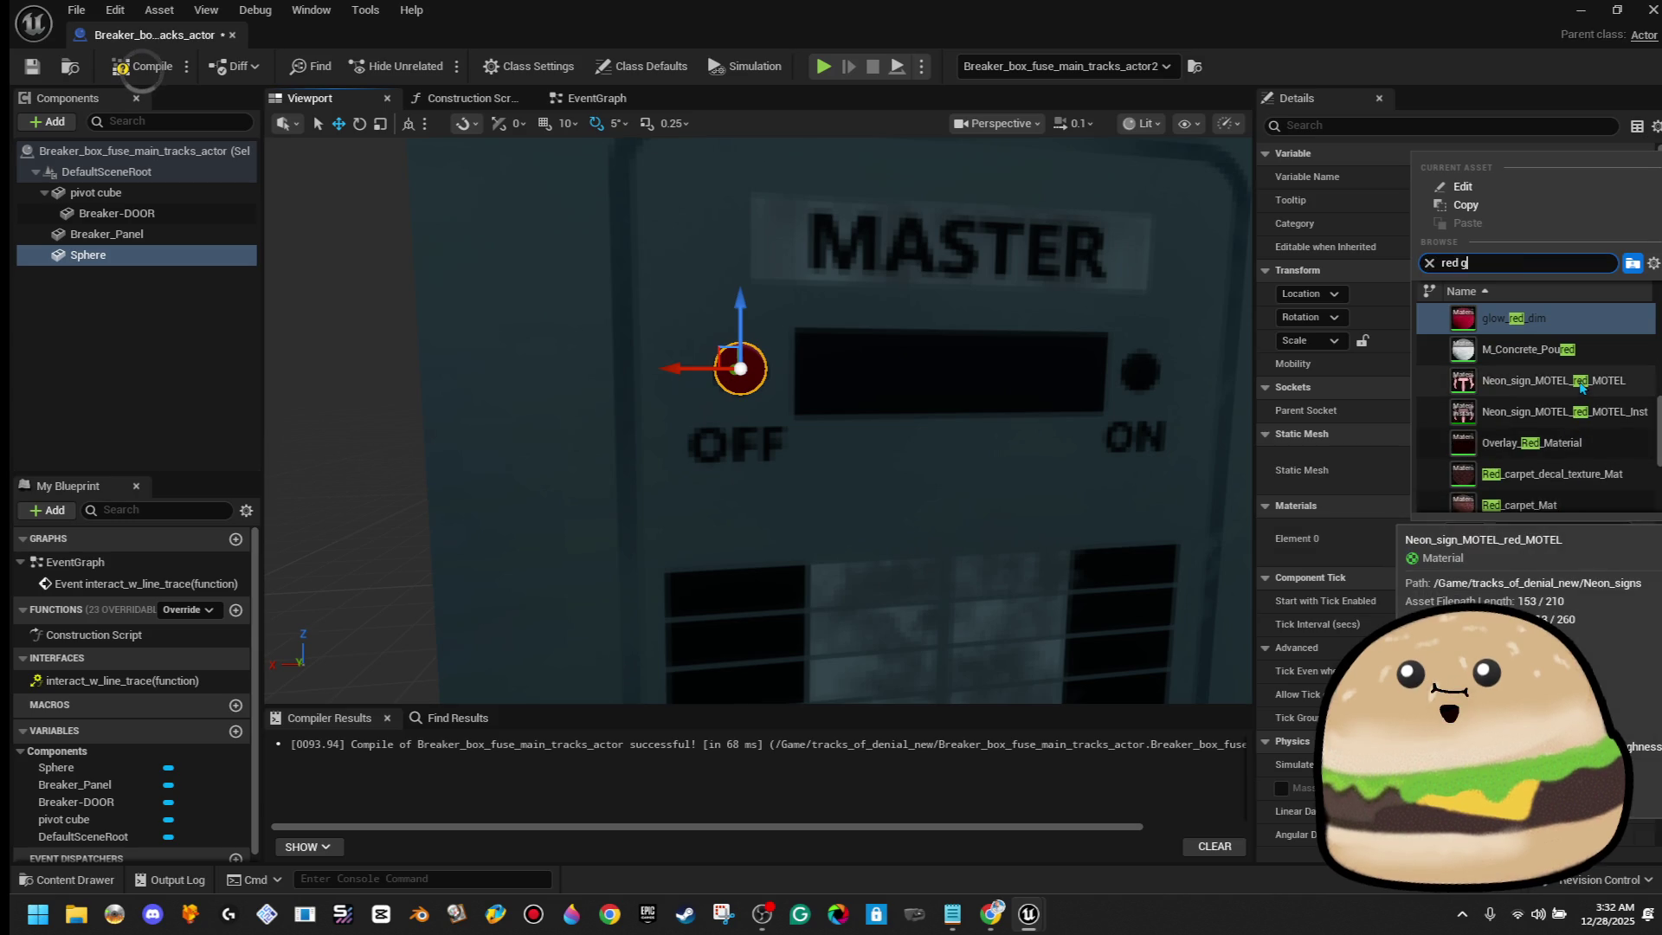
{"action": "type", "text": "low"}
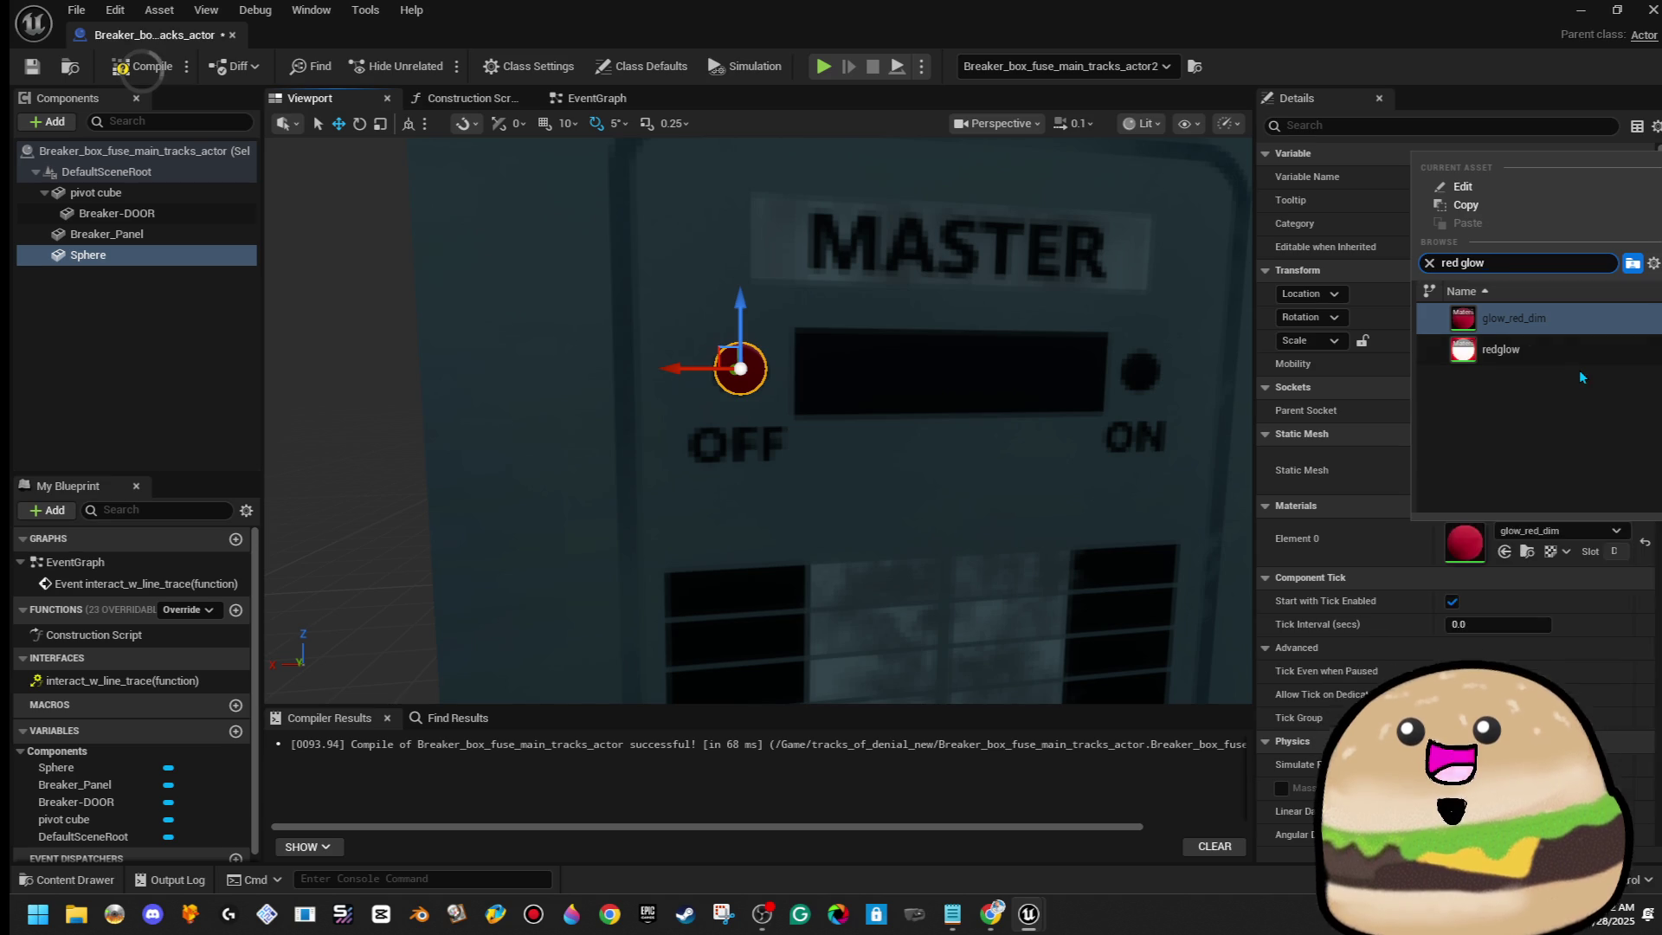
{"action": "left_click", "coordinate": [1500, 349]}
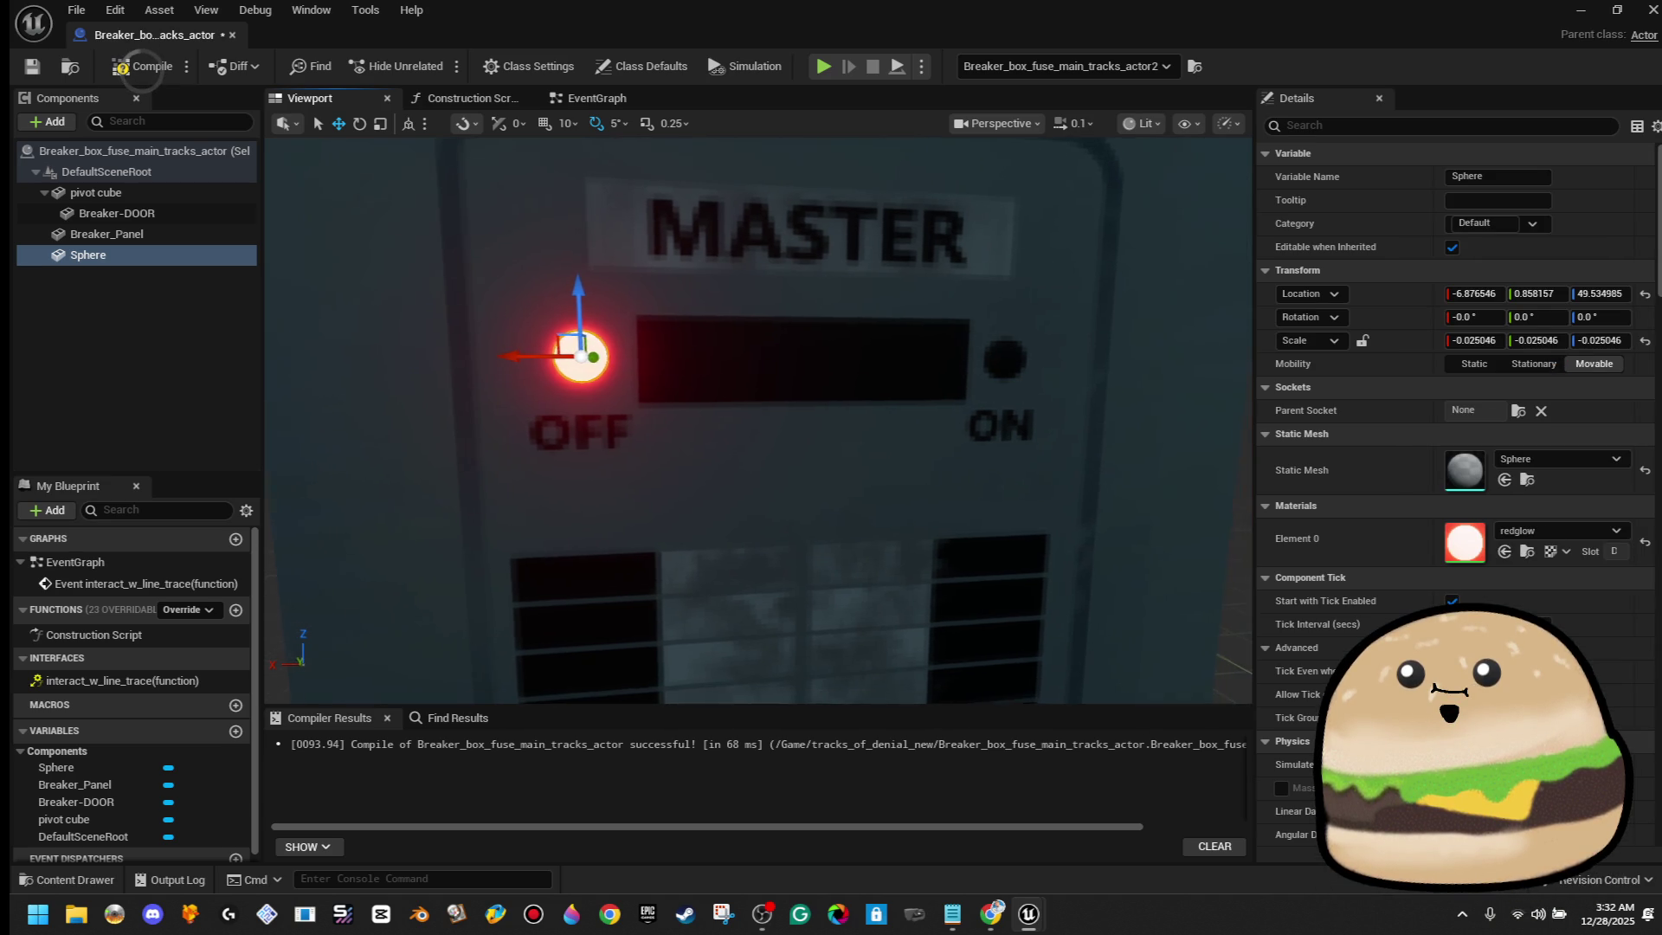
Rename the sphere Glow-RED OFF, then duplicate it and move the copy to the right
{"action": "right_click", "coordinate": [183, 257]}
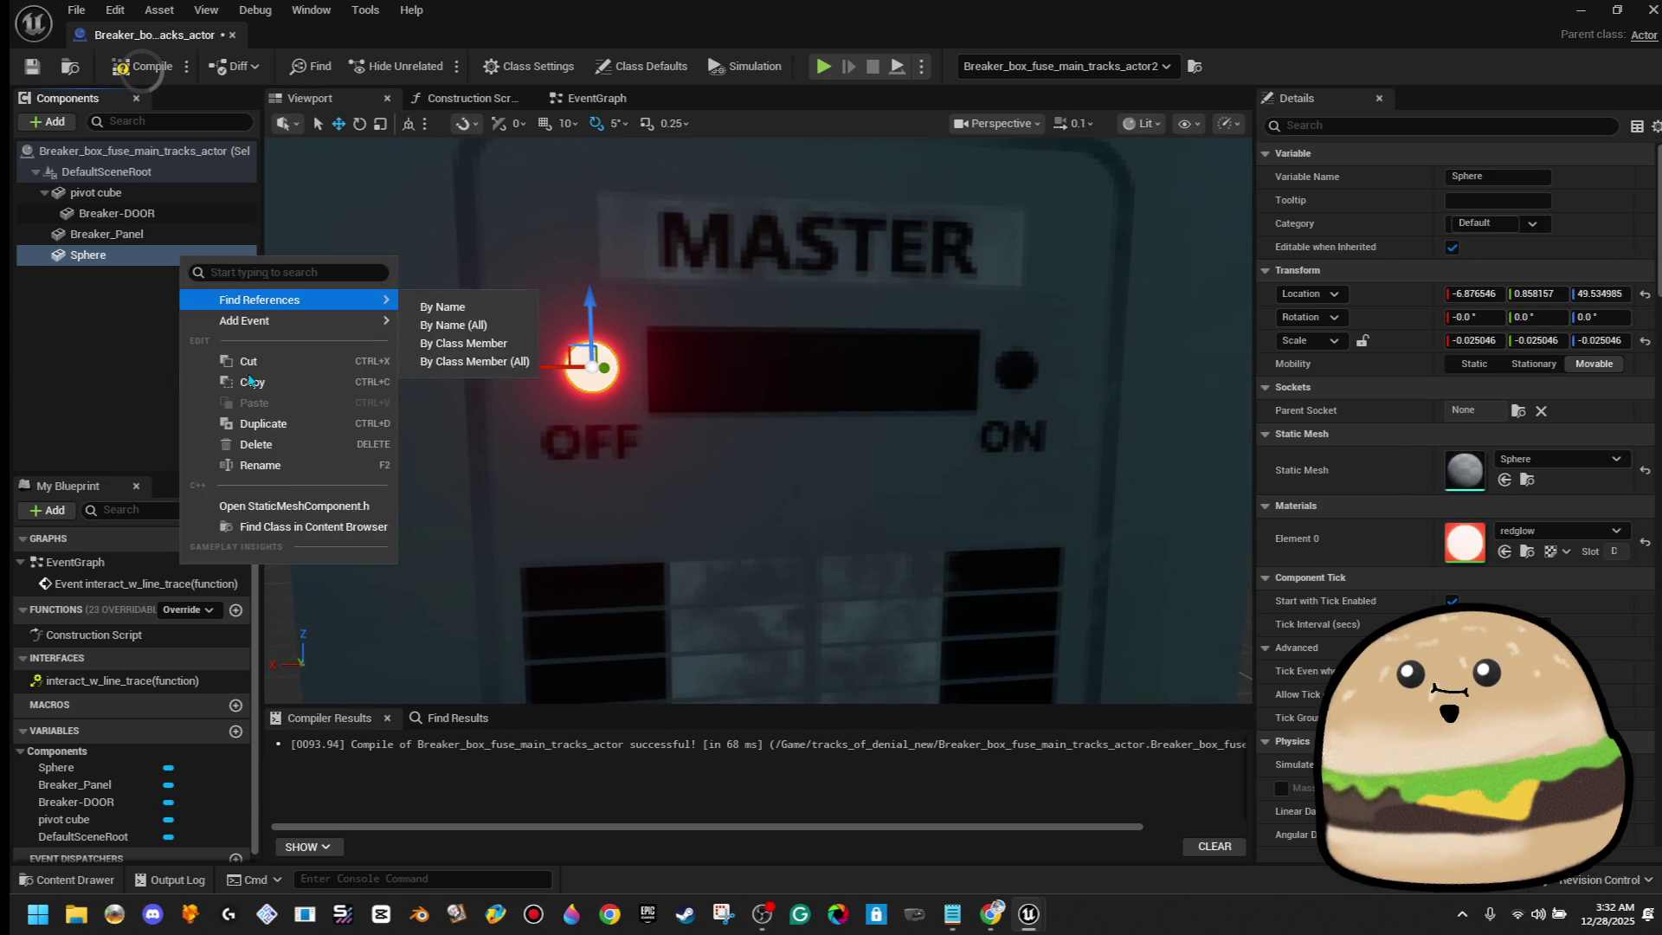
{"action": "left_click", "coordinate": [282, 471]}
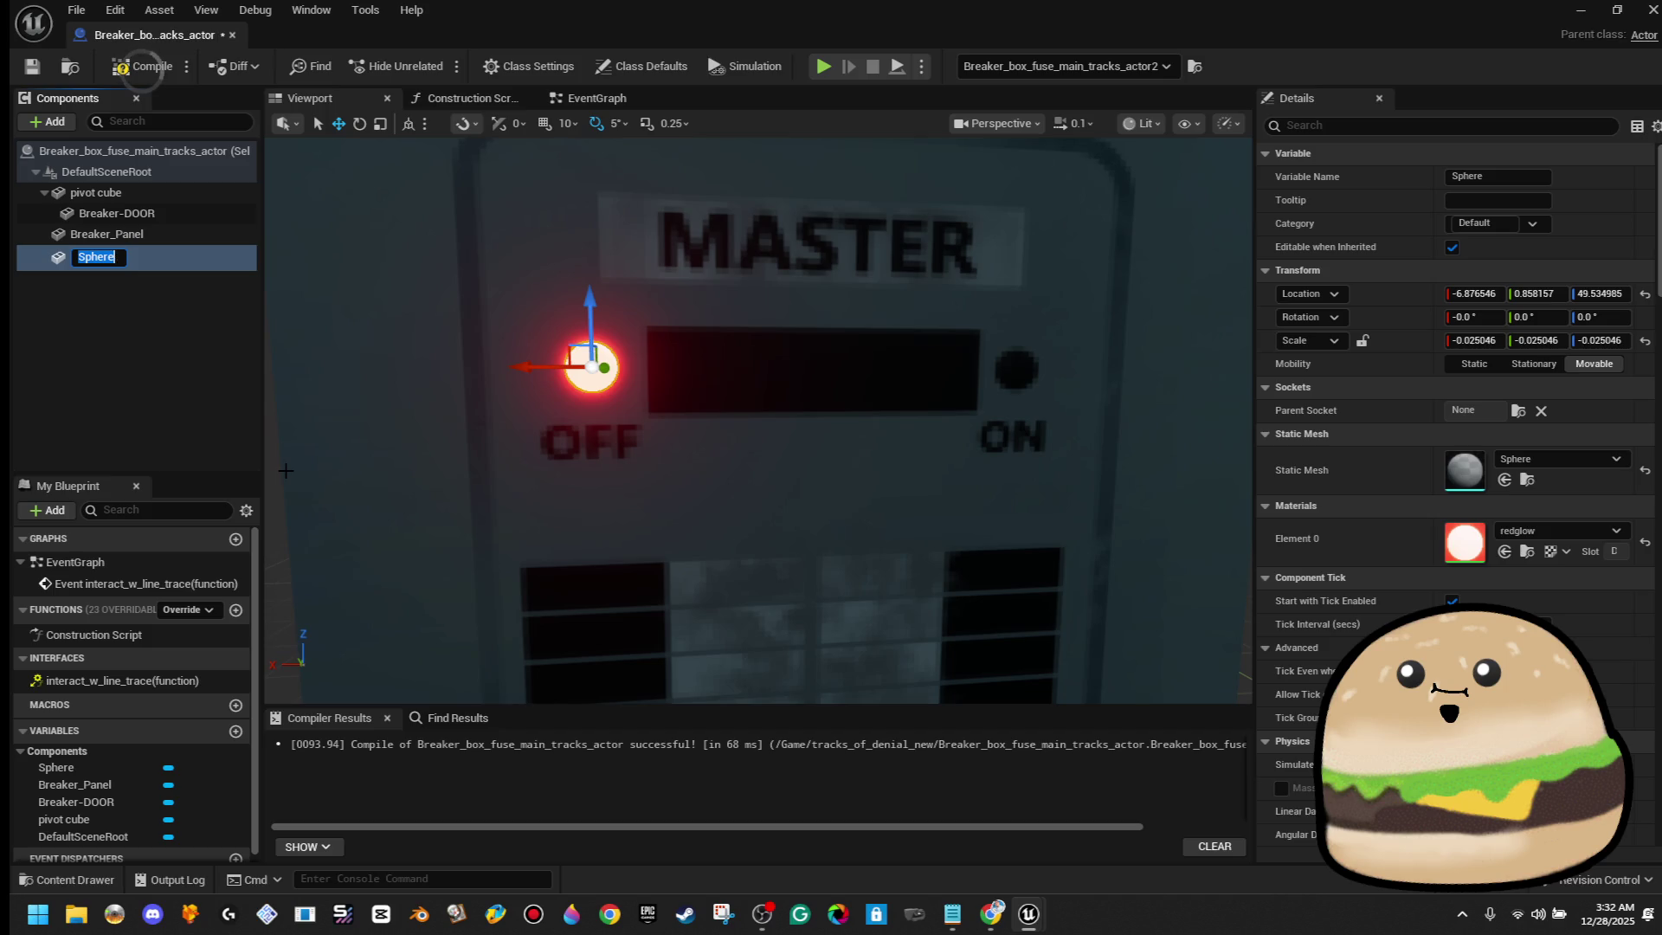
{"action": "left_click", "coordinate": [85, 257]}
{"action": "type", "text": "Glow-RED"}
{"action": "type", "text": " OFF"}
{"action": "key", "text": "Return"}
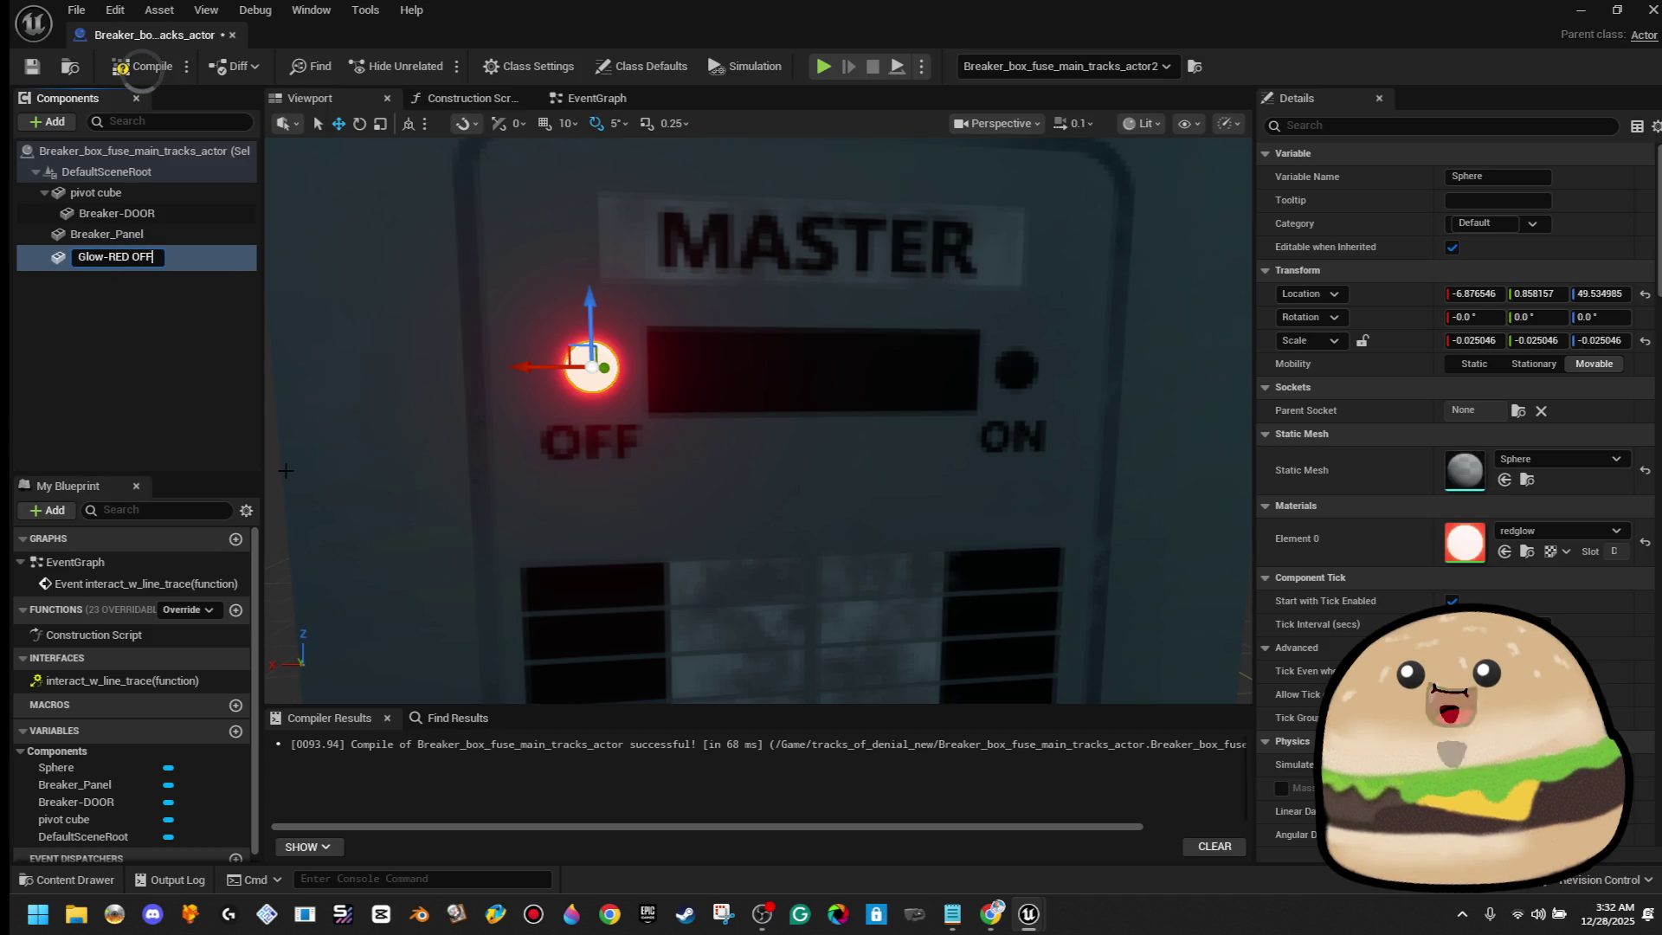
{"action": "right_click", "coordinate": [110, 257]}
{"action": "left_click", "coordinate": [217, 420]}
{"action": "left_click_drag", "start_coordinate": [475, 327], "coordinate": [887, 341]}
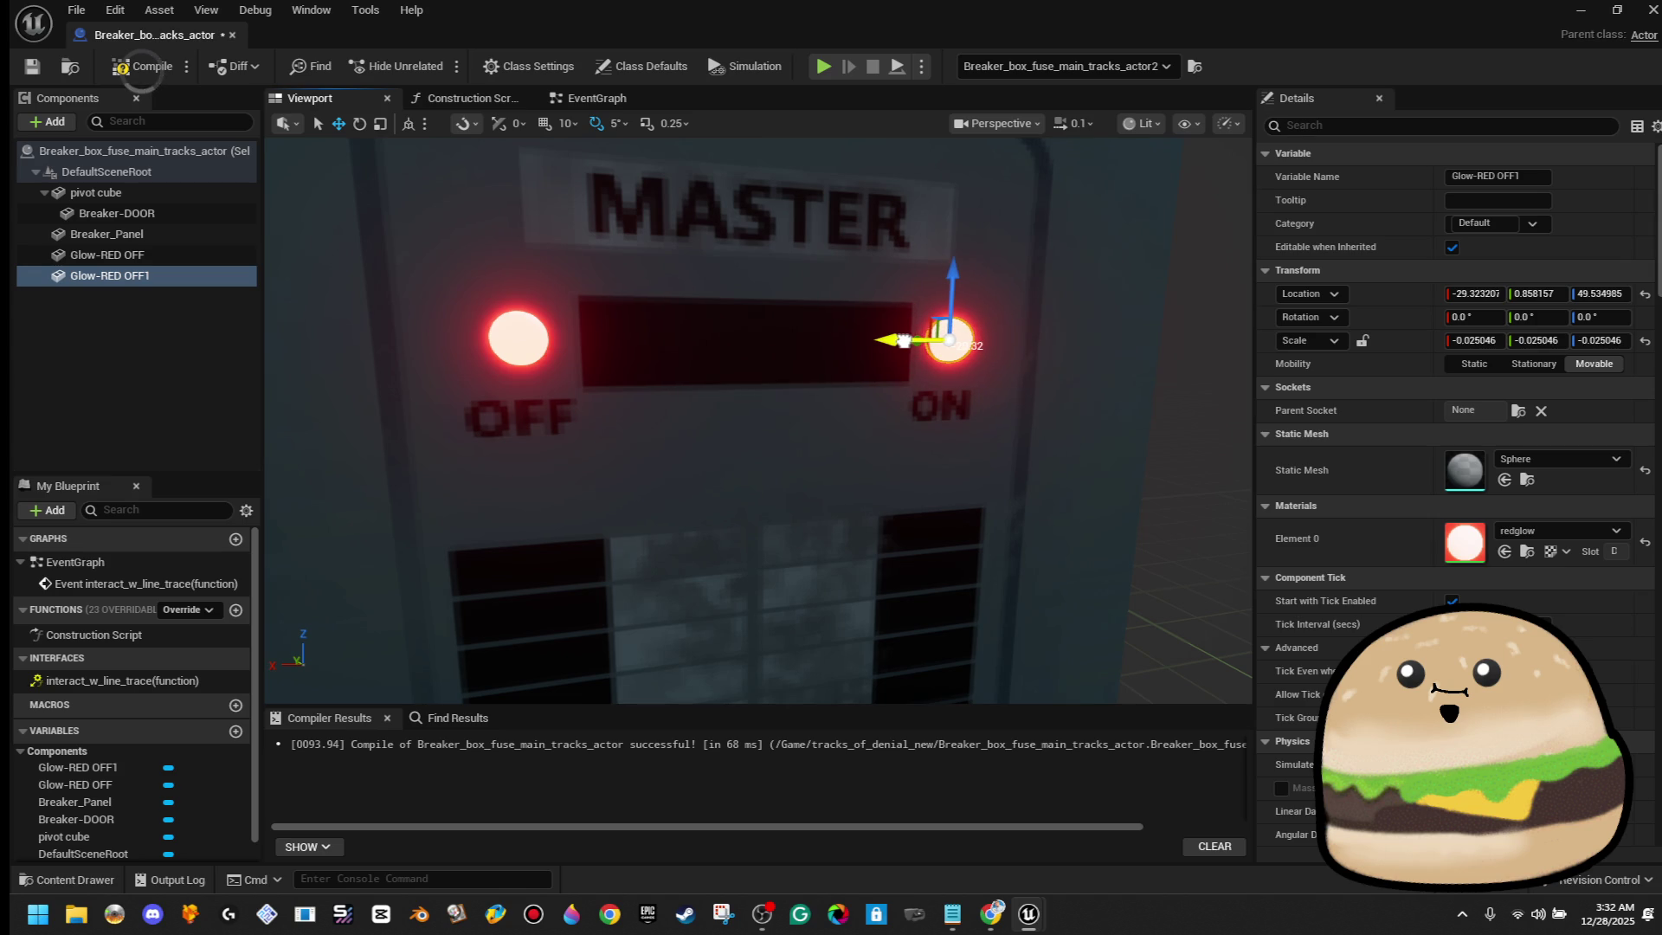
Rename the copy Glow-GREEN ON, assign it the Glow_green material, and save the blueprint
{"action": "right_click", "coordinate": [167, 276]}
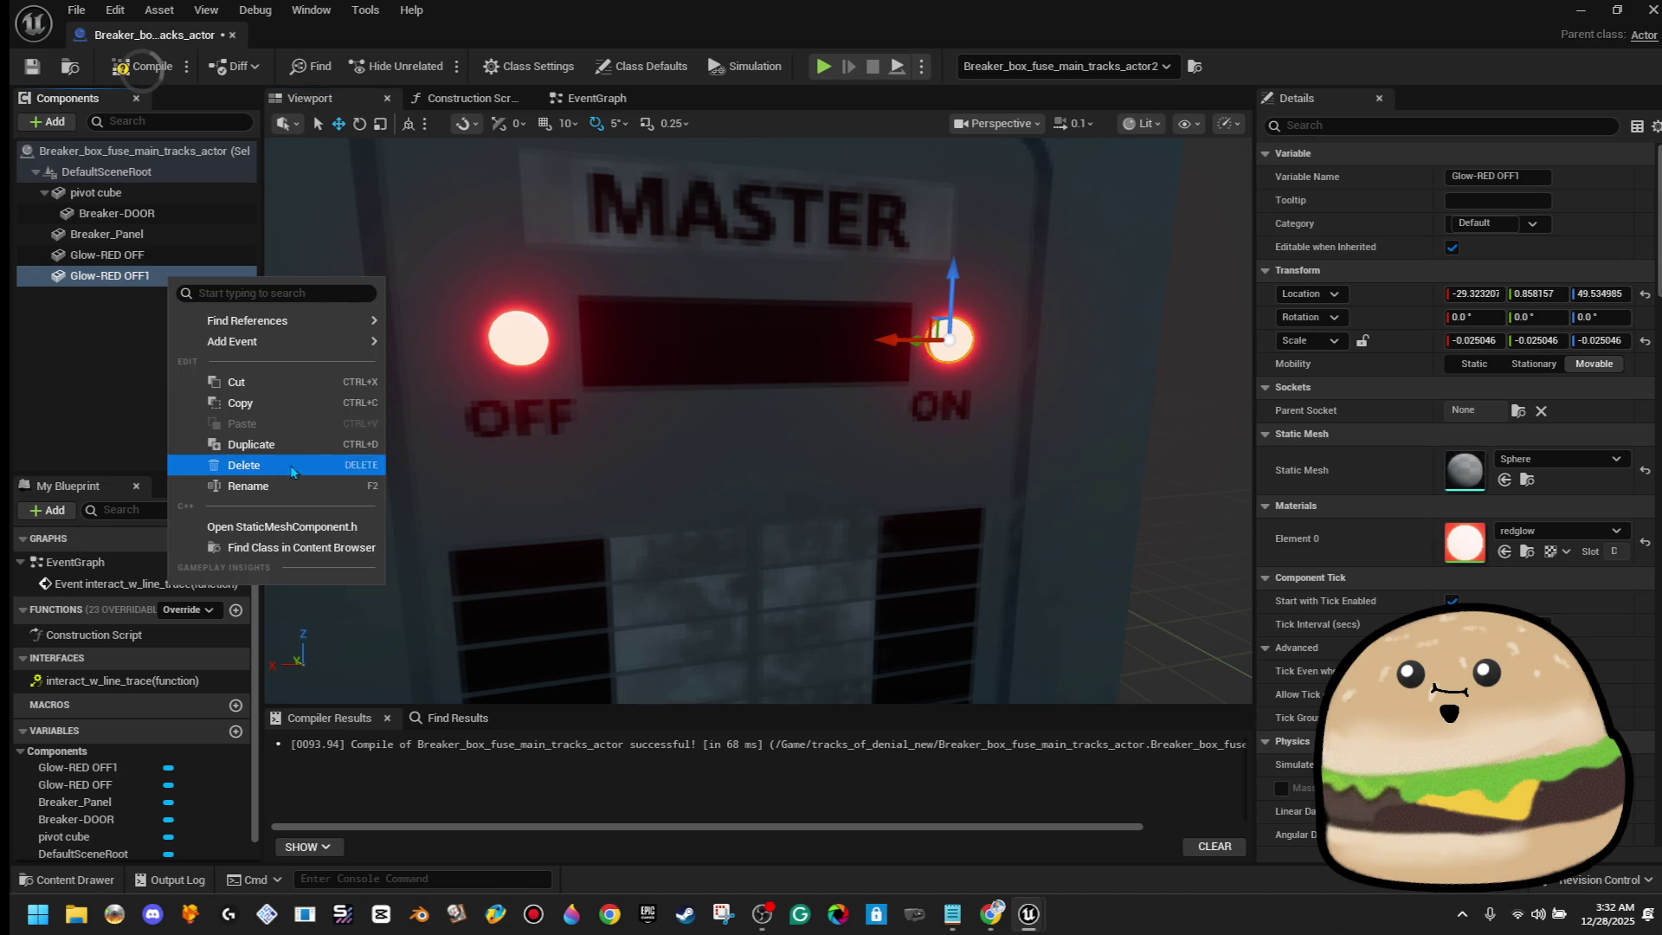
{"action": "left_click", "coordinate": [289, 476]}
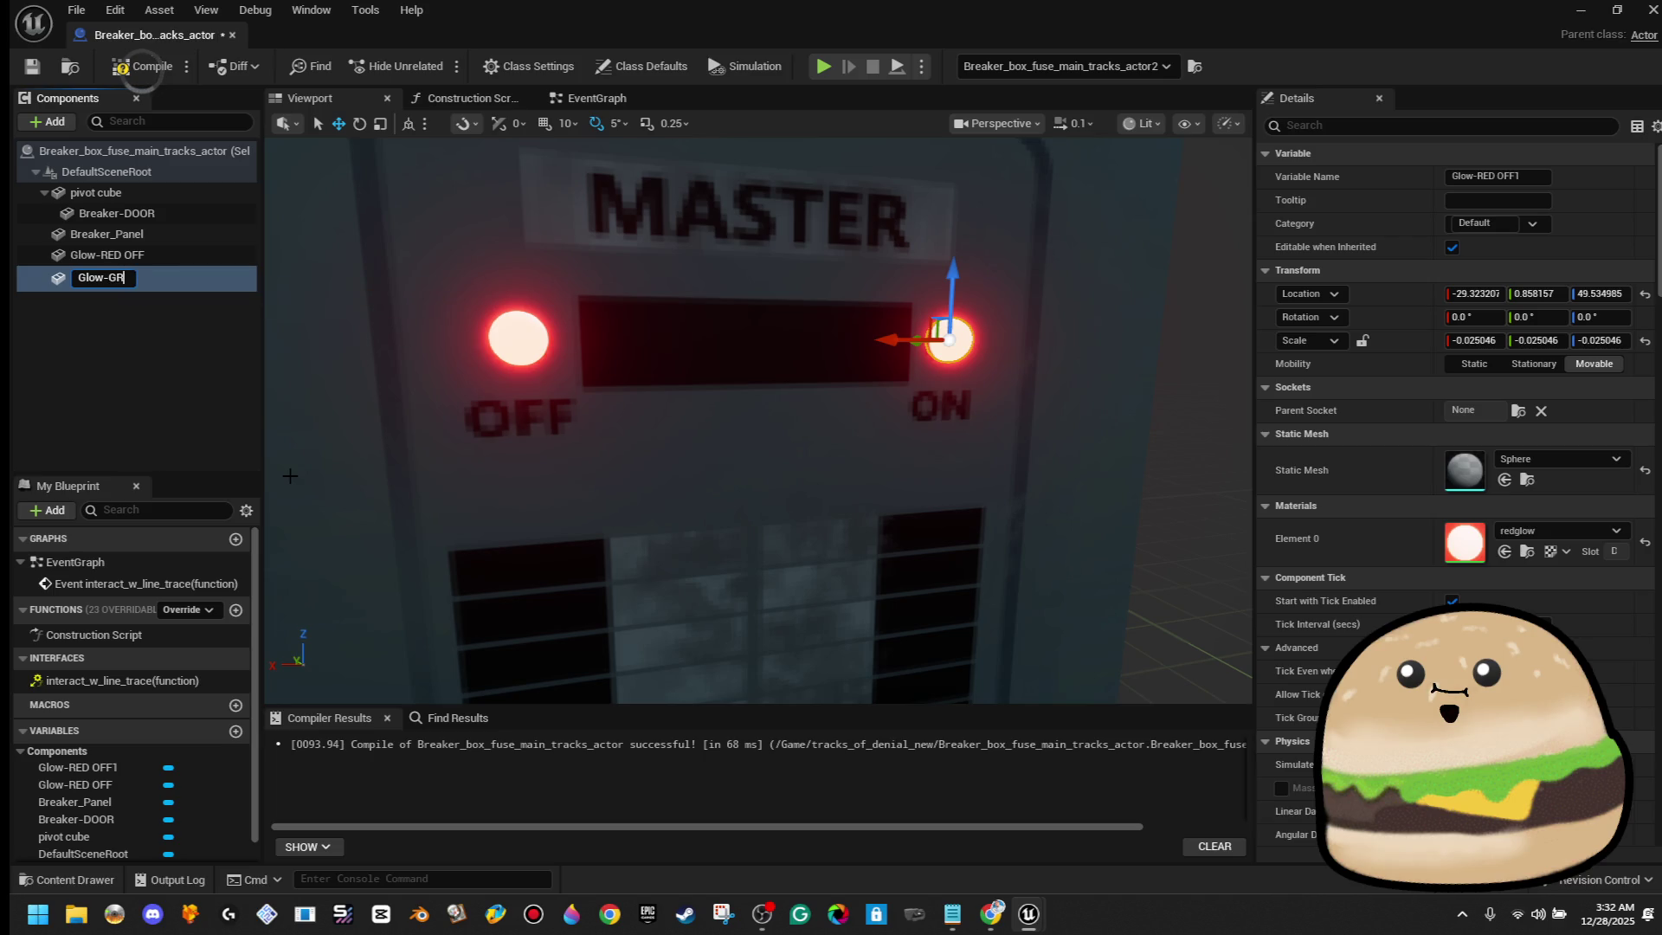
{"action": "type", "text": "EEN ON"}
{"action": "key", "text": "Return"}
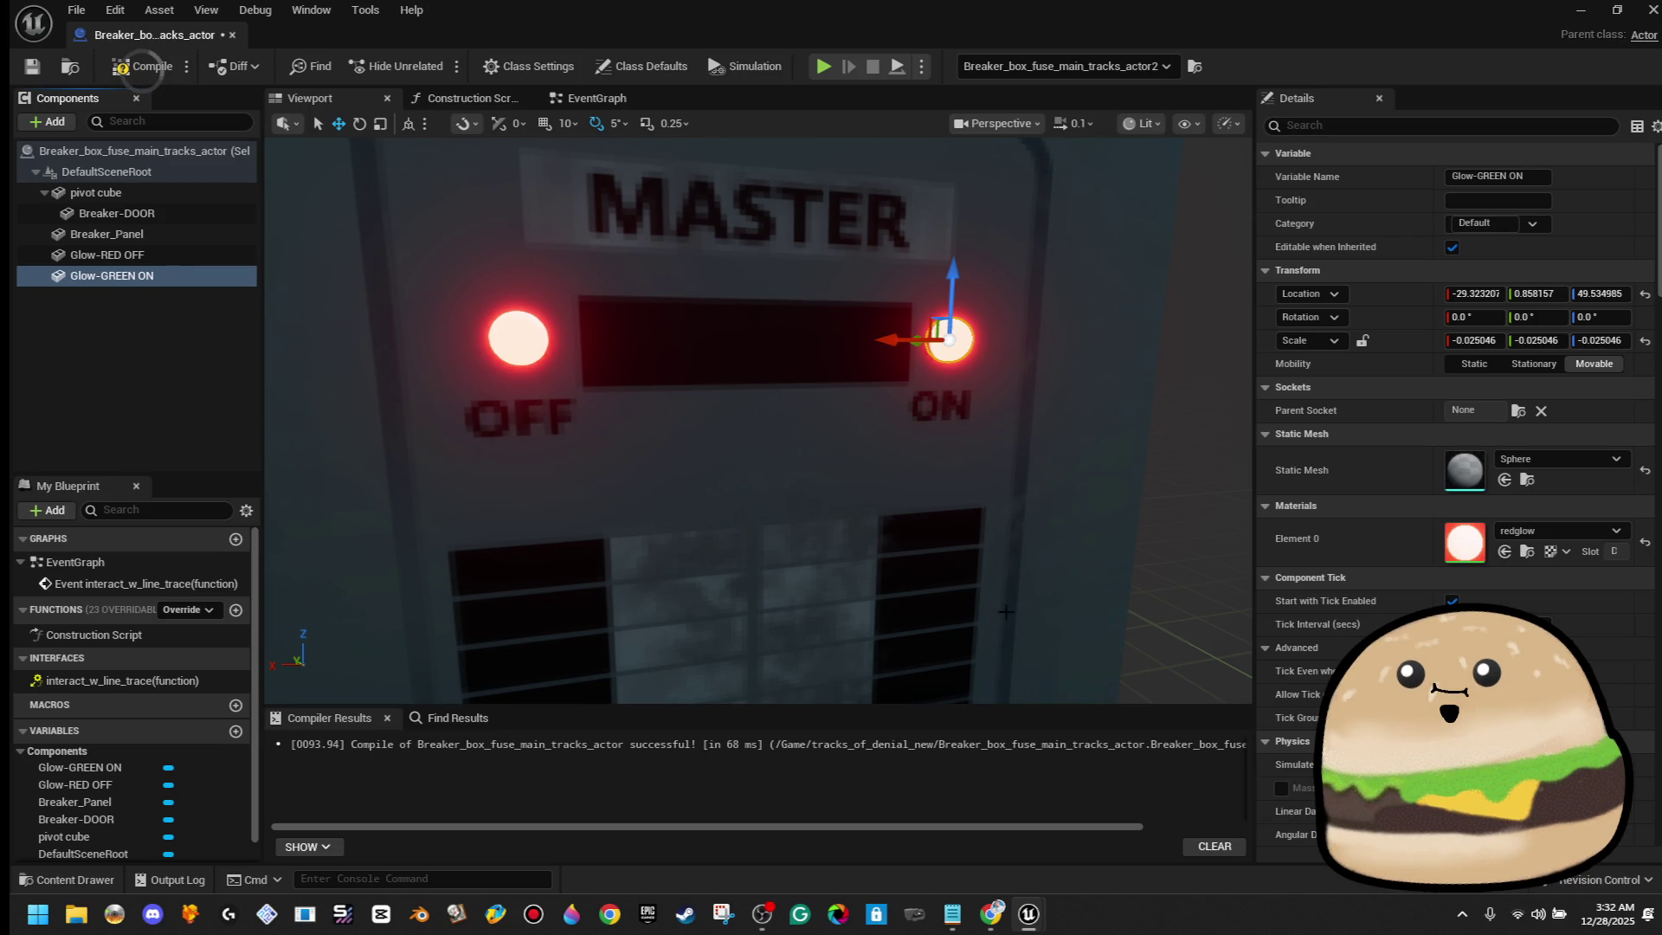
{"action": "left_click", "coordinate": [1575, 531]}
{"action": "type", "text": "greee"}
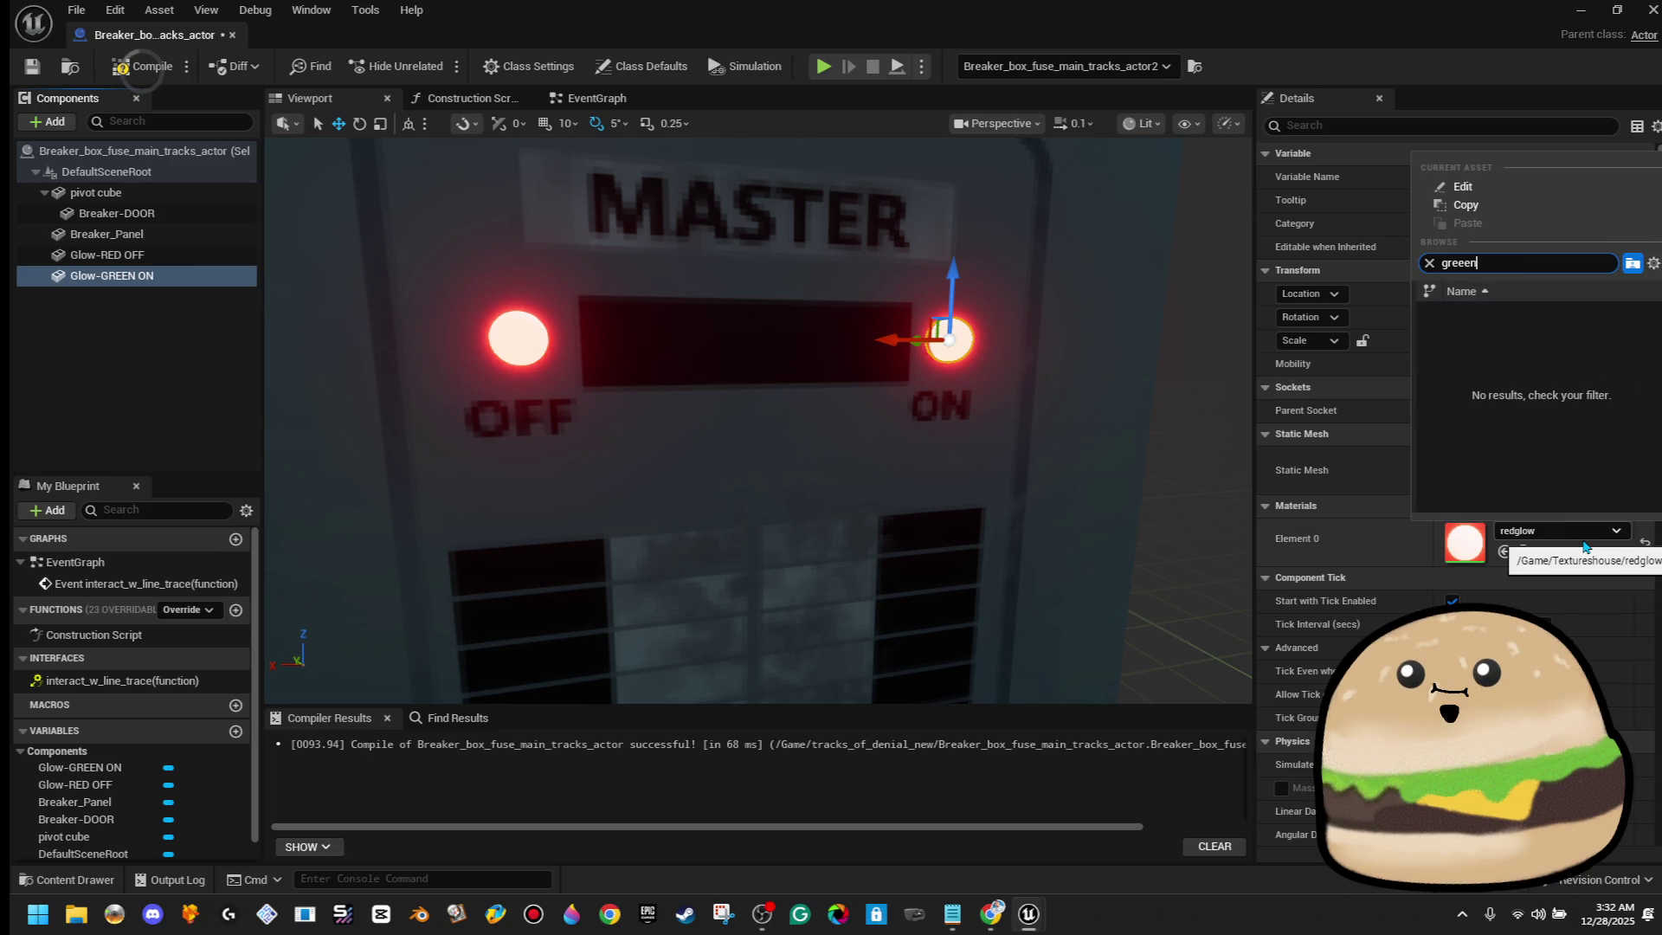
{"action": "type", "text": "n"}
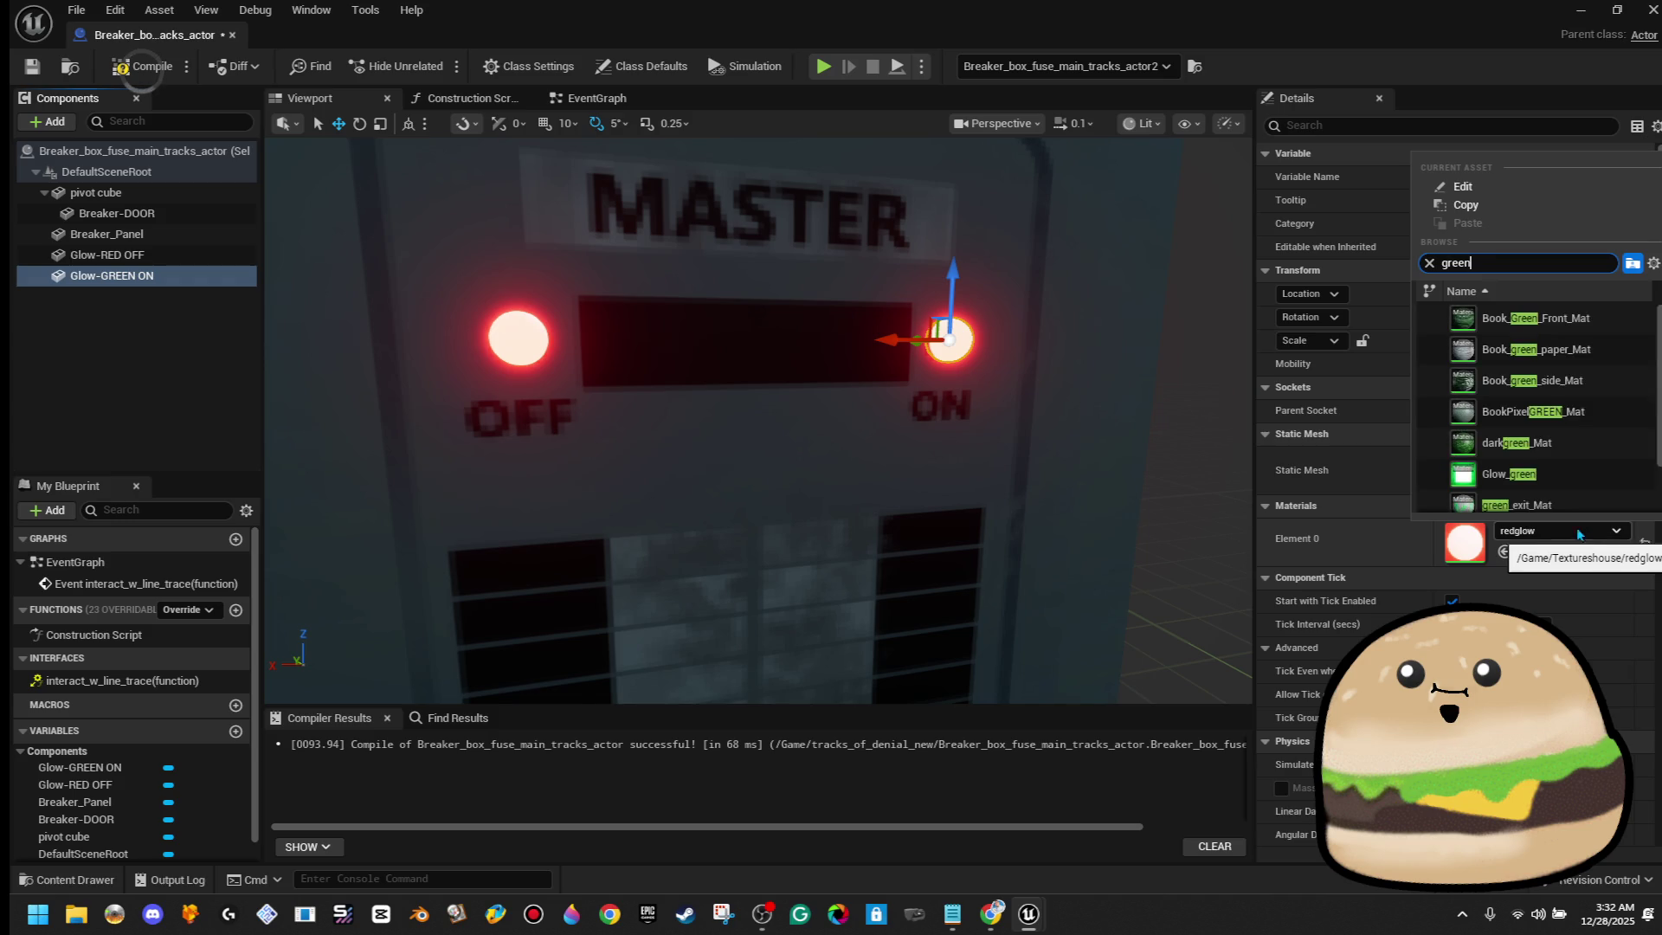
{"action": "left_click", "coordinate": [1563, 468]}
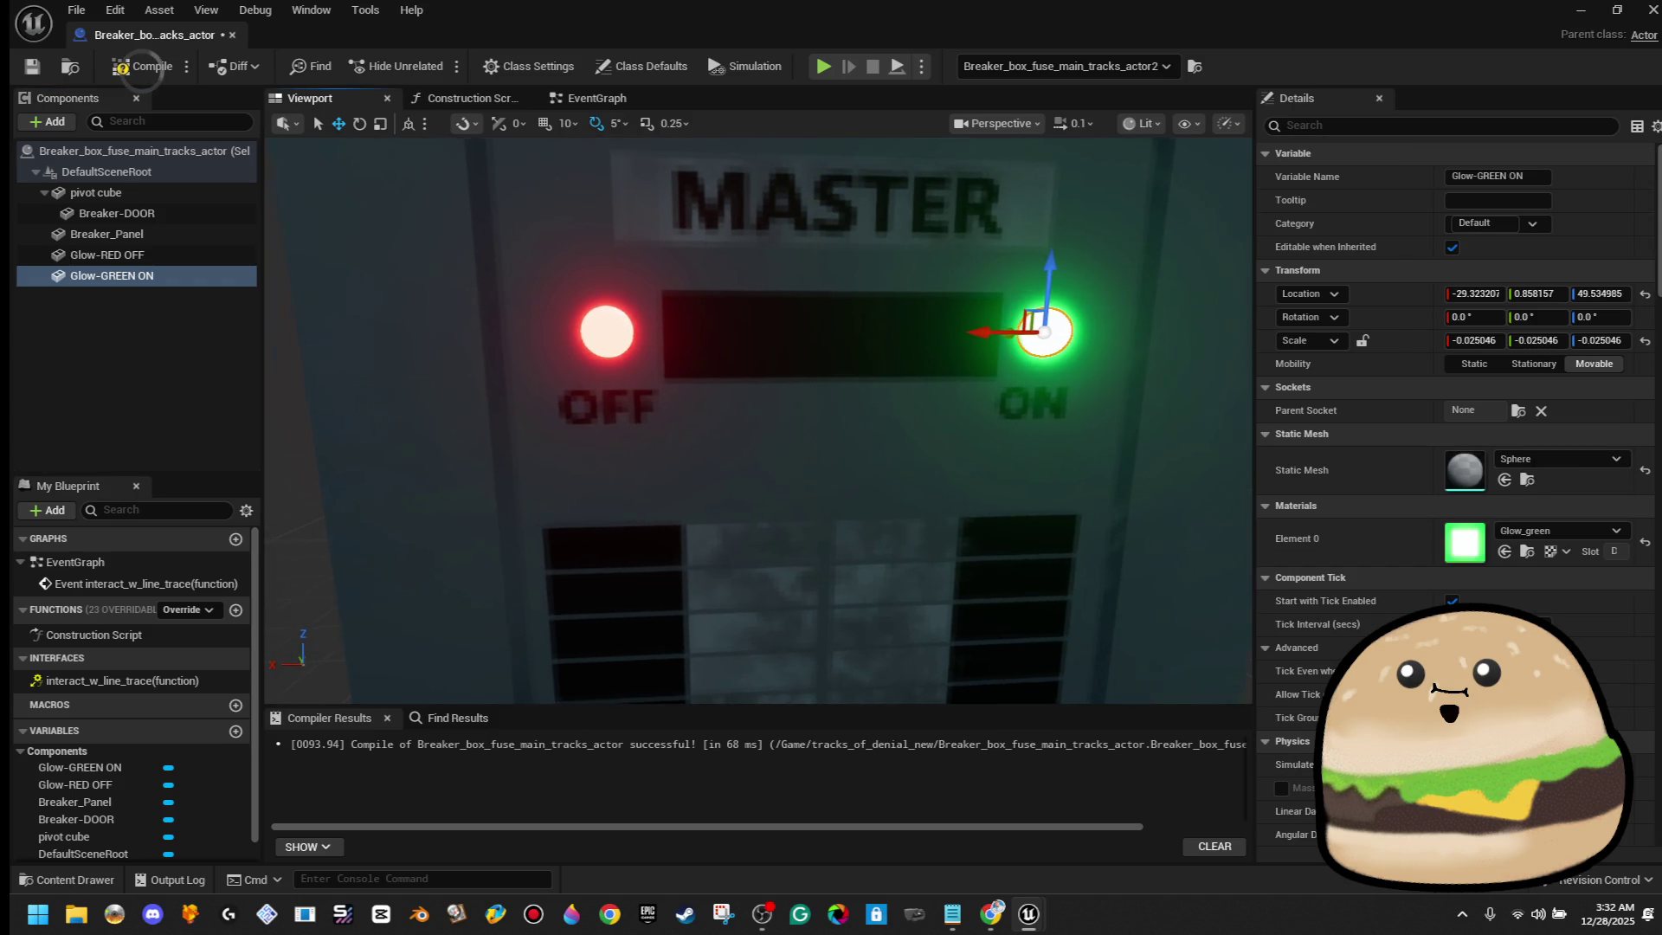
{"action": "key", "text": "d"}
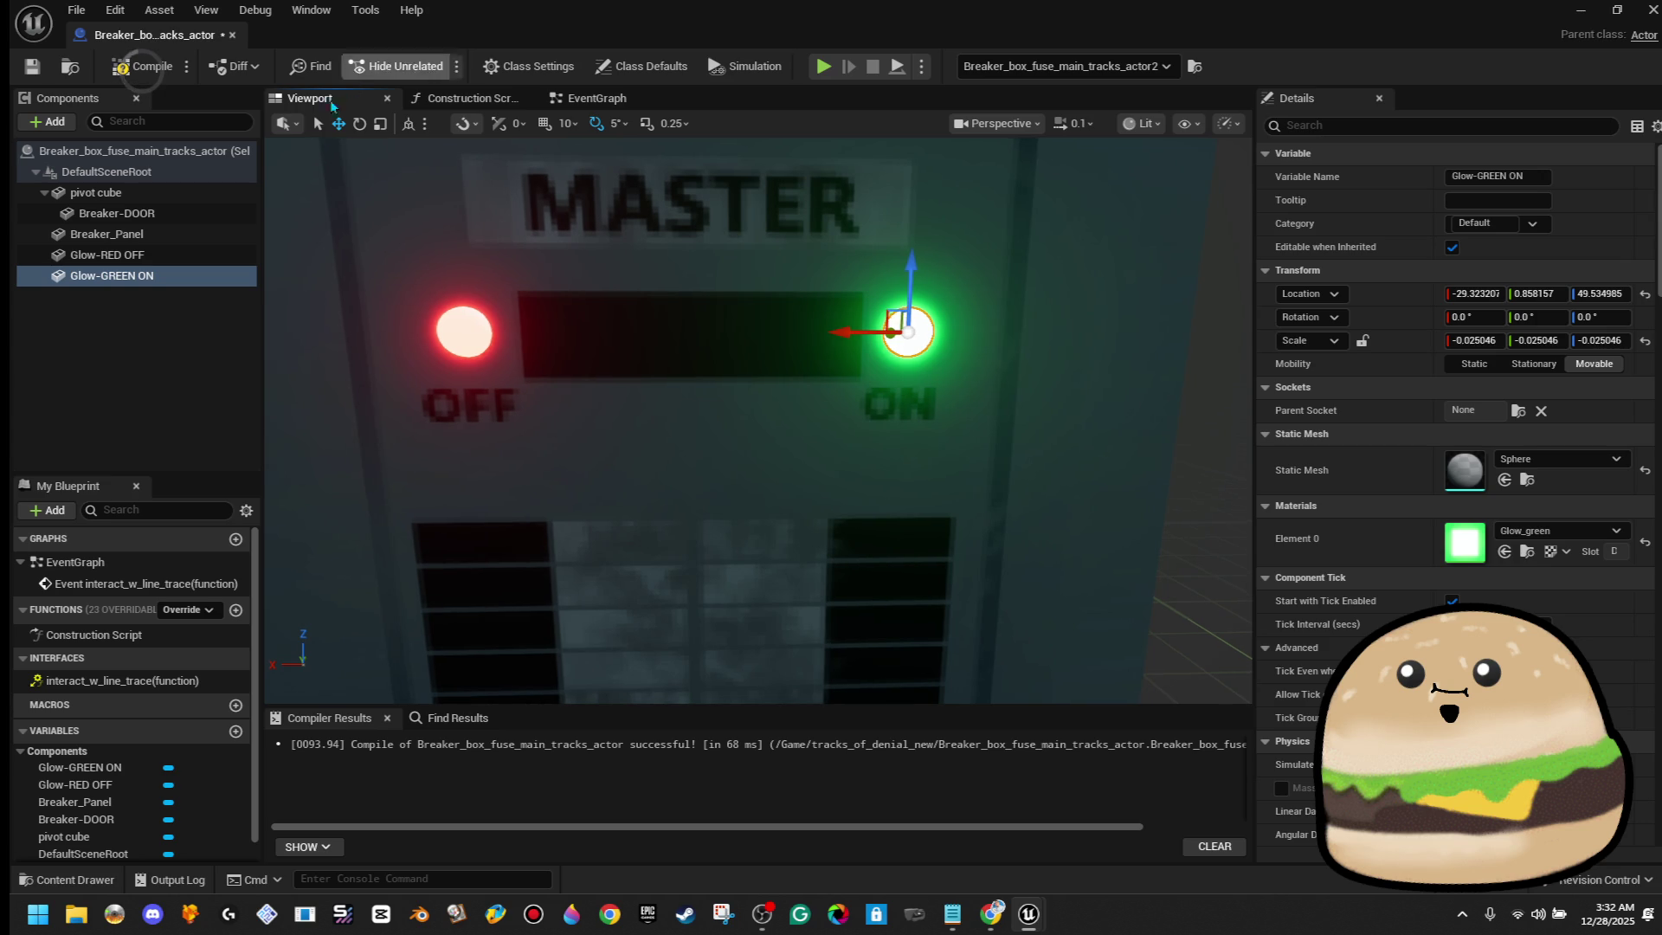
{"action": "left_click", "coordinate": [33, 66]}
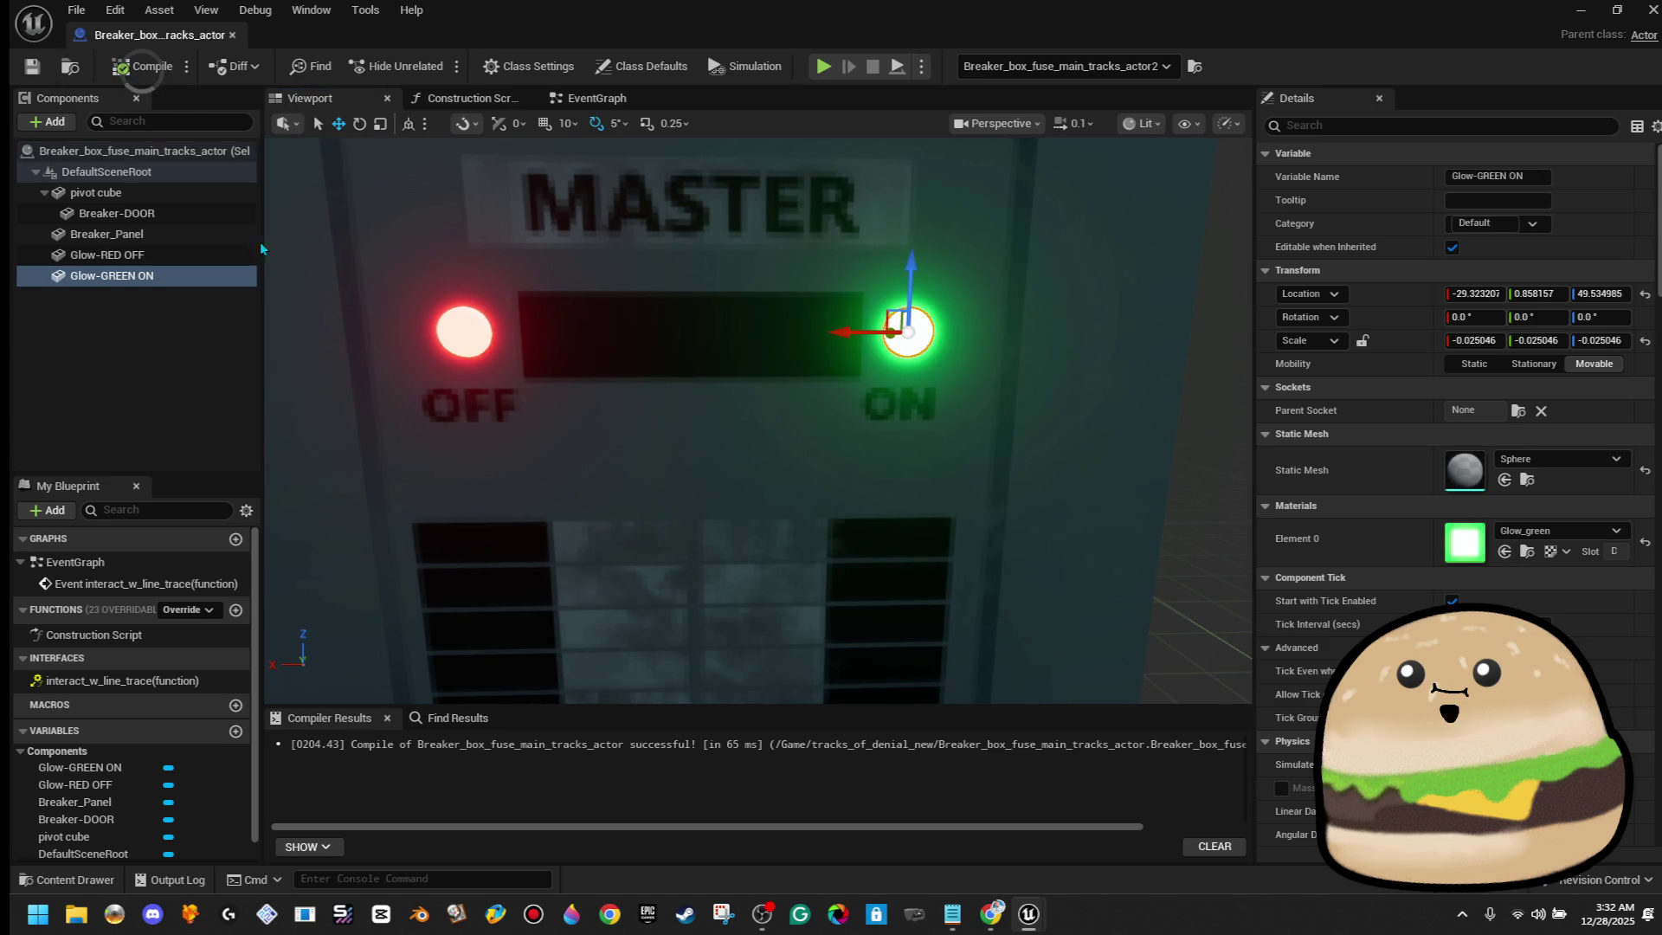
Attach Glow-RED OFF and Glow-GREEN ON as children of Breaker_Panel
{"action": "scroll", "coordinate": [317, 391], "scroll_direction": "down", "scroll_amount": 3}
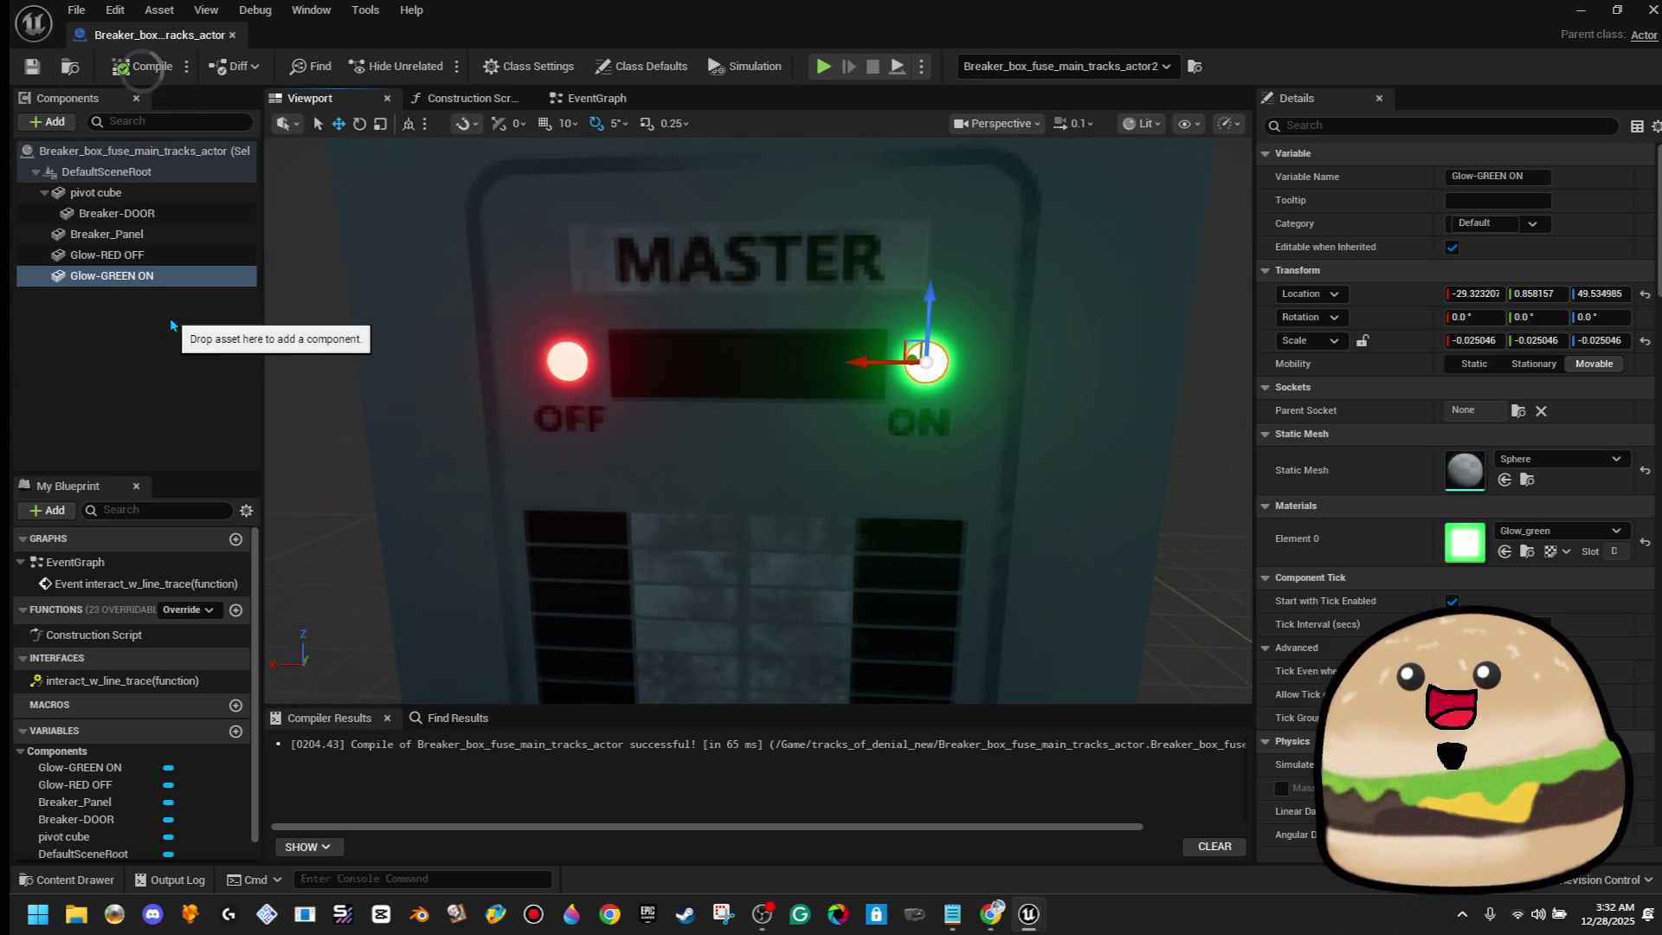
{"action": "left_click", "coordinate": [169, 319]}
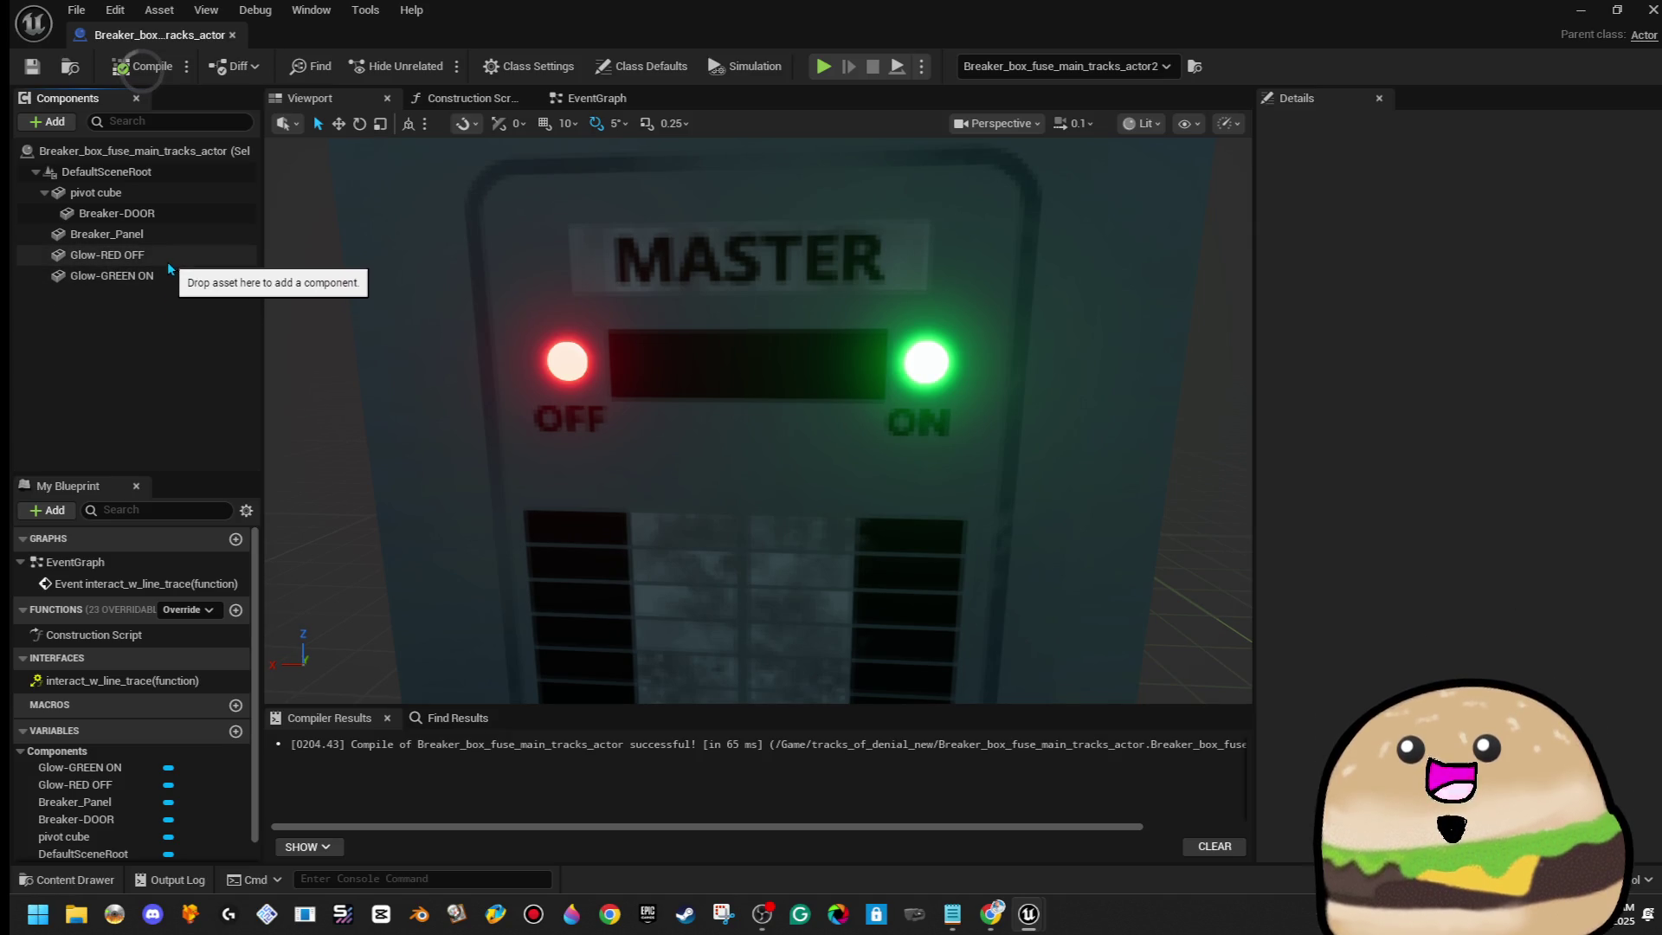
{"action": "left_click", "coordinate": [186, 235]}
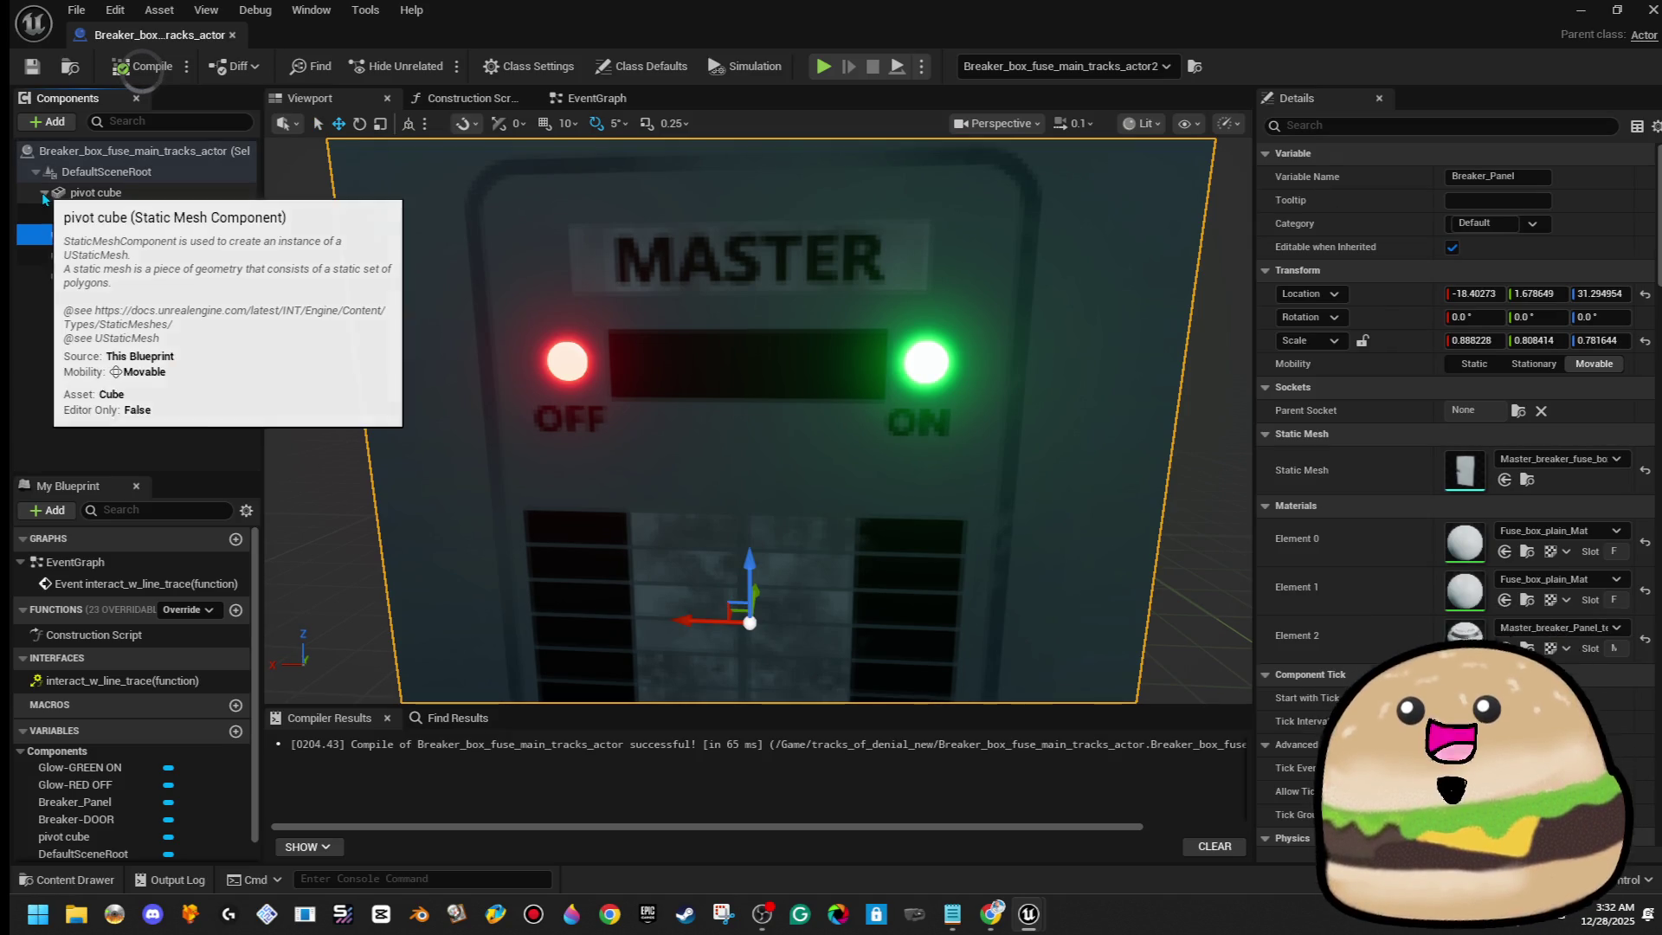
{"action": "left_click", "coordinate": [44, 192]}
{"action": "left_click_drag", "start_coordinate": [171, 240], "coordinate": [169, 216]}
{"action": "left_click", "coordinate": [130, 275]}
{"action": "left_click_drag", "start_coordinate": [130, 275], "coordinate": [177, 238]}
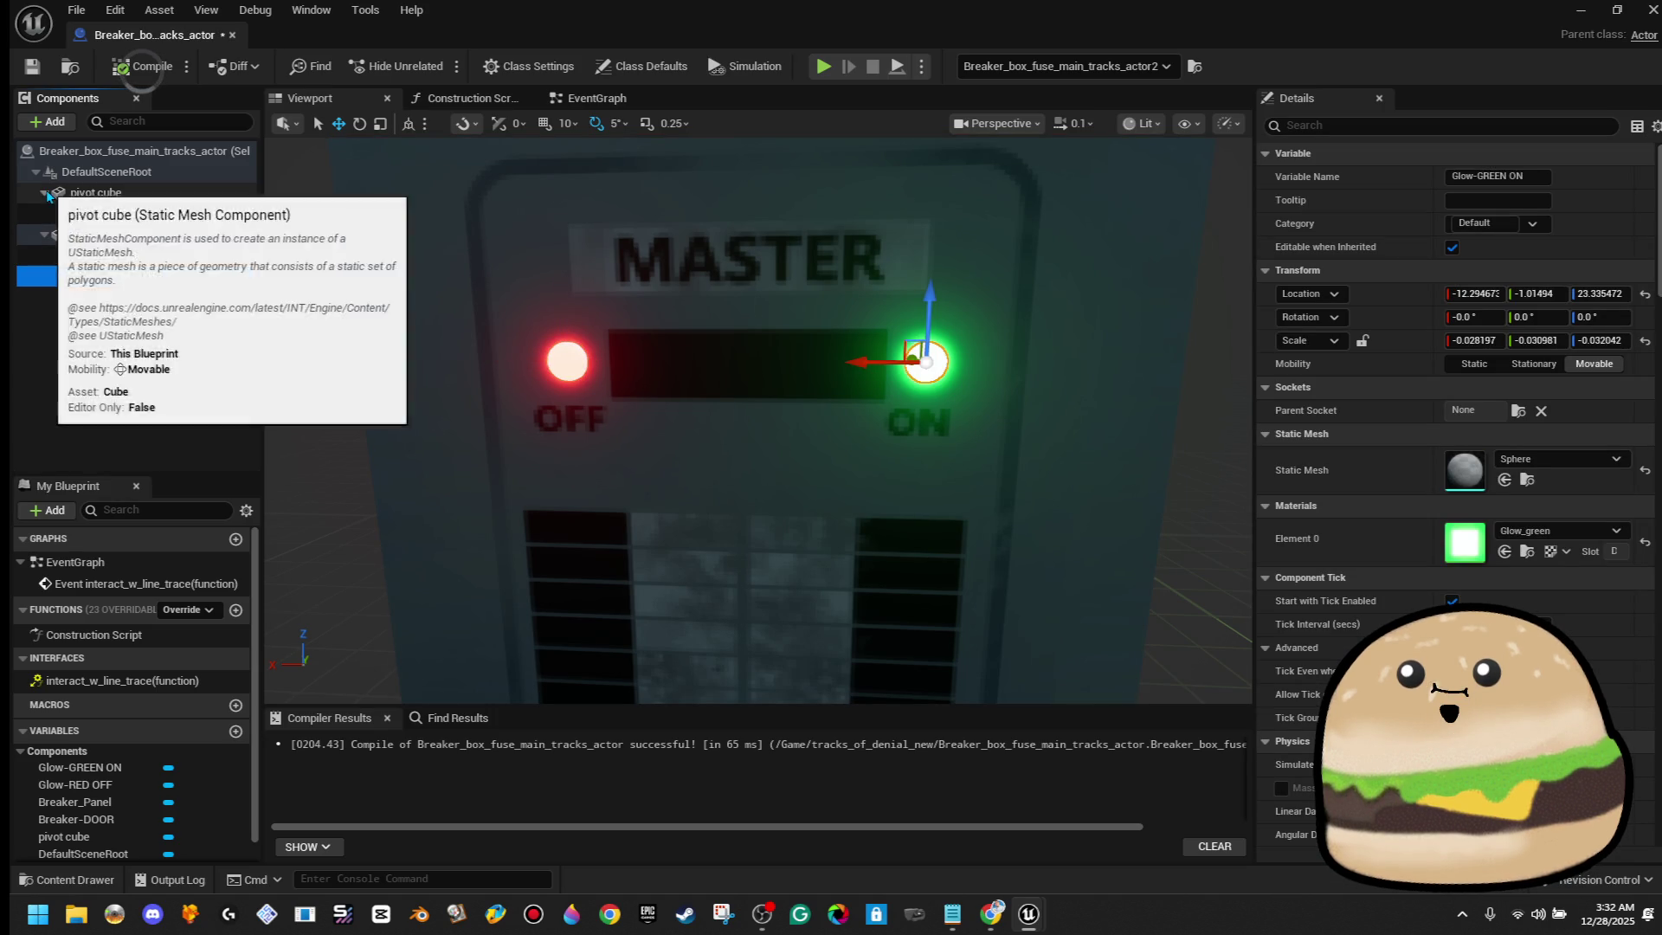
{"action": "left_click", "coordinate": [44, 192]}
{"action": "left_click", "coordinate": [44, 213]}
{"action": "left_click", "coordinate": [177, 237]}
{"action": "left_click", "coordinate": [44, 213]}
Inspect both glow lights on the MASTER panel and compile the blueprint
{"action": "left_click", "coordinate": [113, 233]}
{"action": "left_click_drag", "start_coordinate": [284, 331], "coordinate": [259, 251]}
{"action": "mouse_move", "coordinate": [860, 345]}
{"action": "left_mouse_down"}
{"action": "mouse_move", "coordinate": [844, 339]}
{"action": "mouse_move", "coordinate": [859, 345]}
{"action": "left_mouse_up"}
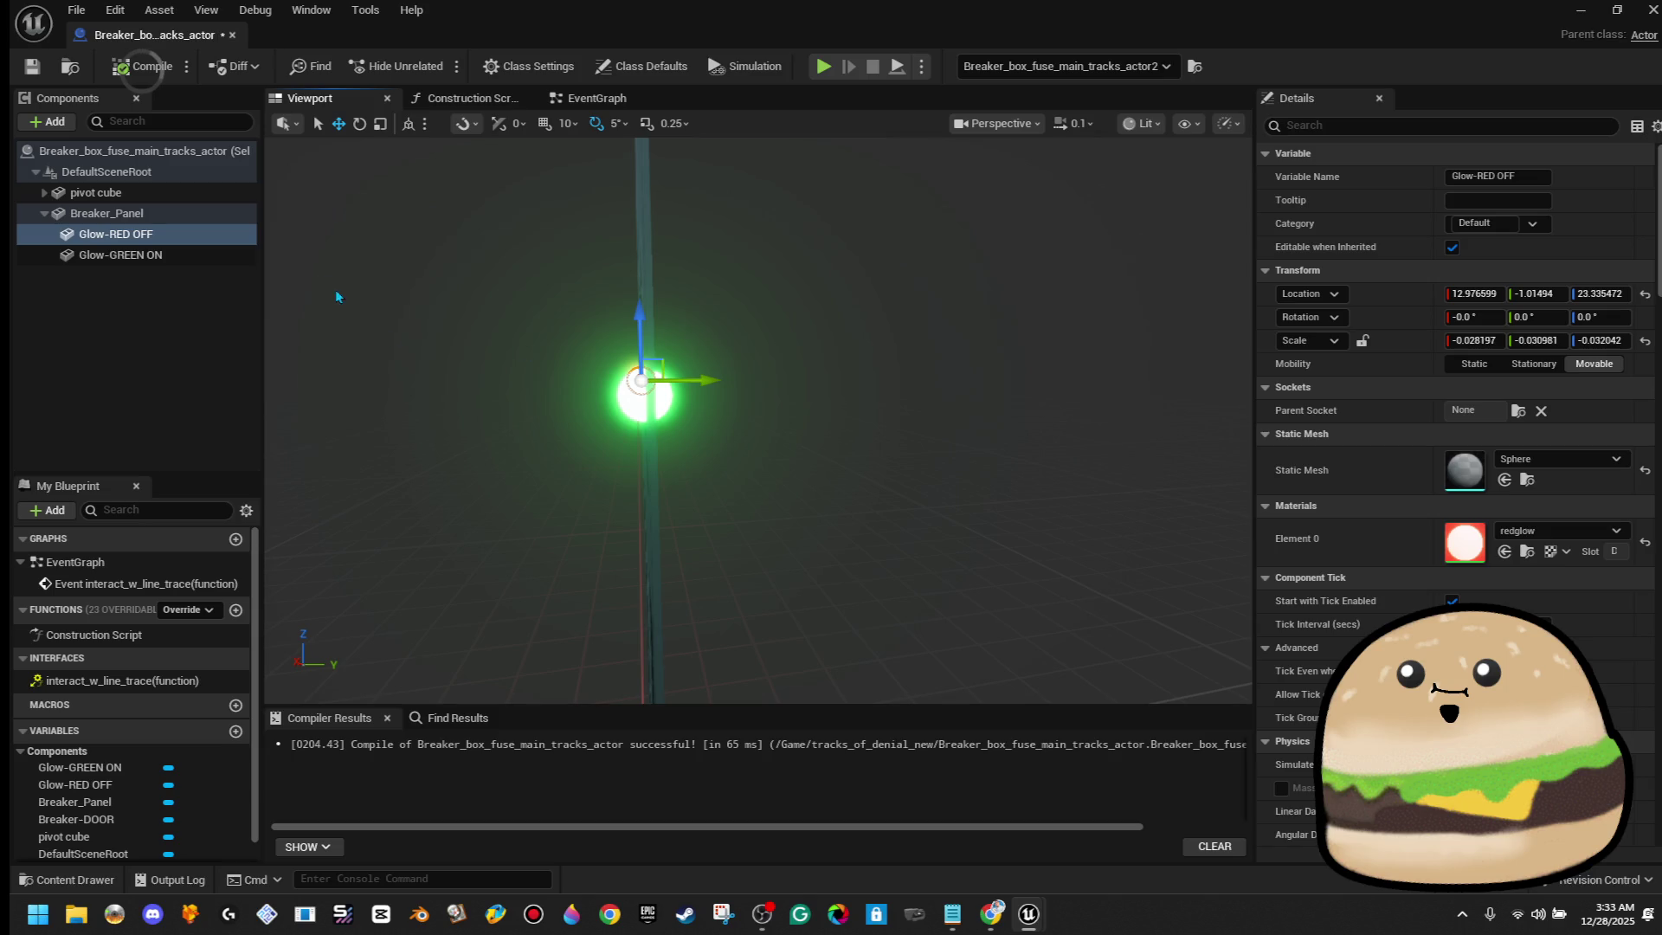
{"action": "left_click", "coordinate": [222, 256], "text": "ctrl"}
{"action": "left_click_drag", "start_coordinate": [709, 394], "coordinate": [814, 394]}
{"action": "mouse_move", "coordinate": [849, 277]}
{"action": "left_mouse_down"}
{"action": "mouse_move", "coordinate": [883, 204]}
{"action": "mouse_move", "coordinate": [870, 311]}
{"action": "left_mouse_up"}
{"action": "left_click", "coordinate": [143, 77]}
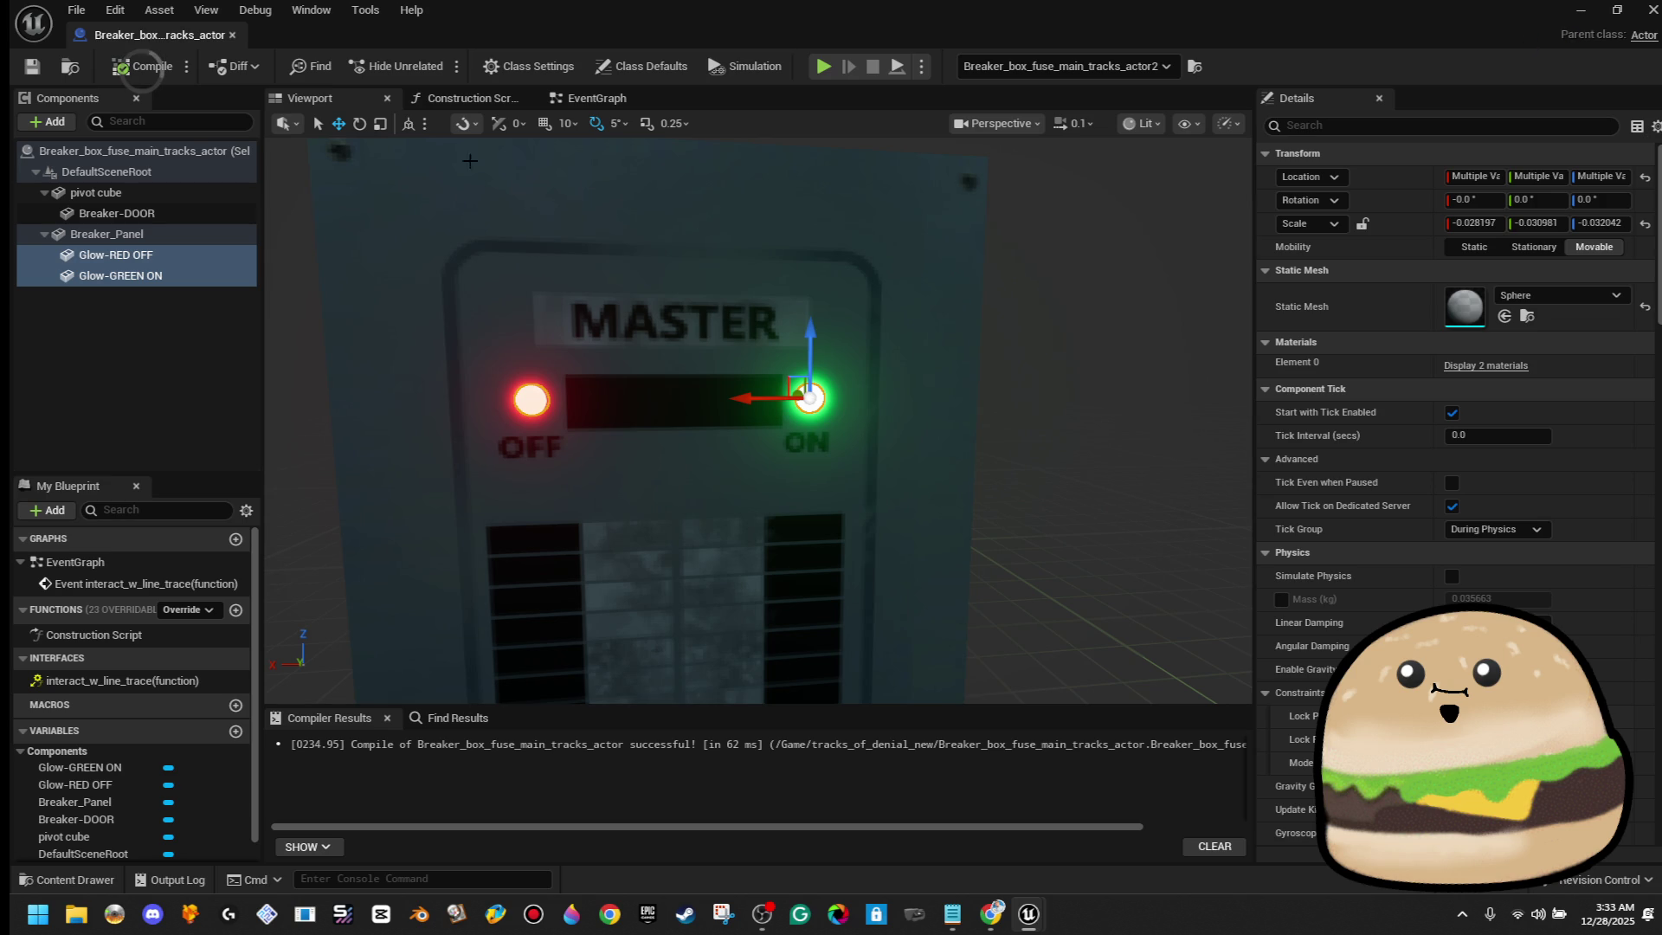
{"action": "left_click", "coordinate": [173, 189]}
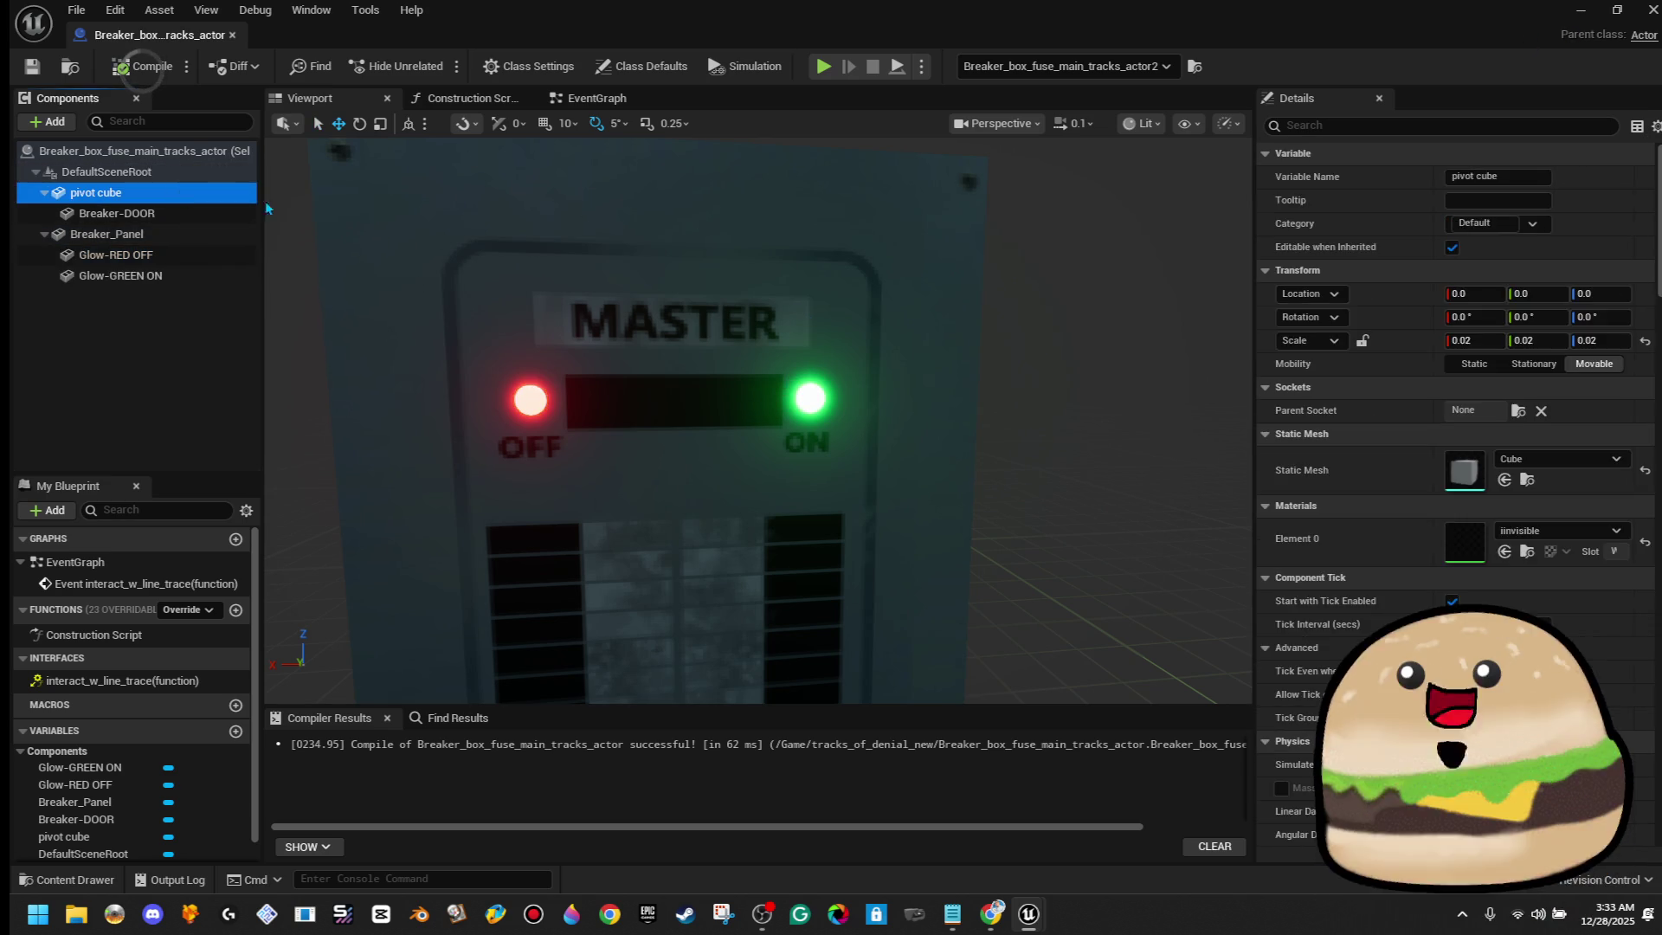
Filter Breaker-DOOR's properties with 'visi', inspect the door, save, and uncheck Visible
{"action": "left_click", "coordinate": [1393, 126]}
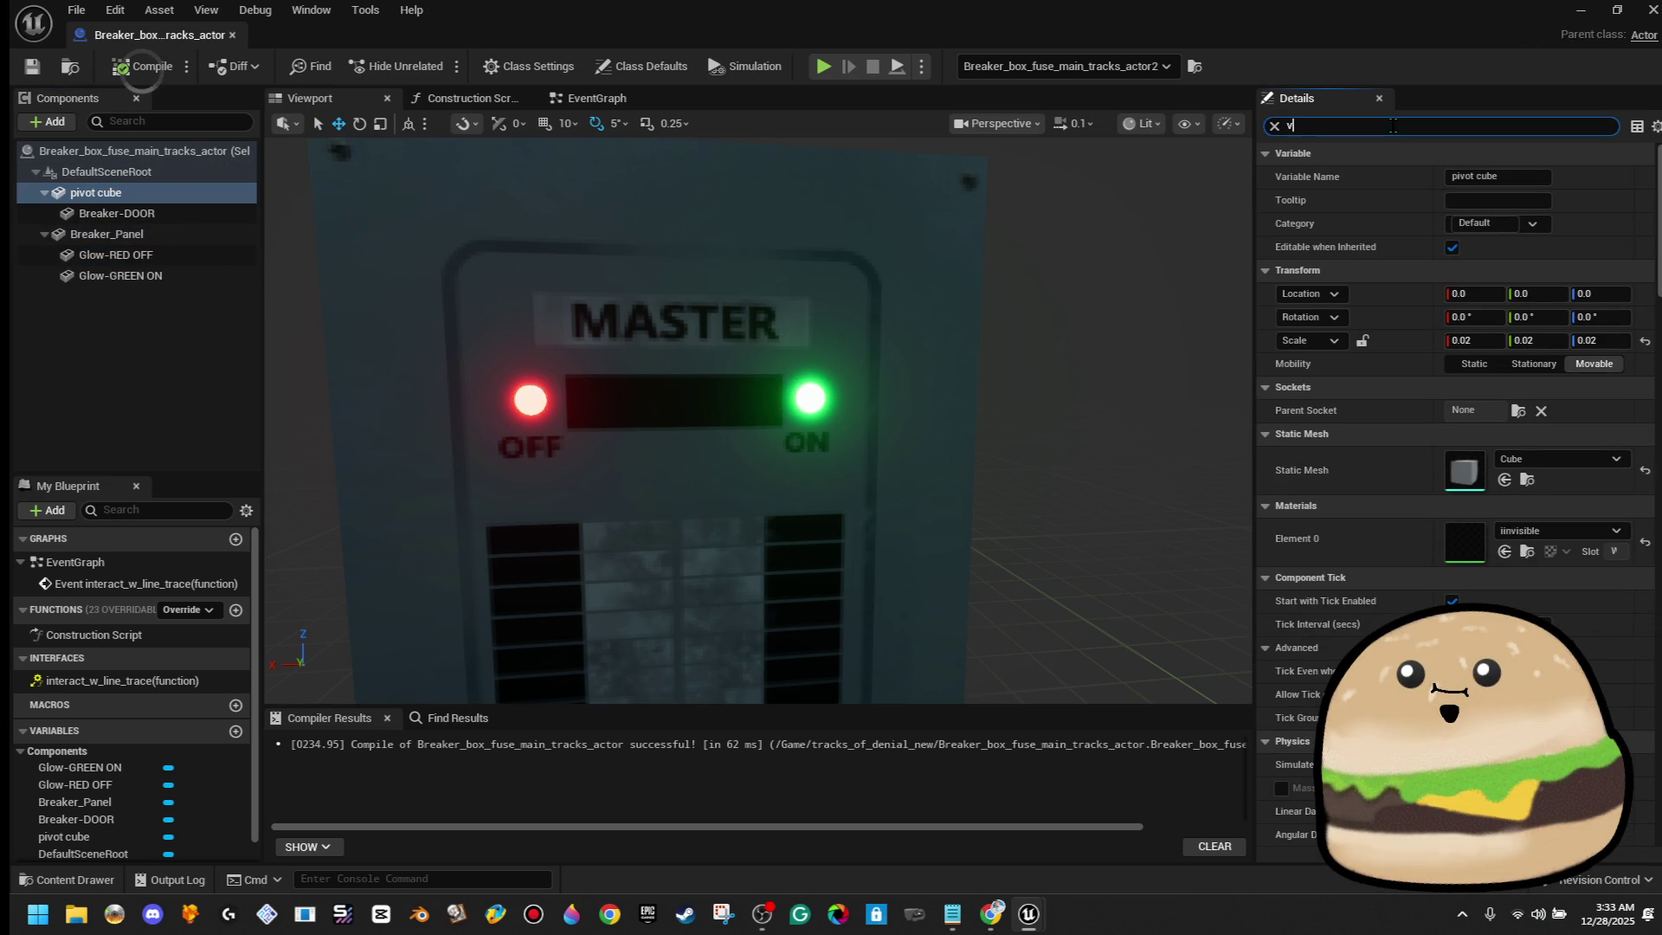
{"action": "type", "text": "isi"}
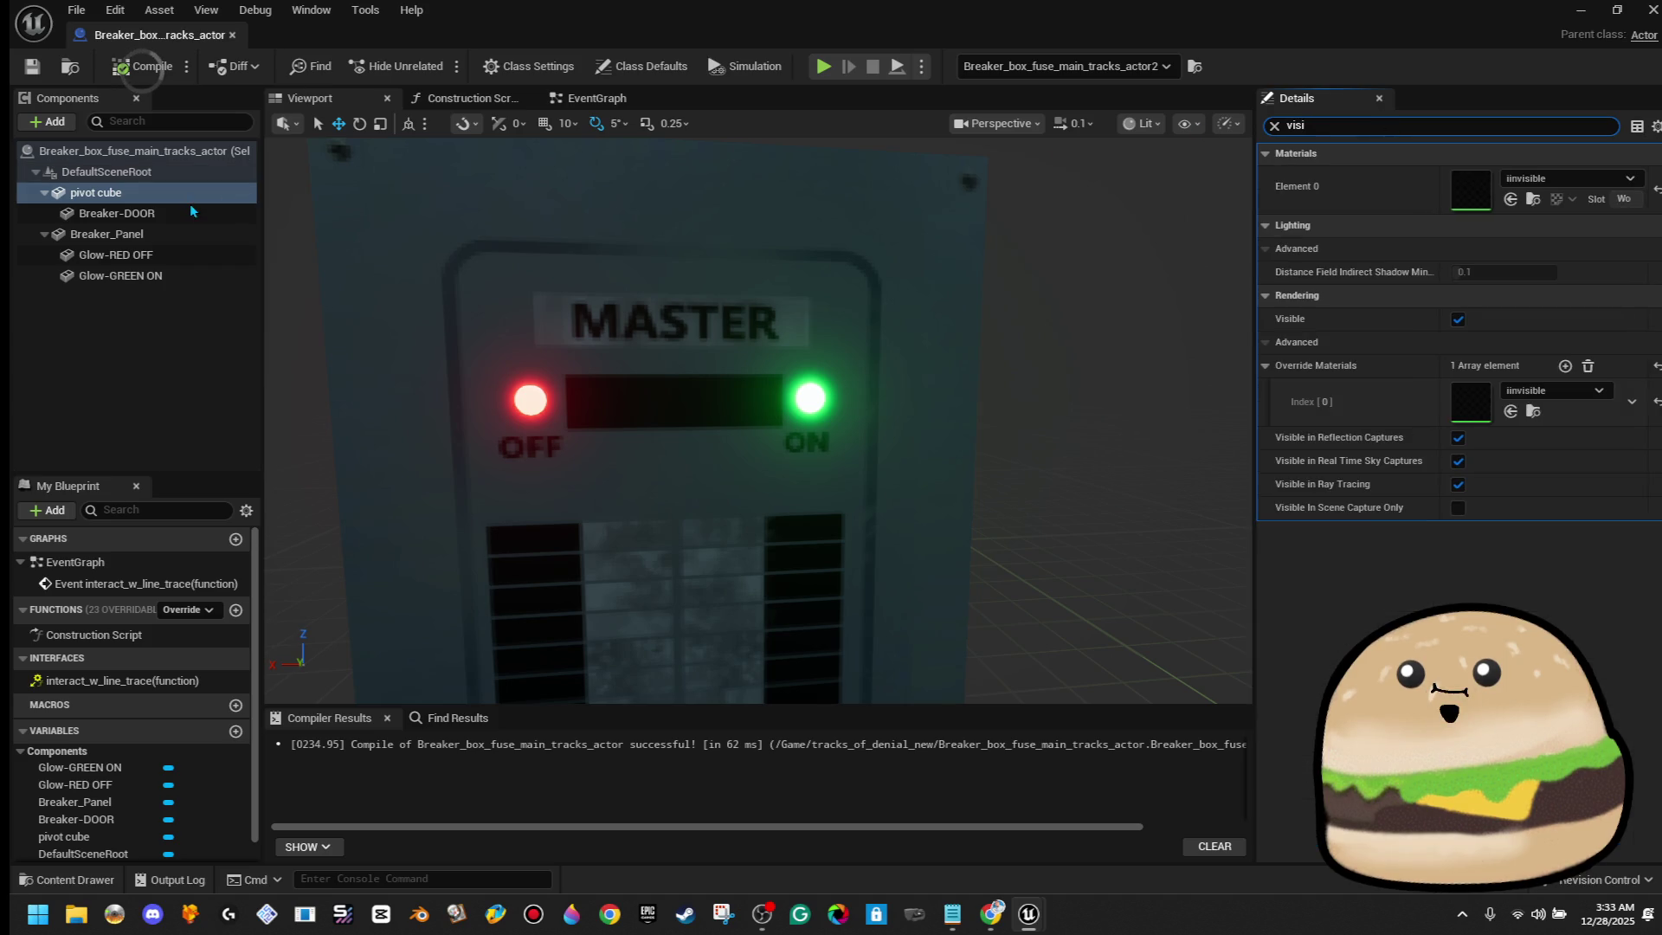
{"action": "left_click", "coordinate": [192, 212]}
{"action": "left_click", "coordinate": [1459, 249]}
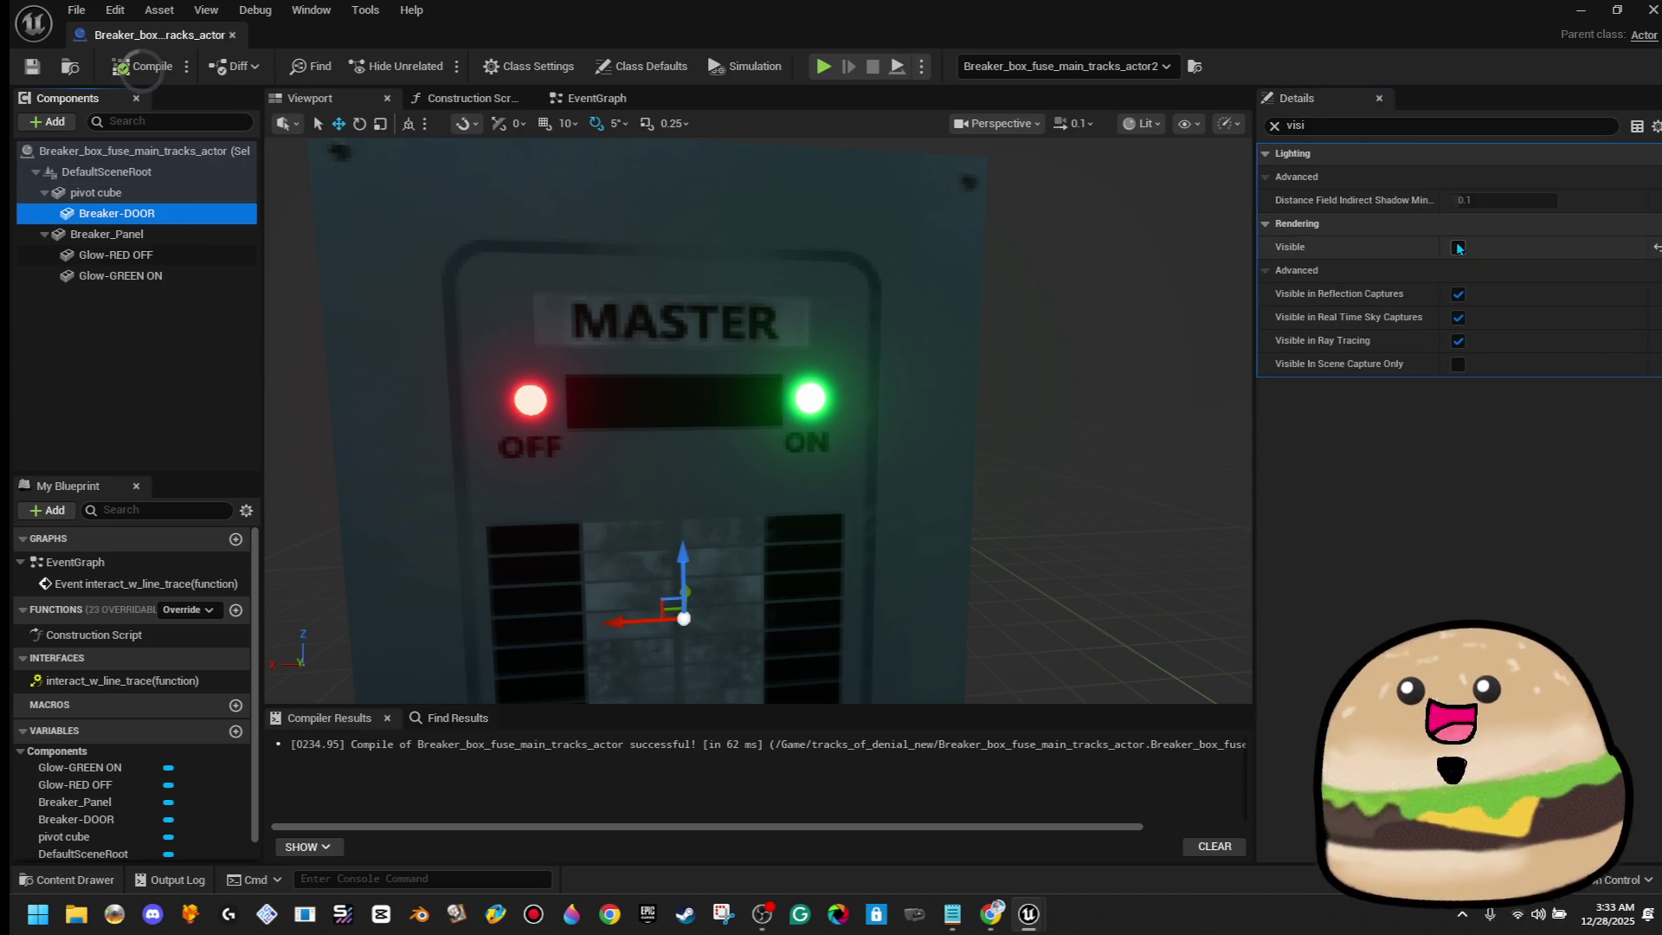
{"action": "left_click", "coordinate": [1459, 248]}
{"action": "left_click_drag", "start_coordinate": [970, 279], "coordinate": [761, 284]}
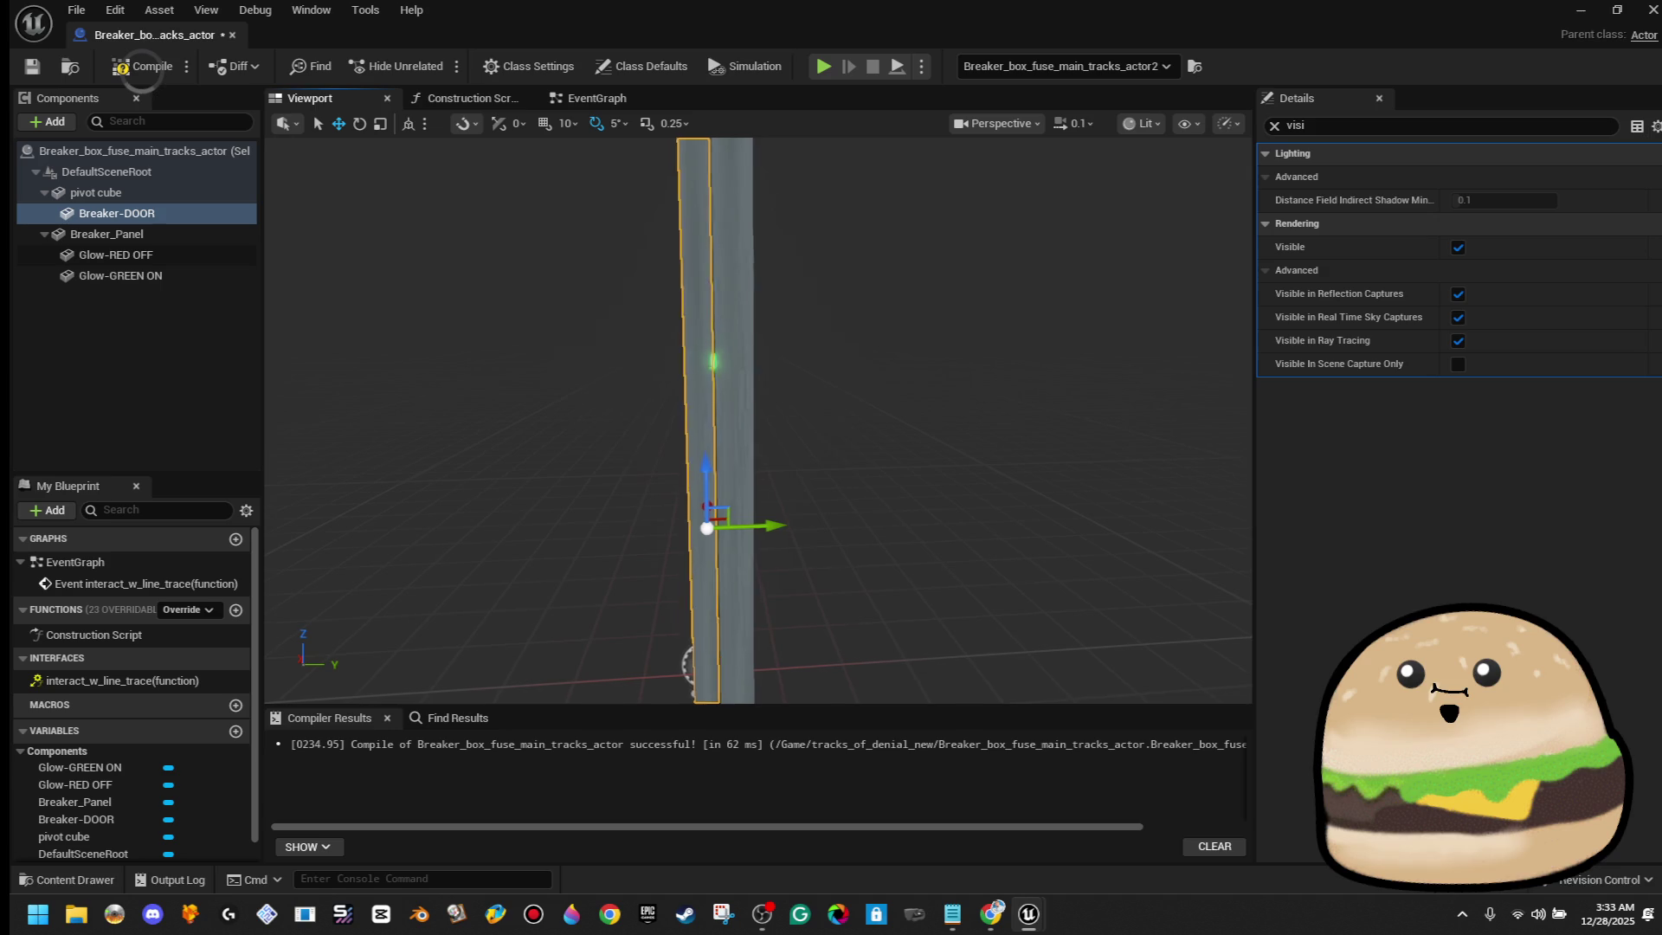
{"action": "left_click_drag", "start_coordinate": [833, 507], "coordinate": [811, 505]}
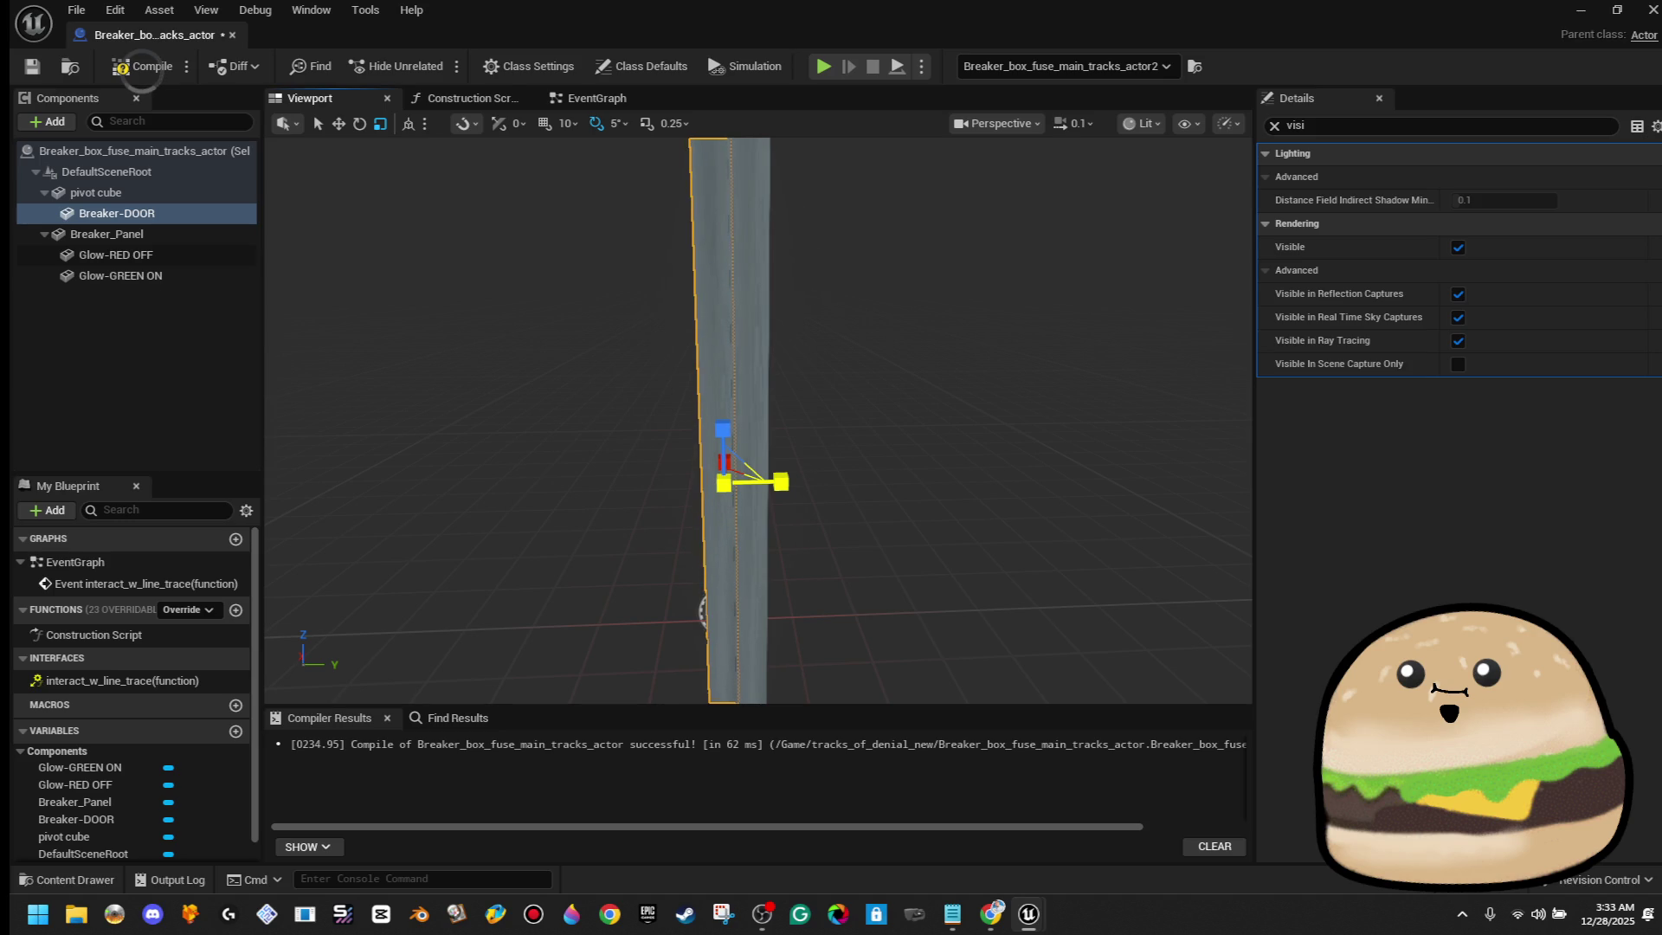
{"action": "mouse_move", "coordinate": [874, 376]}
{"action": "left_mouse_down"}
{"action": "mouse_move", "coordinate": [493, 383]}
{"action": "mouse_move", "coordinate": [855, 452]}
{"action": "mouse_move", "coordinate": [623, 456]}
{"action": "left_mouse_up"}
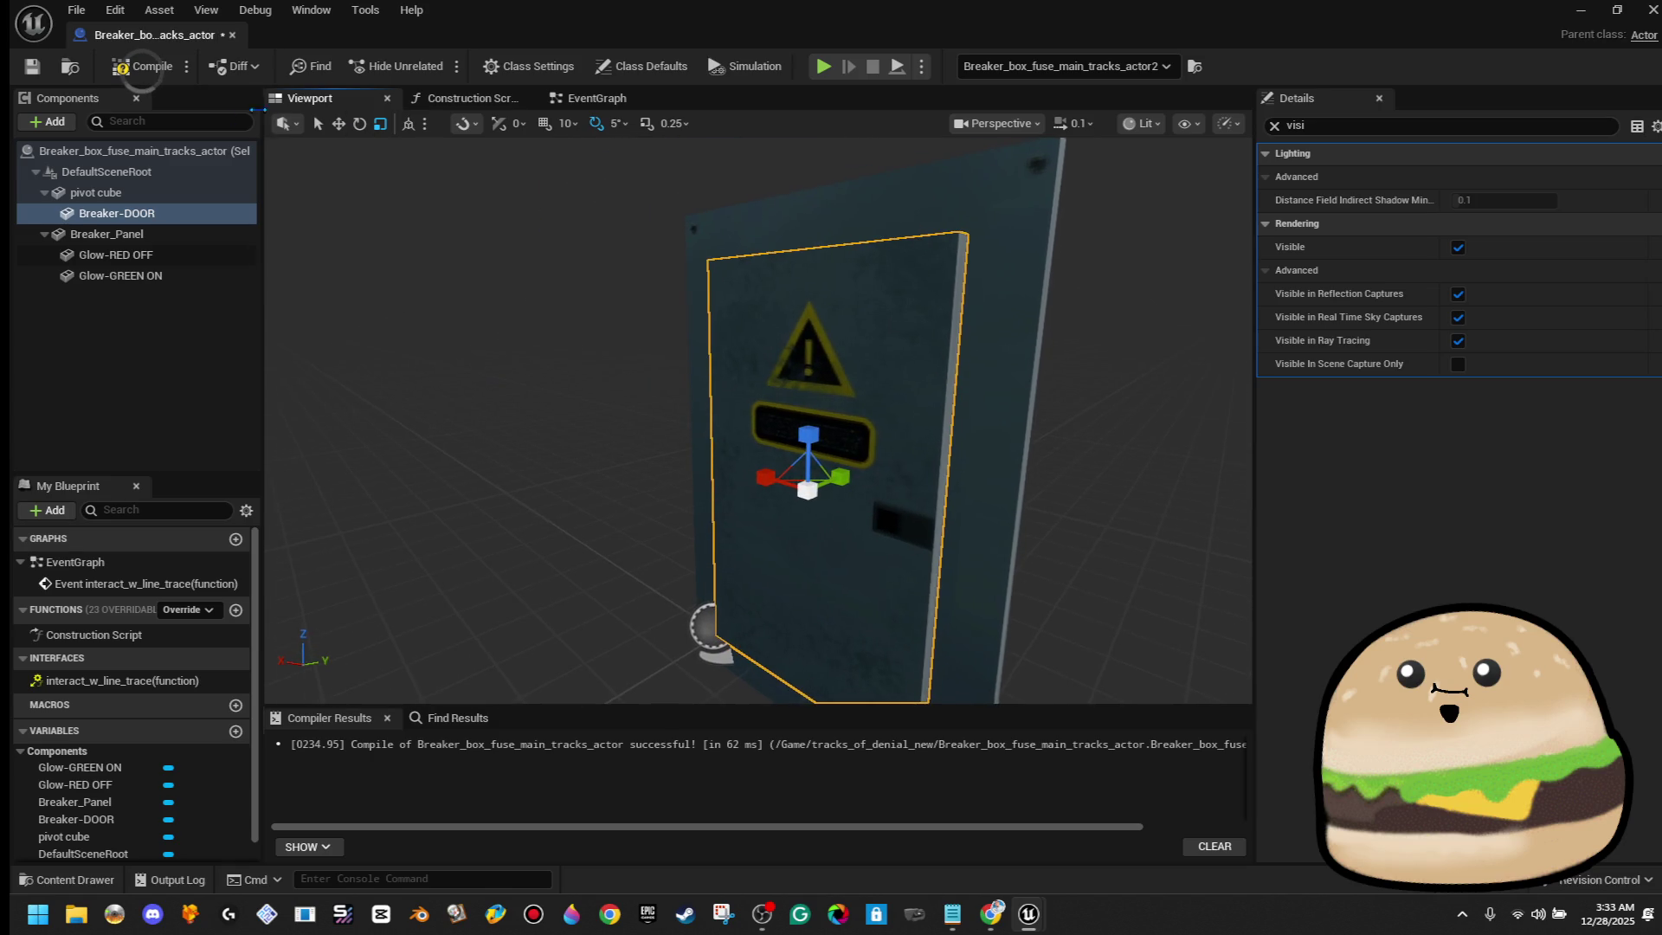
{"action": "left_click", "coordinate": [34, 74]}
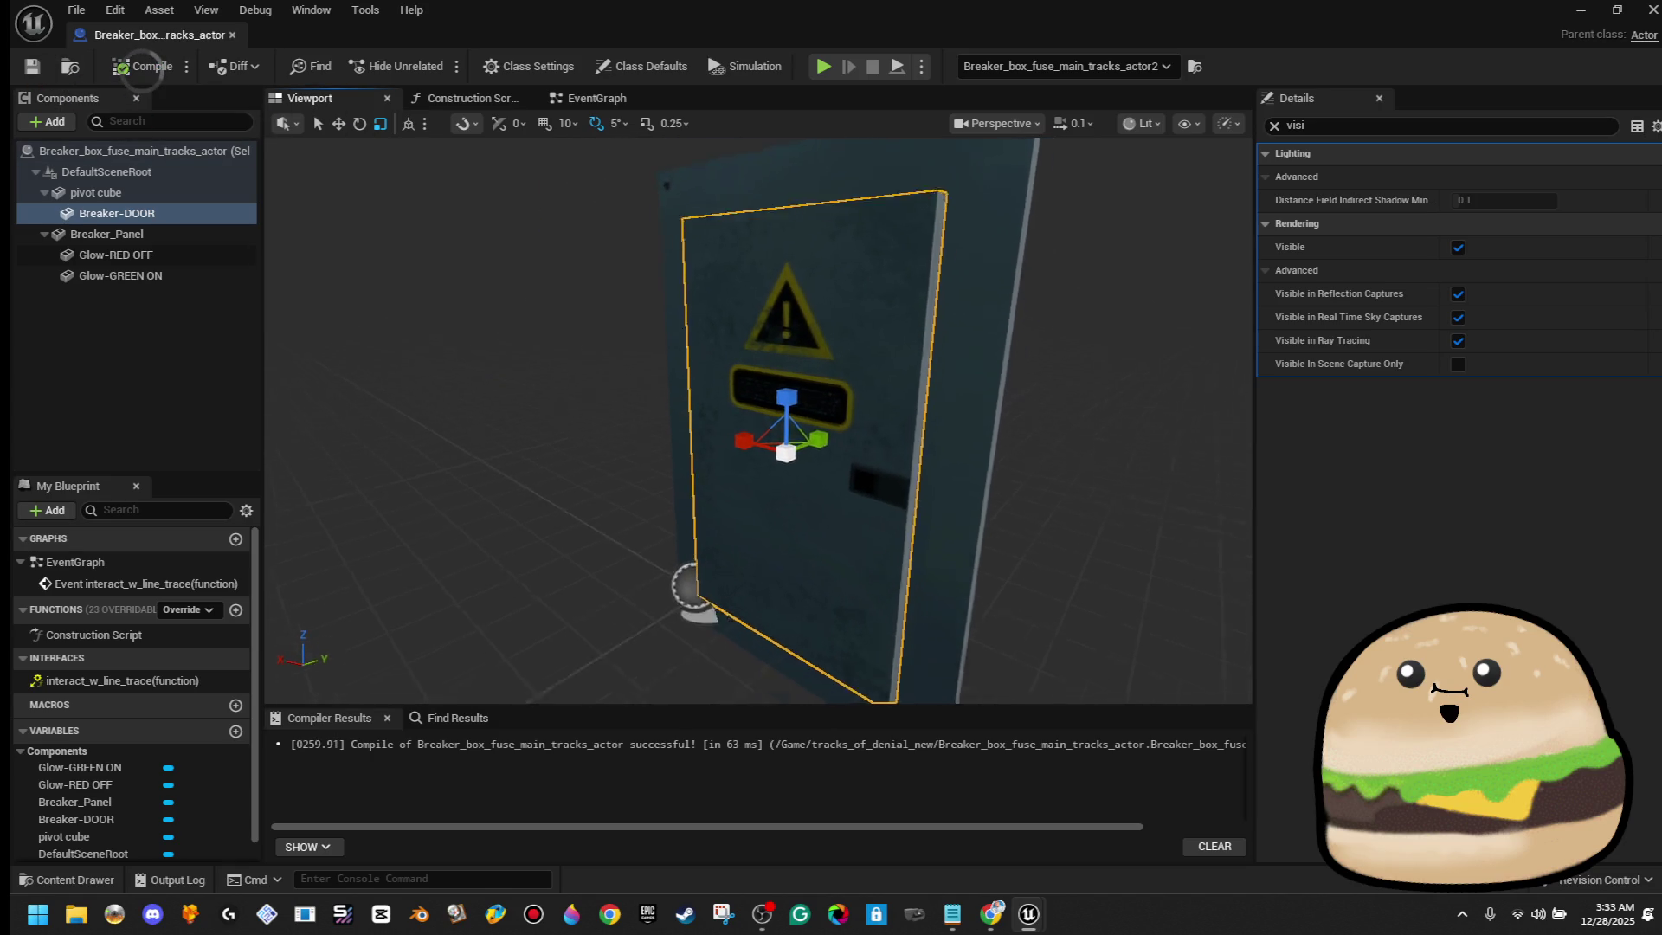
{"action": "left_click", "coordinate": [1458, 249]}
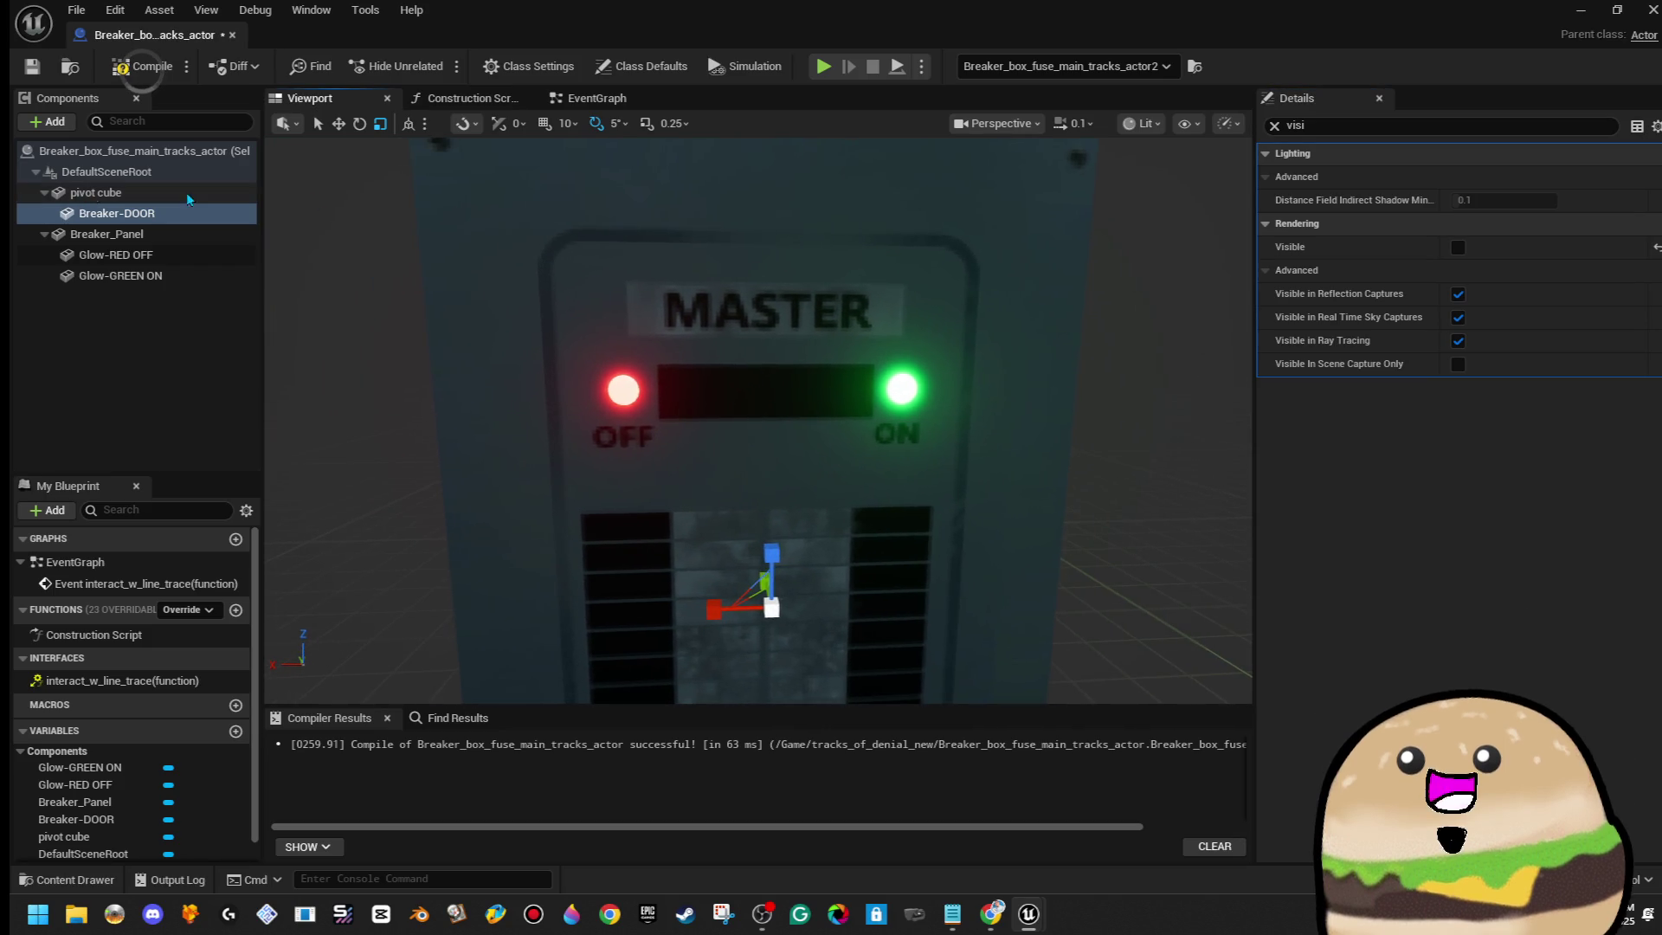
Compile, then add a Static Mesh component named Switch under Breaker_Panel
{"action": "left_click", "coordinate": [142, 66]}
{"action": "left_click", "coordinate": [53, 121]}
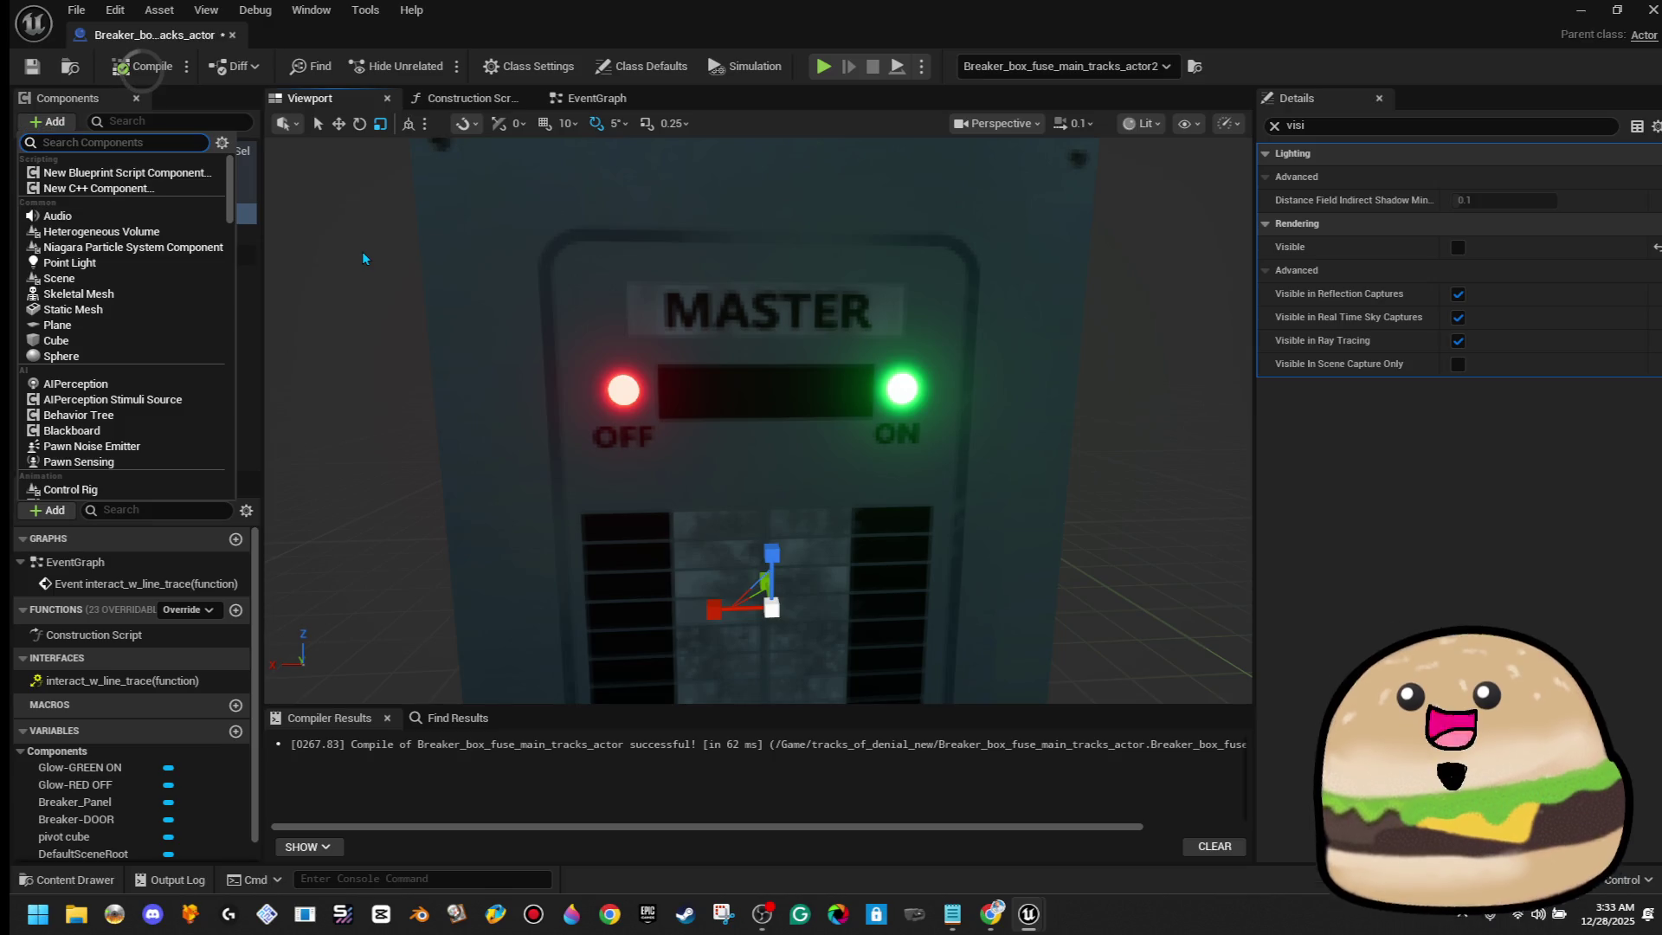
{"action": "type", "text": "static"}
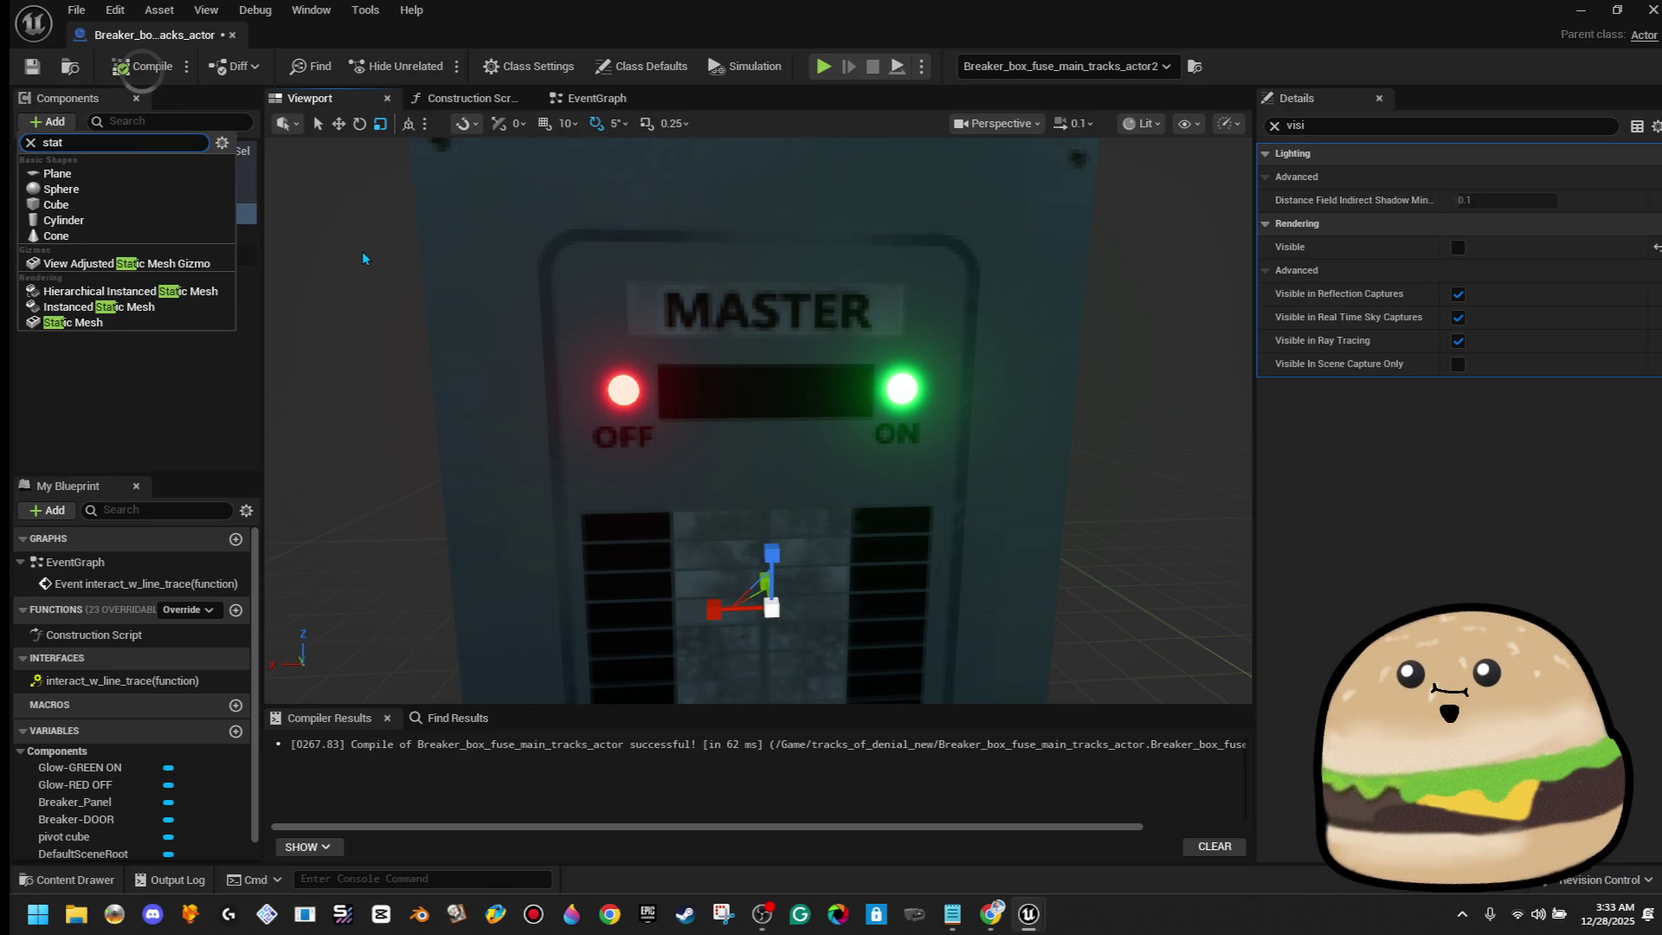
{"action": "left_click", "coordinate": [87, 325]}
{"action": "type", "text": "Breaker"}
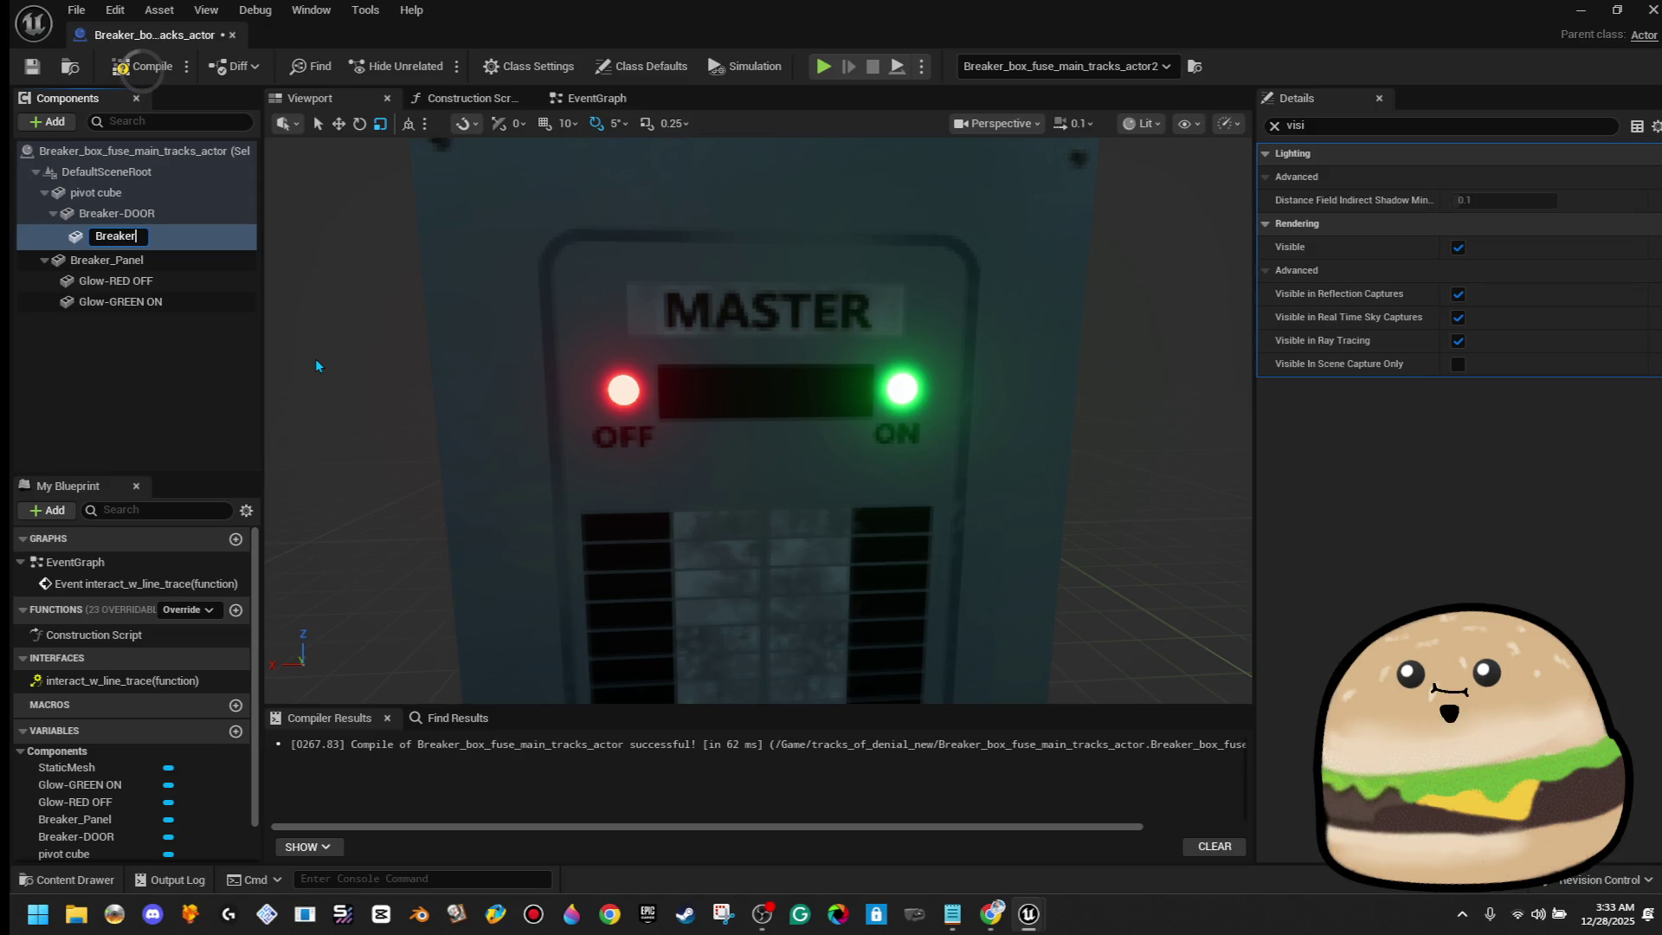
{"action": "key", "text": "BackSpace"}
{"action": "key", "text": "BackSpace"}
{"action": "key", "text": "BackSpace"}
{"action": "key", "text": "BackSpace"}
{"action": "key", "text": "BackSpace"}
{"action": "key", "text": "BackSpace"}
{"action": "type", "text": "Switch"}
{"action": "key", "text": "Return"}
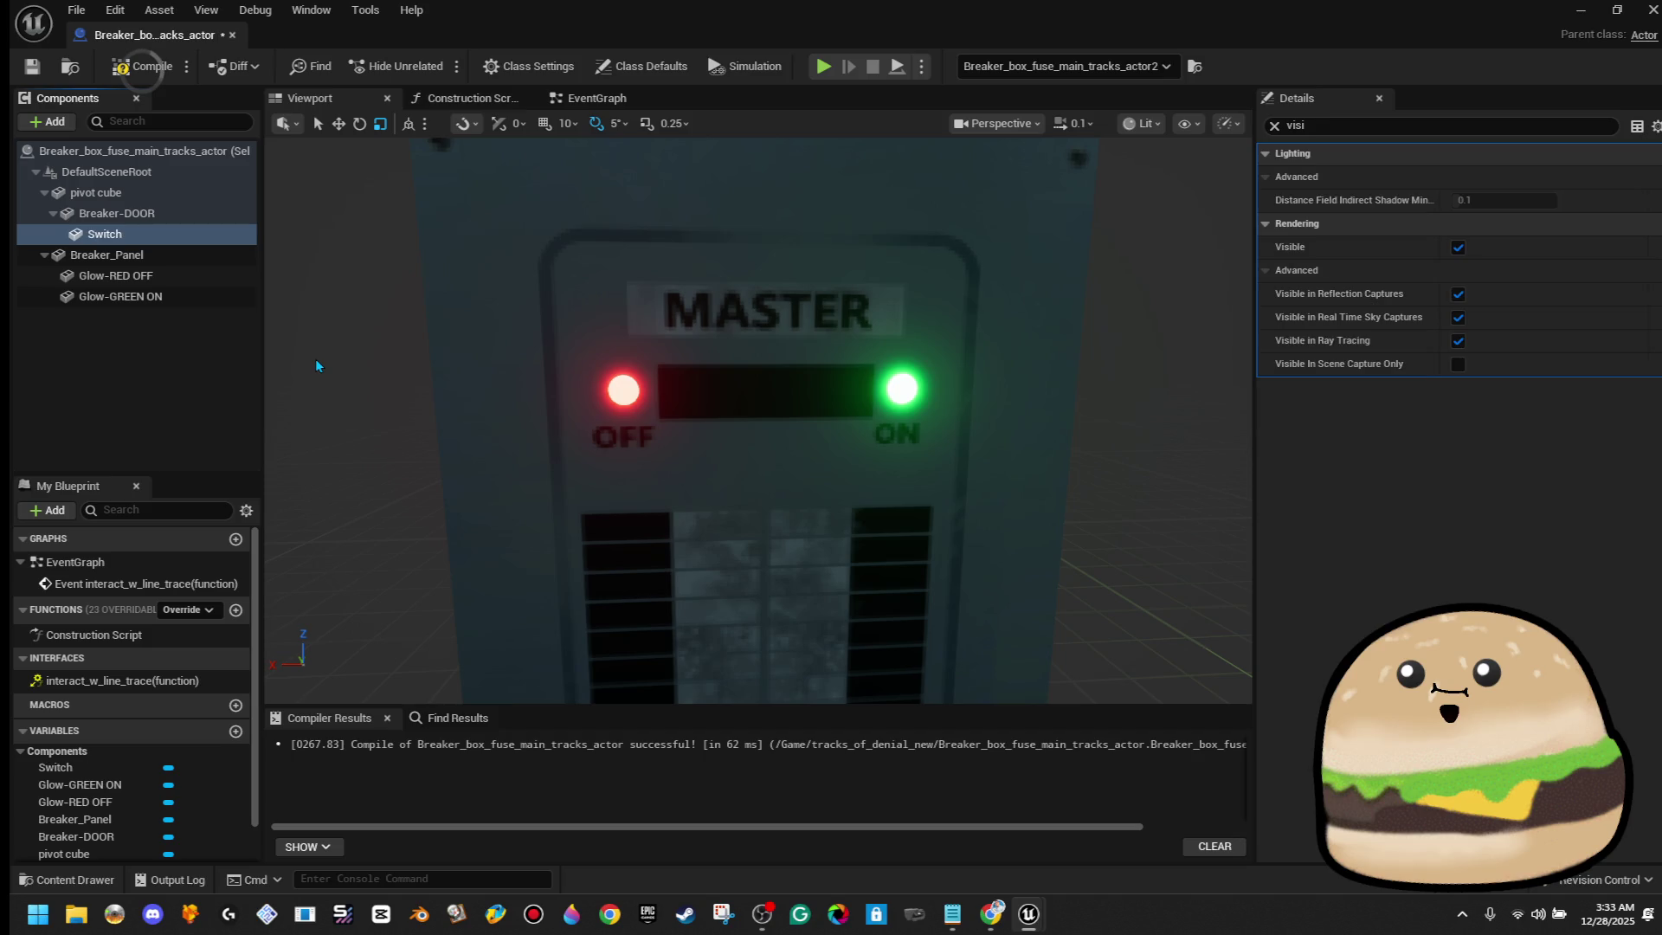
{"action": "left_click", "coordinate": [173, 239]}
{"action": "left_click_drag", "start_coordinate": [171, 238], "coordinate": [172, 250]}
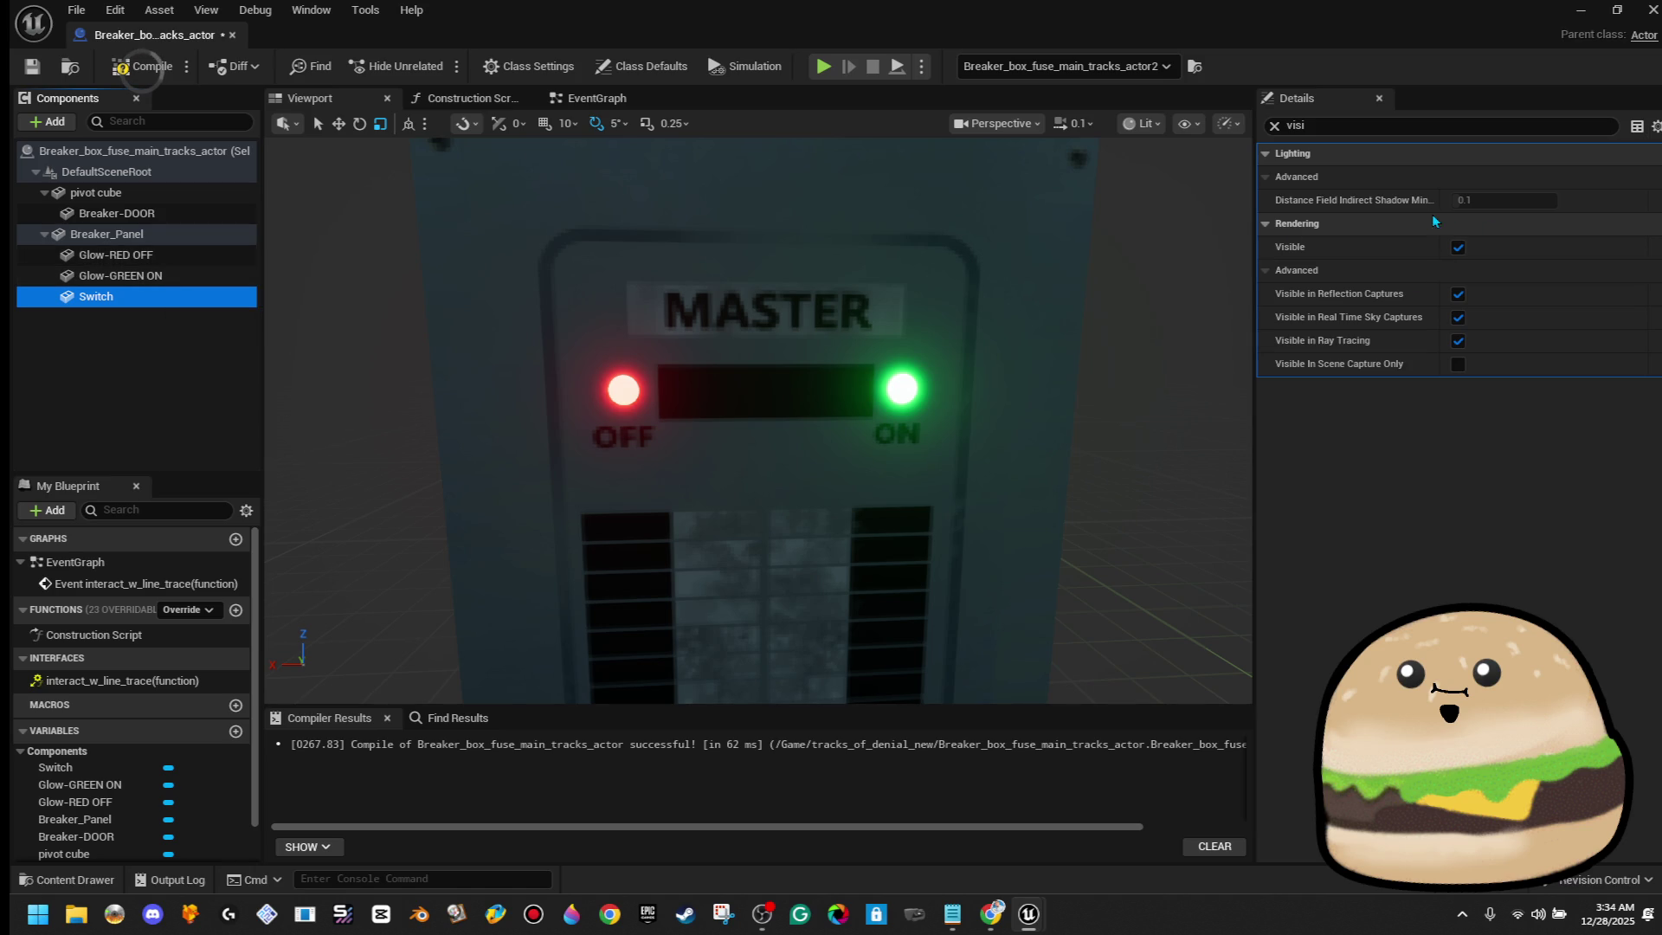
Search the Static Mesh picker for 'fuse' and assign the Fuse mesh to Switch
{"action": "left_click", "coordinate": [1276, 127]}
{"action": "left_click", "coordinate": [1575, 455]}
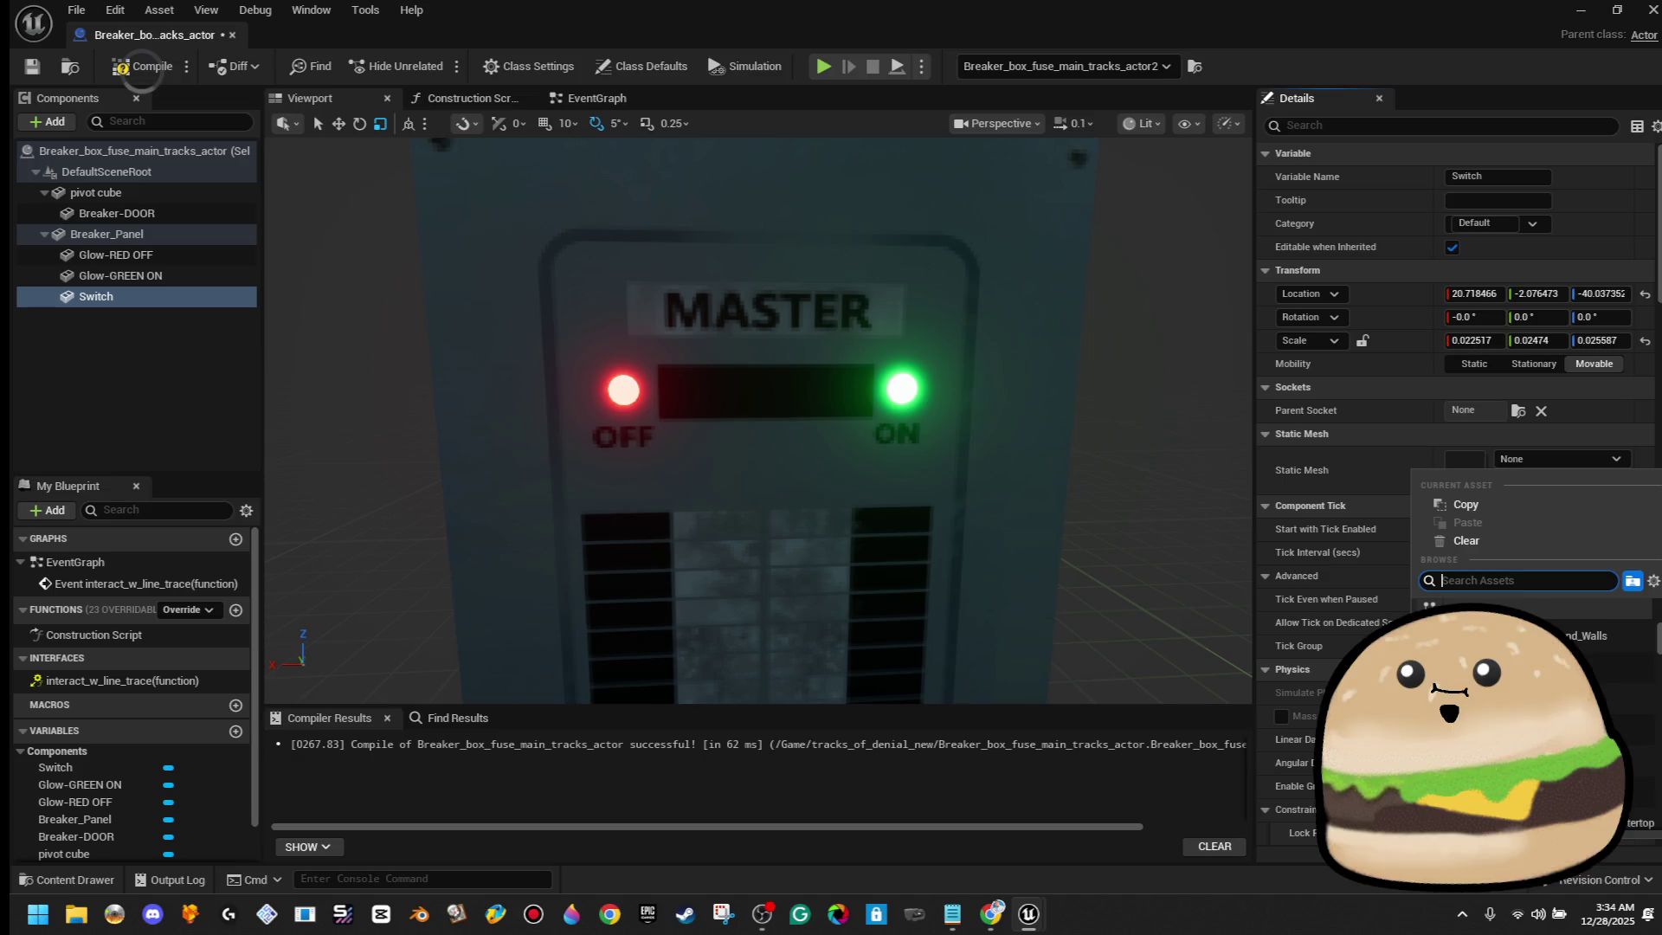
{"action": "type", "text": "breaker"}
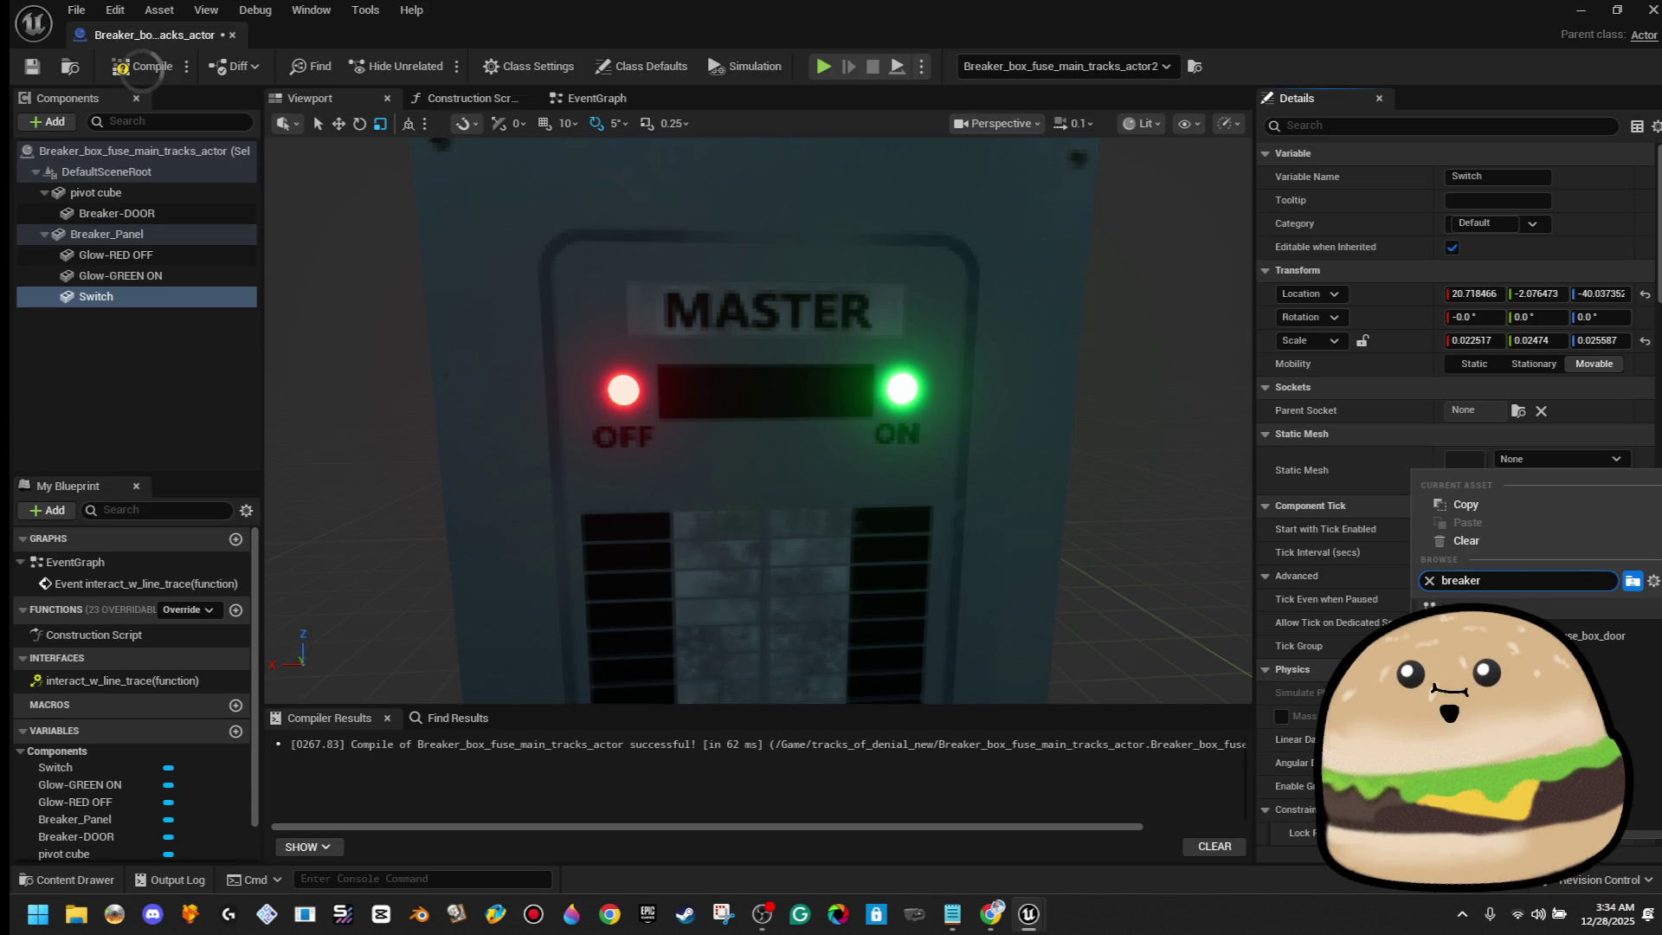
{"action": "key", "text": "BackSpace"}
{"action": "key", "text": "BackSpace"}
{"action": "key", "text": "BackSpace"}
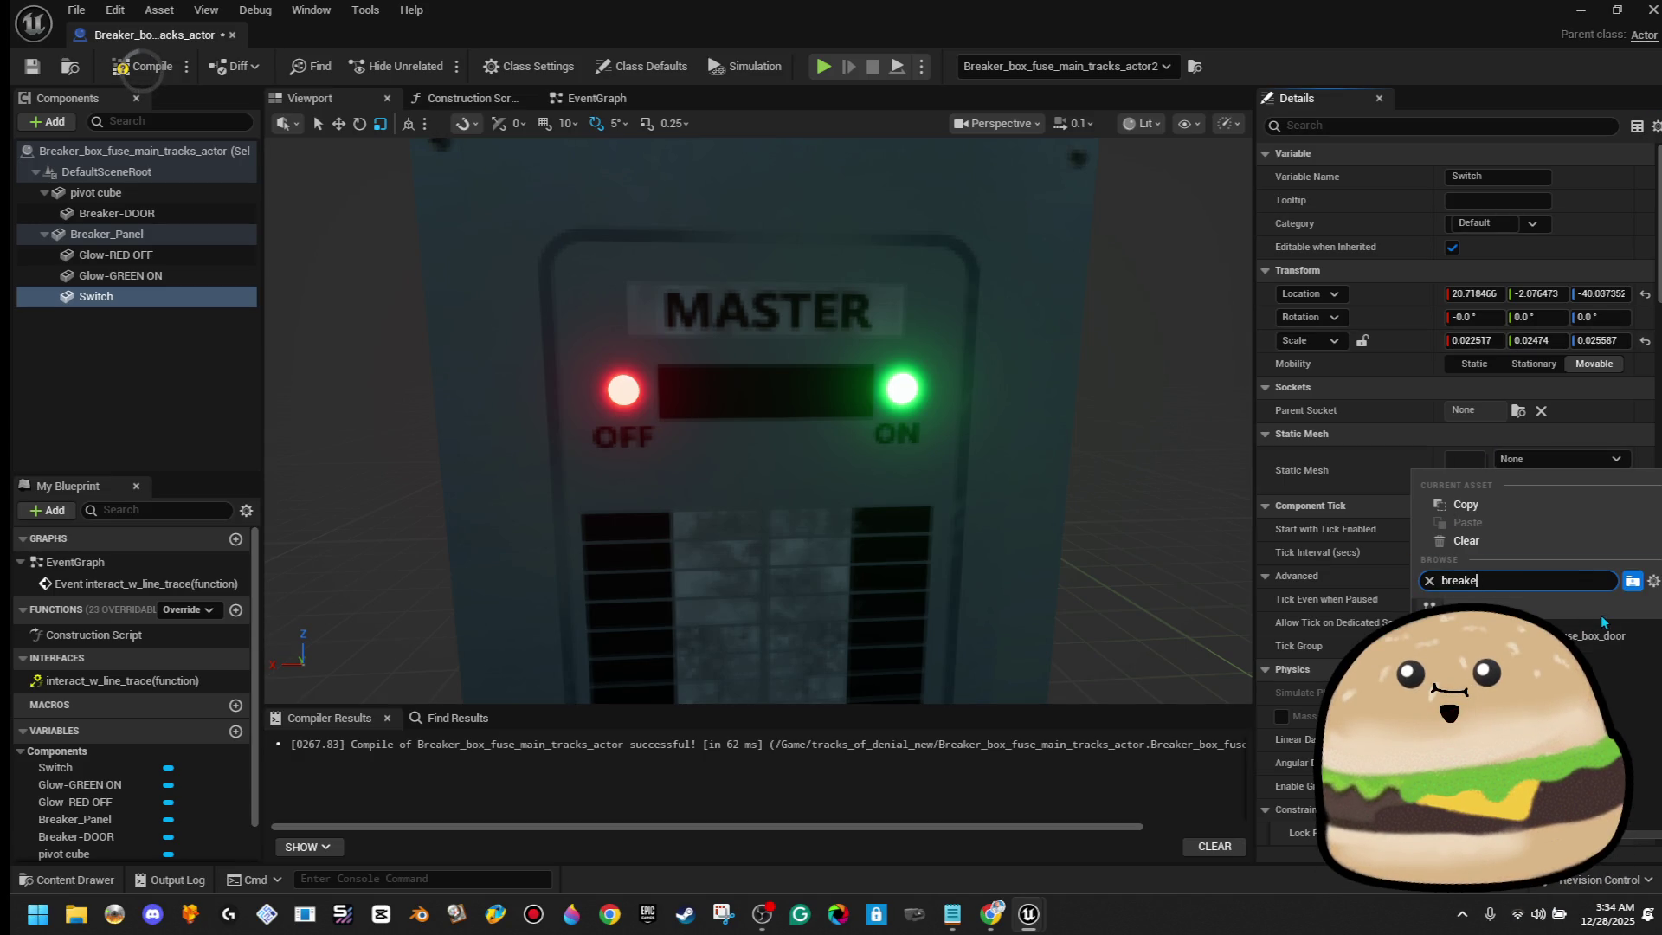
{"action": "key", "text": "BackSpace"}
{"action": "key", "text": "BackSpace"}
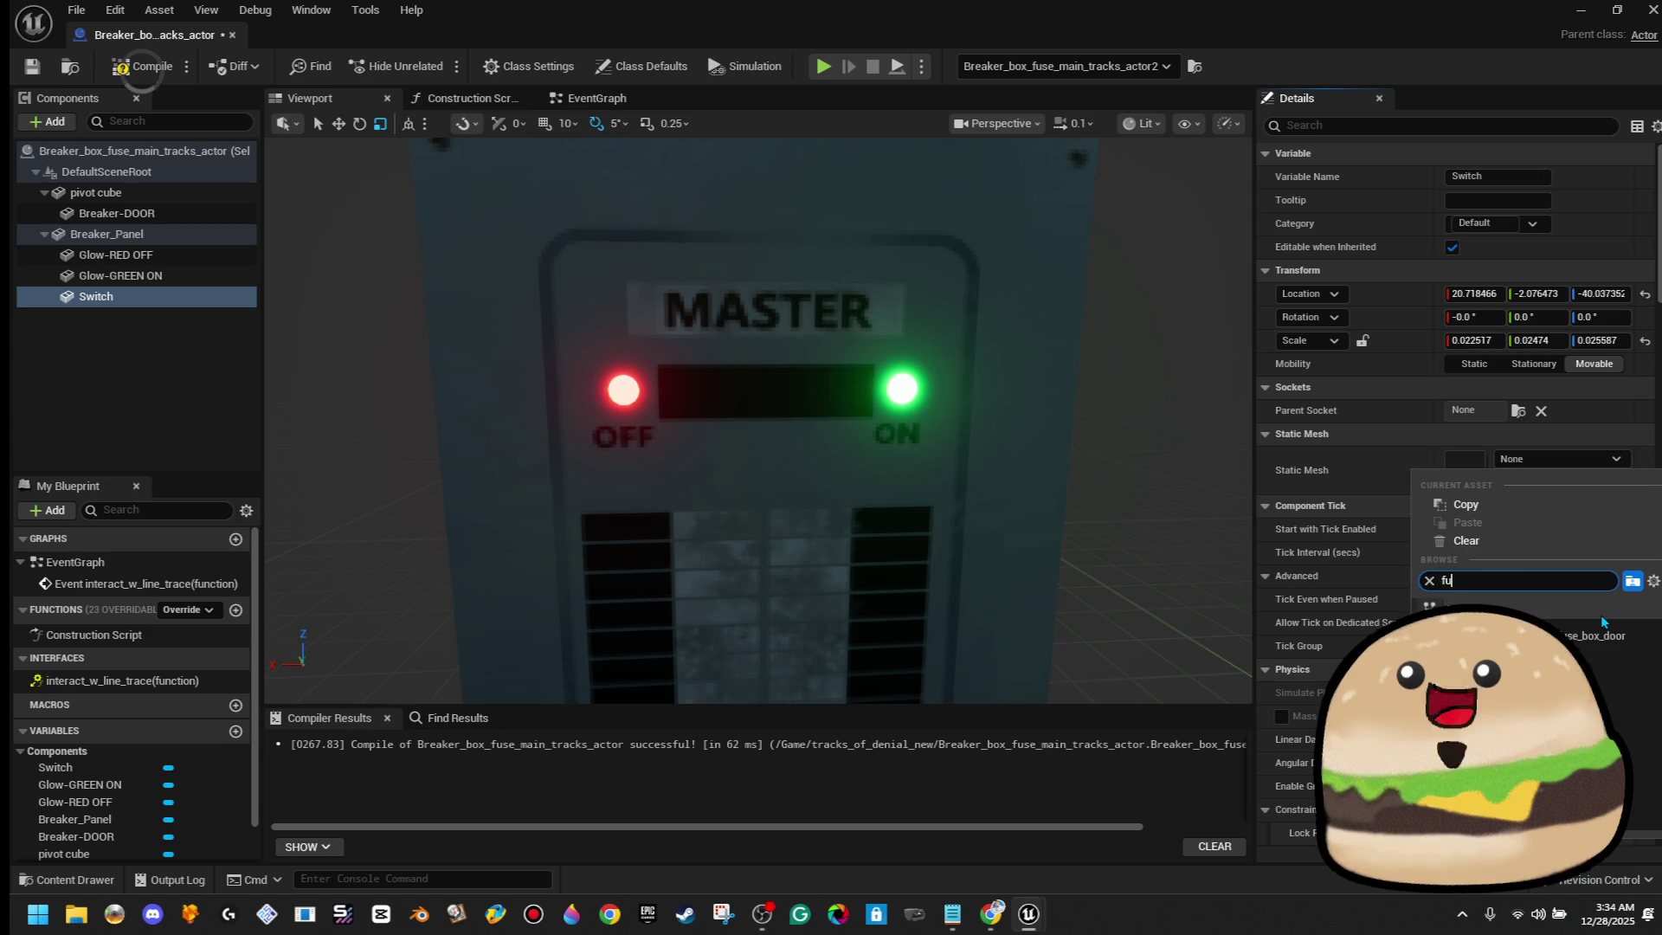
{"action": "type", "text": "fuse"}
{"action": "left_click", "coordinate": [1601, 635]}
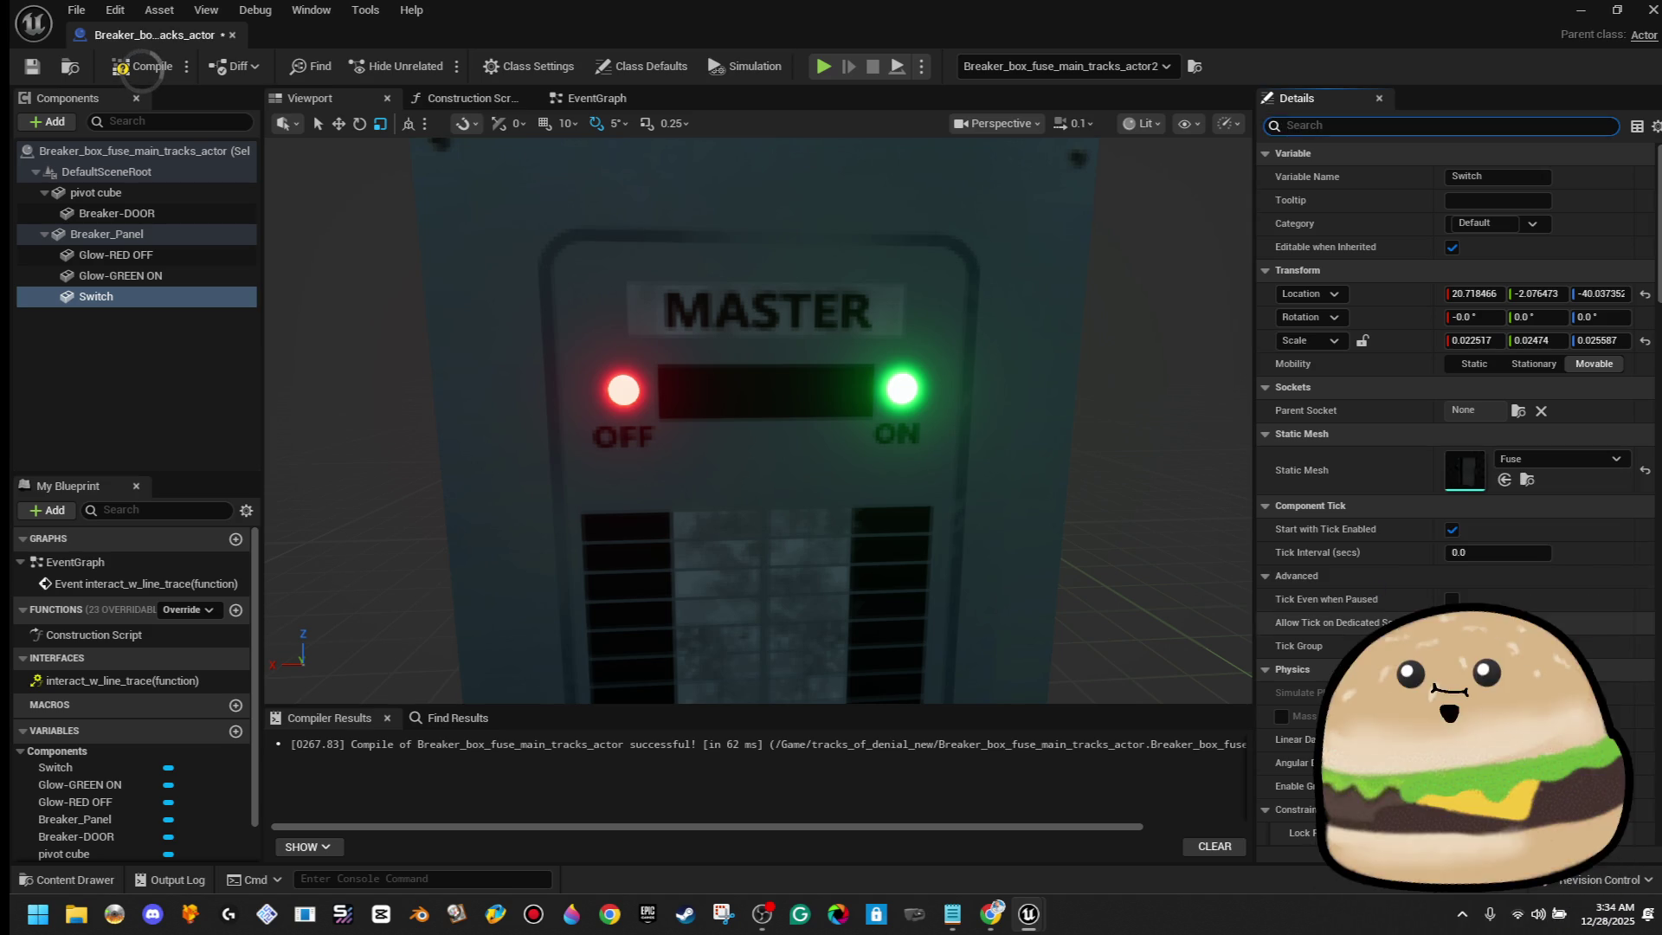
{"action": "scroll", "coordinate": [826, 333], "scroll_direction": "up", "scroll_amount": 3}
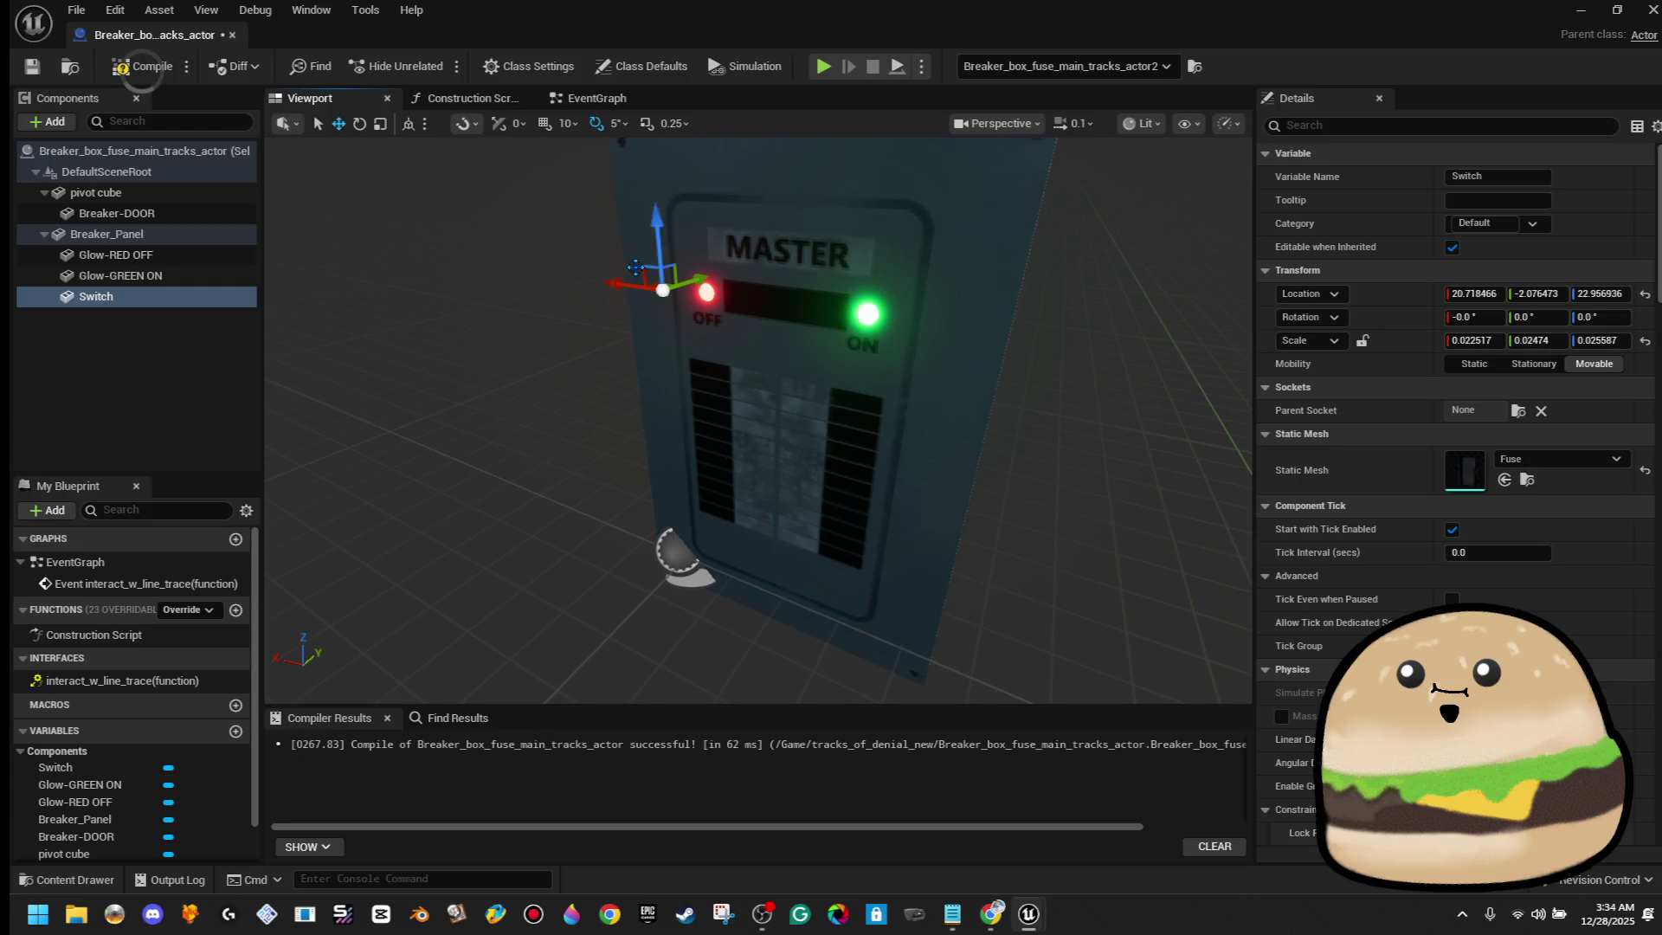
Shrink the Switch mesh and rotate its roll and pitch toward lying flat
{"action": "mouse_move", "coordinate": [795, 314]}
{"action": "left_mouse_down"}
{"action": "mouse_move", "coordinate": [831, 286]}
{"action": "mouse_move", "coordinate": [779, 329]}
{"action": "left_mouse_up"}
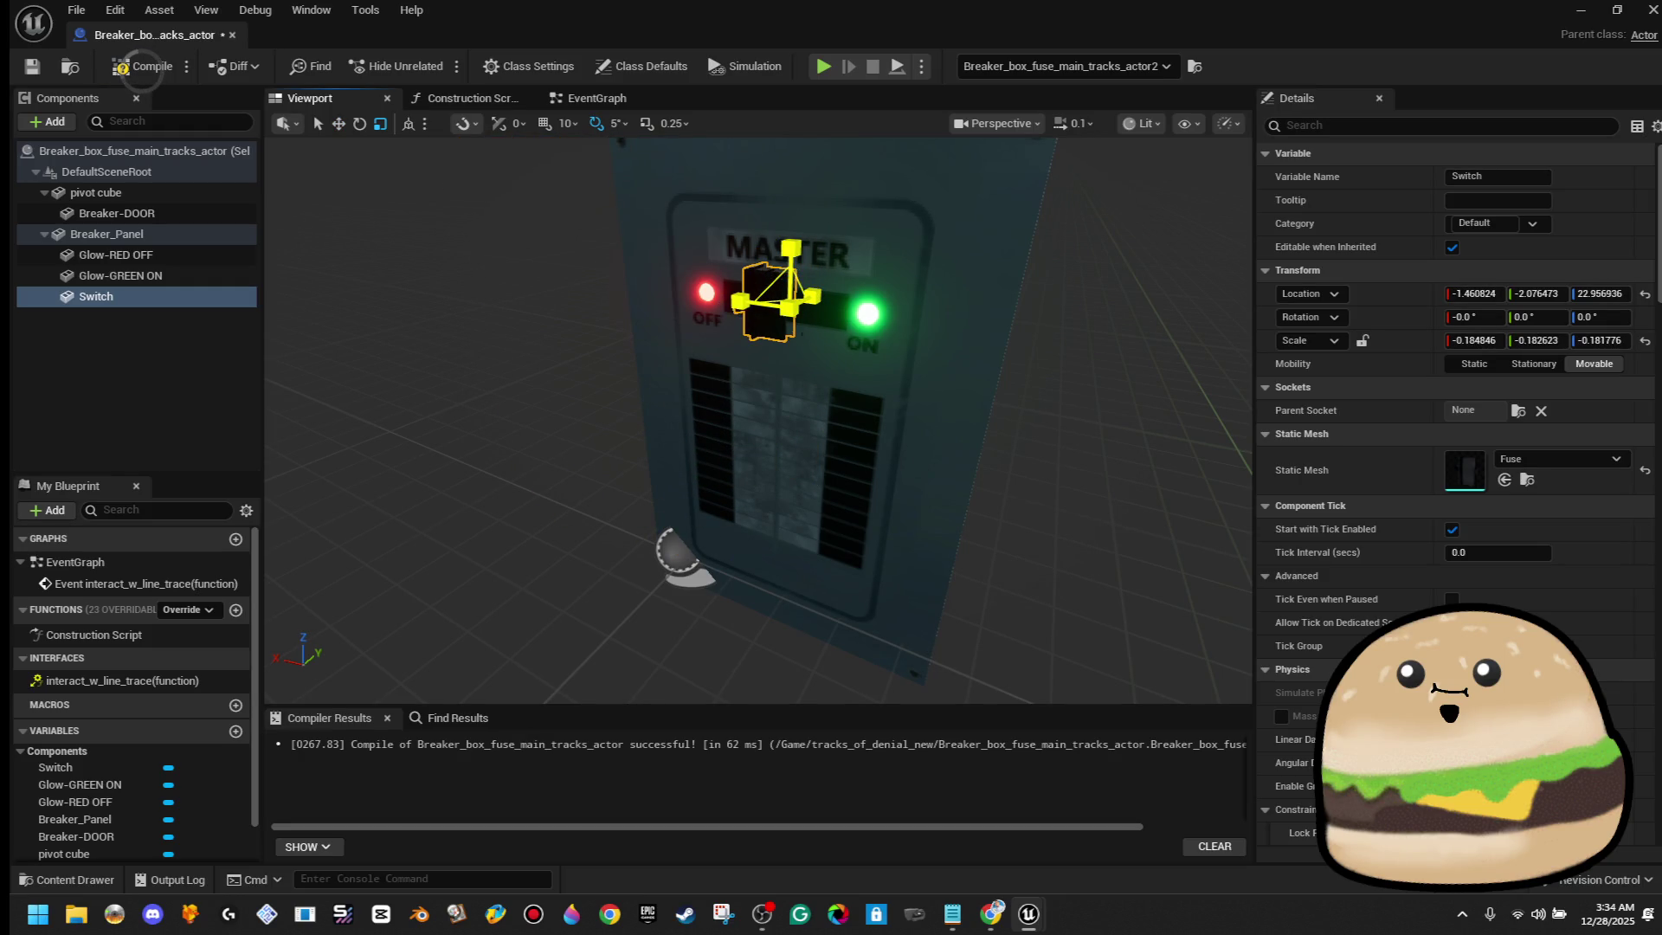
{"action": "key", "text": "e"}
{"action": "mouse_move", "coordinate": [842, 234]}
{"action": "left_mouse_down"}
{"action": "mouse_move", "coordinate": [805, 298]}
{"action": "mouse_move", "coordinate": [817, 247]}
{"action": "left_mouse_up"}
{"action": "left_click_drag", "start_coordinate": [799, 337], "coordinate": [820, 339]}
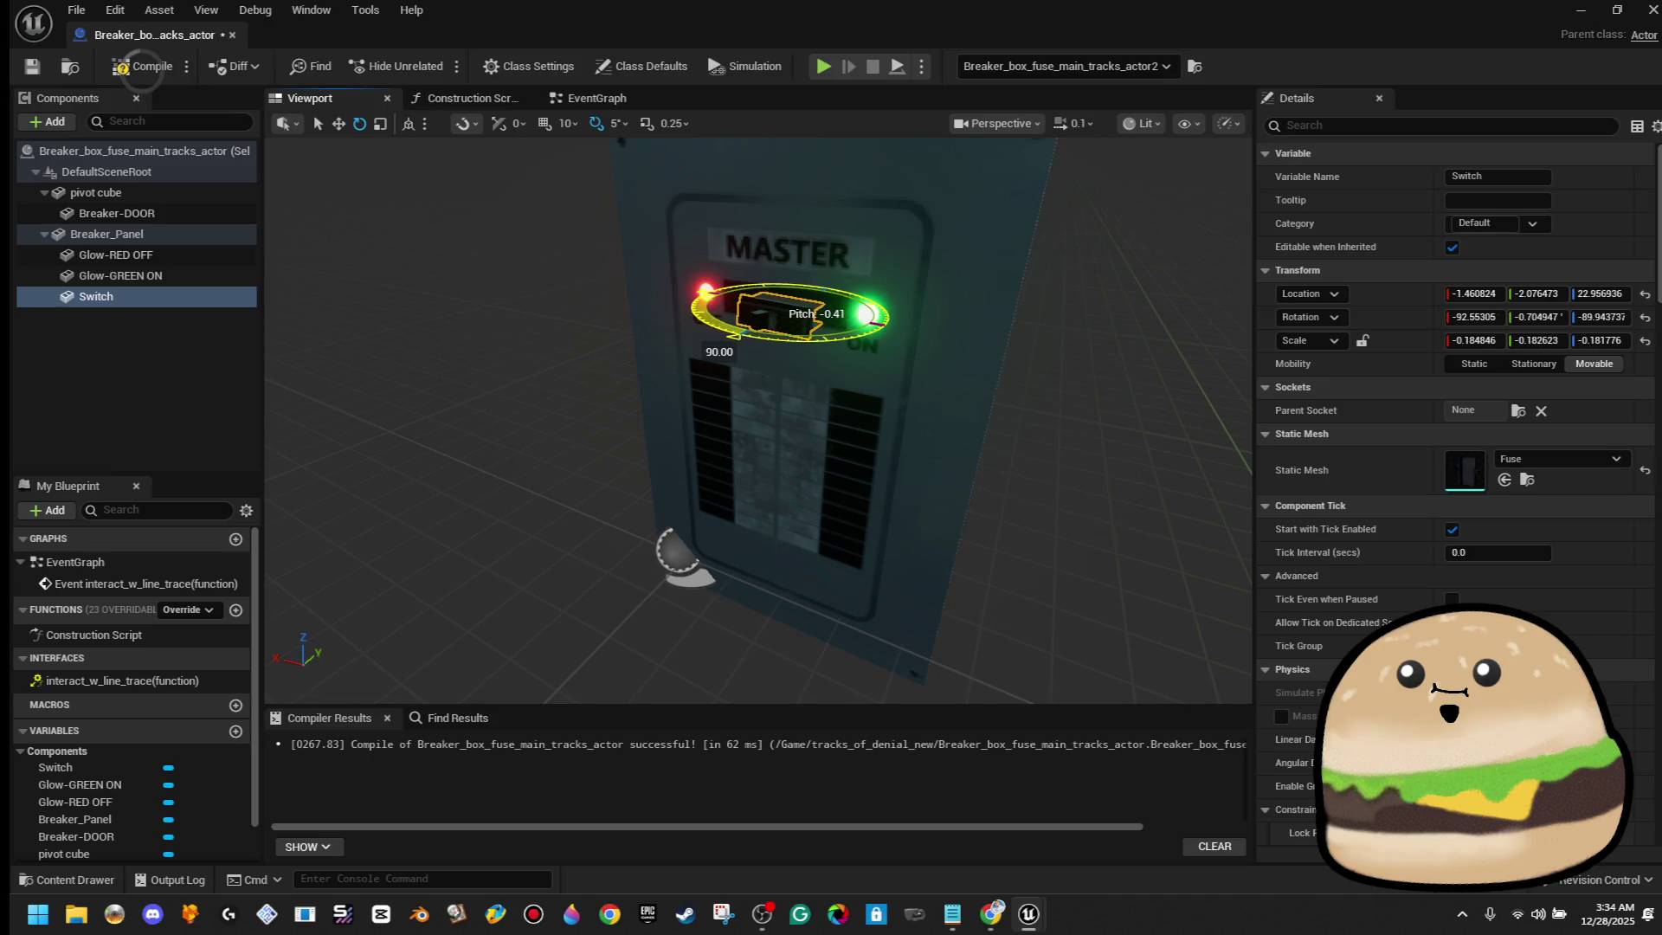
{"action": "mouse_move", "coordinate": [758, 416]}
{"action": "left_mouse_down"}
{"action": "mouse_move", "coordinate": [637, 416]}
{"action": "mouse_move", "coordinate": [689, 415]}
{"action": "left_mouse_up"}
{"action": "mouse_move", "coordinate": [770, 412]}
{"action": "left_mouse_down"}
{"action": "mouse_move", "coordinate": [866, 412]}
{"action": "mouse_move", "coordinate": [684, 419]}
{"action": "mouse_move", "coordinate": [658, 394]}
{"action": "left_mouse_up"}
Stretch the Switch across the black slot, set roll to about -90, and slide it between the lights
{"action": "key", "text": "w"}
{"action": "key", "text": "f"}
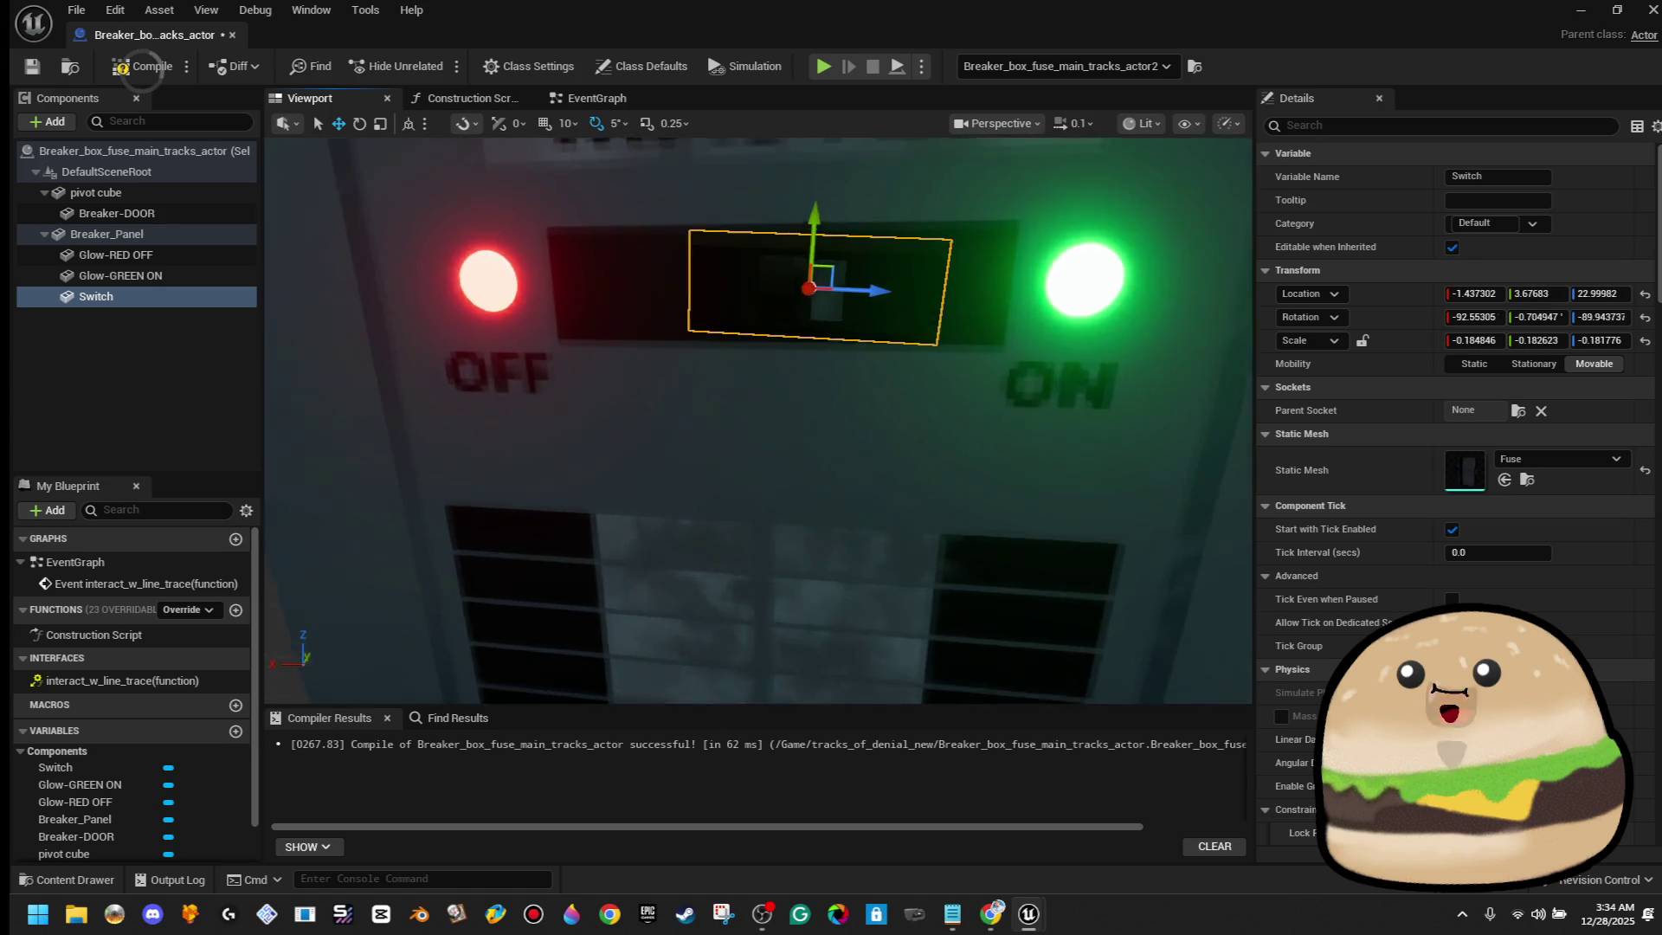
{"action": "key", "text": "r"}
{"action": "left_click_drag", "start_coordinate": [839, 422], "coordinate": [883, 422]}
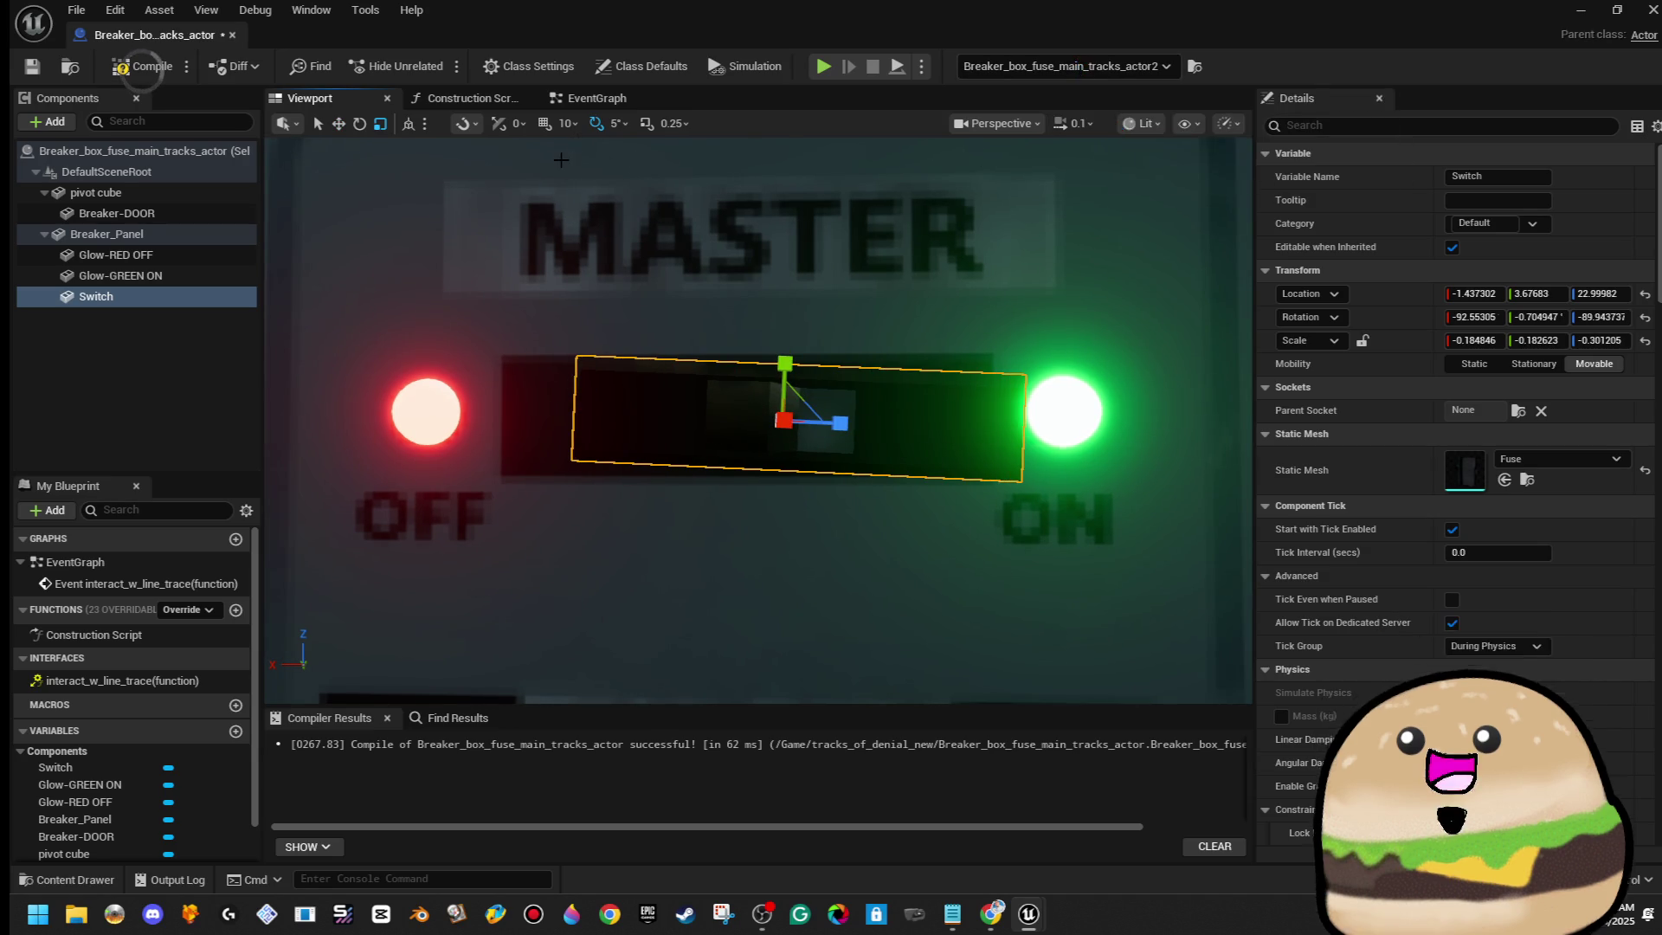
{"action": "key", "text": "e"}
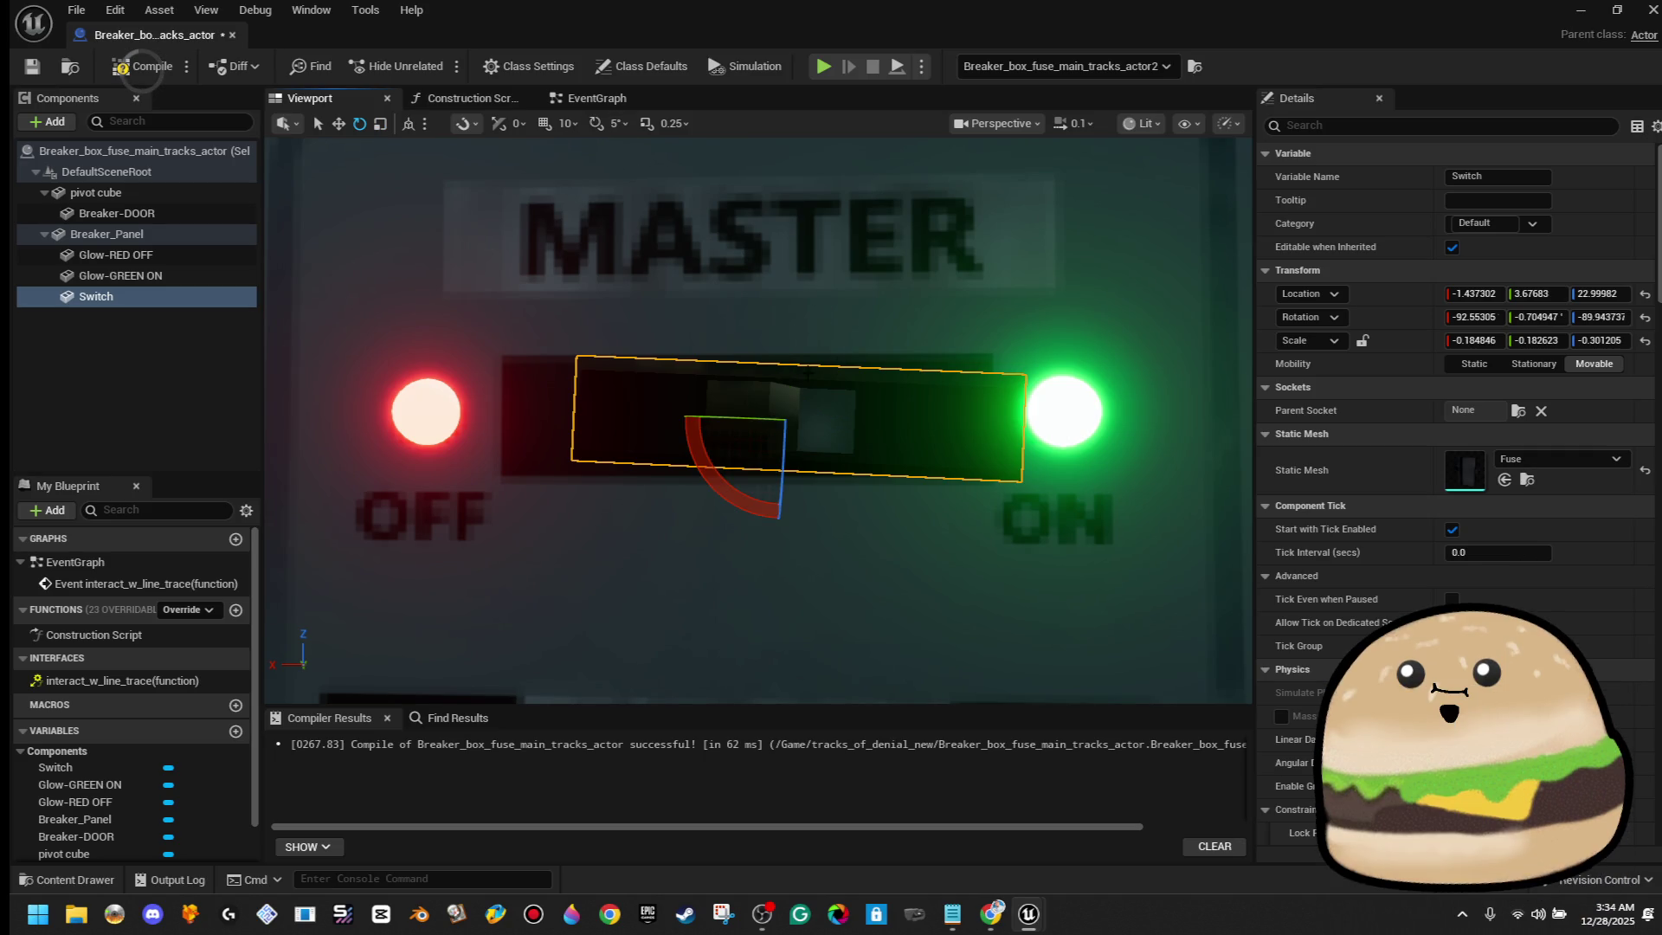
{"action": "left_click_drag", "start_coordinate": [718, 472], "coordinate": [731, 483]}
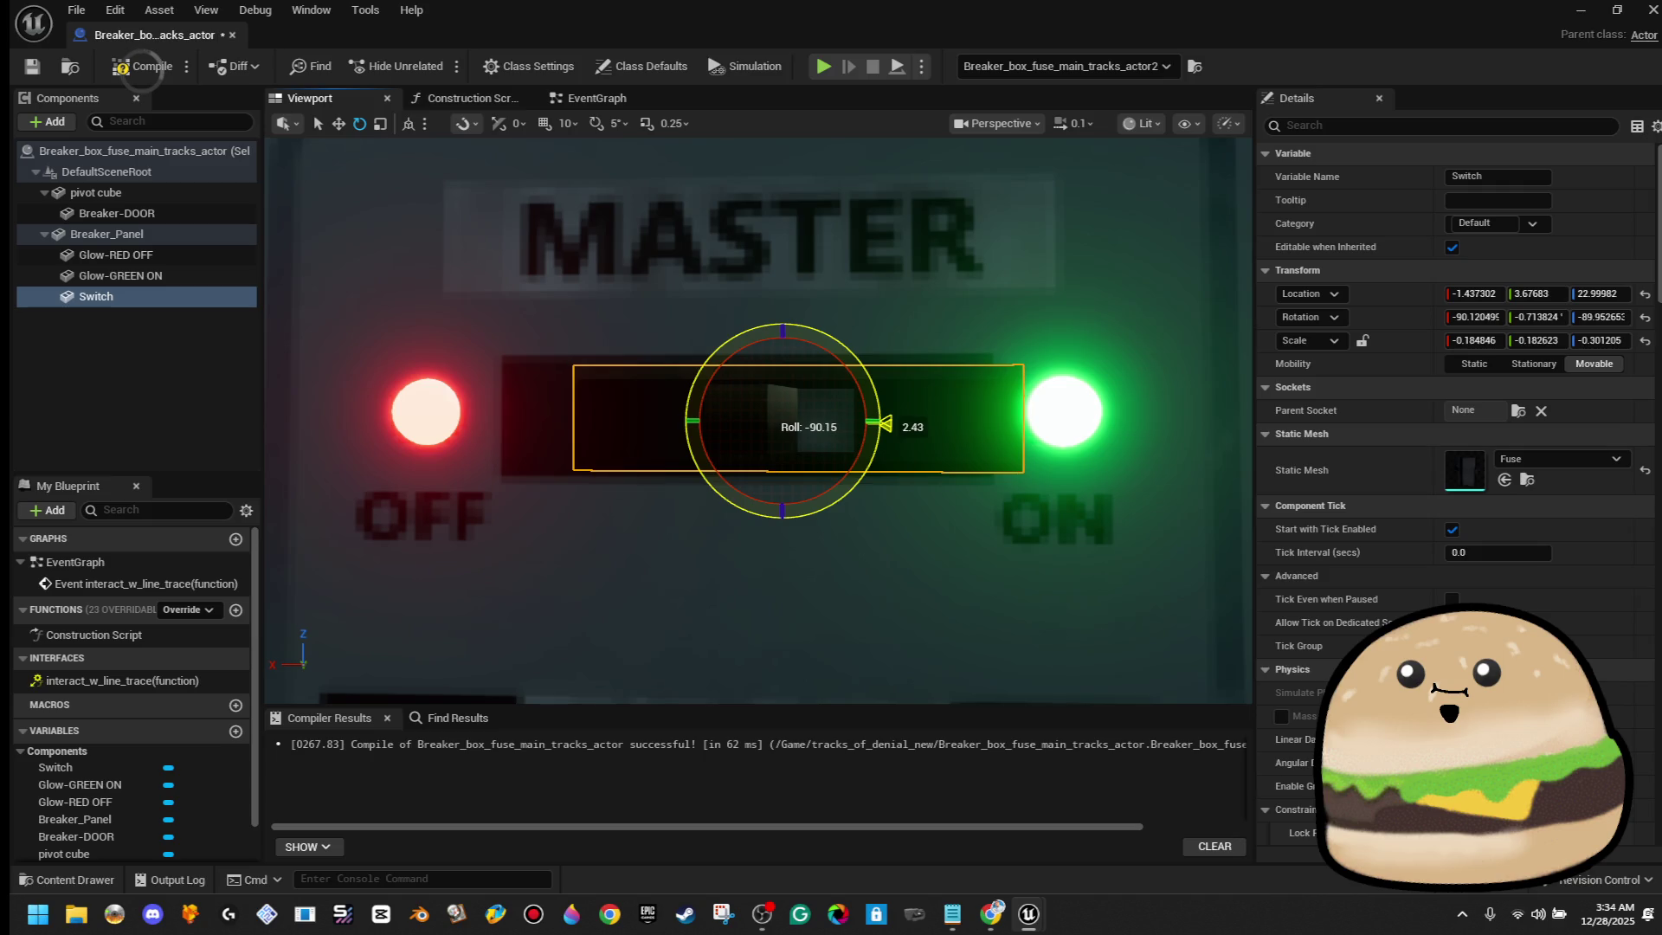
{"action": "key", "text": "w"}
{"action": "mouse_move", "coordinate": [854, 421]}
{"action": "left_mouse_down"}
{"action": "mouse_move", "coordinate": [727, 424]}
{"action": "mouse_move", "coordinate": [753, 420]}
{"action": "left_mouse_up"}
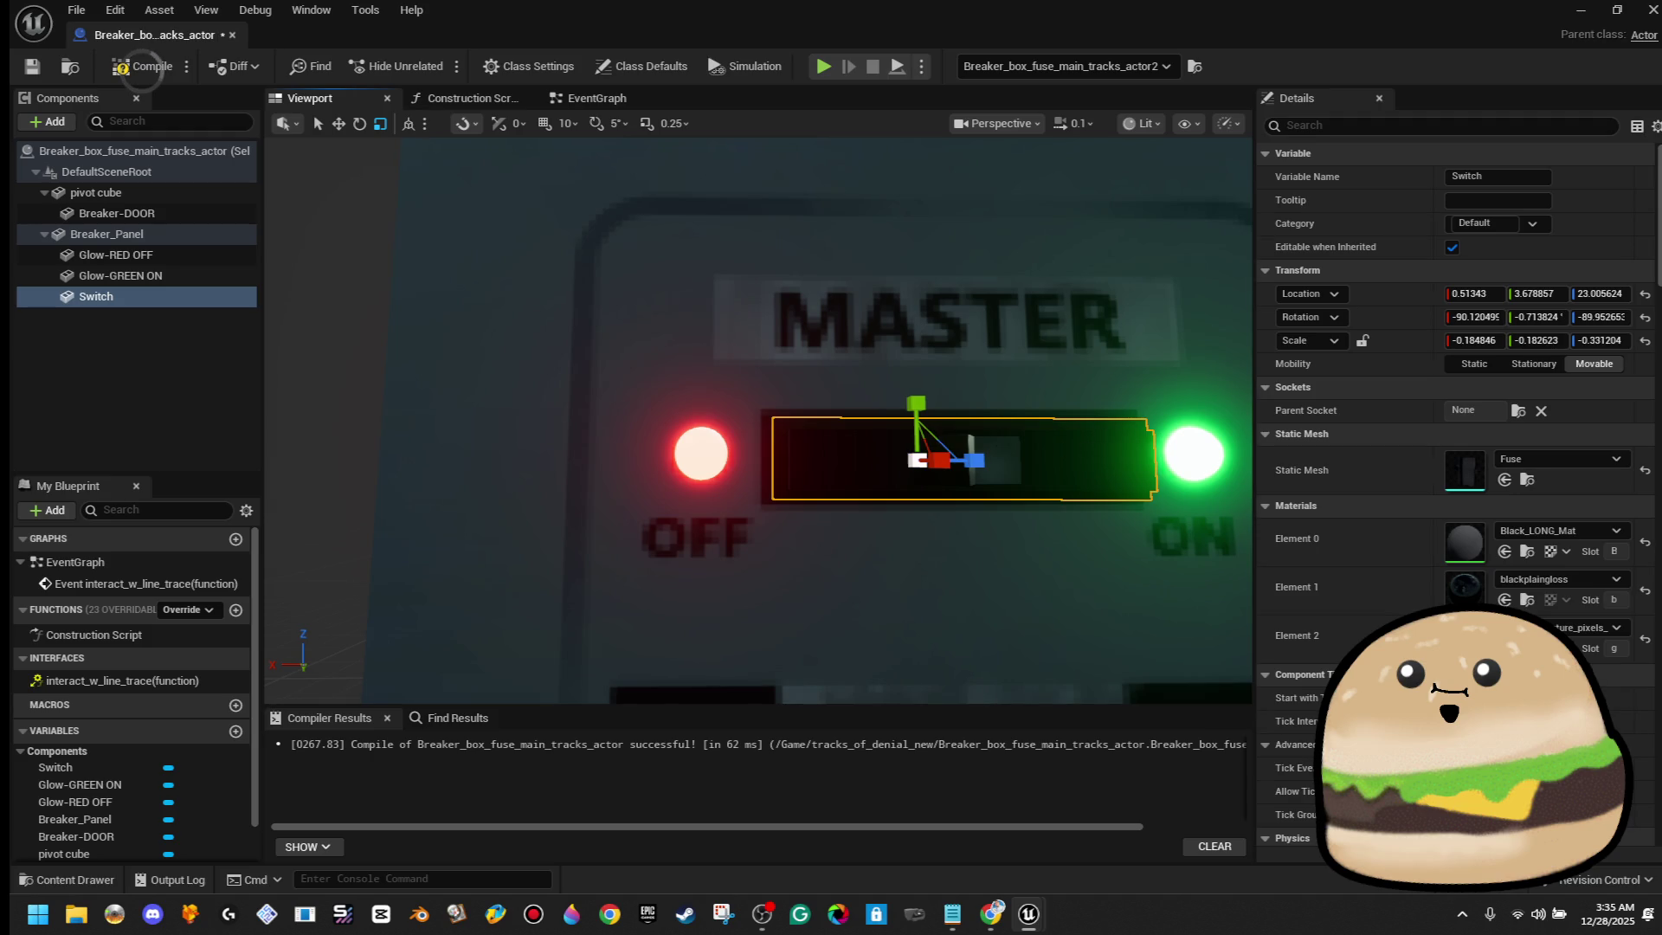
{"action": "left_click_drag", "start_coordinate": [1165, 372], "coordinate": [976, 372]}
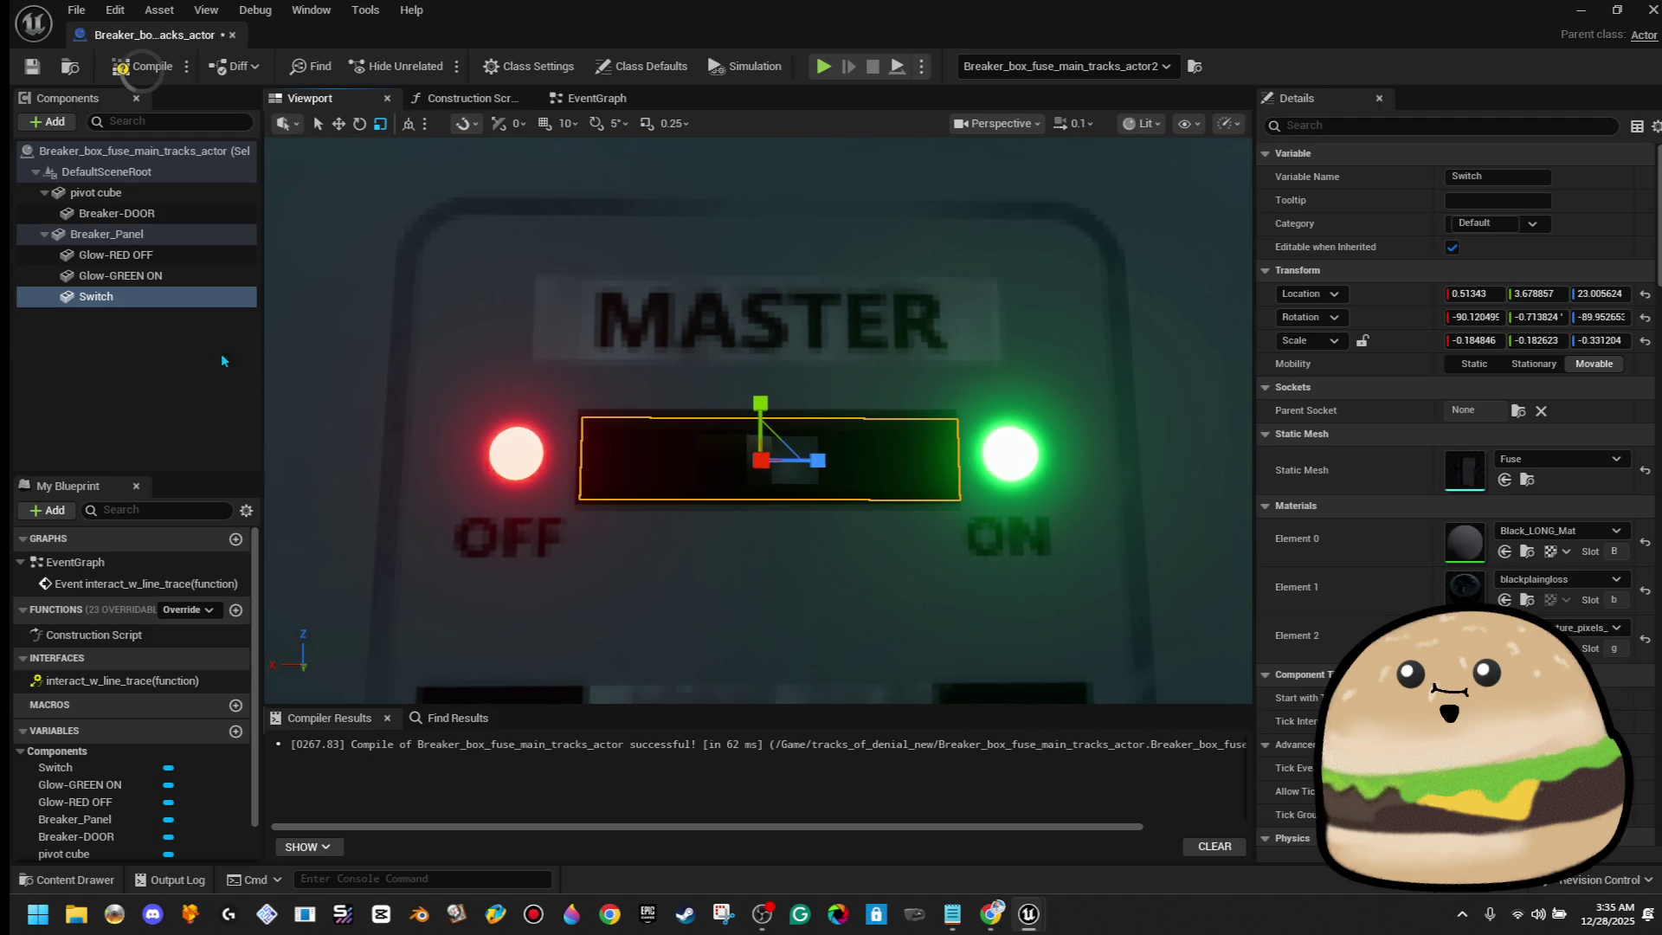
{"action": "left_click", "coordinate": [221, 361]}
{"action": "left_click", "coordinate": [147, 298]}
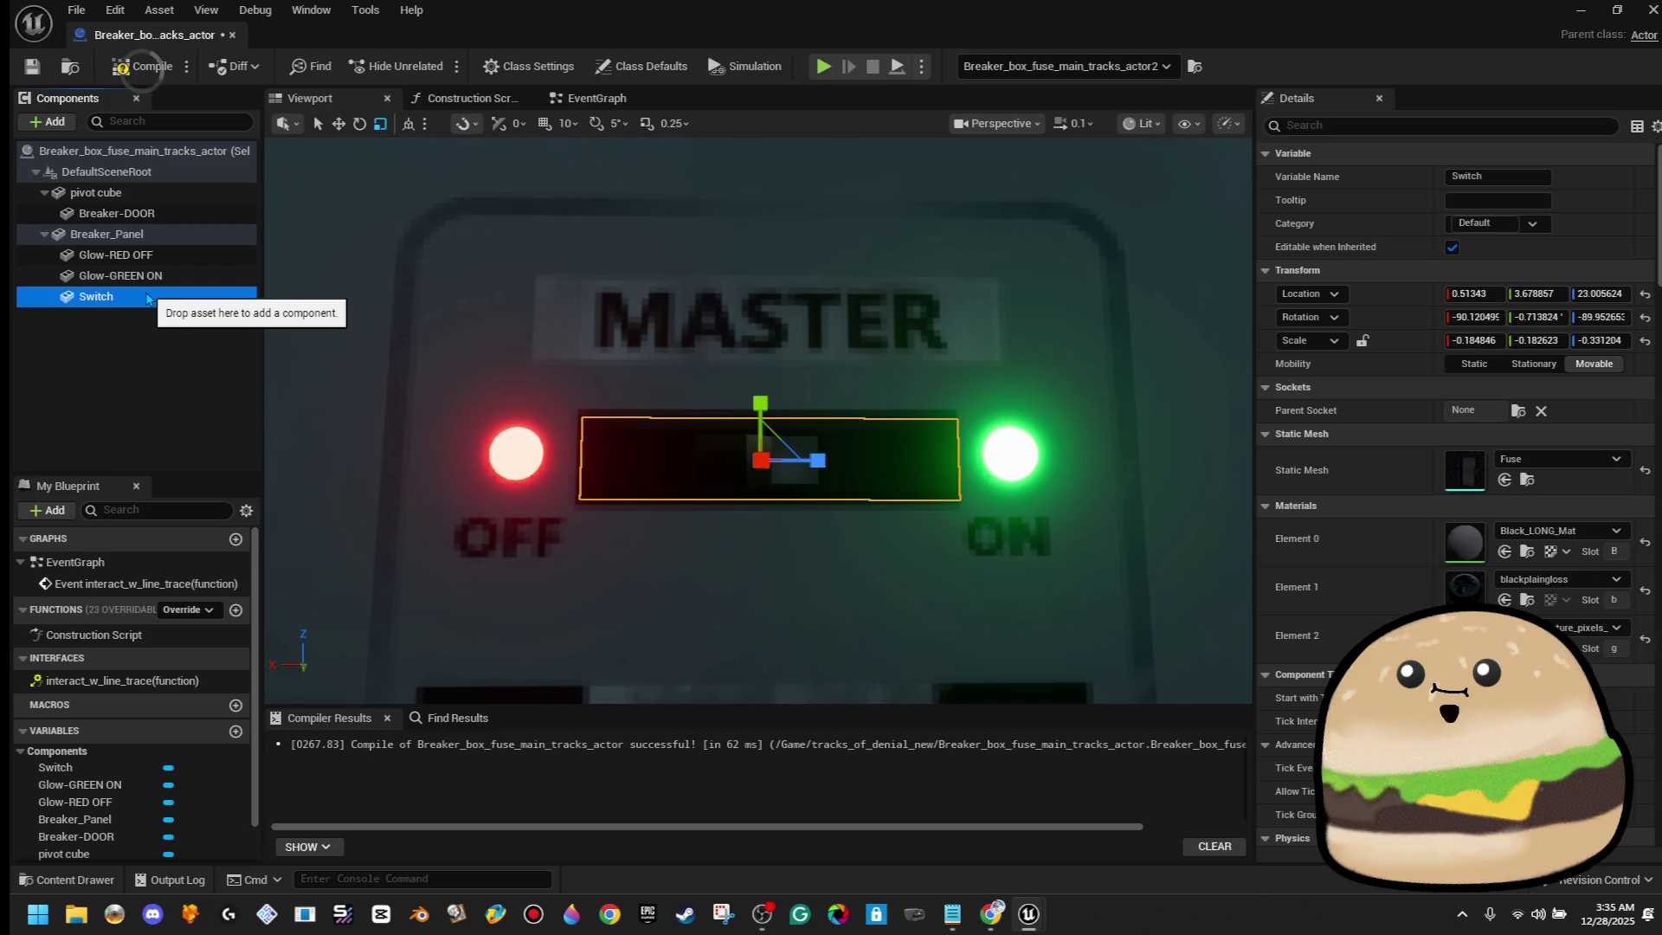
Rename the Switch component to Switch-OFF
{"action": "right_click", "coordinate": [147, 298]}
{"action": "left_click", "coordinate": [250, 500]}
{"action": "type", "text": "-RE"}
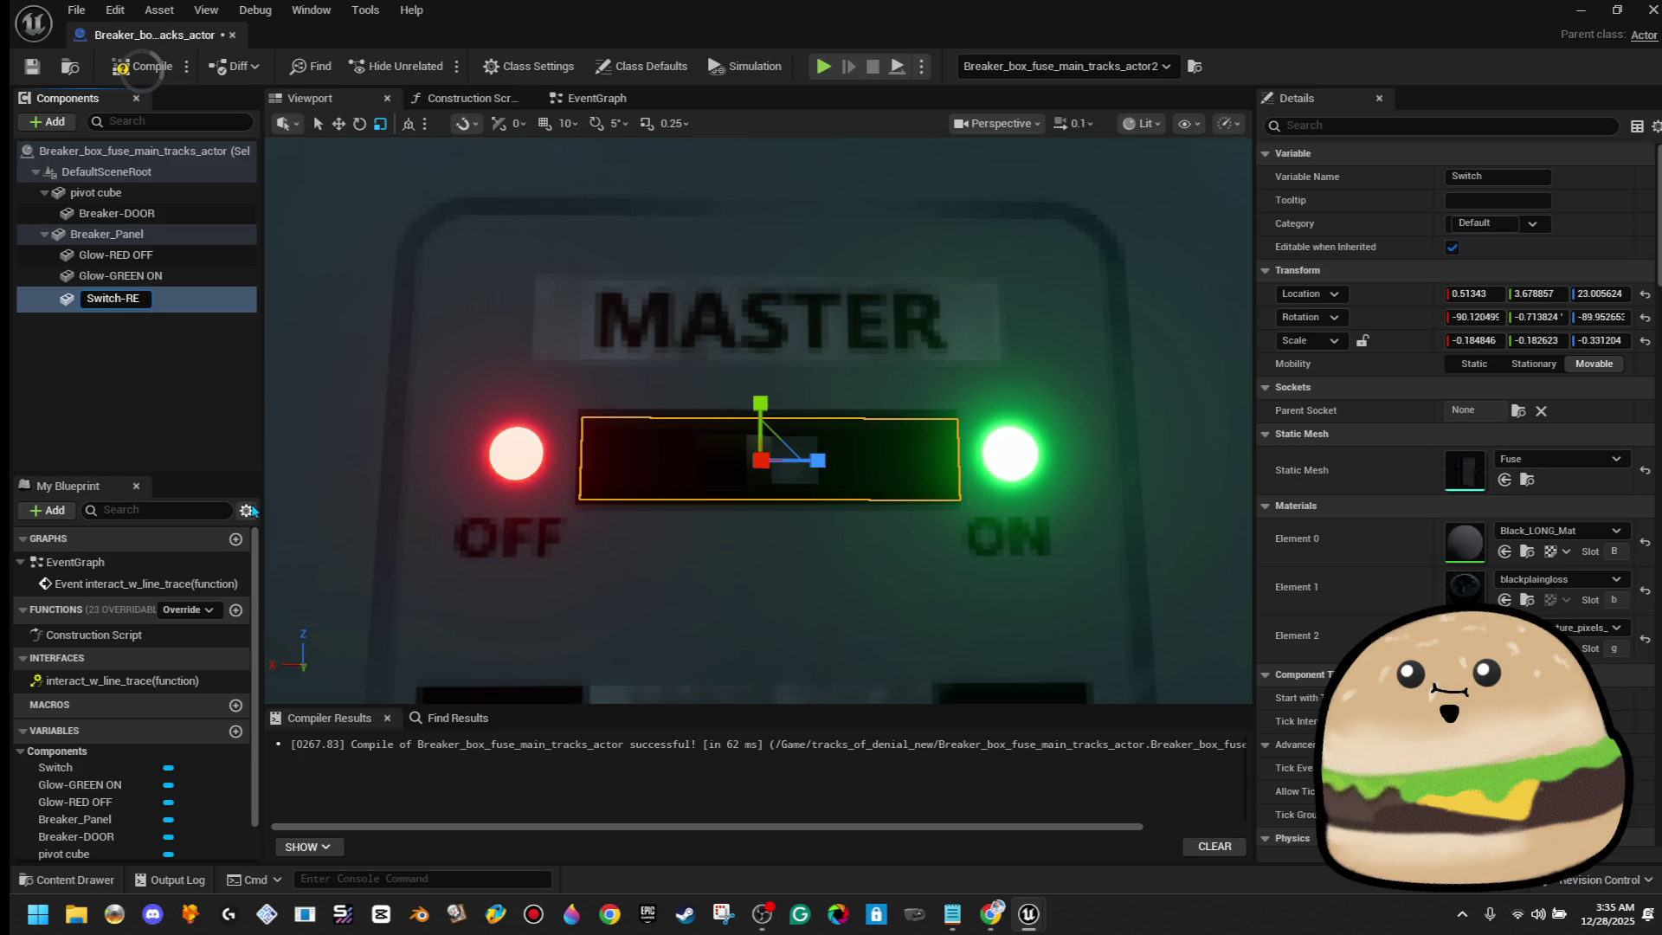
{"action": "key", "text": "BackSpace"}
{"action": "type", "text": "OFF"}
{"action": "key", "text": "Return"}
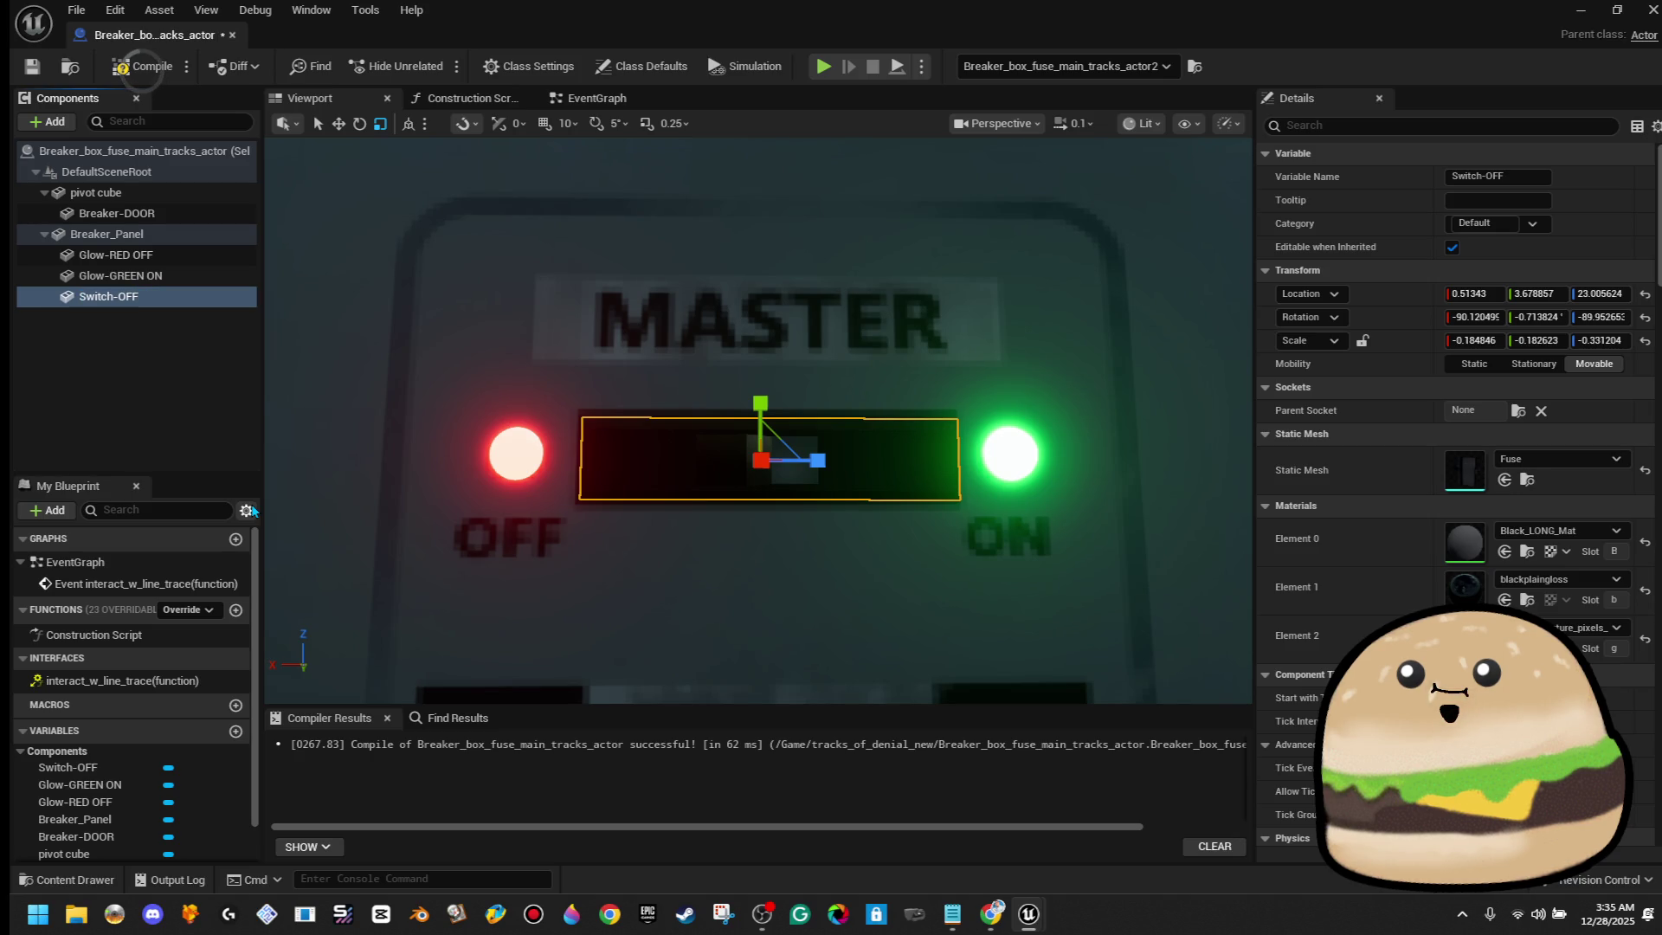
{"action": "left_click", "coordinate": [170, 371]}
Duplicate Switch-OFF as Switch-OFF1 and flip the copy's roll to about -270
{"action": "right_click", "coordinate": [157, 295]}
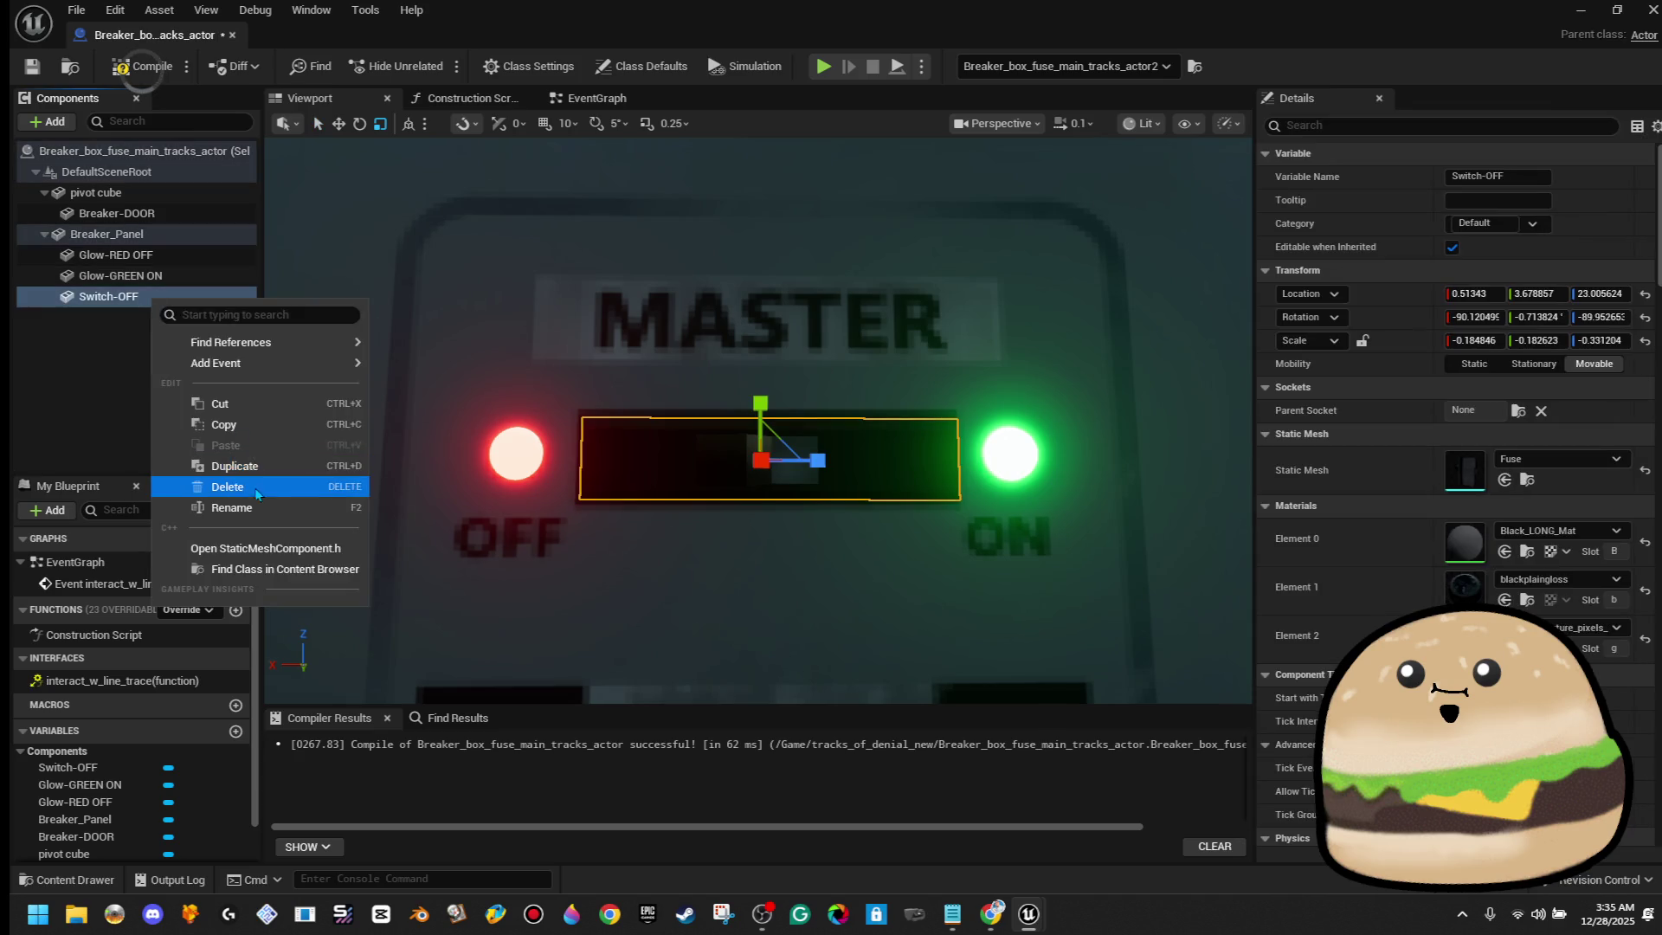
{"action": "left_click", "coordinate": [346, 485]}
{"action": "key", "text": "Return"}
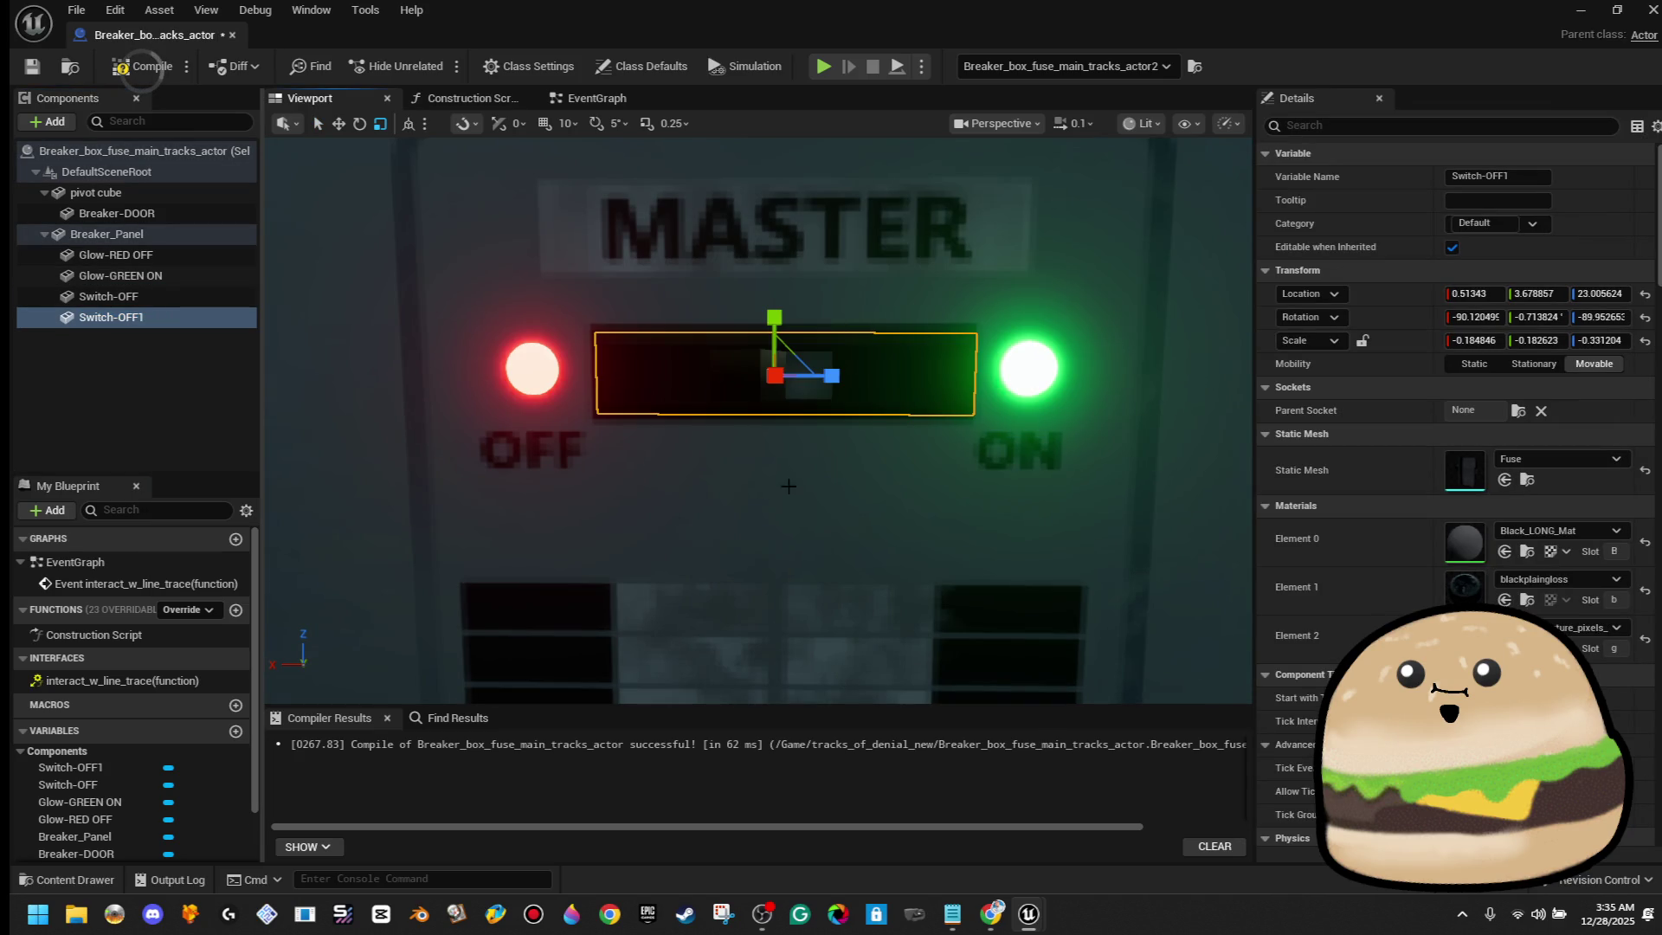
{"action": "key", "text": "e"}
{"action": "left_click_drag", "start_coordinate": [870, 359], "coordinate": [881, 293]}
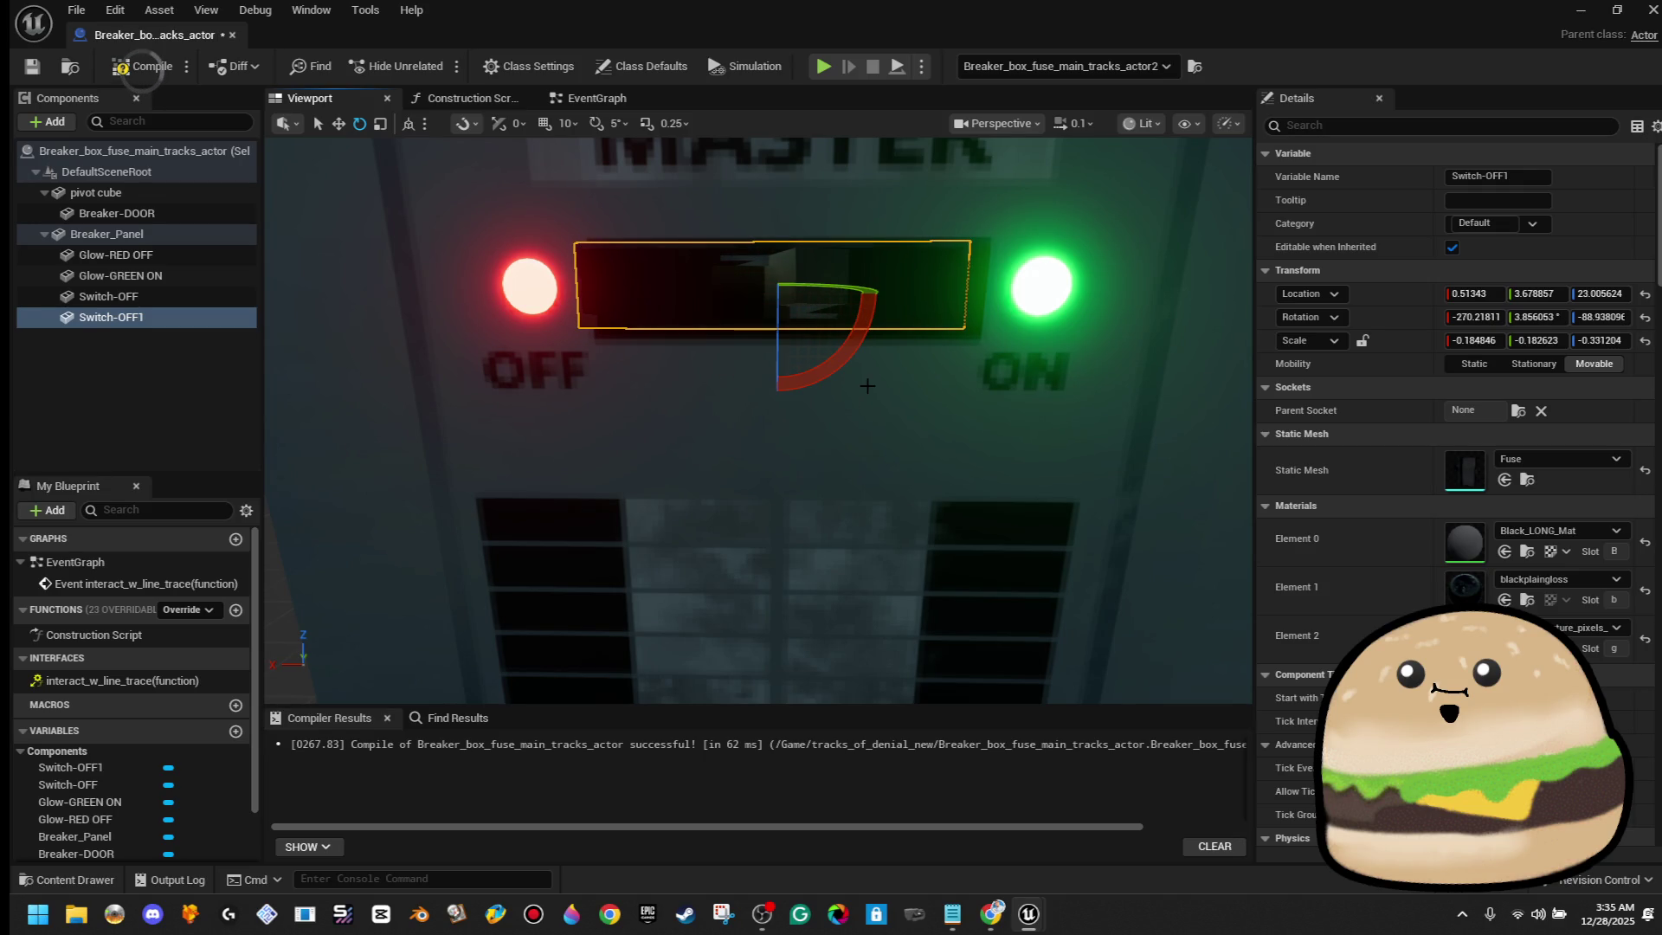
Move Switch-OFF1 beside Switch-OFF, shift both along X and tilt Switch-OFF1's pitch slightly
{"action": "key", "text": "w"}
{"action": "left_click_drag", "start_coordinate": [762, 314], "coordinate": [772, 317]}
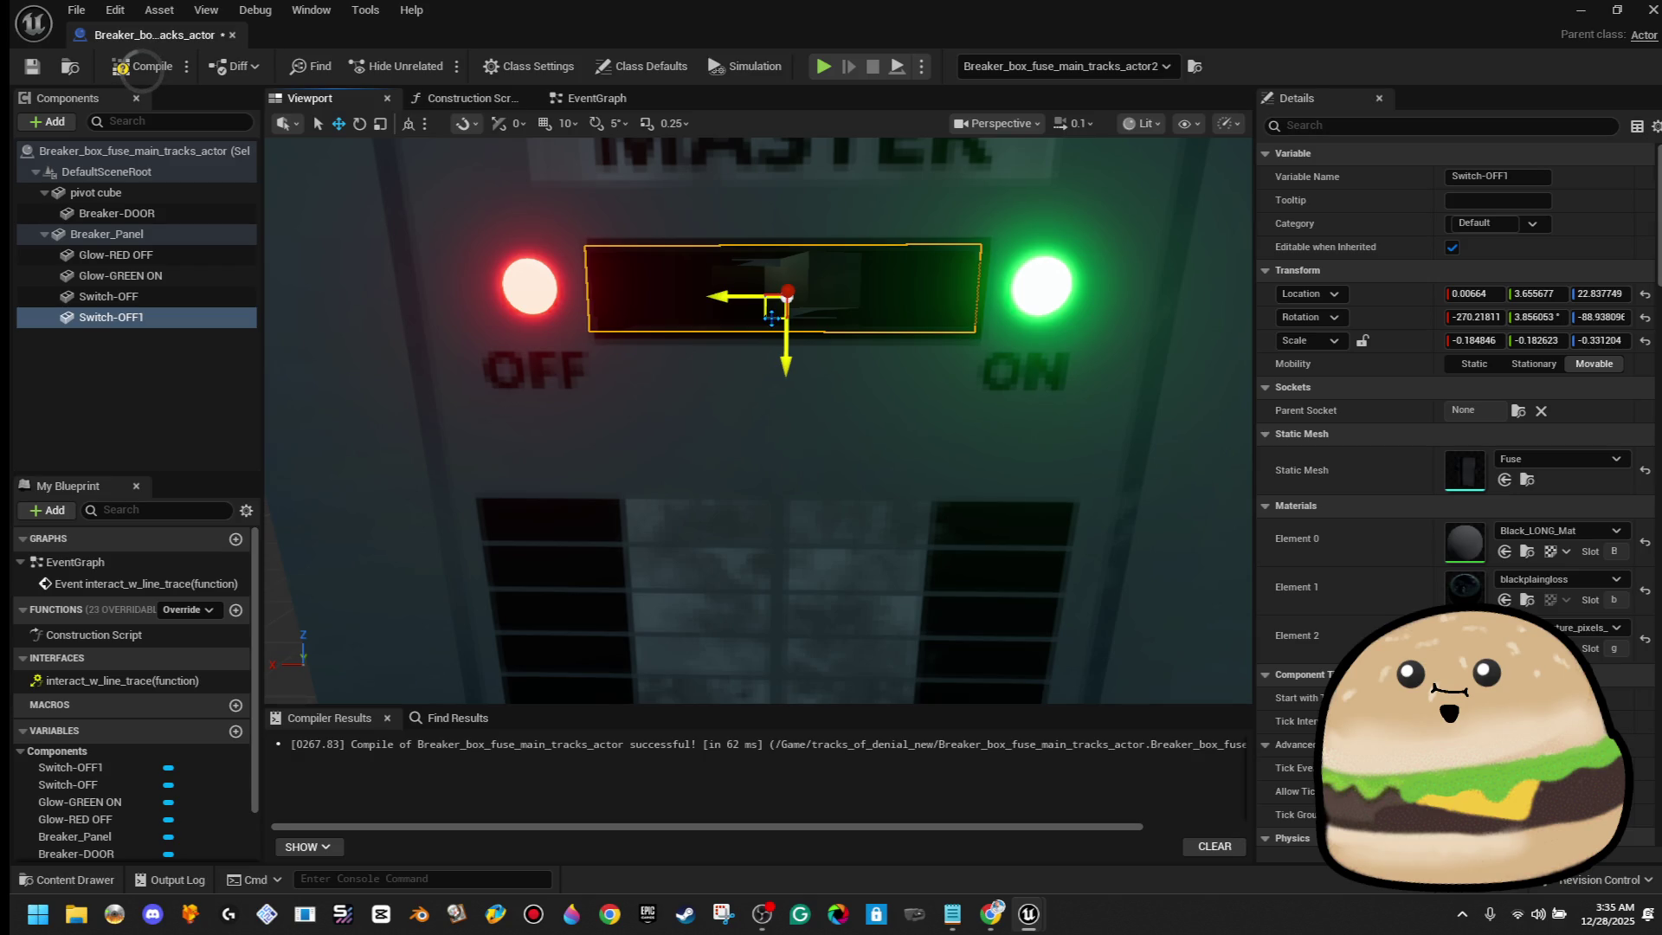
{"action": "mouse_move", "coordinate": [785, 317]}
{"action": "left_mouse_down"}
{"action": "mouse_move", "coordinate": [978, 326]}
{"action": "mouse_move", "coordinate": [956, 441]}
{"action": "mouse_move", "coordinate": [796, 424]}
{"action": "mouse_move", "coordinate": [714, 394]}
{"action": "mouse_move", "coordinate": [815, 410]}
{"action": "left_mouse_up"}
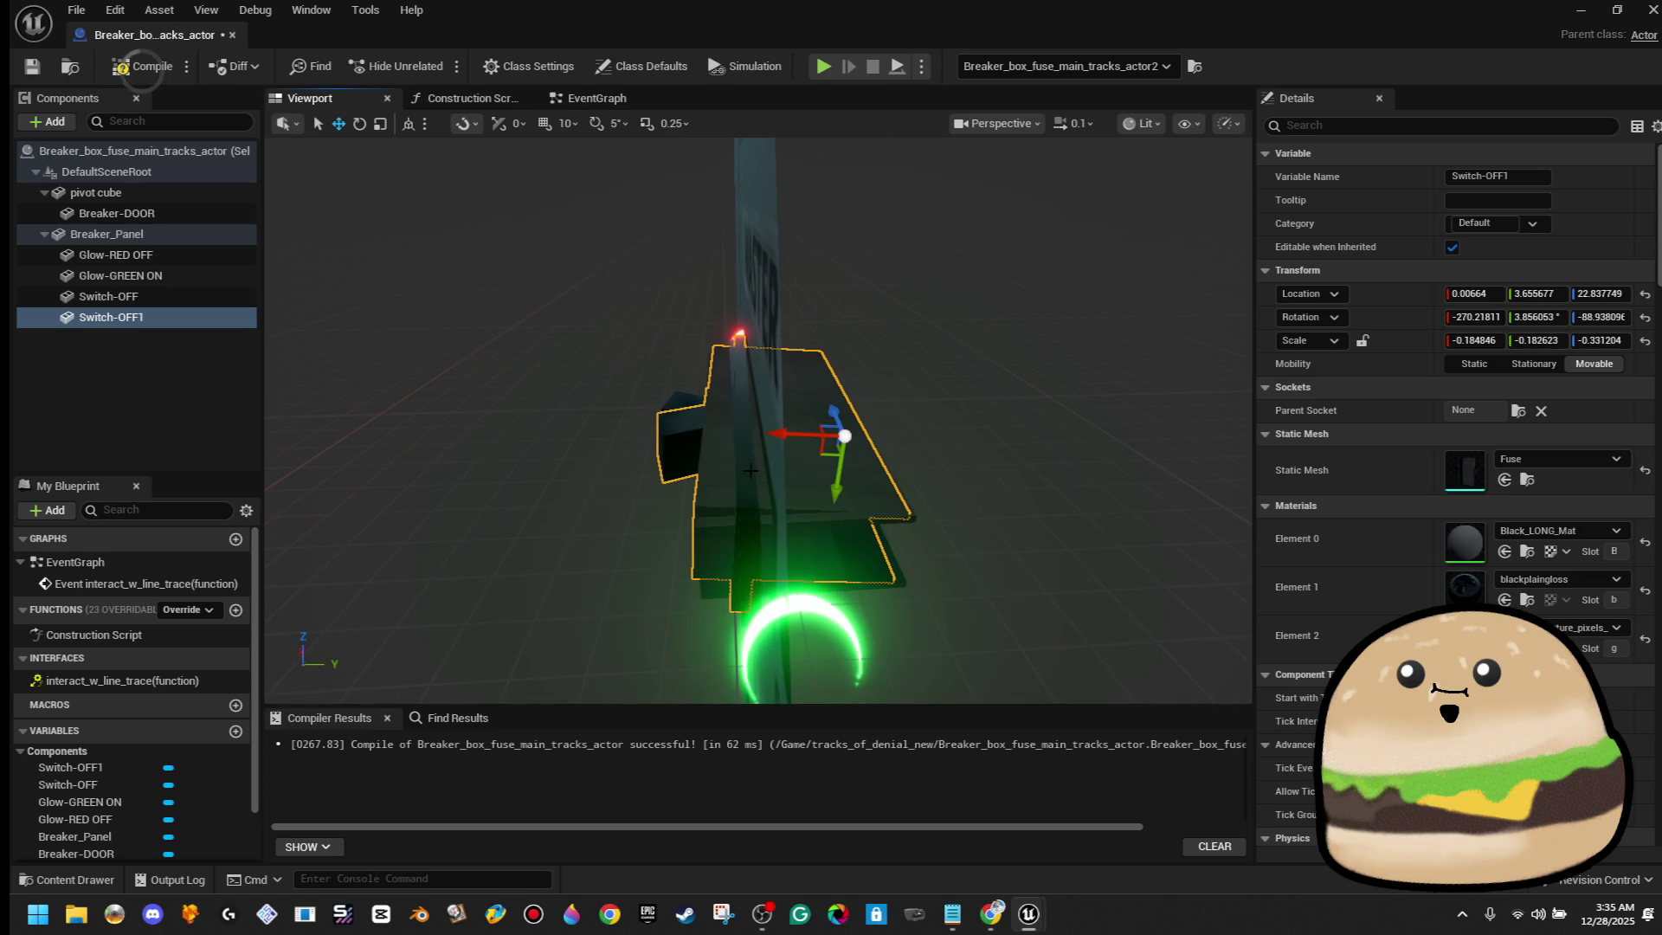
{"action": "left_click", "coordinate": [108, 296], "text": "ctrl"}
{"action": "left_click_drag", "start_coordinate": [805, 429], "coordinate": [791, 429]}
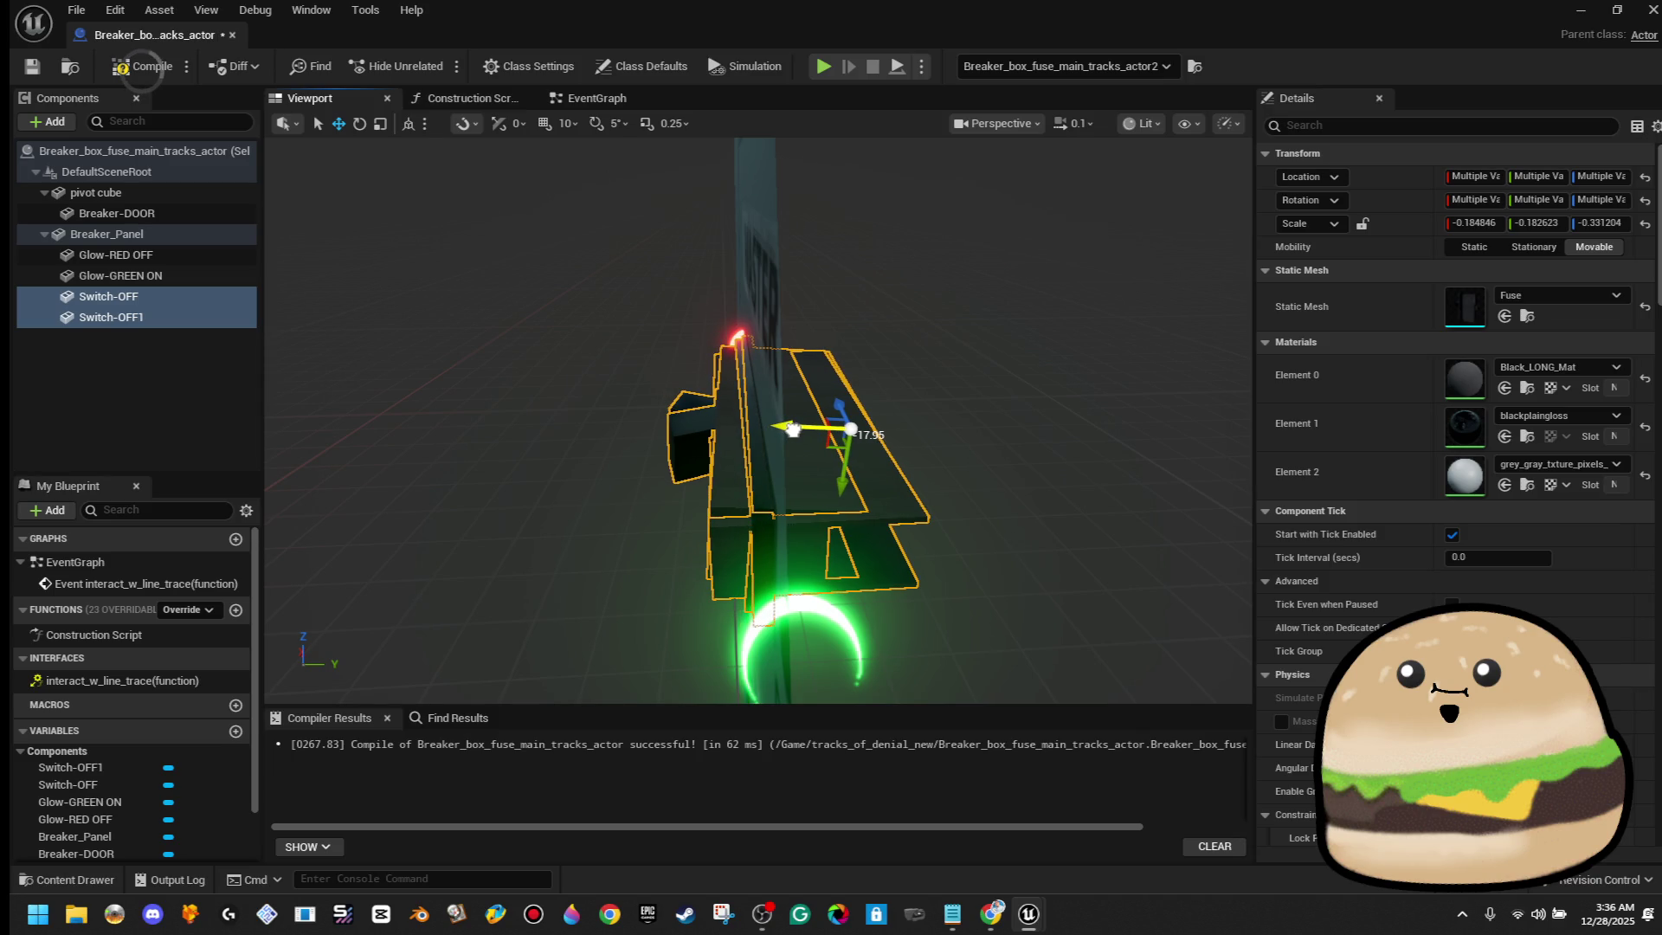
{"action": "left_click", "coordinate": [111, 318]}
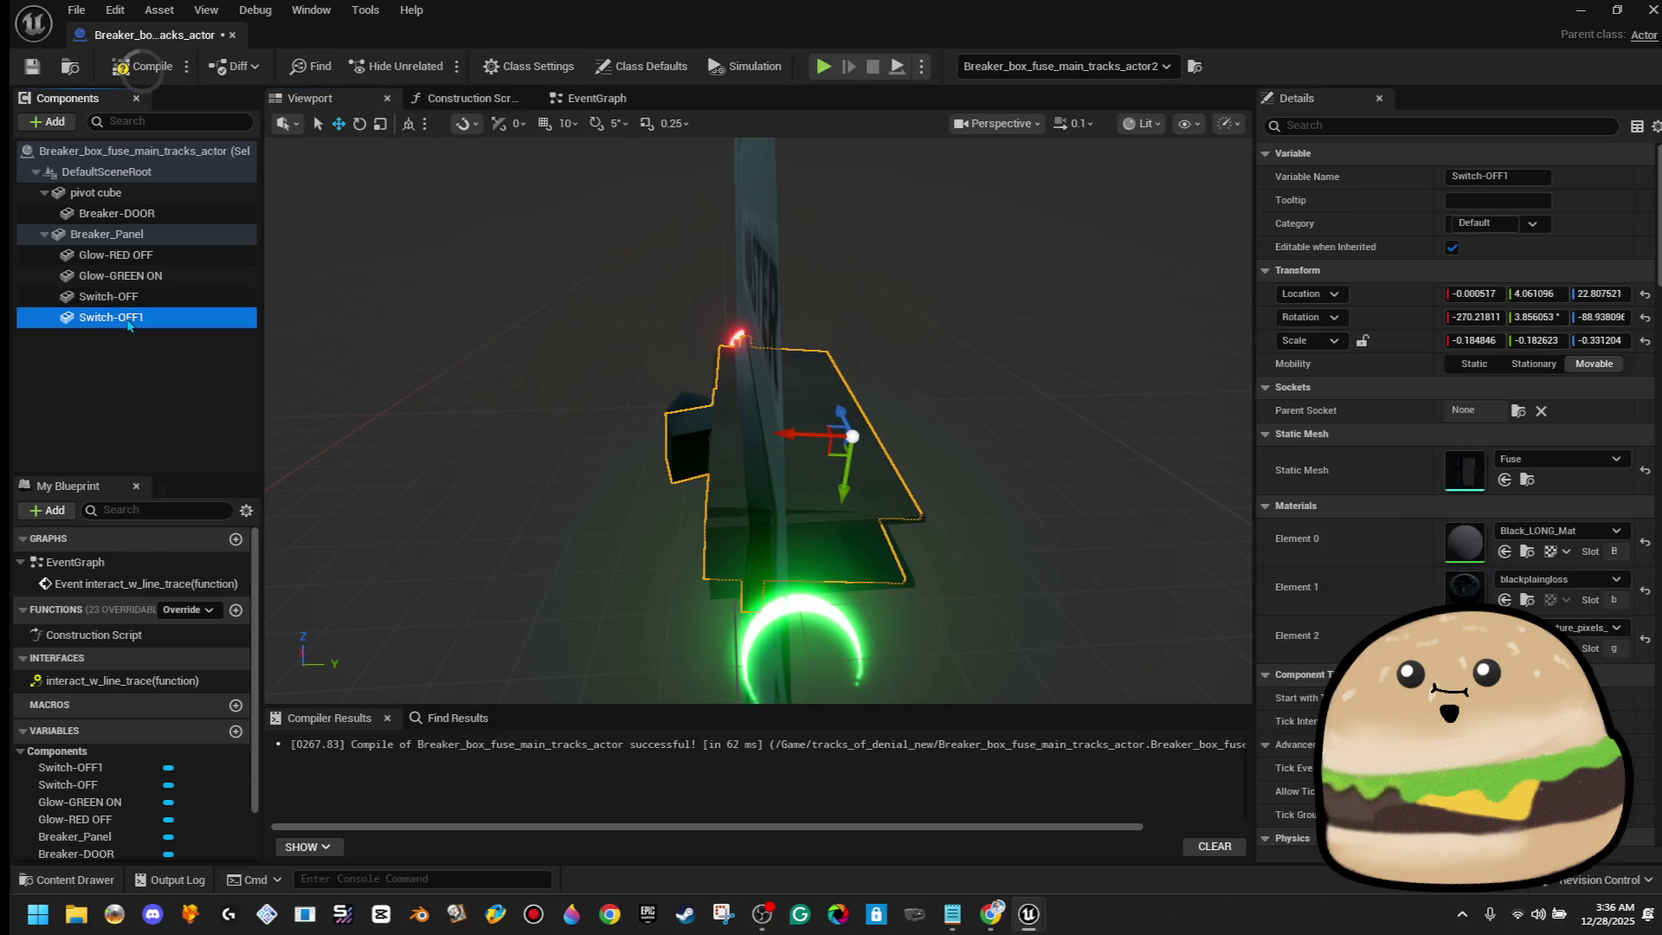
{"action": "left_click", "coordinate": [178, 296]}
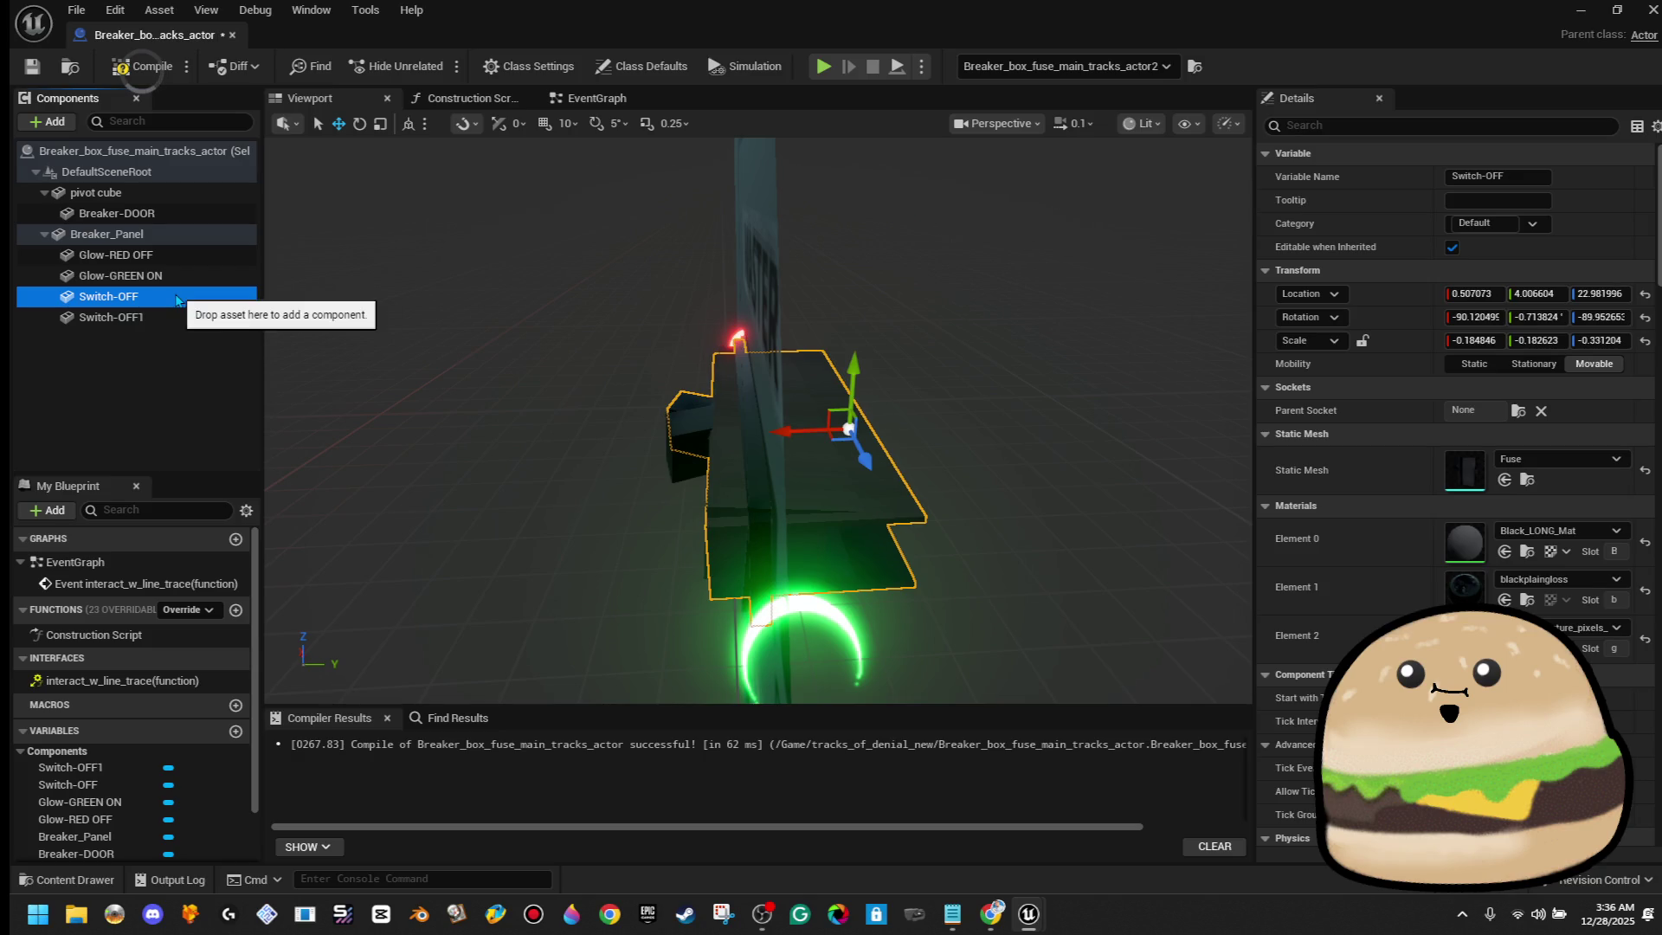
{"action": "left_click", "coordinate": [206, 317]}
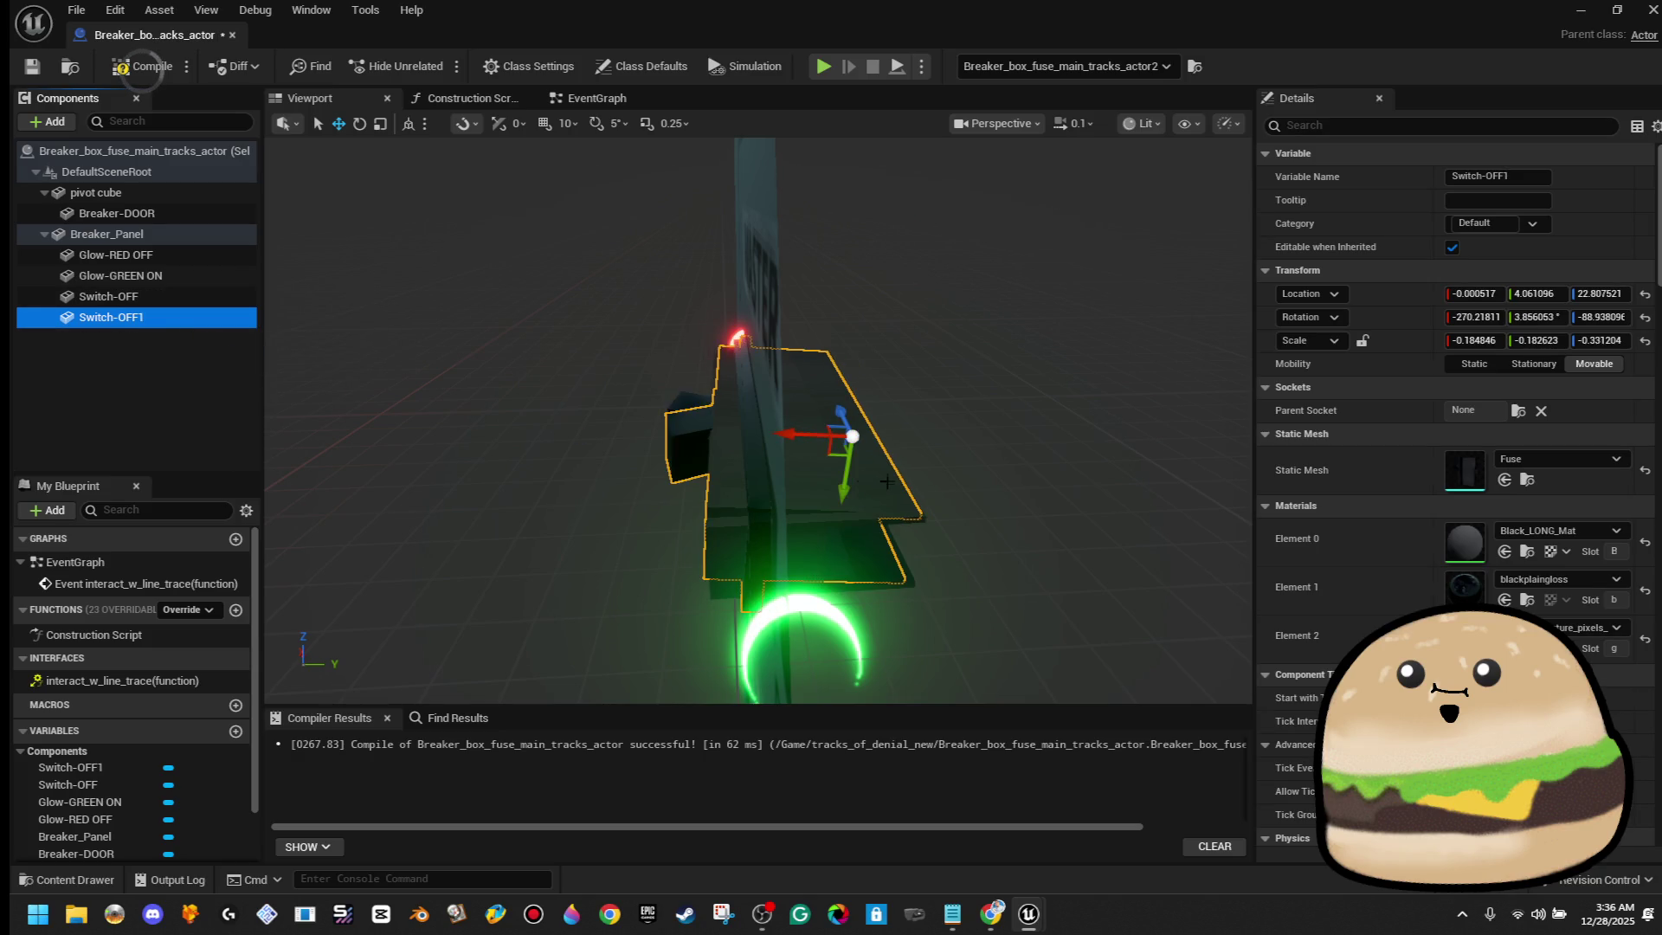
{"action": "key", "text": "e"}
{"action": "left_click_drag", "start_coordinate": [838, 478], "coordinate": [846, 478]}
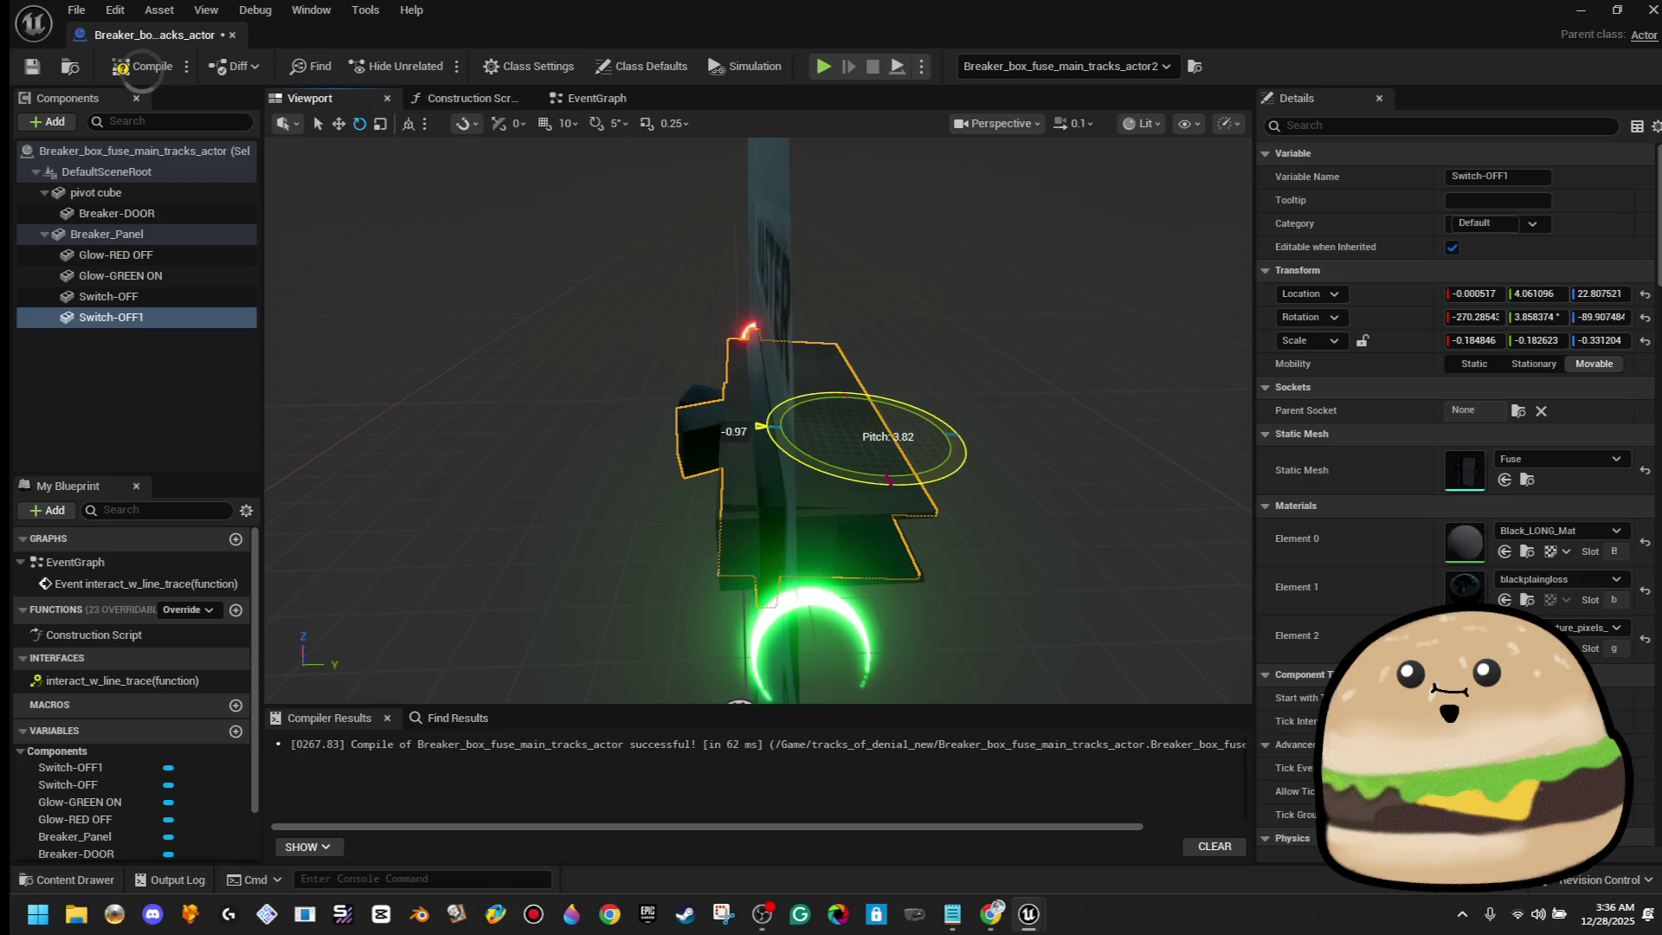
Fine-tune the heights of Switch-OFF and Switch-OFF1 so both sit correctly in their slots
{"action": "key", "text": "f"}
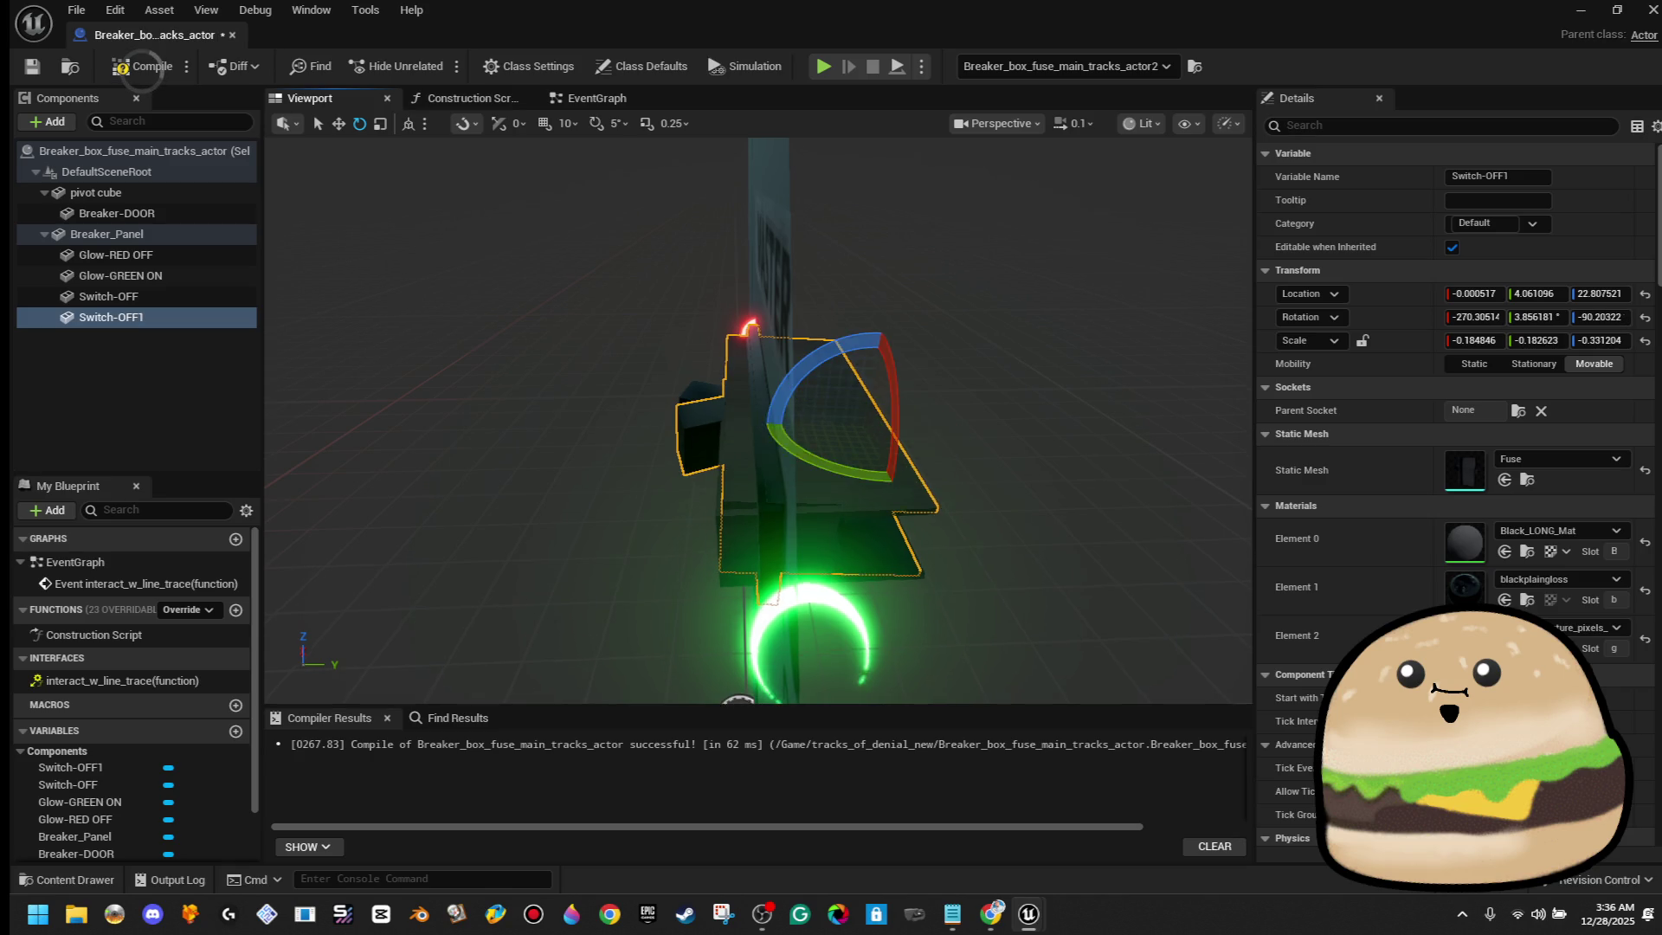
{"action": "mouse_move", "coordinate": [762, 416]}
{"action": "left_mouse_down"}
{"action": "mouse_move", "coordinate": [710, 432]}
{"action": "mouse_move", "coordinate": [779, 398]}
{"action": "left_mouse_up"}
{"action": "scroll", "coordinate": [901, 336], "scroll_direction": "up", "scroll_amount": 5}
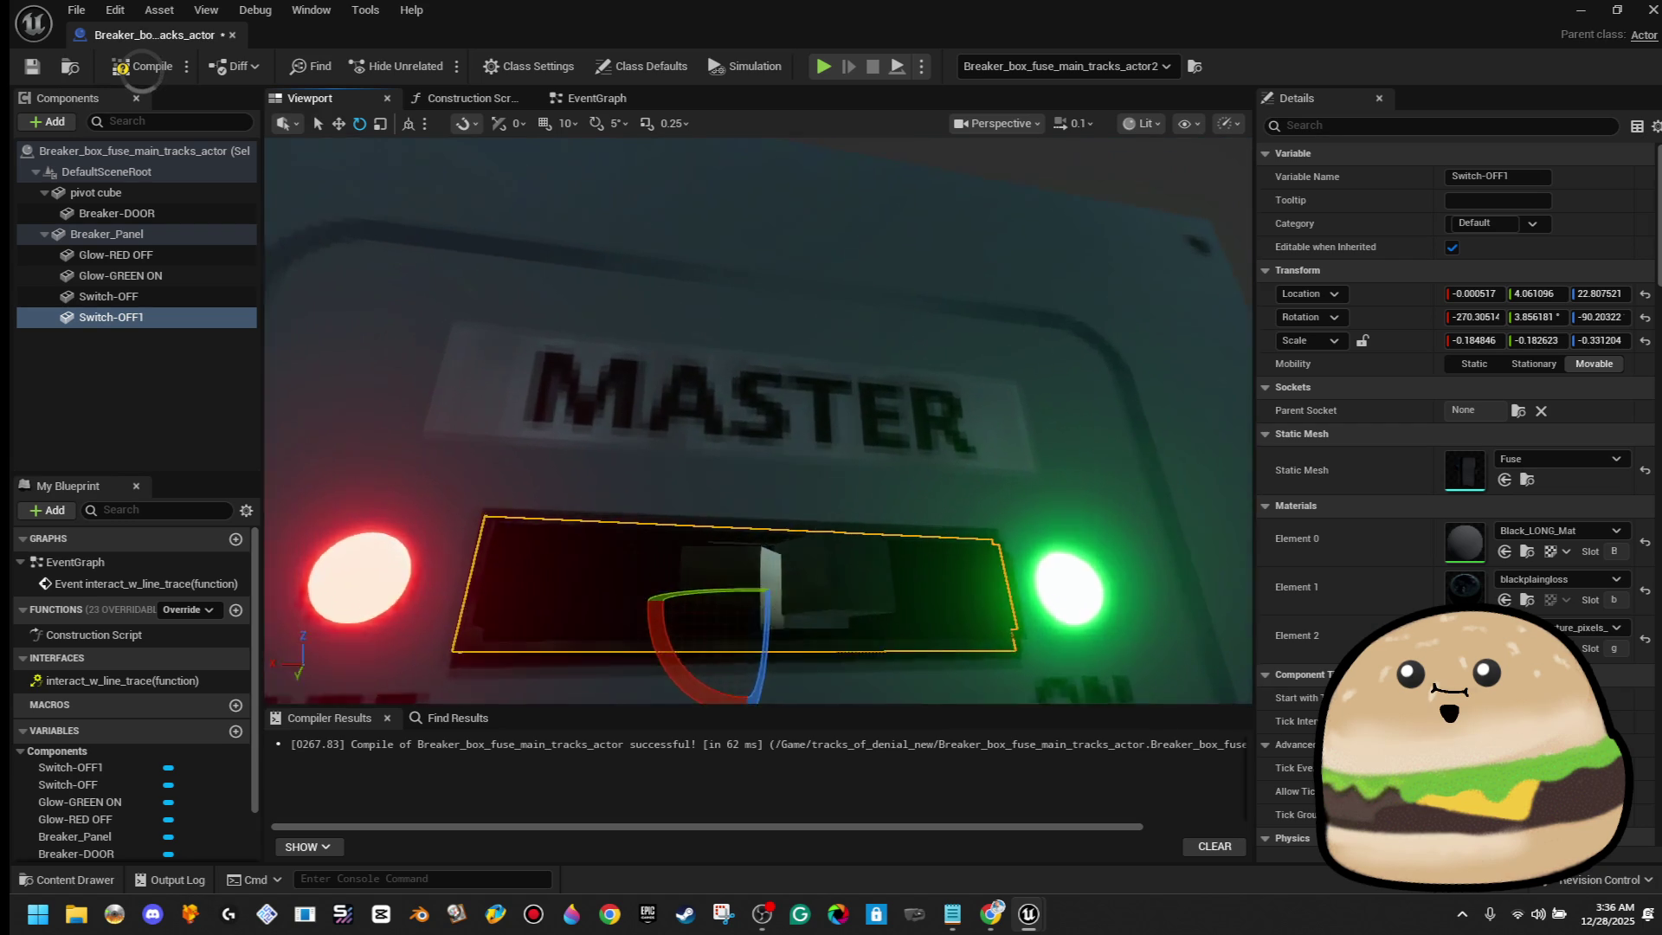
{"action": "key", "text": "w"}
{"action": "left_click_drag", "start_coordinate": [819, 524], "coordinate": [823, 521]}
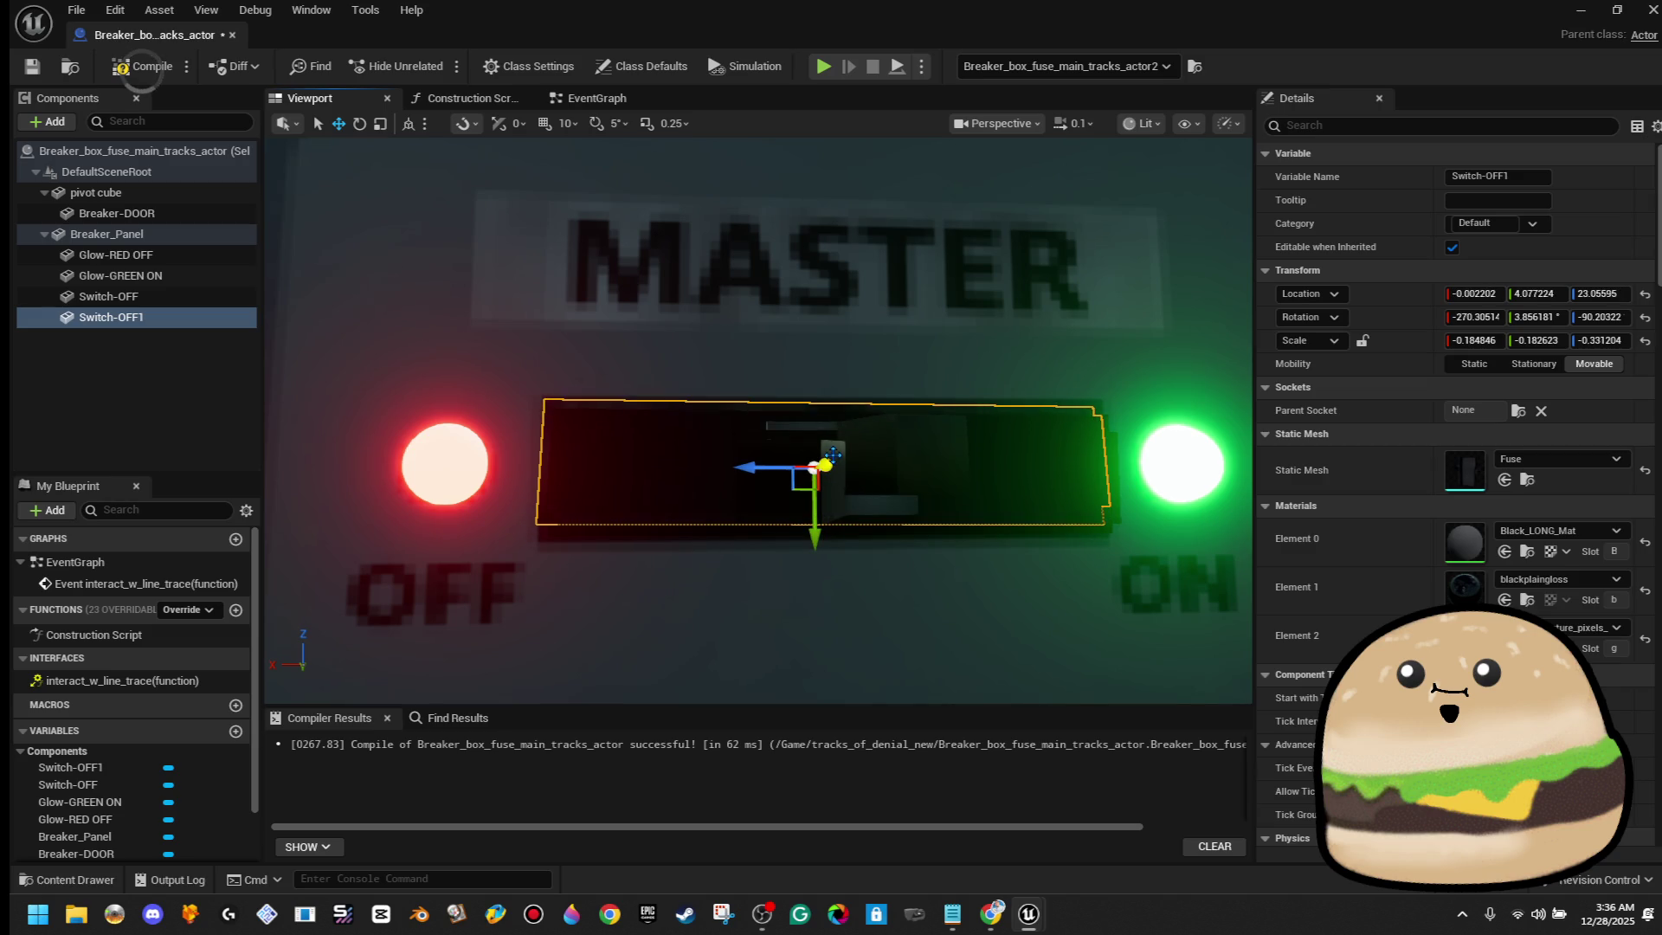
{"action": "left_click", "coordinate": [829, 450]}
{"action": "left_click_drag", "start_coordinate": [803, 414], "coordinate": [801, 408]}
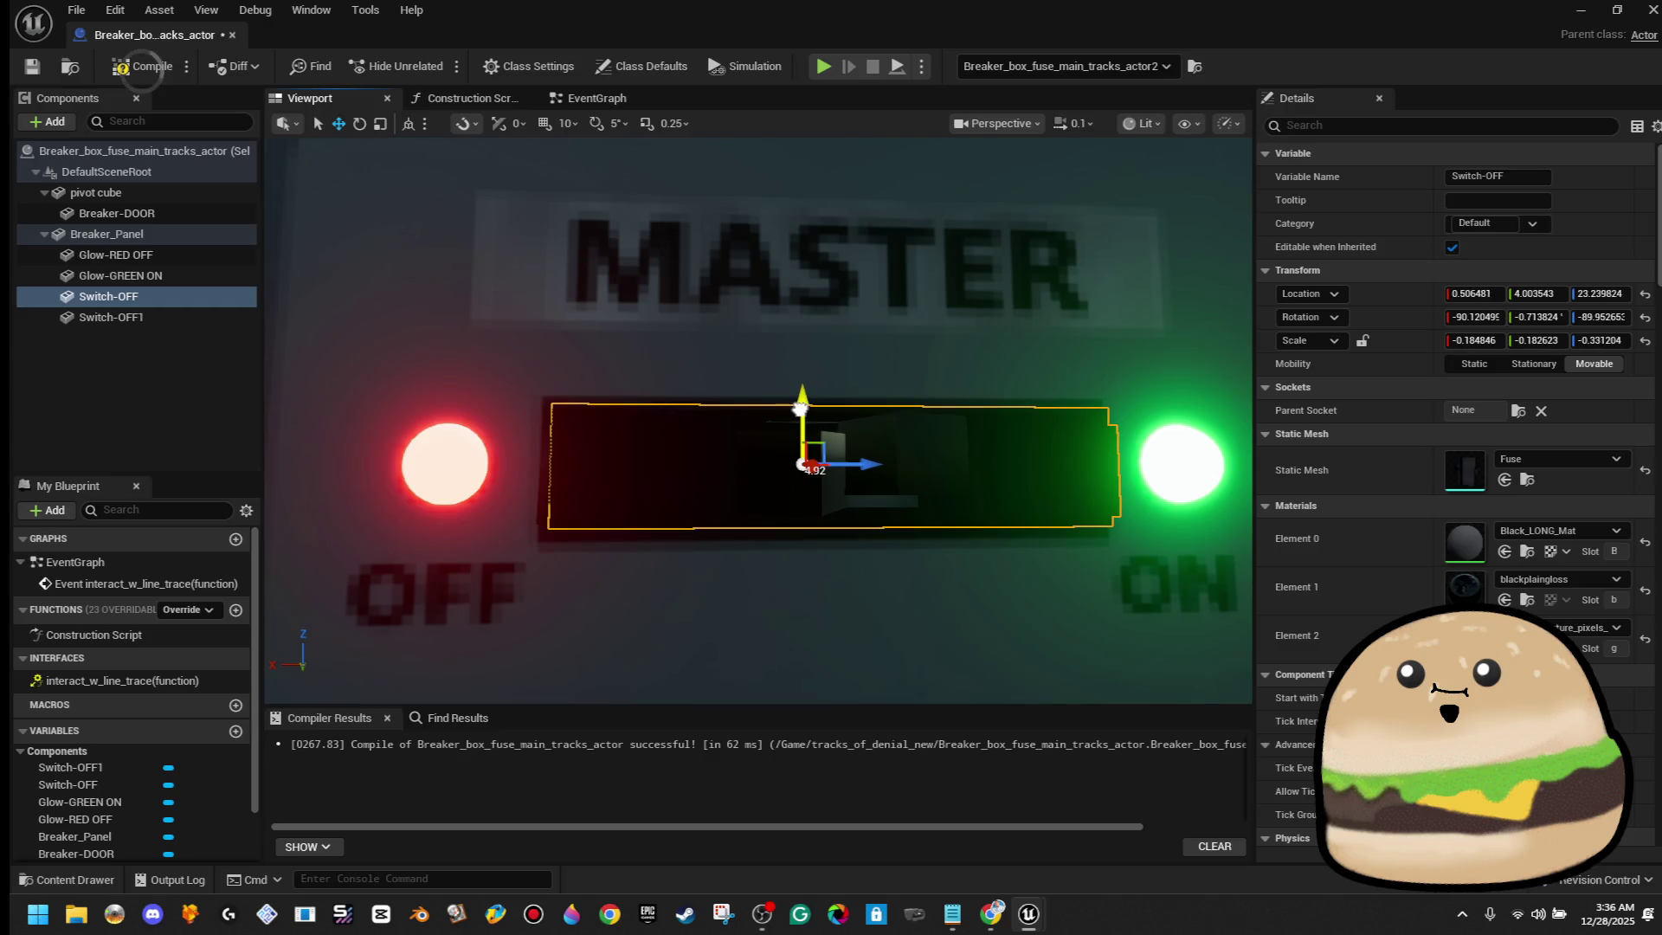
{"action": "left_click", "coordinate": [892, 449]}
{"action": "left_click_drag", "start_coordinate": [817, 534], "coordinate": [821, 545]}
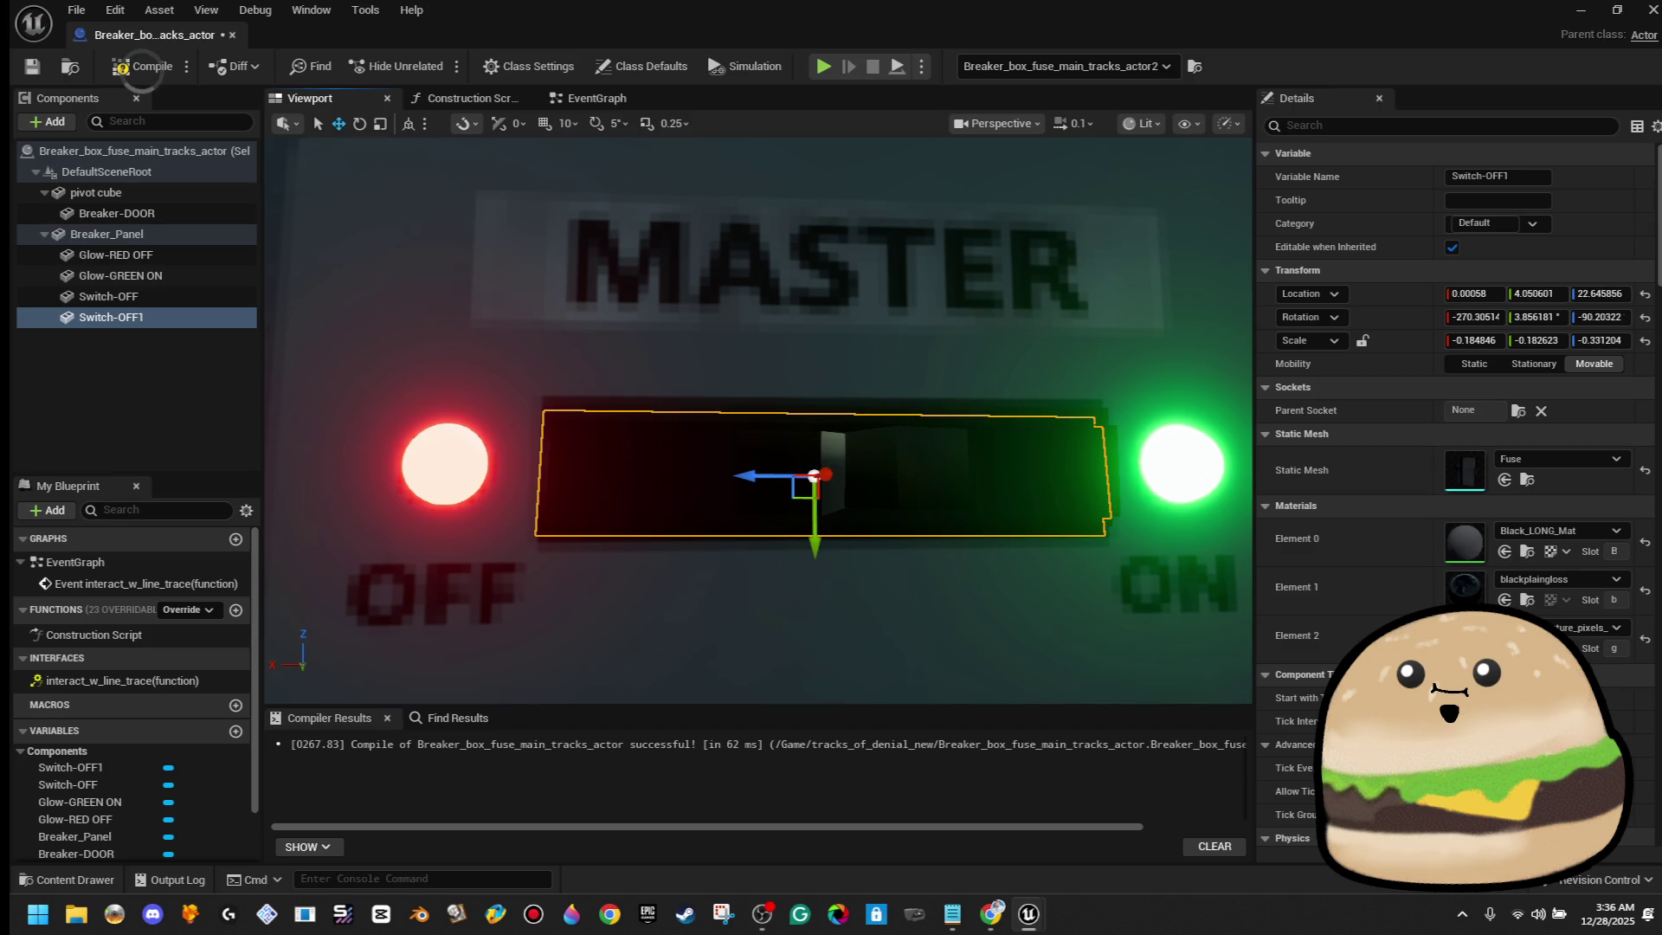
{"action": "left_click", "coordinate": [812, 543]}
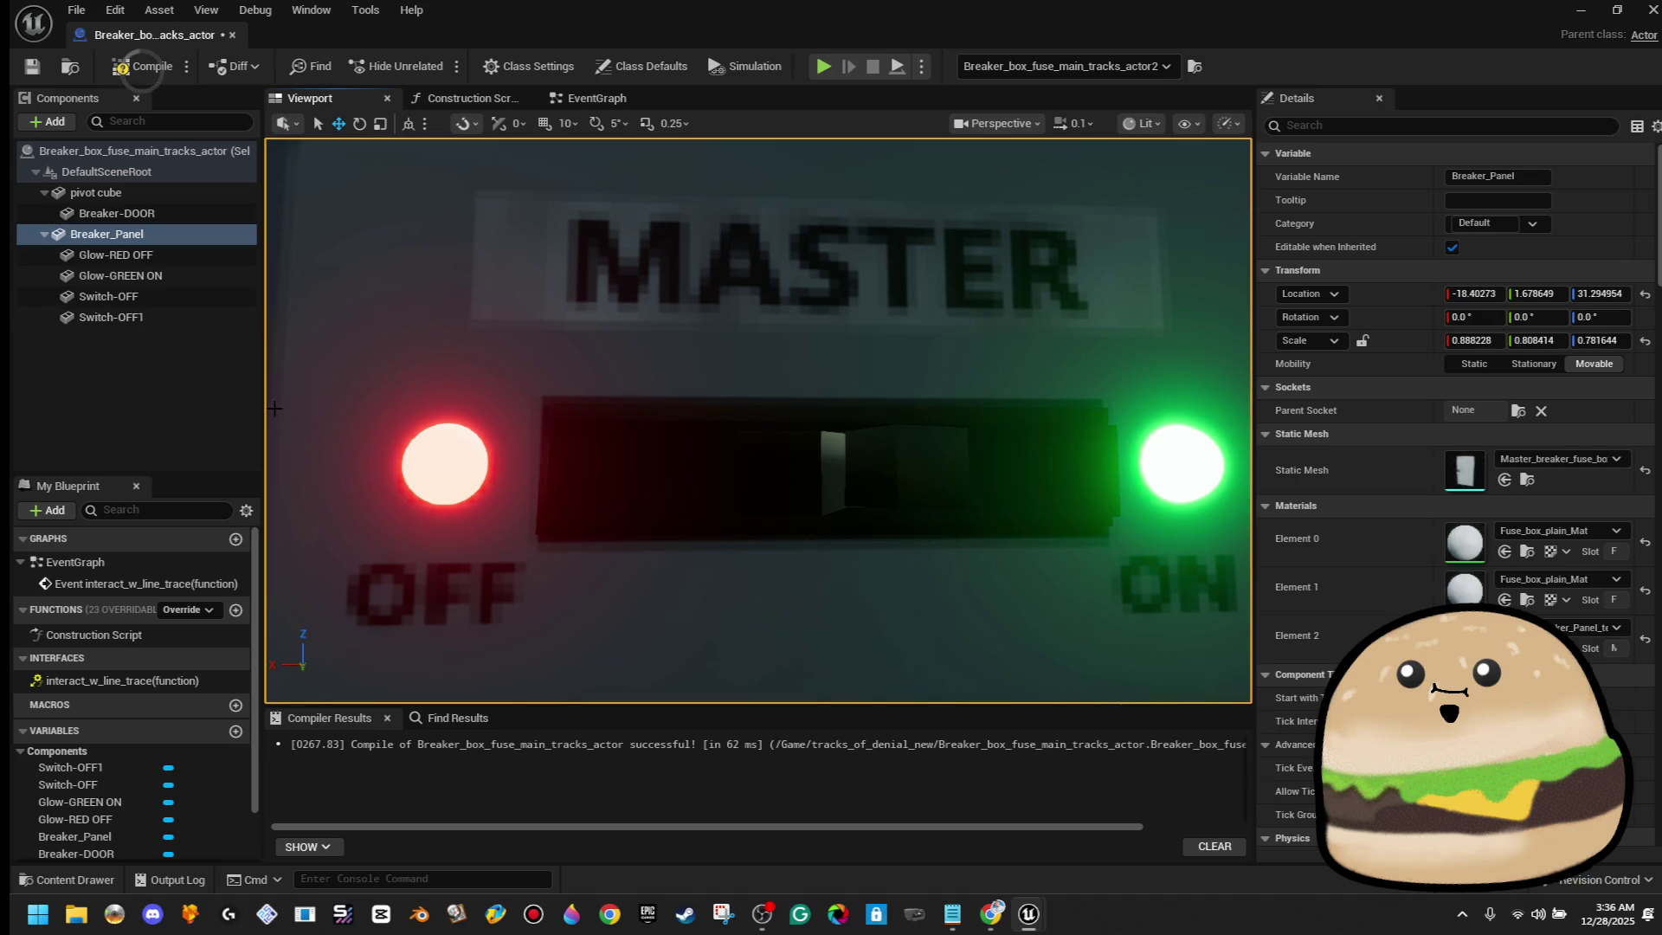
Compile the blueprint and rename the Switch-OFF1 component to Switch-ON
{"action": "left_click", "coordinate": [142, 66]}
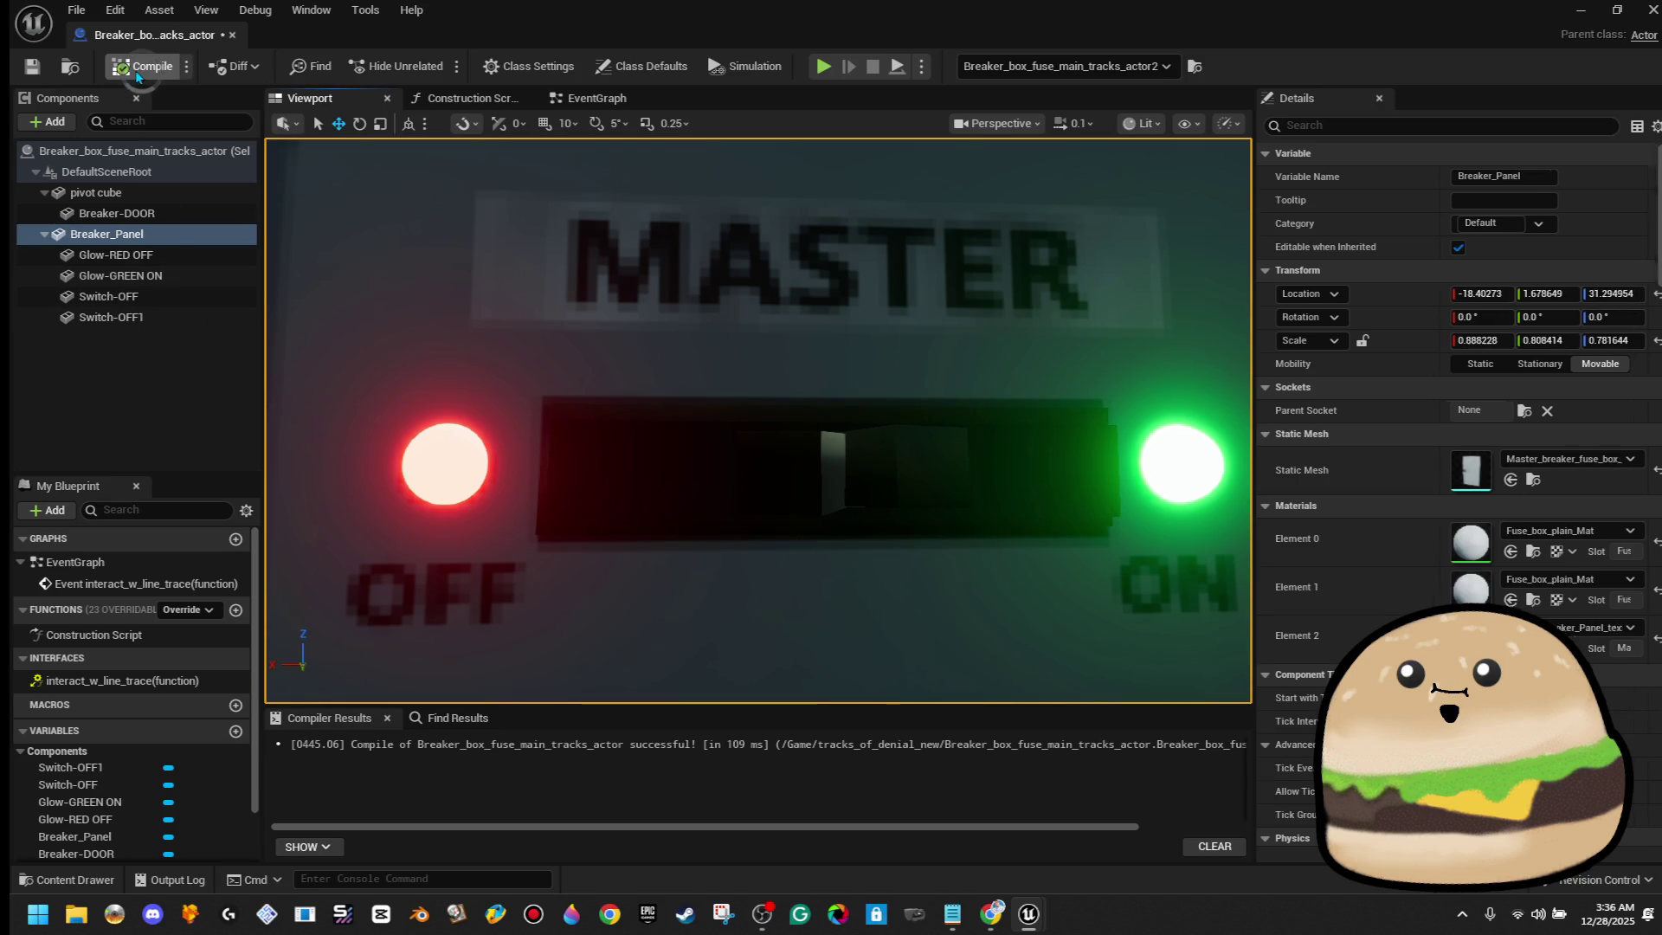
{"action": "right_click", "coordinate": [164, 319]}
{"action": "left_click", "coordinate": [275, 524]}
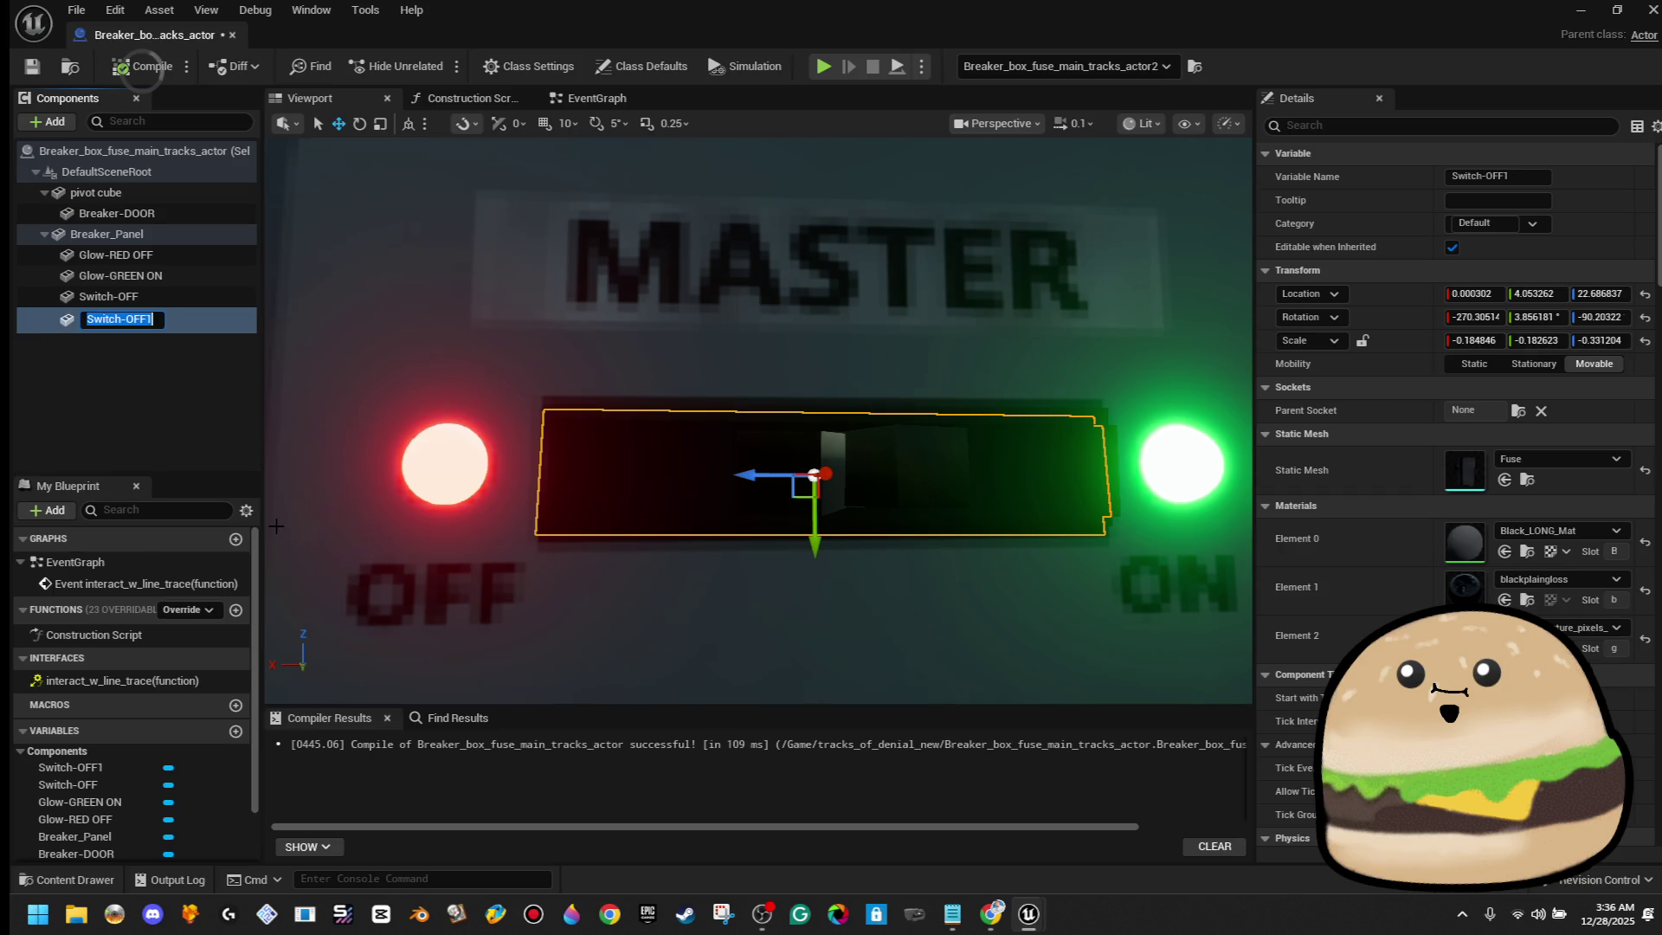
{"action": "key", "text": "BackSpace"}
{"action": "key", "text": "BackSpace"}
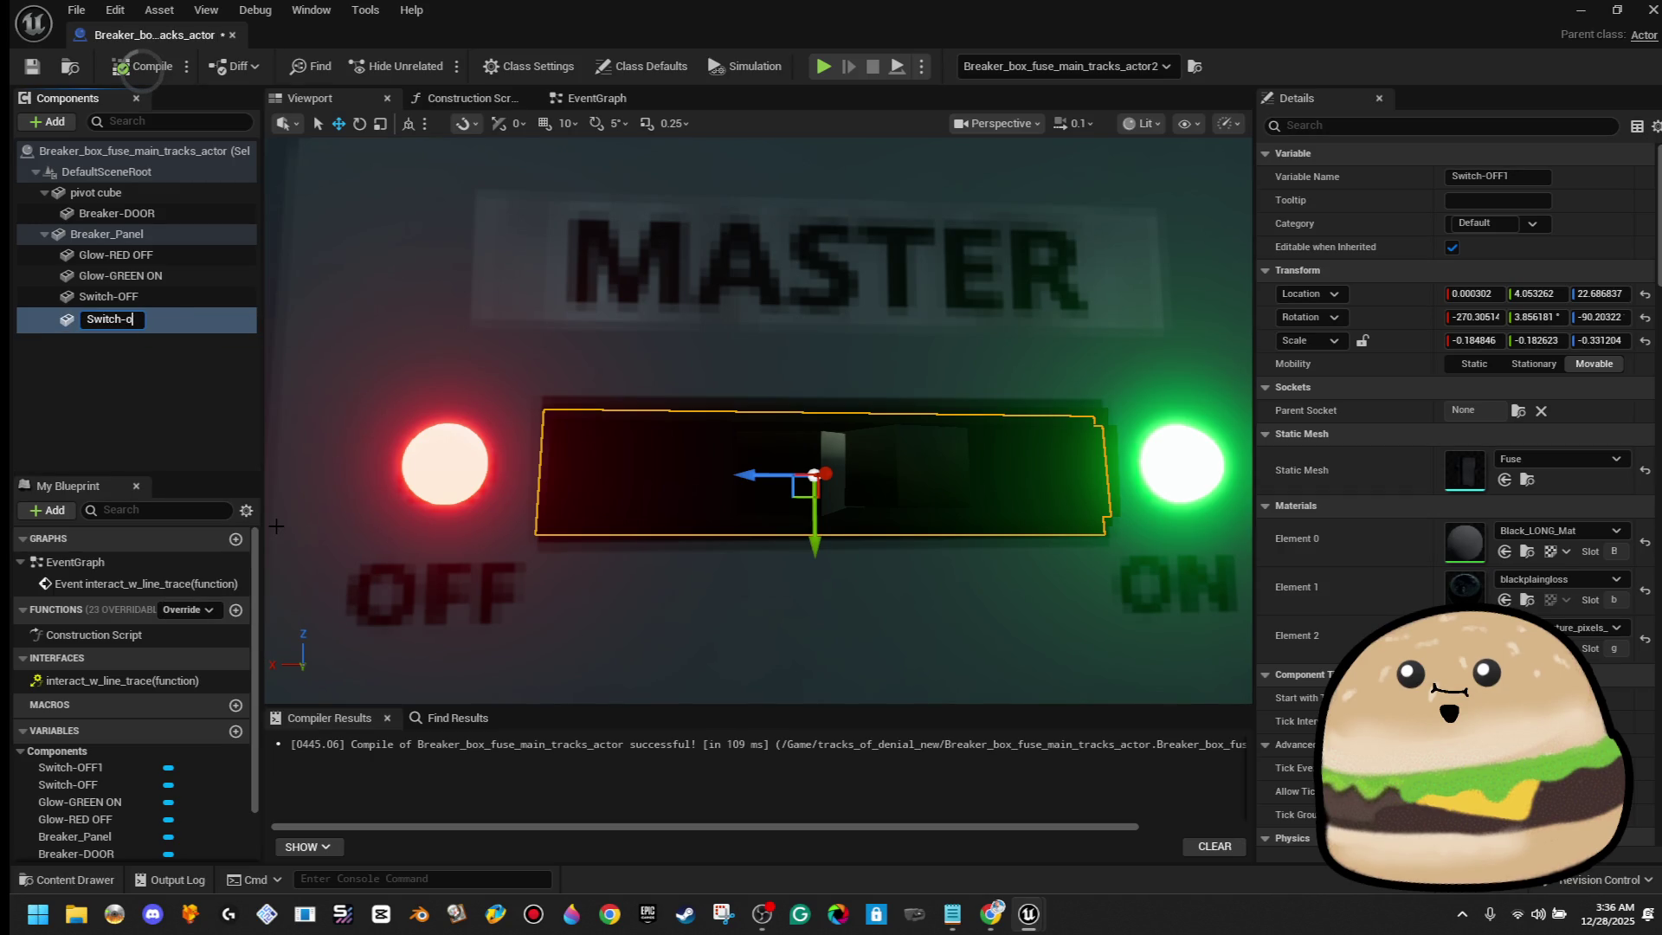
{"action": "type", "text": "ON"}
{"action": "key", "text": "Return"}
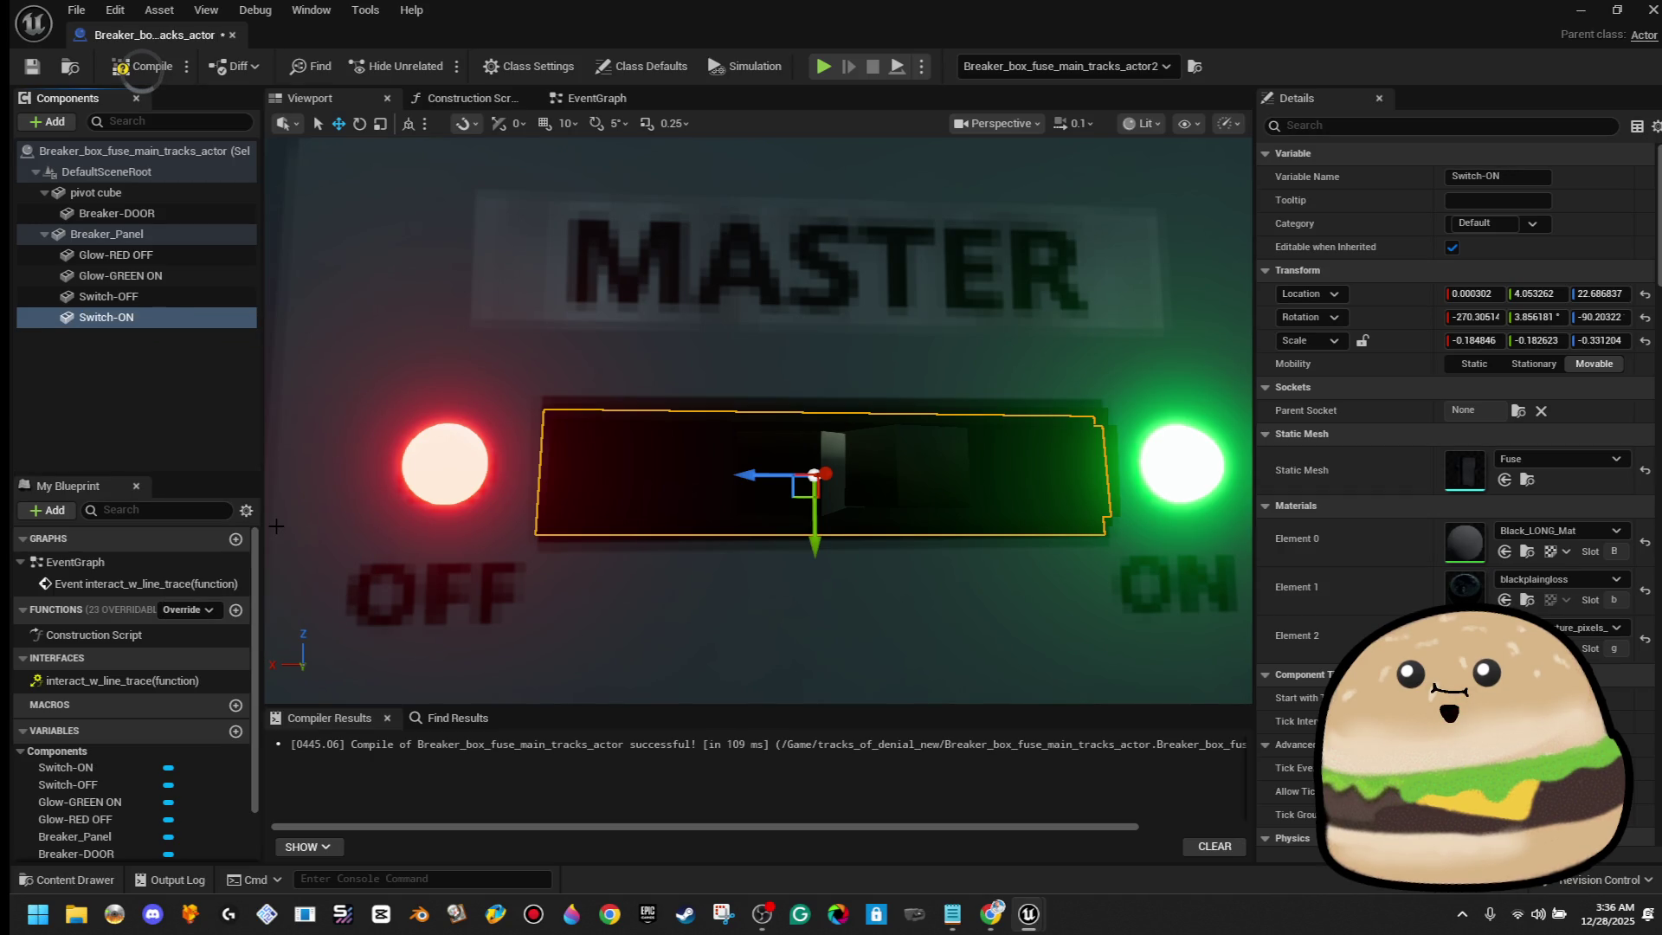
Add an Event BeginPlay node in the EventGraph, placed above the interact event
{"action": "left_click", "coordinate": [619, 95]}
{"action": "scroll", "coordinate": [631, 326], "scroll_direction": "down", "scroll_amount": 5}
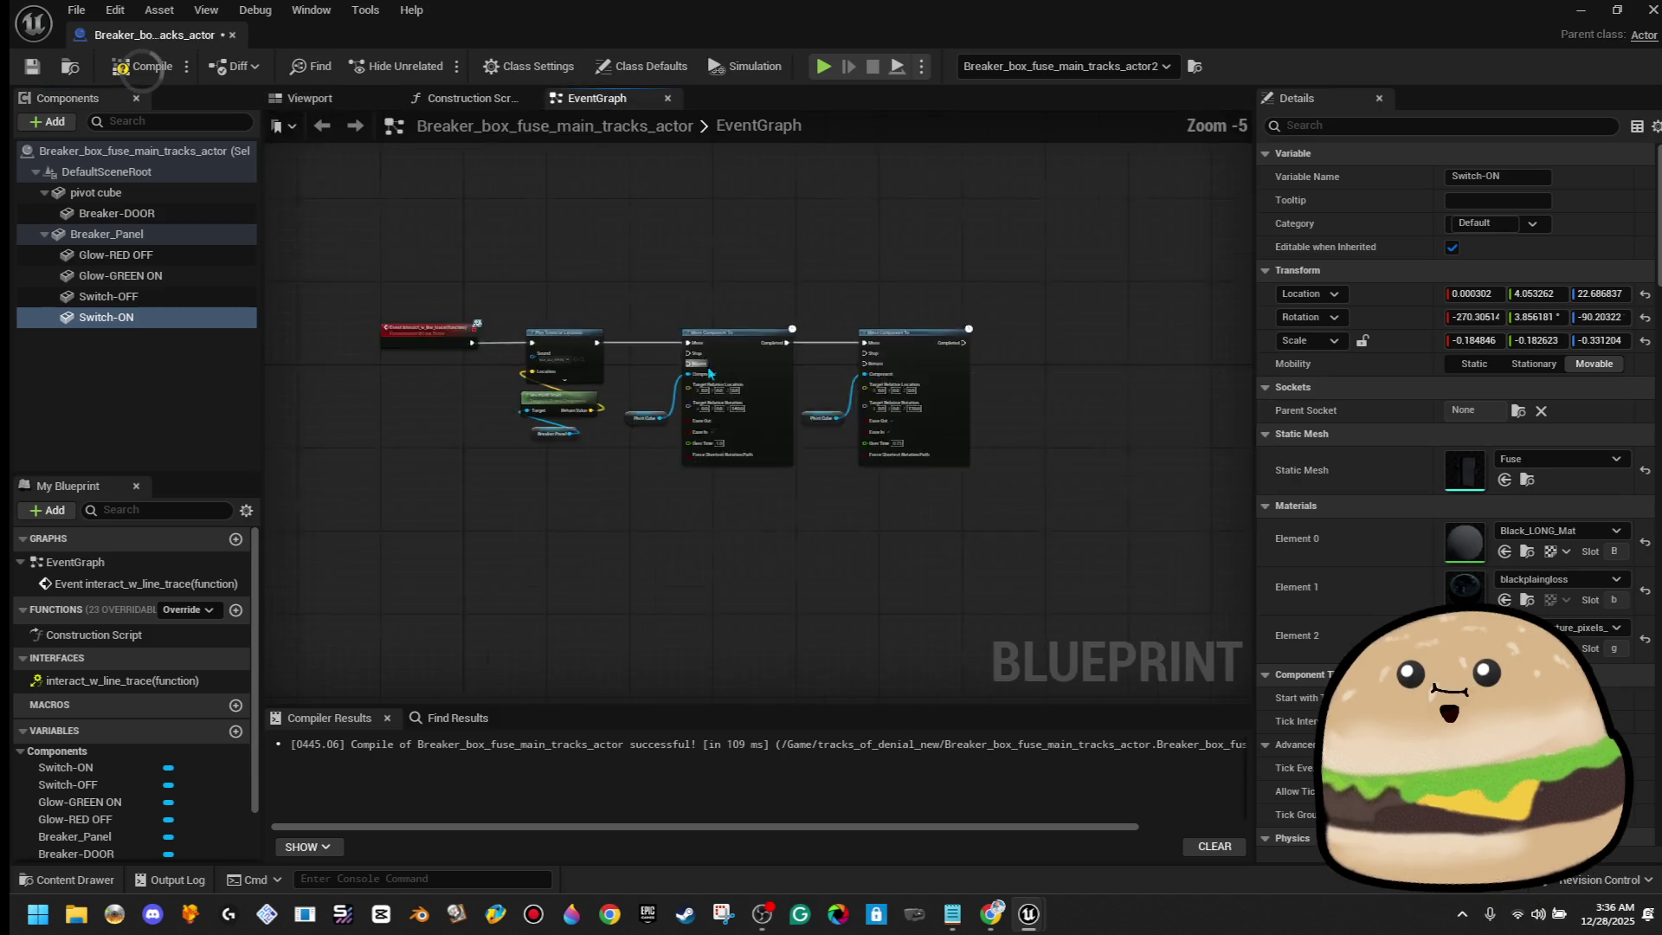
{"action": "scroll", "coordinate": [642, 443], "scroll_direction": "up", "scroll_amount": 2}
{"action": "right_click", "coordinate": [397, 167]}
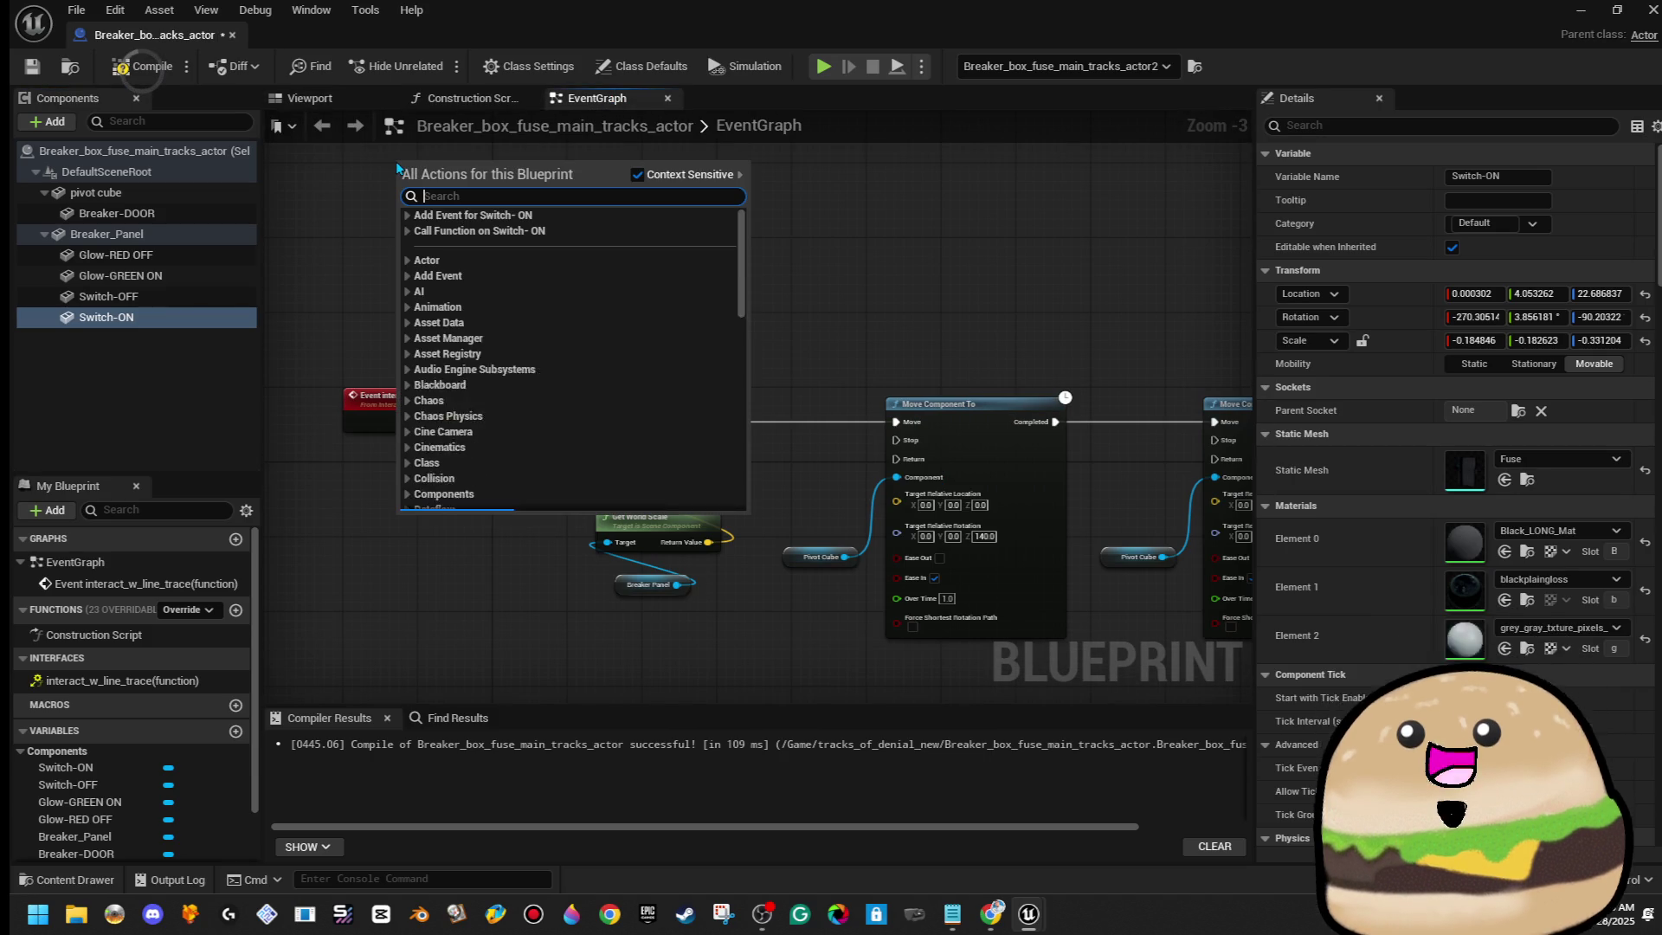
{"action": "type", "text": "begin p"}
{"action": "key", "text": "Return"}
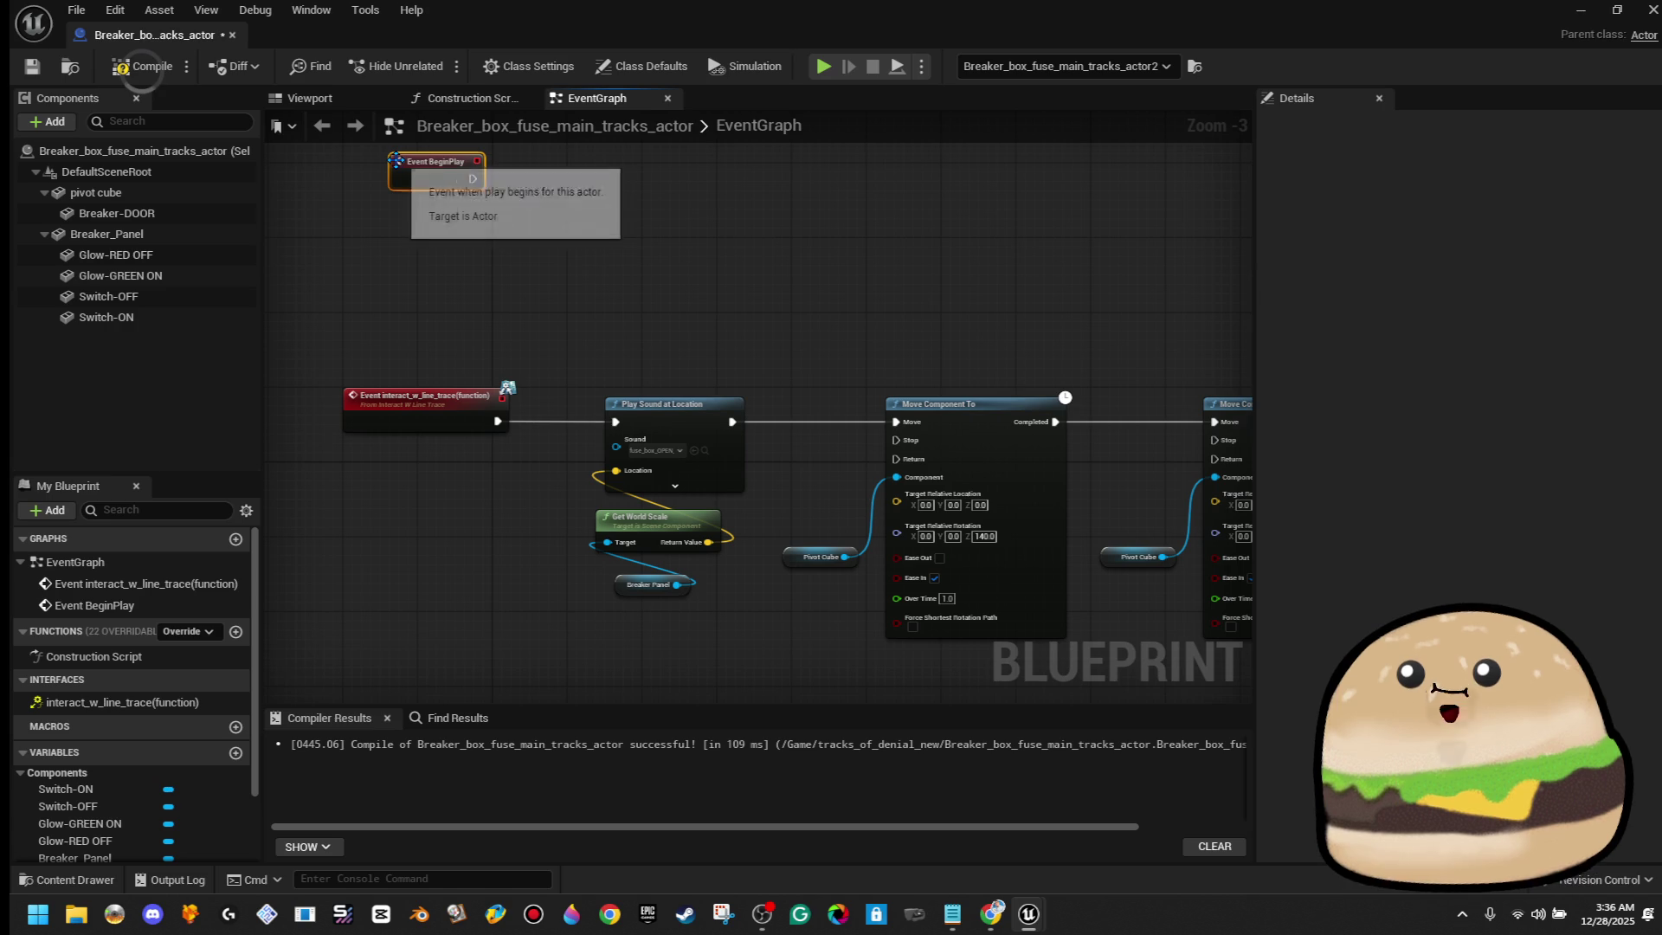
{"action": "mouse_move", "coordinate": [424, 186]}
{"action": "left_mouse_down"}
{"action": "mouse_move", "coordinate": [381, 239]}
{"action": "mouse_move", "coordinate": [387, 275]}
{"action": "left_mouse_up"}
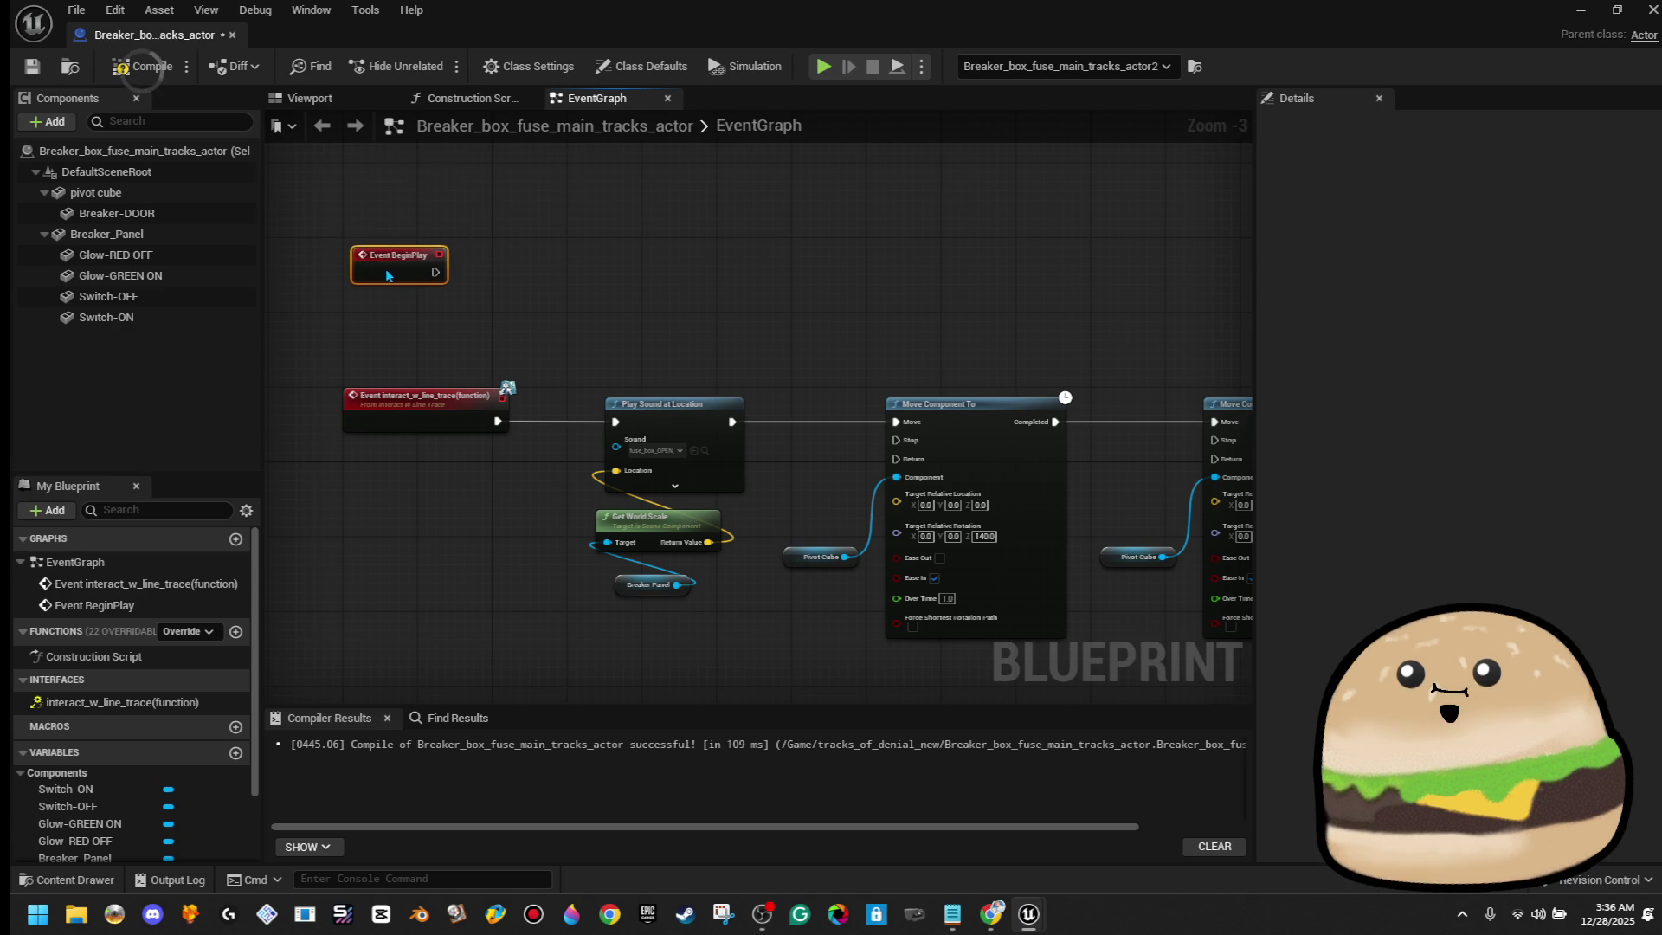
Wire BeginPlay to a Set Hidden in Game node targeting Switch-ON and Glow-GREEN ON, then compile
{"action": "left_click", "coordinate": [156, 275]}
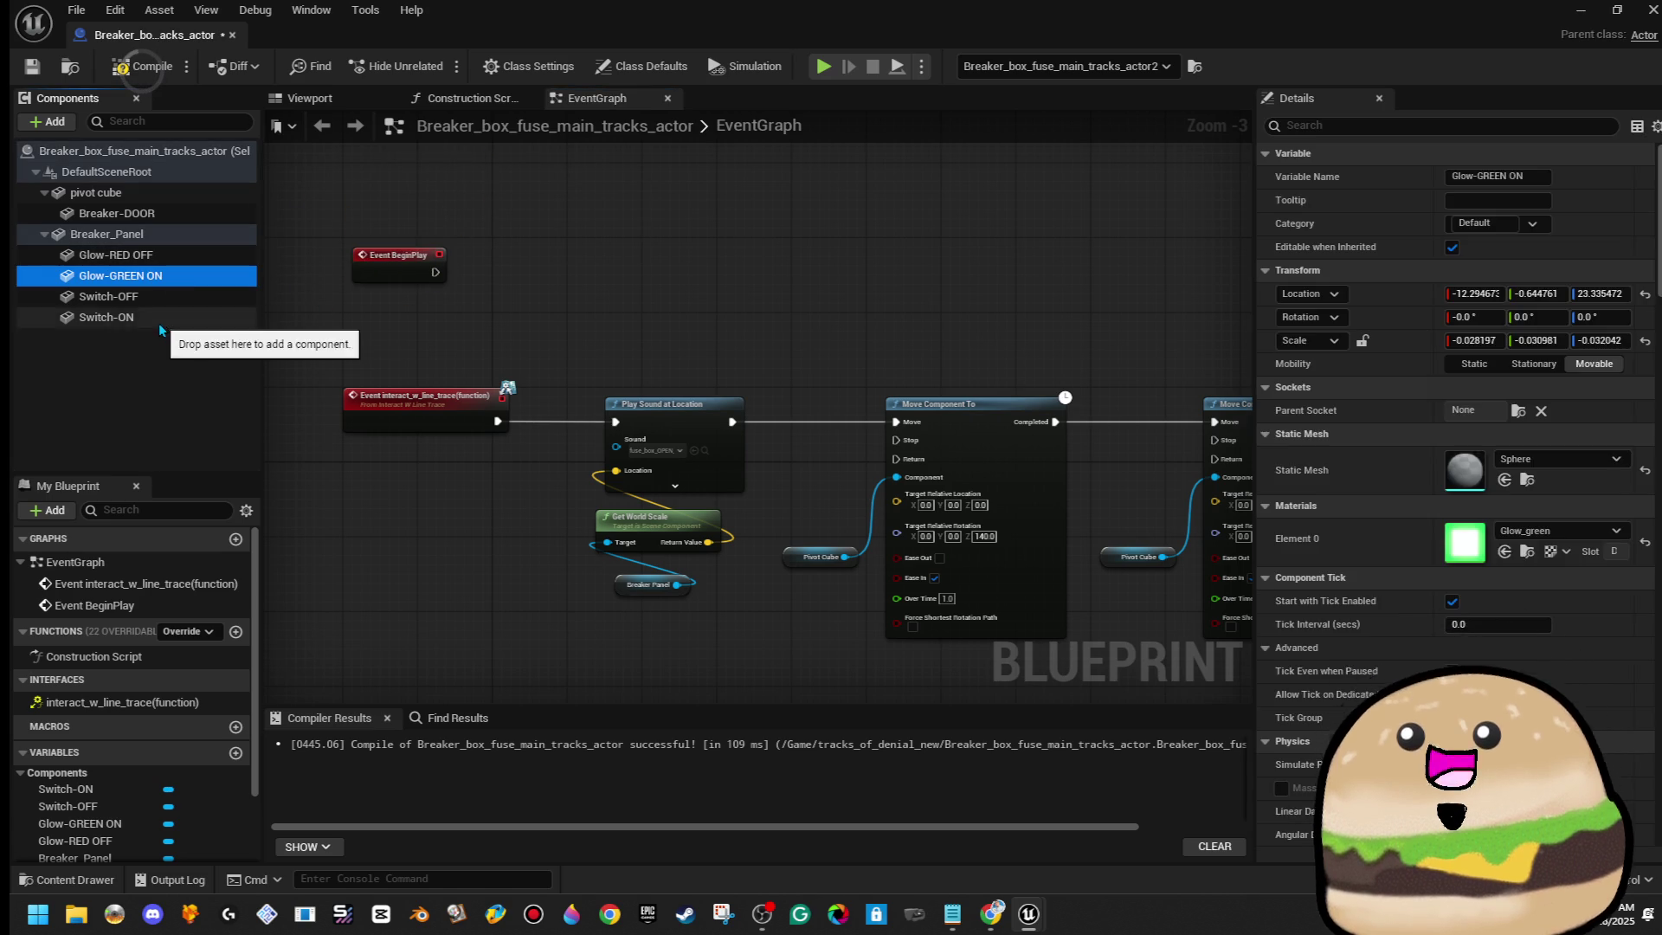
{"action": "left_click", "coordinate": [164, 319], "text": "ctrl"}
{"action": "mouse_move", "coordinate": [165, 327]}
{"action": "left_mouse_down"}
{"action": "mouse_move", "coordinate": [528, 313]}
{"action": "mouse_move", "coordinate": [582, 265]}
{"action": "left_mouse_up"}
{"action": "type", "text": "hidden"}
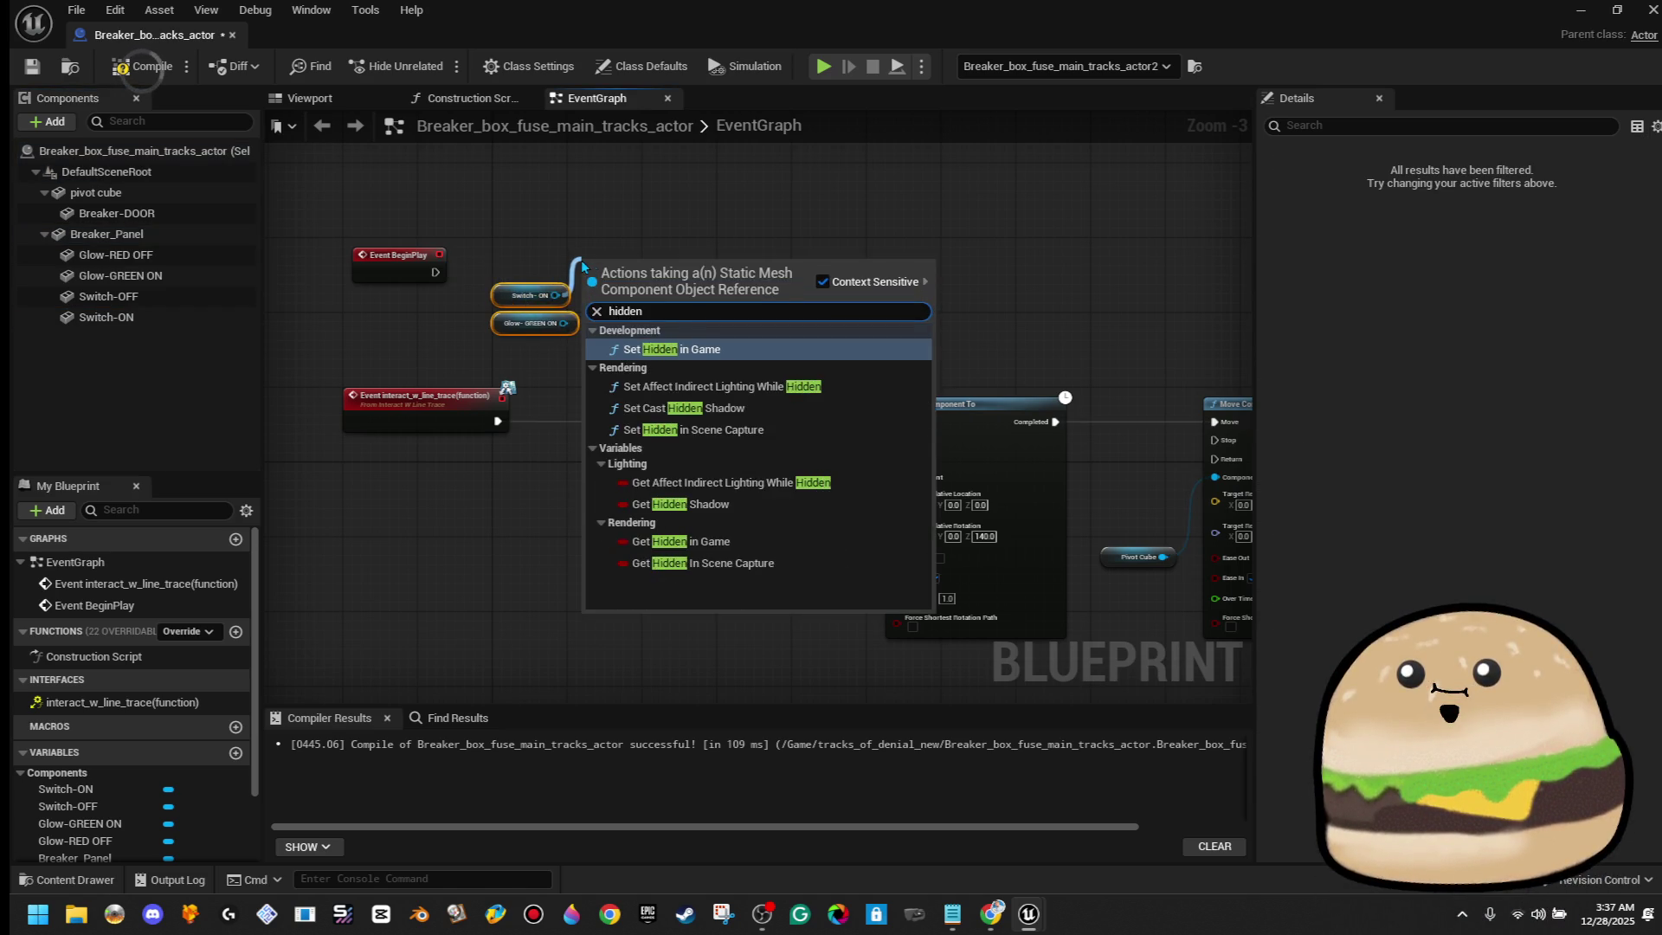
{"action": "left_click", "coordinate": [685, 354]}
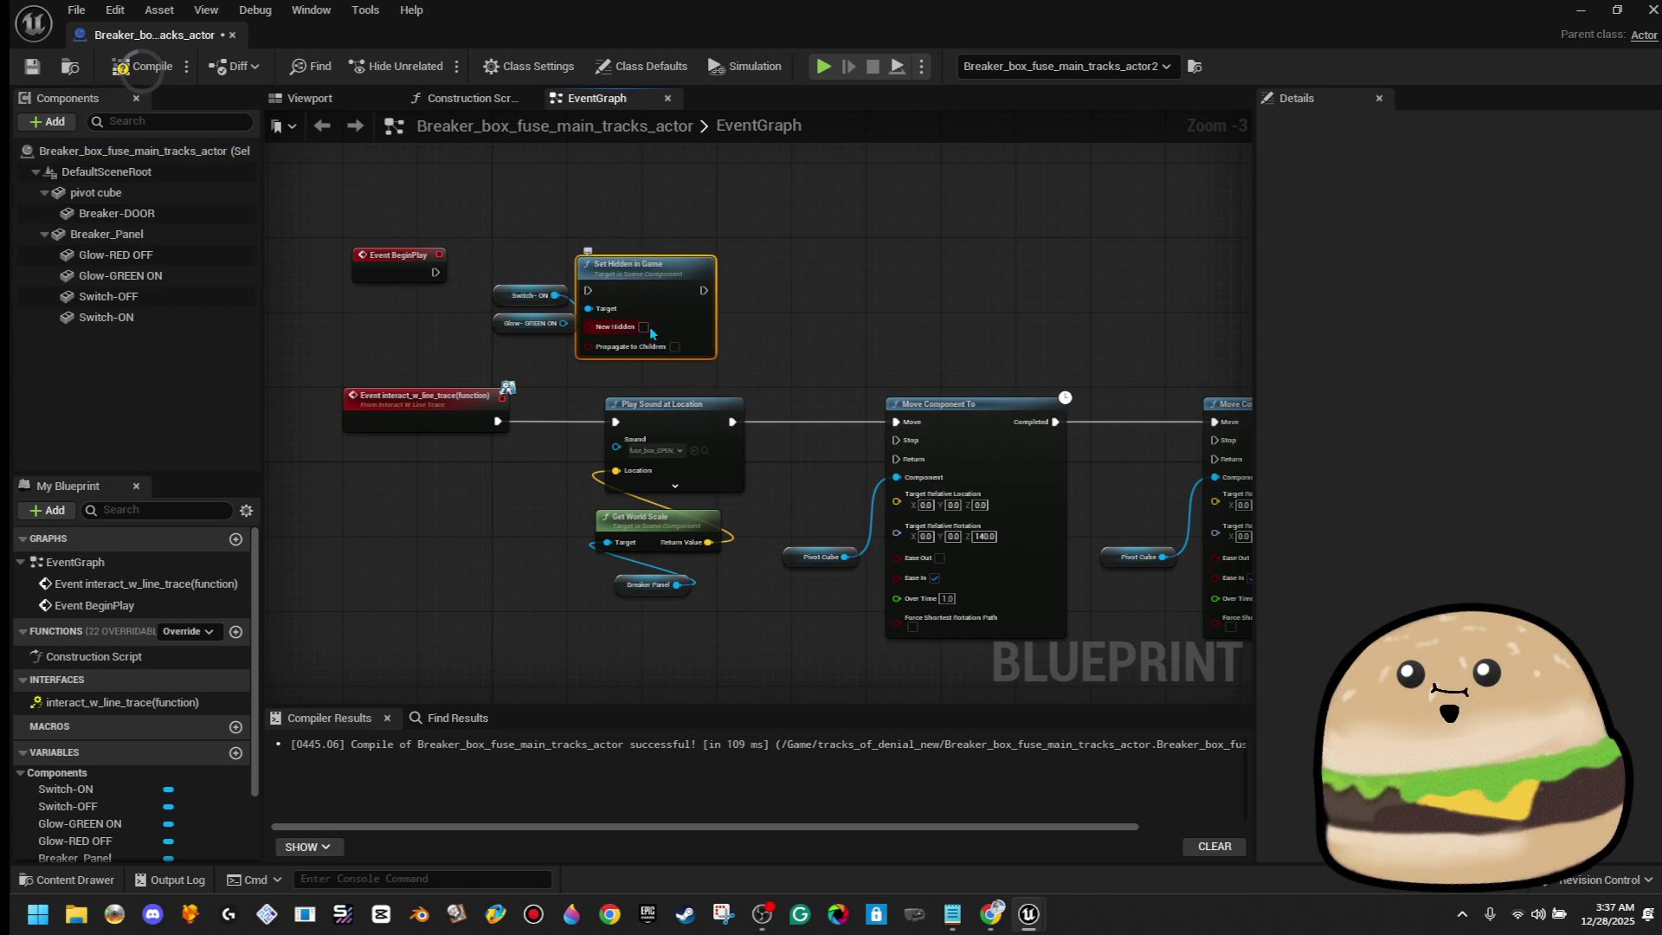
{"action": "mouse_move", "coordinate": [588, 290]}
{"action": "left_mouse_down"}
{"action": "mouse_move", "coordinate": [435, 272]}
{"action": "mouse_move", "coordinate": [667, 265]}
{"action": "mouse_move", "coordinate": [562, 329]}
{"action": "mouse_move", "coordinate": [1081, 235]}
{"action": "mouse_move", "coordinate": [690, 304]}
{"action": "left_mouse_up"}
{"action": "left_click", "coordinate": [128, 74]}
Copy the Set Hidden in Game node, check the Move Component To nodes, and recompile
{"action": "right_click", "coordinate": [690, 305]}
{"action": "left_click", "coordinate": [809, 373]}
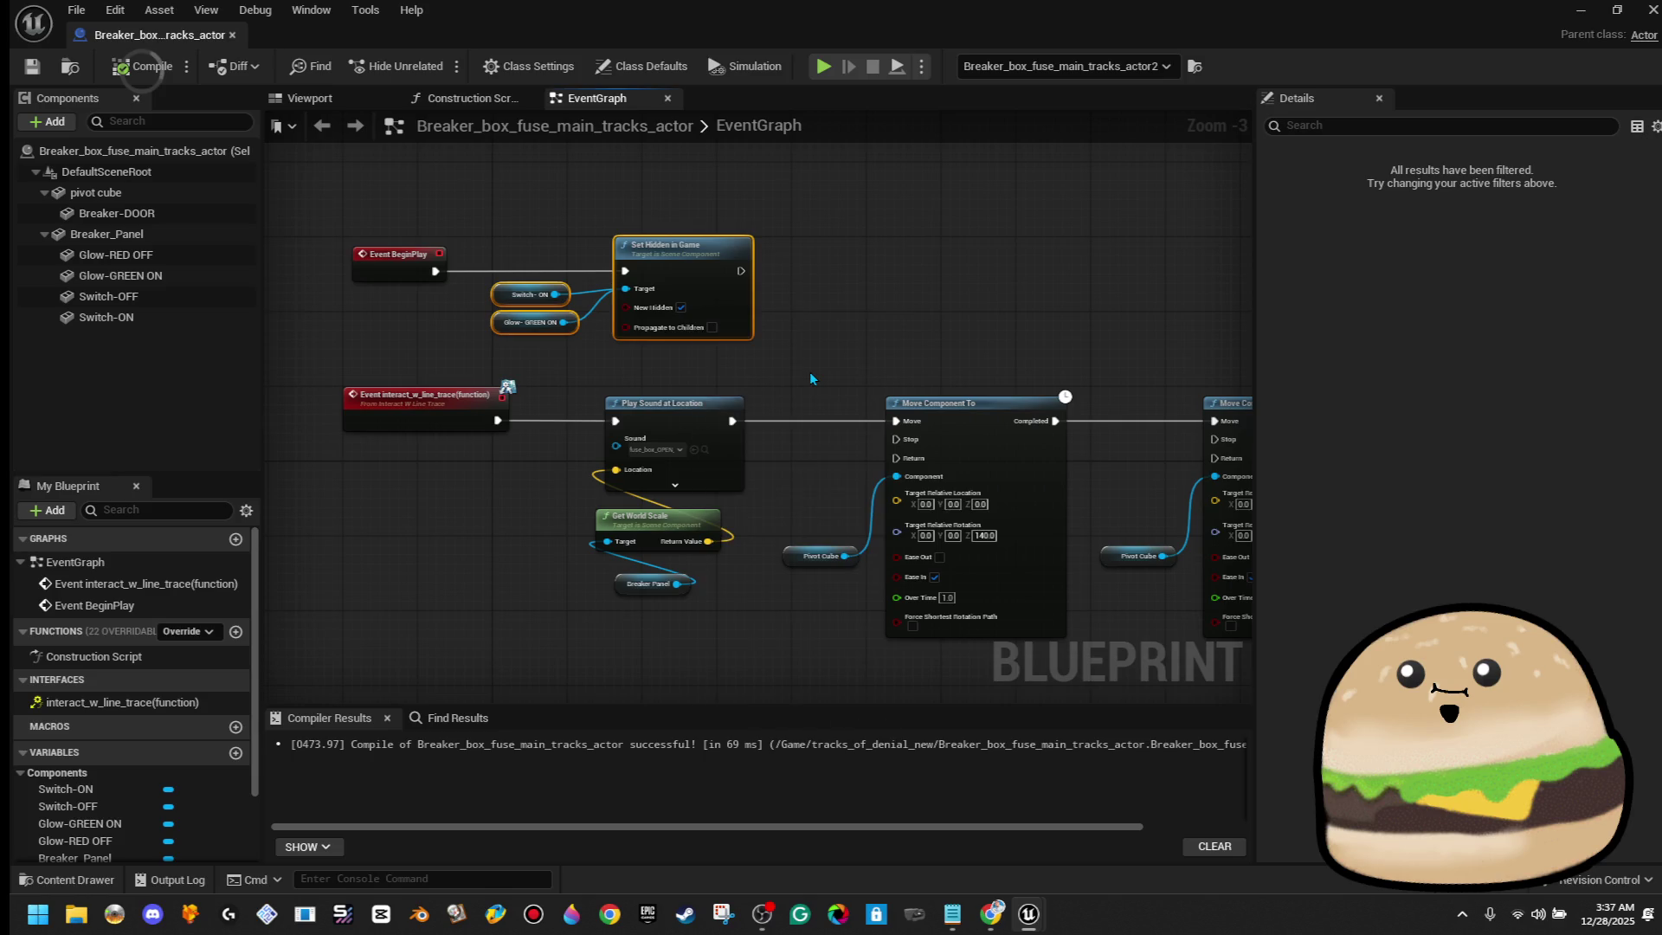
{"action": "scroll", "coordinate": [867, 315], "scroll_direction": "down", "scroll_amount": 1}
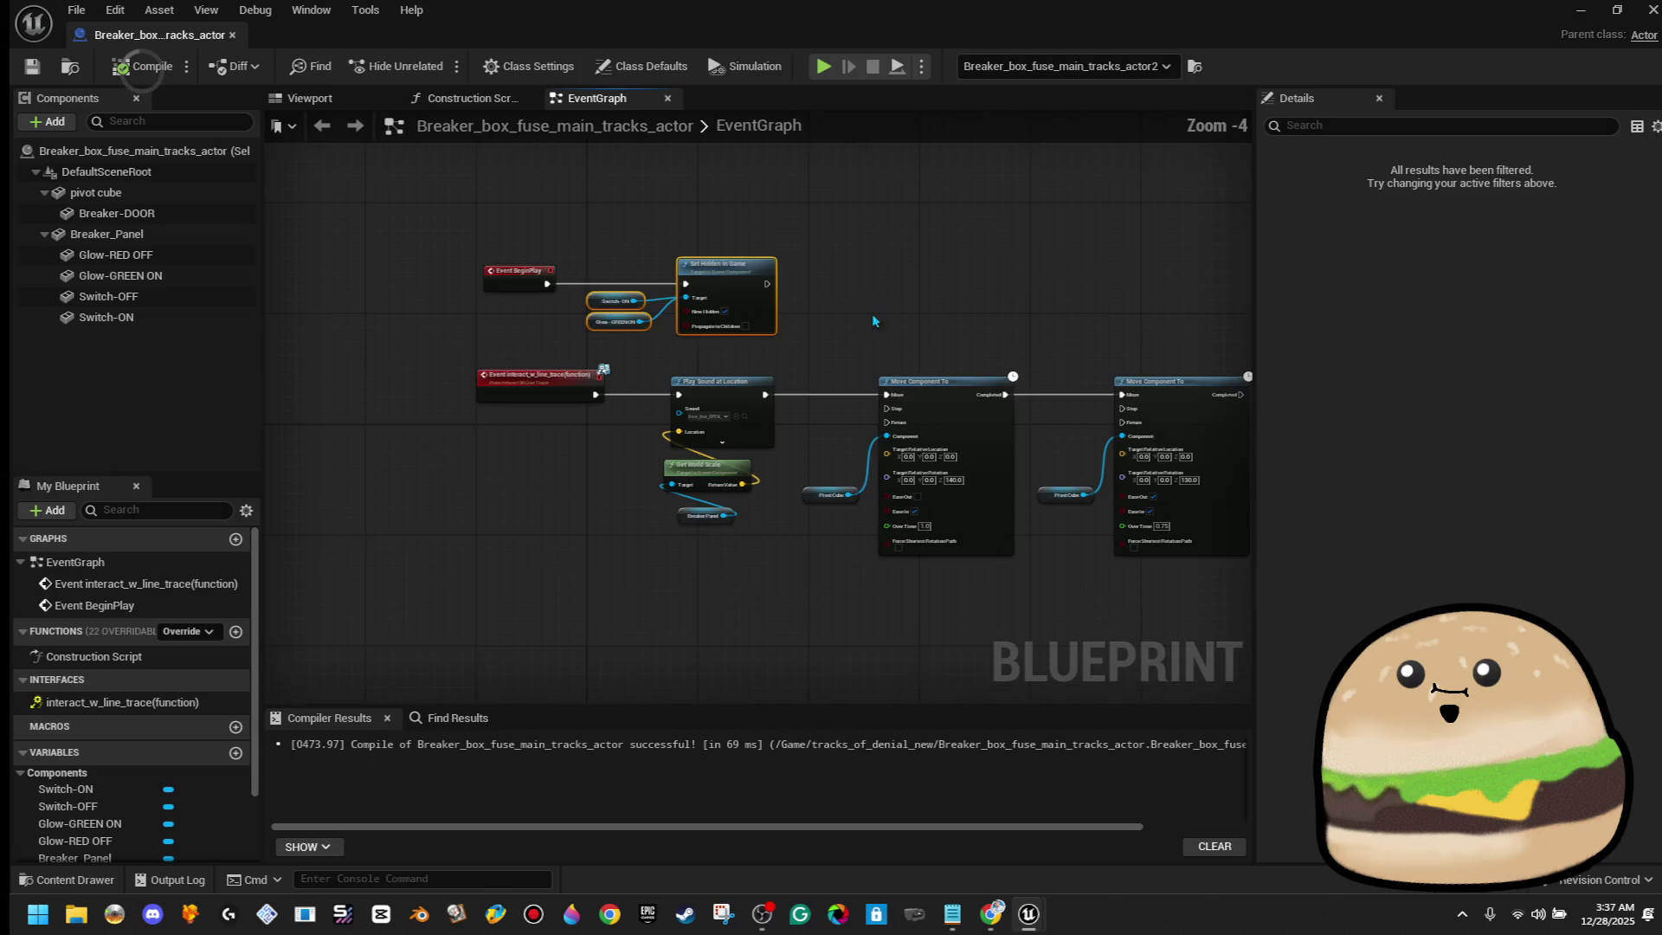
{"action": "left_click_drag", "start_coordinate": [867, 315], "coordinate": [487, 252]}
{"action": "mouse_move", "coordinate": [657, 471]}
{"action": "left_mouse_down"}
{"action": "mouse_move", "coordinate": [867, 334]}
{"action": "mouse_move", "coordinate": [798, 547]}
{"action": "left_mouse_up"}
{"action": "left_click", "coordinate": [134, 75]}
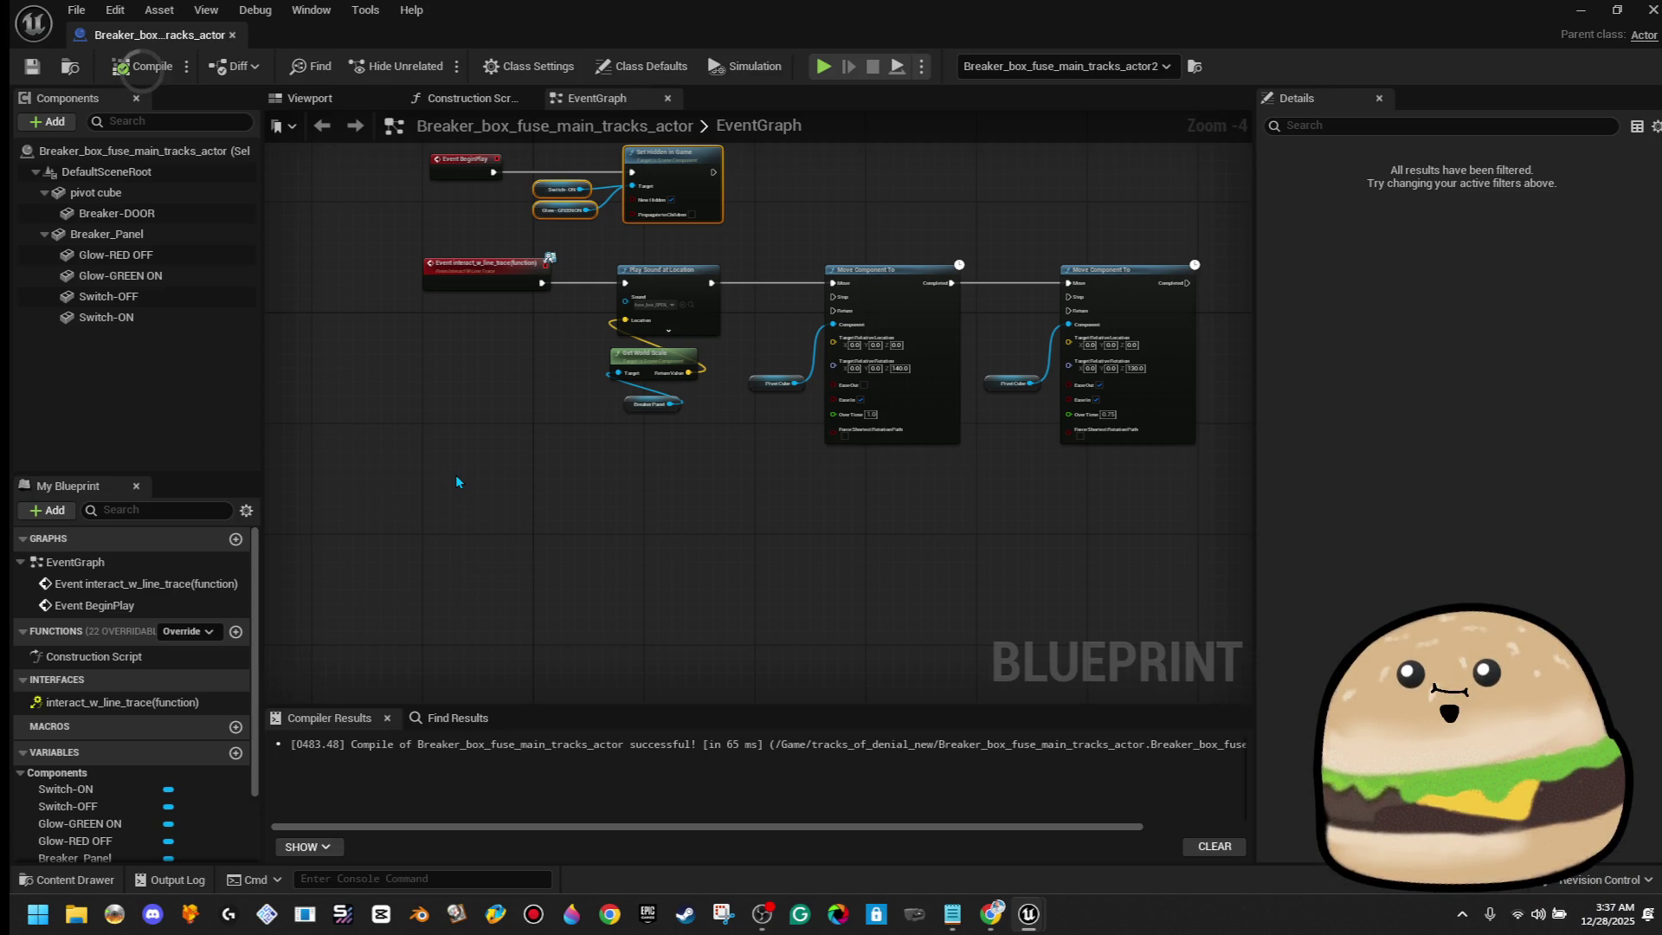
Shift the sound and movement nodes after the interact event further right to make room
{"action": "left_click_drag", "start_coordinate": [470, 479], "coordinate": [394, 482]}
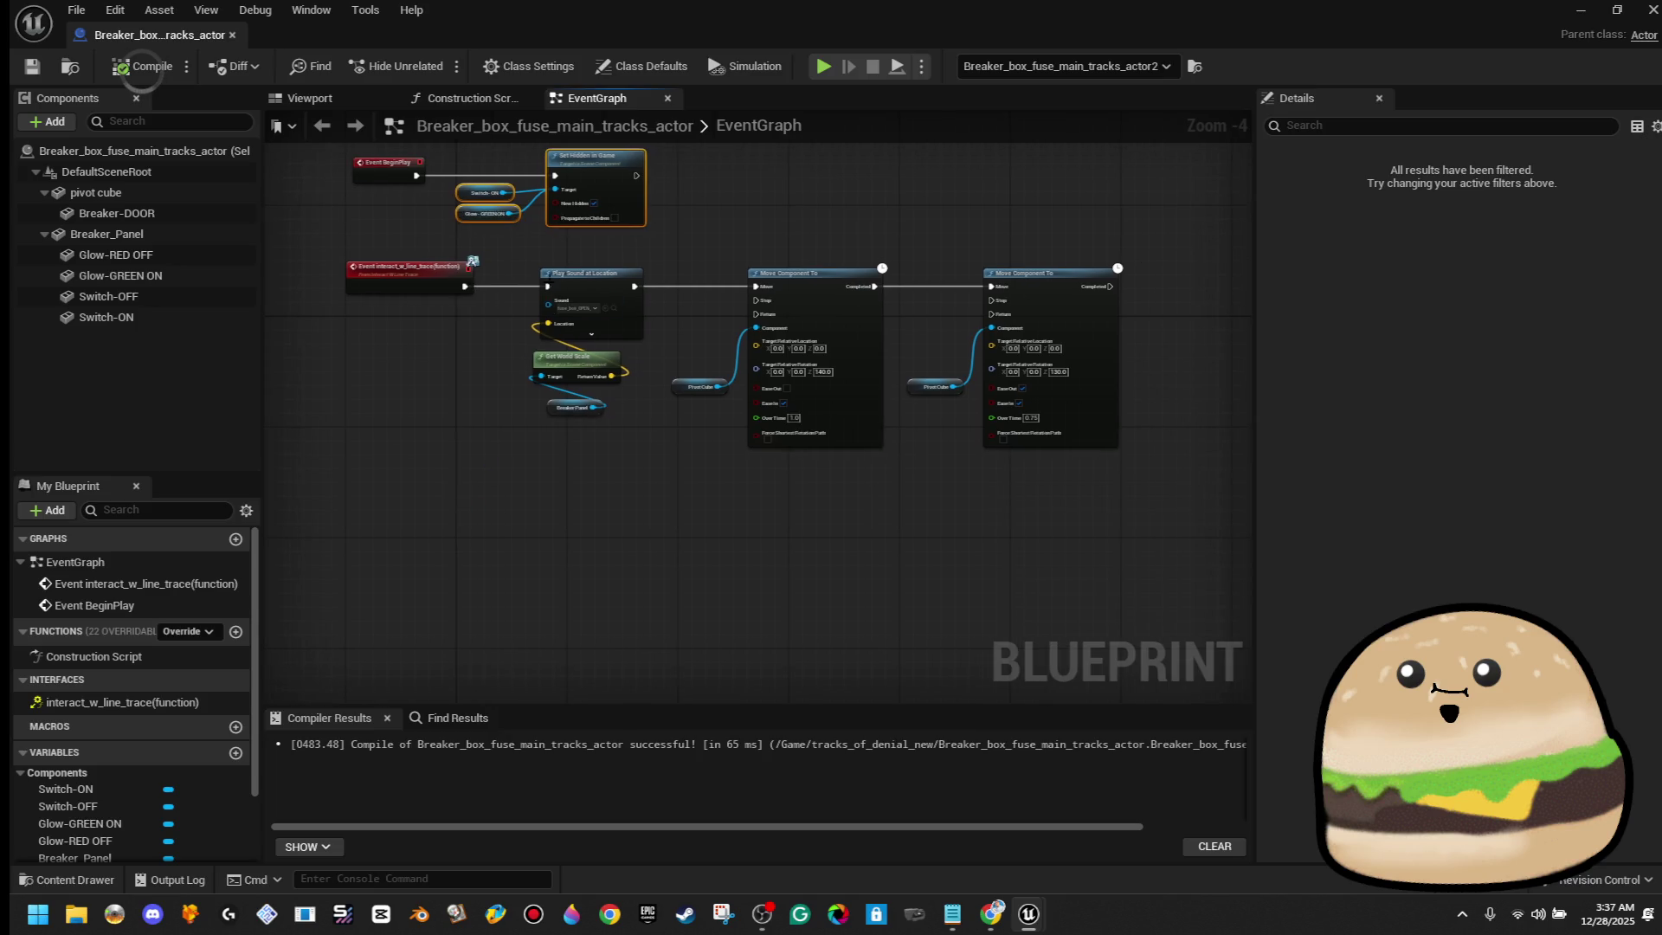
{"action": "left_click_drag", "start_coordinate": [532, 271], "coordinate": [1113, 481]}
{"action": "scroll", "coordinate": [1021, 507], "scroll_direction": "down", "scroll_amount": 1}
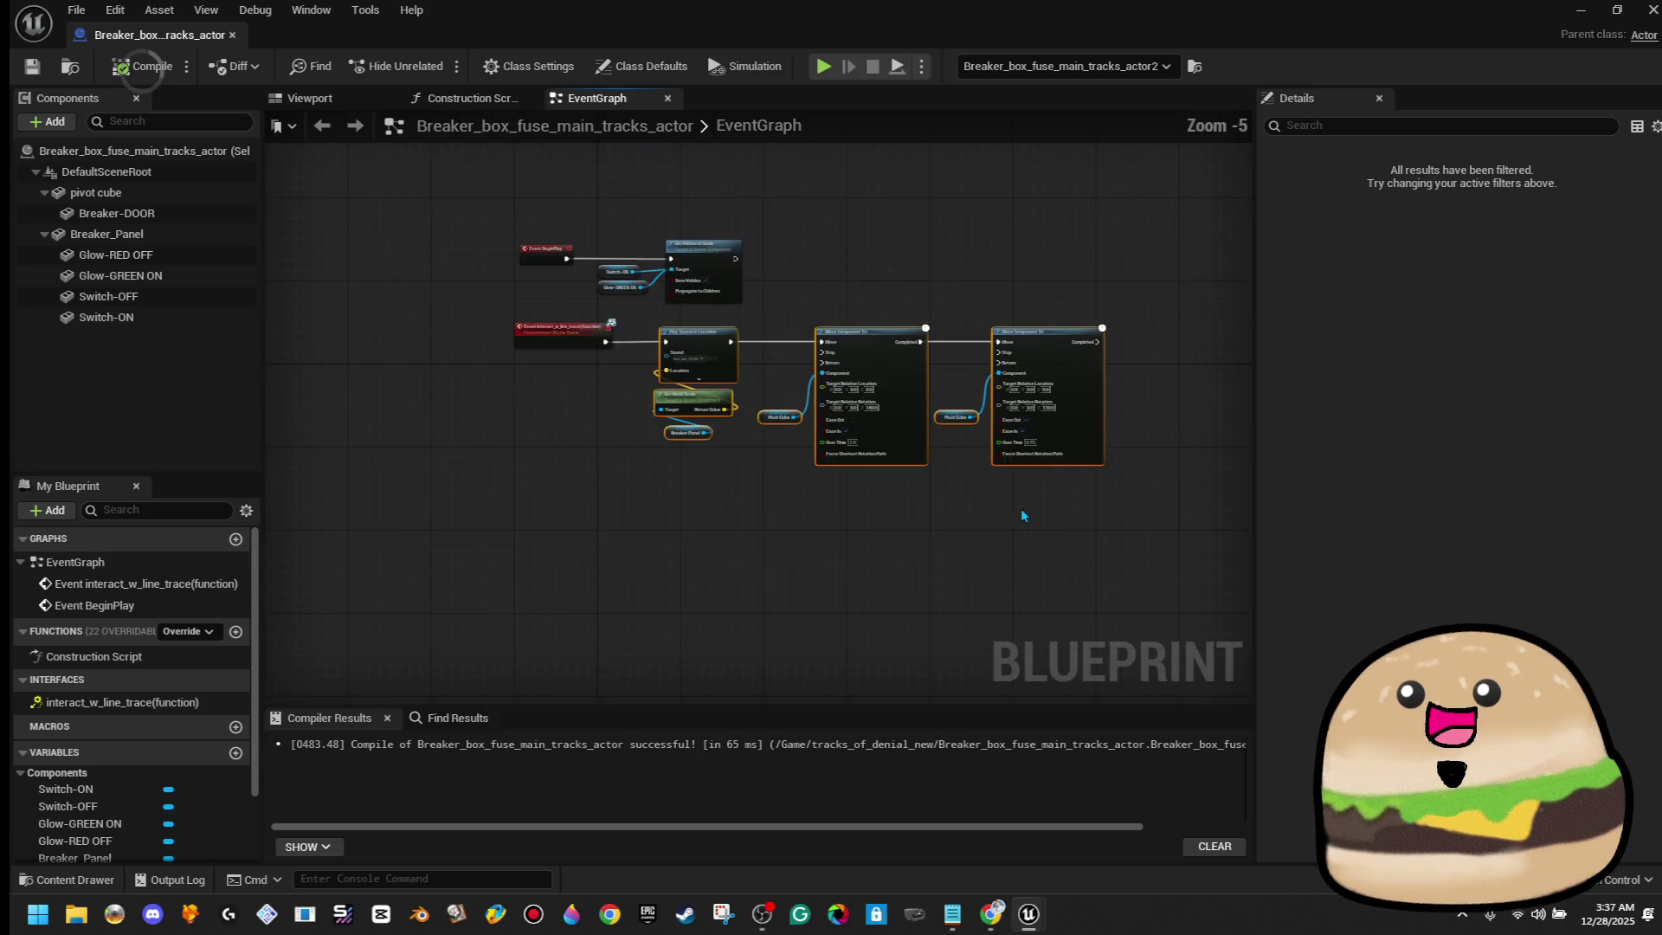
{"action": "left_click_drag", "start_coordinate": [704, 348], "coordinate": [942, 345]}
{"action": "scroll", "coordinate": [714, 356], "scroll_direction": "up", "scroll_amount": 3}
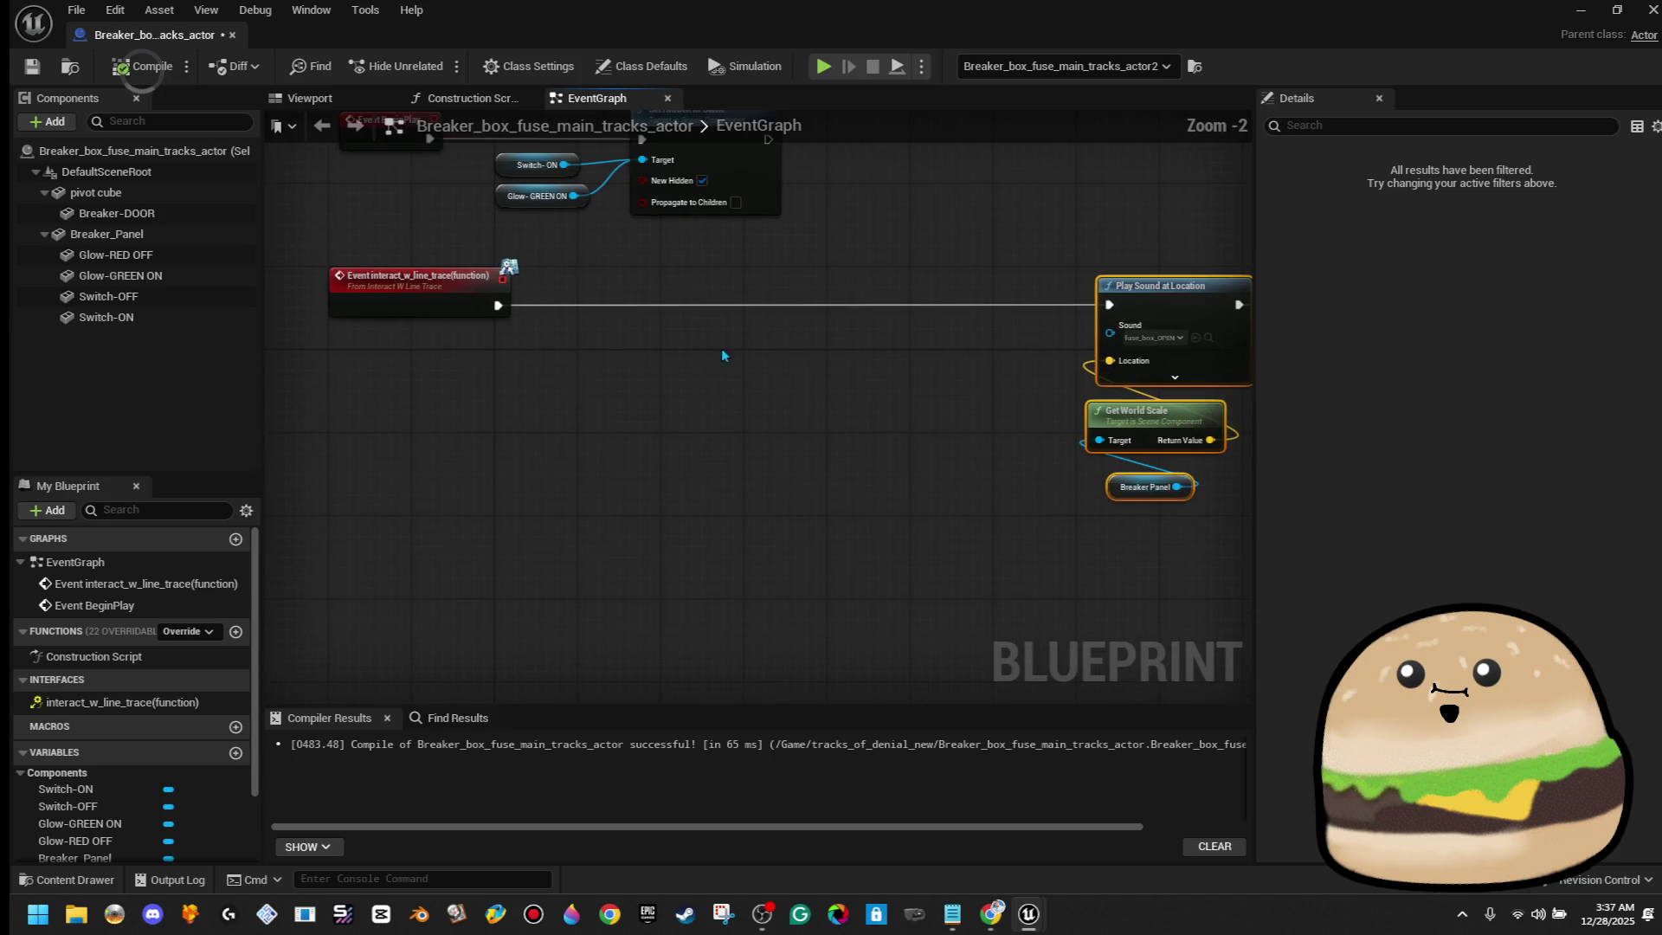
{"action": "scroll", "coordinate": [663, 365], "scroll_direction": "down", "scroll_amount": 2}
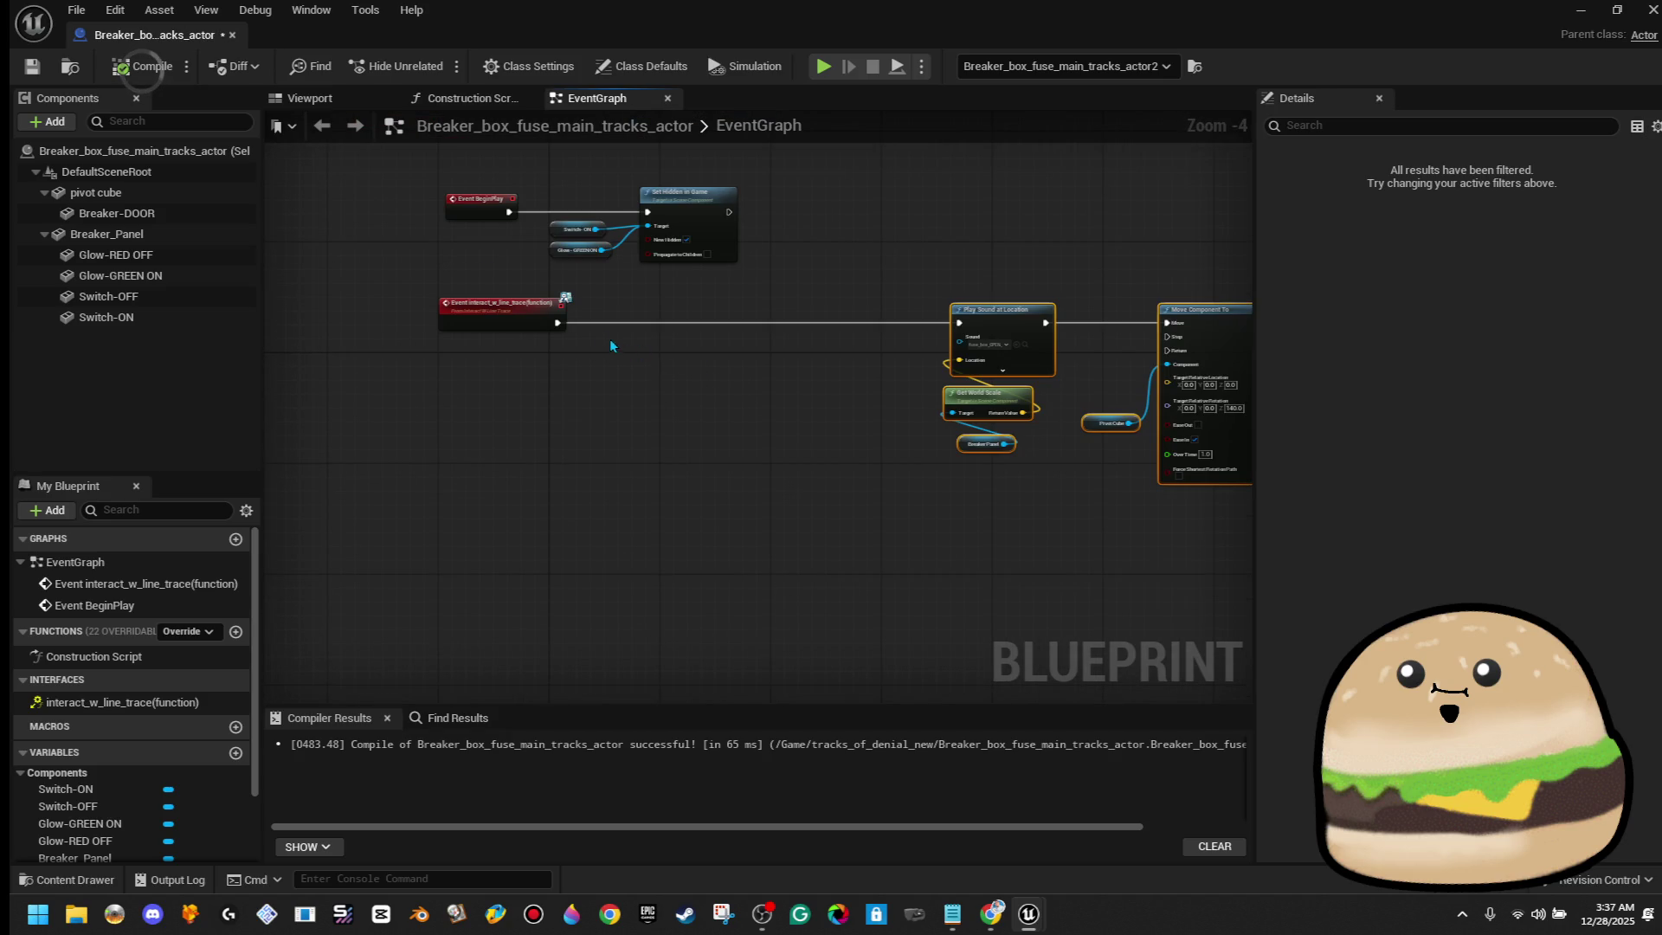
{"action": "left_click_drag", "start_coordinate": [561, 325], "coordinate": [622, 322]}
Insert a Flip Flop node after the interact event and tidy the node positions
{"action": "type", "text": "f"}
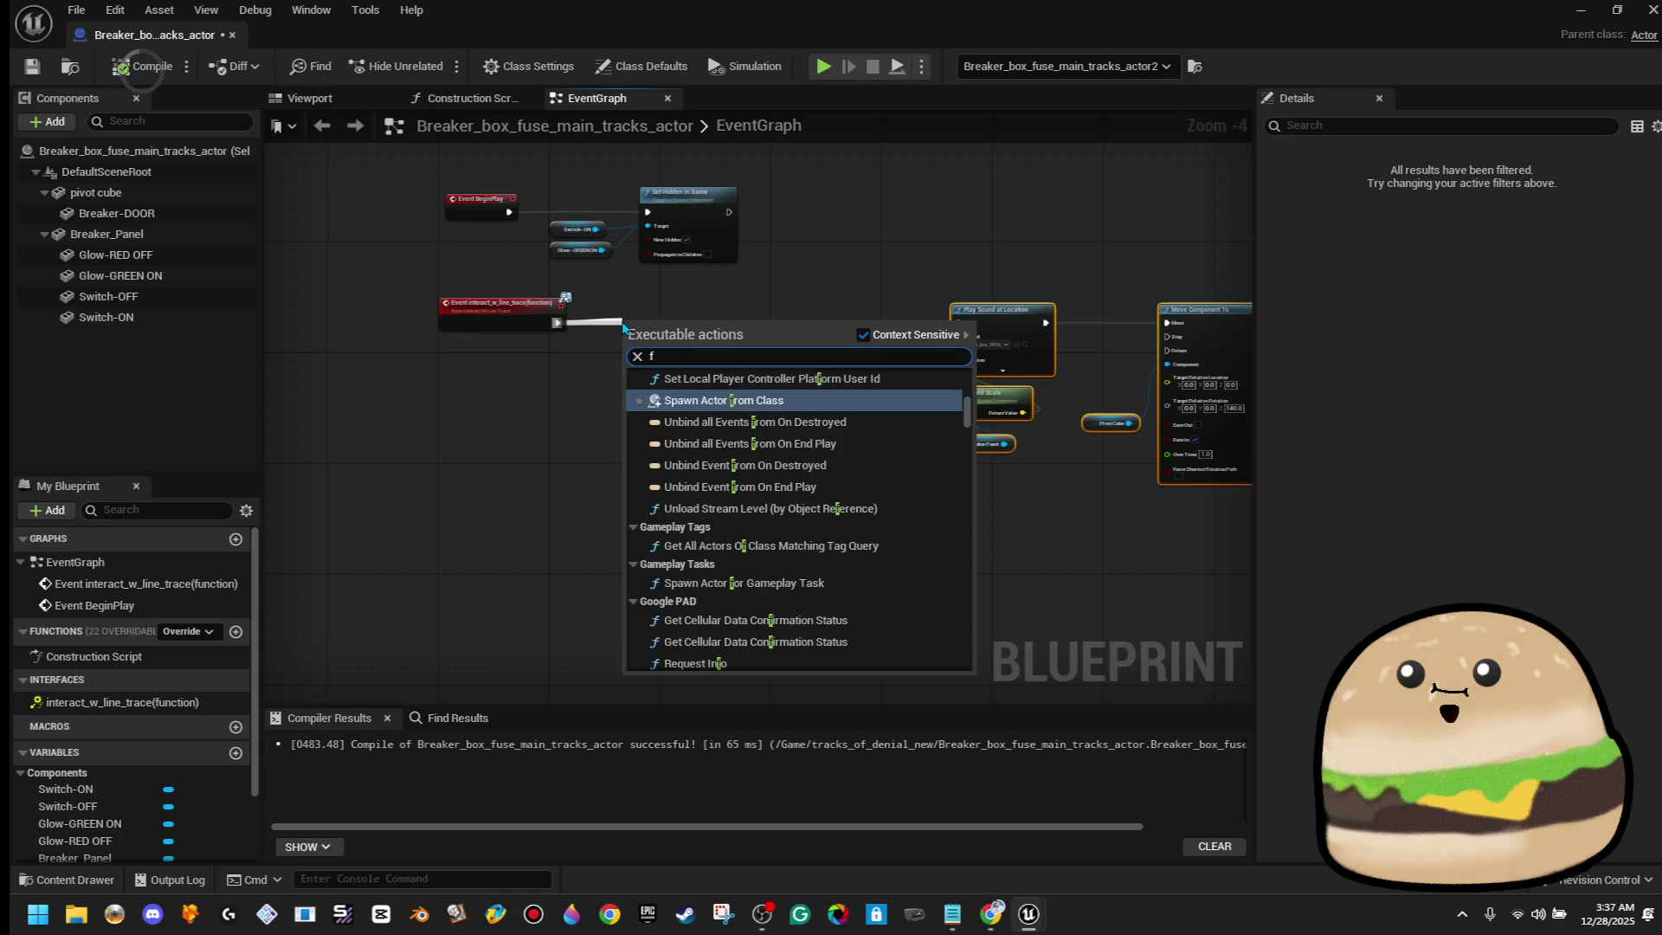
{"action": "type", "text": "lip flip"}
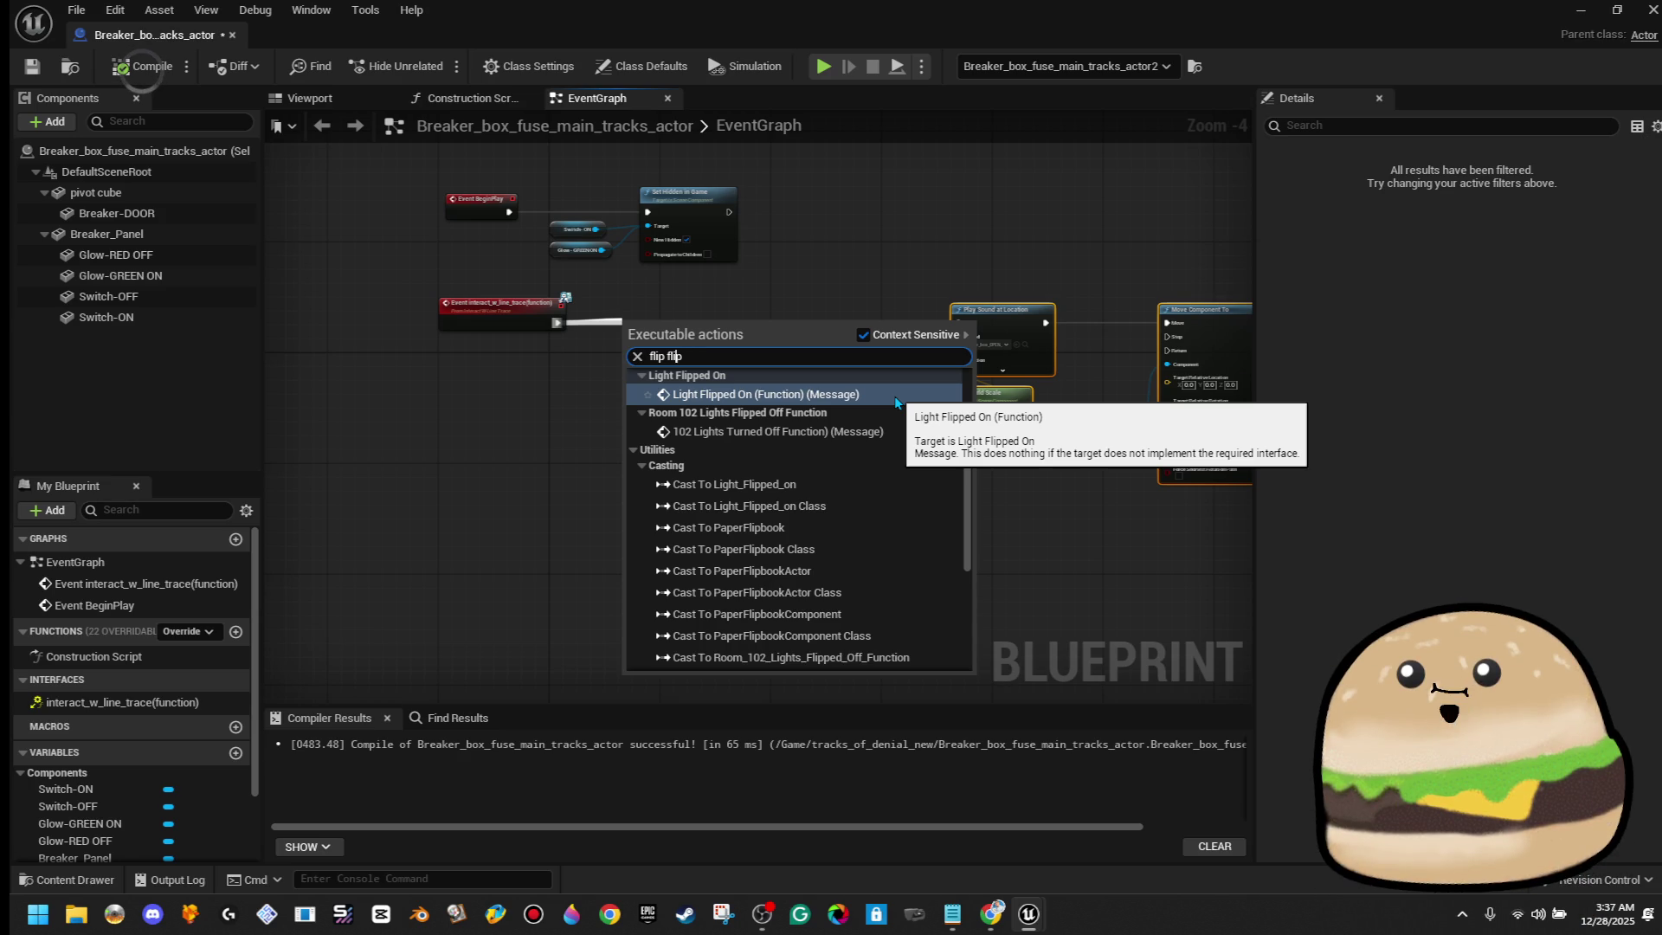
{"action": "key", "text": "BackSpace"}
{"action": "key", "text": "BackSpace"}
{"action": "key", "text": "BackSpace"}
{"action": "key", "text": "BackSpace"}
{"action": "type", "text": "flp"}
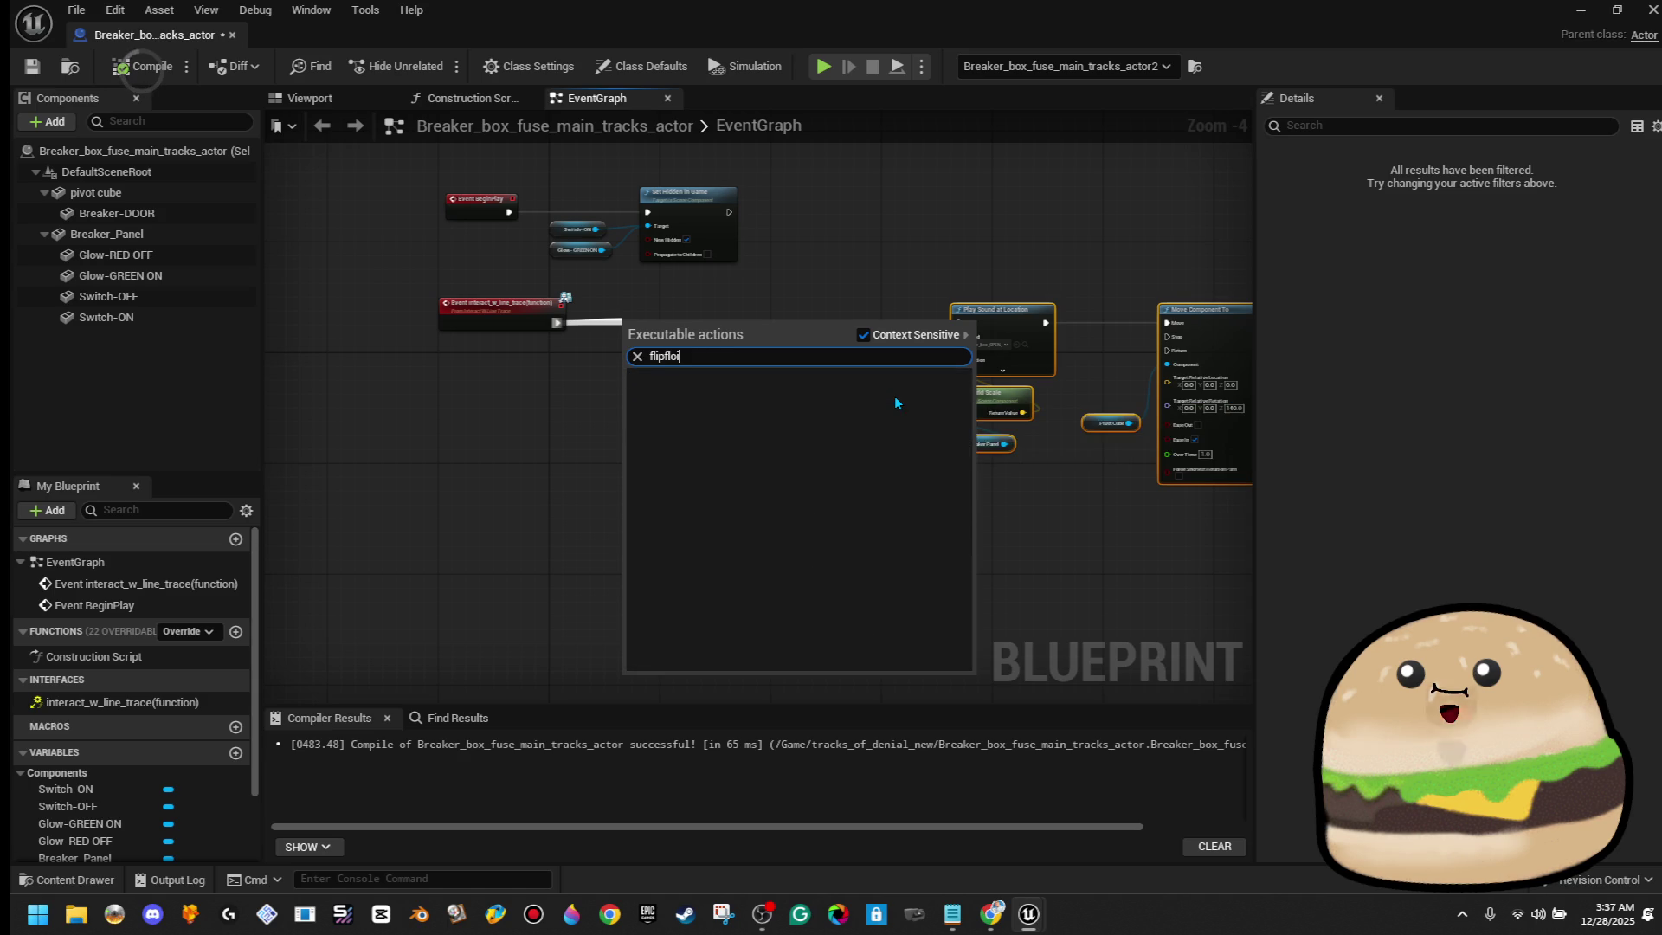
{"action": "key", "text": "BackSpace"}
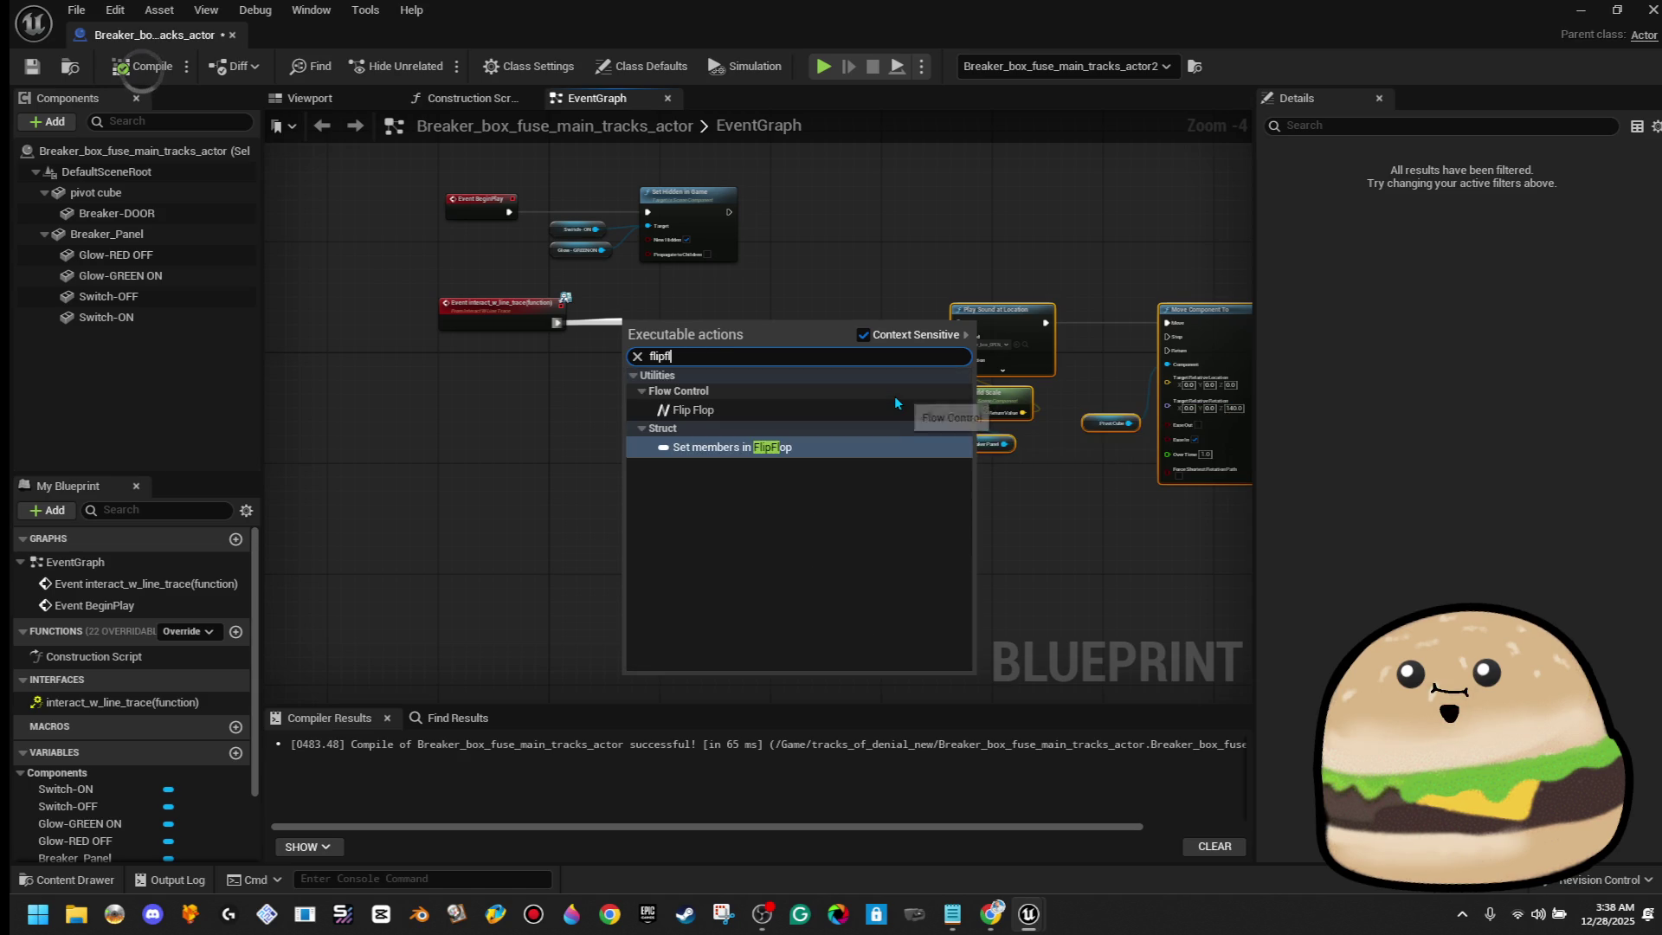
{"action": "left_click", "coordinate": [895, 397]}
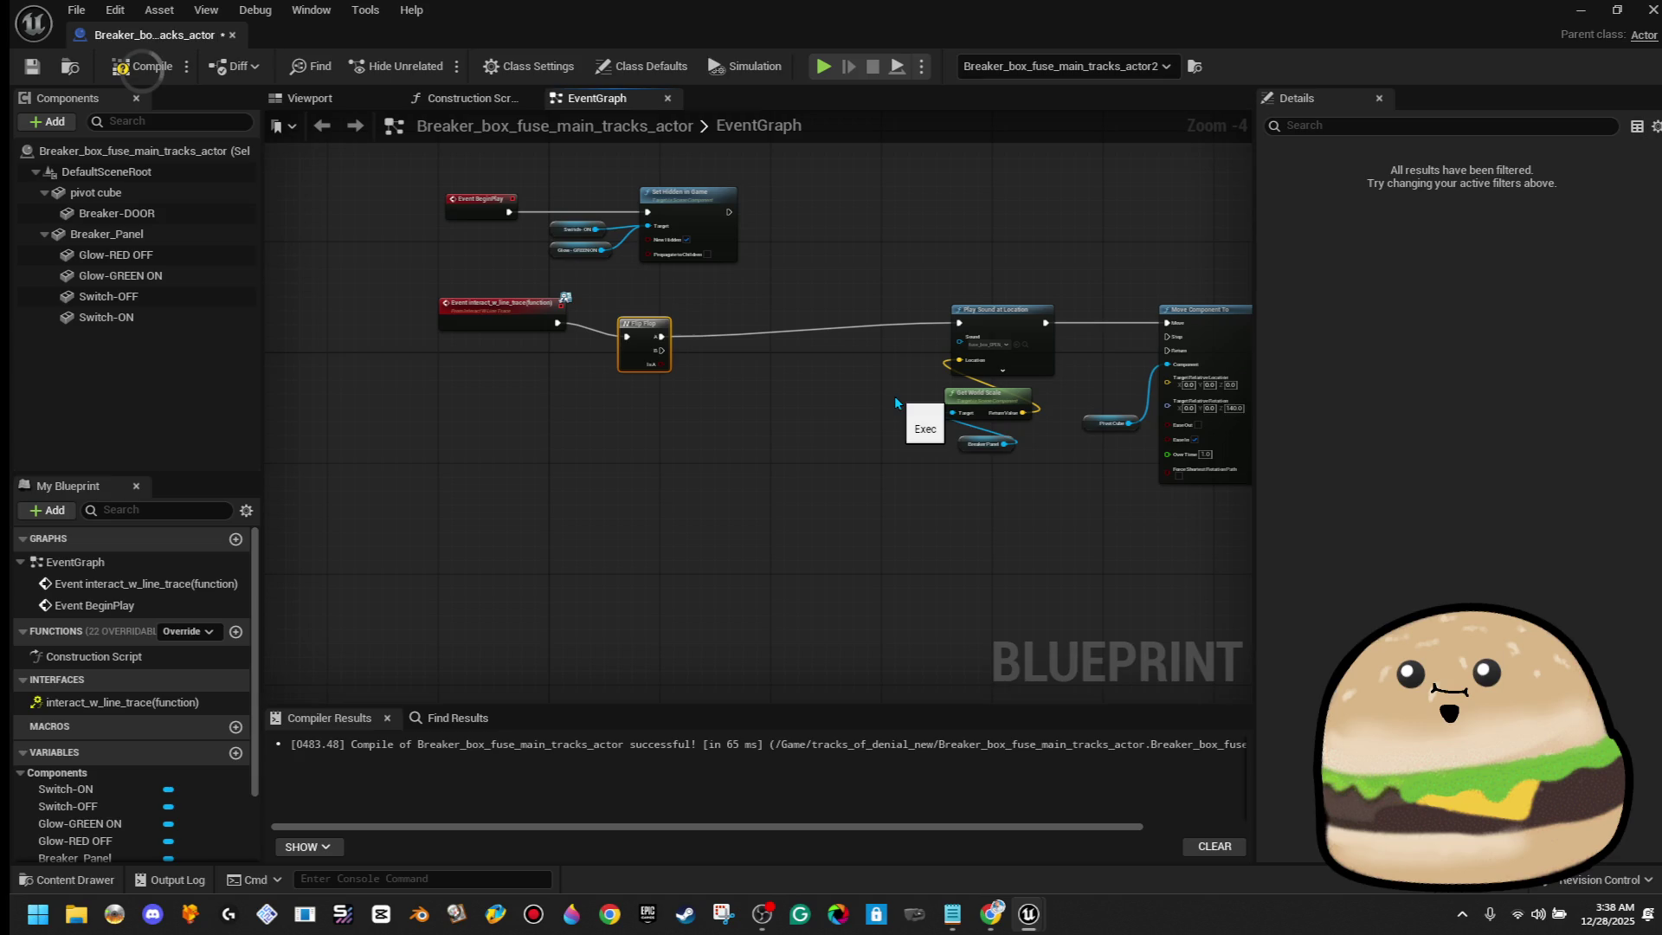
{"action": "scroll", "coordinate": [771, 410], "scroll_direction": "up", "scroll_amount": 1}
{"action": "left_click_drag", "start_coordinate": [609, 349], "coordinate": [627, 350]}
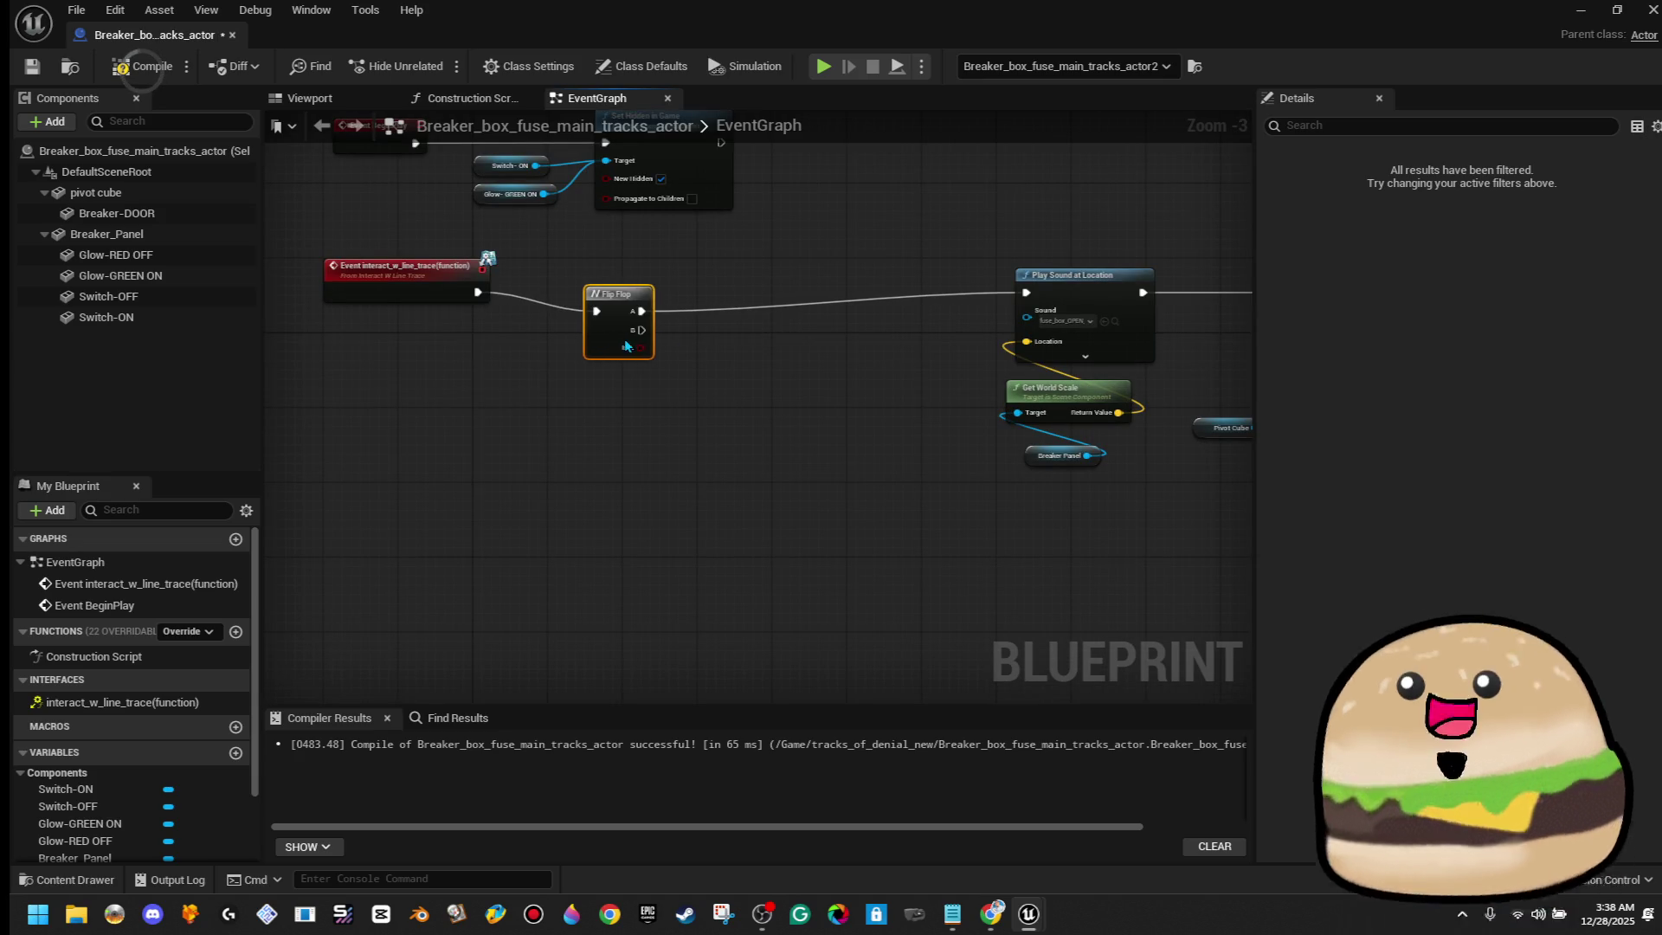
{"action": "left_click_drag", "start_coordinate": [398, 265], "coordinate": [396, 283]}
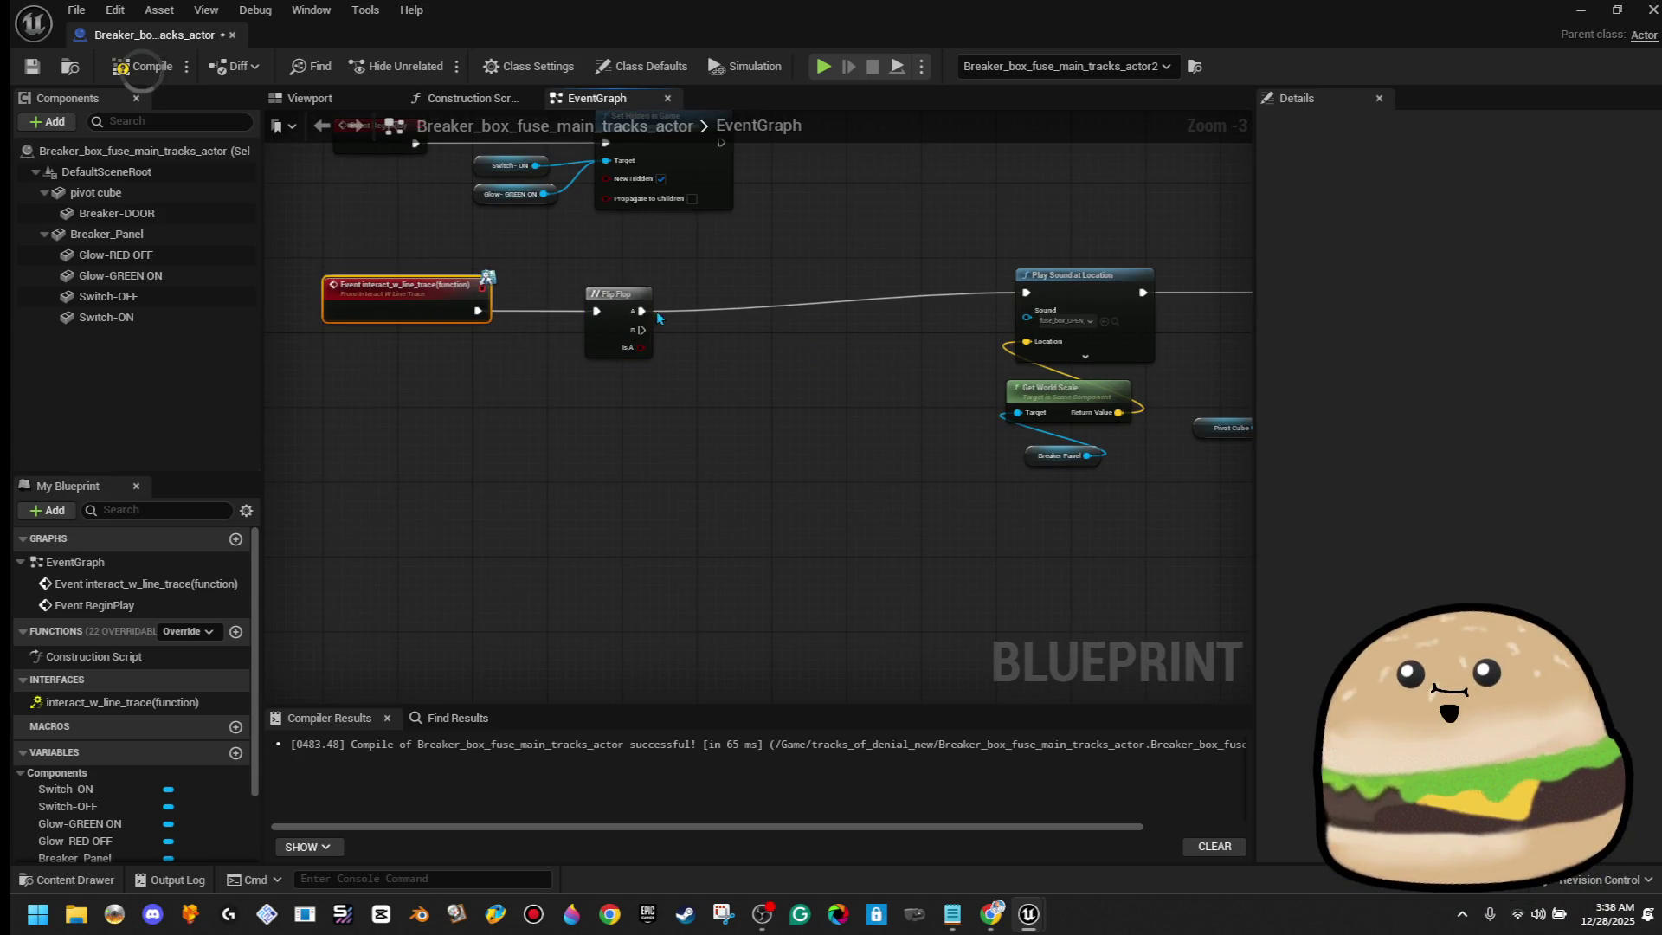
Attach a Do Once node to the Flip Flop's A output
{"action": "left_click_drag", "start_coordinate": [642, 310], "coordinate": [775, 306]}
{"action": "type", "text": "do once"}
{"action": "key", "text": "Return"}
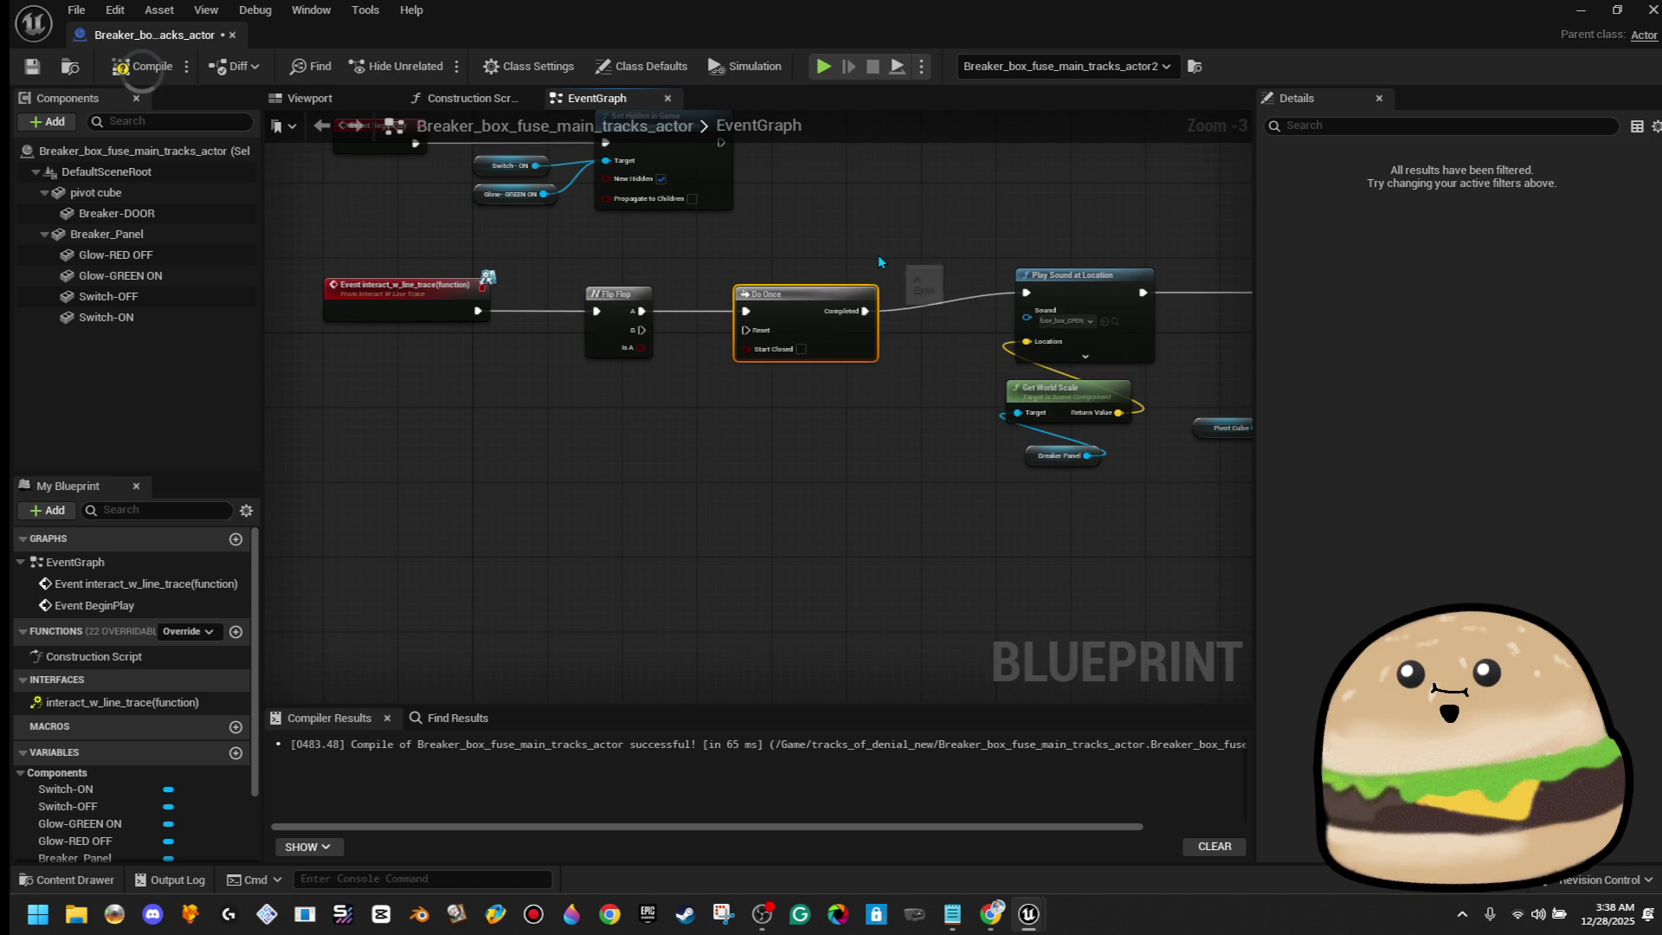
{"action": "scroll", "coordinate": [878, 261], "scroll_direction": "down", "scroll_amount": 1}
{"action": "left_click", "coordinate": [555, 330]}
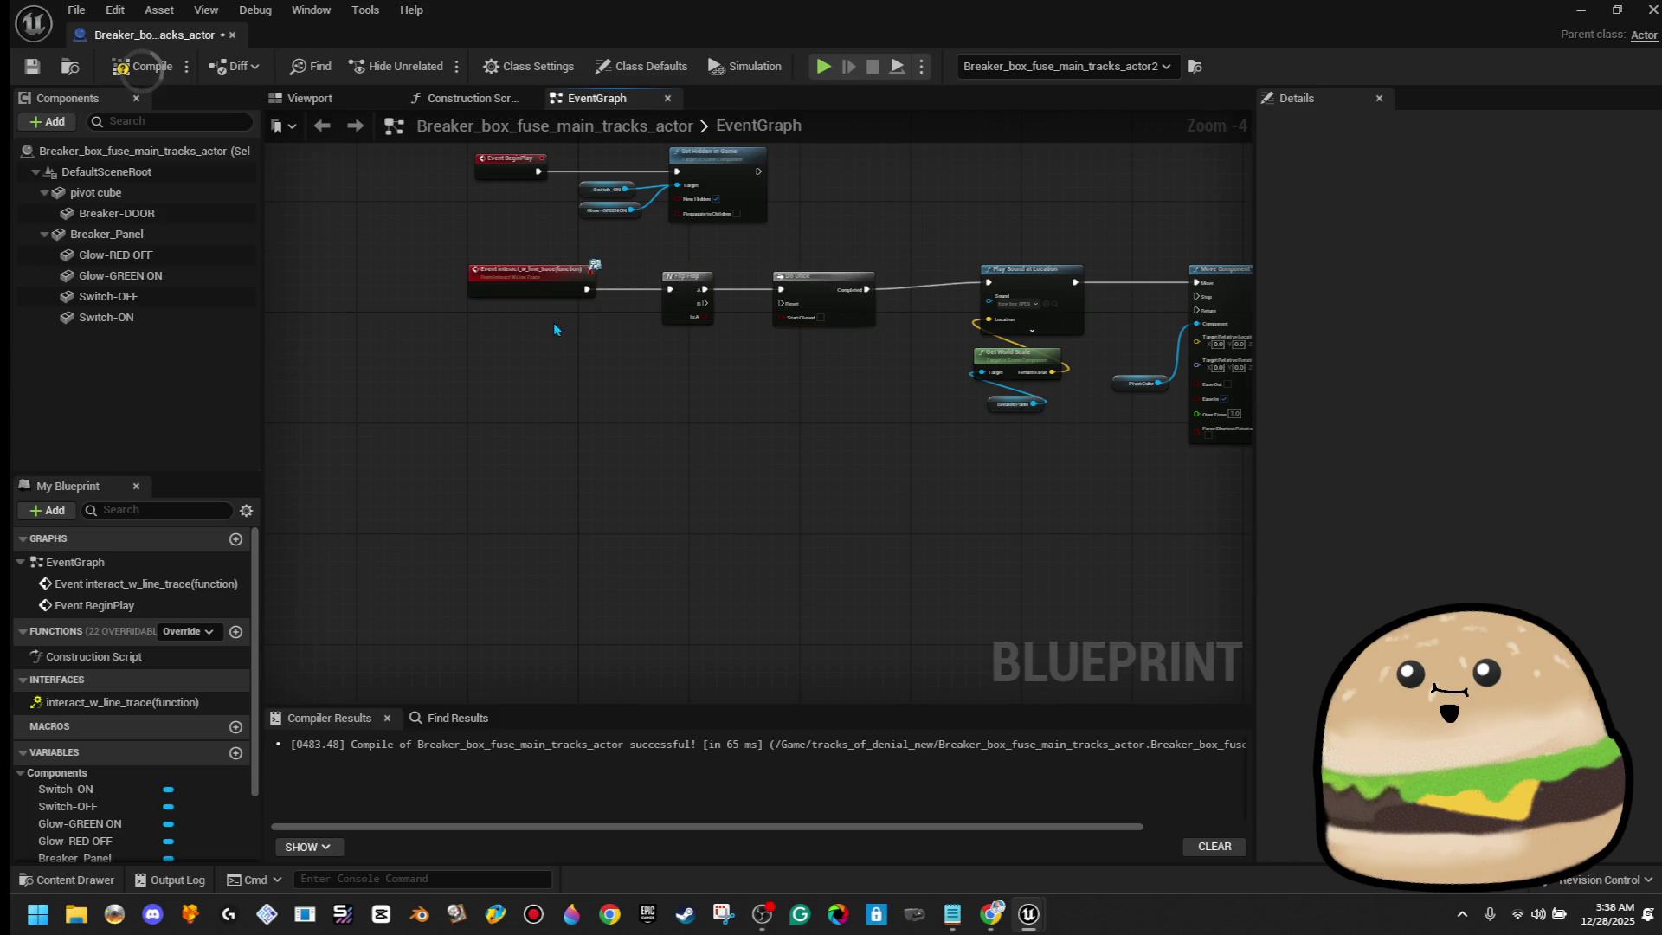
Nudge the BeginPlay and Set Hidden in Game nodes upward to separate the two chains
{"action": "scroll", "coordinate": [554, 322], "scroll_direction": "down", "scroll_amount": 1}
{"action": "left_click_drag", "start_coordinate": [533, 412], "coordinate": [718, 360]}
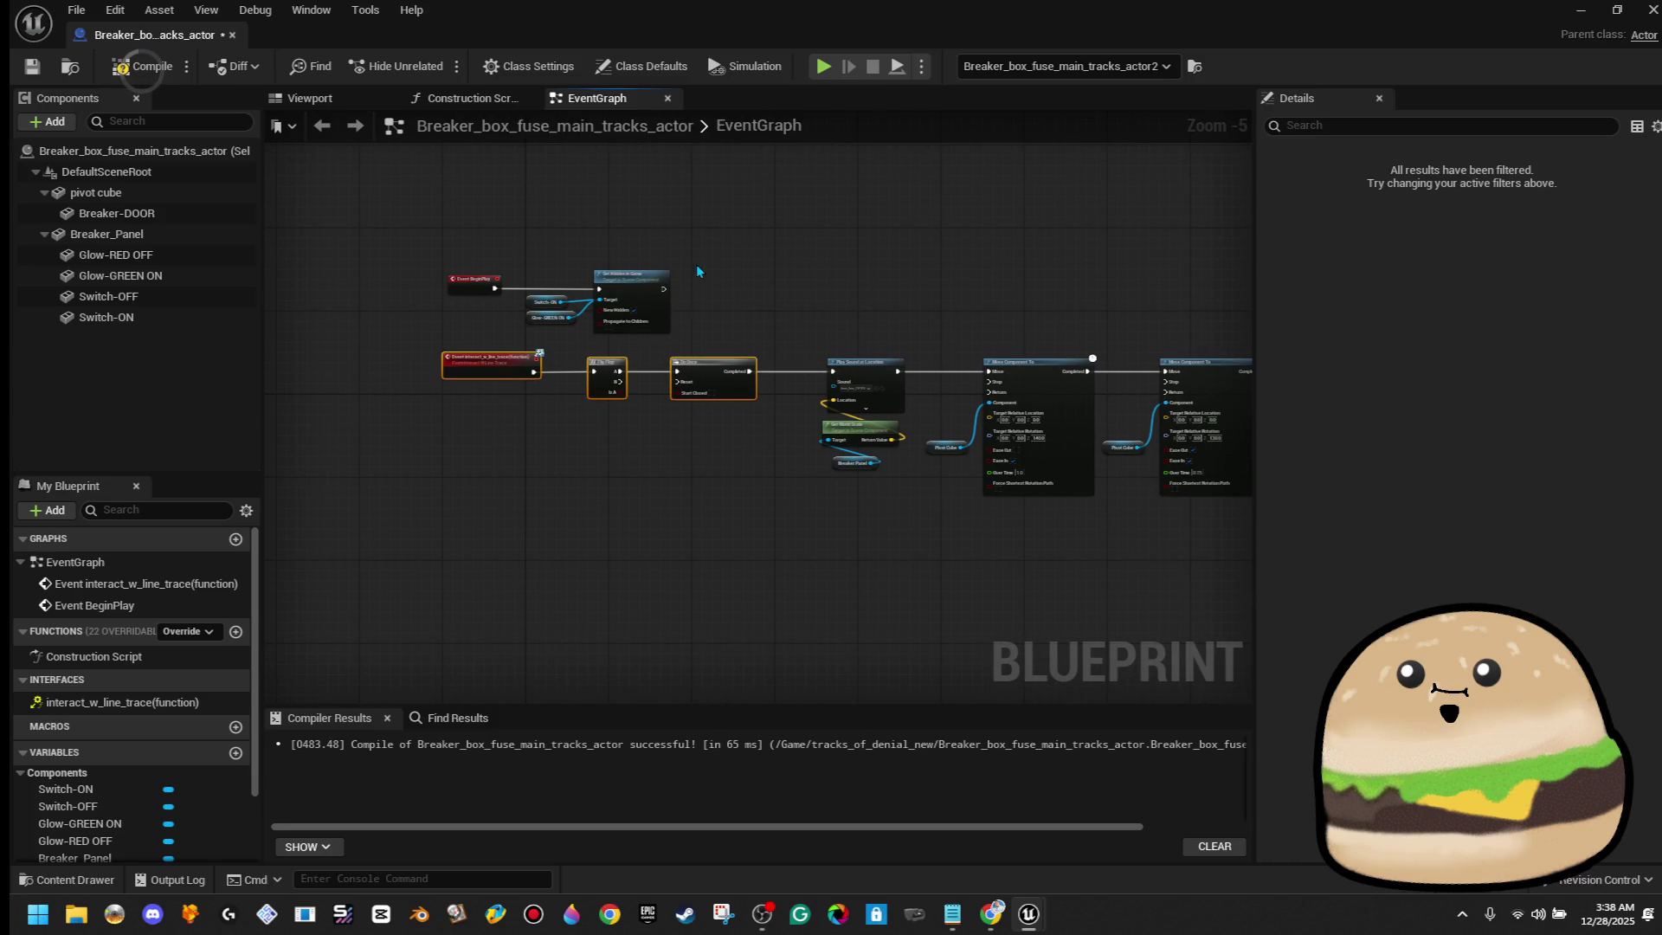
{"action": "left_click_drag", "start_coordinate": [699, 296], "coordinate": [462, 334]}
{"action": "key", "text": "Up"}
{"action": "key", "text": "Up"}
{"action": "key", "text": "Up"}
{"action": "key", "text": "Left"}
{"action": "key", "text": "Up"}
{"action": "key", "text": "Up"}
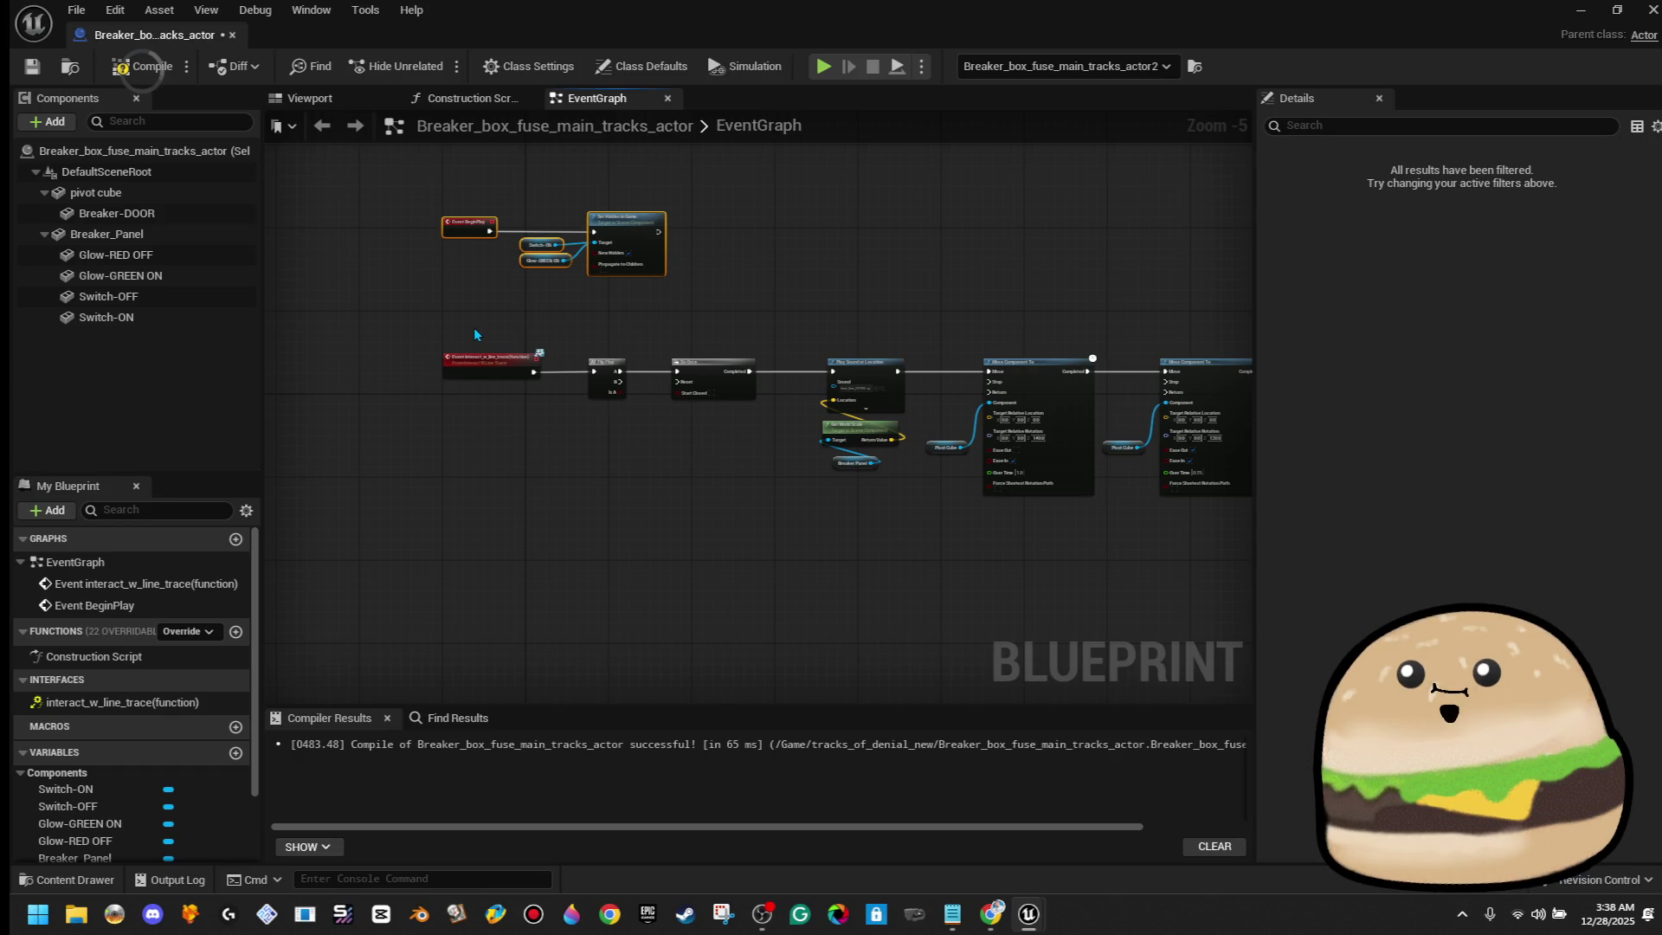
{"action": "left_click", "coordinate": [474, 334]}
{"action": "scroll", "coordinate": [744, 384], "scroll_direction": "up", "scroll_amount": 2}
{"action": "left_click_drag", "start_coordinate": [584, 271], "coordinate": [619, 340]}
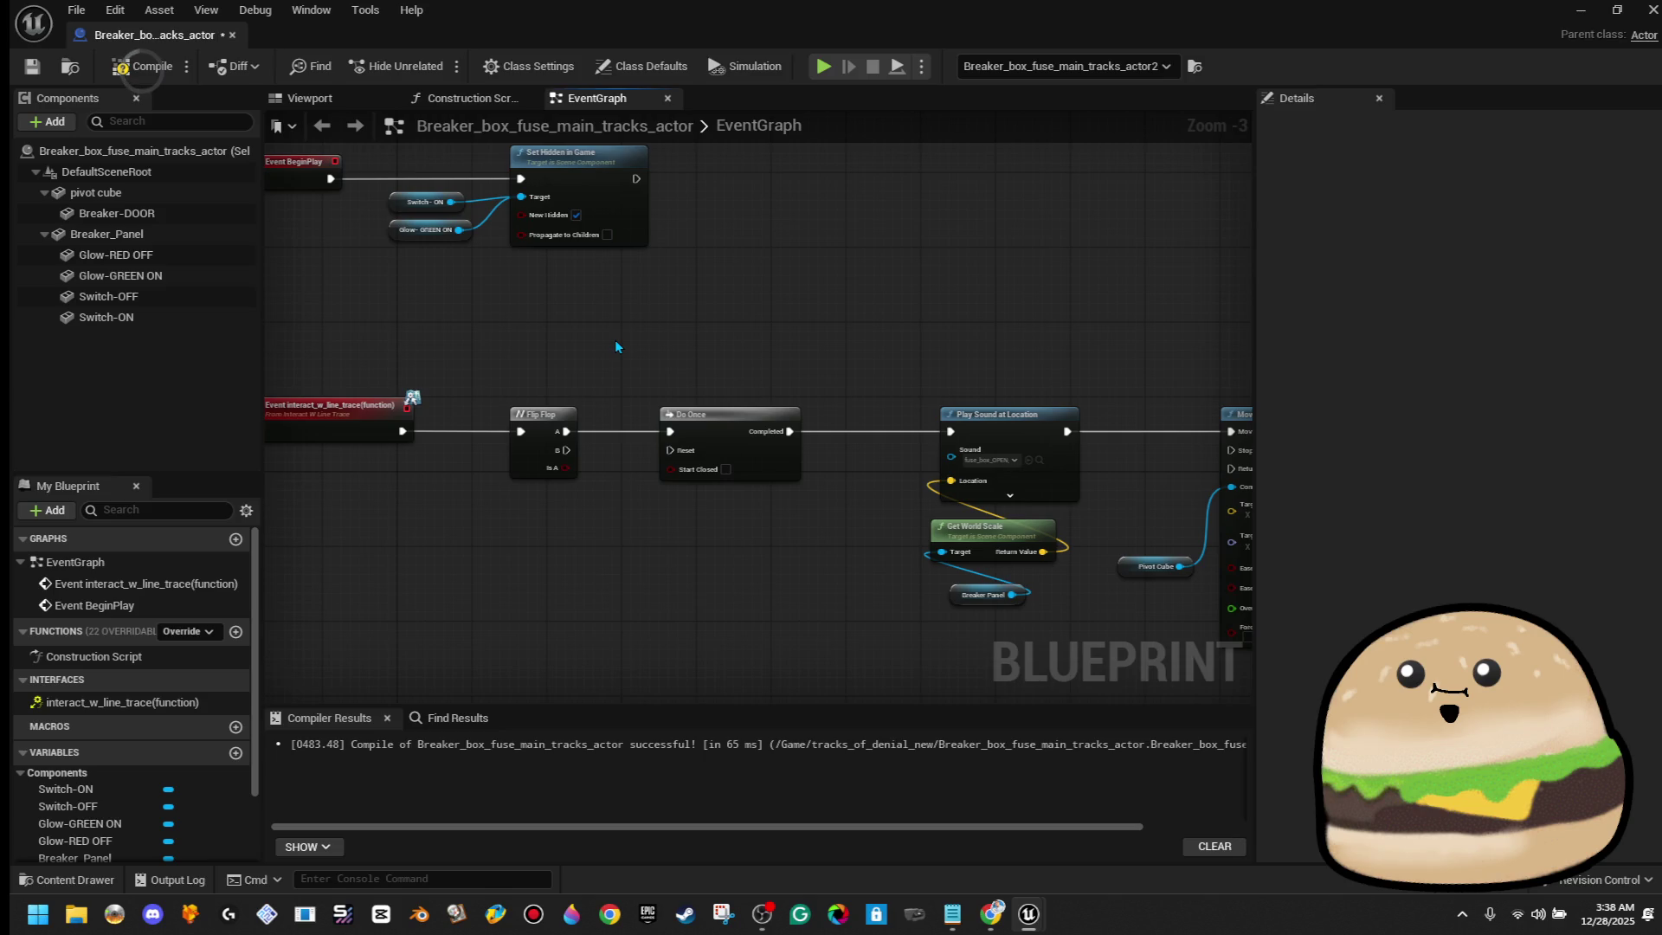
Delete the Do Once and Flip Flop nodes
{"action": "mouse_move", "coordinate": [762, 453]}
{"action": "left_mouse_down"}
{"action": "mouse_move", "coordinate": [852, 450]}
{"action": "mouse_move", "coordinate": [804, 439]}
{"action": "mouse_move", "coordinate": [843, 476]}
{"action": "left_mouse_up"}
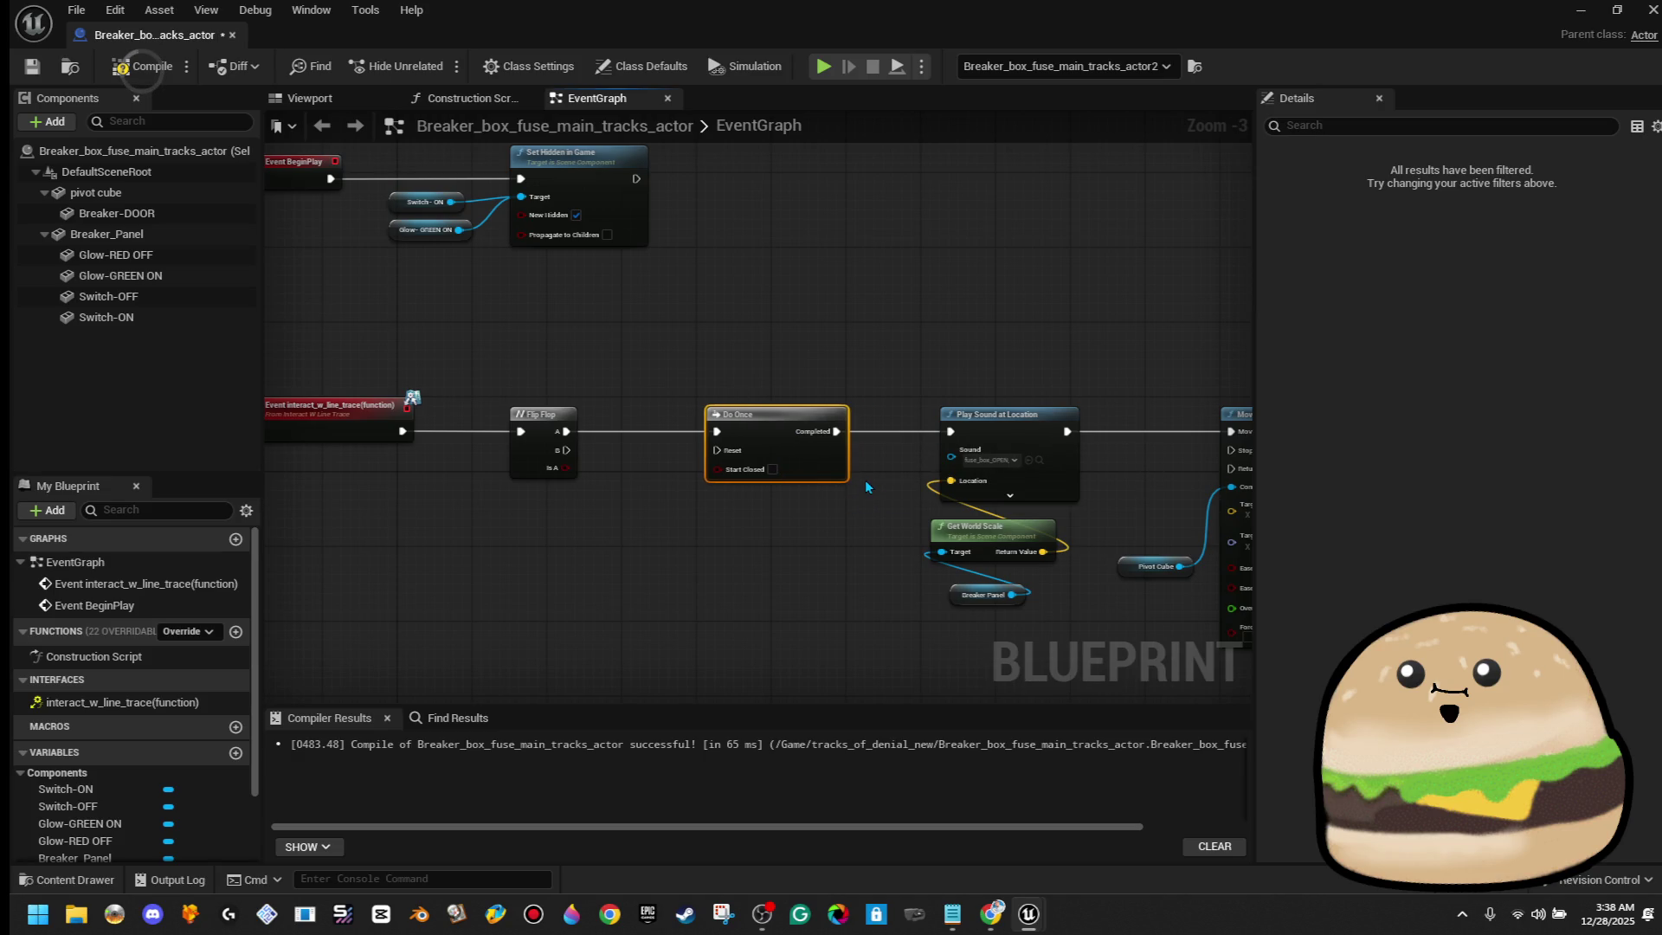
{"action": "left_click", "coordinate": [879, 293]}
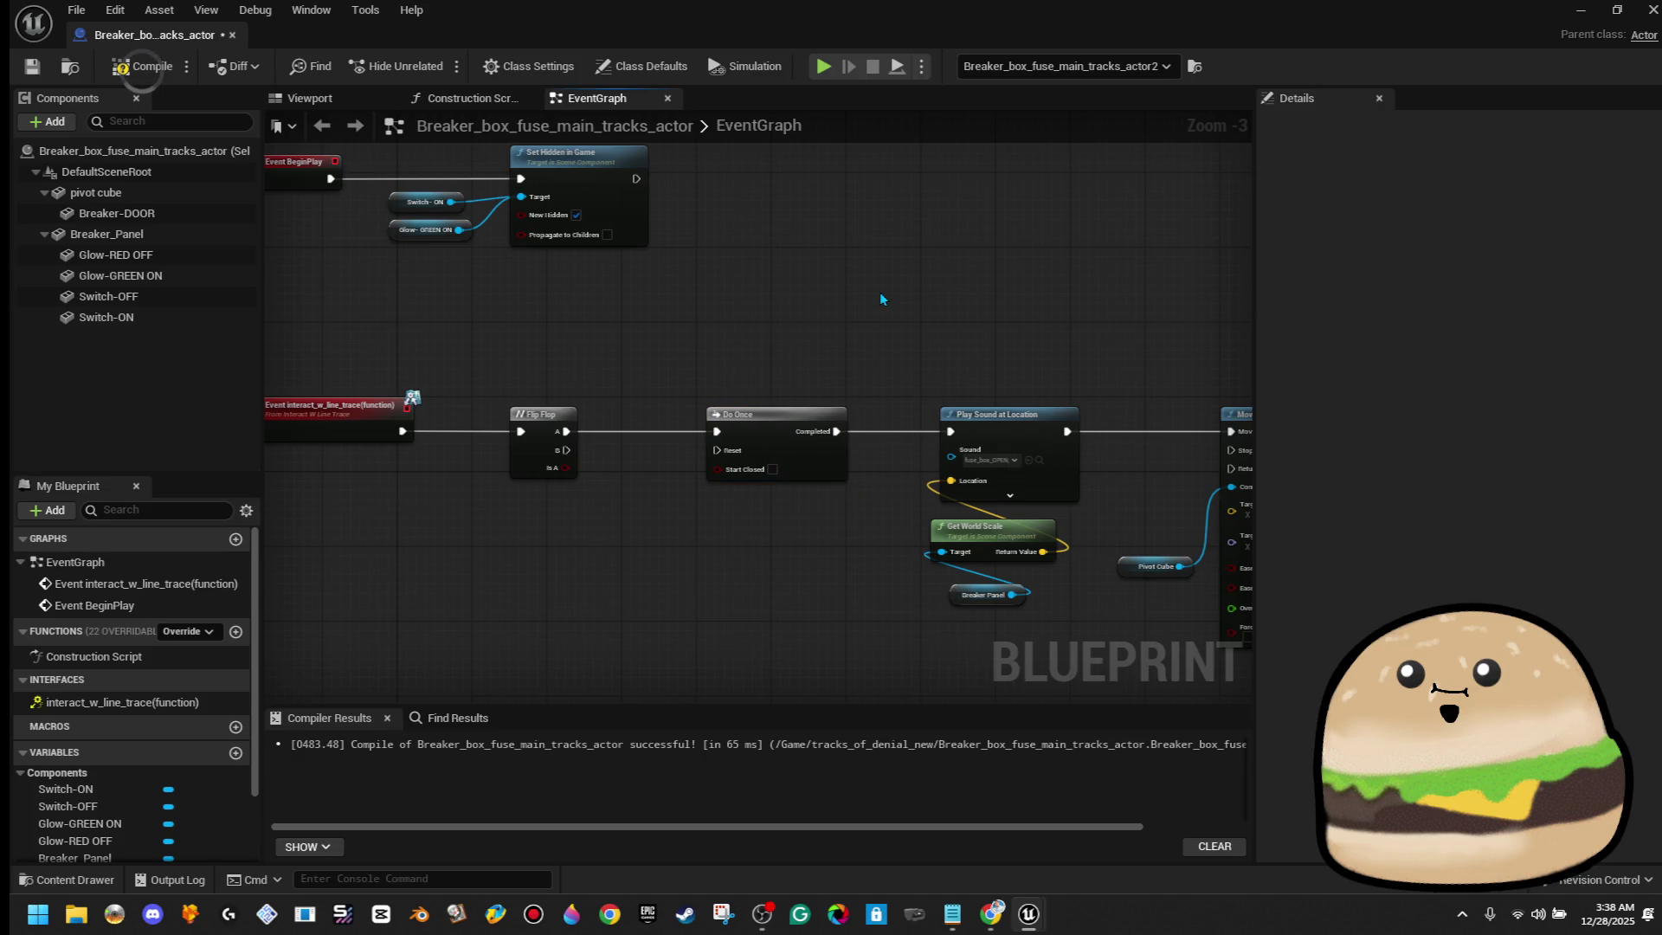
{"action": "left_click", "coordinate": [823, 446]}
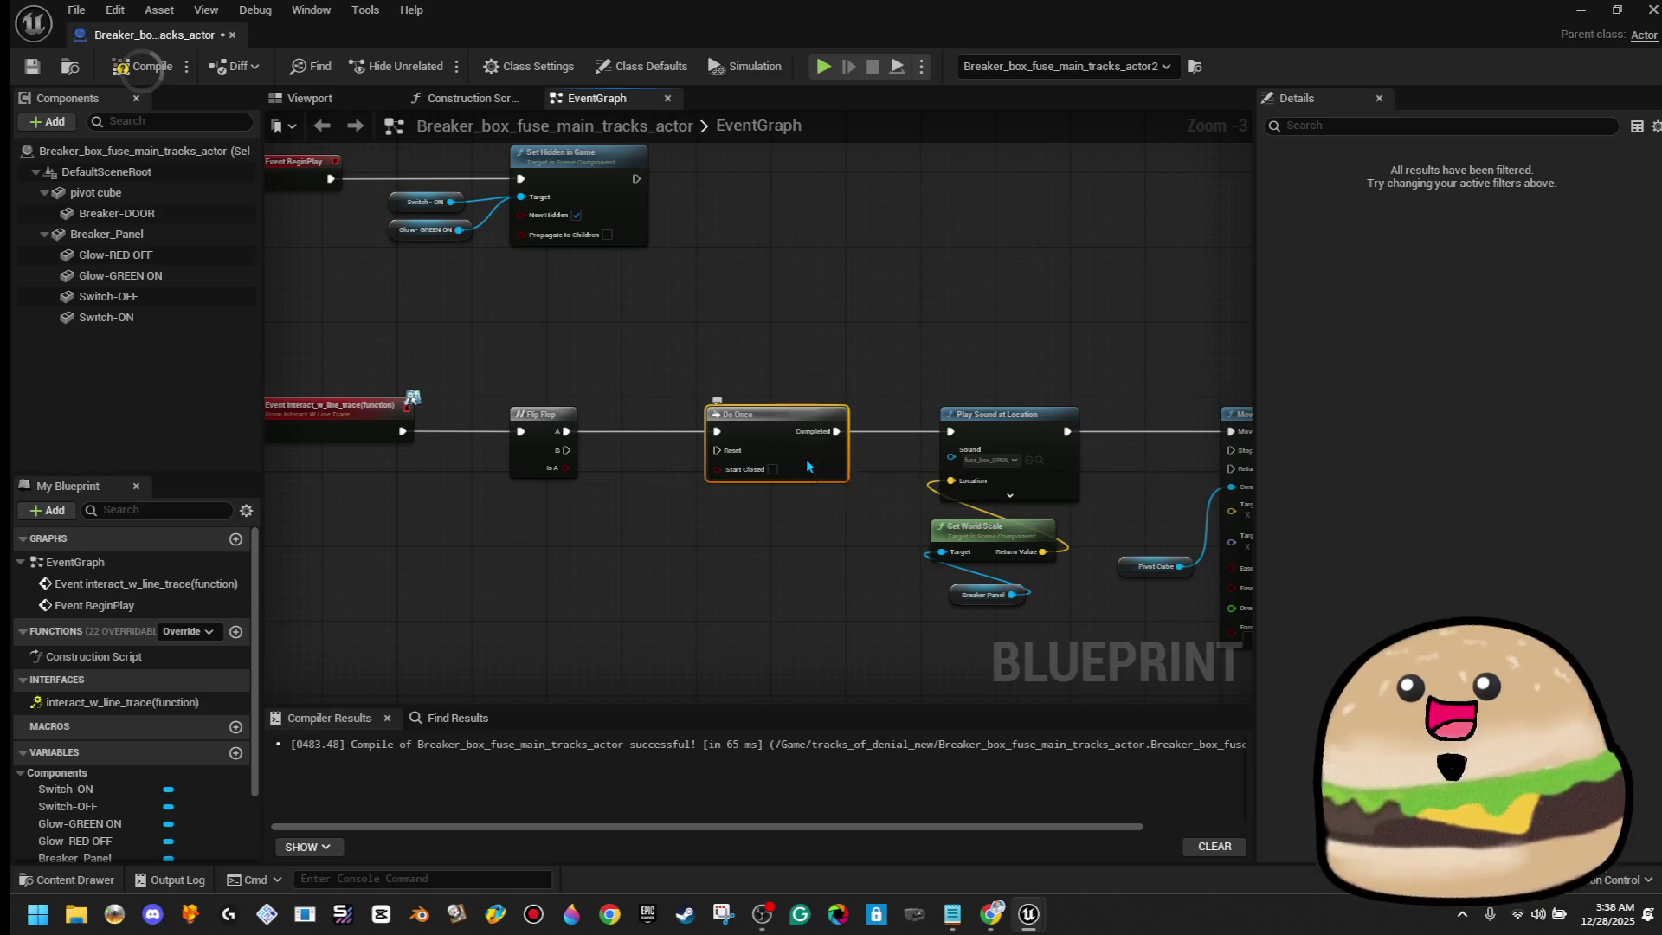
{"action": "key", "text": "Delete"}
{"action": "left_click", "coordinate": [545, 441]}
{"action": "key", "text": "Delete"}
Move the remaining interact chain nodes down a little
{"action": "scroll", "coordinate": [689, 319], "scroll_direction": "down", "scroll_amount": 3}
{"action": "mouse_move", "coordinate": [520, 395]}
{"action": "left_mouse_down"}
{"action": "mouse_move", "coordinate": [1118, 475]}
{"action": "mouse_move", "coordinate": [1120, 507]}
{"action": "left_mouse_up"}
{"action": "left_click_drag", "start_coordinate": [831, 421], "coordinate": [831, 463]}
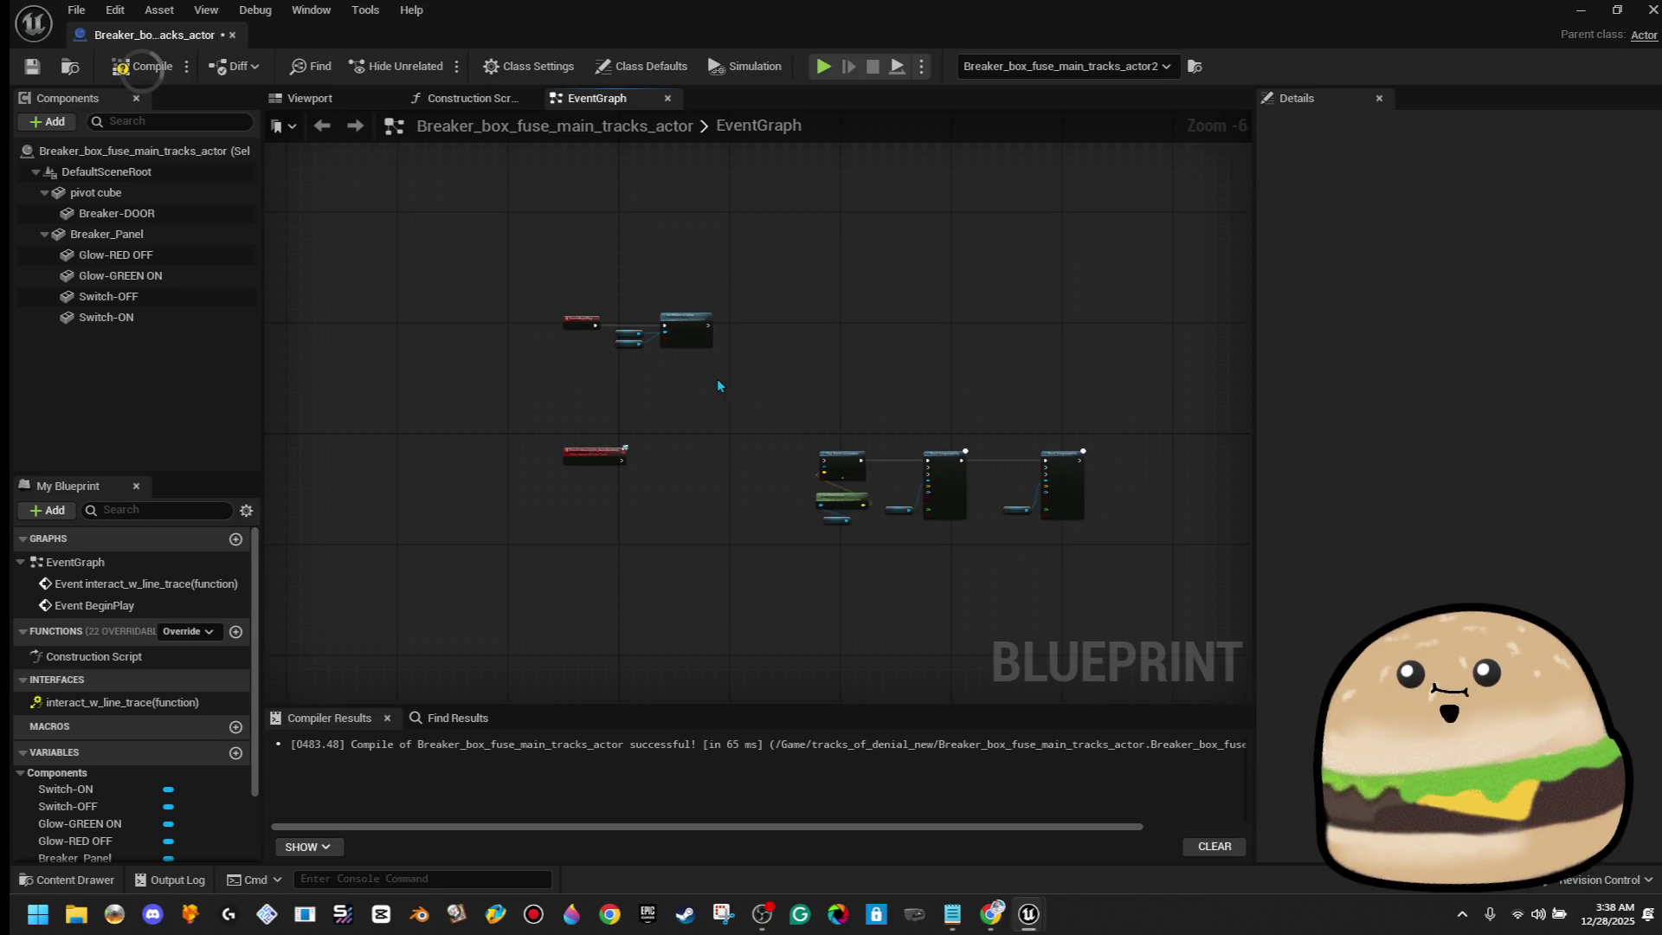
{"action": "scroll", "coordinate": [617, 346], "scroll_direction": "up", "scroll_amount": 4}
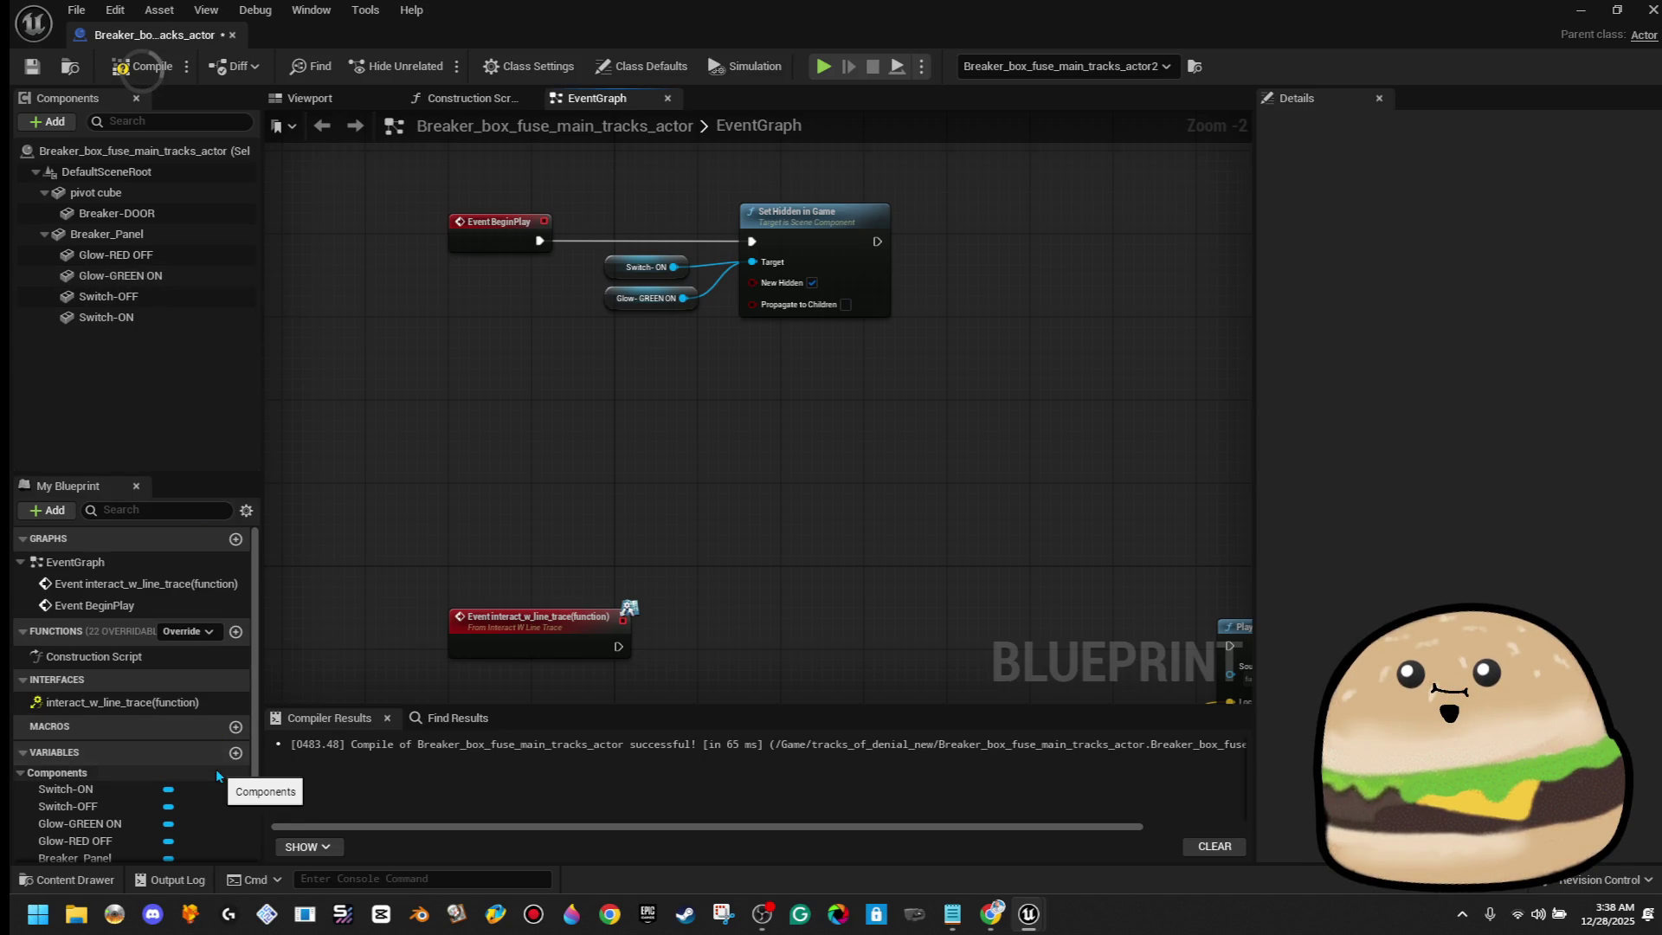
Add a Boolean variable Door is CLOSED and set it to true in a SET node on BeginPlay
{"action": "scroll", "coordinate": [215, 750], "scroll_direction": "down", "scroll_amount": 2}
{"action": "scroll", "coordinate": [215, 750], "scroll_direction": "down", "scroll_amount": 1}
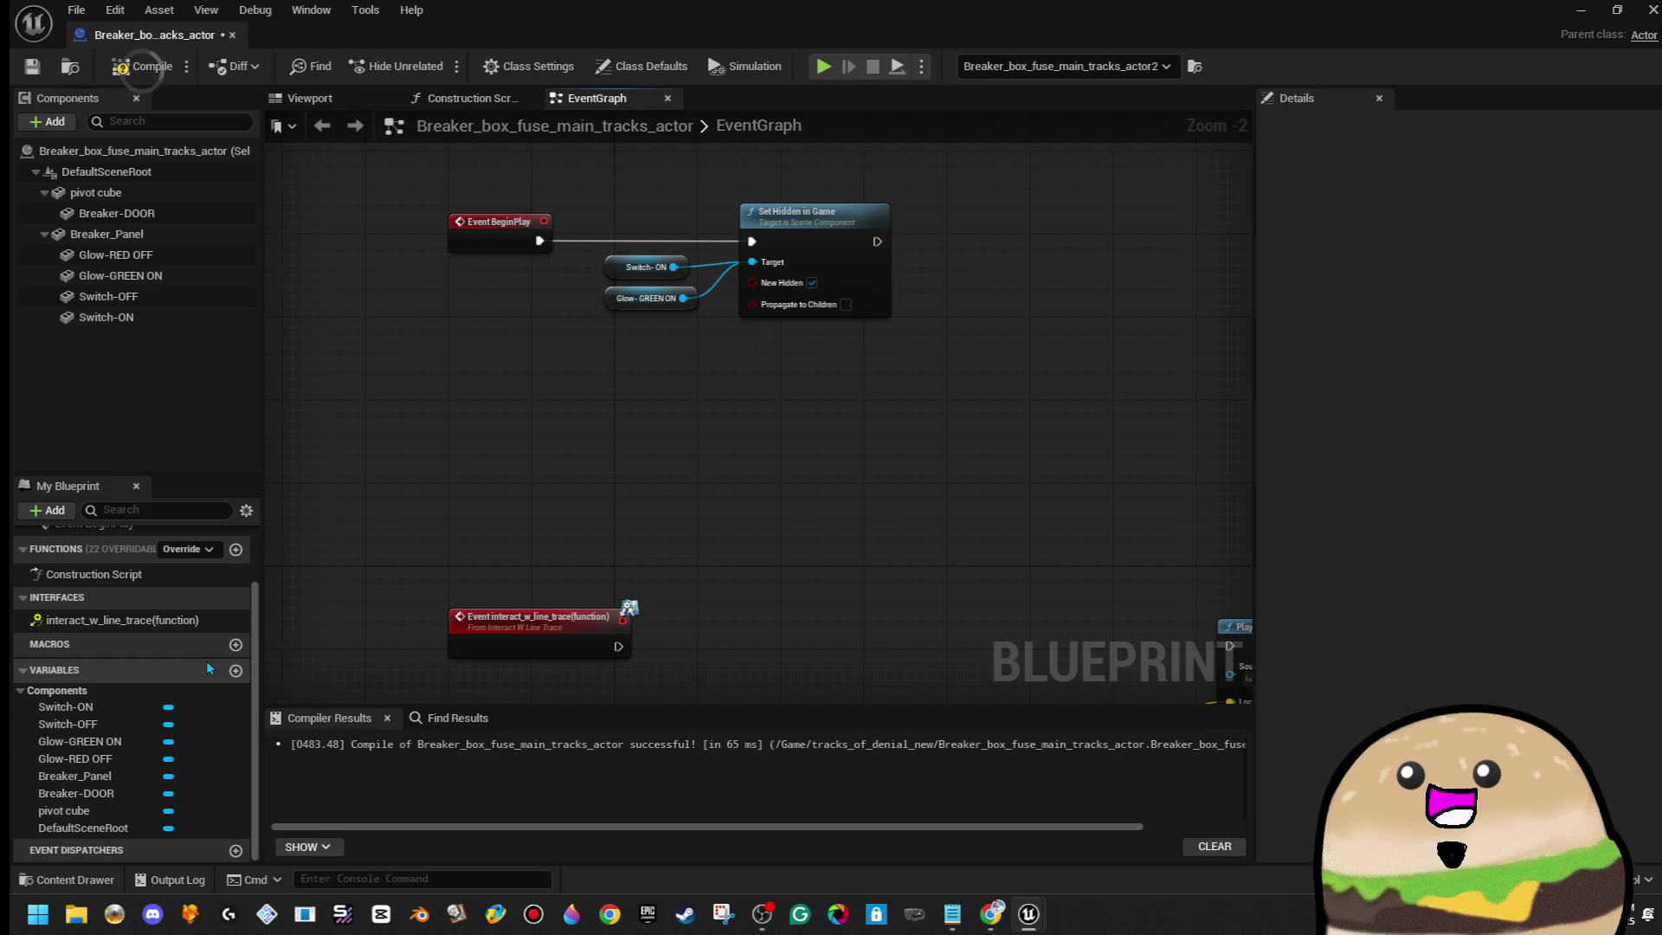
{"action": "left_click", "coordinate": [234, 672]}
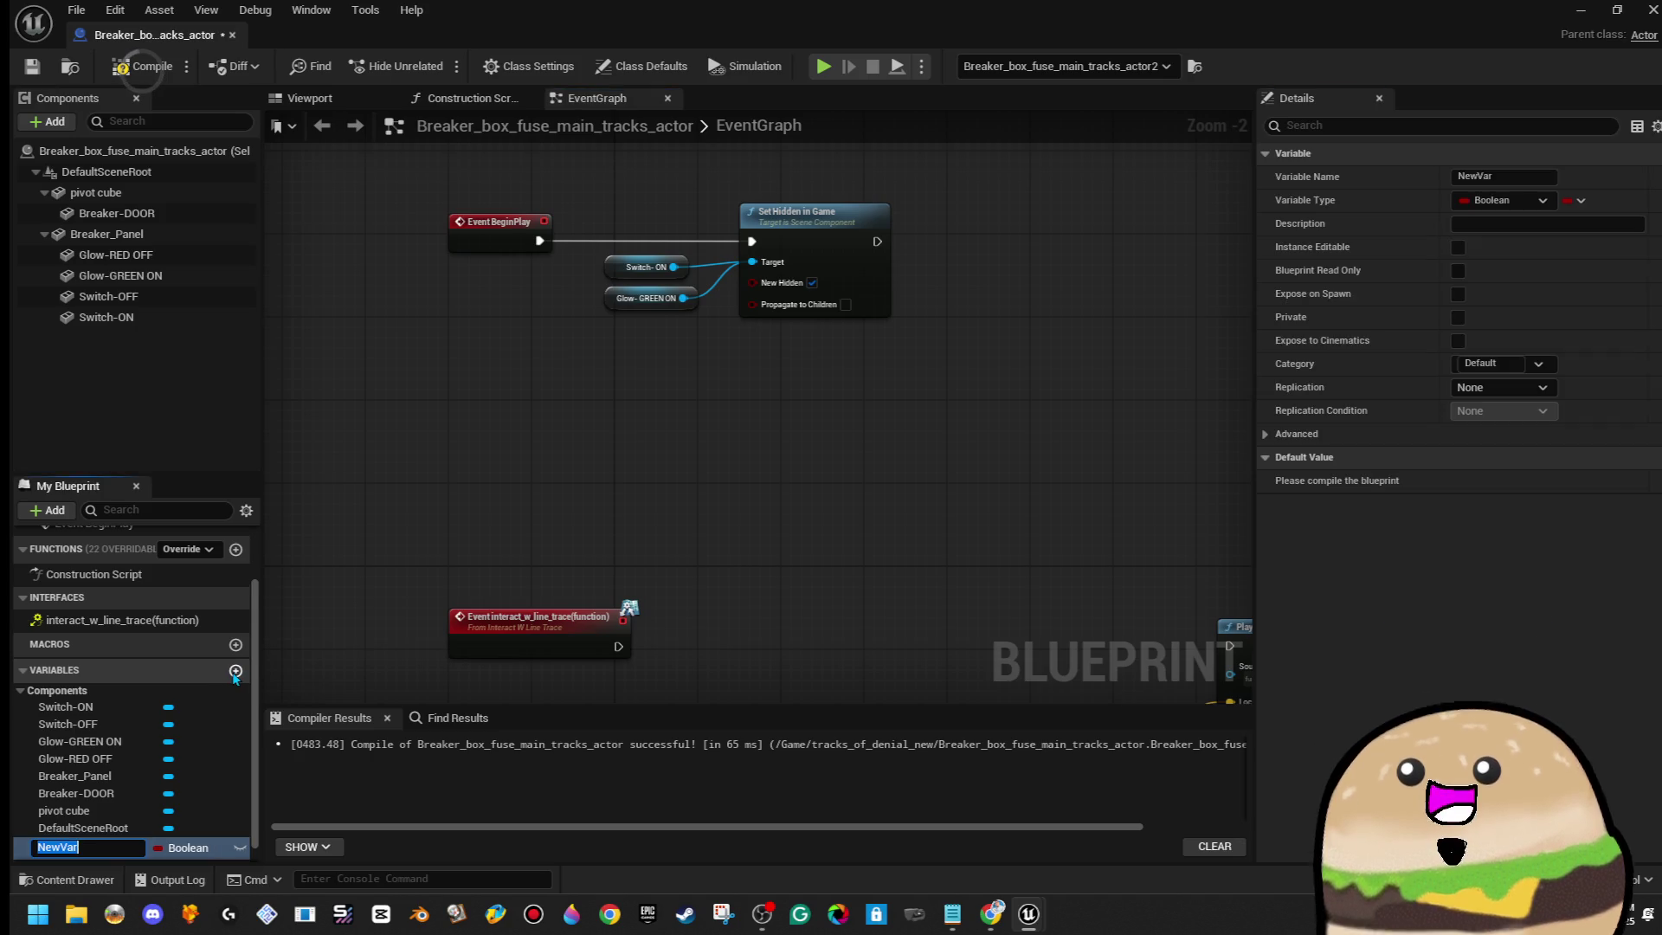
{"action": "type", "text": "Door i"}
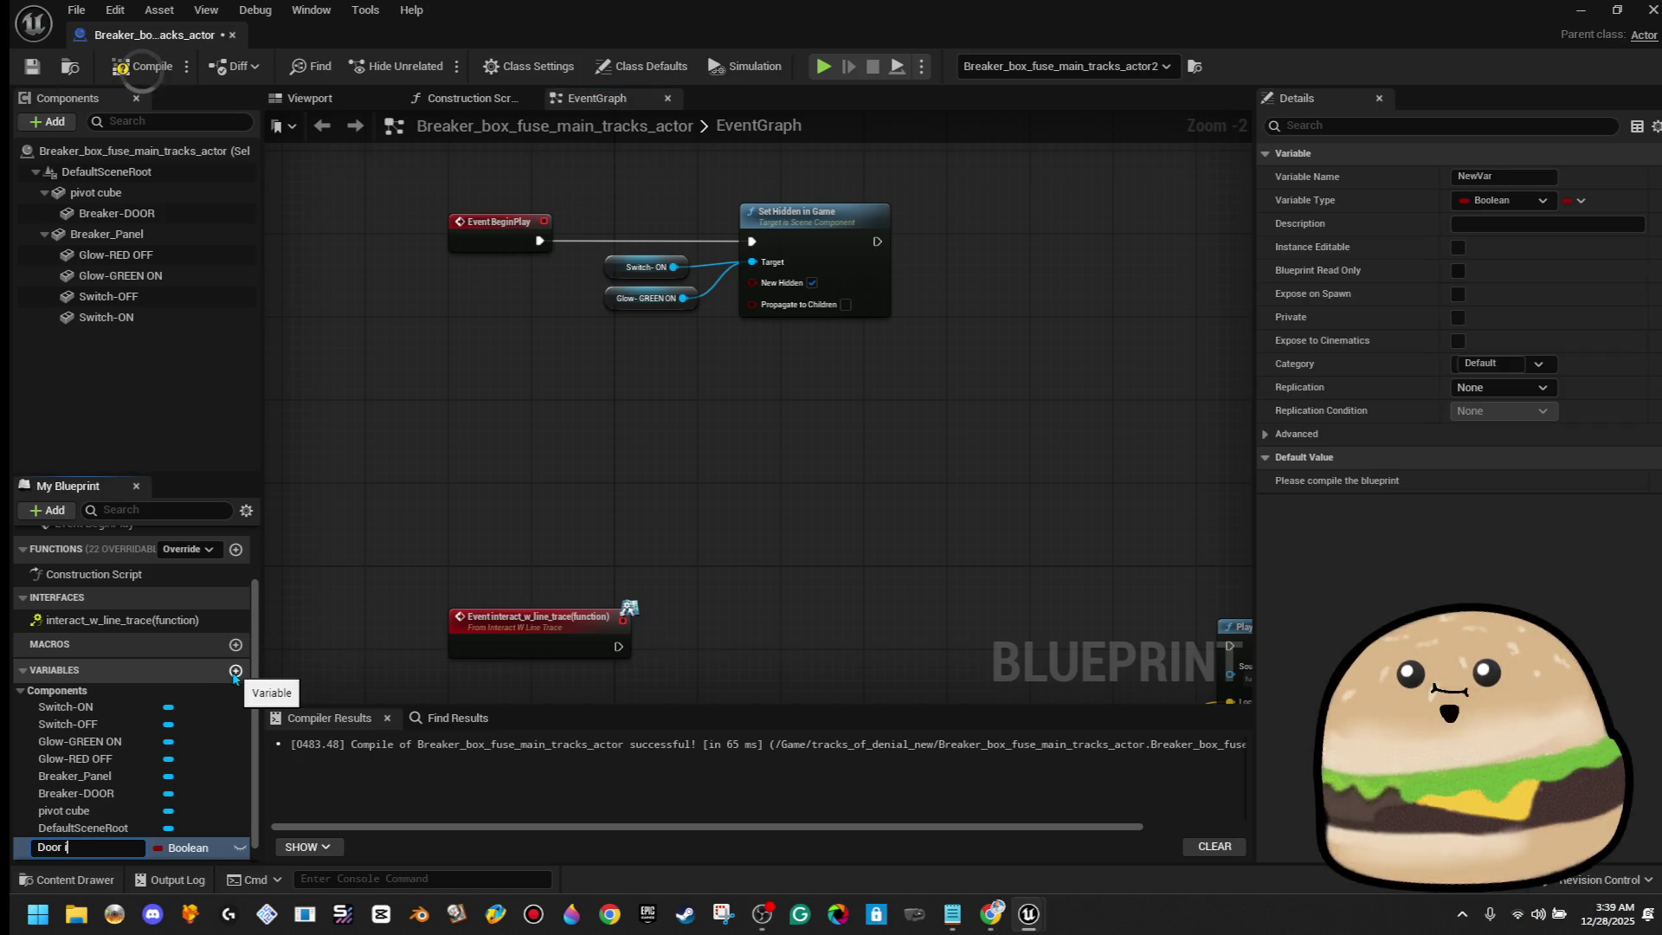
{"action": "type", "text": "s CLOSED"}
{"action": "key", "text": "Return"}
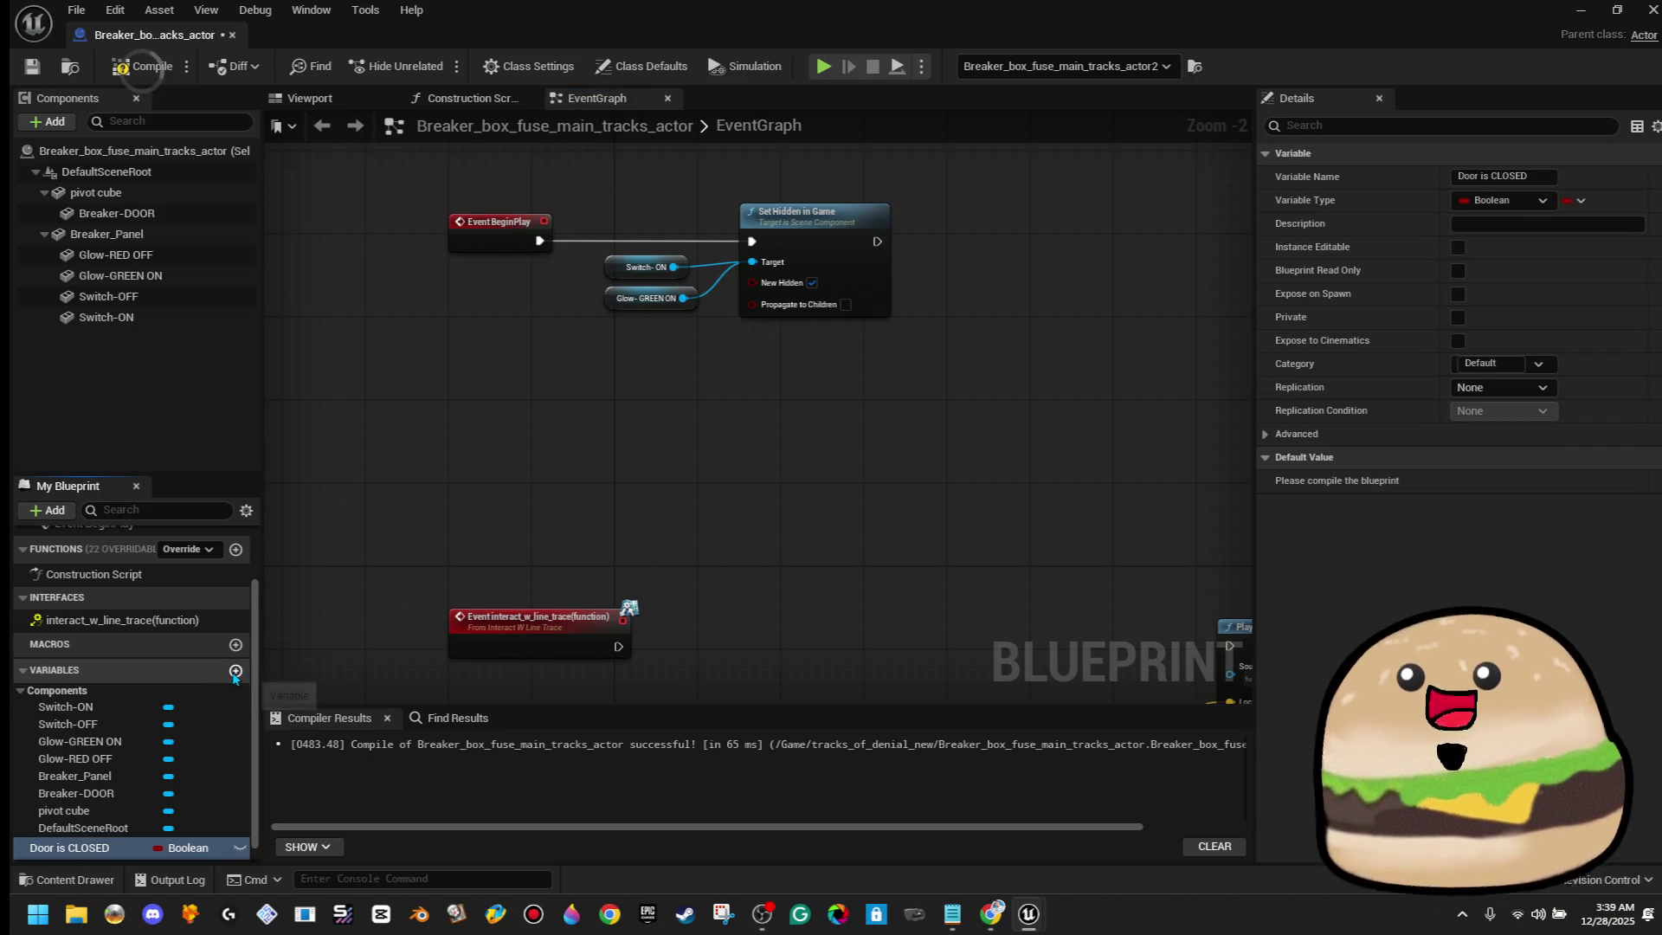
{"action": "mouse_move", "coordinate": [701, 528]}
{"action": "left_mouse_down"}
{"action": "mouse_move", "coordinate": [683, 467]}
{"action": "mouse_move", "coordinate": [571, 485]}
{"action": "left_mouse_up"}
{"action": "mouse_move", "coordinate": [69, 847]}
{"action": "left_mouse_down"}
{"action": "mouse_move", "coordinate": [866, 373]}
{"action": "mouse_move", "coordinate": [844, 291]}
{"action": "mouse_move", "coordinate": [935, 286]}
{"action": "mouse_move", "coordinate": [944, 246]}
{"action": "left_mouse_up"}
{"action": "left_click", "coordinate": [927, 303]}
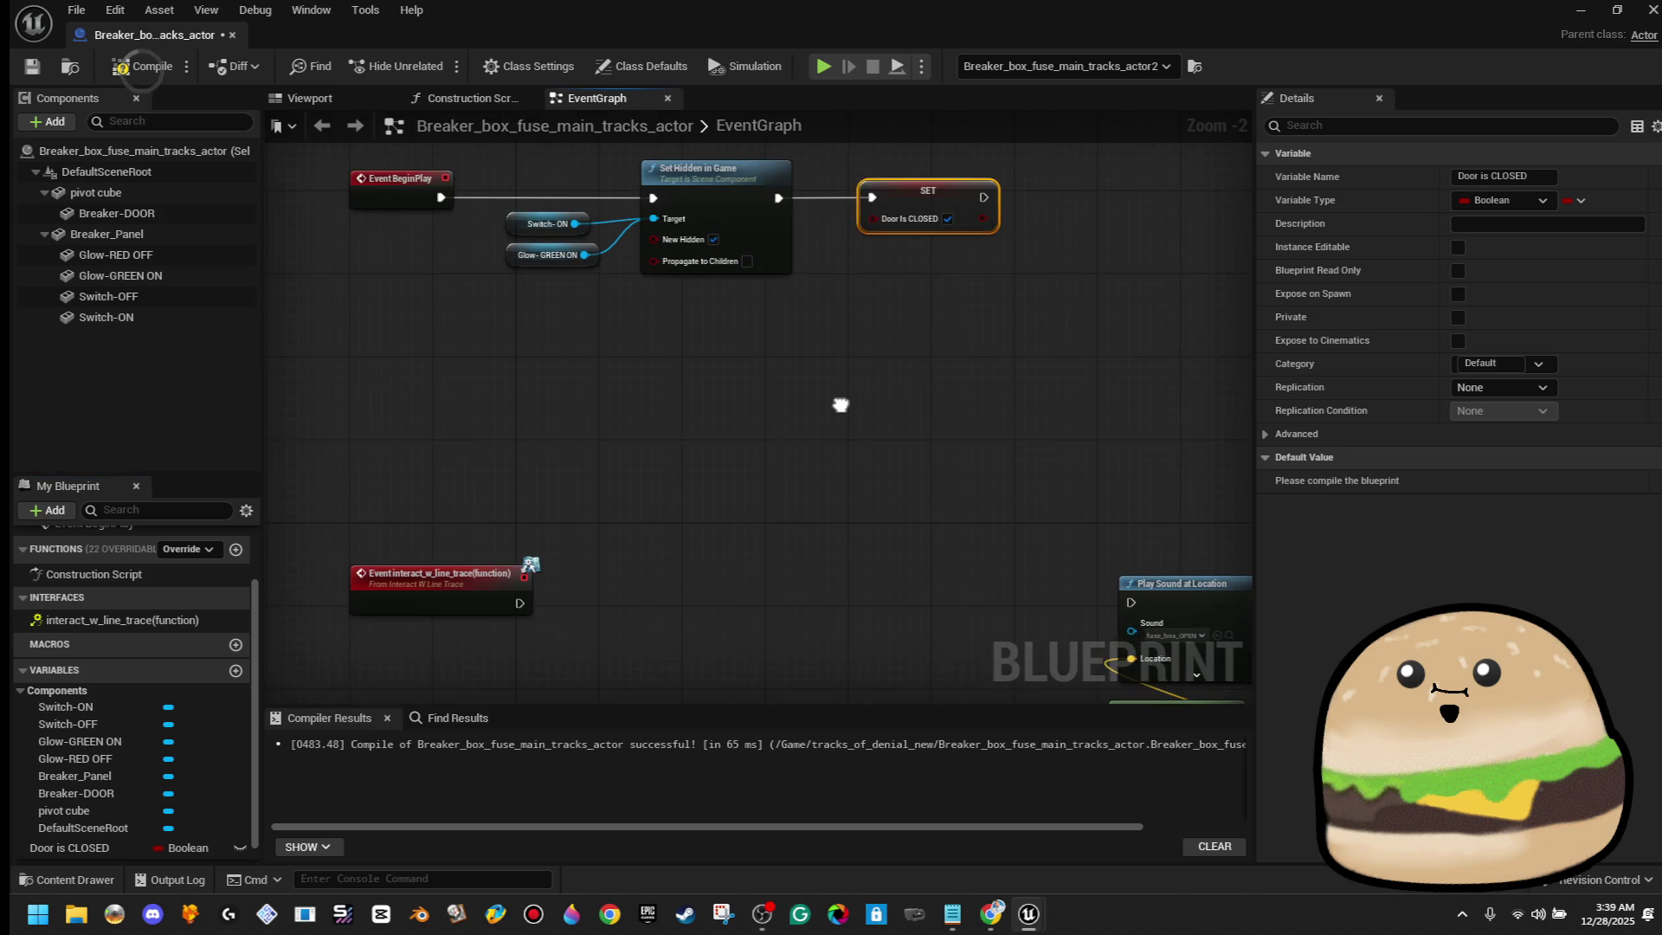
Rename that variable to Door is unlocked
{"action": "right_click", "coordinate": [216, 847]}
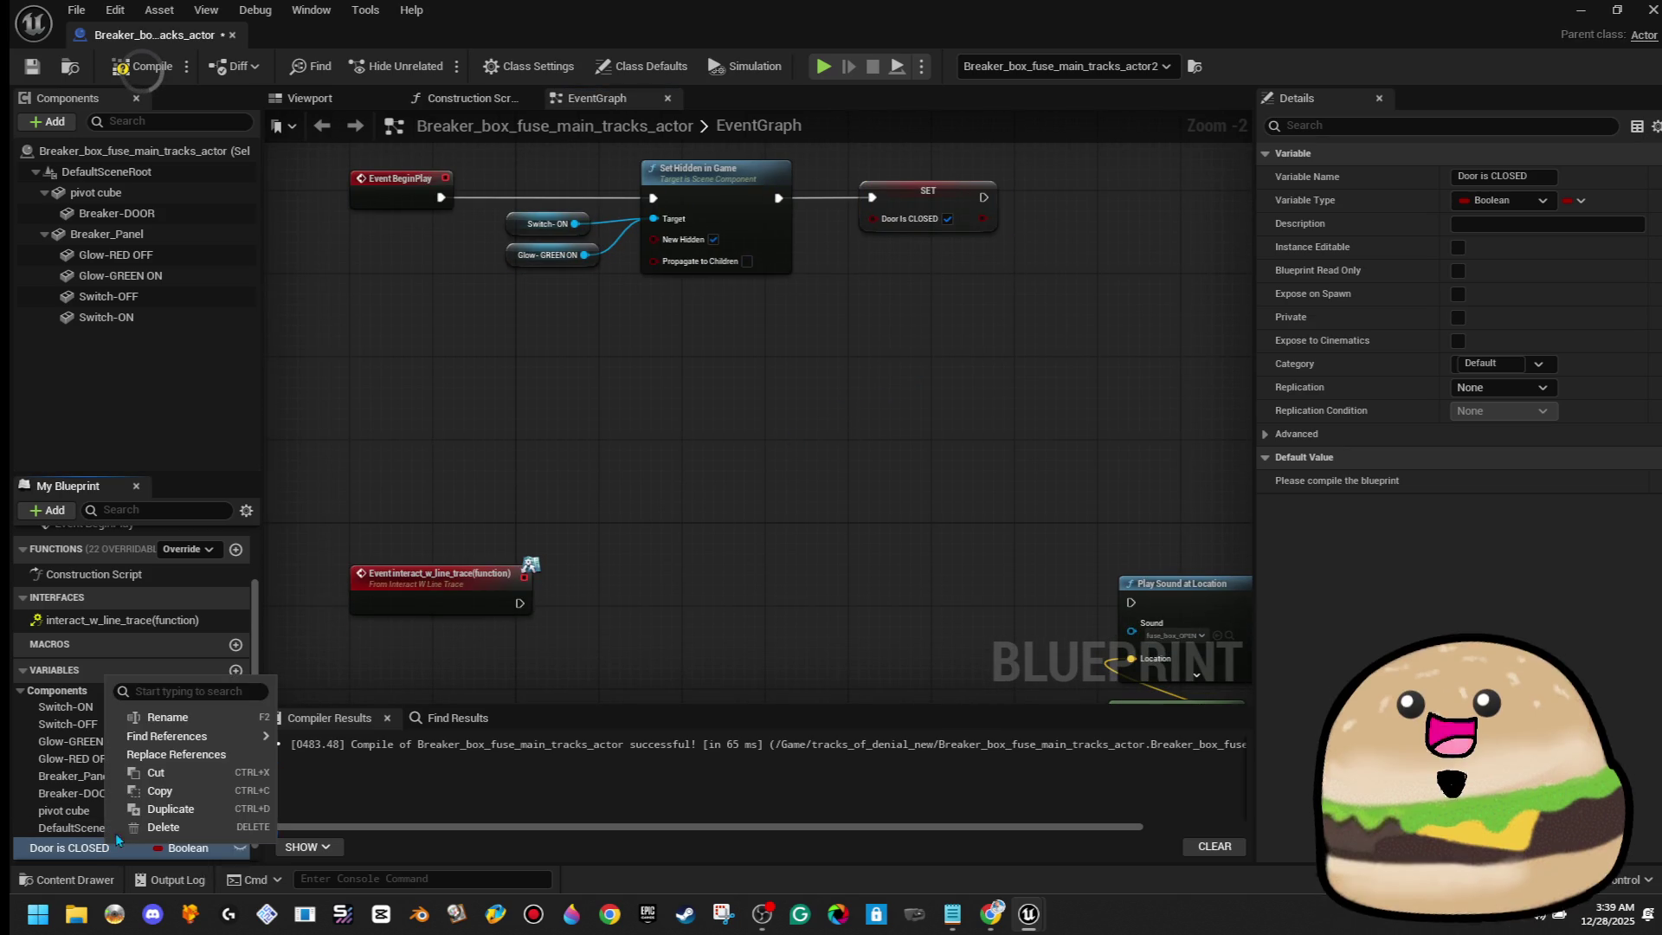
{"action": "left_click", "coordinate": [218, 709]}
{"action": "key", "text": "BackSpace"}
{"action": "key", "text": "BackSpace"}
{"action": "key", "text": "BackSpace"}
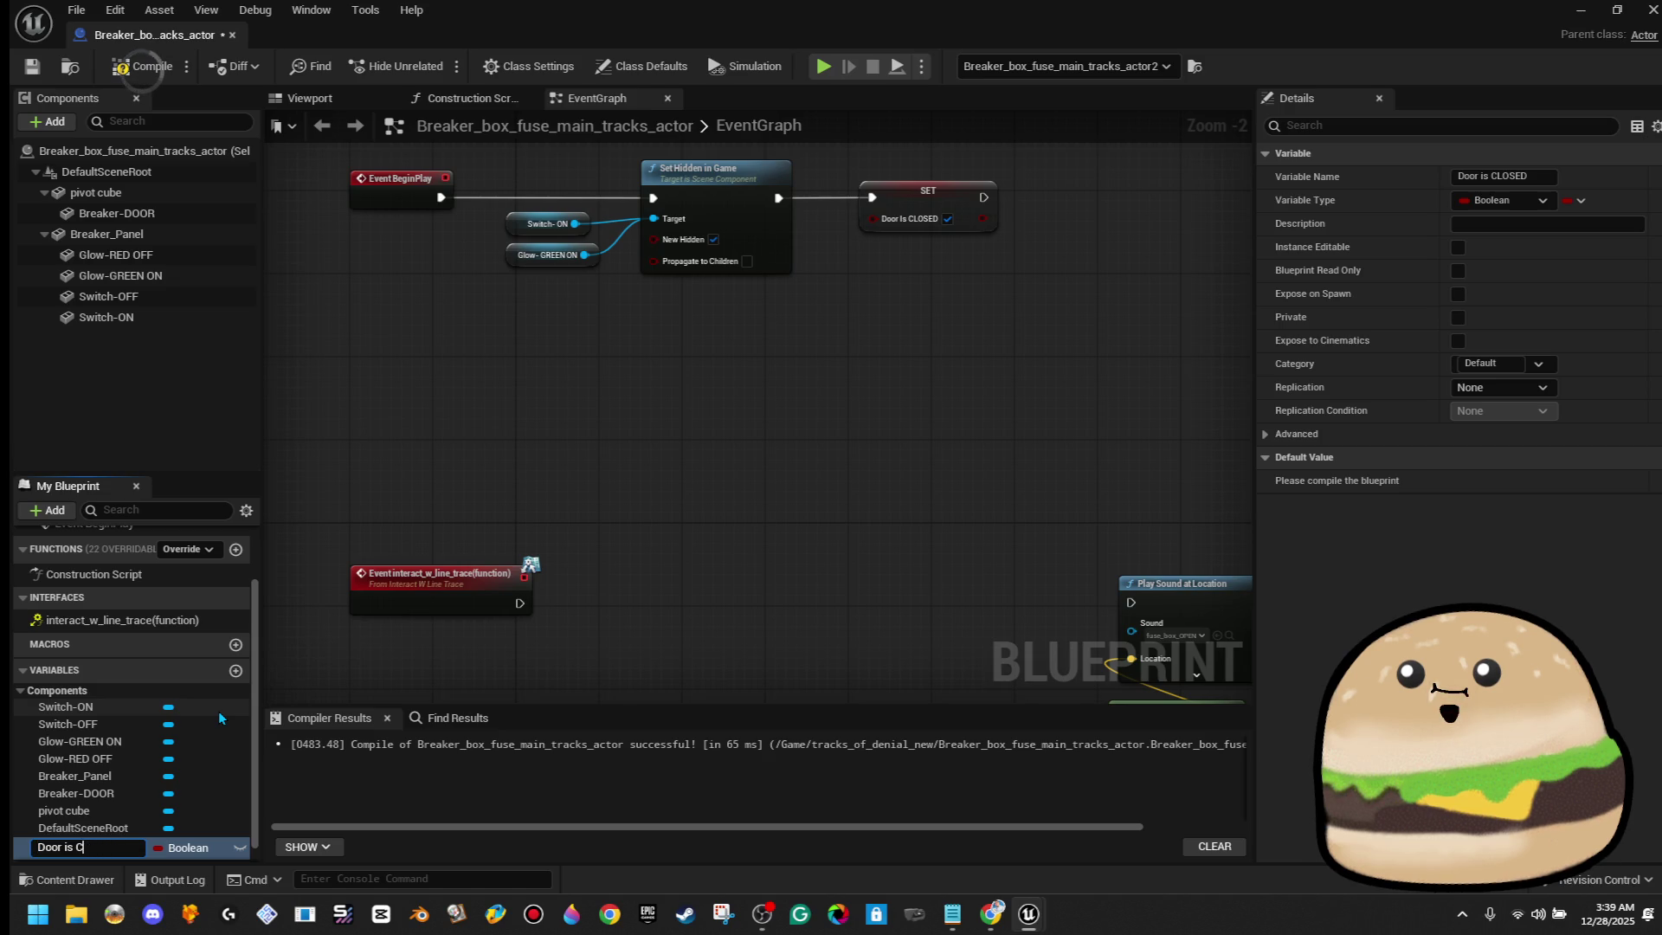
{"action": "left_click", "coordinate": [87, 847]}
{"action": "type", "text": "cop"}
{"action": "key", "text": "BackSpace"}
{"action": "key", "text": "BackSpace"}
{"action": "type", "text": "CLOSED"}
{"action": "key", "text": "BackSpace"}
{"action": "key", "text": "BackSpace"}
{"action": "key", "text": "BackSpace"}
{"action": "type", "text": "unlocked"}
{"action": "key", "text": "BackSpace"}
{"action": "key", "text": "BackSpace"}
{"action": "key", "text": "BackSpace"}
{"action": "key", "text": "BackSpace"}
{"action": "key", "text": "BackSpace"}
{"action": "type", "text": "locked"}
{"action": "key", "text": "Return"}
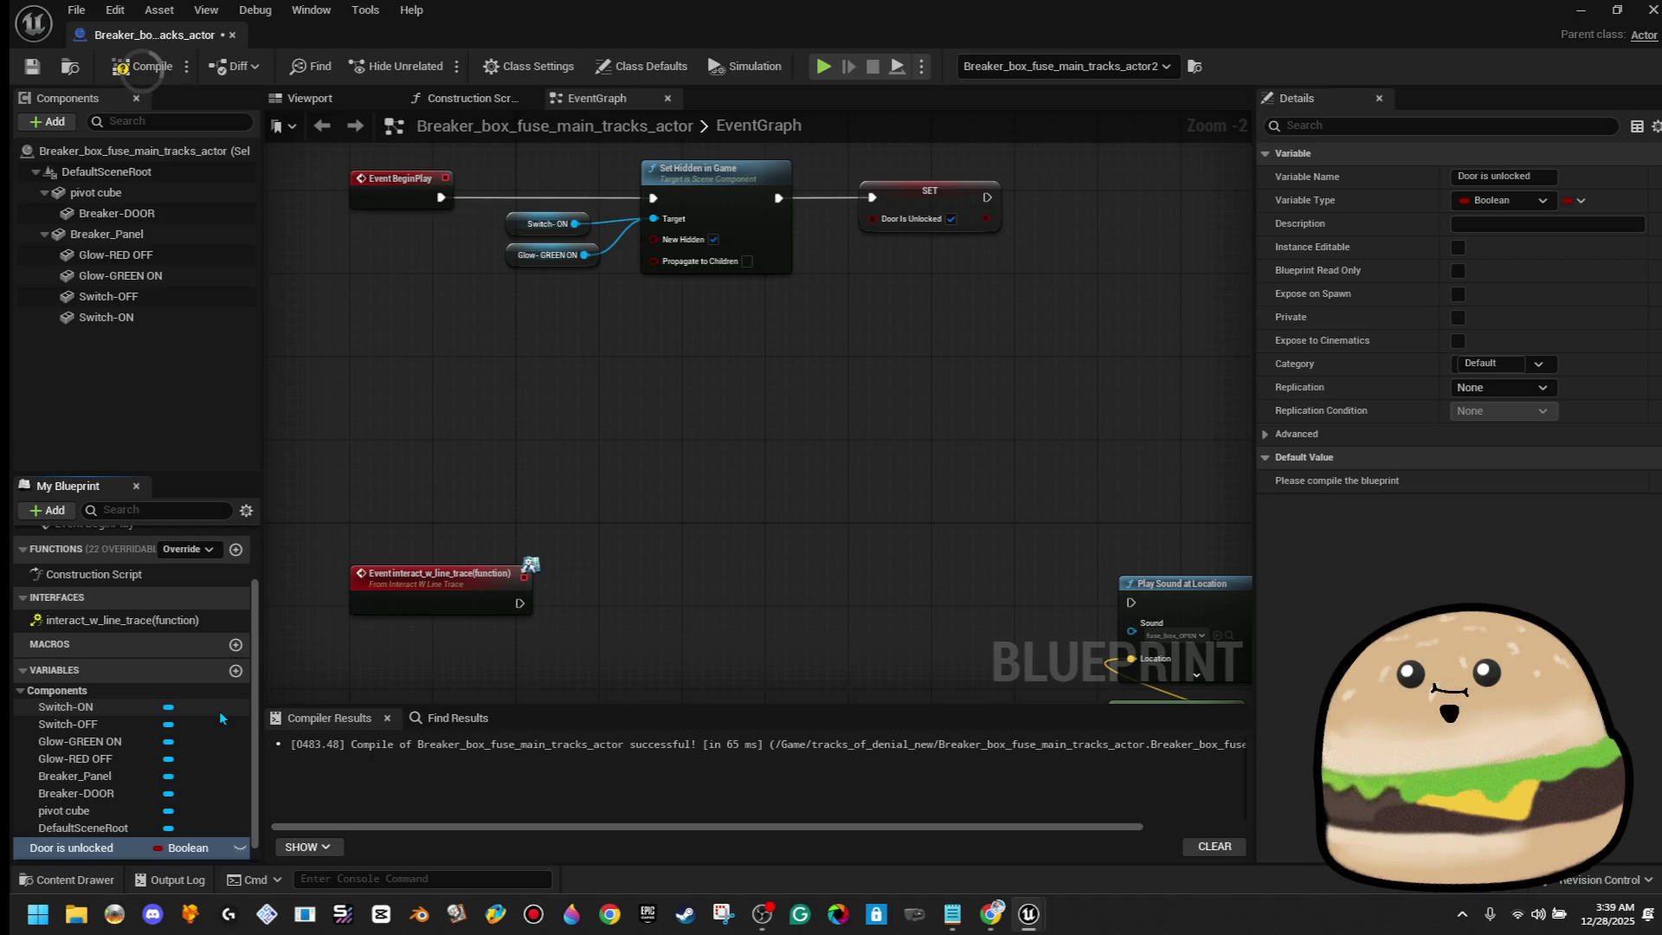
Add a second Boolean variable and name it Door is CLOSED
{"action": "left_click", "coordinate": [241, 673]}
{"action": "type", "text": "Door is Closed"}
{"action": "key", "text": "Return"}
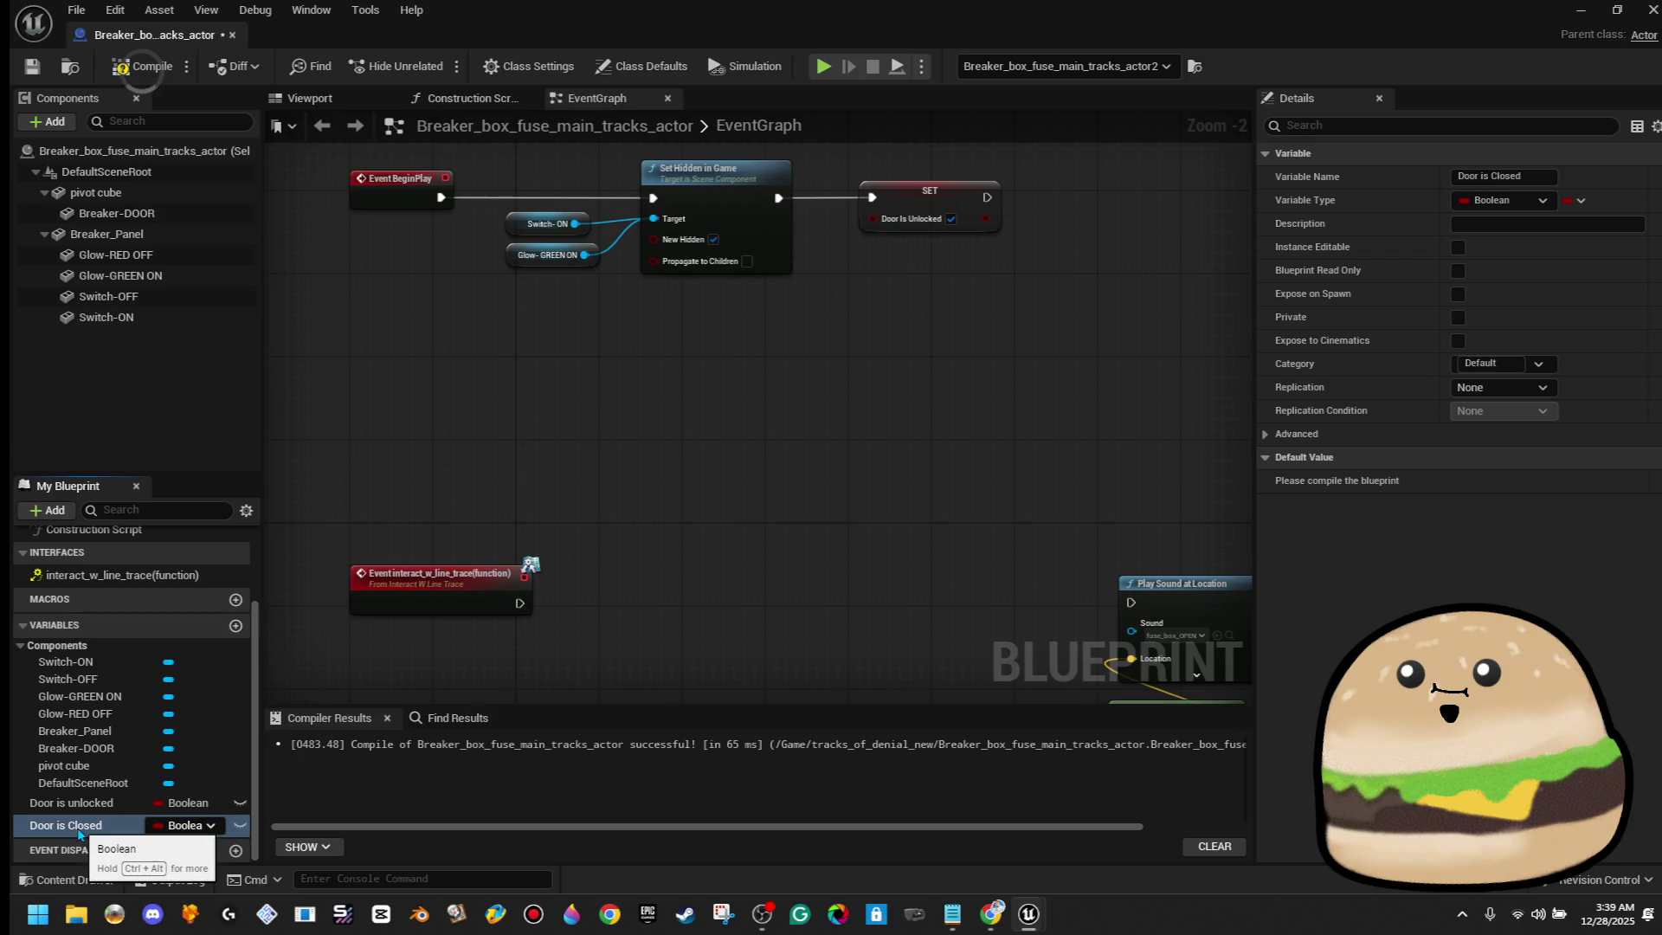
{"action": "right_click", "coordinate": [80, 830]}
{"action": "left_click", "coordinate": [183, 701]}
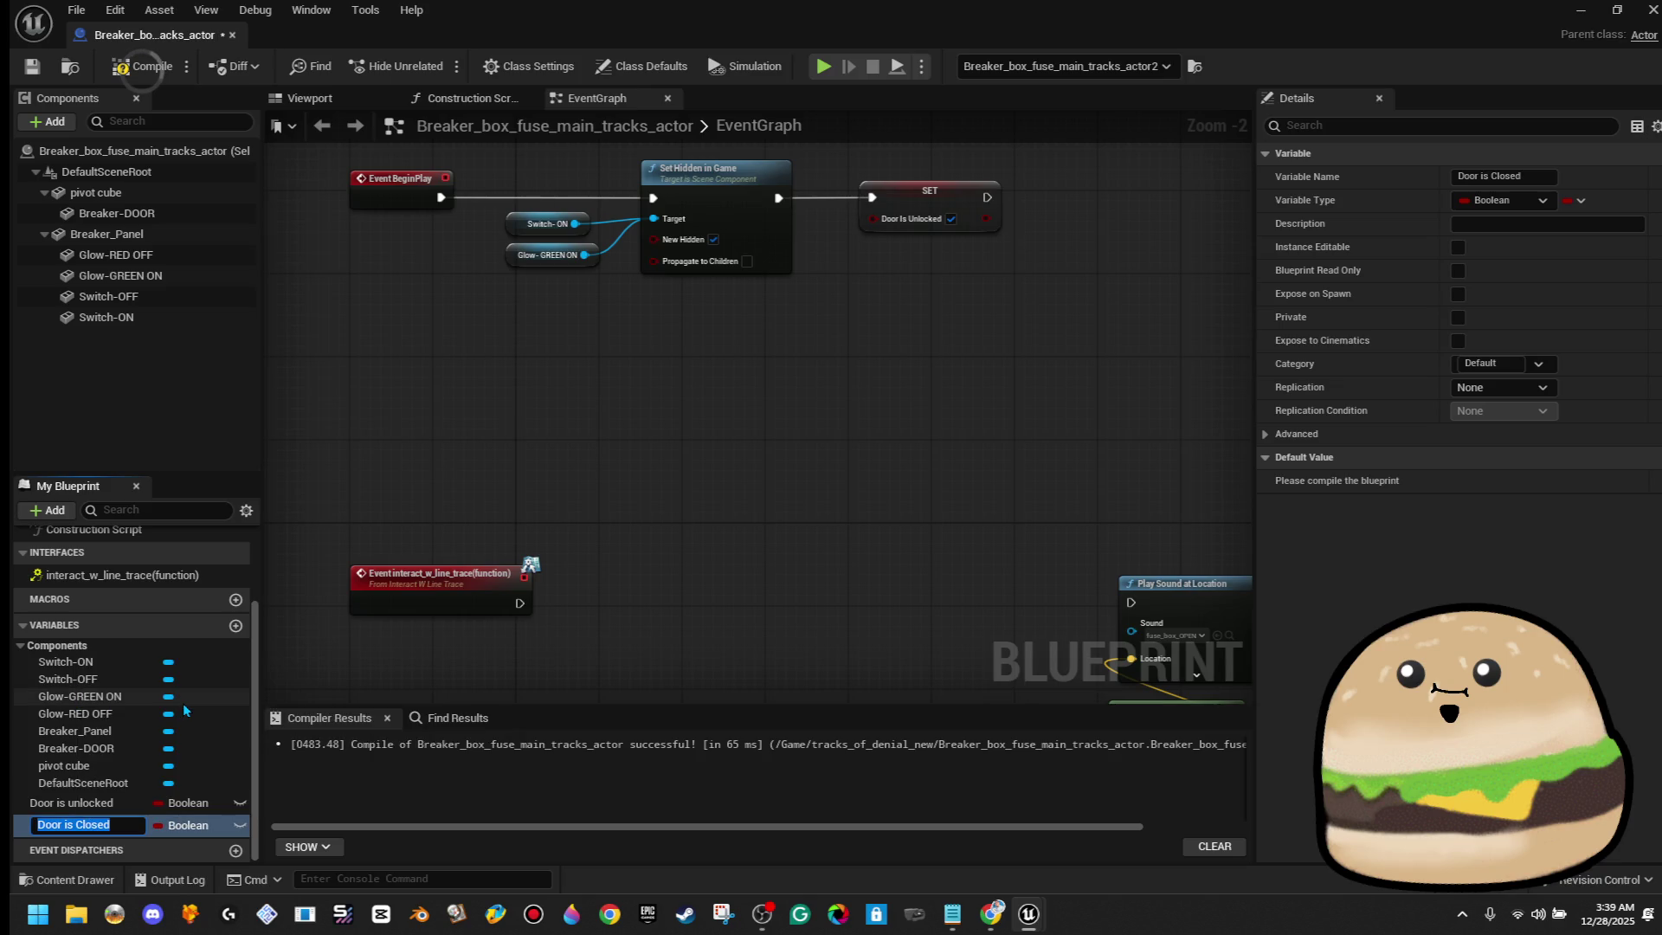
{"action": "key", "text": "BackSpace"}
{"action": "key", "text": "BackSpace"}
{"action": "key", "text": "BackSpace"}
{"action": "type", "text": "C"}
{"action": "type", "text": "OPEN"}
{"action": "key", "text": "BackSpace"}
{"action": "key", "text": "BackSpace"}
{"action": "key", "text": "BackSpace"}
{"action": "key", "text": "BackSpace"}
{"action": "type", "text": "CLOSED"}
{"action": "key", "text": "Return"}
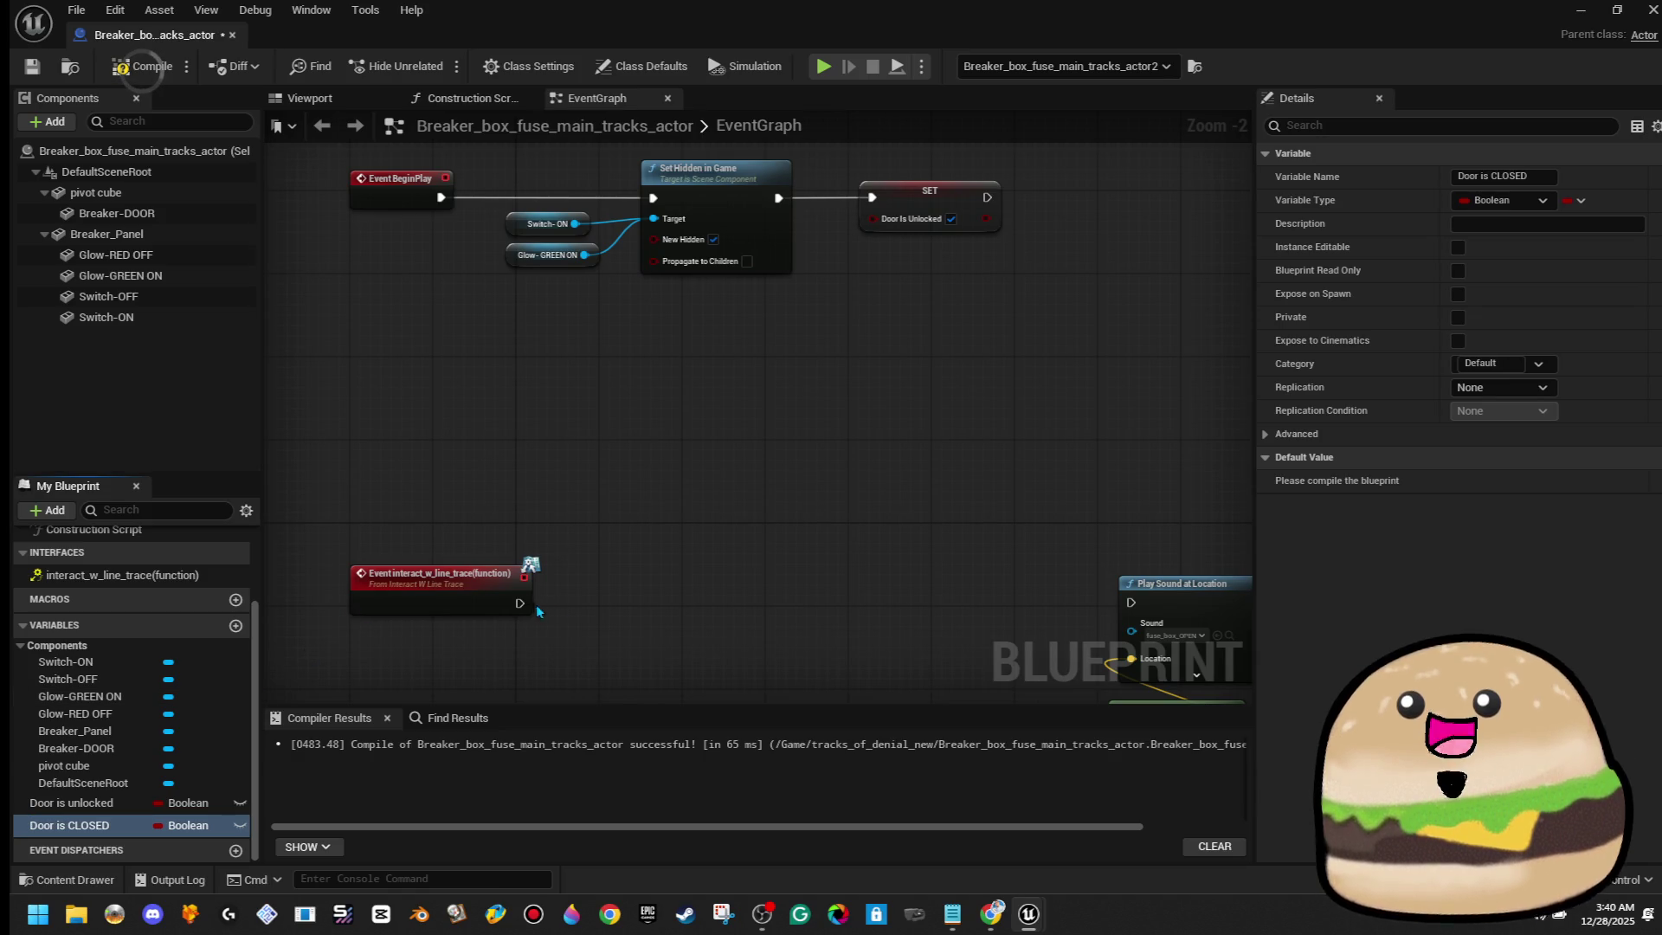
Add a SET Door is CLOSED node to BeginPlay with its value ticked true
{"action": "mouse_move", "coordinate": [86, 825]}
{"action": "left_mouse_down"}
{"action": "mouse_move", "coordinate": [955, 342]}
{"action": "mouse_move", "coordinate": [1004, 203]}
{"action": "mouse_move", "coordinate": [1114, 199]}
{"action": "mouse_move", "coordinate": [1084, 189]}
{"action": "left_mouse_up"}
{"action": "left_click", "coordinate": [1048, 253]}
{"action": "left_click", "coordinate": [1134, 218]}
Add a Branch after the interact event using Door is CLOSED as its condition
{"action": "left_click_drag", "start_coordinate": [530, 600], "coordinate": [632, 603]}
{"action": "left_click_drag", "start_coordinate": [808, 587], "coordinate": [723, 597]}
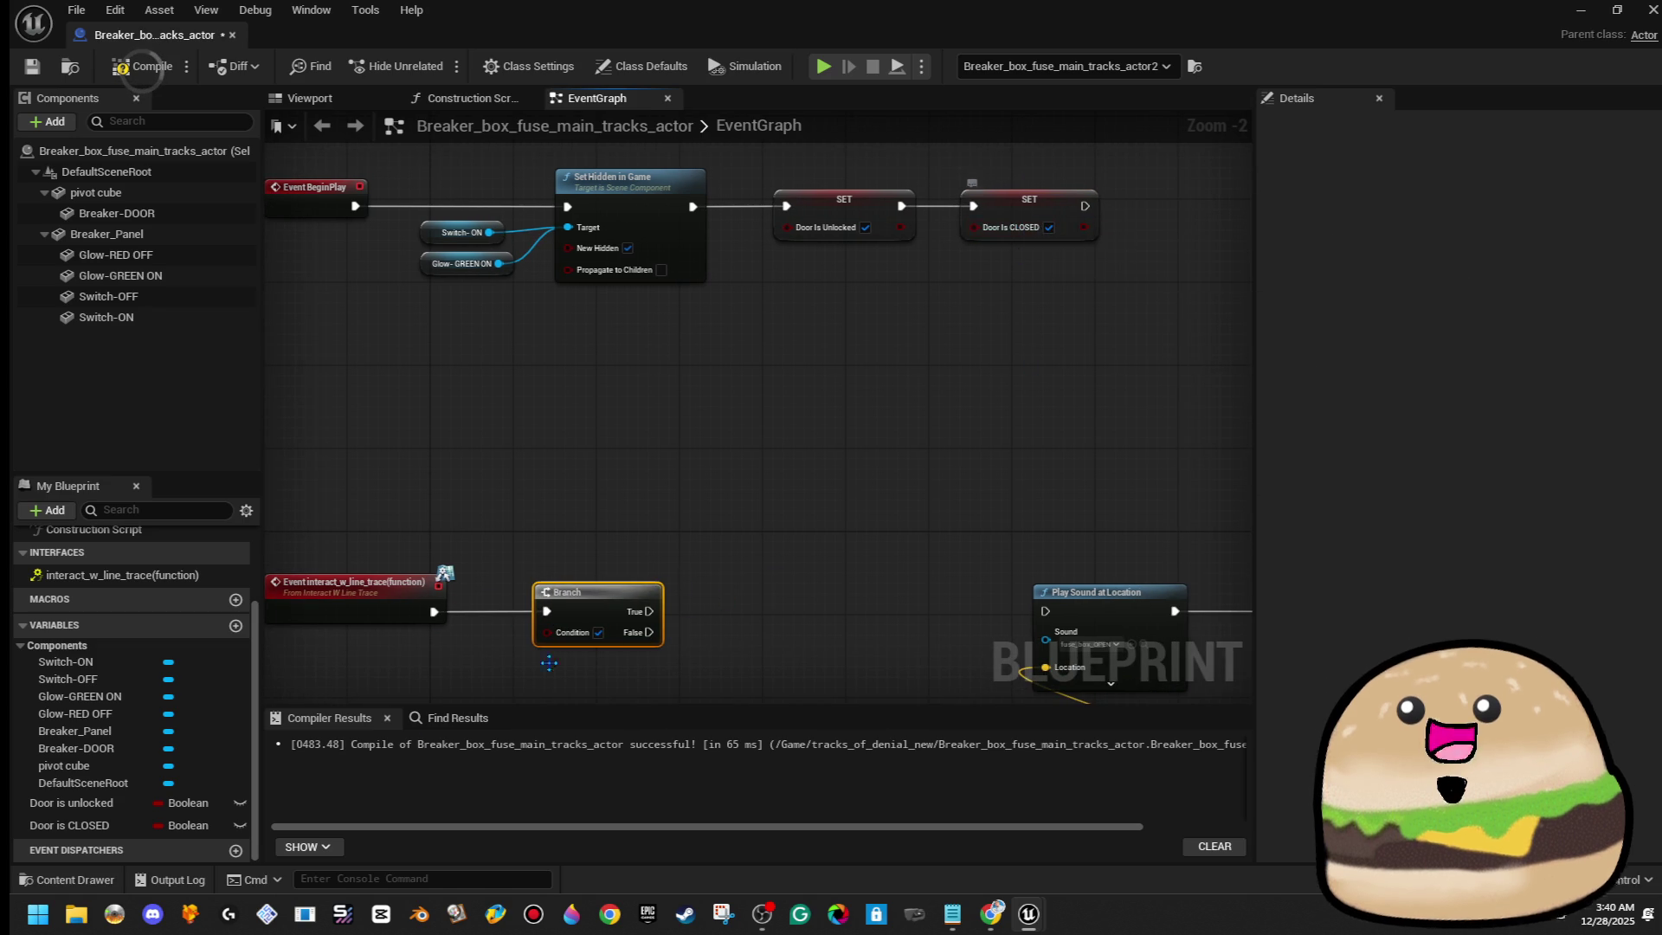
{"action": "mouse_move", "coordinate": [116, 827]}
{"action": "left_mouse_down"}
{"action": "mouse_move", "coordinate": [501, 715]}
{"action": "mouse_move", "coordinate": [550, 633]}
{"action": "mouse_move", "coordinate": [605, 677]}
{"action": "left_mouse_up"}
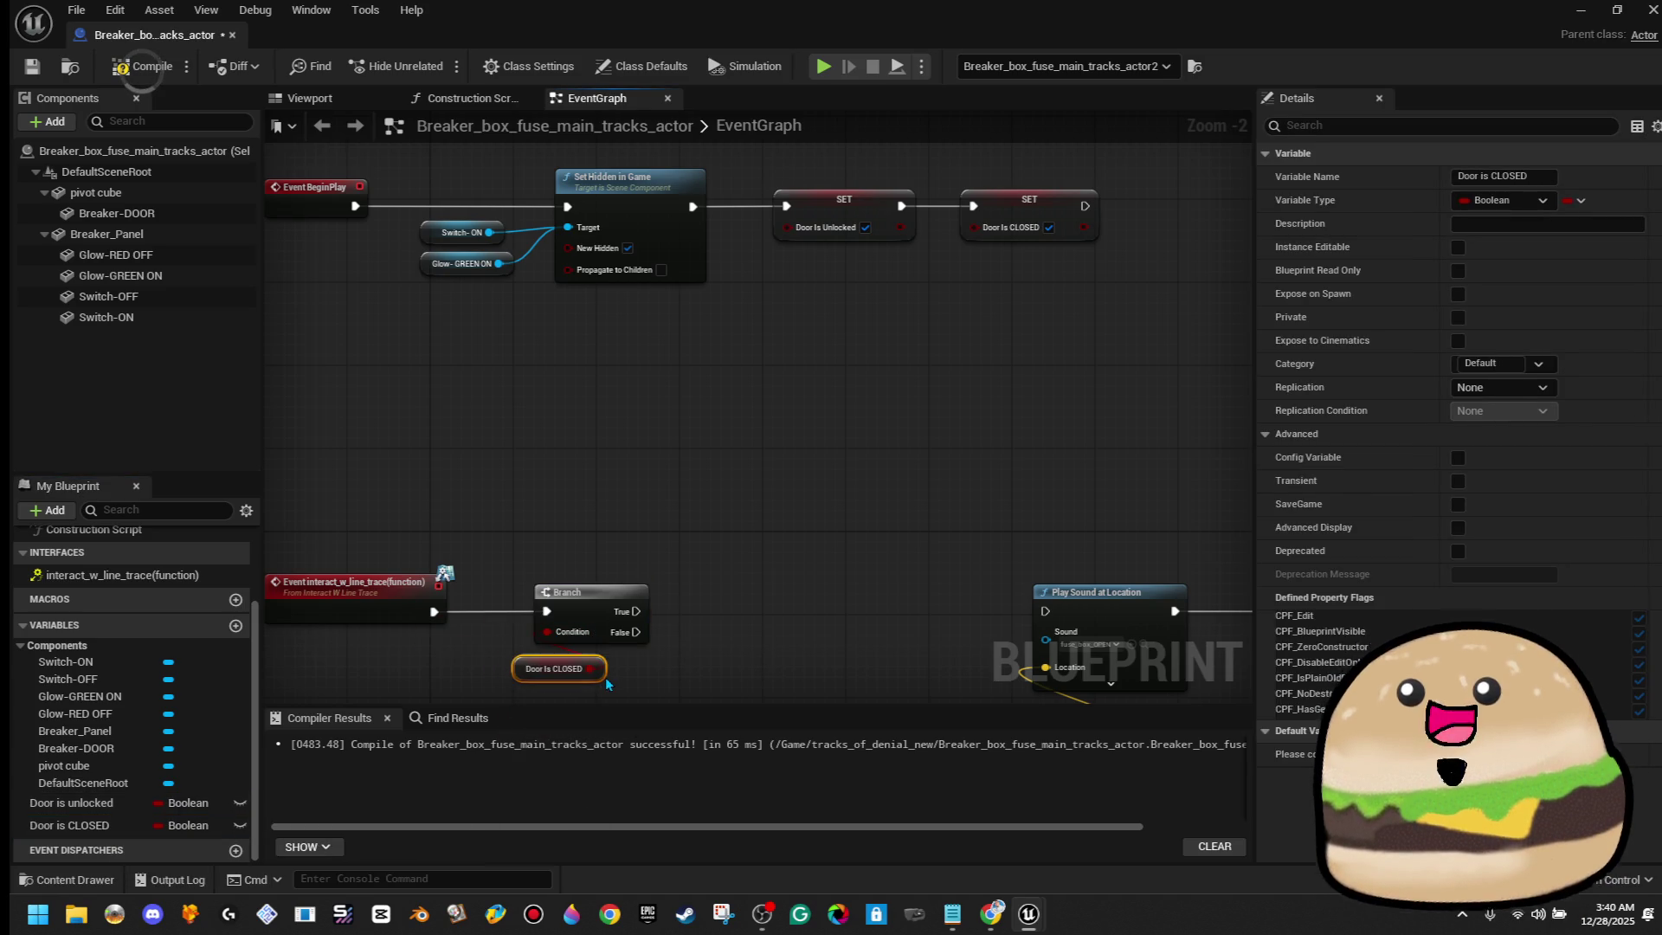
{"action": "left_click_drag", "start_coordinate": [750, 569], "coordinate": [803, 510]}
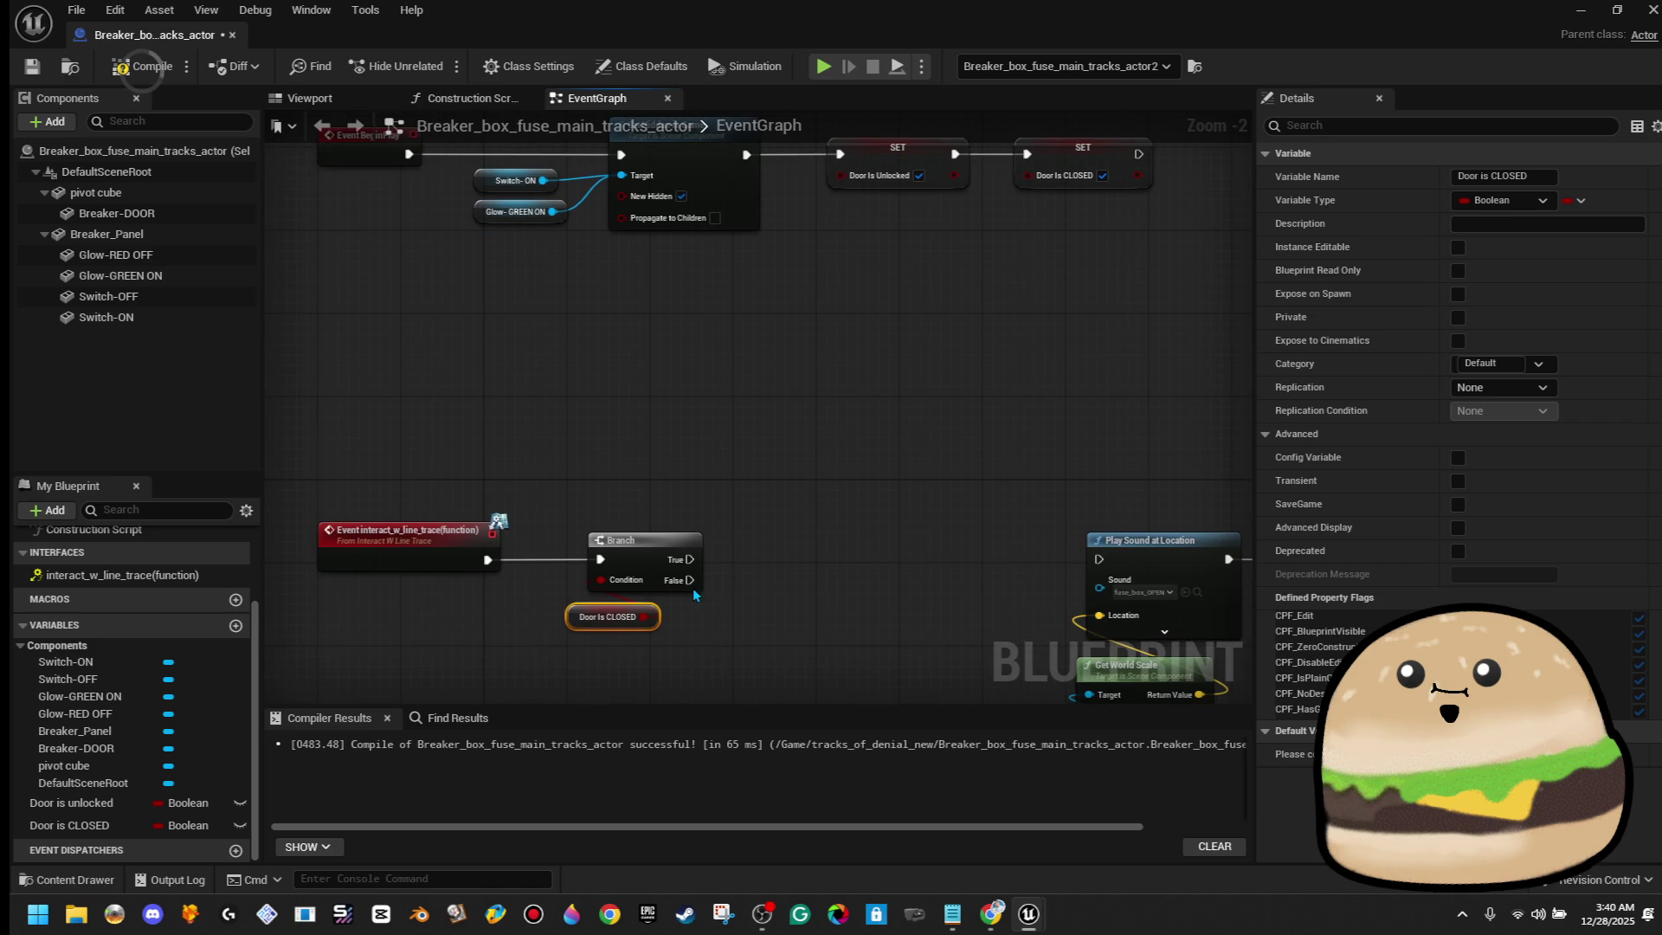
{"action": "left_click", "coordinate": [649, 623]}
{"action": "left_click_drag", "start_coordinate": [649, 623], "coordinate": [670, 623]}
Route Branch True through a SET Door is CLOSED node into Play Sound at Location, then compile
{"action": "left_click_drag", "start_coordinate": [688, 558], "coordinate": [1099, 559]}
{"action": "left_click_drag", "start_coordinate": [961, 600], "coordinate": [822, 594]}
{"action": "mouse_move", "coordinate": [70, 825]}
{"action": "left_mouse_down"}
{"action": "mouse_move", "coordinate": [681, 603]}
{"action": "mouse_move", "coordinate": [616, 545]}
{"action": "mouse_move", "coordinate": [743, 548]}
{"action": "left_mouse_up"}
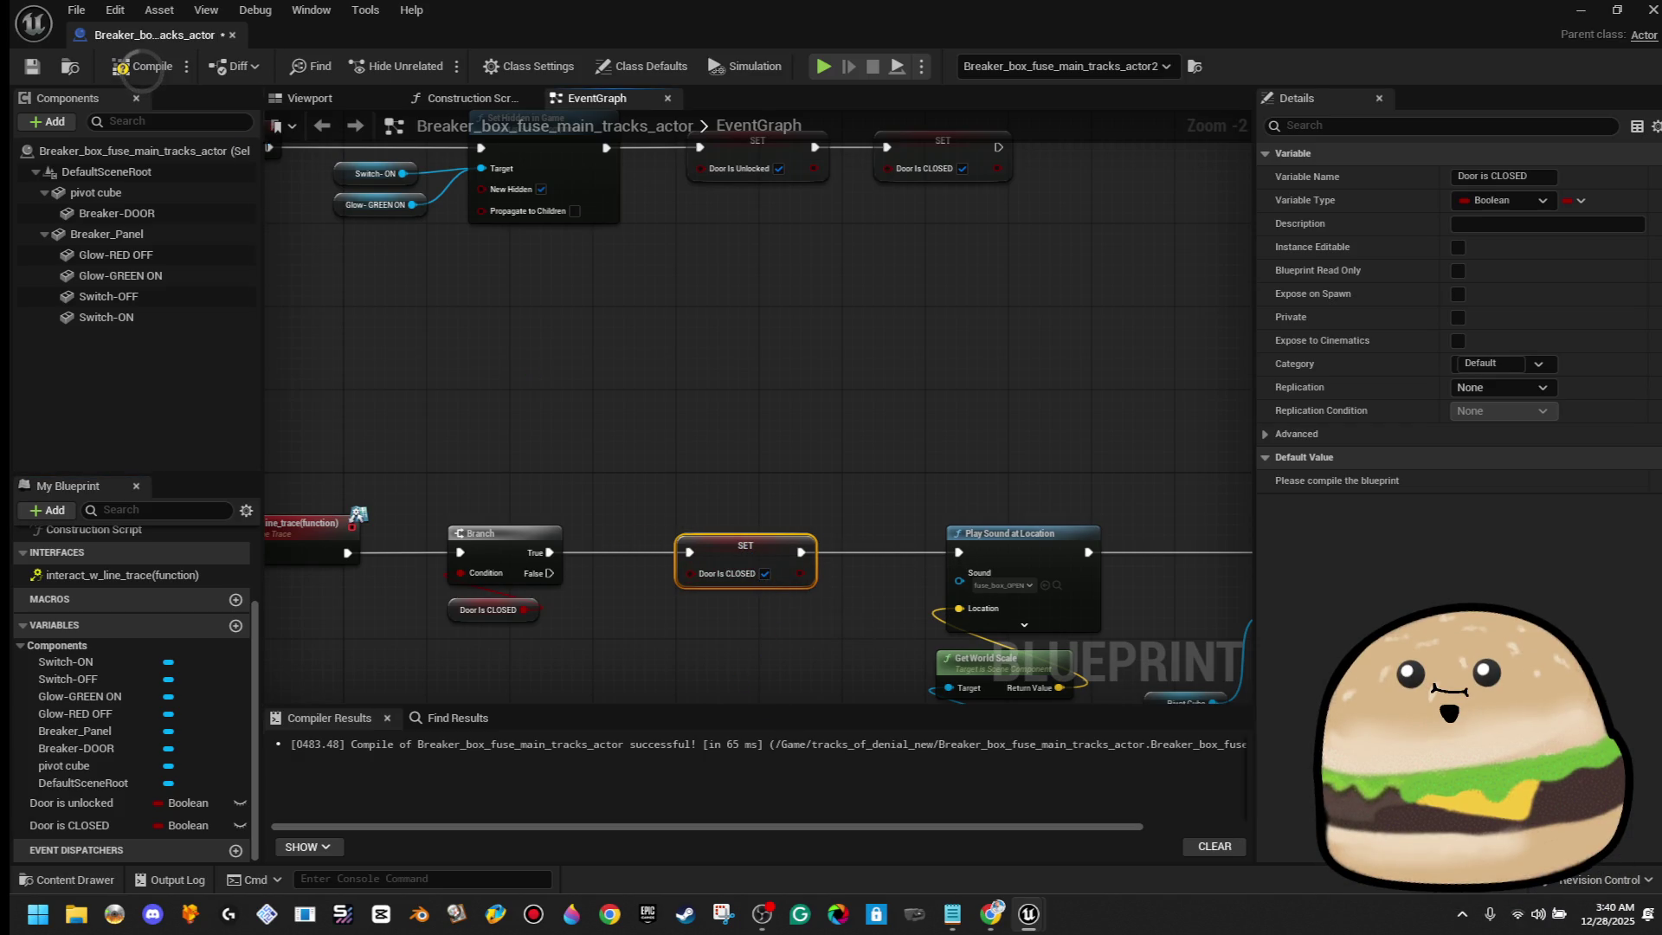
{"action": "left_click", "coordinate": [143, 67]}
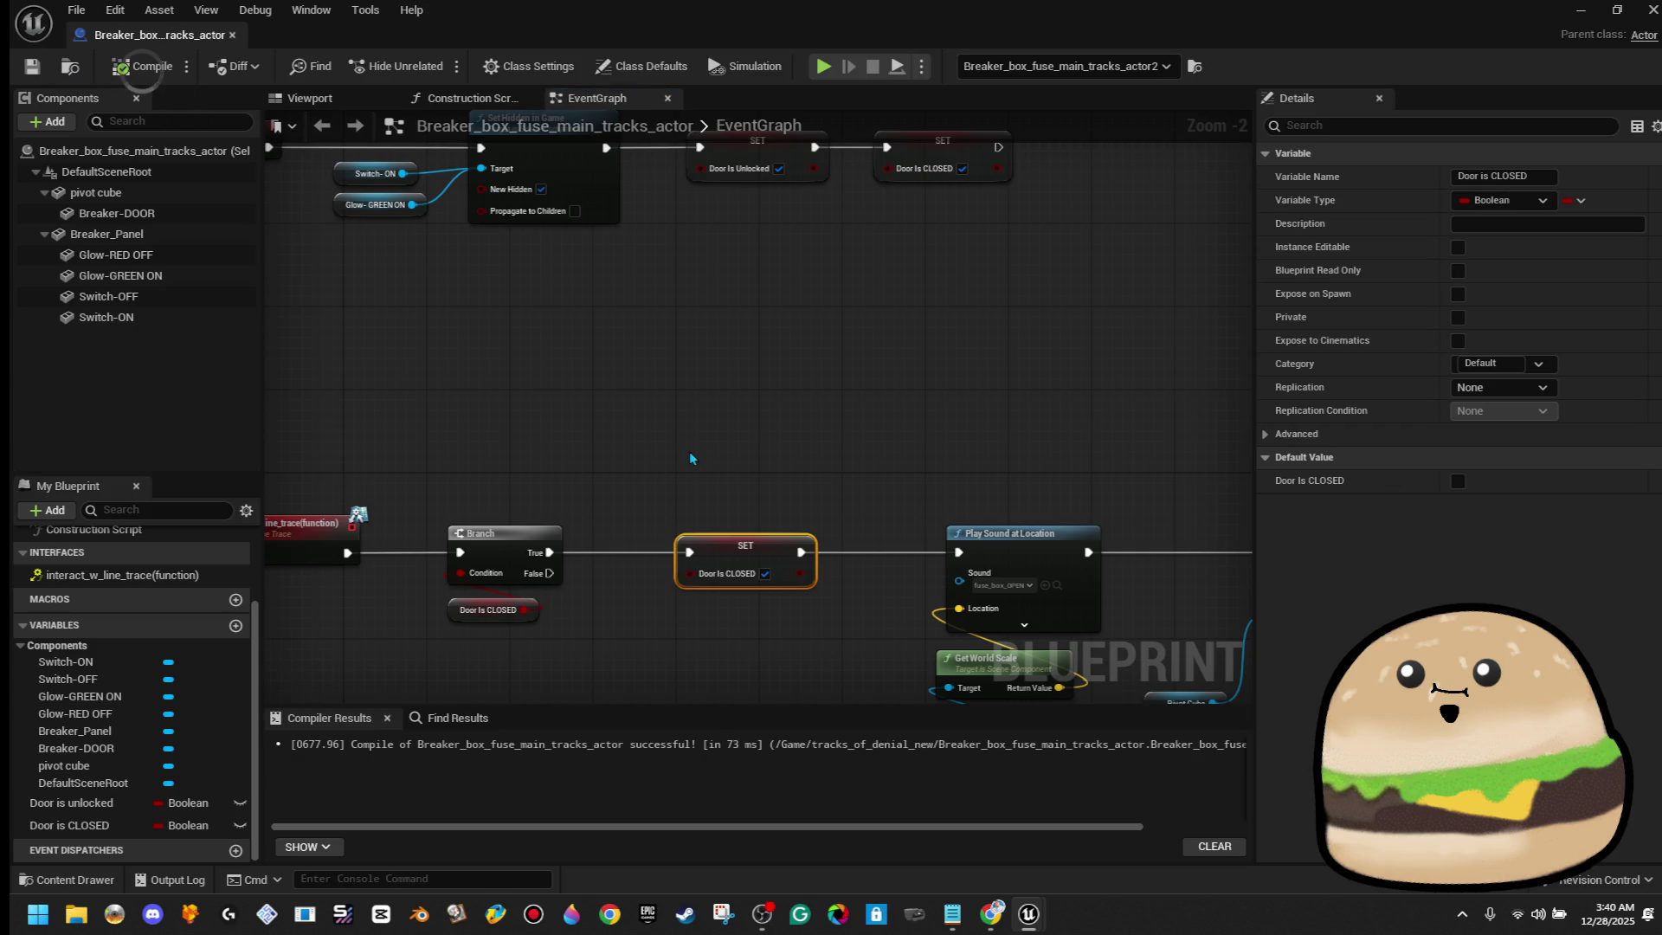
Shift the interact chain right and begin adding a Set Collision node after the interact event
{"action": "scroll", "coordinate": [692, 461], "scroll_direction": "down", "scroll_amount": 1}
{"action": "left_click_drag", "start_coordinate": [742, 444], "coordinate": [567, 395]}
{"action": "scroll", "coordinate": [570, 391], "scroll_direction": "down", "scroll_amount": 1}
{"action": "mouse_move", "coordinate": [396, 390]}
{"action": "left_mouse_down"}
{"action": "mouse_move", "coordinate": [1188, 570]}
{"action": "mouse_move", "coordinate": [865, 646]}
{"action": "mouse_move", "coordinate": [1381, 646]}
{"action": "left_mouse_up"}
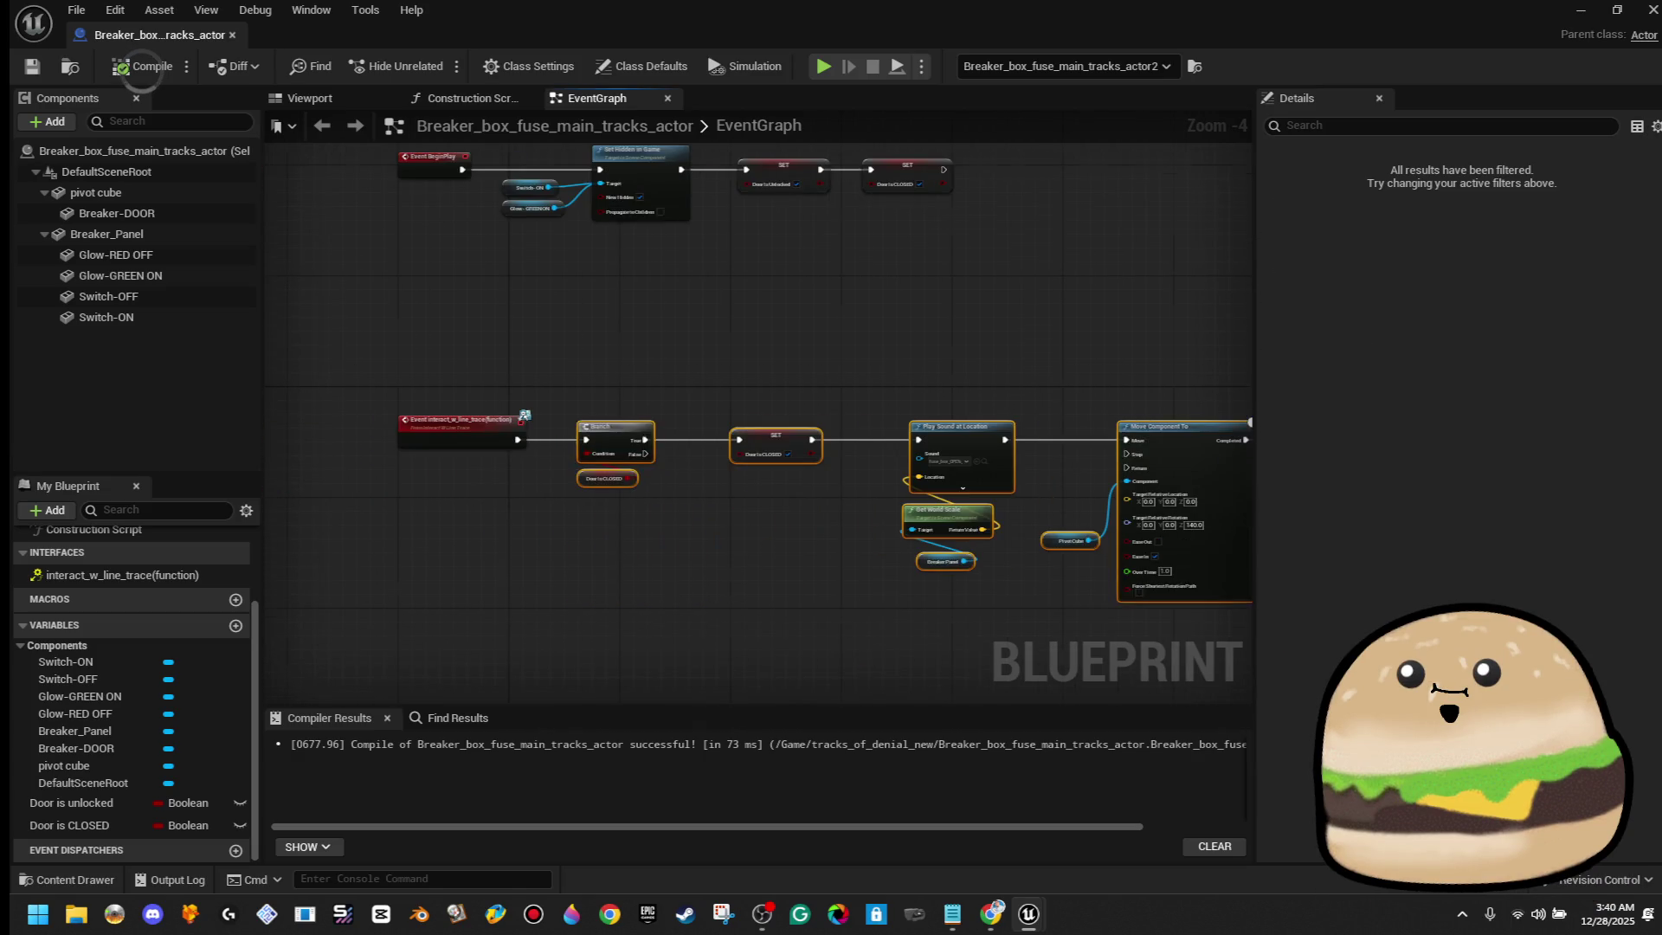
{"action": "left_click_drag", "start_coordinate": [633, 450], "coordinate": [891, 430]}
{"action": "left_click_drag", "start_coordinate": [517, 439], "coordinate": [578, 445], "text": "ctrl"}
{"action": "type", "text": "set collision"}
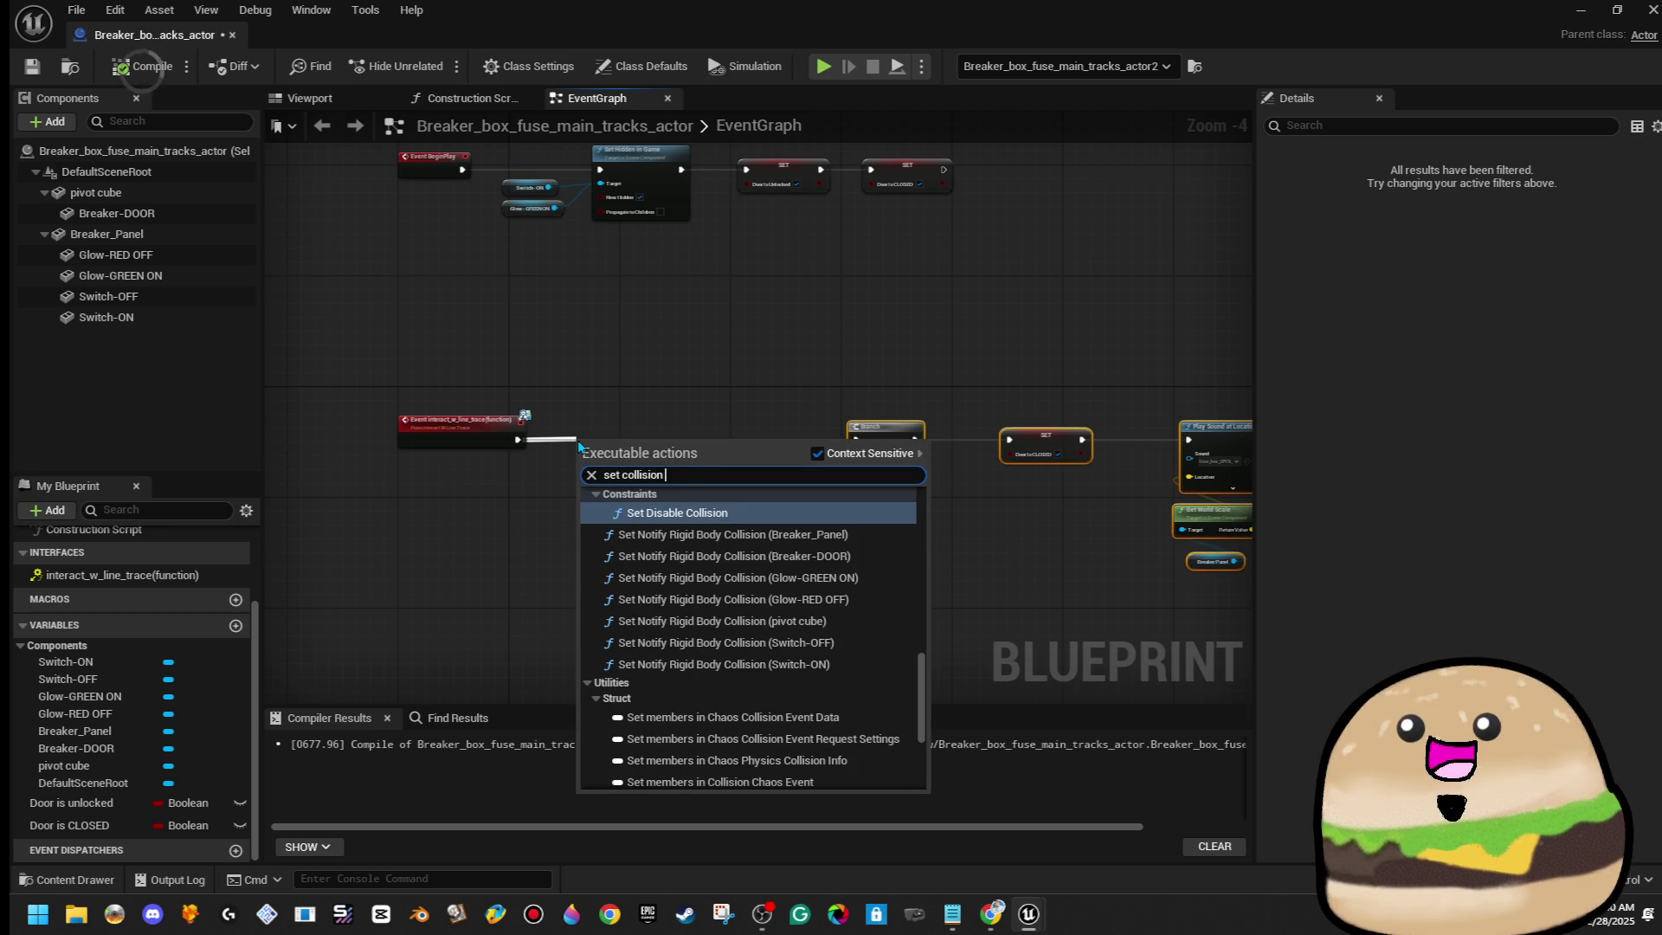
{"action": "type", "text": " f"}
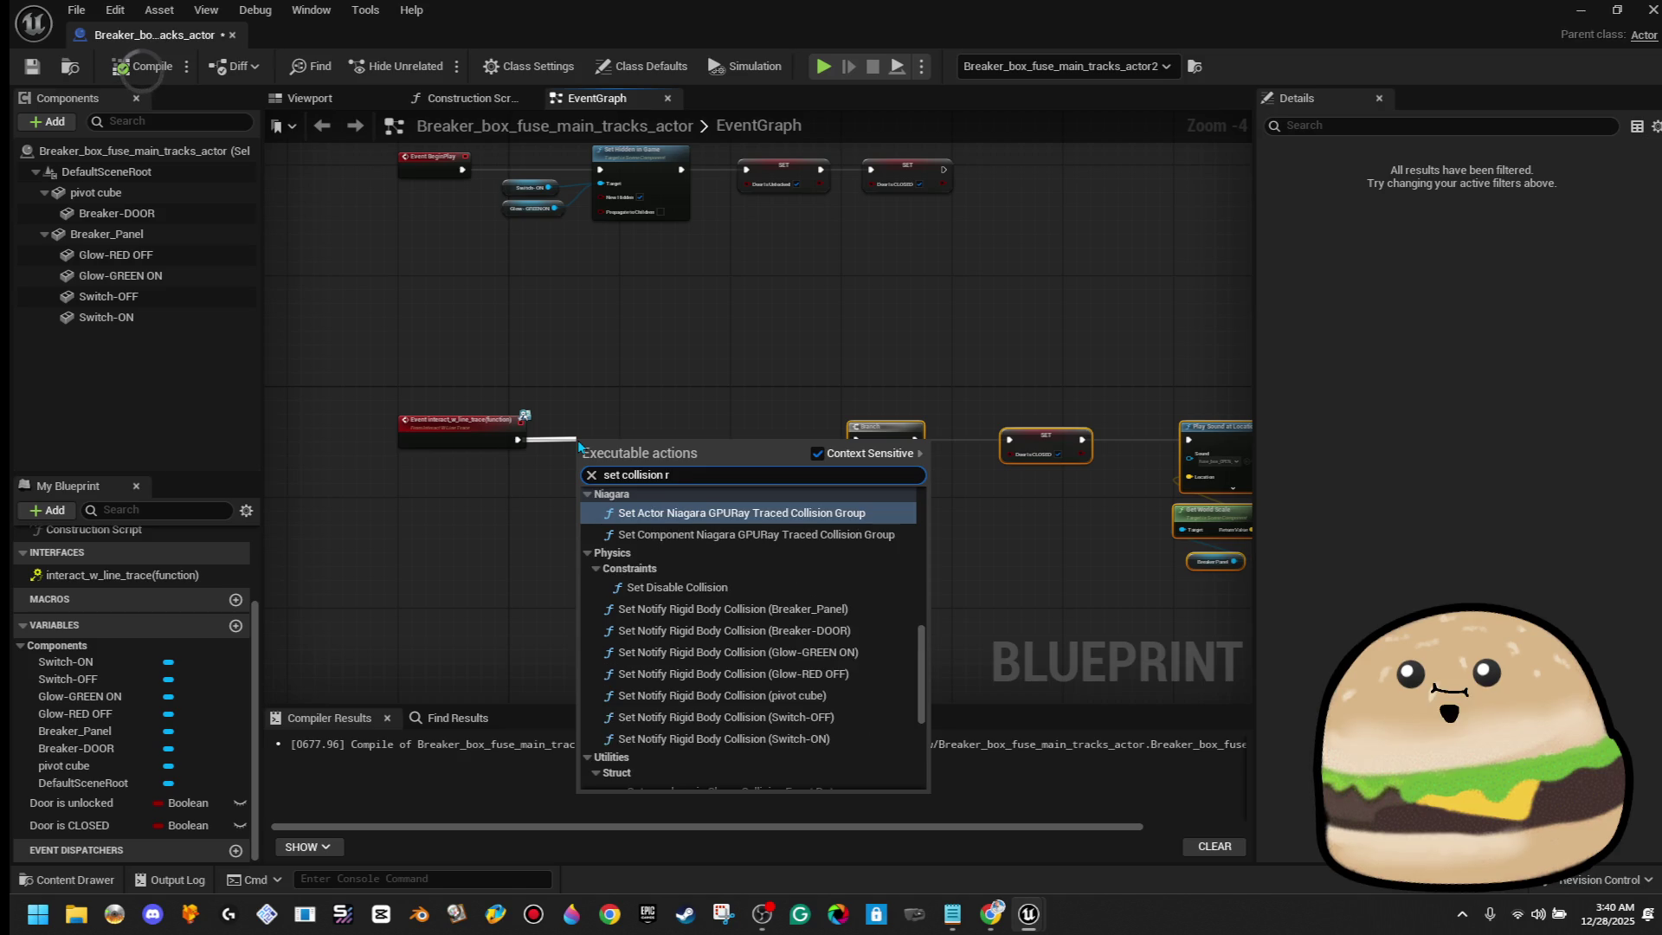
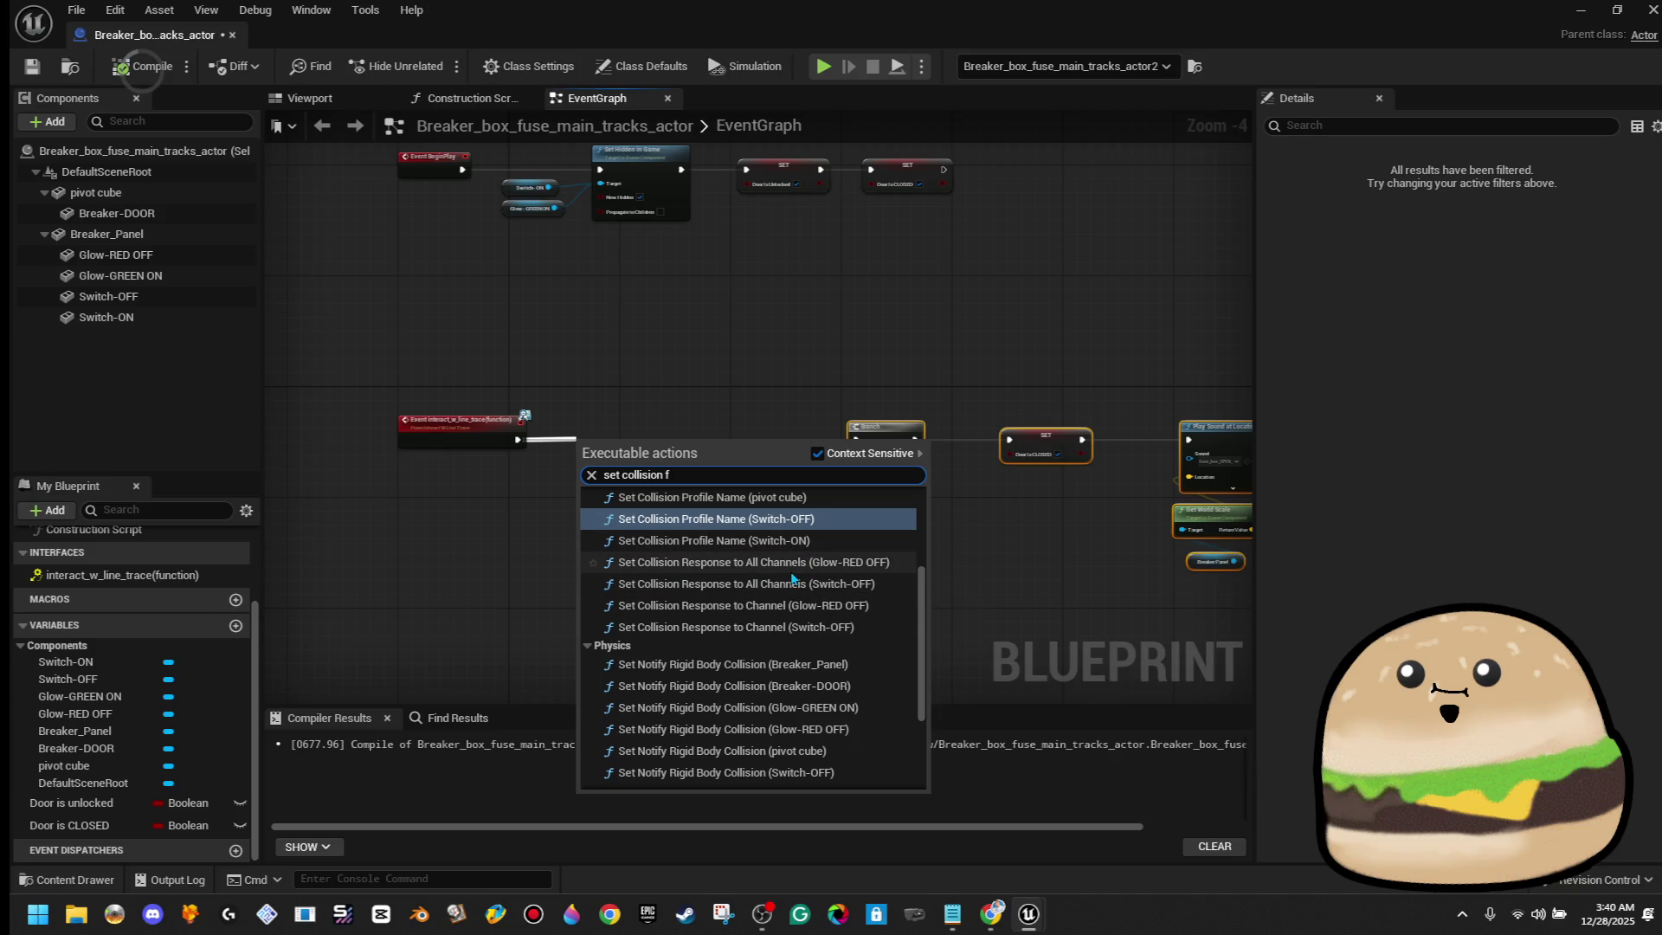
Add a Set Collision Response to Channel node through the action search
{"action": "key", "text": "BackSpace"}
{"action": "key", "text": "BackSpace"}
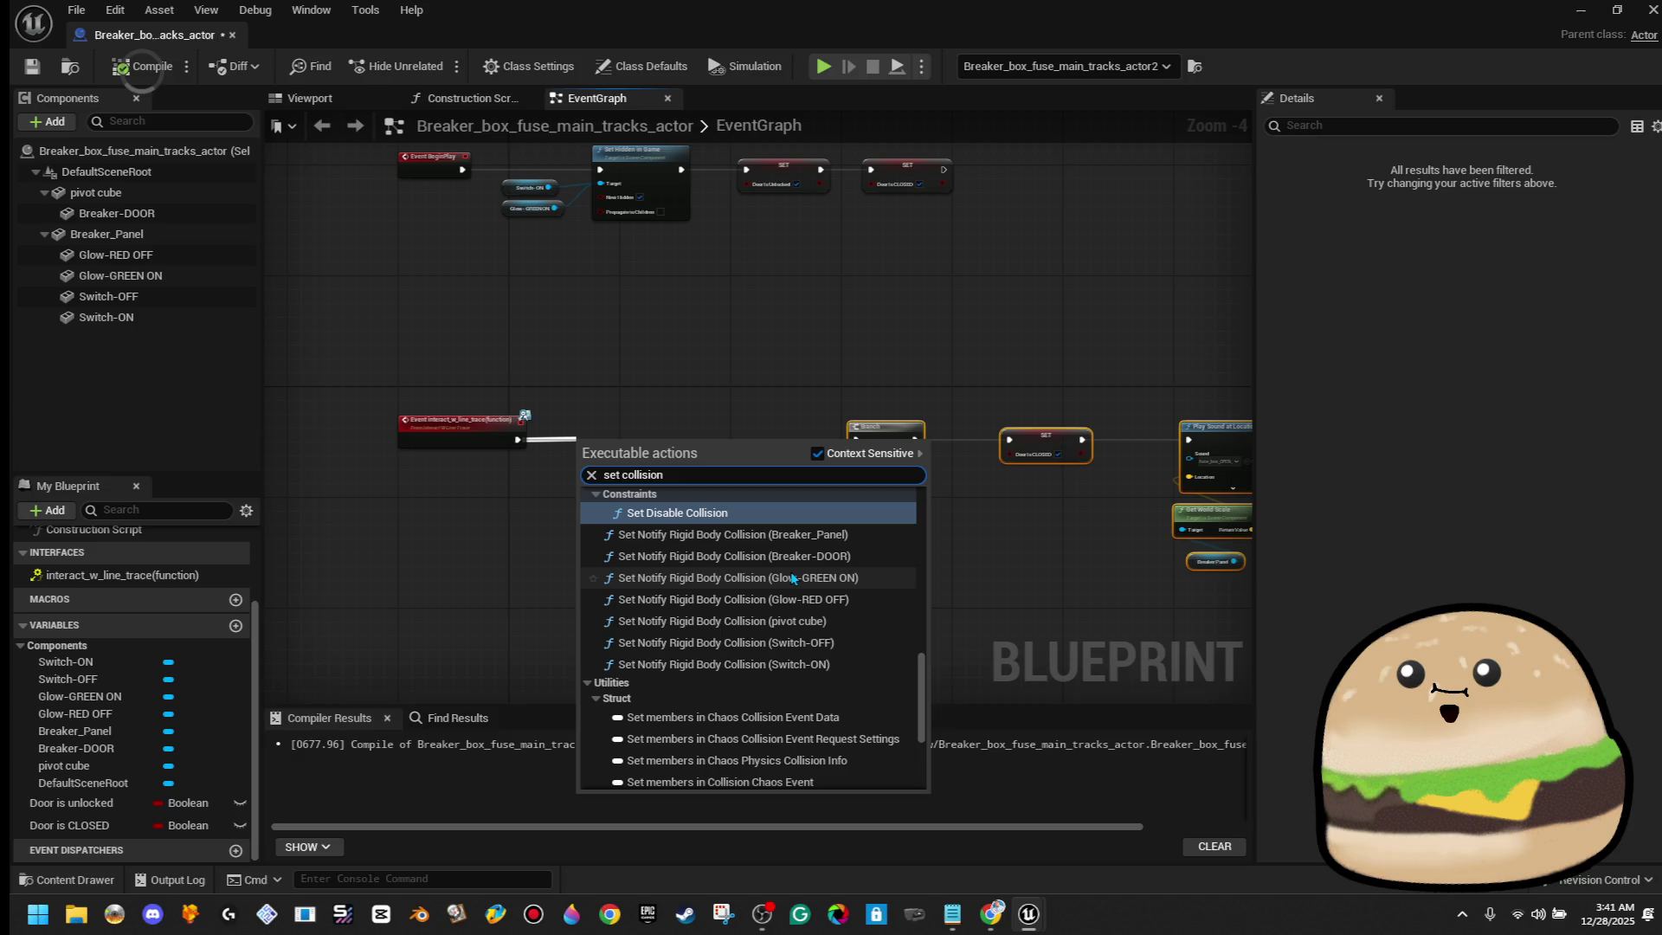
{"action": "type", "text": " response to a"}
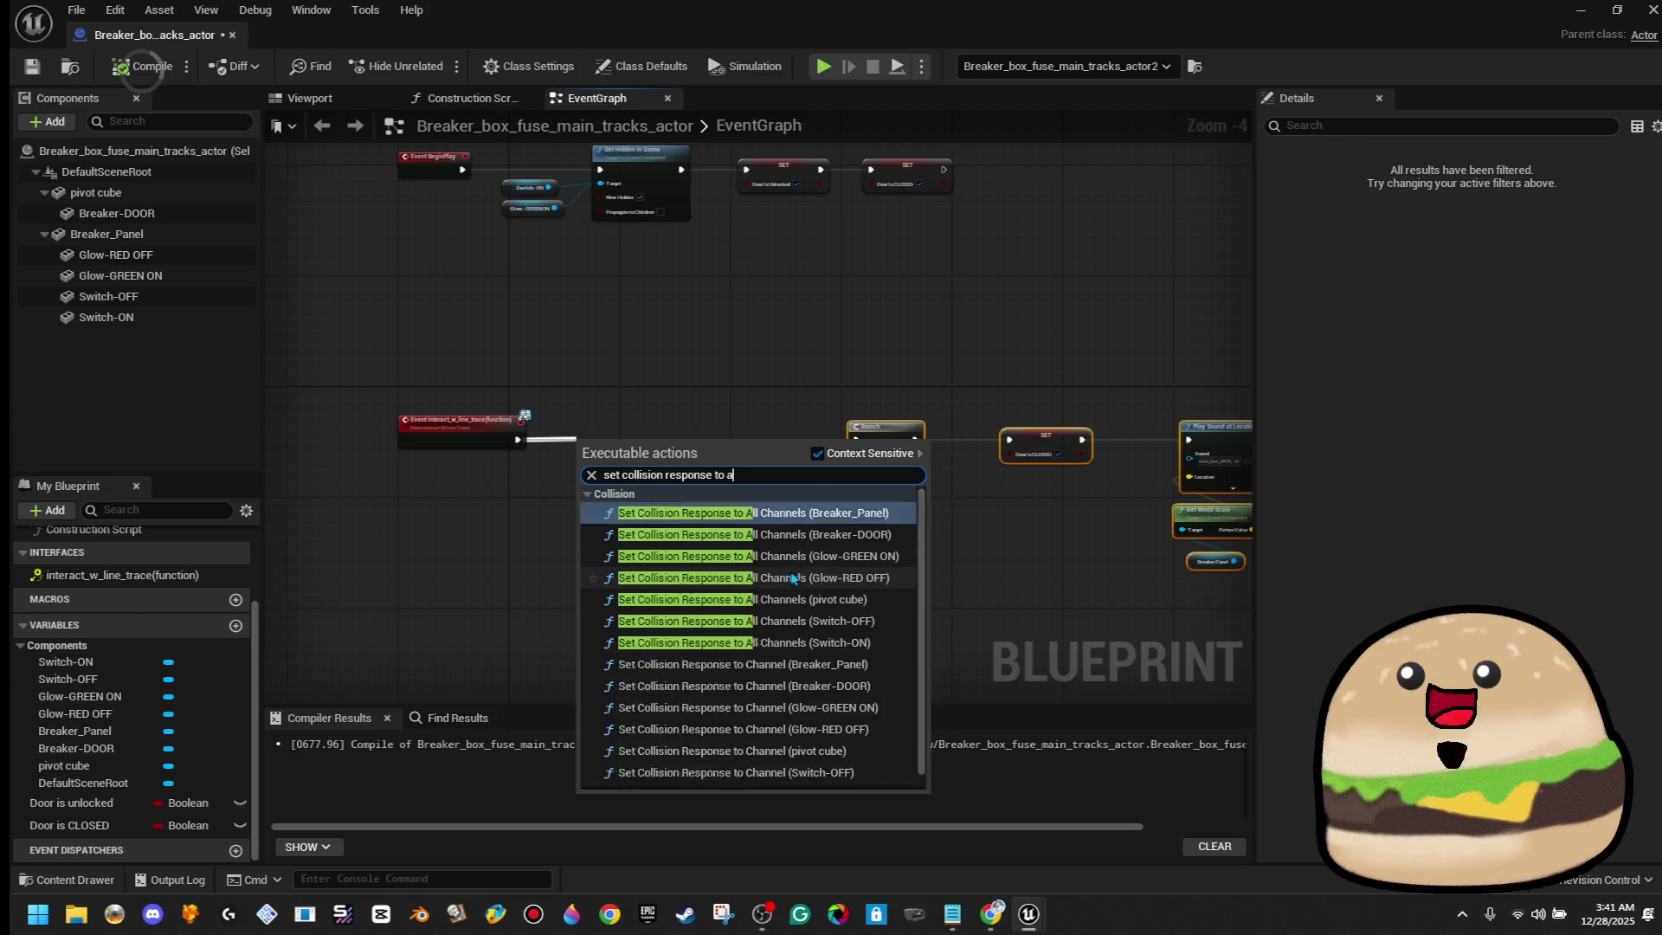
{"action": "type", "text": "ll channels"}
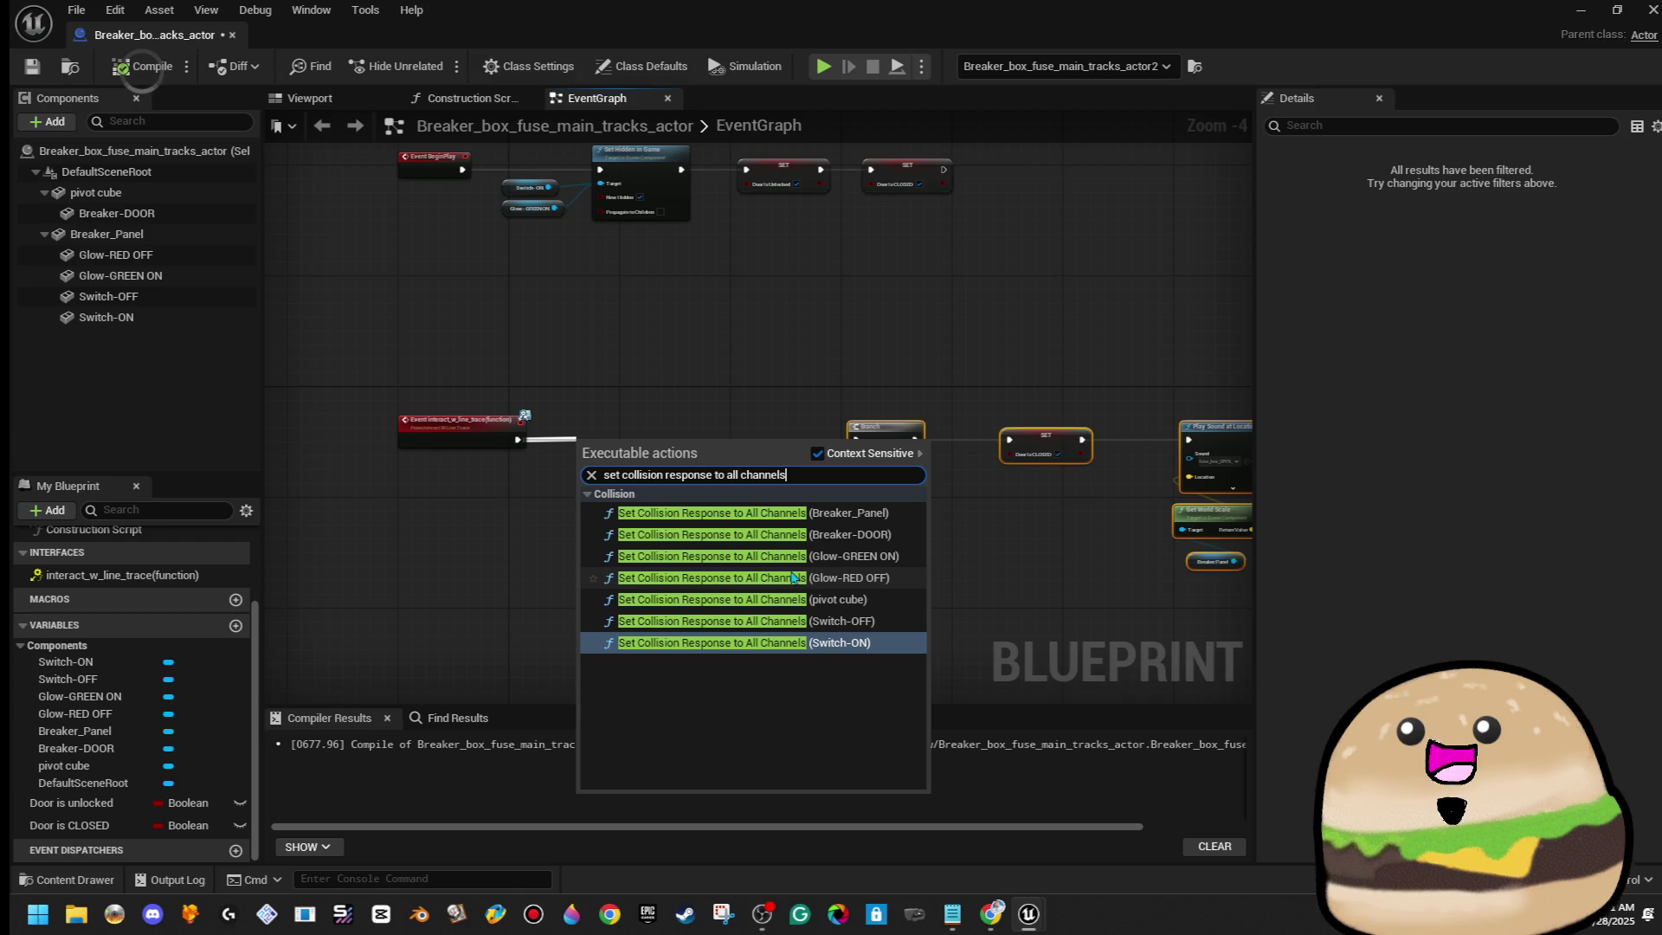
{"action": "key", "text": "BackSpace"}
{"action": "key", "text": "BackSpace"}
{"action": "key", "text": "BackSpace"}
{"action": "key", "text": "BackSpace"}
{"action": "key", "text": "BackSpace"}
{"action": "key", "text": "BackSpace"}
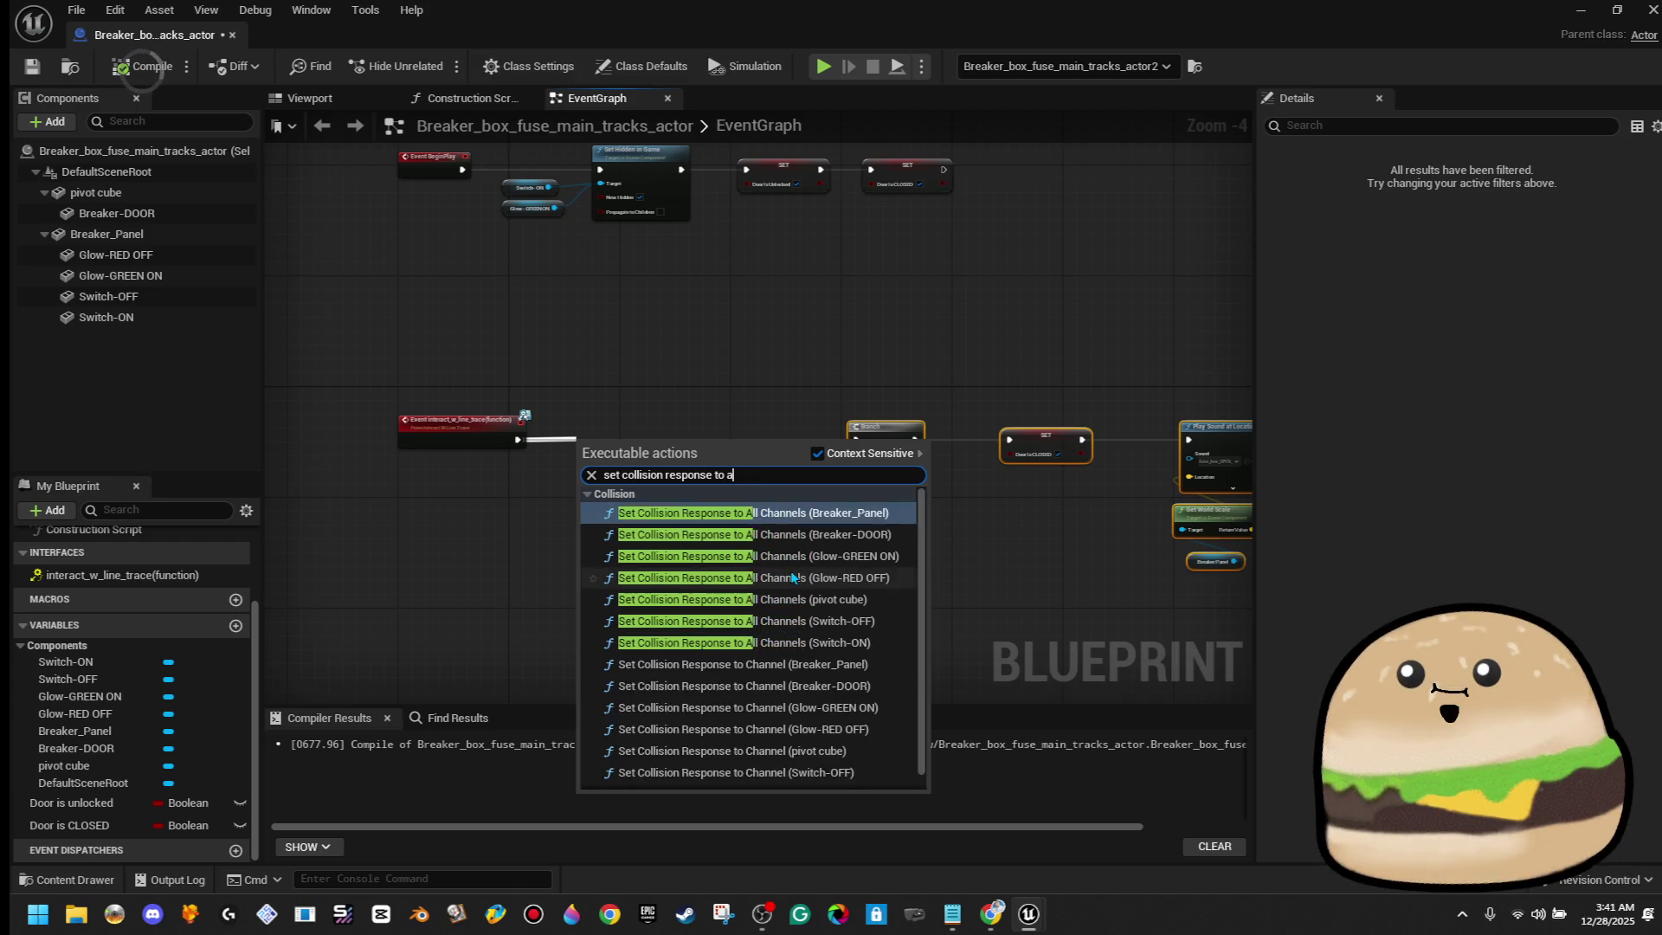
{"action": "type", "text": "channel"}
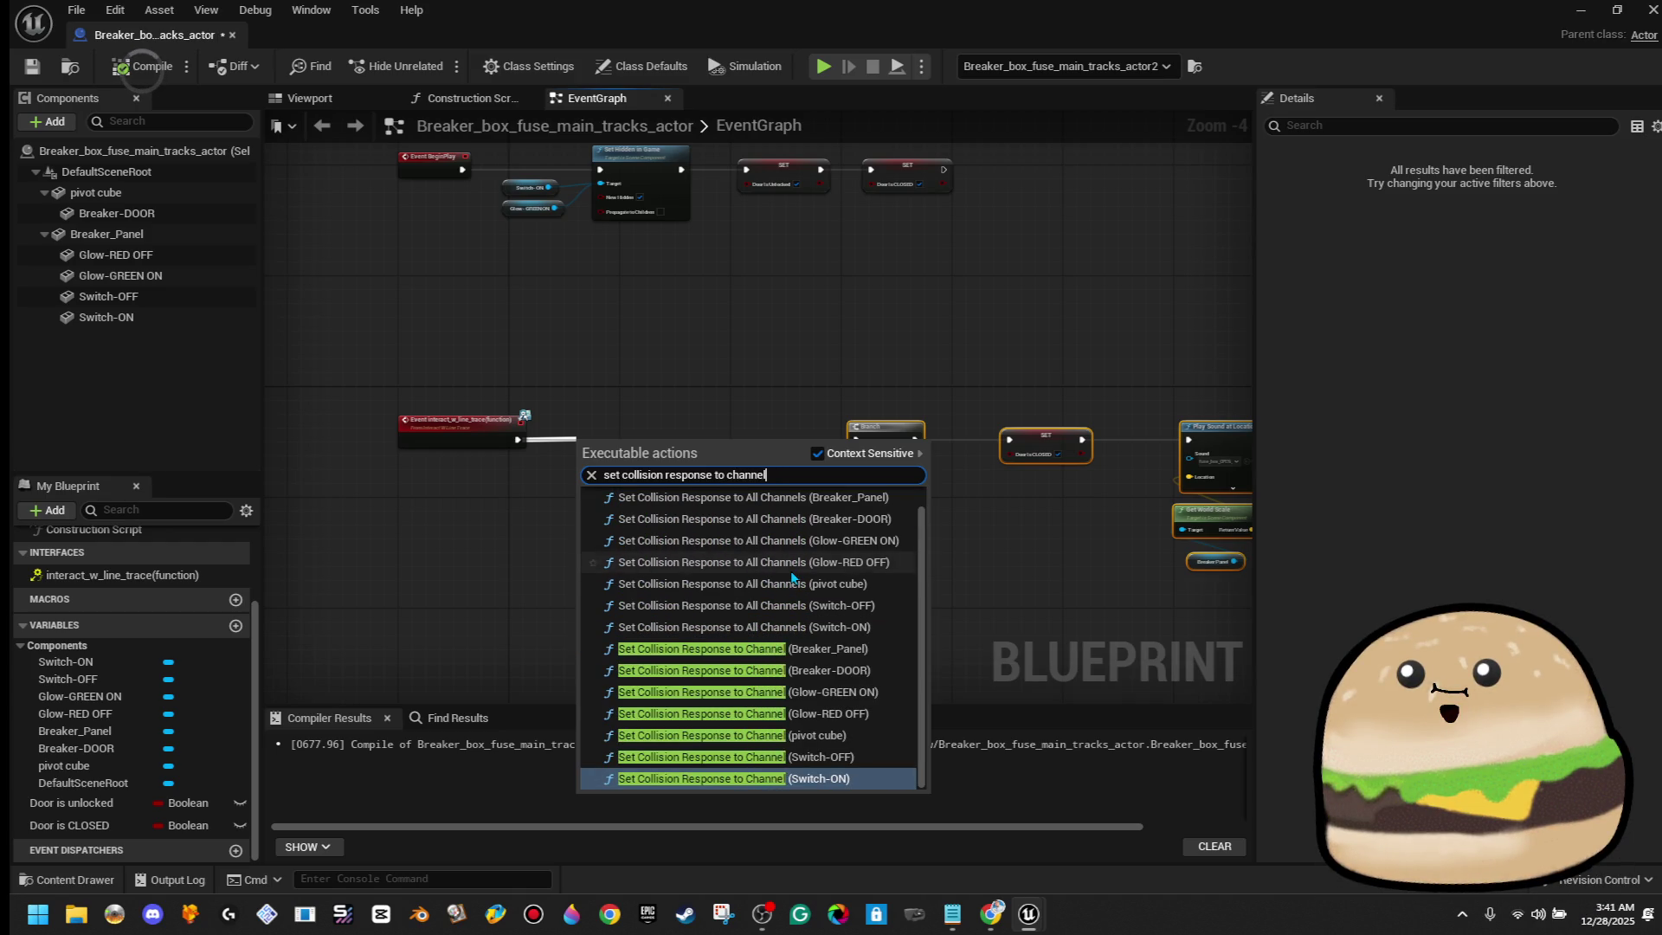
{"action": "key", "text": "Return"}
Reposition the new collision node and delete the Switch-ON getter
{"action": "scroll", "coordinate": [716, 492], "scroll_direction": "up", "scroll_amount": 5}
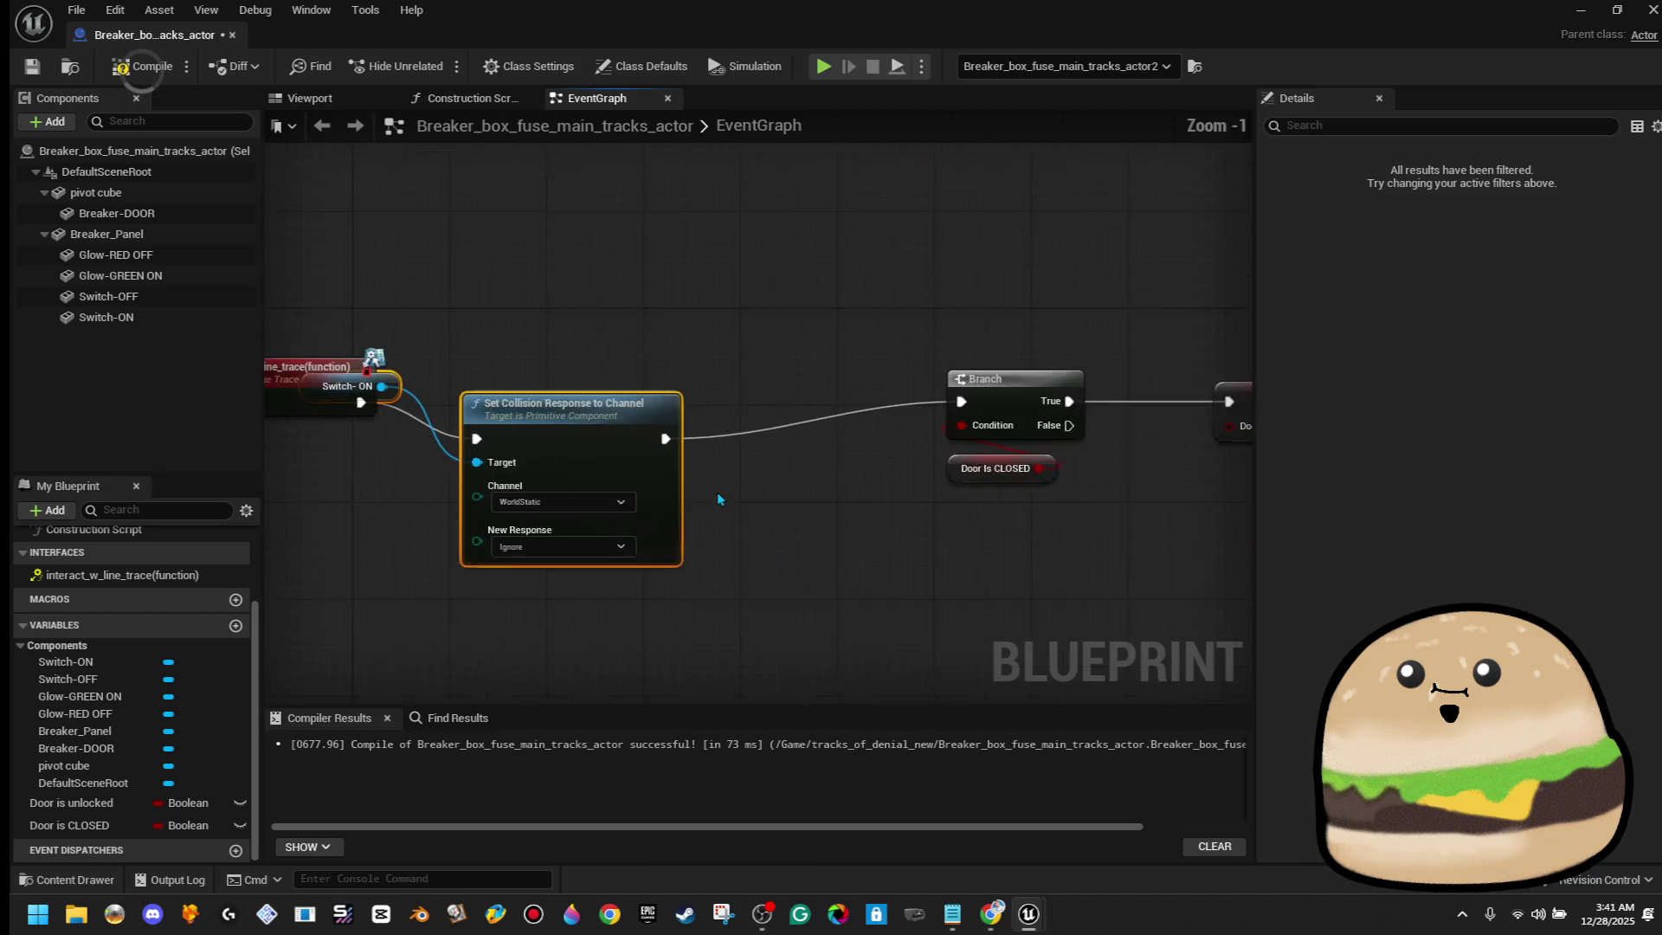
{"action": "mouse_move", "coordinate": [568, 457]}
{"action": "left_mouse_down"}
{"action": "mouse_move", "coordinate": [652, 398]}
{"action": "mouse_move", "coordinate": [662, 419]}
{"action": "mouse_move", "coordinate": [687, 413]}
{"action": "left_mouse_up"}
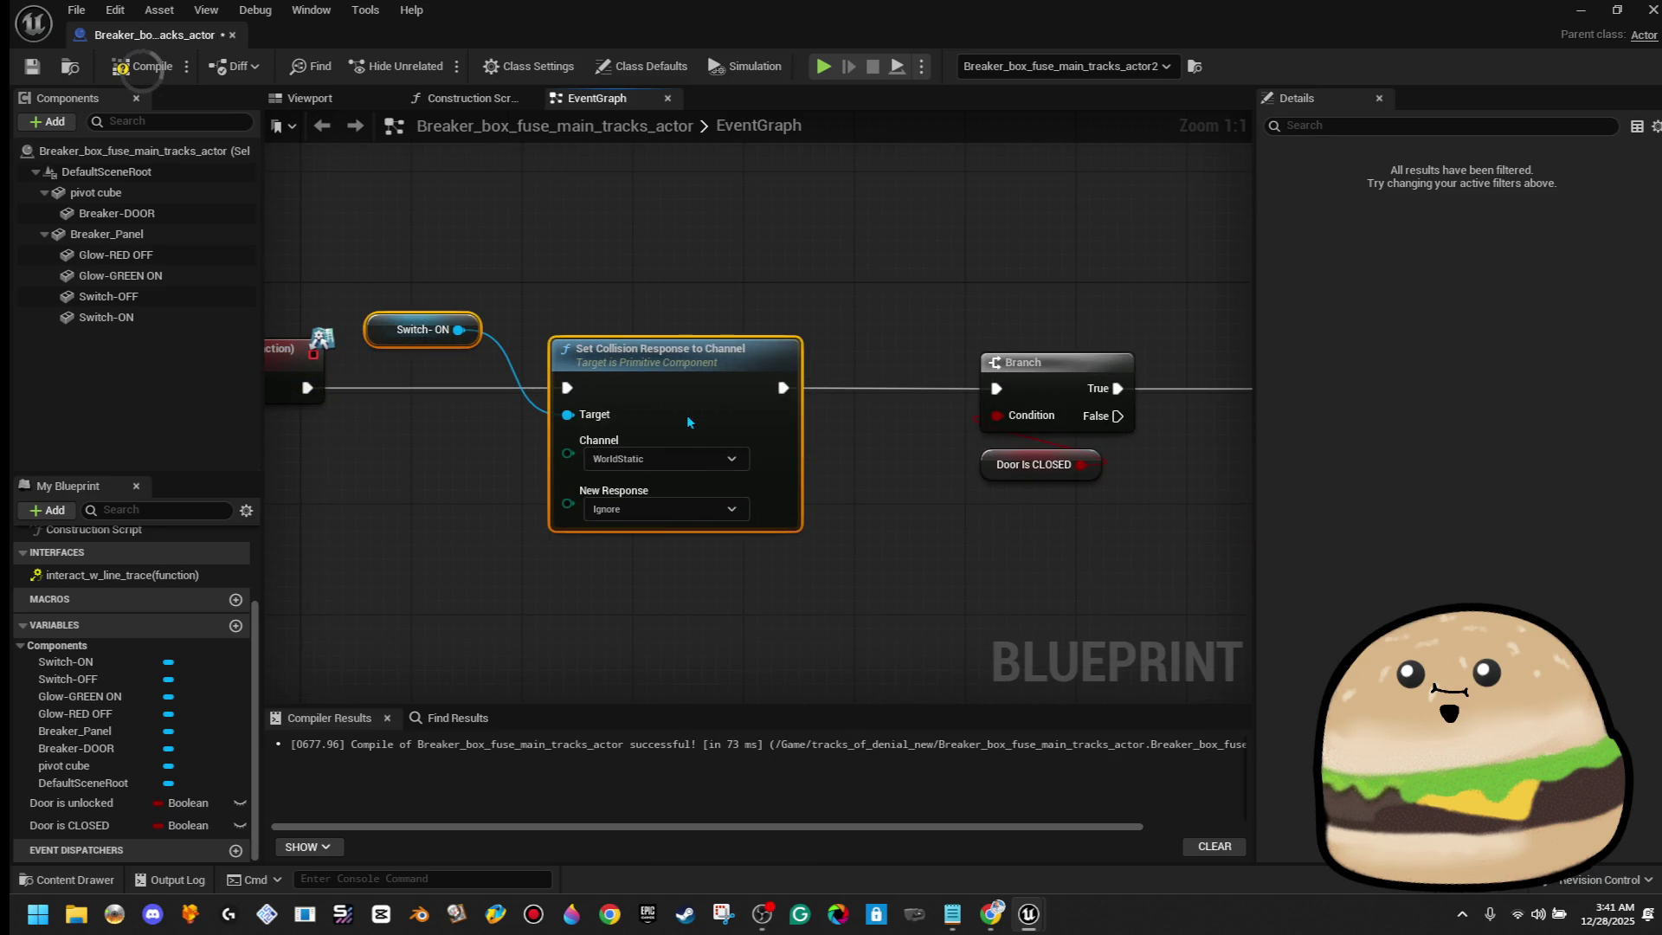
{"action": "left_click", "coordinate": [647, 321]}
{"action": "left_click_drag", "start_coordinate": [414, 283], "coordinate": [416, 348]}
{"action": "key", "text": "Delete"}
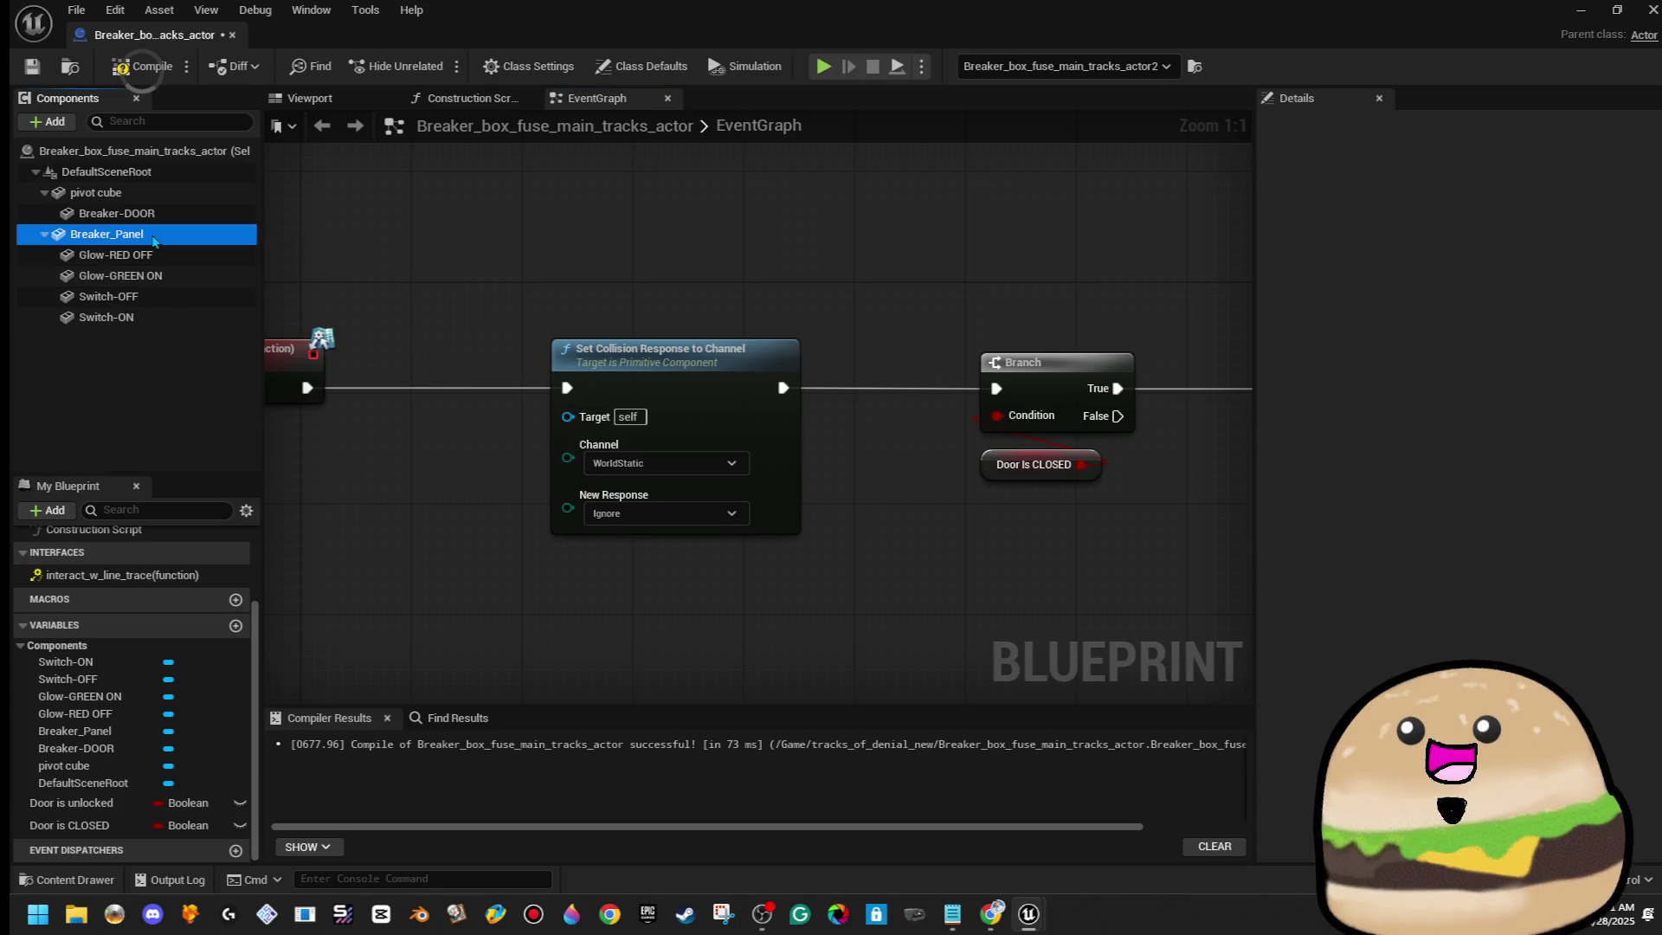
Drop getters for all seven components, from Pivot Cube to Switch-ON, and wire them into Target
{"action": "left_click", "coordinate": [147, 193]}
{"action": "left_click", "coordinate": [137, 317], "text": "shift"}
{"action": "mouse_move", "coordinate": [137, 317]}
{"action": "left_mouse_down"}
{"action": "mouse_move", "coordinate": [334, 337]}
{"action": "mouse_move", "coordinate": [407, 218]}
{"action": "mouse_move", "coordinate": [549, 345]}
{"action": "mouse_move", "coordinate": [569, 429]}
{"action": "mouse_move", "coordinate": [491, 230]}
{"action": "mouse_move", "coordinate": [560, 407]}
{"action": "mouse_move", "coordinate": [502, 320]}
{"action": "mouse_move", "coordinate": [566, 432]}
{"action": "mouse_move", "coordinate": [567, 418]}
{"action": "left_mouse_up"}
{"action": "left_click_drag", "start_coordinate": [491, 437], "coordinate": [567, 418]}
{"action": "left_click_drag", "start_coordinate": [491, 396], "coordinate": [568, 416]}
{"action": "left_click_drag", "start_coordinate": [496, 492], "coordinate": [567, 415]}
{"action": "left_click_drag", "start_coordinate": [459, 539], "coordinate": [458, 240]}
{"action": "mouse_move", "coordinate": [550, 328]}
{"action": "left_mouse_down"}
{"action": "mouse_move", "coordinate": [548, 489]}
{"action": "mouse_move", "coordinate": [523, 535]}
{"action": "left_mouse_up"}
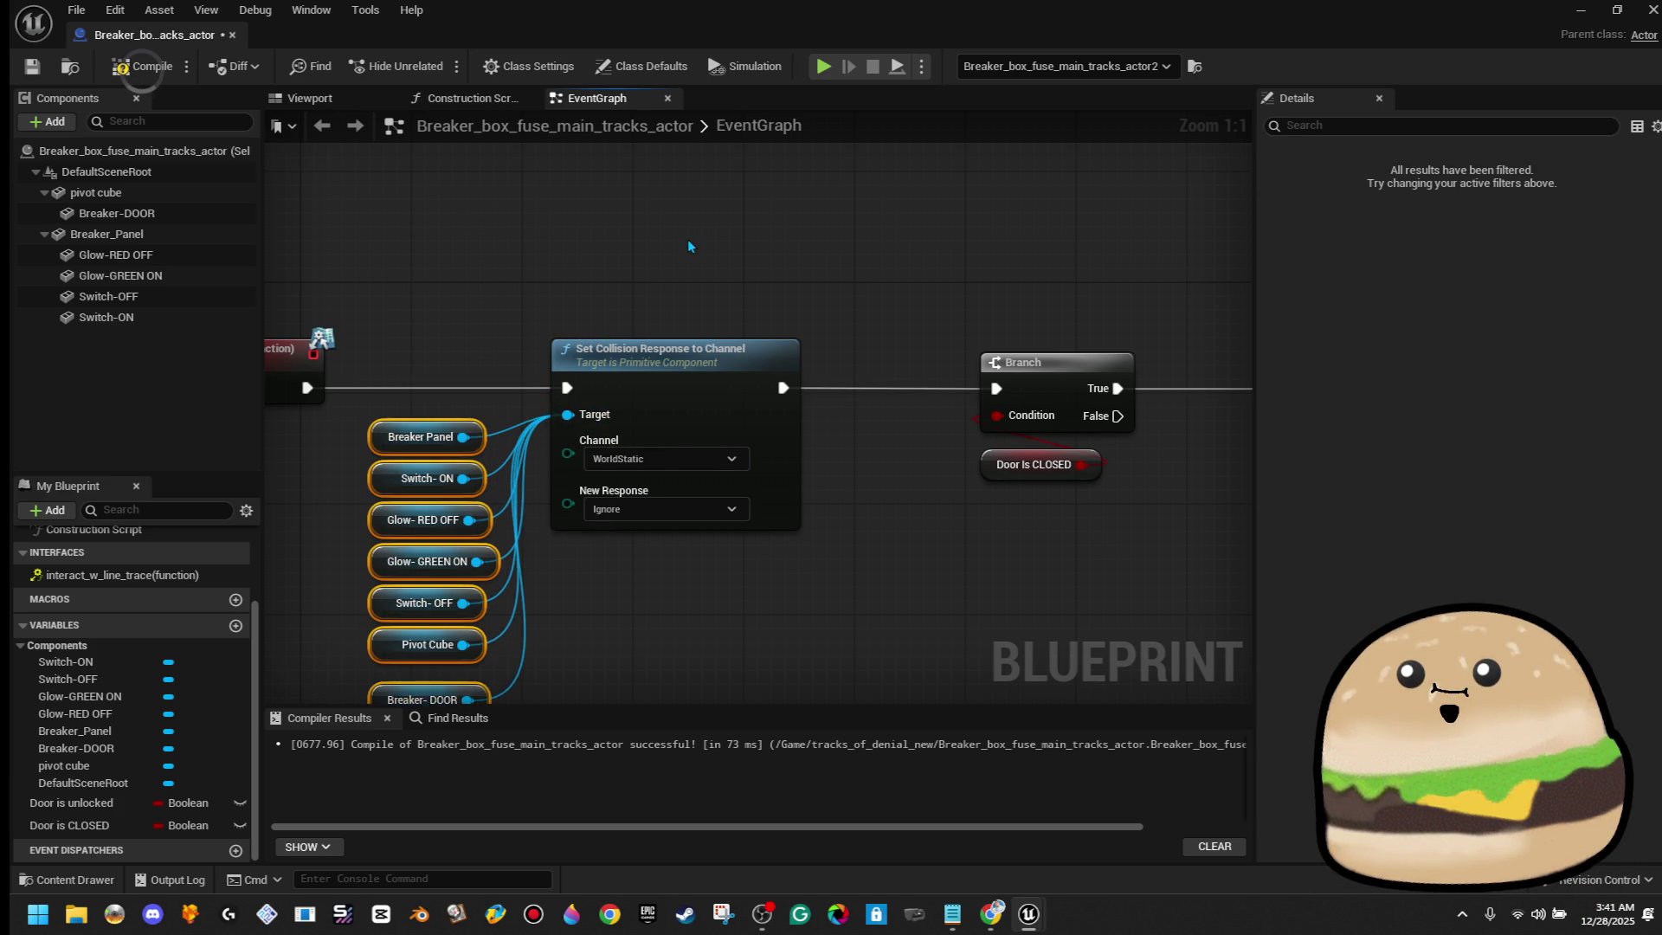
Set the collision node's channel to Camera and shift the group slightly right
{"action": "left_click", "coordinate": [687, 239]}
{"action": "left_click_drag", "start_coordinate": [675, 416], "coordinate": [671, 340]}
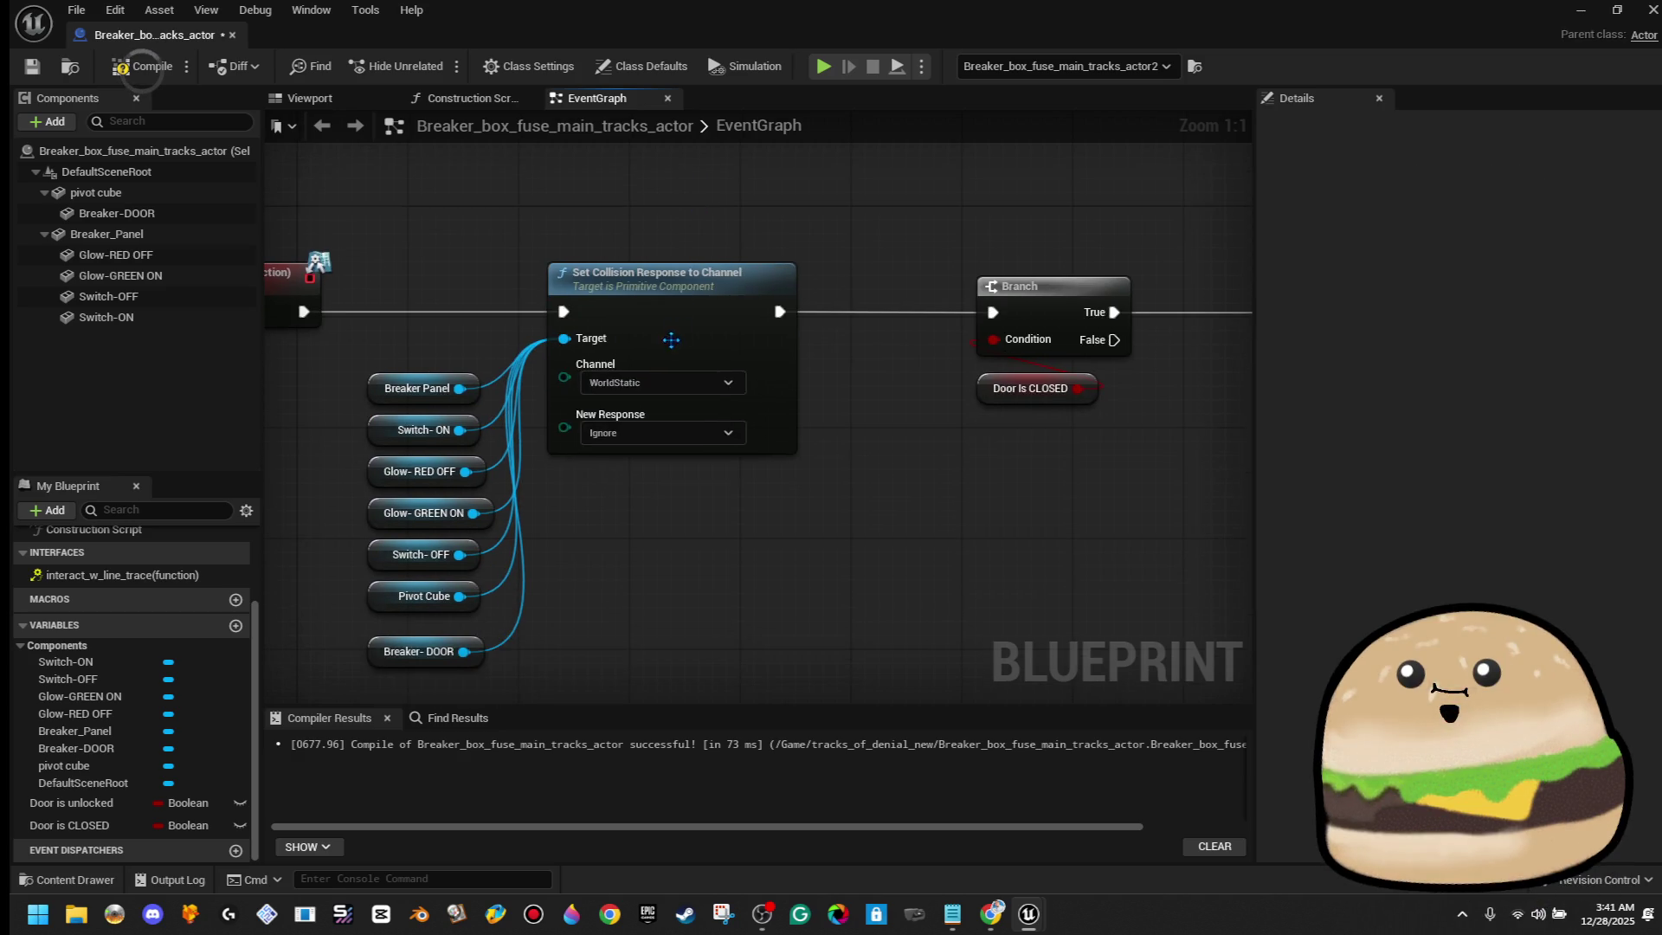
{"action": "left_click", "coordinate": [688, 382]}
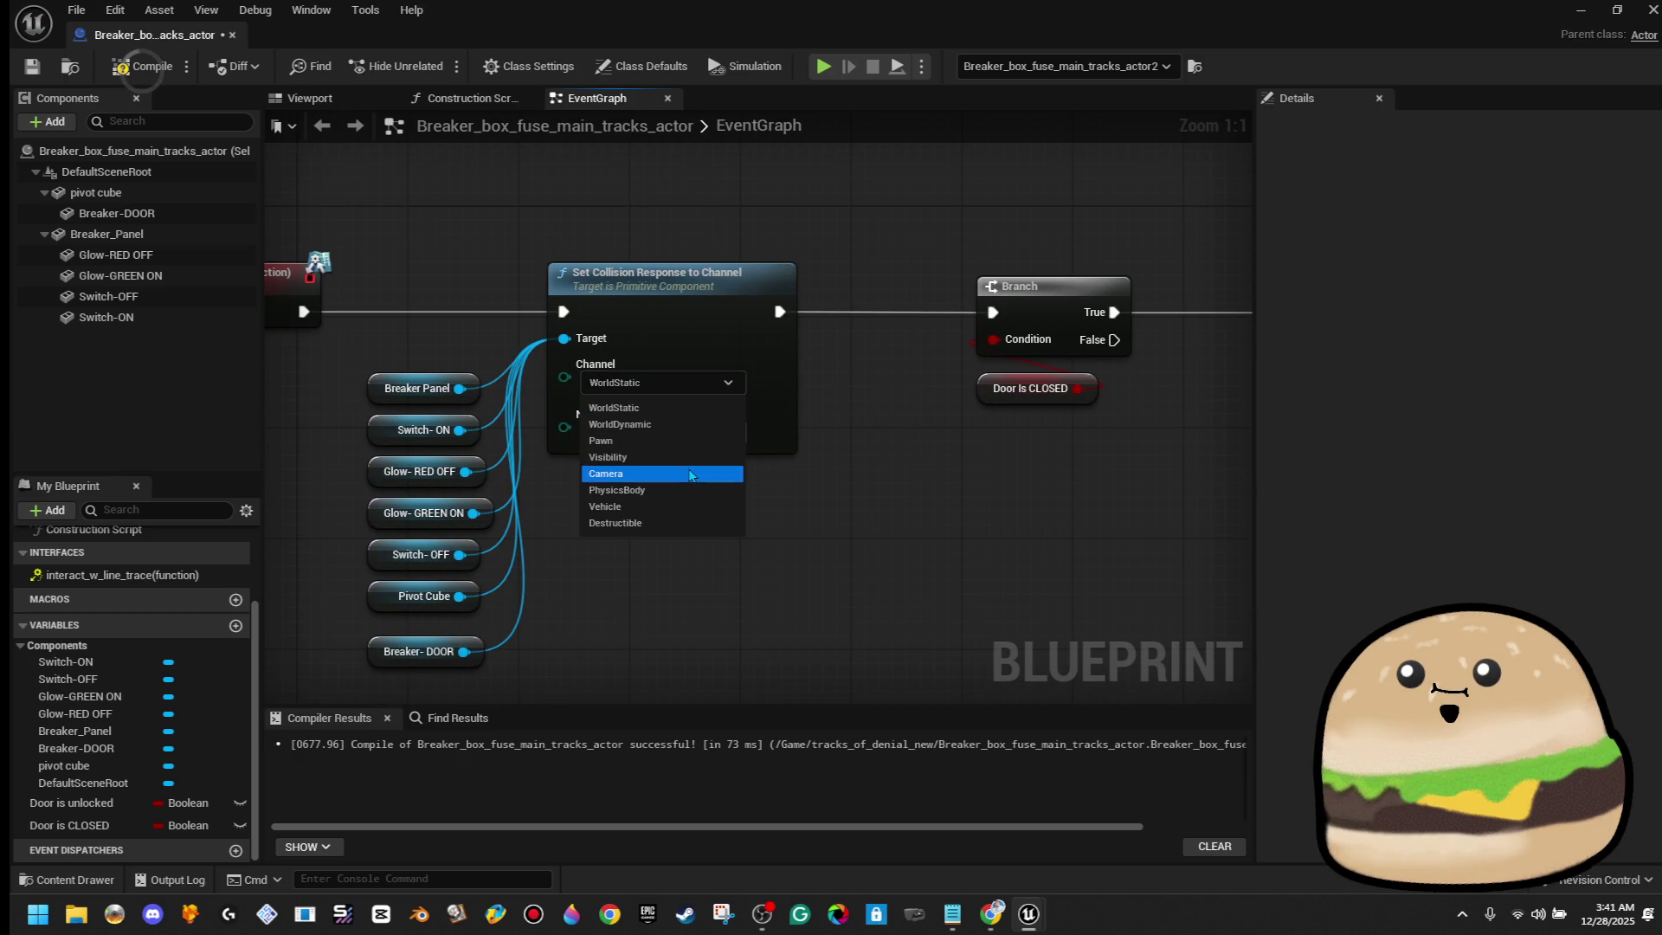
{"action": "left_click", "coordinate": [690, 474]}
{"action": "scroll", "coordinate": [688, 469], "scroll_direction": "down", "scroll_amount": 2}
{"action": "mouse_move", "coordinate": [499, 324]}
{"action": "left_mouse_down"}
{"action": "mouse_move", "coordinate": [601, 593]}
{"action": "mouse_move", "coordinate": [677, 619]}
{"action": "left_mouse_up"}
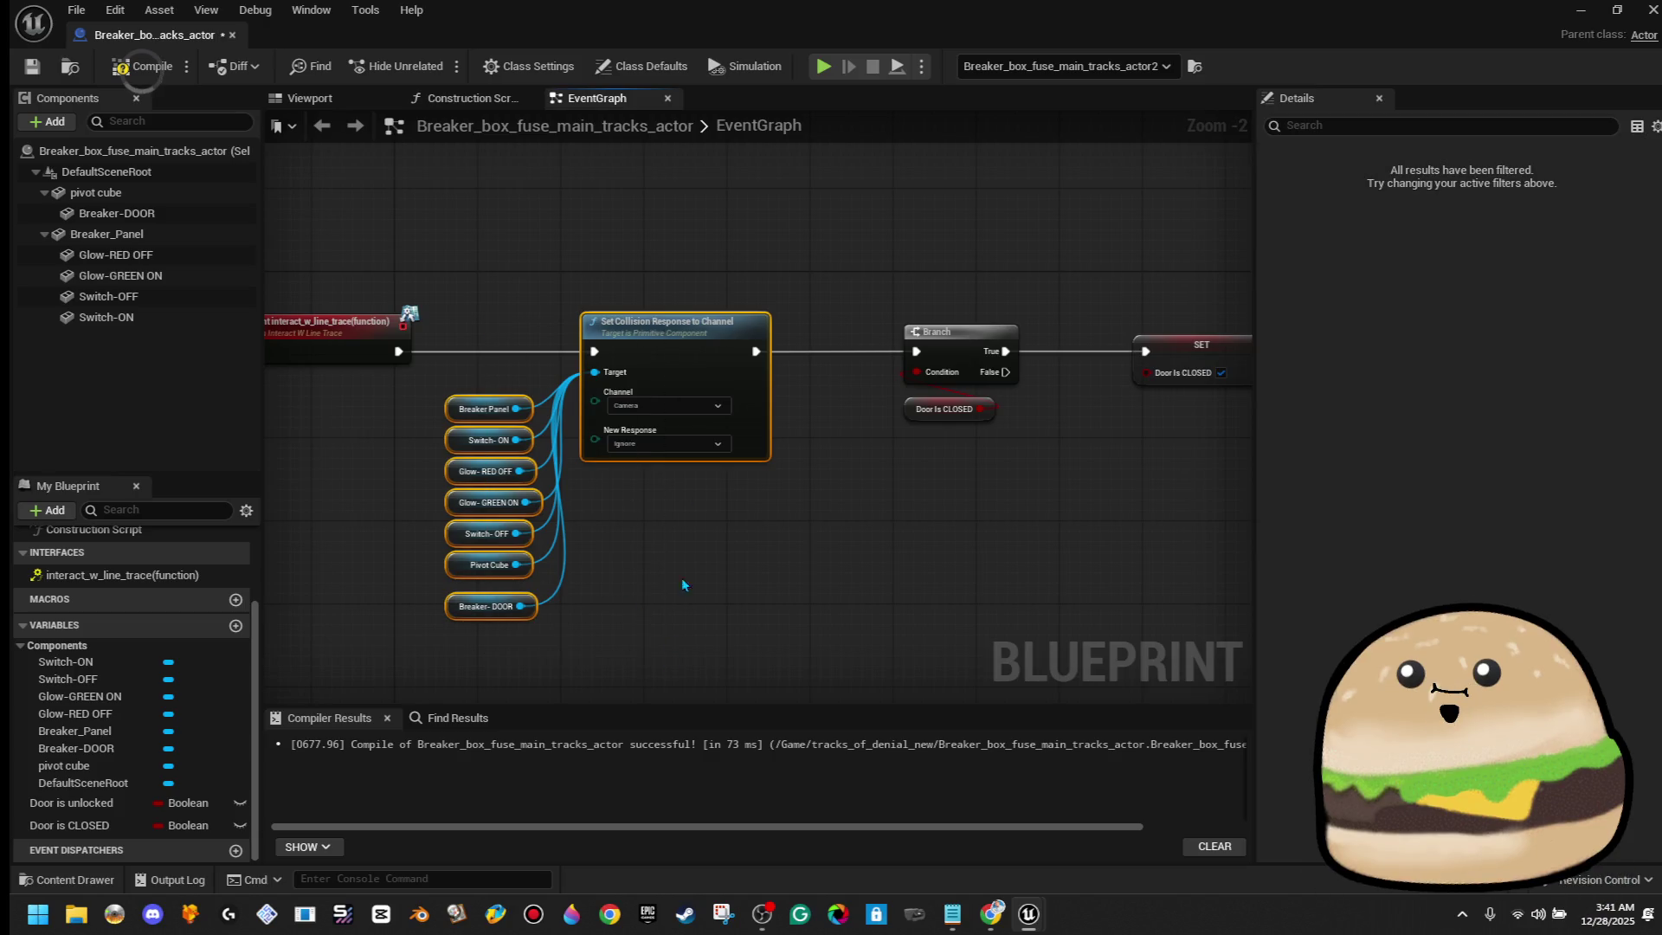
{"action": "left_click_drag", "start_coordinate": [702, 372], "coordinate": [731, 372]}
Duplicate the collision node group and set the copy's response to Block
{"action": "right_click", "coordinate": [740, 366]}
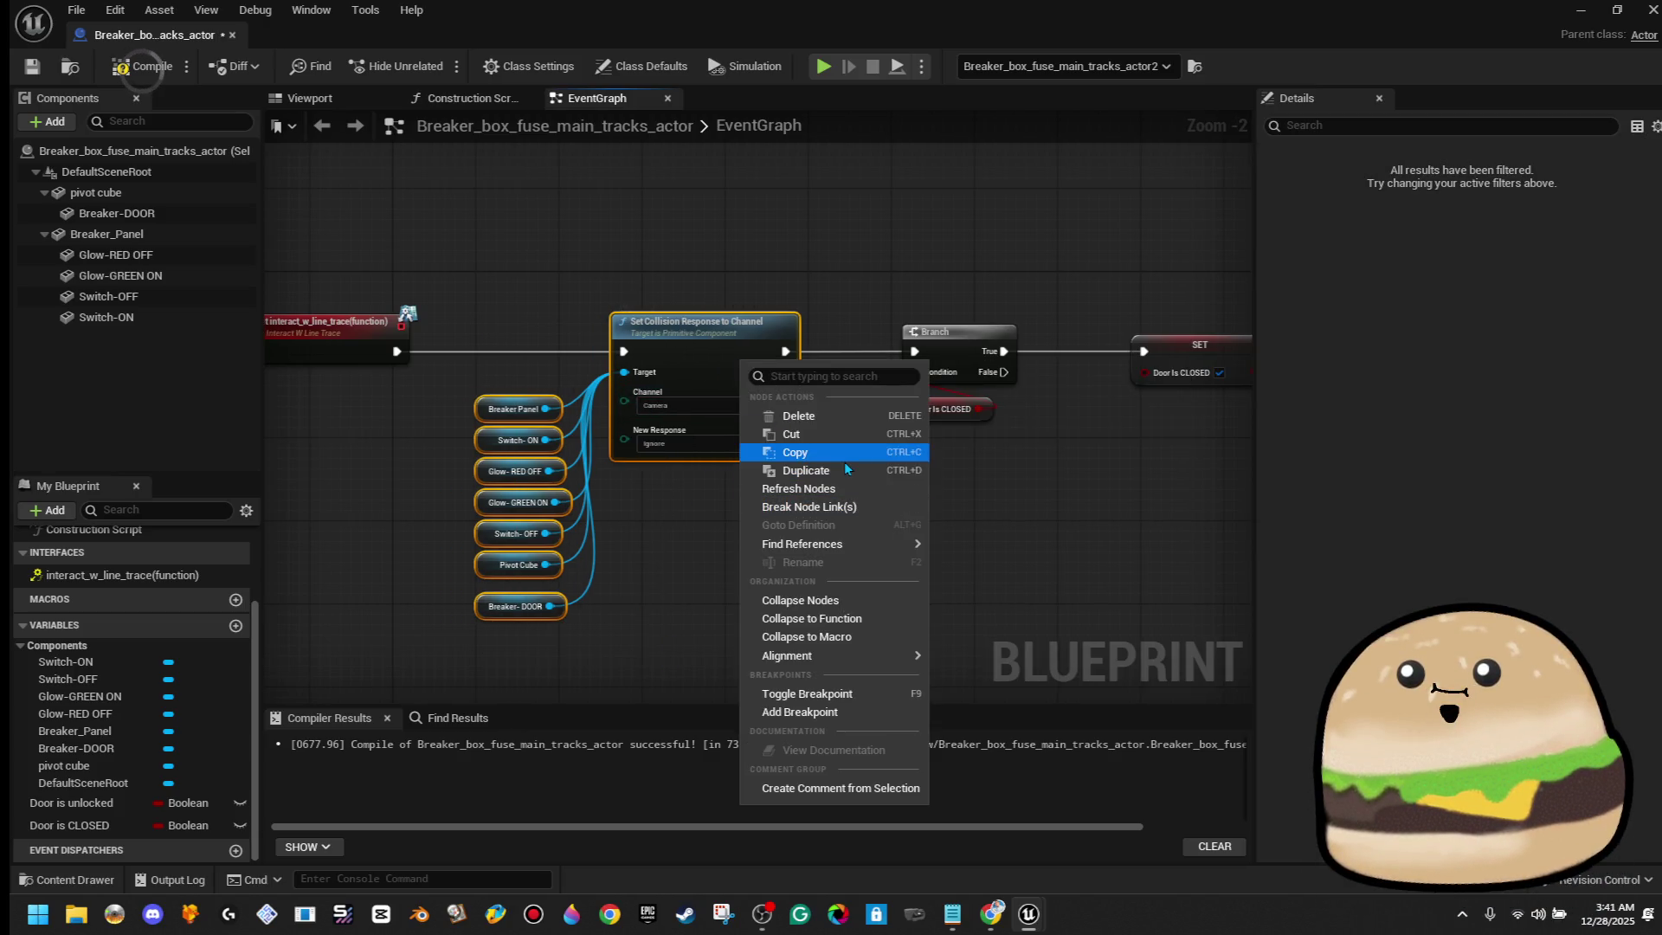
{"action": "key", "text": "Escape"}
{"action": "scroll", "coordinate": [1004, 505], "scroll_direction": "down", "scroll_amount": 3}
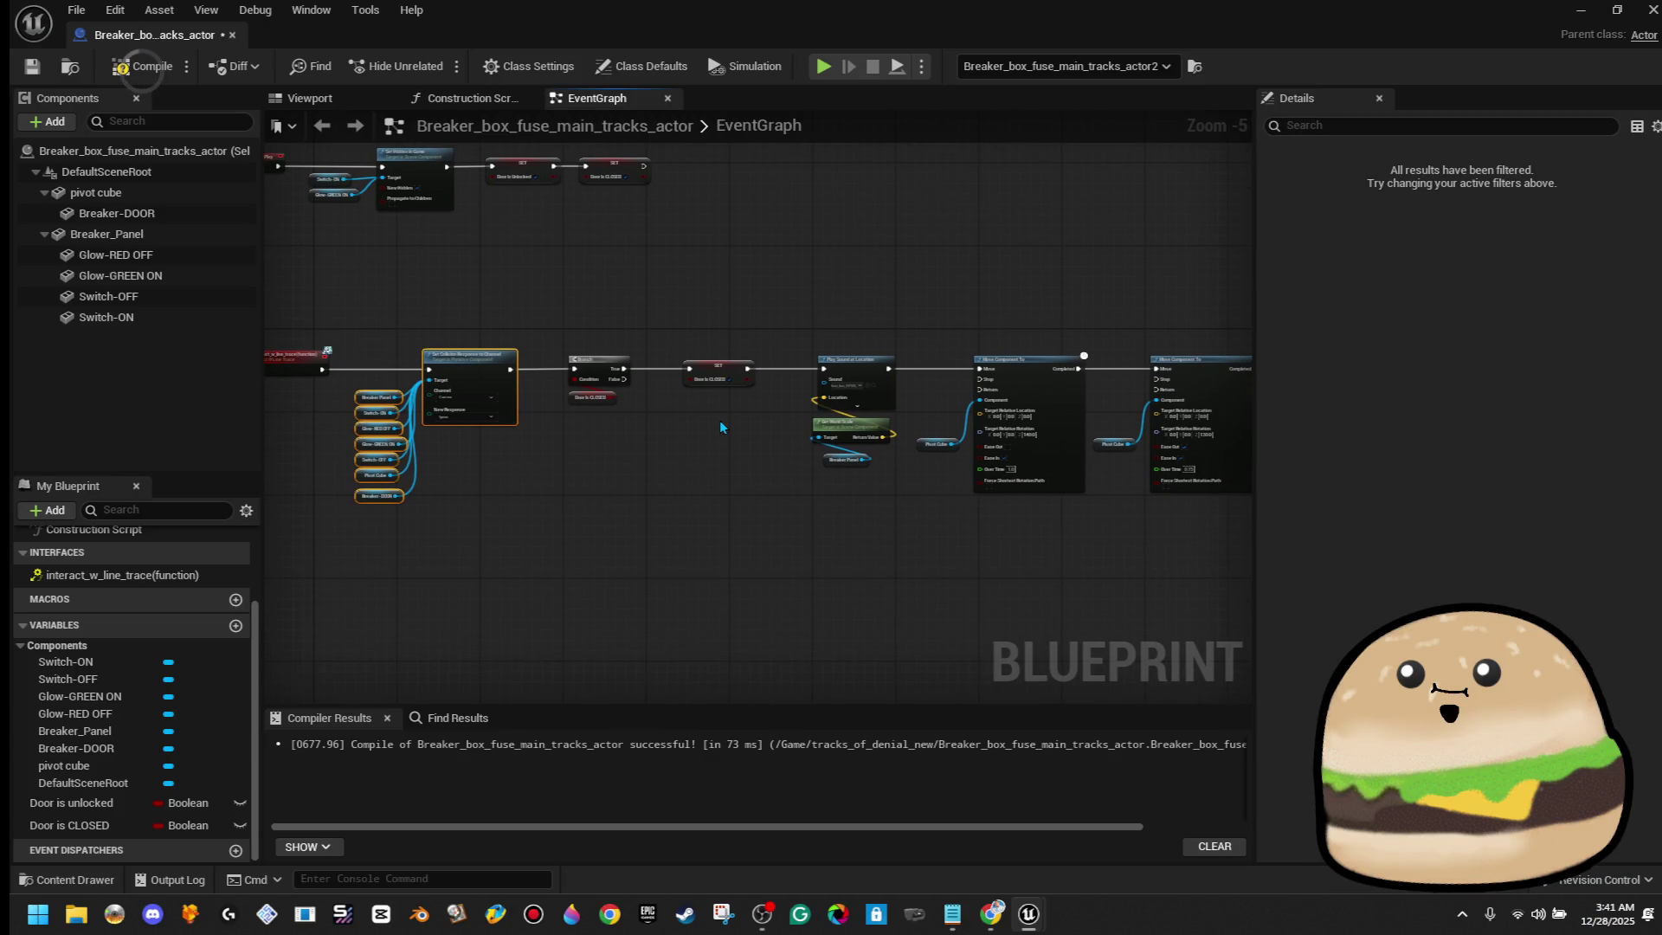
{"action": "scroll", "coordinate": [720, 419], "scroll_direction": "right", "scroll_amount": 5}
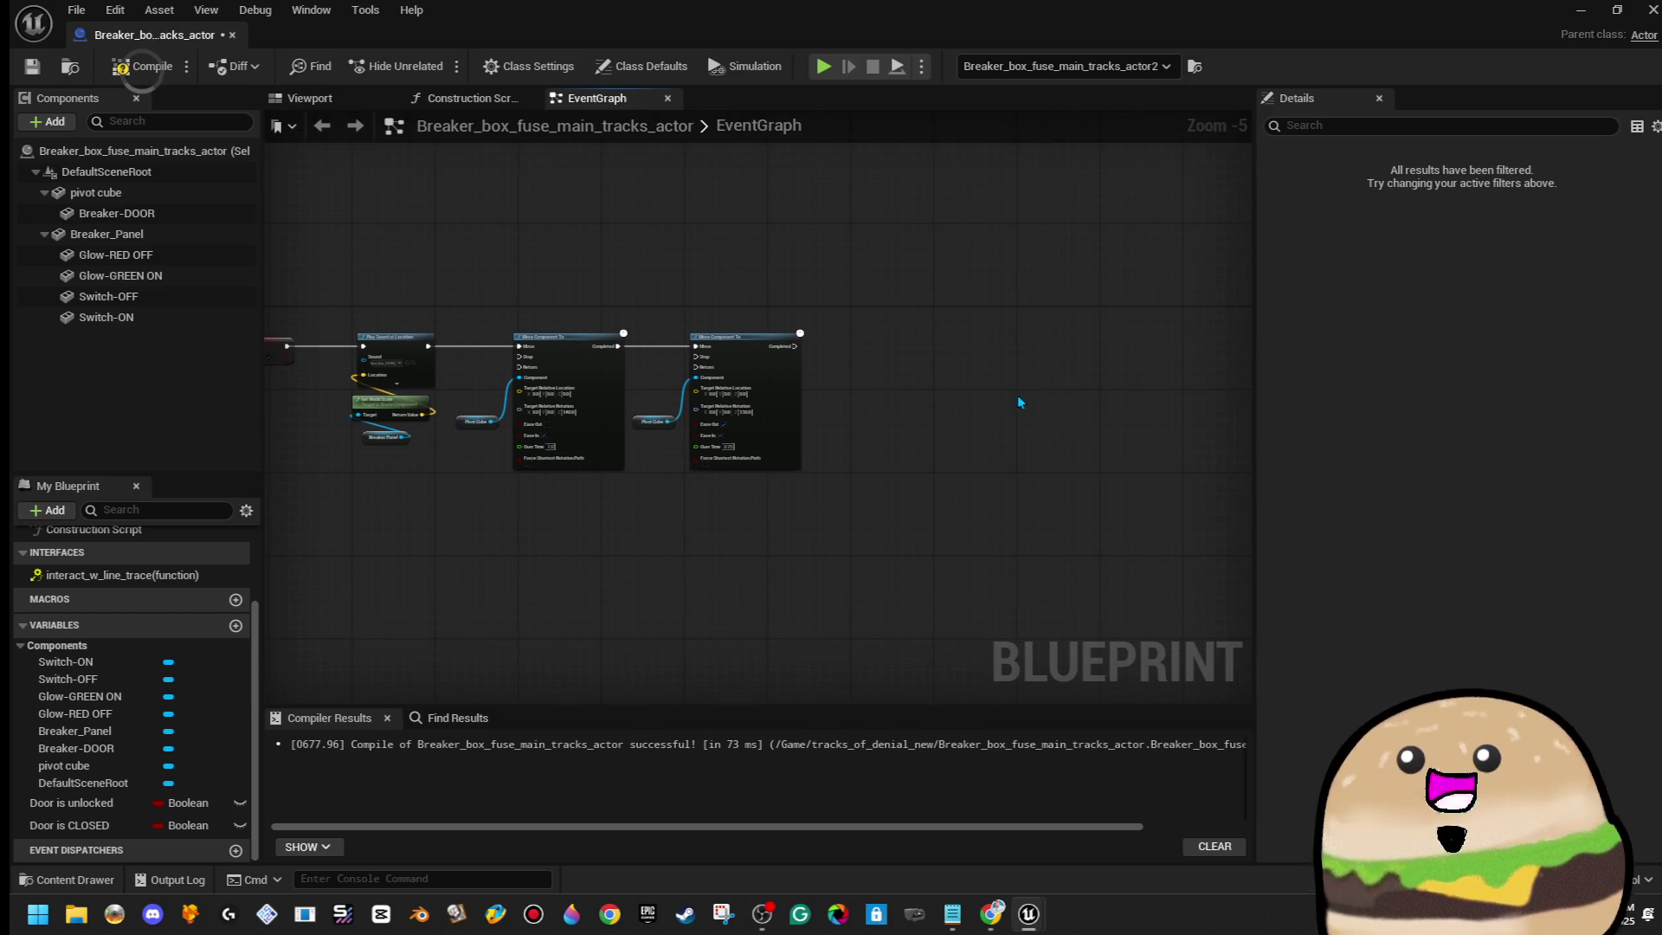
{"action": "key", "text": "ctrl+v"}
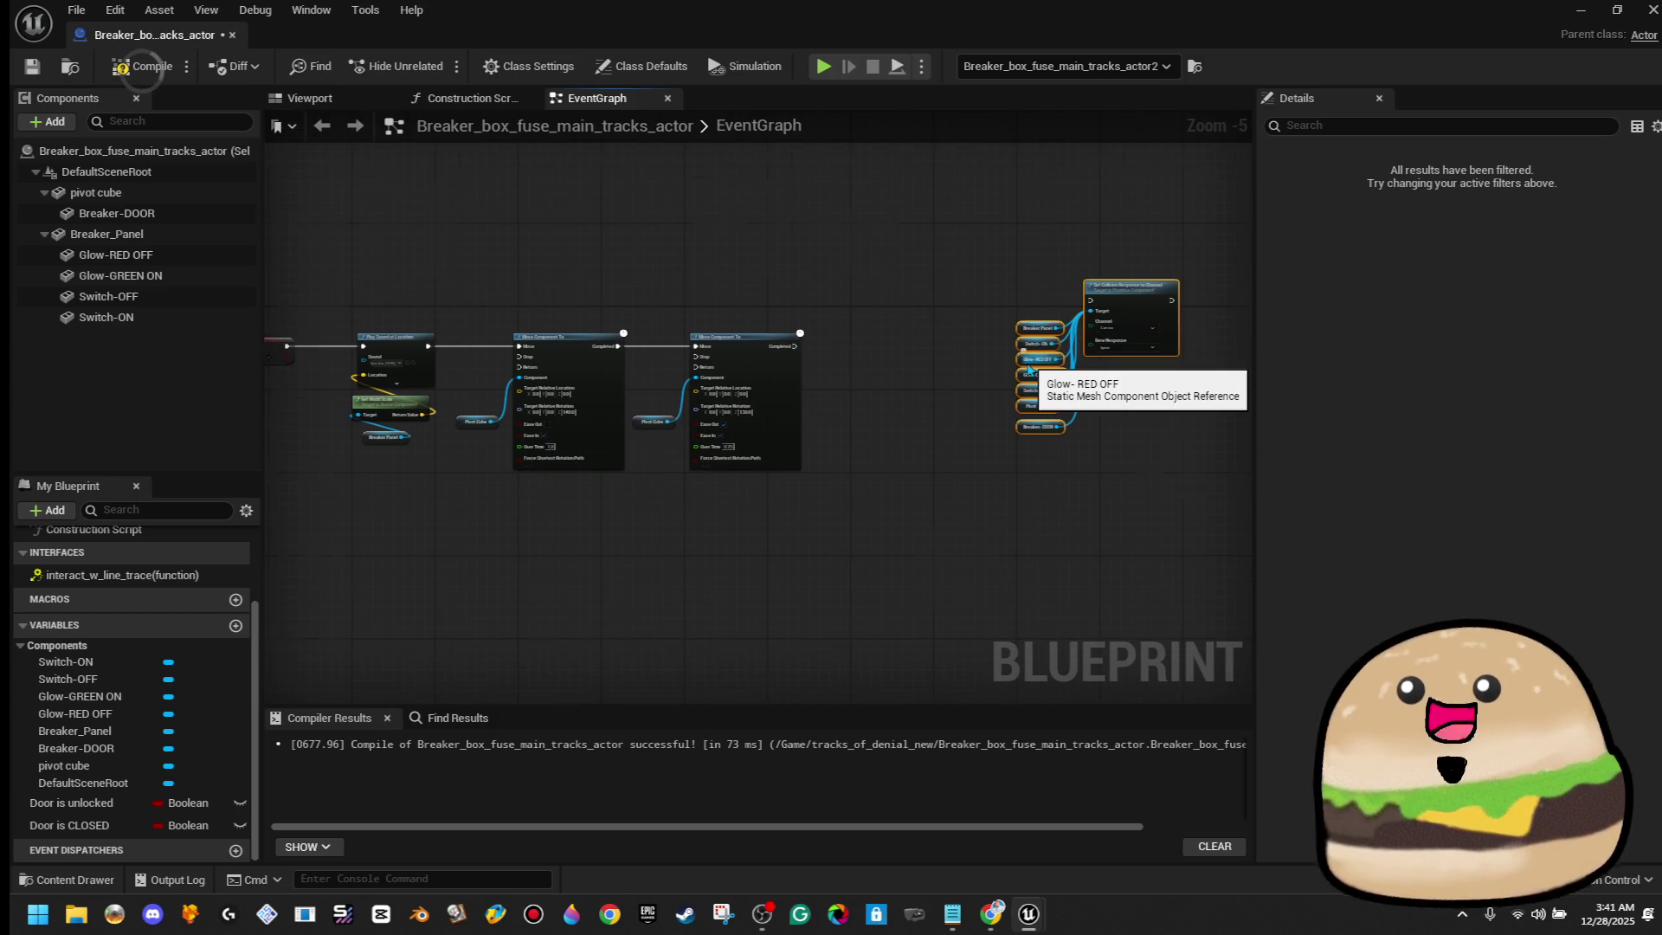
{"action": "scroll", "coordinate": [1029, 368], "scroll_direction": "up", "scroll_amount": 4}
{"action": "left_click", "coordinate": [1214, 324]}
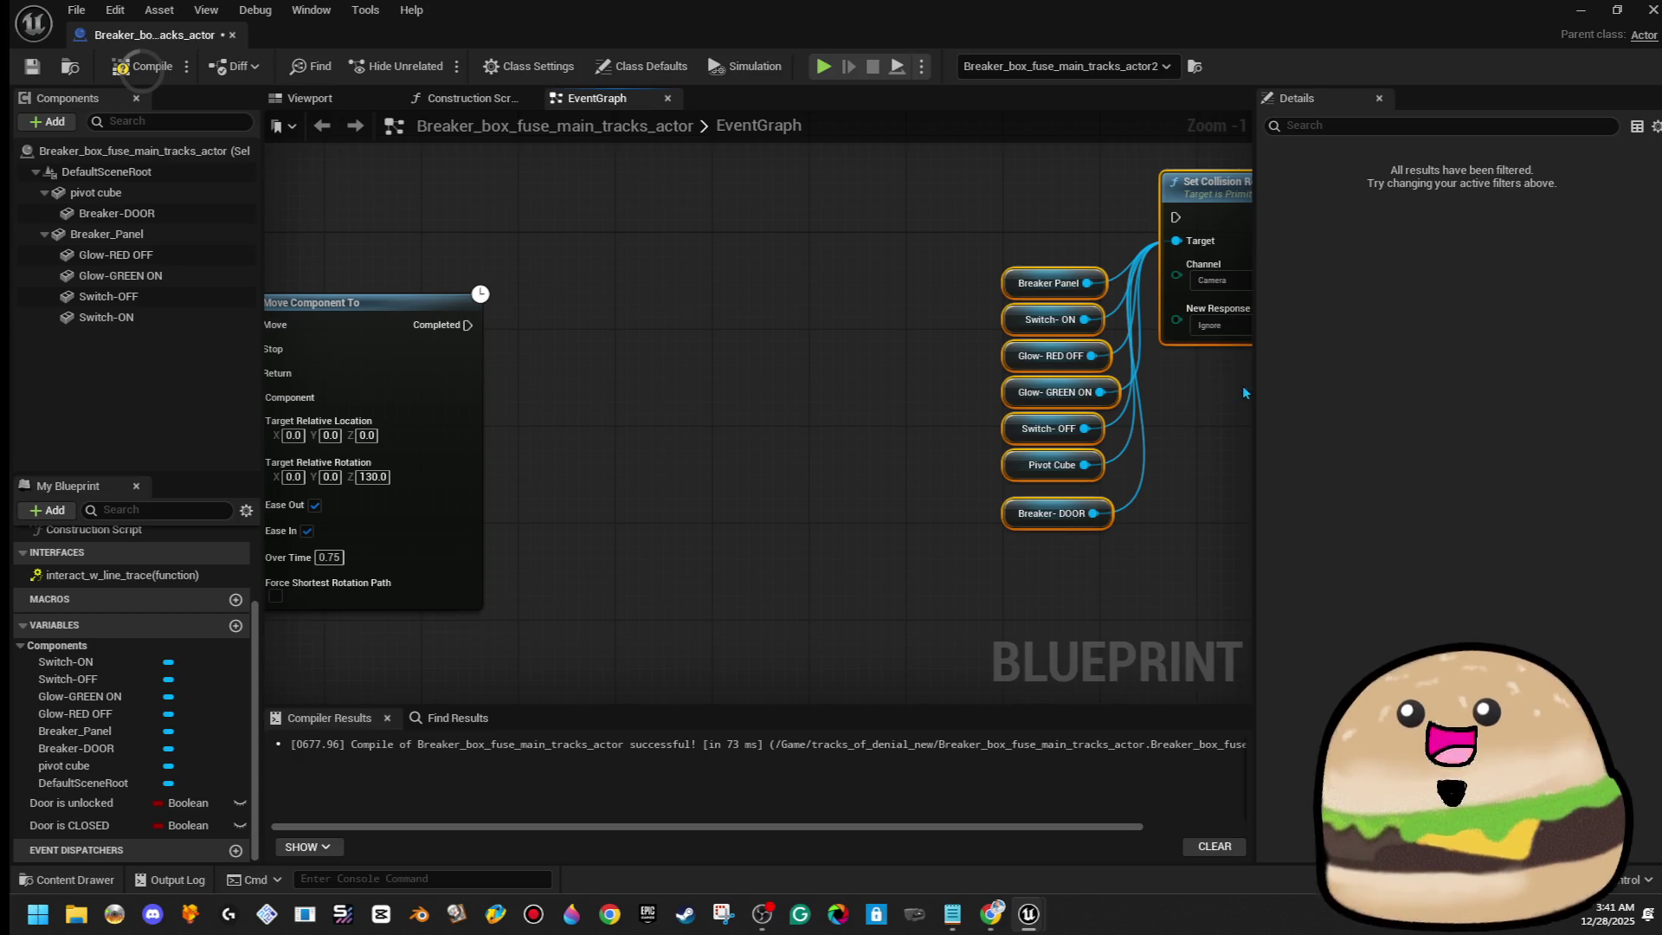
{"action": "left_click", "coordinate": [1245, 382]}
{"action": "scroll", "coordinate": [1039, 457], "scroll_direction": "down", "scroll_amount": 2}
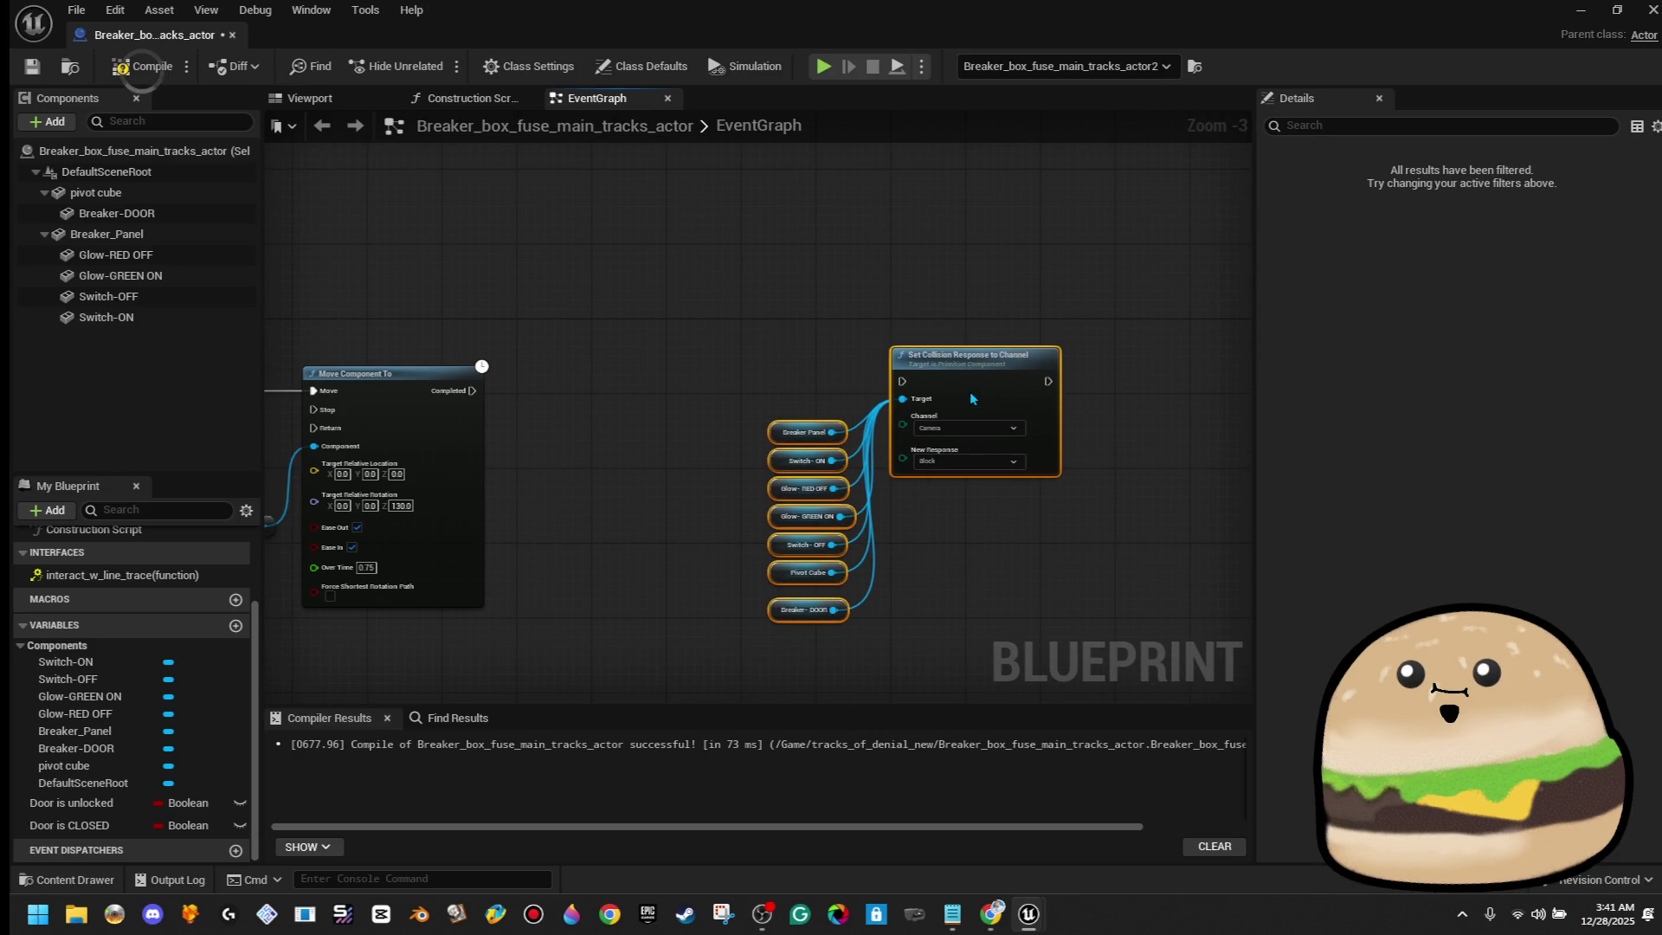
Wire Move Component To's Completed output into the copied collision node
{"action": "left_click_drag", "start_coordinate": [868, 394], "coordinate": [902, 381]}
{"action": "left_click_drag", "start_coordinate": [815, 307], "coordinate": [935, 578]}
{"action": "left_click_drag", "start_coordinate": [968, 637], "coordinate": [299, 539]}
{"action": "left_click_drag", "start_coordinate": [732, 432], "coordinate": [755, 433]}
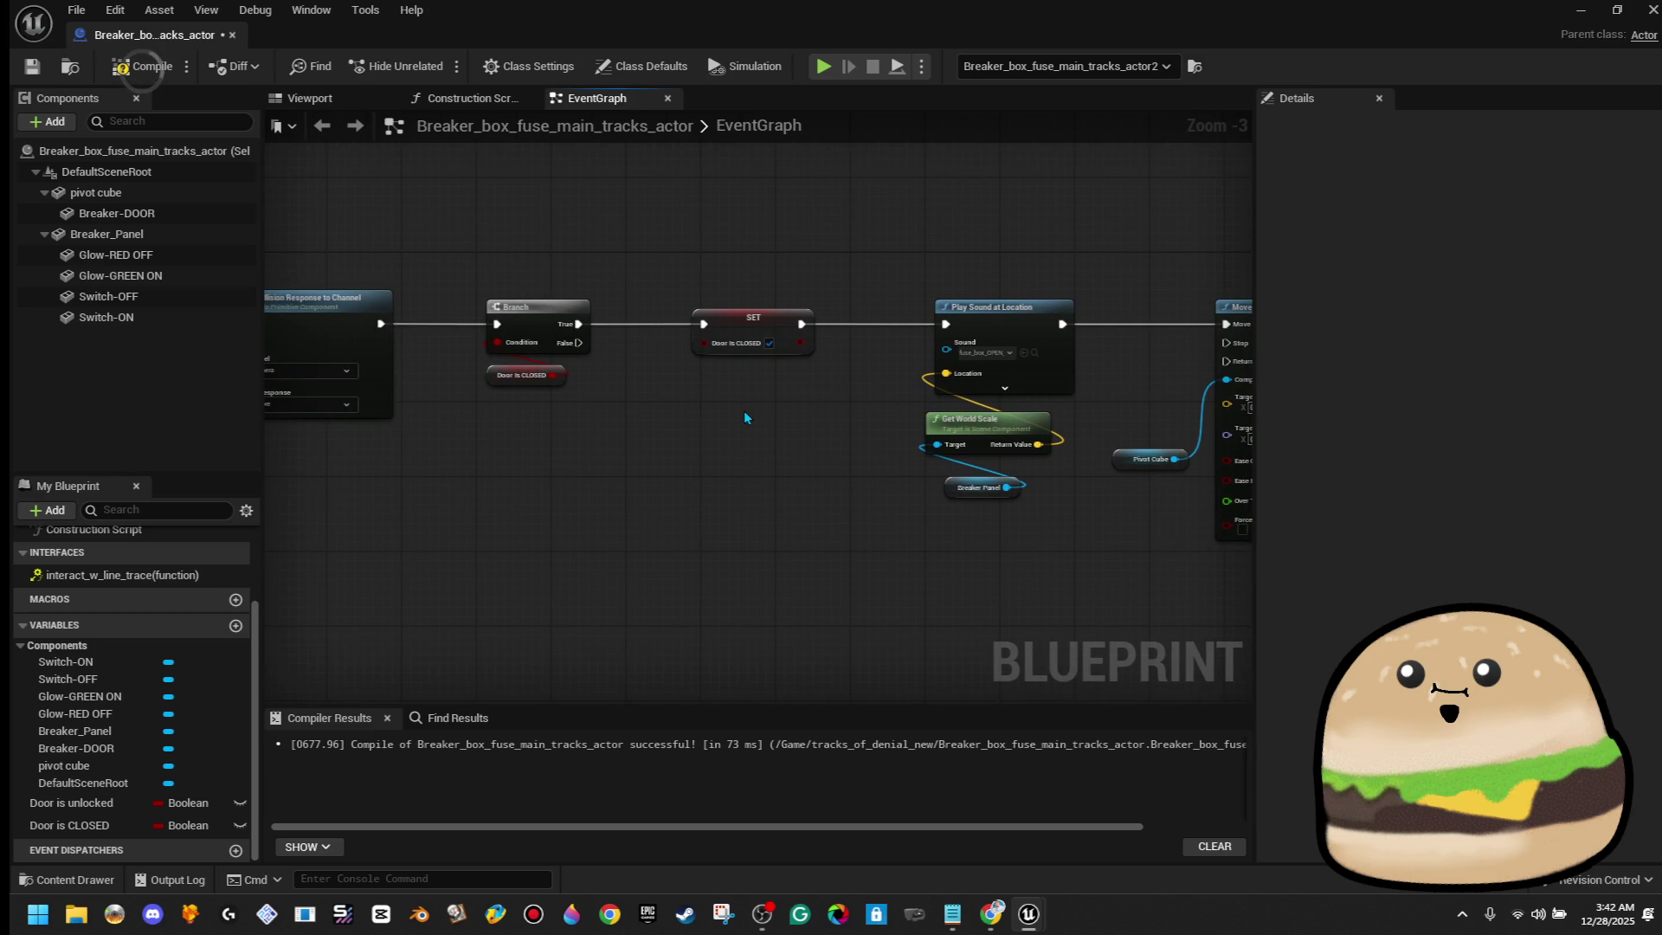
{"action": "left_click_drag", "start_coordinate": [740, 422], "coordinate": [25, 450]}
{"action": "left_click_drag", "start_coordinate": [692, 433], "coordinate": [468, 441]}
Tidy the copied collision group and its reroute nodes lower in the graph
{"action": "mouse_move", "coordinate": [958, 267]}
{"action": "left_mouse_down"}
{"action": "mouse_move", "coordinate": [698, 276]}
{"action": "mouse_move", "coordinate": [1032, 637]}
{"action": "left_mouse_up"}
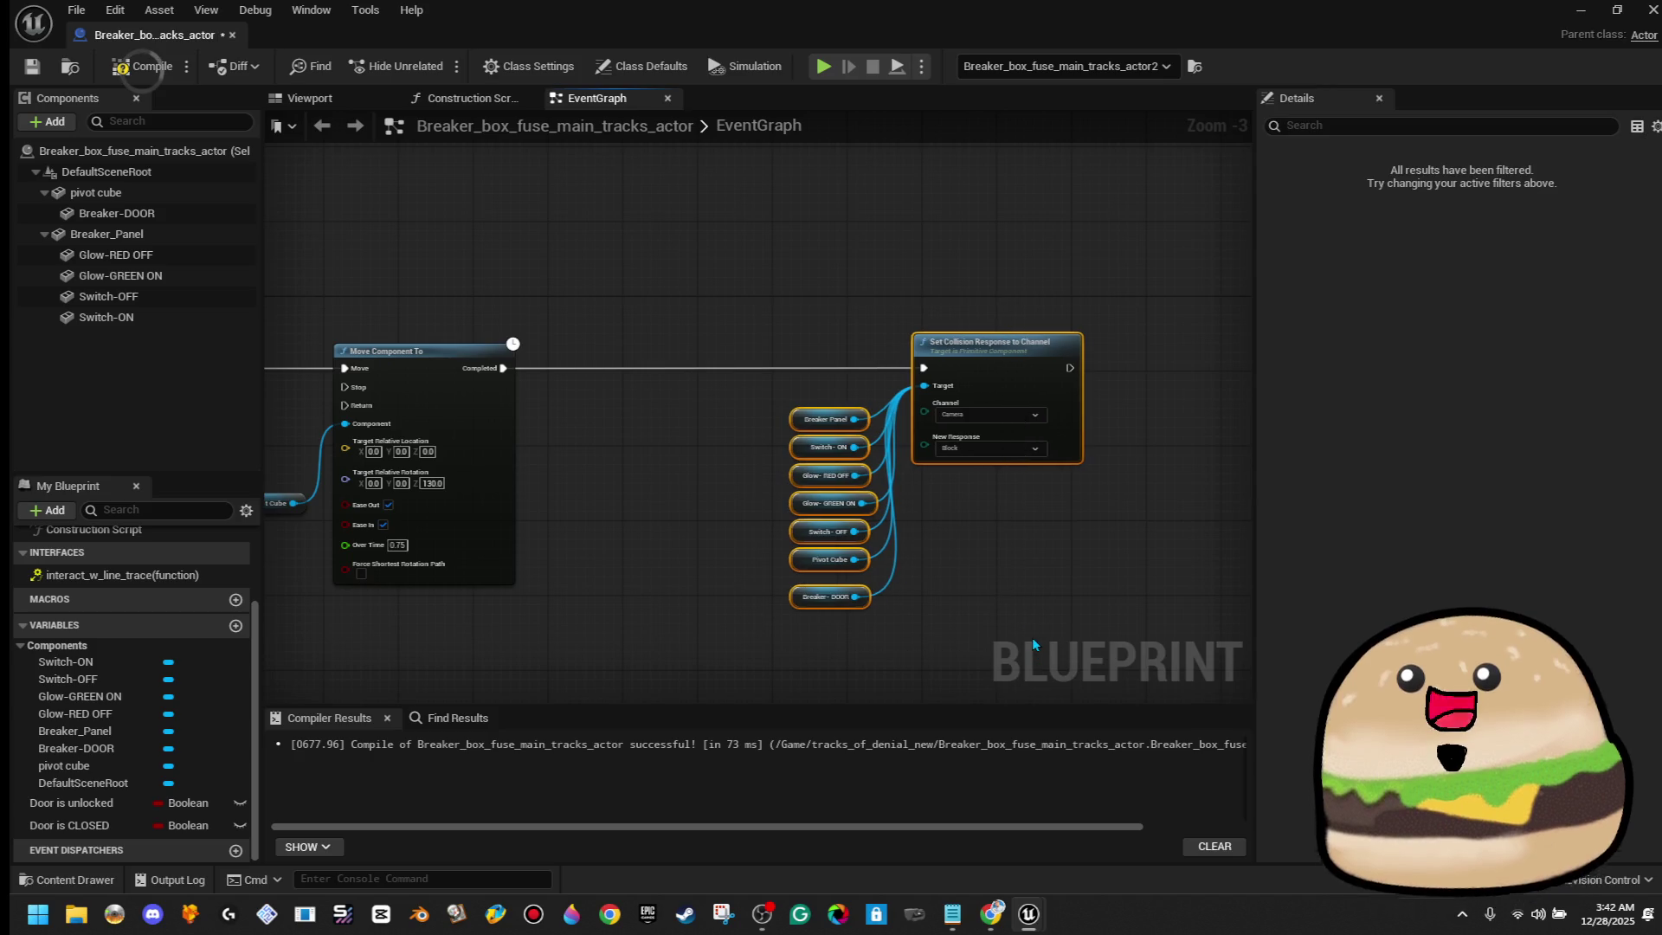
{"action": "key", "text": "Left"}
{"action": "key", "text": "Left"}
{"action": "key", "text": "Left"}
{"action": "left_click", "coordinate": [663, 549]}
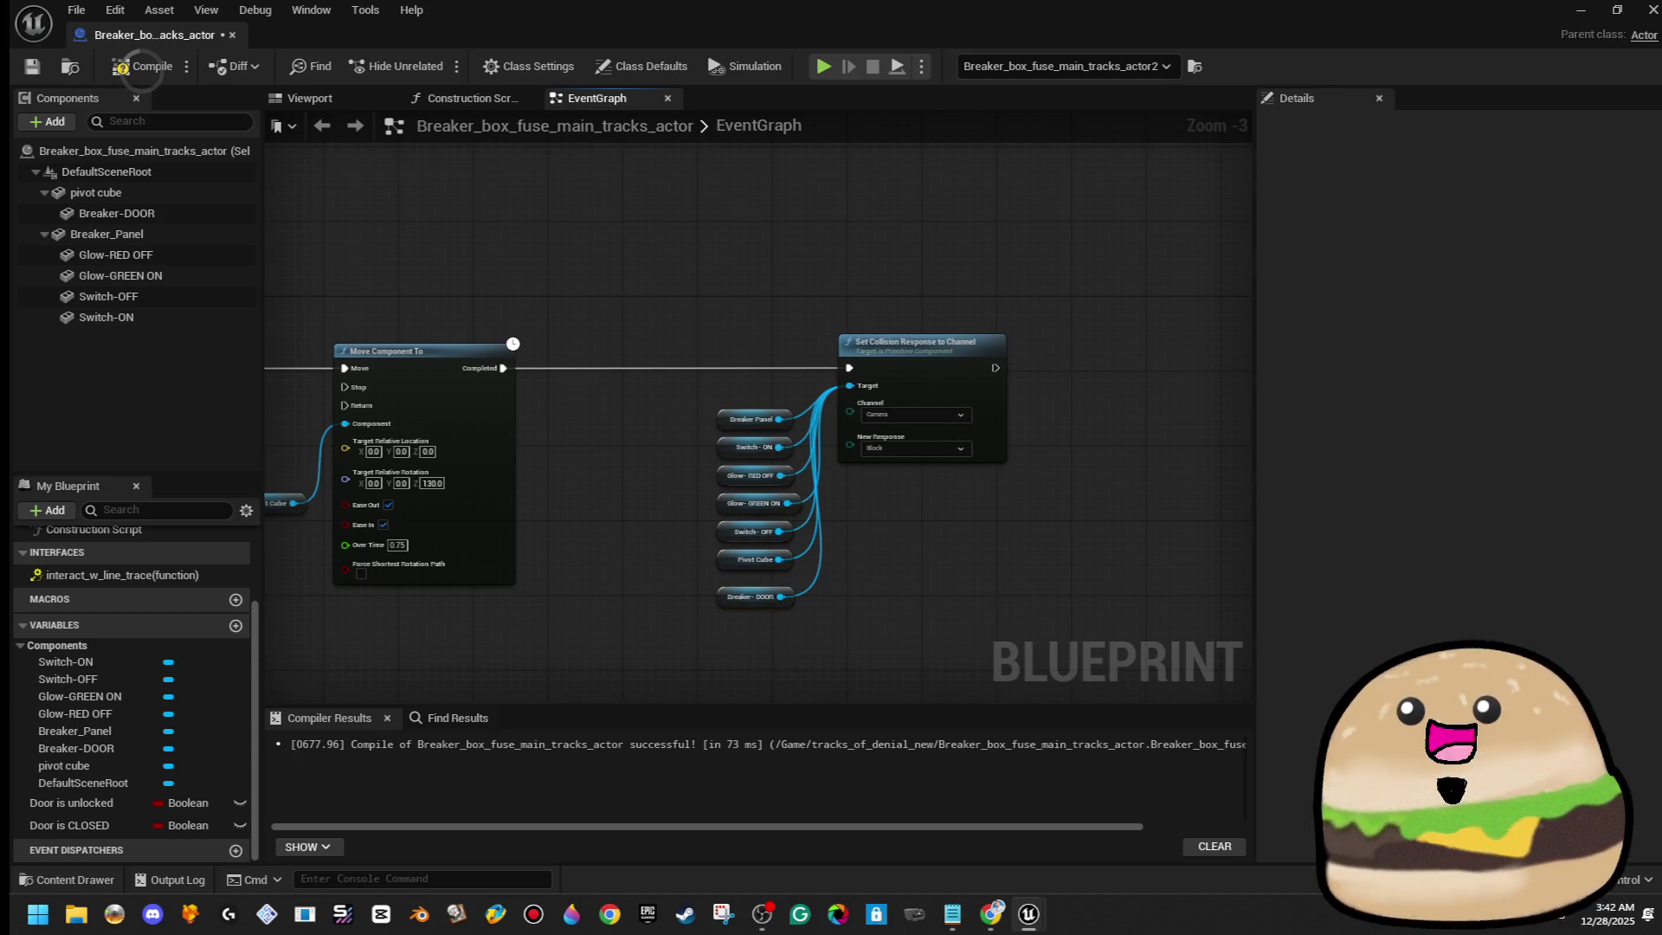
{"action": "scroll", "coordinate": [627, 456], "scroll_direction": "down", "scroll_amount": 3}
{"action": "left_click_drag", "start_coordinate": [688, 446], "coordinate": [755, 540]}
{"action": "key", "text": "Down"}
{"action": "key", "text": "Down"}
{"action": "key", "text": "Down"}
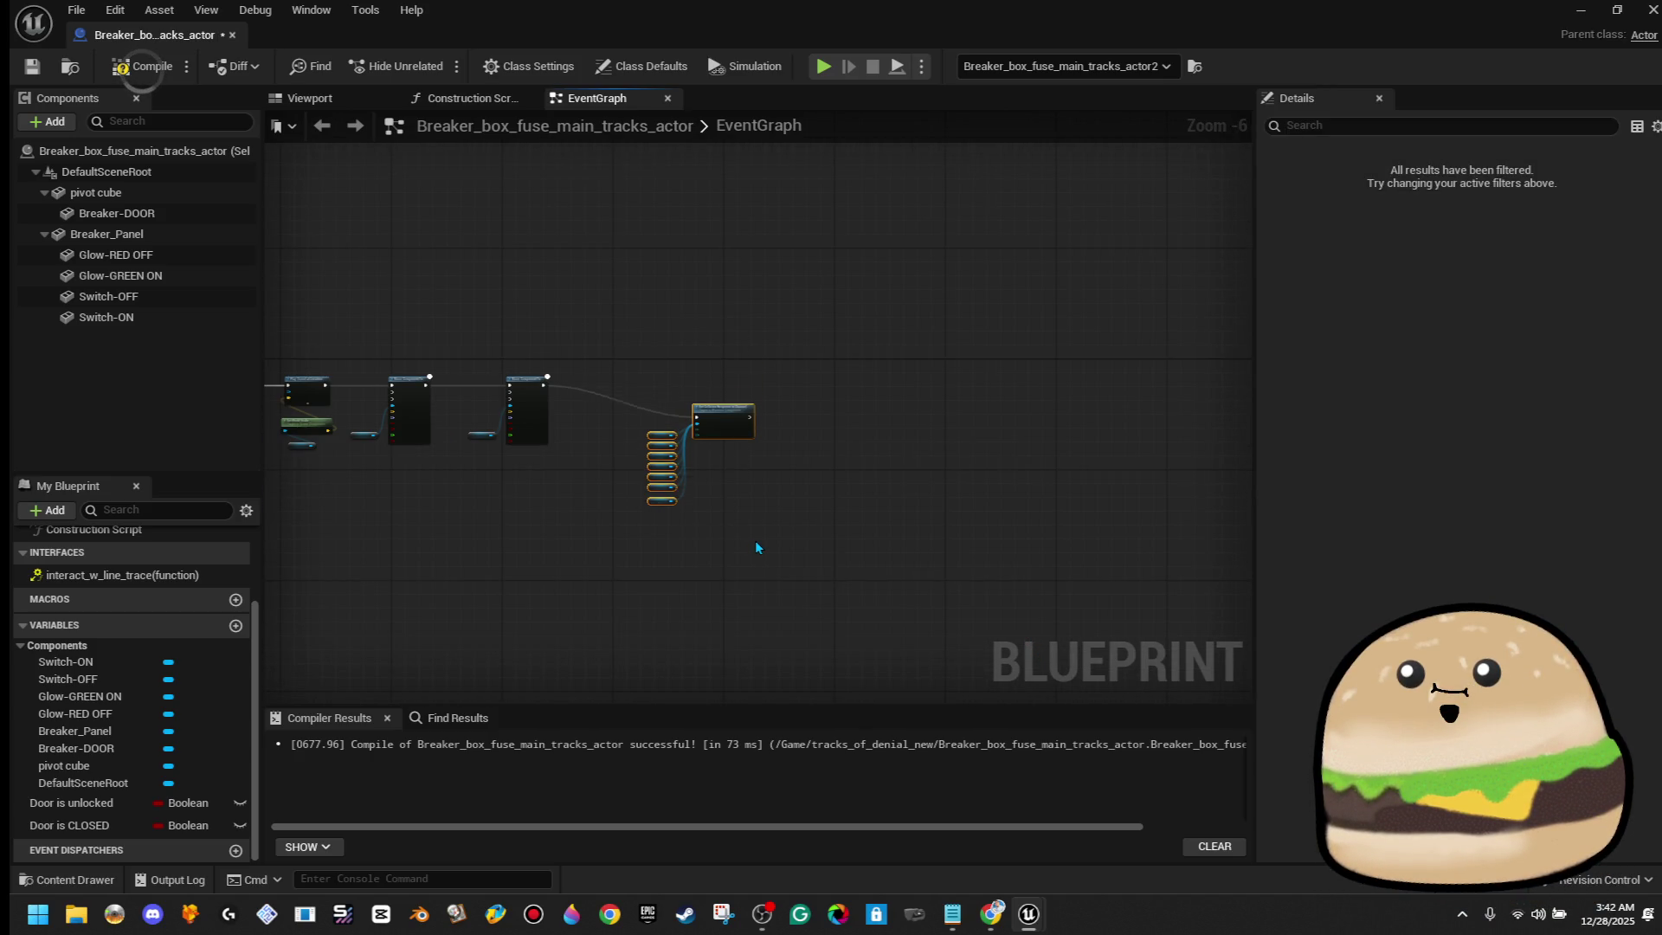
{"action": "left_click", "coordinate": [755, 542]}
{"action": "scroll", "coordinate": [750, 533], "scroll_direction": "up", "scroll_amount": 5}
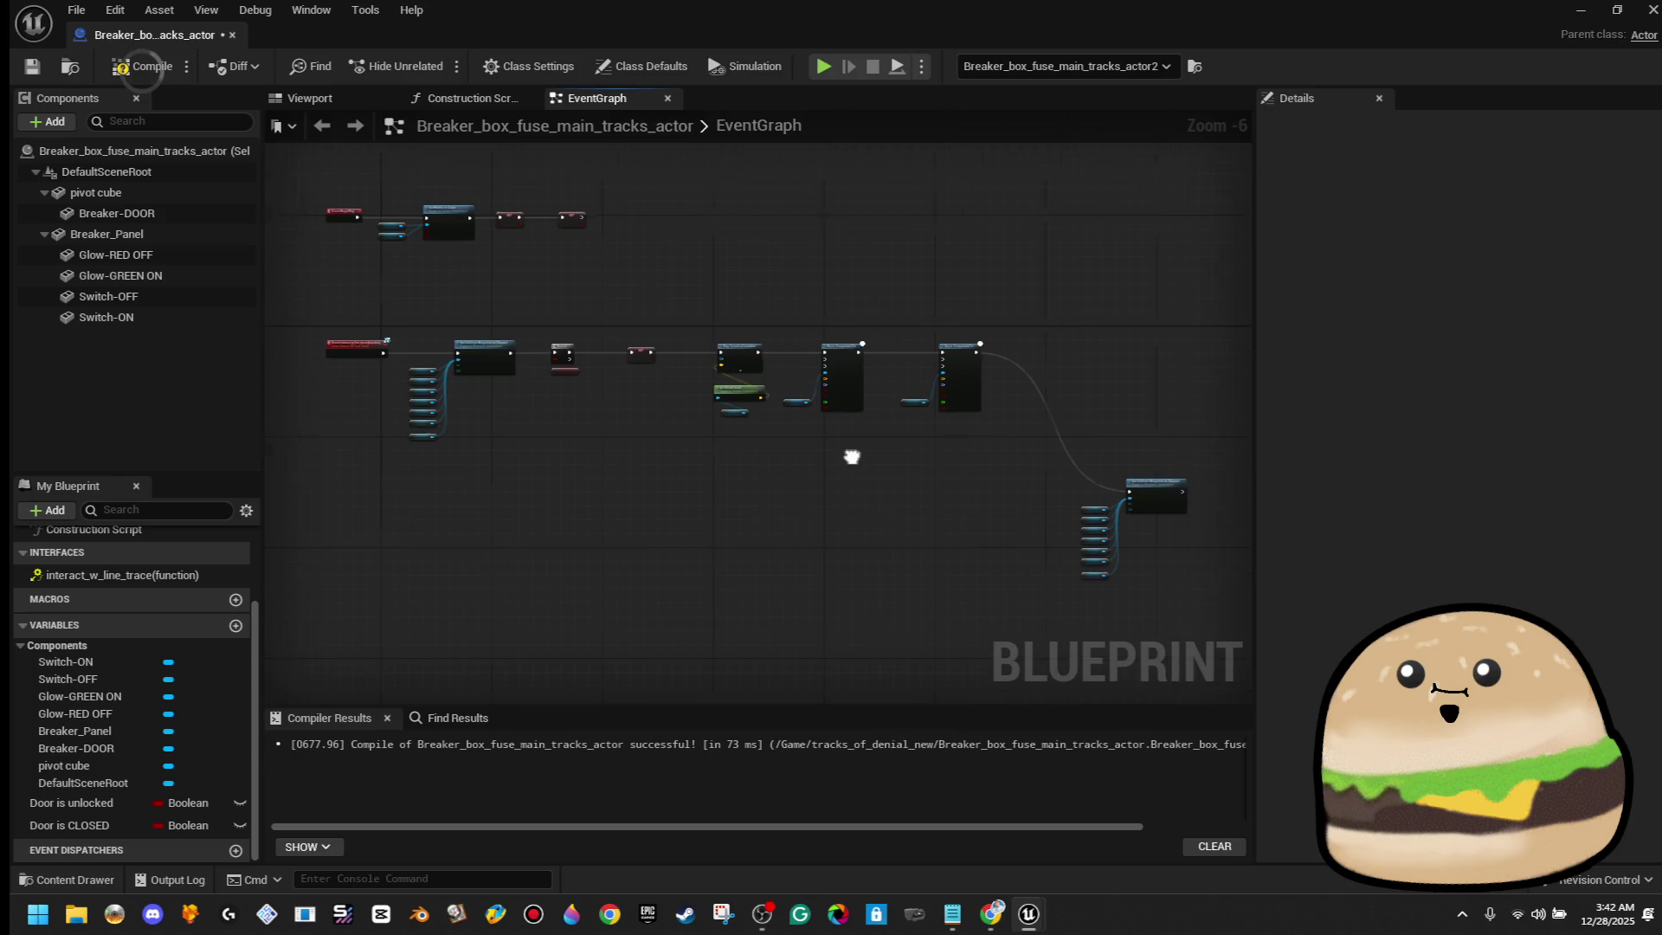
{"action": "mouse_move", "coordinate": [504, 407]}
{"action": "left_mouse_down"}
{"action": "mouse_move", "coordinate": [483, 479]}
{"action": "mouse_move", "coordinate": [446, 479]}
{"action": "mouse_move", "coordinate": [683, 494]}
{"action": "mouse_move", "coordinate": [1110, 481]}
{"action": "mouse_move", "coordinate": [227, 510]}
{"action": "left_mouse_up"}
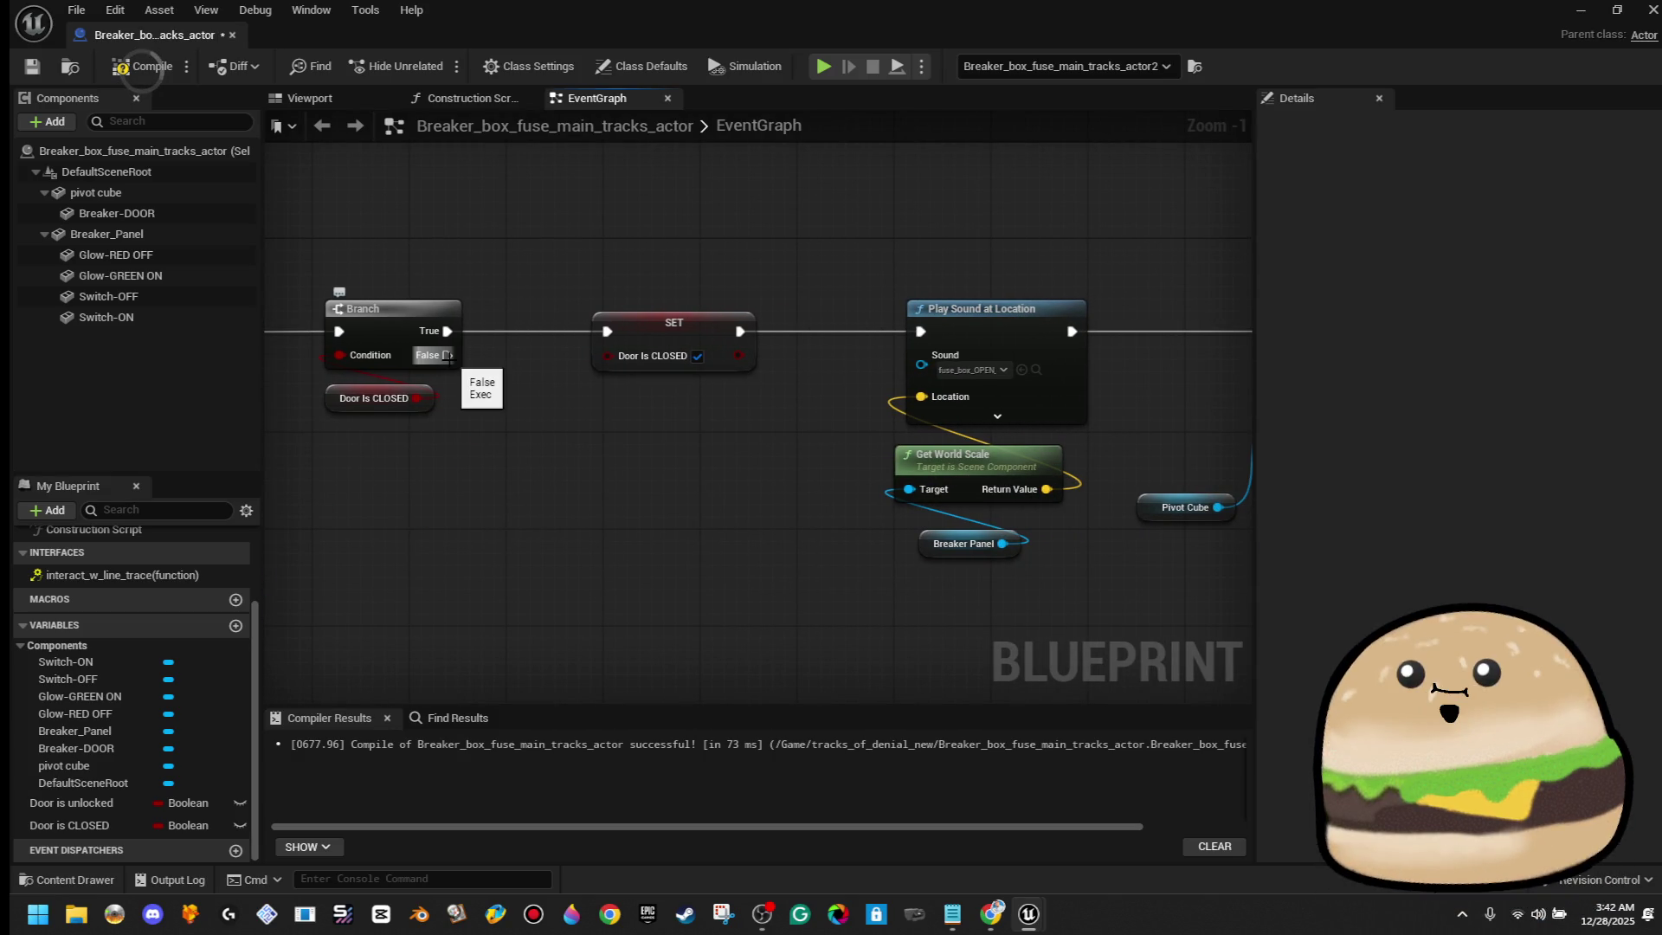
Duplicate the Play Sound, scale and Breaker Panel nodes below the Branch
{"action": "left_click_drag", "start_coordinate": [447, 355], "coordinate": [486, 296]}
{"action": "mouse_move", "coordinate": [398, 232]}
{"action": "left_mouse_down"}
{"action": "mouse_move", "coordinate": [526, 632]}
{"action": "mouse_move", "coordinate": [575, 675]}
{"action": "mouse_move", "coordinate": [565, 656]}
{"action": "left_mouse_up"}
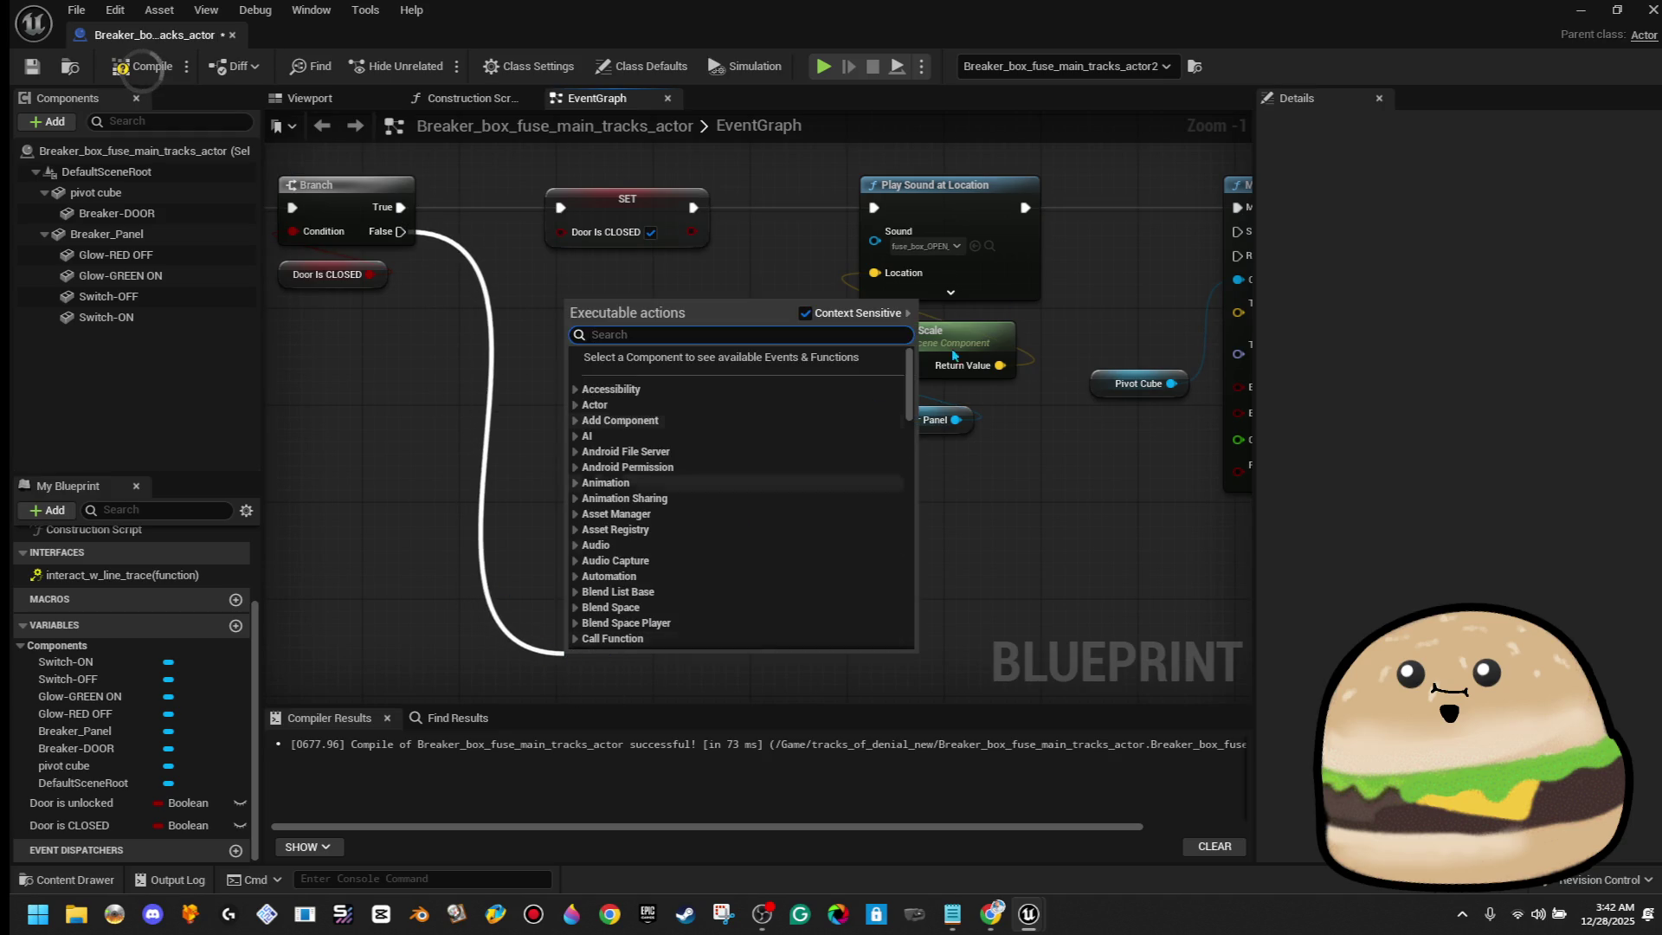
{"action": "mouse_move", "coordinate": [835, 165]}
{"action": "left_mouse_down"}
{"action": "mouse_move", "coordinate": [960, 364]}
{"action": "mouse_move", "coordinate": [979, 434]}
{"action": "left_mouse_up"}
{"action": "right_click", "coordinate": [1004, 261]}
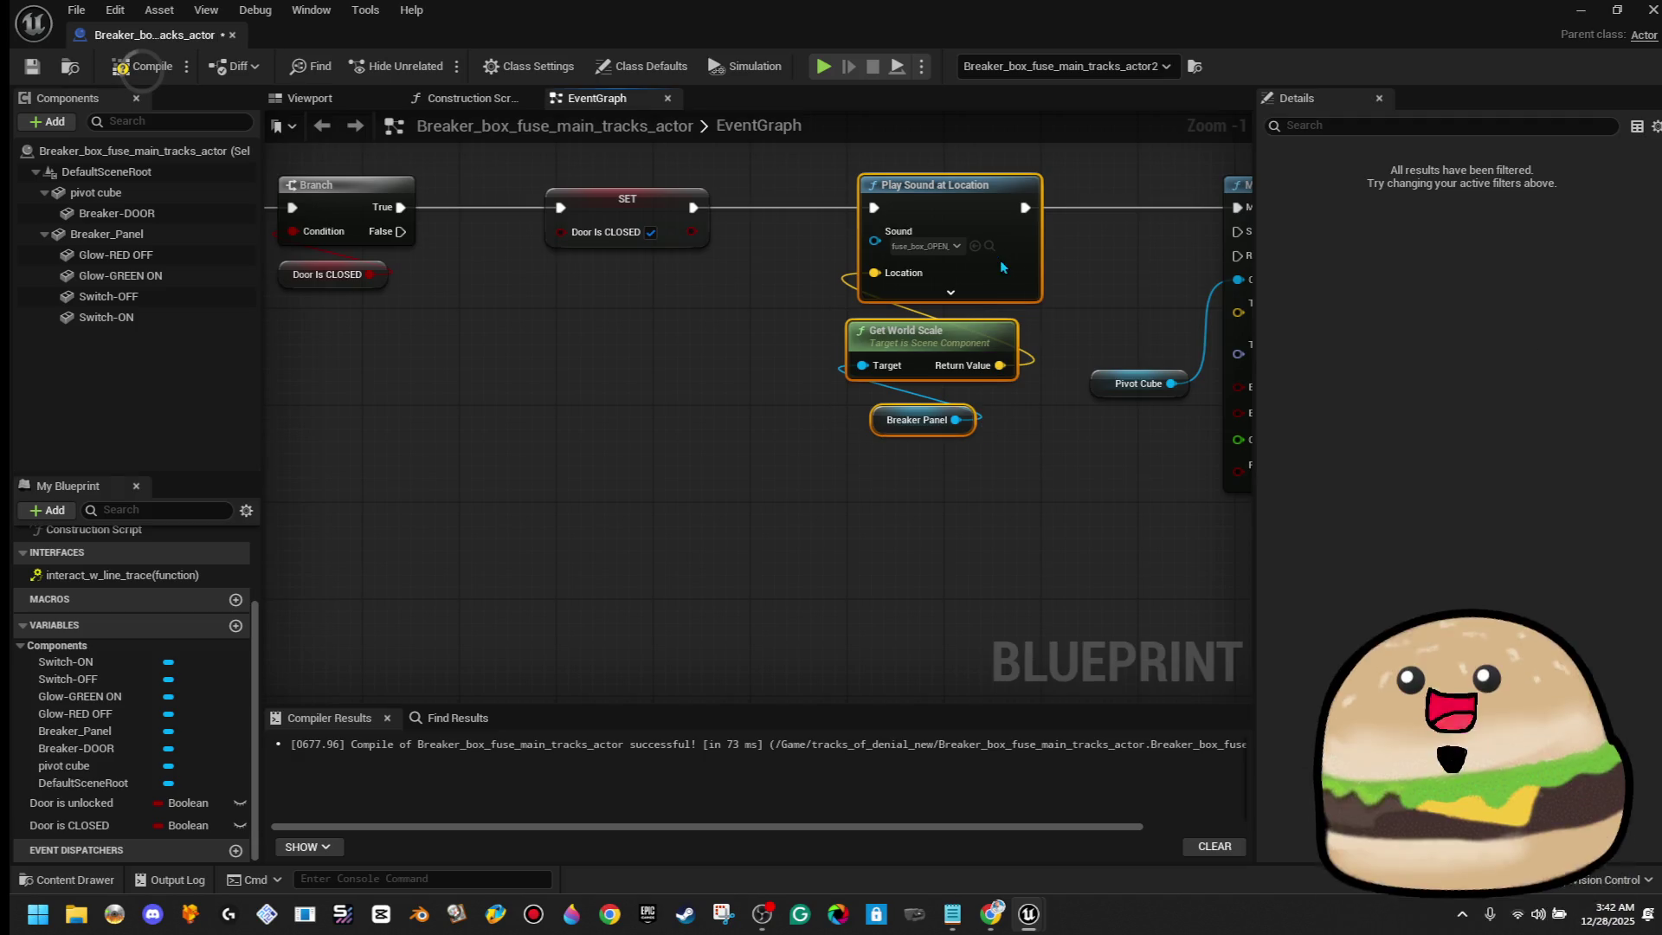
{"action": "left_click", "coordinate": [1055, 351]}
{"action": "scroll", "coordinate": [616, 496], "scroll_direction": "down", "scroll_amount": 2}
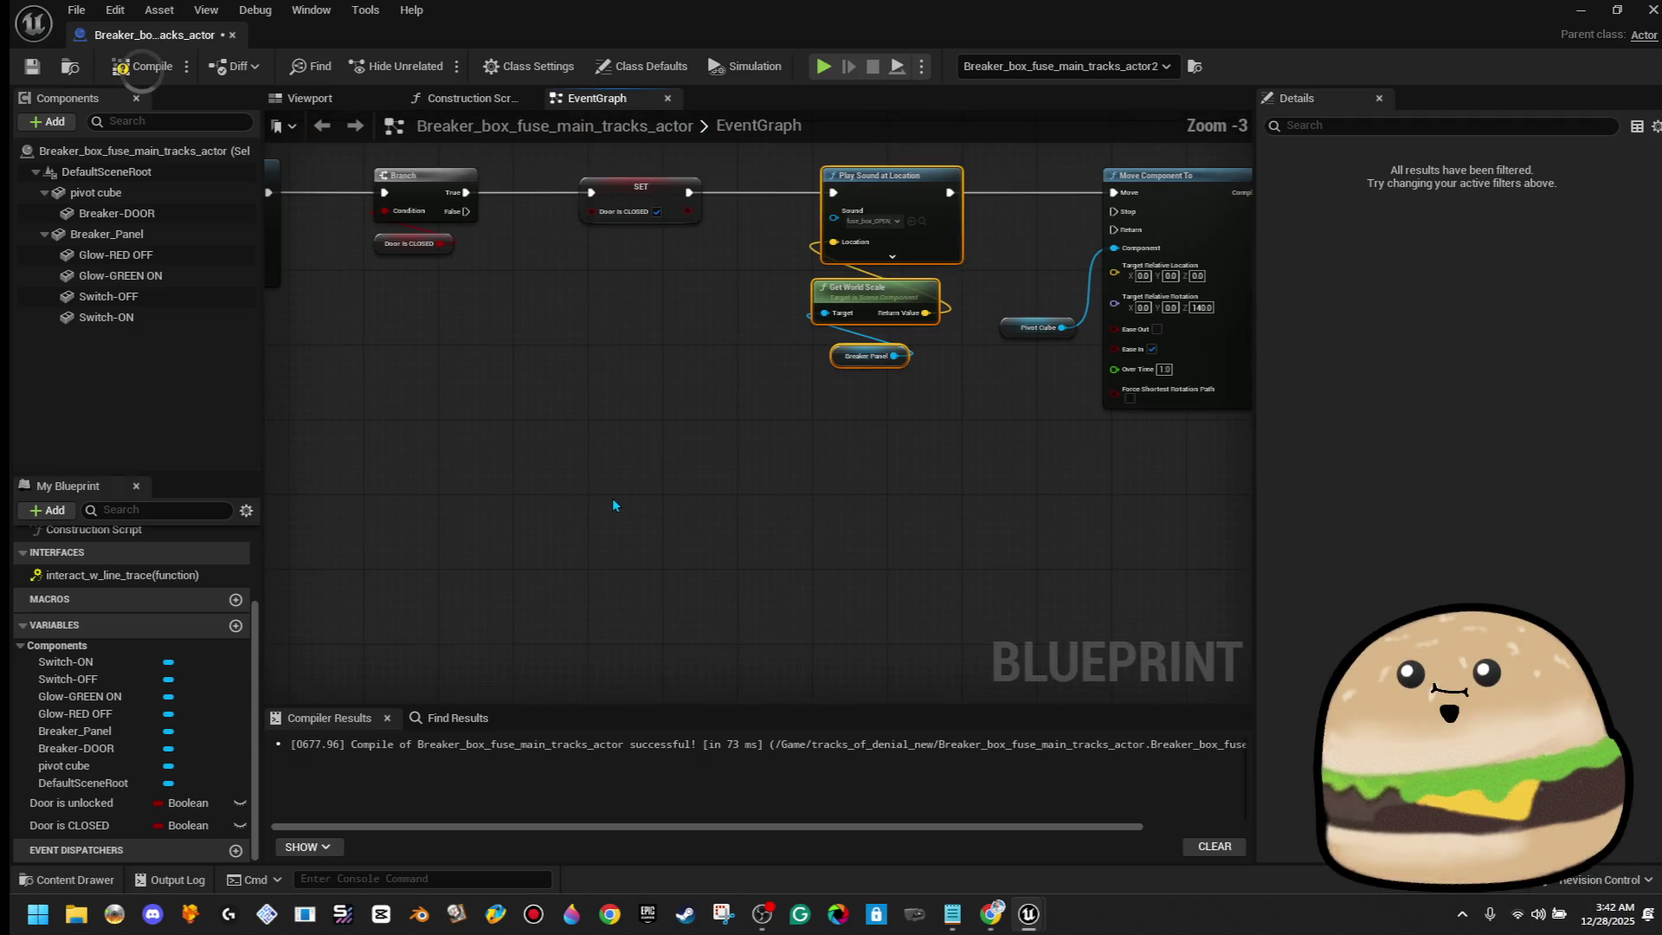
{"action": "key", "text": "ctrl+v"}
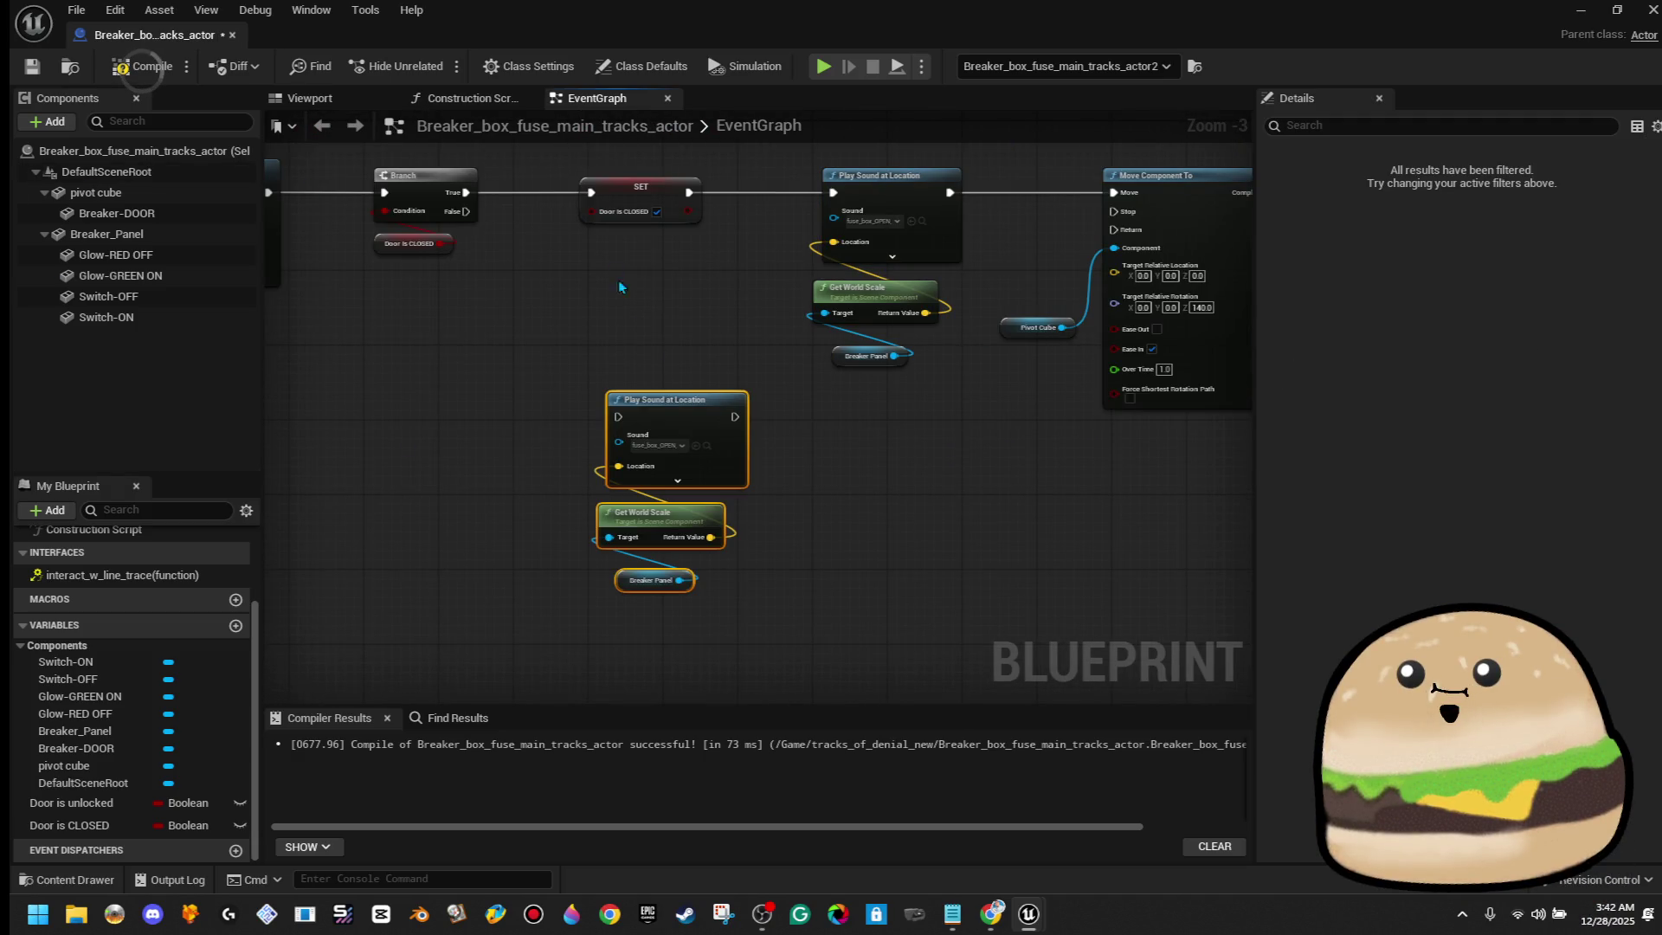
{"action": "mouse_move", "coordinate": [669, 430]}
{"action": "left_mouse_down"}
{"action": "mouse_move", "coordinate": [646, 621]}
{"action": "mouse_move", "coordinate": [594, 593]}
{"action": "mouse_move", "coordinate": [590, 606]}
{"action": "mouse_move", "coordinate": [584, 542]}
{"action": "mouse_move", "coordinate": [581, 587]}
{"action": "mouse_move", "coordinate": [508, 464]}
{"action": "mouse_move", "coordinate": [441, 238]}
{"action": "mouse_move", "coordinate": [466, 211]}
{"action": "left_mouse_up"}
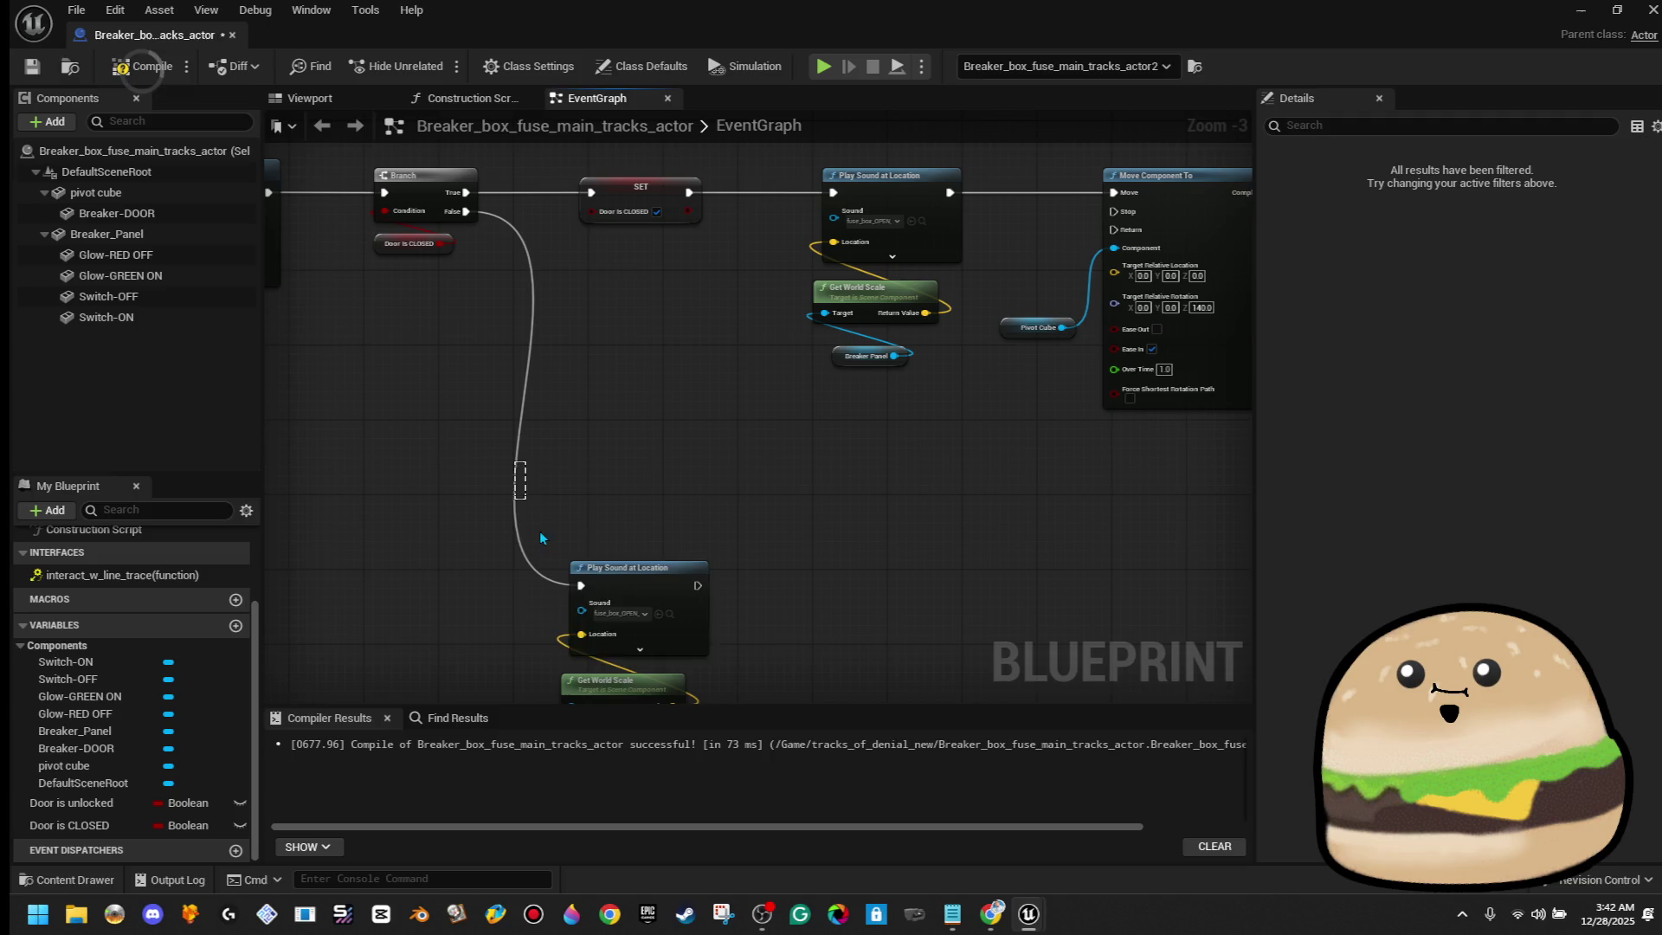
{"action": "mouse_move", "coordinate": [681, 490]}
{"action": "left_mouse_down"}
{"action": "mouse_move", "coordinate": [952, 484]}
{"action": "mouse_move", "coordinate": [930, 479]}
{"action": "left_mouse_up"}
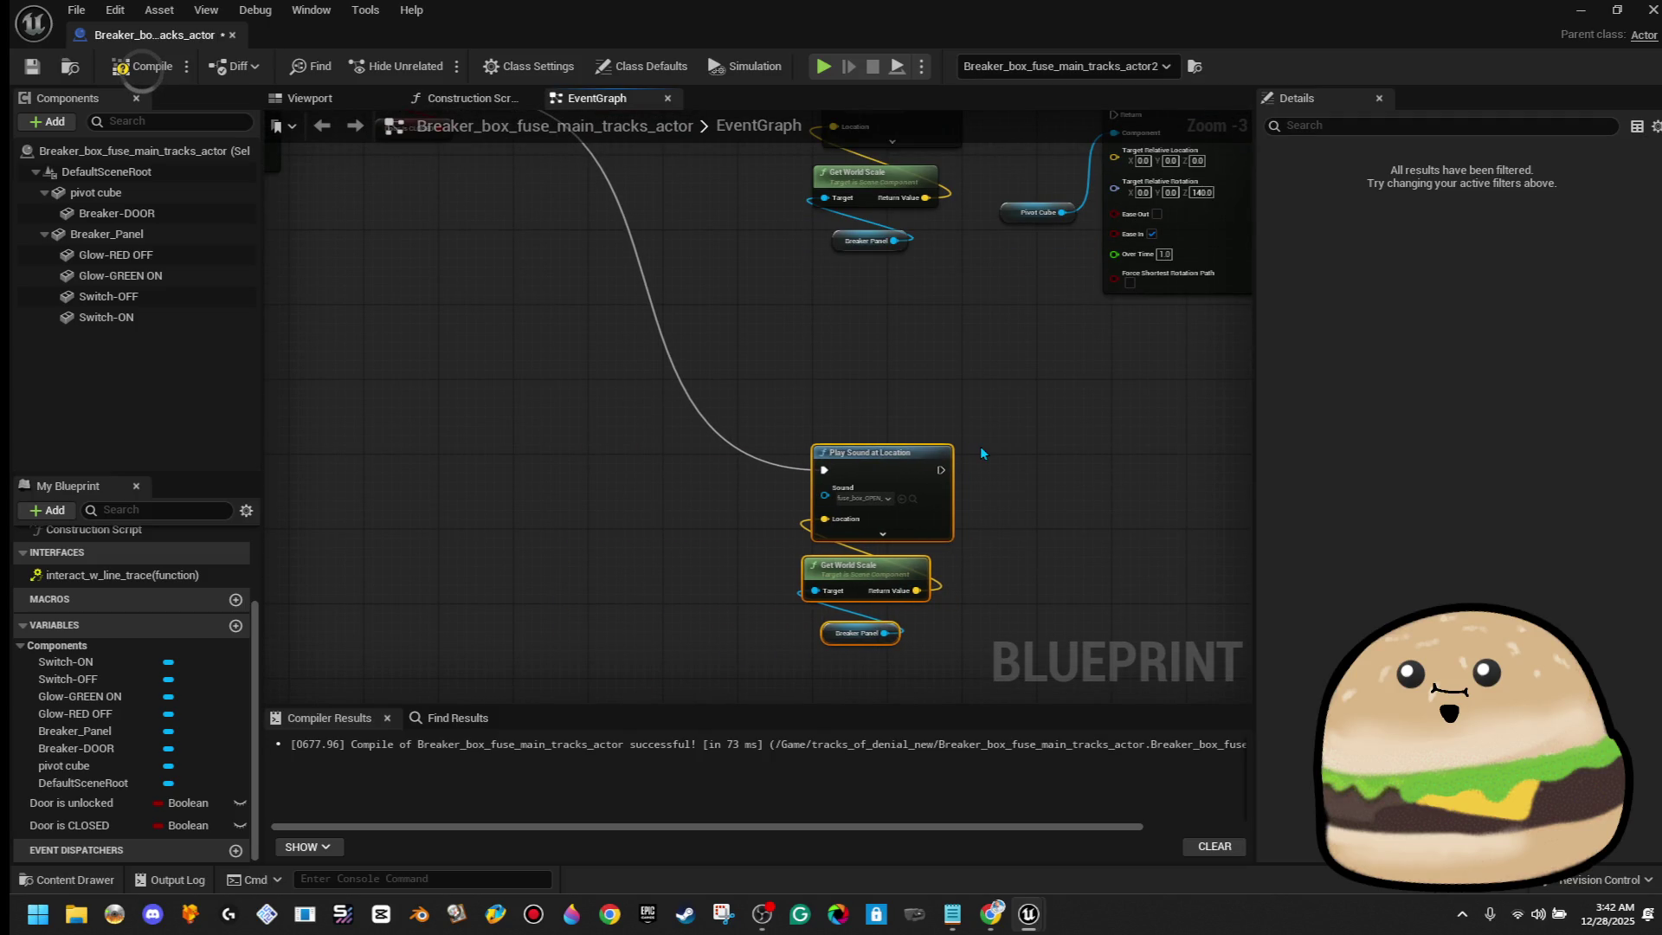
Set the second Play Sound at Location to fuse_box_FLIP_SWITCH_SOUND
{"action": "scroll", "coordinate": [987, 437], "scroll_direction": "down", "scroll_amount": 1}
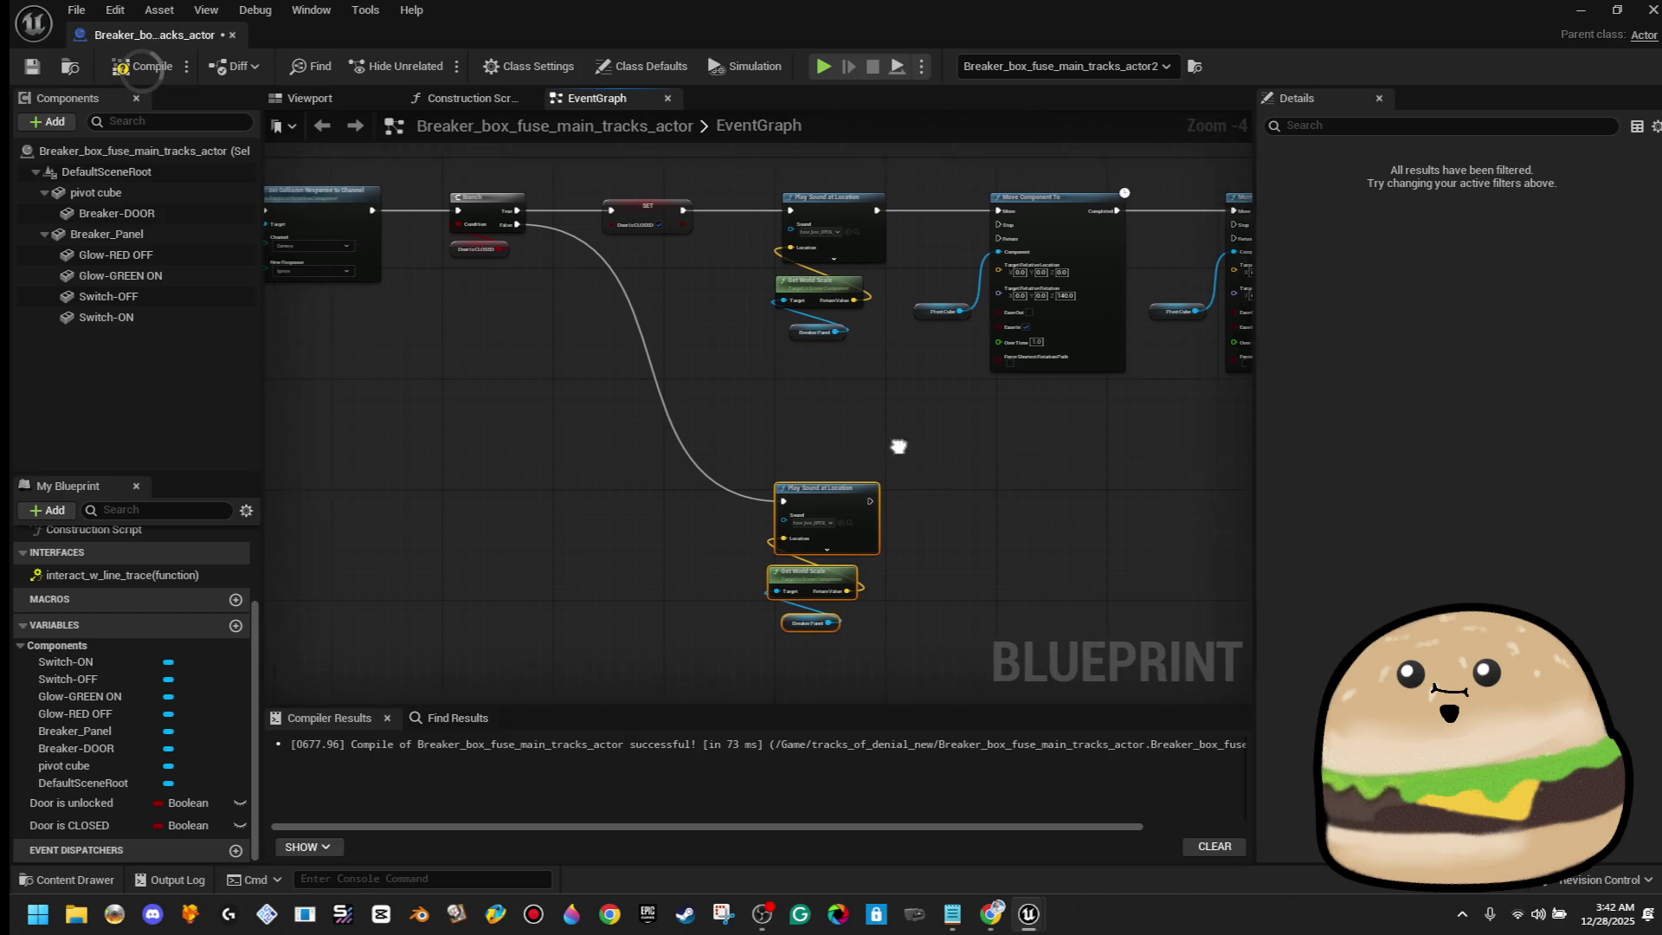
{"action": "left_click_drag", "start_coordinate": [885, 447], "coordinate": [1014, 417]}
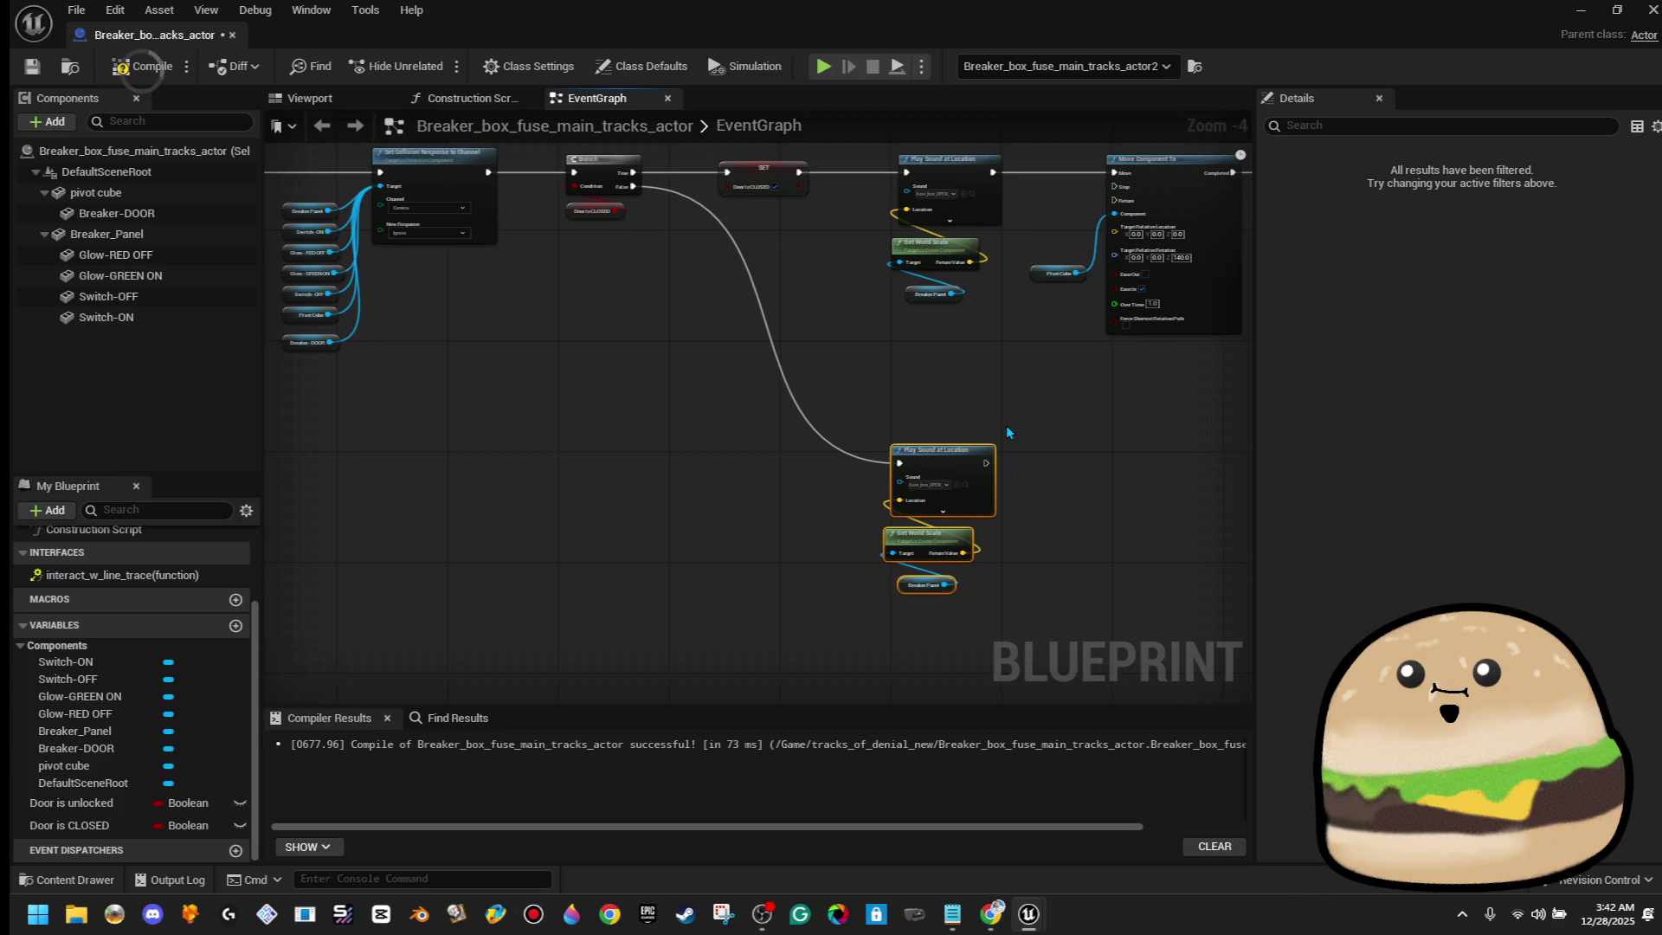
{"action": "mouse_move", "coordinate": [1008, 427]}
{"action": "left_mouse_down"}
{"action": "mouse_move", "coordinate": [712, 460]}
{"action": "mouse_move", "coordinate": [578, 439]}
{"action": "left_mouse_up"}
{"action": "scroll", "coordinate": [578, 440], "scroll_direction": "up", "scroll_amount": 2}
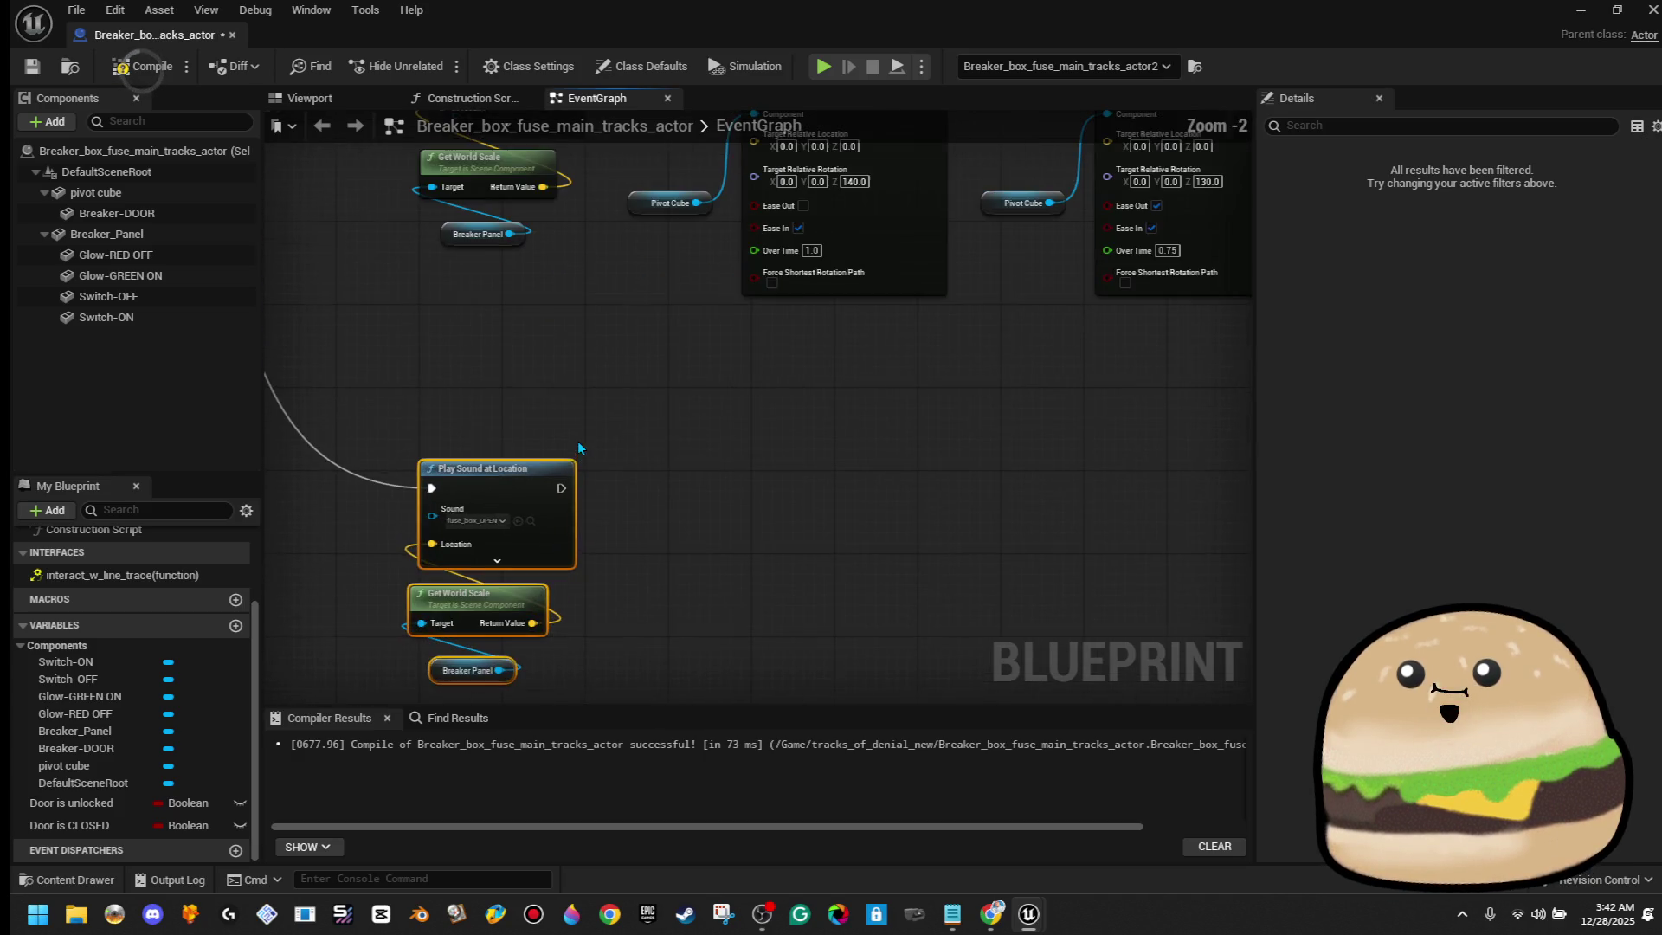
{"action": "left_click", "coordinate": [477, 520]}
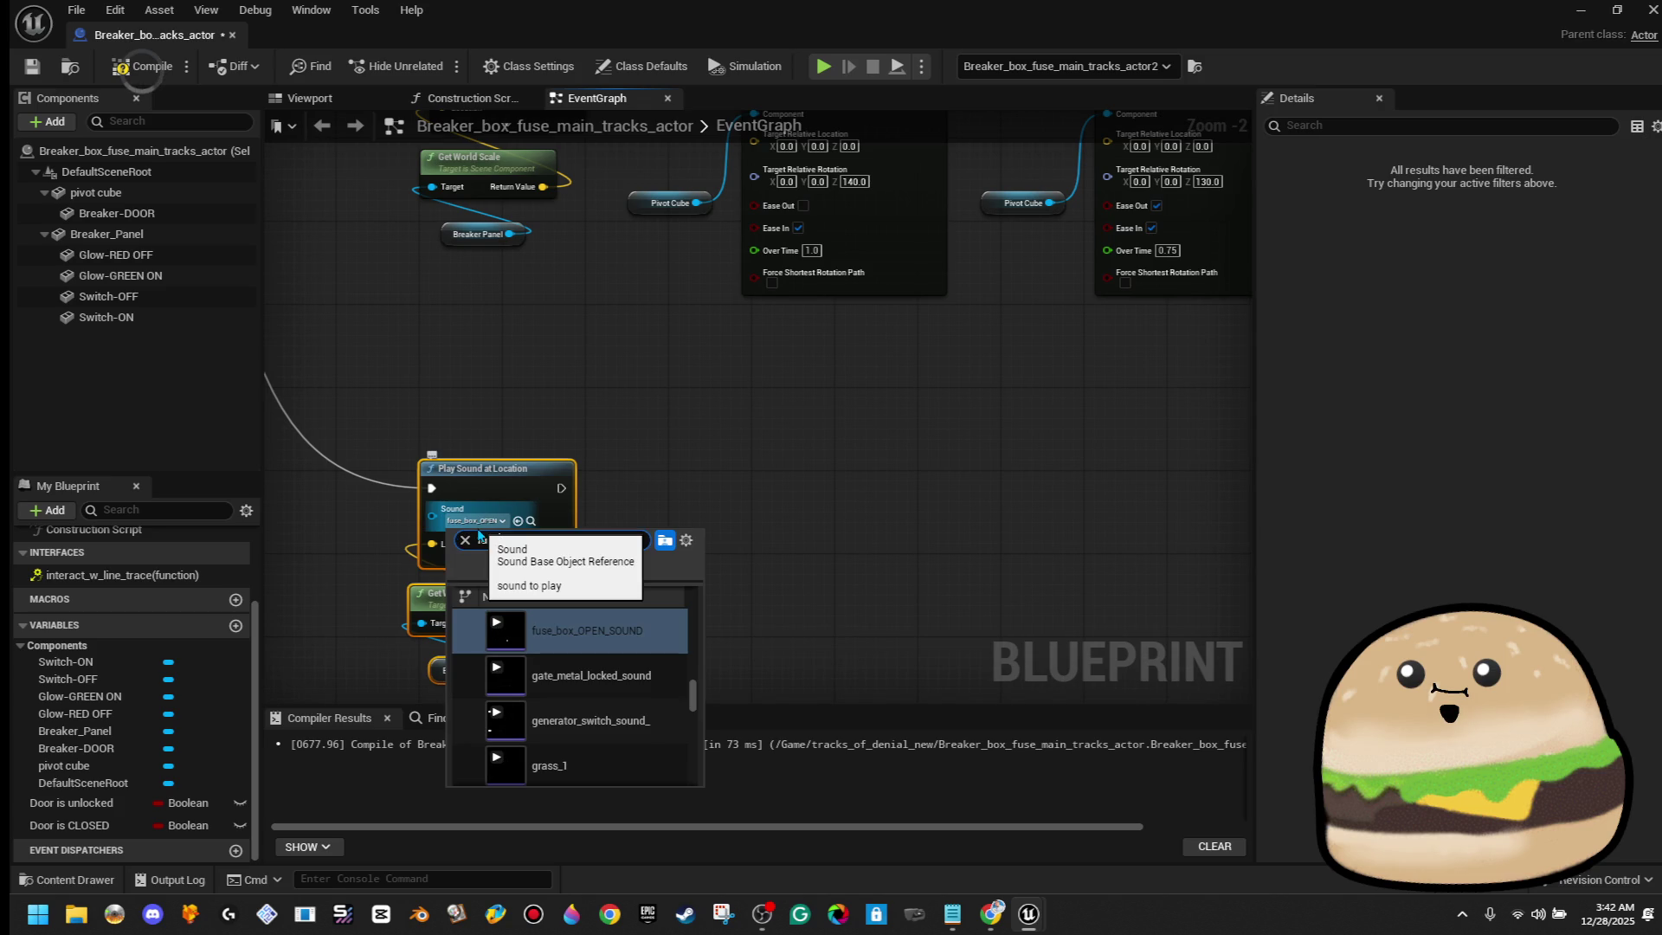
{"action": "type", "text": "fuse box"}
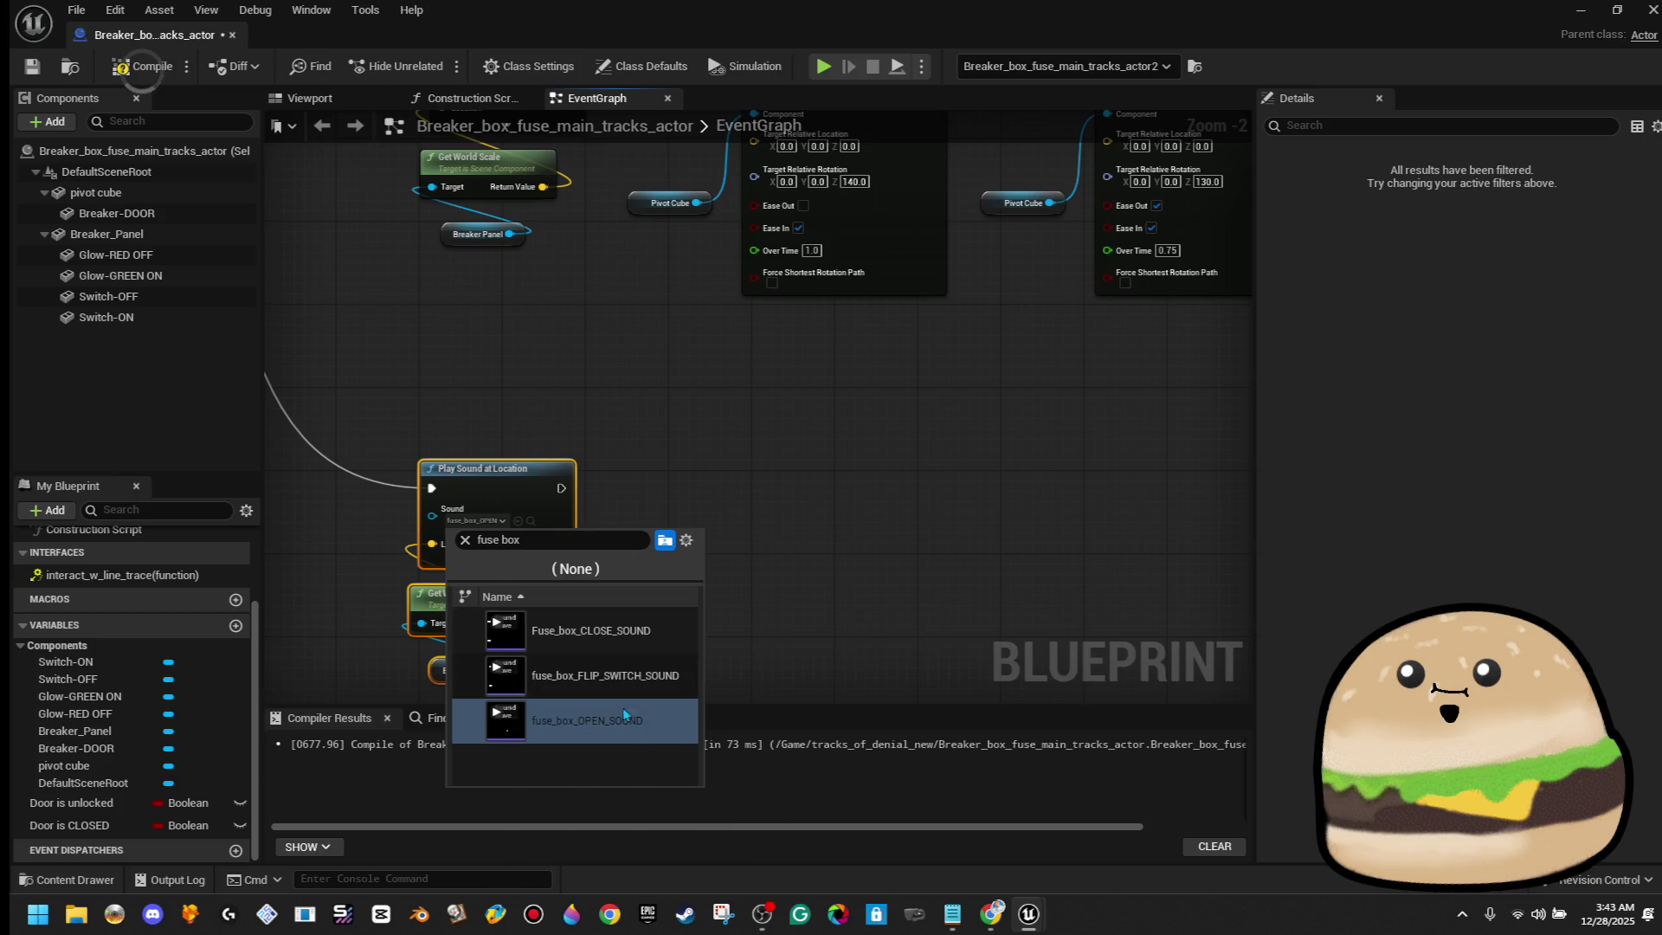
{"action": "left_click", "coordinate": [631, 688]}
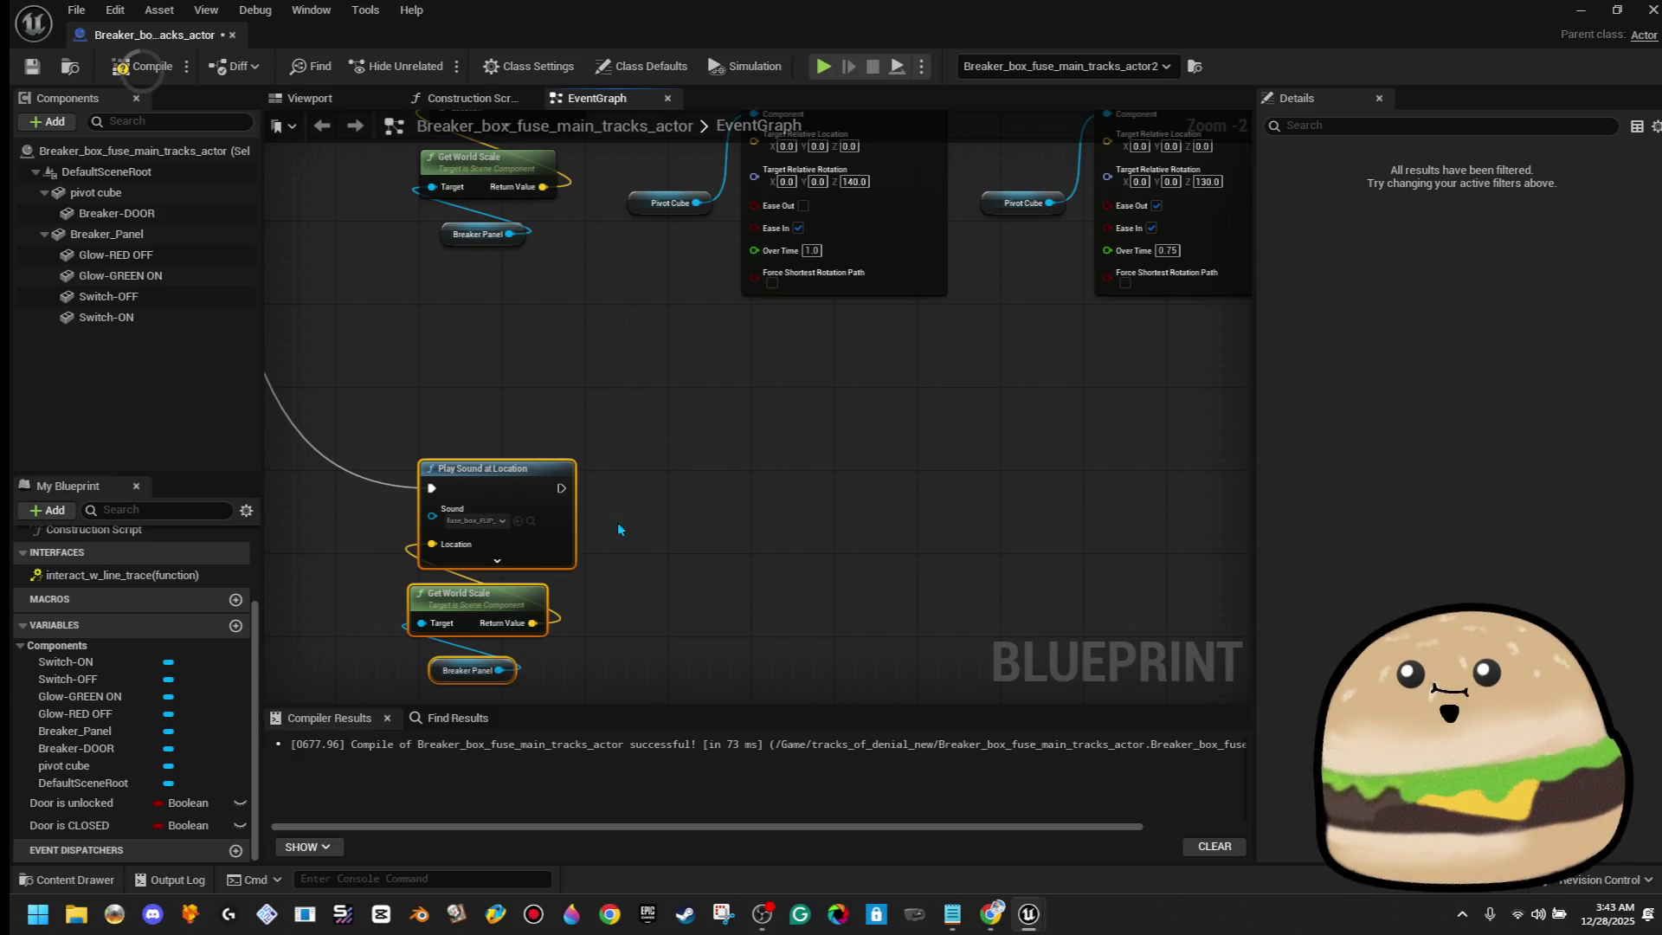
{"action": "left_click", "coordinate": [636, 496]}
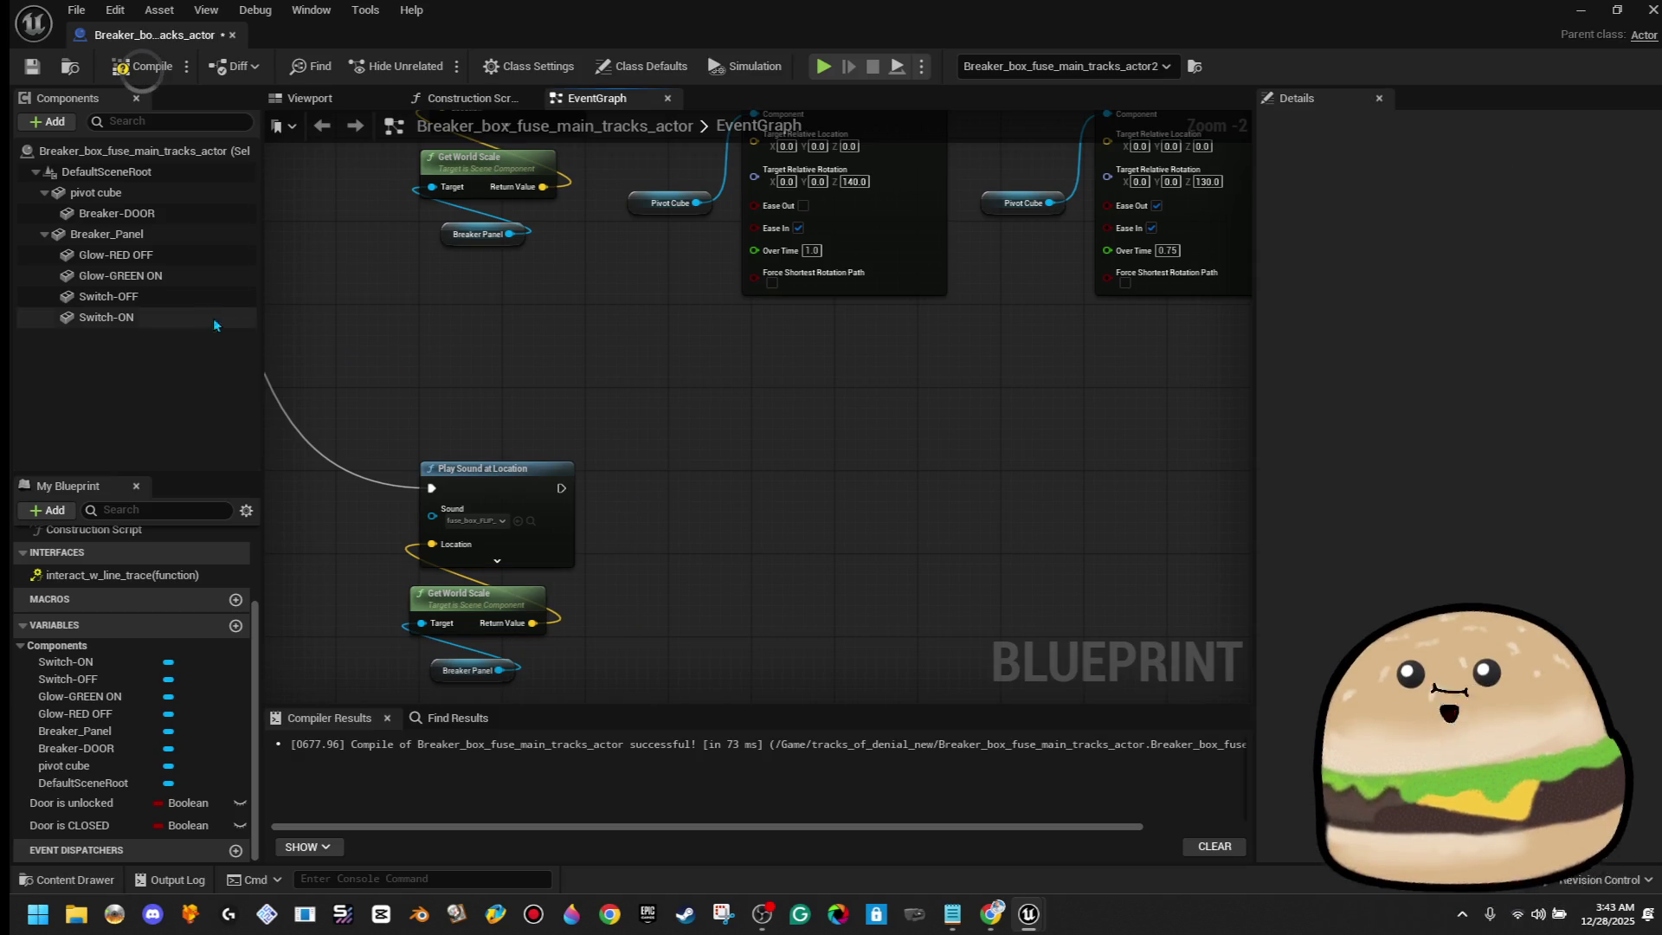
Add a Set Hidden in Game node targeting Switch-OFF and Glow-RED OFF
{"action": "left_click", "coordinate": [195, 296]}
{"action": "left_click", "coordinate": [181, 256], "text": "ctrl"}
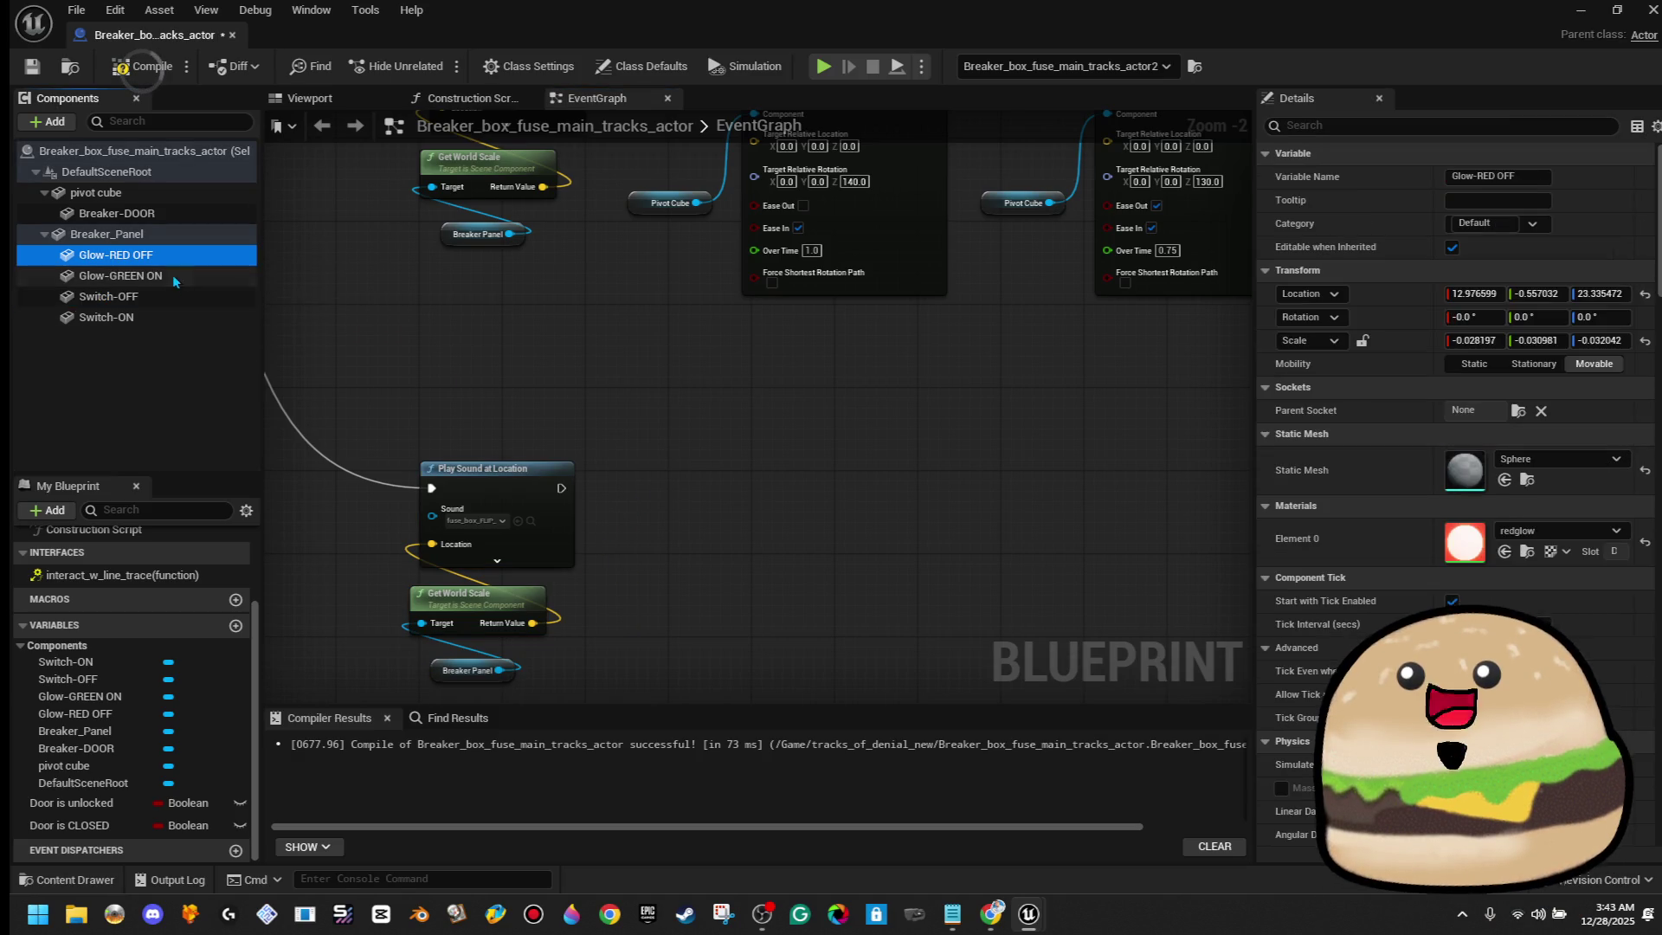
{"action": "mouse_move", "coordinate": [256, 352]}
{"action": "left_mouse_down"}
{"action": "mouse_move", "coordinate": [645, 573]}
{"action": "mouse_move", "coordinate": [753, 499]}
{"action": "left_mouse_up"}
{"action": "type", "text": "hidden"}
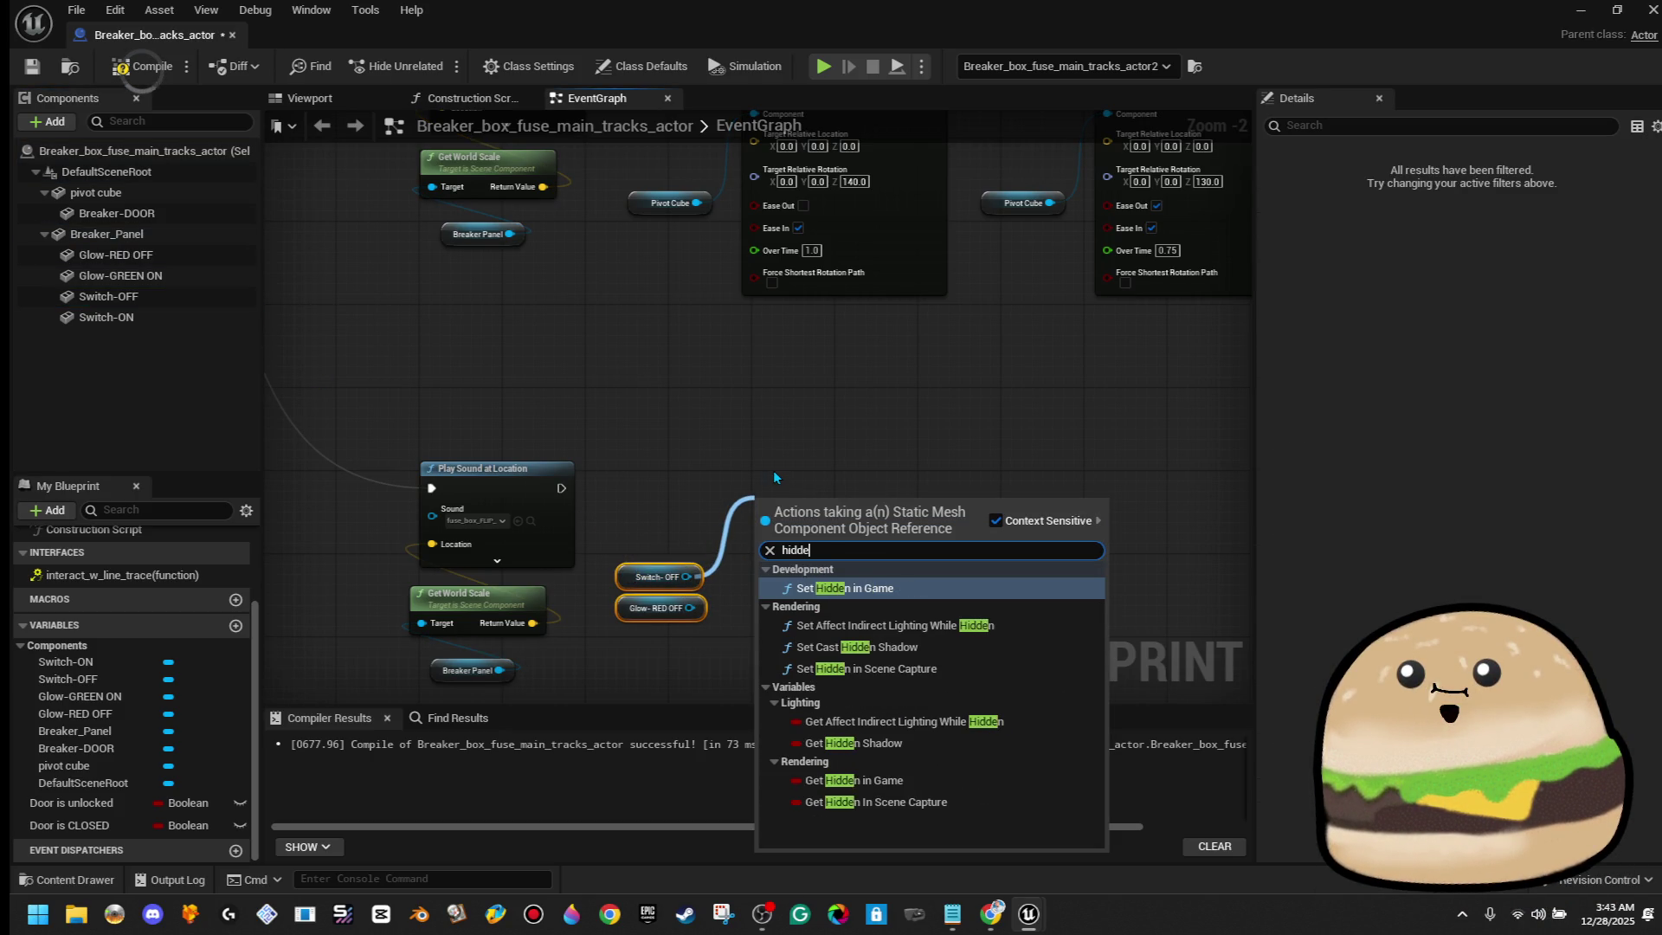
{"action": "left_click", "coordinate": [875, 589]}
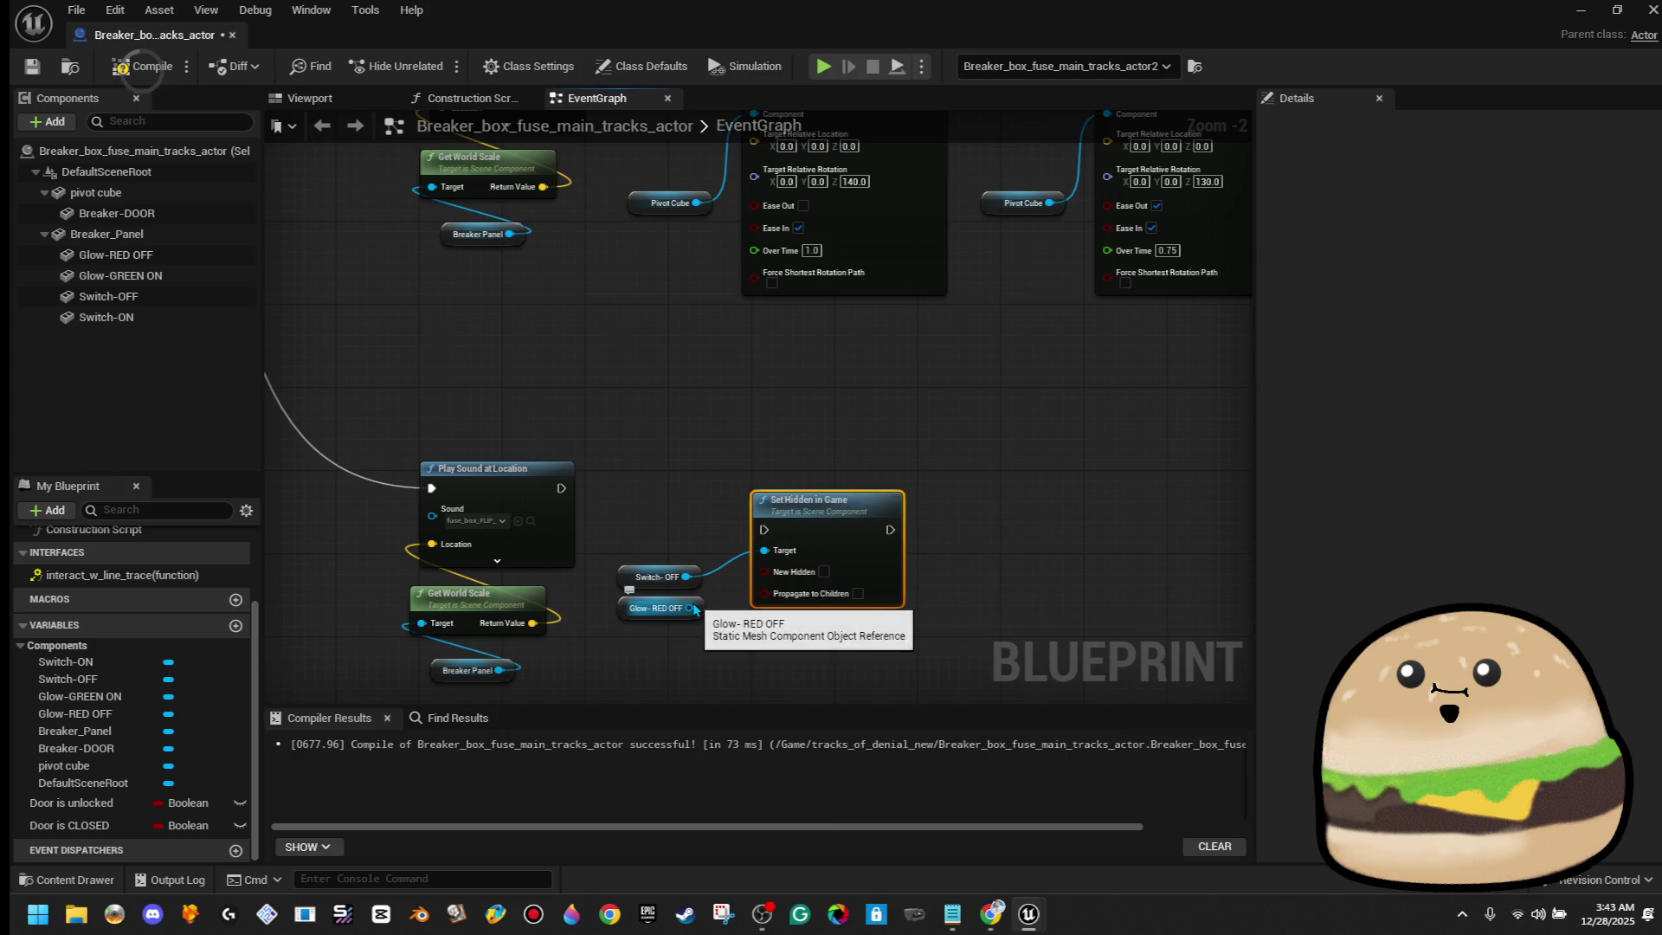
{"action": "mouse_move", "coordinate": [812, 544]}
{"action": "left_mouse_down"}
{"action": "mouse_move", "coordinate": [812, 524]}
{"action": "mouse_move", "coordinate": [677, 618]}
{"action": "mouse_move", "coordinate": [690, 611]}
{"action": "left_mouse_up"}
{"action": "mouse_move", "coordinate": [764, 509]}
{"action": "left_mouse_down"}
{"action": "mouse_move", "coordinate": [594, 515]}
{"action": "mouse_move", "coordinate": [561, 488]}
{"action": "left_mouse_up"}
Align the hide node and its two getters with Play Sound and start a comment around them
{"action": "mouse_move", "coordinate": [651, 456]}
{"action": "left_mouse_down"}
{"action": "mouse_move", "coordinate": [909, 594]}
{"action": "mouse_move", "coordinate": [933, 482]}
{"action": "left_mouse_up"}
{"action": "key", "text": "q"}
{"action": "key", "text": "q"}
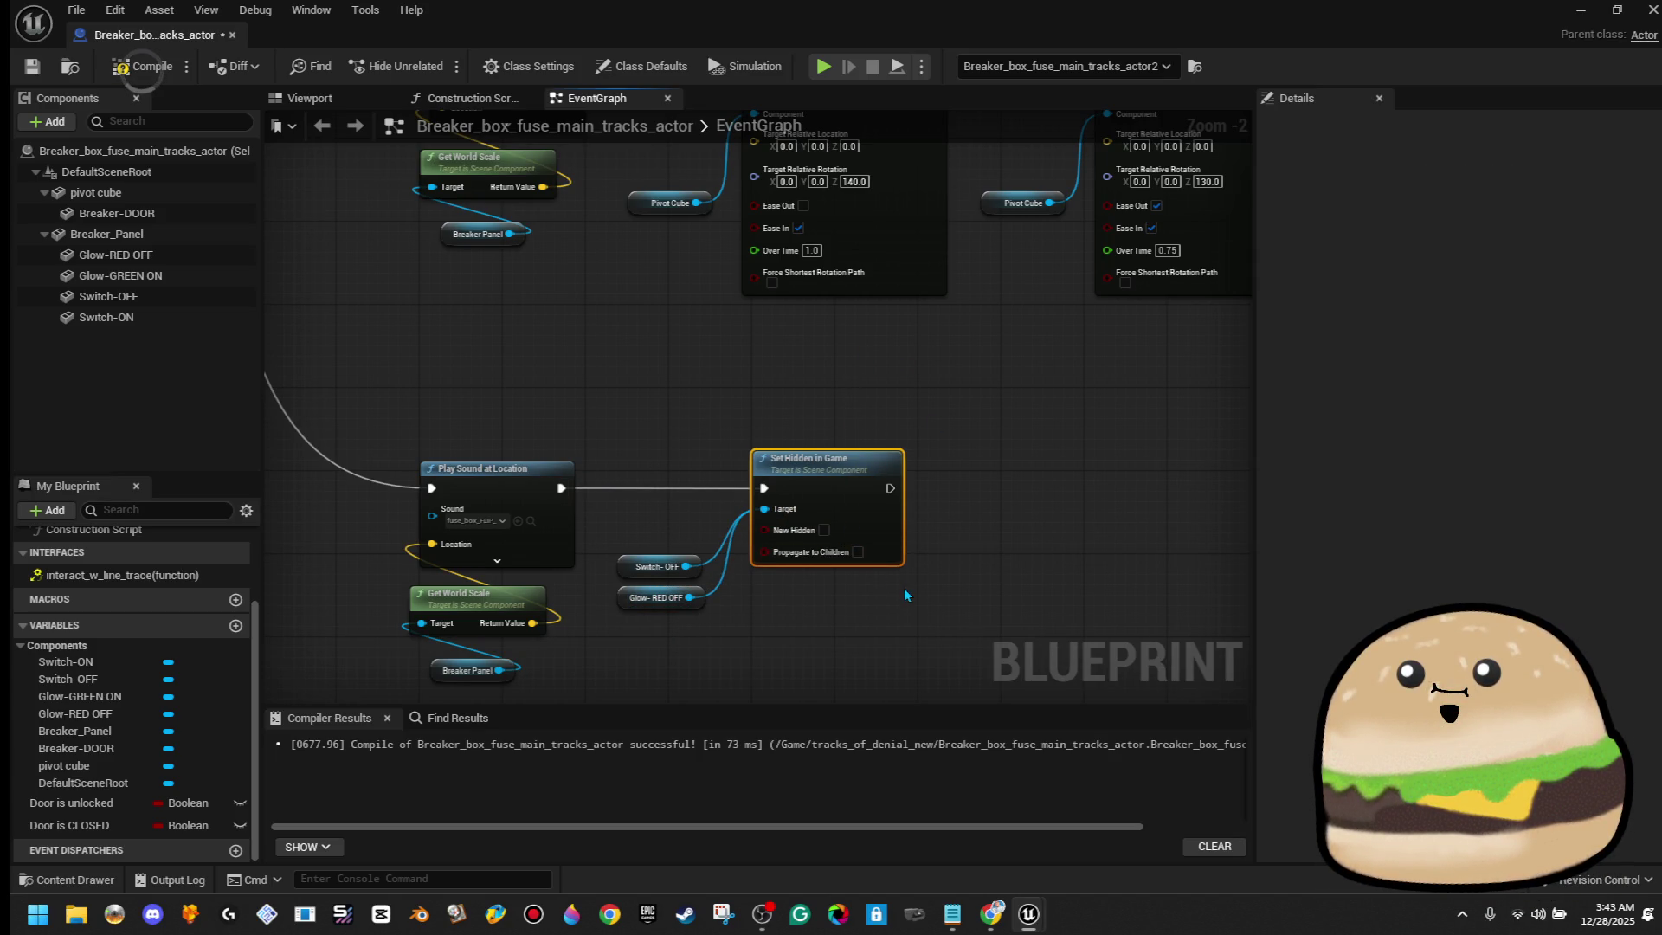
{"action": "left_click_drag", "start_coordinate": [888, 430], "coordinate": [629, 684]}
{"action": "type", "text": "c"}
{"action": "type", "text": "RED OFF SWITC"}
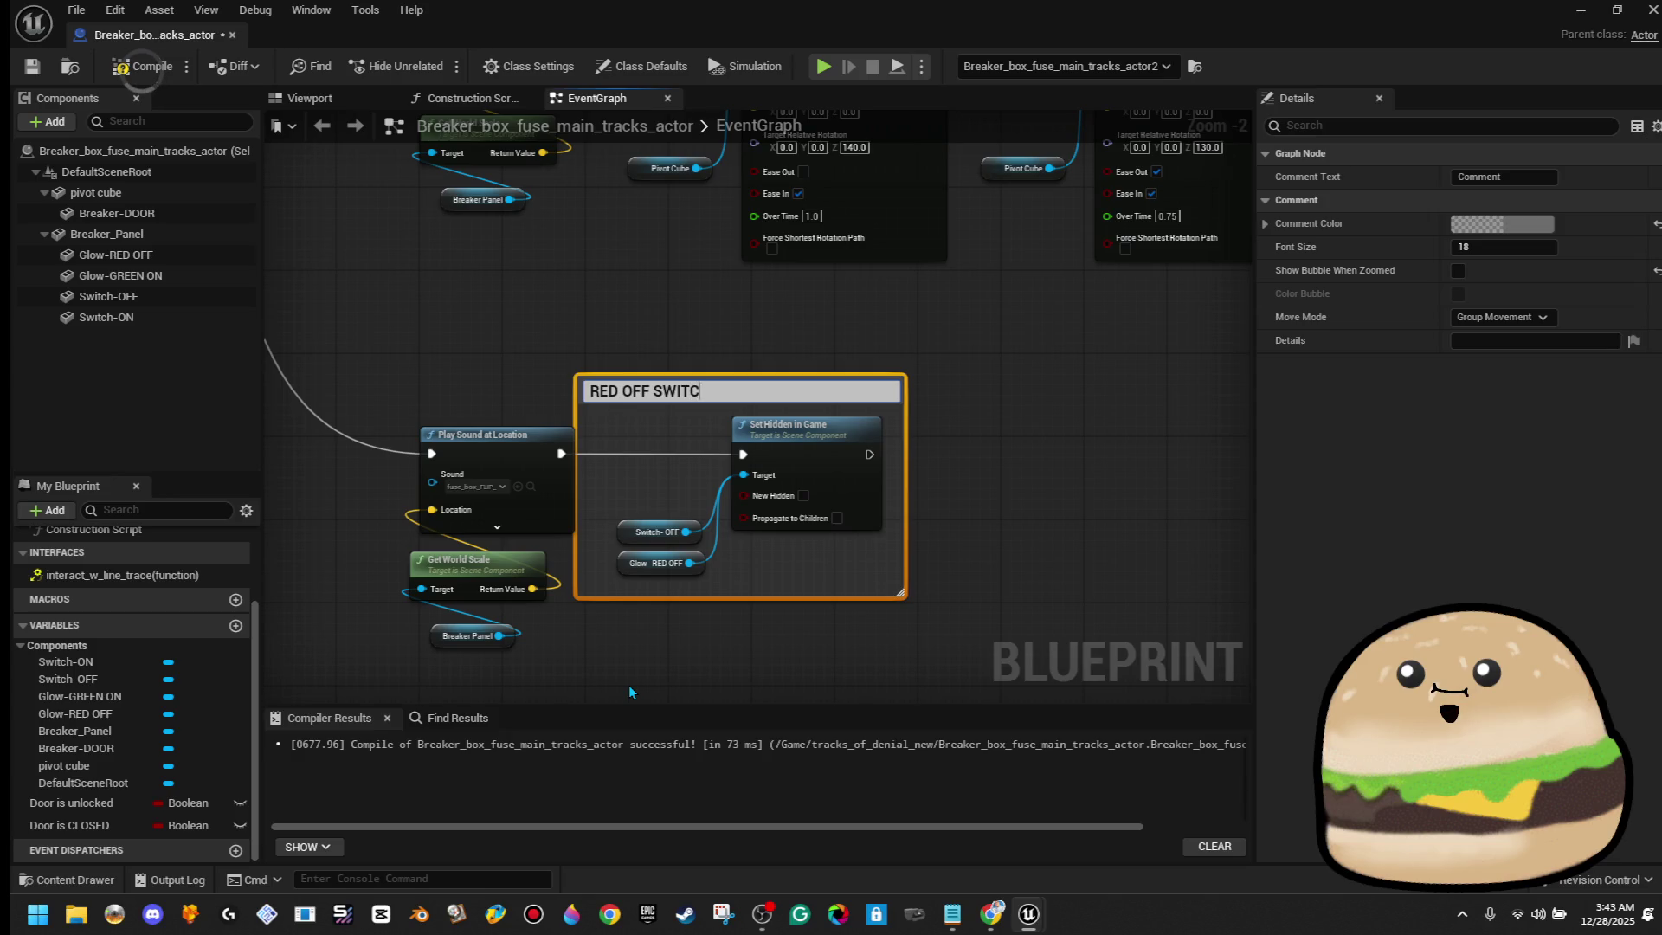
{"action": "type", "text": " S"}
{"action": "type", "text": "F"}
Title the comment 'RED OFF & SWITCH OFF' and tint it dark red
{"action": "key", "text": "Return"}
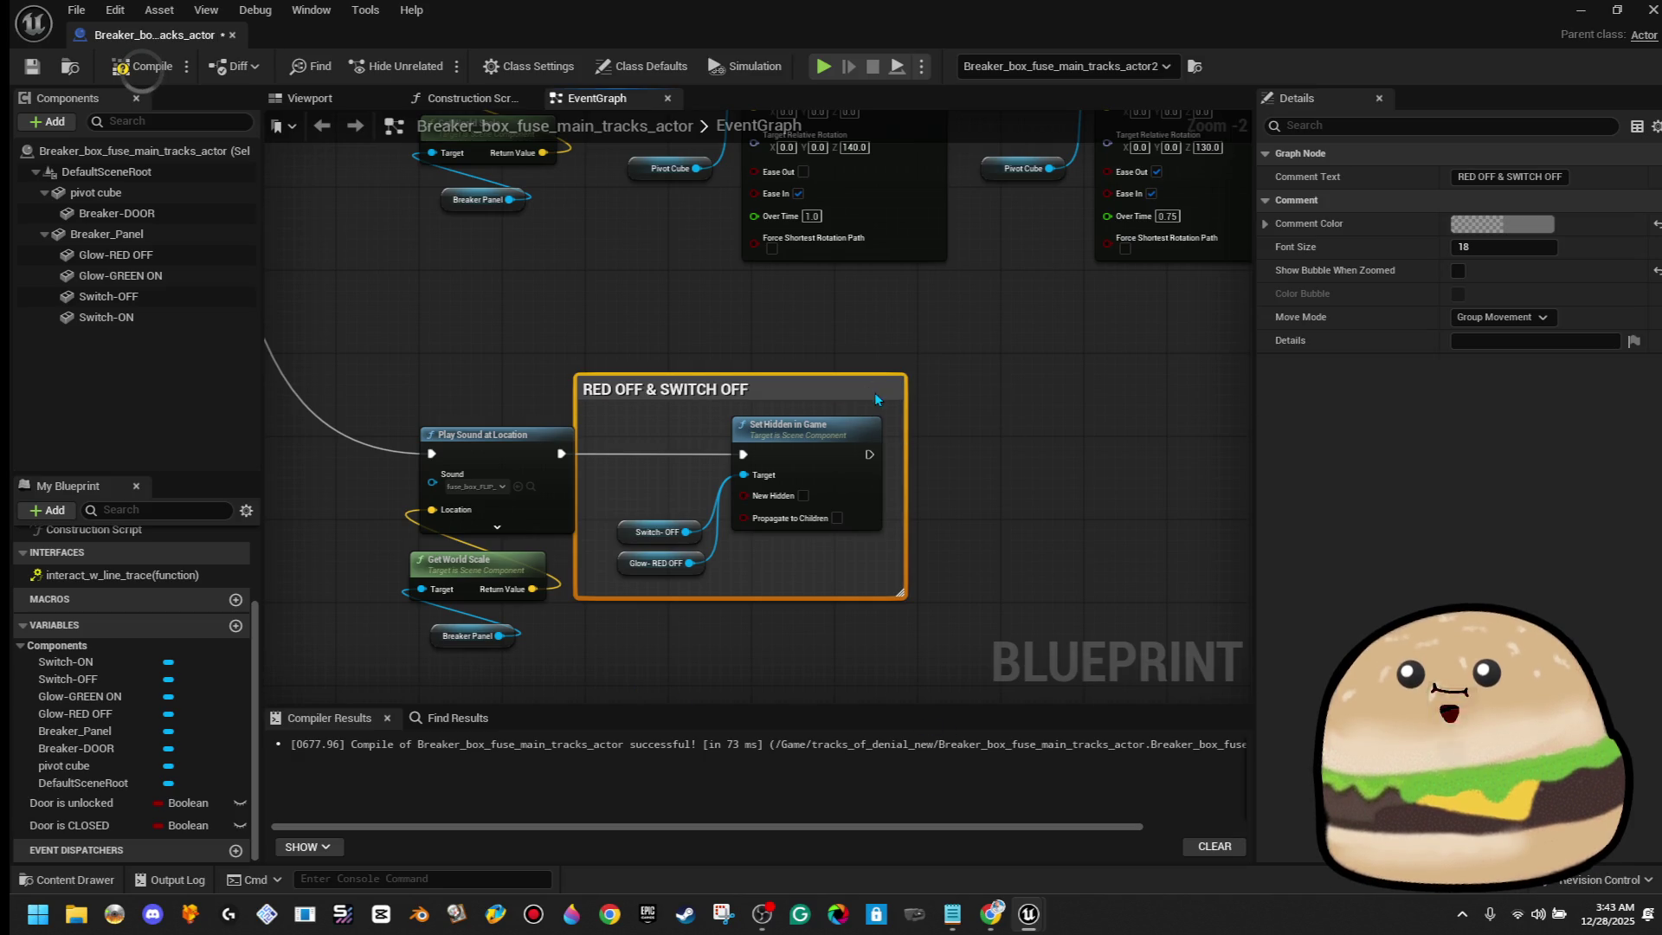
{"action": "left_click_drag", "start_coordinate": [889, 419], "coordinate": [909, 419]}
{"action": "left_click", "coordinate": [1504, 227]}
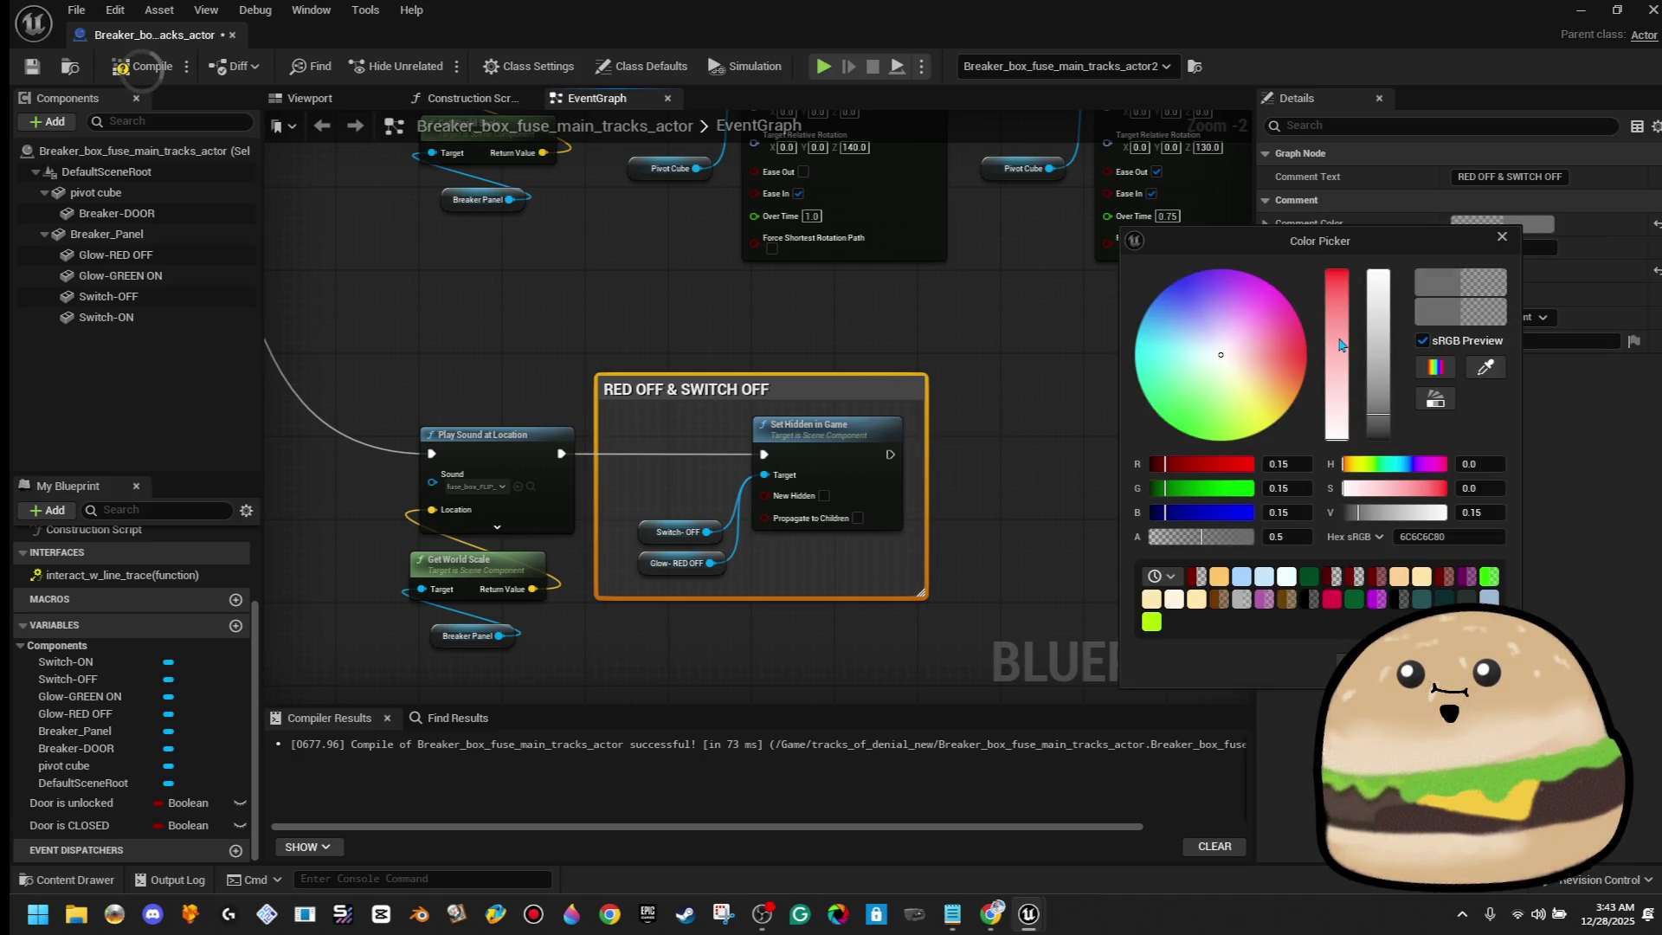
{"action": "left_click", "coordinate": [1289, 346]}
{"action": "left_click", "coordinate": [982, 396]}
{"action": "left_click_drag", "start_coordinate": [982, 396], "coordinate": [778, 402]}
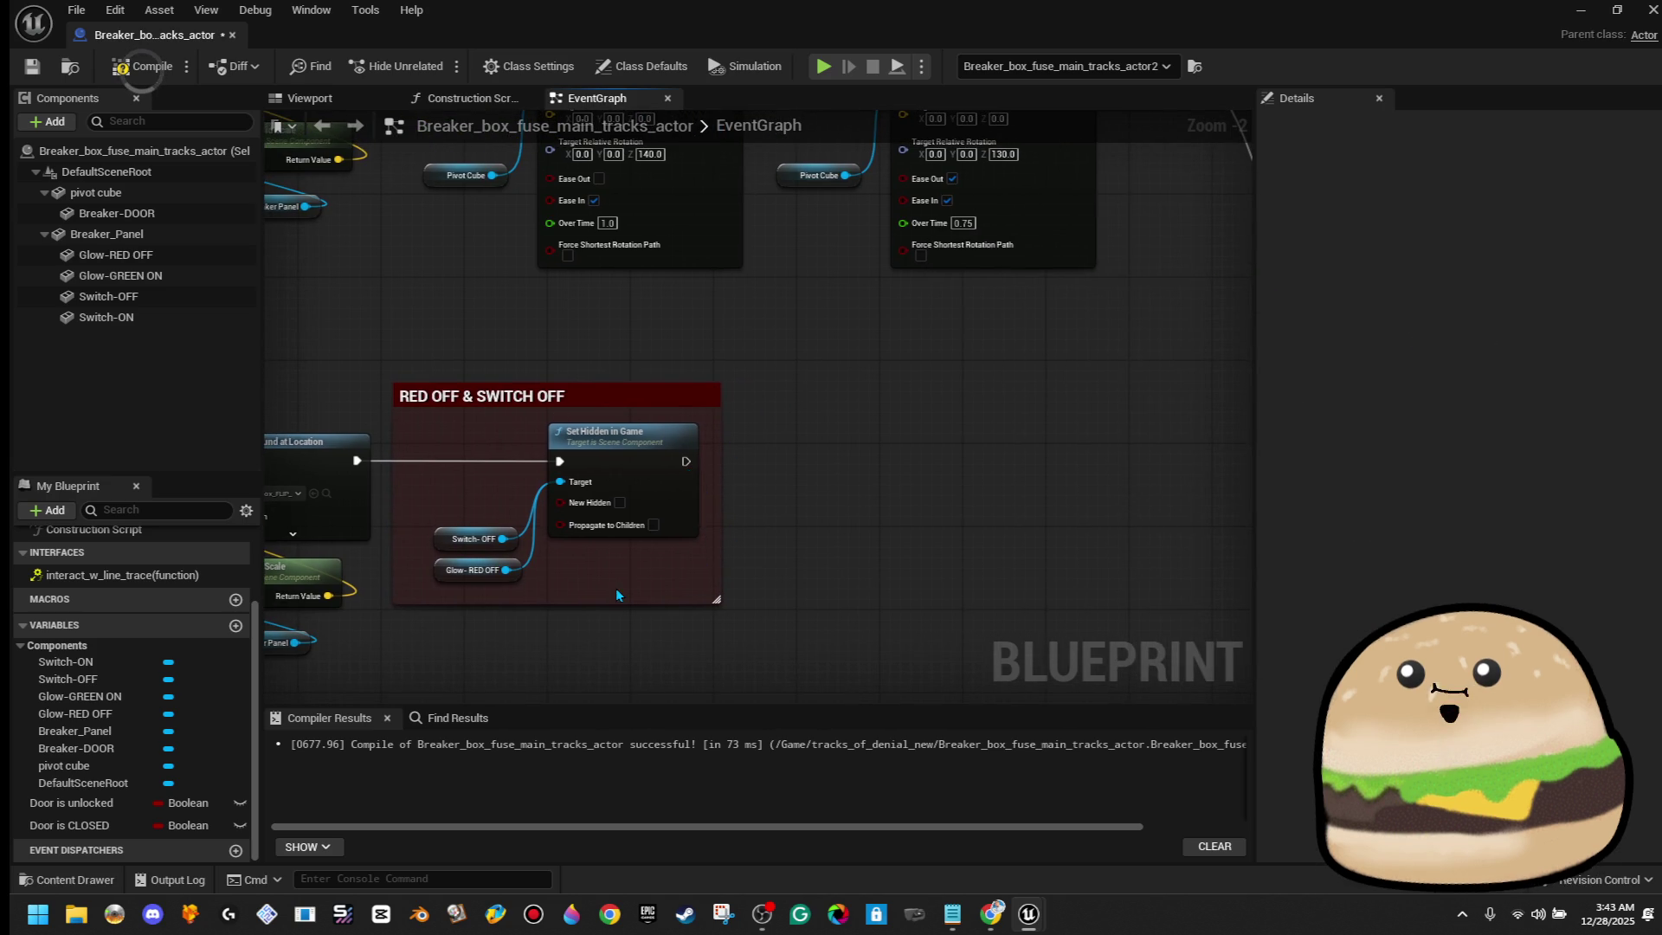
Duplicate the hide group to the right, comment it 'GREEN ON & SWITCH ON', and chain it after red
{"action": "left_click_drag", "start_coordinate": [454, 462], "coordinate": [465, 471]}
{"action": "key", "text": "ctrl+c"}
{"action": "key", "text": "ctrl+v"}
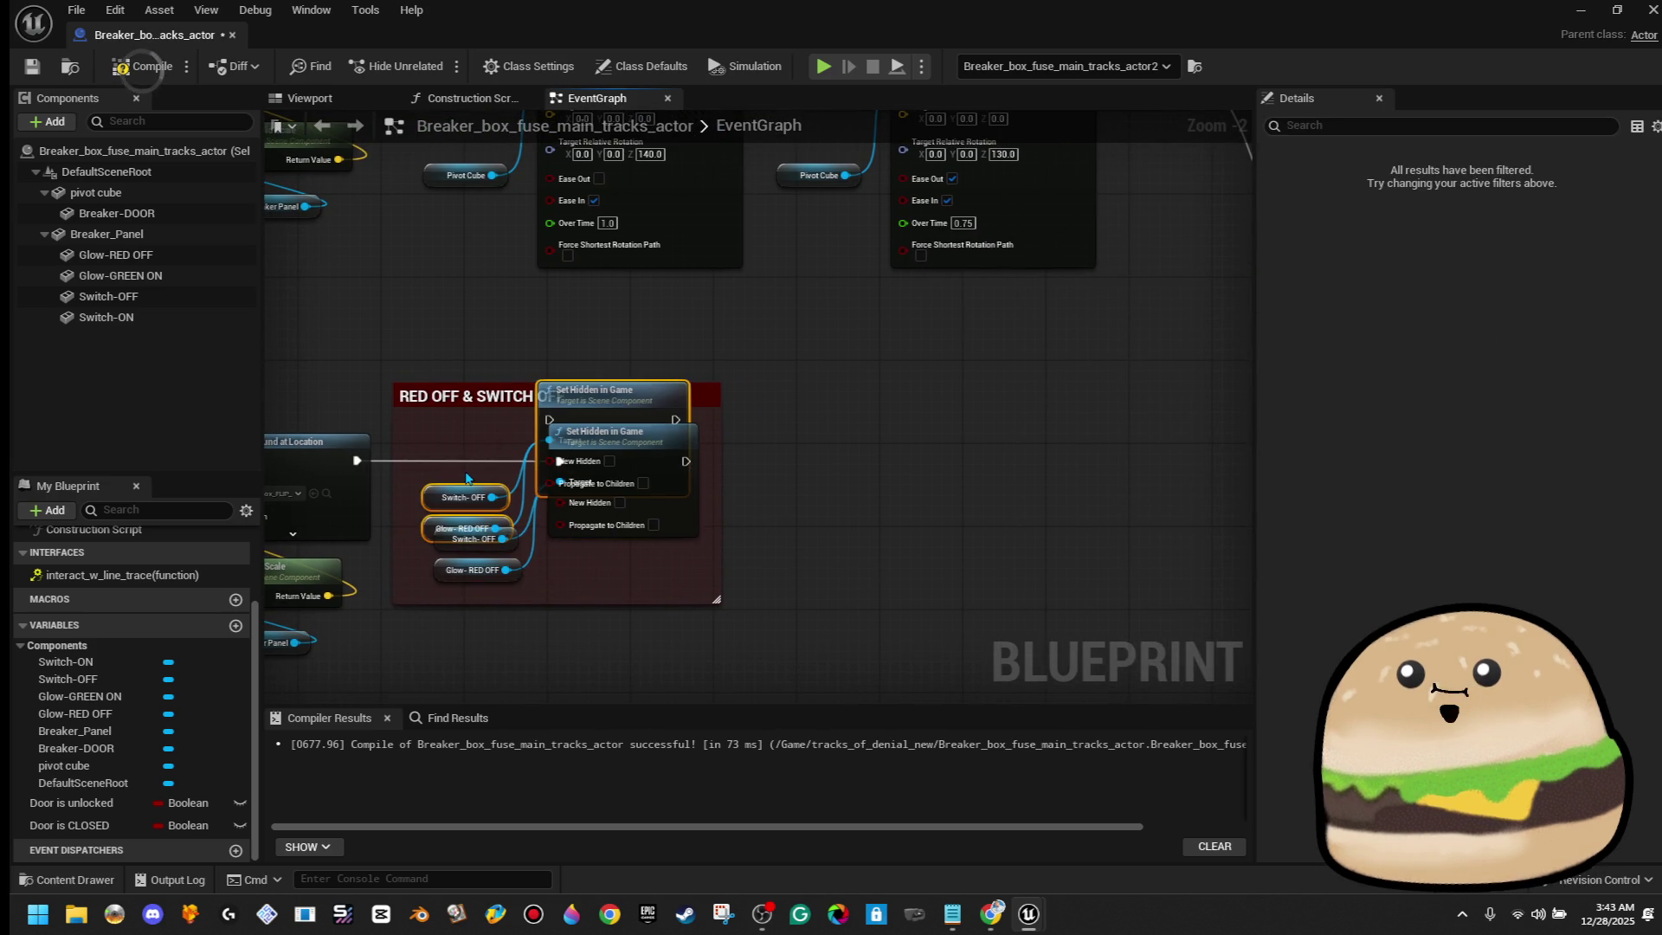
{"action": "left_click_drag", "start_coordinate": [640, 417], "coordinate": [1036, 458]}
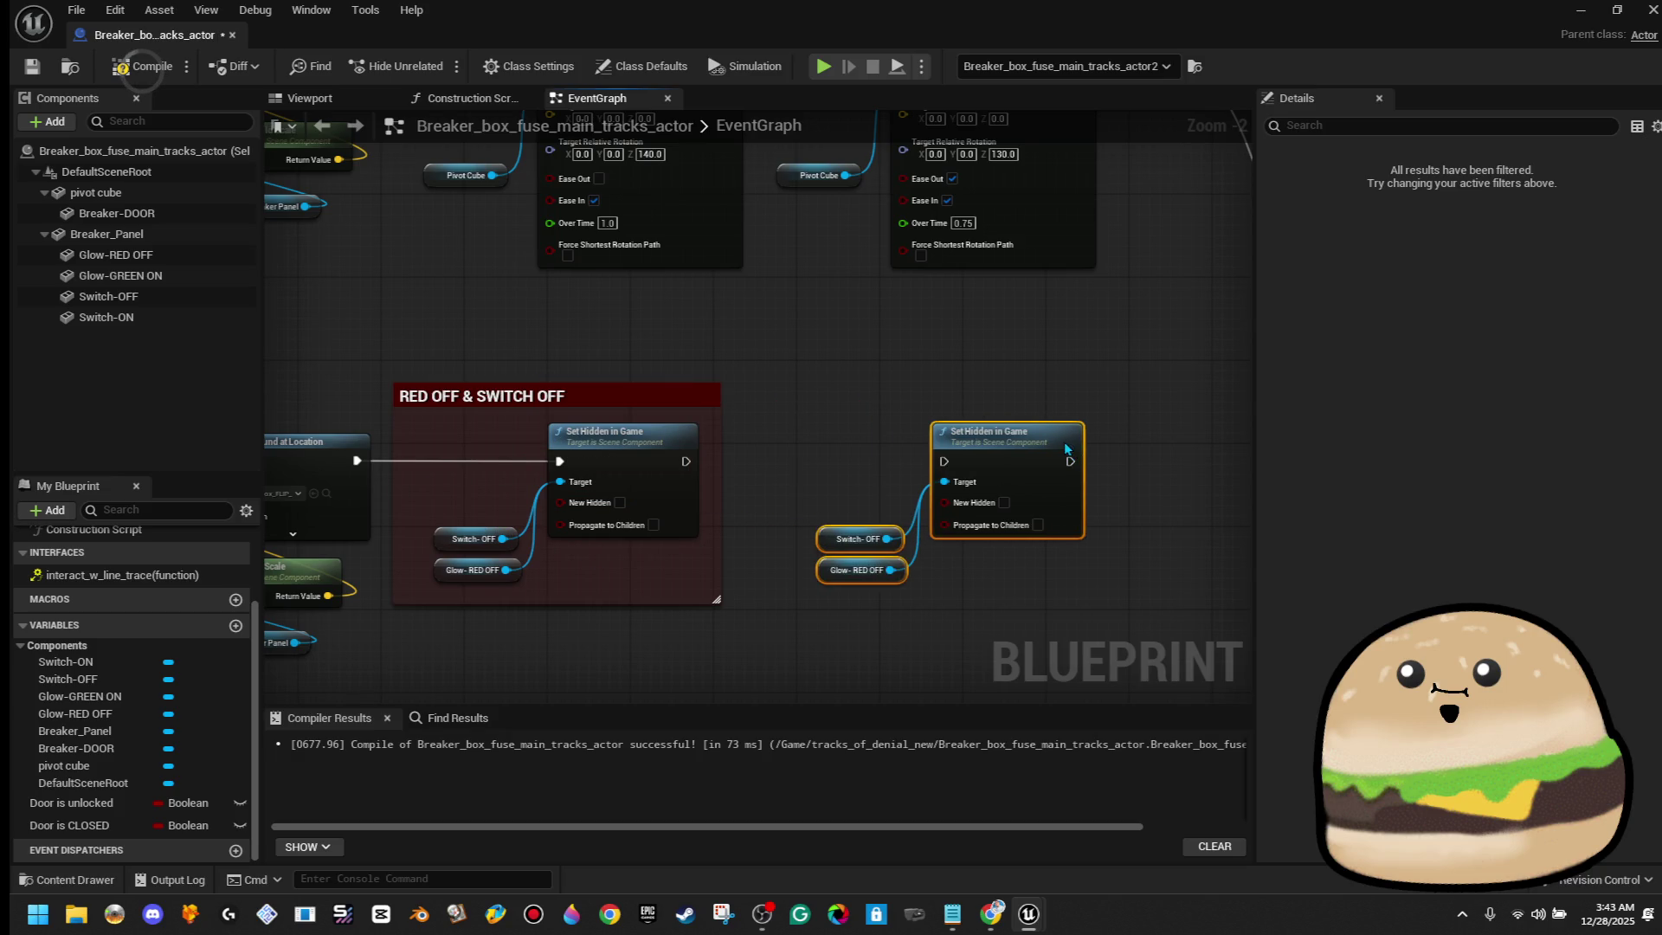
{"action": "left_click_drag", "start_coordinate": [1144, 637], "coordinate": [1145, 632]}
{"action": "type", "text": "c"}
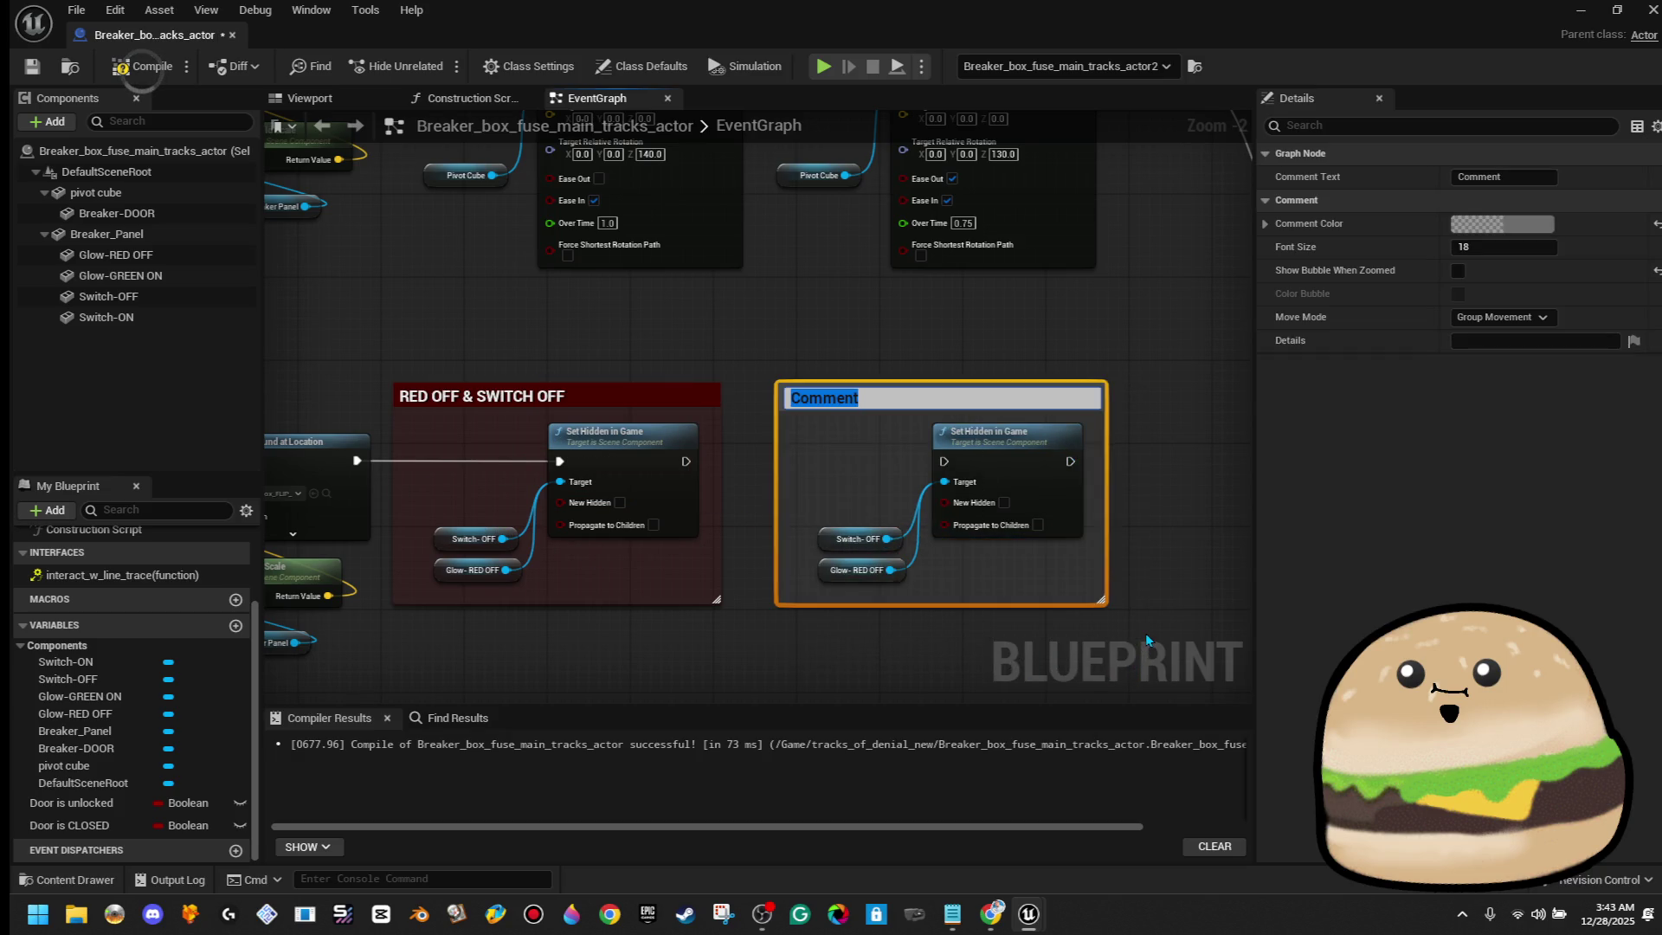
{"action": "type", "text": "GREEN ON & SWITCH ON"}
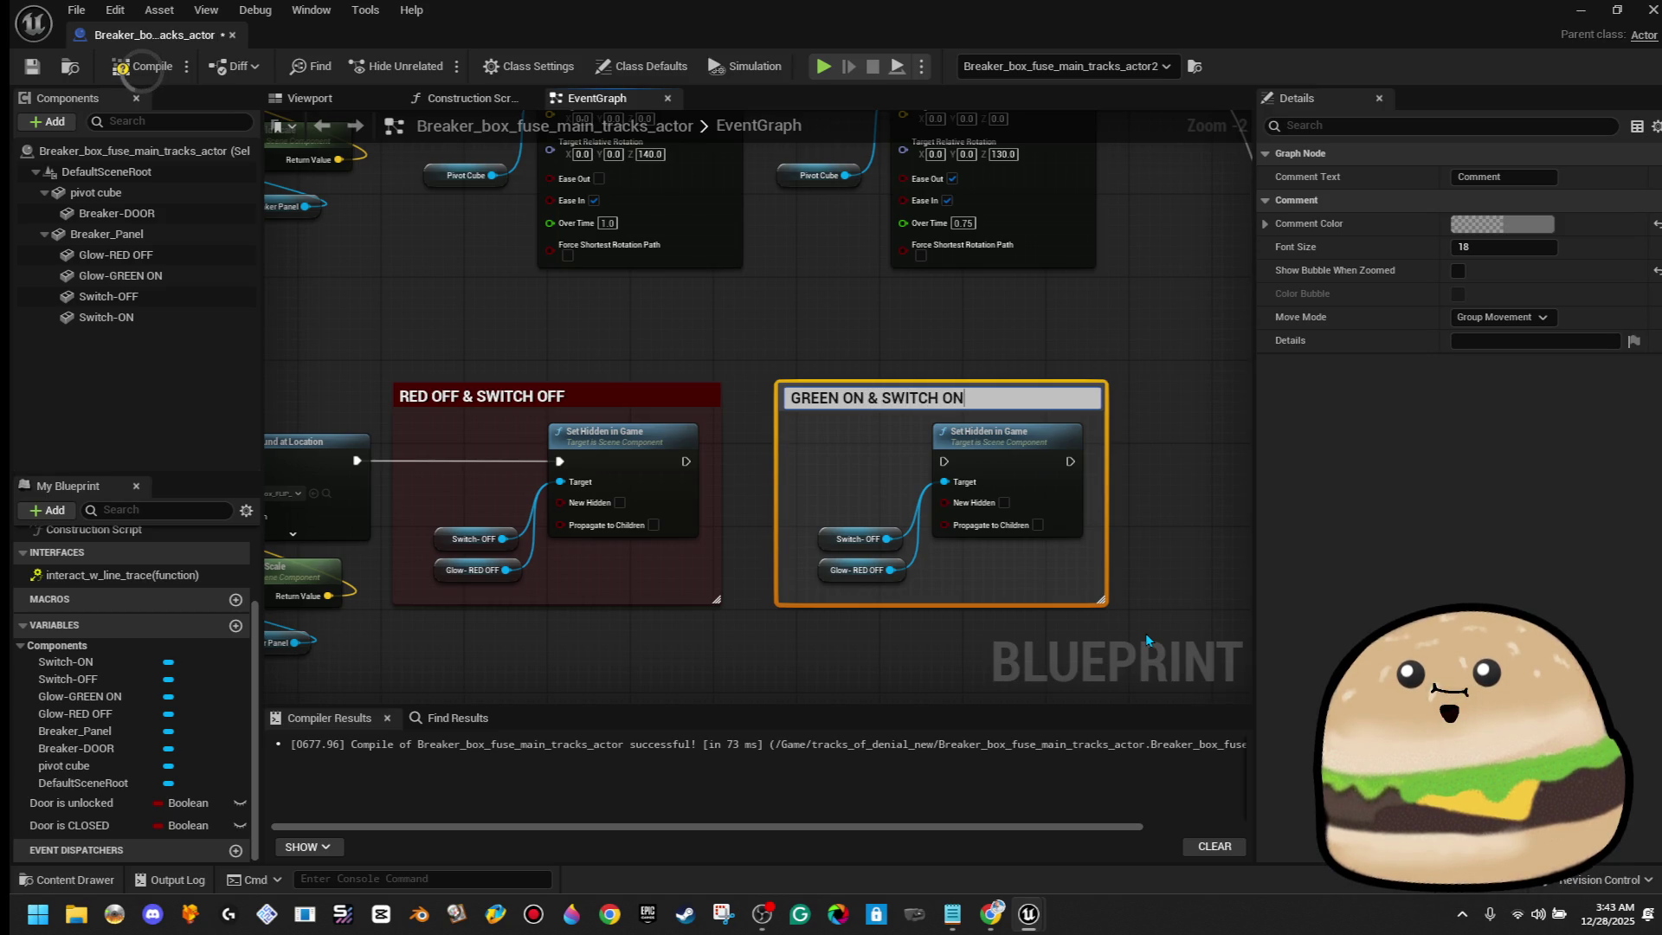
{"action": "key", "text": "Return"}
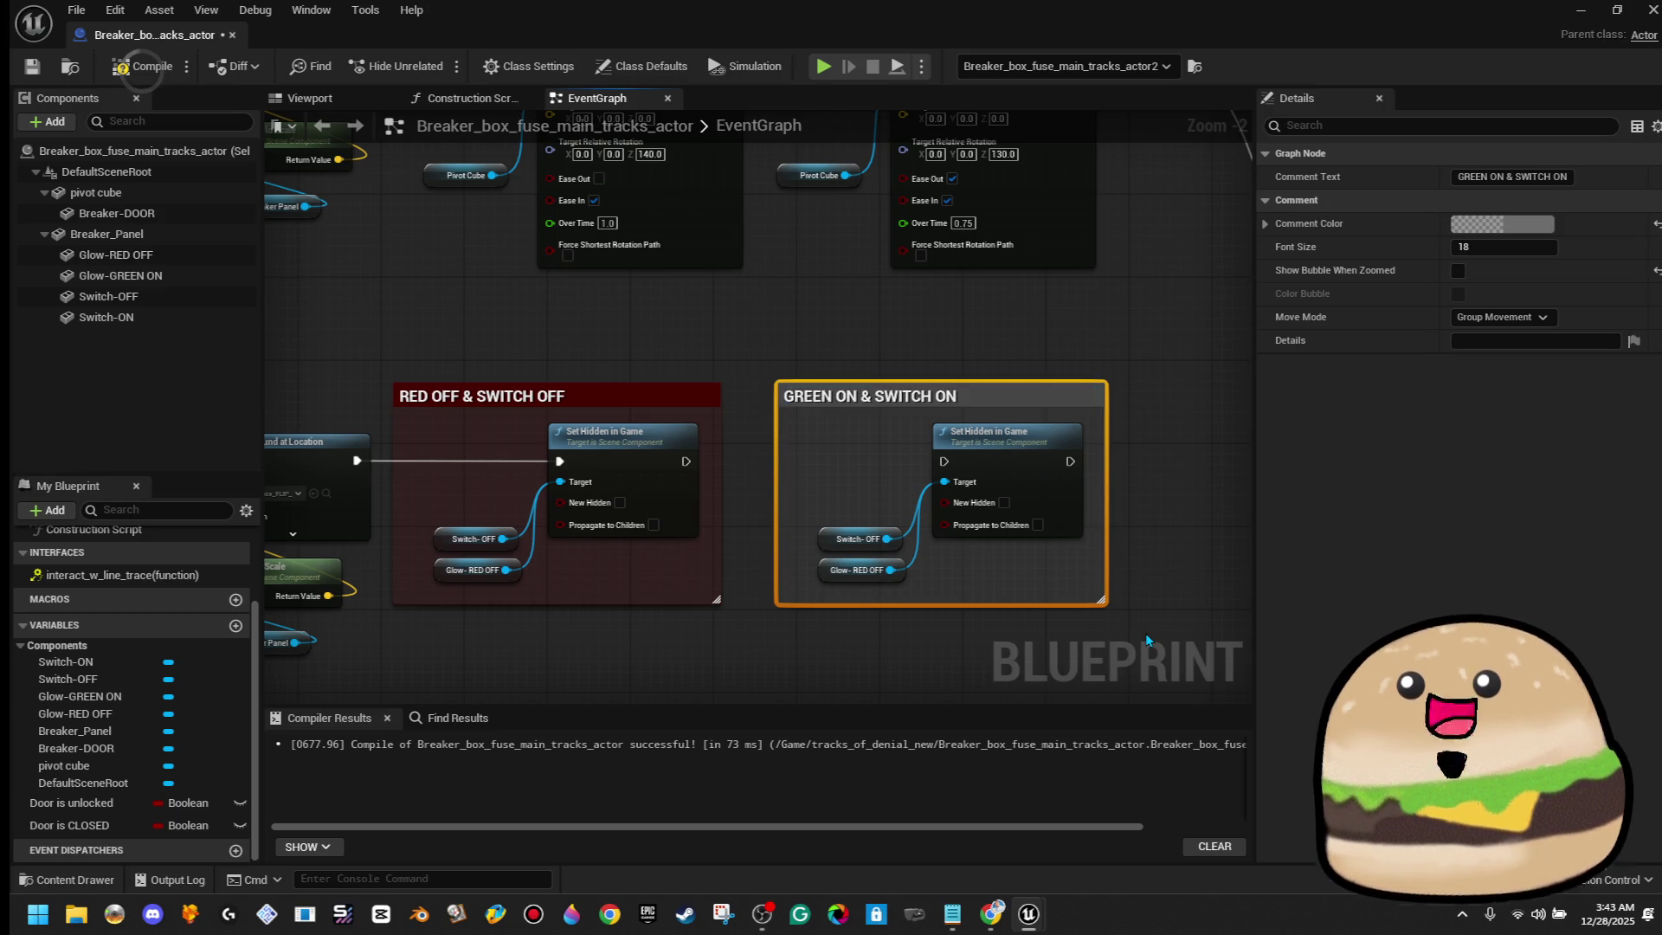
{"action": "mouse_move", "coordinate": [684, 462]}
{"action": "left_mouse_down"}
{"action": "mouse_move", "coordinate": [1007, 472]}
{"action": "mouse_move", "coordinate": [943, 462]}
{"action": "left_mouse_up"}
{"action": "scroll", "coordinate": [974, 519], "scroll_direction": "down", "scroll_amount": 2}
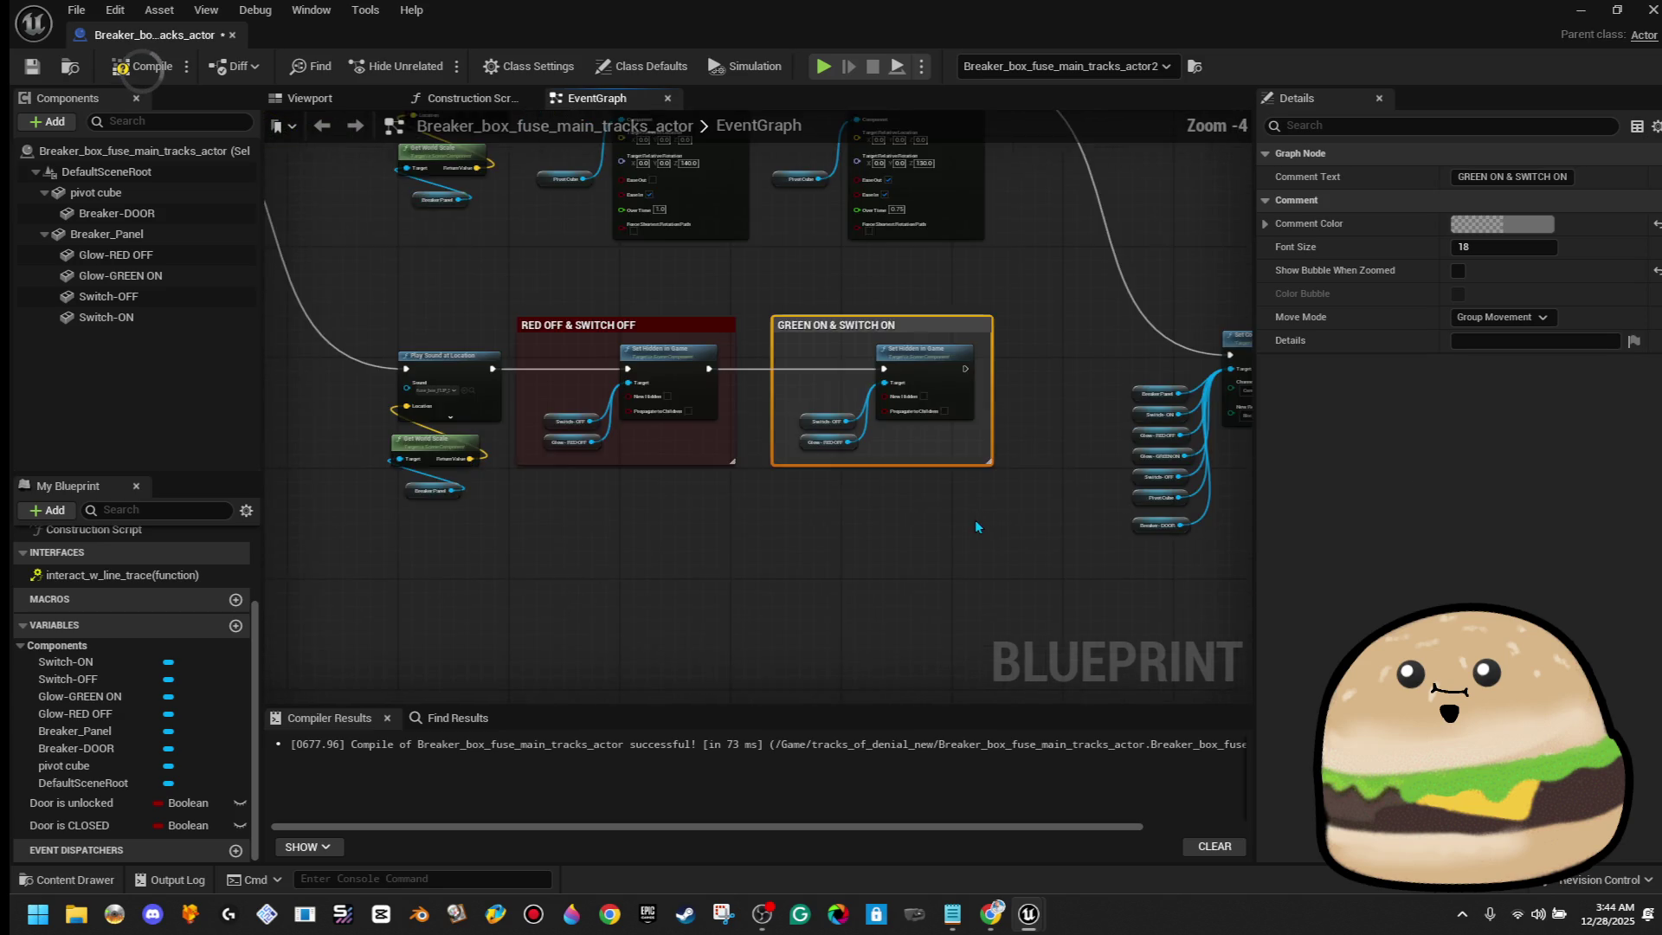
Move the collision node group further right and nudge the upper-right node
{"action": "scroll", "coordinate": [770, 402], "scroll_direction": "down", "scroll_amount": 3}
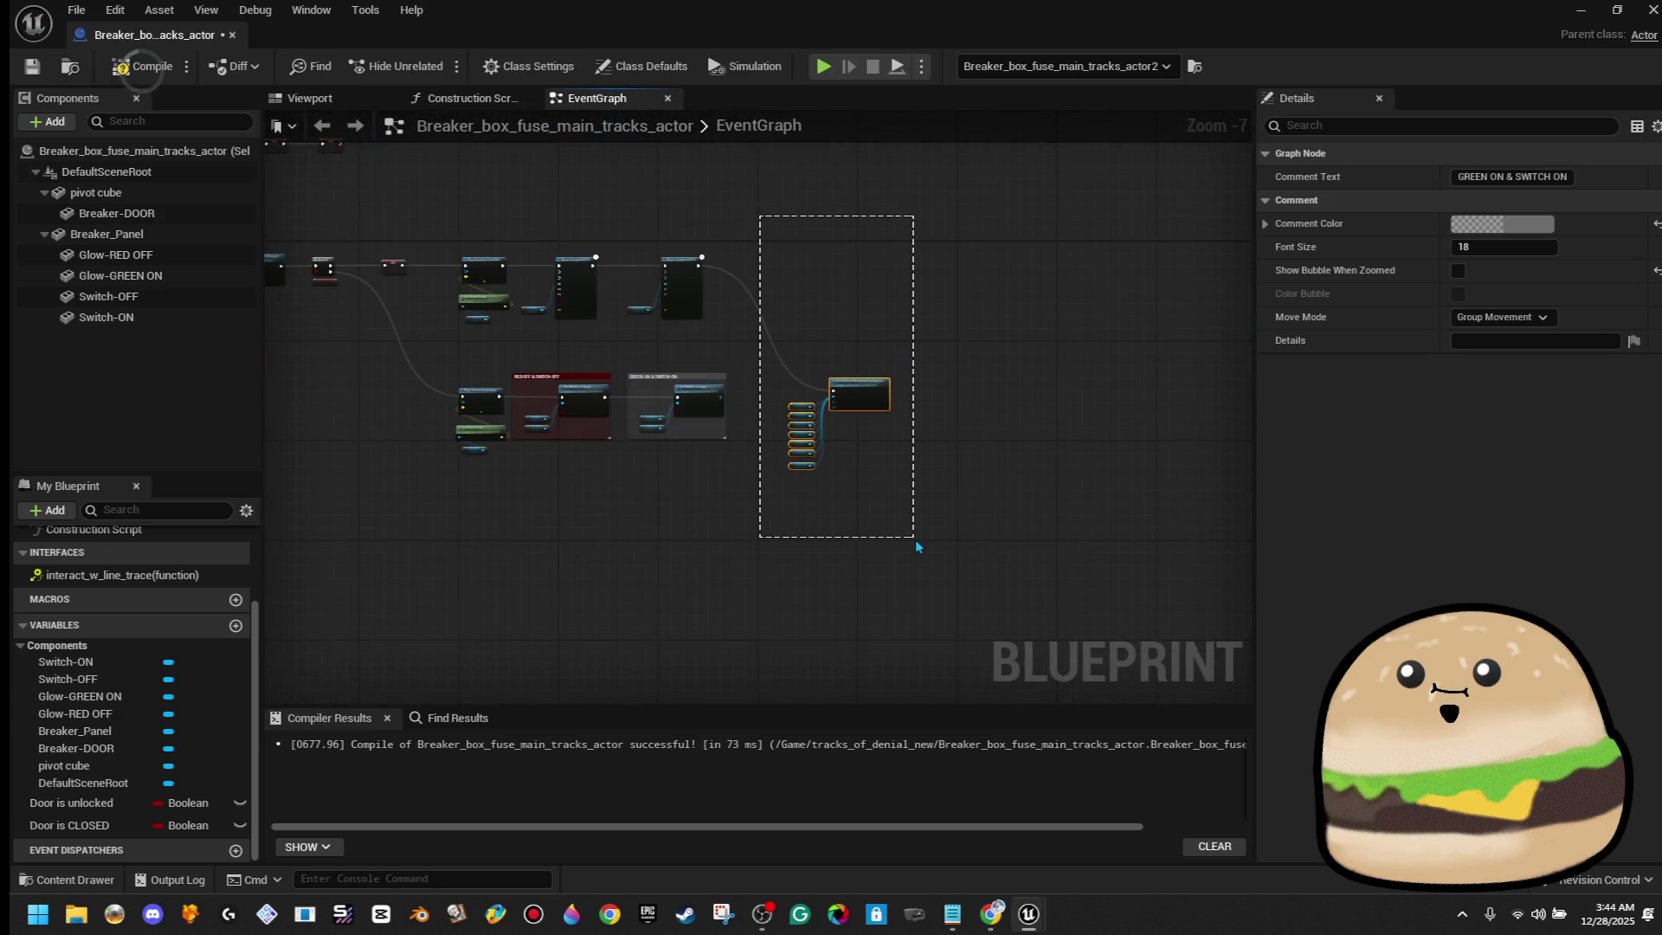
{"action": "left_click_drag", "start_coordinate": [914, 539], "coordinate": [917, 531]}
{"action": "left_click_drag", "start_coordinate": [857, 382], "coordinate": [935, 383]}
{"action": "left_click_drag", "start_coordinate": [625, 231], "coordinate": [728, 361]}
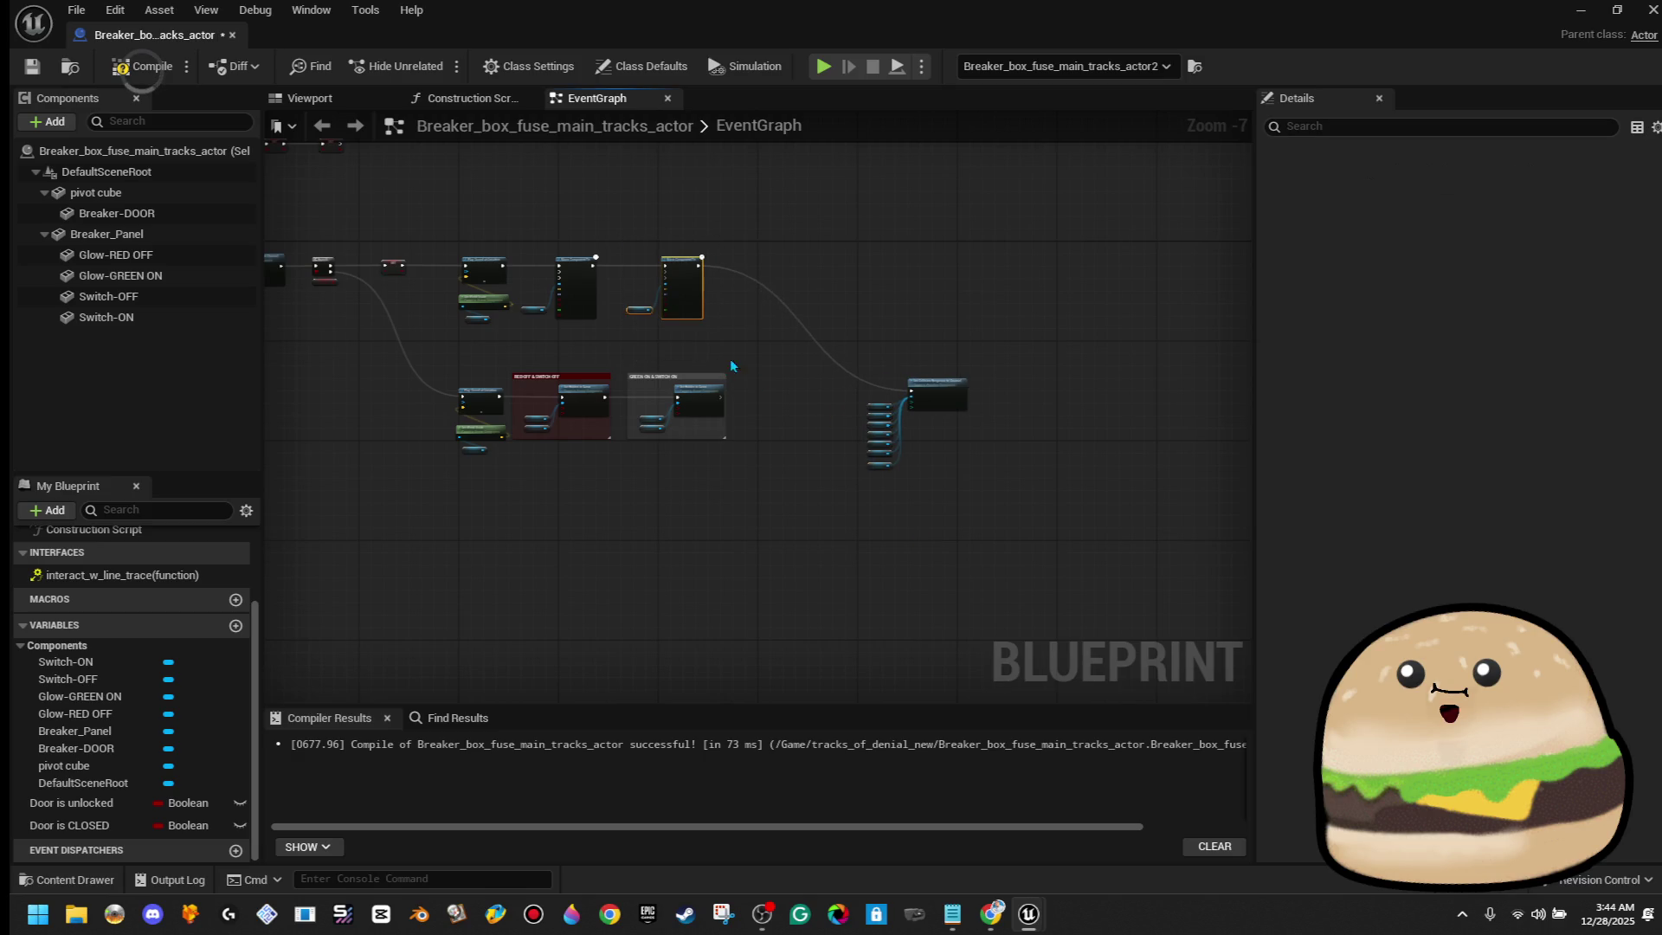
{"action": "key", "text": "Right"}
{"action": "key", "text": "Right"}
{"action": "key", "text": "Right"}
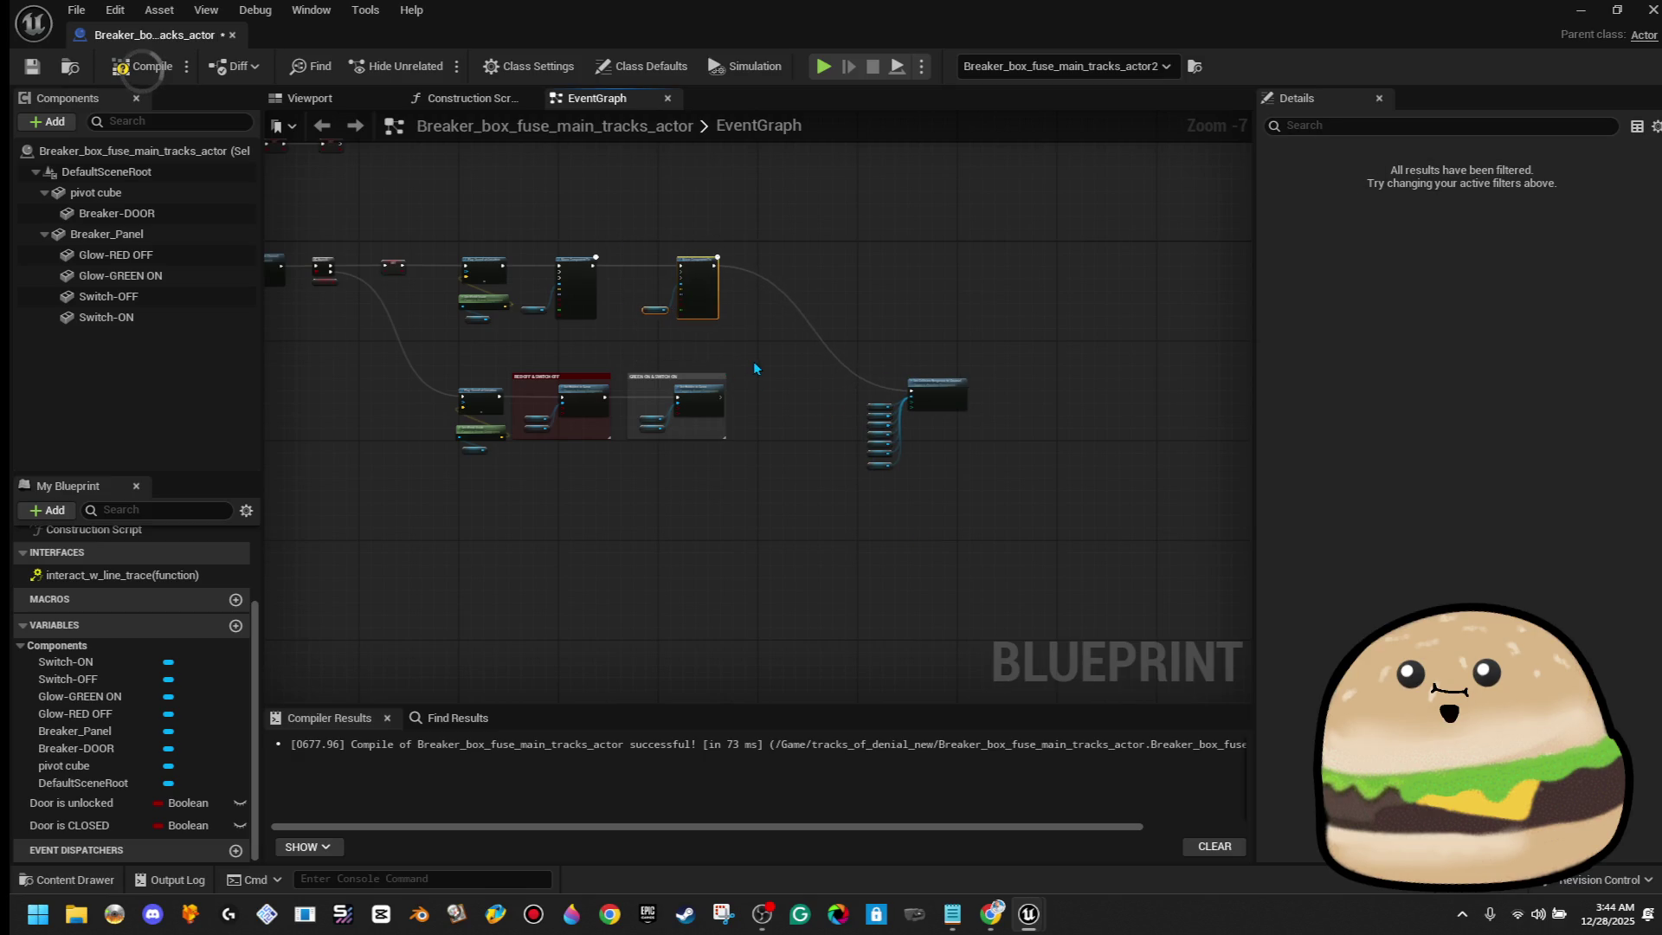
{"action": "left_click", "coordinate": [604, 239]}
{"action": "left_click_drag", "start_coordinate": [547, 330], "coordinate": [536, 343]}
Nudge the Move Component To node slightly left and select the GREEN ON & SWITCH ON comment
{"action": "left_click", "coordinate": [666, 200]}
{"action": "scroll", "coordinate": [740, 313], "scroll_direction": "up", "scroll_amount": 7}
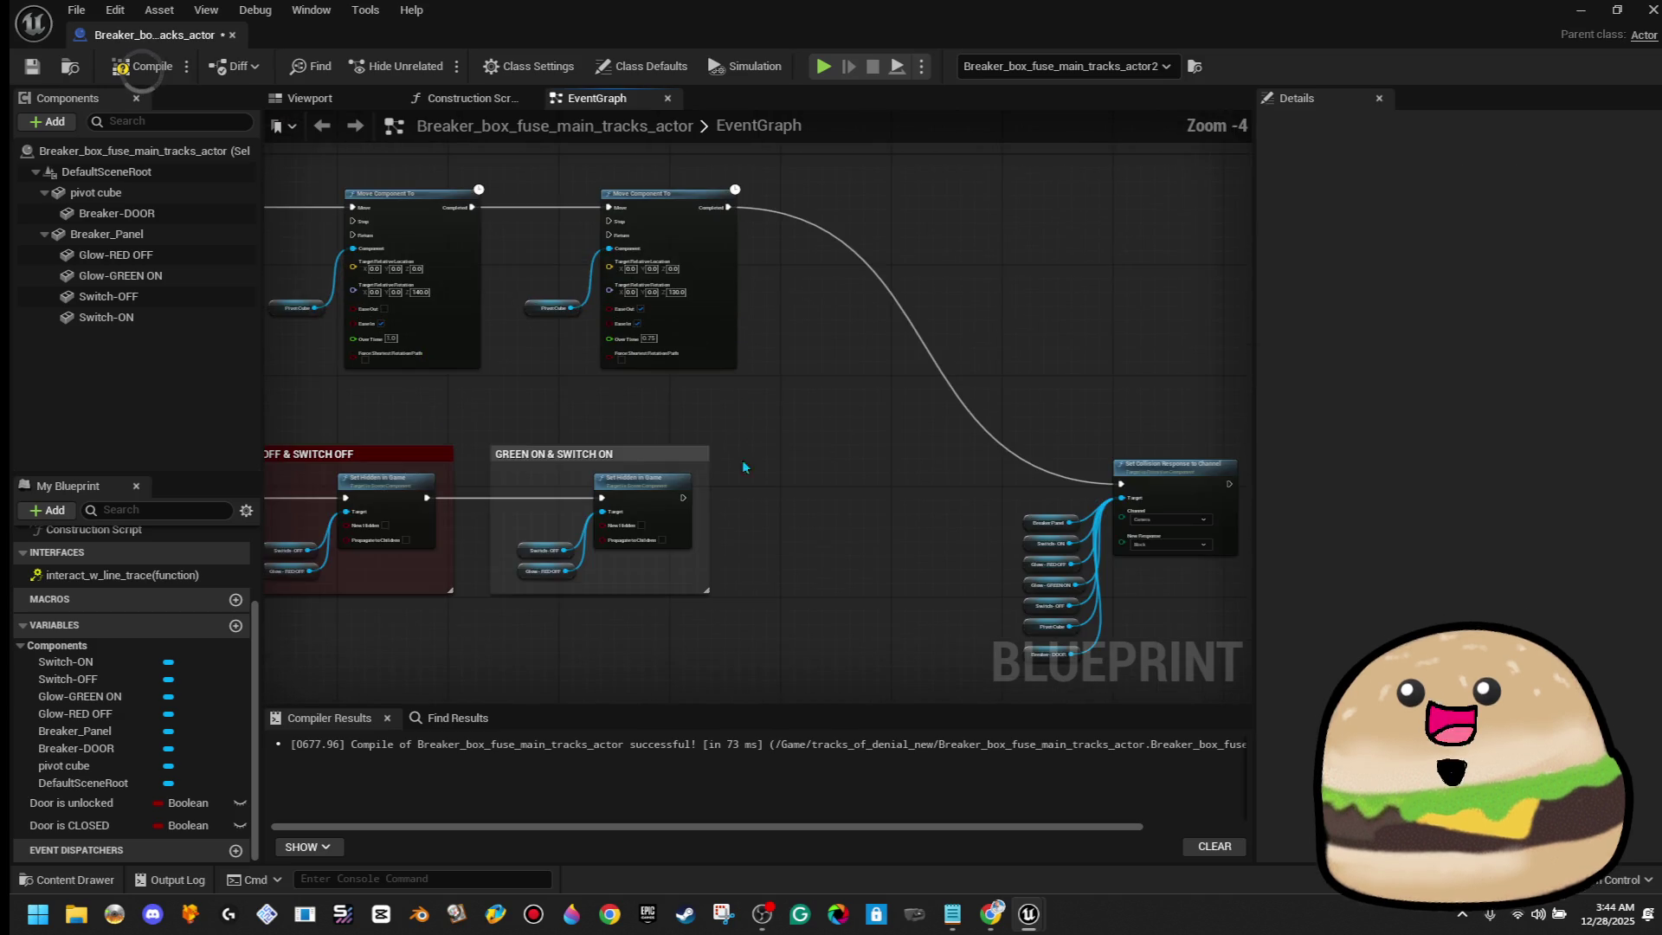
{"action": "scroll", "coordinate": [720, 518], "scroll_direction": "down", "scroll_amount": 3}
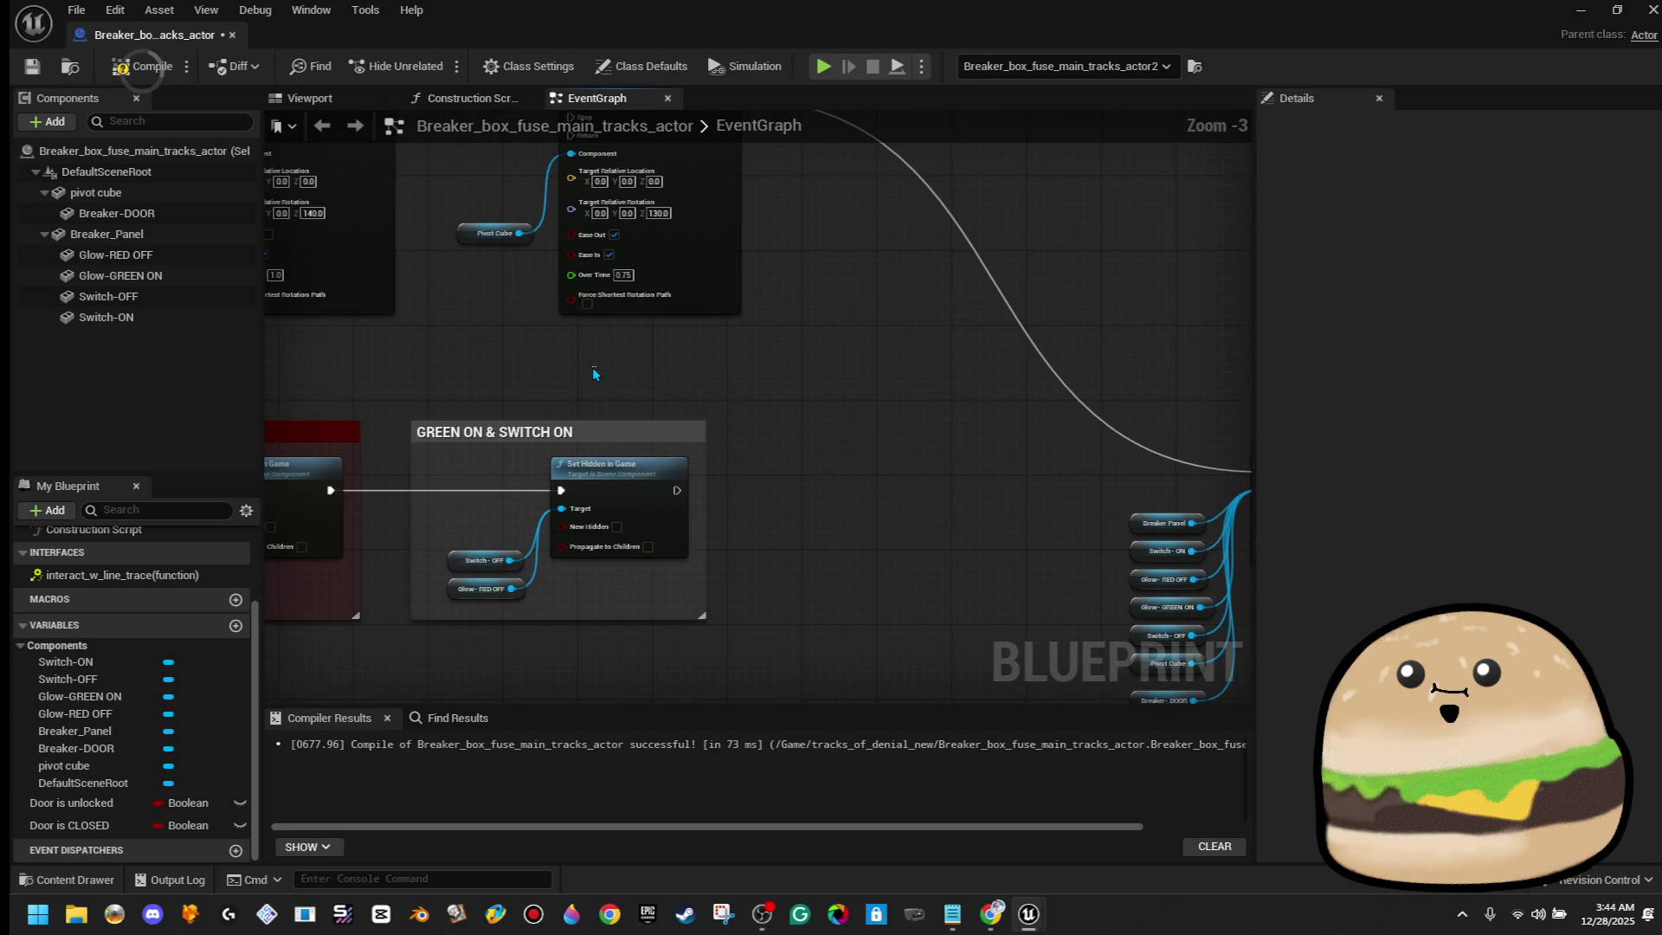
{"action": "left_click_drag", "start_coordinate": [596, 222], "coordinate": [586, 222]}
{"action": "left_click", "coordinate": [765, 312]}
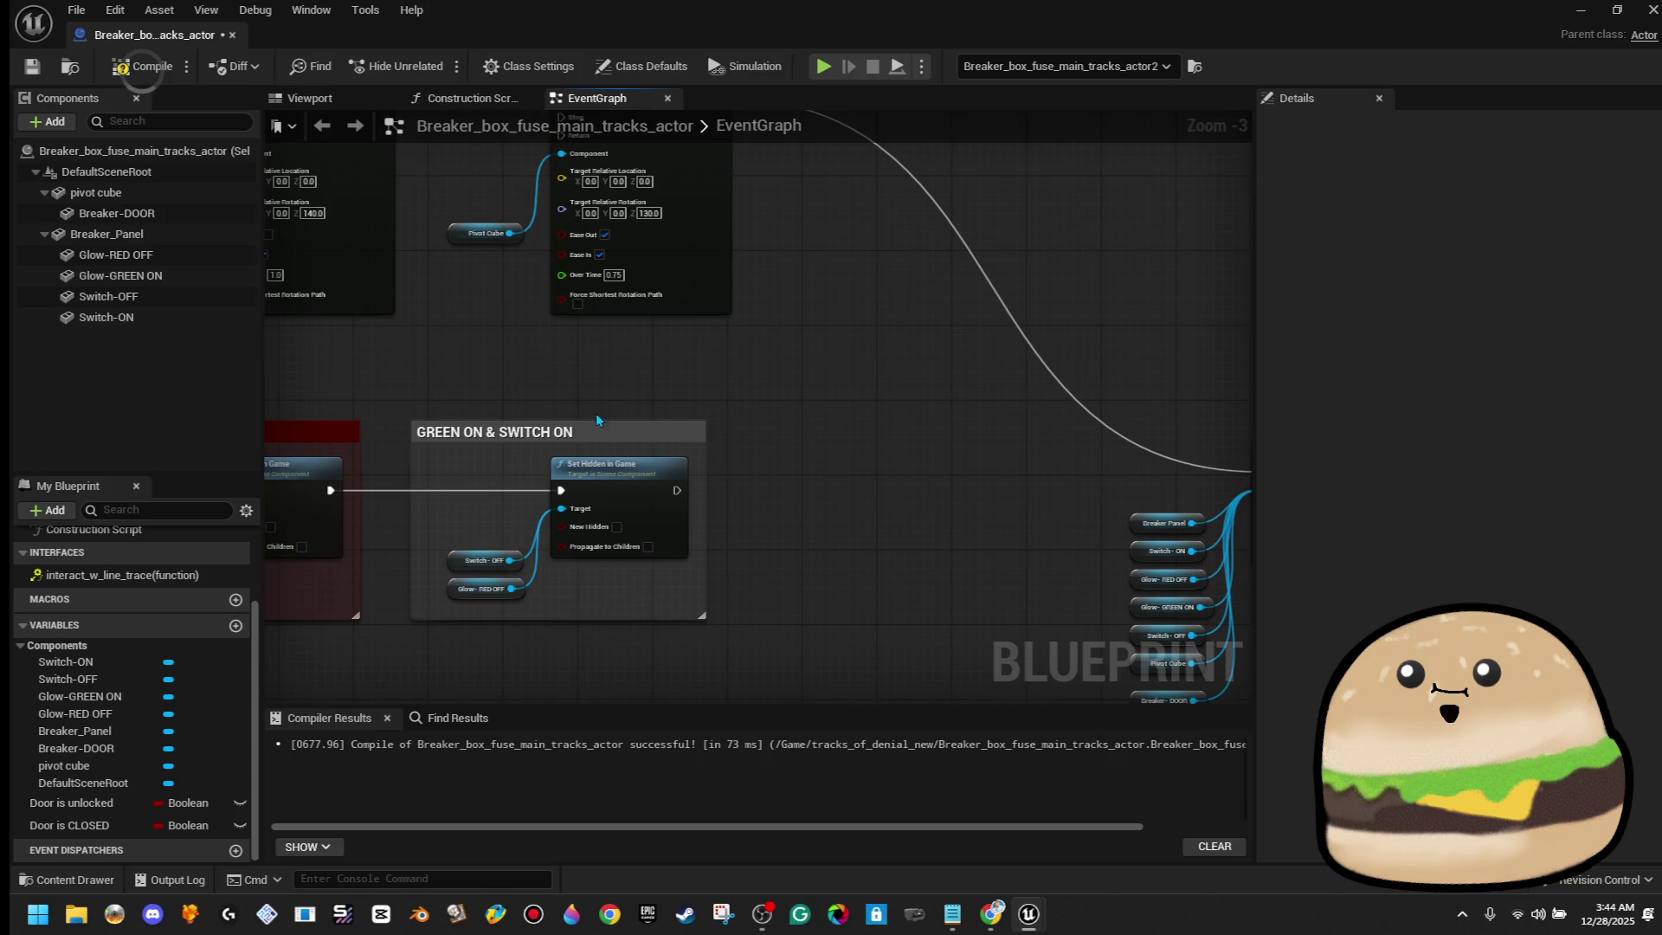
{"action": "left_click", "coordinate": [618, 430]}
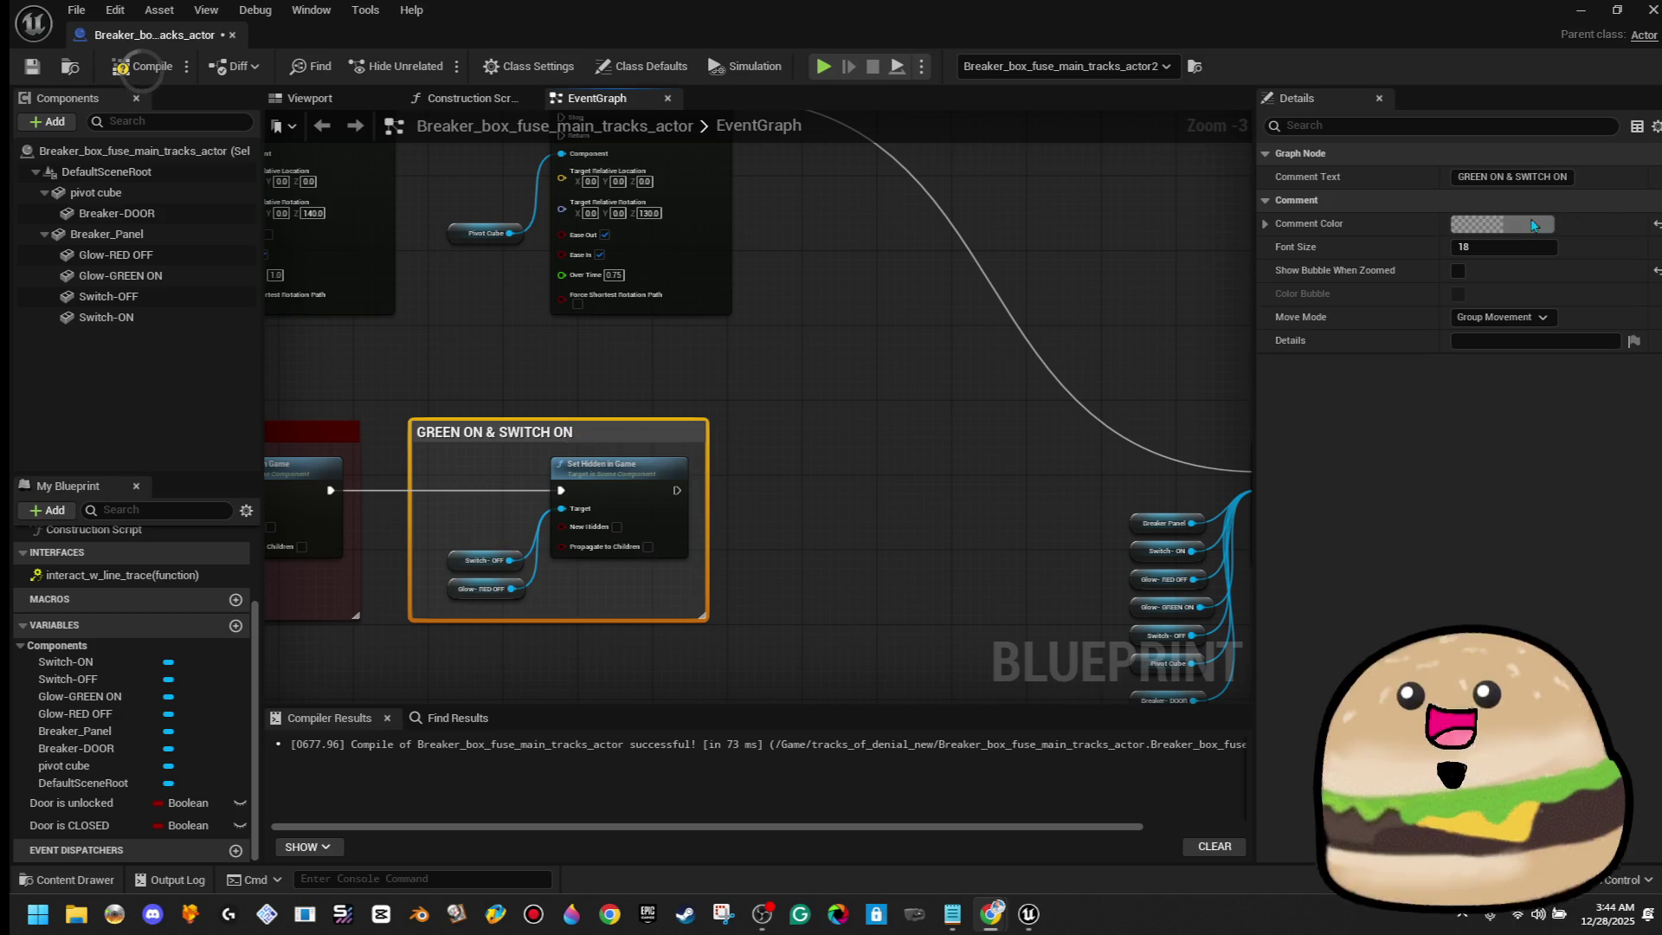
Tint the GREEN ON & SWITCH ON comment green
{"action": "left_click", "coordinate": [1502, 224]}
{"action": "left_click", "coordinate": [1493, 576]}
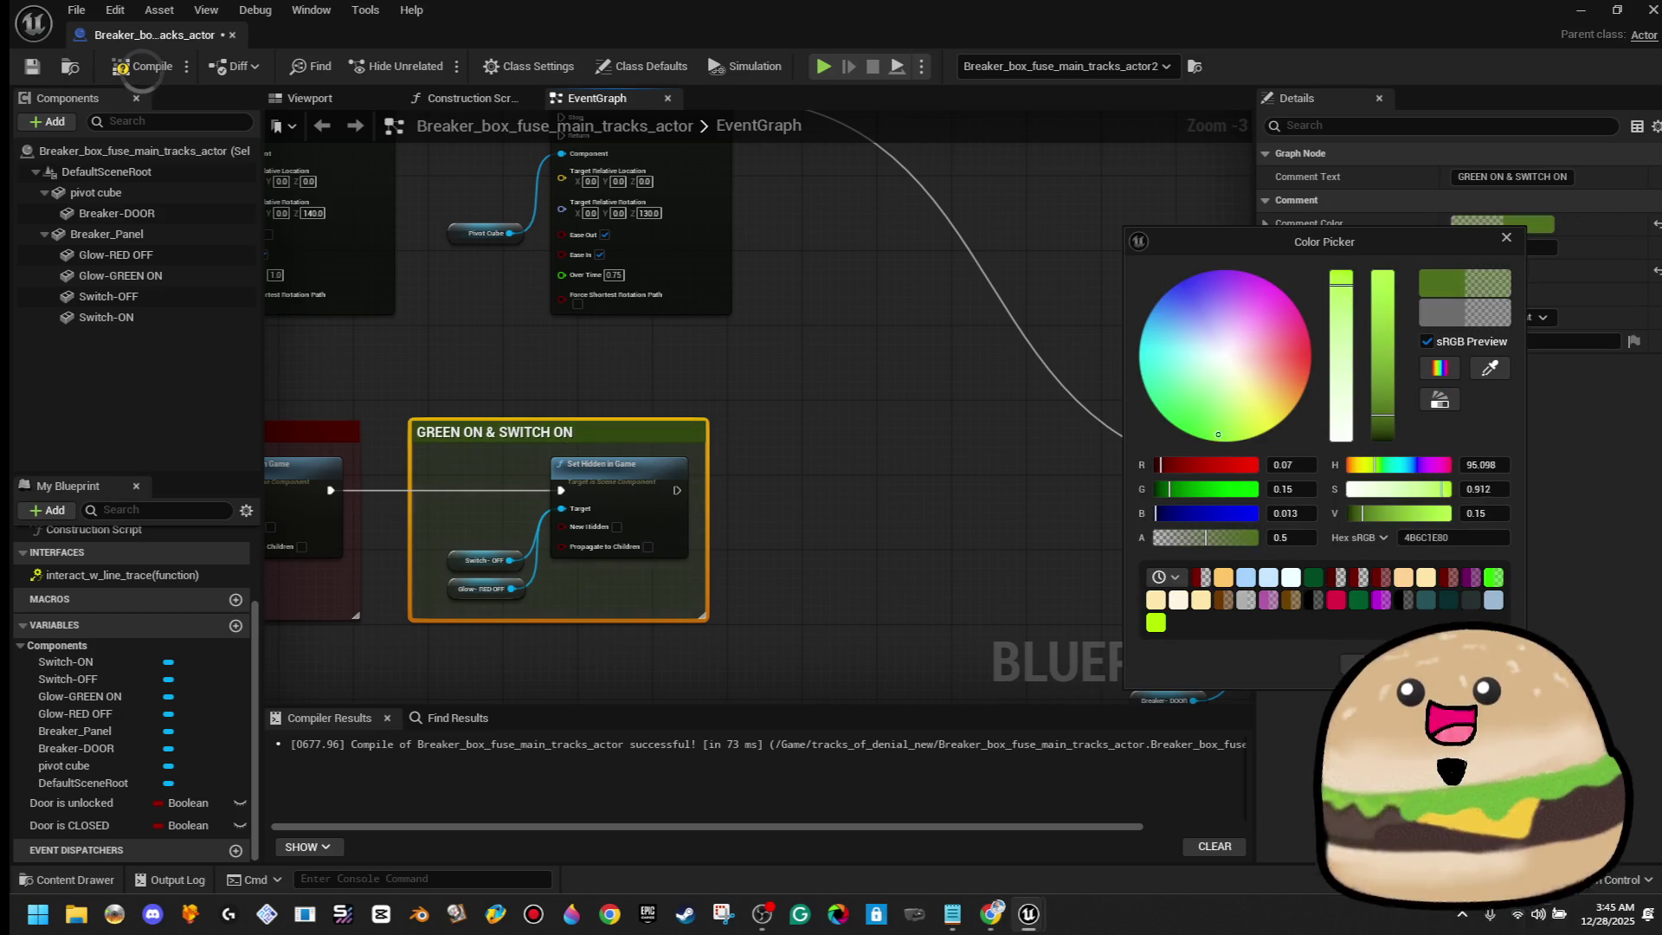
{"action": "left_click", "coordinate": [834, 409]}
{"action": "left_click_drag", "start_coordinate": [833, 409], "coordinate": [1100, 361]}
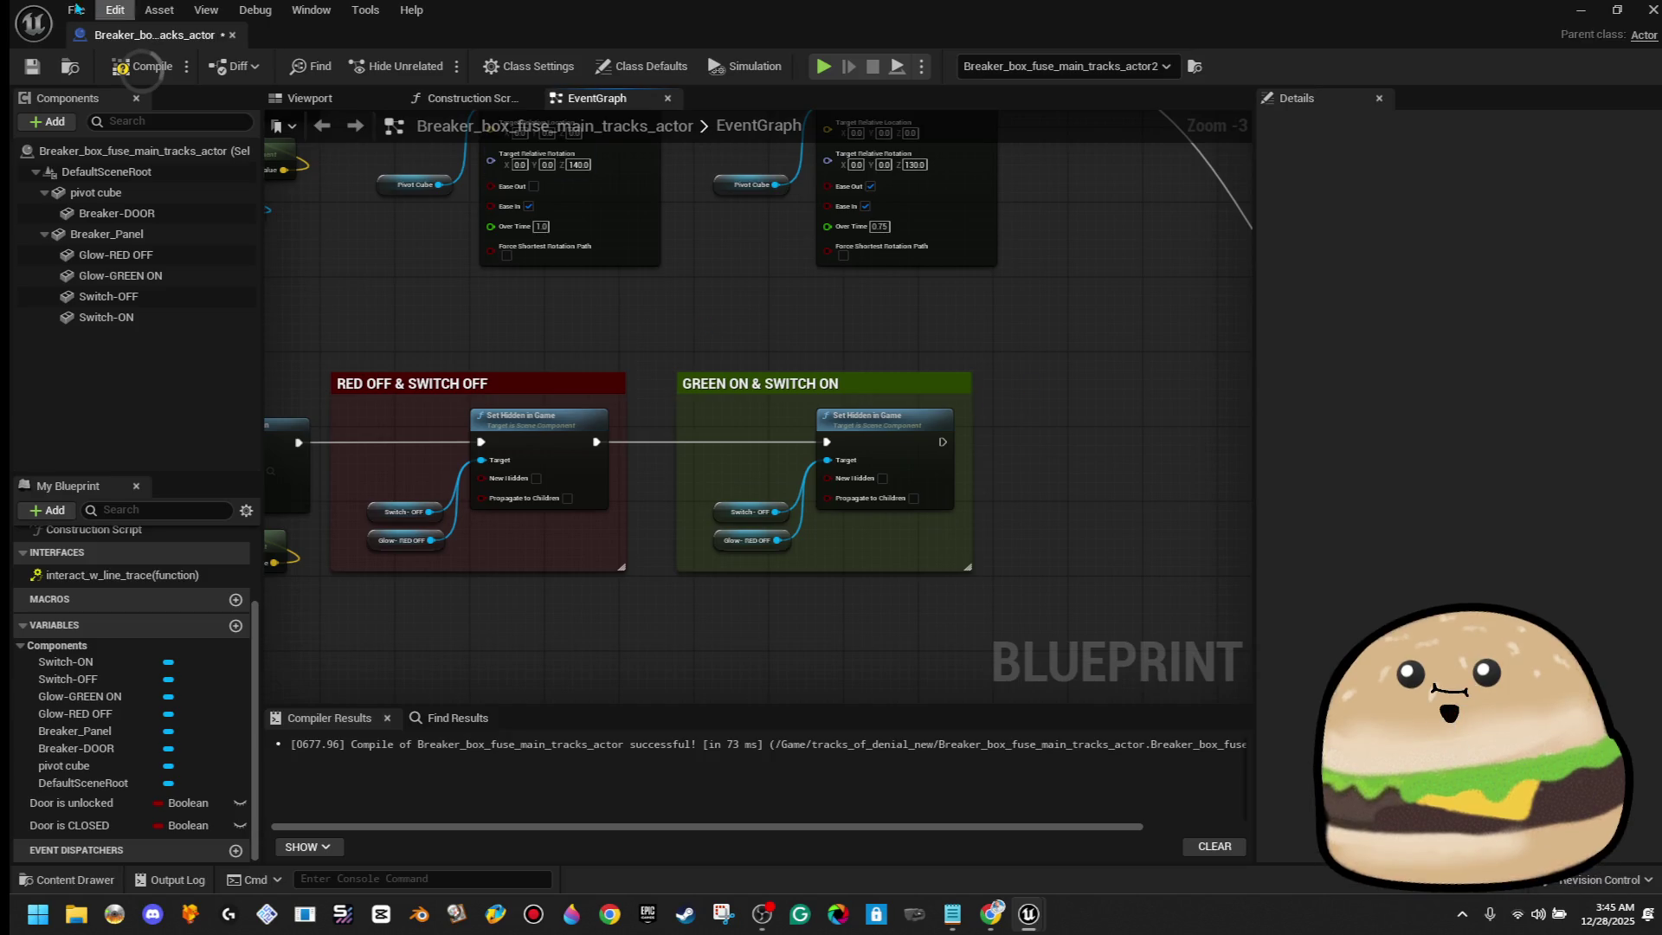
Enable New Hidden on the RED OFF Set Hidden in Game node, then compile and save
{"action": "left_click", "coordinate": [141, 66]}
{"action": "left_click", "coordinate": [49, 77]}
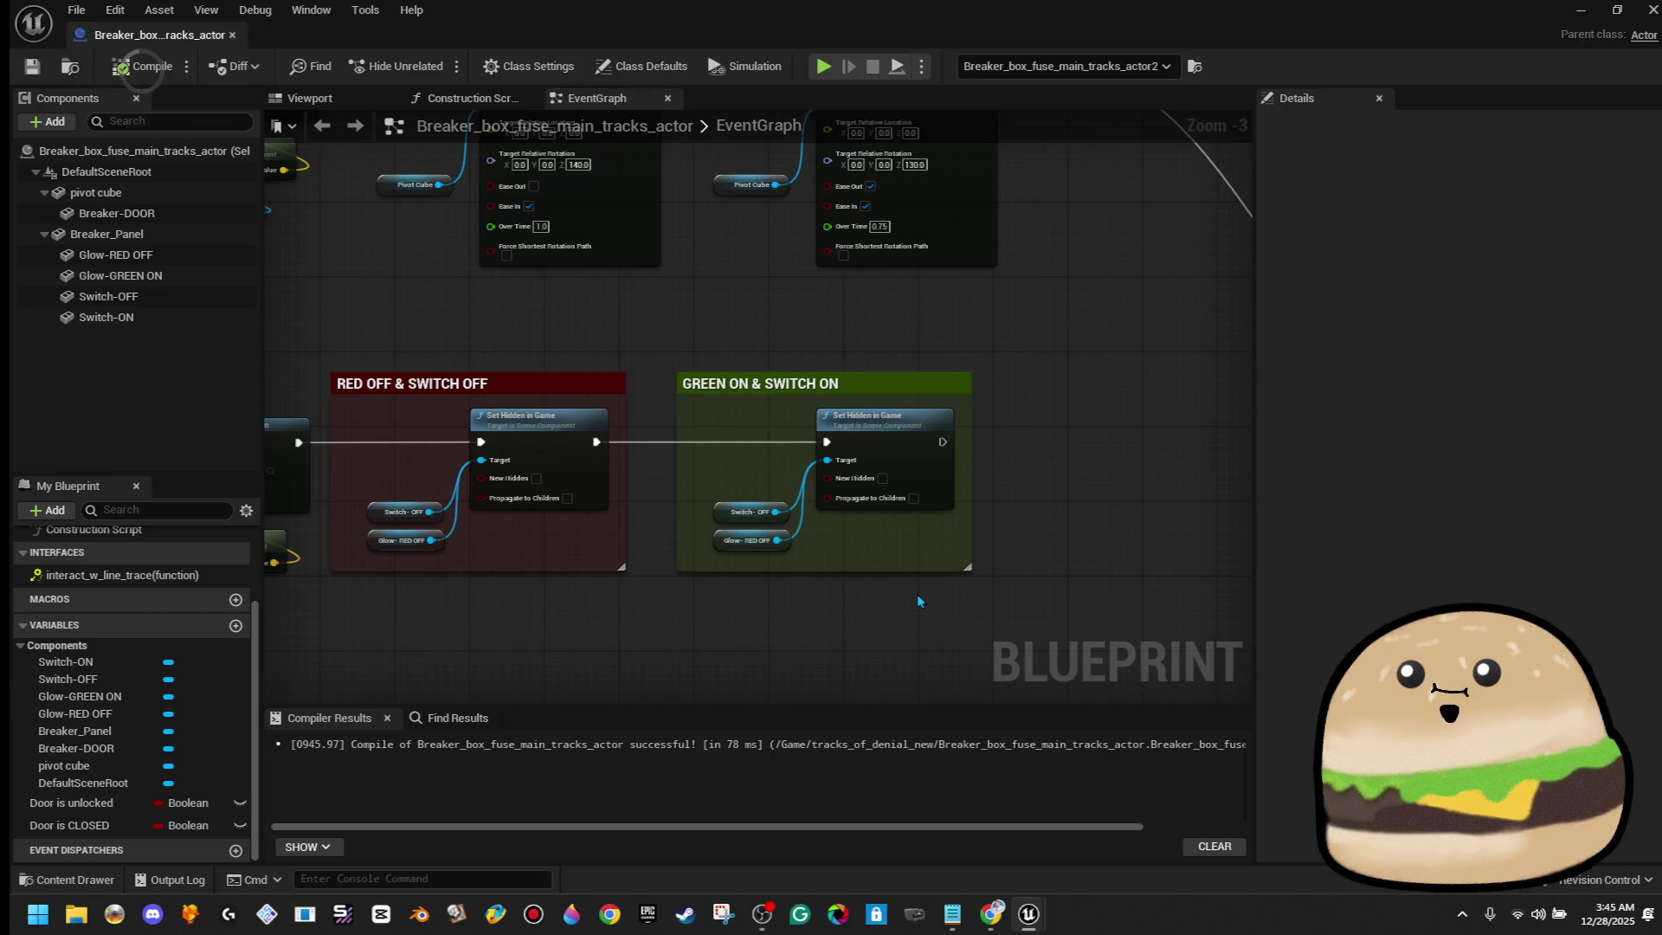
{"action": "scroll", "coordinate": [919, 600], "scroll_direction": "up", "scroll_amount": 2}
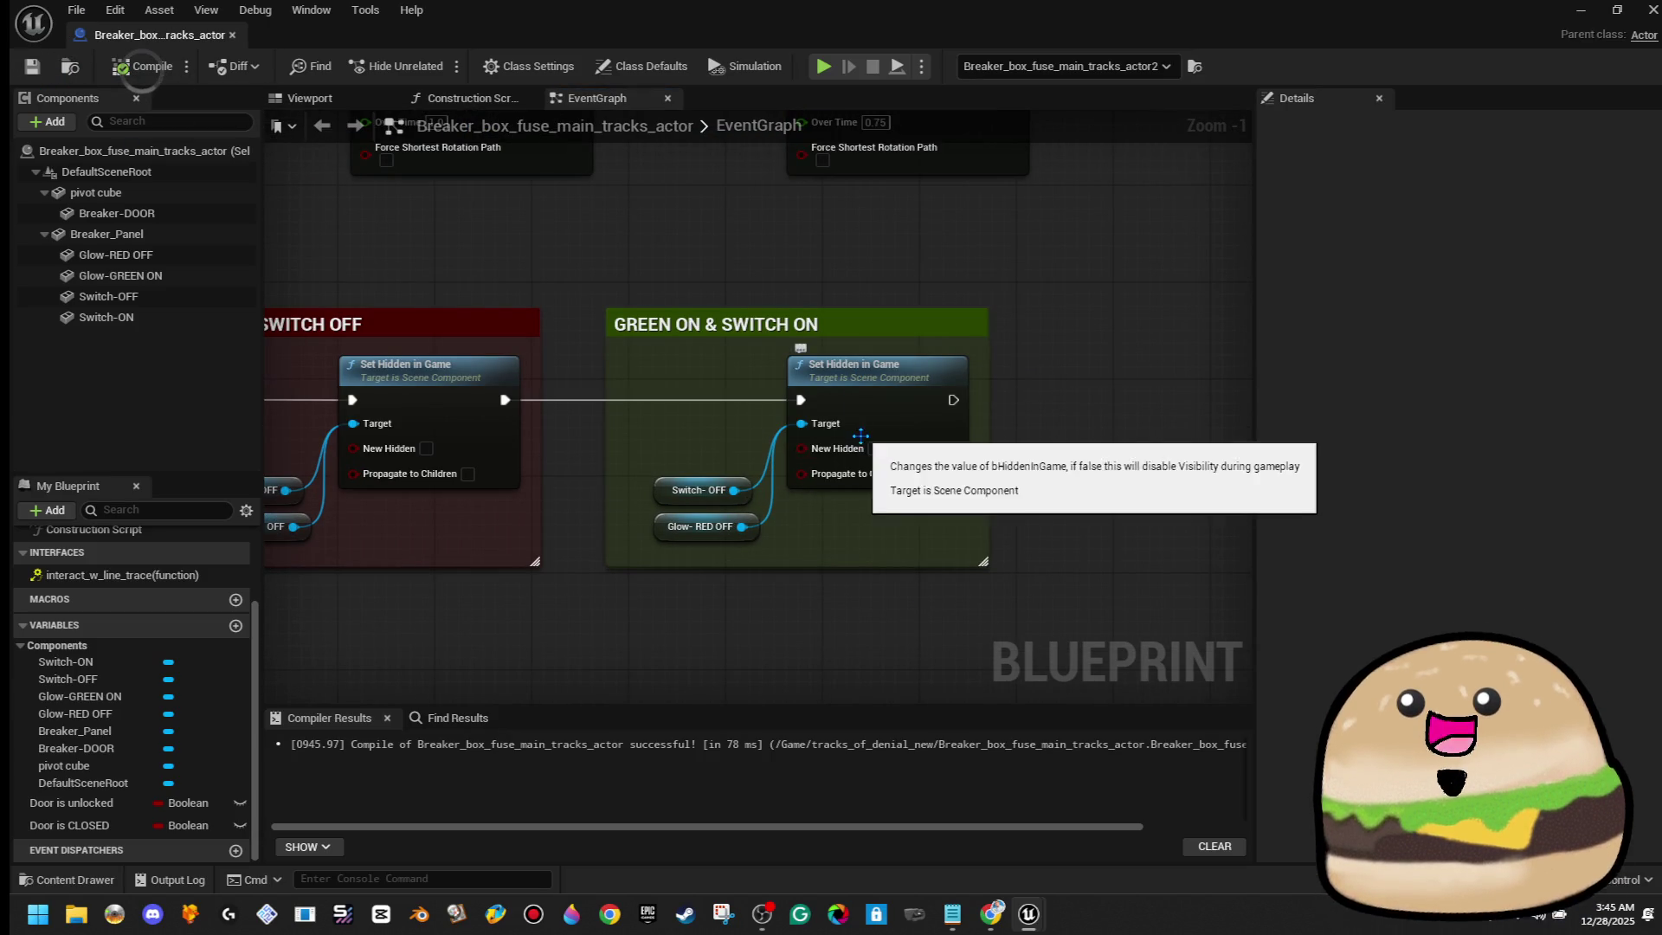
{"action": "left_click", "coordinate": [426, 449]}
{"action": "left_click", "coordinate": [146, 71]}
{"action": "left_click_drag", "start_coordinate": [1000, 226], "coordinate": [600, 247]}
{"action": "scroll", "coordinate": [600, 248], "scroll_direction": "down", "scroll_amount": 1}
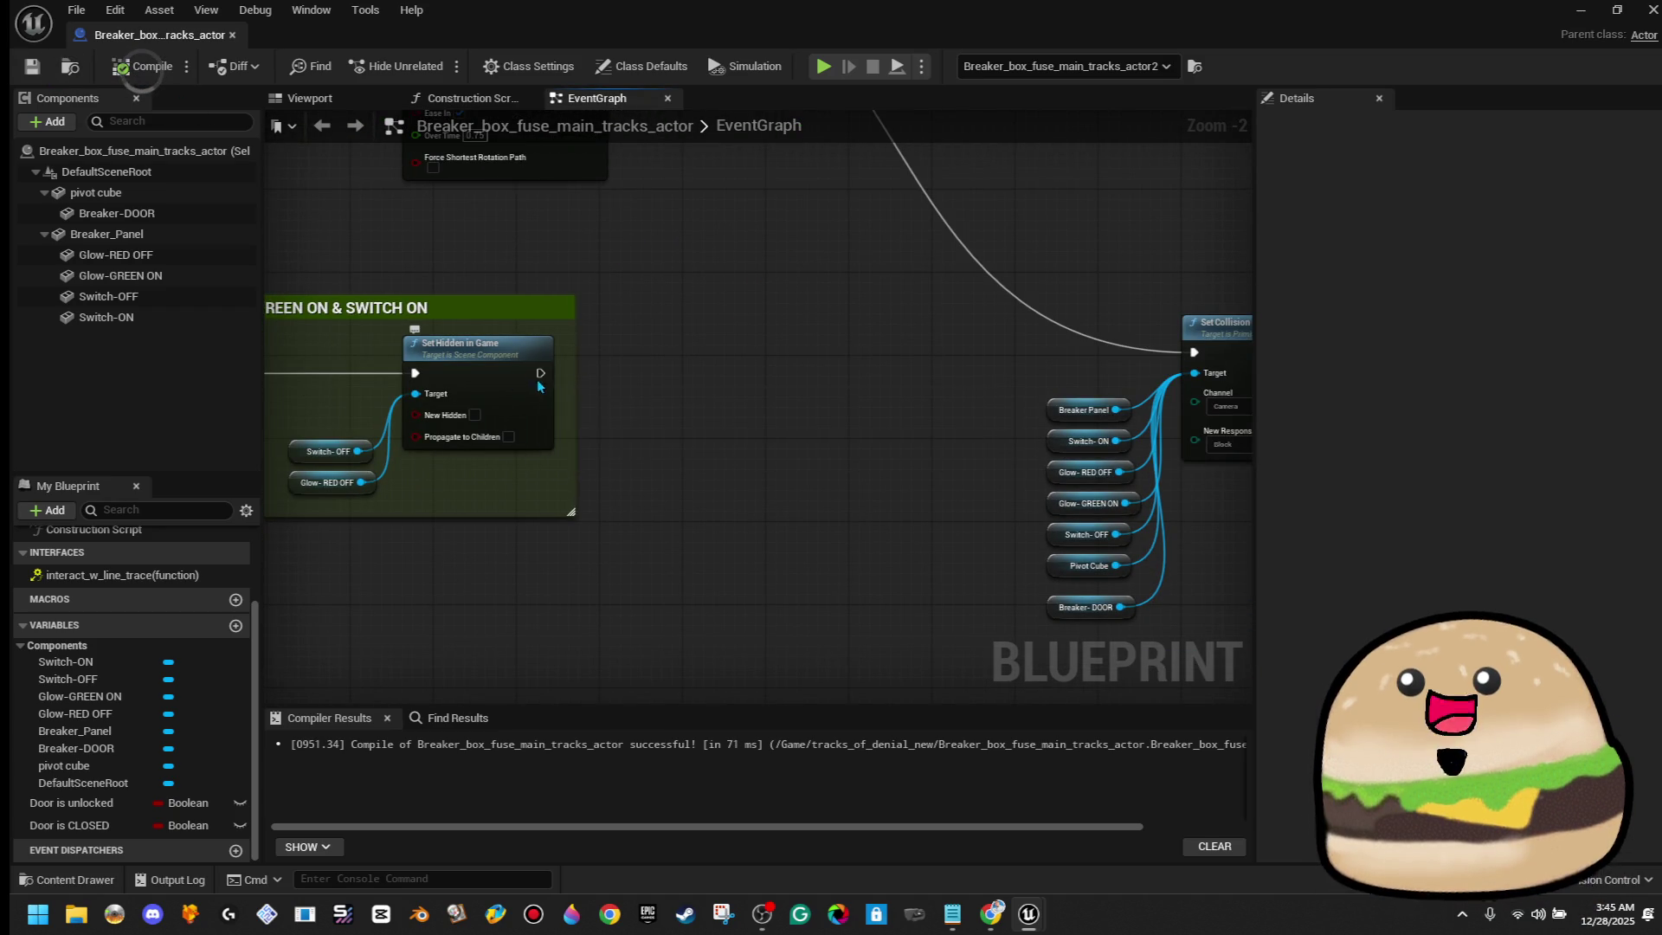
{"action": "mouse_move", "coordinate": [503, 209]}
{"action": "left_mouse_down"}
{"action": "mouse_move", "coordinate": [671, 485]}
{"action": "mouse_move", "coordinate": [953, 464]}
{"action": "left_mouse_up"}
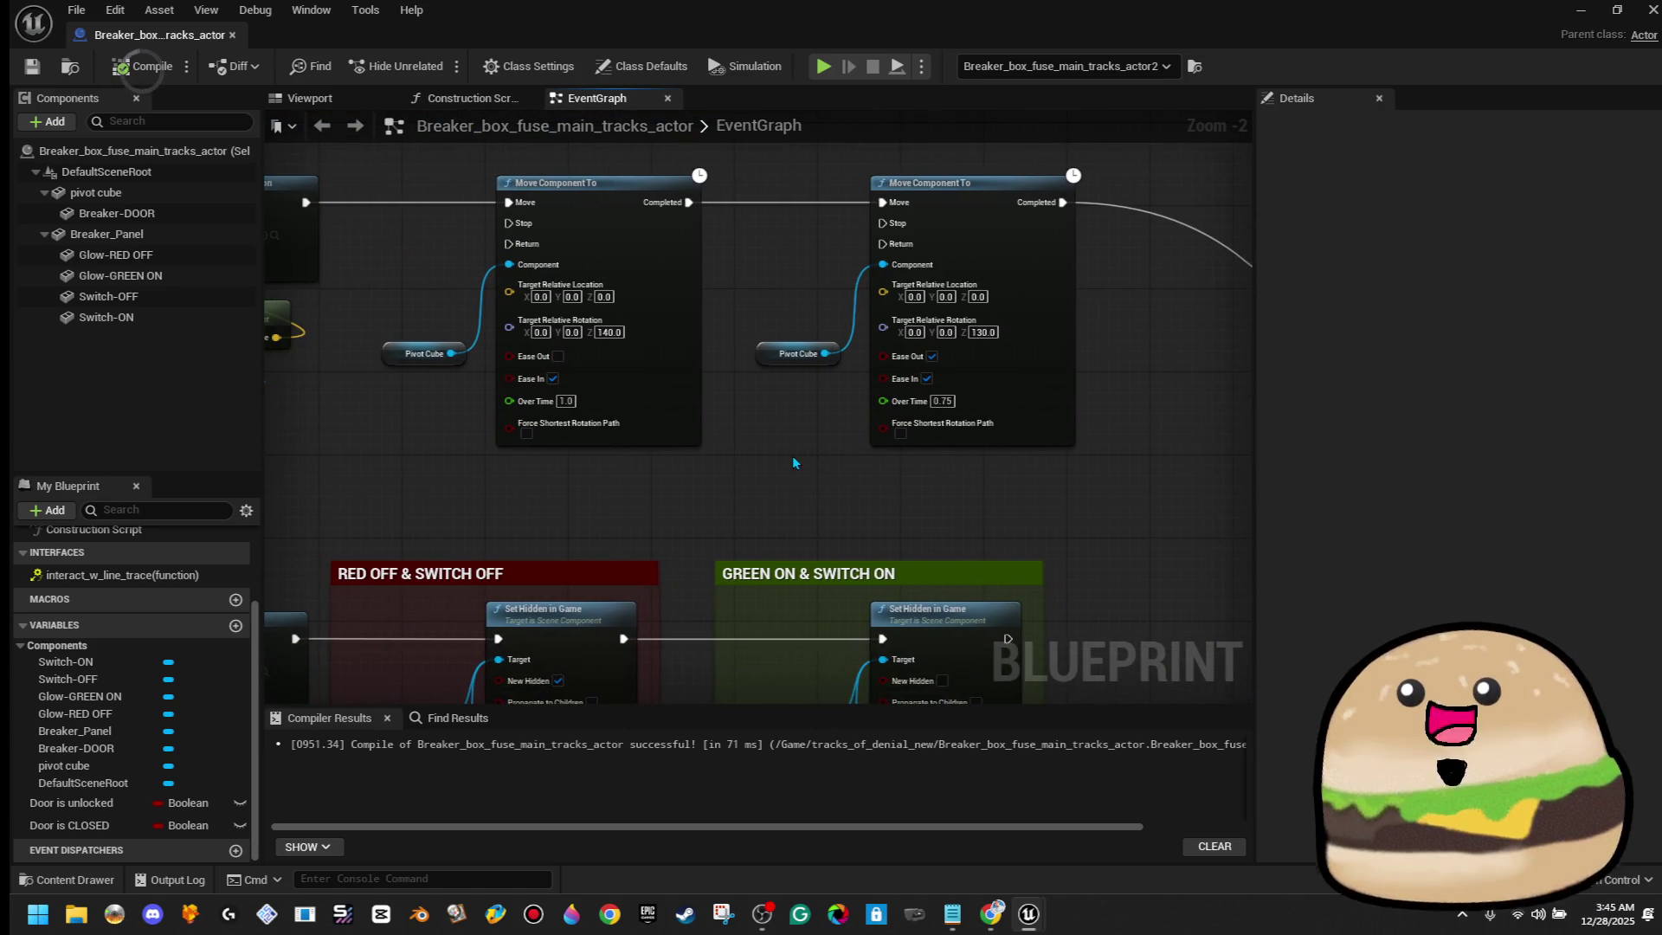
Copy Move Component To with Pivot Cube after the green hide node, with rotation Z 0.0
{"action": "left_click_drag", "start_coordinate": [557, 470], "coordinate": [436, 342]}
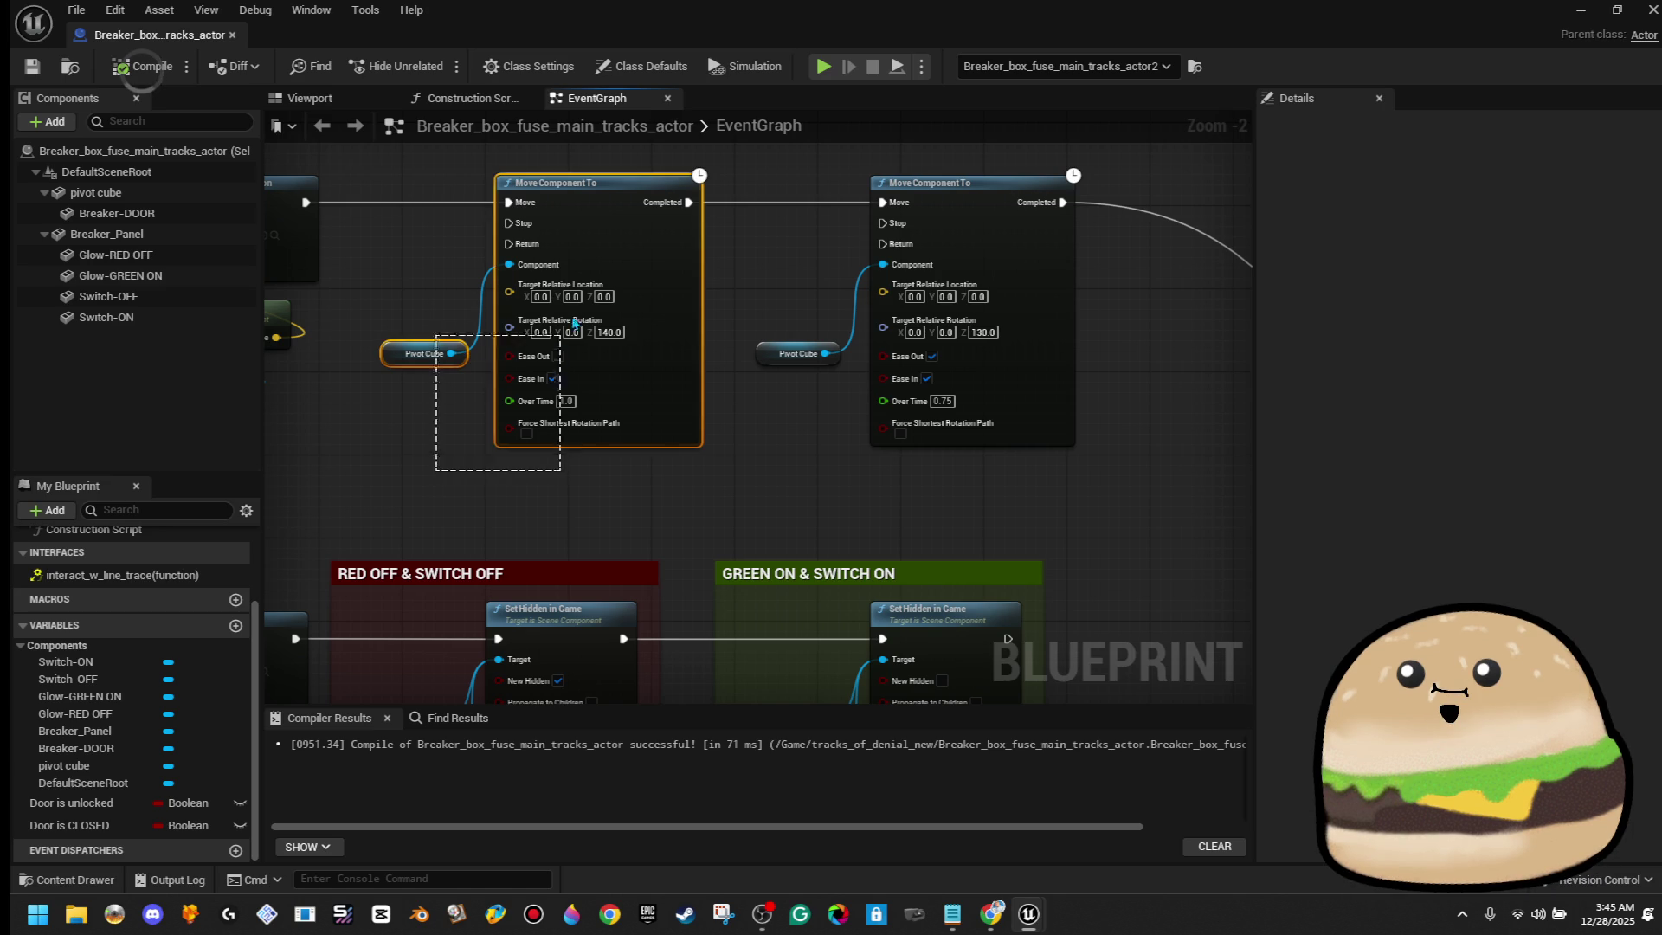
{"action": "right_click", "coordinate": [597, 242]}
{"action": "mouse_move", "coordinate": [837, 412]}
{"action": "left_mouse_down"}
{"action": "mouse_move", "coordinate": [709, 341]}
{"action": "mouse_move", "coordinate": [424, 233]}
{"action": "left_mouse_up"}
{"action": "key", "text": "ctrl+v"}
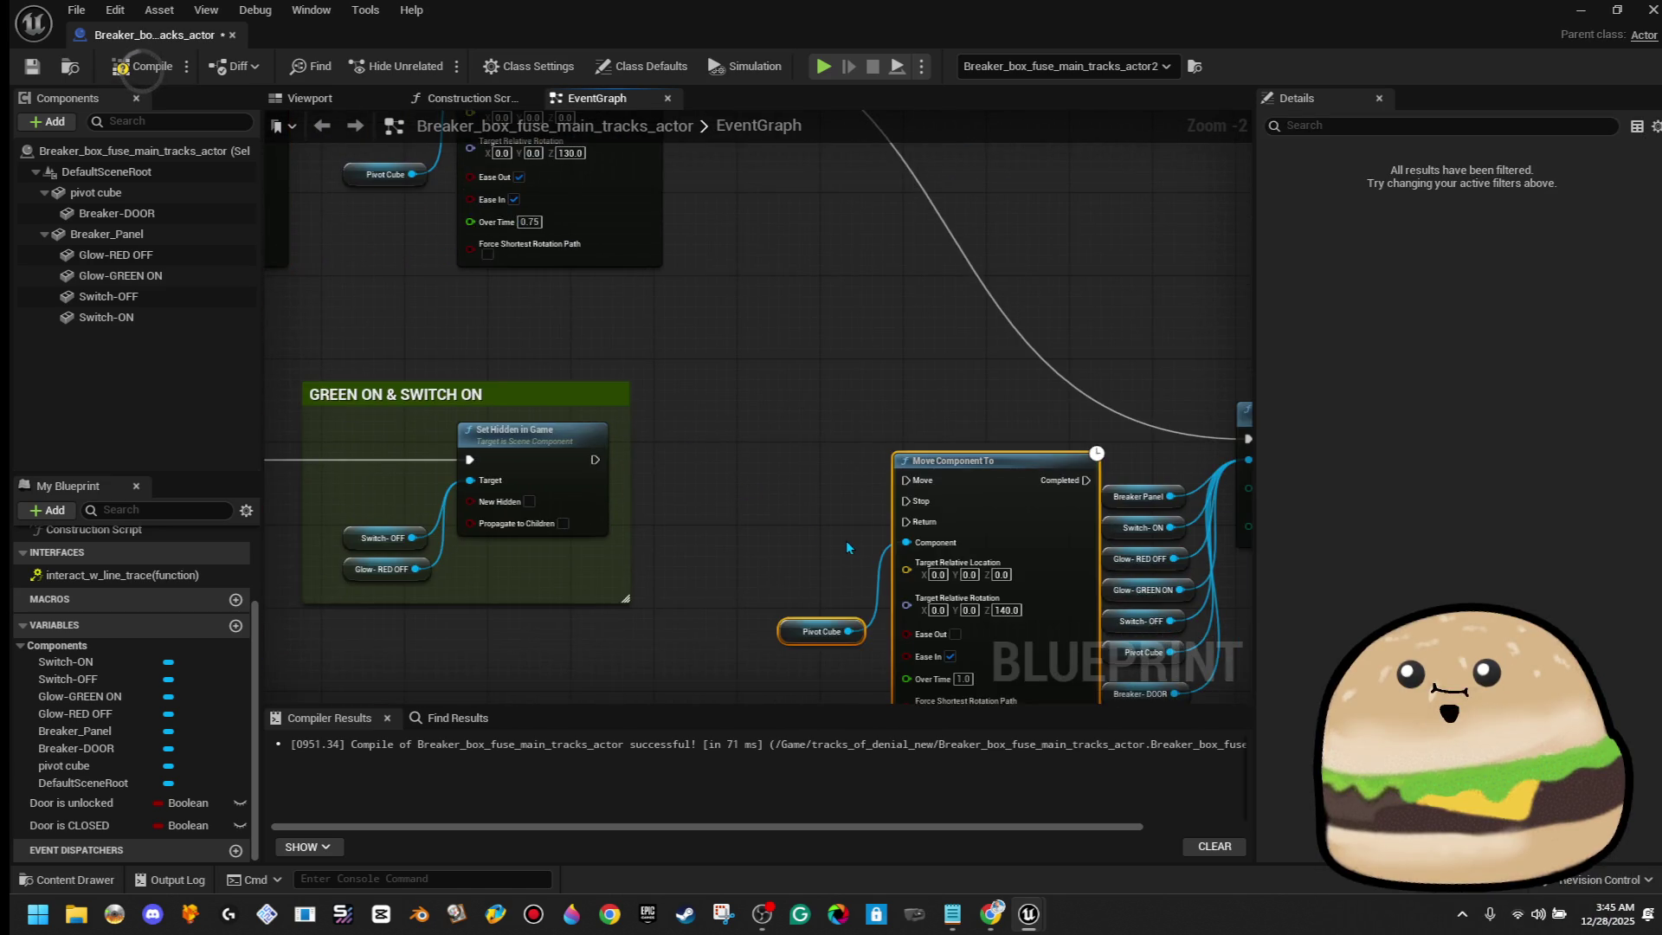
{"action": "left_click_drag", "start_coordinate": [992, 517], "coordinate": [846, 465]}
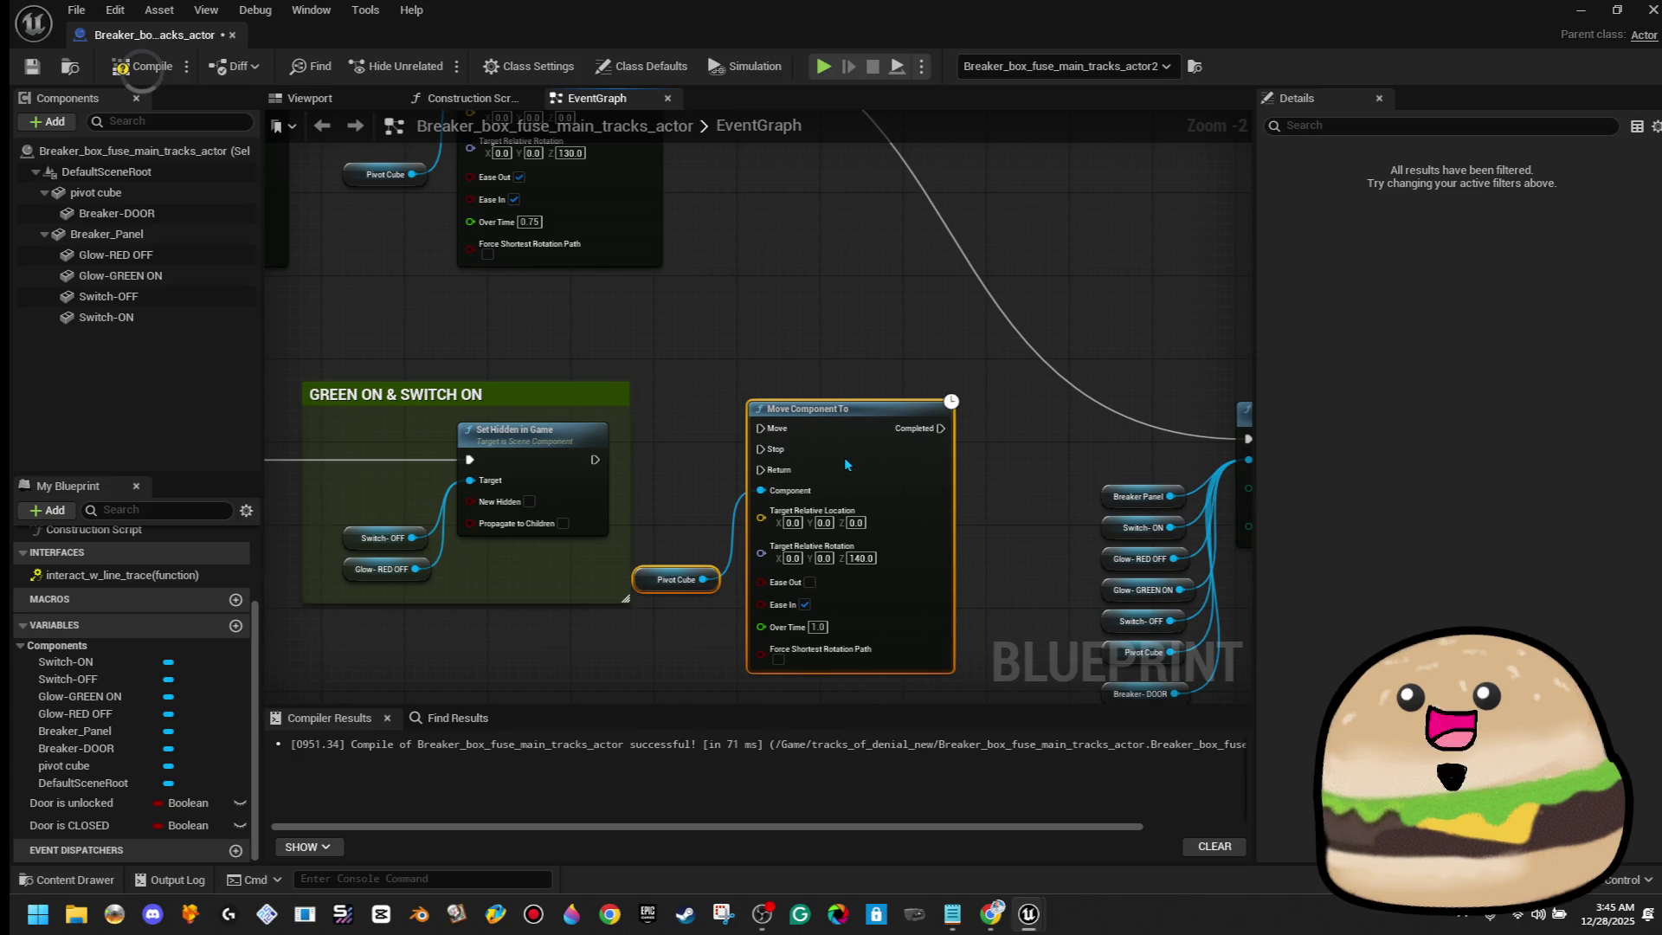
{"action": "left_click_drag", "start_coordinate": [760, 428], "coordinate": [594, 459]}
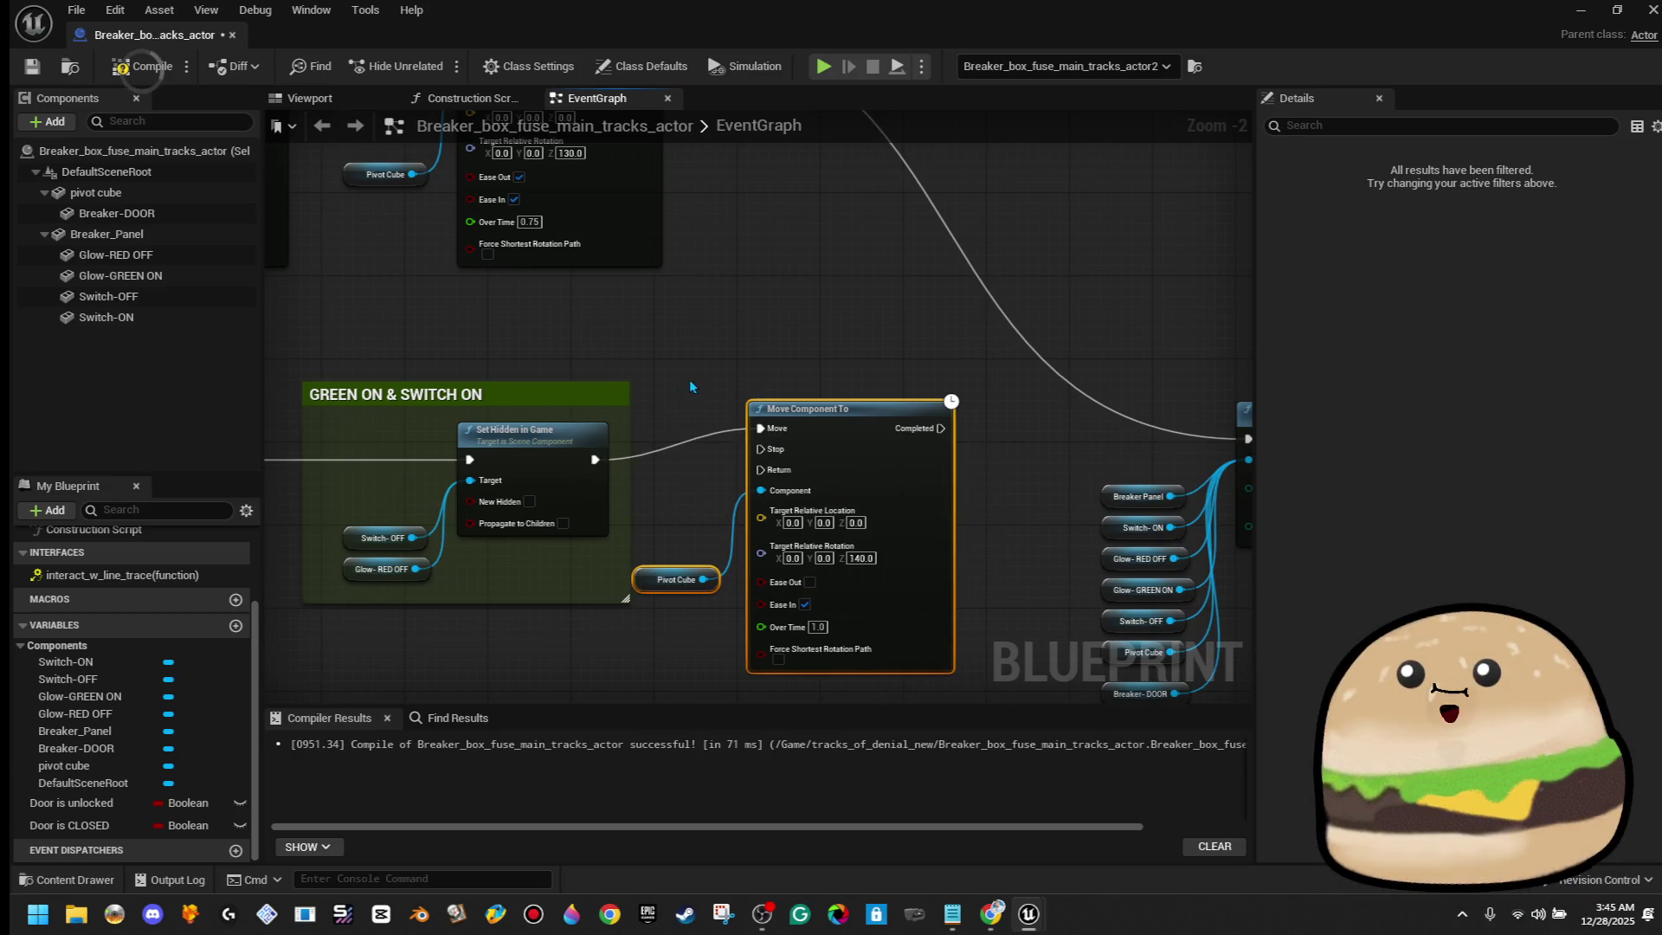
{"action": "left_click_drag", "start_coordinate": [952, 532], "coordinate": [1007, 552]}
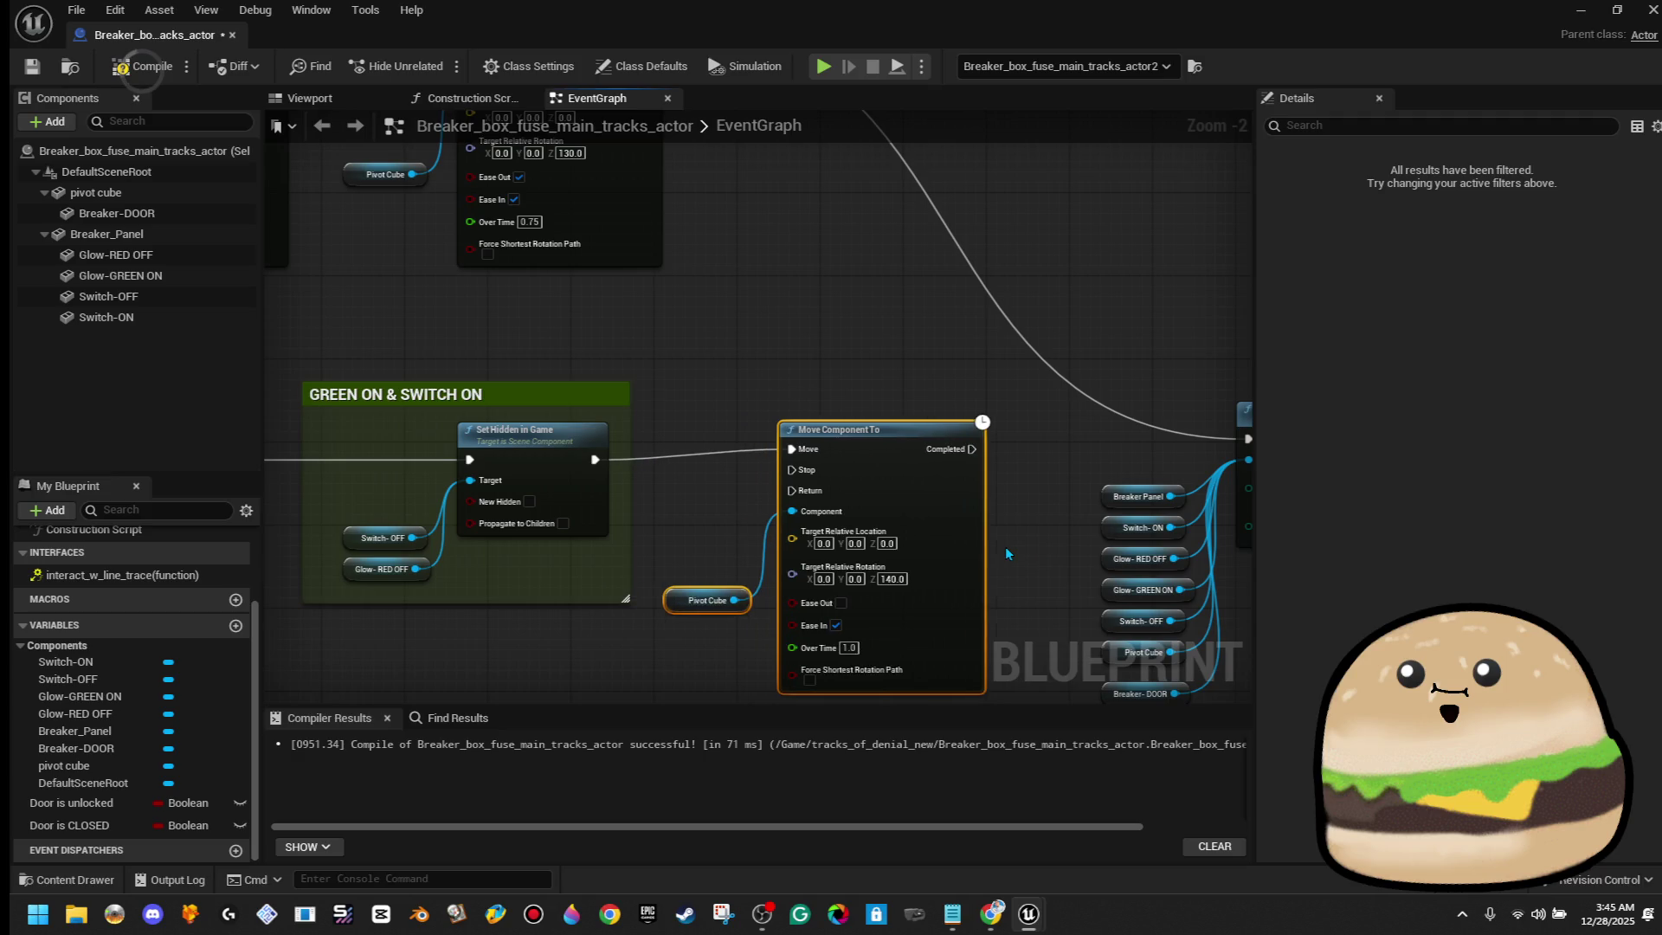
{"action": "left_click", "coordinate": [1004, 547]}
{"action": "double_click", "coordinate": [887, 578]}
{"action": "type", "text": "0"}
{"action": "key", "text": "Return"}
Shift the Set Collision and new Move Component To nodes right, then search 'play sound' from Set Hidden
{"action": "mouse_move", "coordinate": [1014, 564]}
{"action": "left_mouse_down"}
{"action": "mouse_move", "coordinate": [823, 351]}
{"action": "mouse_move", "coordinate": [900, 599]}
{"action": "left_mouse_up"}
{"action": "scroll", "coordinate": [979, 512], "scroll_direction": "down", "scroll_amount": 2}
{"action": "mouse_move", "coordinate": [935, 450]}
{"action": "left_mouse_down"}
{"action": "mouse_move", "coordinate": [1237, 450]}
{"action": "mouse_move", "coordinate": [1090, 450]}
{"action": "left_mouse_up"}
{"action": "scroll", "coordinate": [704, 449], "scroll_direction": "up", "scroll_amount": 1}
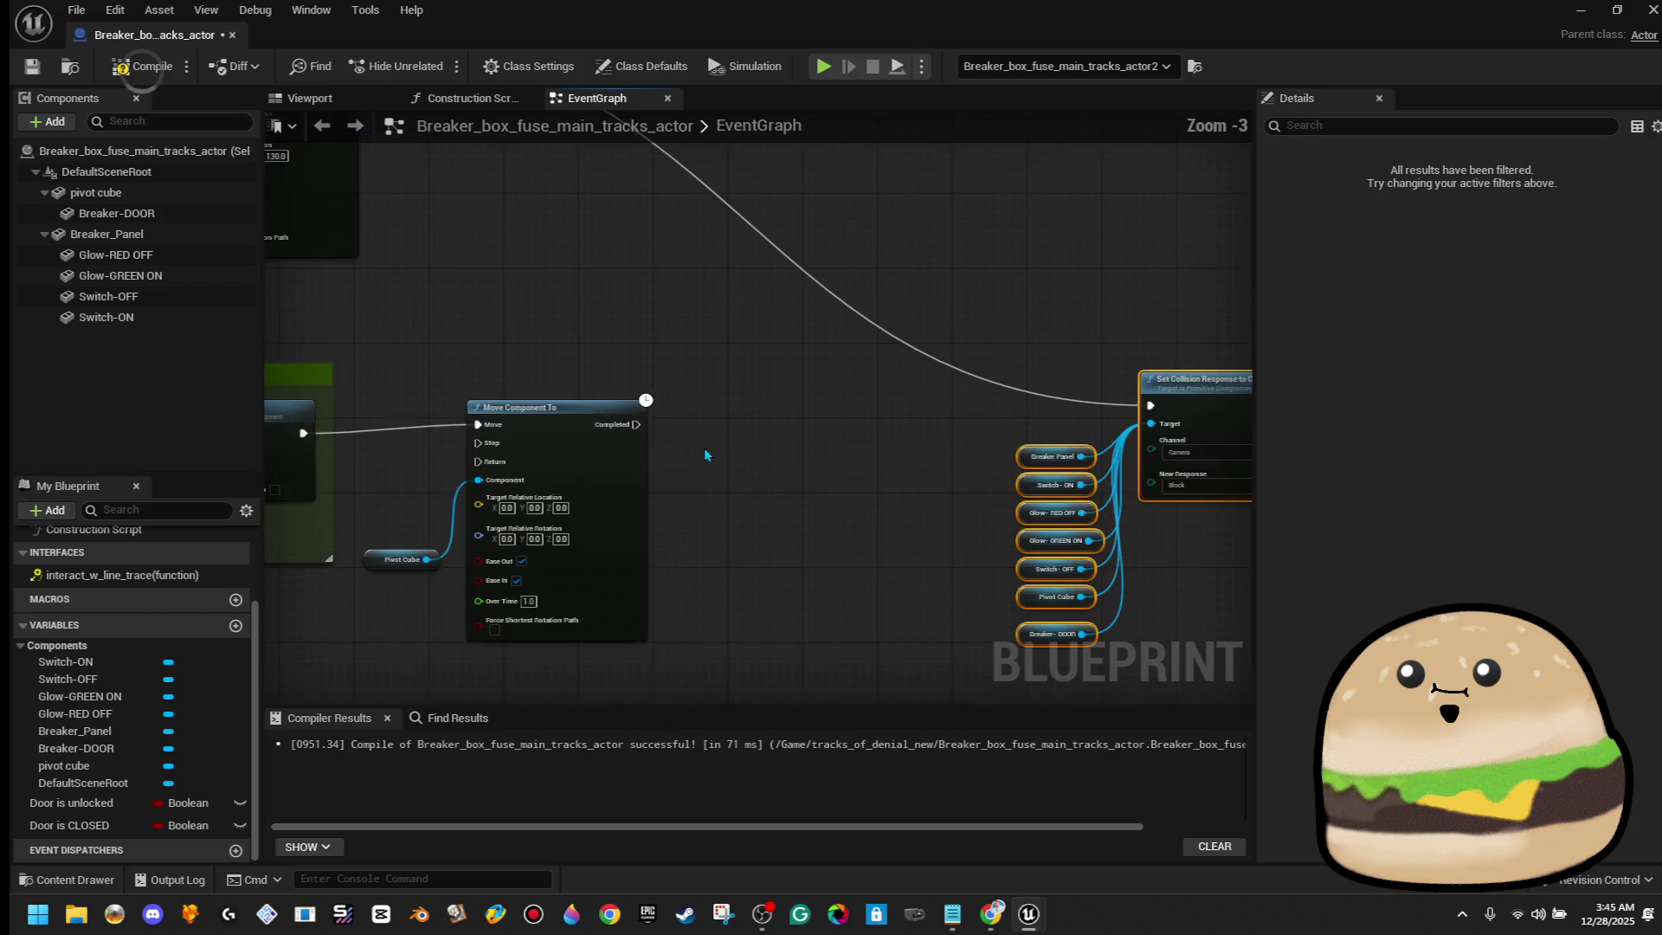
{"action": "left_click_drag", "start_coordinate": [699, 456], "coordinate": [879, 412]}
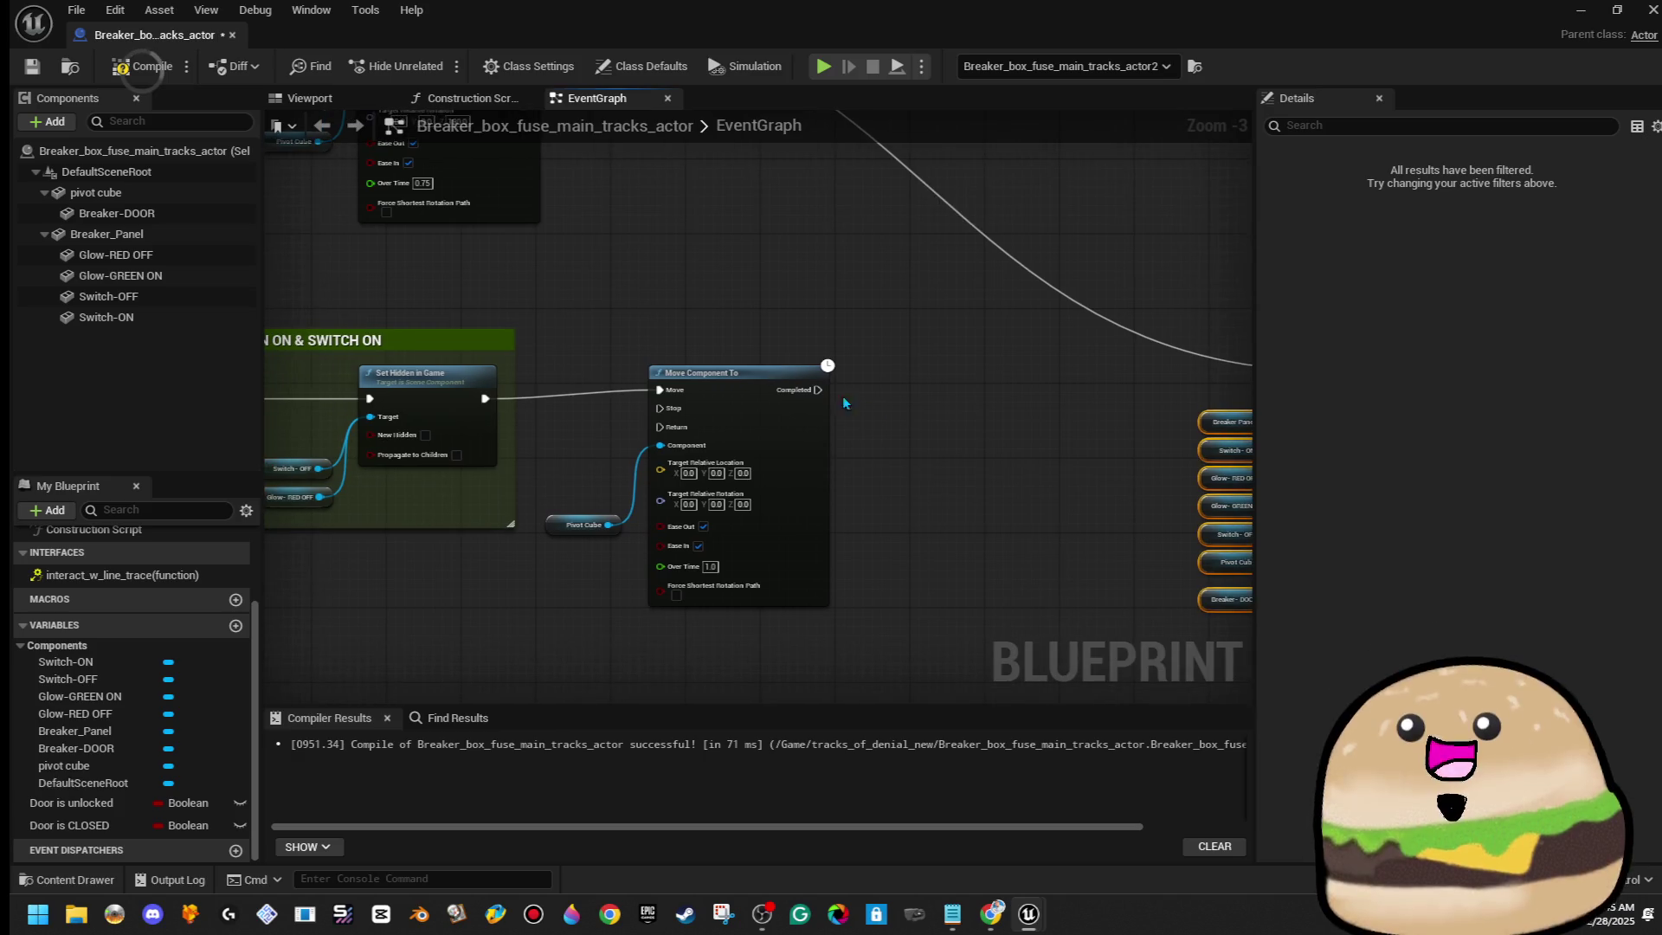
{"action": "left_click_drag", "start_coordinate": [729, 382], "coordinate": [729, 392]}
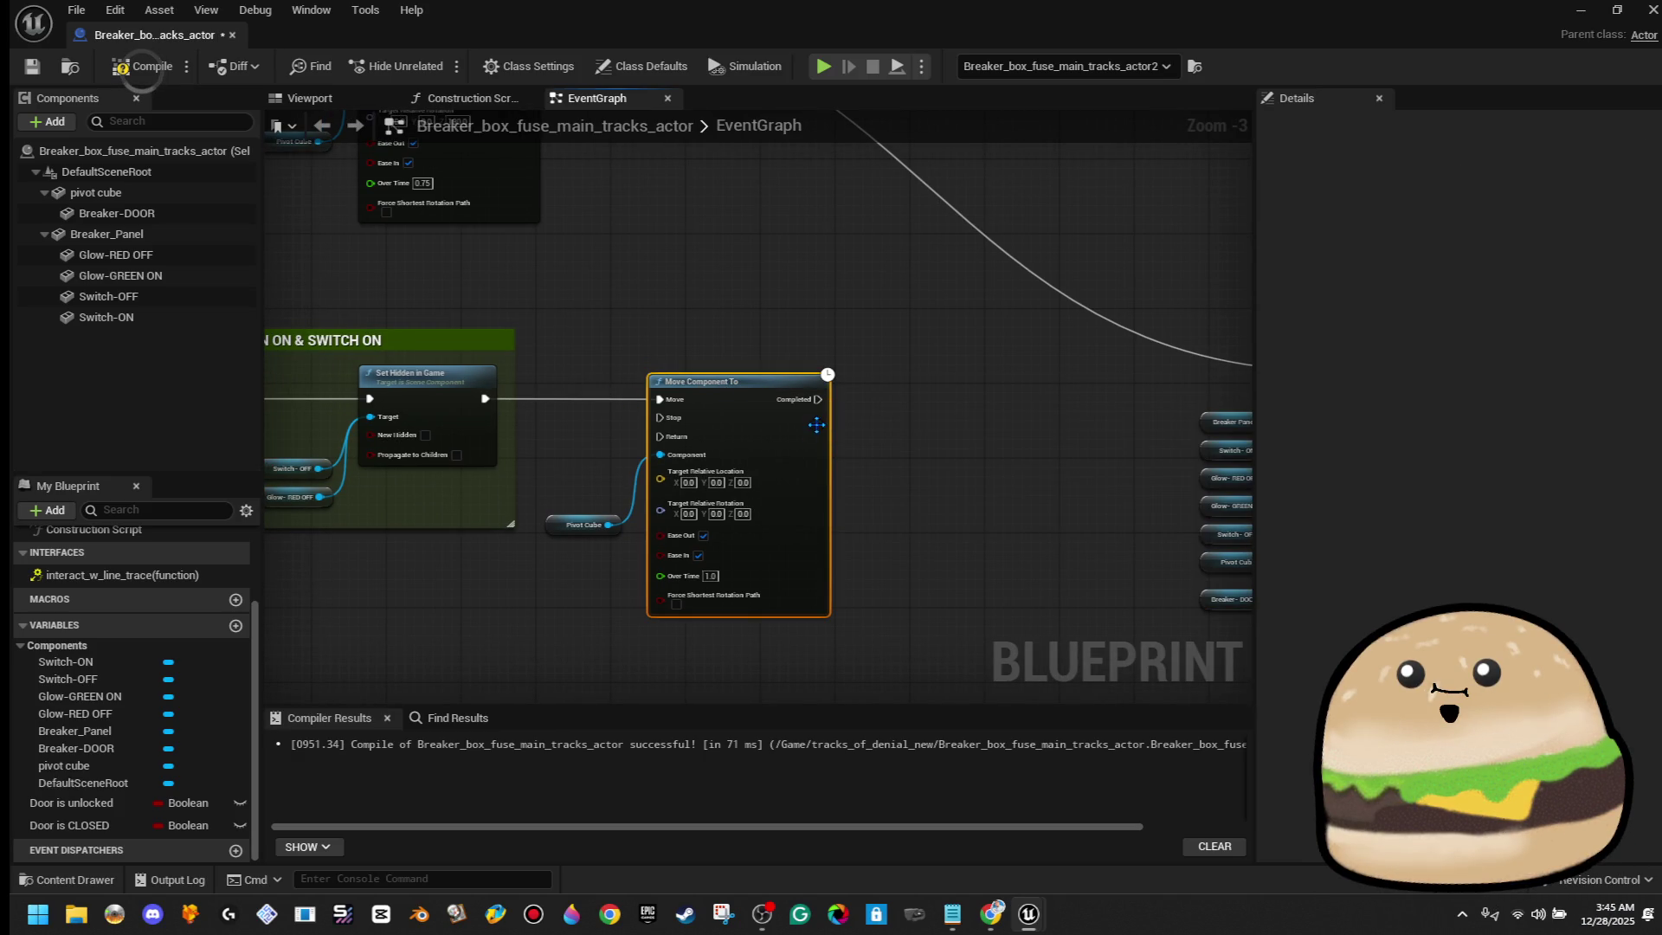
{"action": "left_click_drag", "start_coordinate": [603, 381], "coordinate": [765, 672]}
{"action": "left_click_drag", "start_coordinate": [745, 227], "coordinate": [928, 227]}
{"action": "left_click_drag", "start_coordinate": [484, 244], "coordinate": [542, 251]}
Add a Play Sound at Location node whose location comes from Breaker_Panel's Get World Location
{"action": "type", "text": "play sound"}
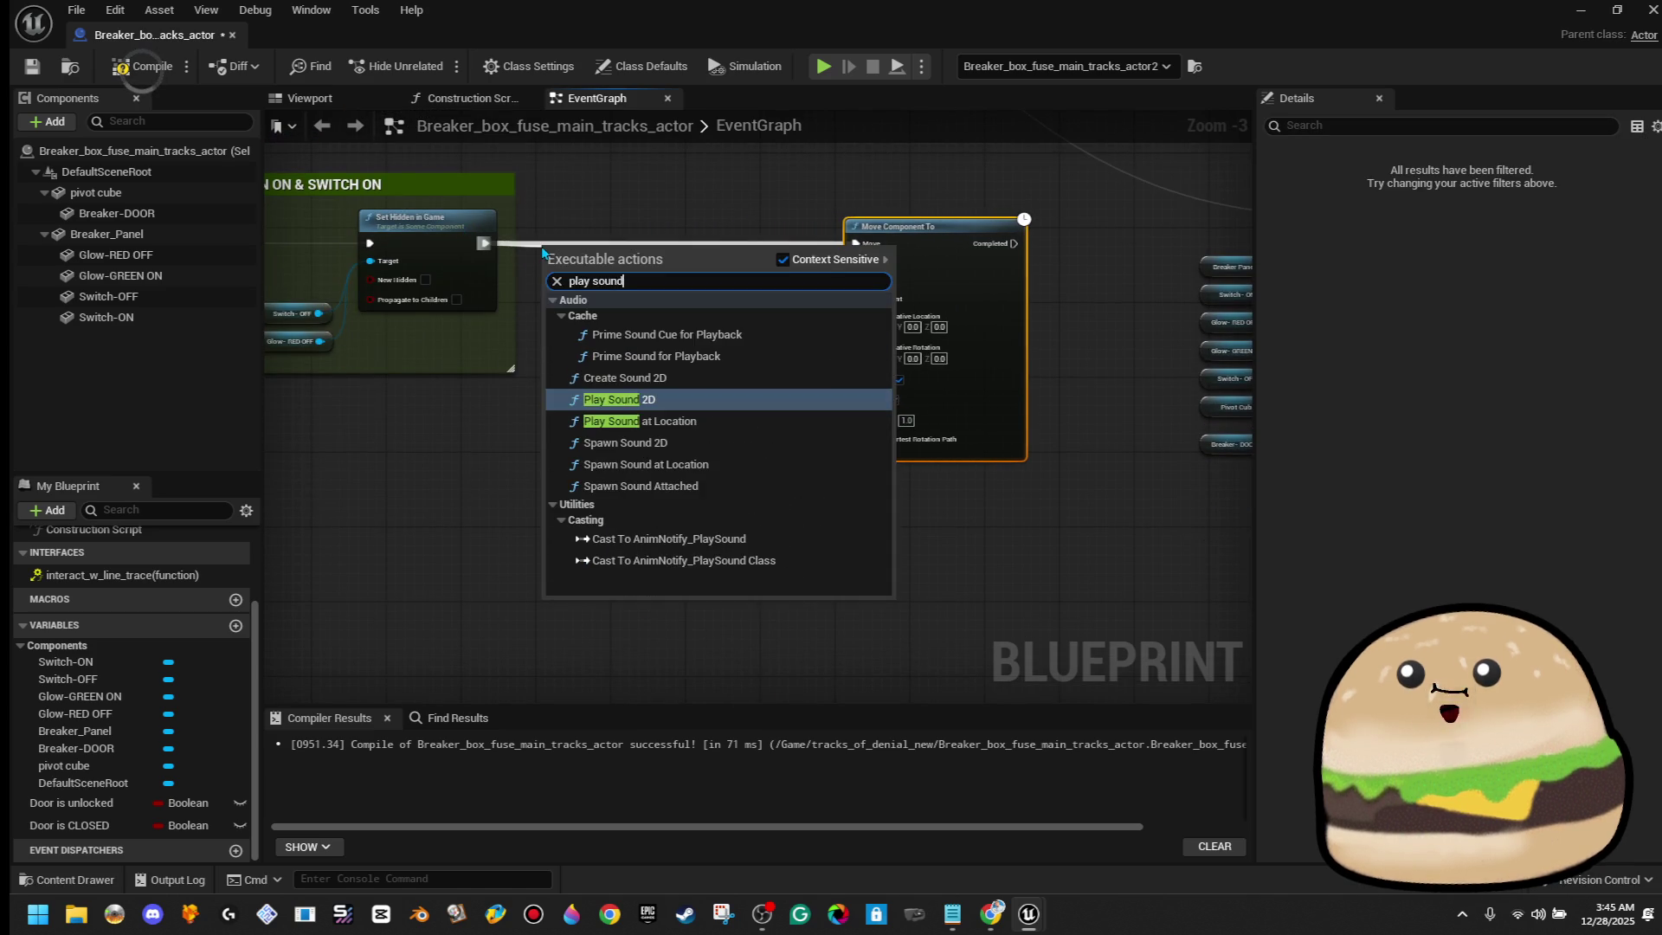
{"action": "left_click", "coordinate": [639, 420]}
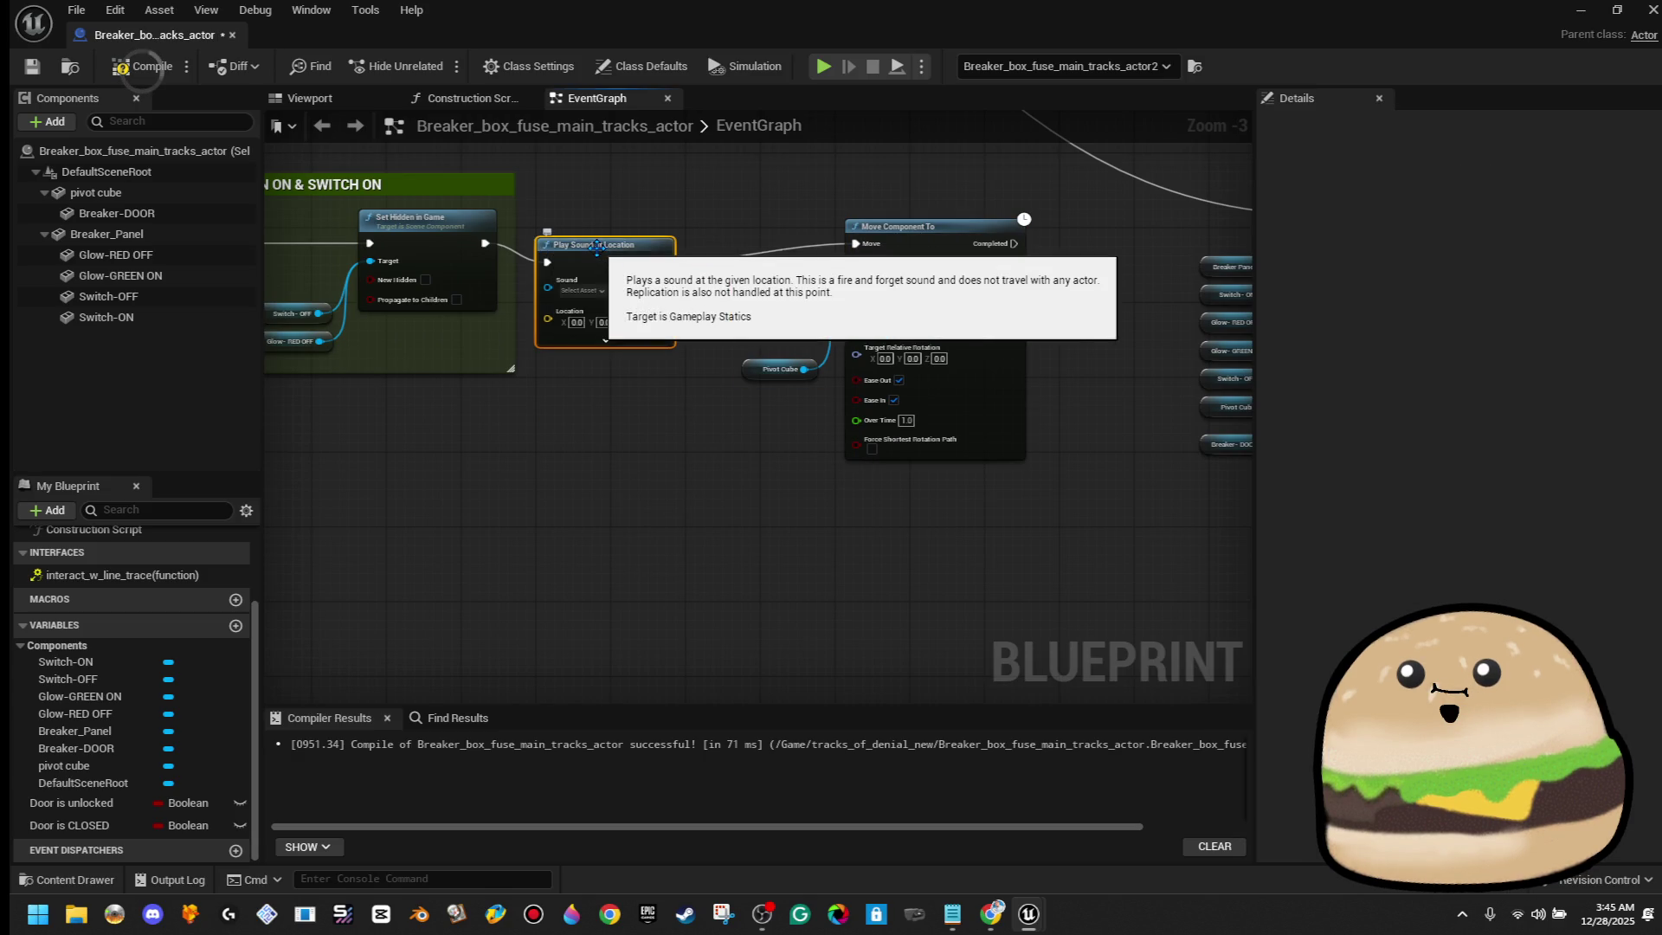
{"action": "left_click_drag", "start_coordinate": [585, 300], "coordinate": [621, 378]}
{"action": "type", "text": "get world location"}
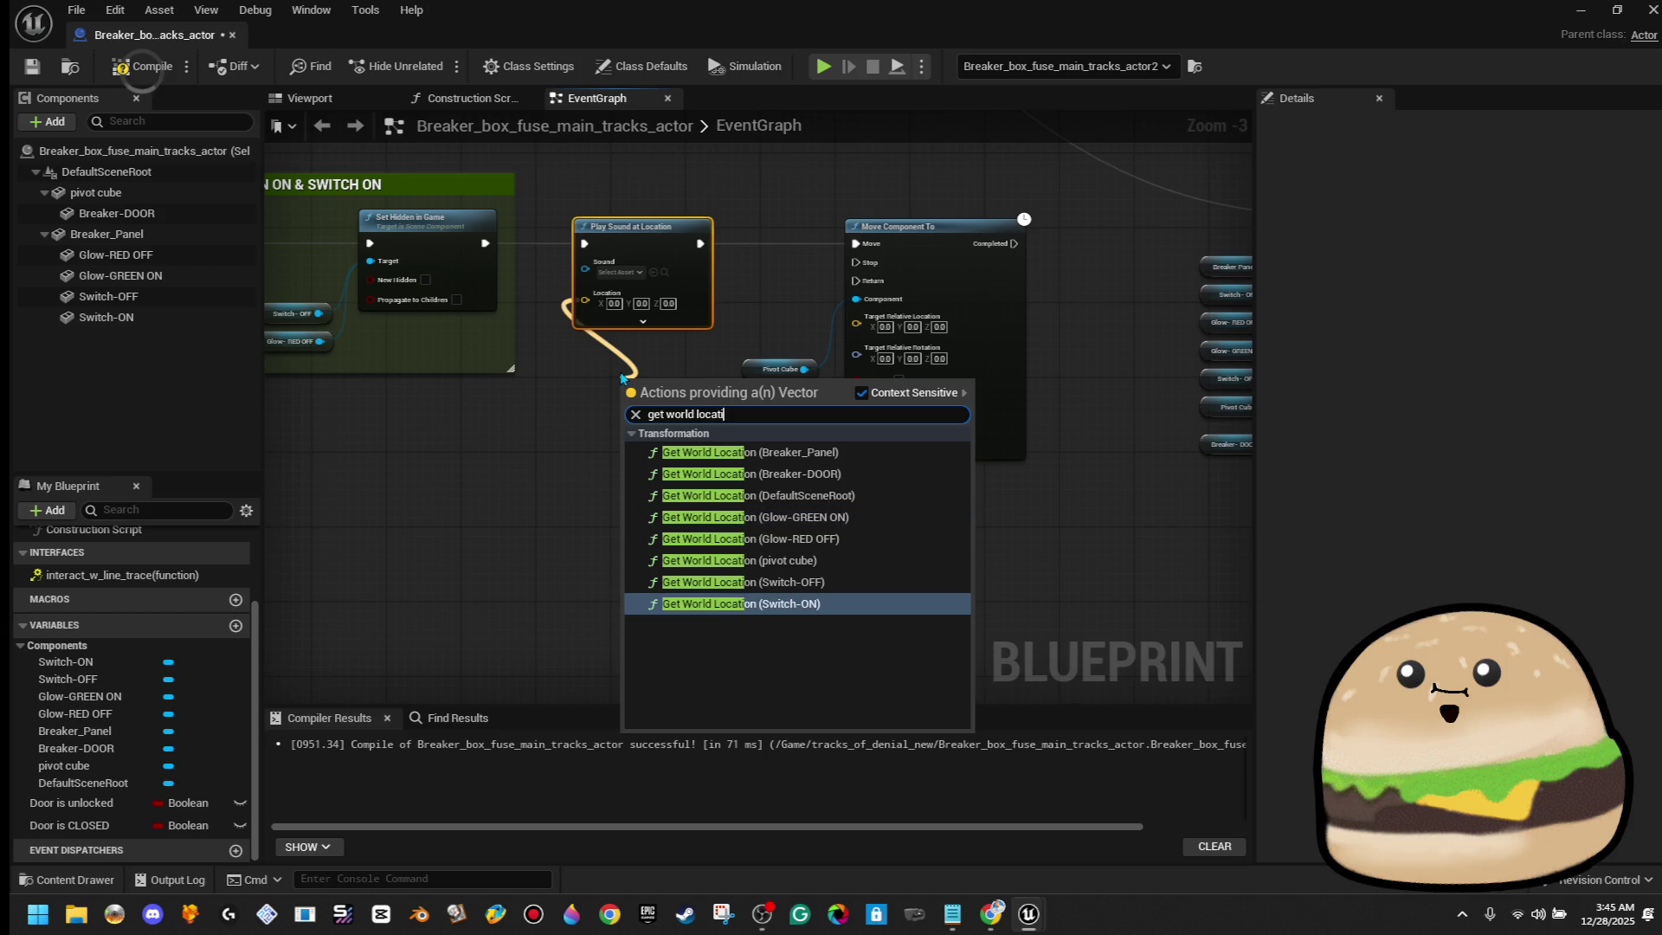
{"action": "key", "text": "Up"}
{"action": "key", "text": "Up"}
{"action": "key", "text": "Up"}
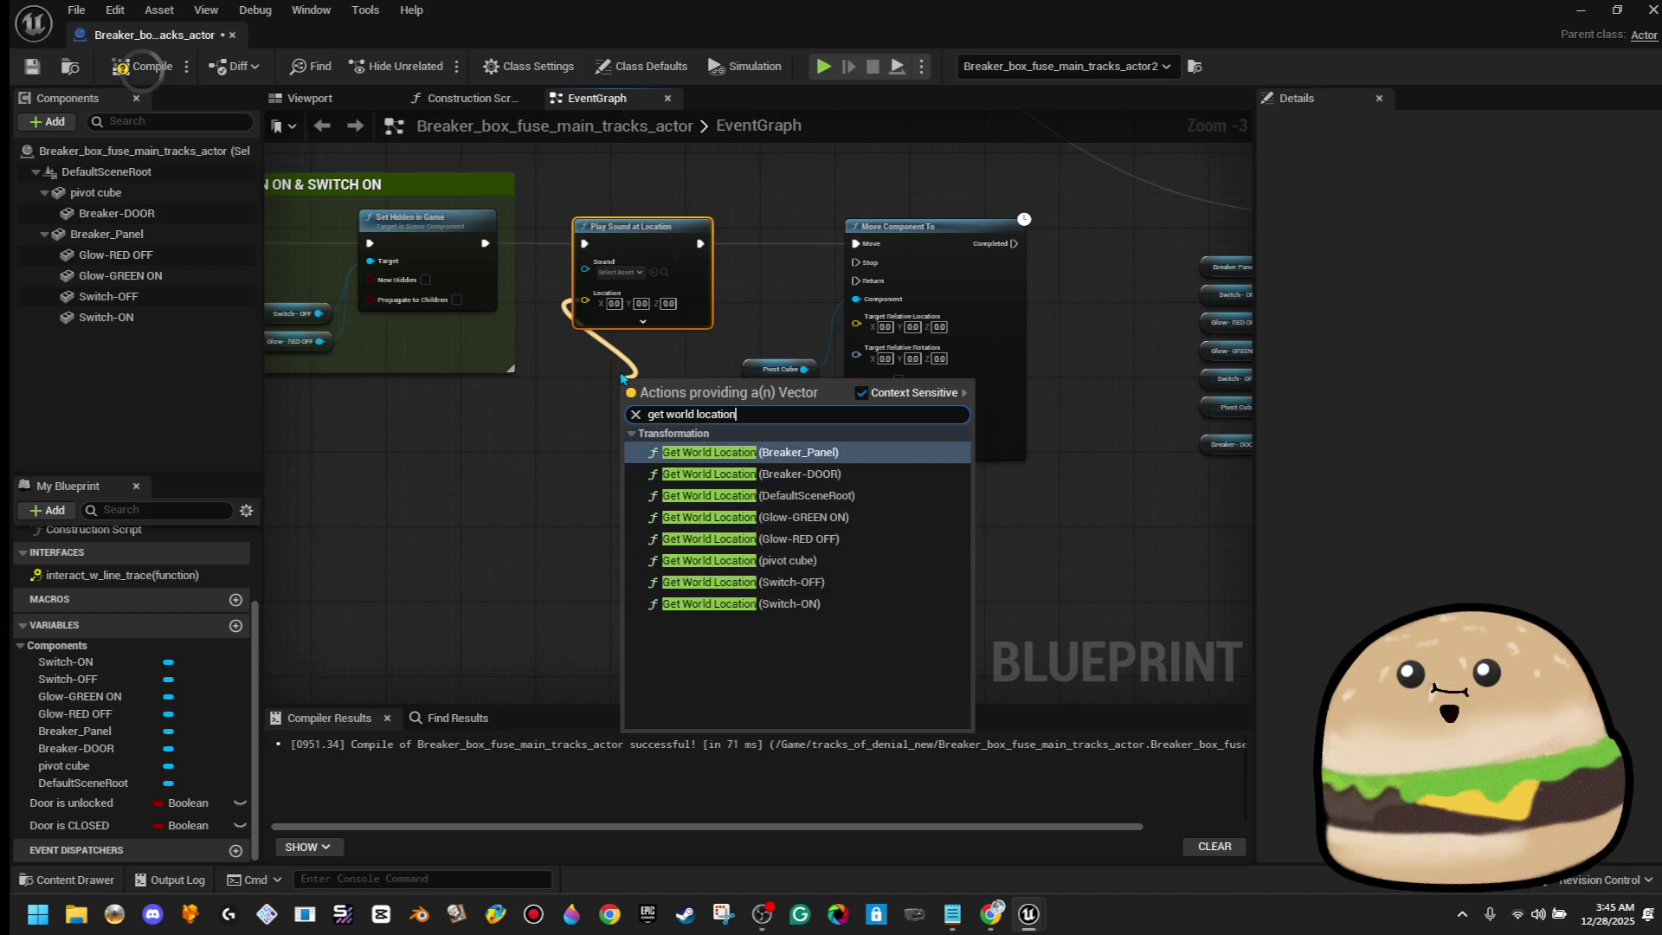
{"action": "key", "text": "Return"}
{"action": "left_click_drag", "start_coordinate": [666, 393], "coordinate": [620, 355]}
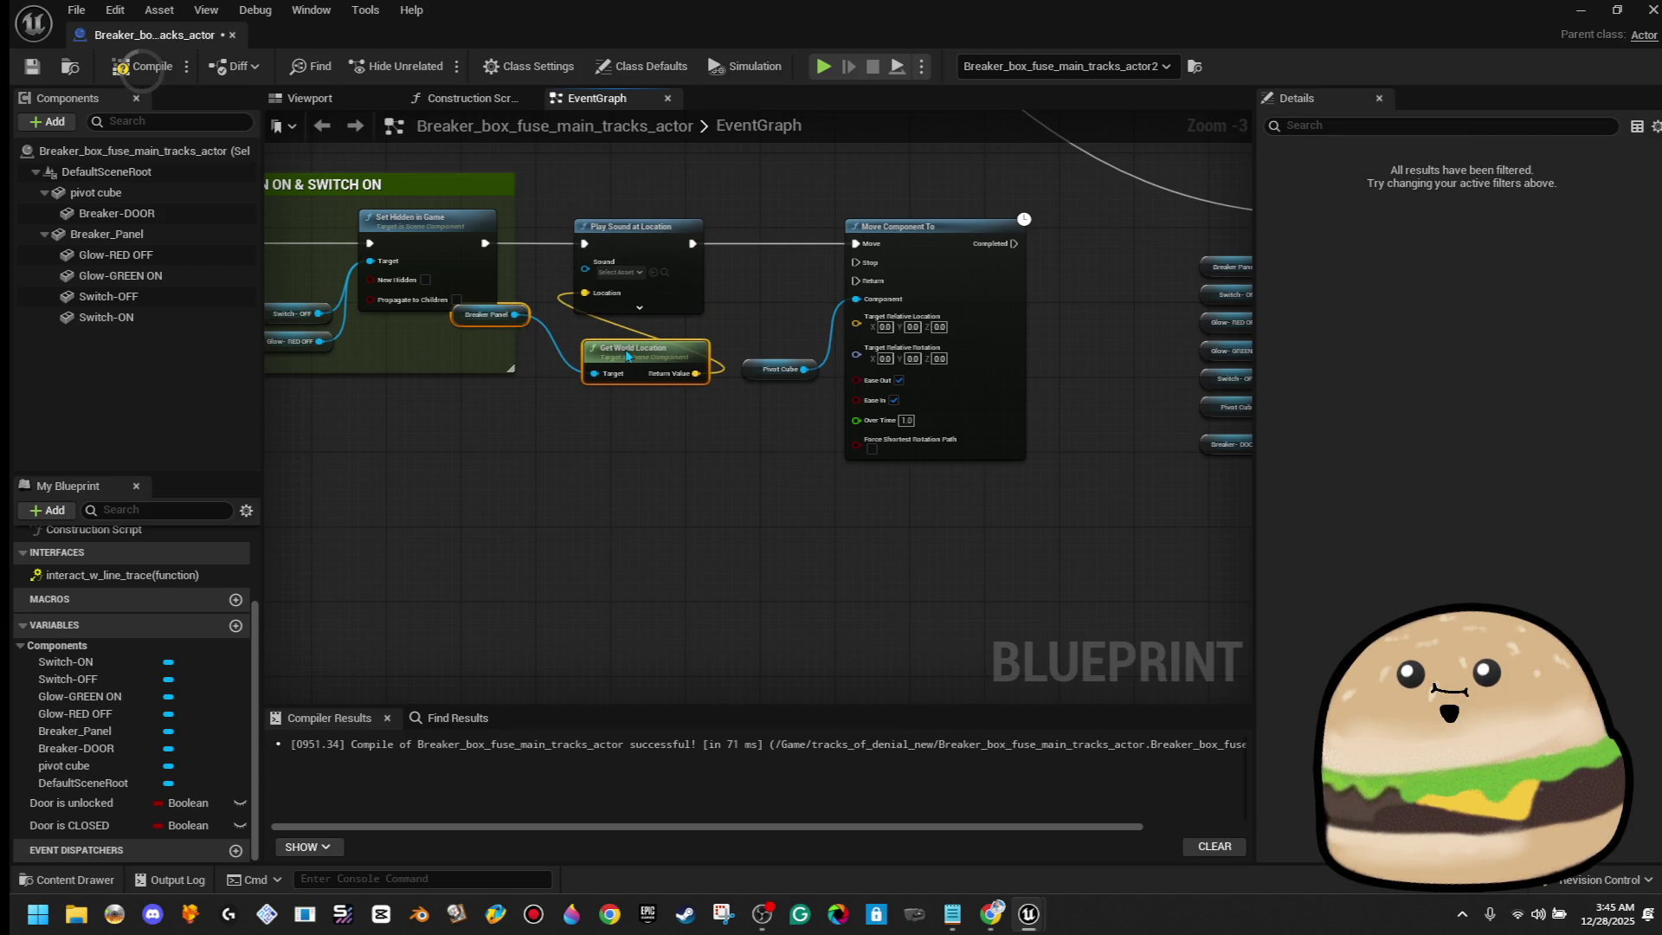
{"action": "left_click", "coordinate": [514, 327]}
{"action": "mouse_move", "coordinate": [507, 320]}
{"action": "left_mouse_down"}
{"action": "mouse_move", "coordinate": [630, 392]}
{"action": "mouse_move", "coordinate": [633, 420]}
{"action": "left_mouse_up"}
Search the sound list for 'close fu' and preview Fuse_box_CLOSE_SOUND
{"action": "left_click", "coordinate": [639, 273]}
{"action": "type", "text": "close fu"}
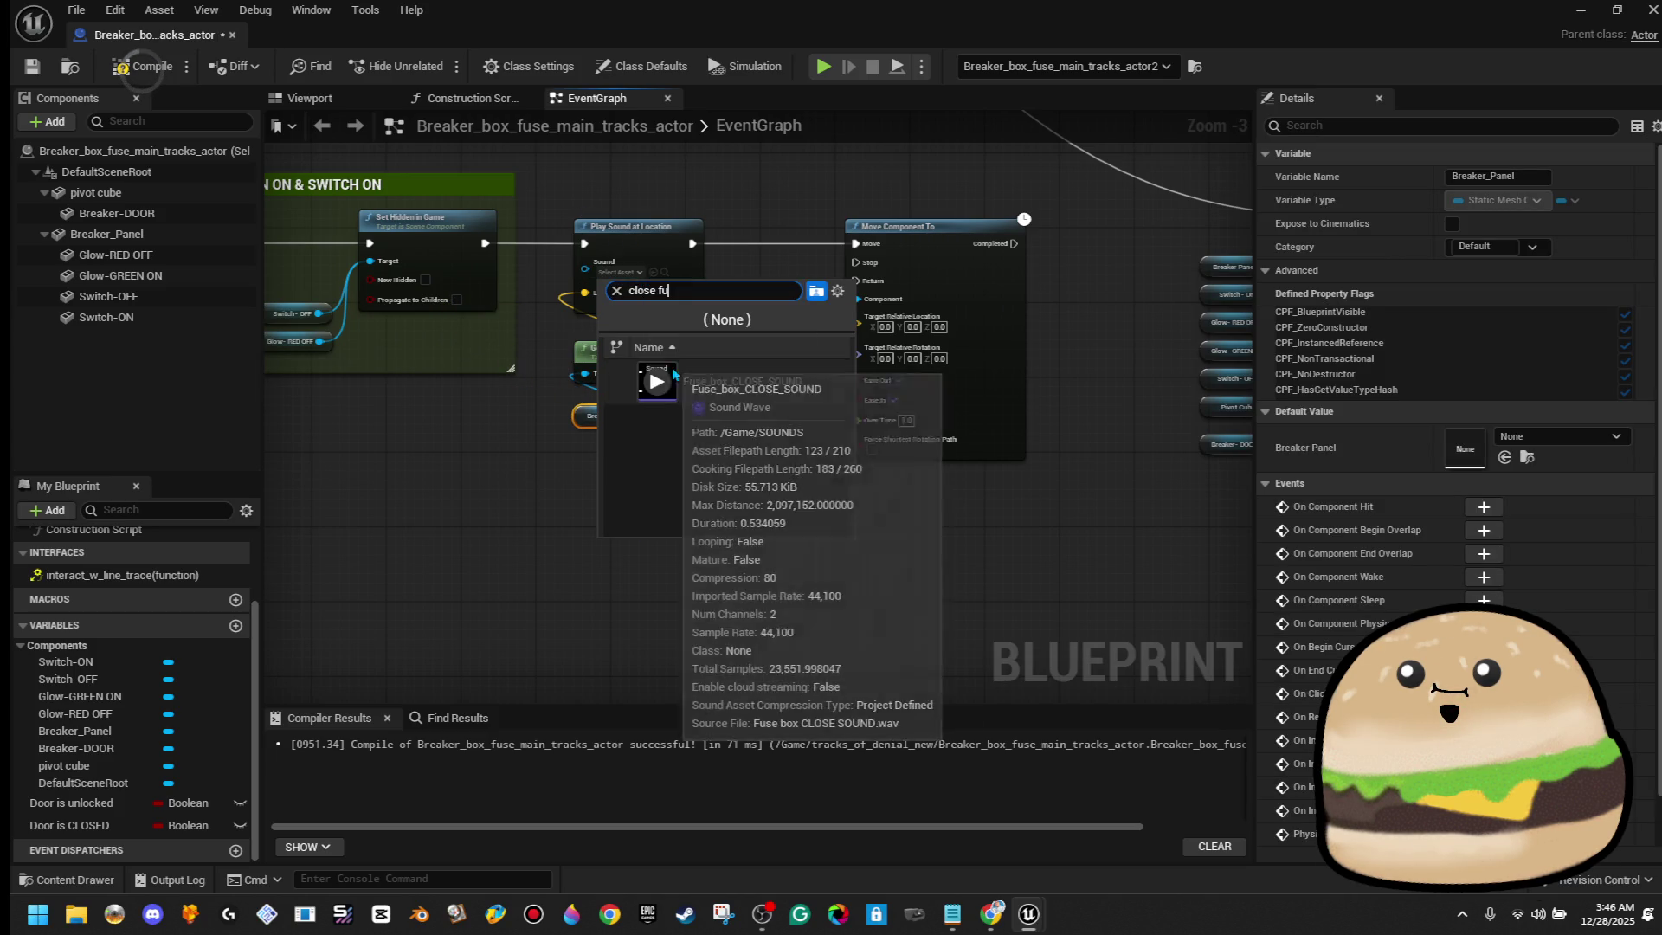
{"action": "mouse_move", "coordinate": [666, 391]}
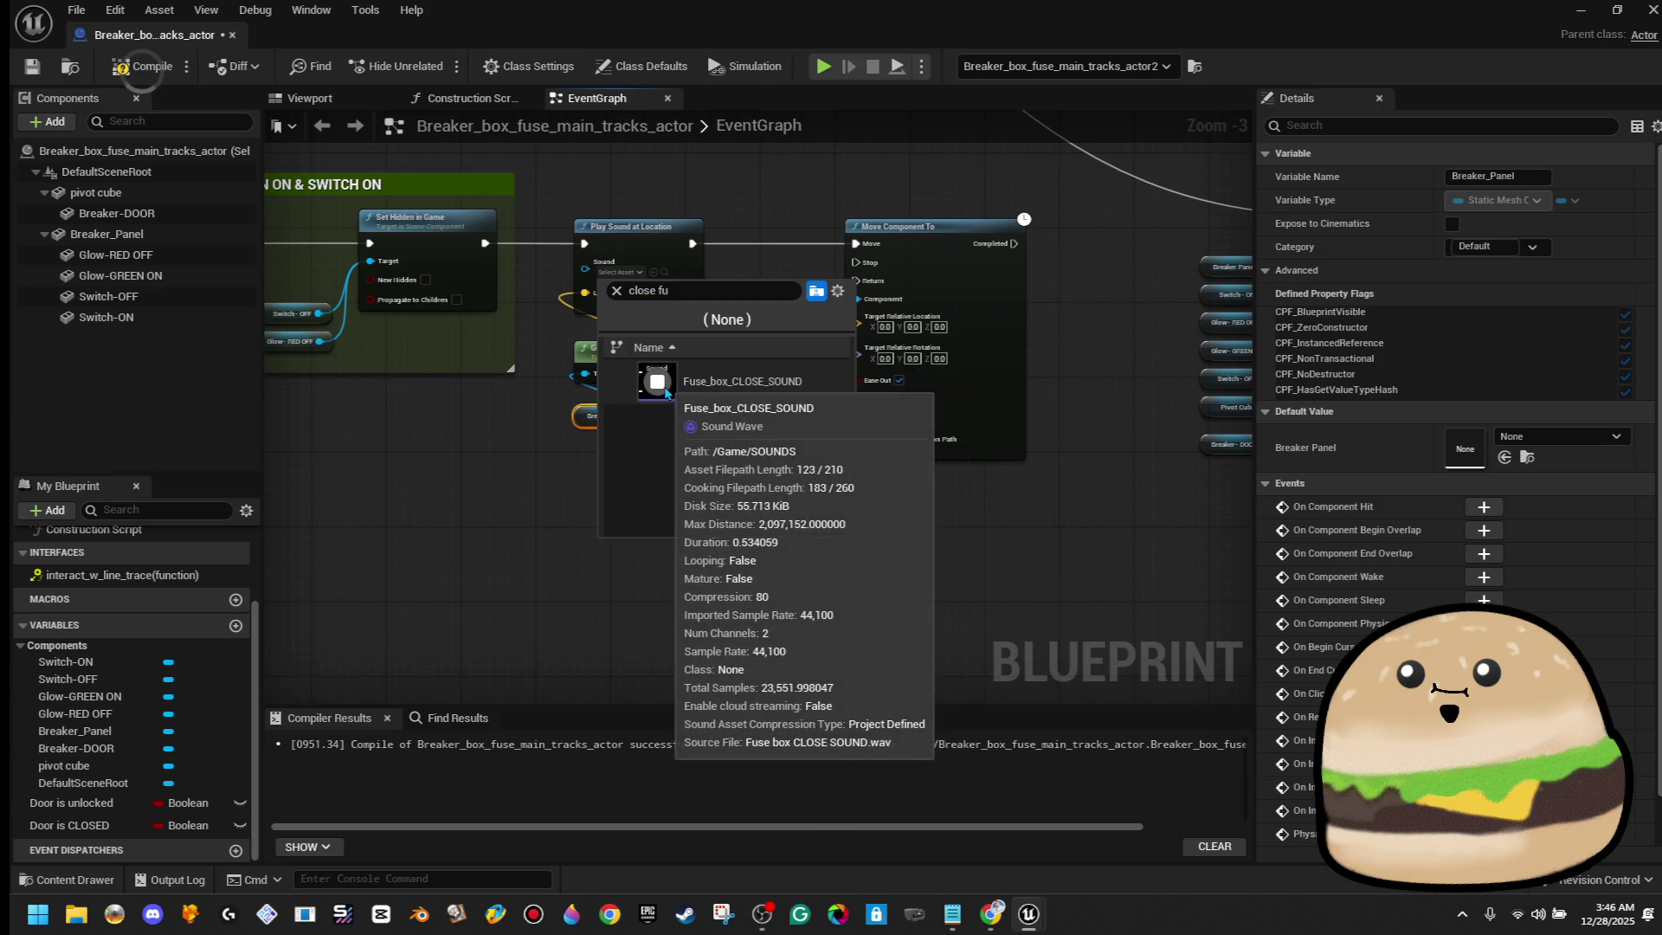
{"action": "left_click", "coordinate": [665, 391]}
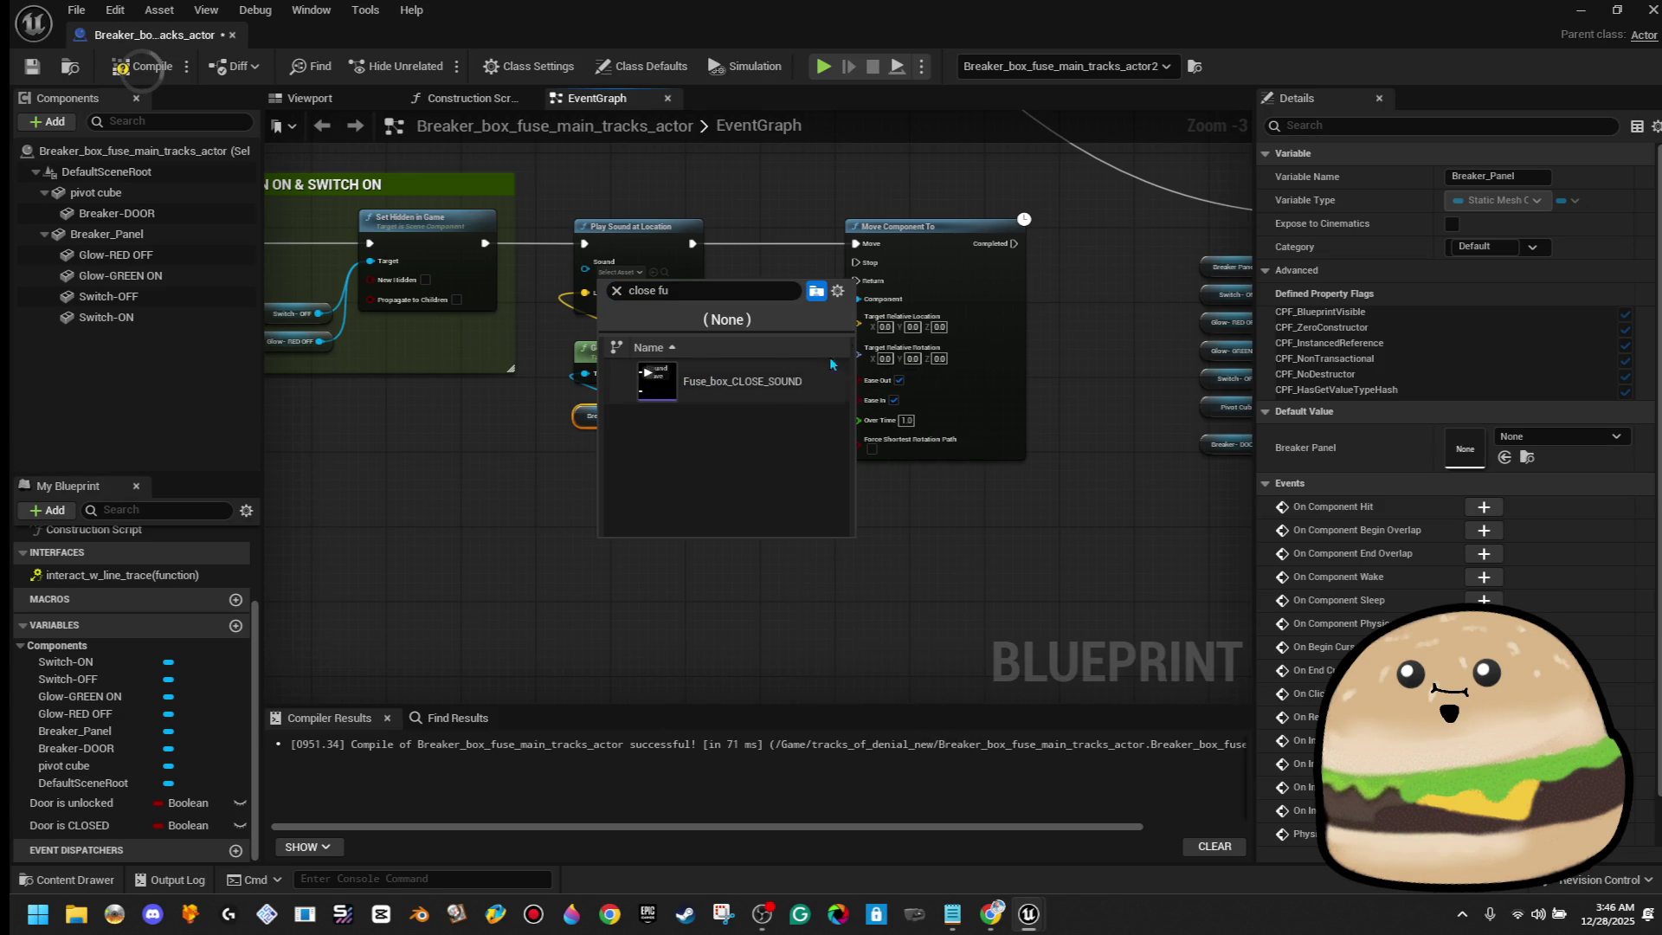
Cut the sound nodes, wire Move Component To after Set Hidden, and paste the sound nodes back
{"action": "left_click_drag", "start_coordinate": [719, 429], "coordinate": [562, 212]}
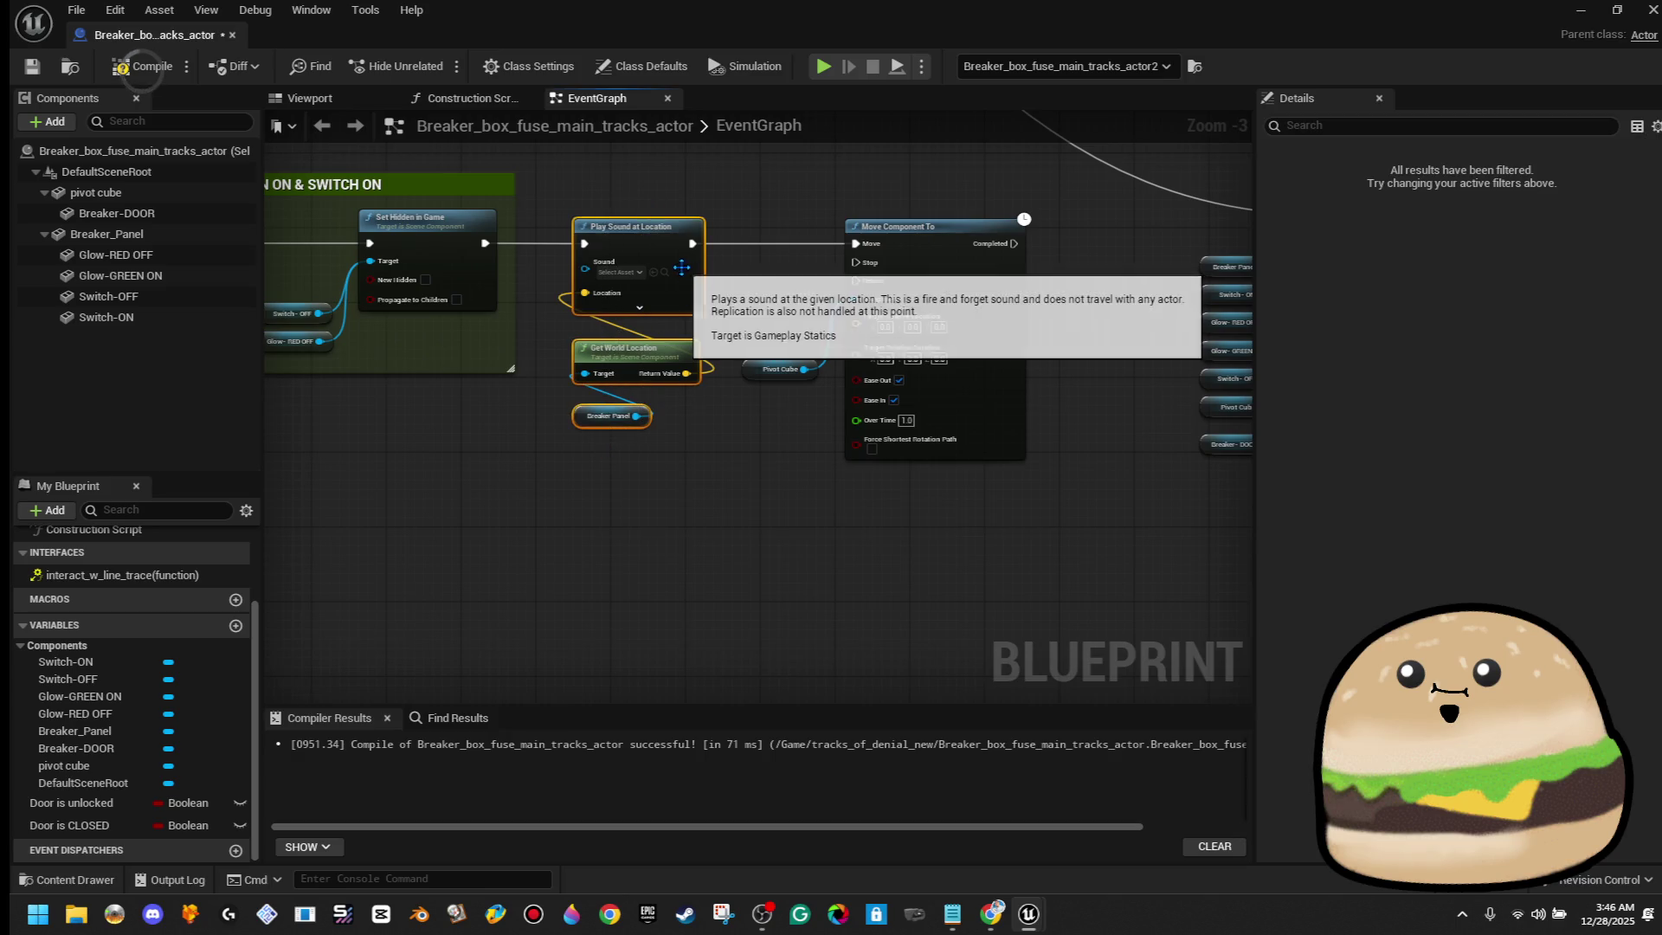
{"action": "right_click", "coordinate": [684, 277]}
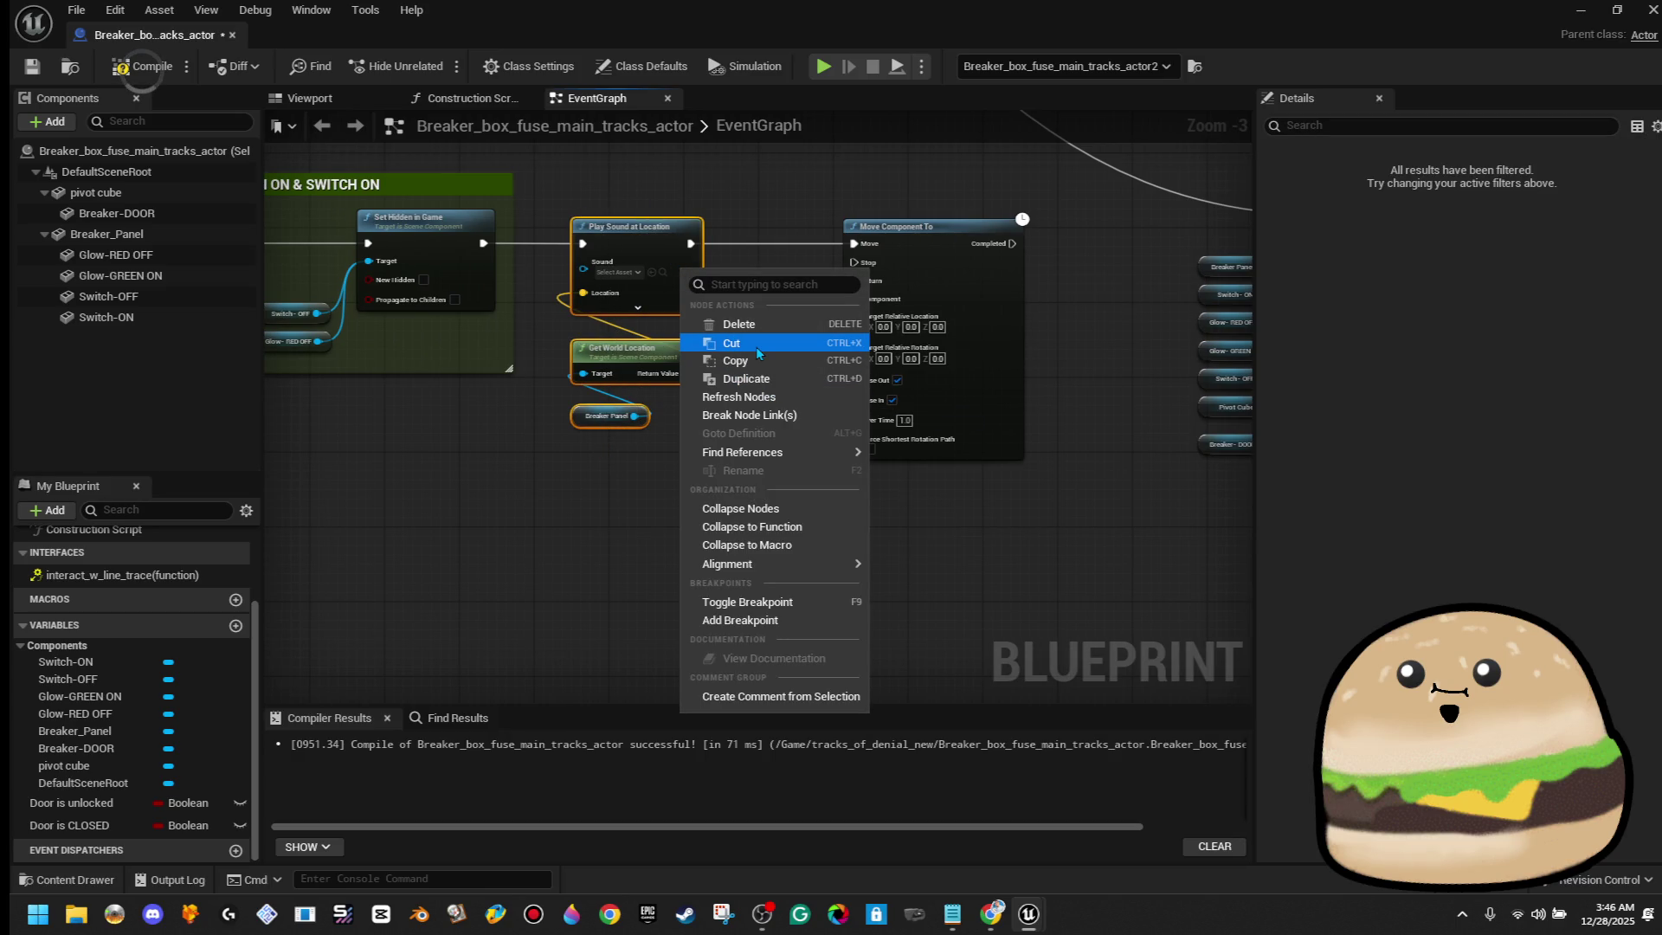
{"action": "left_click", "coordinate": [756, 347]}
{"action": "left_click_drag", "start_coordinate": [1034, 471], "coordinate": [718, 208]}
{"action": "left_click_drag", "start_coordinate": [916, 318], "coordinate": [749, 320]}
{"action": "left_click_drag", "start_coordinate": [483, 243], "coordinate": [697, 251]}
{"action": "left_click_drag", "start_coordinate": [927, 310], "coordinate": [653, 376]}
{"action": "key", "text": "ctrl+v"}
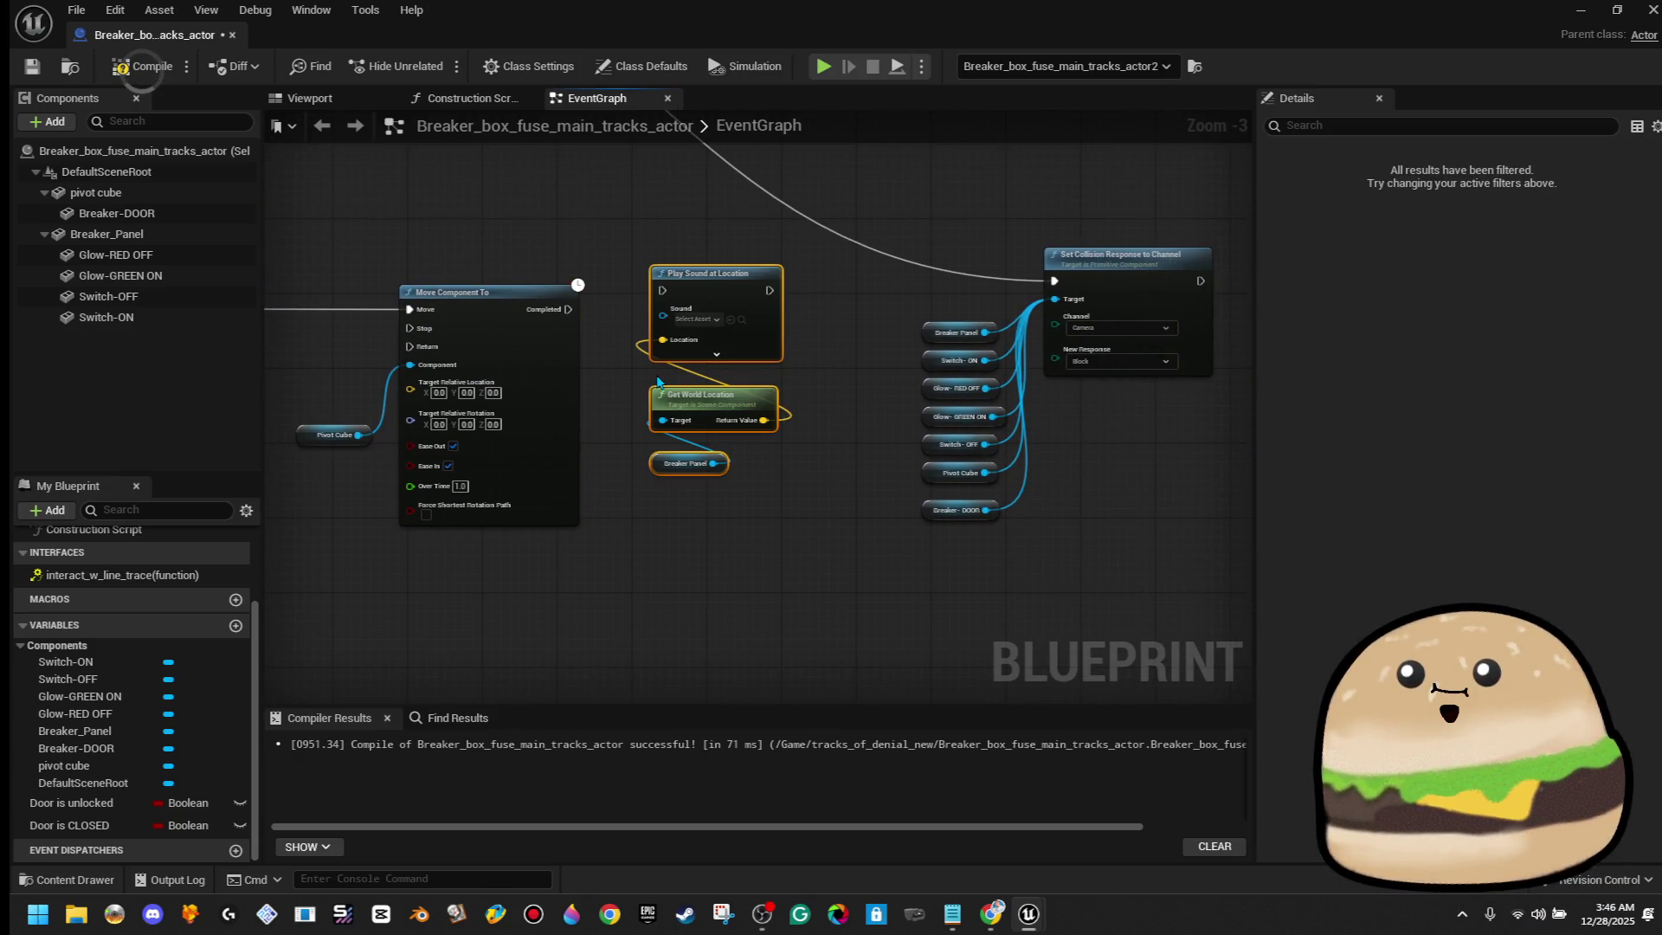
Set Play Sound's sound to Fuse_box_CLOSE_SOUND and expand its advanced inputs
{"action": "left_click", "coordinate": [711, 319]}
{"action": "type", "text": "clo"}
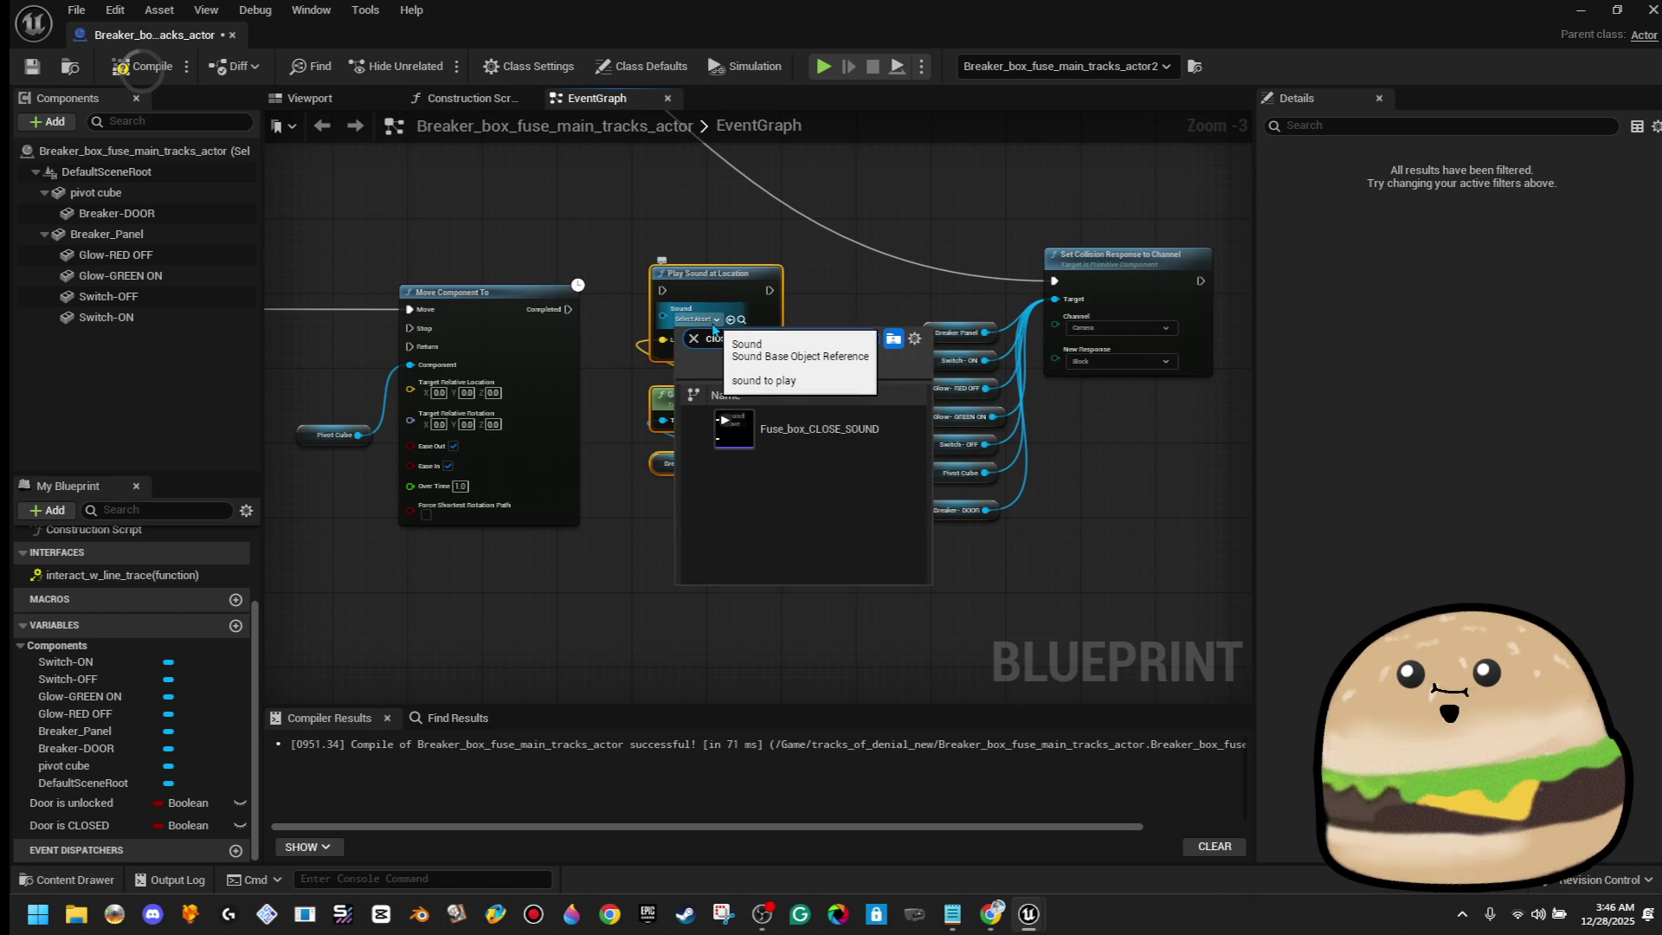
{"action": "left_click", "coordinate": [890, 417]}
{"action": "left_click", "coordinate": [722, 351]}
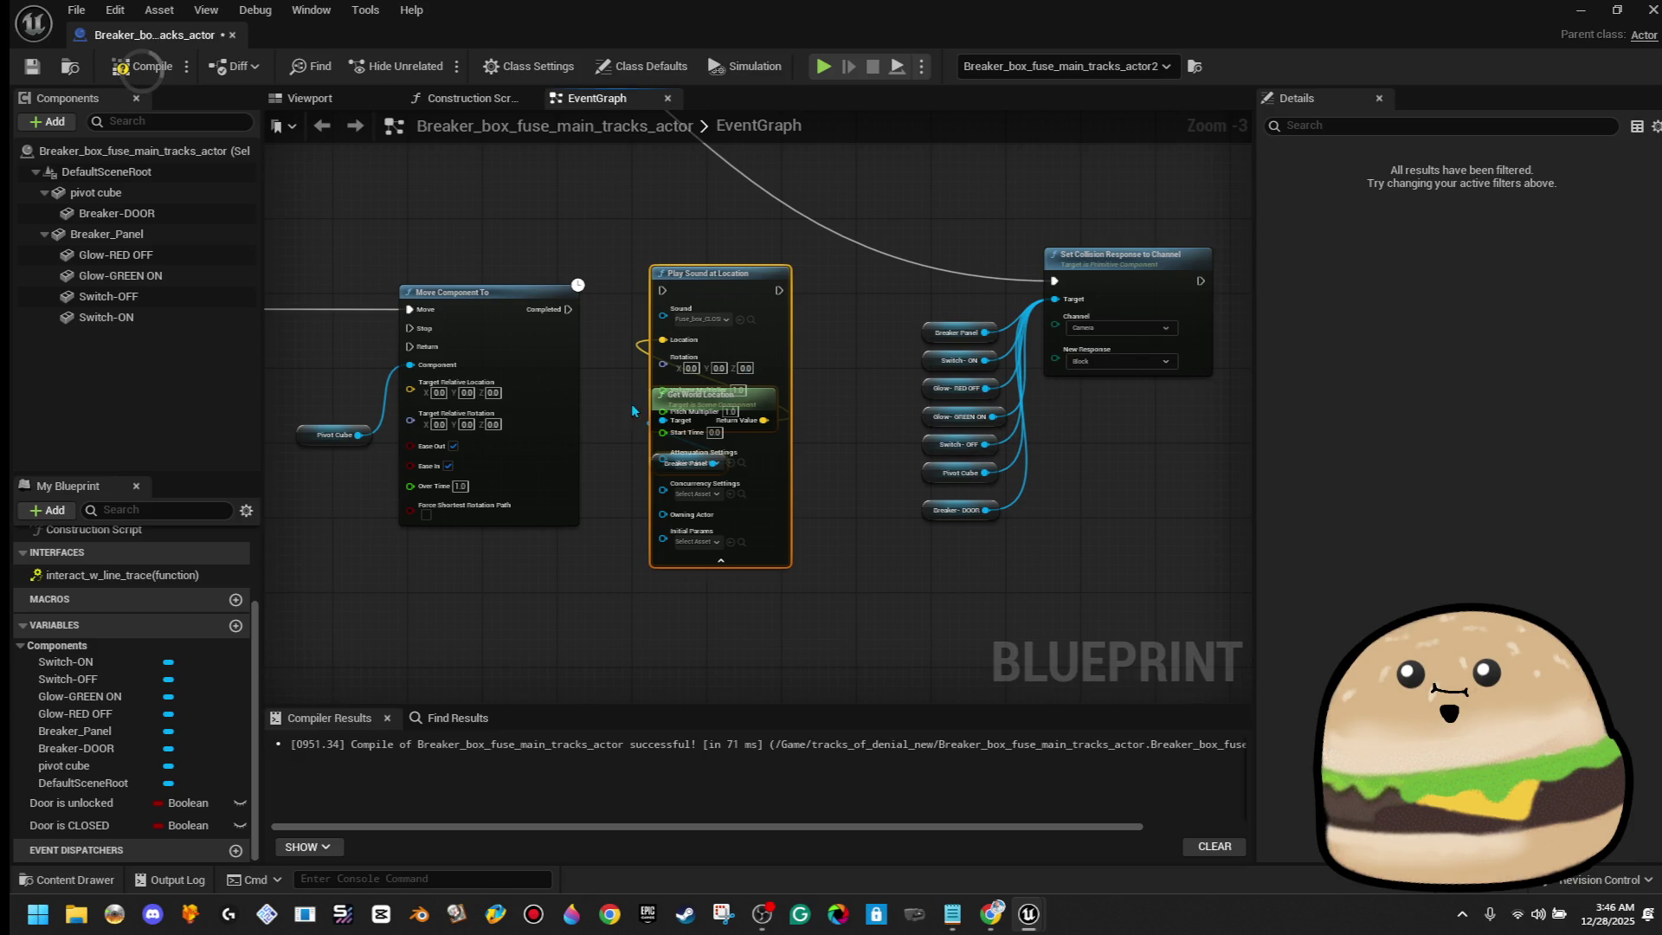
{"action": "scroll", "coordinate": [740, 392], "scroll_direction": "up", "scroll_amount": 3}
{"action": "left_click_drag", "start_coordinate": [742, 394], "coordinate": [575, 422]}
{"action": "key", "text": "ctrl+z"}
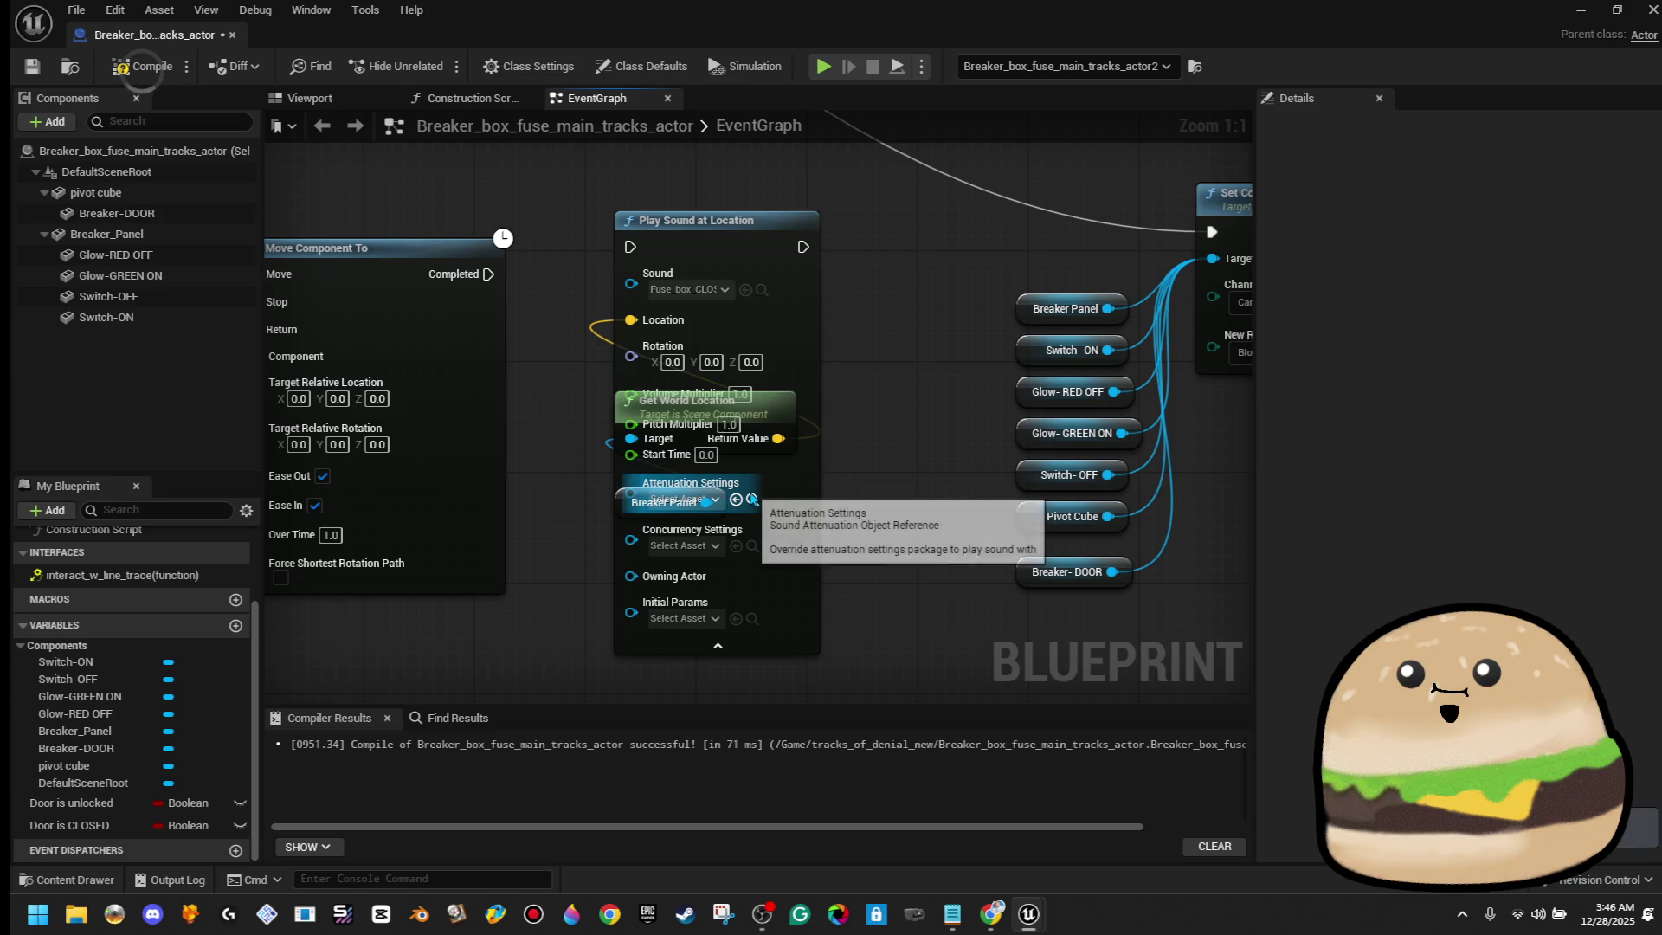
Leave concurrency unset and choose Dog_bark_attenuation as the attenuation settings
{"action": "left_click", "coordinate": [684, 546]}
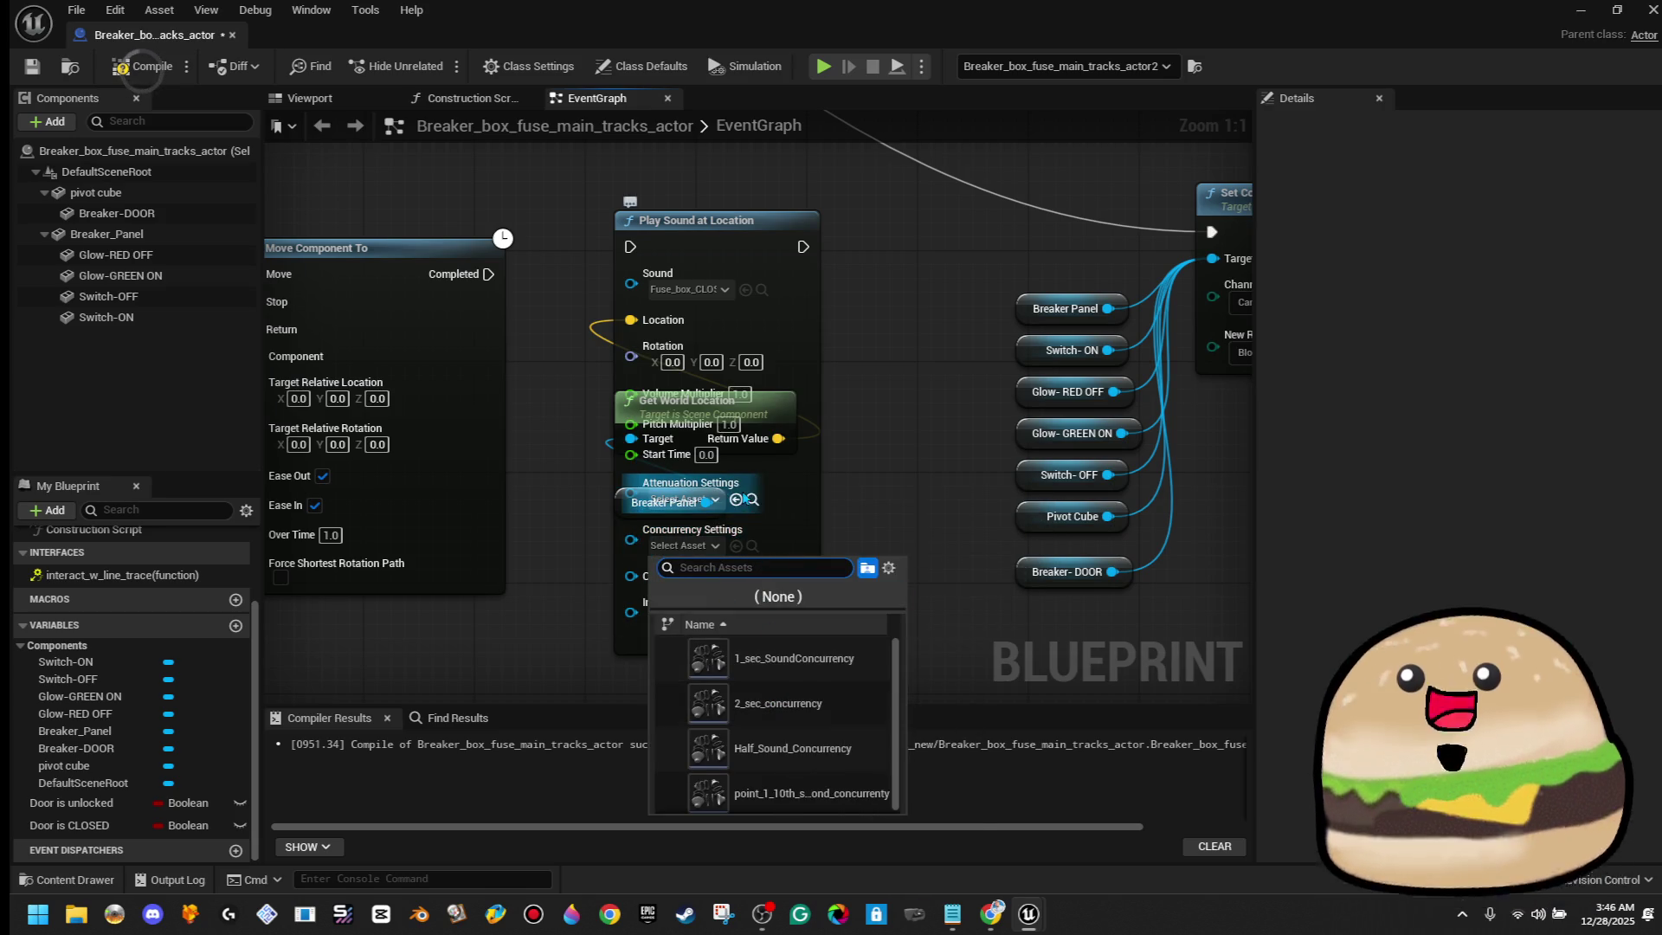
{"action": "left_click", "coordinate": [739, 485]}
{"action": "left_click_drag", "start_coordinate": [684, 502], "coordinate": [636, 516]}
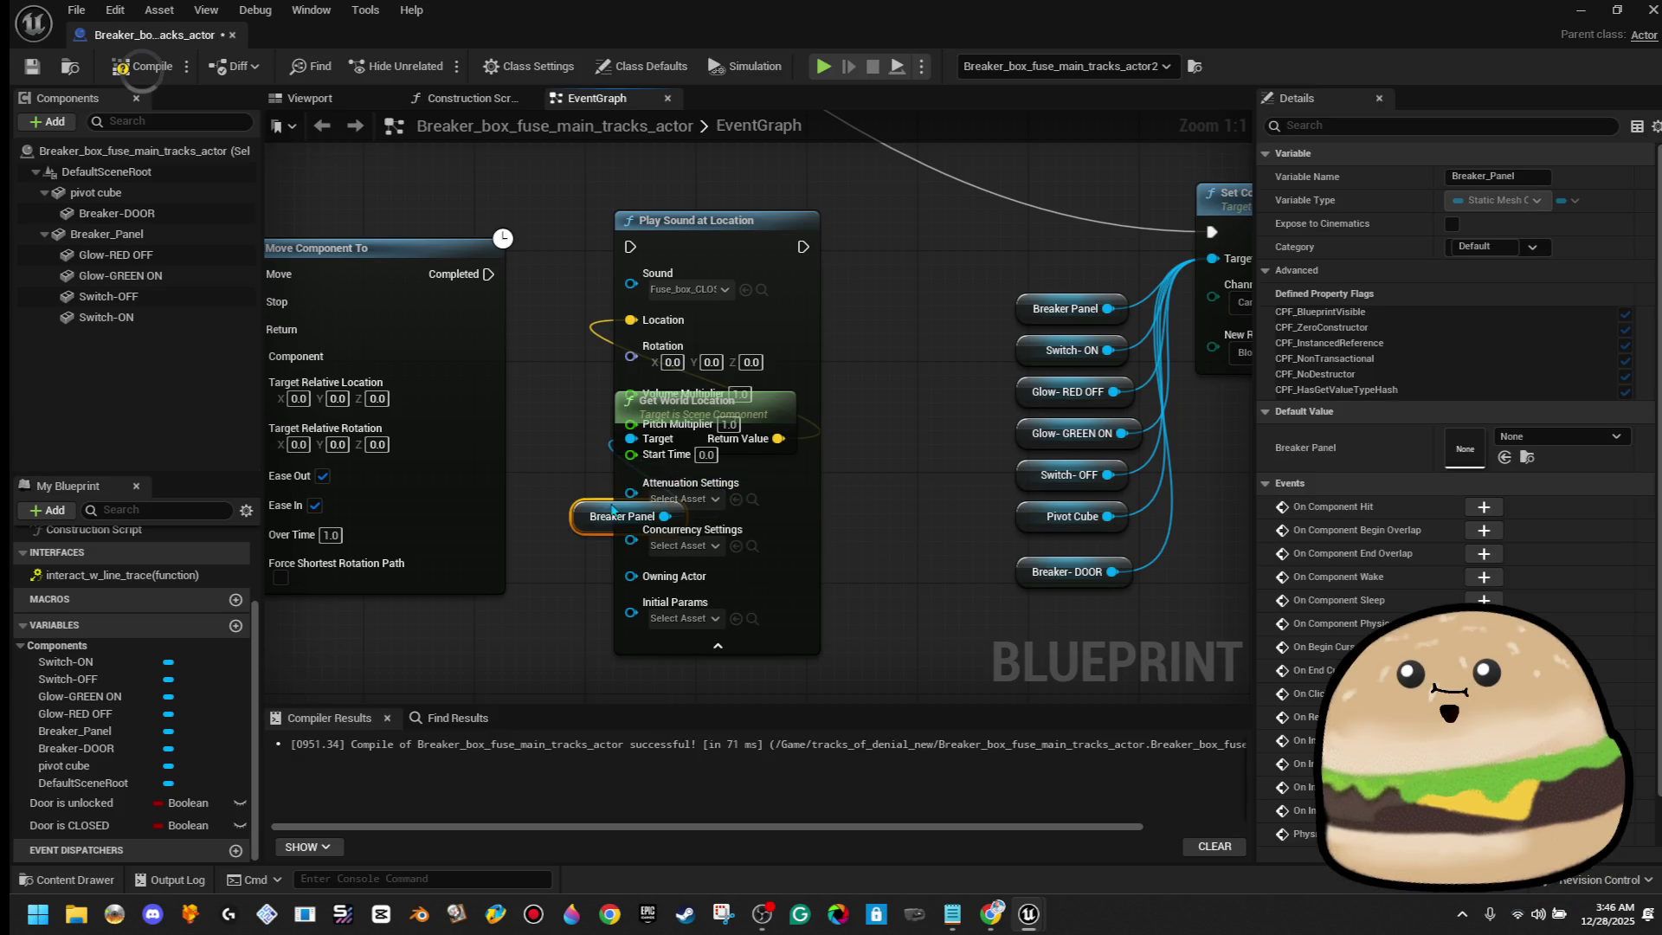
{"action": "left_click", "coordinate": [692, 499]}
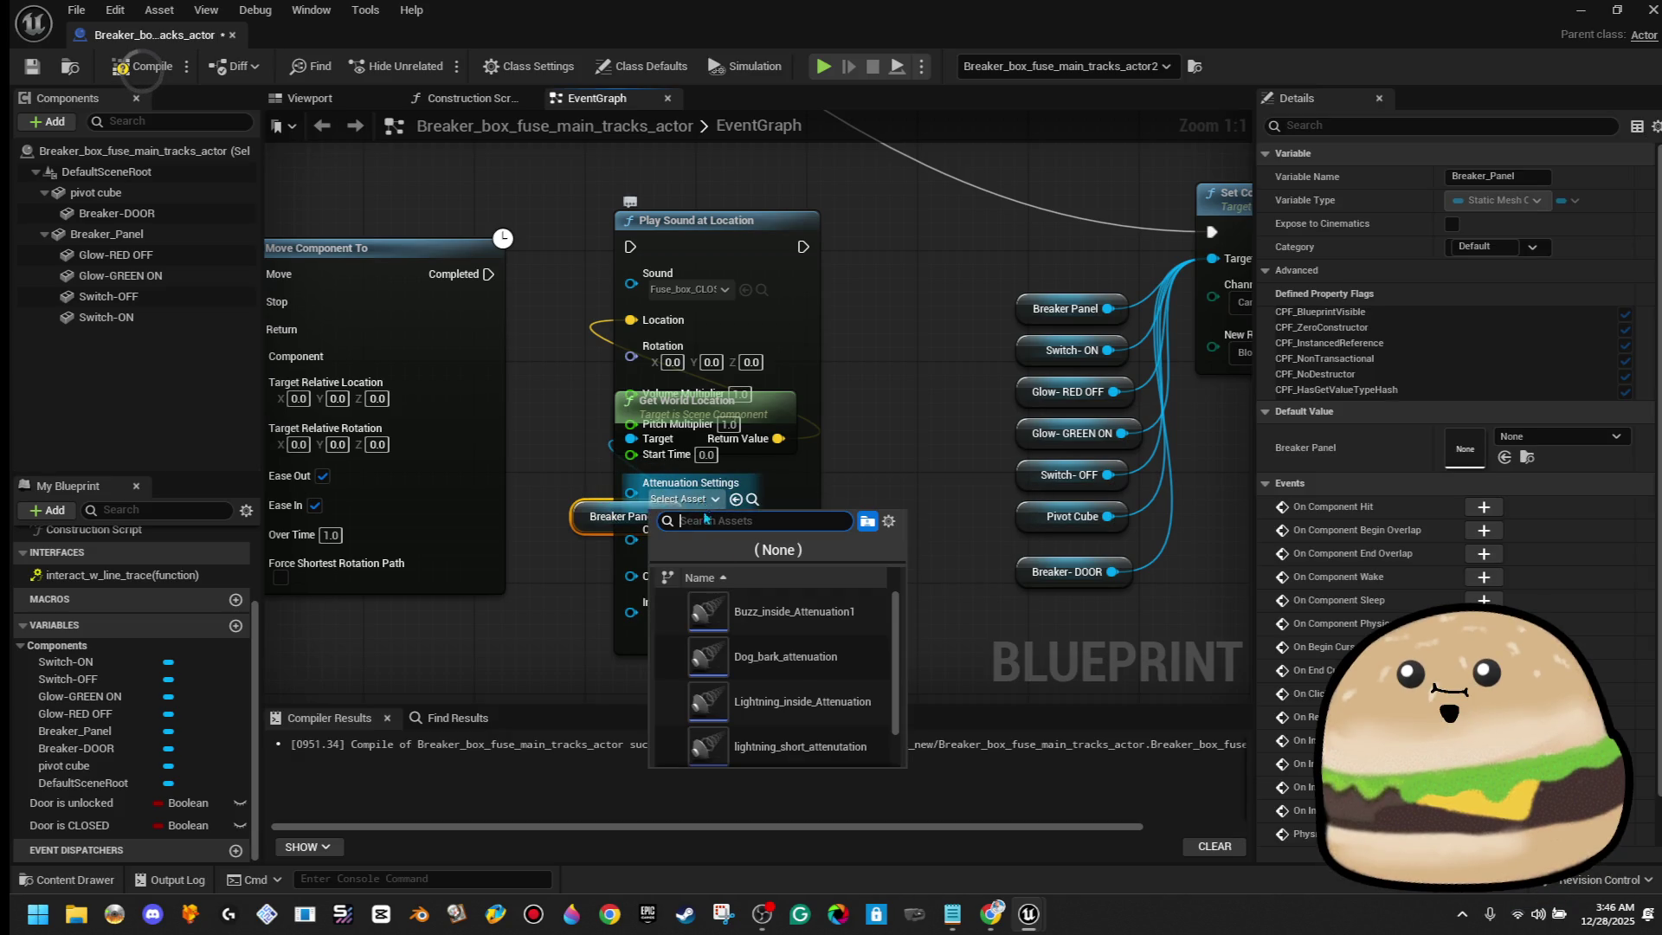
{"action": "left_click", "coordinate": [762, 656]}
Make room in the graph and add a Branch after Set Collision Response to Channel
{"action": "scroll", "coordinate": [582, 528], "scroll_direction": "down", "scroll_amount": 6}
{"action": "left_click_drag", "start_coordinate": [528, 156], "coordinate": [618, 332]}
{"action": "scroll", "coordinate": [755, 303], "scroll_direction": "down", "scroll_amount": 1}
{"action": "left_click_drag", "start_coordinate": [716, 270], "coordinate": [1104, 502]}
{"action": "left_click_drag", "start_coordinate": [1021, 455], "coordinate": [1106, 444]}
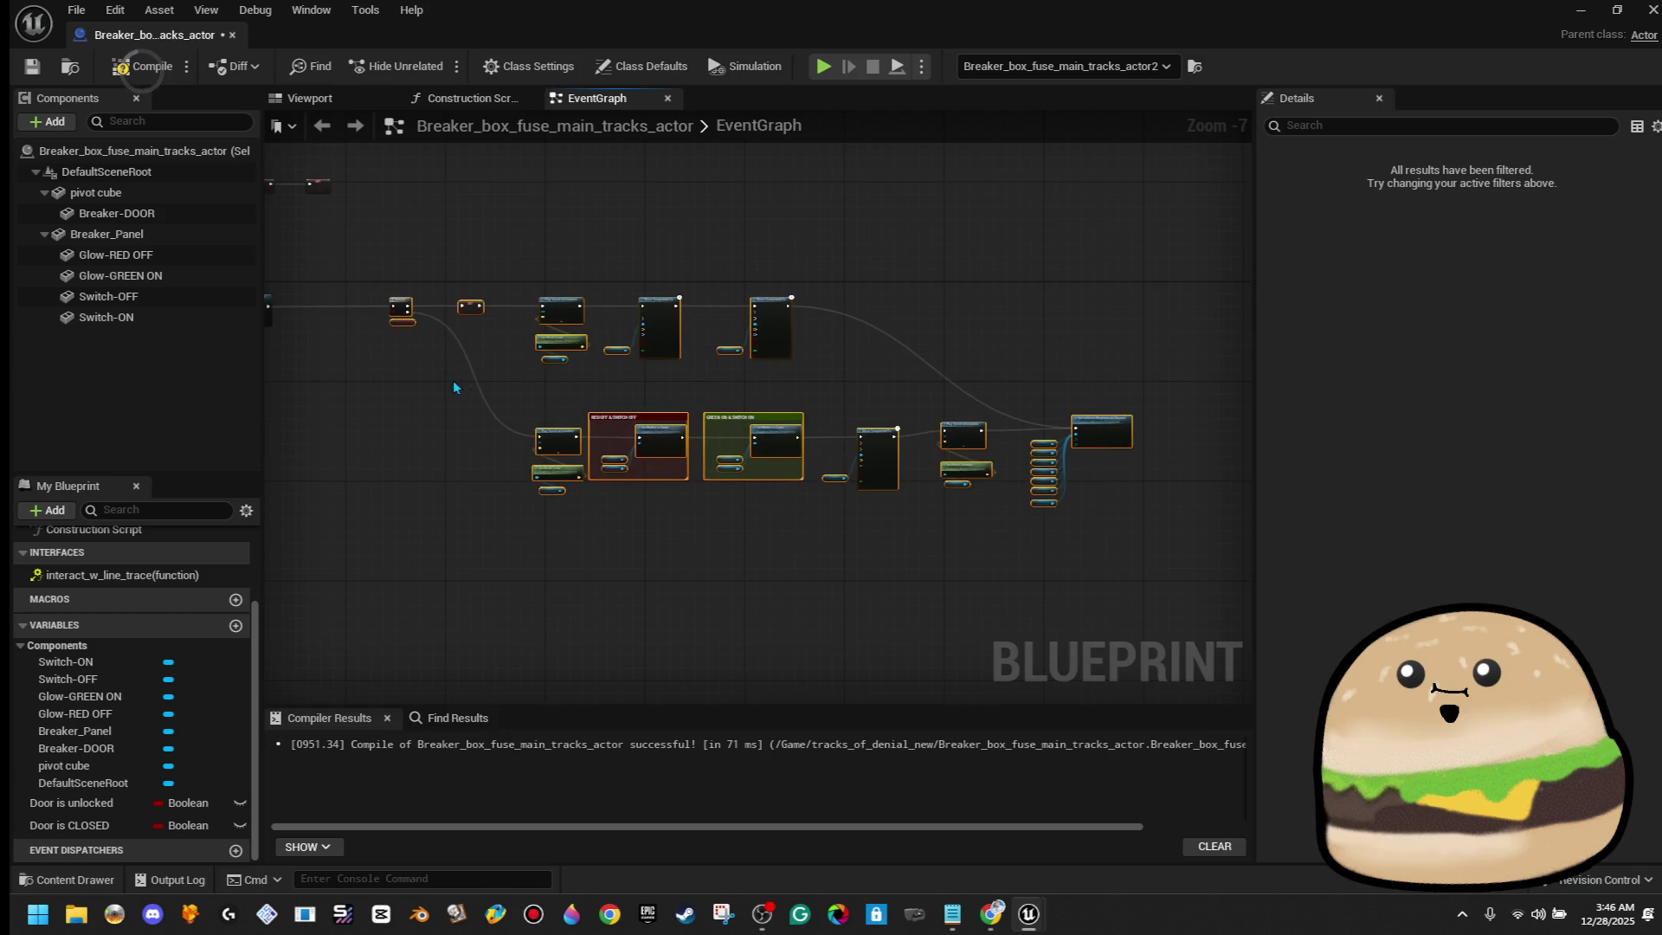
{"action": "scroll", "coordinate": [454, 381], "scroll_direction": "up", "scroll_amount": 2}
{"action": "scroll", "coordinate": [620, 330], "scroll_direction": "up", "scroll_amount": 1}
{"action": "left_click_drag", "start_coordinate": [575, 302], "coordinate": [671, 309]}
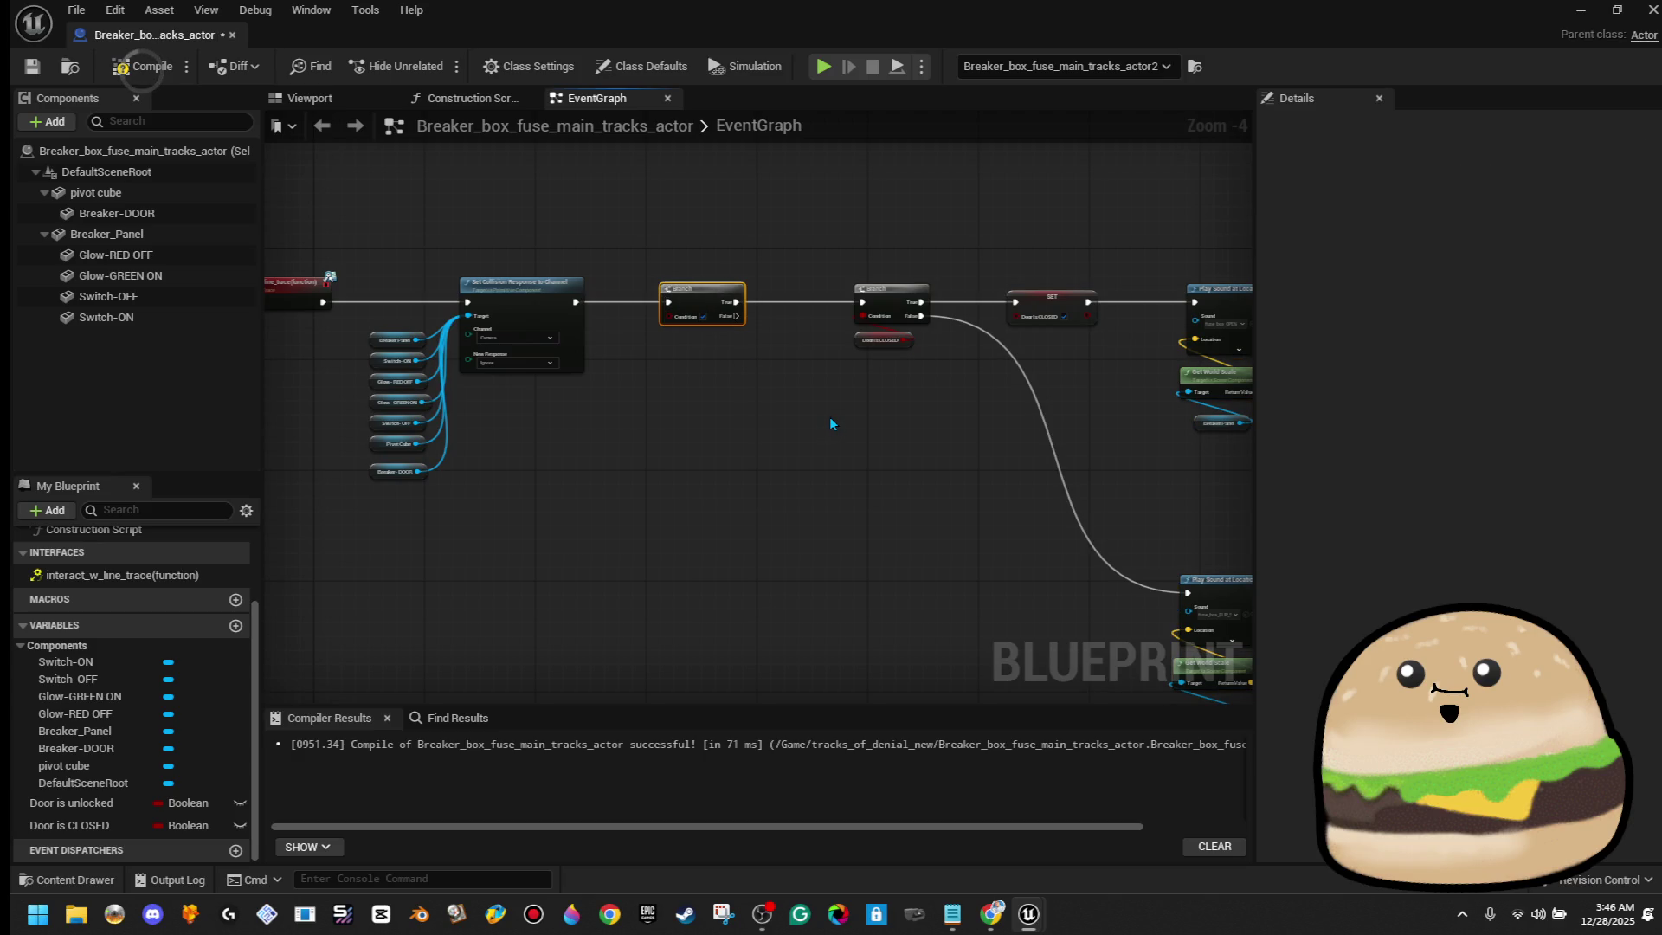
Create Boolean 'Breaker goes out 1st time' and wire it into the Branch condition
{"action": "scroll", "coordinate": [829, 417], "scroll_direction": "up", "scroll_amount": 3}
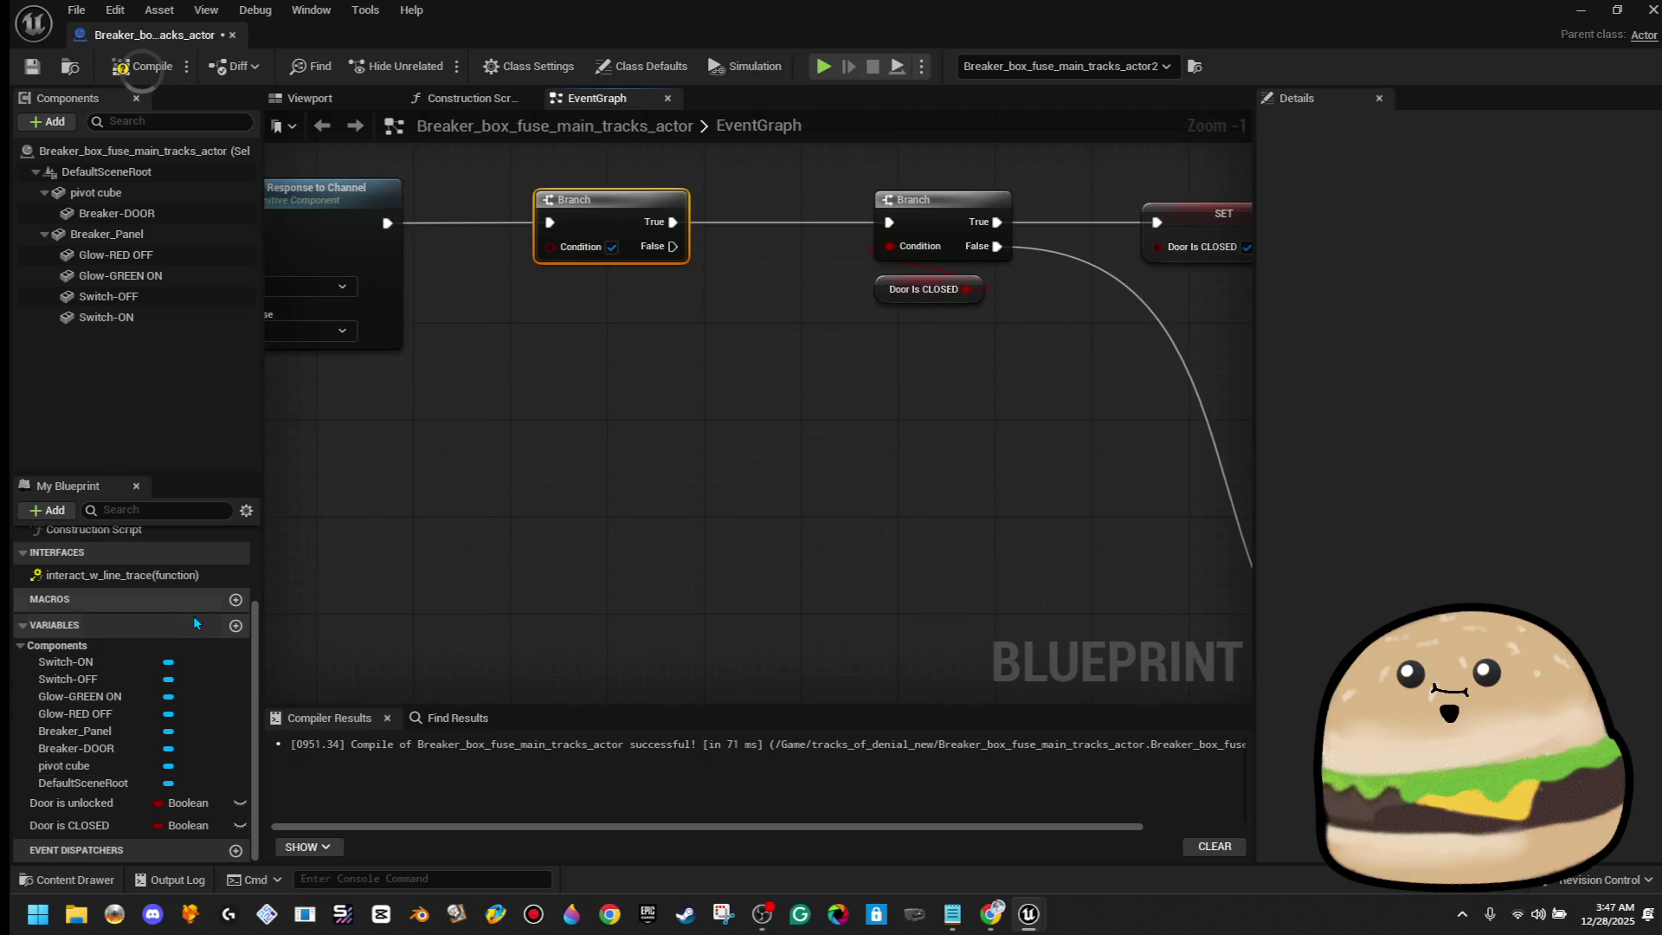
{"action": "left_click", "coordinate": [234, 625]}
{"action": "type", "text": "B"}
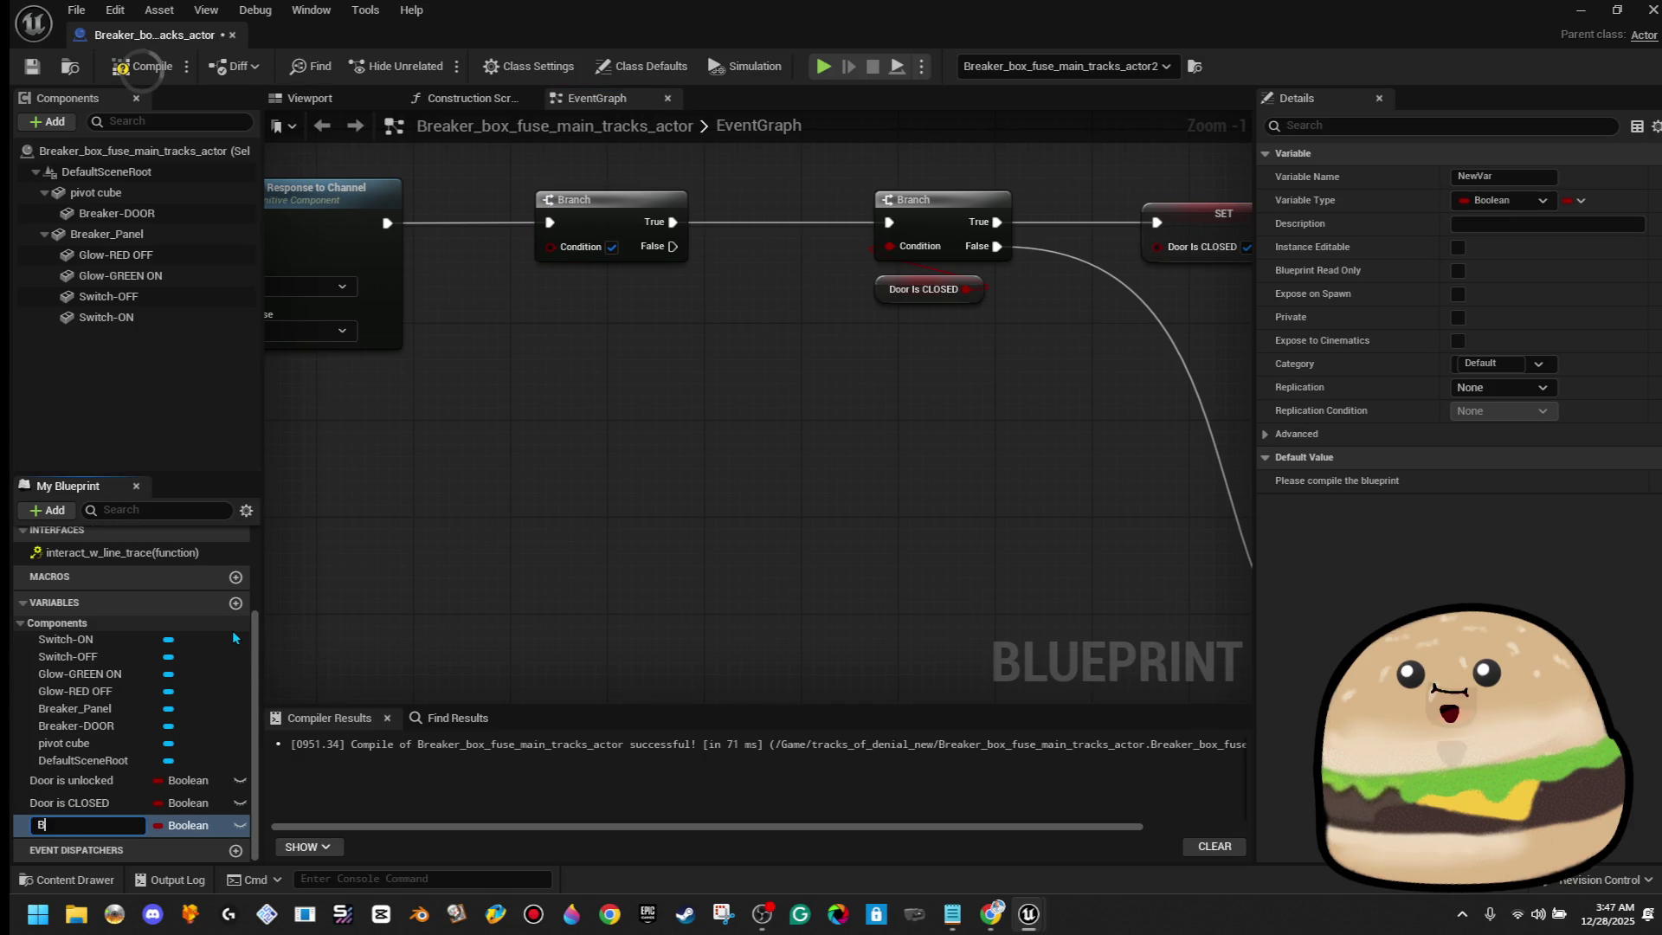
{"action": "type", "text": "reaker goes out 1st time"}
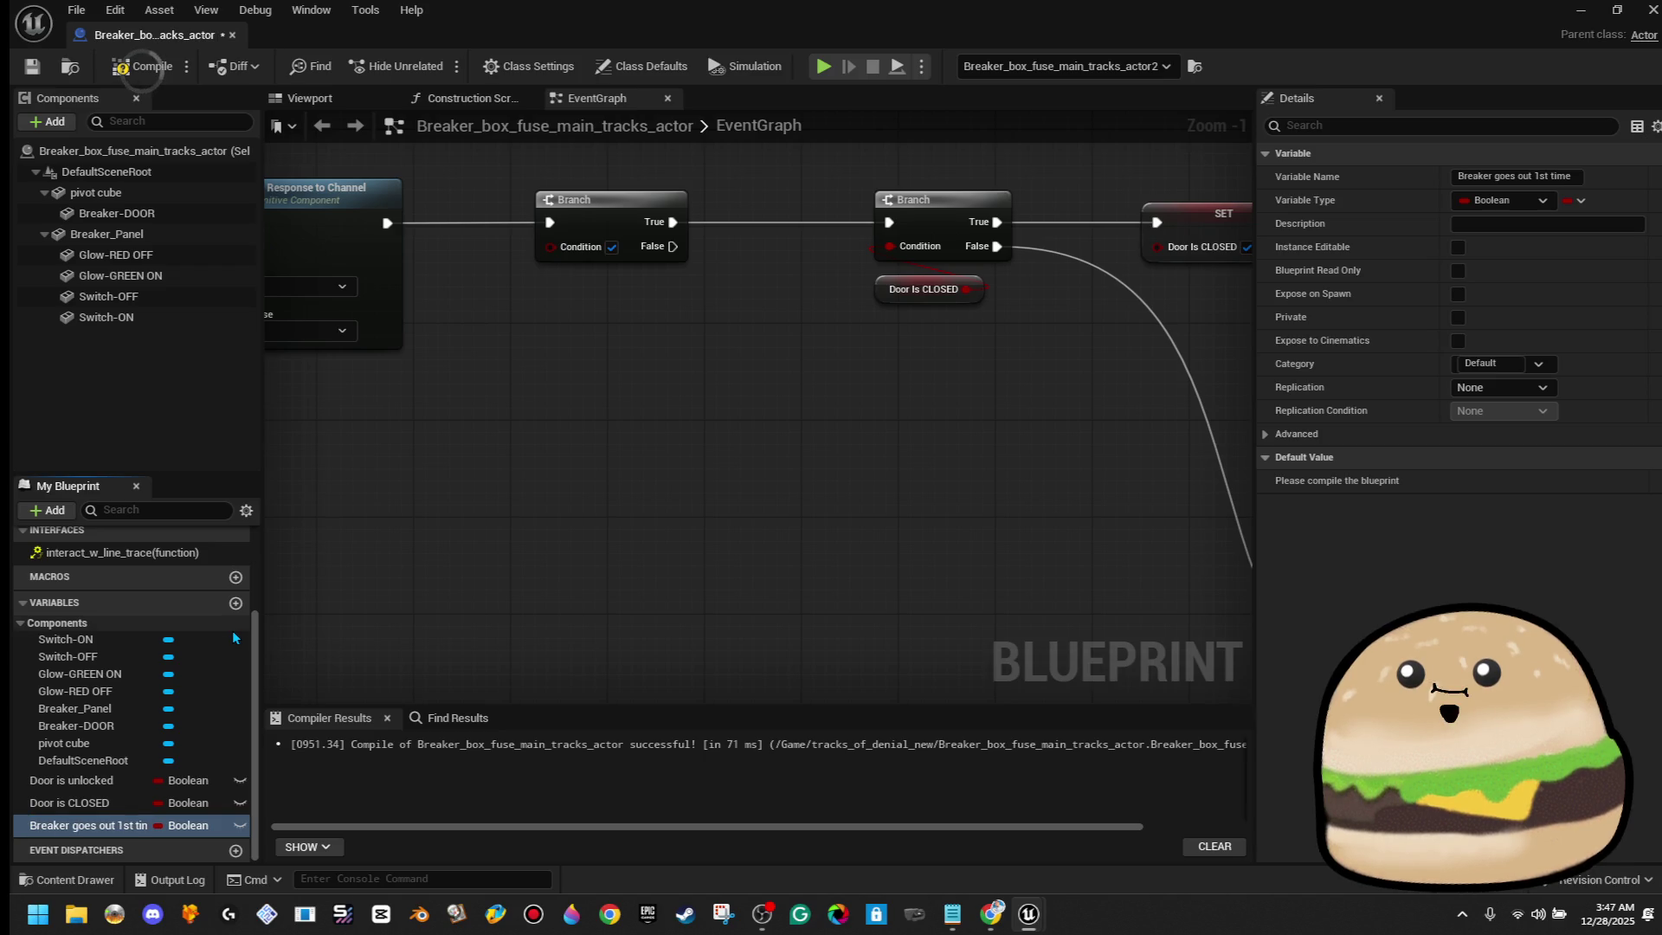
{"action": "left_click", "coordinate": [105, 819]}
{"action": "mouse_move", "coordinate": [106, 819]}
{"action": "left_mouse_down"}
{"action": "mouse_move", "coordinate": [679, 244]}
{"action": "mouse_move", "coordinate": [286, 761]}
{"action": "mouse_move", "coordinate": [139, 794]}
{"action": "mouse_move", "coordinate": [99, 841]}
{"action": "mouse_move", "coordinate": [449, 511]}
{"action": "mouse_move", "coordinate": [603, 268]}
{"action": "mouse_move", "coordinate": [550, 246]}
{"action": "mouse_move", "coordinate": [620, 331]}
{"action": "mouse_move", "coordinate": [625, 306]}
{"action": "left_mouse_up"}
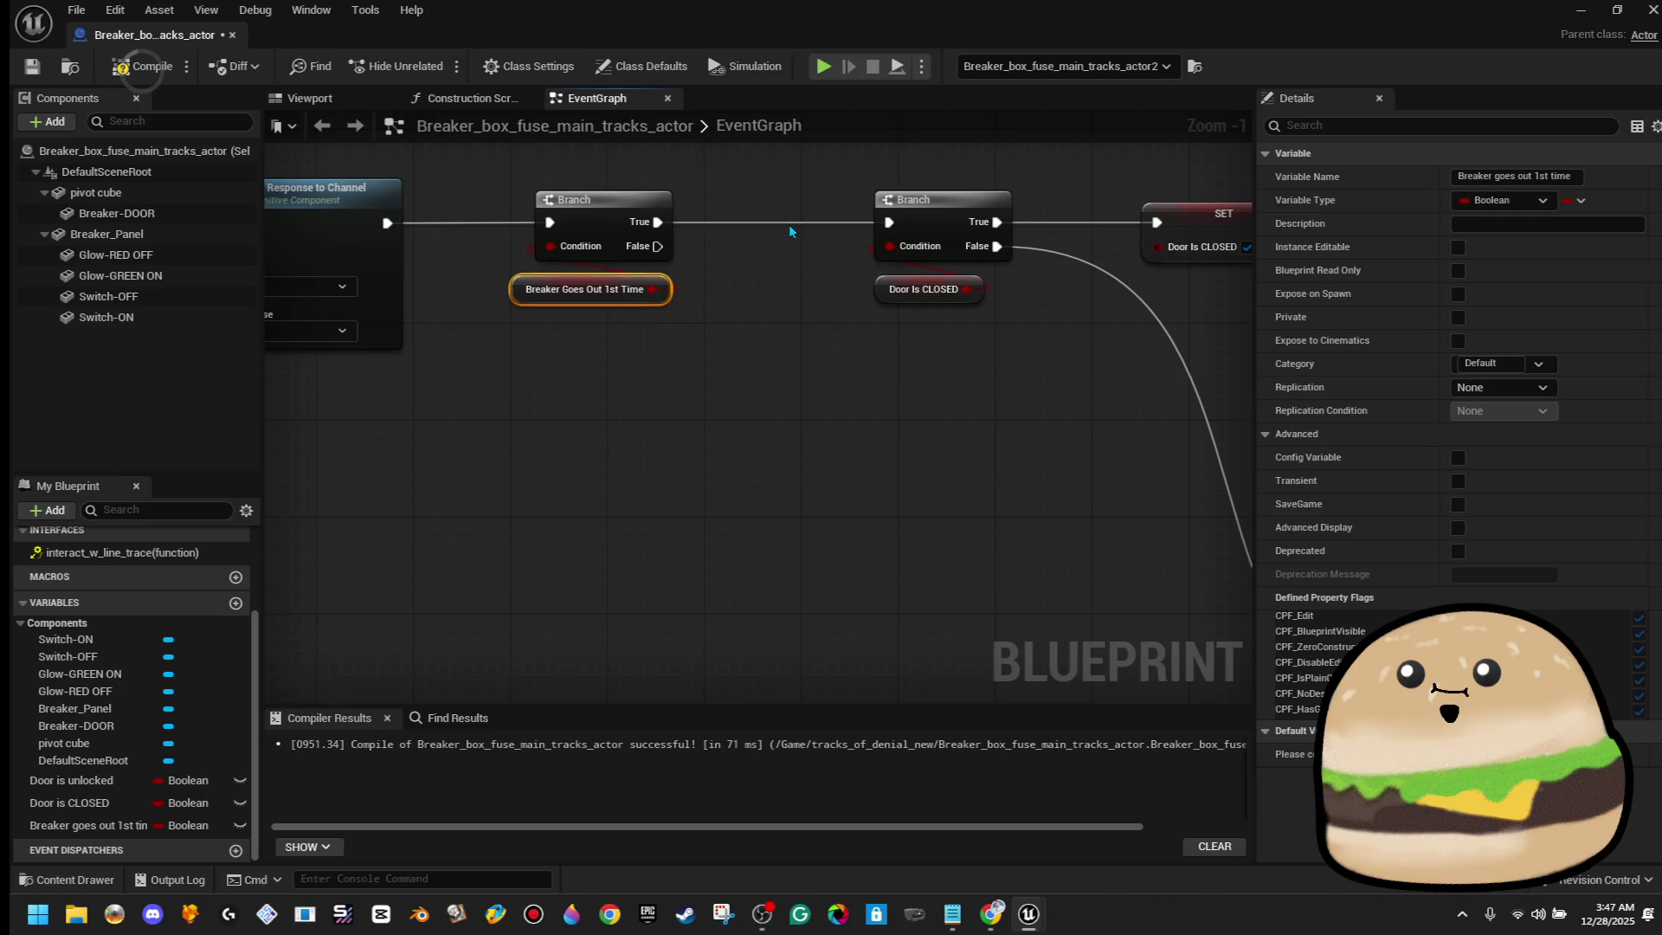
Add a SET for 'Breaker goes out 1st time' after the door-opening SET nodes
{"action": "scroll", "coordinate": [790, 230], "scroll_direction": "down", "scroll_amount": 2}
{"action": "mouse_move", "coordinate": [790, 230]}
{"action": "left_mouse_down"}
{"action": "mouse_move", "coordinate": [735, 475]}
{"action": "mouse_move", "coordinate": [779, 367]}
{"action": "mouse_move", "coordinate": [840, 351]}
{"action": "mouse_move", "coordinate": [842, 281]}
{"action": "left_mouse_up"}
{"action": "mouse_move", "coordinate": [124, 820]}
{"action": "left_mouse_down"}
{"action": "mouse_move", "coordinate": [581, 476]}
{"action": "mouse_move", "coordinate": [762, 273]}
{"action": "mouse_move", "coordinate": [909, 282]}
{"action": "left_mouse_up"}
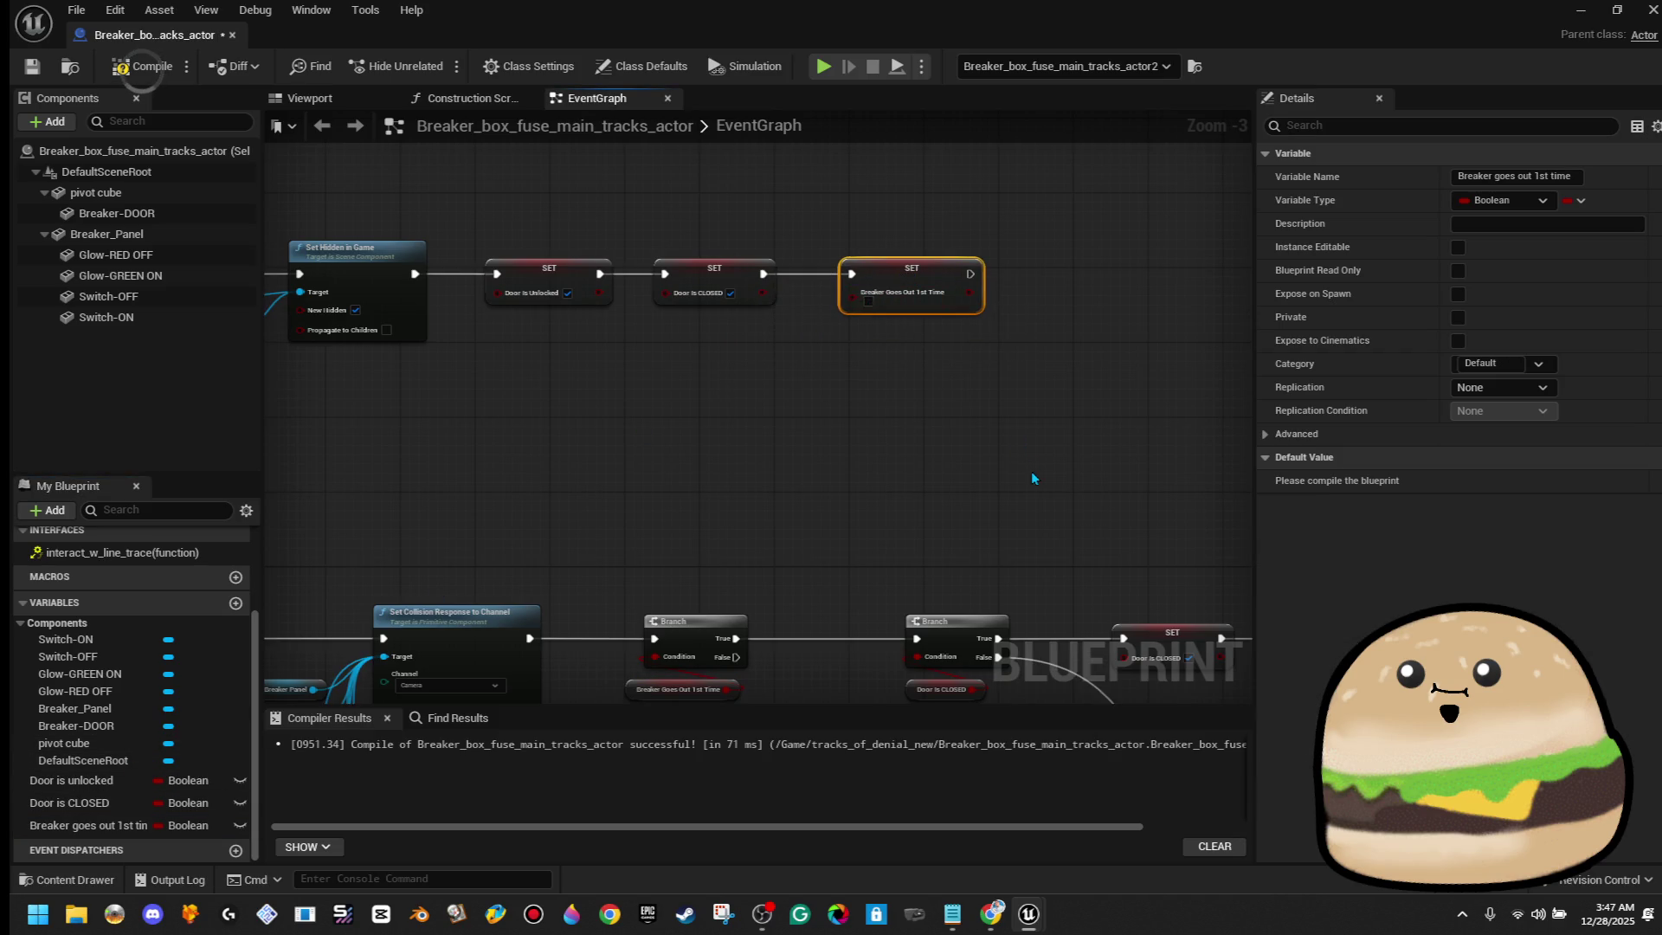
Rearrange the collision node group and set the variable after the switch-on sound
{"action": "scroll", "coordinate": [869, 303], "scroll_direction": "down", "scroll_amount": 3}
{"action": "left_click_drag", "start_coordinate": [1002, 501], "coordinate": [1005, 429]}
{"action": "scroll", "coordinate": [1005, 429], "scroll_direction": "up", "scroll_amount": 4}
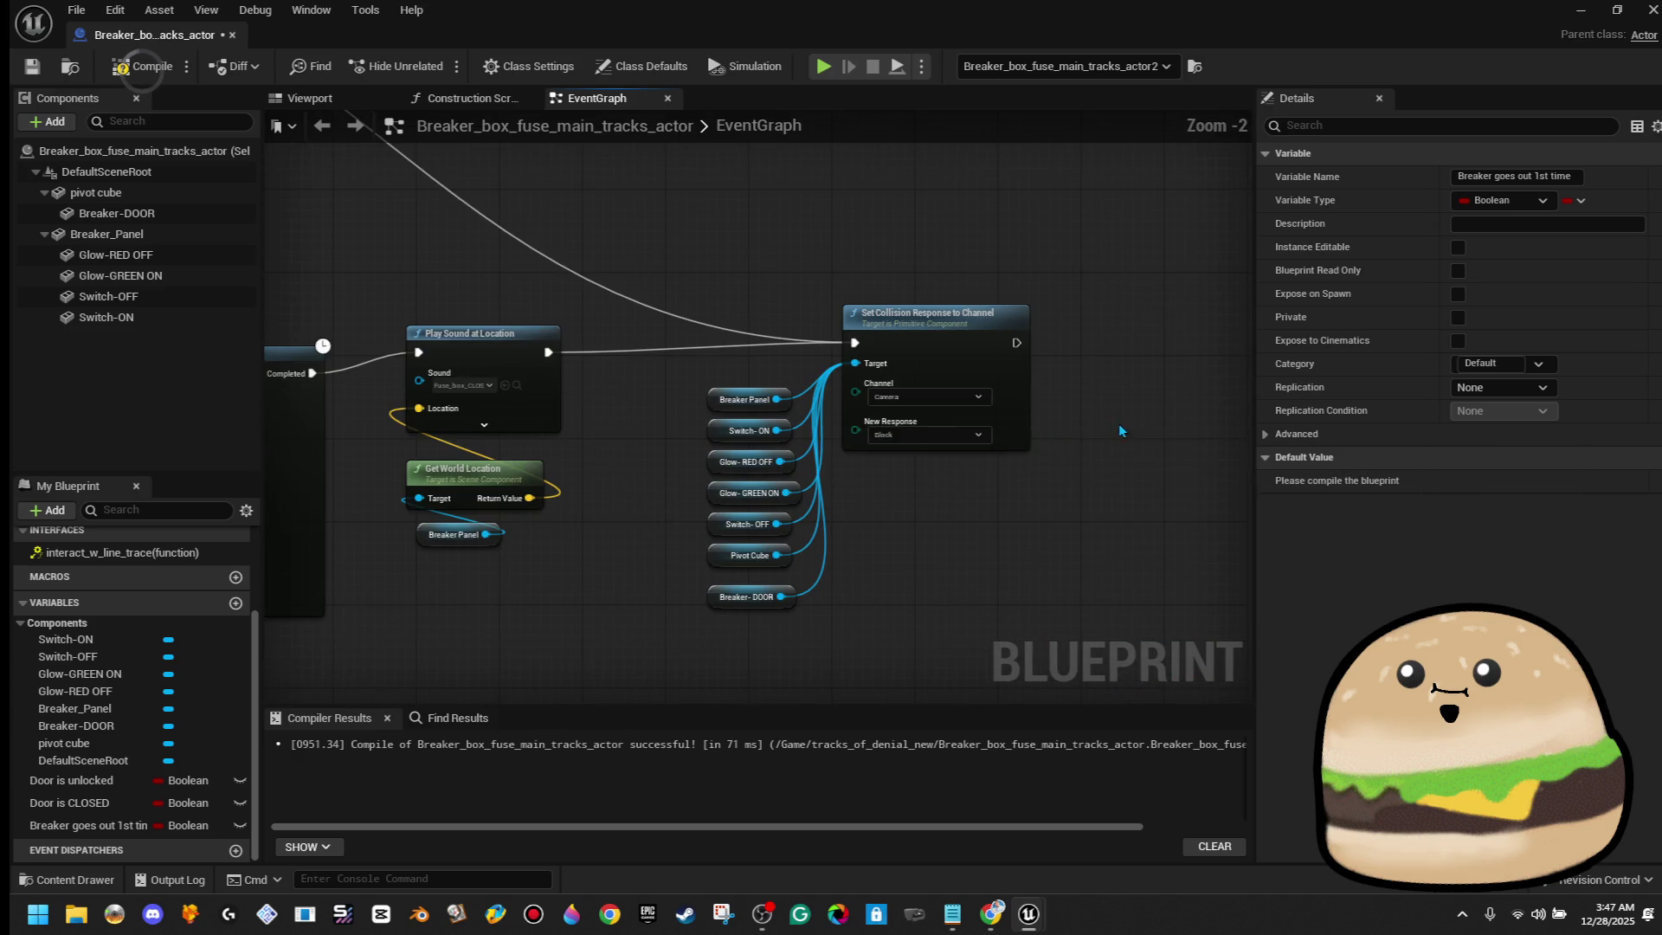
{"action": "left_click_drag", "start_coordinate": [1118, 423], "coordinate": [821, 468]}
{"action": "scroll", "coordinate": [912, 464], "scroll_direction": "down", "scroll_amount": 3}
{"action": "mouse_move", "coordinate": [879, 353]}
{"action": "left_mouse_down"}
{"action": "mouse_move", "coordinate": [1009, 629]}
{"action": "mouse_move", "coordinate": [1066, 601]}
{"action": "left_mouse_up"}
{"action": "key", "text": "q"}
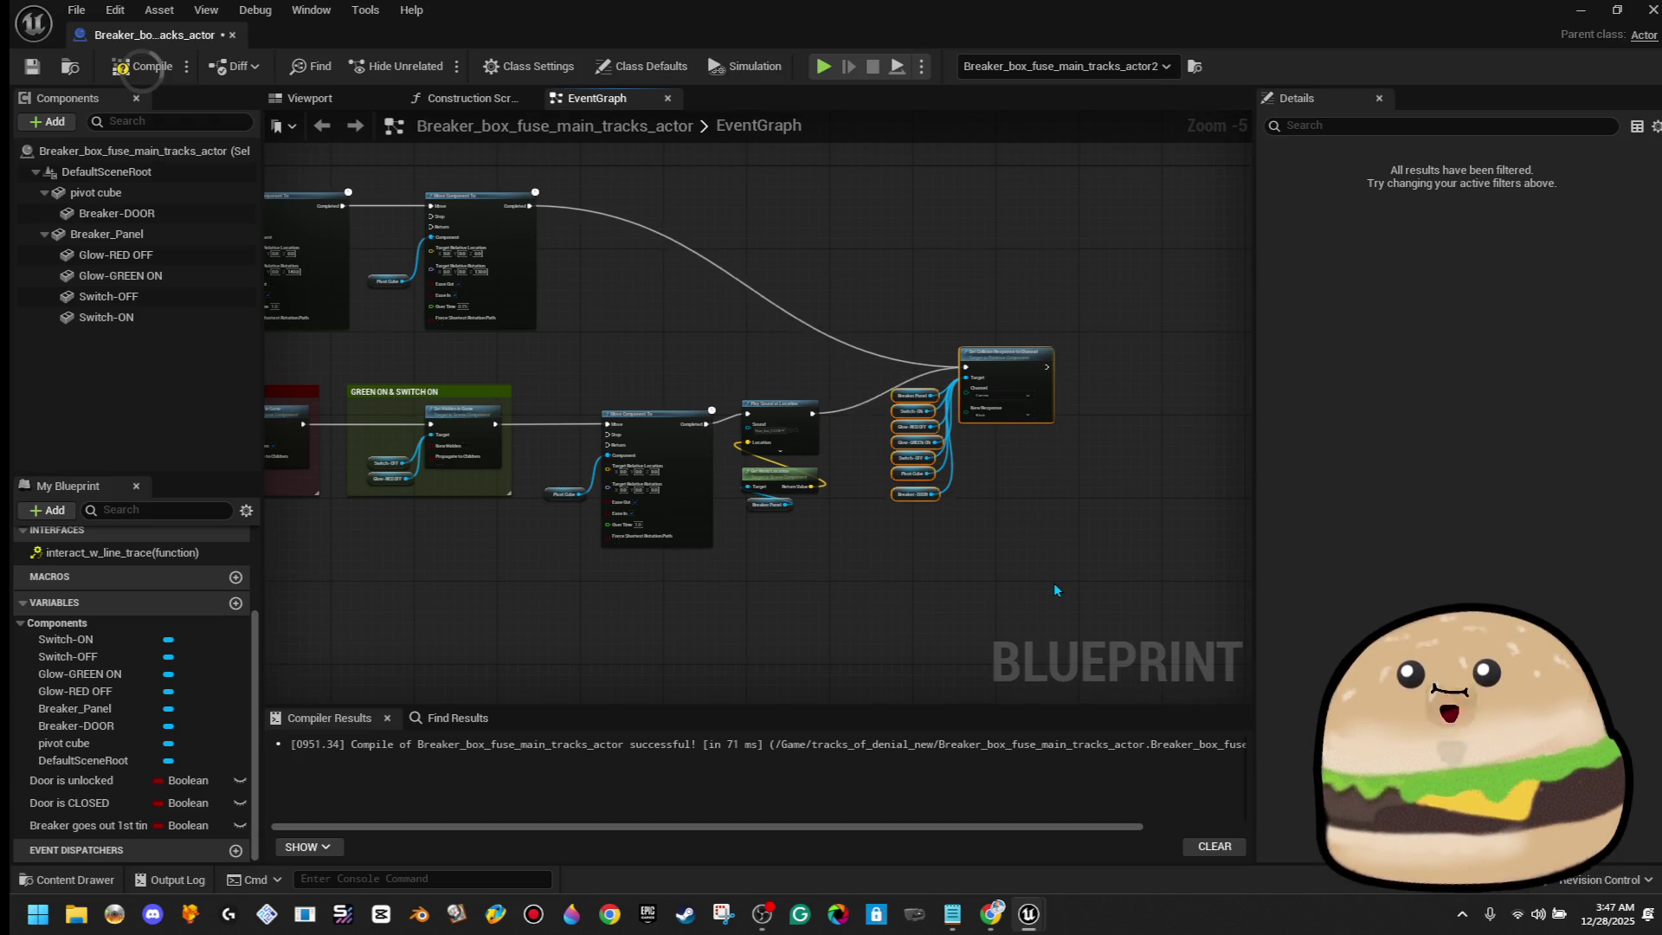
{"action": "key", "text": "Up"}
{"action": "key", "text": "Up"}
{"action": "key", "text": "Up"}
{"action": "key", "text": "Right"}
{"action": "key", "text": "Right"}
{"action": "key", "text": "Right"}
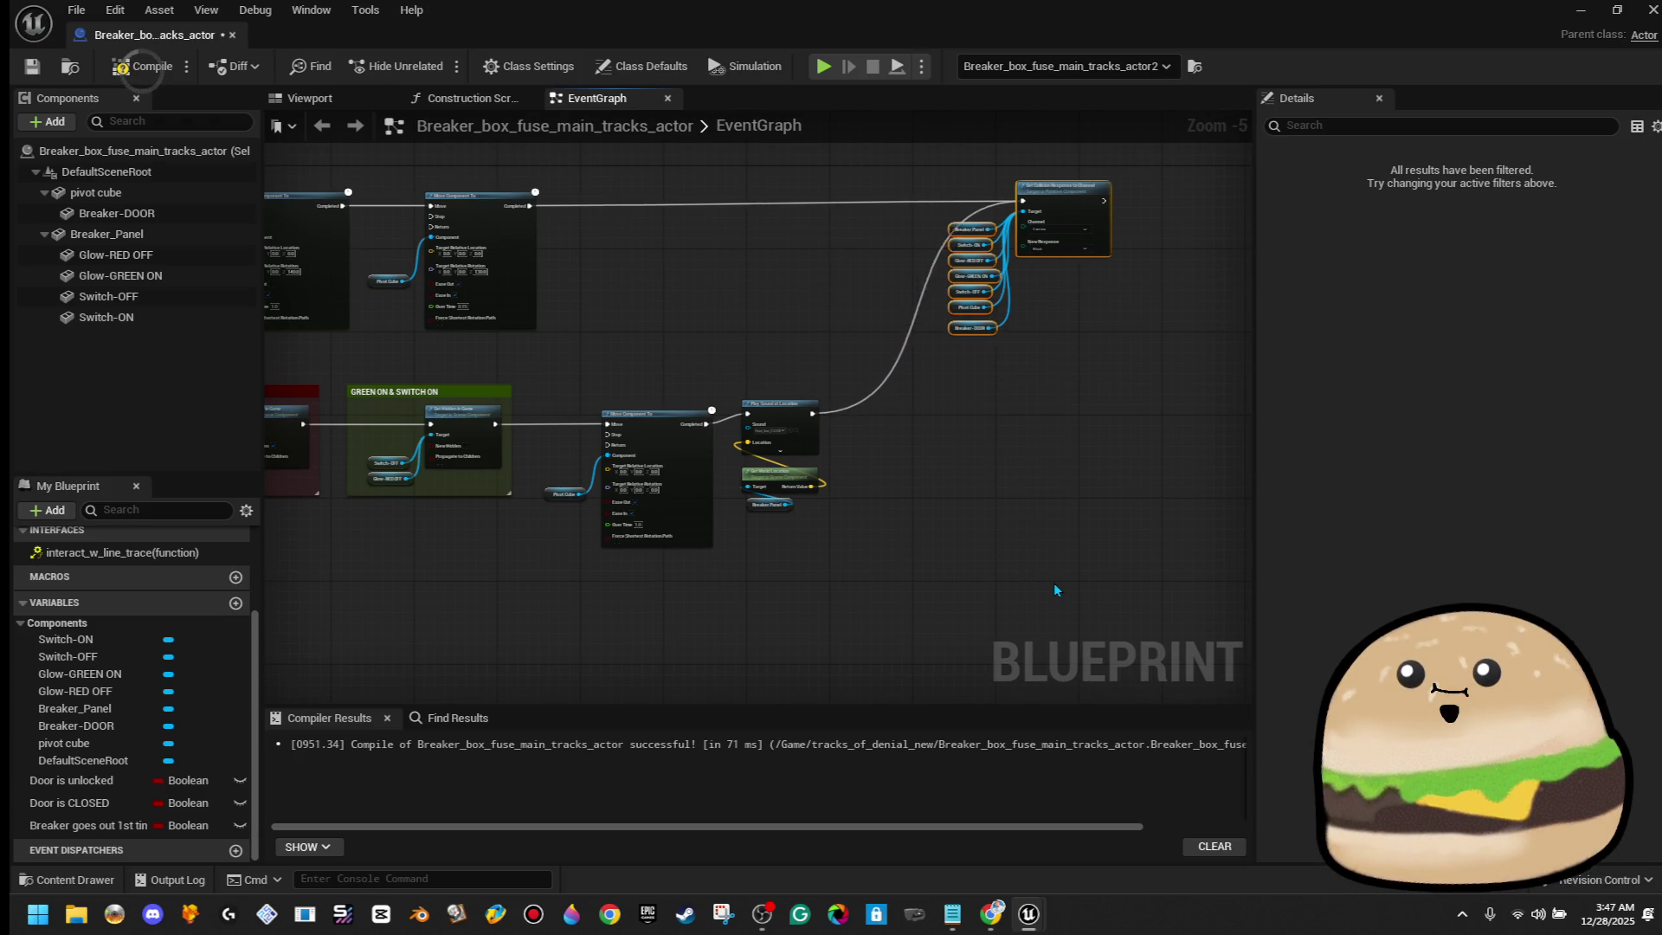
{"action": "key", "text": "Right"}
{"action": "left_click_drag", "start_coordinate": [844, 390], "coordinate": [812, 524]}
{"action": "key", "text": "Down"}
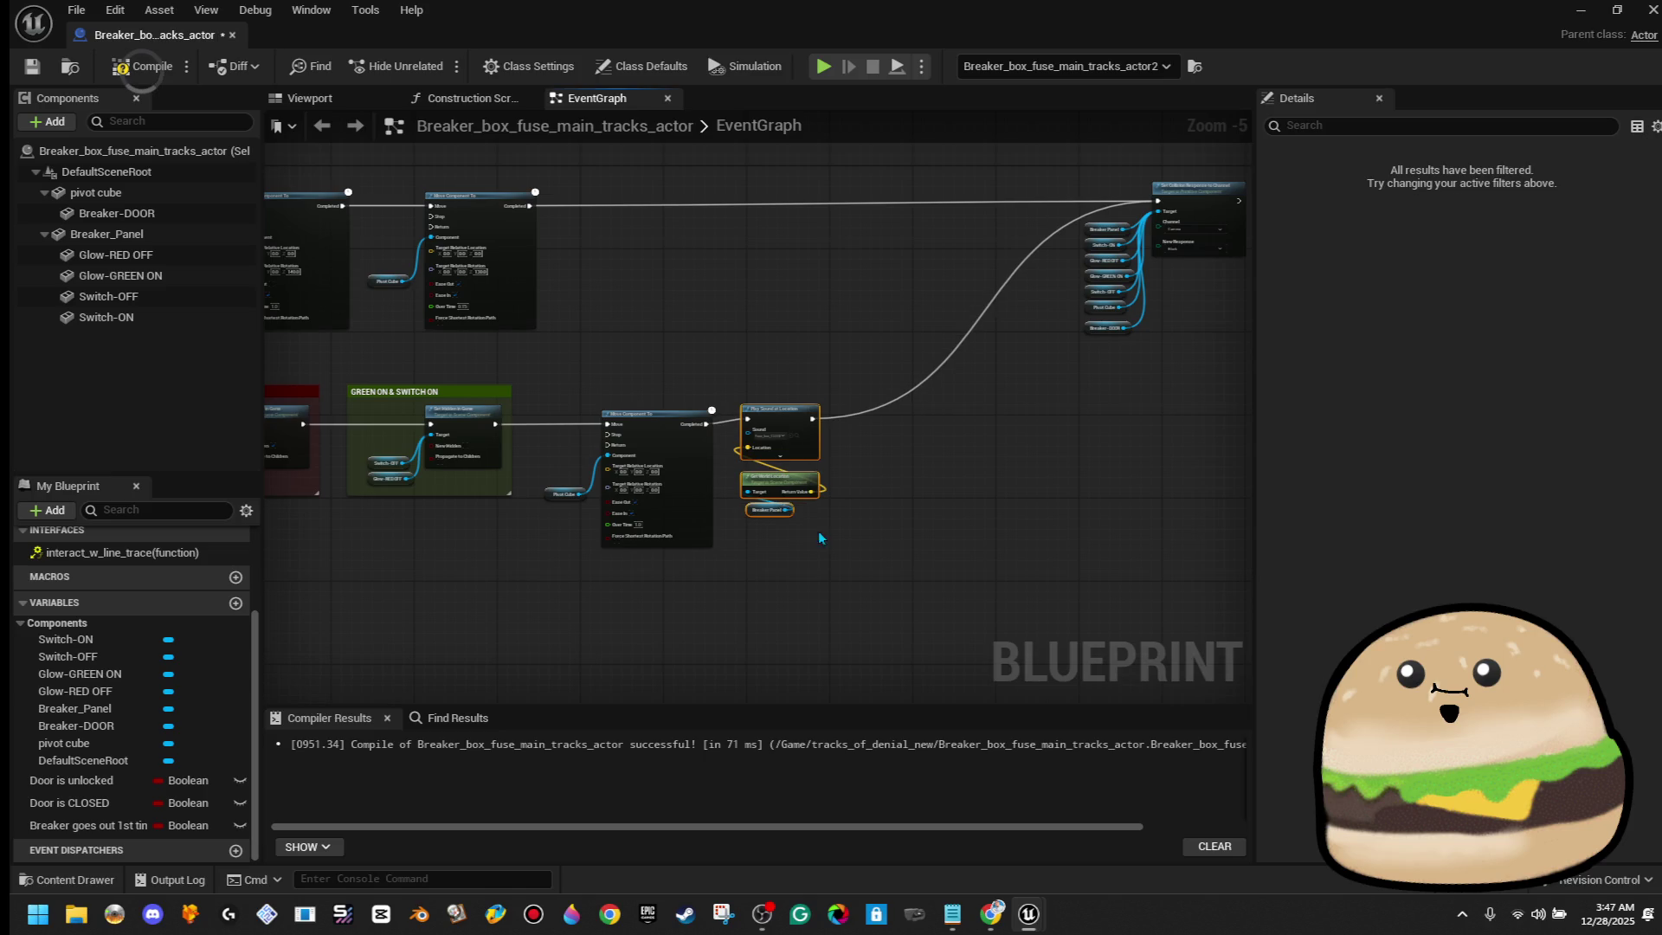
{"action": "left_click", "coordinate": [855, 518]}
{"action": "mouse_move", "coordinate": [87, 824]}
{"action": "left_mouse_down"}
{"action": "mouse_move", "coordinate": [820, 443]}
{"action": "mouse_move", "coordinate": [924, 437]}
{"action": "left_mouse_up"}
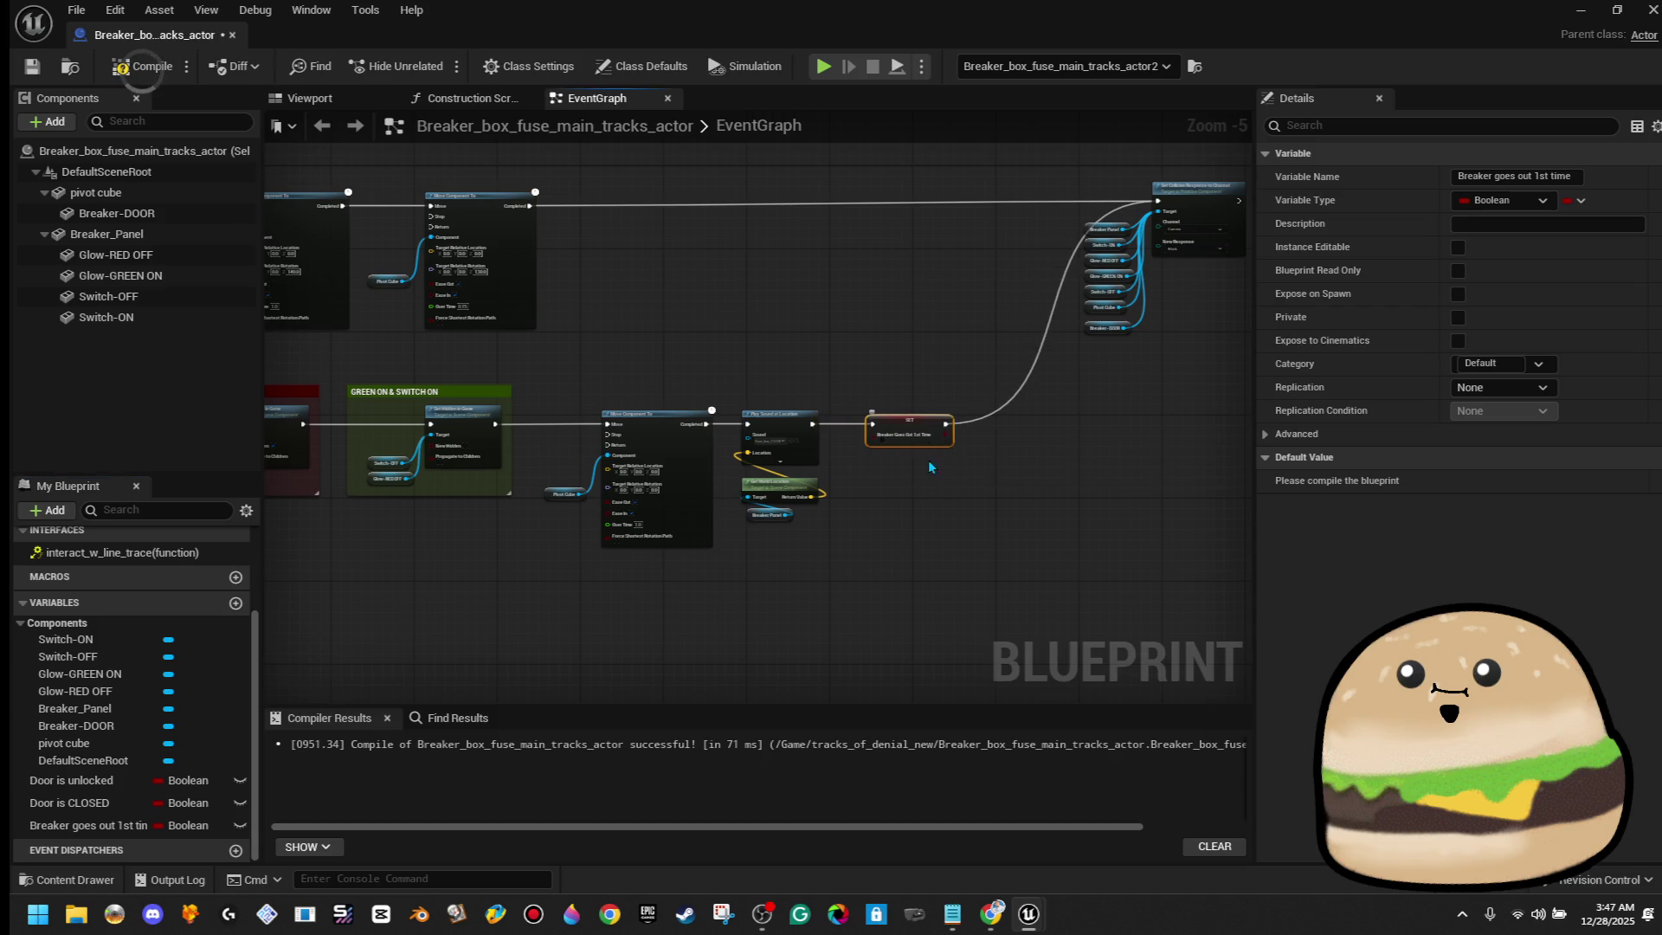
Review the first Branch and its condition getter, then close the Blueprint
{"action": "scroll", "coordinate": [970, 498], "scroll_direction": "up", "scroll_amount": 3}
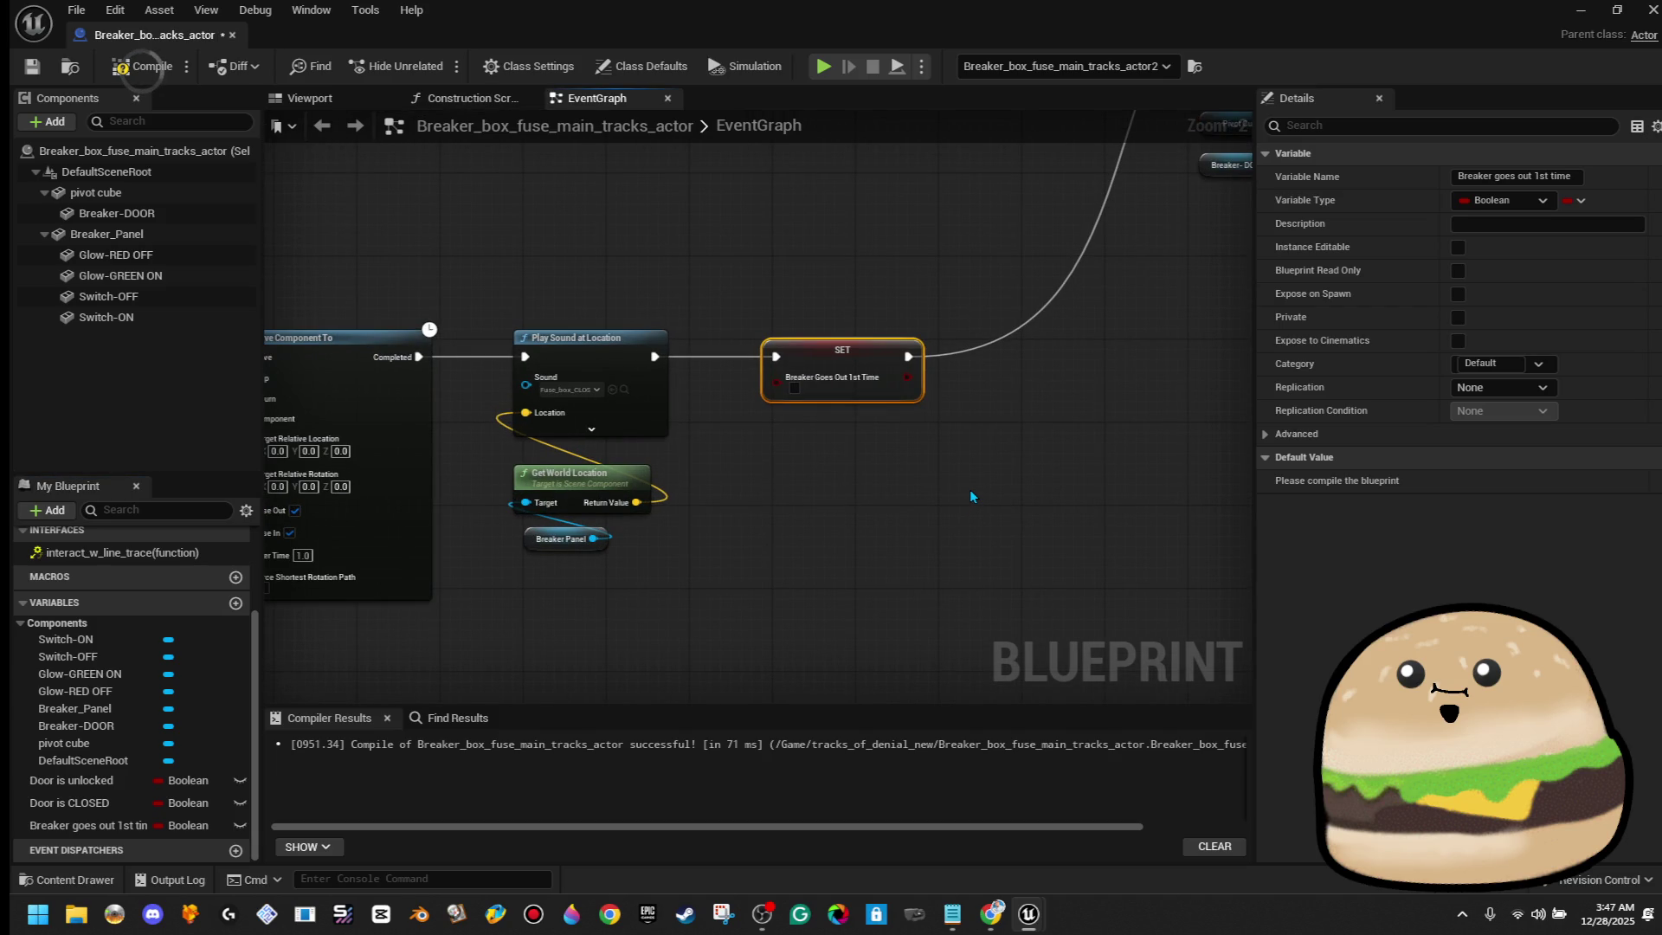
{"action": "scroll", "coordinate": [970, 496], "scroll_direction": "down", "scroll_amount": 5}
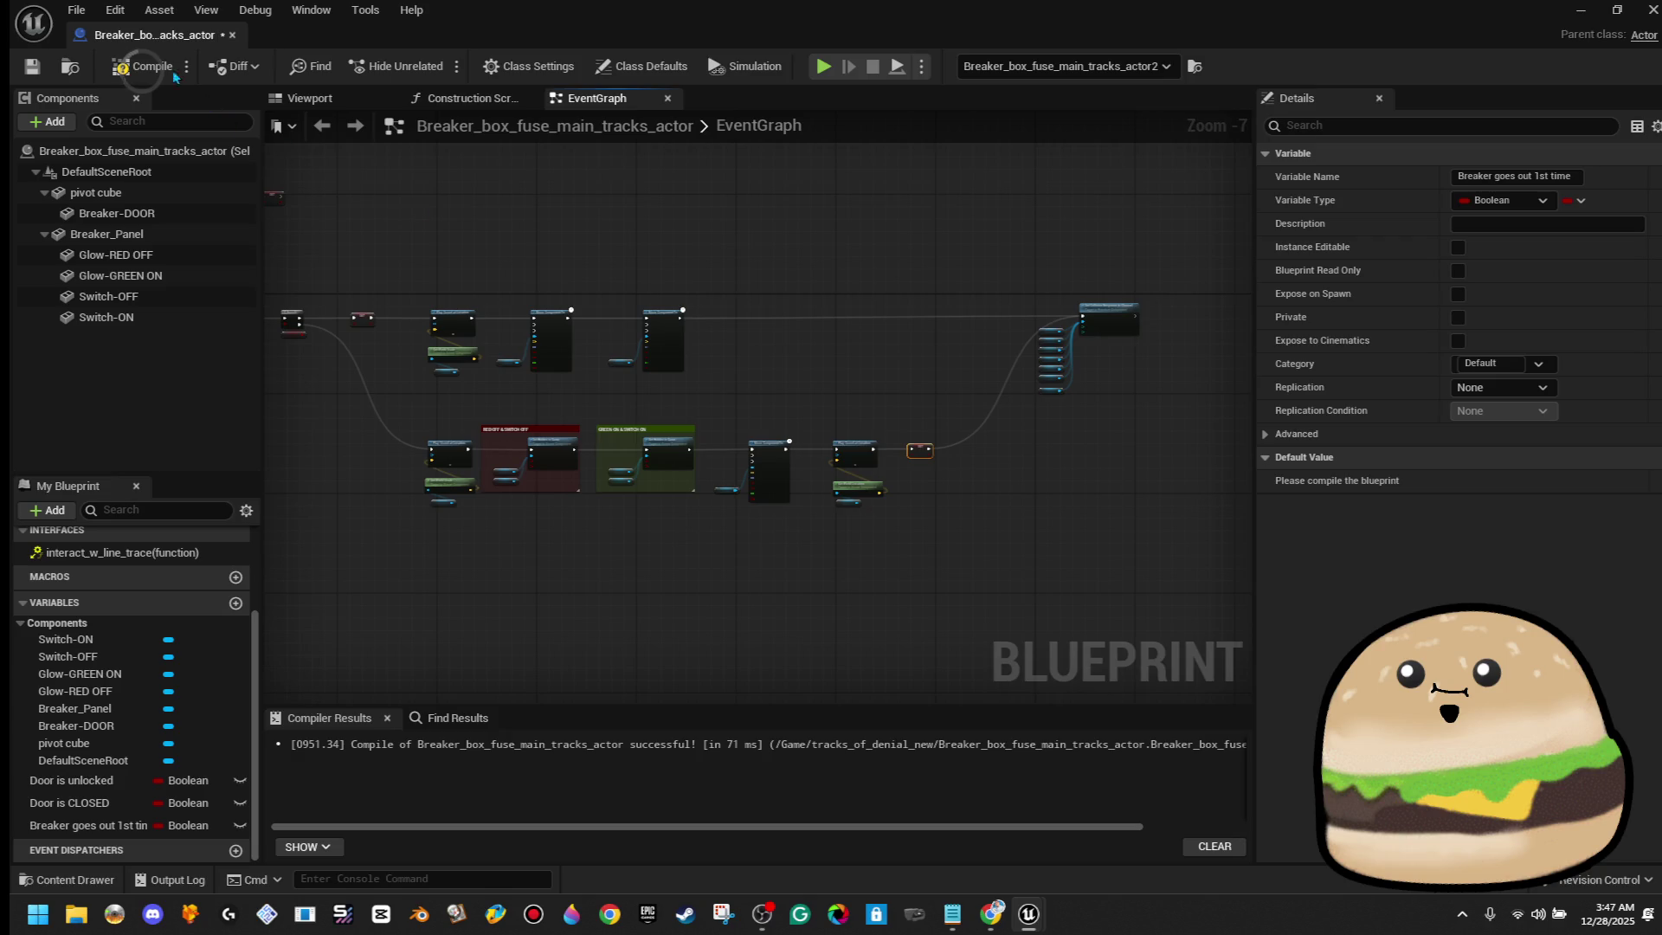
{"action": "scroll", "coordinate": [286, 339], "scroll_direction": "up", "scroll_amount": 3}
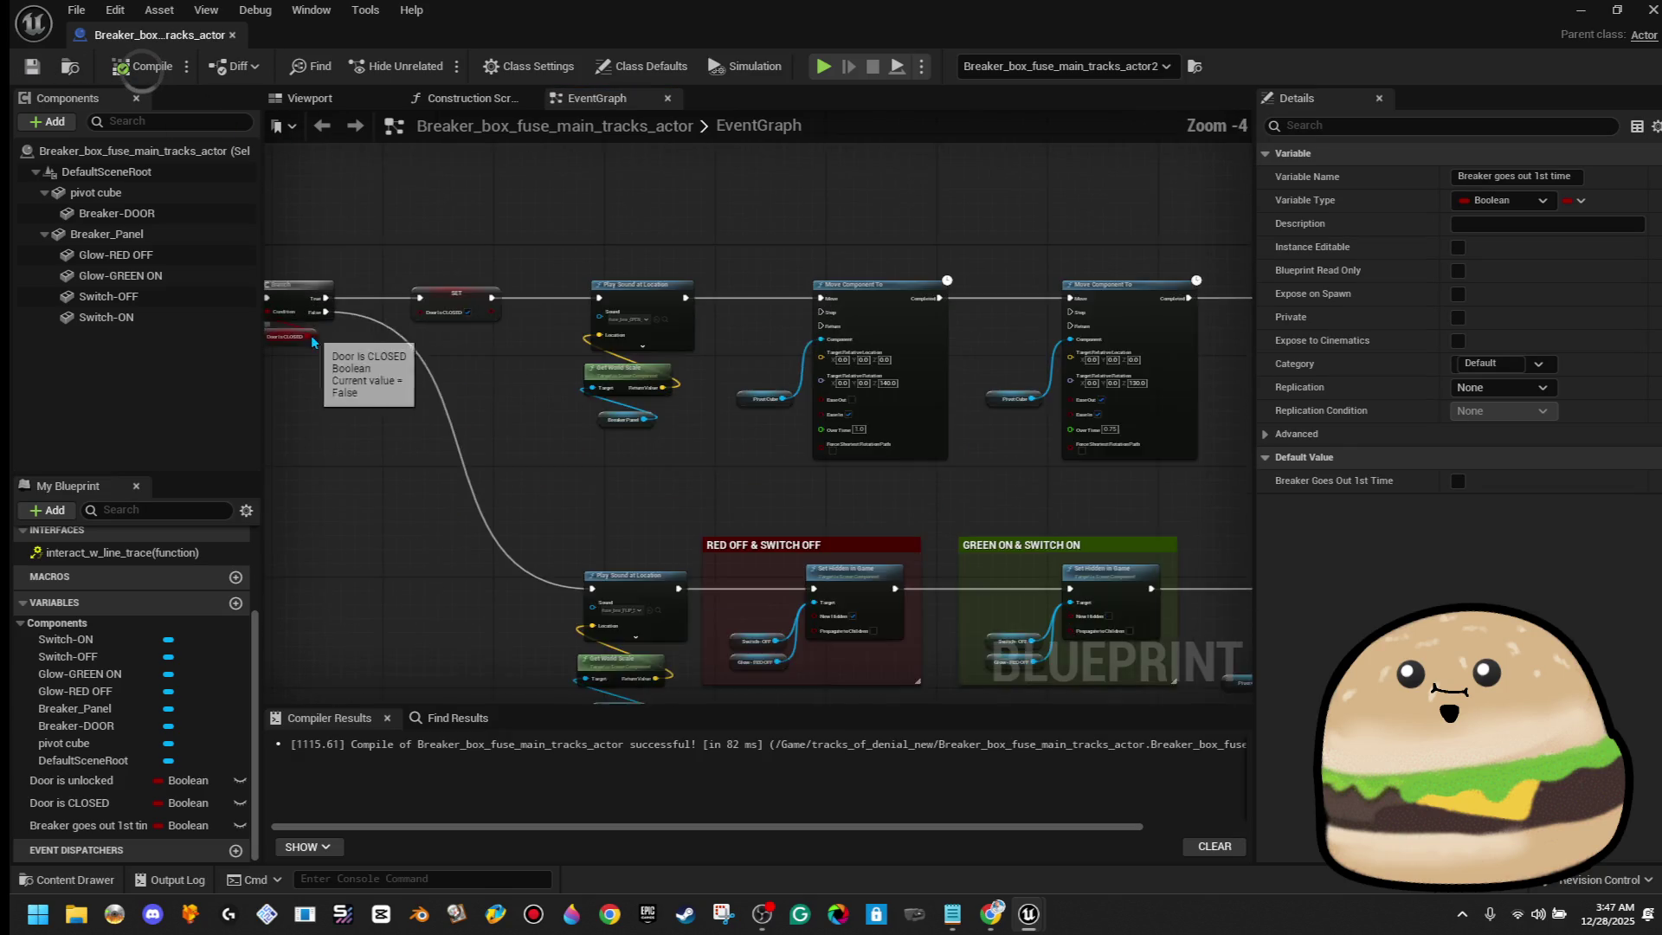
{"action": "left_click_drag", "start_coordinate": [313, 342], "coordinate": [569, 454]}
{"action": "scroll", "coordinate": [662, 478], "scroll_direction": "up", "scroll_amount": 3}
{"action": "left_click_drag", "start_coordinate": [569, 299], "coordinate": [458, 554]}
{"action": "scroll", "coordinate": [606, 531], "scroll_direction": "down", "scroll_amount": 4}
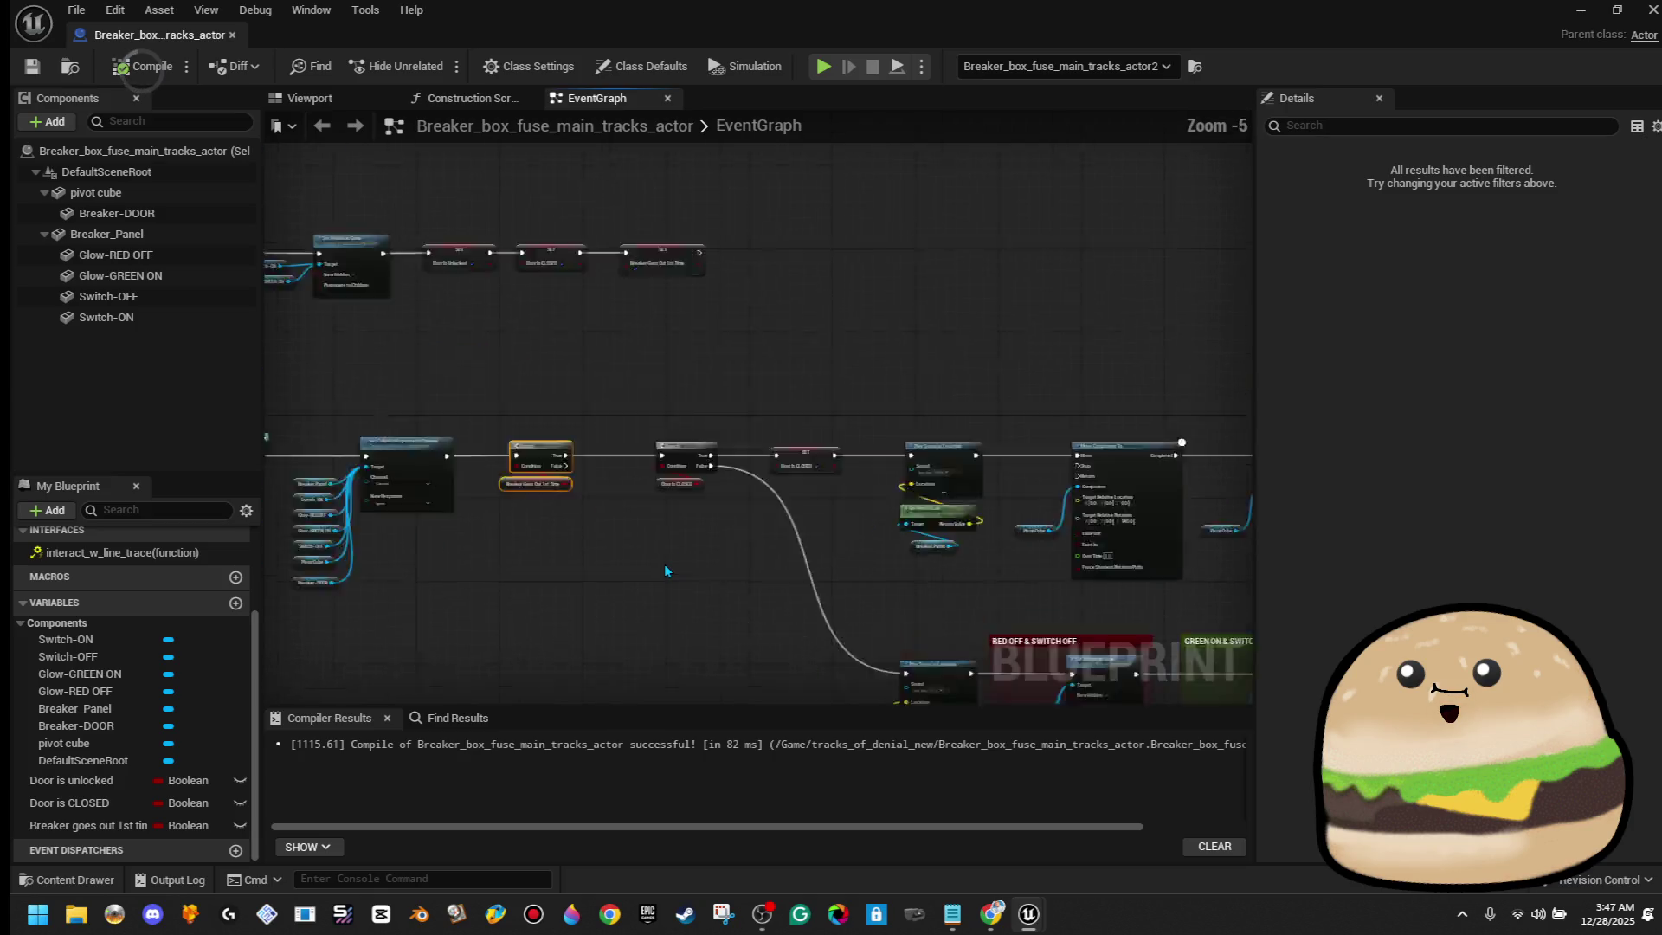
{"action": "scroll", "coordinate": [665, 563], "scroll_direction": "up", "scroll_amount": 2}
{"action": "scroll", "coordinate": [666, 569], "scroll_direction": "down", "scroll_amount": 4}
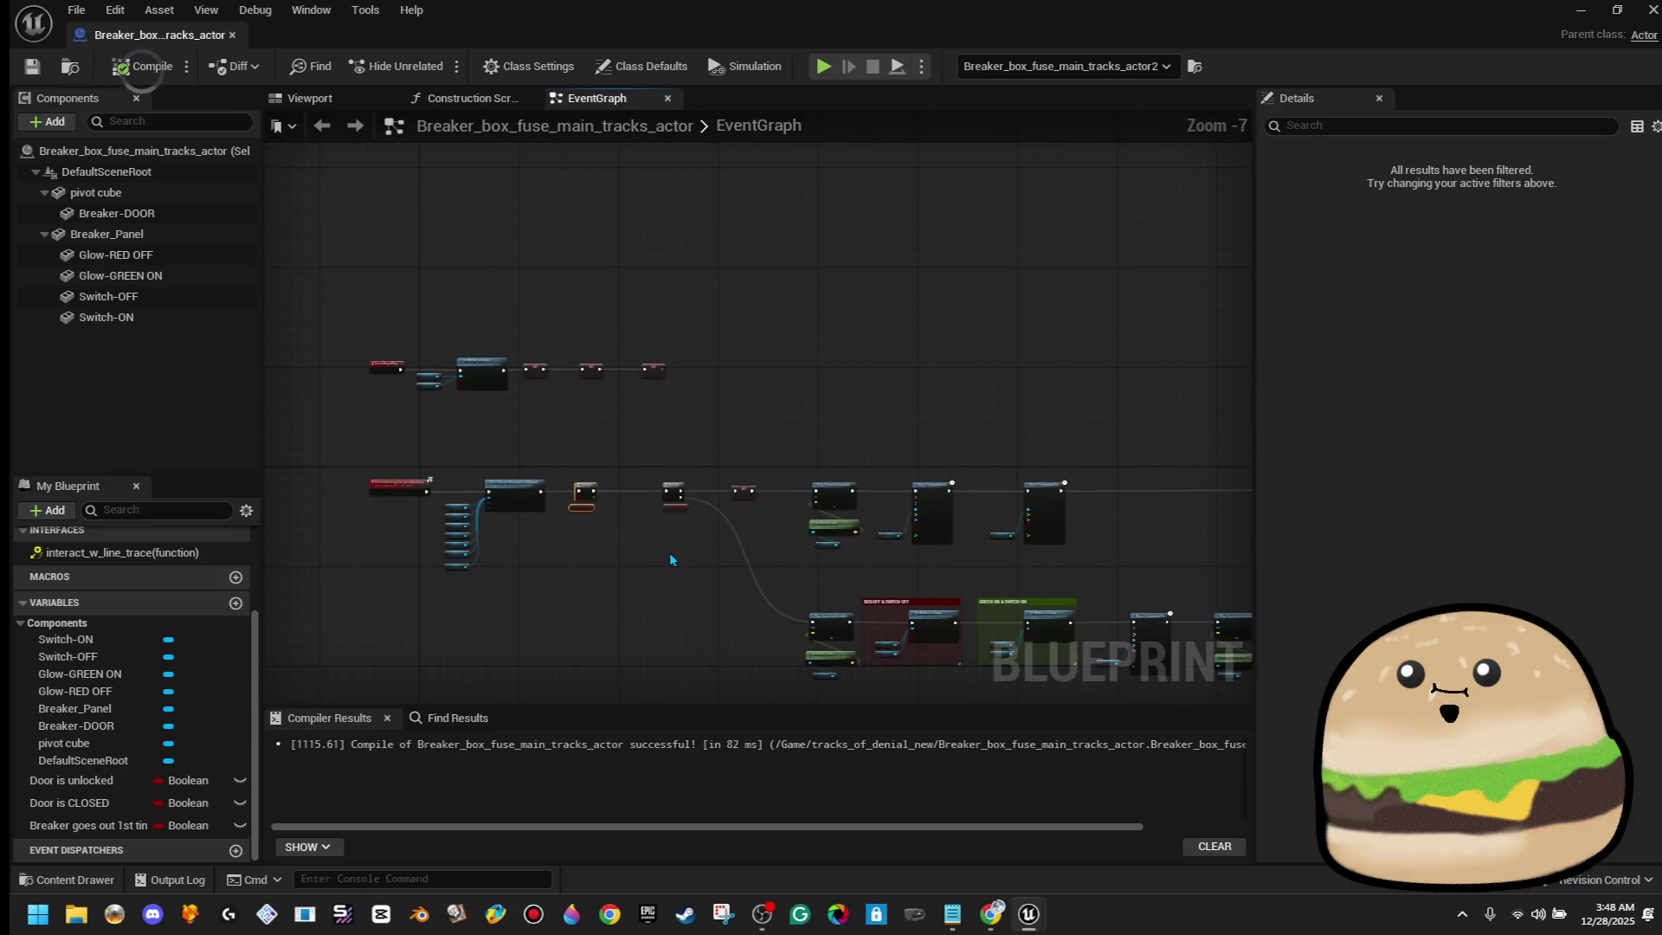
{"action": "left_click", "coordinate": [233, 37]}
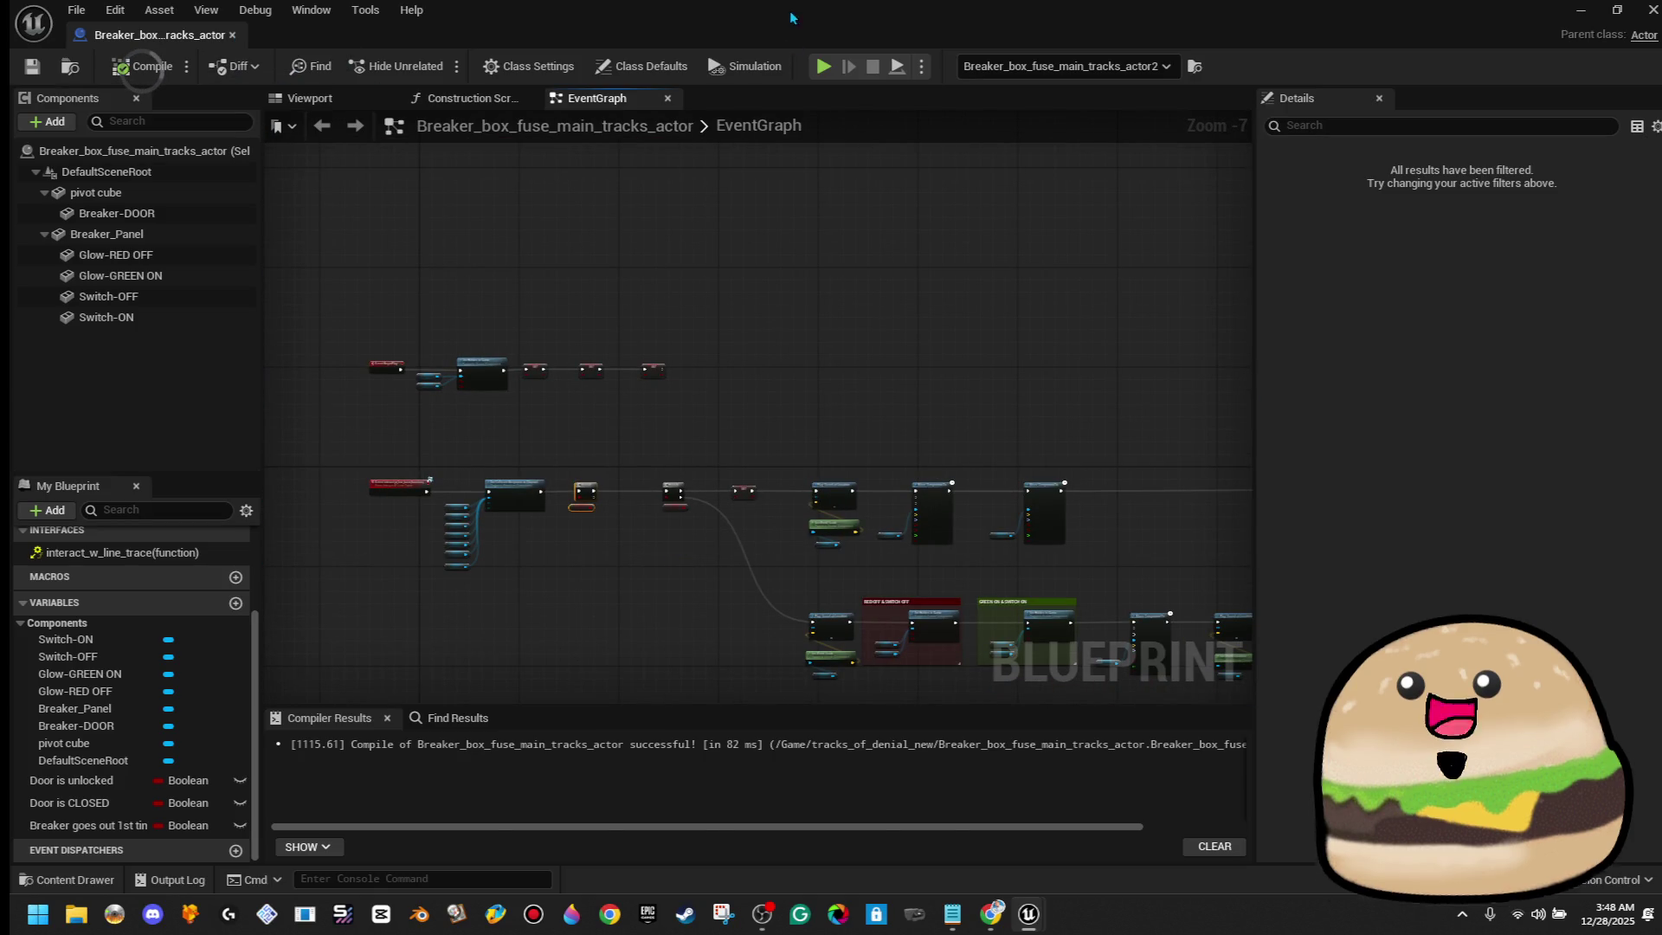
Look down on the hallway and use Play From Here on its floor
{"action": "mouse_move", "coordinate": [895, 492]}
{"action": "left_mouse_down"}
{"action": "mouse_move", "coordinate": [753, 215]}
{"action": "mouse_move", "coordinate": [742, 260]}
{"action": "mouse_move", "coordinate": [750, 245]}
{"action": "left_mouse_up"}
{"action": "right_click", "coordinate": [752, 315]}
{"action": "mouse_move", "coordinate": [933, 800]}
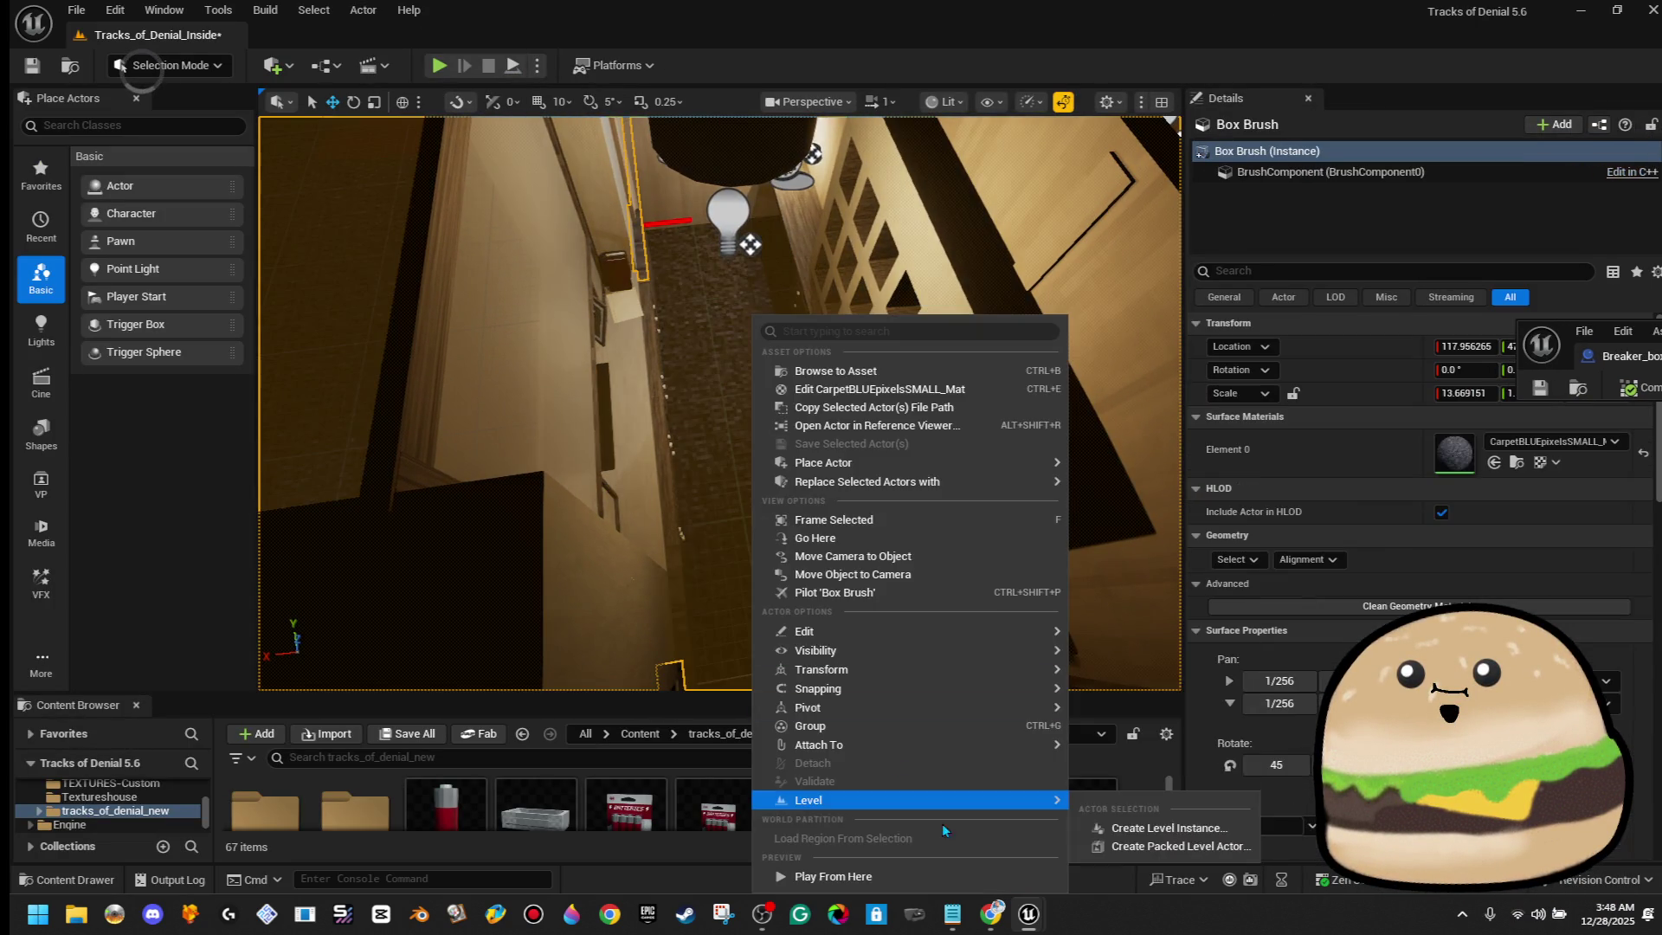
{"action": "left_click", "coordinate": [935, 529]}
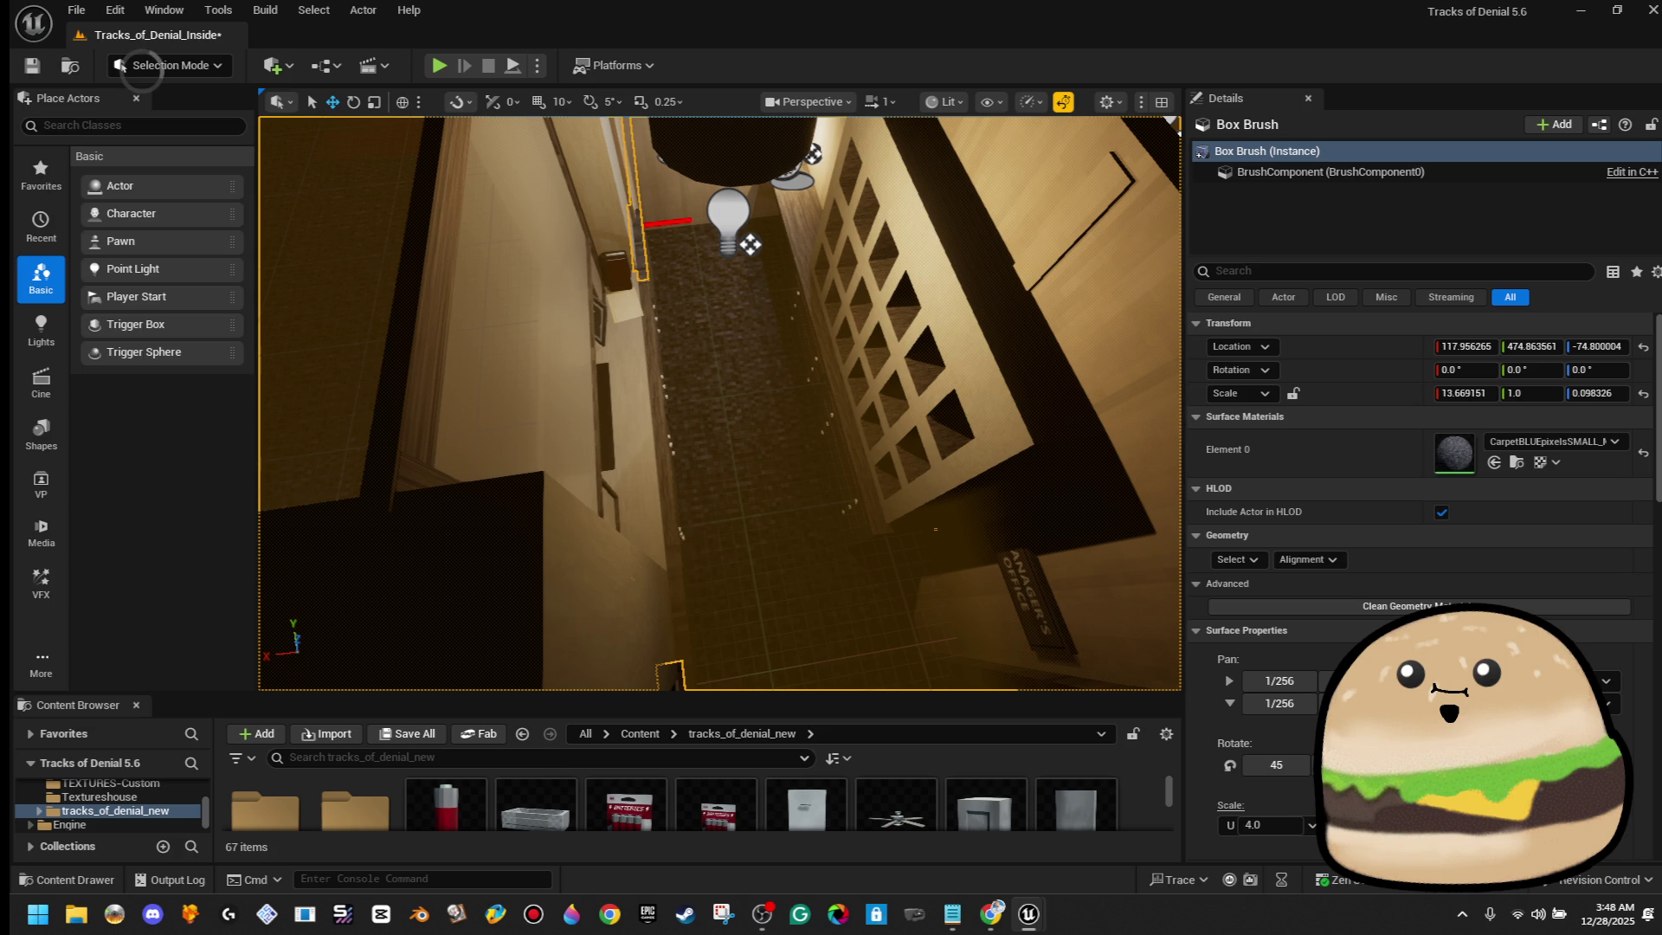
{"action": "right_click", "coordinate": [774, 438]}
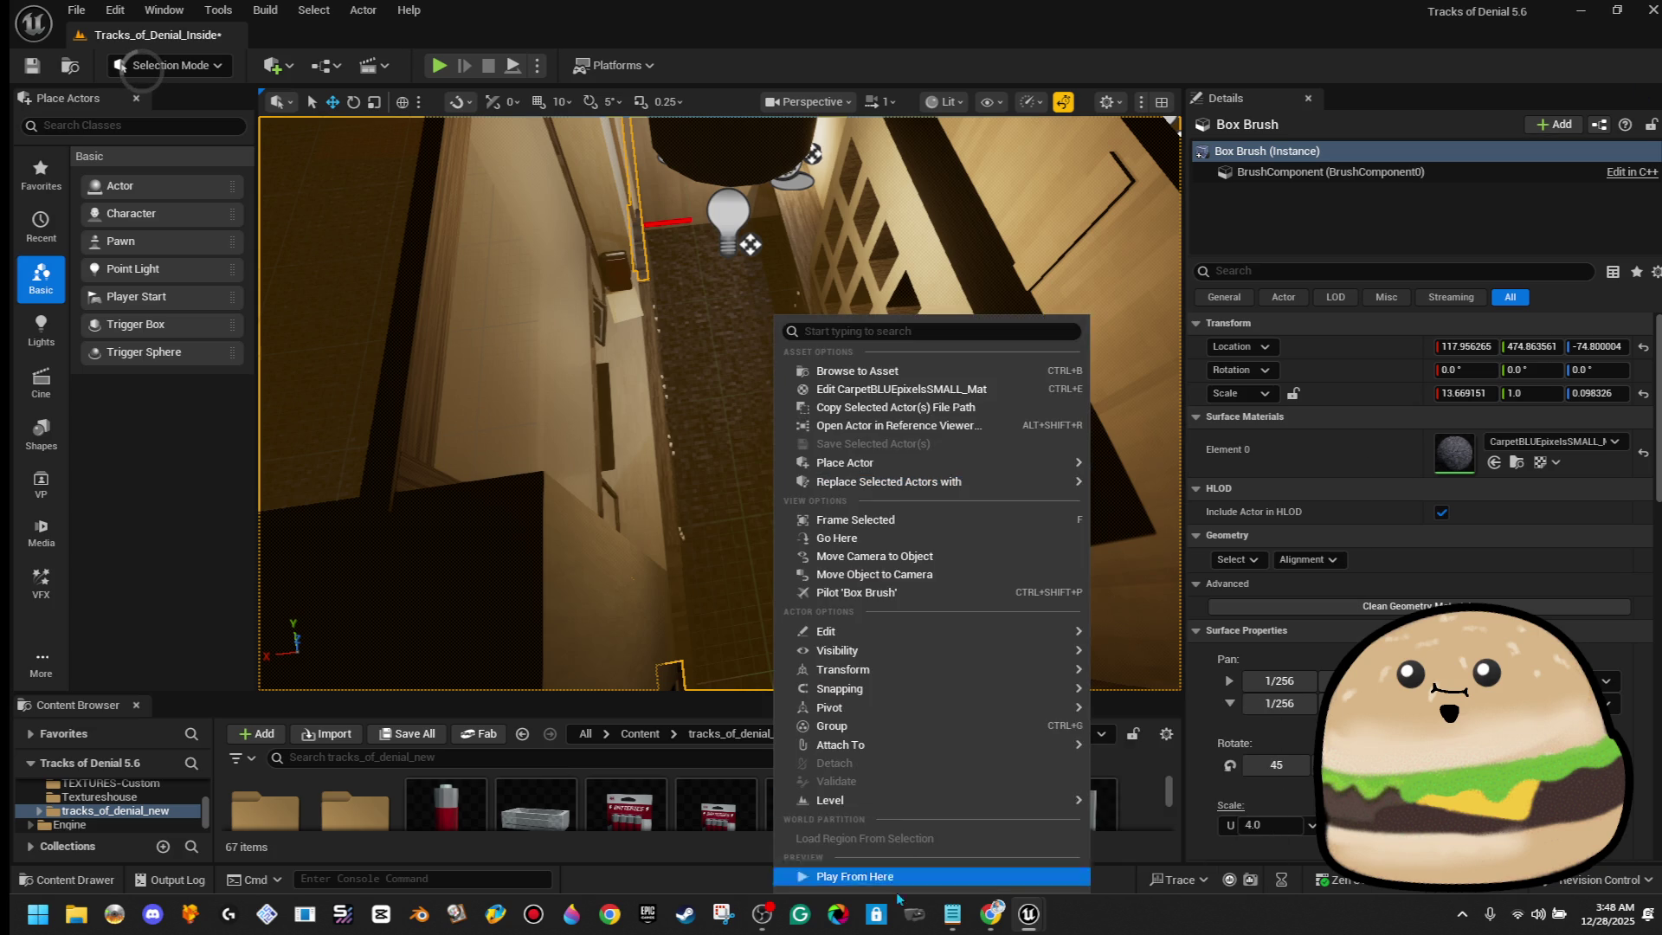
{"action": "left_click", "coordinate": [910, 877]}
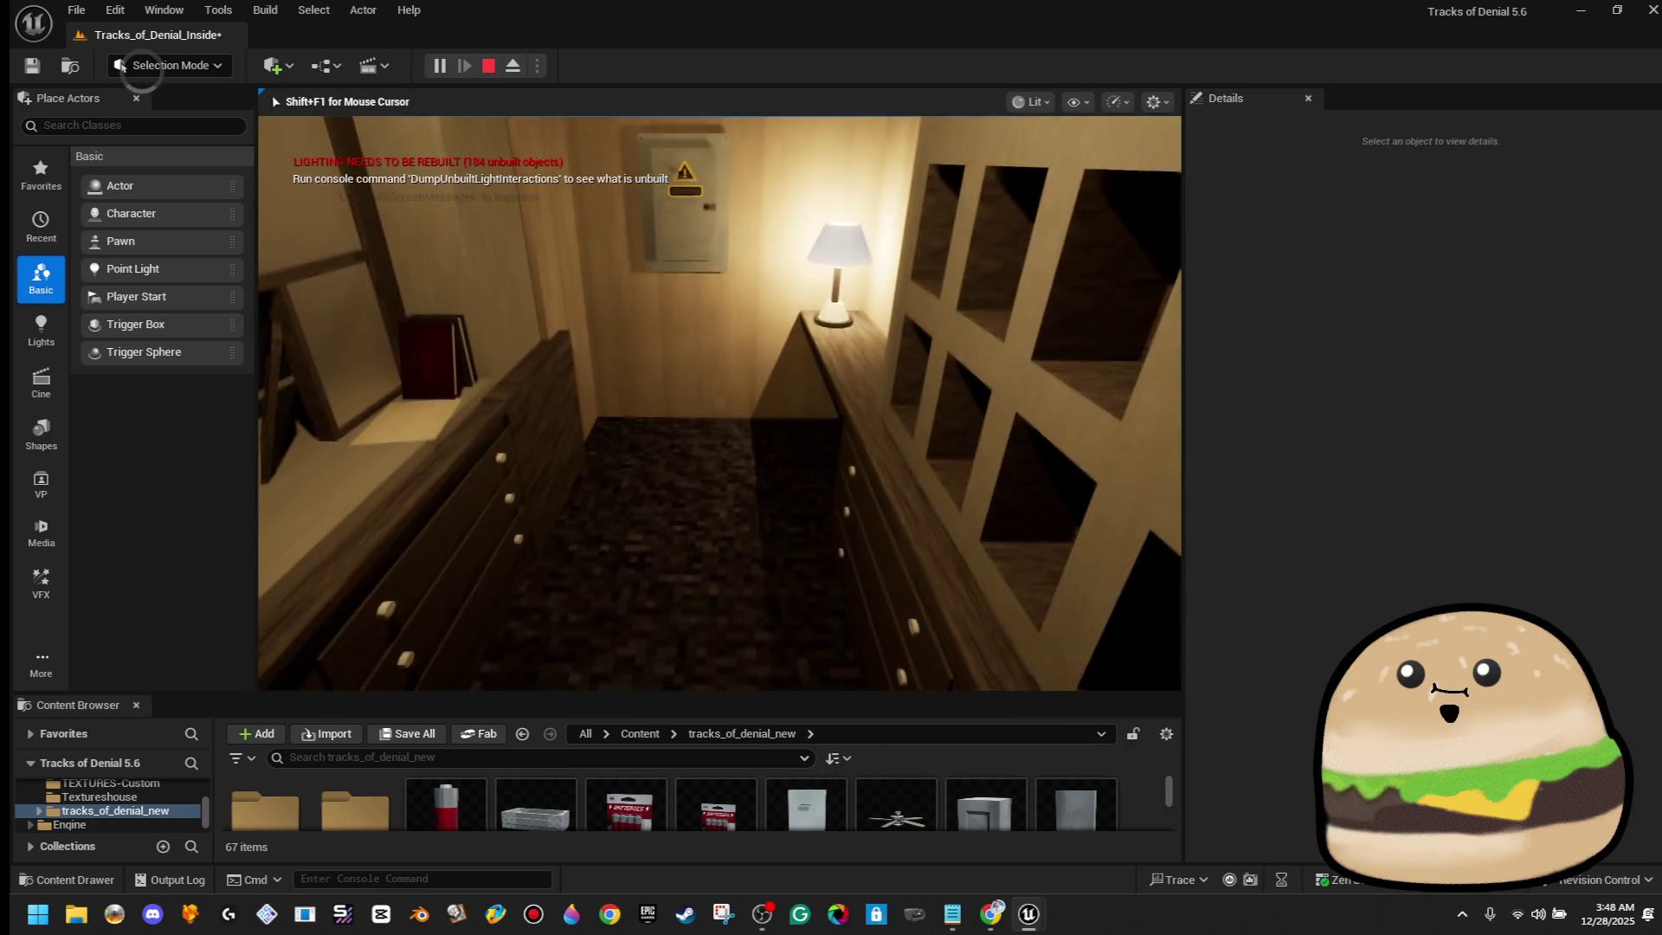
Walk to the breaker panel, open its door with E, and stop the playtest
{"action": "key", "text": "w"}
{"action": "key", "text": "e"}
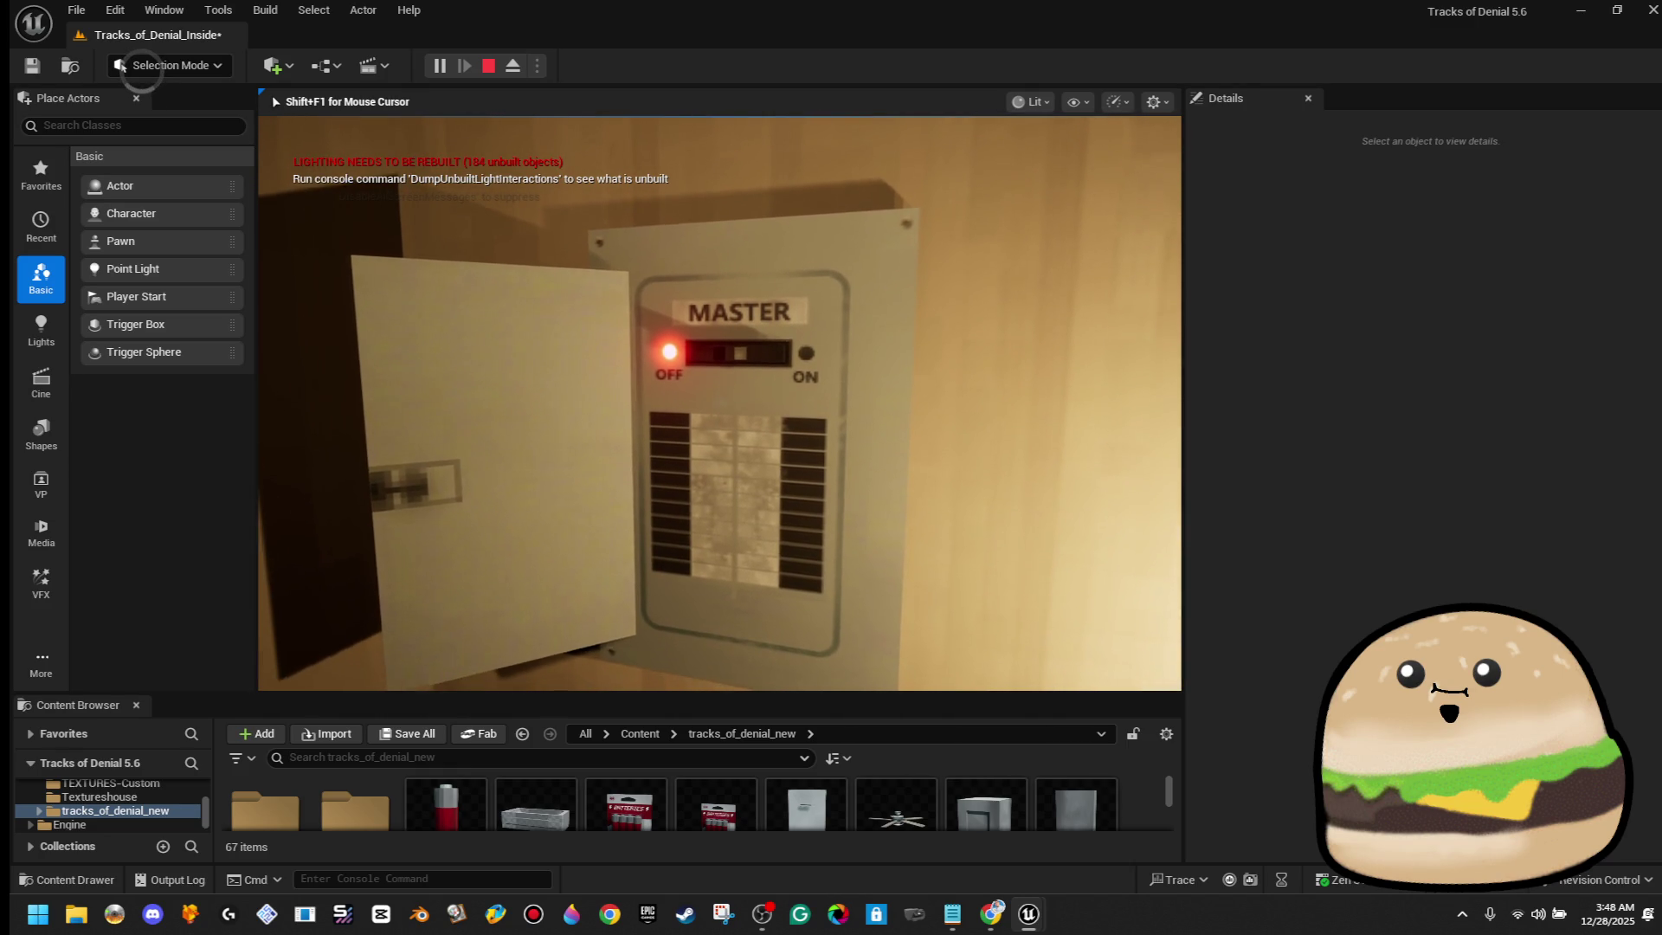
{"action": "key", "text": "Escape"}
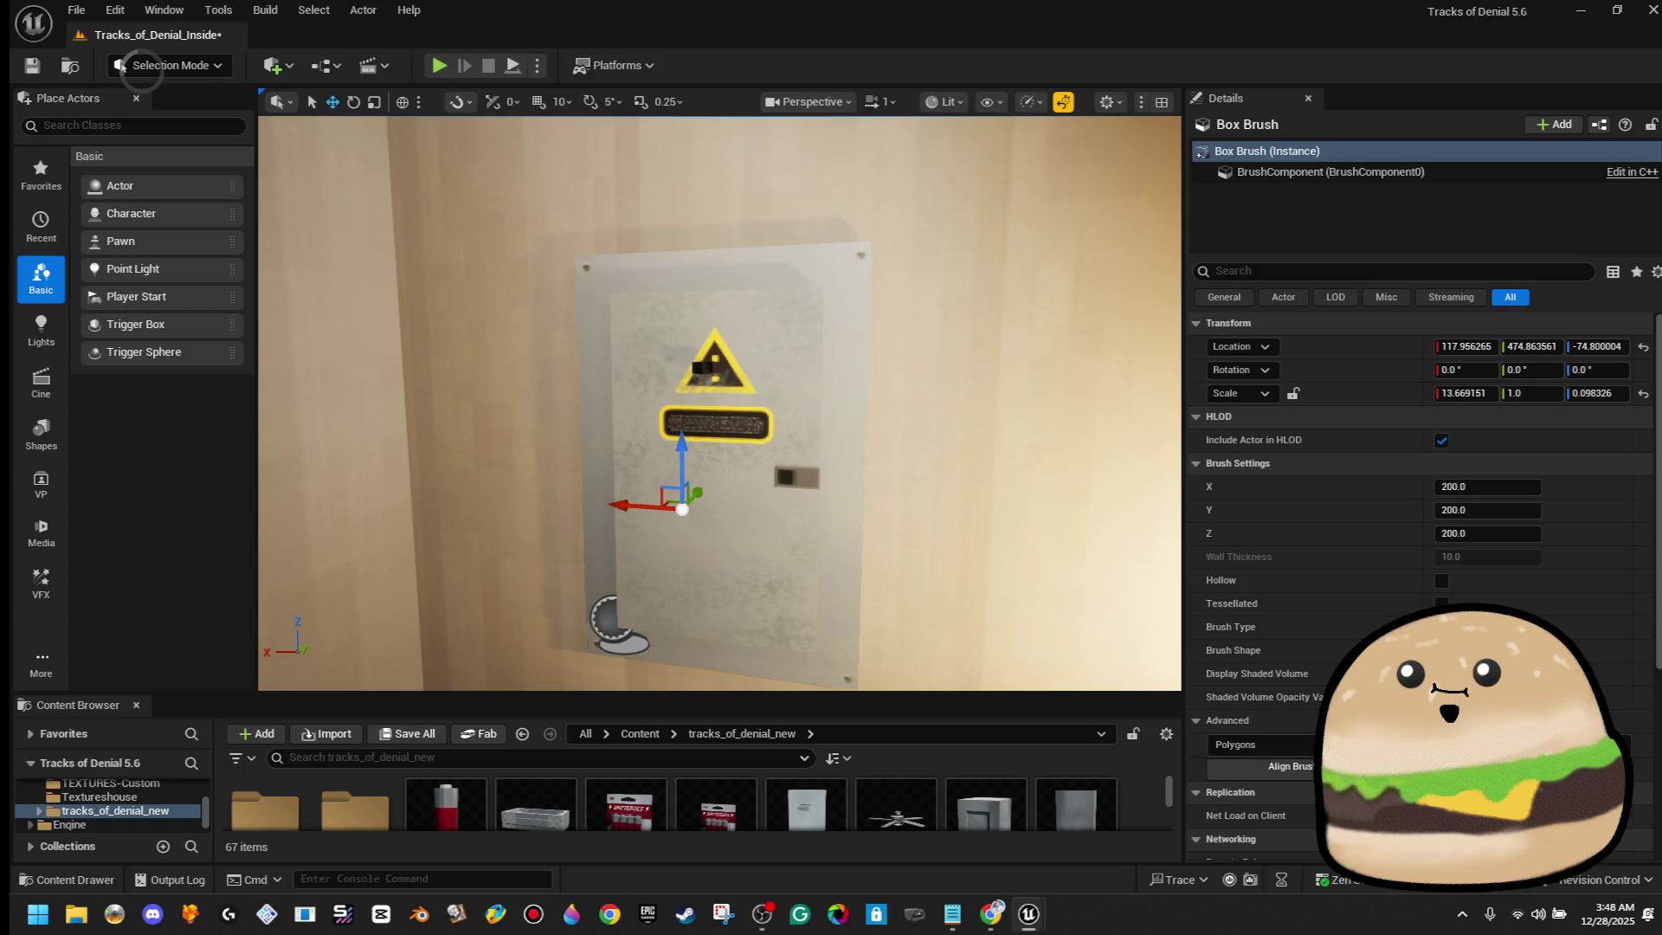
Swing the view around and Play From Here on the hallway floor
{"action": "mouse_move", "coordinate": [817, 419]}
{"action": "left_mouse_down"}
{"action": "mouse_move", "coordinate": [709, 433]}
{"action": "mouse_move", "coordinate": [770, 433]}
{"action": "left_mouse_up"}
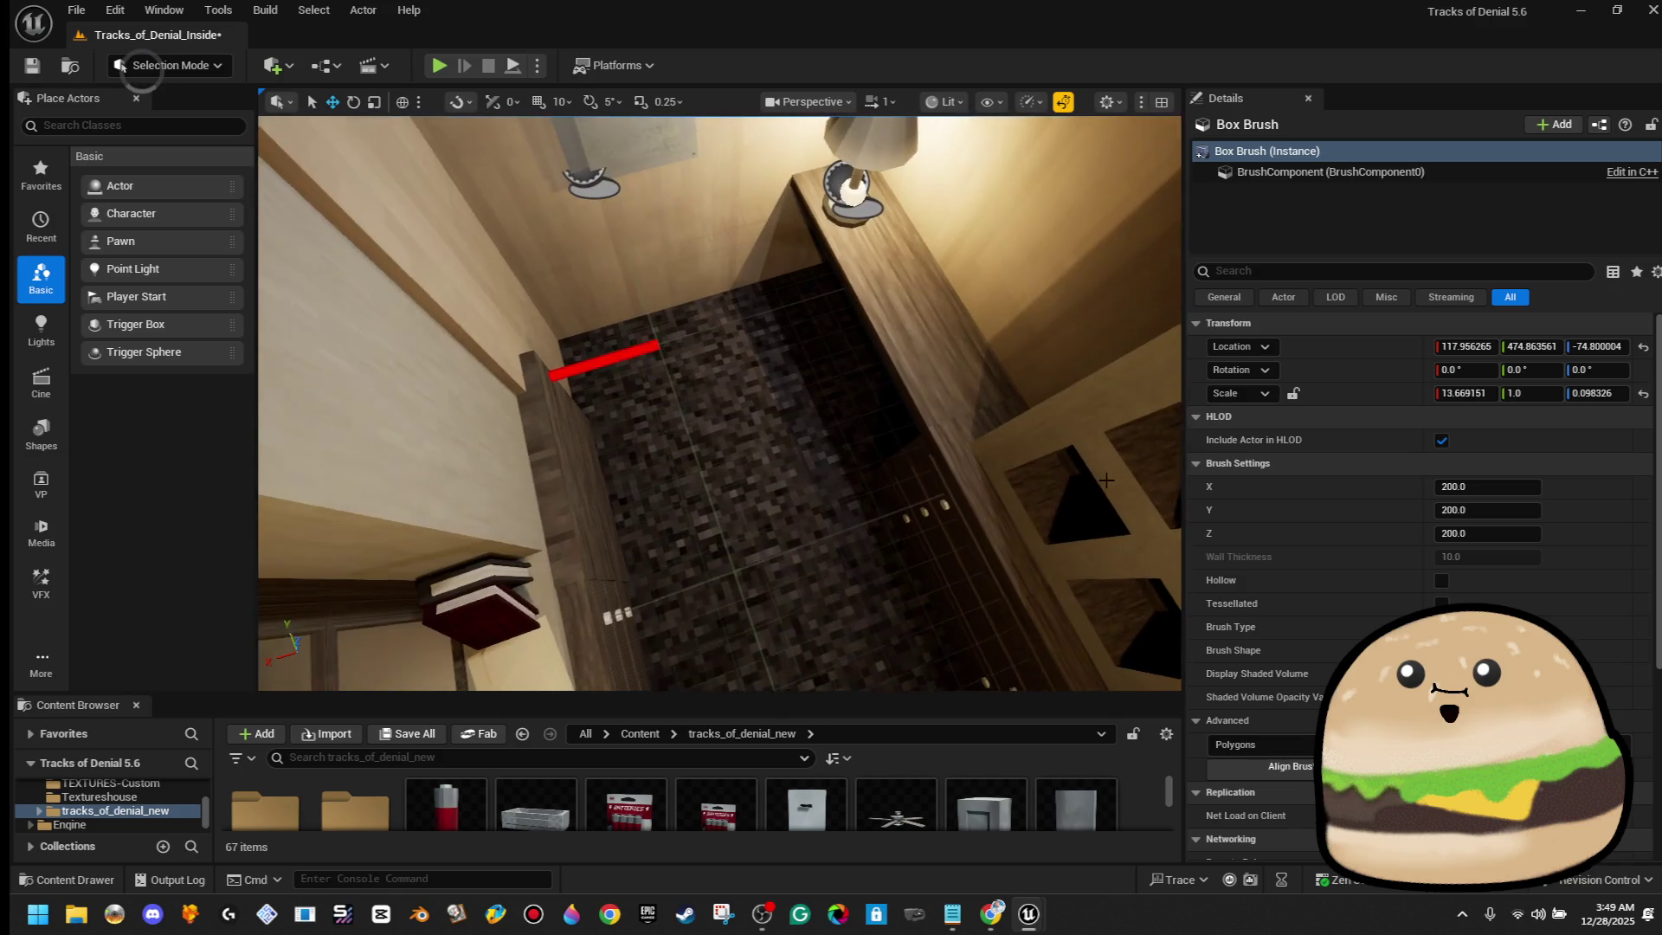
{"action": "right_click", "coordinate": [889, 667]}
{"action": "left_click", "coordinate": [935, 629]}
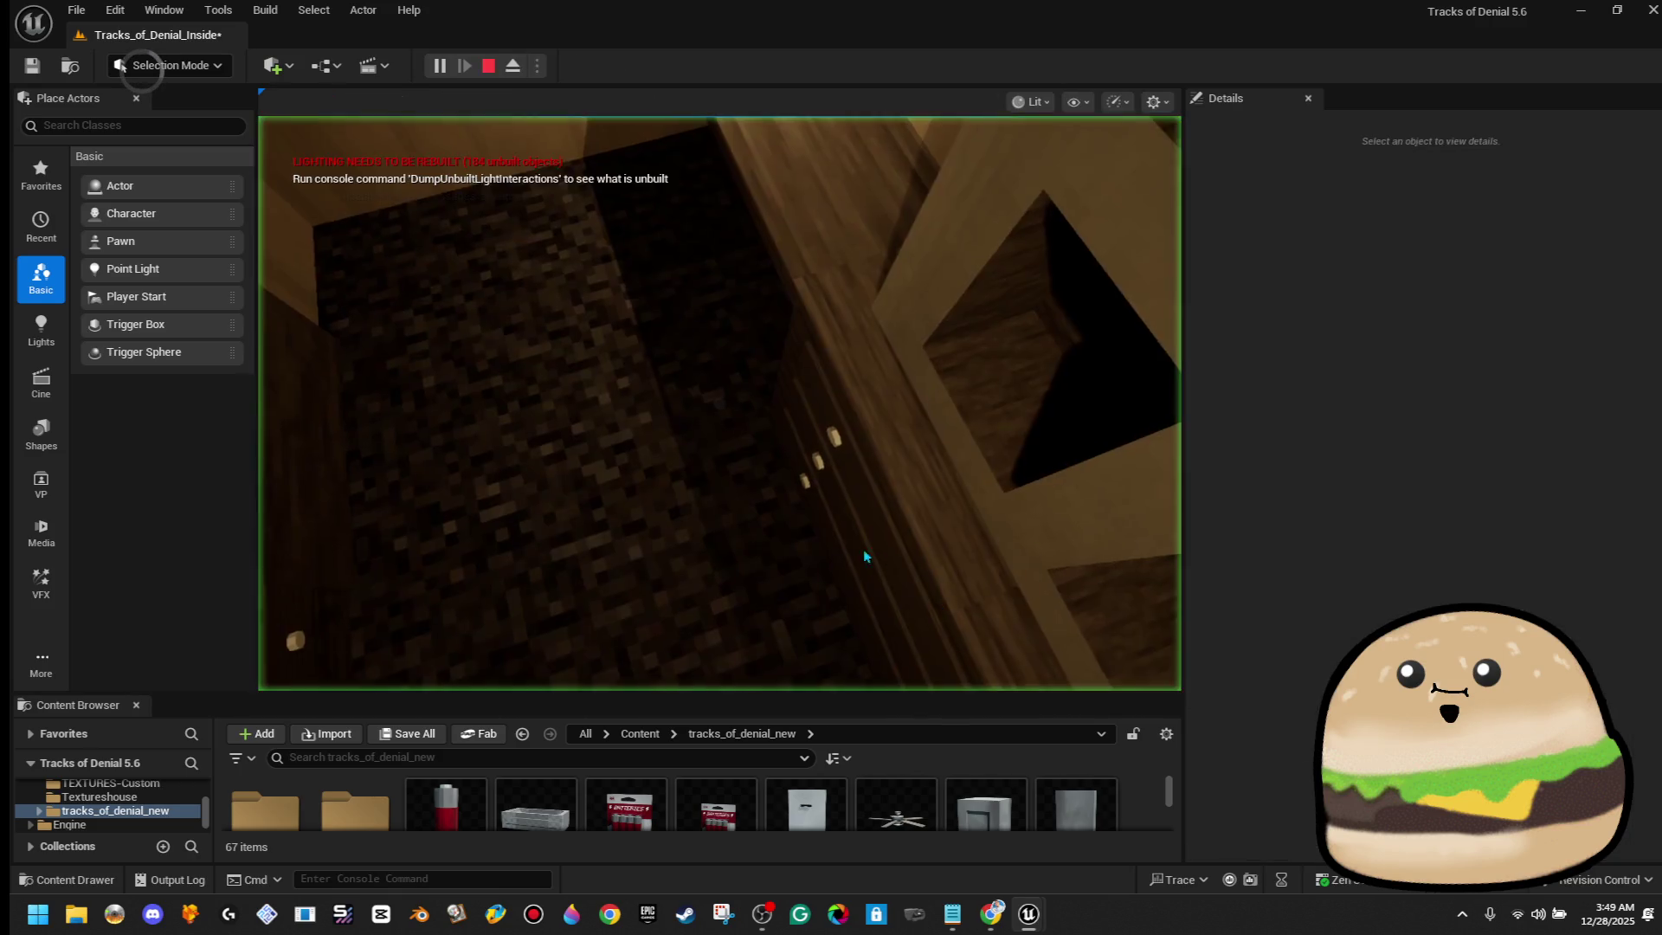
Open the breaker door with E, approach the MASTER switch, and stop playing
{"action": "key", "text": "e"}
{"action": "key", "text": "w"}
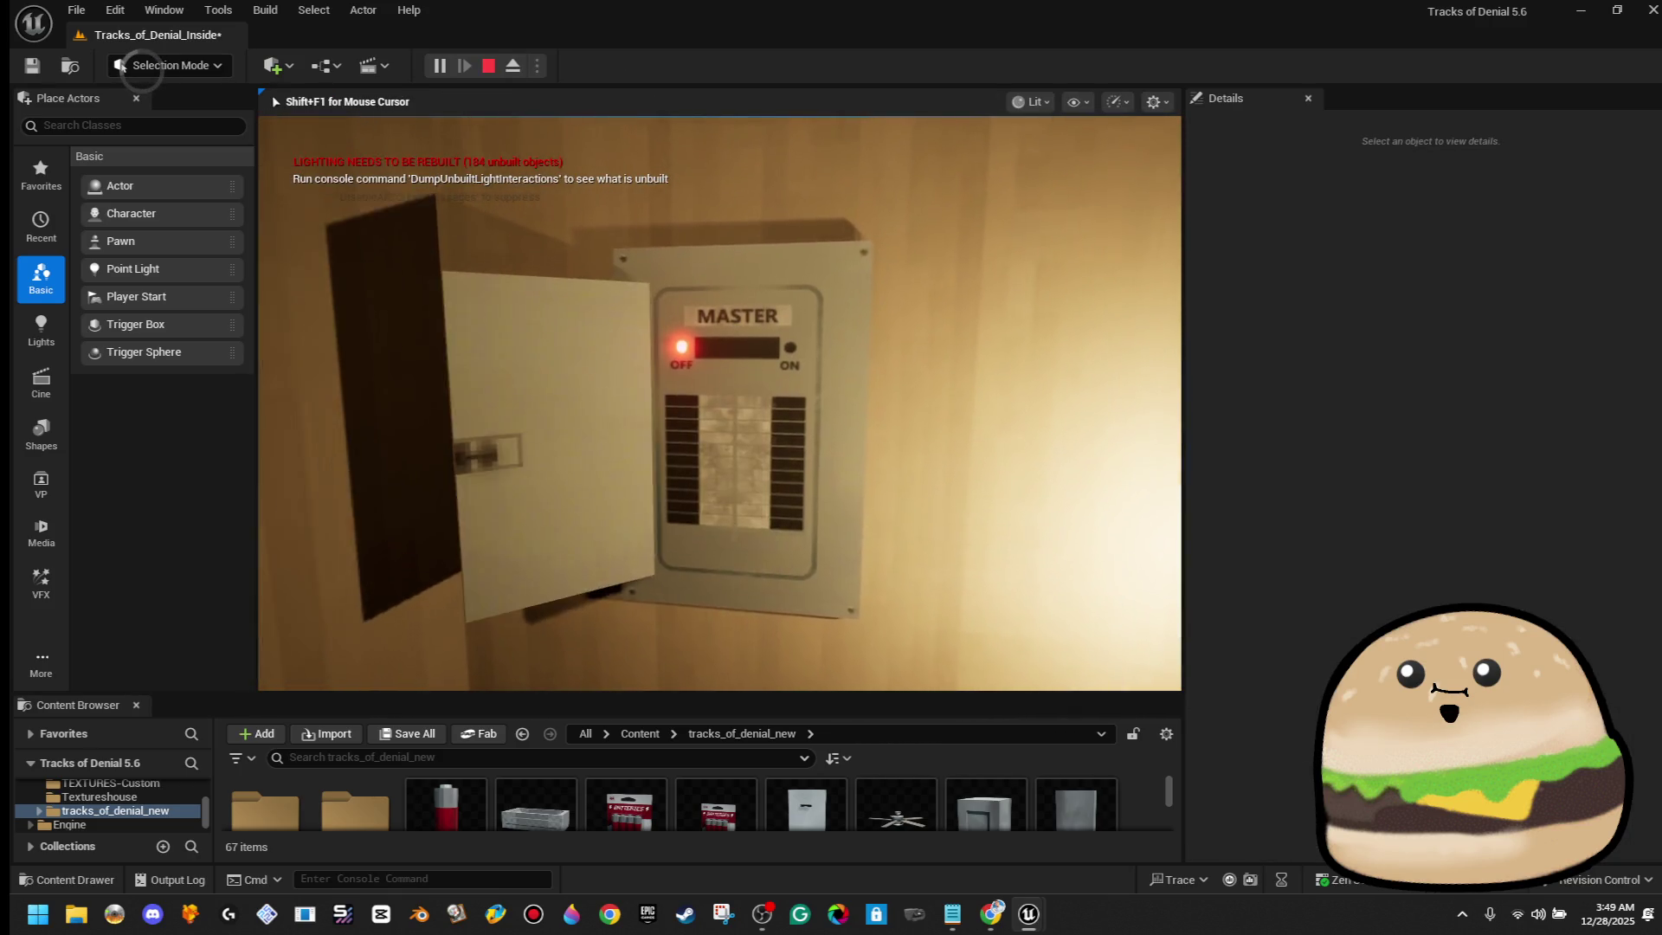
{"action": "key", "text": "Escape"}
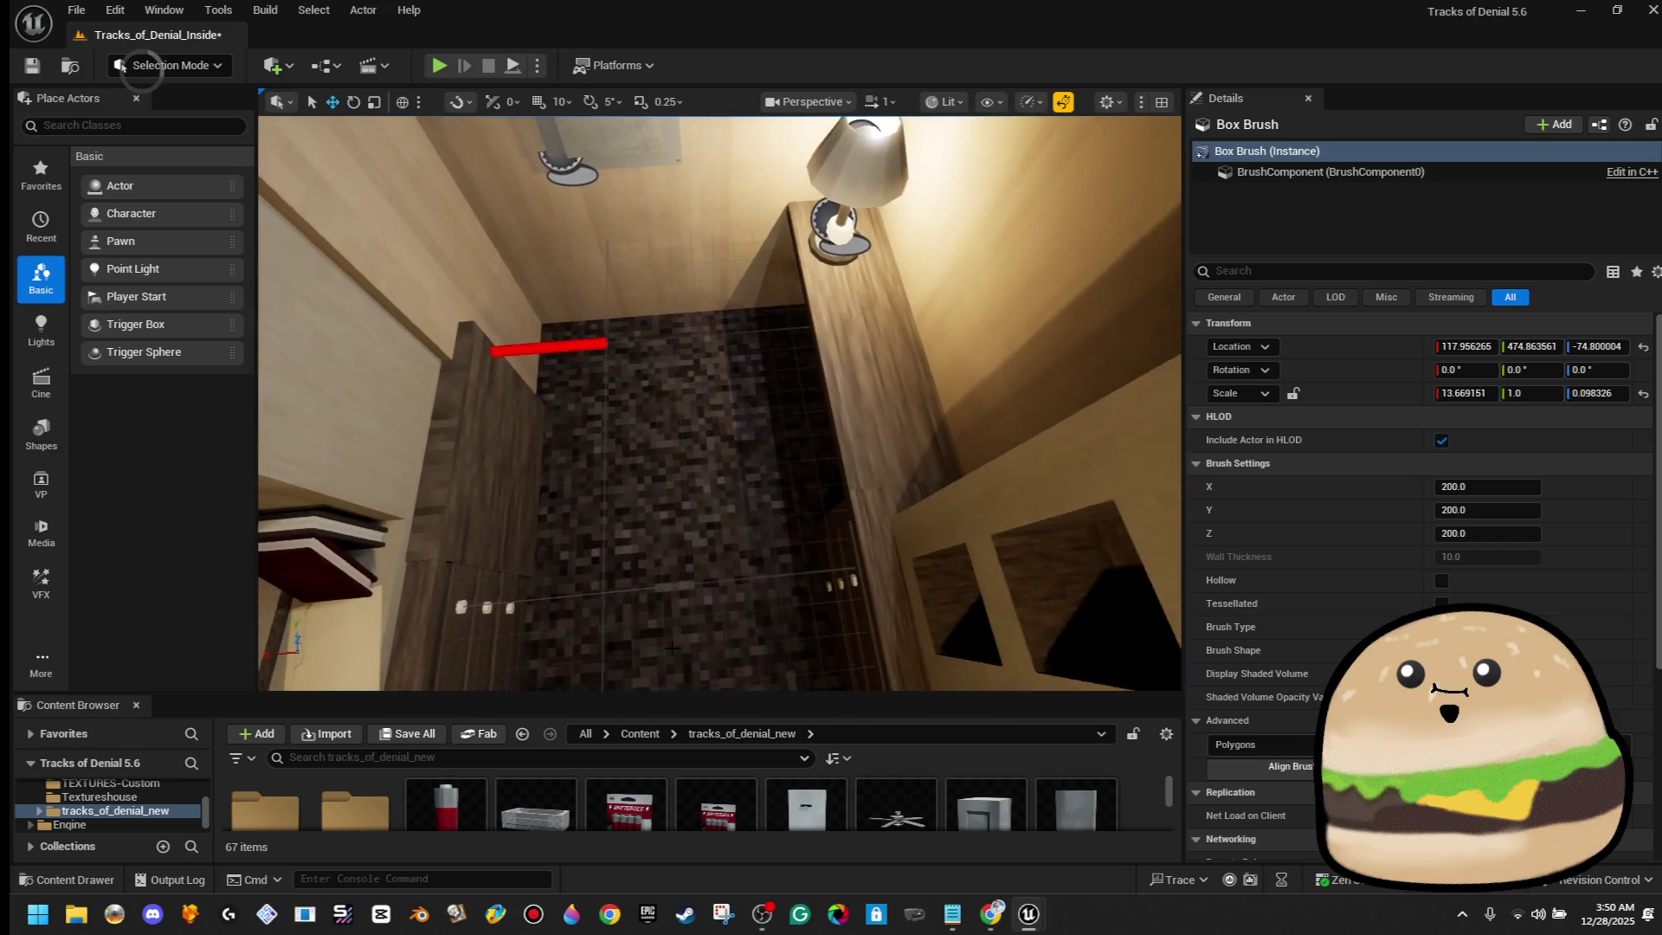
Run a brief Play From Here test, stop it, and frame the room with F
{"action": "right_click", "coordinate": [672, 372]}
{"action": "left_click", "coordinate": [772, 571]}
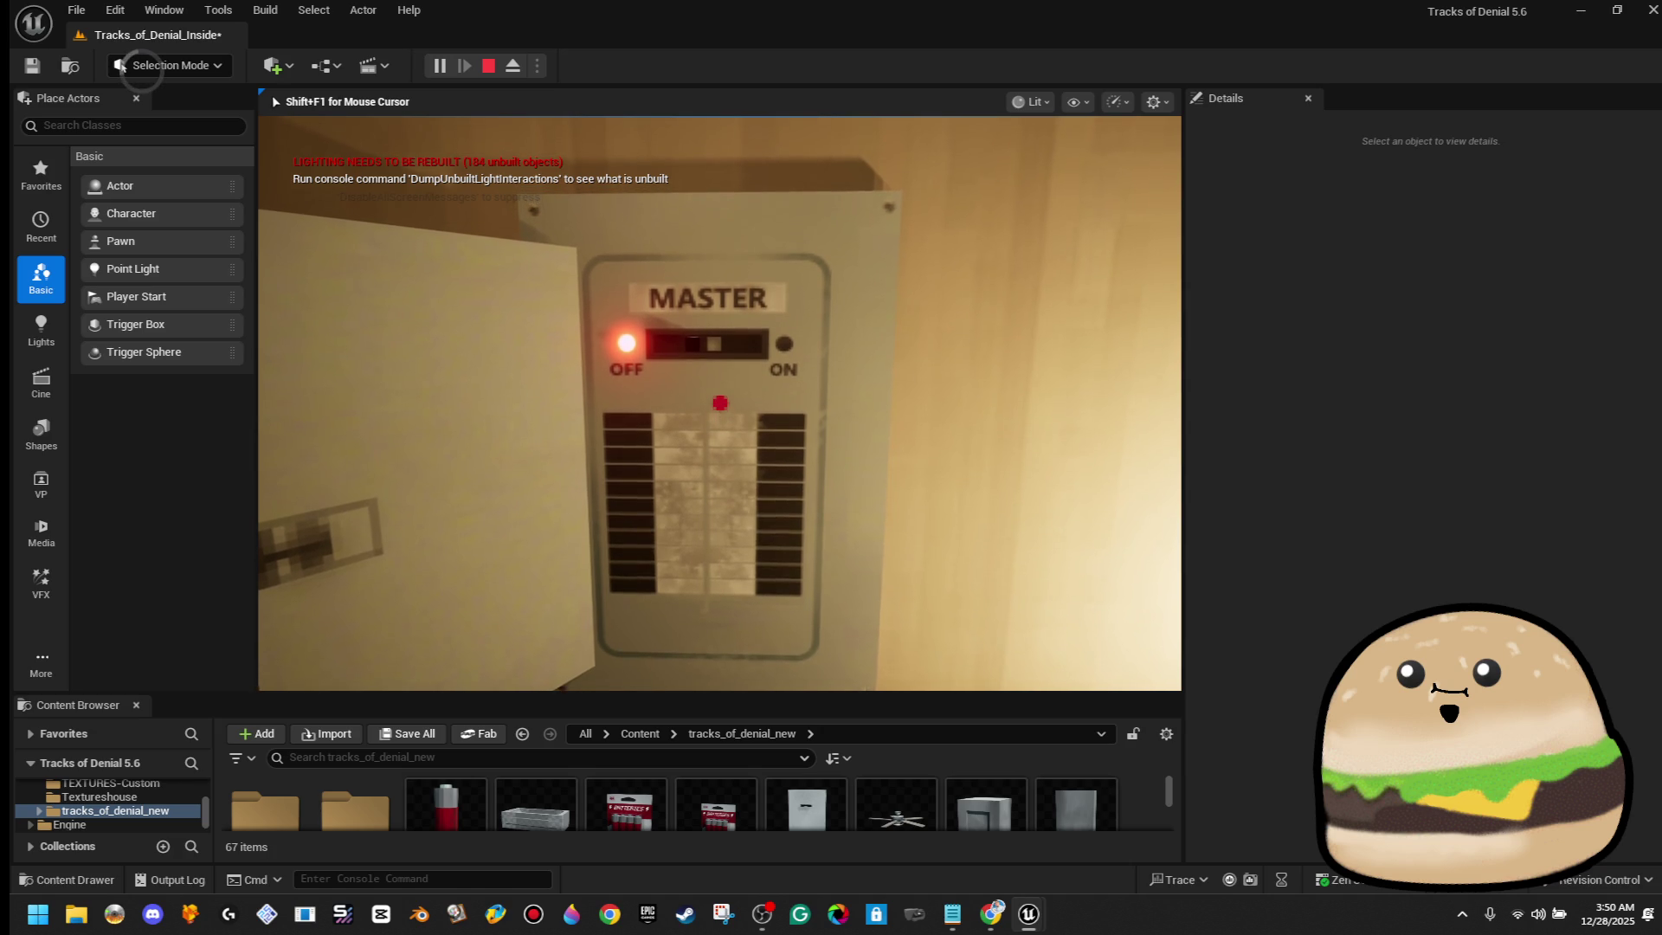
{"action": "key", "text": "Escape"}
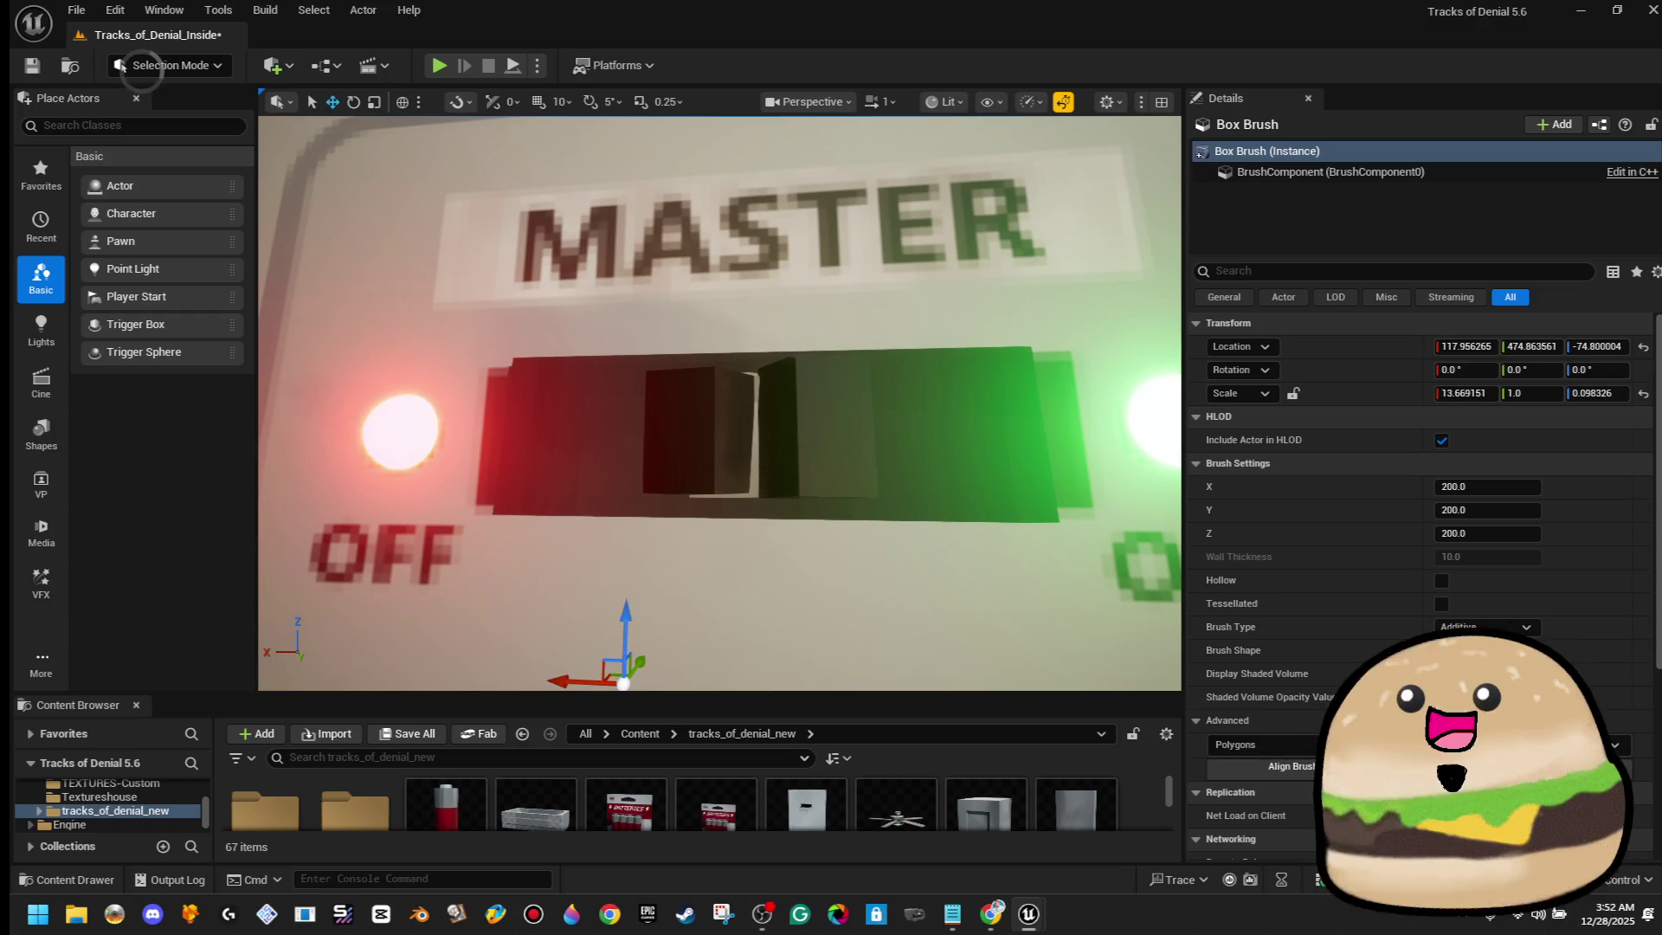
{"action": "key", "text": "f"}
{"action": "right_click", "coordinate": [720, 635]}
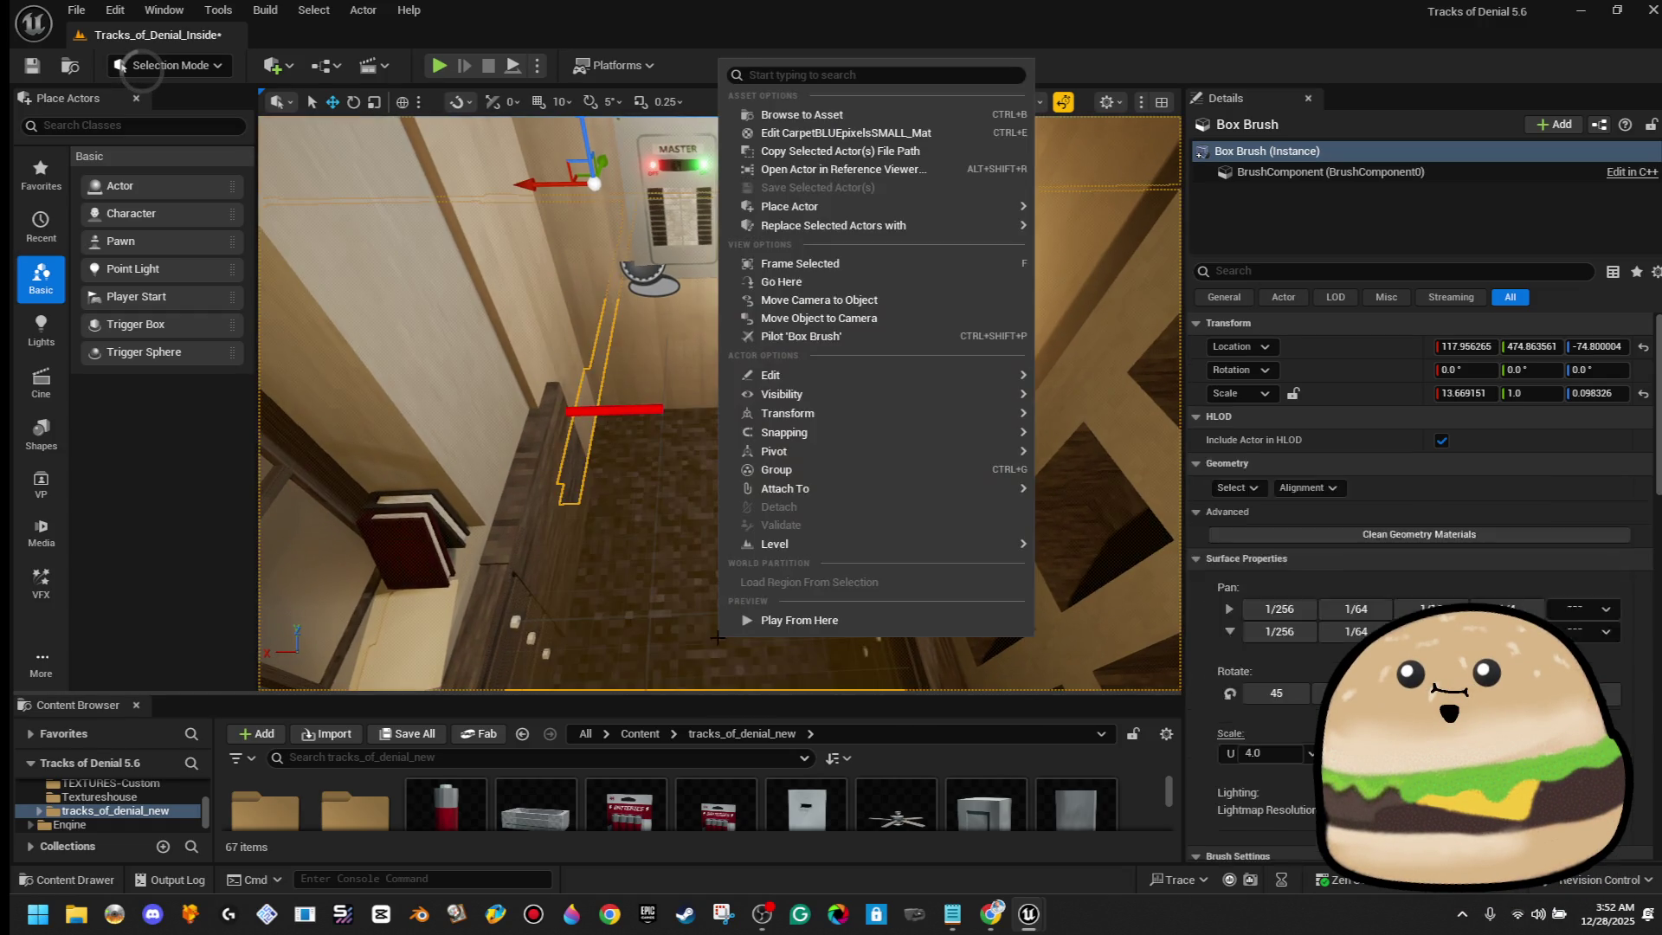
Run two floor playtests, opening the breaker panel door during the second
{"action": "left_click", "coordinate": [797, 629]}
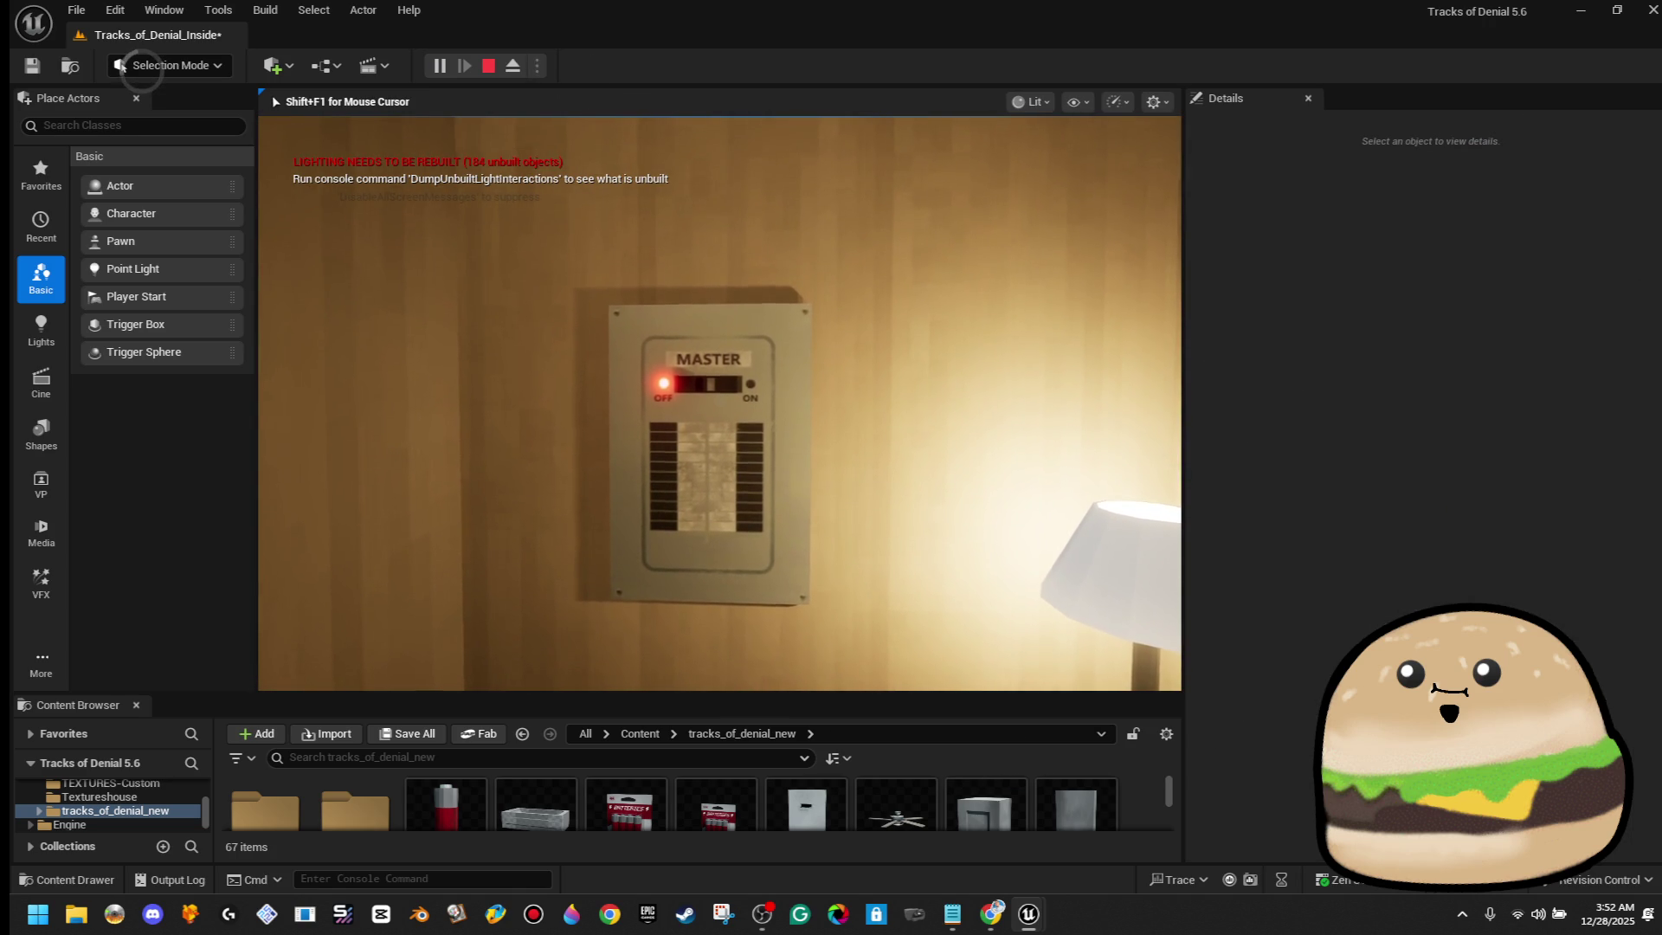
{"action": "key", "text": "Escape"}
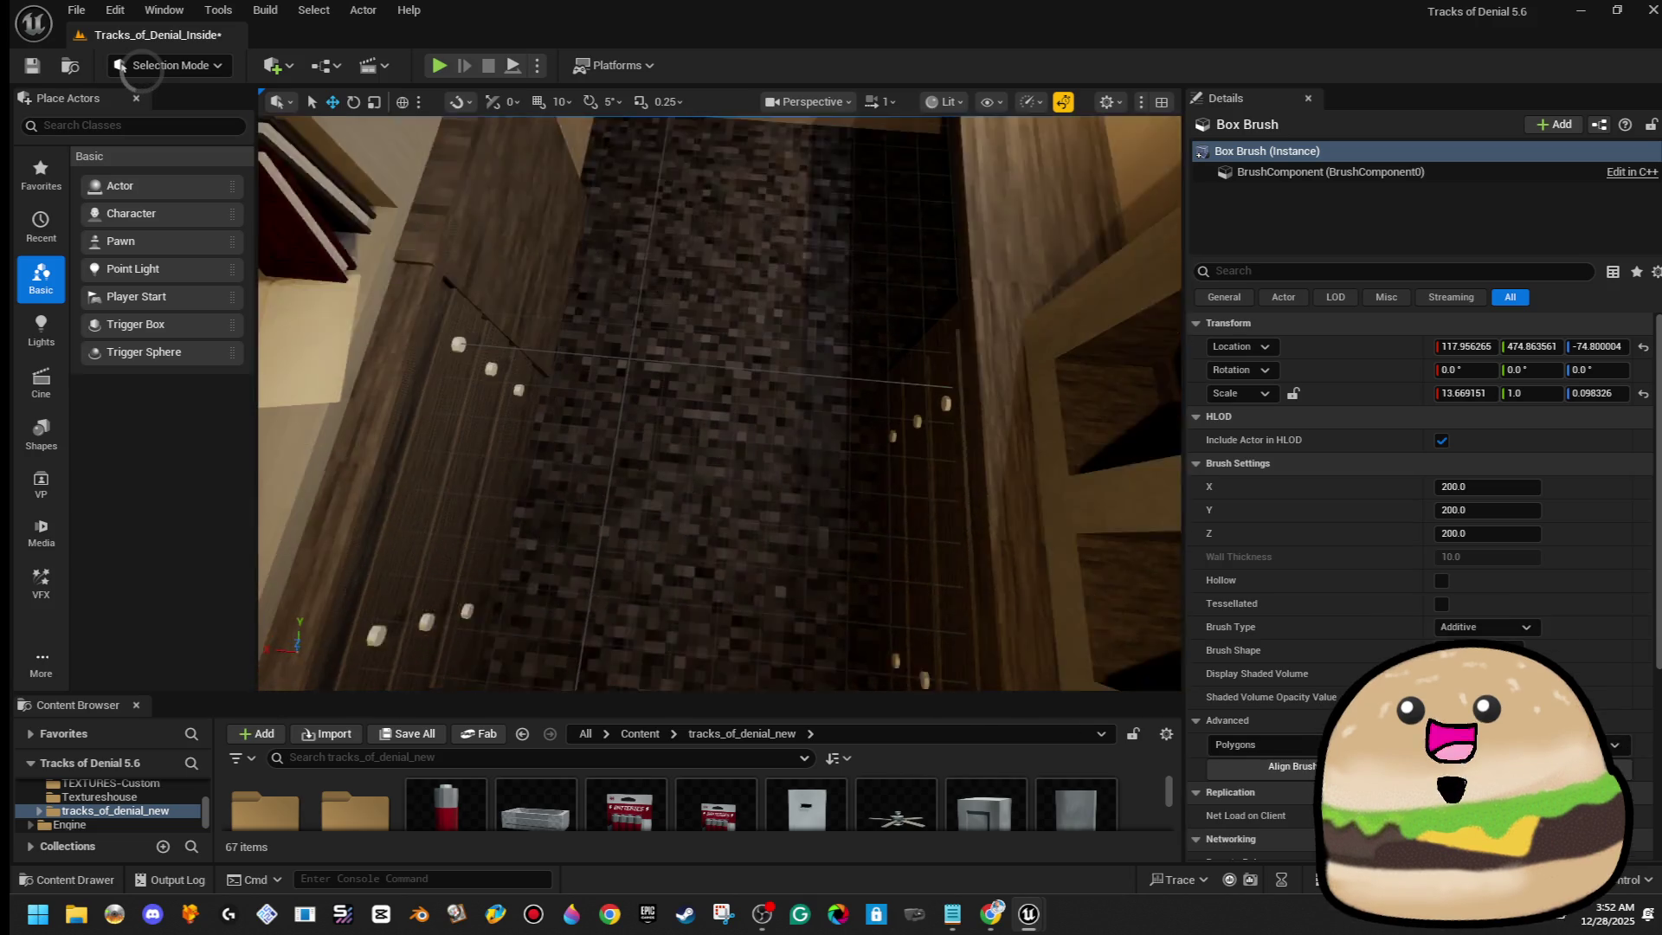
{"action": "right_click", "coordinate": [707, 315]}
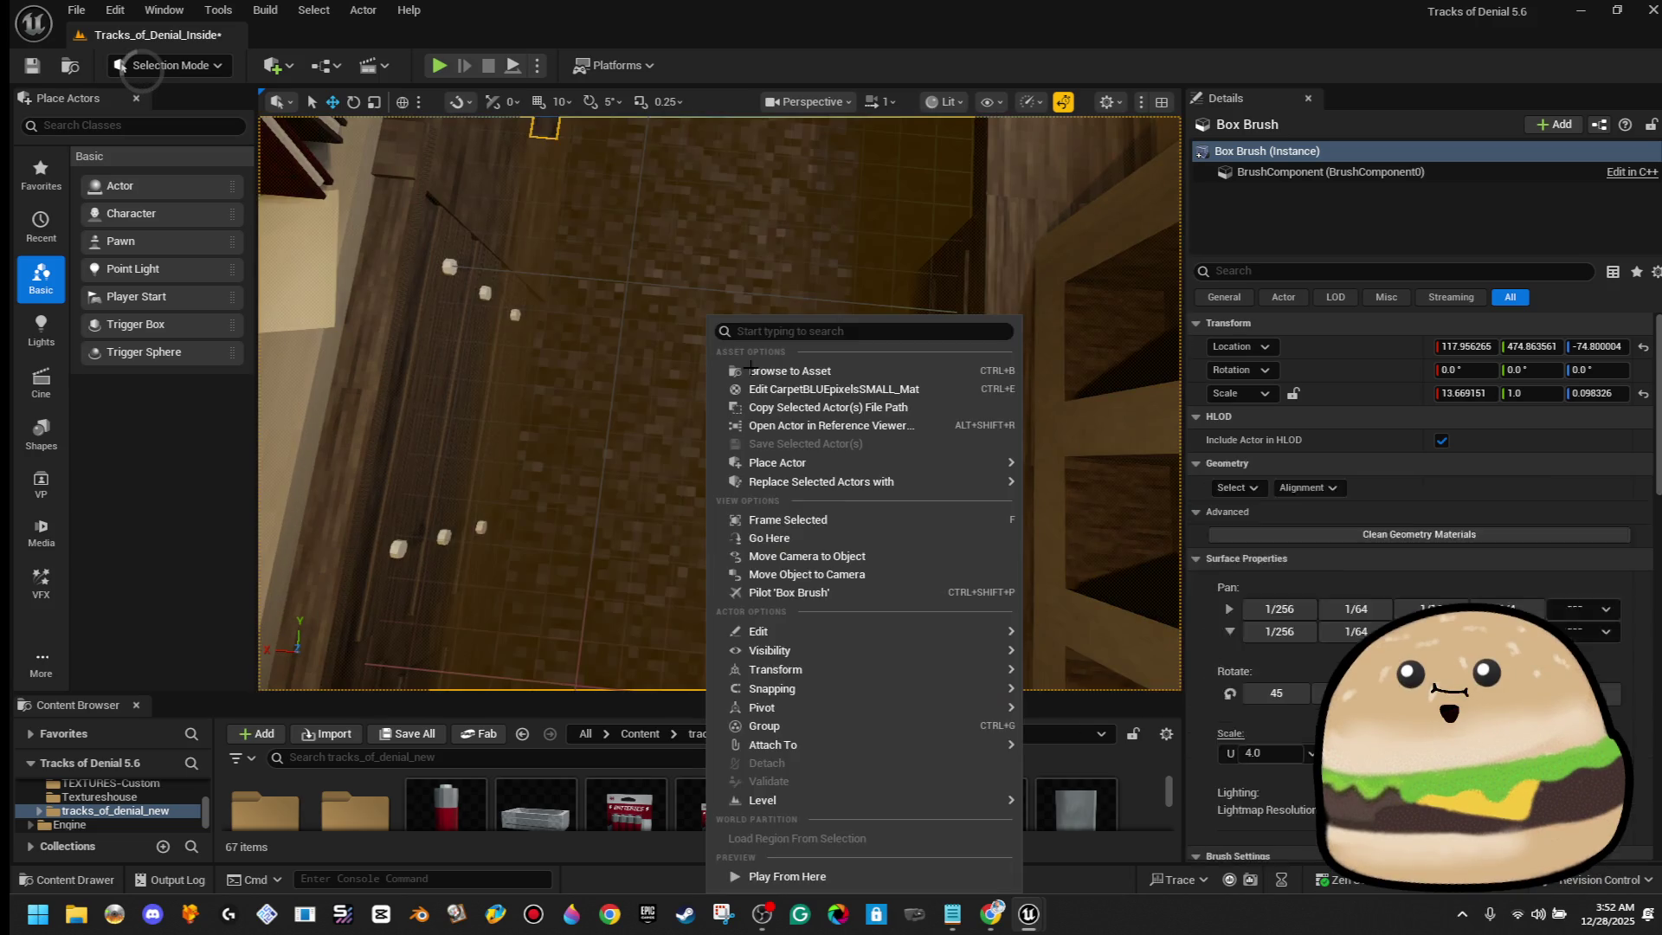
{"action": "mouse_move", "coordinate": [779, 744]}
{"action": "left_click", "coordinate": [857, 881]}
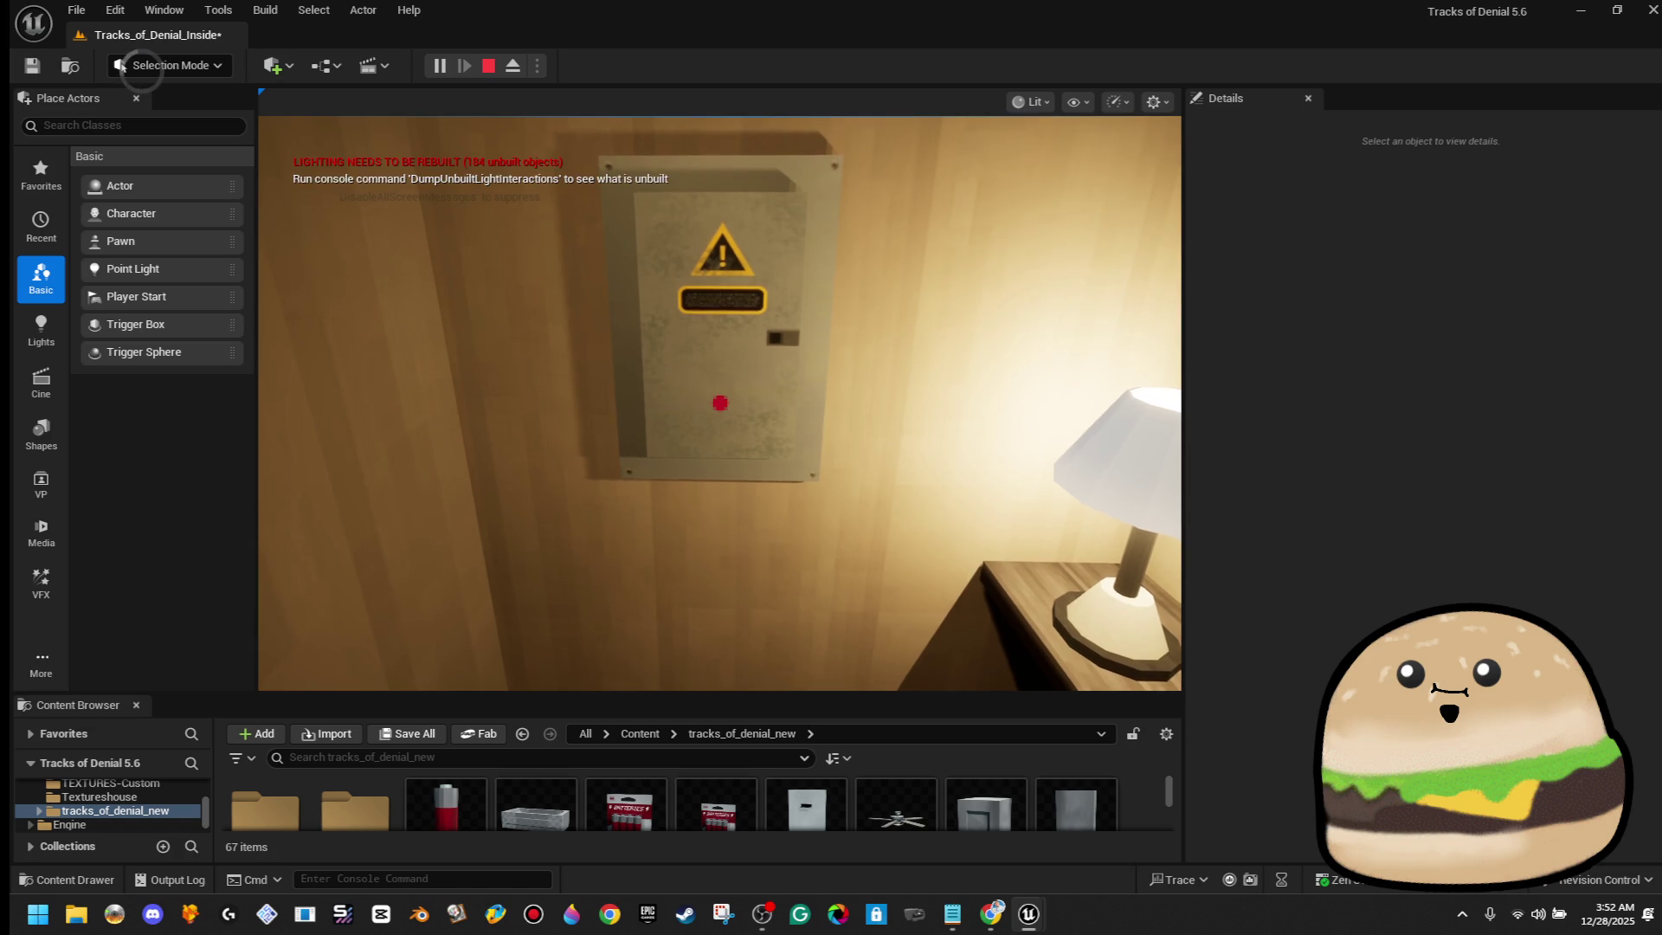
{"action": "left_click", "coordinate": [752, 340]}
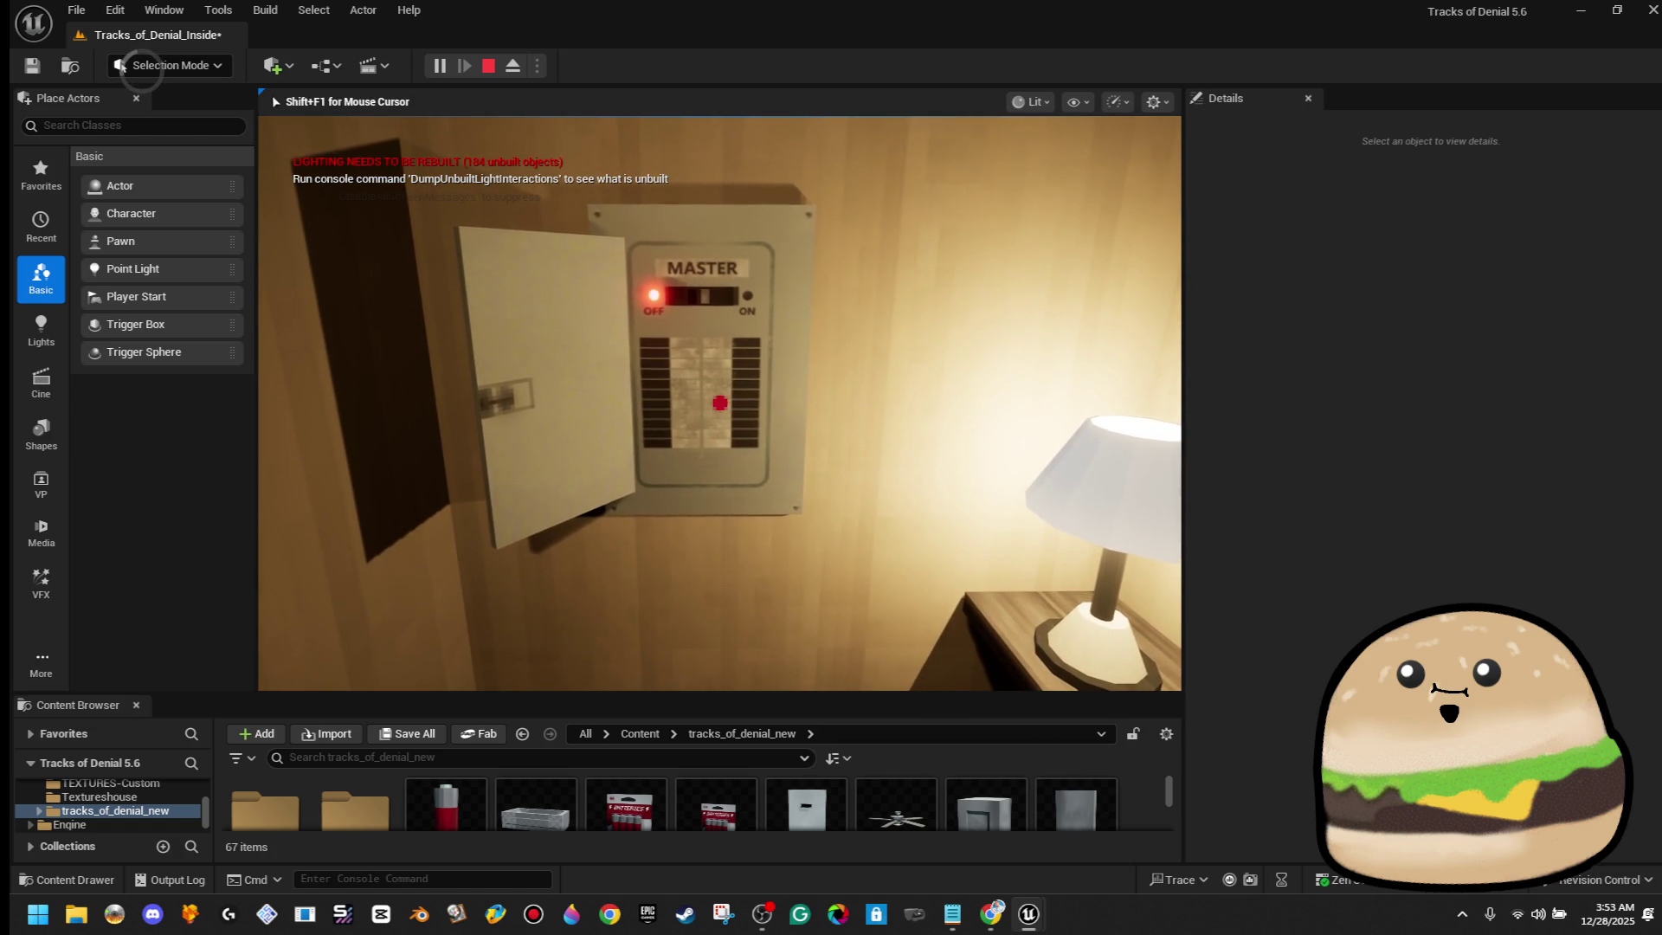
{"action": "key", "text": "Escape"}
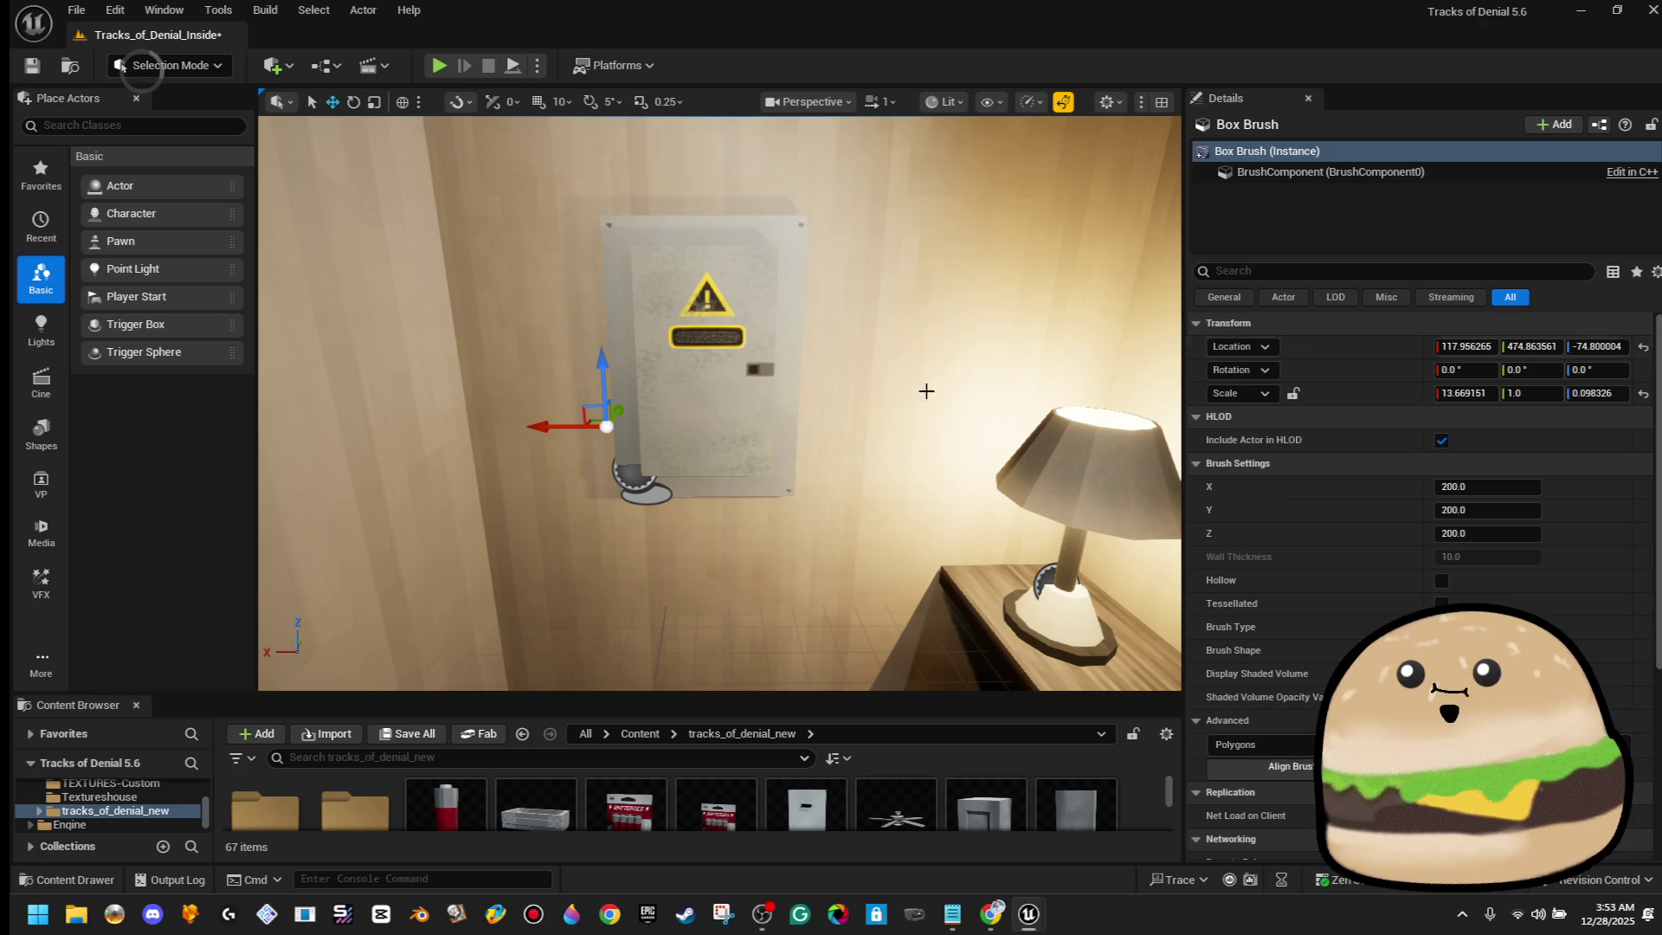
Playtest from the carpet floor, opening and closing the breaker door with E
{"action": "right_click", "coordinate": [886, 573]}
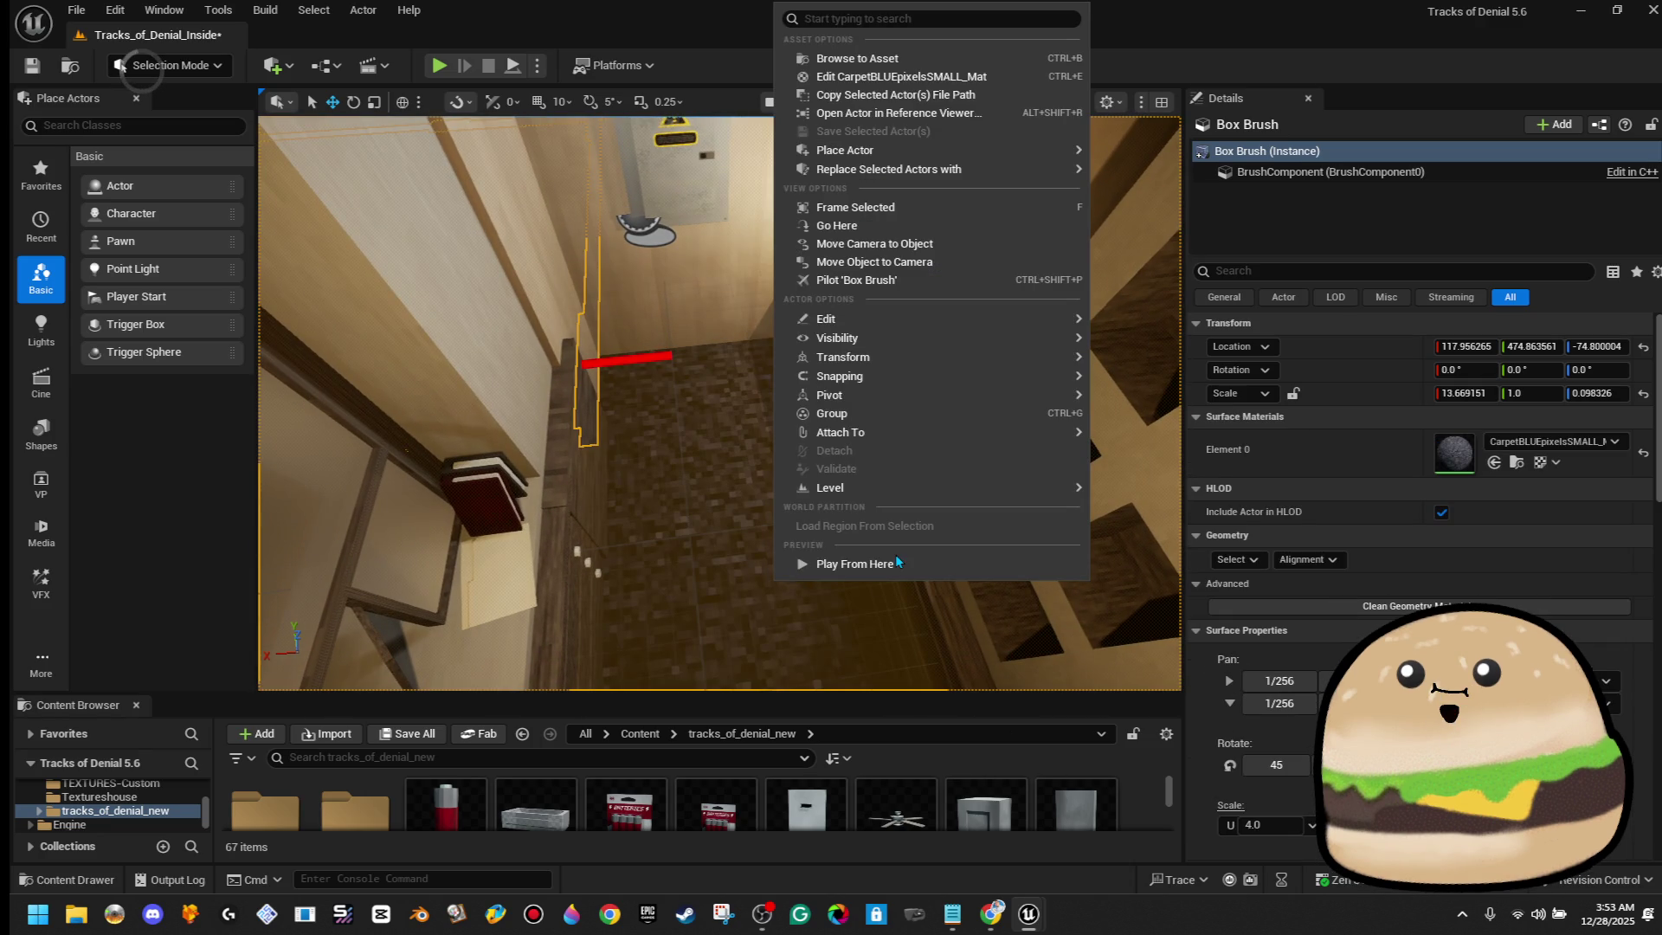
{"action": "left_click", "coordinate": [891, 562]}
{"action": "key", "text": "e"}
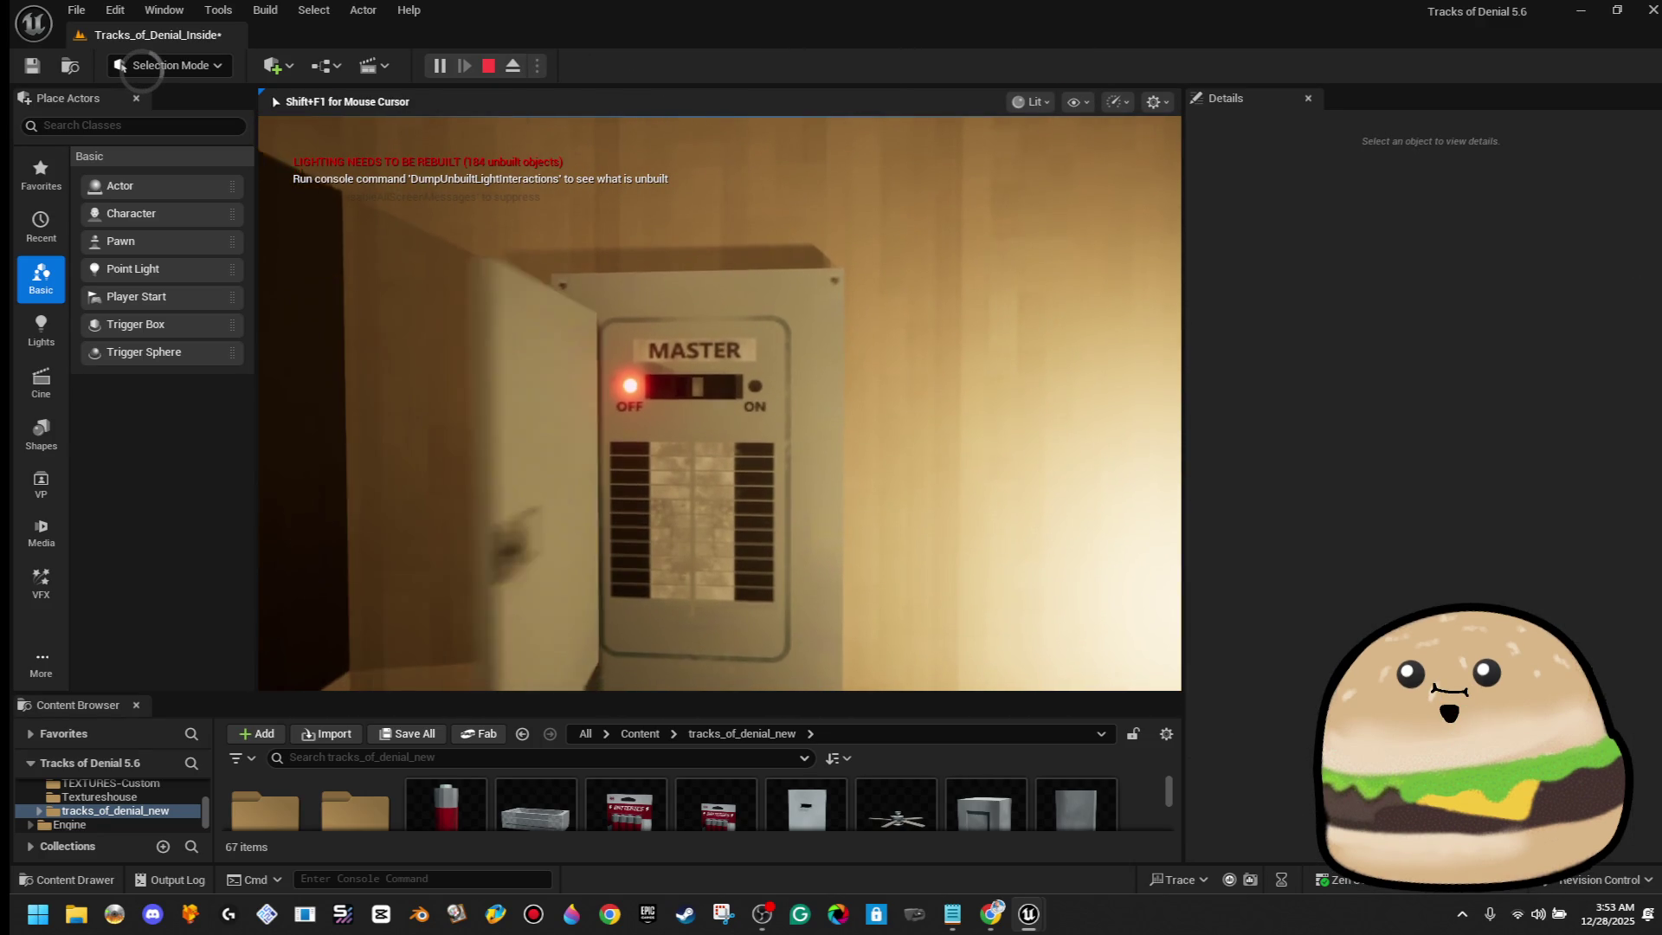
{"action": "key", "text": "e"}
{"action": "key", "text": "Escape"}
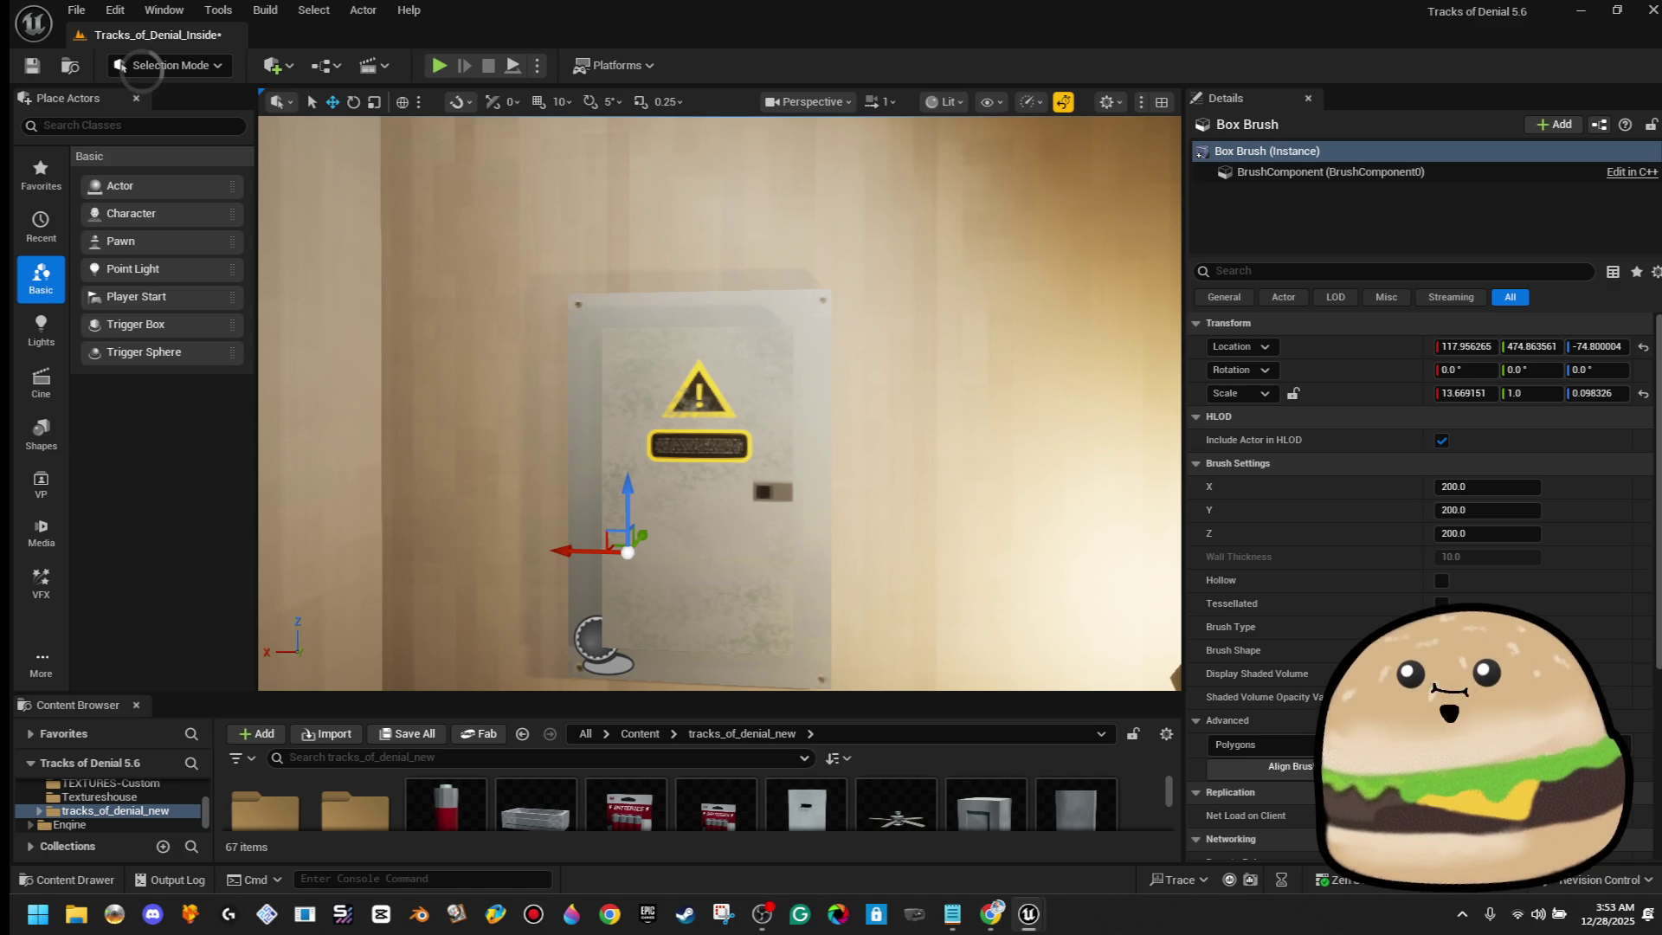
Reframe the corridor floor and run another playtest with Alt+P
{"action": "left_click_drag", "start_coordinate": [860, 263], "coordinate": [795, 430]}
{"action": "right_click", "coordinate": [745, 319]}
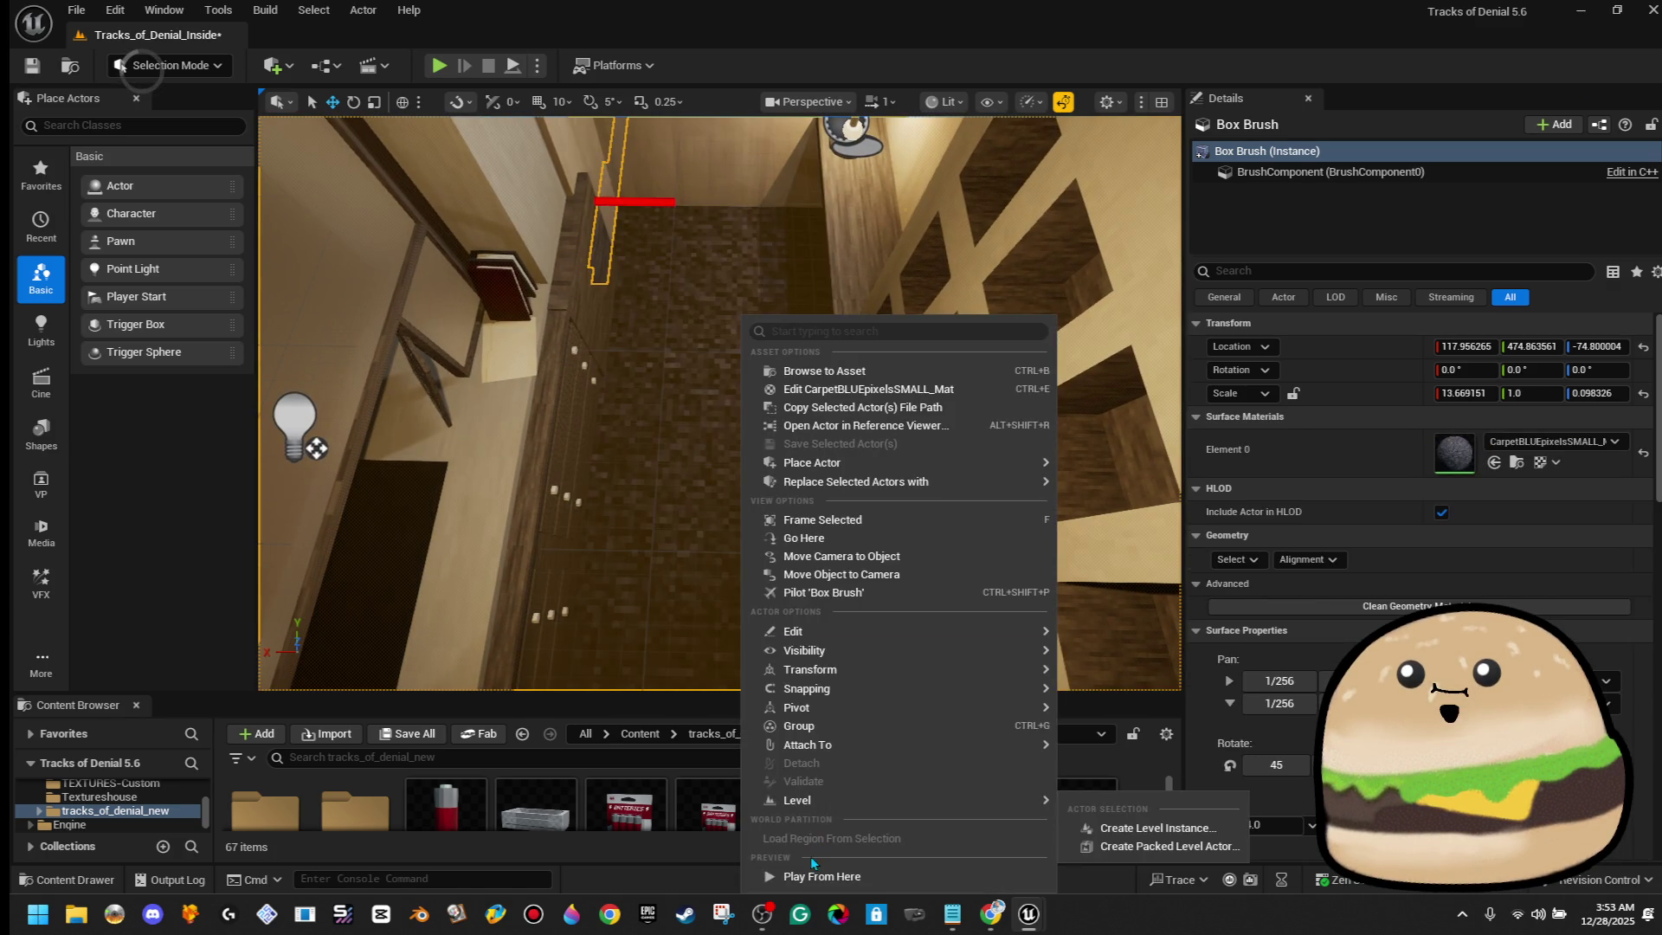
{"action": "left_click", "coordinate": [810, 876]}
{"action": "key", "text": "alt+p"}
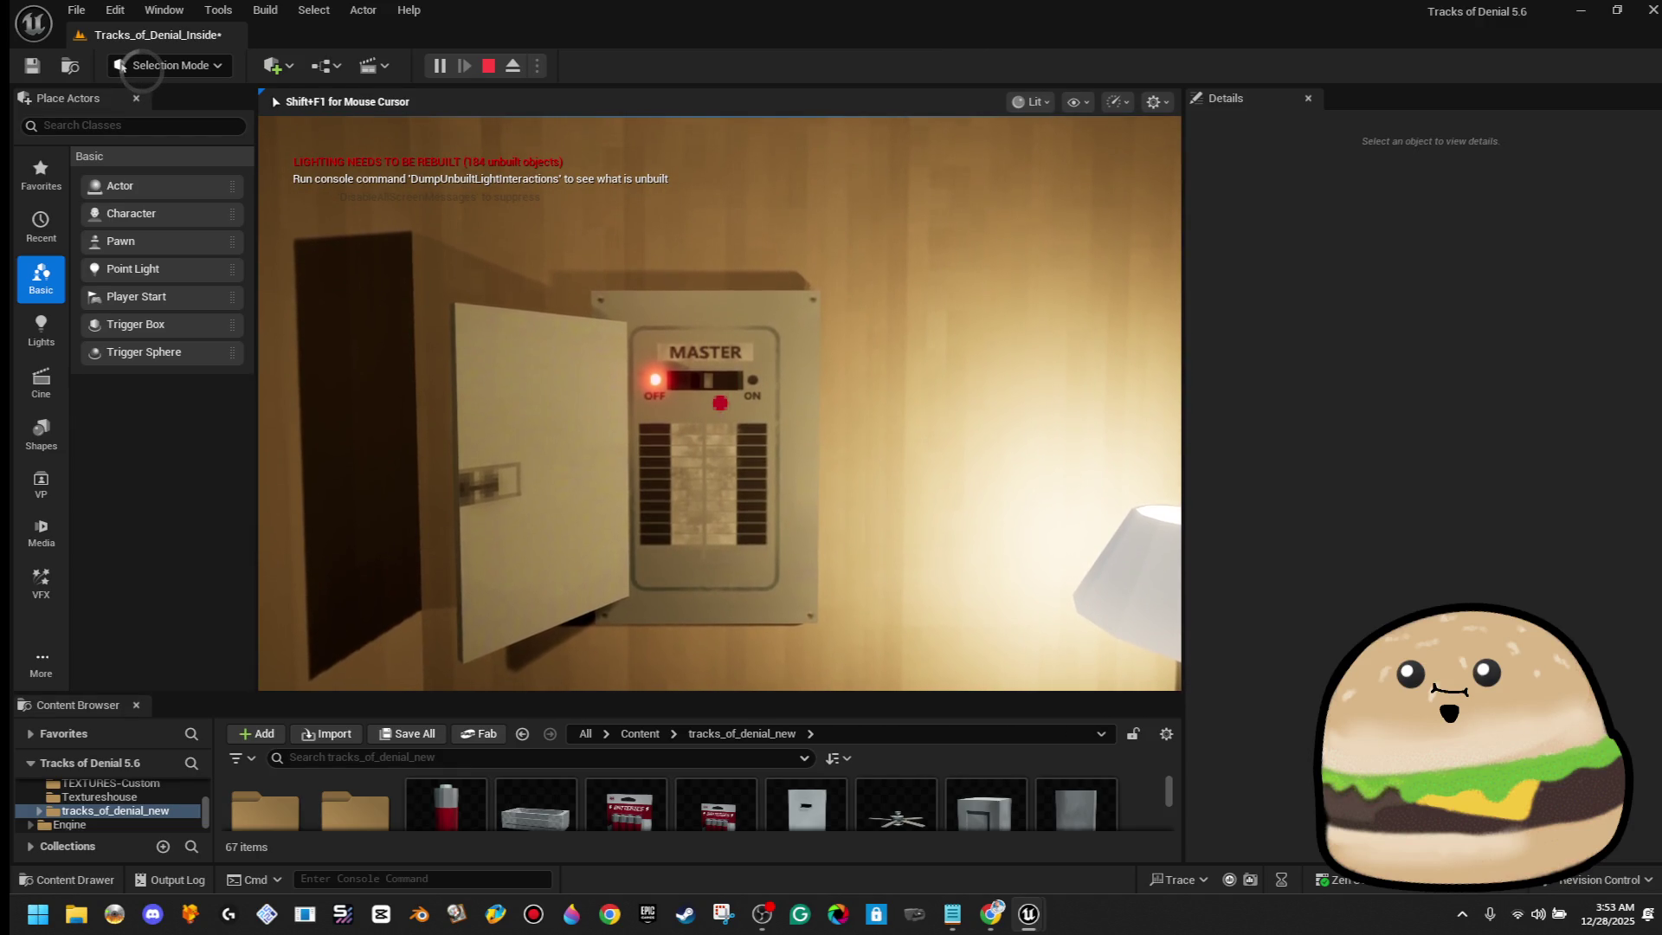
{"action": "key", "text": "Escape"}
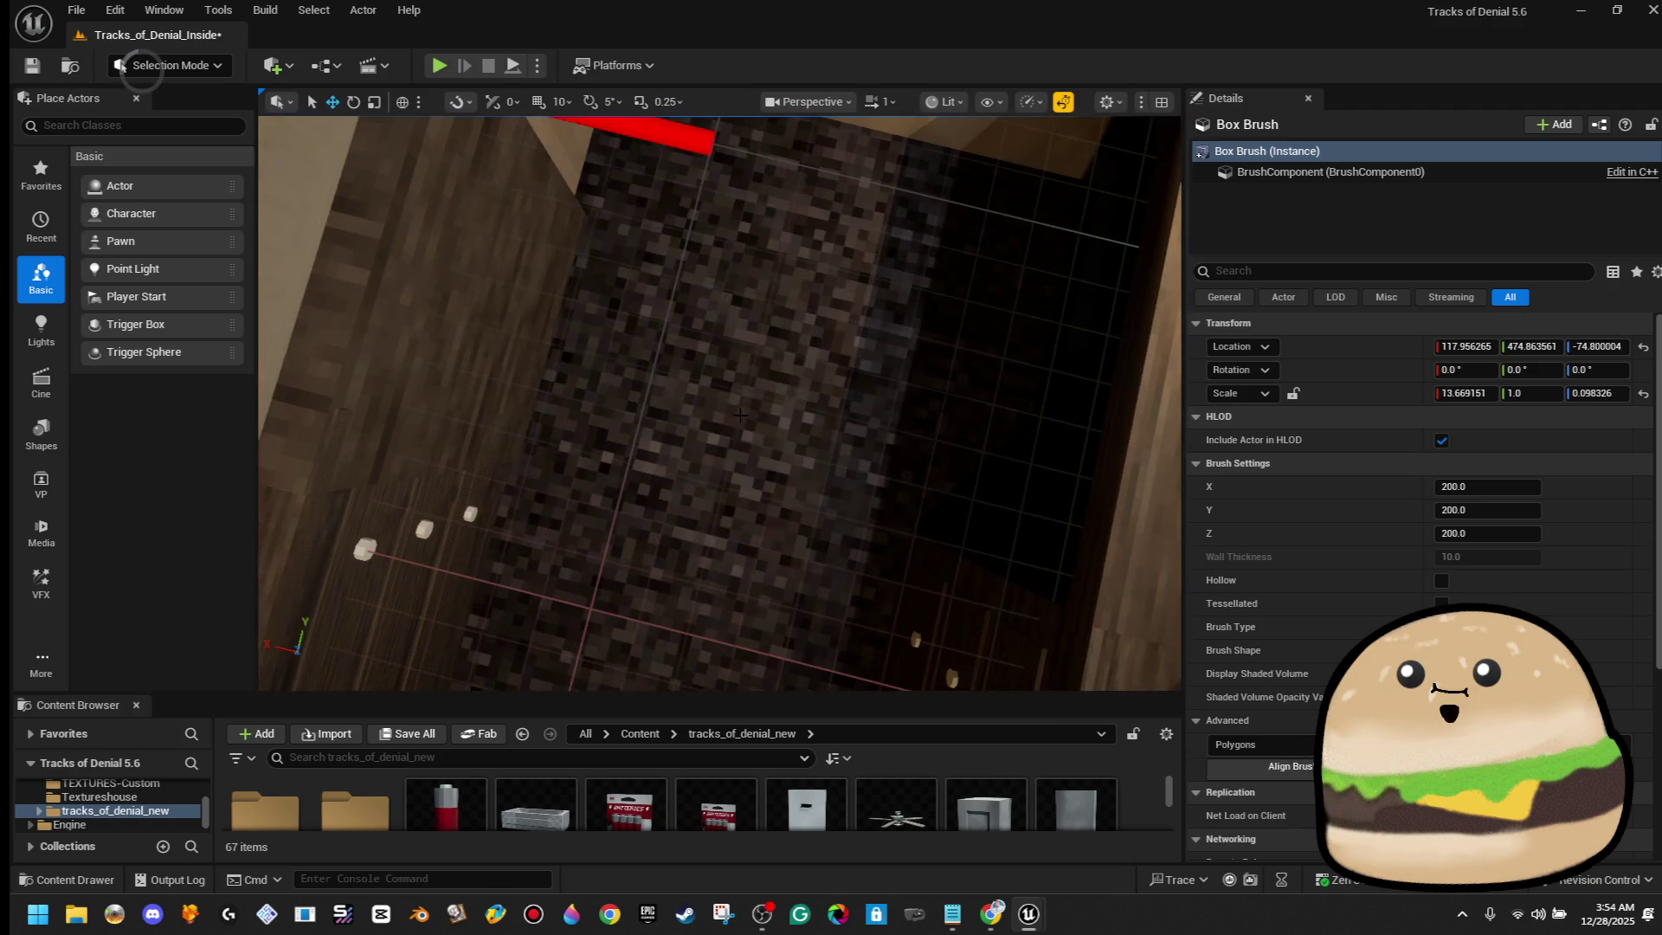
Playtest from the carpet floor, opening the breaker door and flipping MASTER from OFF to ON
{"action": "right_click", "coordinate": [753, 318]}
{"action": "left_click", "coordinate": [831, 876]}
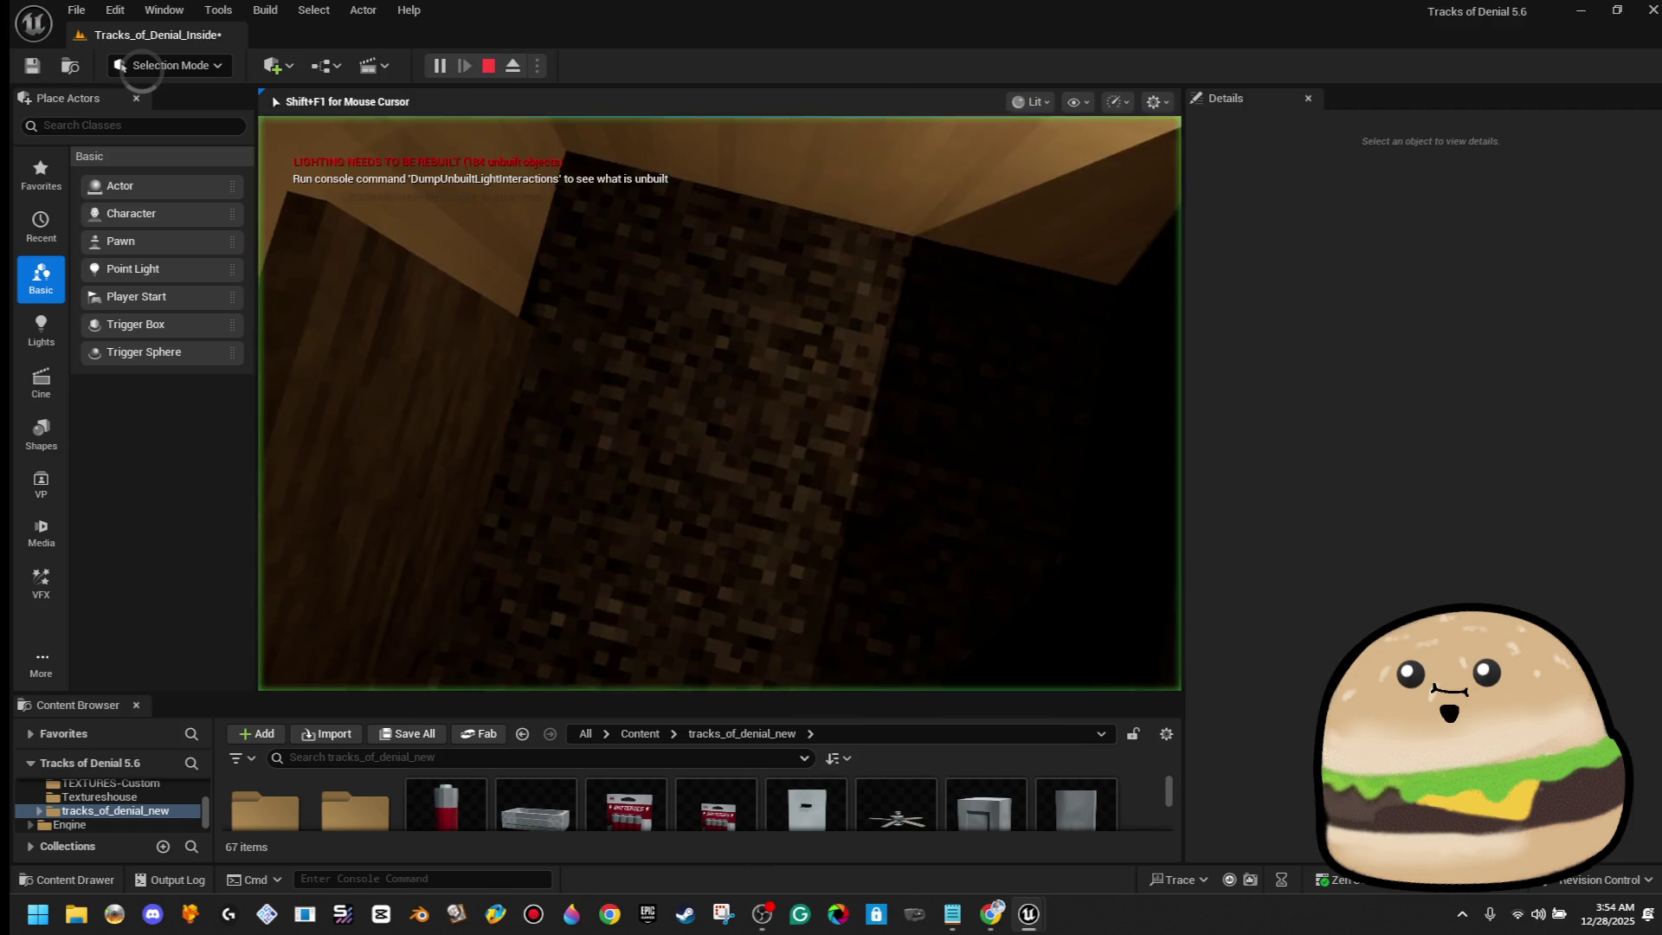
{"action": "key", "text": "e"}
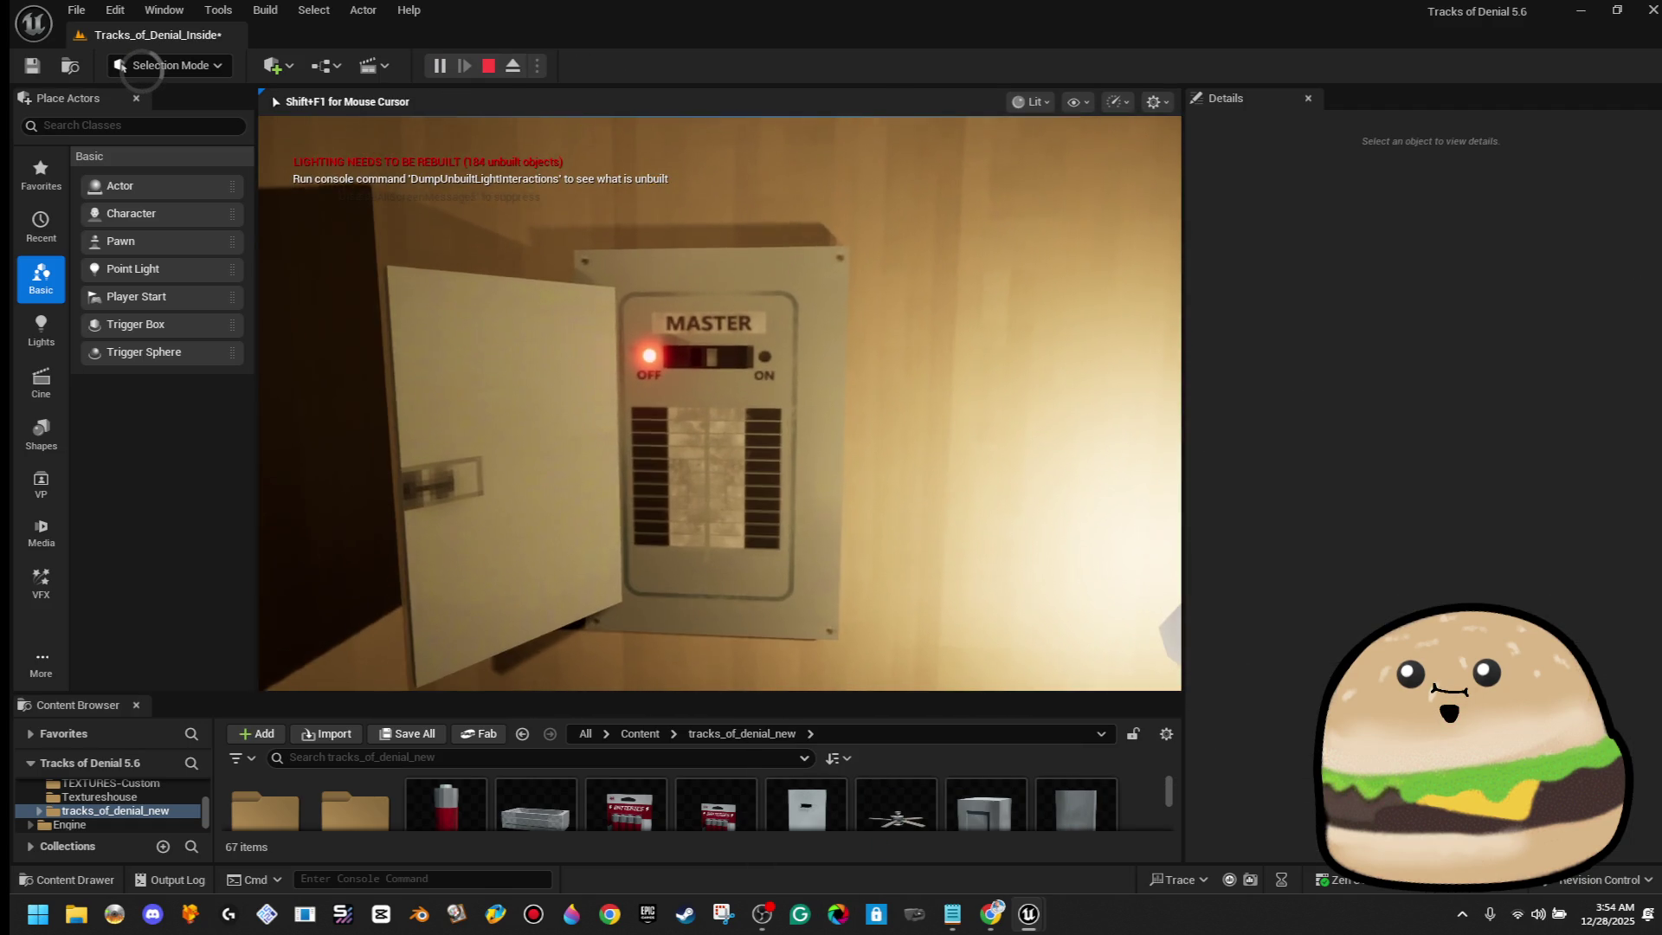
{"action": "key", "text": "e"}
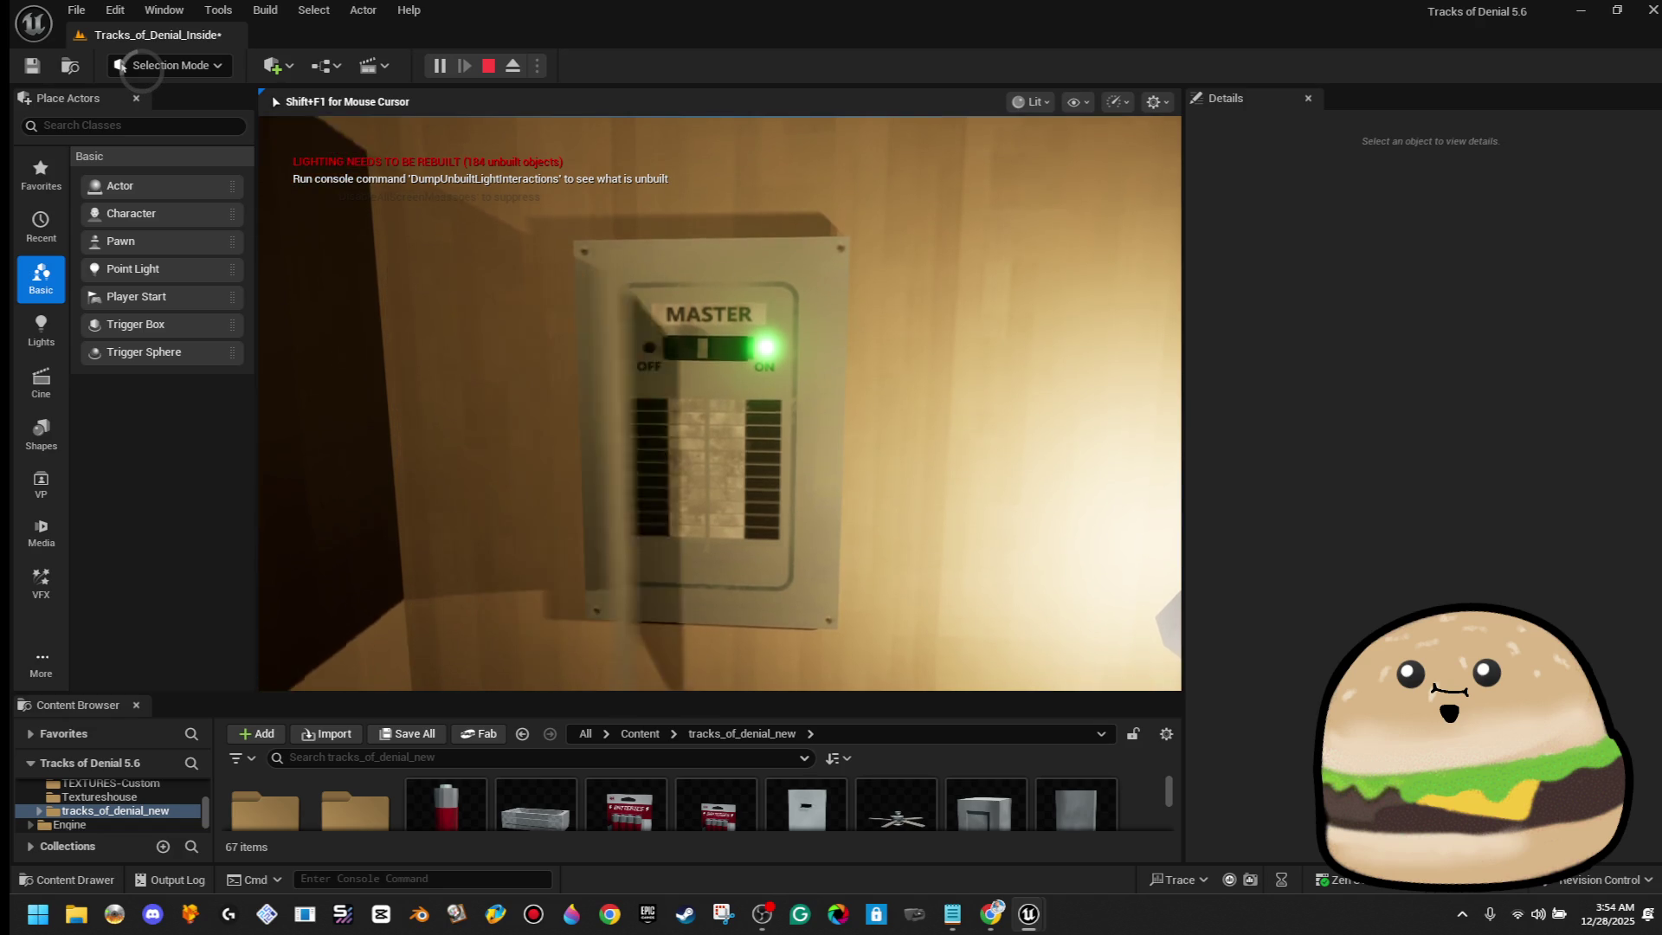
{"action": "key", "text": "Escape"}
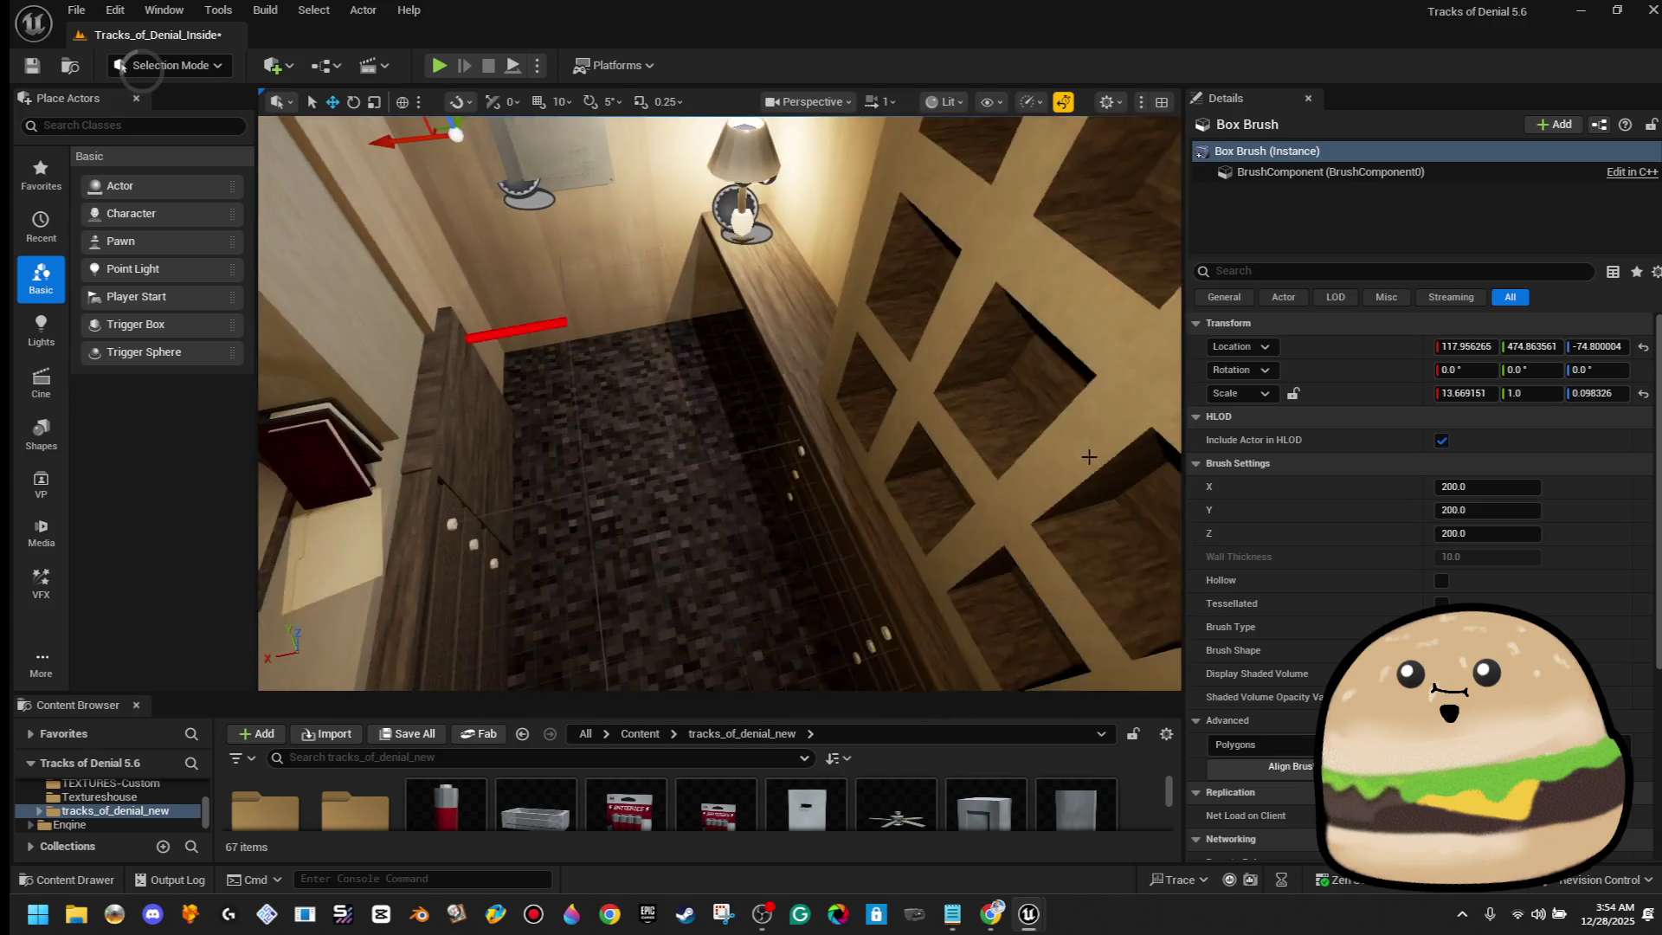
Run a second playtest turning MASTER ON, then frame the corridor floor
{"action": "right_click", "coordinate": [671, 316]}
{"action": "left_click", "coordinate": [749, 876]}
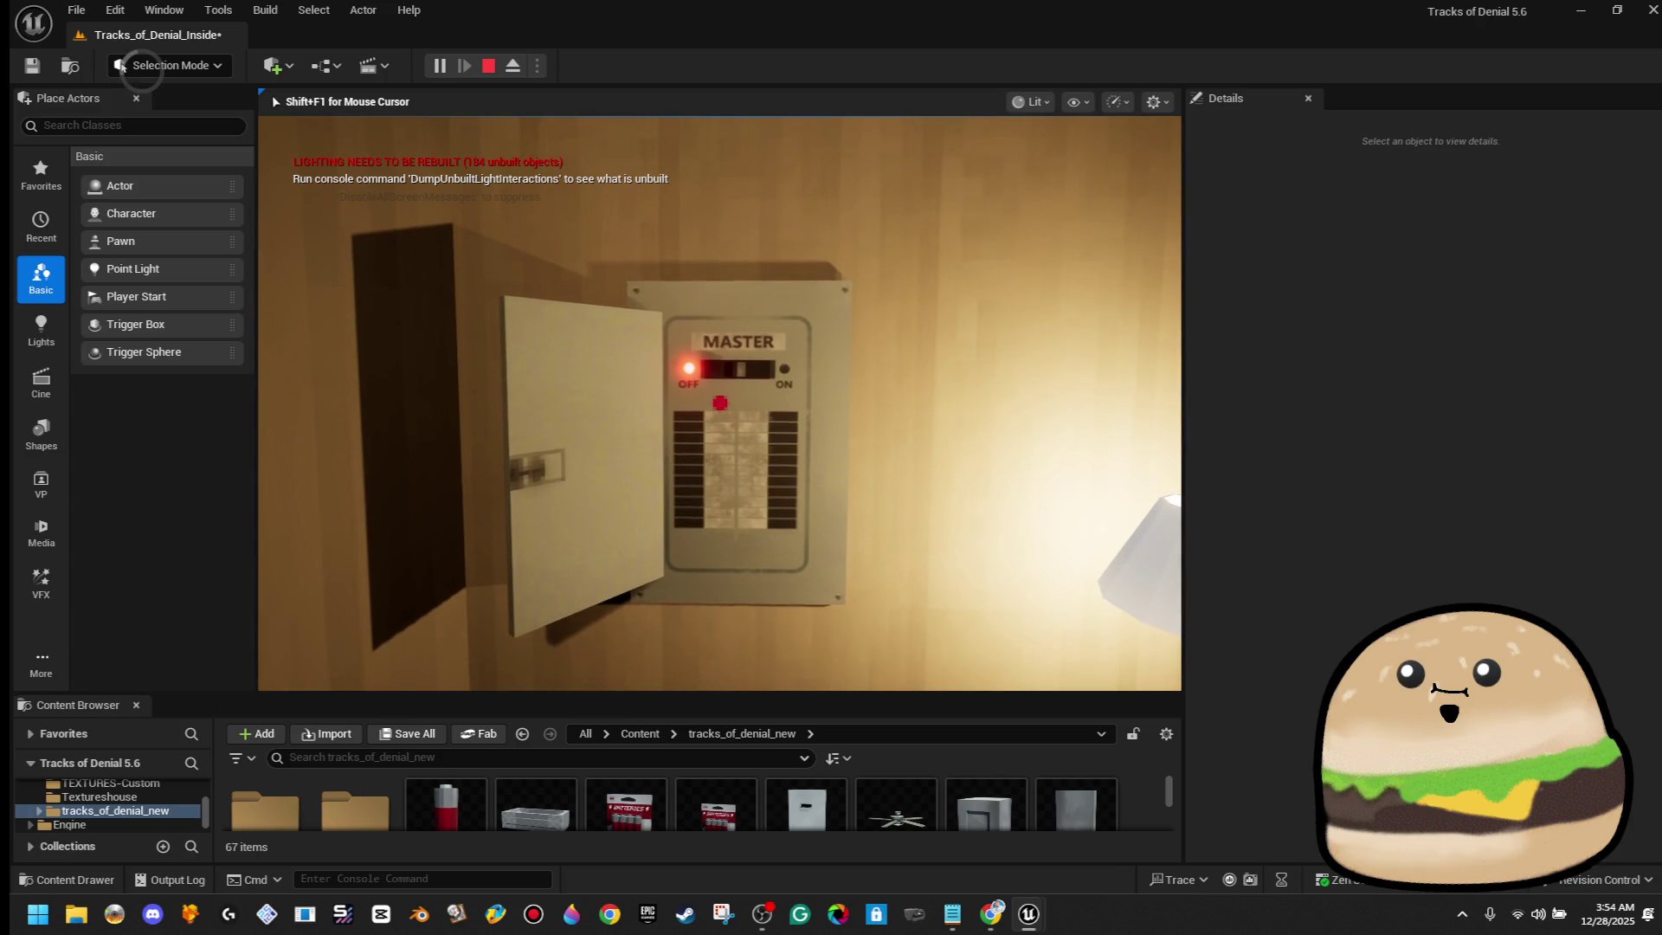
{"action": "key", "text": "e"}
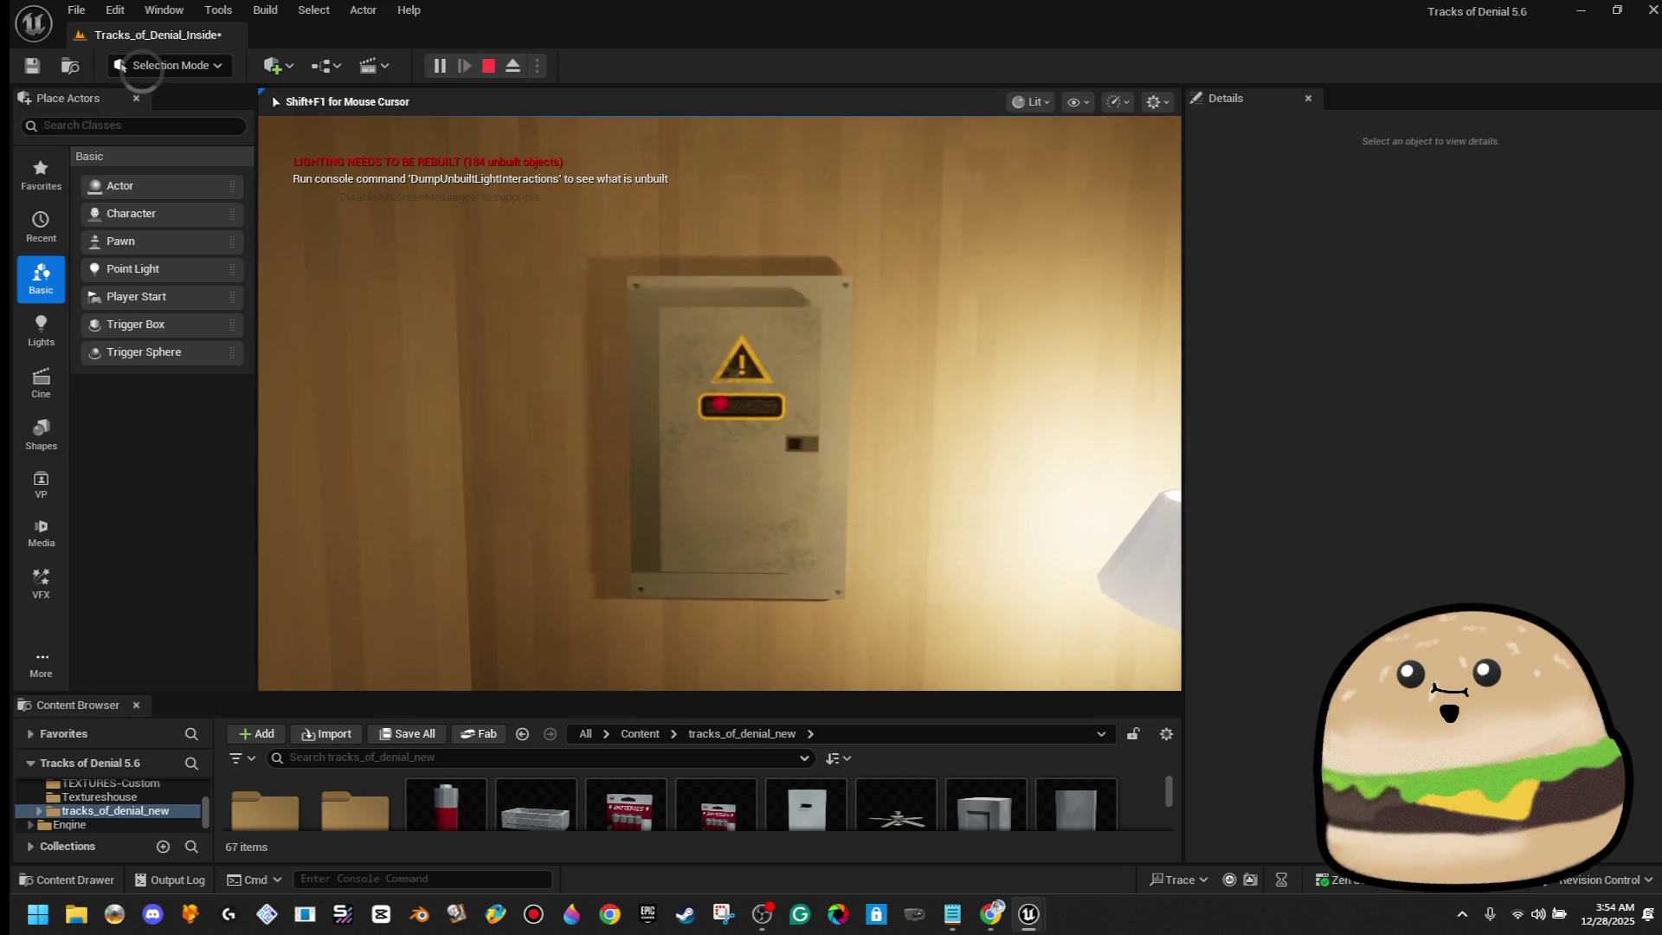
{"action": "key", "text": "Escape"}
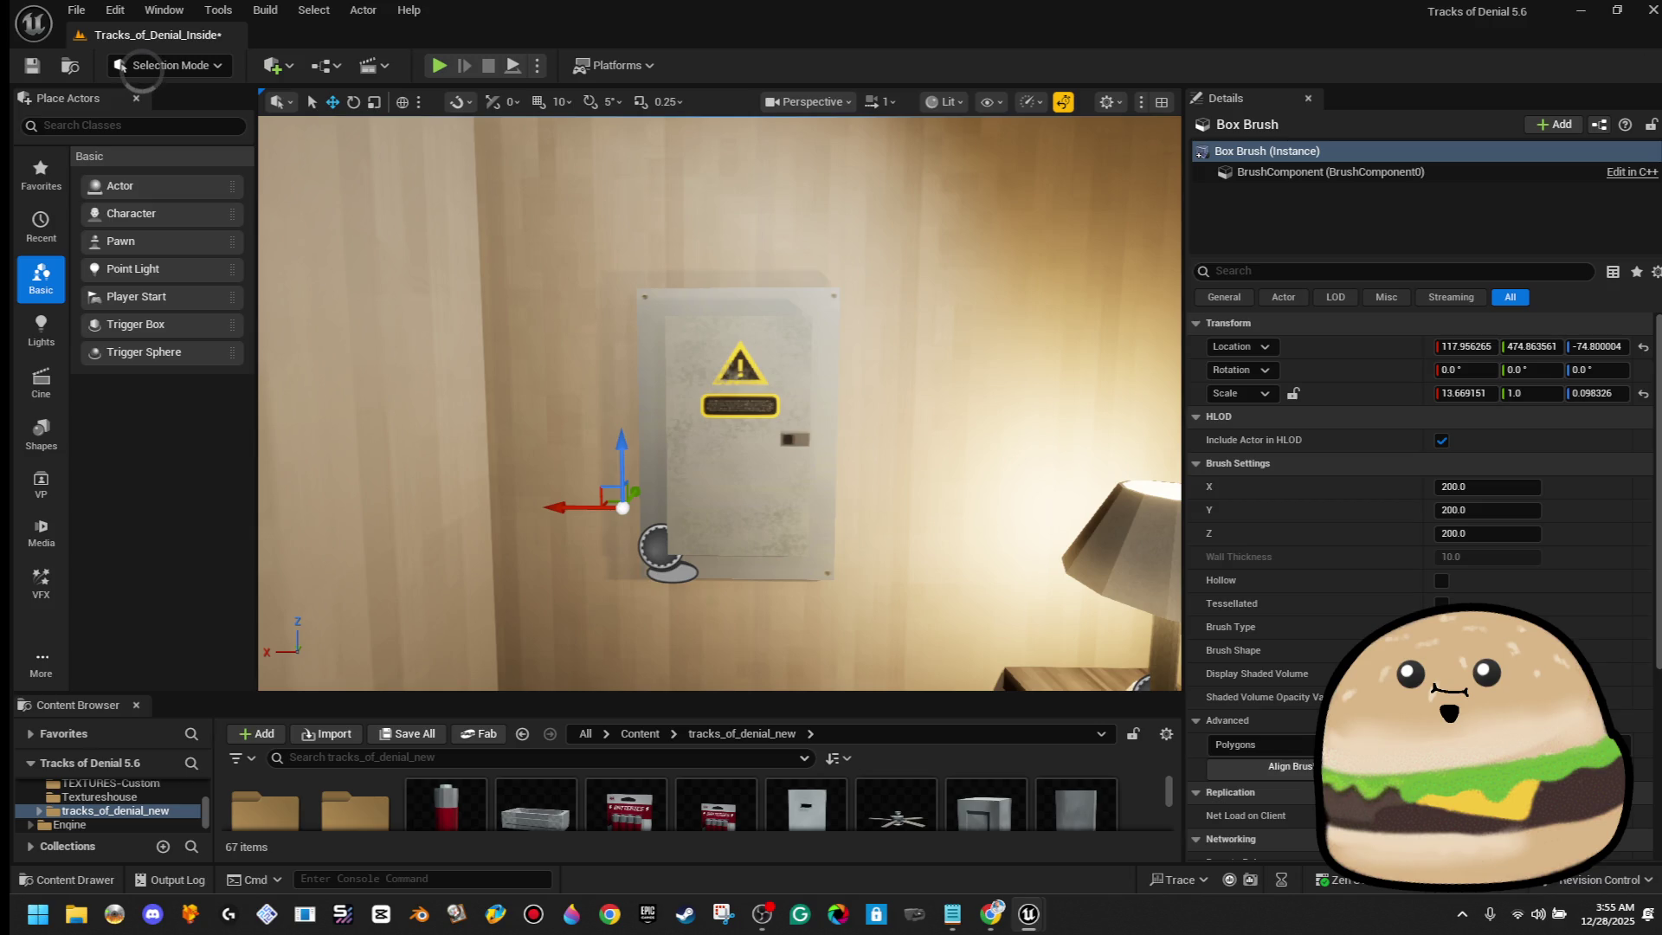
{"action": "left_click_drag", "start_coordinate": [970, 287], "coordinate": [788, 538]}
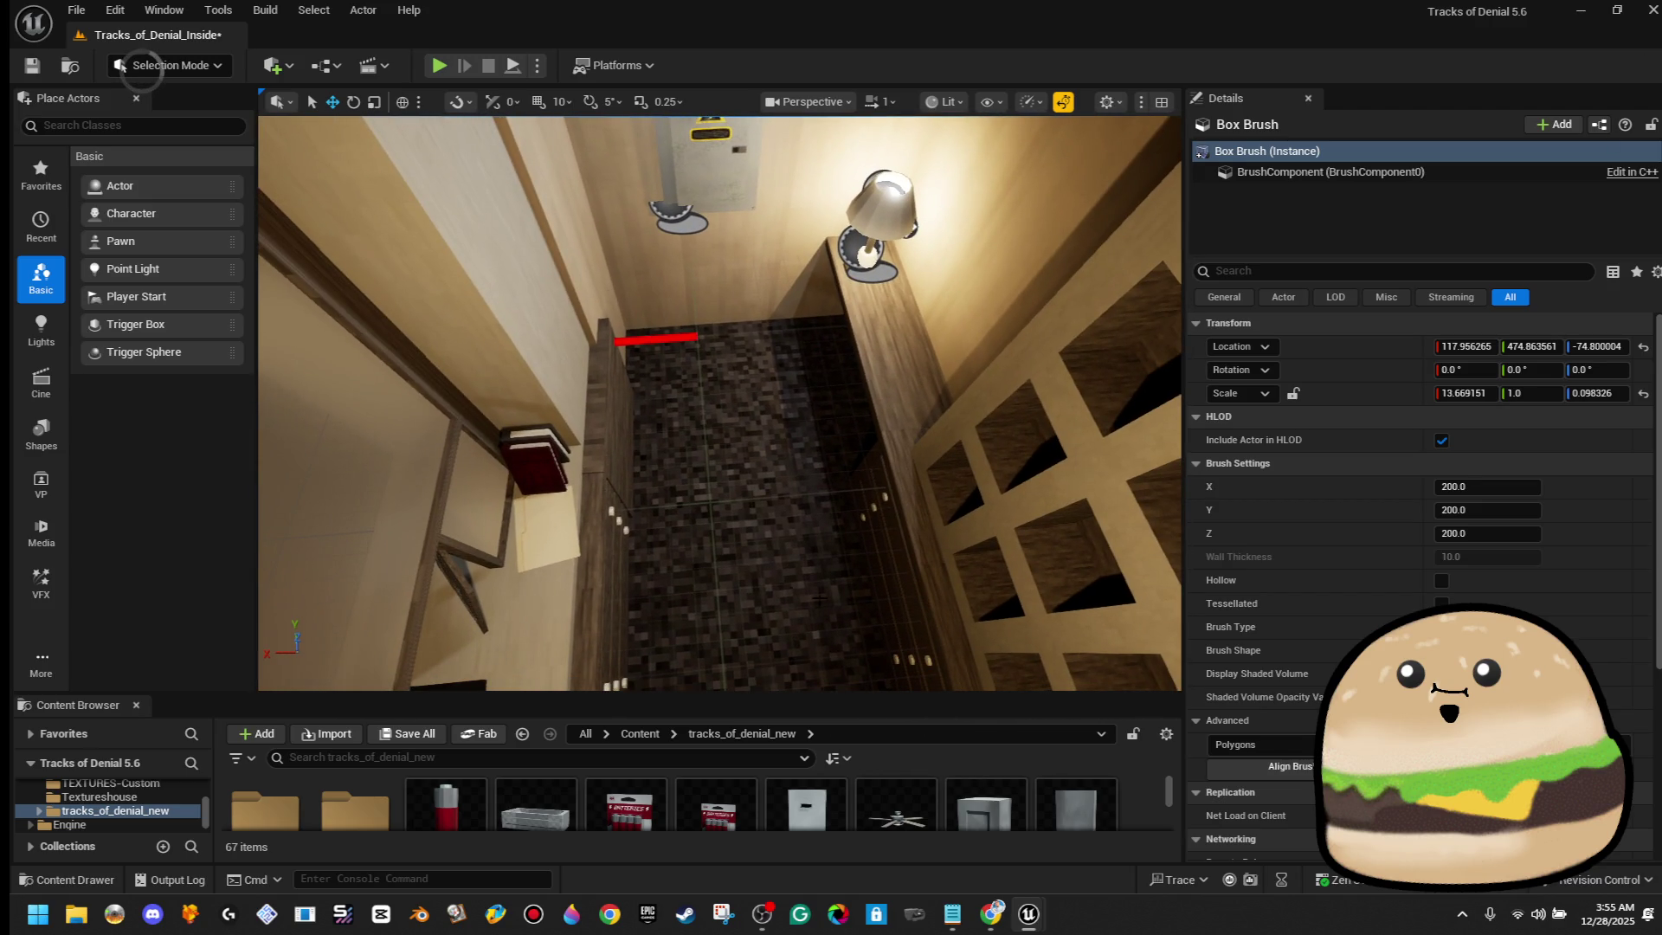
Run two quick playtests from the corridor floor, one via Alt+P, turning the MASTER switch ON
{"action": "right_click", "coordinate": [815, 638]}
{"action": "left_click", "coordinate": [881, 570]}
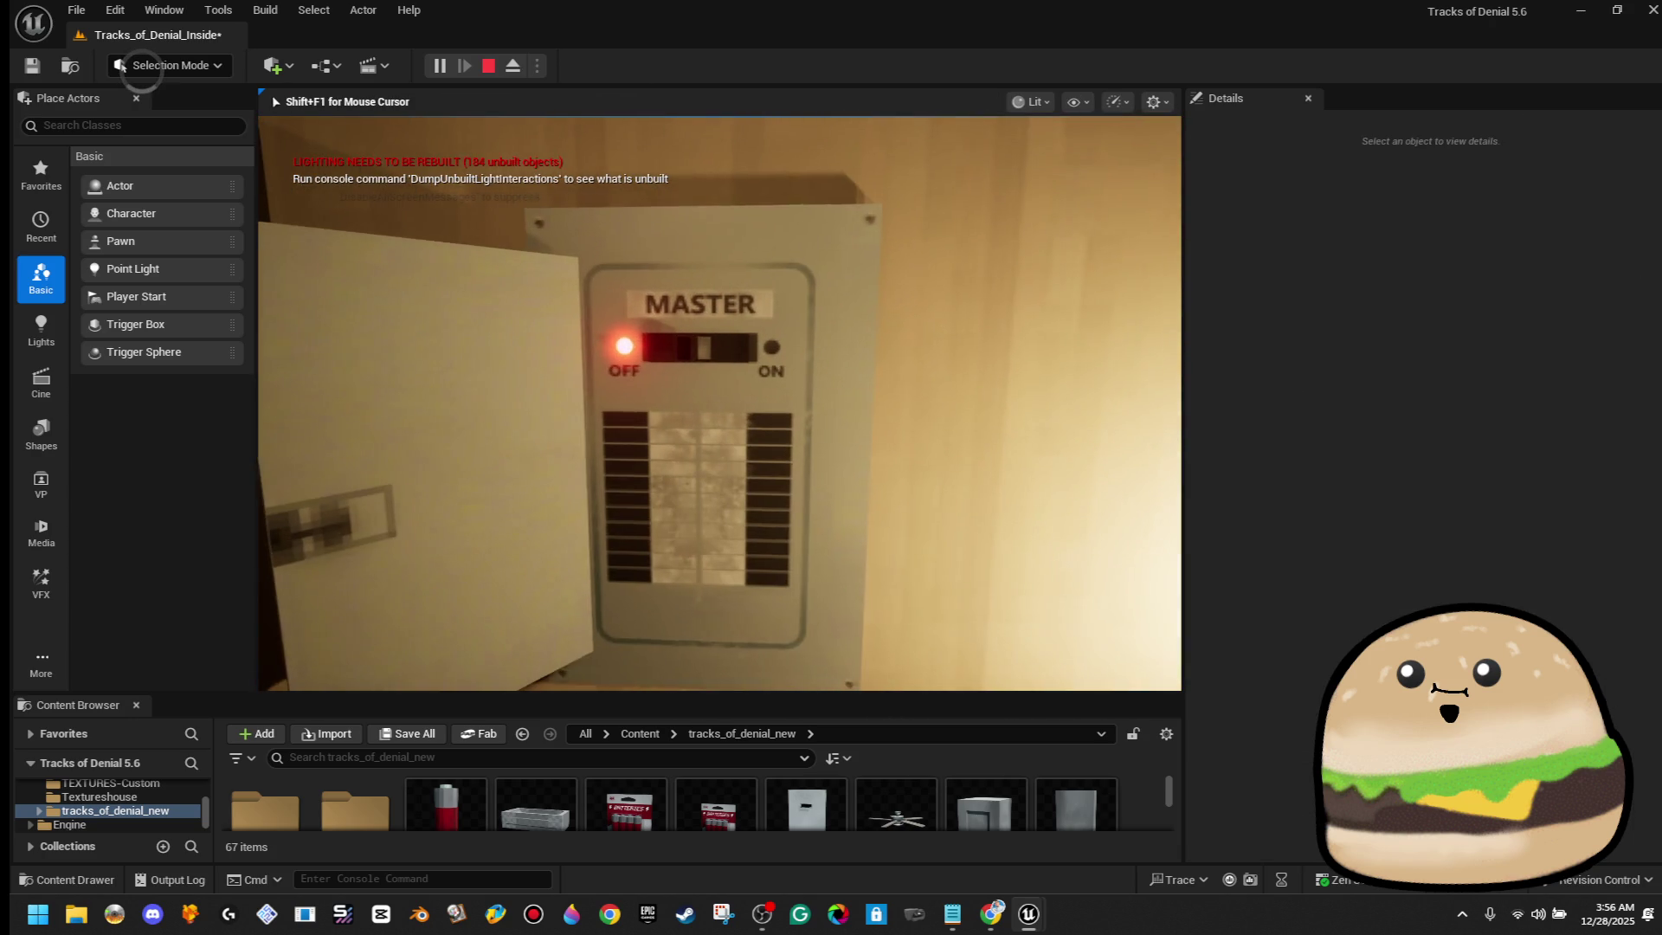
{"action": "key", "text": "e"}
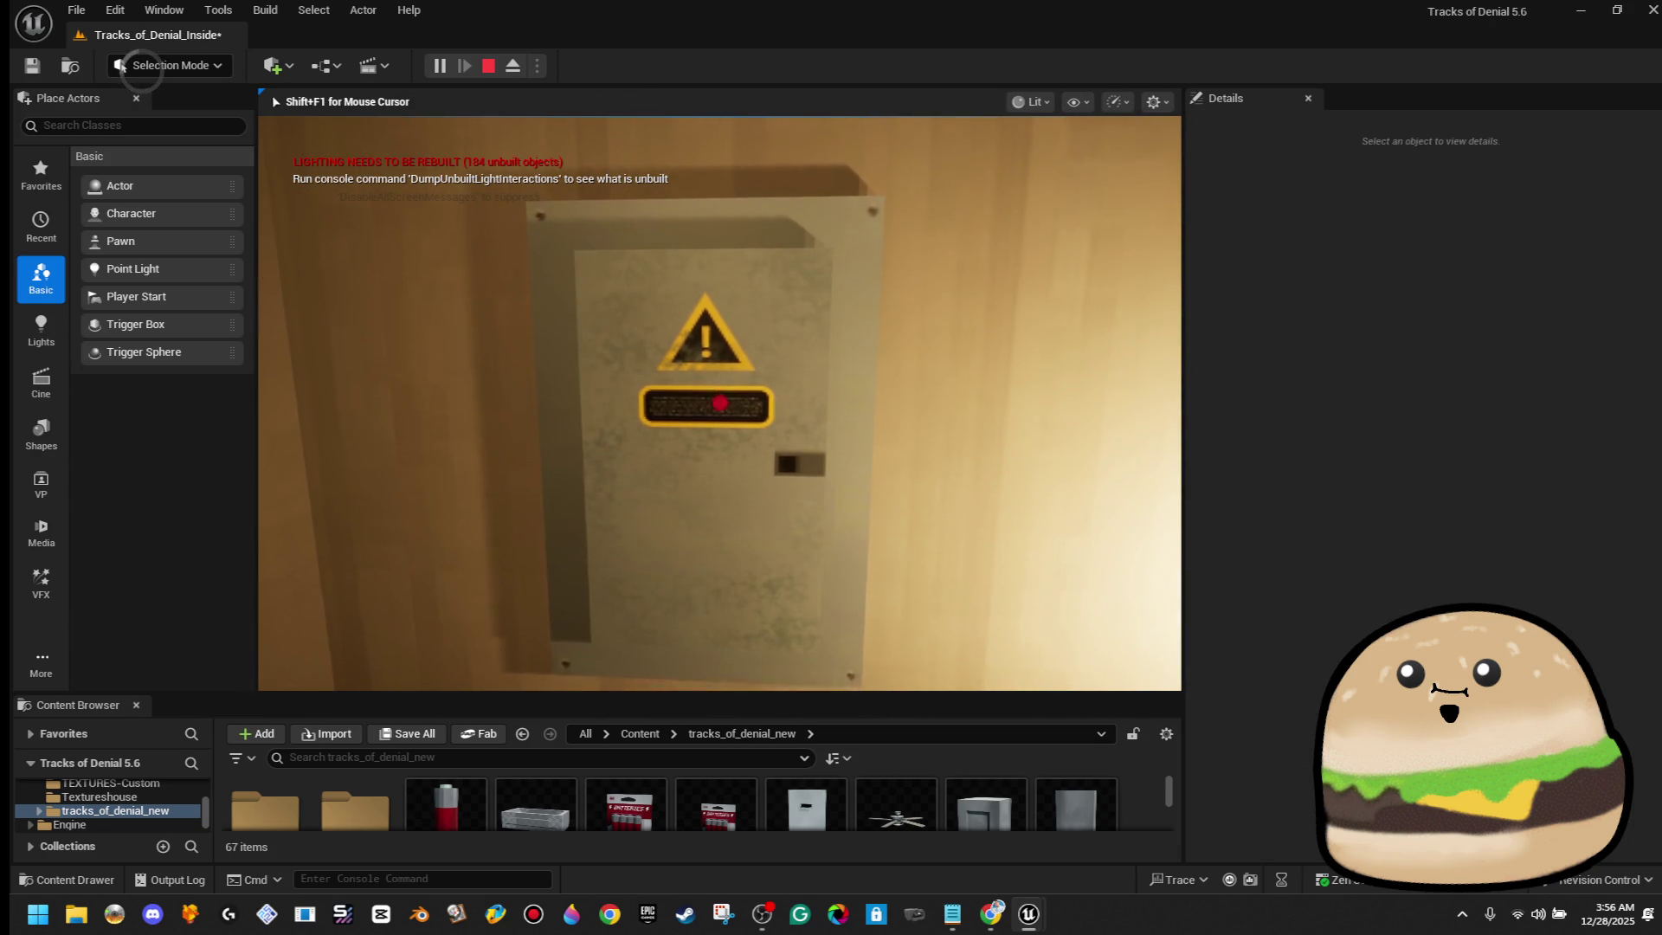
{"action": "key", "text": "Escape"}
{"action": "right_click", "coordinate": [814, 666]}
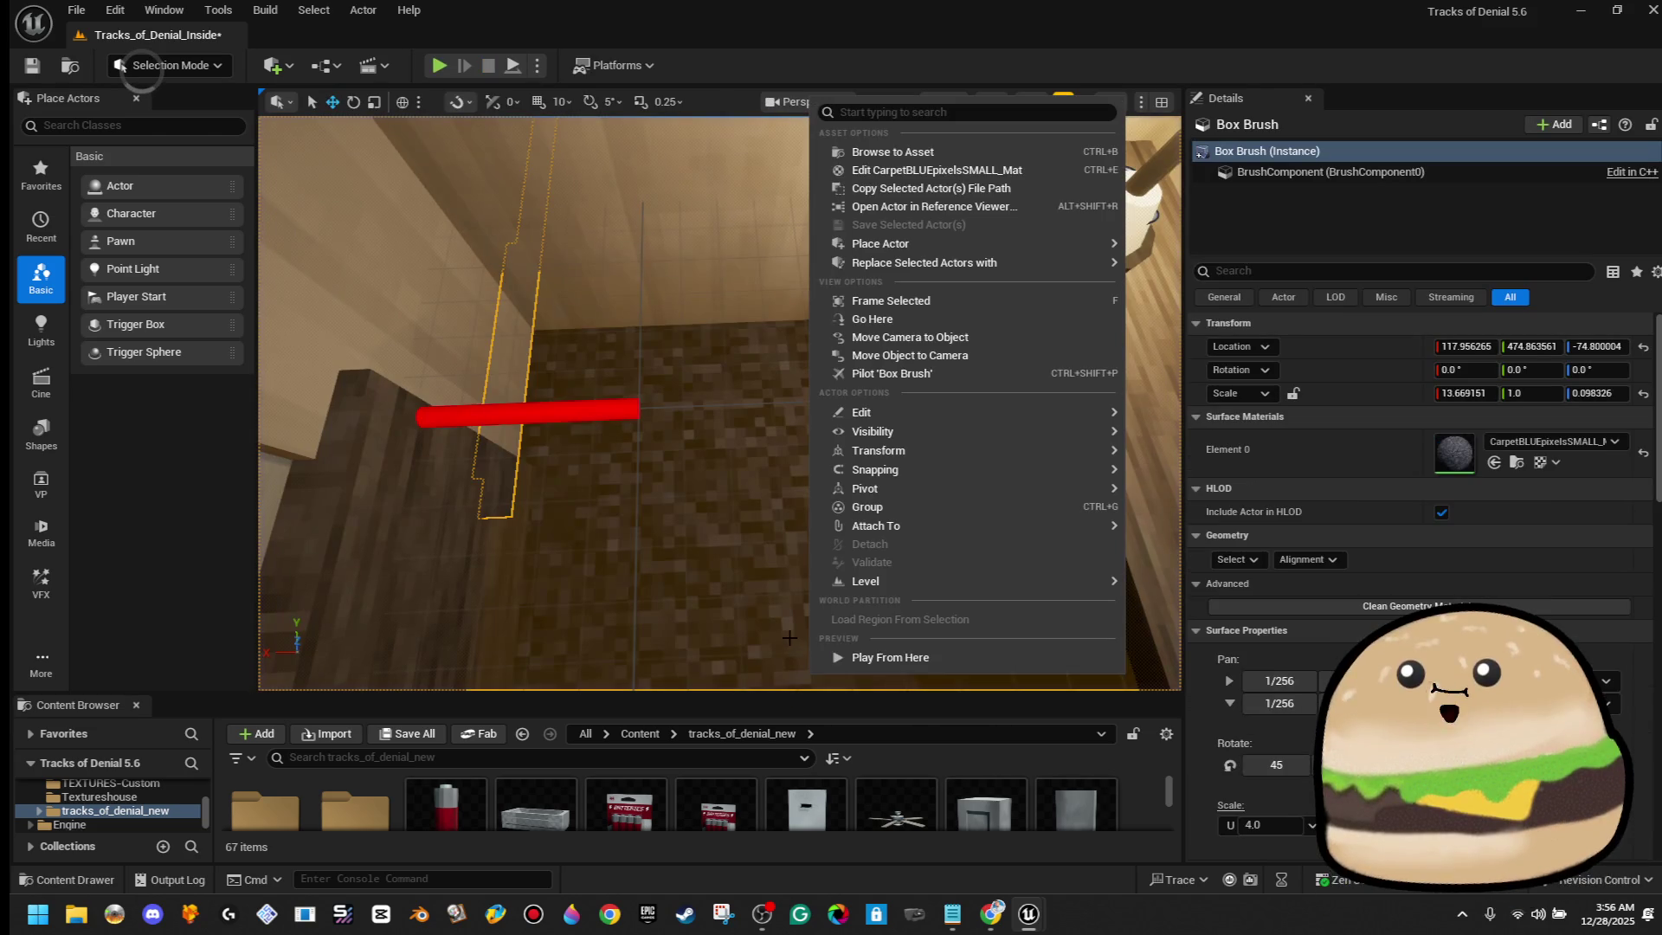
{"action": "key", "text": "Escape"}
{"action": "key", "text": "alt+p"}
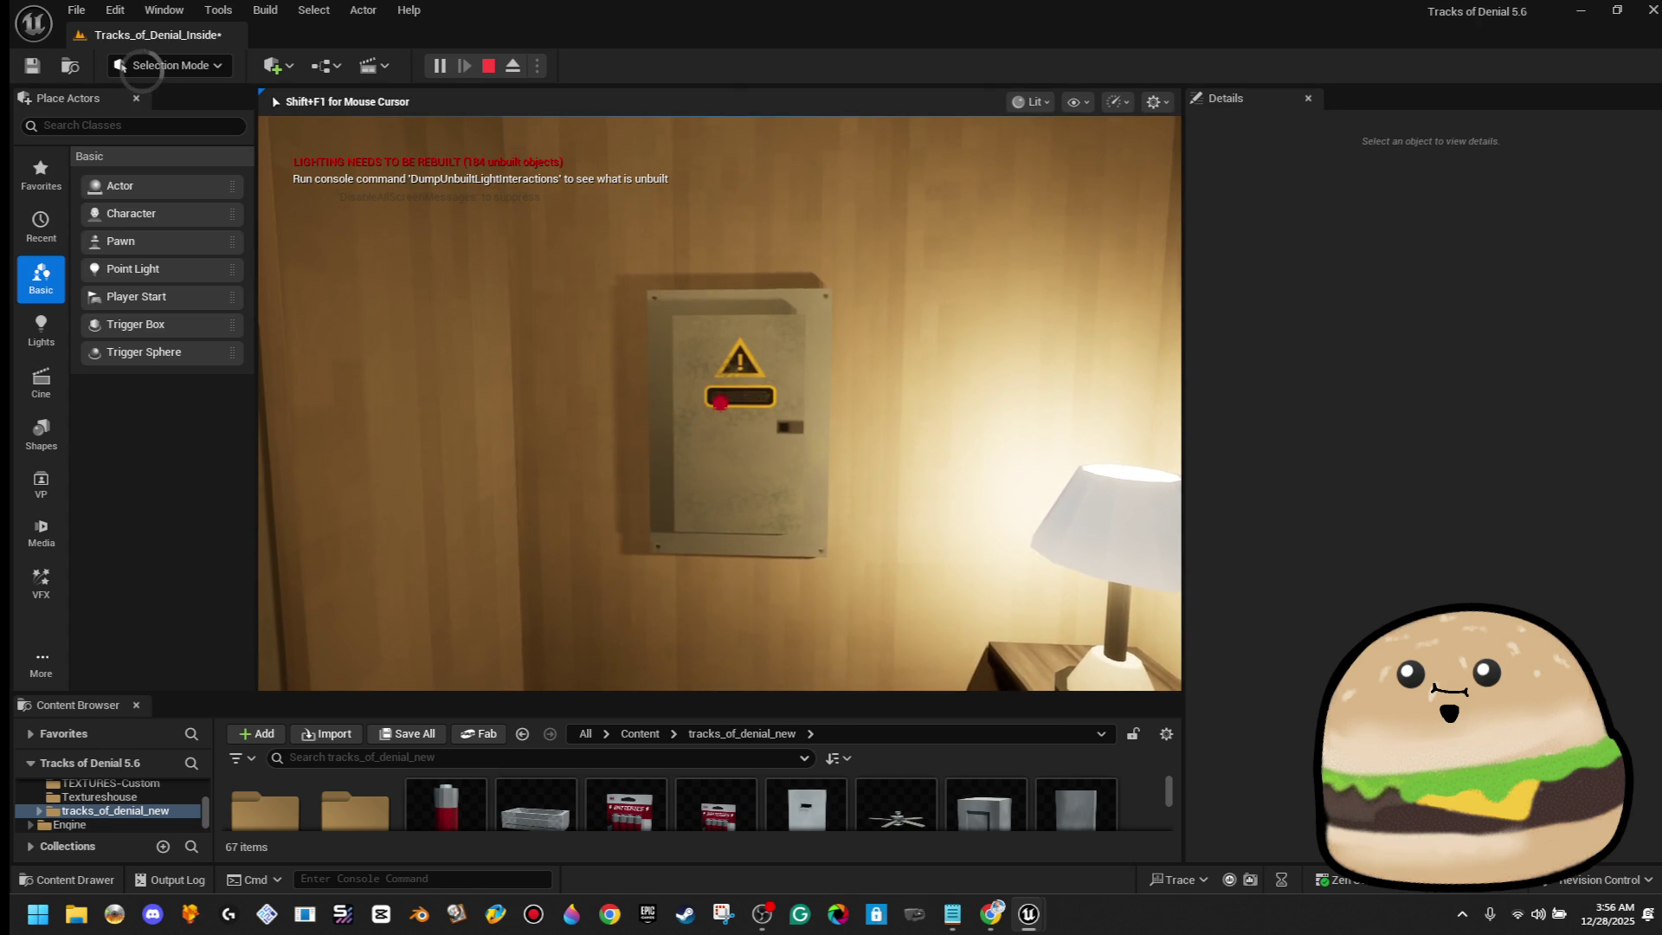
{"action": "key", "text": "Escape"}
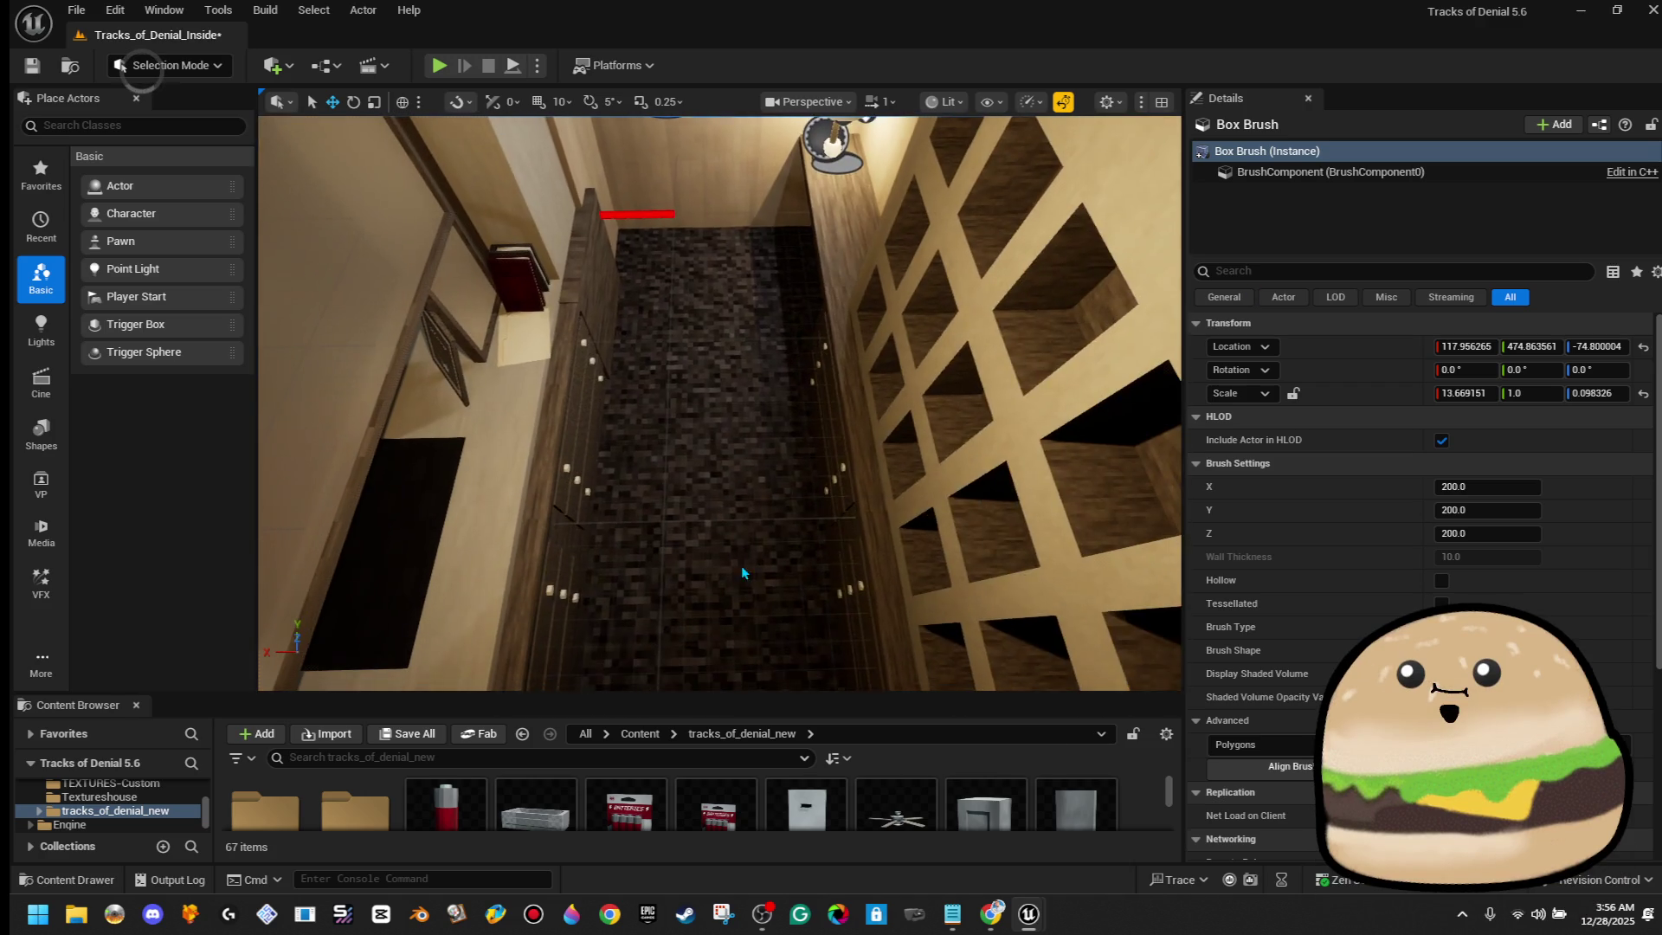
Playtest from the carpet floor, opening the breaker door and flipping MASTER to ON
{"action": "right_click", "coordinate": [741, 564]}
{"action": "left_click", "coordinate": [822, 876]}
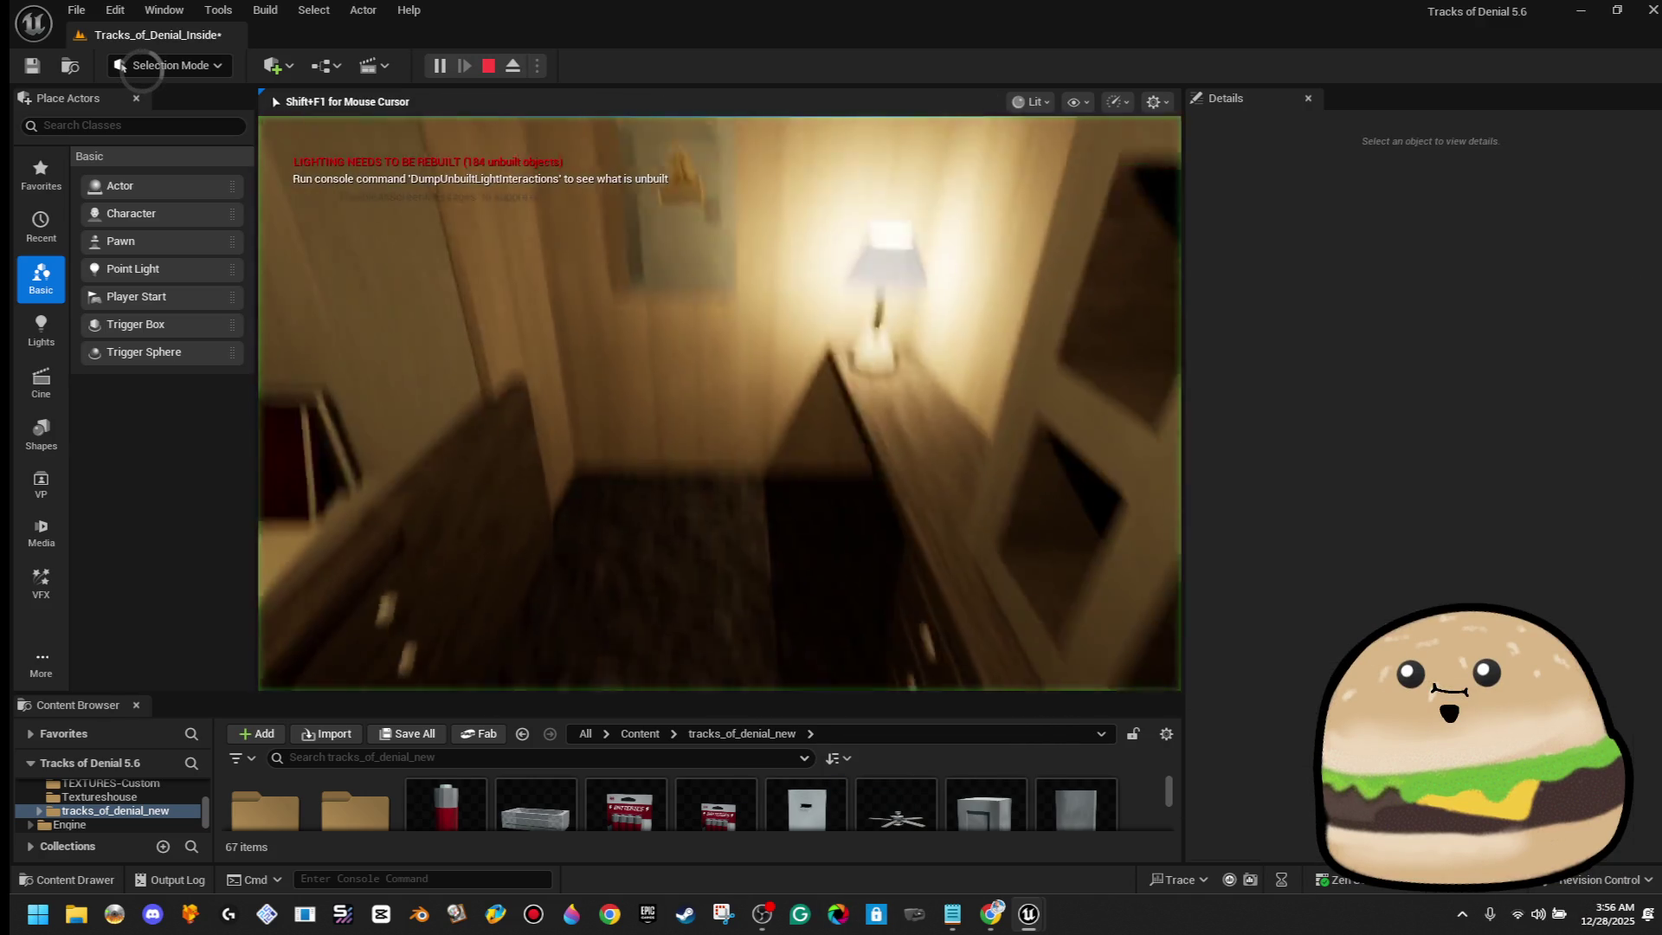
{"action": "key", "text": "e"}
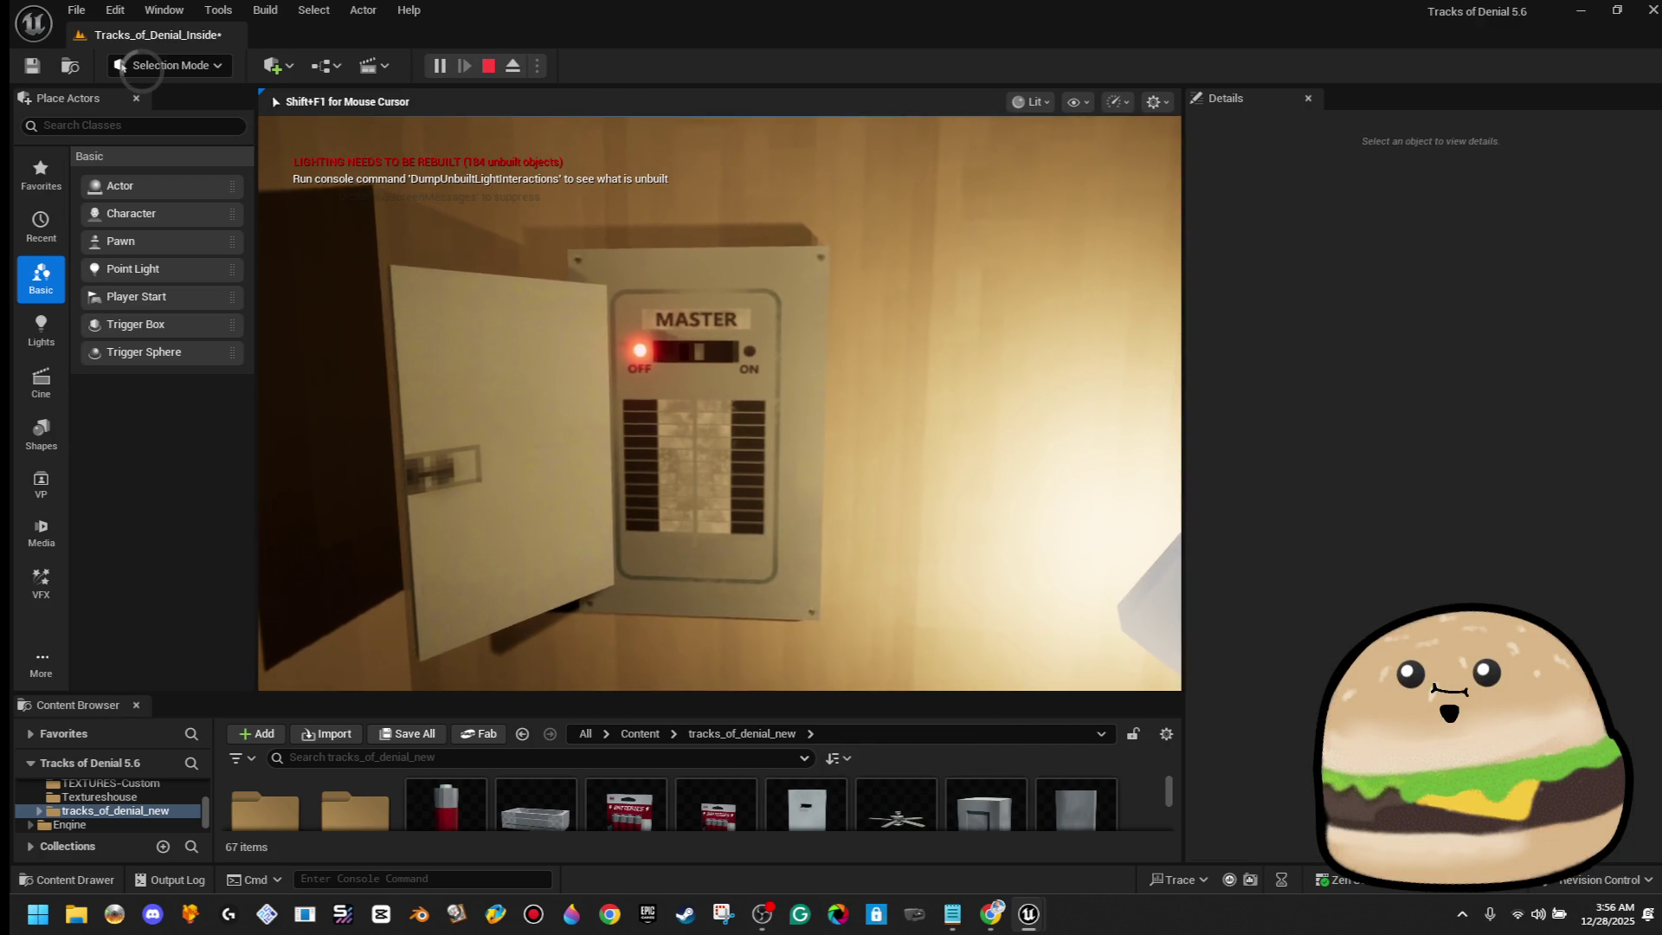
{"action": "key", "text": "e"}
{"action": "key", "text": "e"}
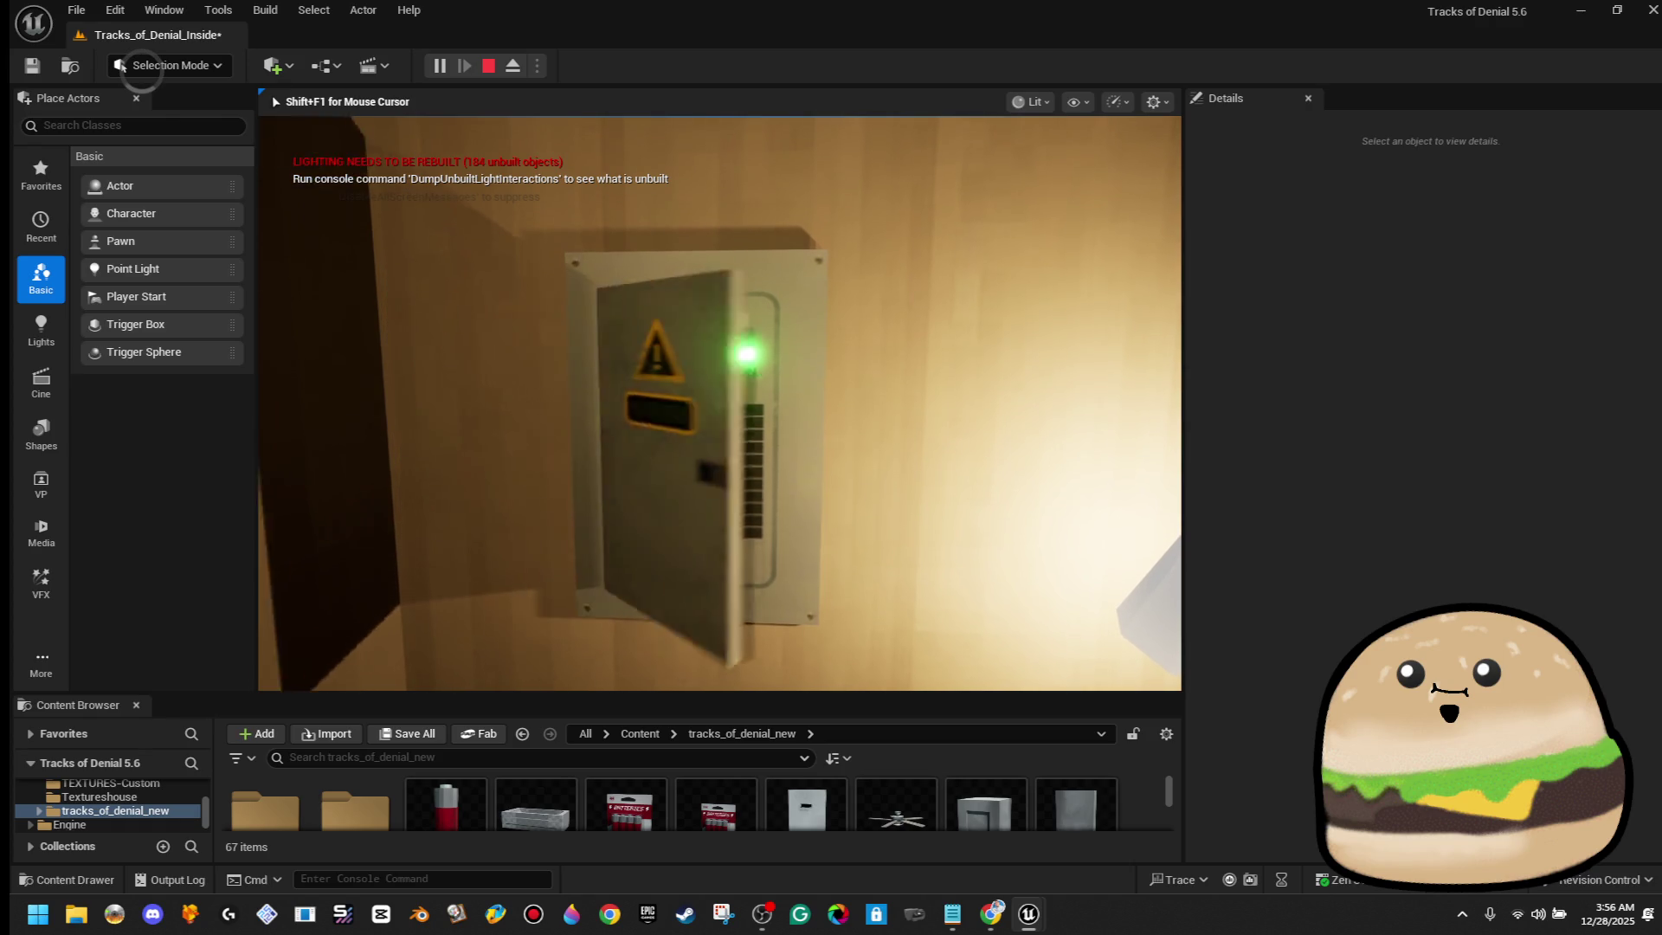
{"action": "key", "text": "Escape"}
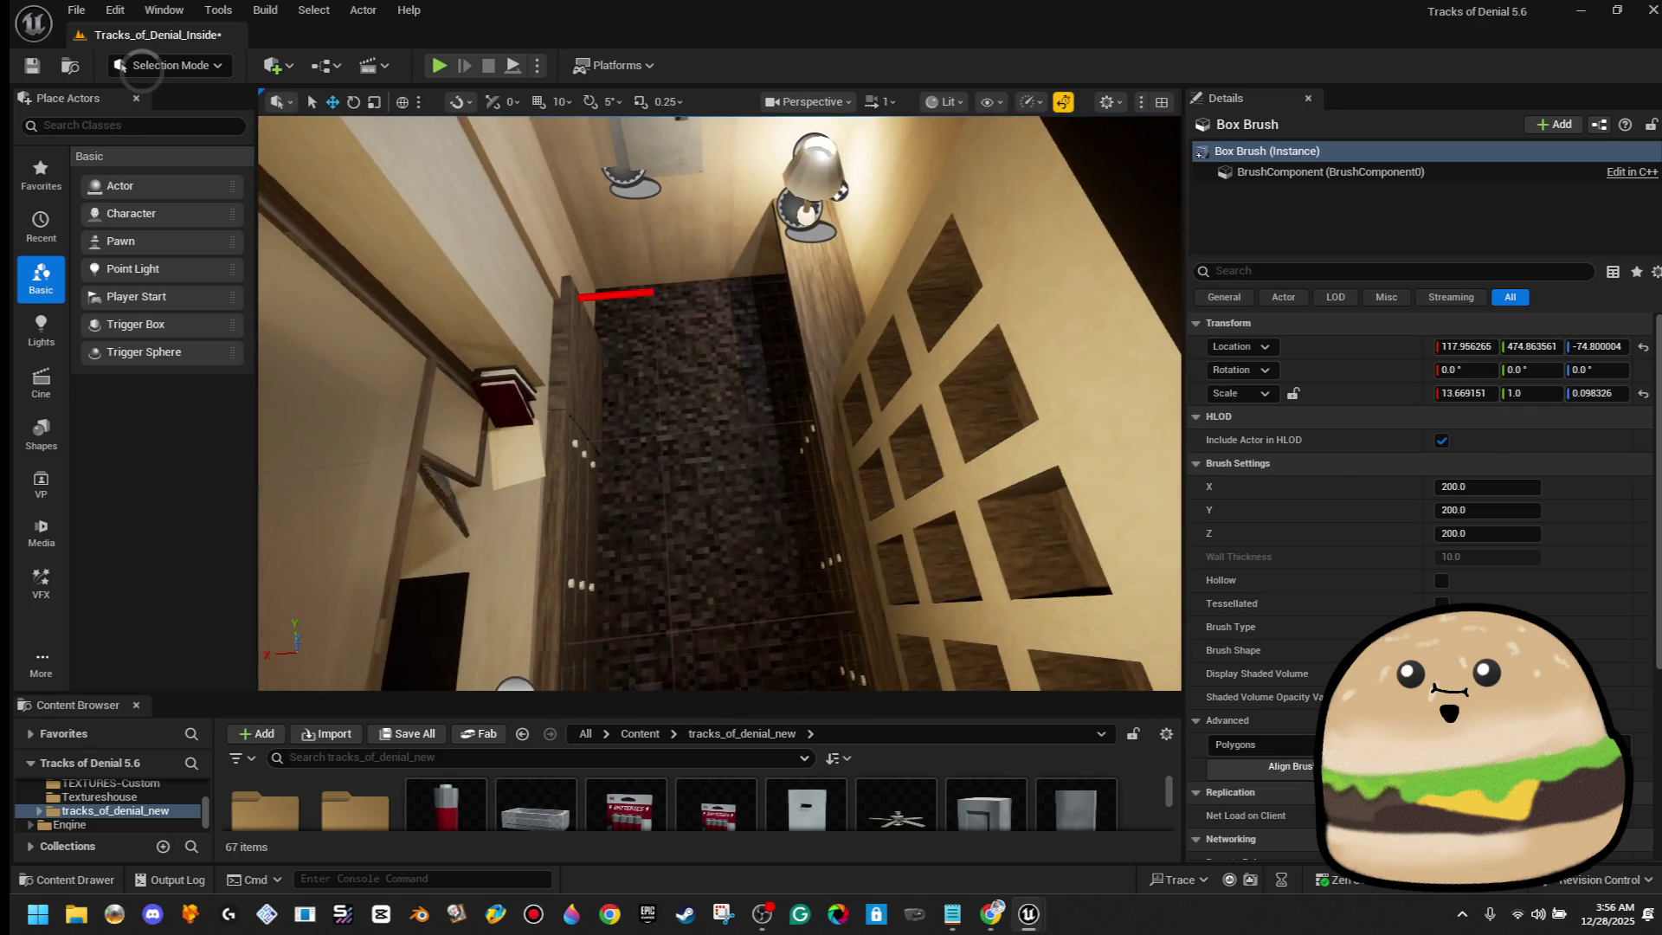
{"action": "right_click", "coordinate": [716, 319]}
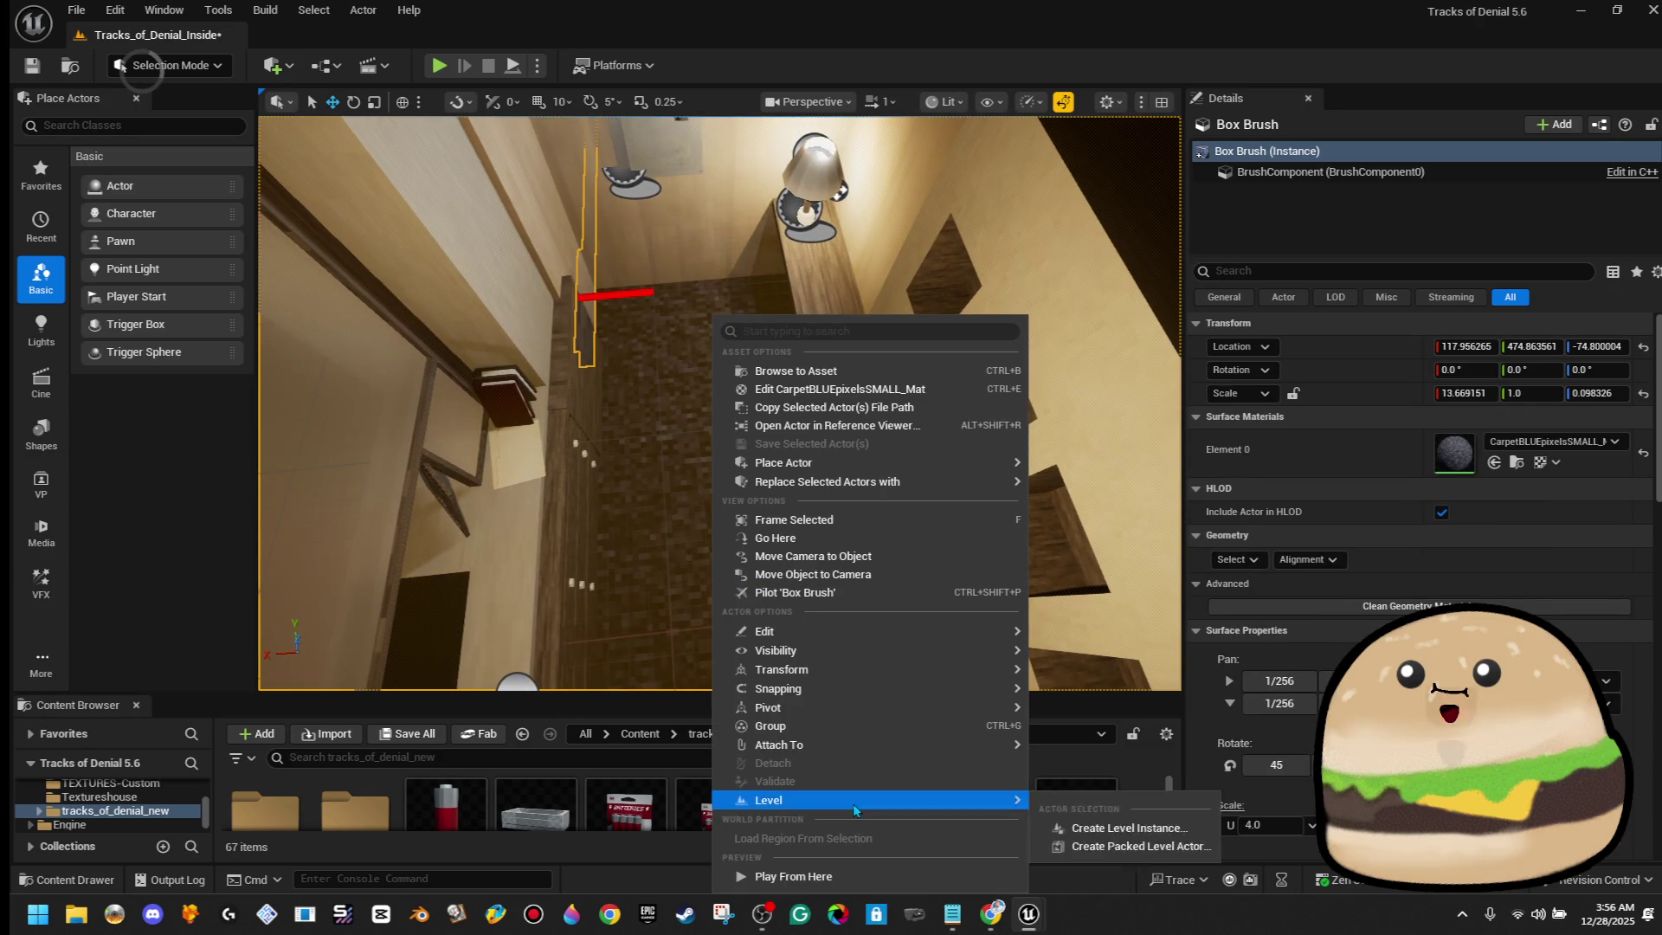
Play from here, walk up to the breaker box and flip MASTER to ON
{"action": "left_click", "coordinate": [862, 877]}
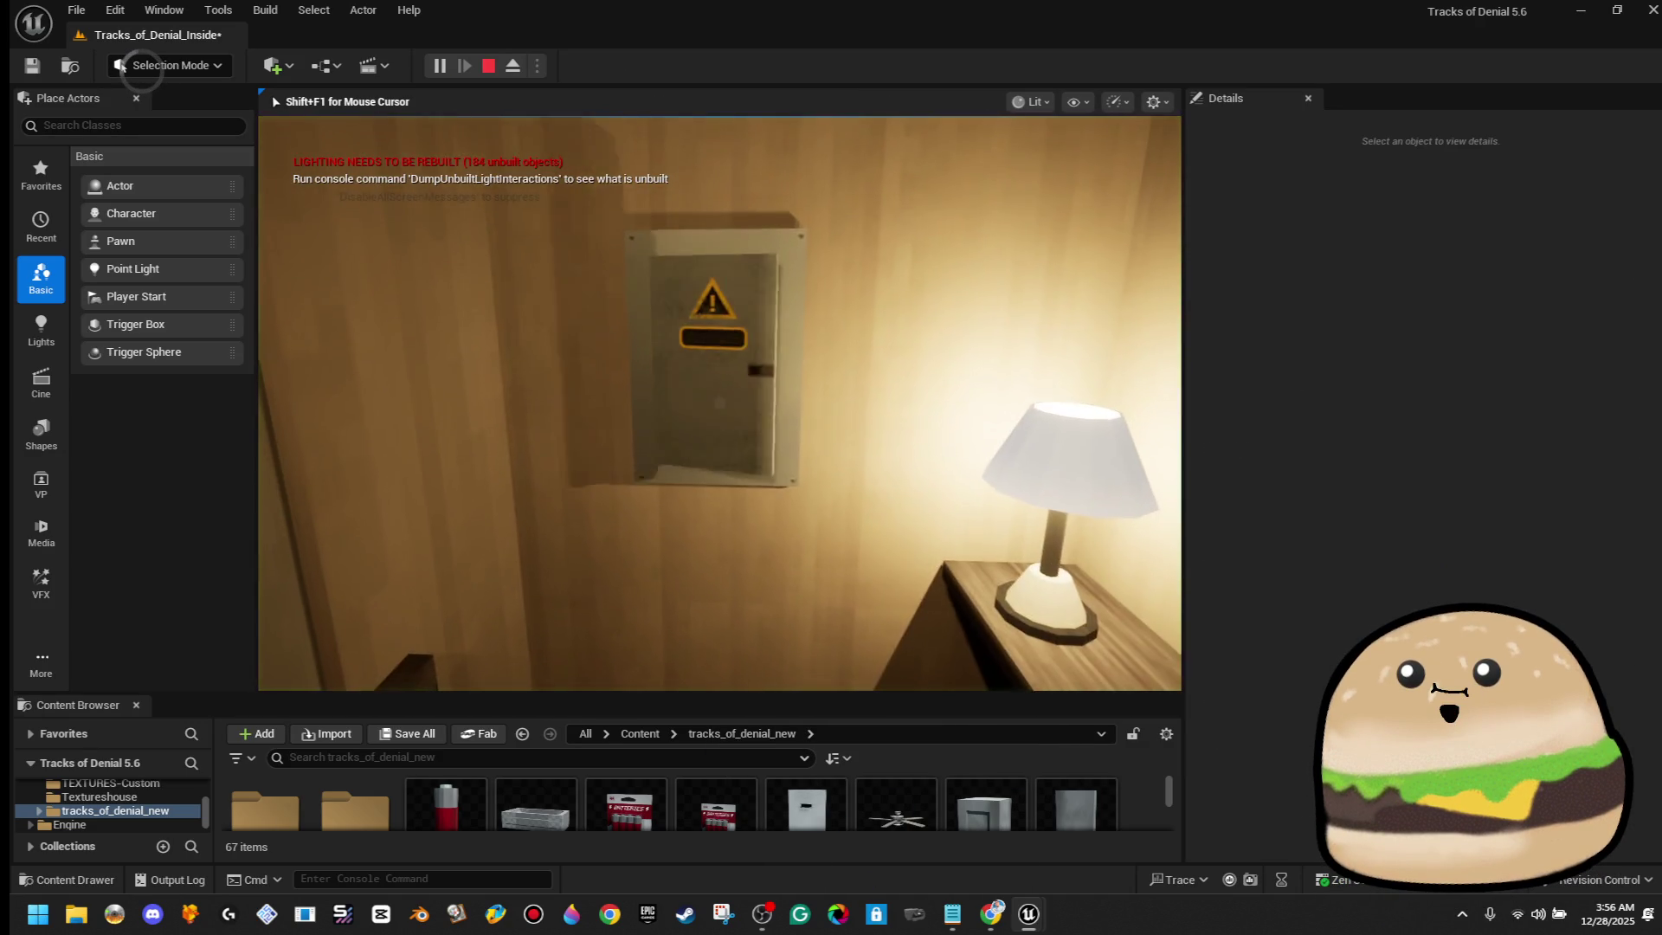
{"action": "key", "text": "w"}
{"action": "key", "text": "e"}
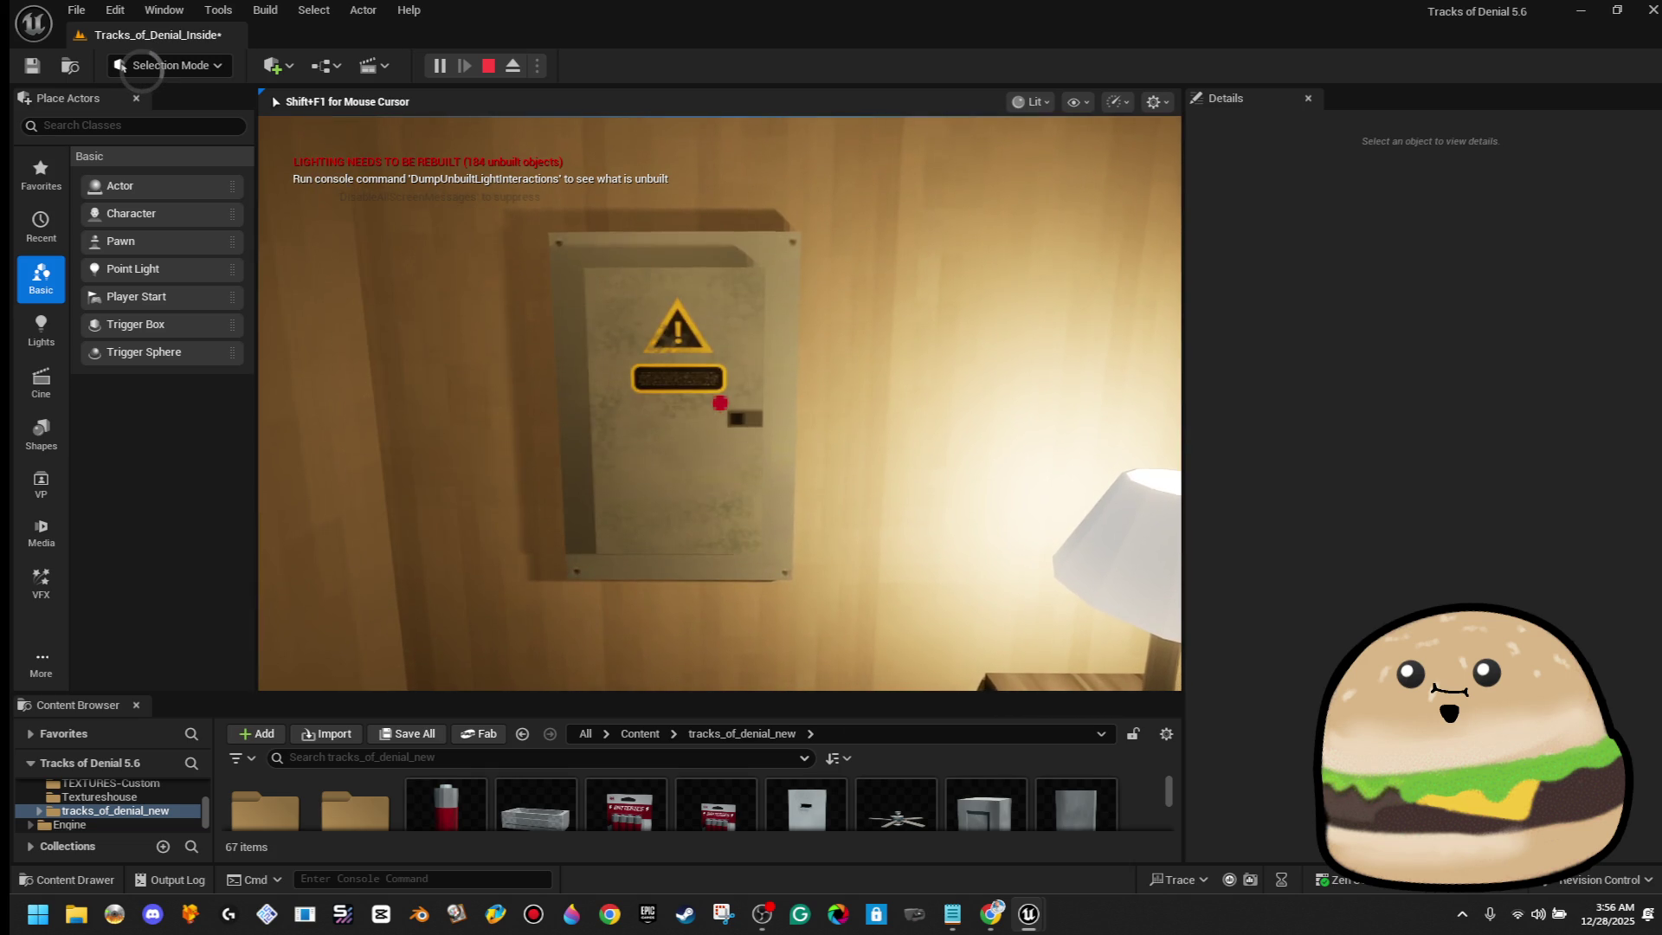
{"action": "key", "text": "Escape"}
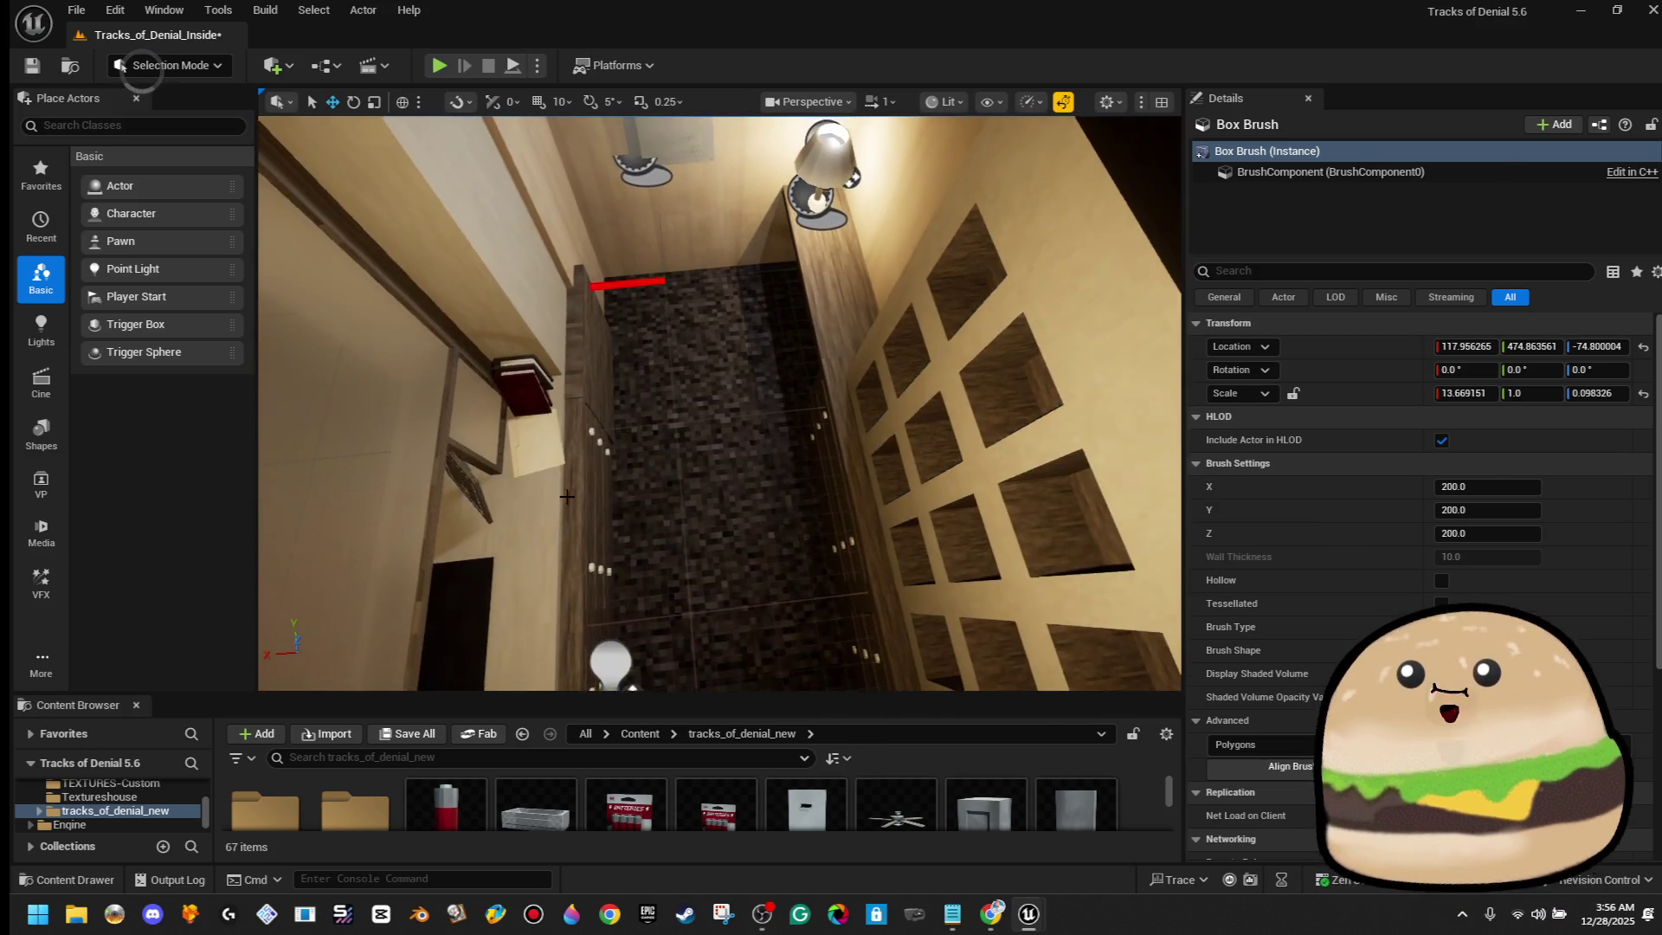
Playtest opening the breaker box door, then walk away and back to it
{"action": "right_click", "coordinate": [575, 485]}
{"action": "left_click", "coordinate": [635, 520]}
{"action": "right_click", "coordinate": [726, 317]}
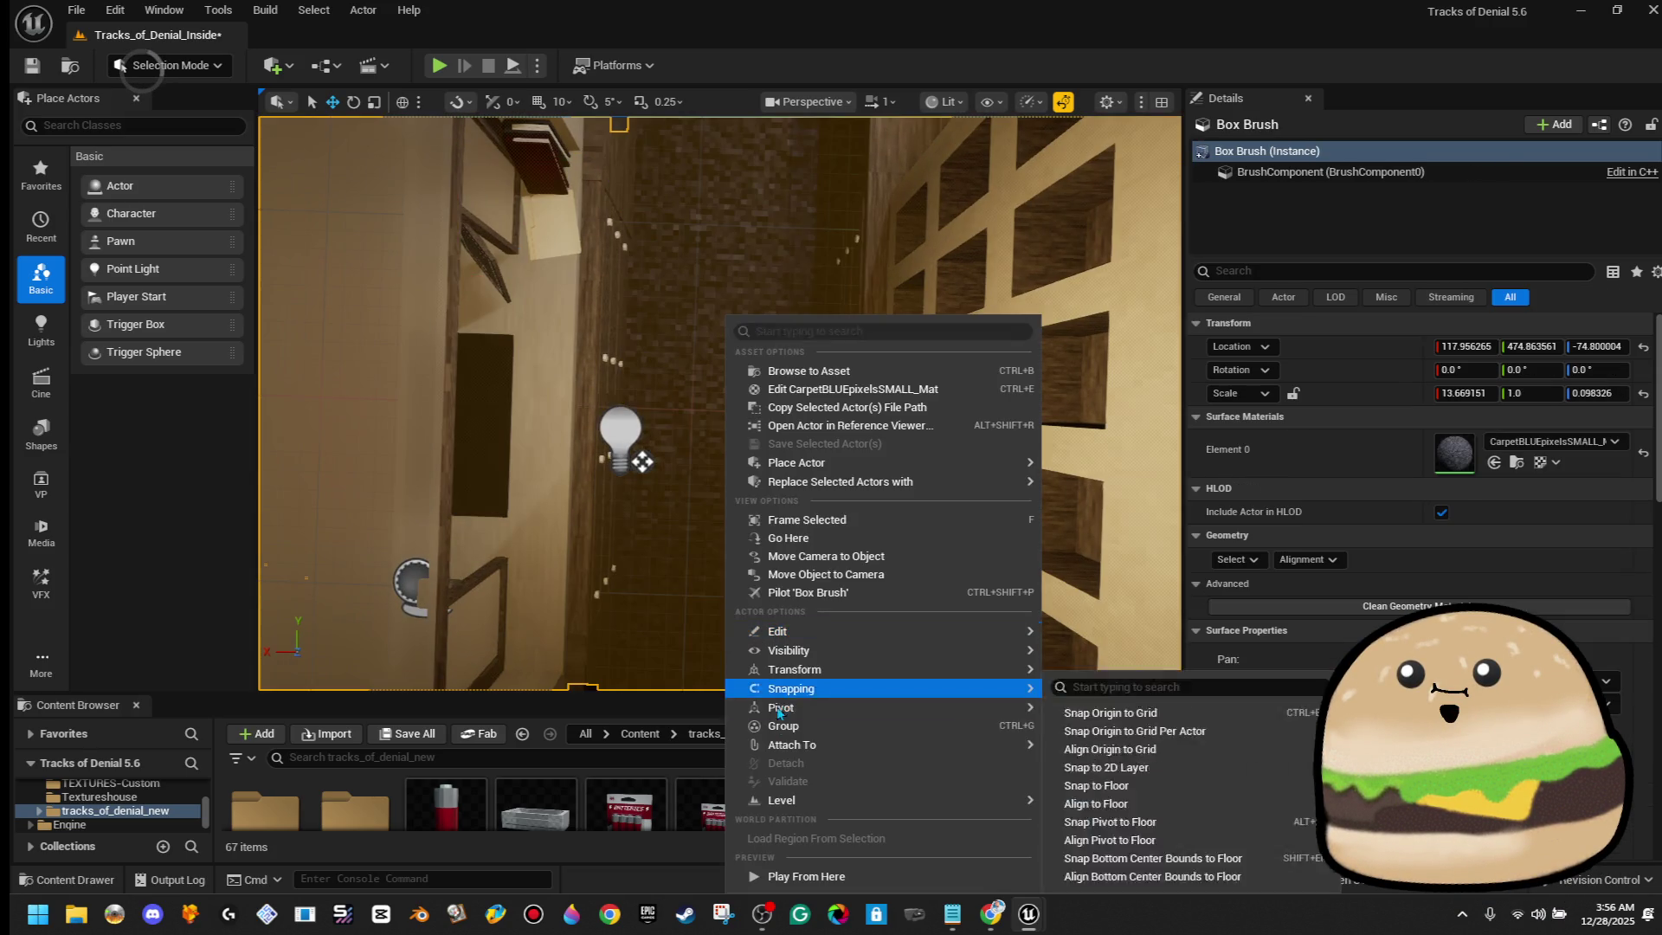
{"action": "left_click", "coordinate": [797, 876]}
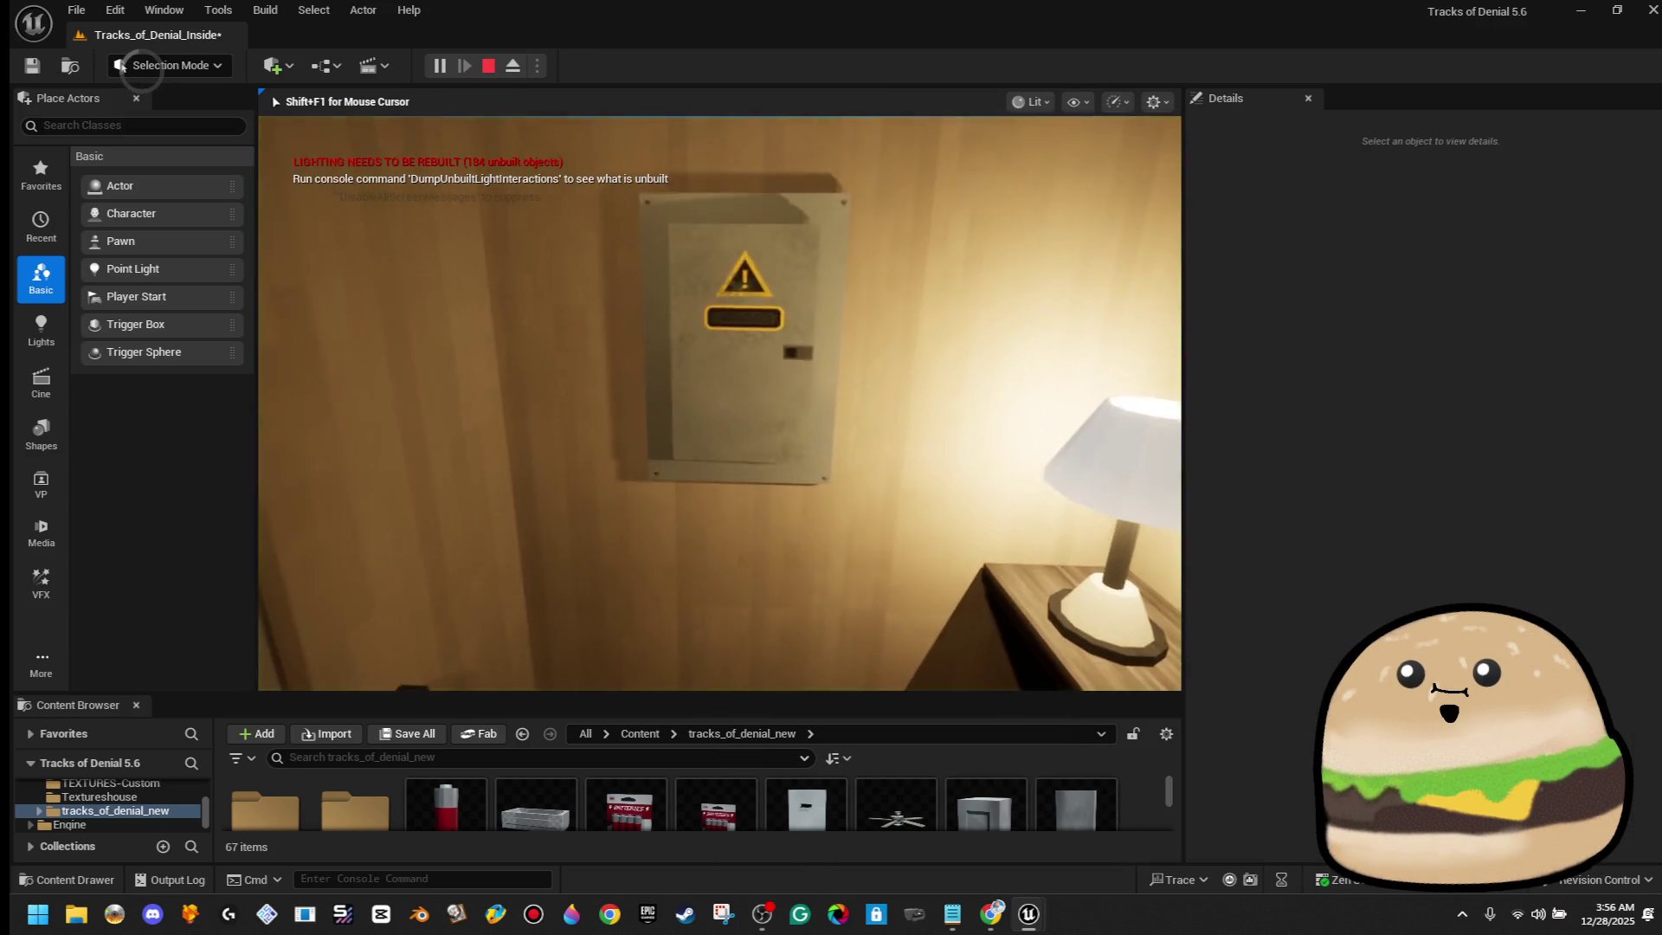
{"action": "key", "text": "e"}
{"action": "key", "text": "e"}
{"action": "key", "text": "e"}
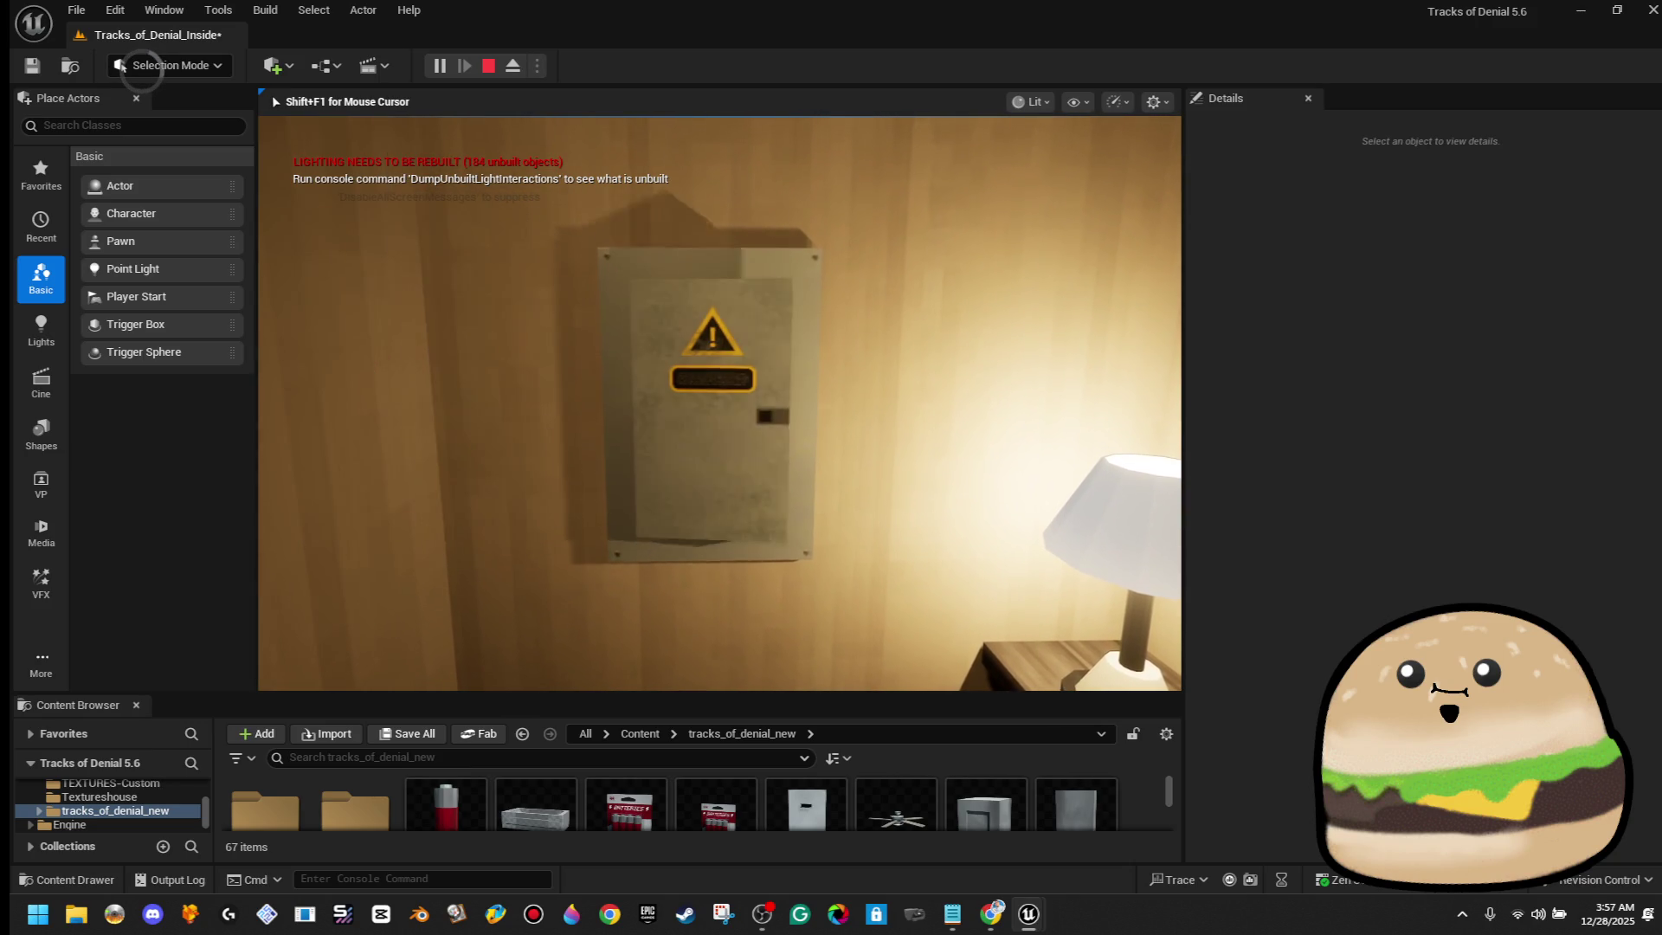
{"action": "key", "text": "s"}
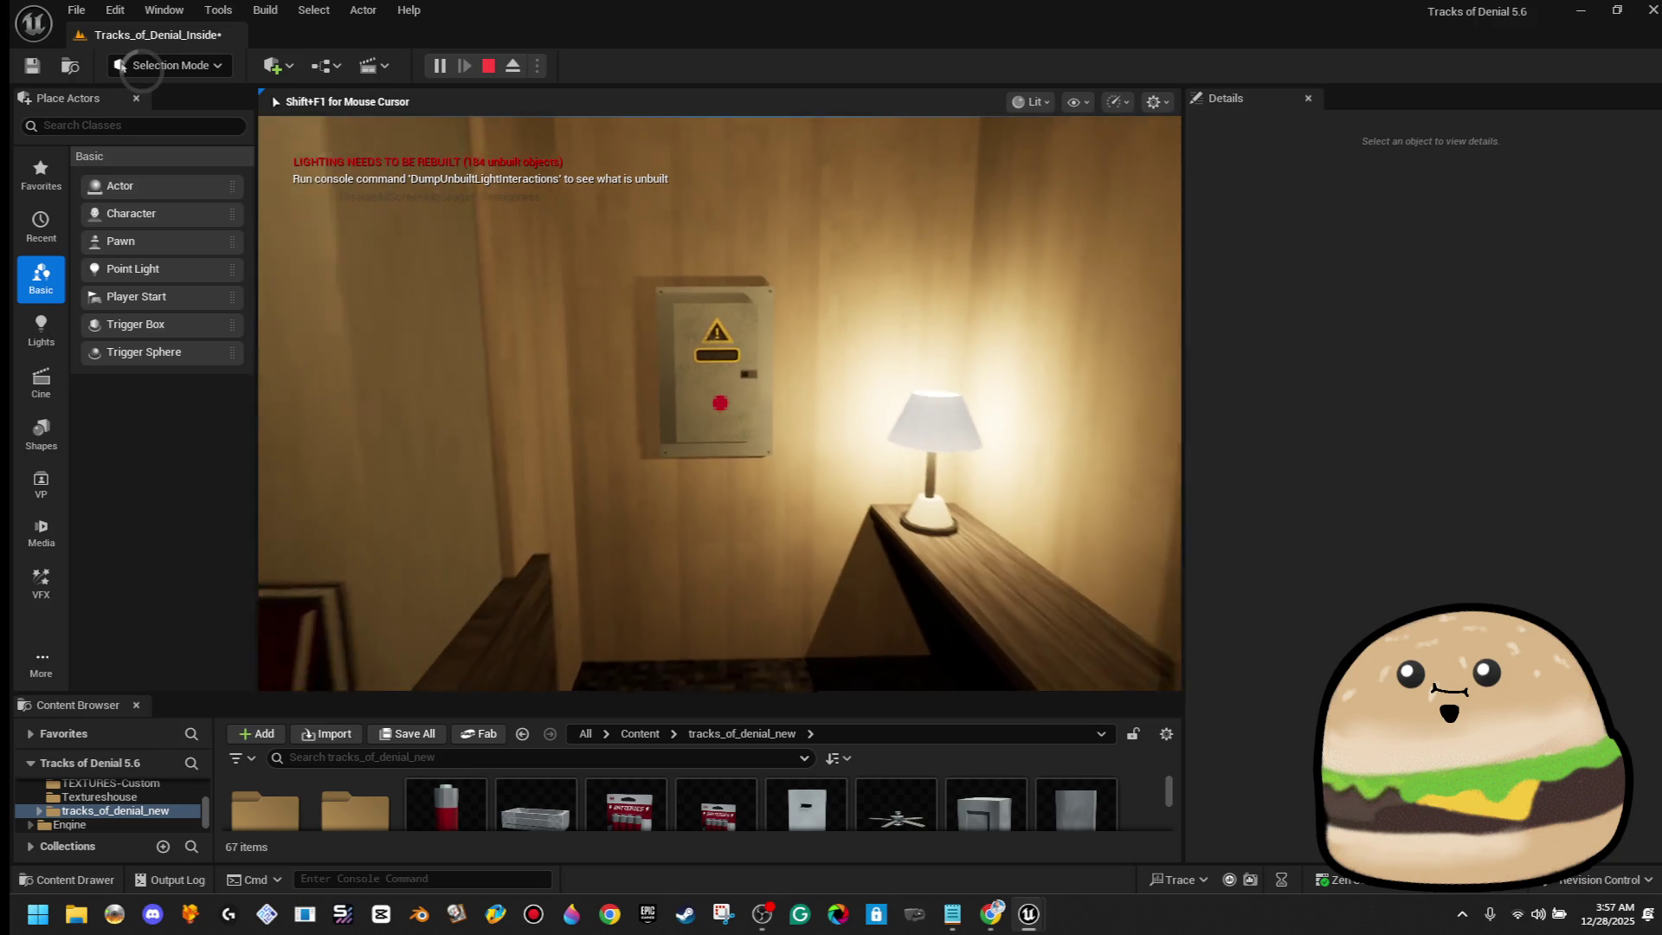
{"action": "key", "text": "w"}
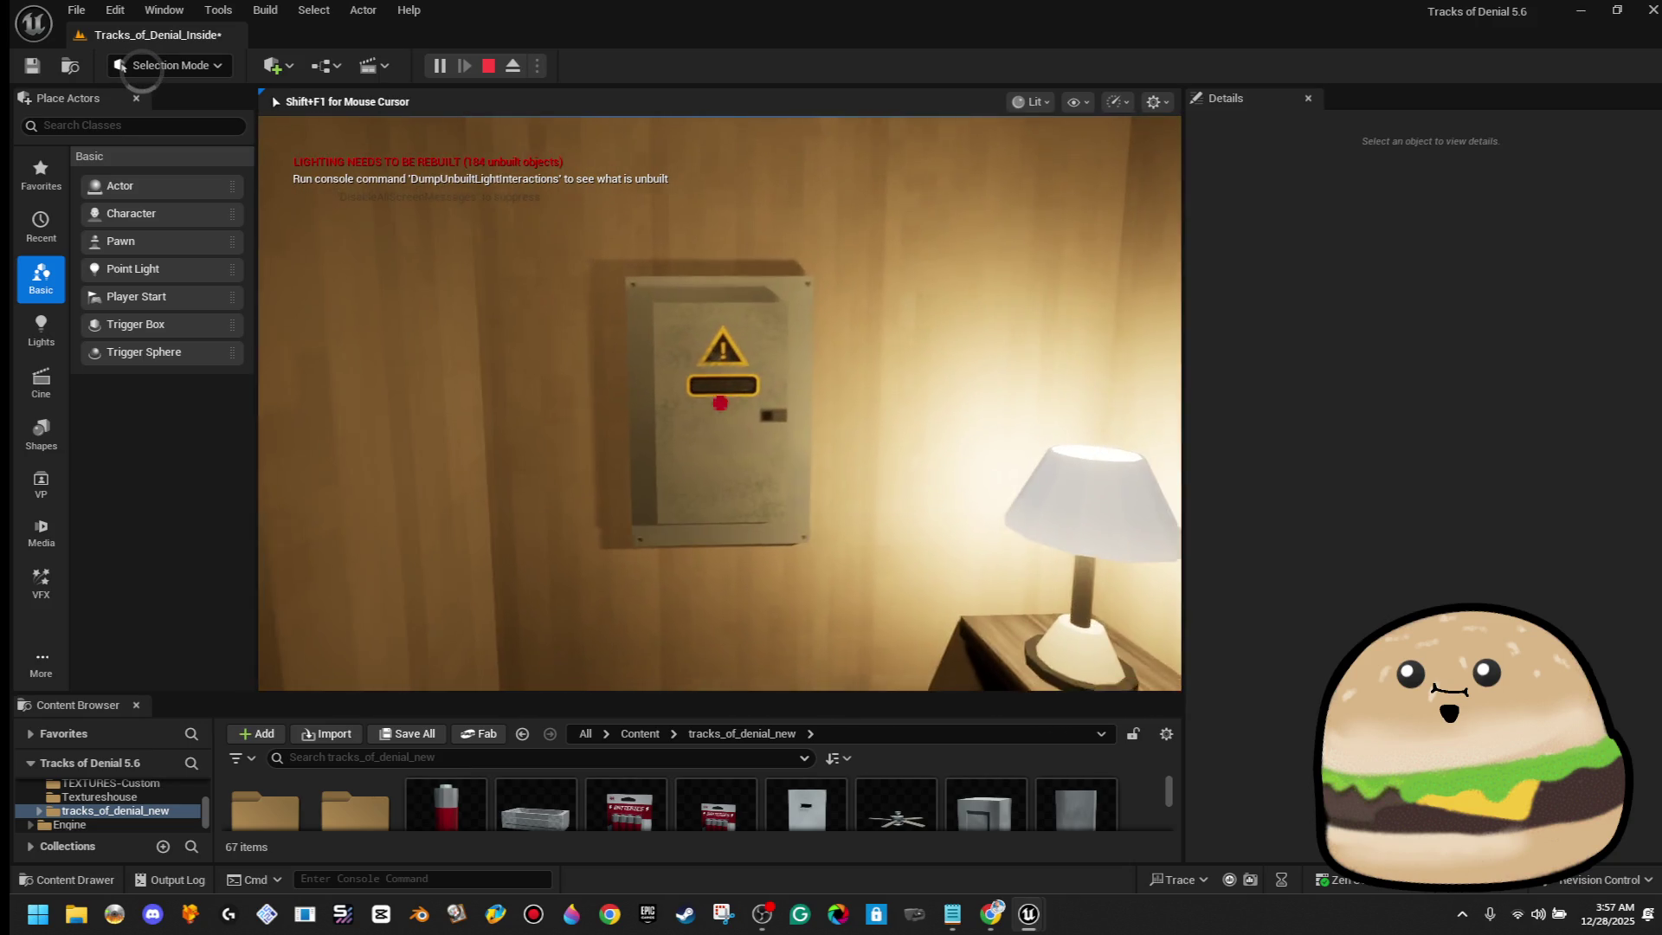
{"action": "key", "text": "Escape"}
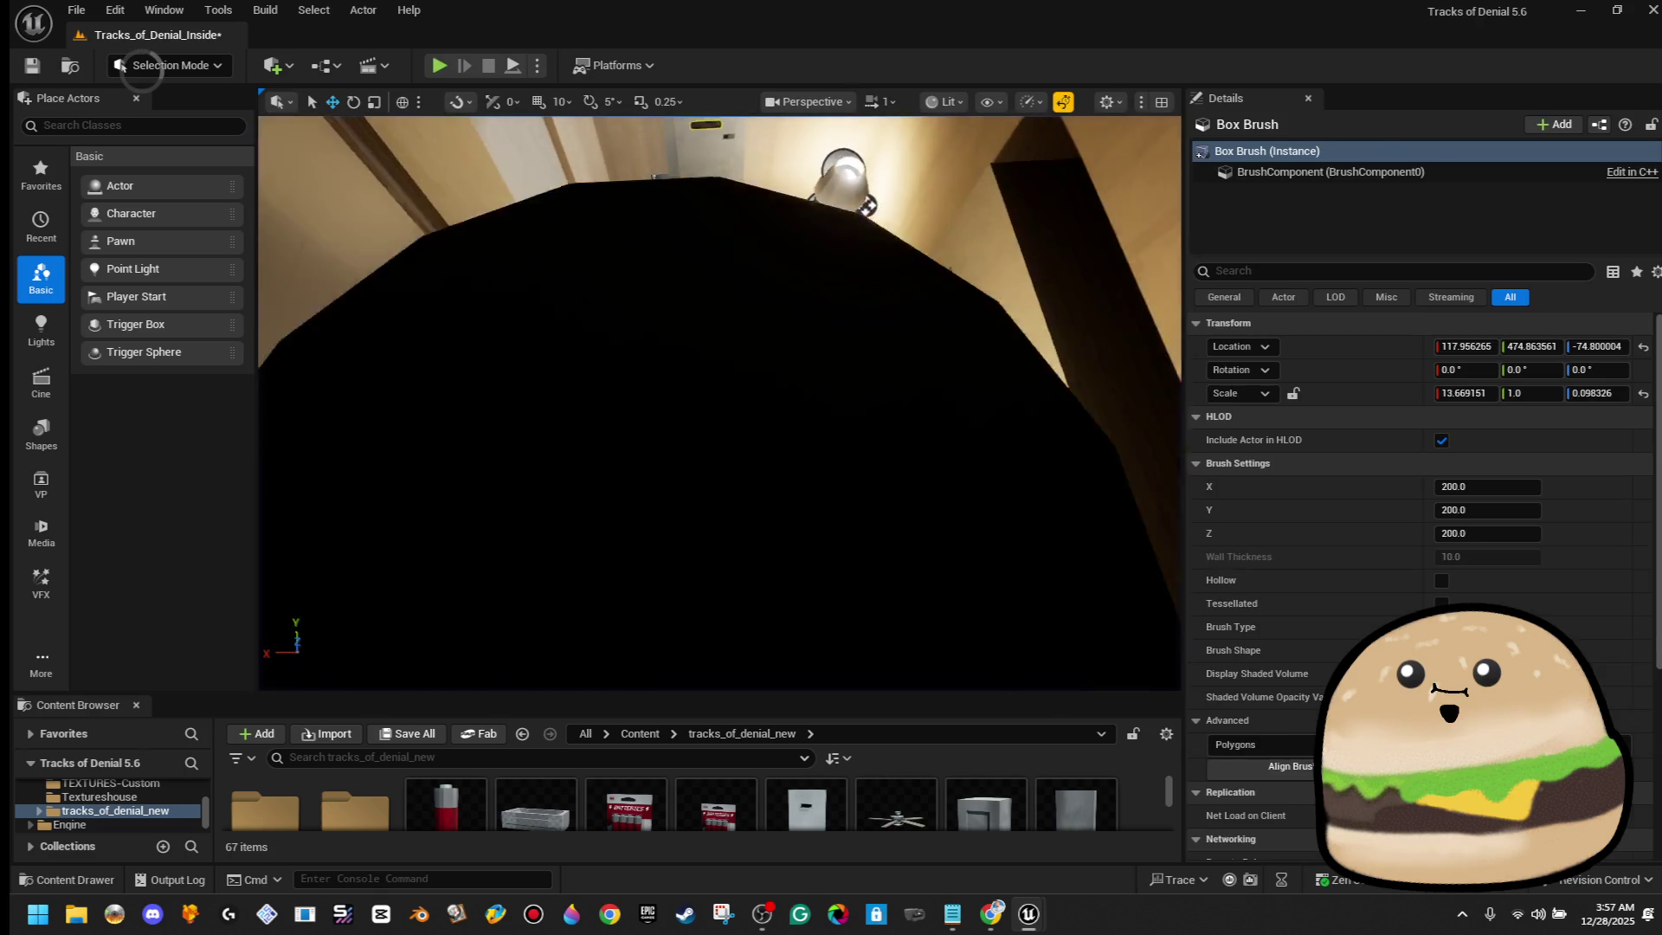
Start an Alt+P playtest, open the breaker door and switch MASTER from red OFF to green ON
{"action": "right_click", "coordinate": [760, 358]}
{"action": "right_click", "coordinate": [730, 326]}
{"action": "key", "text": "Escape"}
{"action": "key", "text": "alt+p"}
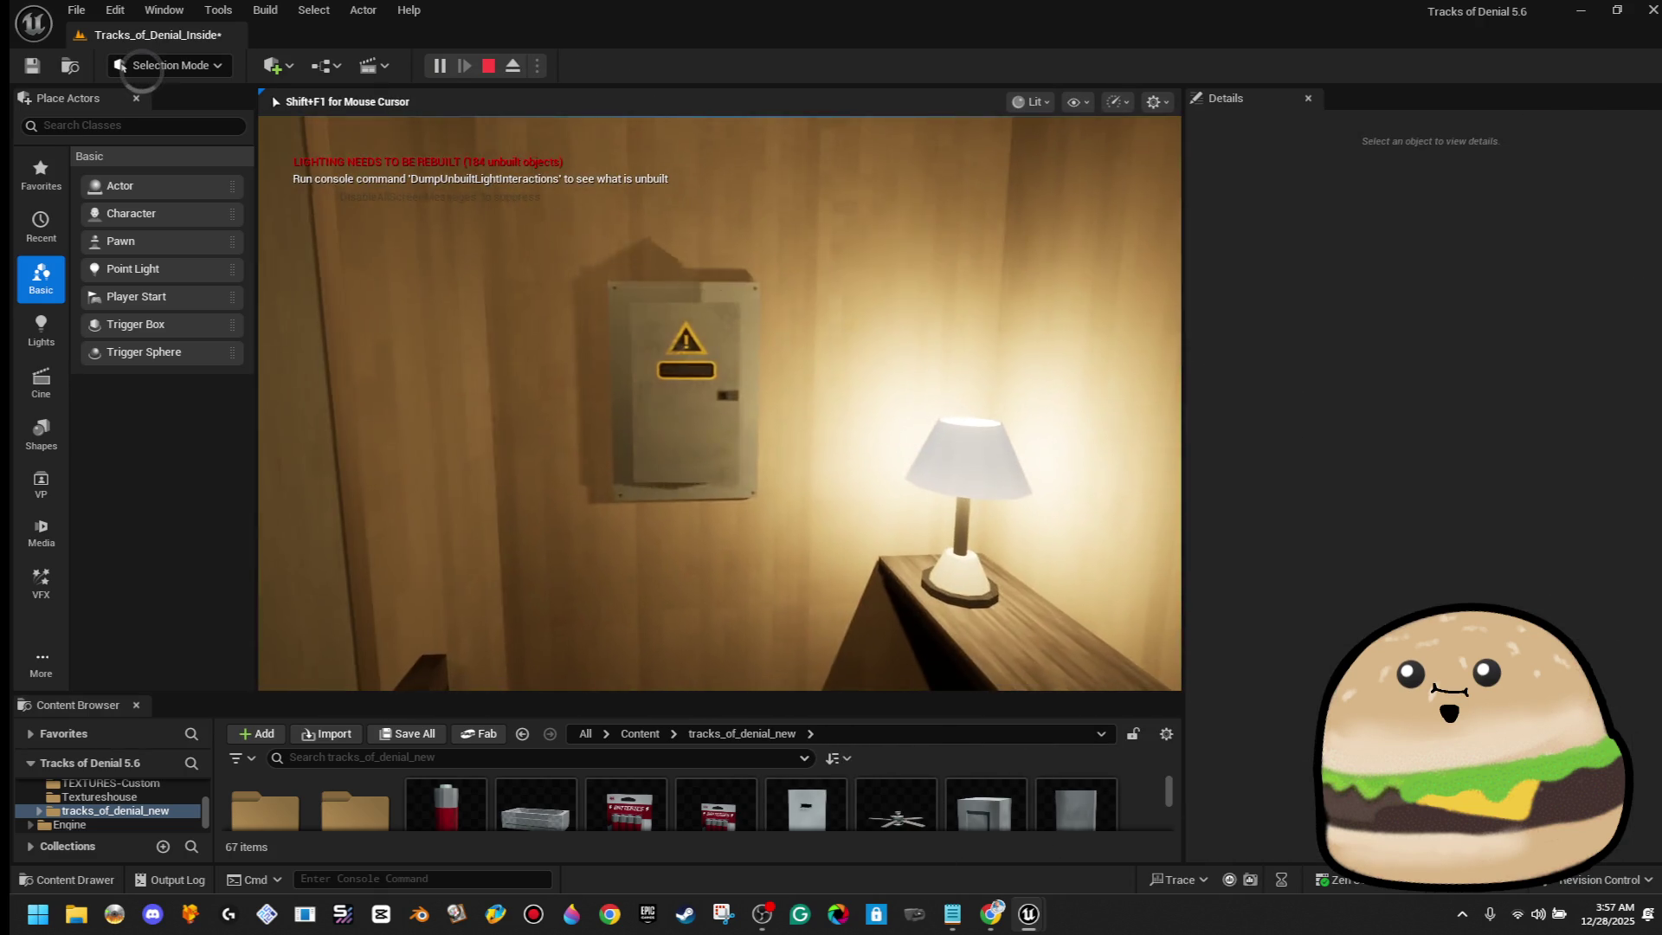
{"action": "key", "text": "e"}
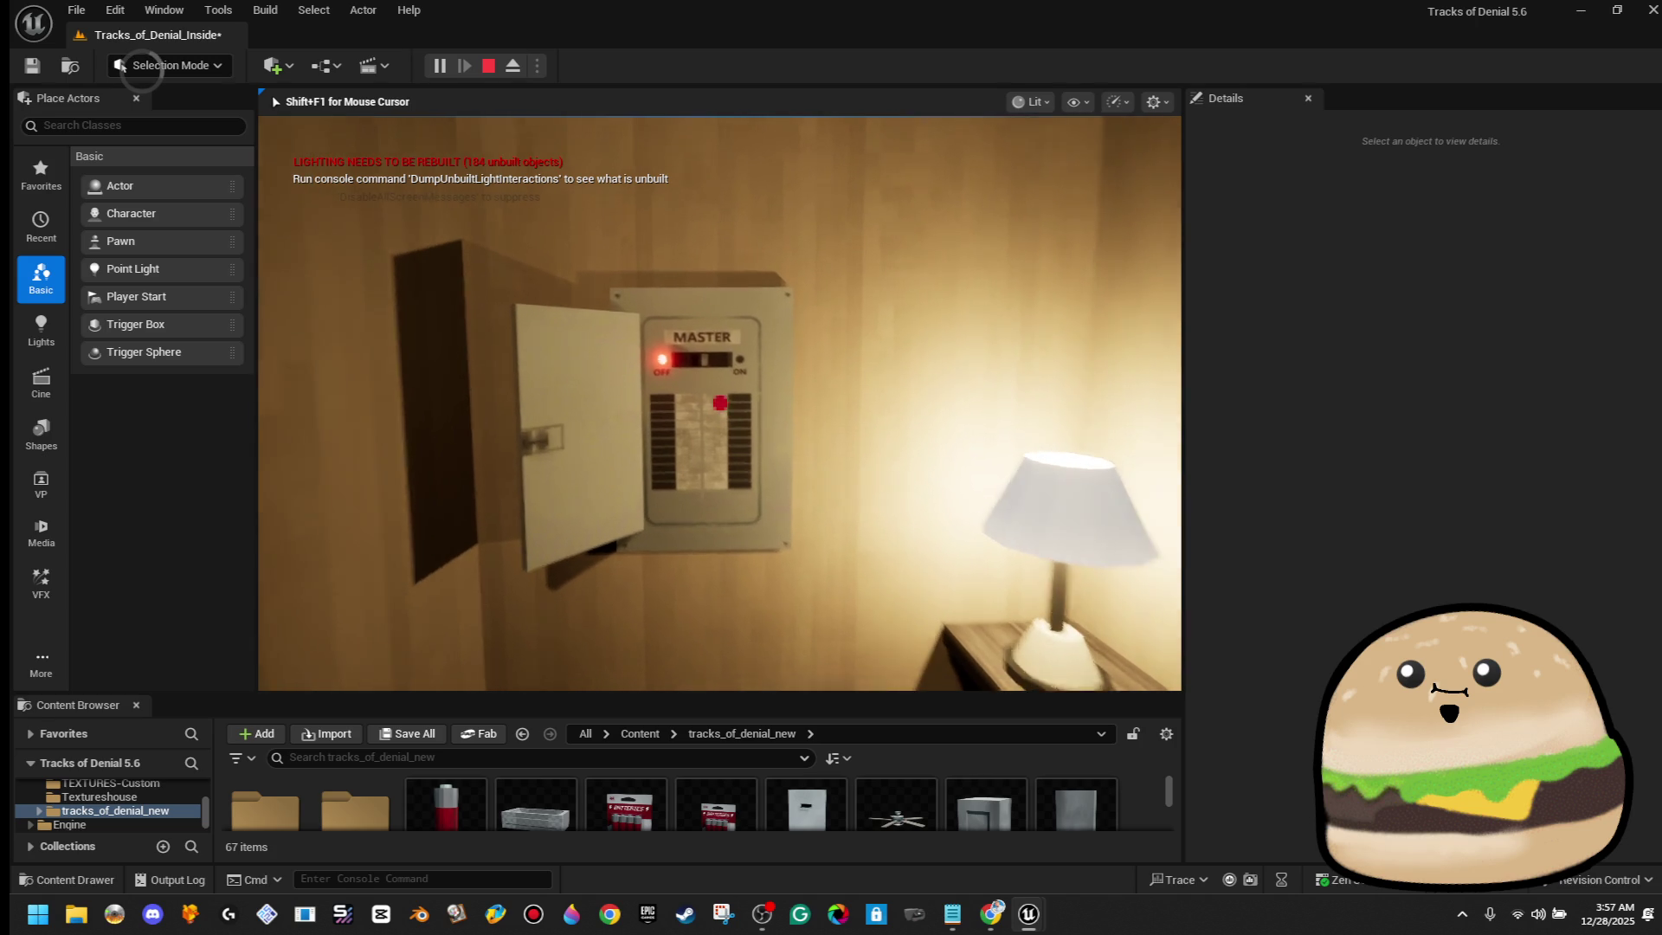
{"action": "key", "text": "e"}
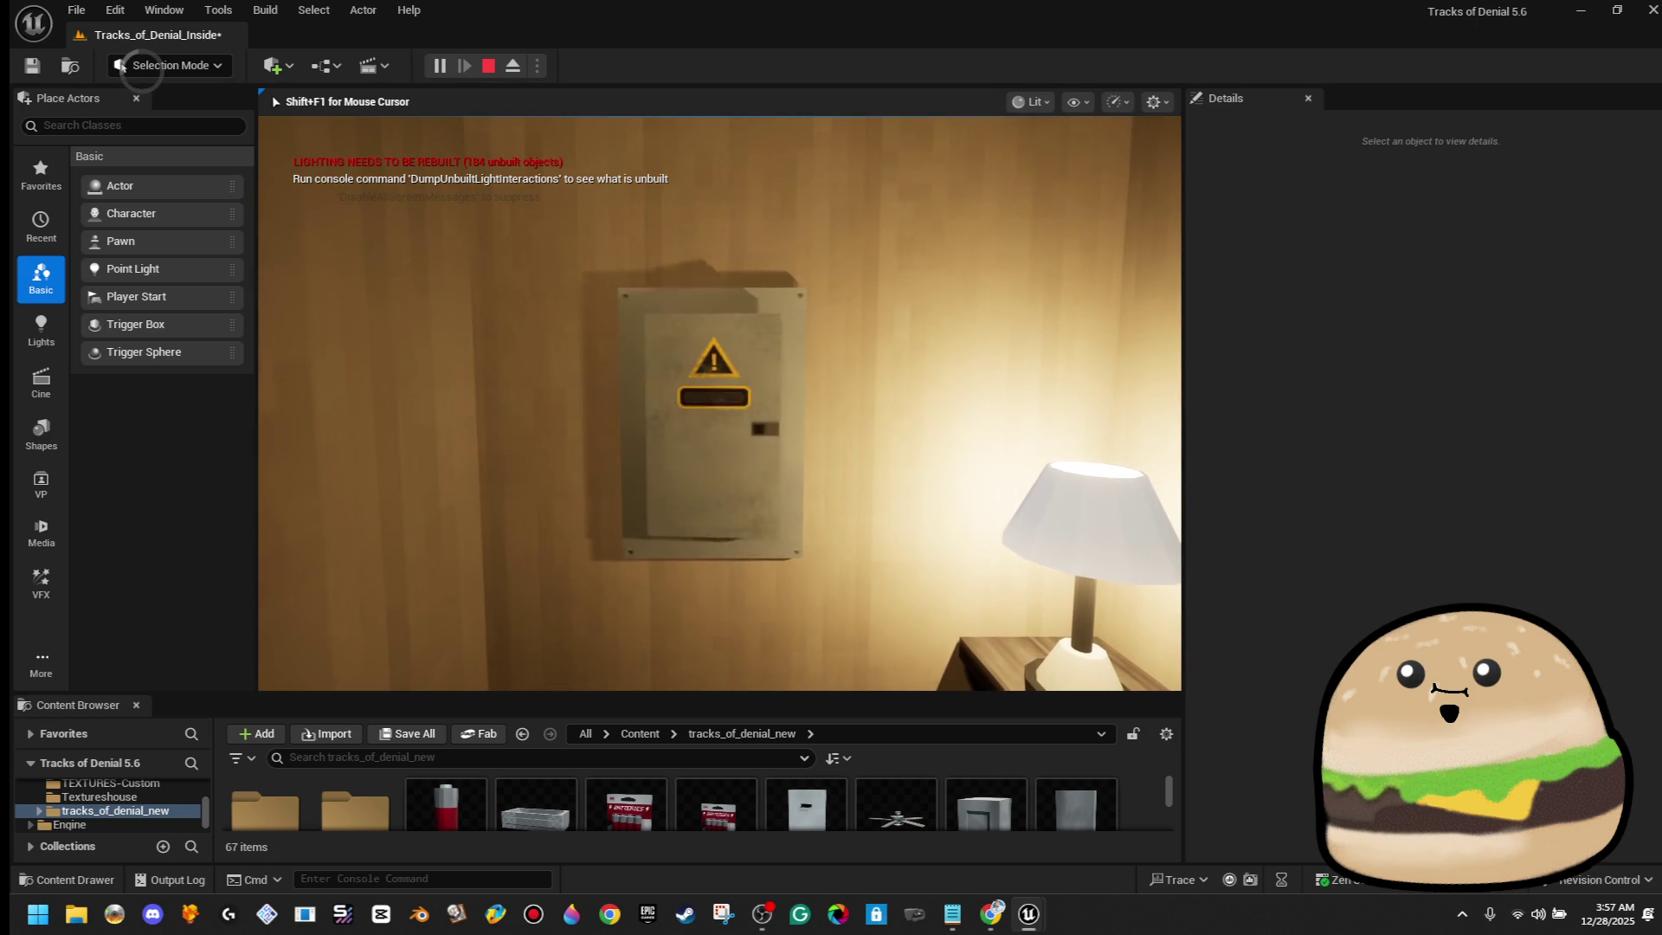
{"action": "key", "text": "Escape"}
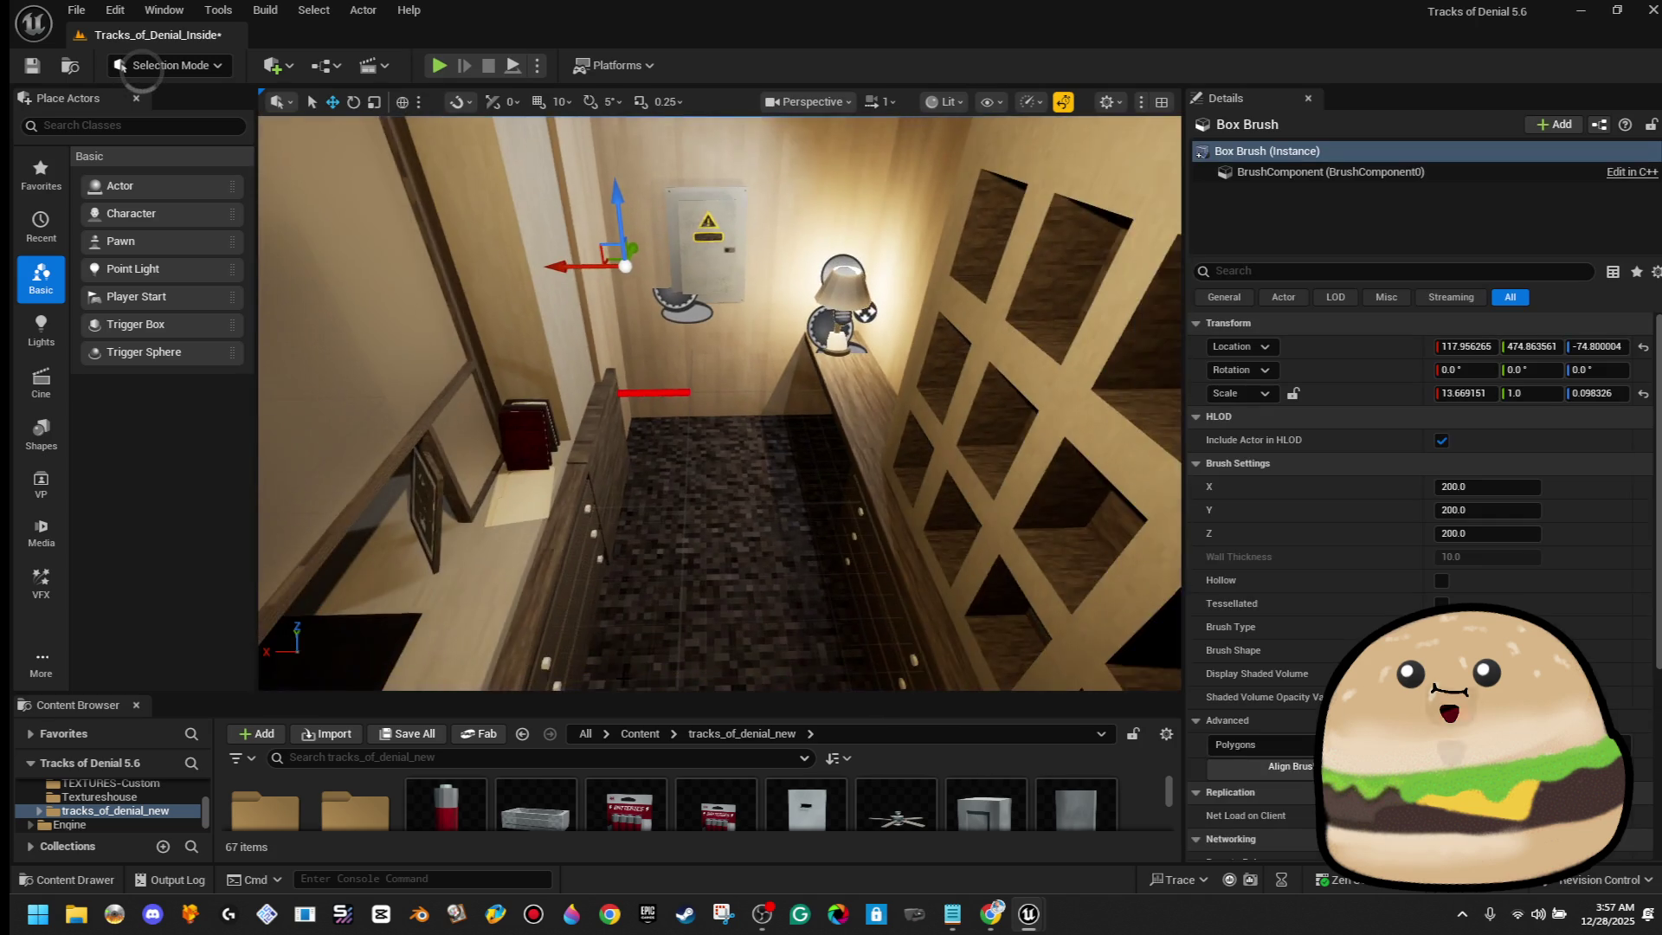
Playtest from the current view again, turning MASTER from red to green
{"action": "right_click", "coordinate": [807, 612]}
{"action": "left_click", "coordinate": [810, 595]}
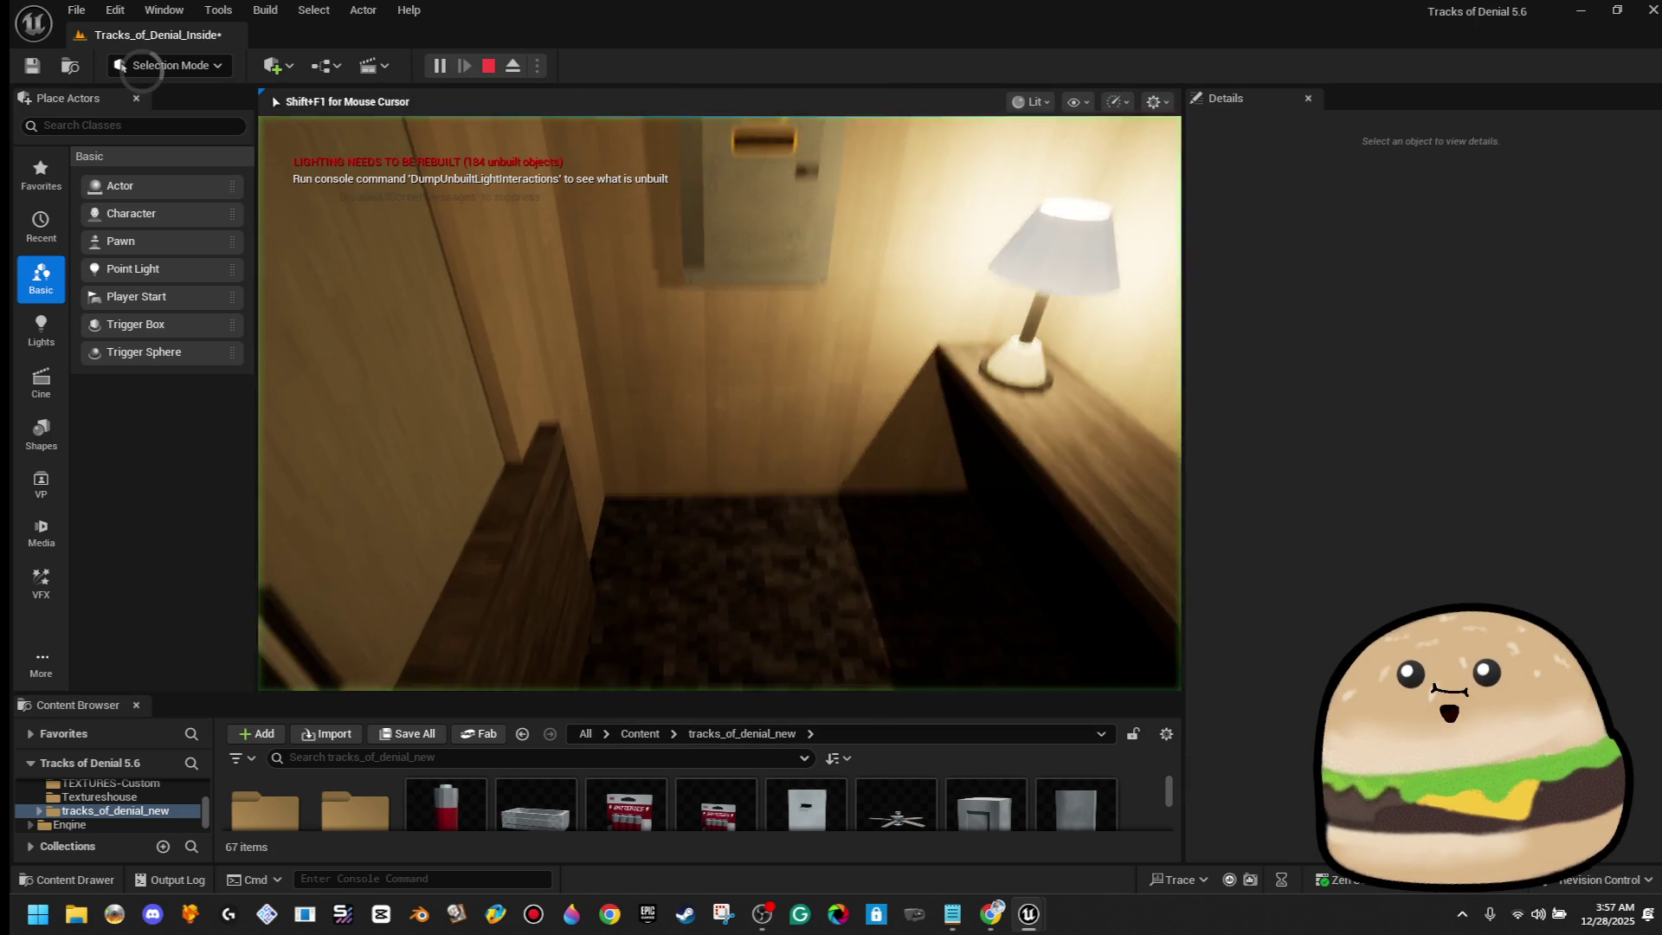
{"action": "key", "text": "w"}
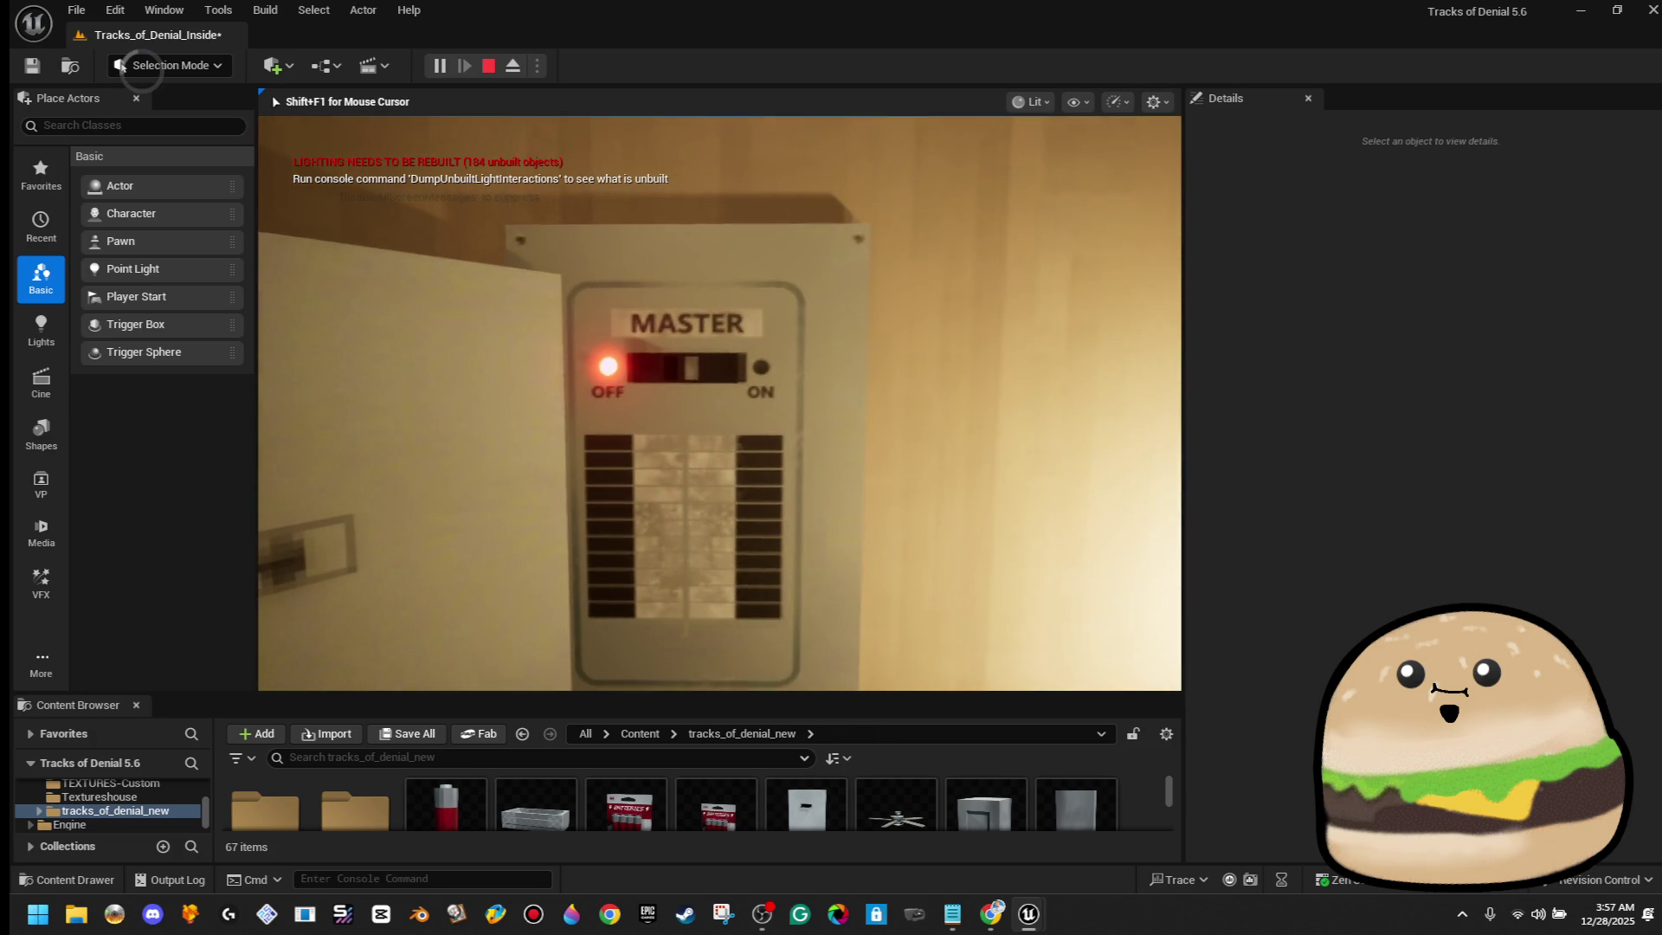
{"action": "key", "text": "e"}
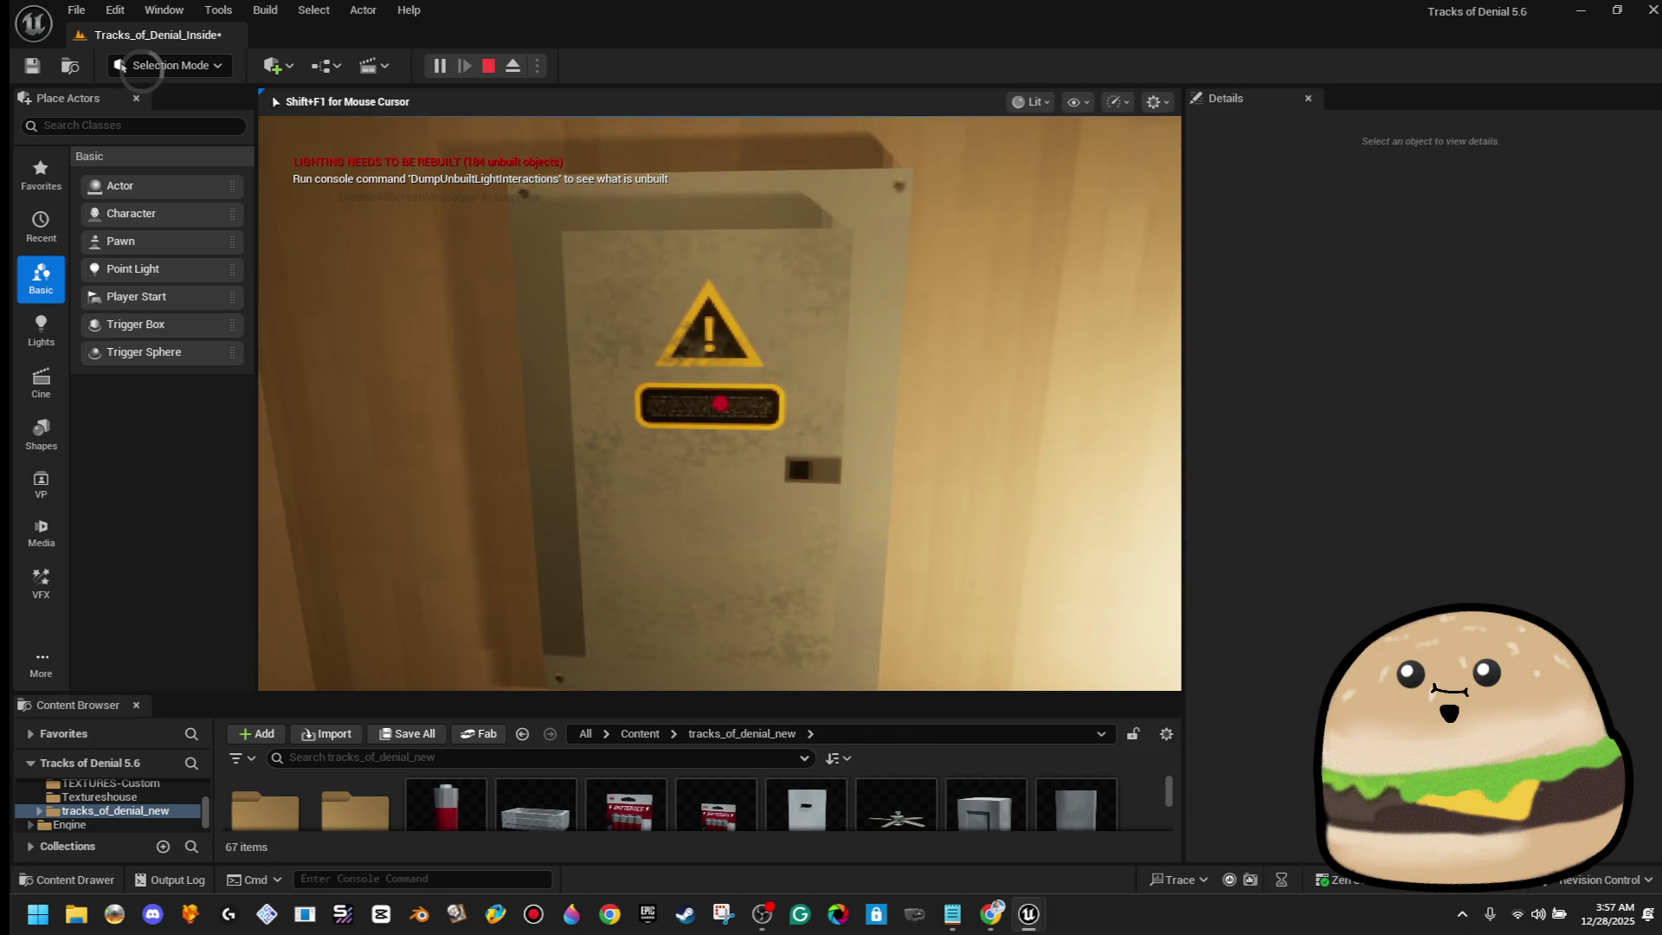
{"action": "key", "text": "Escape"}
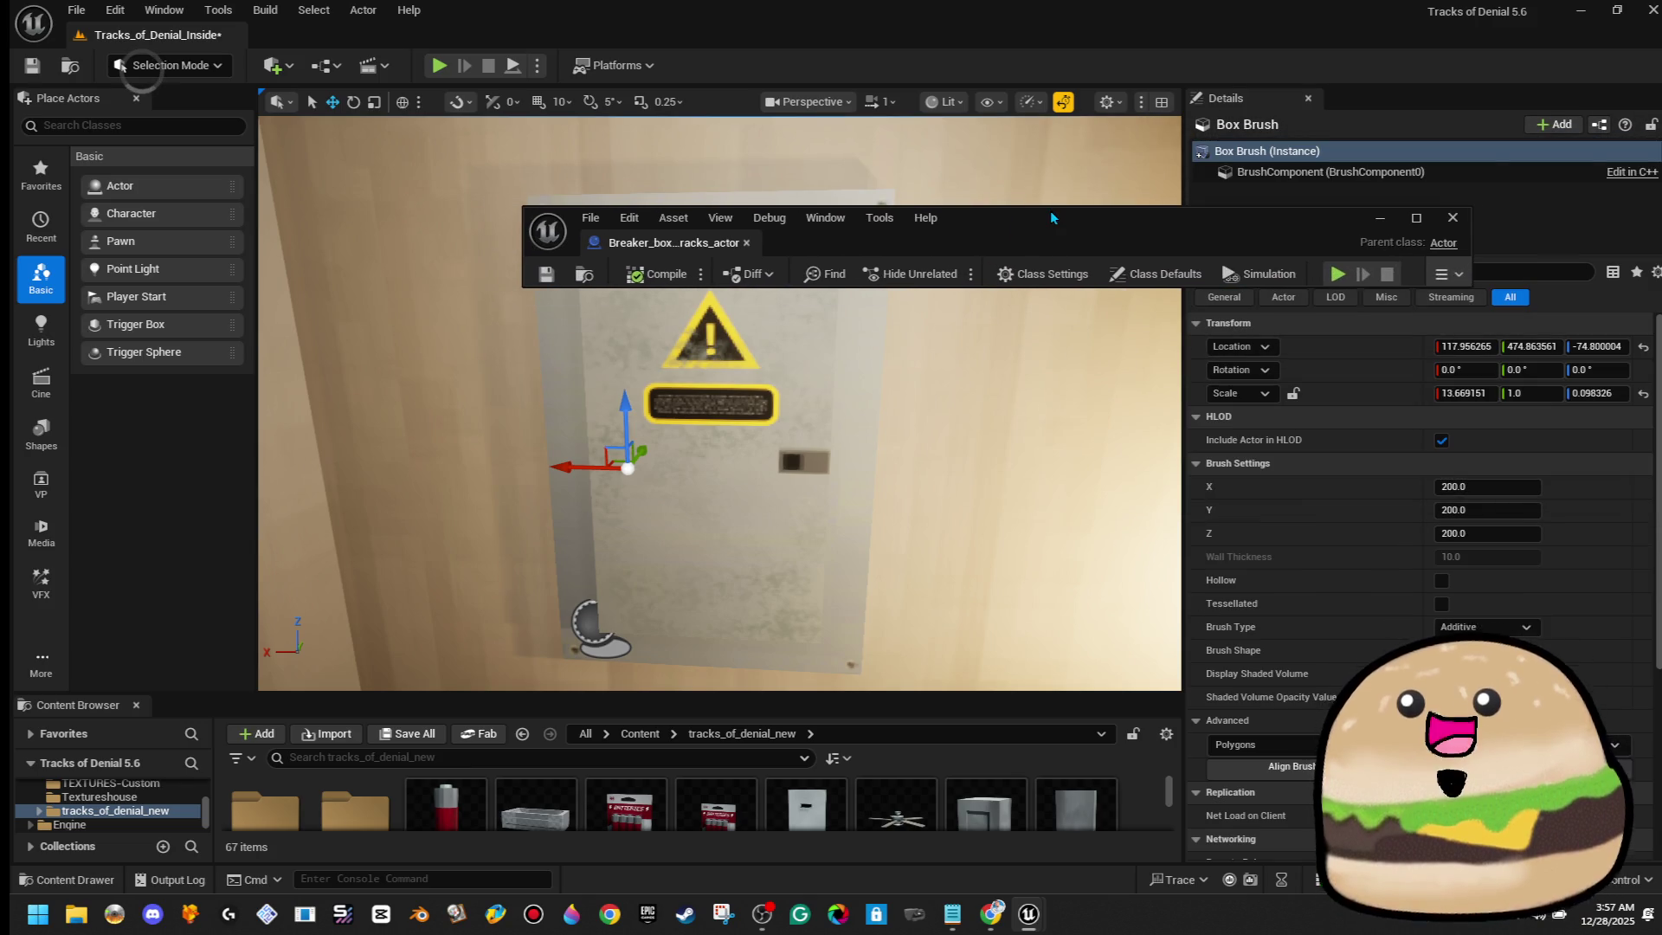
Locate the Set Collision Response node and break its incoming execution links
{"action": "scroll", "coordinate": [524, 398], "scroll_direction": "up", "scroll_amount": 2}
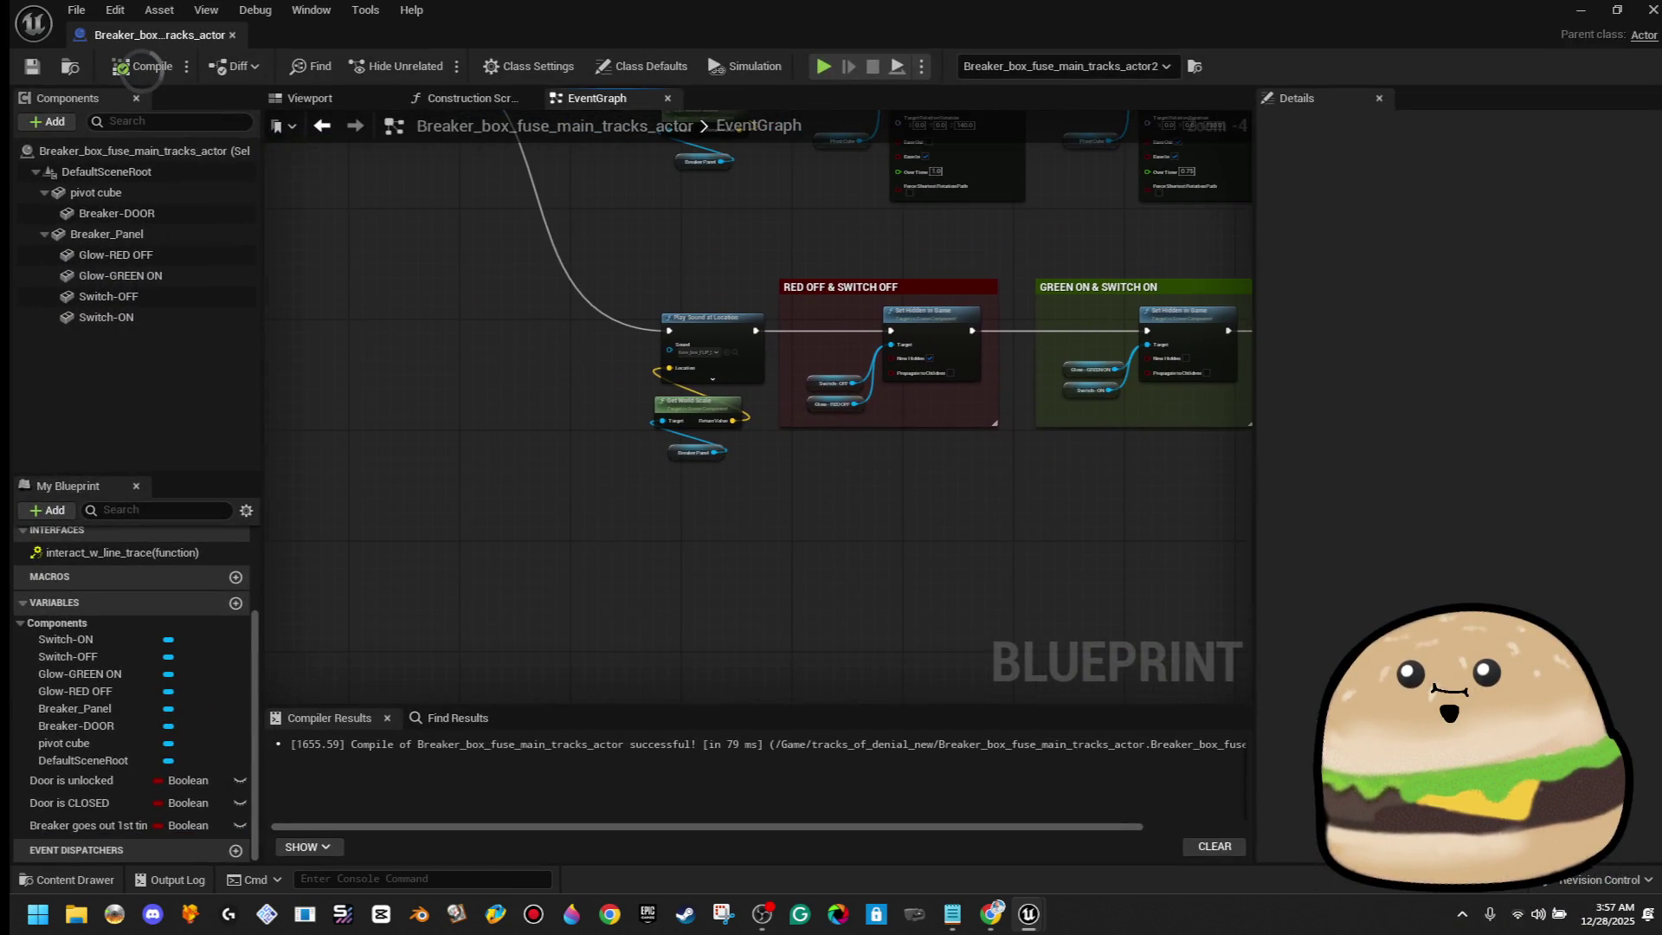
{"action": "left_click_drag", "start_coordinate": [825, 422], "coordinate": [794, 639]}
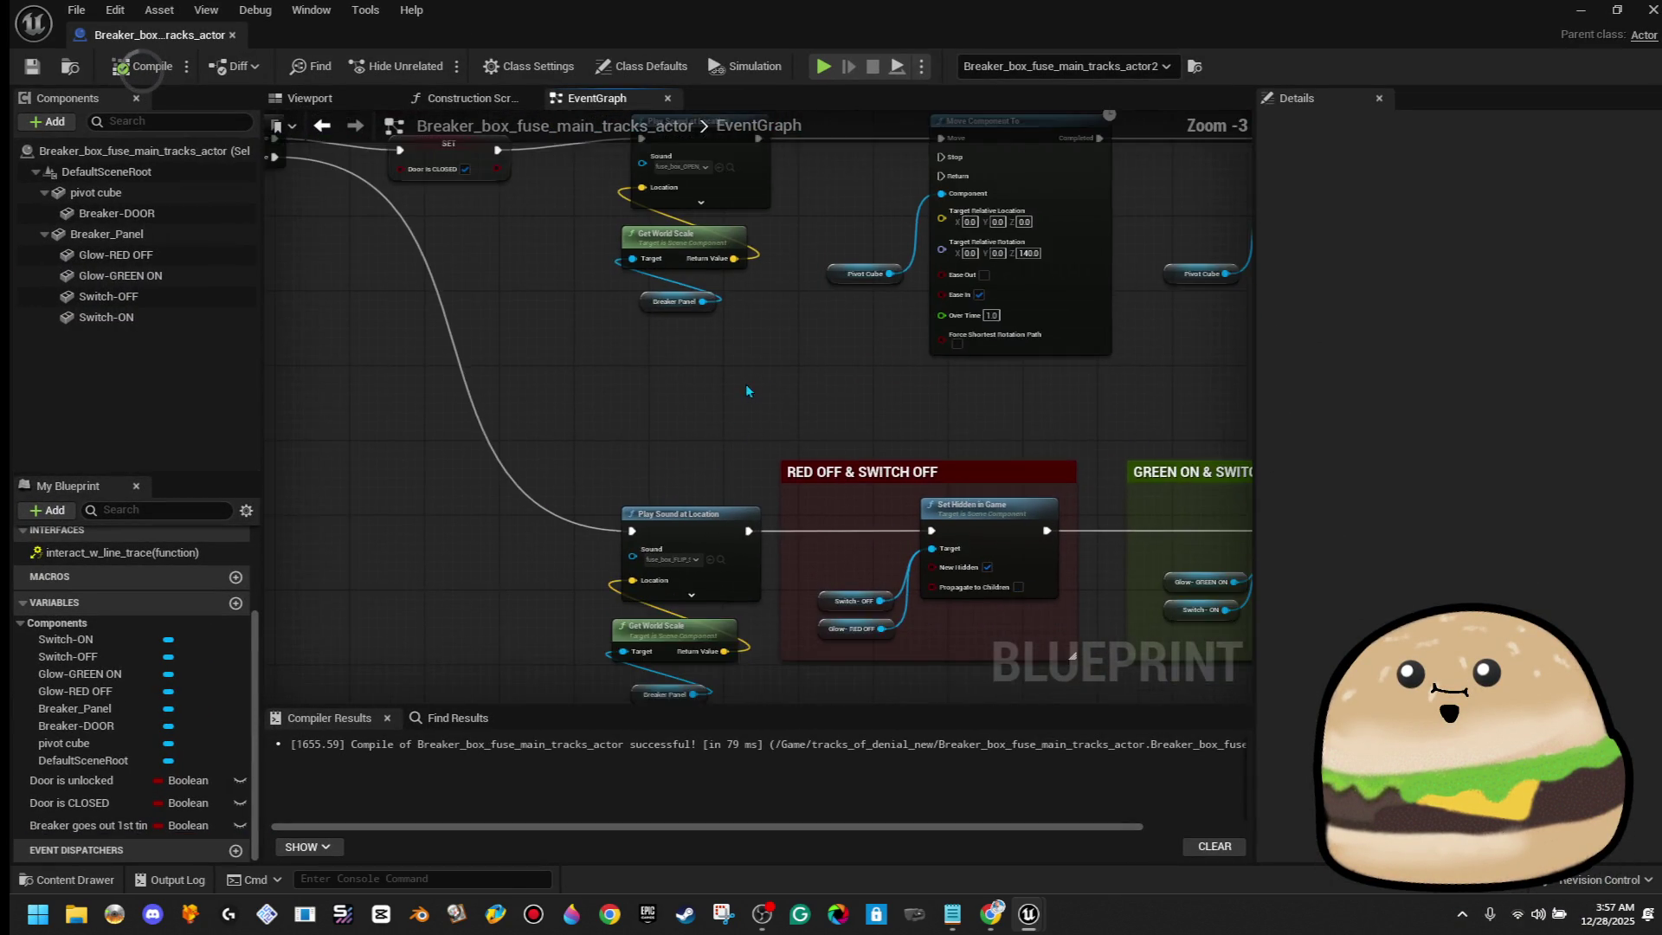
{"action": "scroll", "coordinate": [780, 574], "scroll_direction": "down", "scroll_amount": 4}
{"action": "mouse_move", "coordinate": [780, 574]}
{"action": "left_mouse_down"}
{"action": "mouse_move", "coordinate": [798, 519]}
{"action": "mouse_move", "coordinate": [932, 436]}
{"action": "left_mouse_up"}
{"action": "mouse_move", "coordinate": [595, 485]}
{"action": "left_mouse_down"}
{"action": "mouse_move", "coordinate": [500, 382]}
{"action": "mouse_move", "coordinate": [459, 393]}
{"action": "left_mouse_up"}
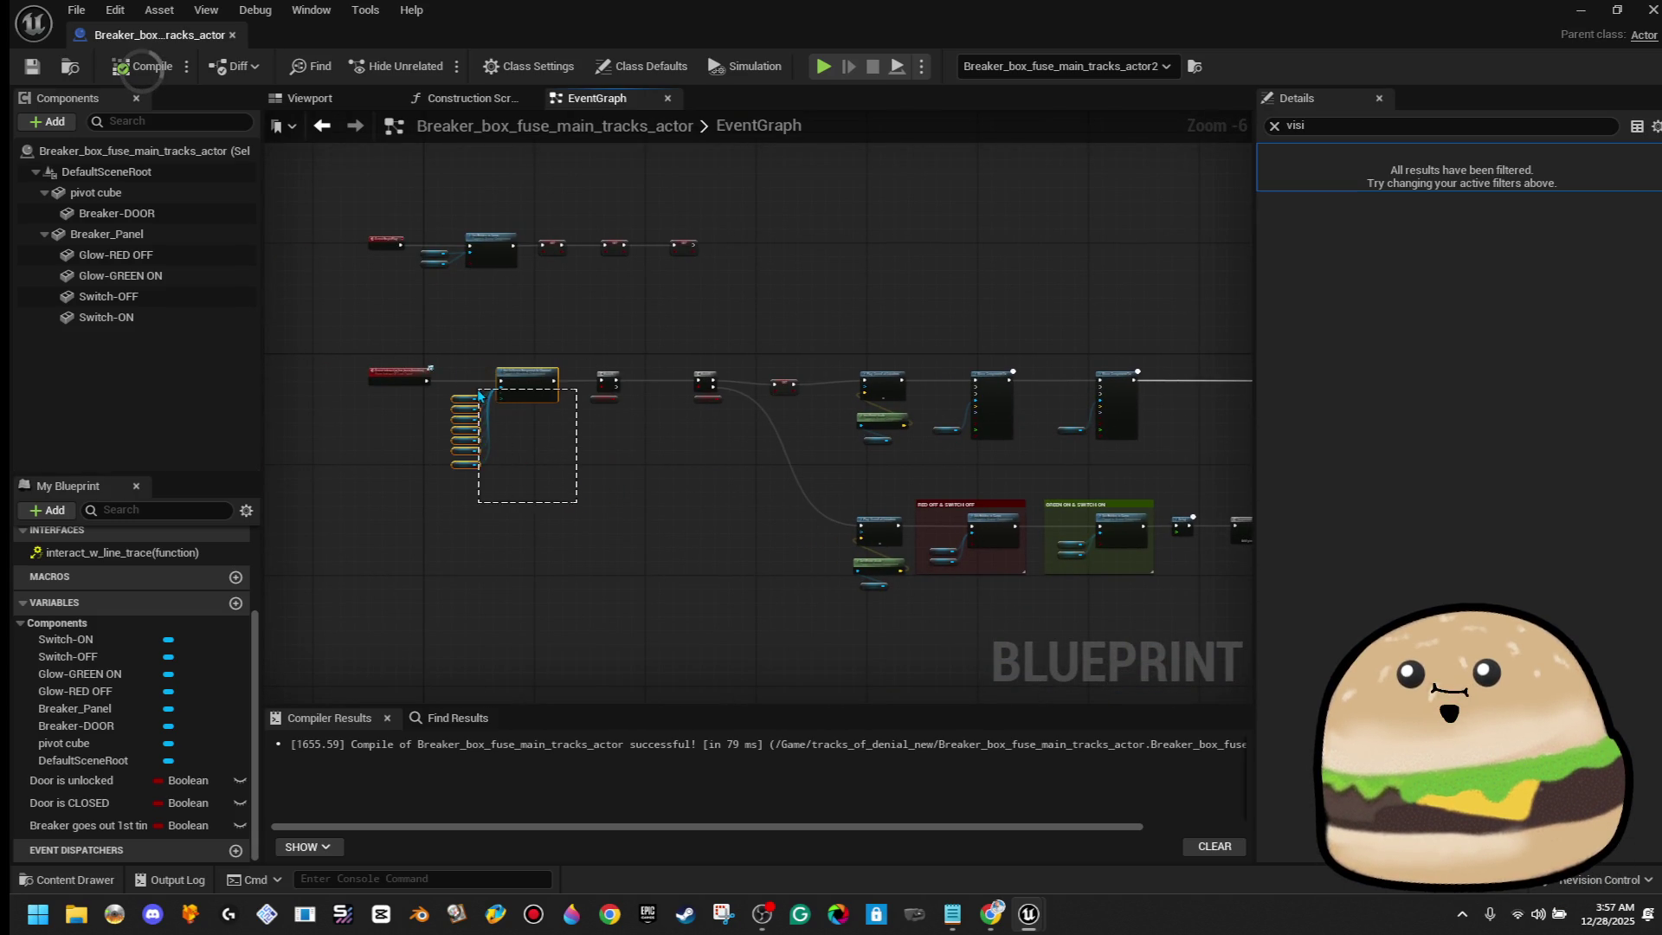
{"action": "left_click_drag", "start_coordinate": [837, 559], "coordinate": [350, 507]}
{"action": "scroll", "coordinate": [970, 309], "scroll_direction": "up", "scroll_amount": 4}
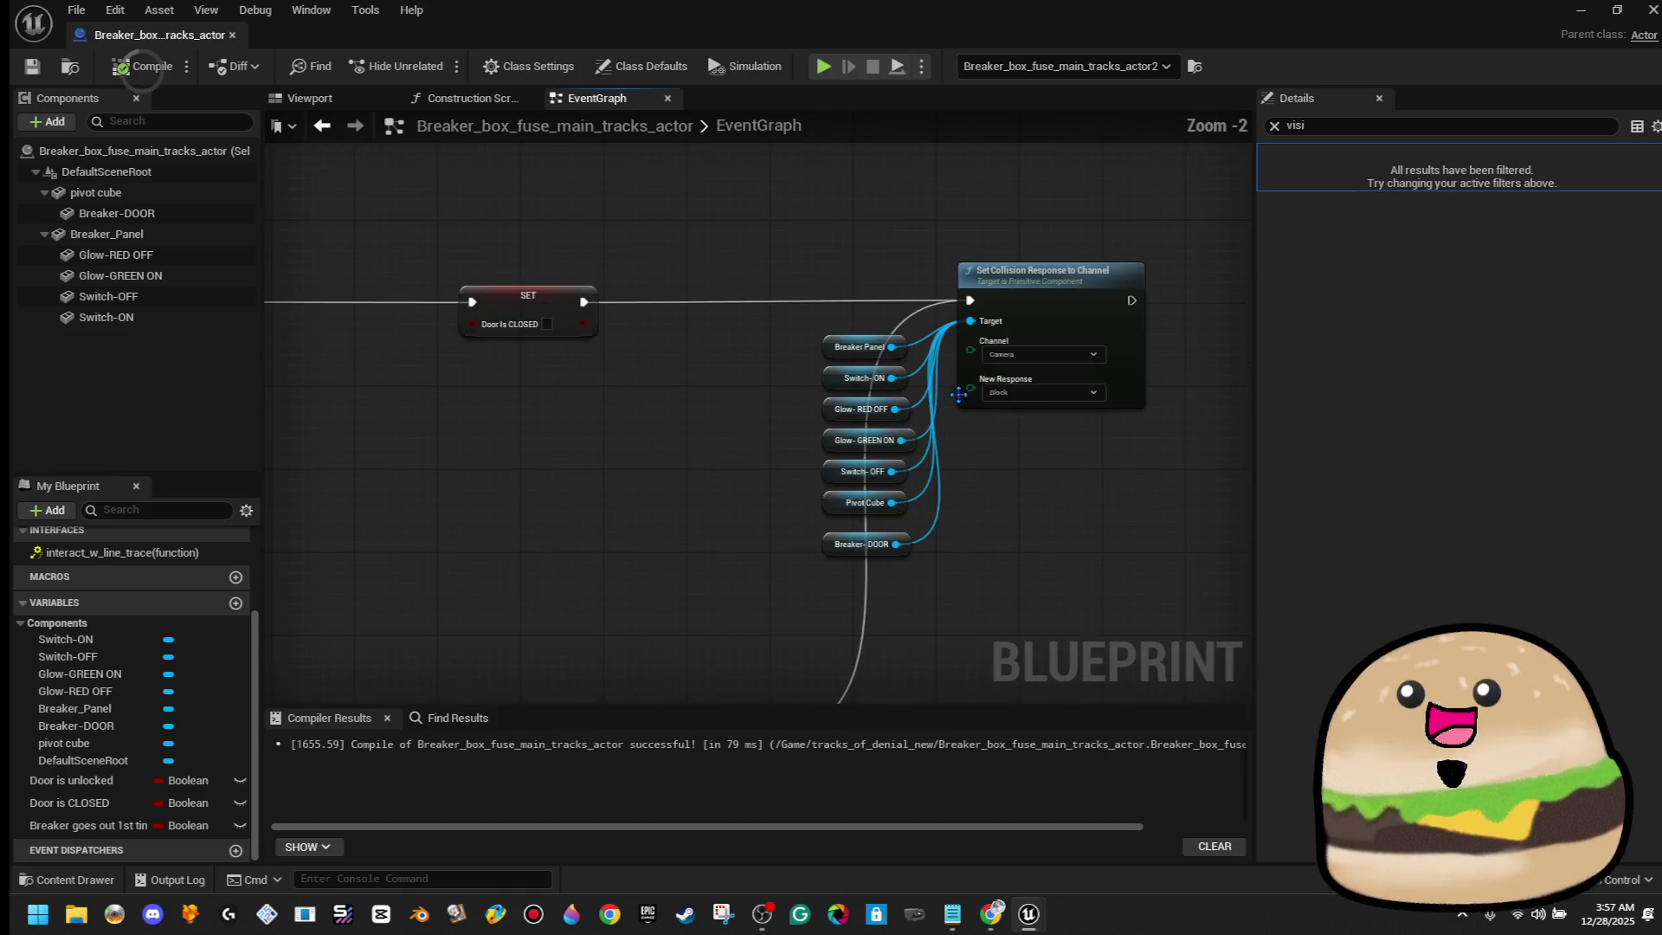
{"action": "right_click", "coordinate": [970, 310]}
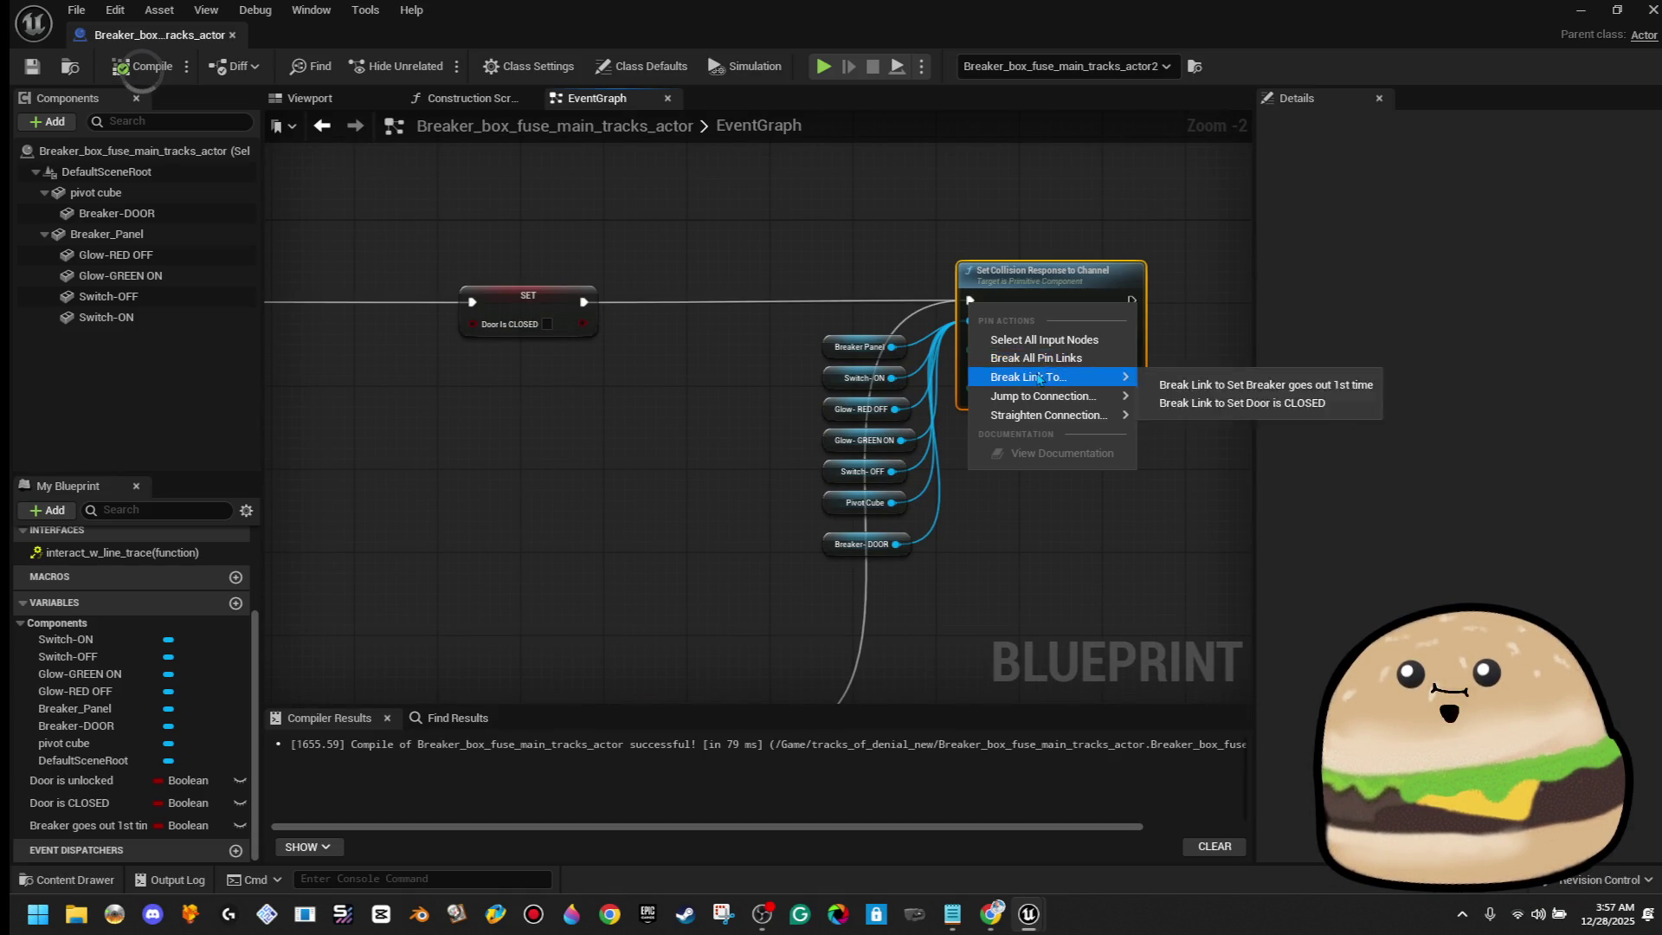
{"action": "left_click", "coordinate": [1039, 341]}
Wire Set Collision Response after the Door is CLOSED SET node and compile
{"action": "left_click_drag", "start_coordinate": [971, 300], "coordinate": [584, 301]}
{"action": "mouse_move", "coordinate": [637, 475]}
{"action": "left_mouse_down"}
{"action": "mouse_move", "coordinate": [657, 441]}
{"action": "mouse_move", "coordinate": [587, 266]}
{"action": "left_mouse_up"}
{"action": "scroll", "coordinate": [810, 420], "scroll_direction": "down", "scroll_amount": 3}
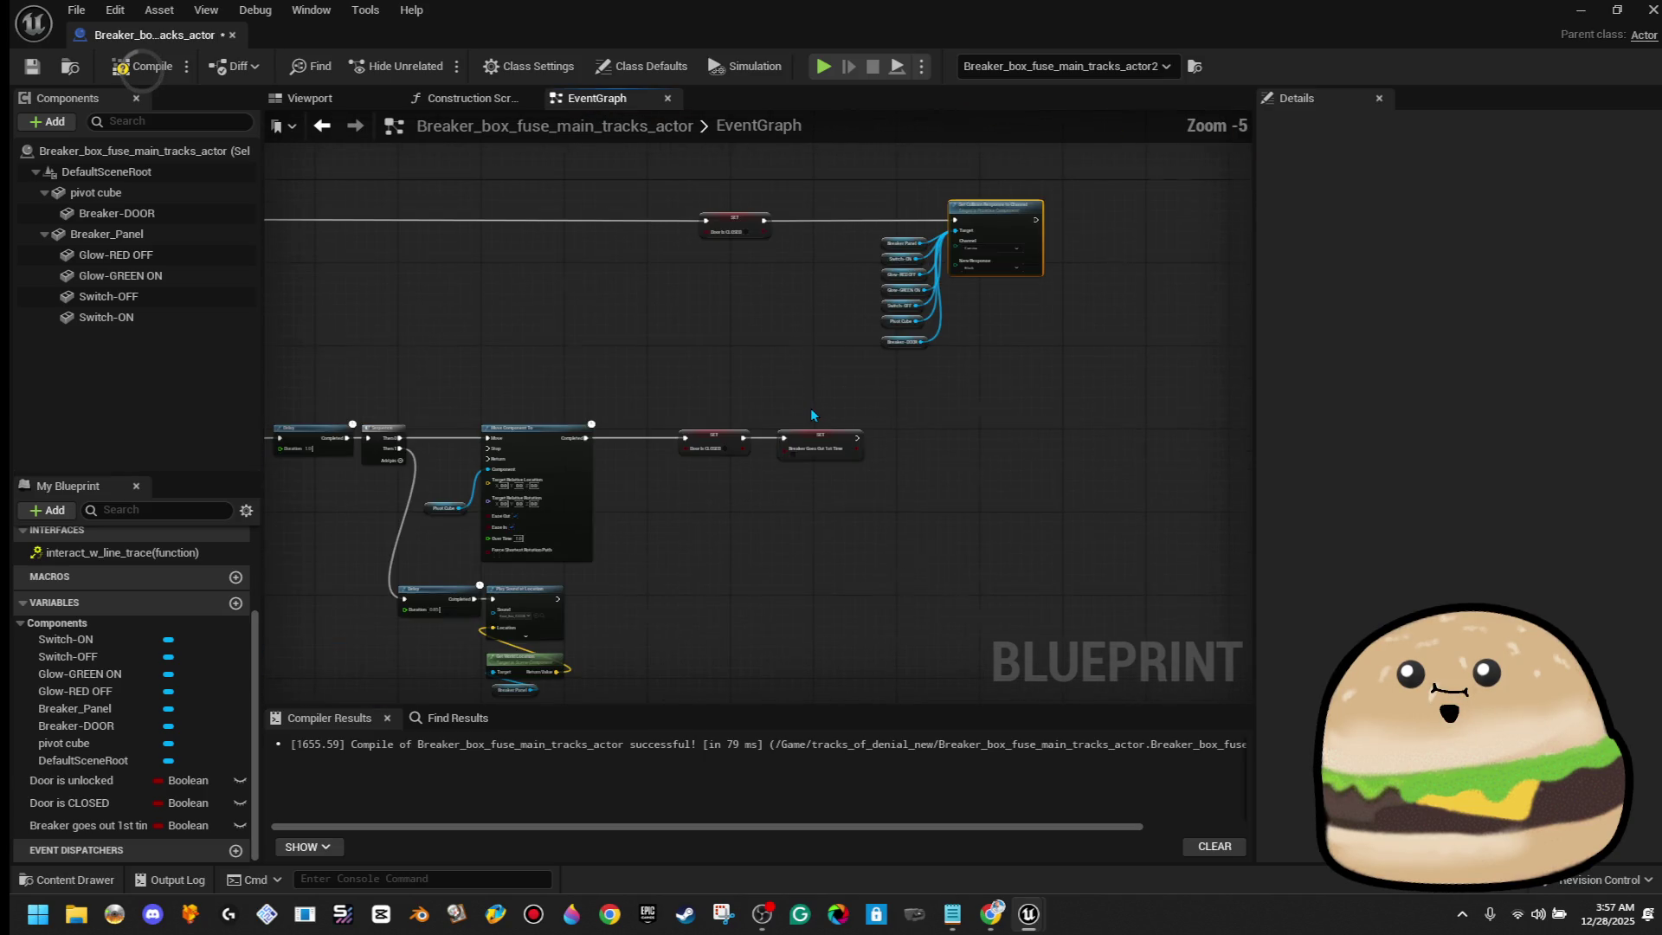
{"action": "left_click", "coordinate": [148, 77]}
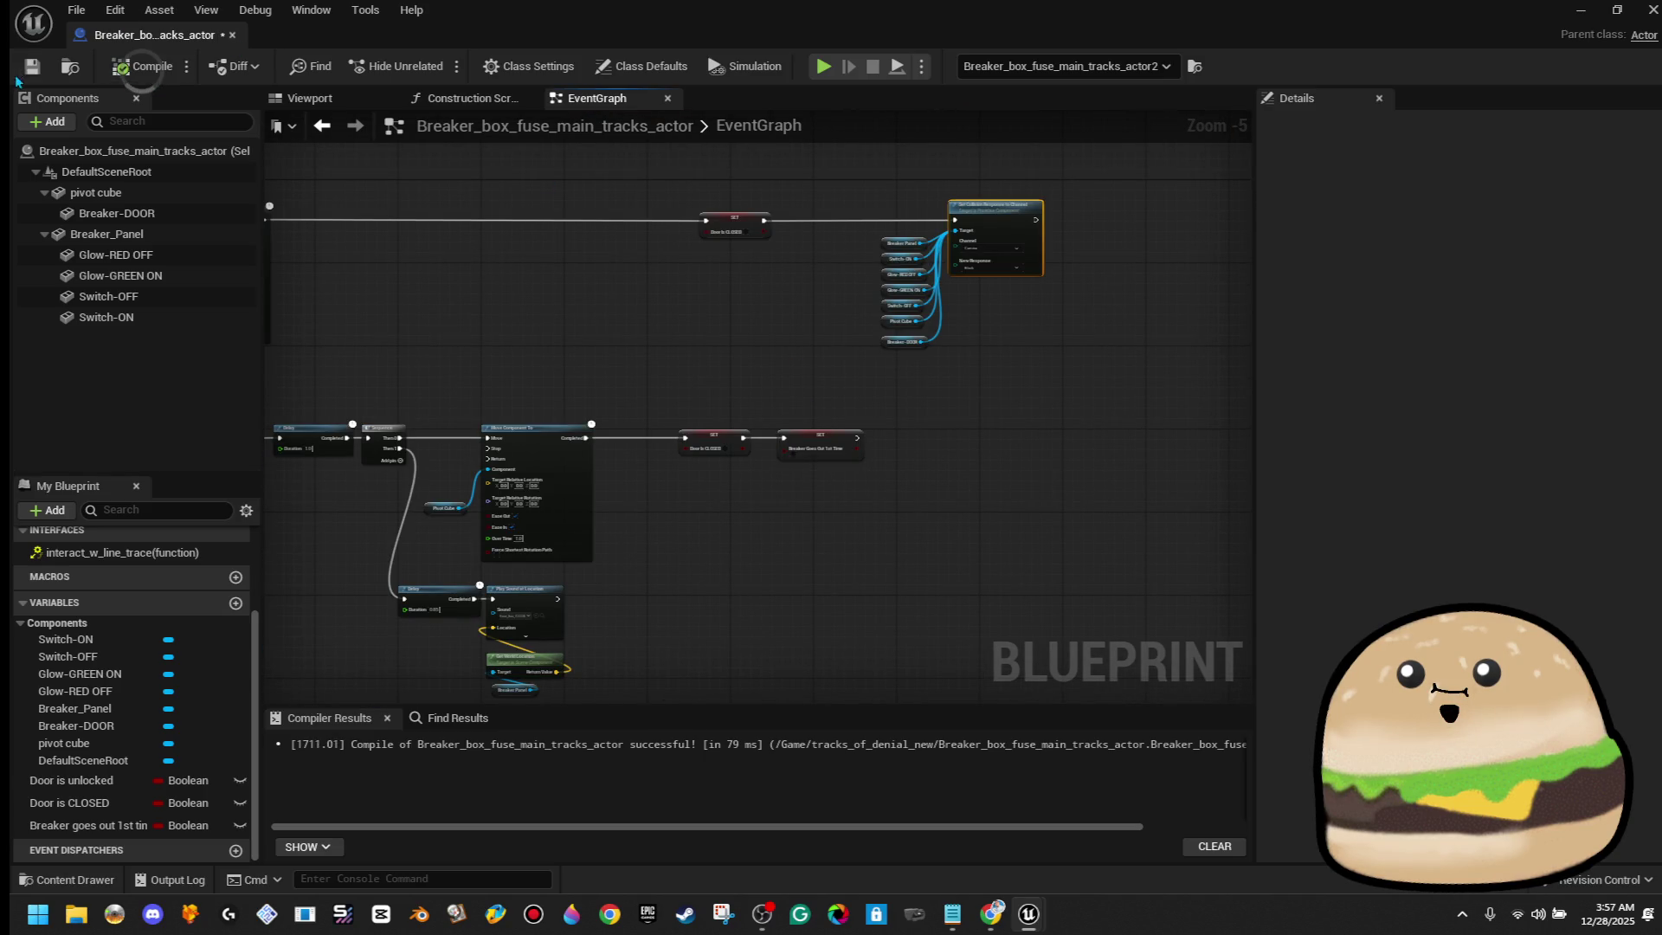
Copy the collision-response node together with its component references
{"action": "left_click_drag", "start_coordinate": [684, 405], "coordinate": [879, 491]}
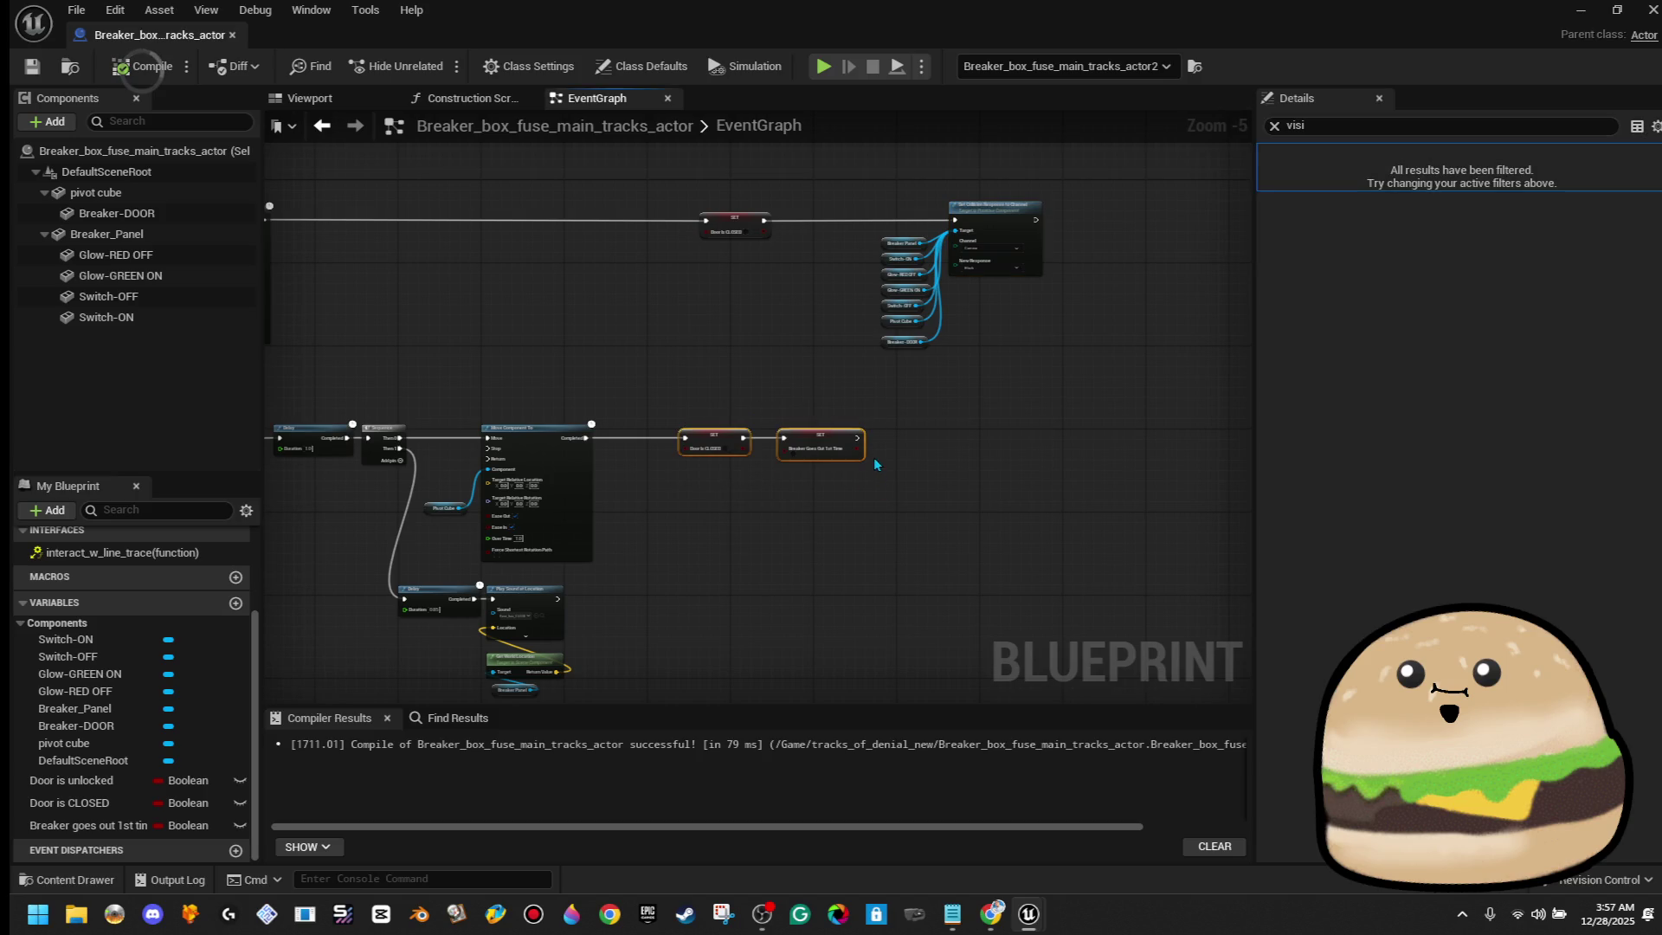
{"action": "scroll", "coordinate": [857, 451], "scroll_direction": "up", "scroll_amount": 3}
{"action": "scroll", "coordinate": [857, 451], "scroll_direction": "down", "scroll_amount": 2}
{"action": "left_click_drag", "start_coordinate": [978, 476], "coordinate": [924, 295]}
{"action": "right_click", "coordinate": [995, 270]}
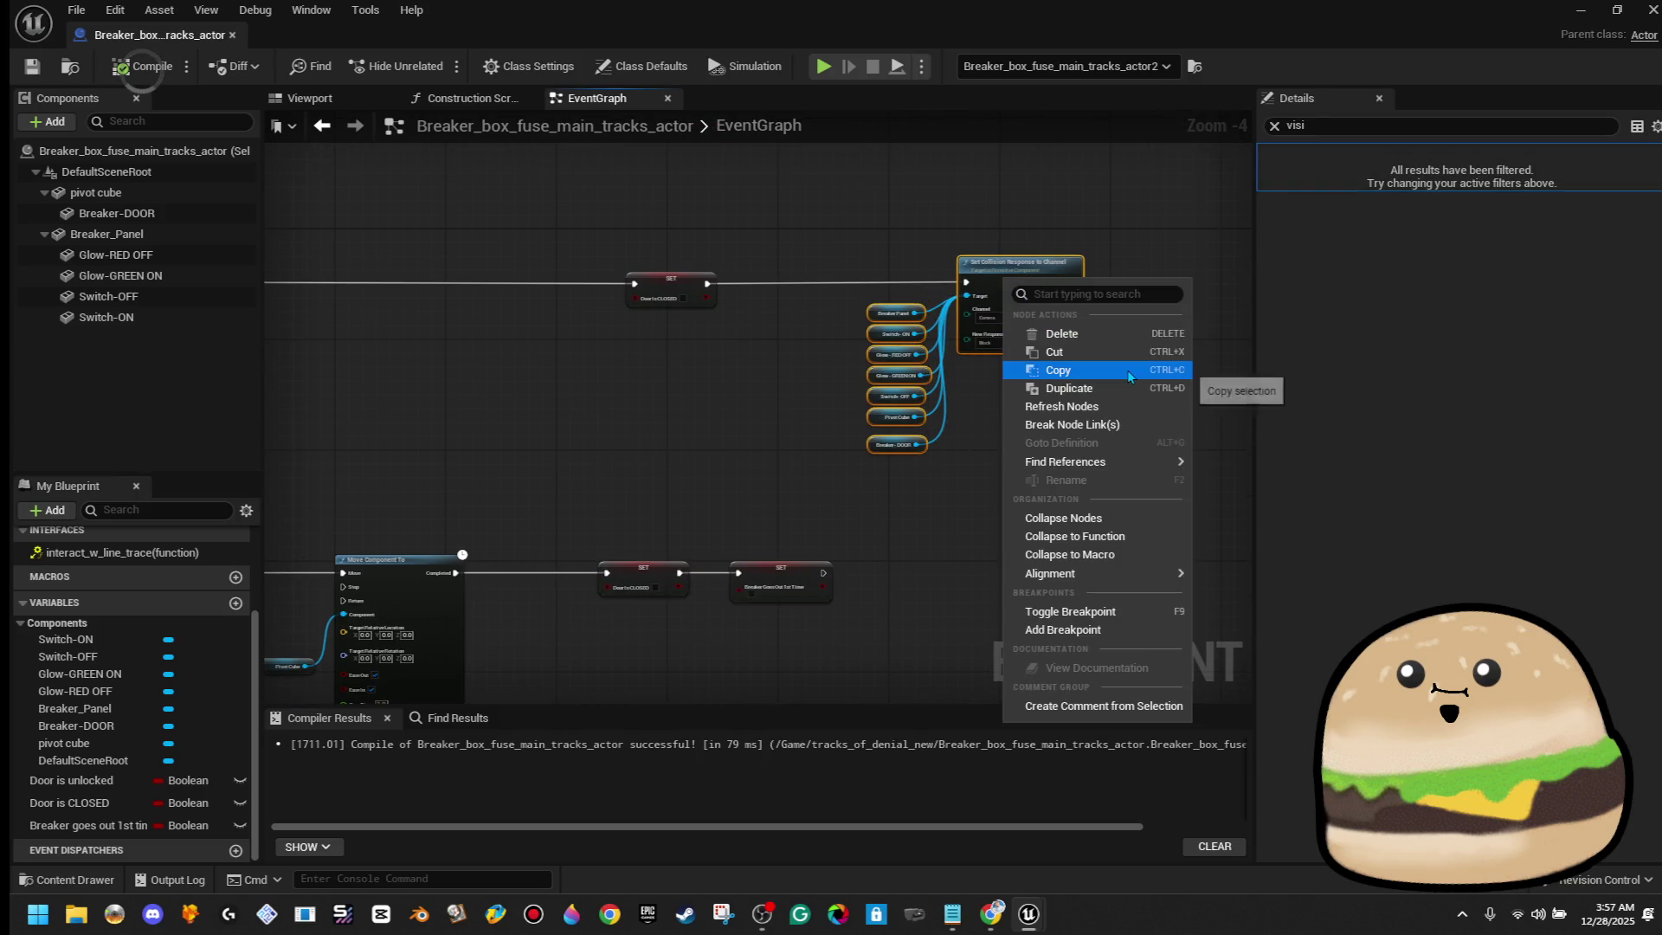
{"action": "left_click", "coordinate": [1082, 370]}
Select the upper row of nodes in the breaker box event graph
{"action": "scroll", "coordinate": [614, 354], "scroll_direction": "down", "scroll_amount": 4}
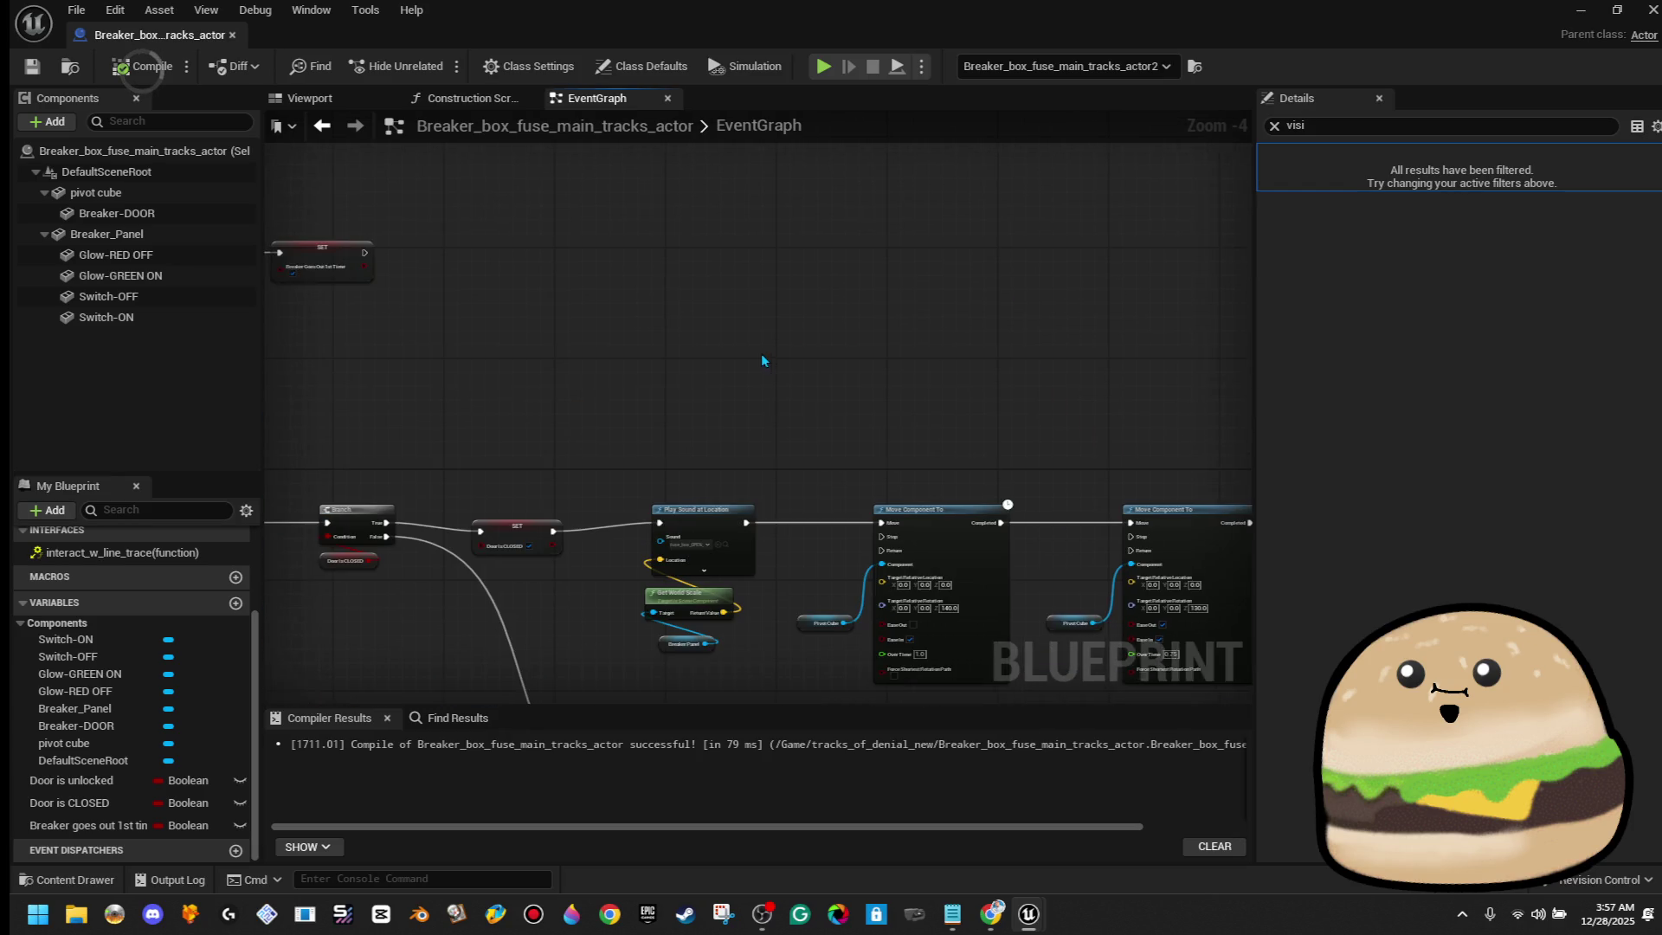
{"action": "scroll", "coordinate": [865, 383], "scroll_direction": "down", "scroll_amount": 1}
{"action": "mouse_move", "coordinate": [398, 386]}
{"action": "left_mouse_down"}
{"action": "mouse_move", "coordinate": [519, 498]}
{"action": "mouse_move", "coordinate": [1245, 652]}
{"action": "mouse_move", "coordinate": [1057, 682]}
{"action": "left_mouse_up"}
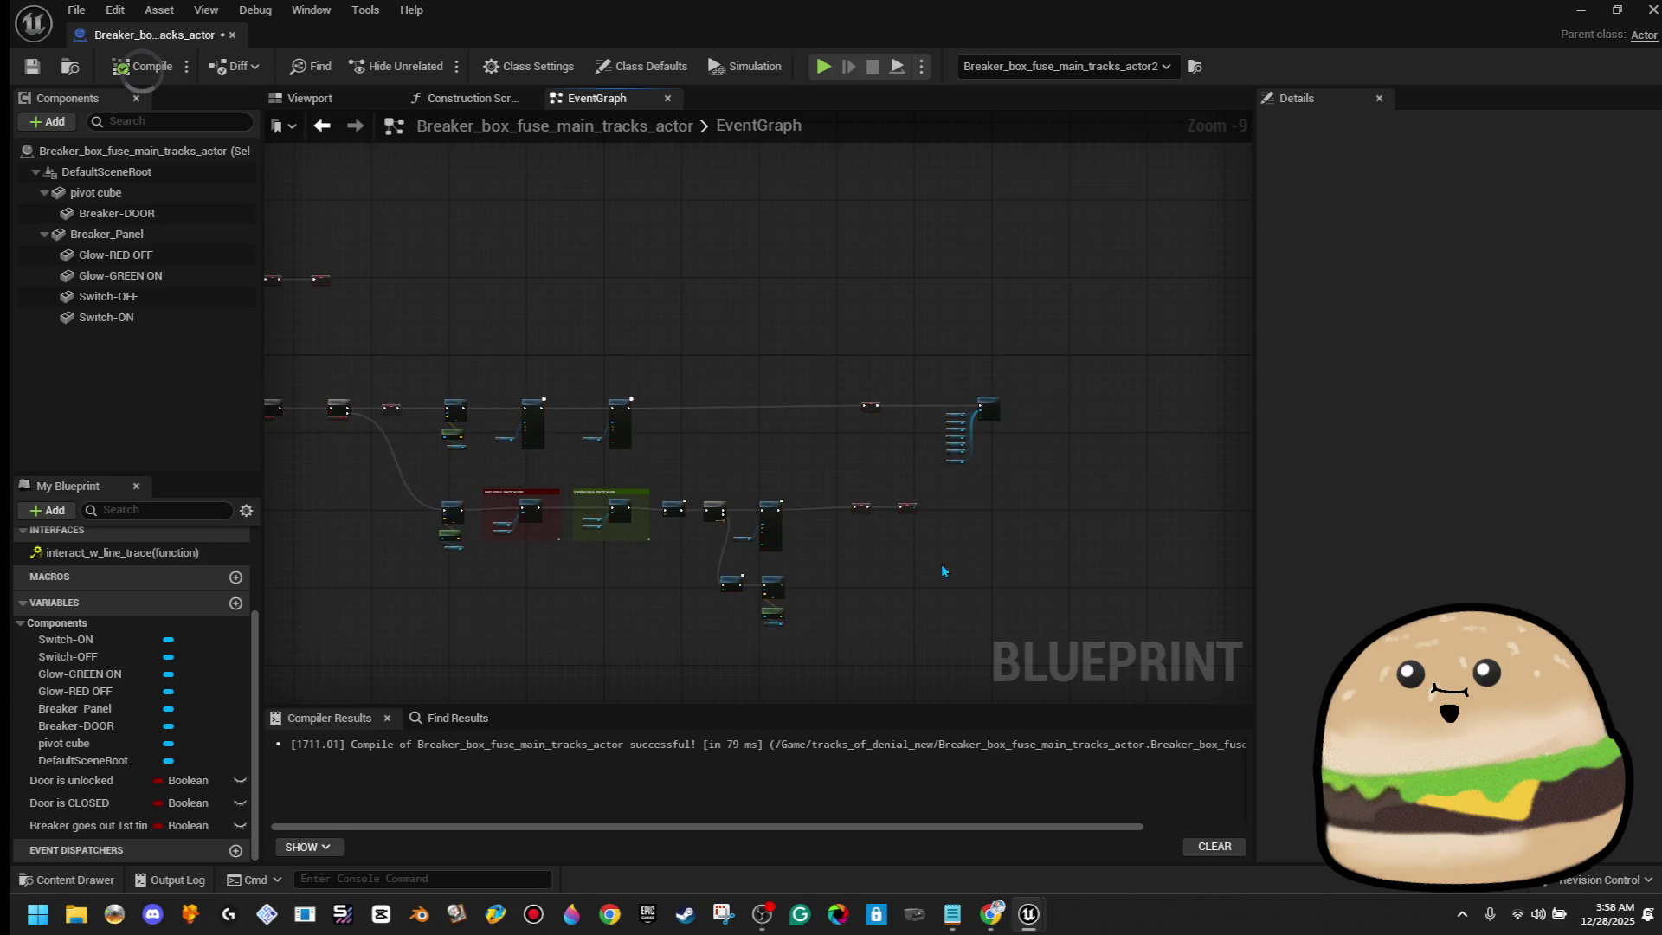
{"action": "left_click_drag", "start_coordinate": [947, 570], "coordinate": [1066, 321]}
{"action": "scroll", "coordinate": [690, 340], "scroll_direction": "up", "scroll_amount": 2}
{"action": "left_click_drag", "start_coordinate": [512, 270], "coordinate": [915, 361]}
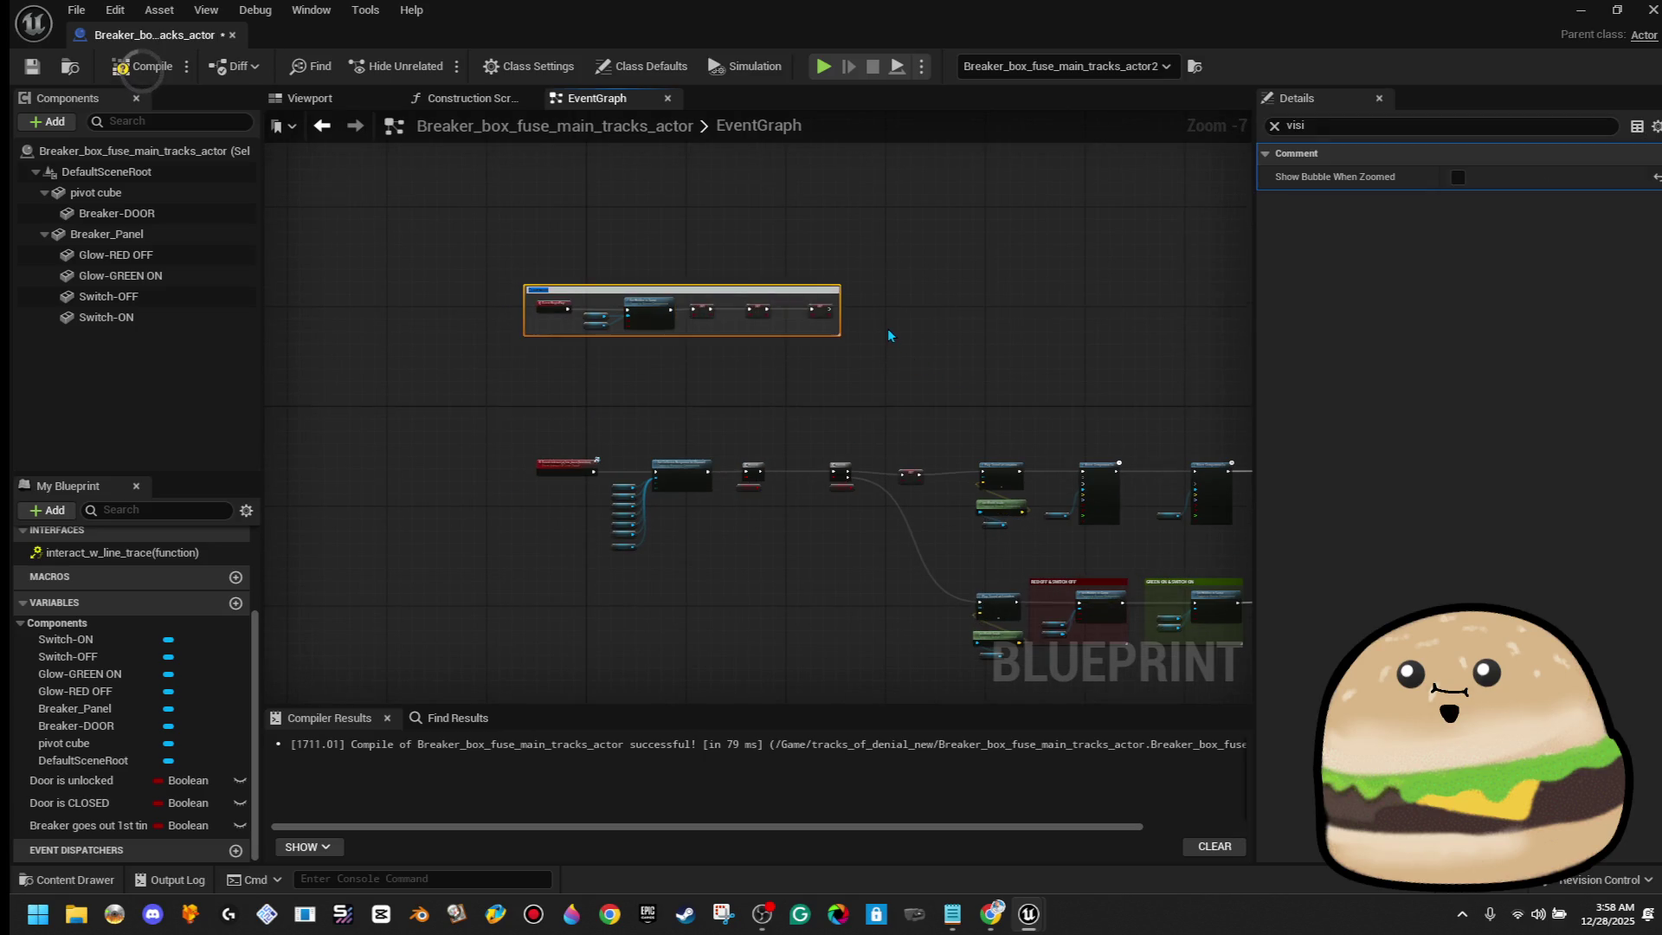
Select the comment around the BeginPlay chain and start editing its title
{"action": "left_click", "coordinate": [892, 304]}
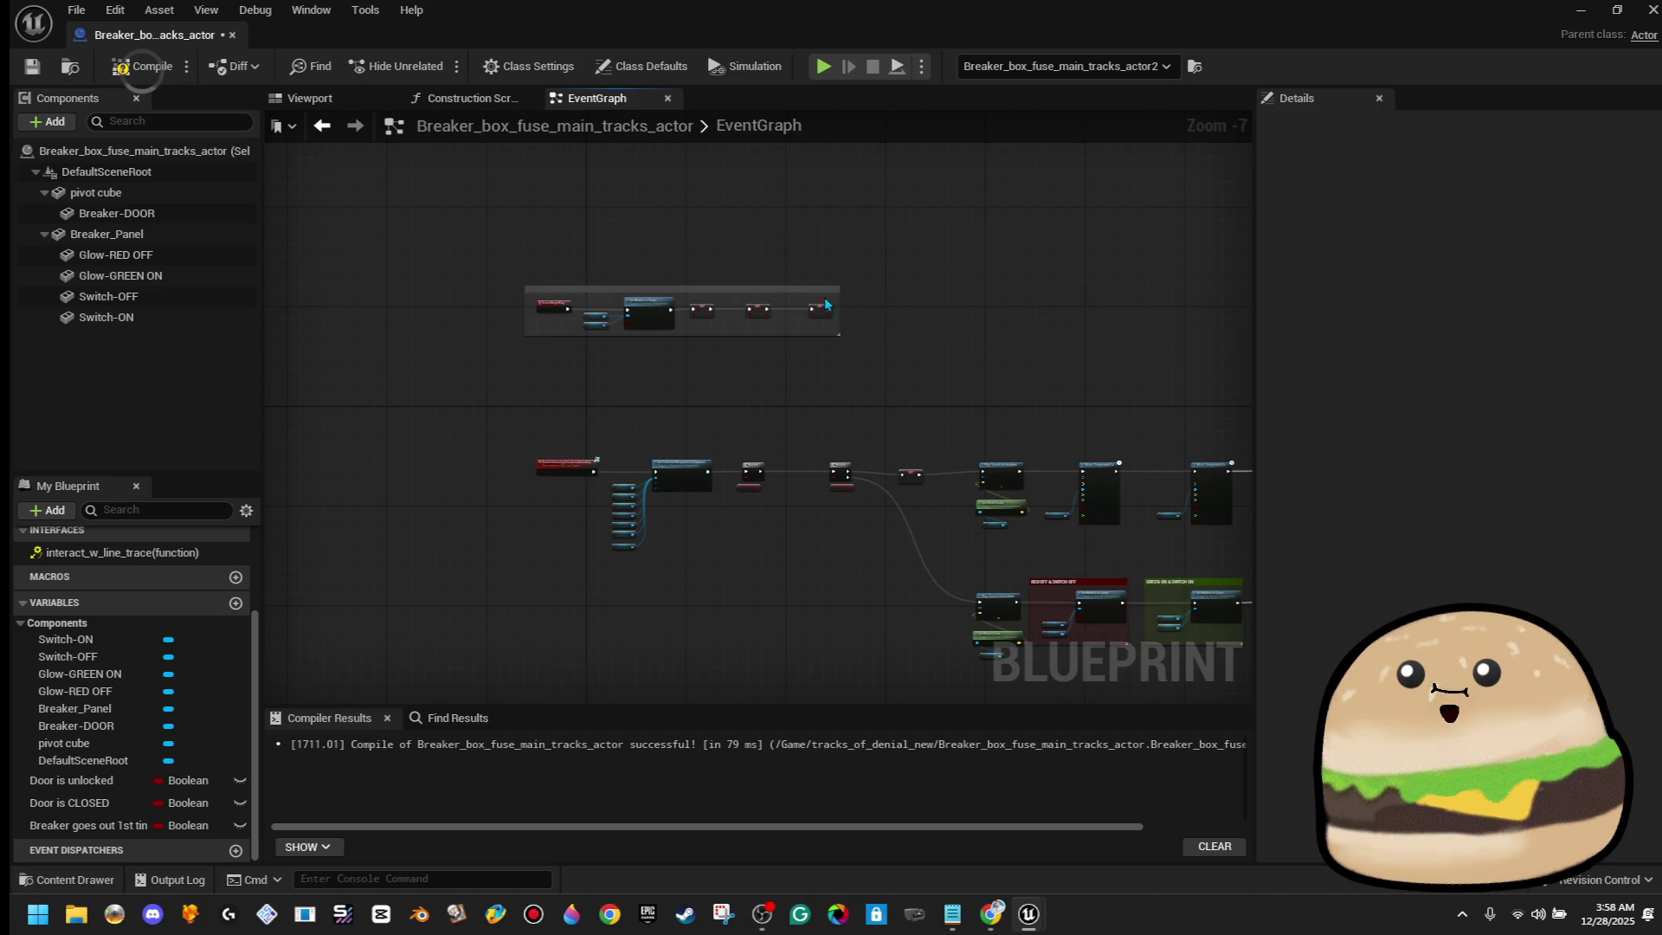
{"action": "scroll", "coordinate": [783, 288], "scroll_direction": "up", "scroll_amount": 2}
{"action": "left_click", "coordinate": [774, 290]}
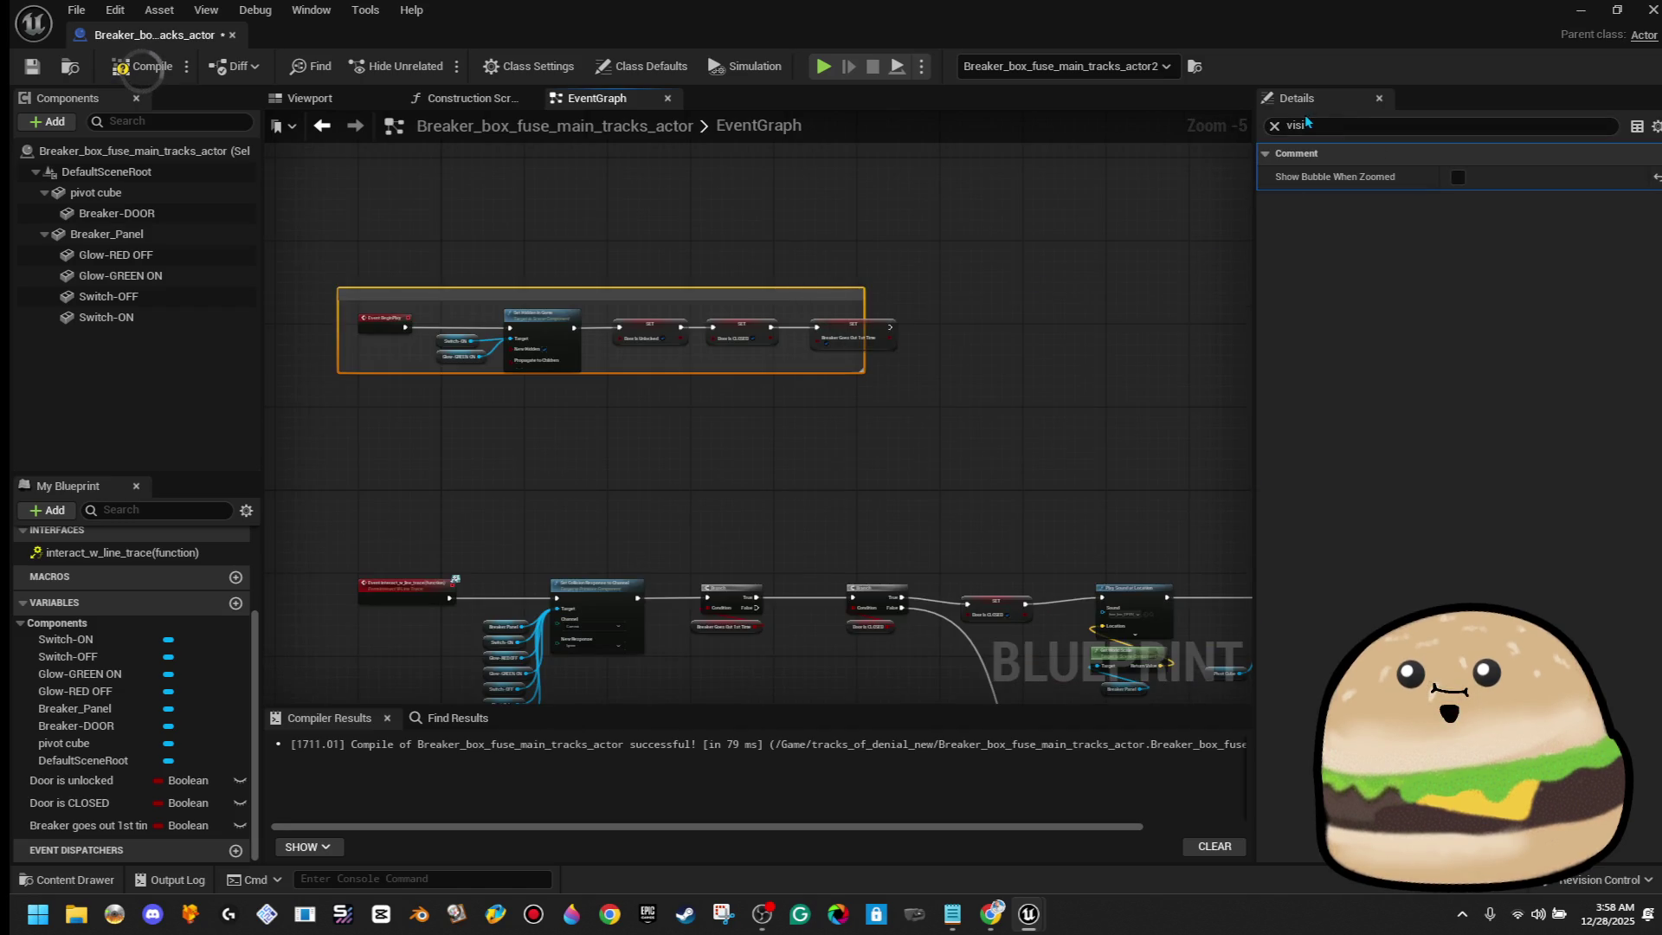
{"action": "left_click", "coordinate": [1272, 128]}
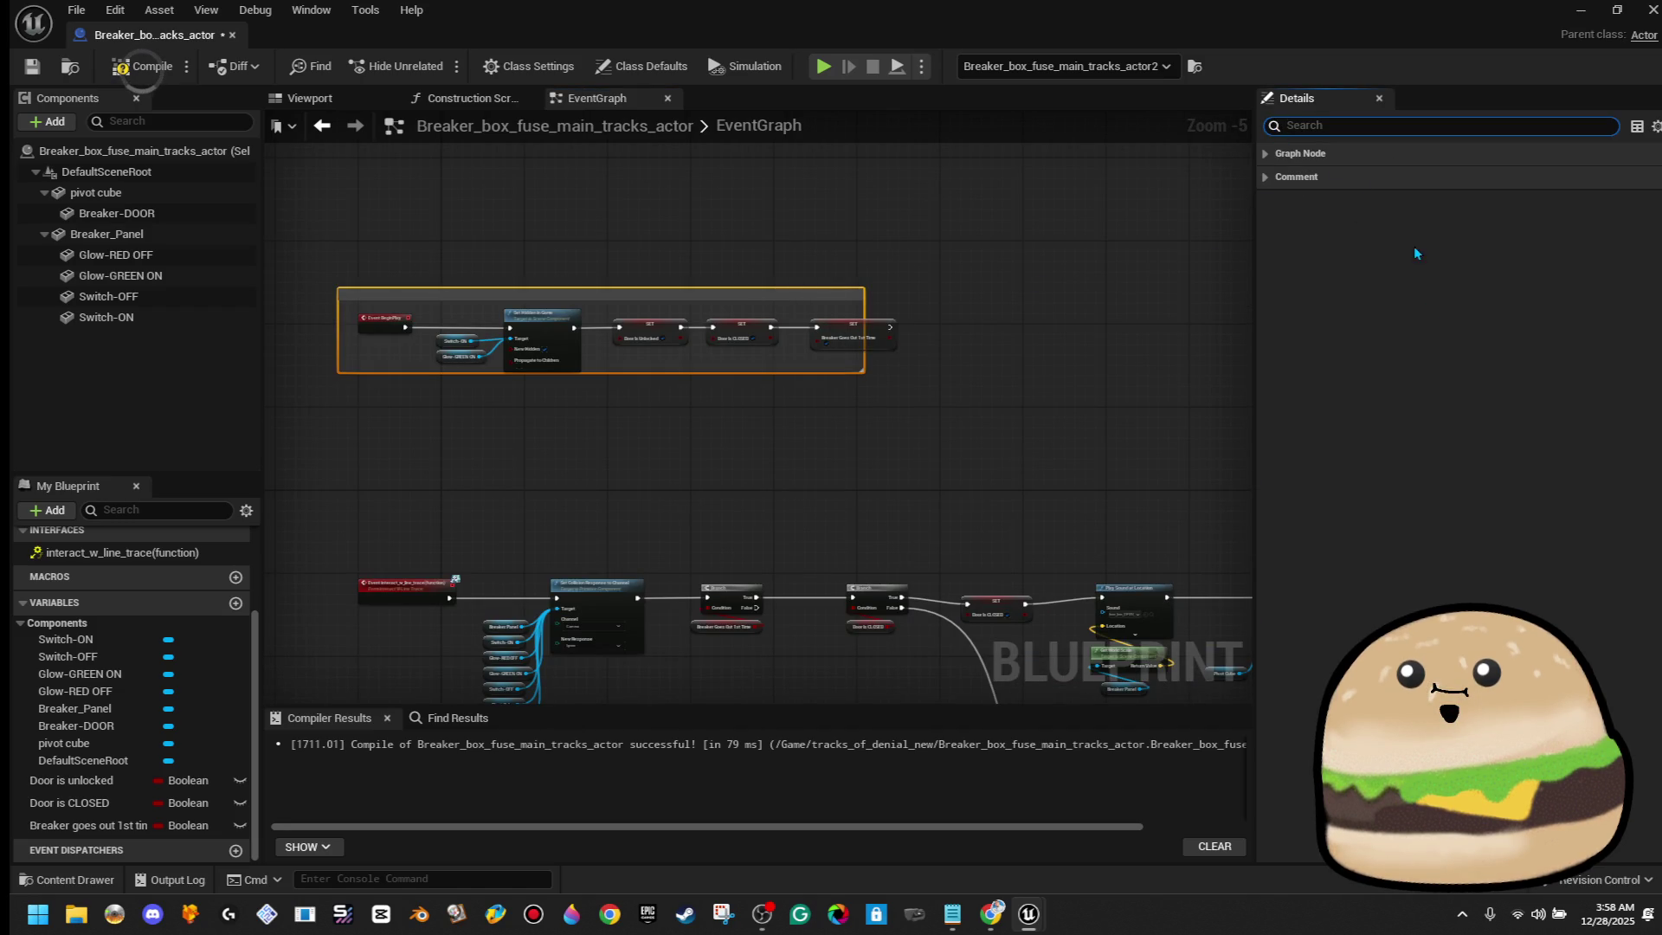
{"action": "left_click", "coordinate": [737, 285]}
{"action": "left_click", "coordinate": [747, 298]}
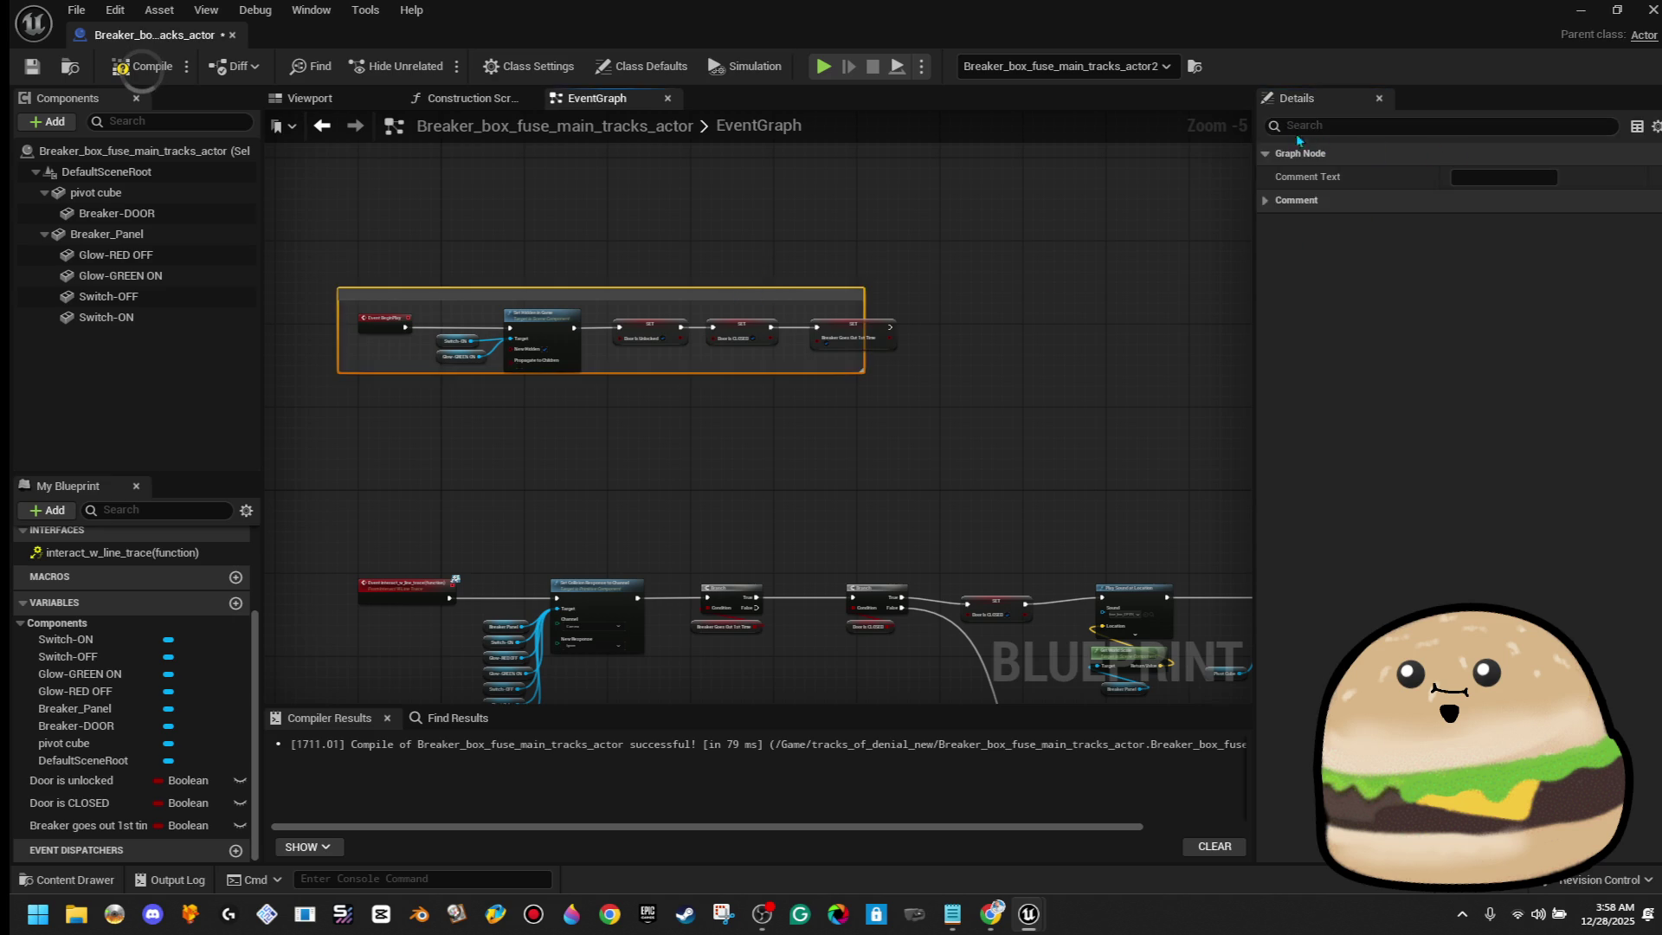
{"action": "double_click", "coordinate": [855, 293]}
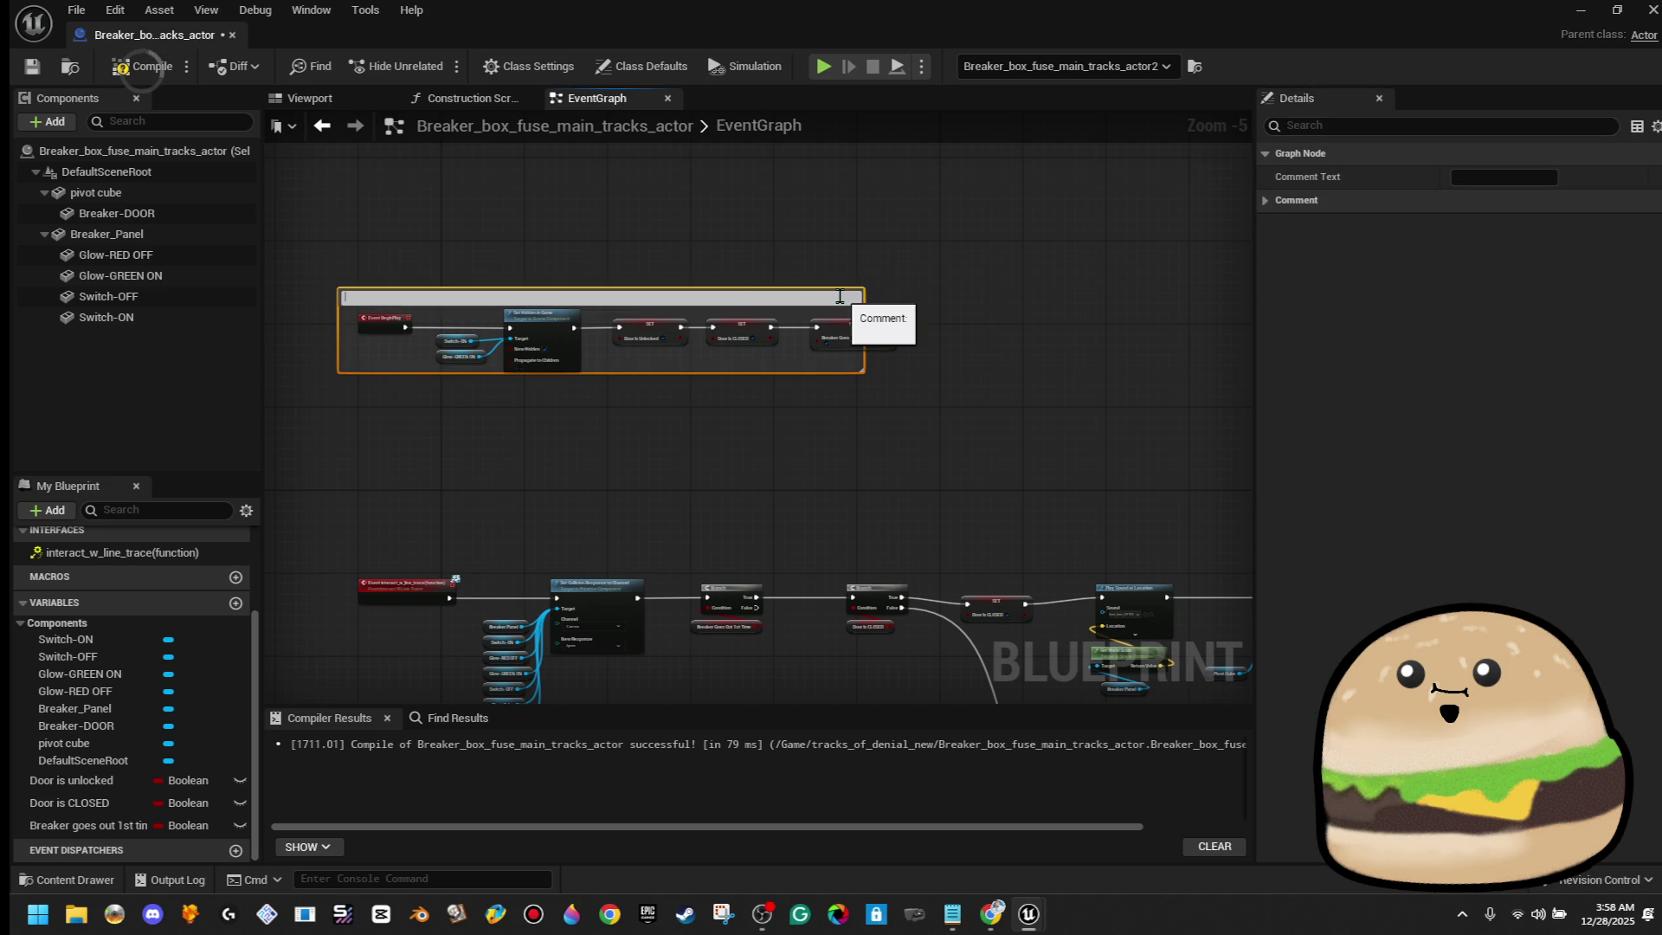
Tint the comment red and widen it to cover the whole chain
{"action": "left_click", "coordinate": [1266, 202]}
{"action": "left_click", "coordinate": [1501, 225]}
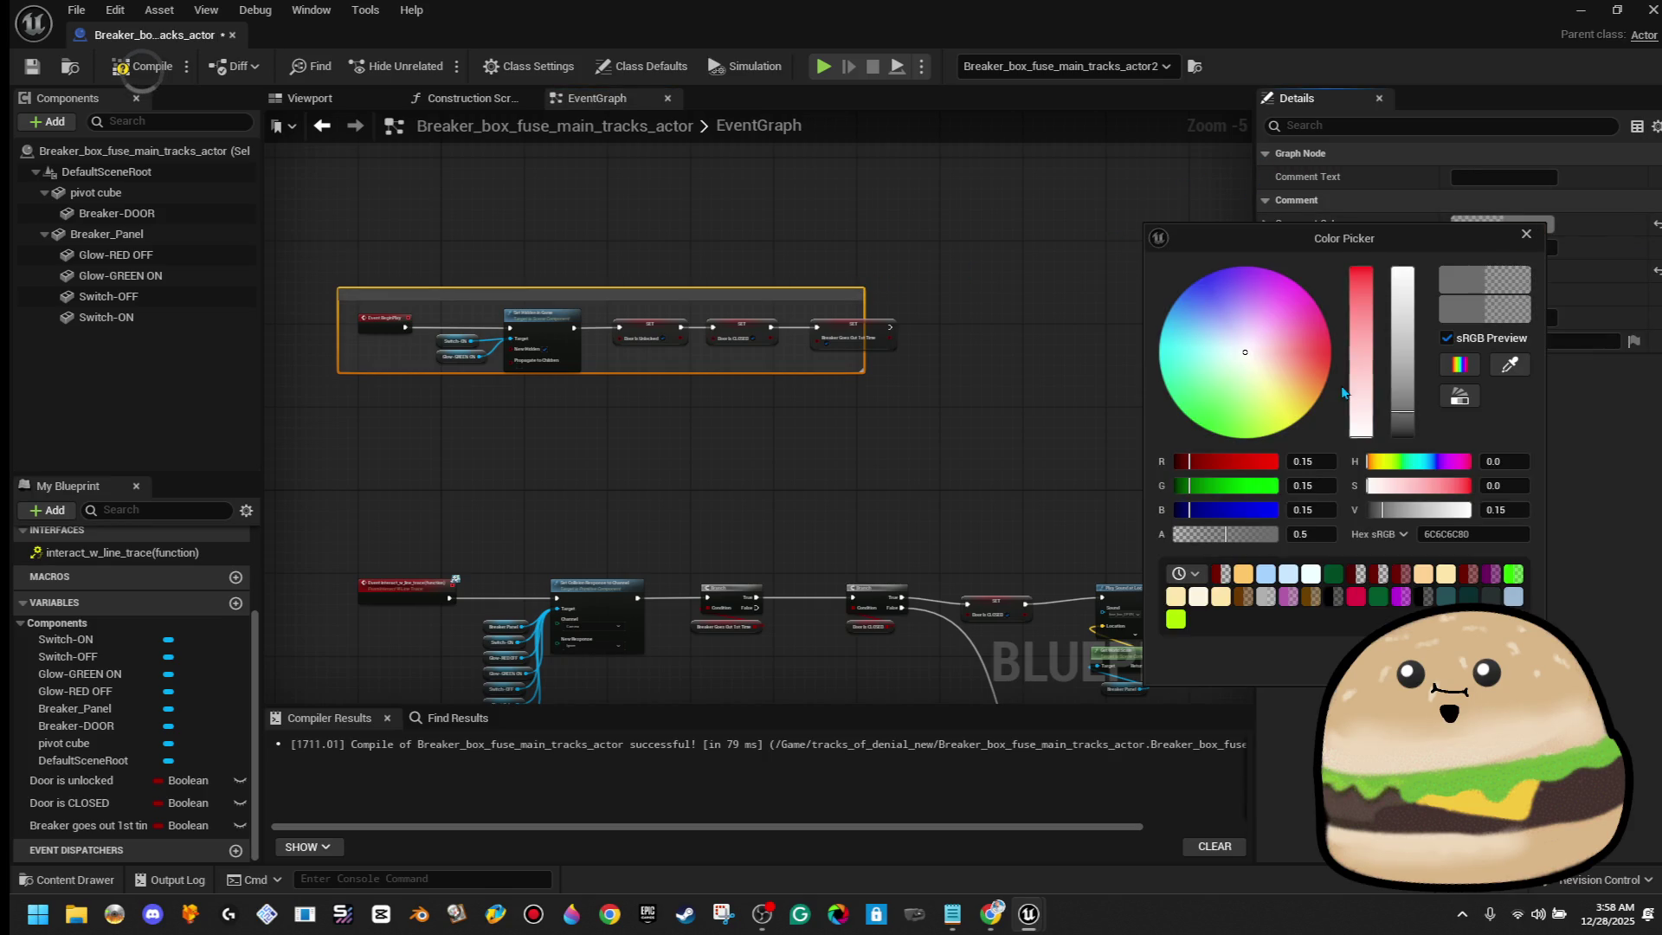
{"action": "left_click_drag", "start_coordinate": [1360, 385], "coordinate": [1361, 268]}
{"action": "left_click", "coordinate": [916, 493]}
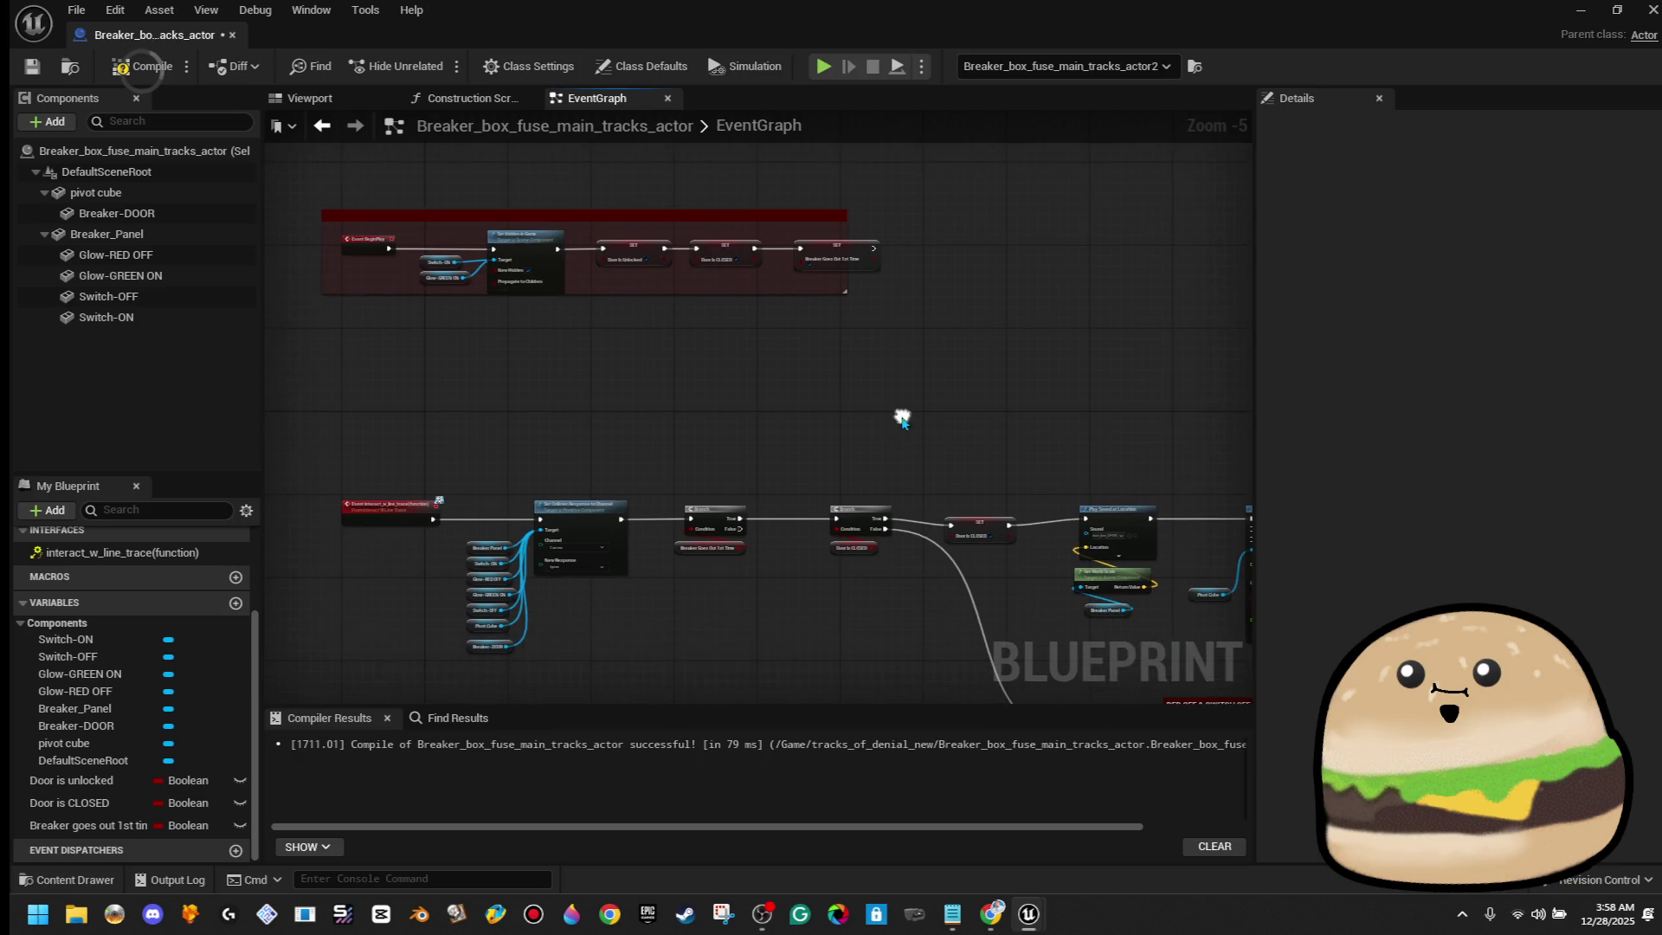
{"action": "mouse_move", "coordinate": [846, 293]}
{"action": "left_mouse_down"}
{"action": "mouse_move", "coordinate": [1140, 296]}
{"action": "mouse_move", "coordinate": [982, 295]}
{"action": "left_mouse_up"}
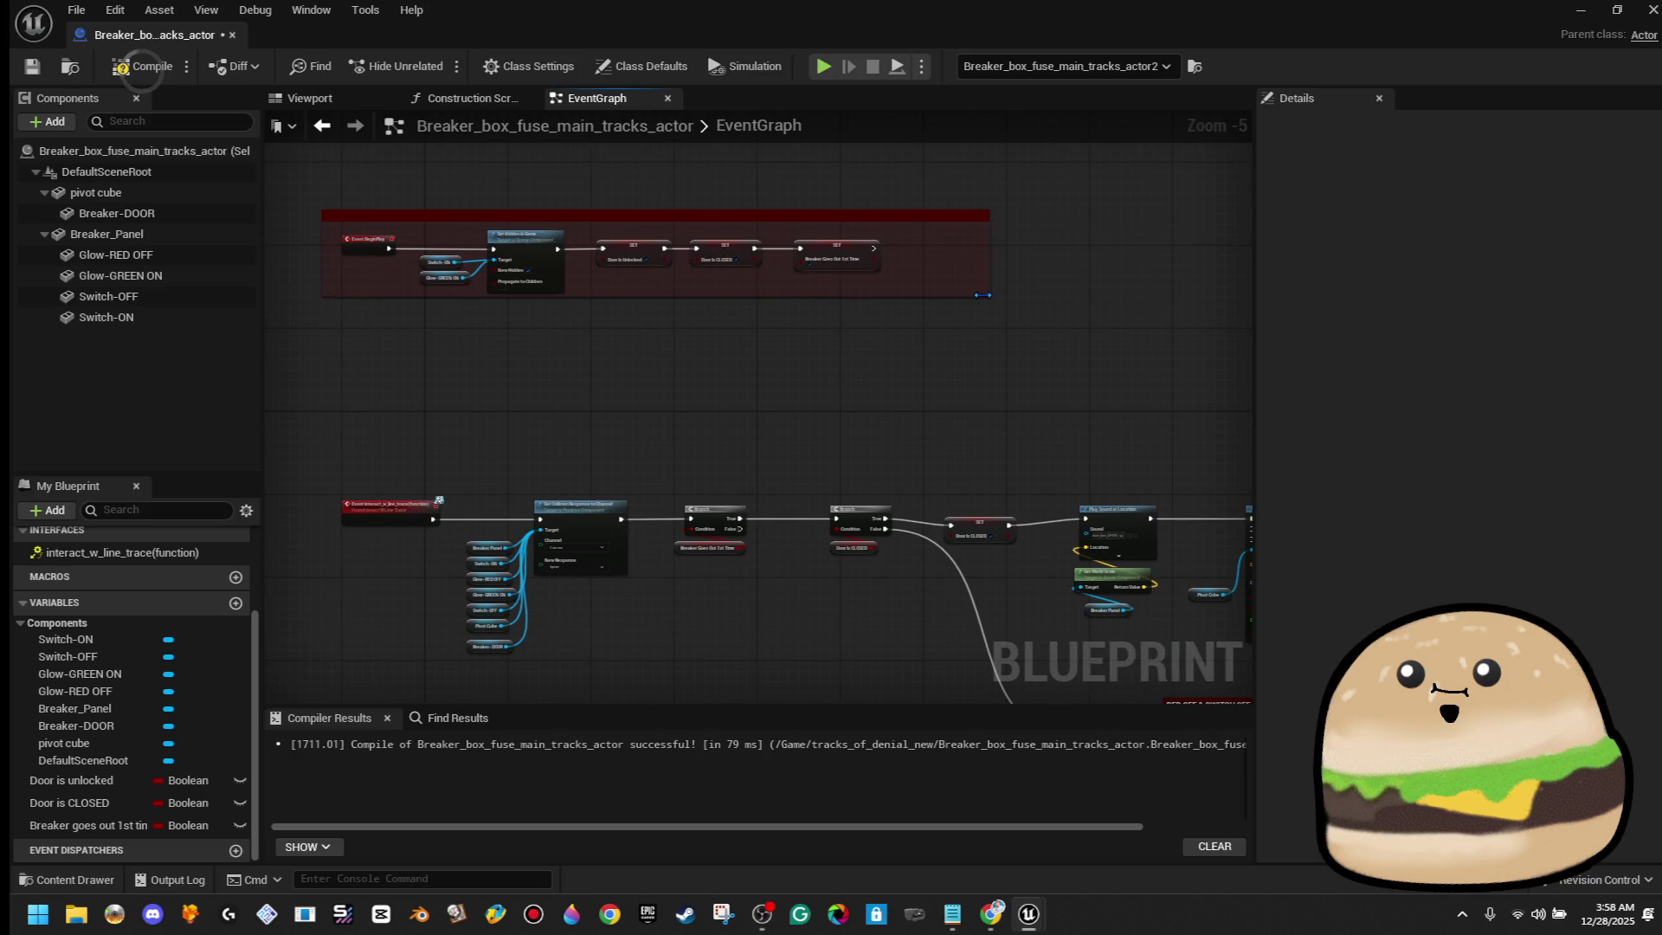
Clear the node selection and compile and save the Blueprint
{"action": "scroll", "coordinate": [1004, 324], "scroll_direction": "down", "scroll_amount": 1}
{"action": "left_click", "coordinate": [991, 299]}
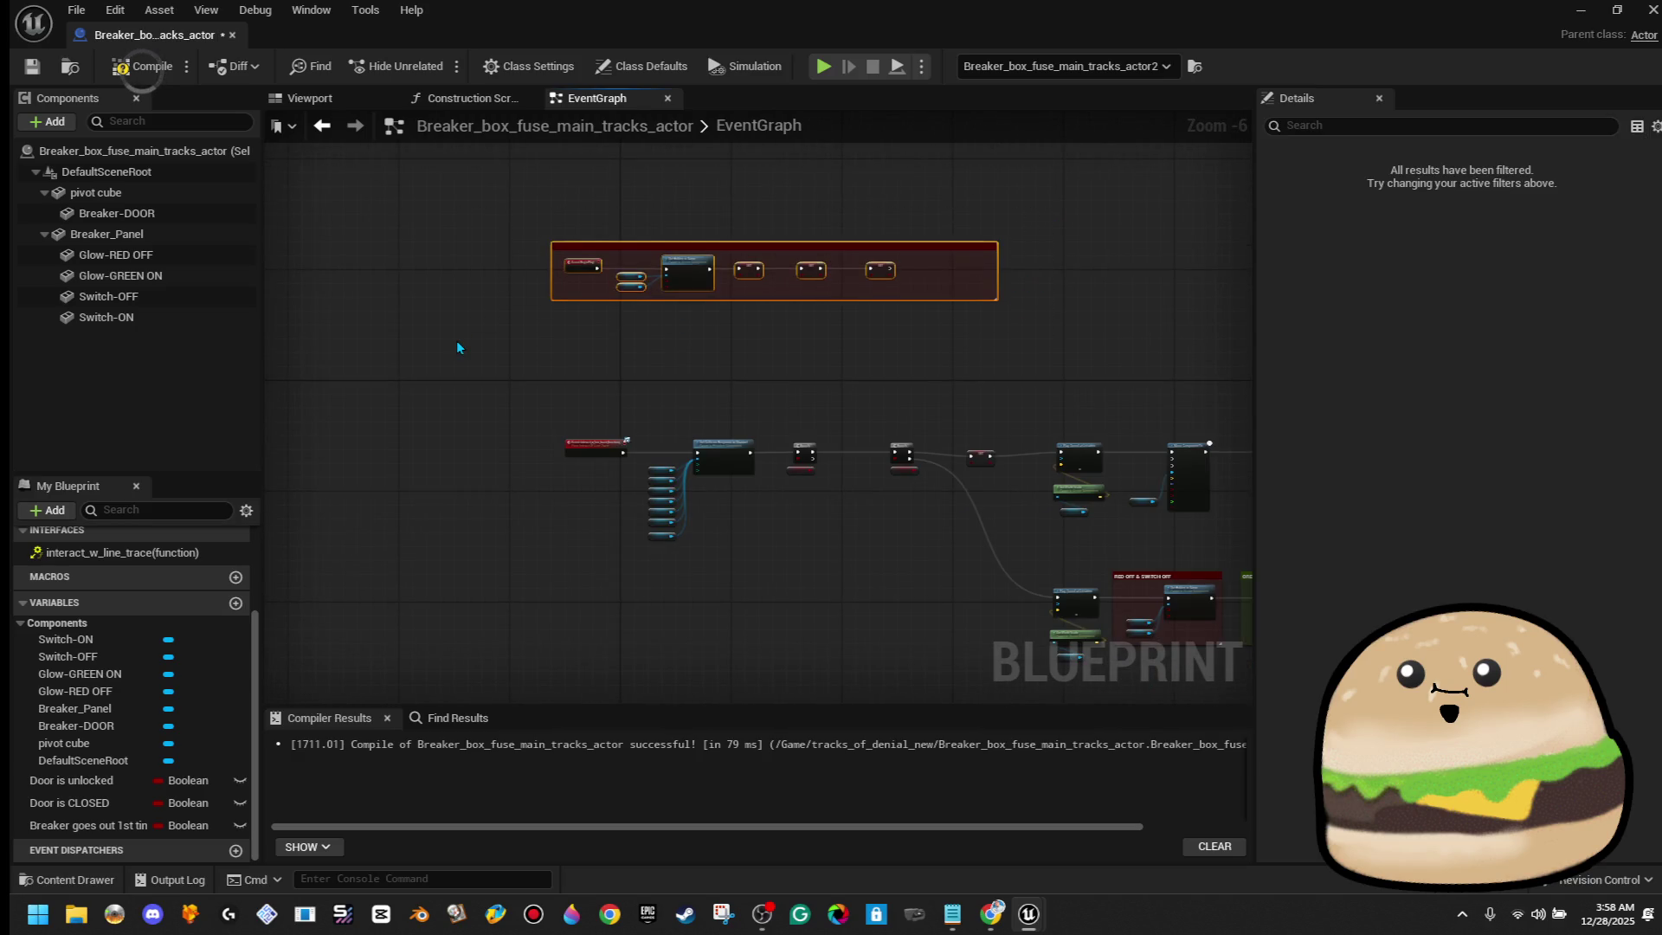
{"action": "left_click", "coordinate": [458, 346]}
{"action": "scroll", "coordinate": [521, 281], "scroll_direction": "down", "scroll_amount": 6}
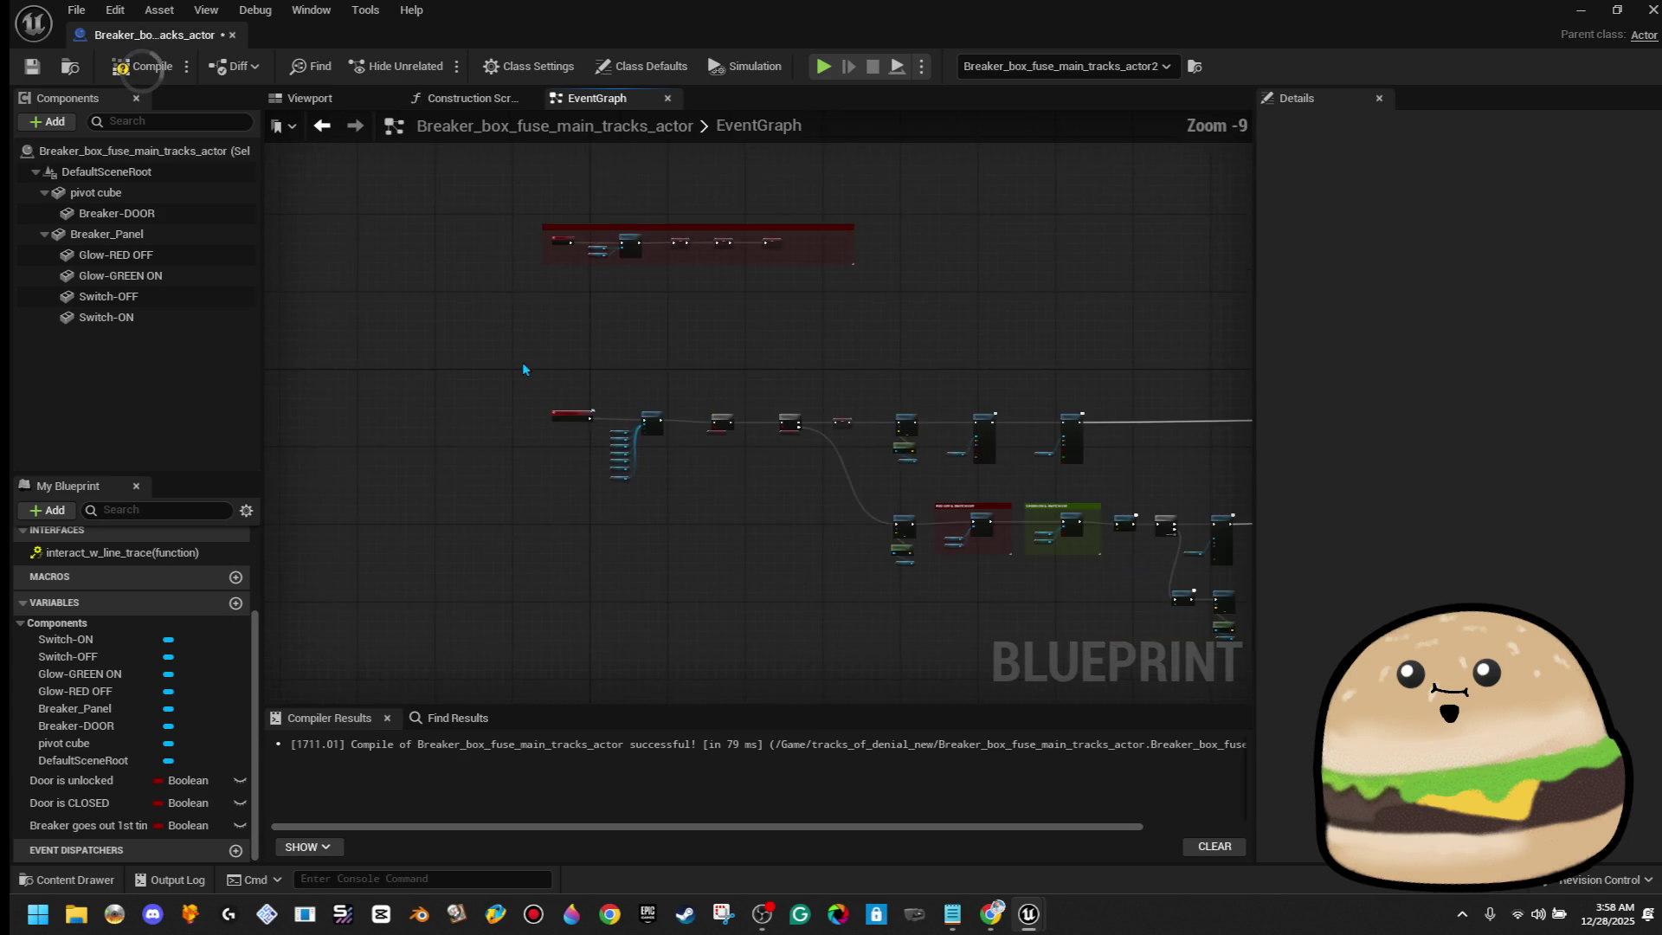
{"action": "mouse_move", "coordinate": [522, 271]}
{"action": "left_mouse_down"}
{"action": "mouse_move", "coordinate": [1165, 550]}
{"action": "mouse_move", "coordinate": [1156, 586]}
{"action": "left_mouse_up"}
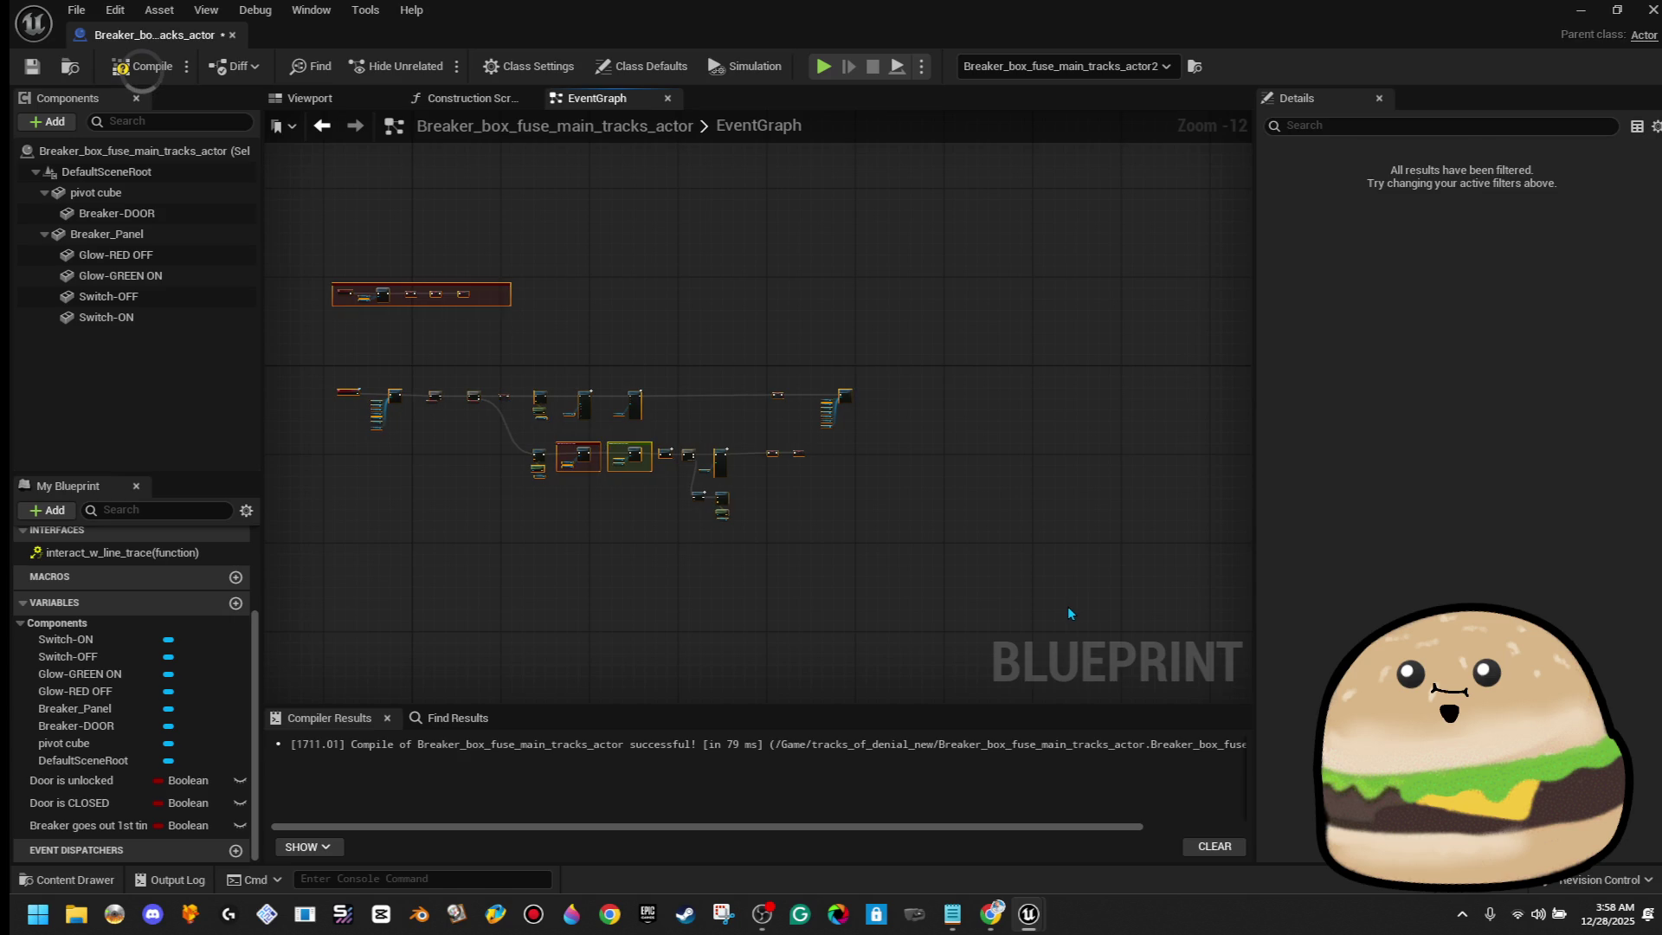
{"action": "left_click", "coordinate": [470, 178]}
{"action": "left_click", "coordinate": [141, 67]}
Recompile the breaker box Blueprint, checking the web browser in between
{"action": "left_click", "coordinate": [32, 66]}
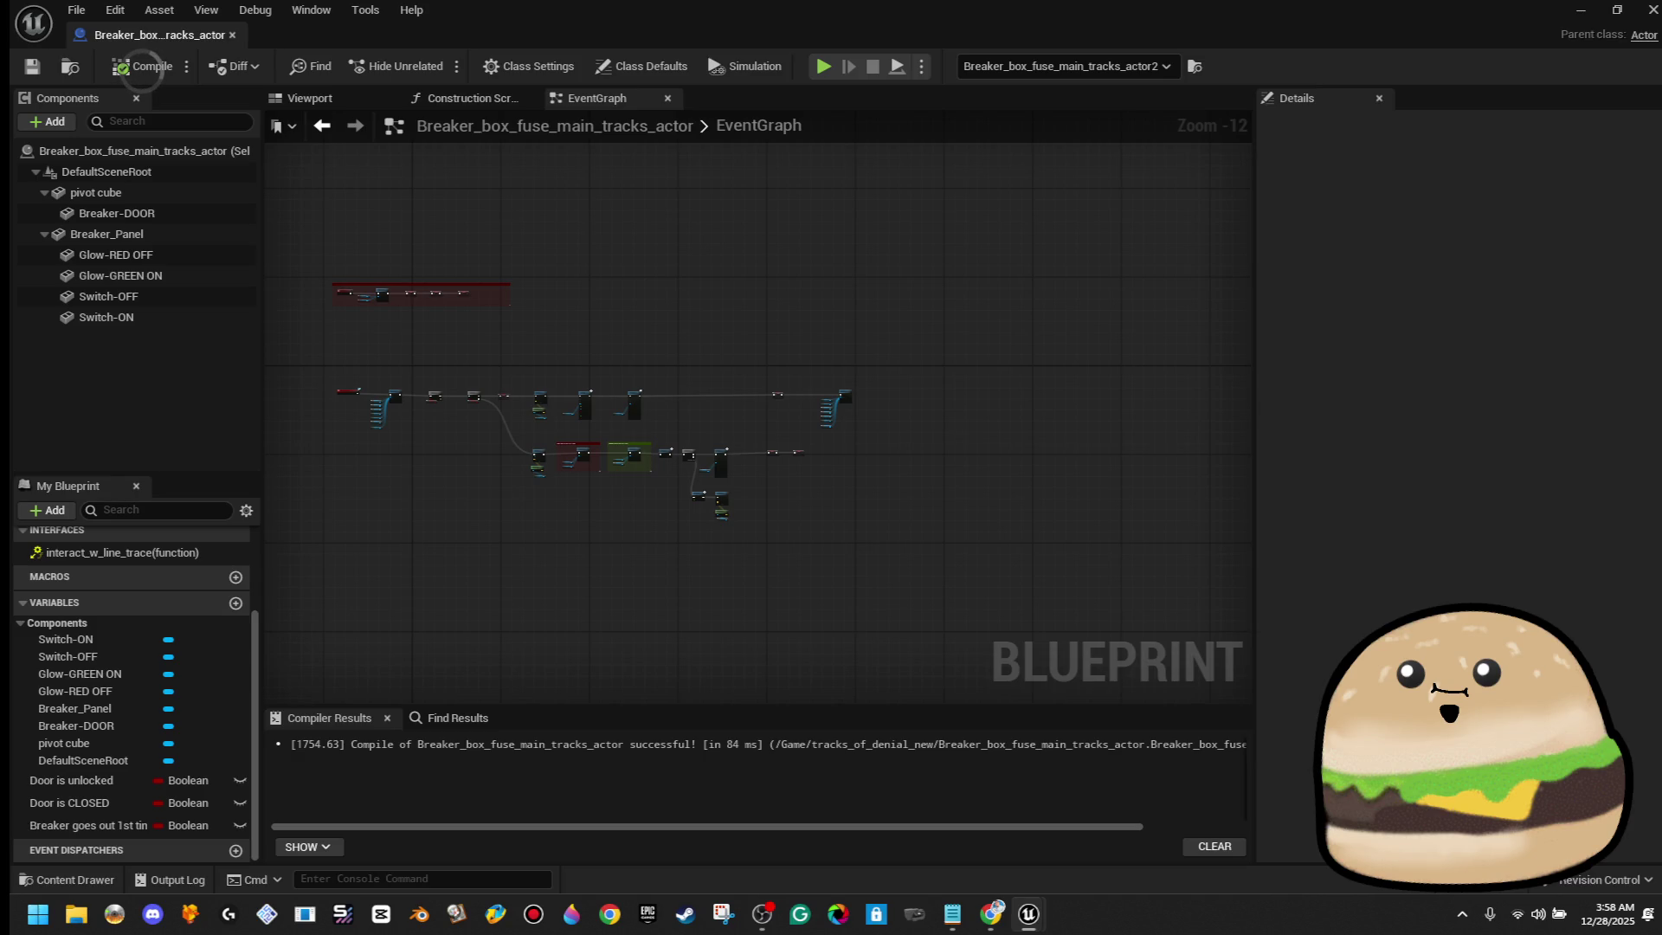
{"action": "key", "text": "alt+Tab"}
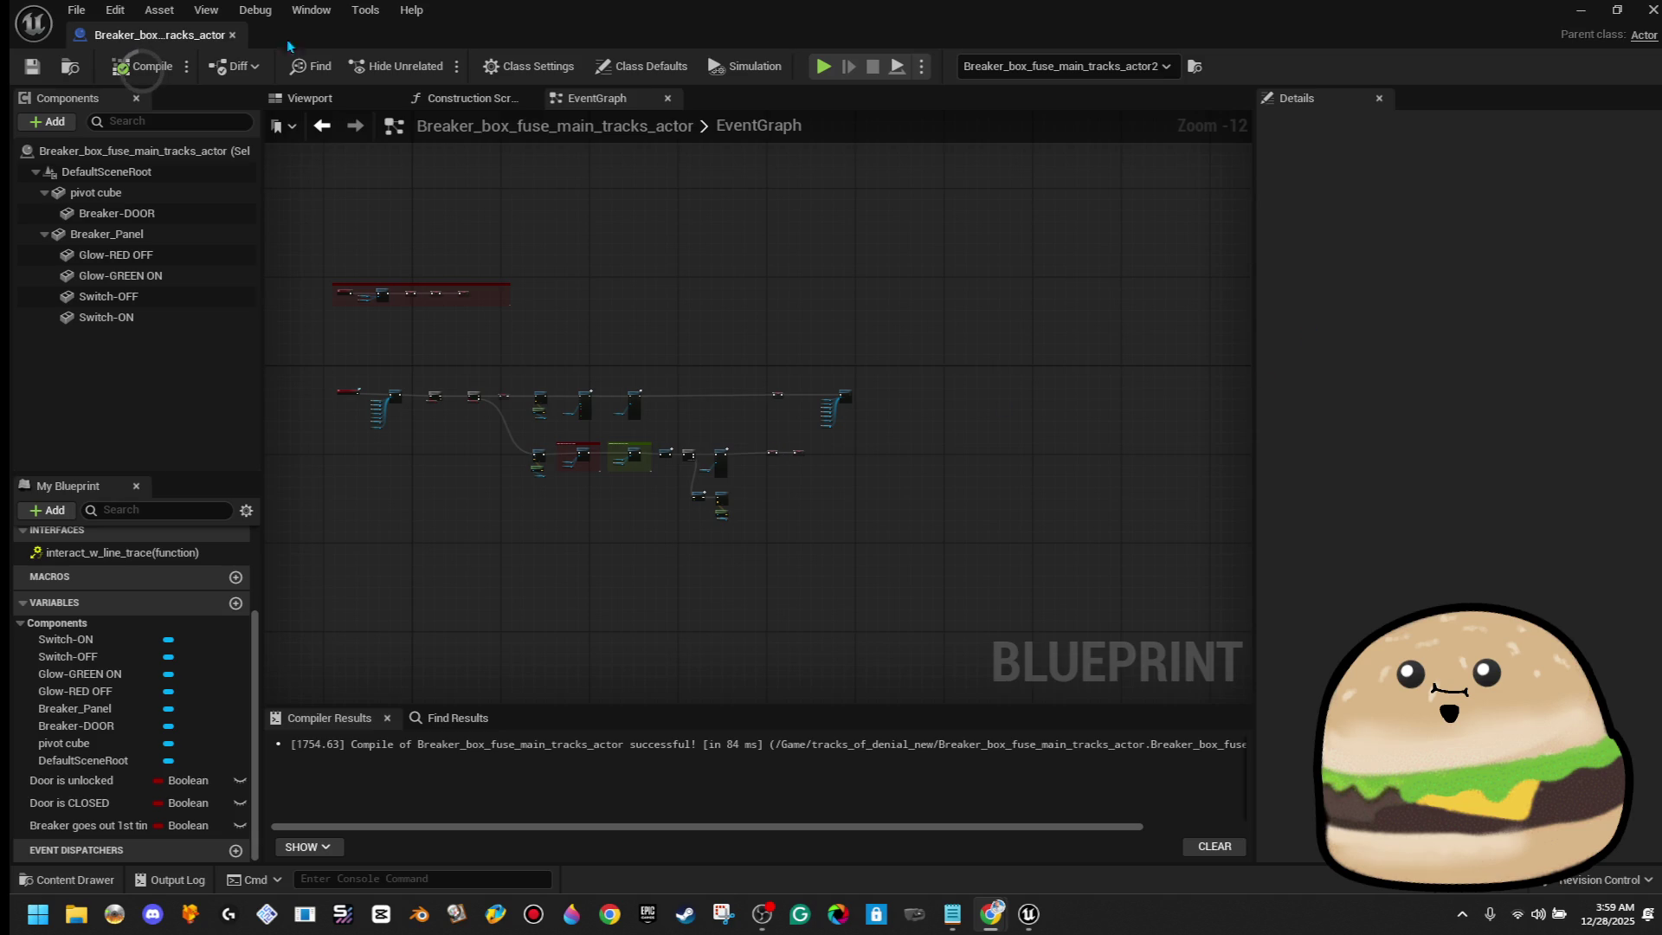
{"action": "left_click", "coordinate": [143, 66]}
Pan to the interaction event chain, then close the Blueprint back to the level
{"action": "scroll", "coordinate": [760, 353], "scroll_direction": "up", "scroll_amount": 4}
{"action": "scroll", "coordinate": [995, 501], "scroll_direction": "up", "scroll_amount": 3}
{"action": "mouse_move", "coordinate": [728, 502]}
{"action": "left_mouse_down"}
{"action": "mouse_move", "coordinate": [761, 433]}
{"action": "mouse_move", "coordinate": [418, 441]}
{"action": "left_mouse_up"}
{"action": "scroll", "coordinate": [580, 401], "scroll_direction": "up", "scroll_amount": 4}
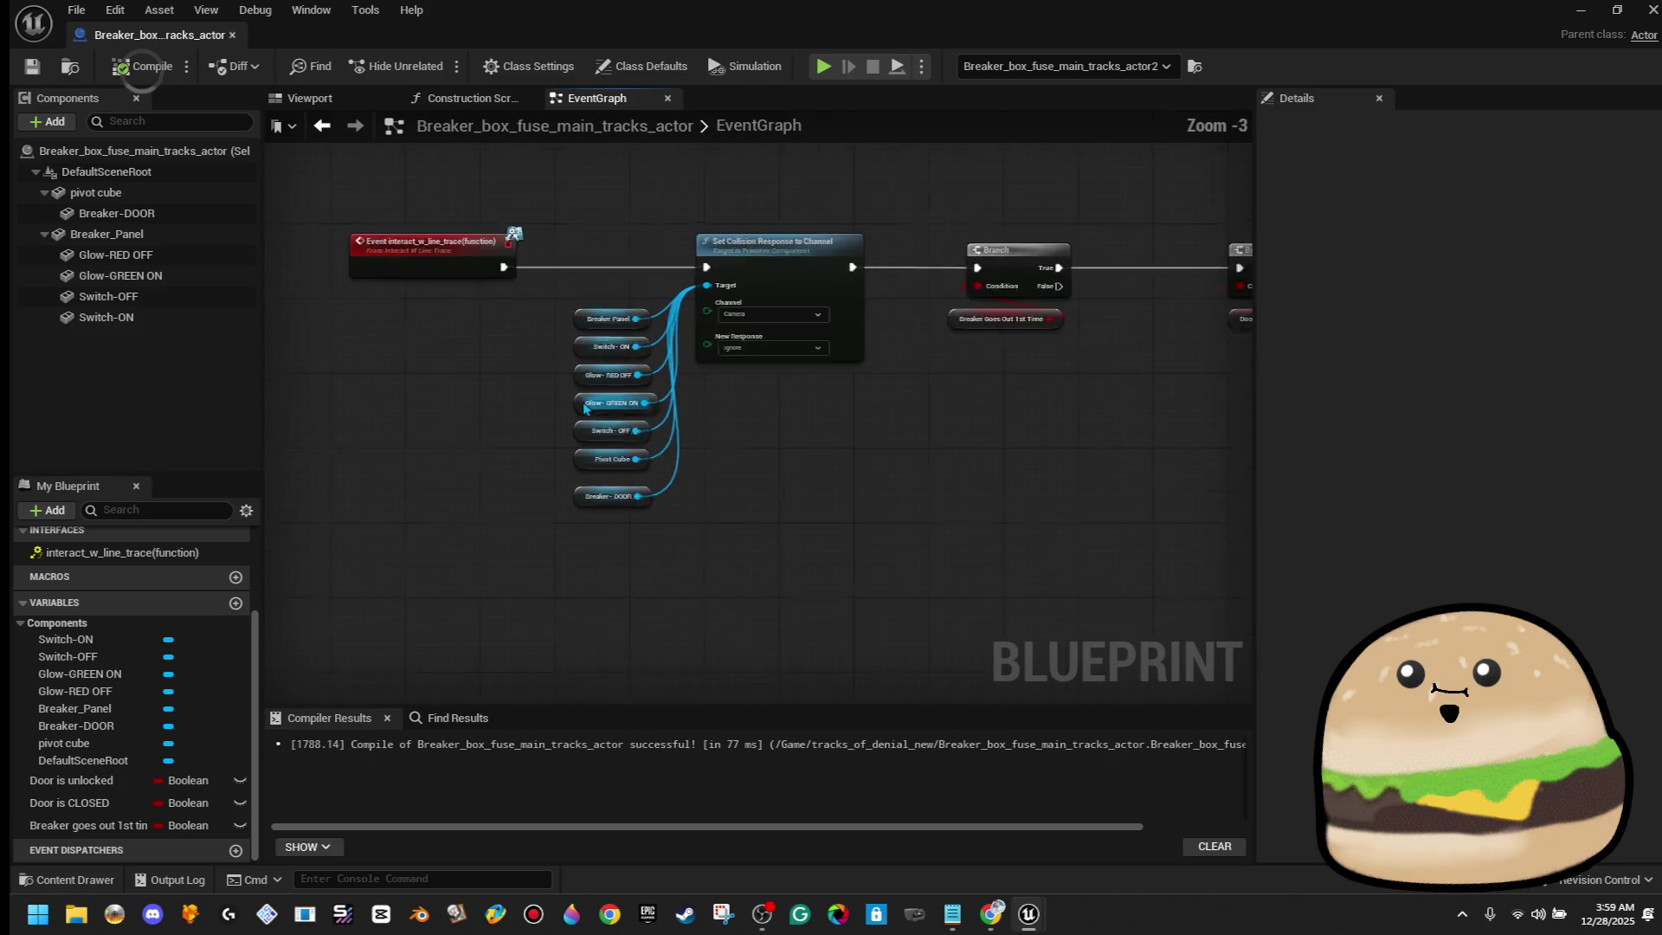
{"action": "left_click", "coordinate": [232, 35]}
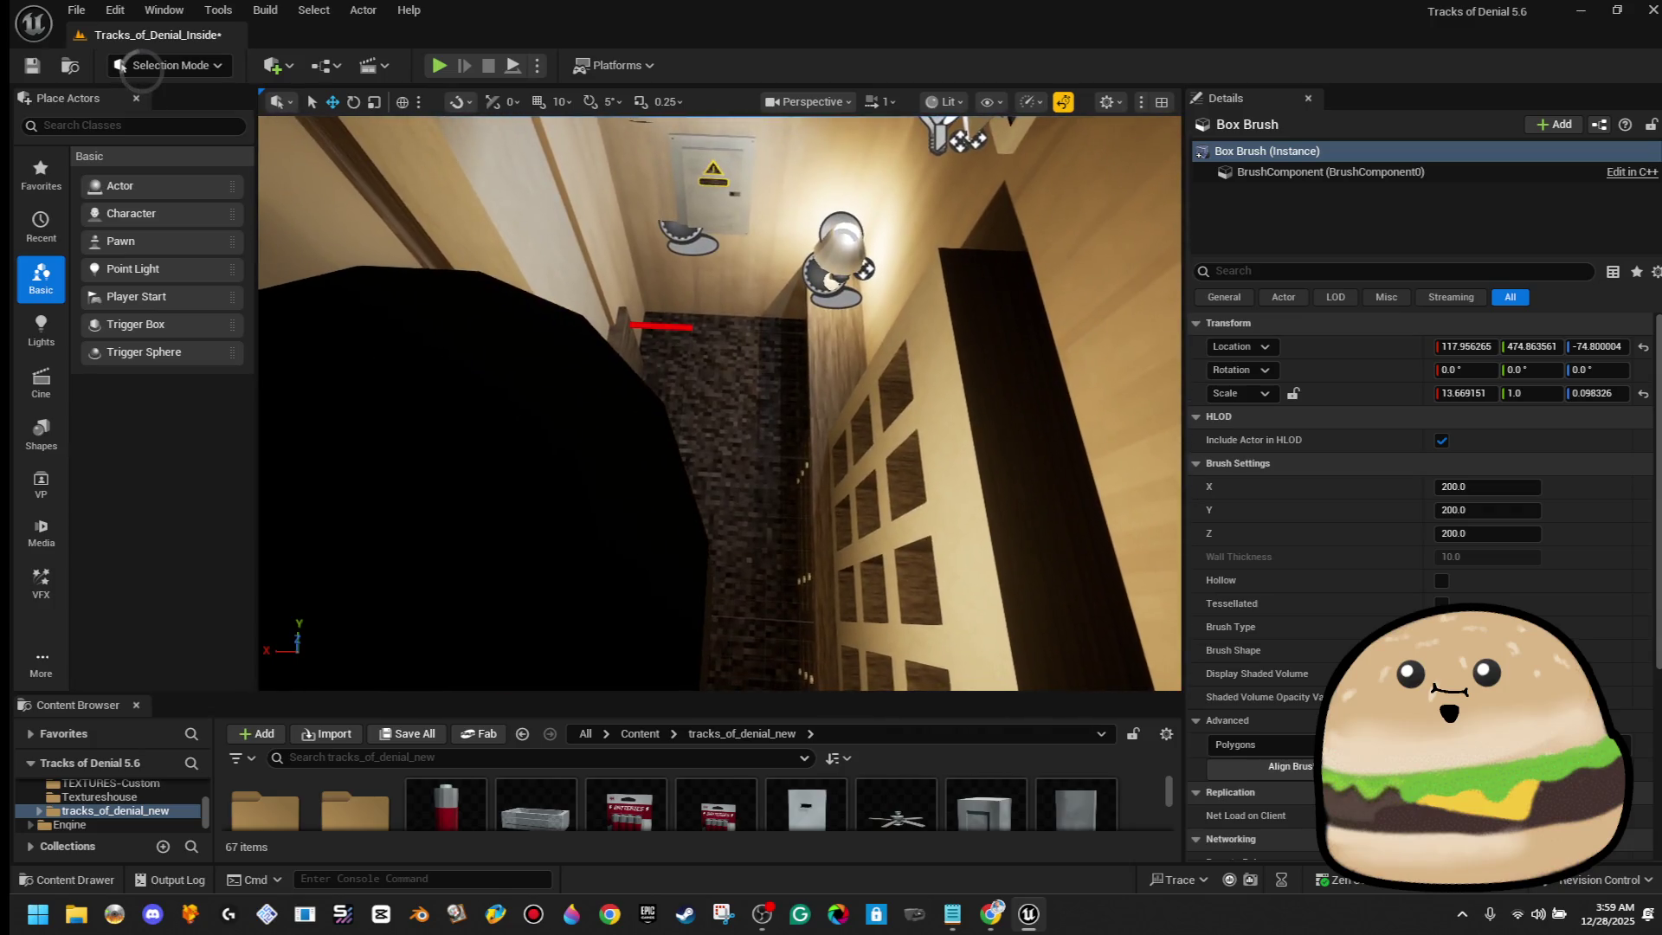
Playtest the level with Alt+P, flipping MASTER from OFF to ON near the panel
{"action": "right_click", "coordinate": [735, 326]}
{"action": "left_click", "coordinate": [813, 636]}
{"action": "key", "text": "alt+p"}
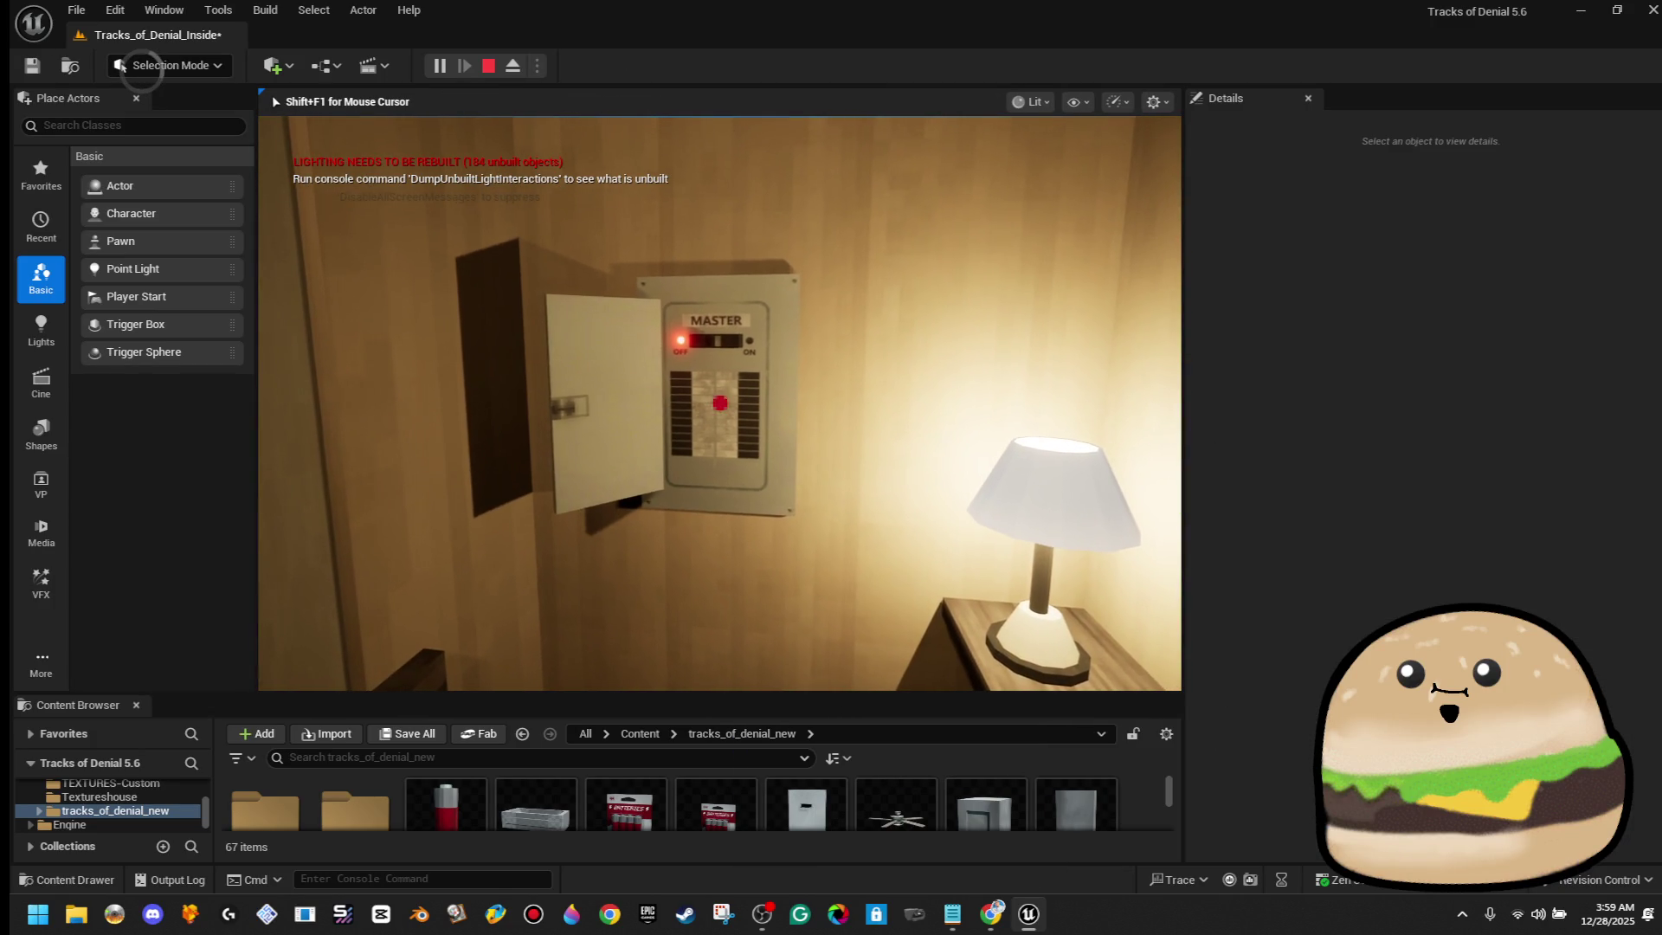
{"action": "key", "text": "e"}
{"action": "key", "text": "e"}
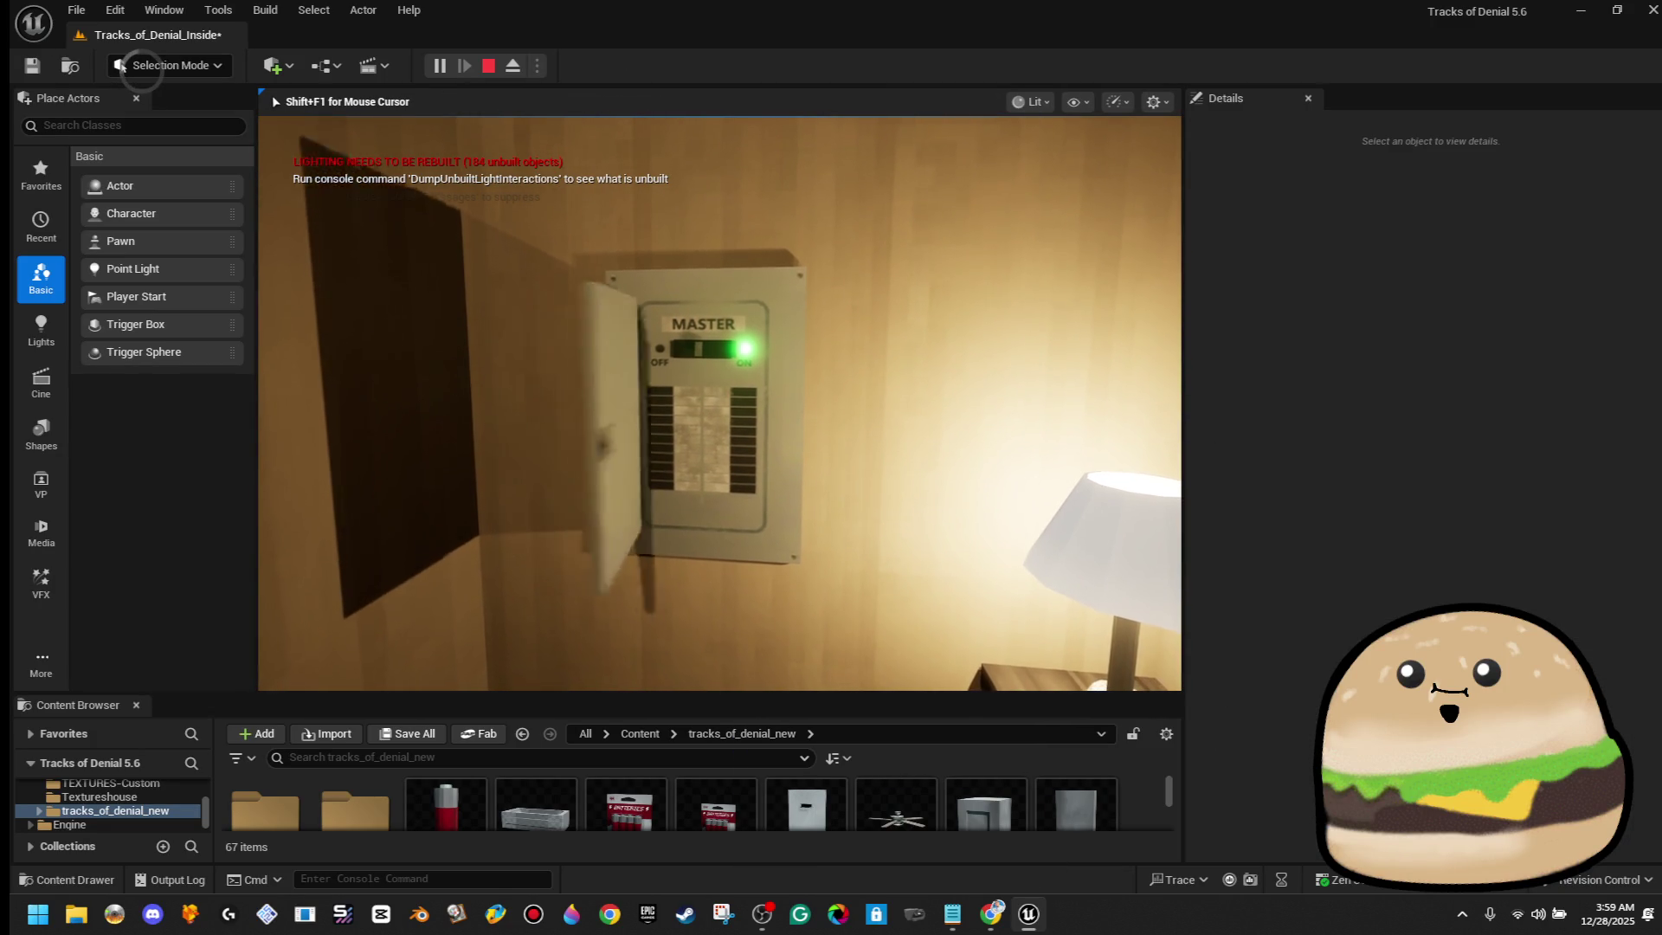
{"action": "key", "text": "w"}
{"action": "key", "text": "w"}
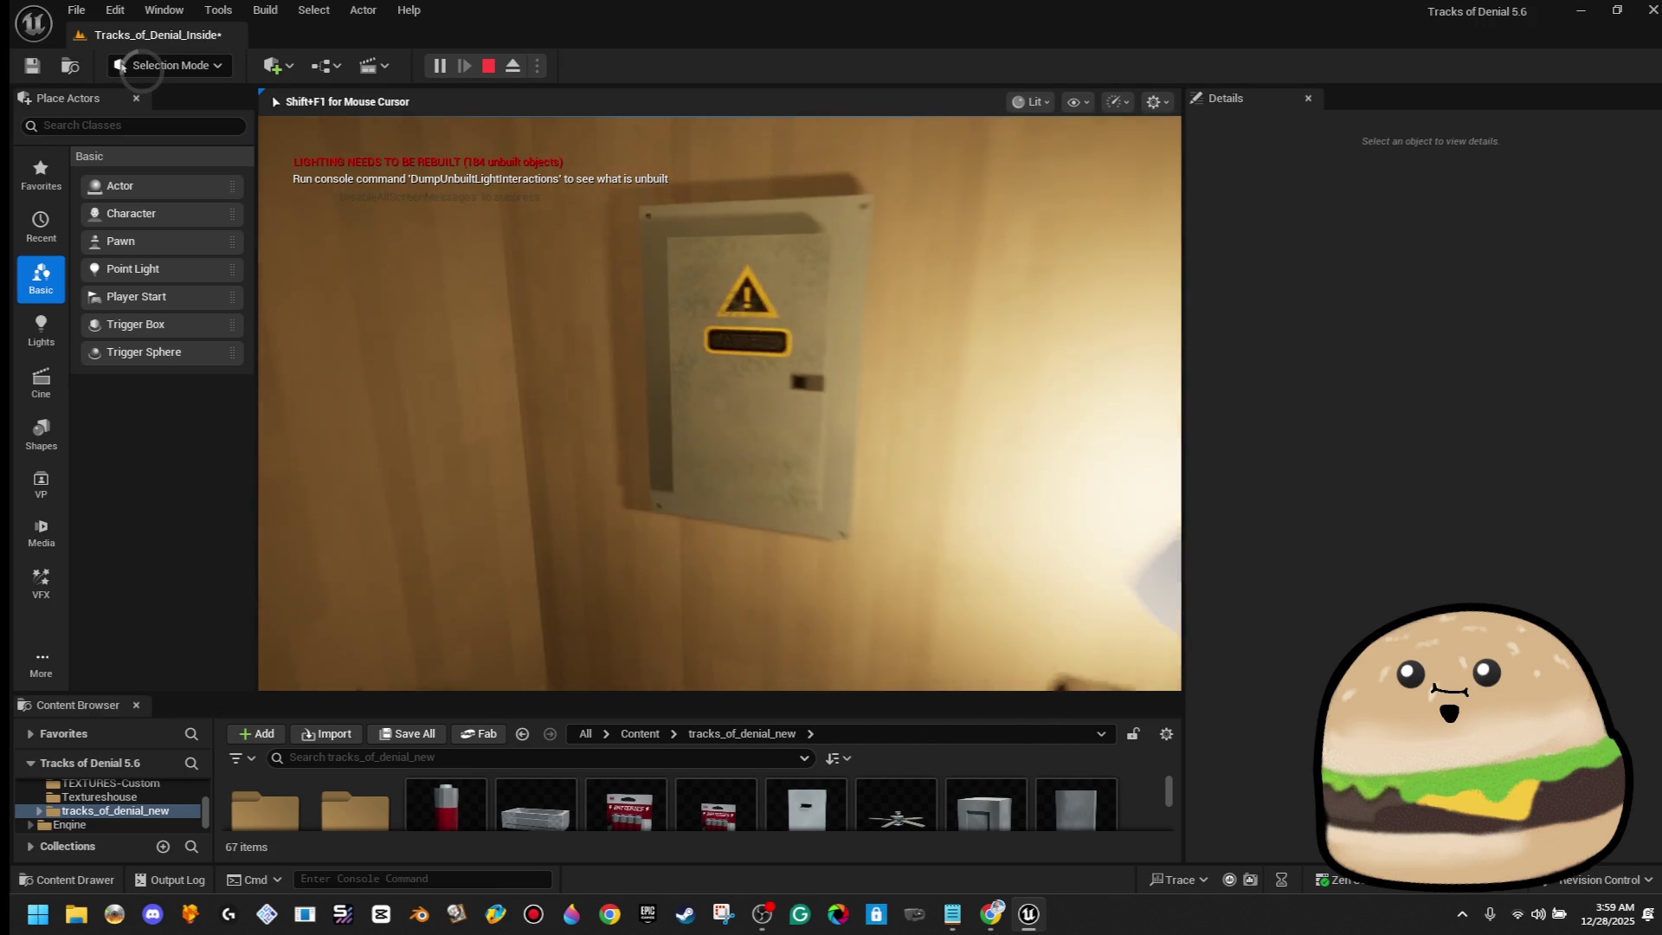
{"action": "key", "text": "Escape"}
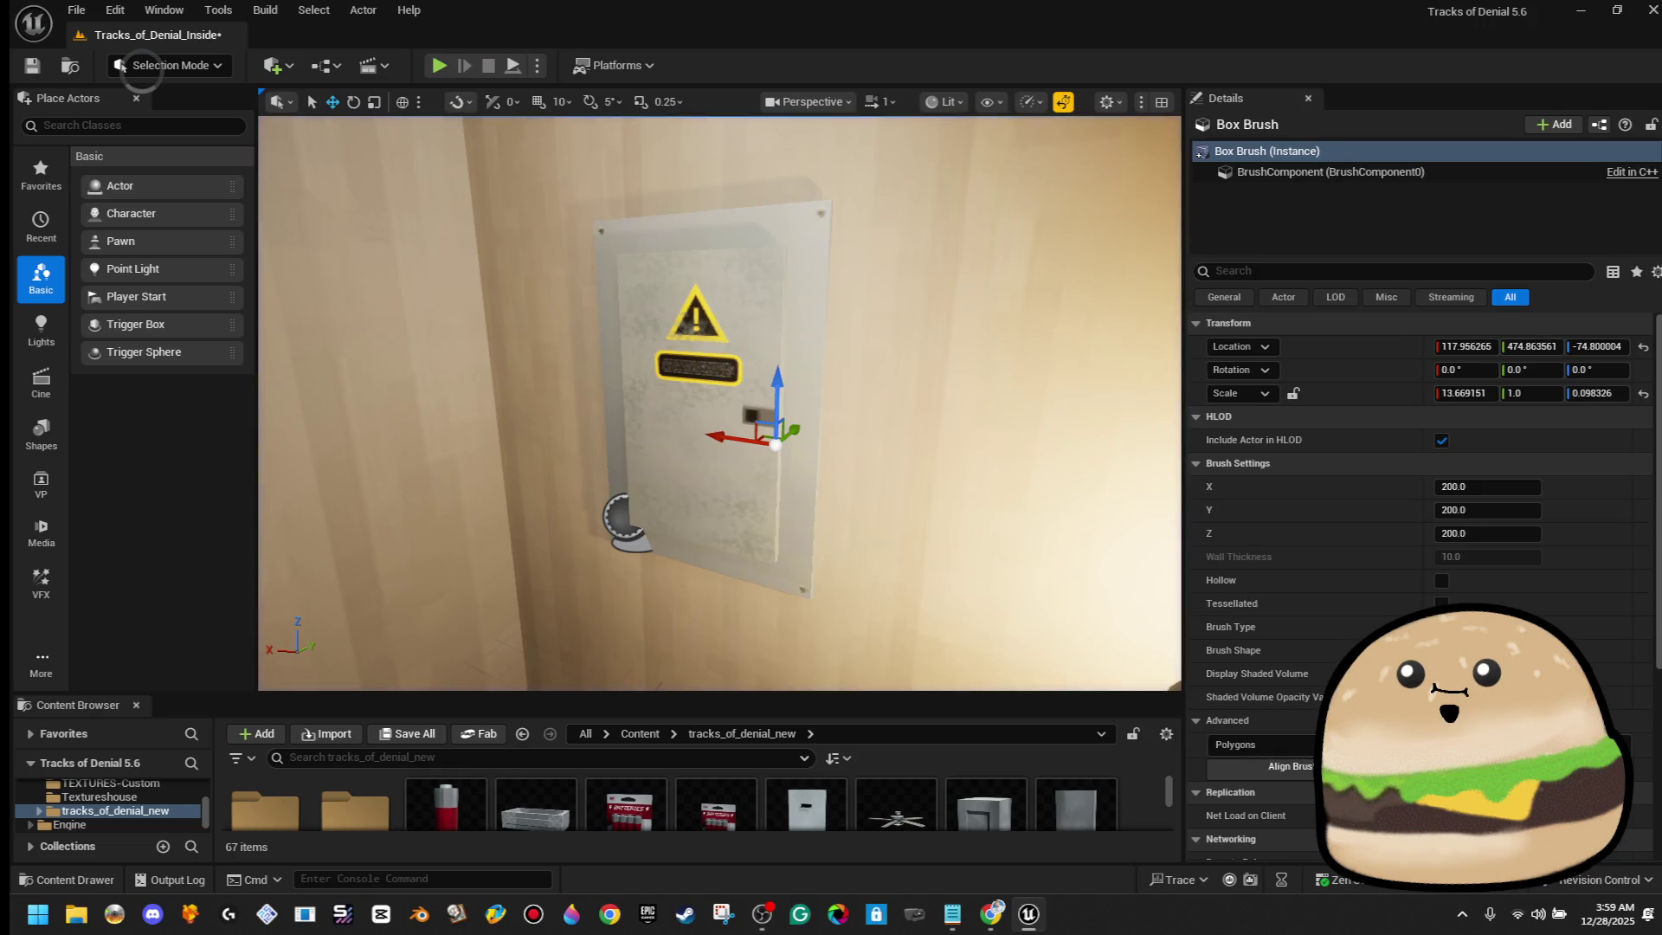
Reopen the breaker box Blueprint and scale Breaker-DOOR's Y to about 61.95 in its Viewport
{"action": "right_click", "coordinate": [756, 317]}
{"action": "left_click", "coordinate": [829, 384]}
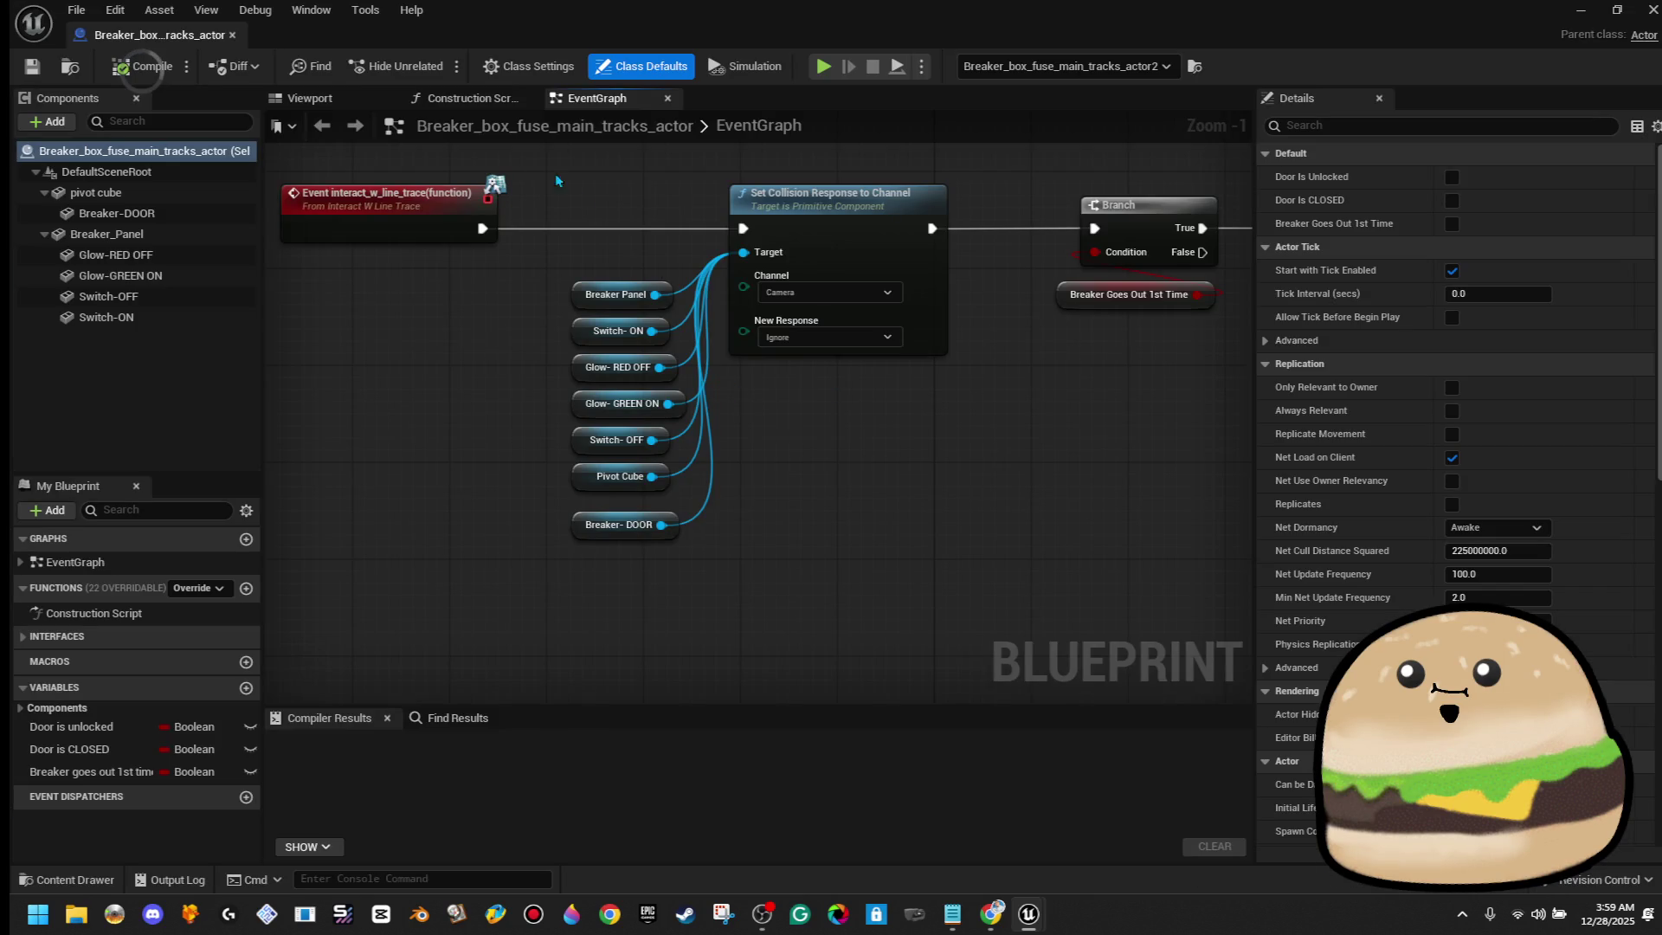
{"action": "left_click", "coordinate": [320, 100]}
{"action": "left_click_drag", "start_coordinate": [788, 373], "coordinate": [788, 373]}
{"action": "left_click", "coordinate": [727, 380]}
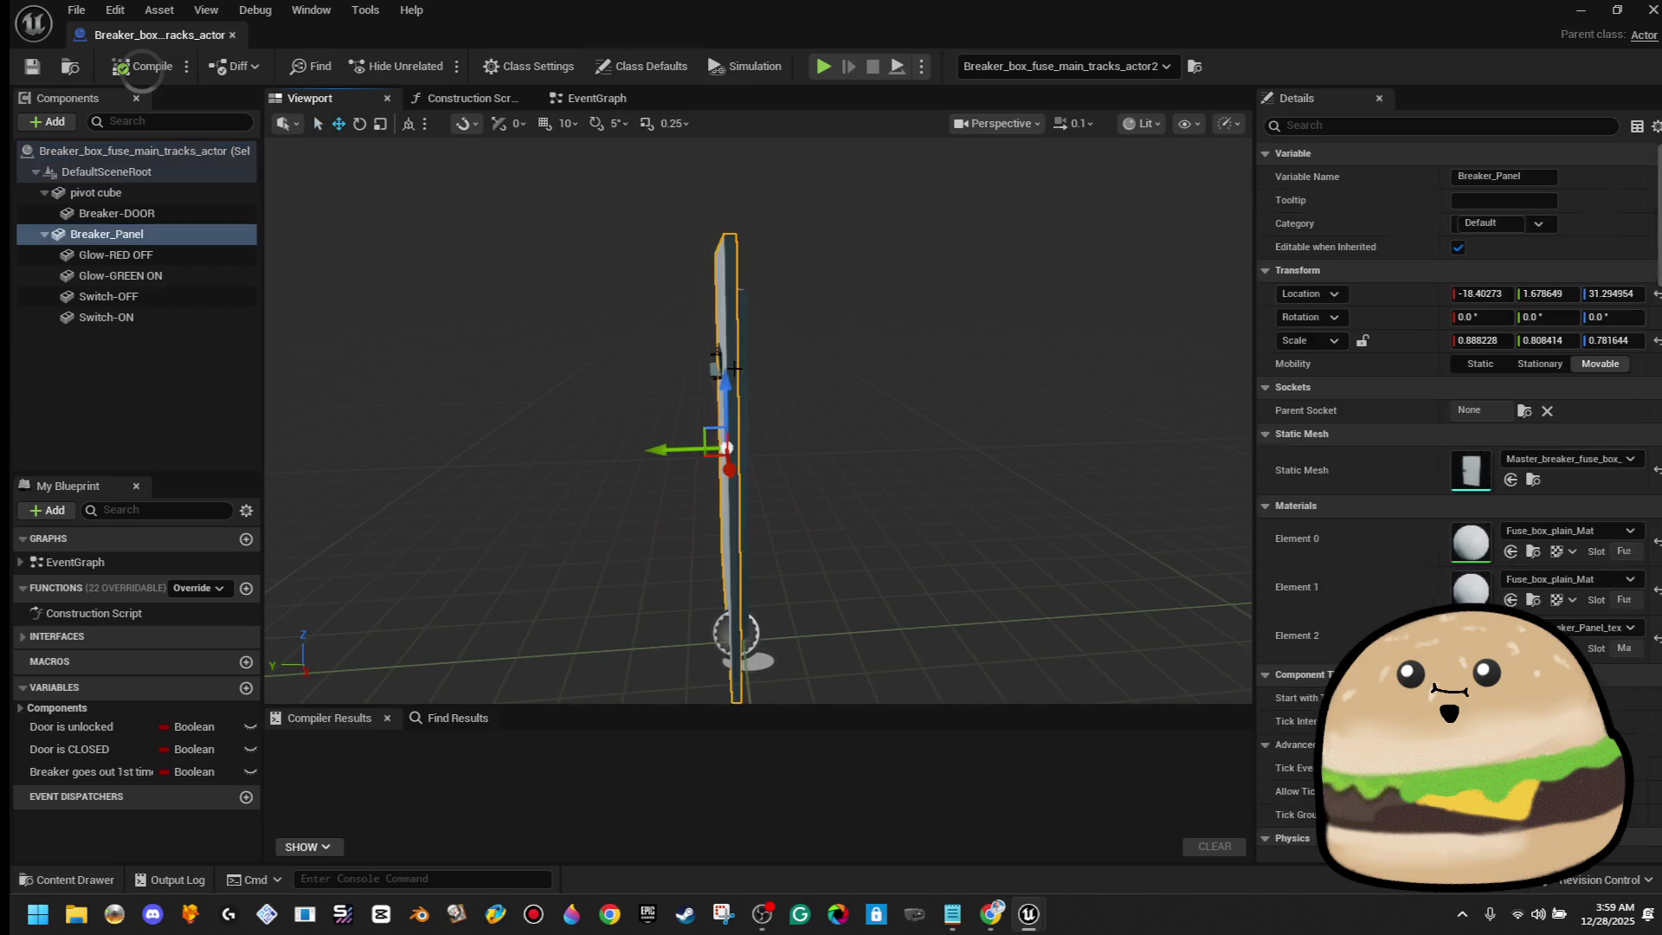
{"action": "key", "text": "r"}
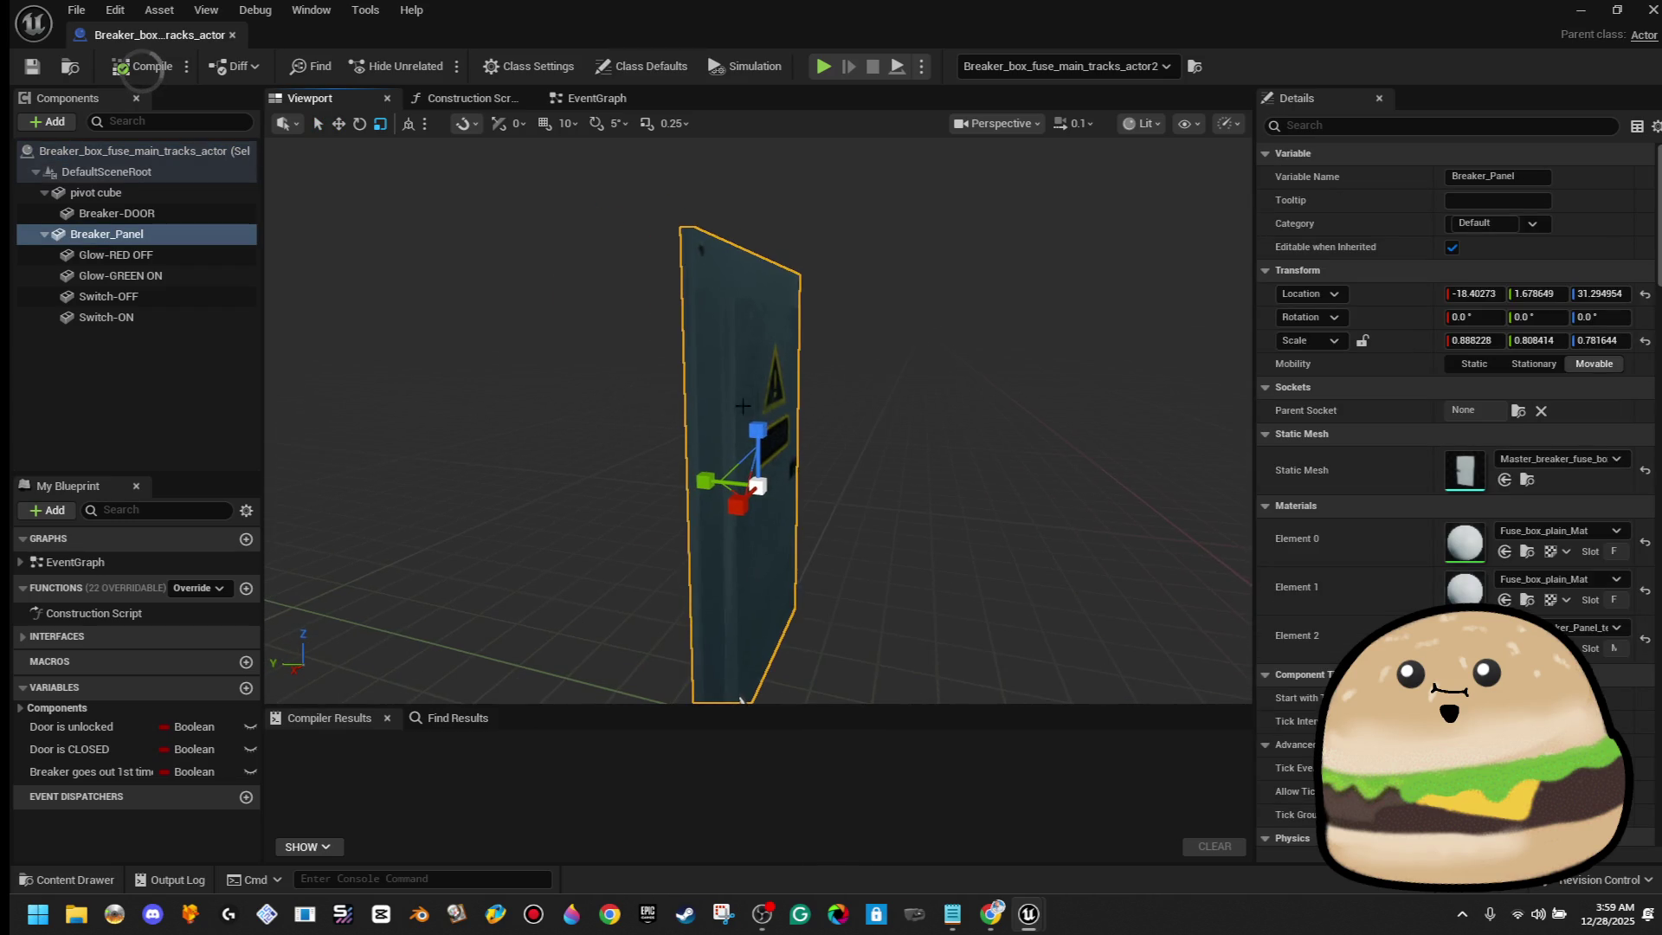
{"action": "left_click", "coordinate": [712, 481]}
{"action": "left_click_drag", "start_coordinate": [712, 481], "coordinate": [12, 7]}
Compile and save the Blueprint, then close the editor
{"action": "left_click", "coordinate": [143, 66]}
{"action": "left_click", "coordinate": [32, 65]}
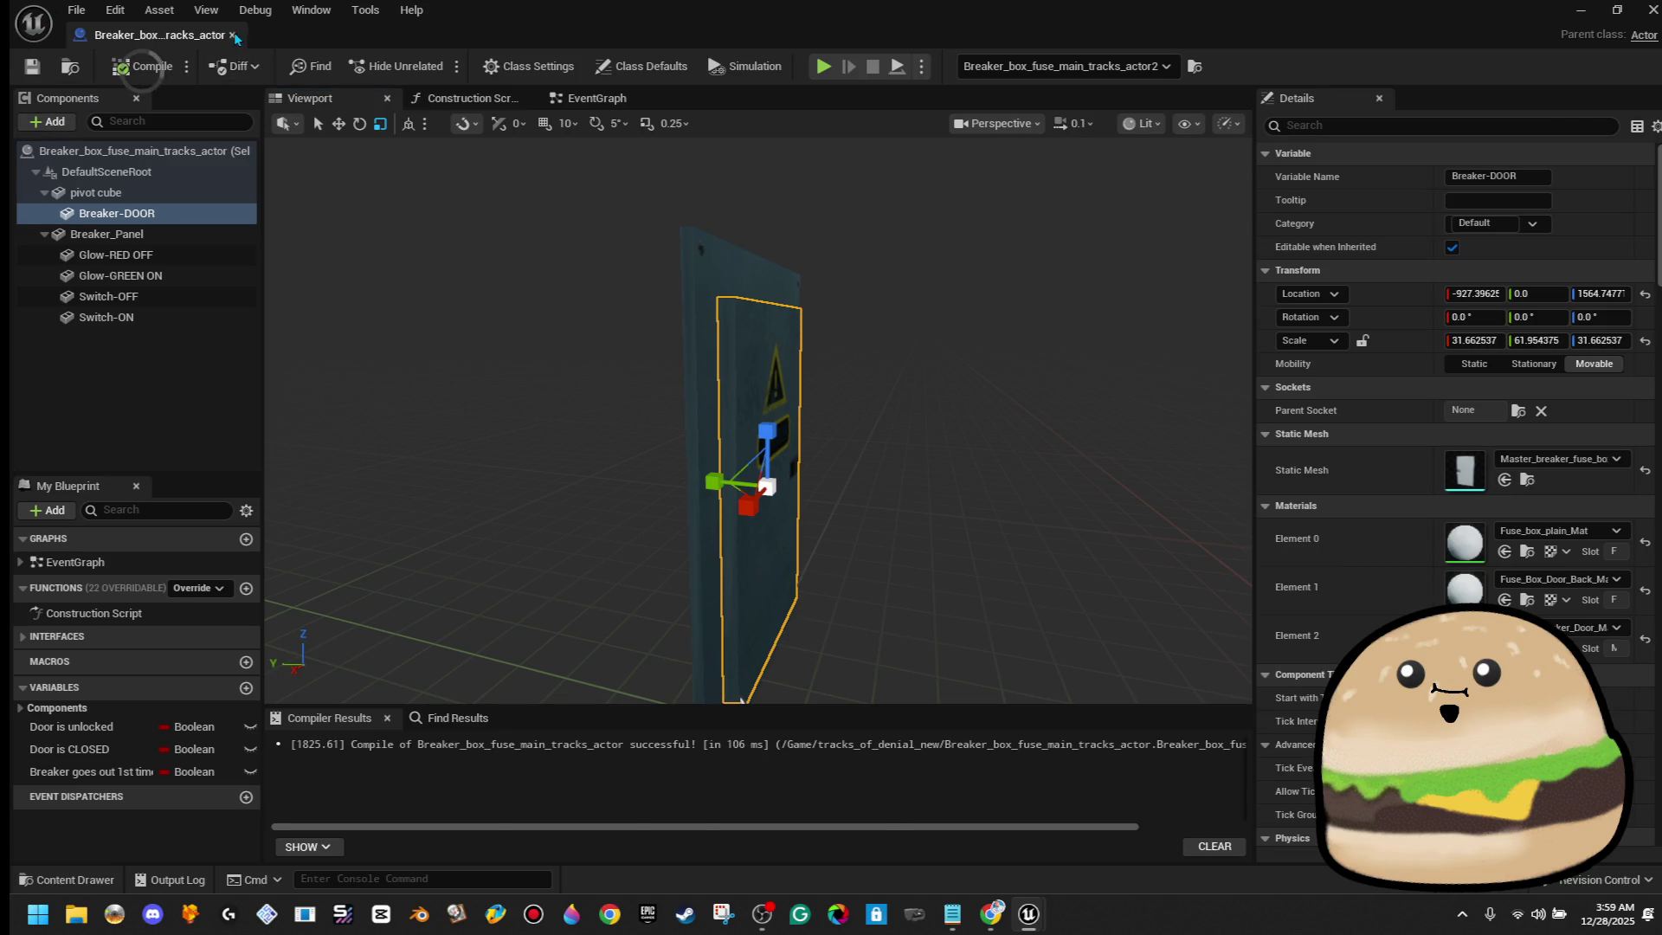
{"action": "left_click", "coordinate": [232, 35]}
Play from the hallway, open the breaker door, switch MASTER ON, and close the door again
{"action": "right_click", "coordinate": [736, 319]}
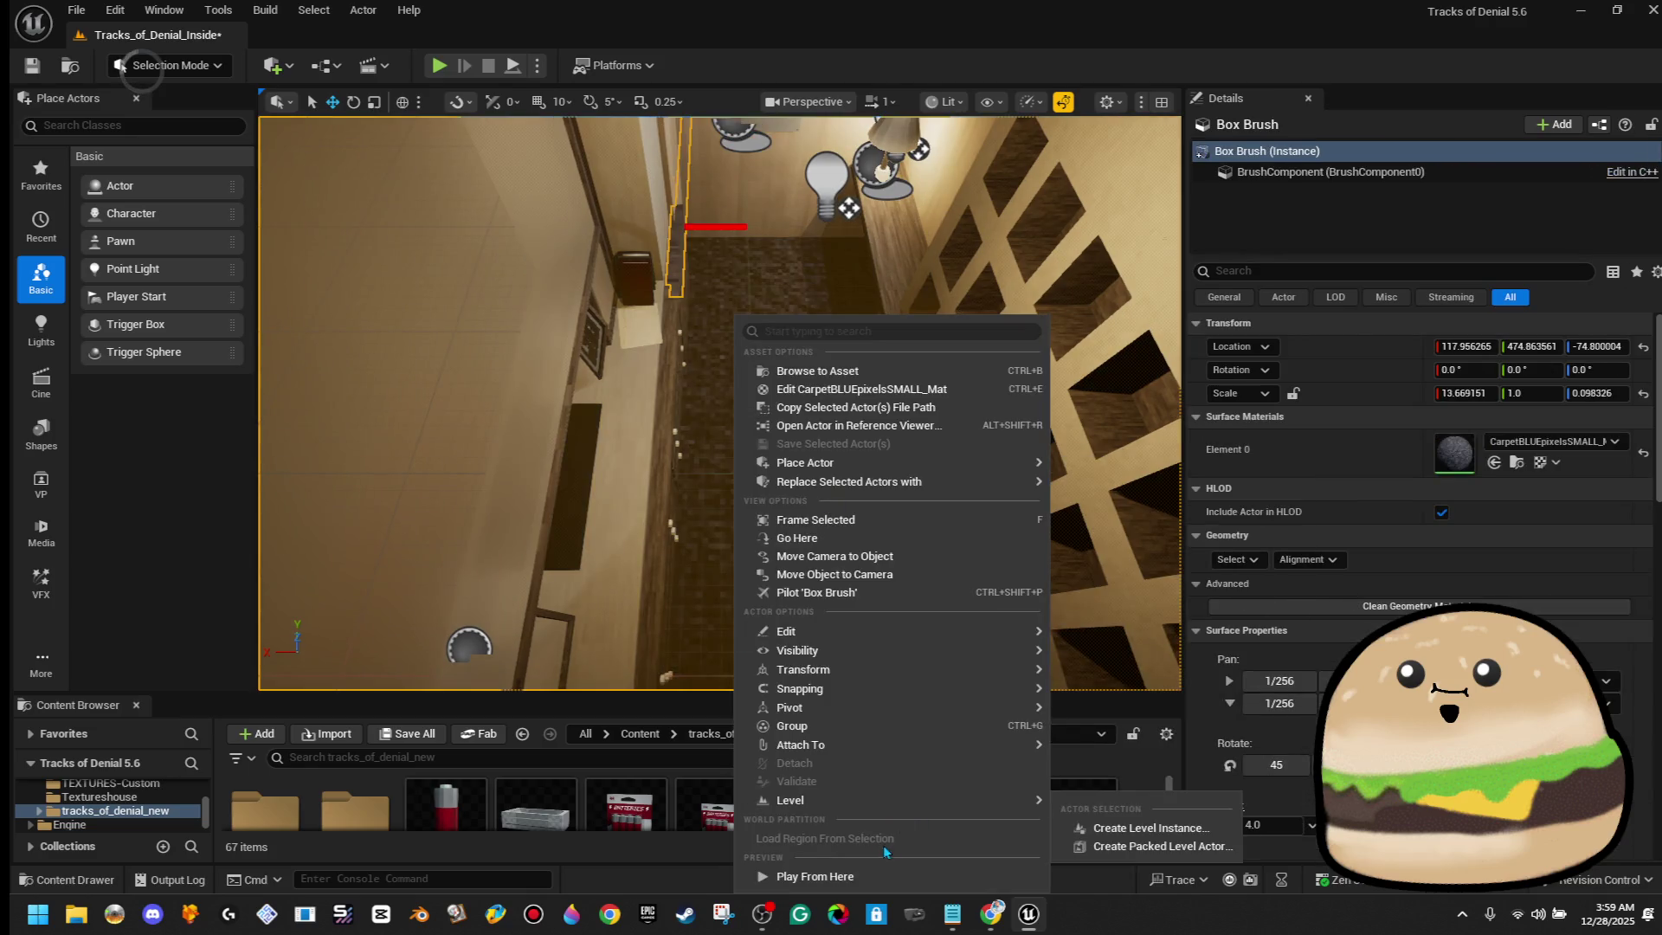
{"action": "left_click", "coordinate": [883, 876]}
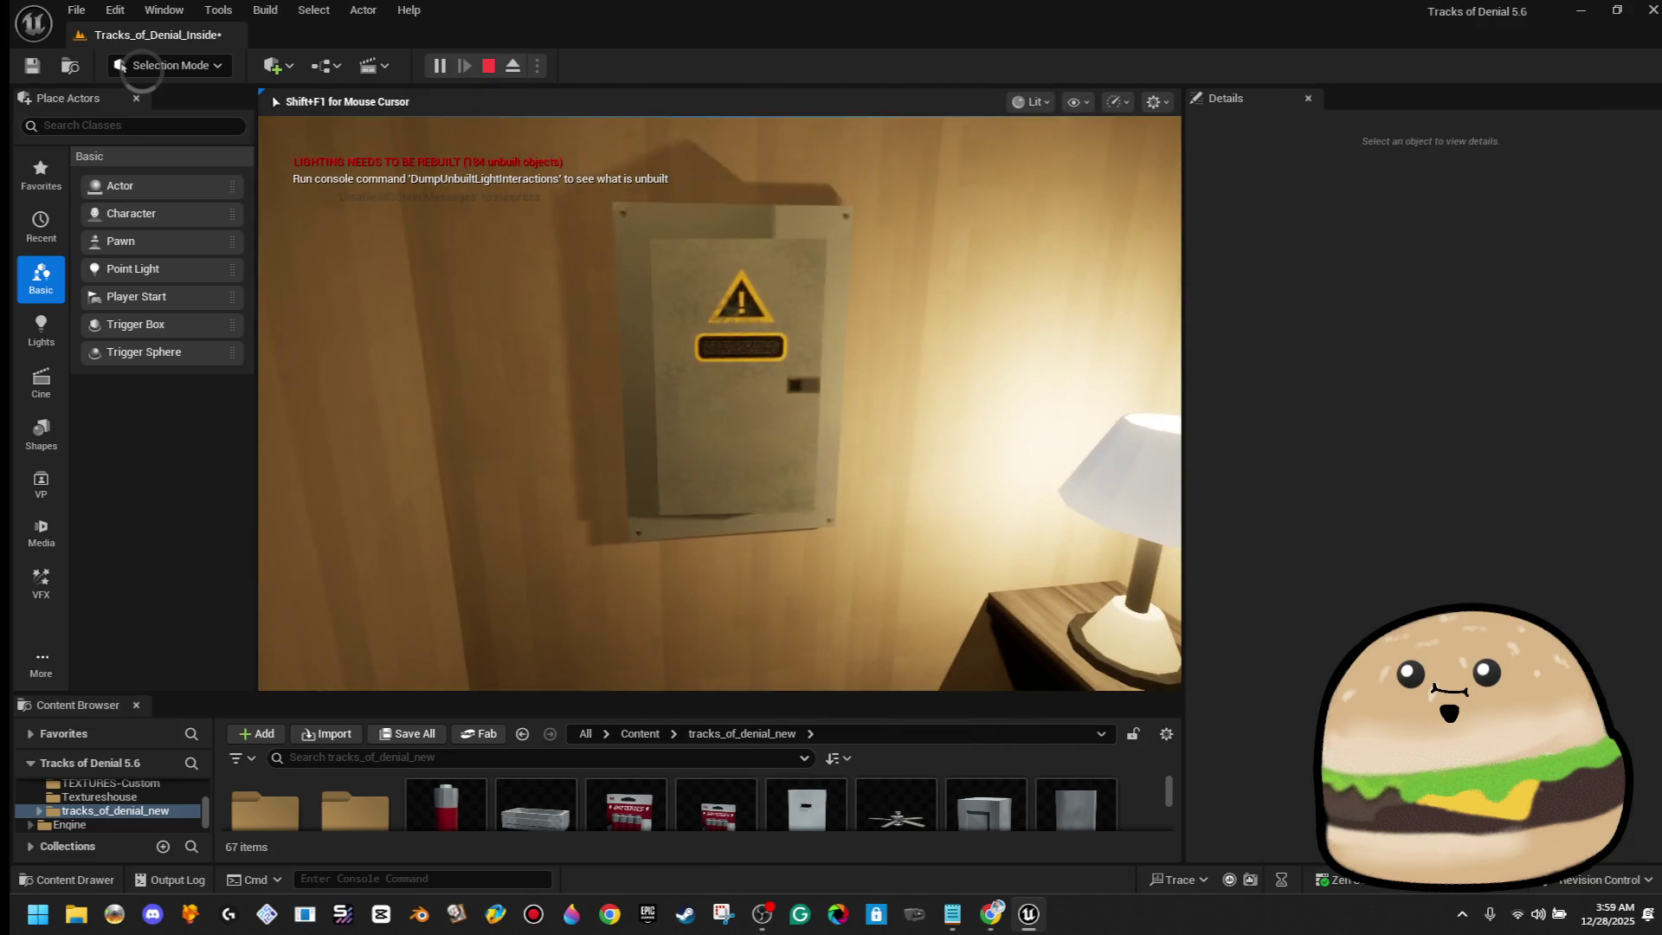
{"action": "key", "text": "e"}
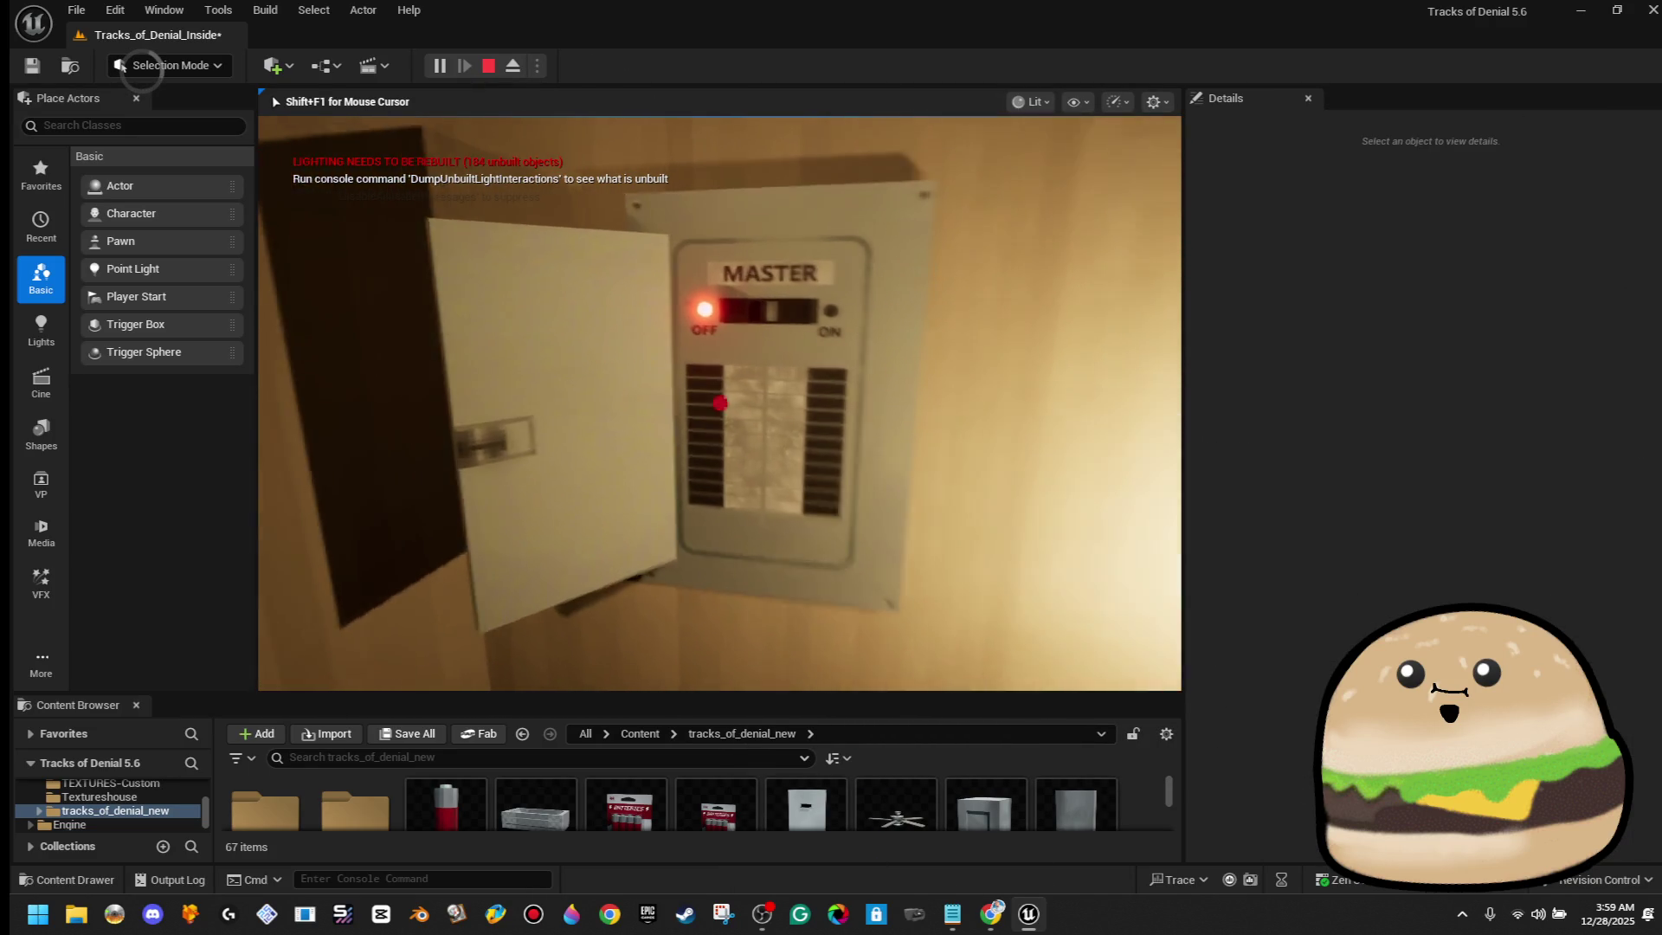
{"action": "key", "text": "s"}
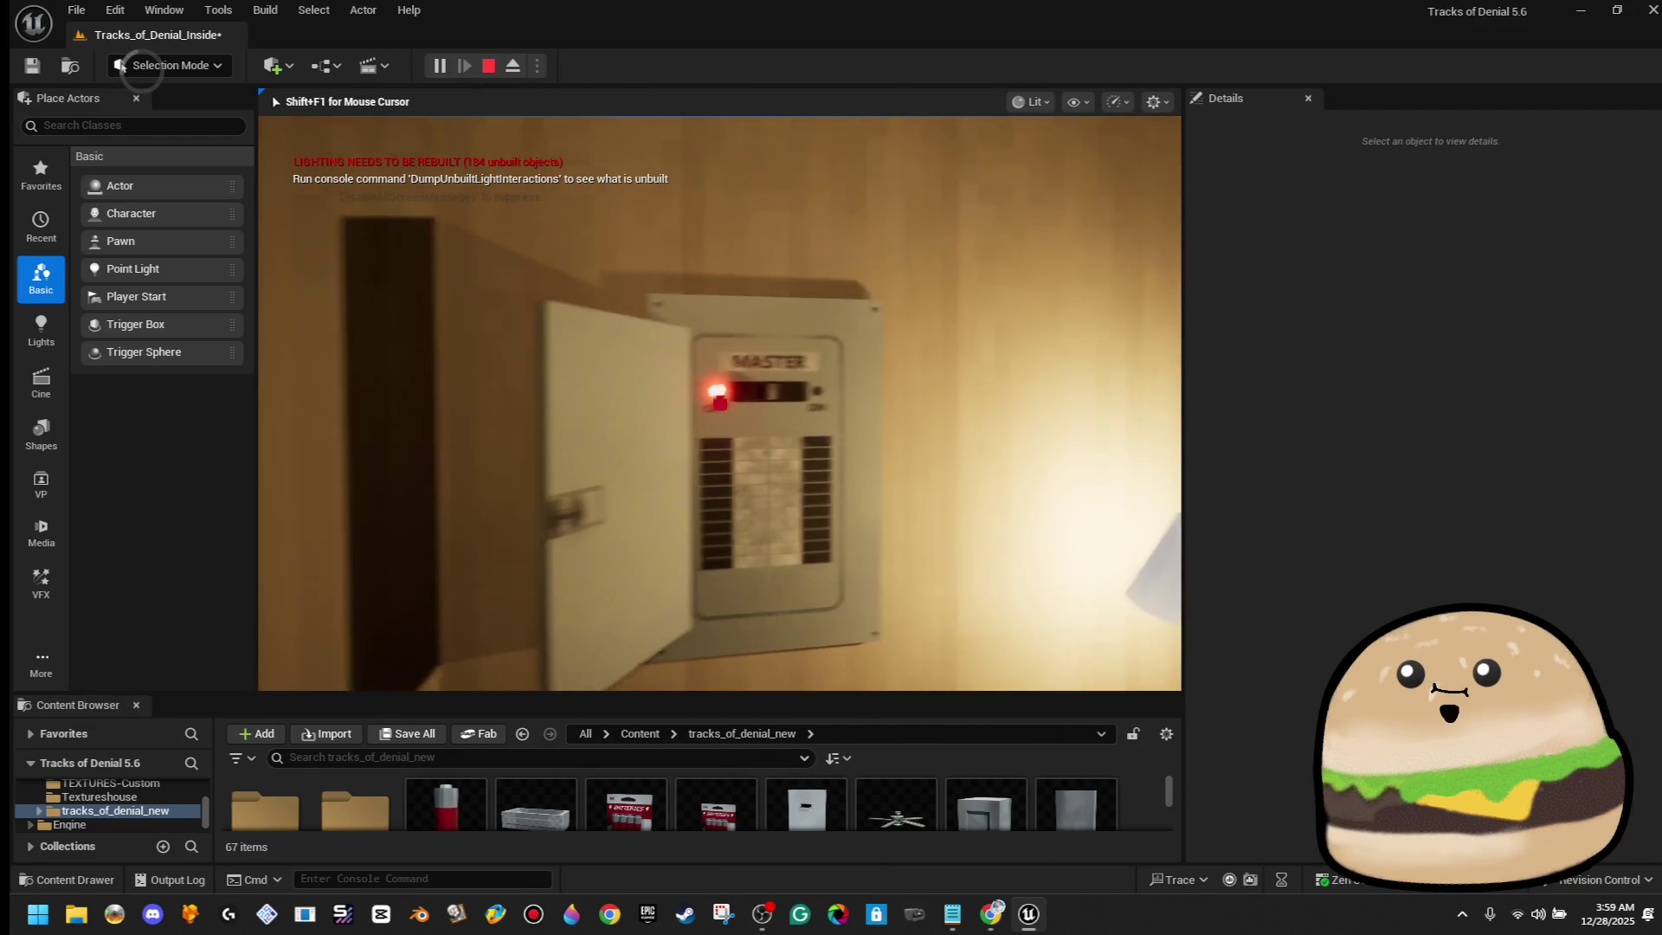
{"action": "key", "text": "e"}
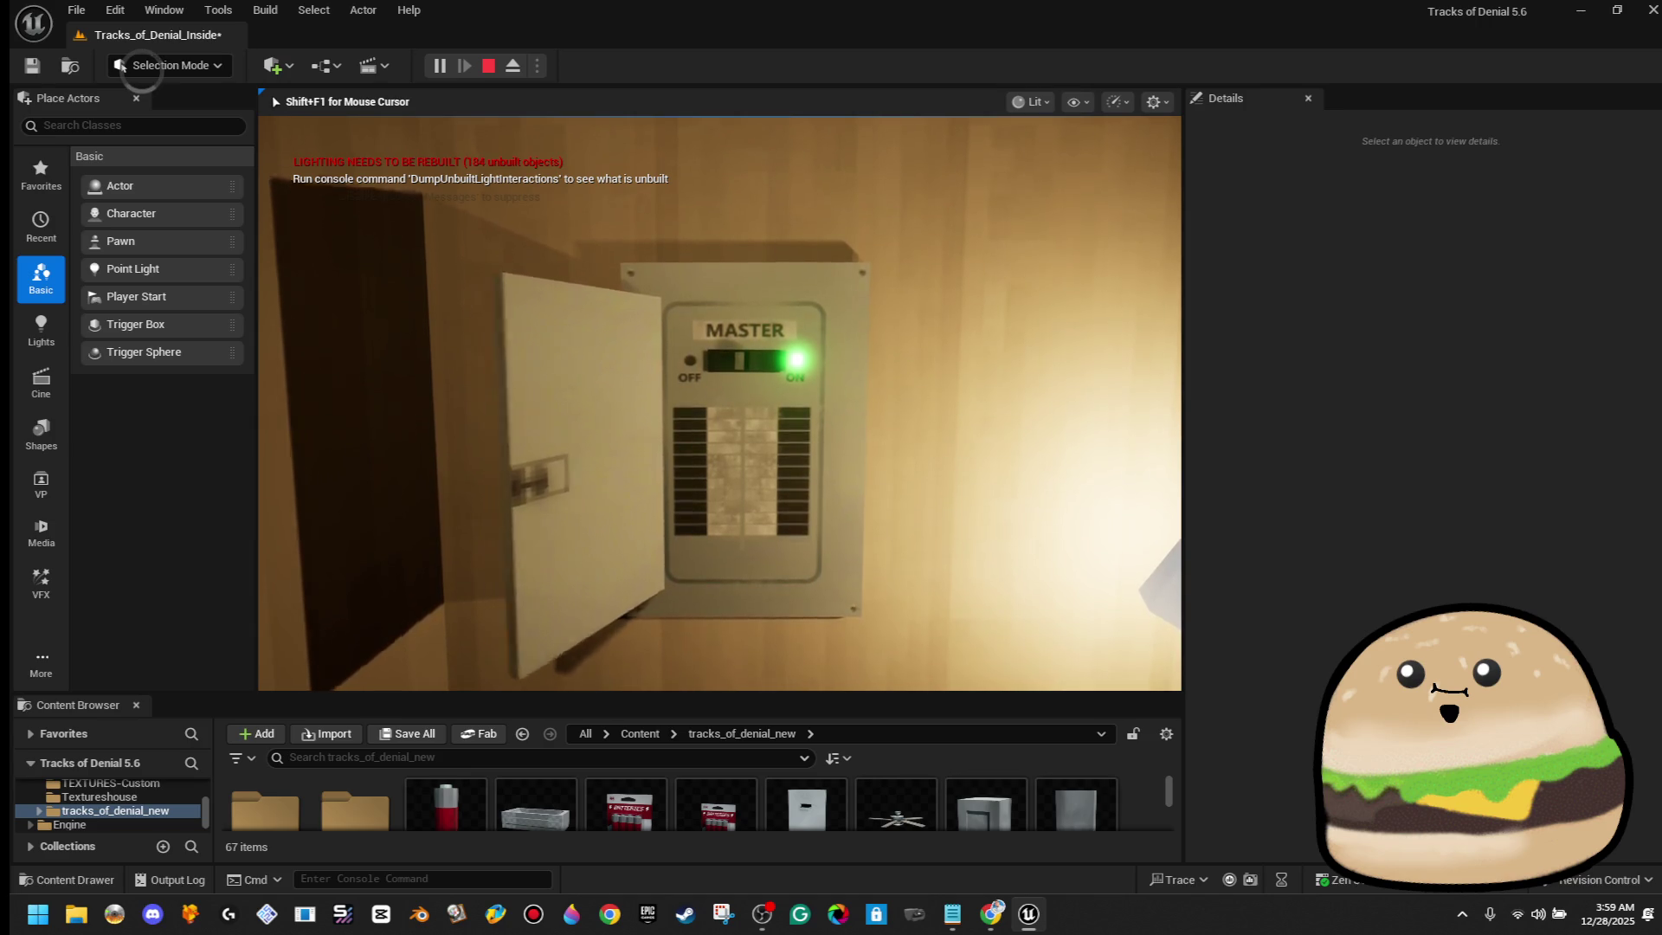
{"action": "key", "text": "e"}
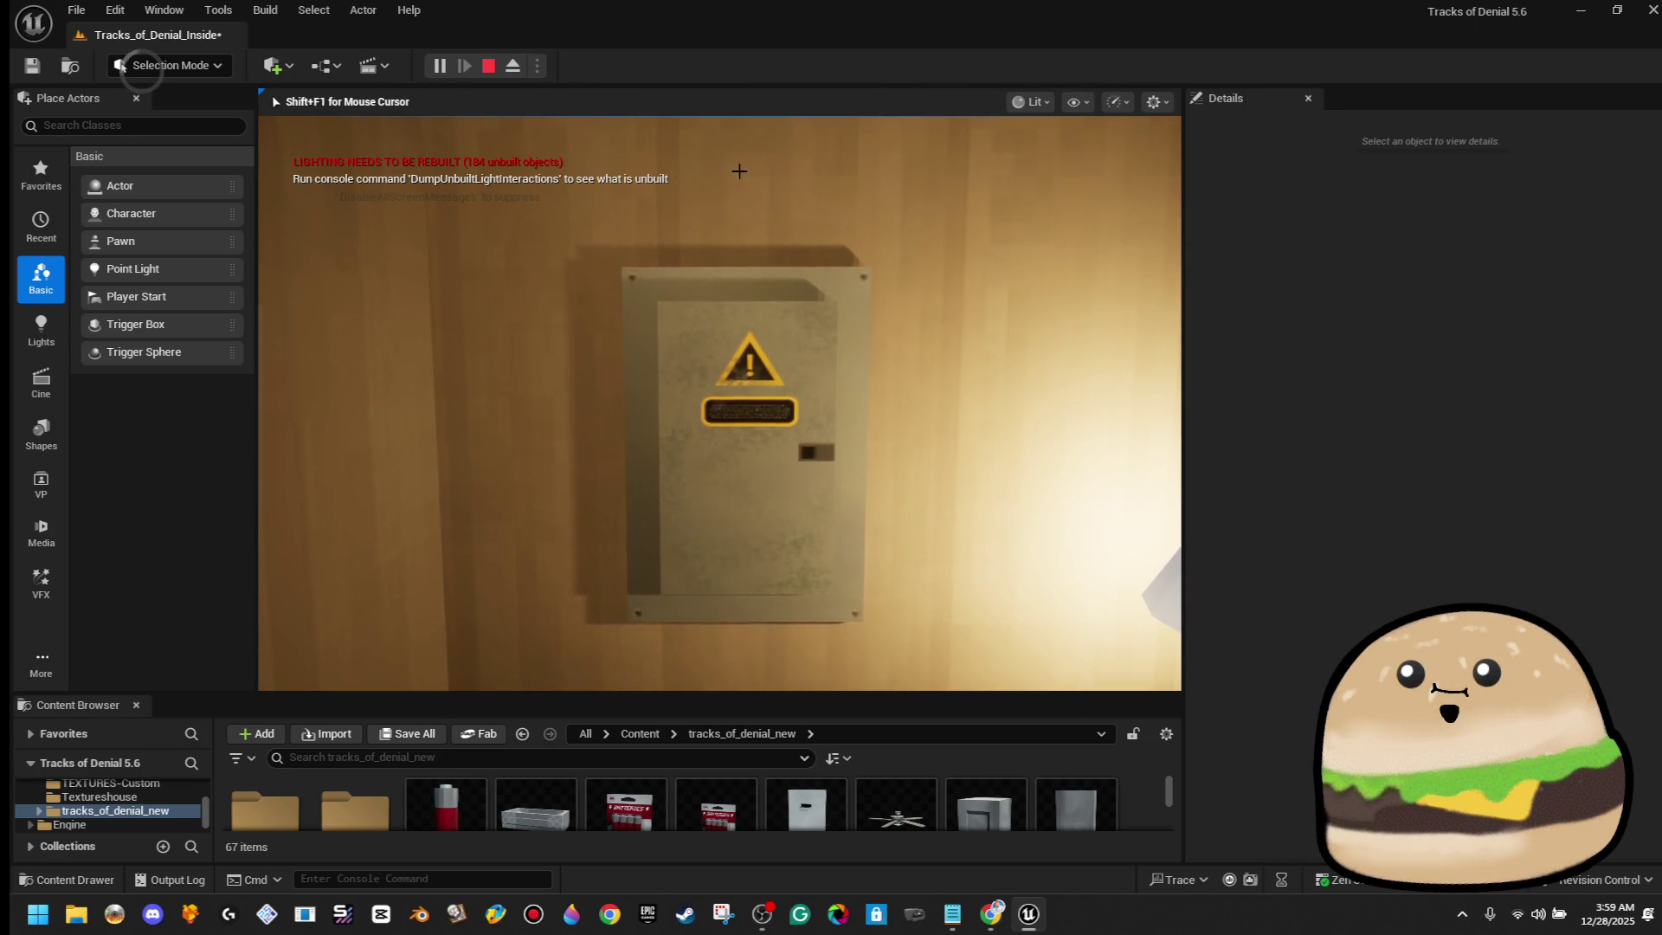
{"action": "key", "text": "Escape"}
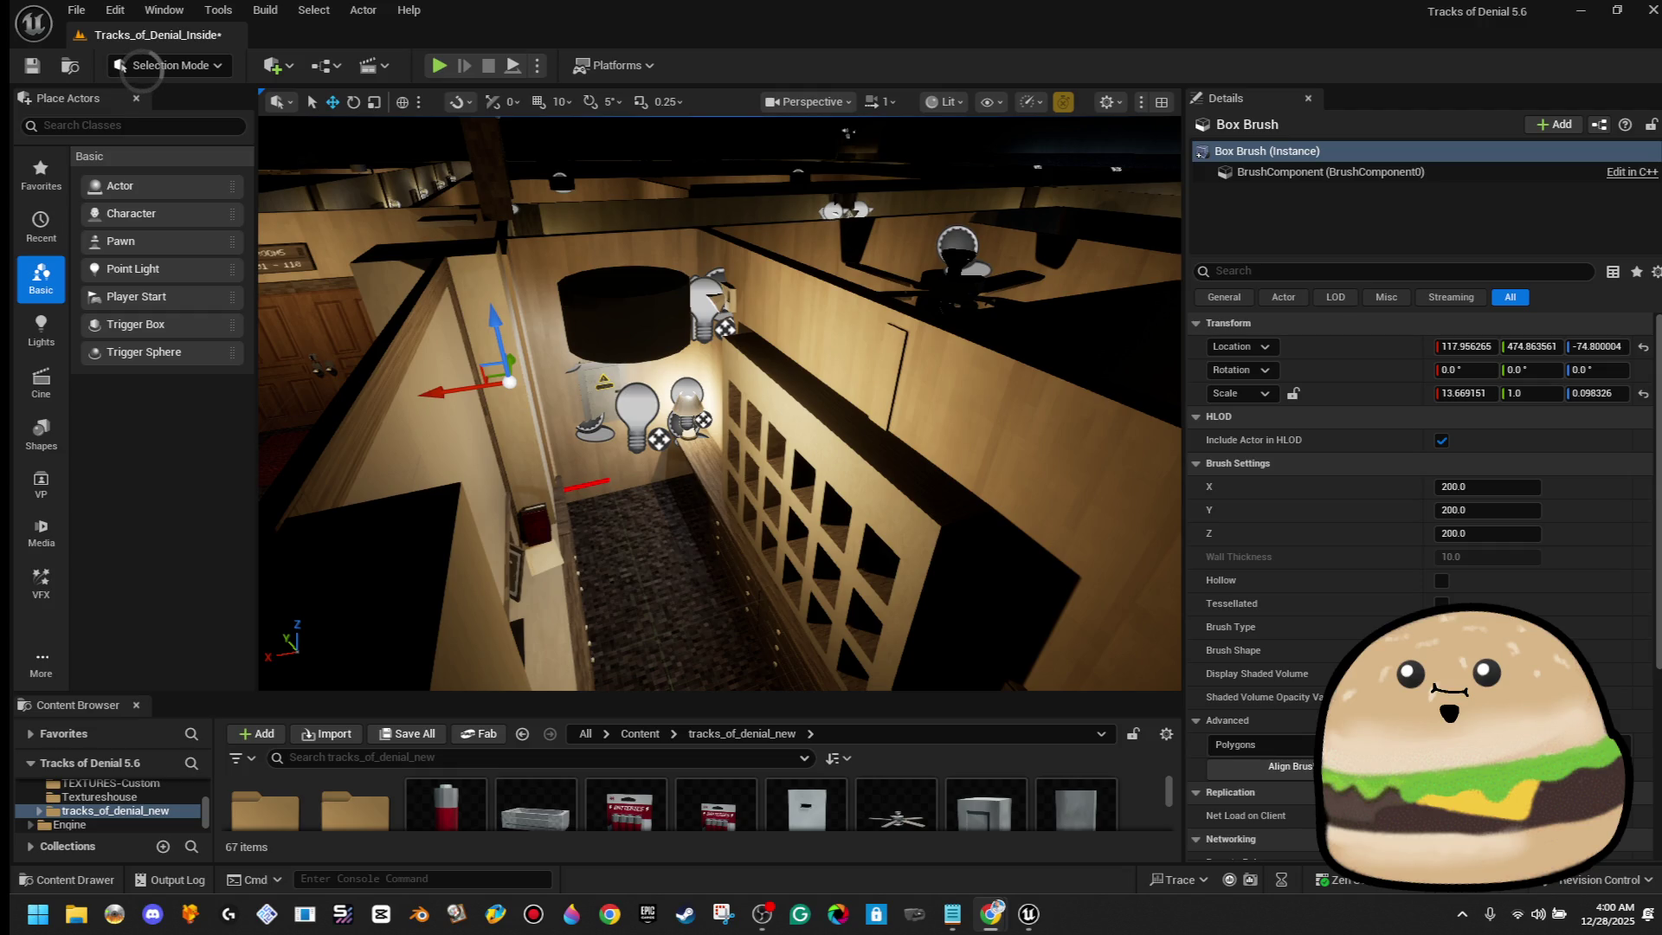
Play from the corridor, walk to the electrical box, open it and flip MASTER ON
{"action": "scroll", "coordinate": [705, 554], "scroll_direction": "up", "scroll_amount": 5}
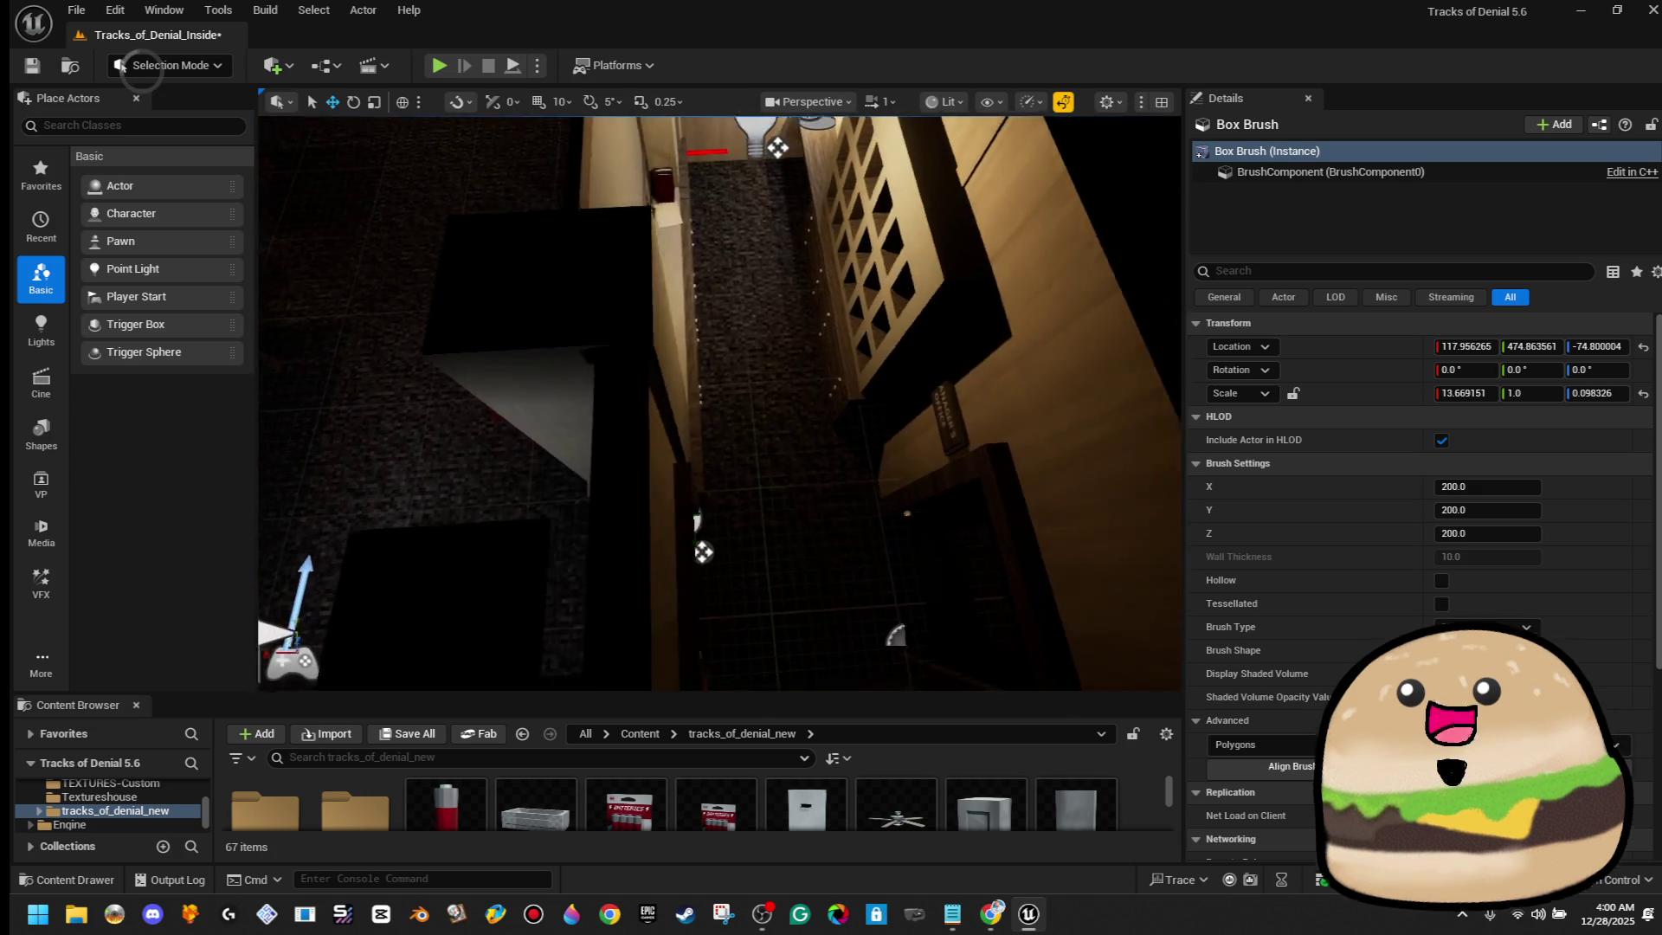
{"action": "right_click", "coordinate": [760, 329]}
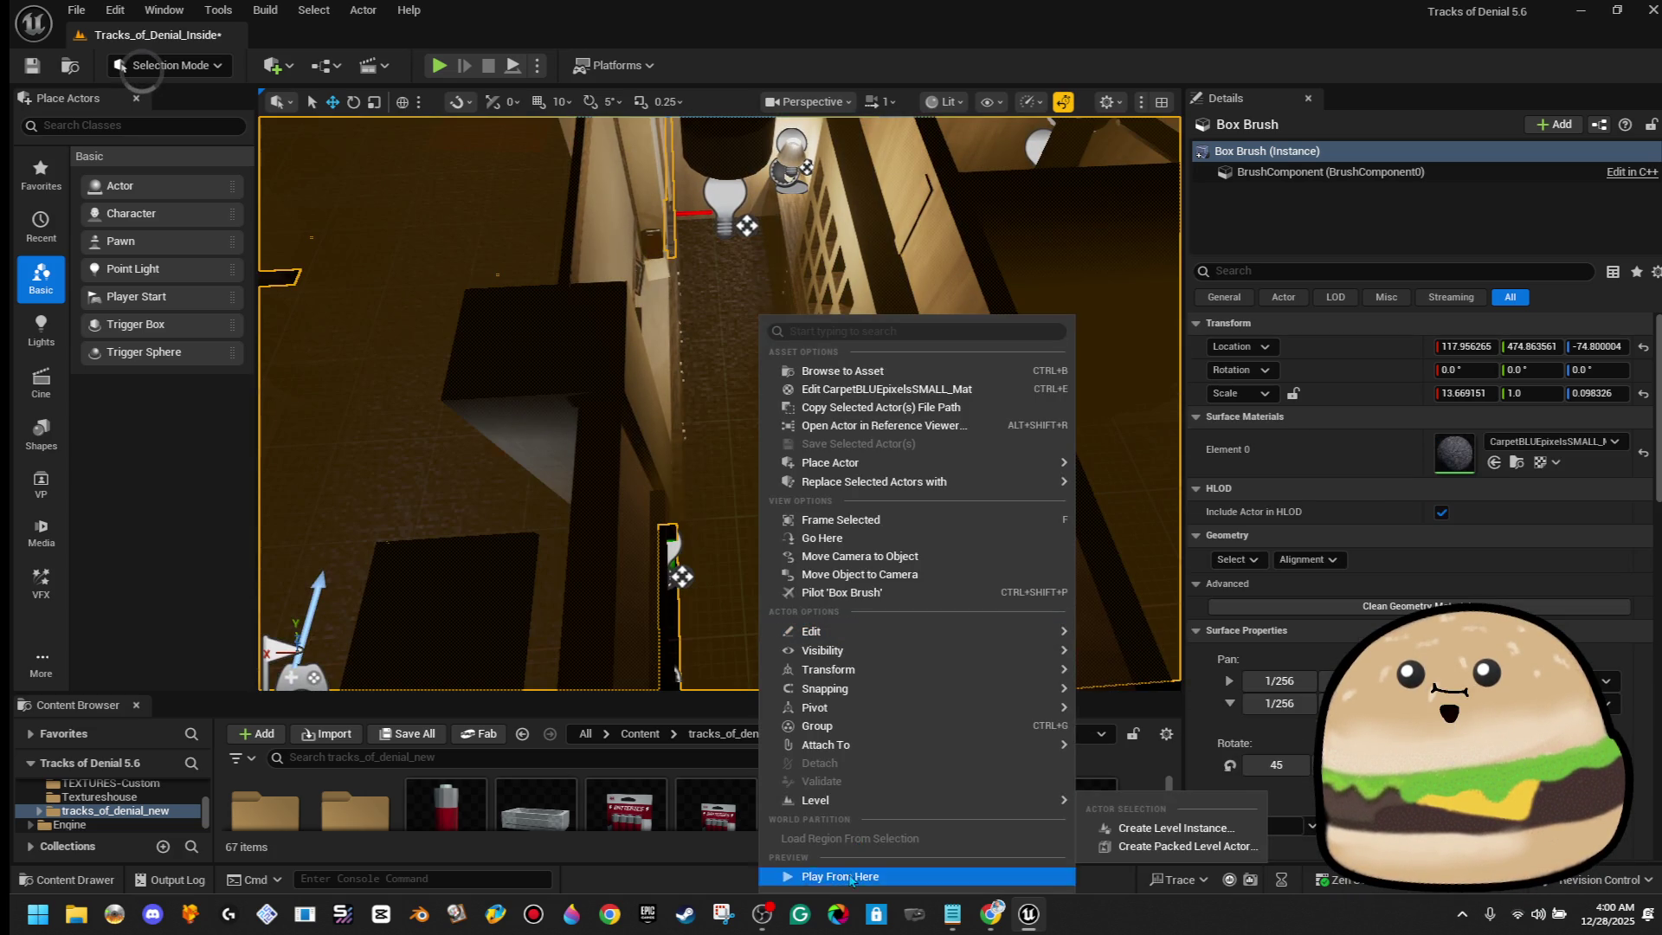
{"action": "left_click", "coordinate": [840, 875]}
{"action": "key", "text": "w"}
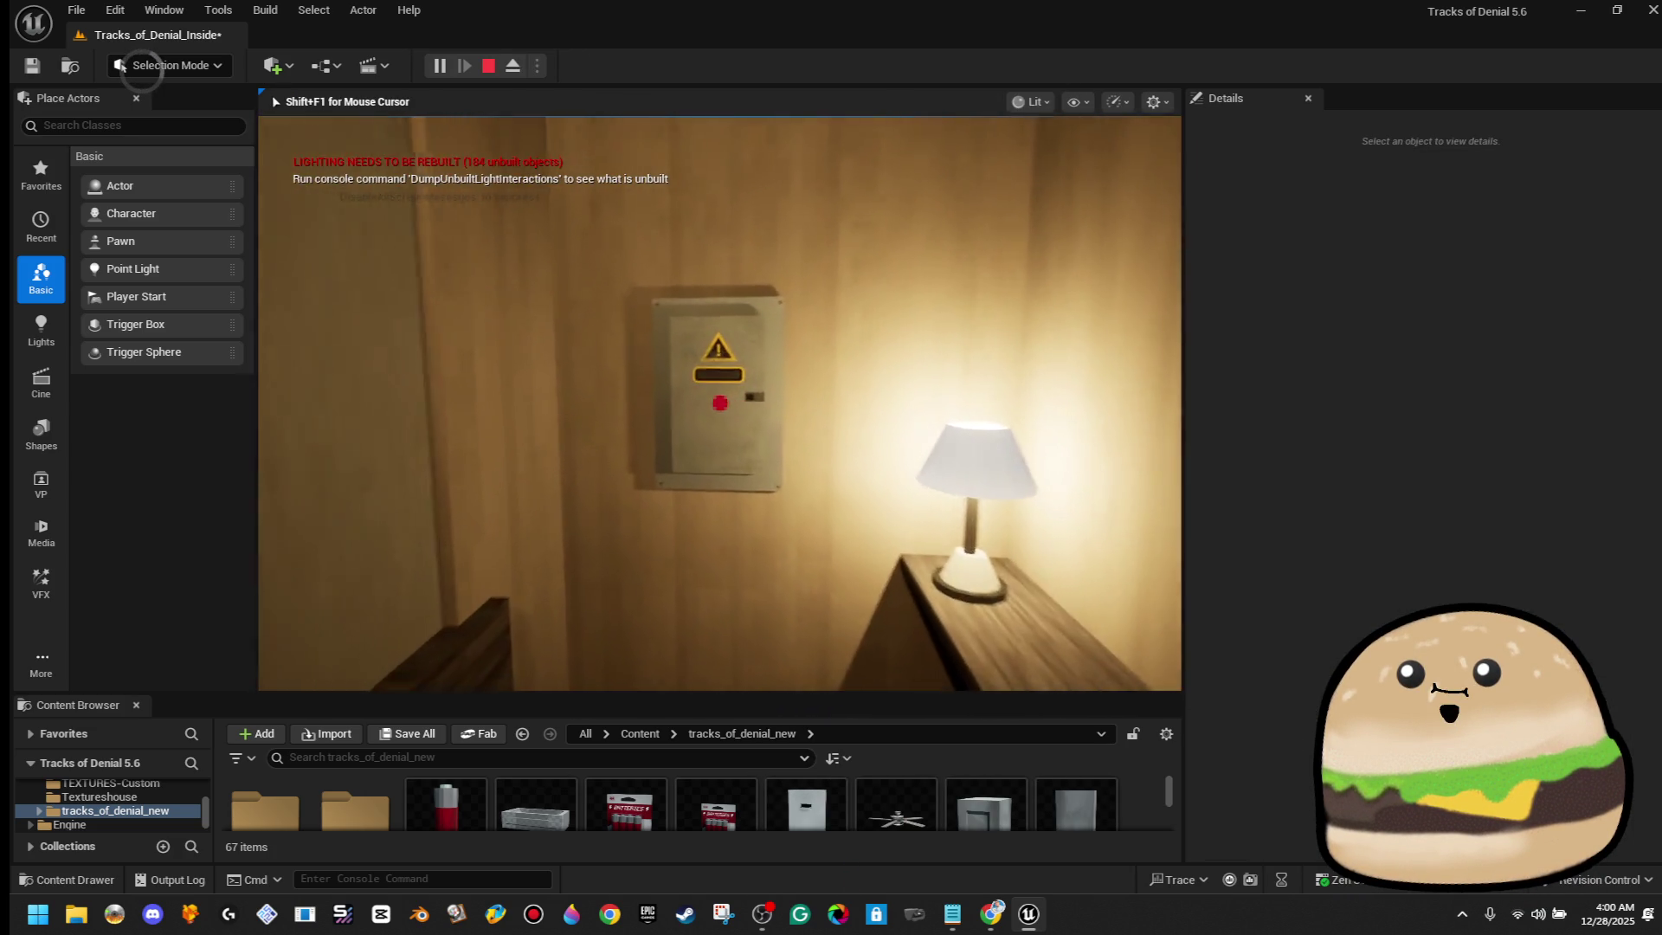
{"action": "key", "text": "w"}
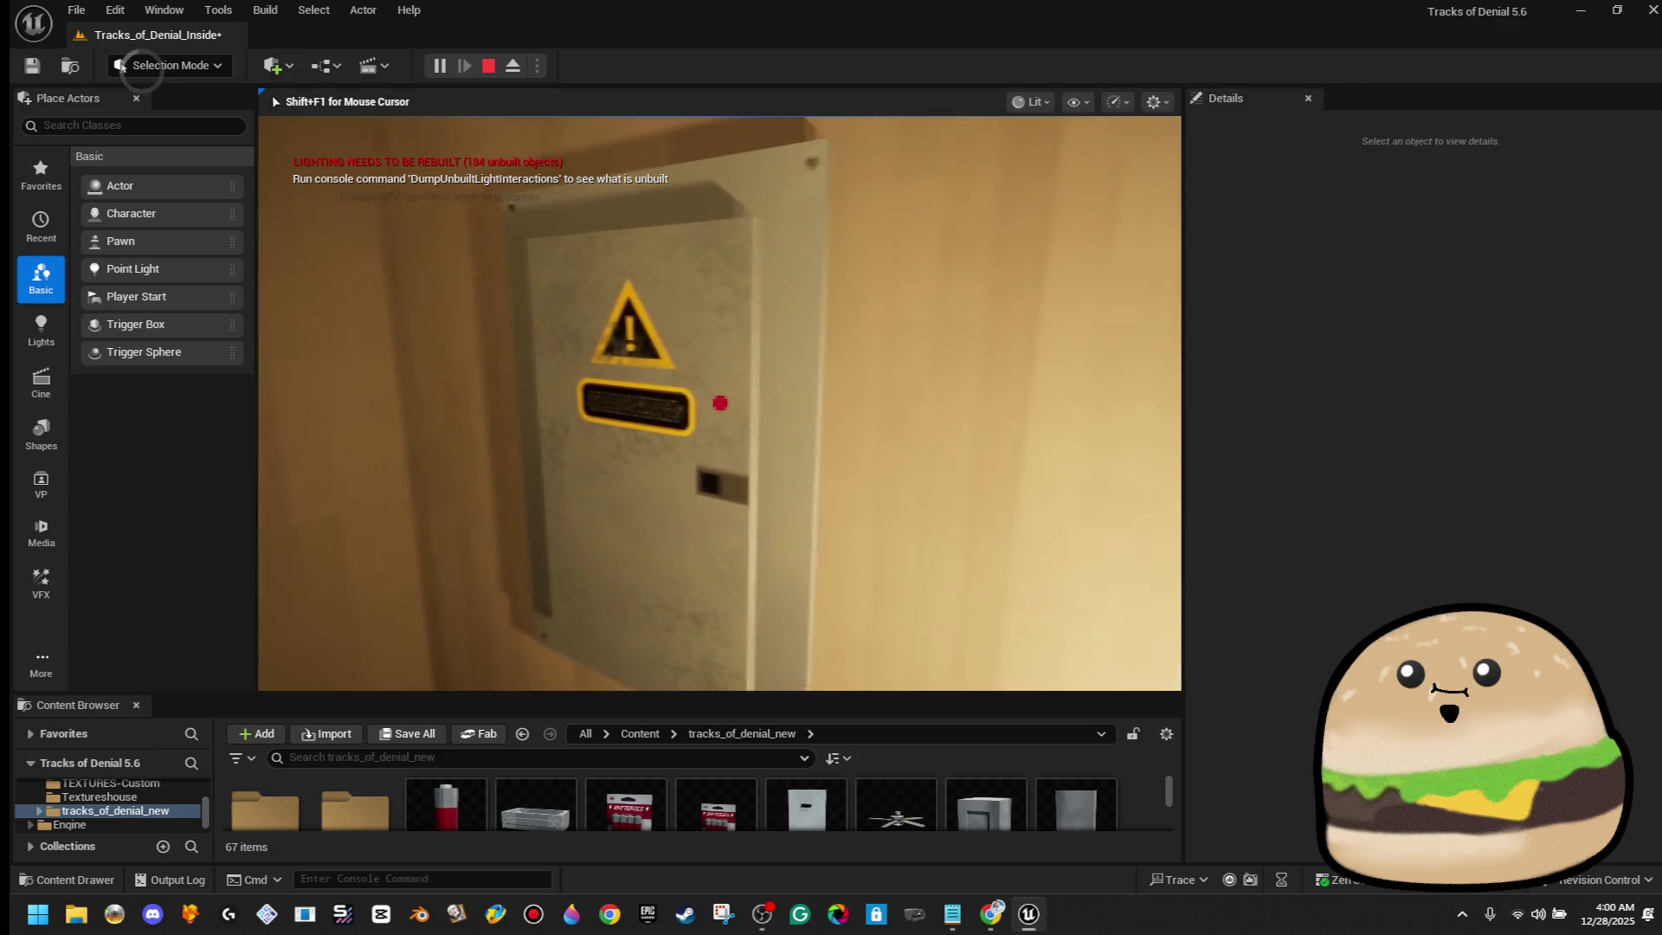
{"action": "key", "text": "e"}
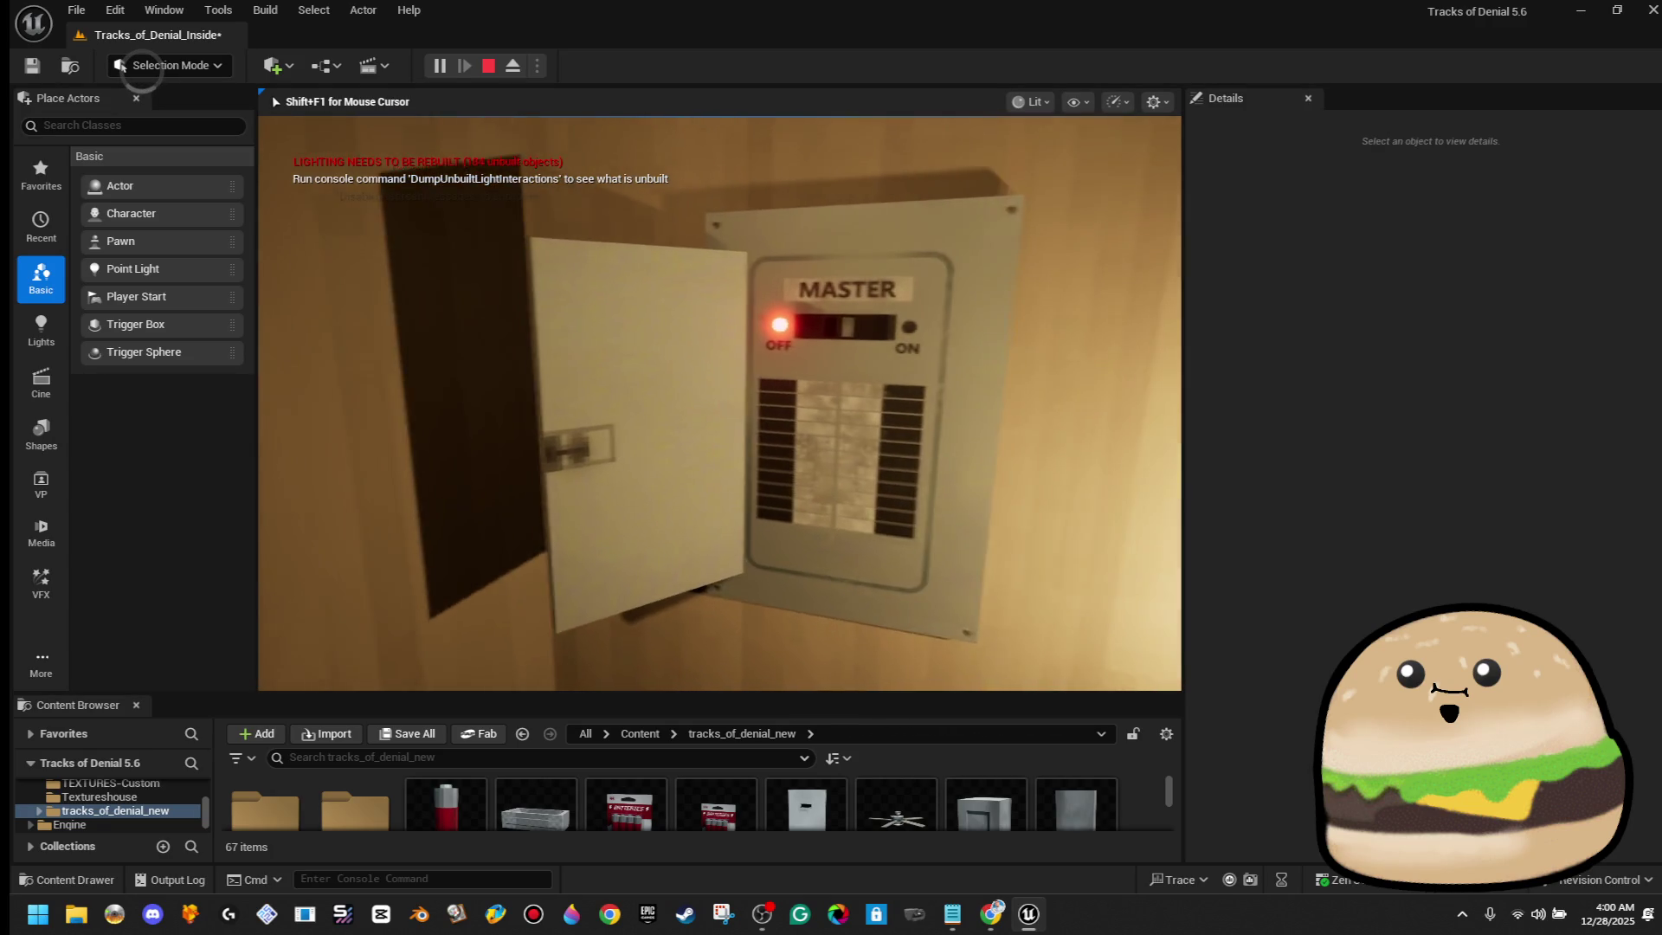
{"action": "key", "text": "e"}
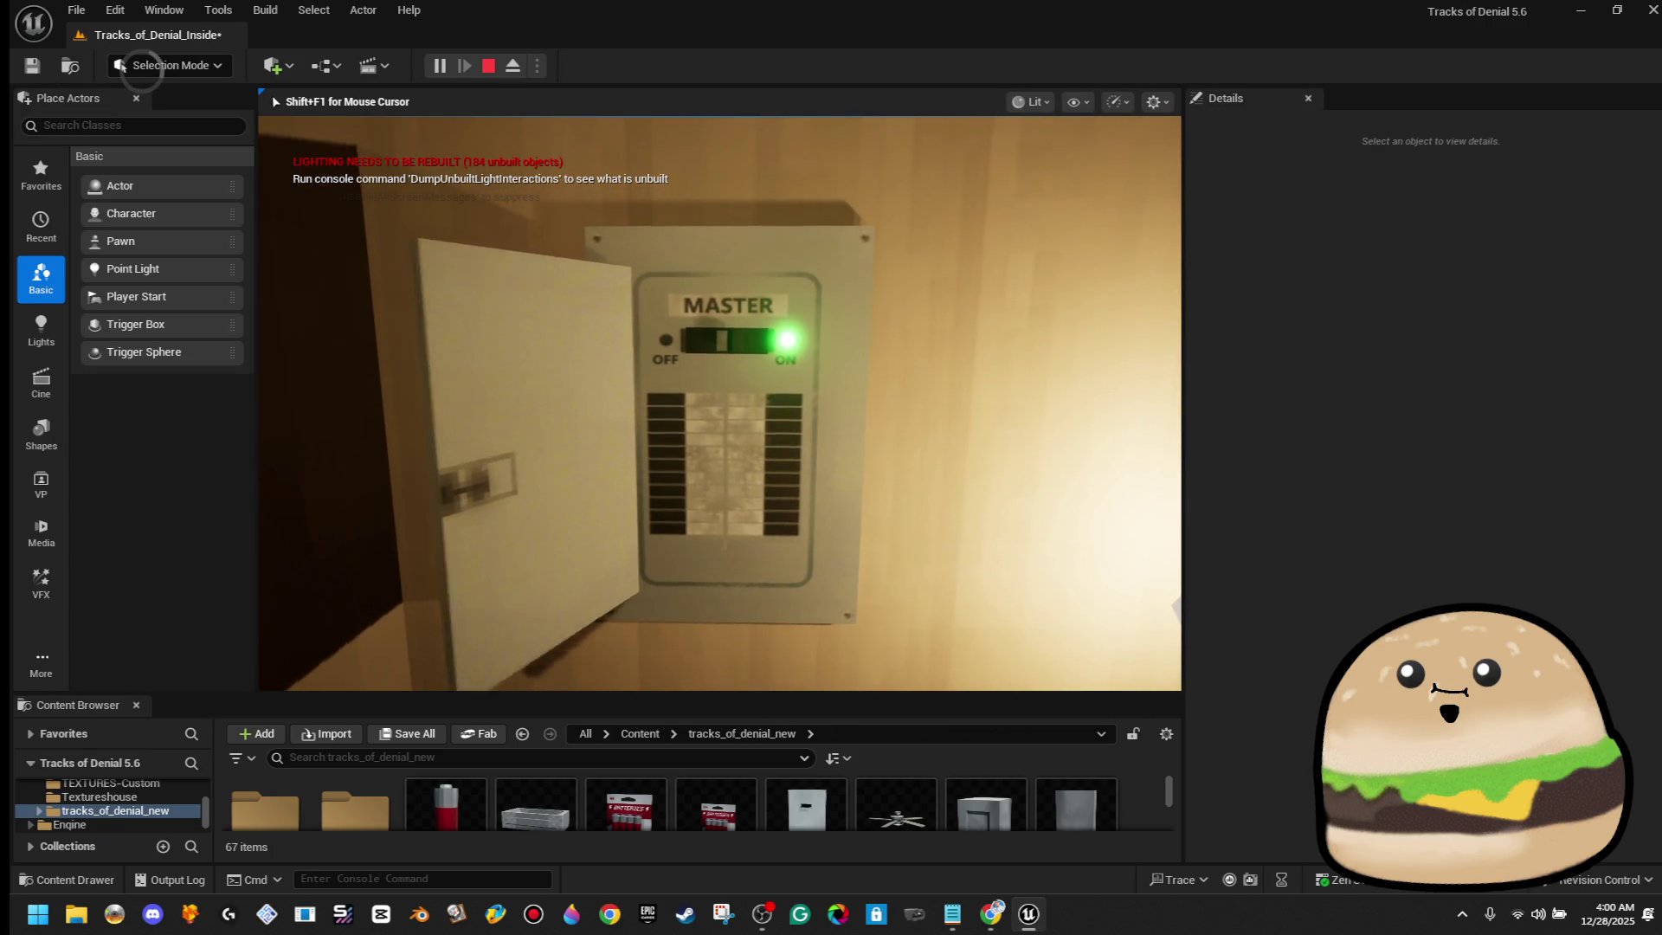
Toggle MASTER again, walk around the hallway, then end the playtest
{"action": "key", "text": "e"}
{"action": "key", "text": "s"}
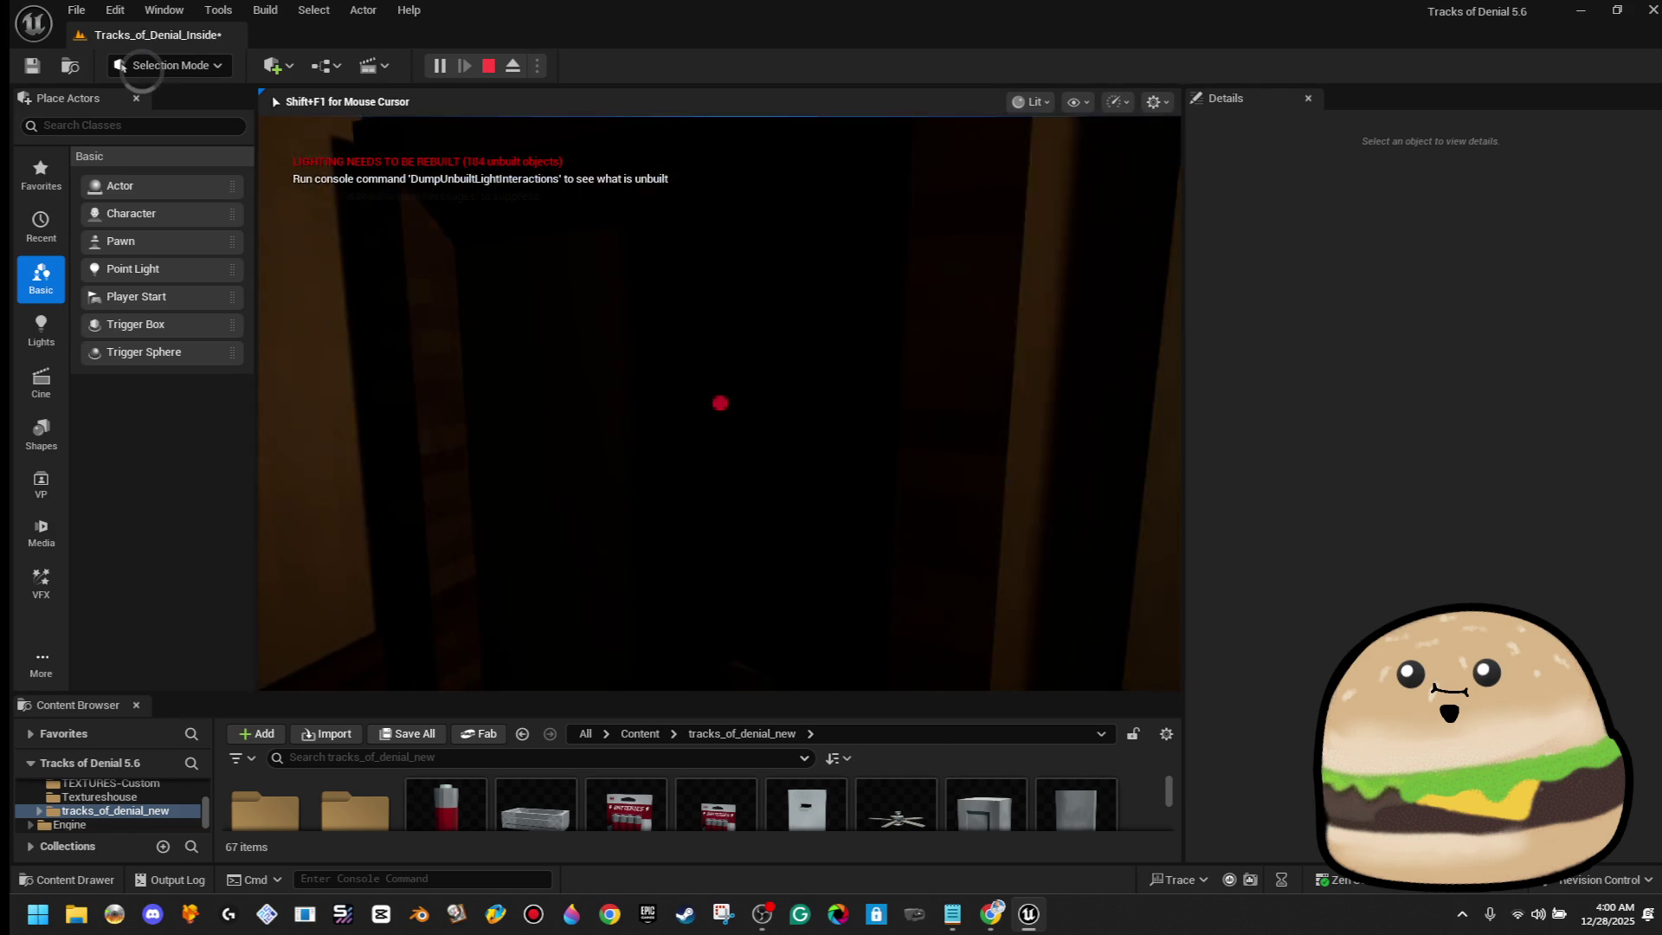
{"action": "key", "text": "w"}
{"action": "key", "text": "w"}
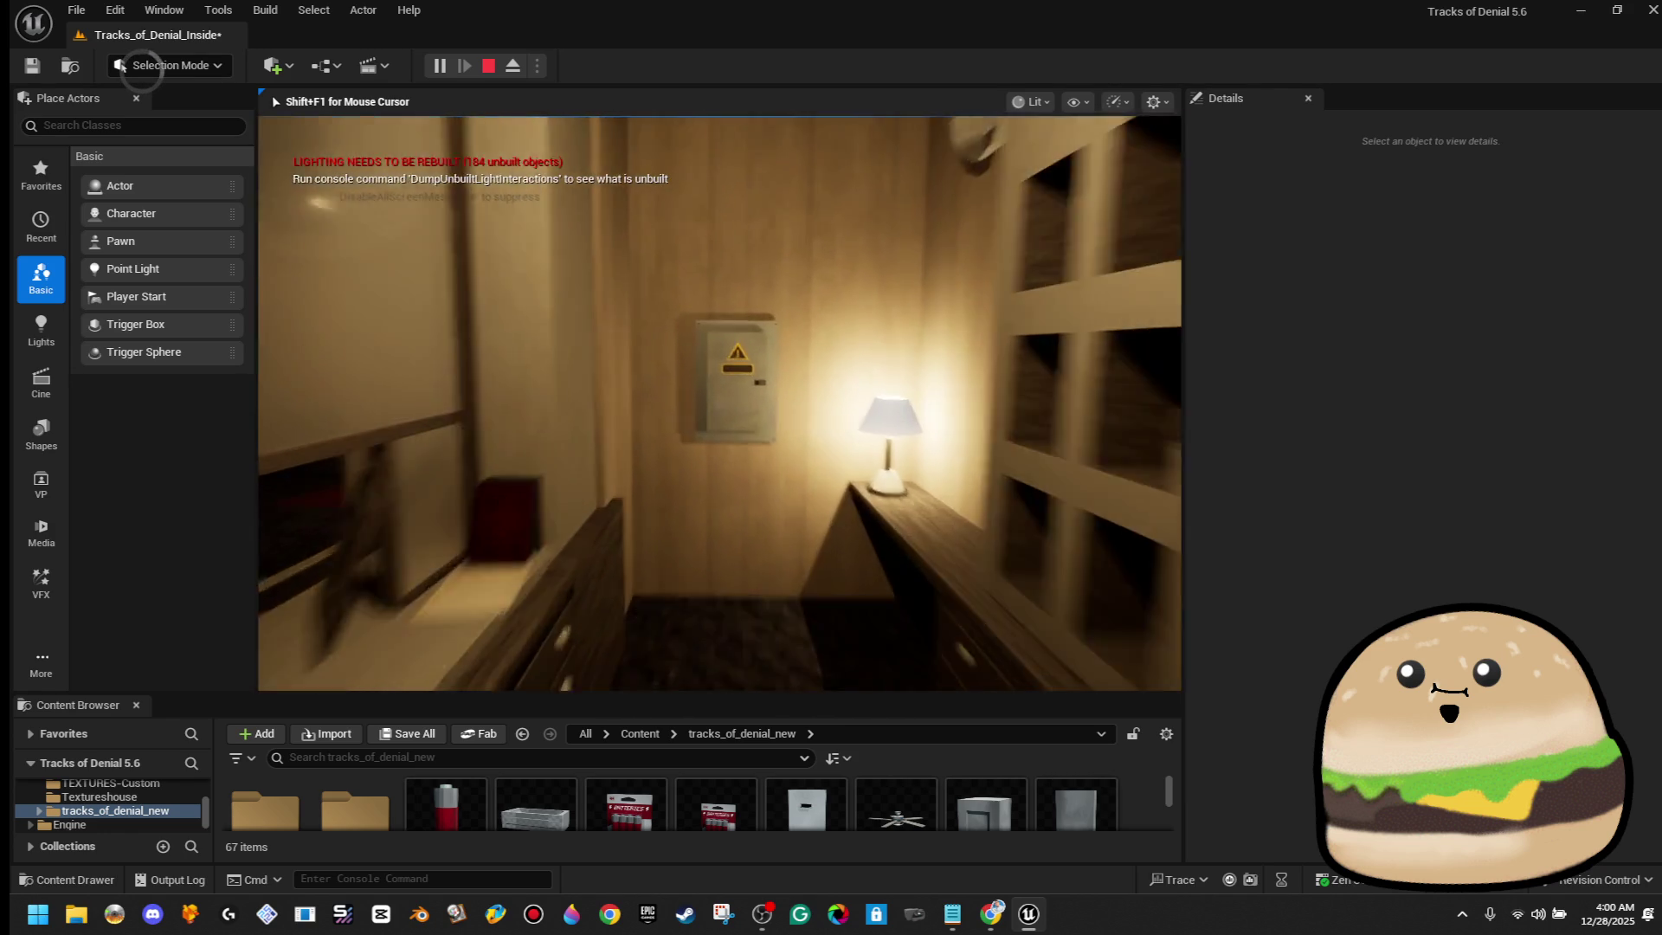
{"action": "key", "text": "w"}
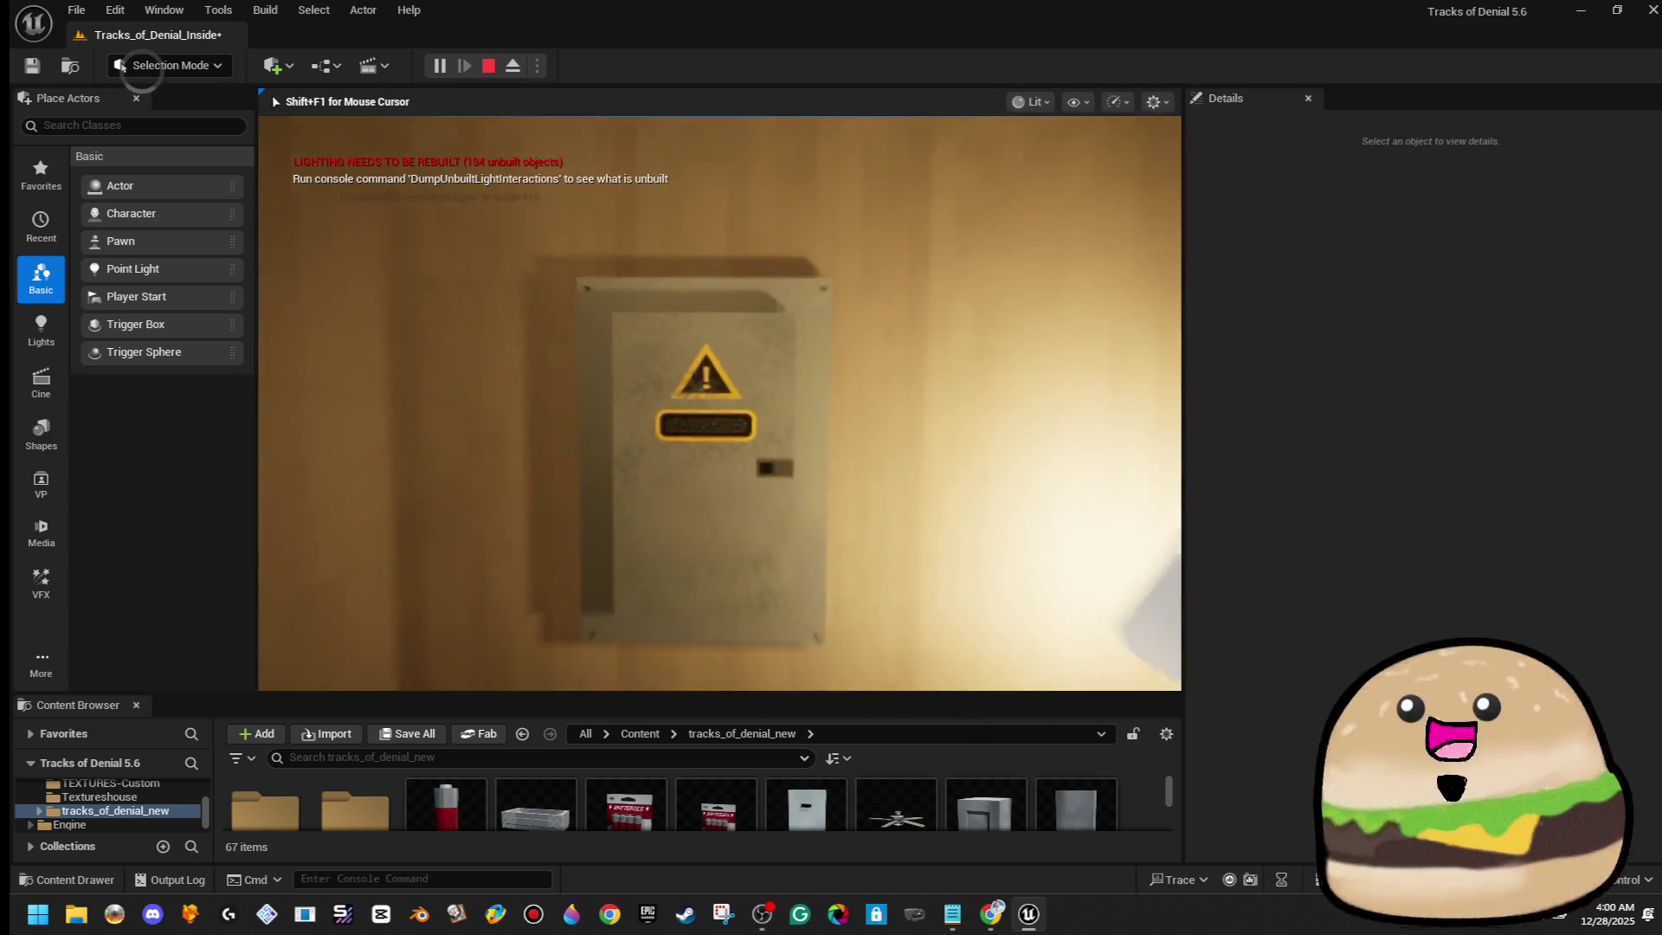
{"action": "key", "text": "s"}
{"action": "key", "text": "Escape"}
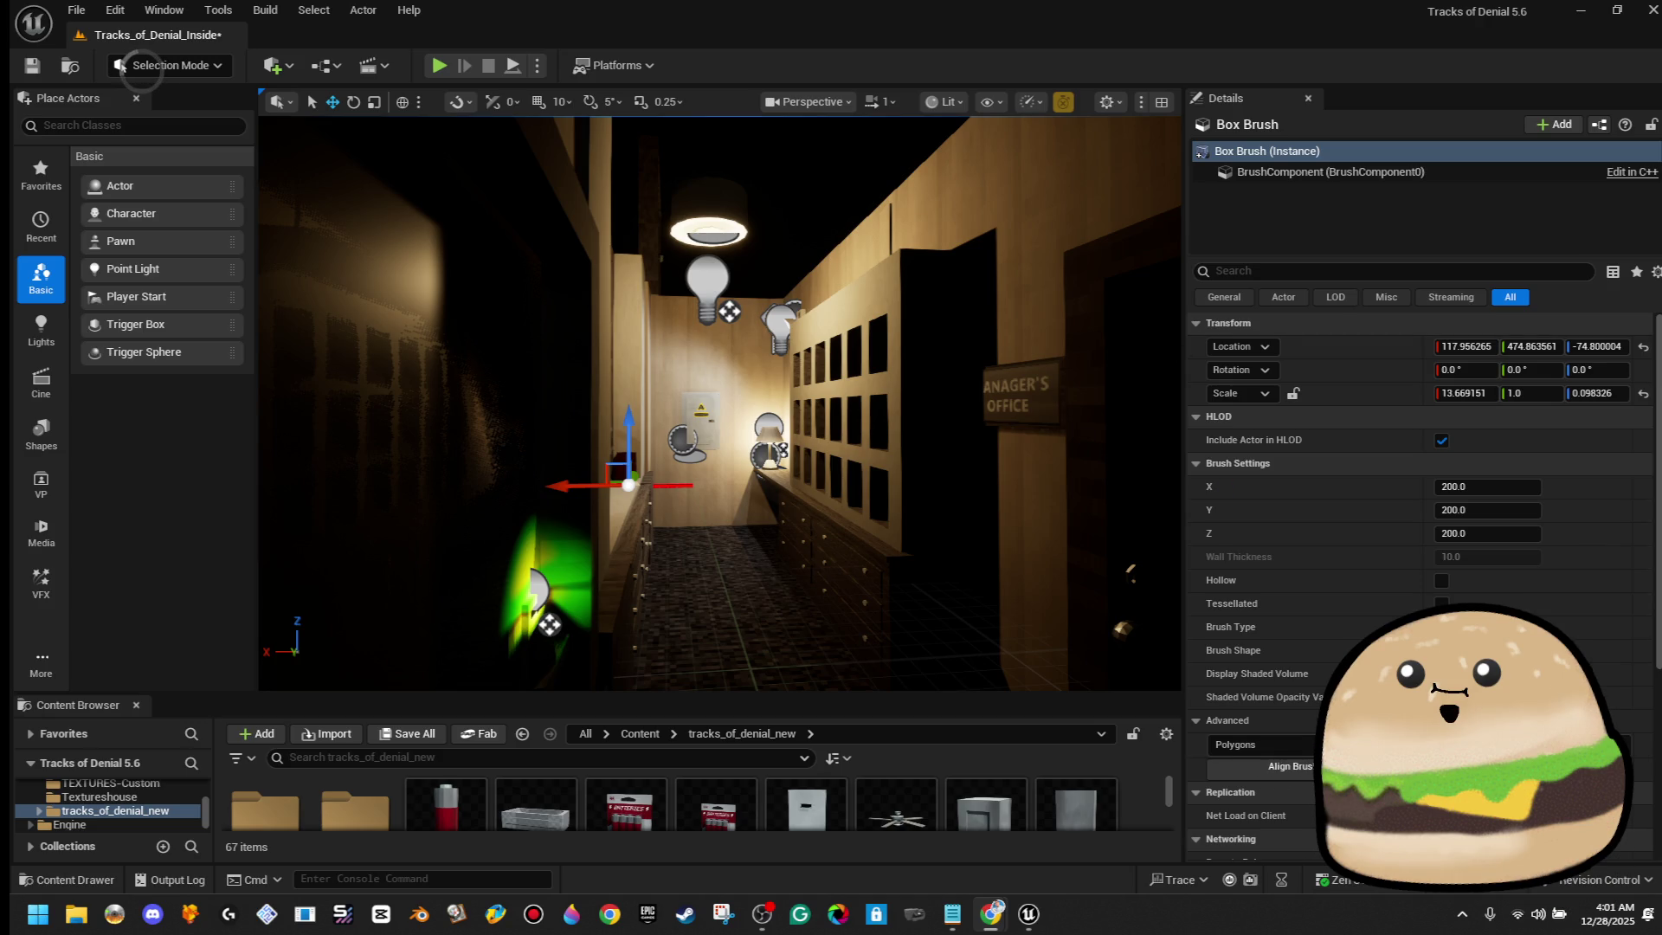
From an overhead view, check the security door, then step selection back to the wooden board near the office
{"action": "mouse_move", "coordinate": [725, 381]}
{"action": "left_mouse_down"}
{"action": "mouse_move", "coordinate": [719, 346]}
{"action": "mouse_move", "coordinate": [727, 433]}
{"action": "mouse_move", "coordinate": [719, 372]}
{"action": "mouse_move", "coordinate": [718, 407]}
{"action": "left_mouse_up"}
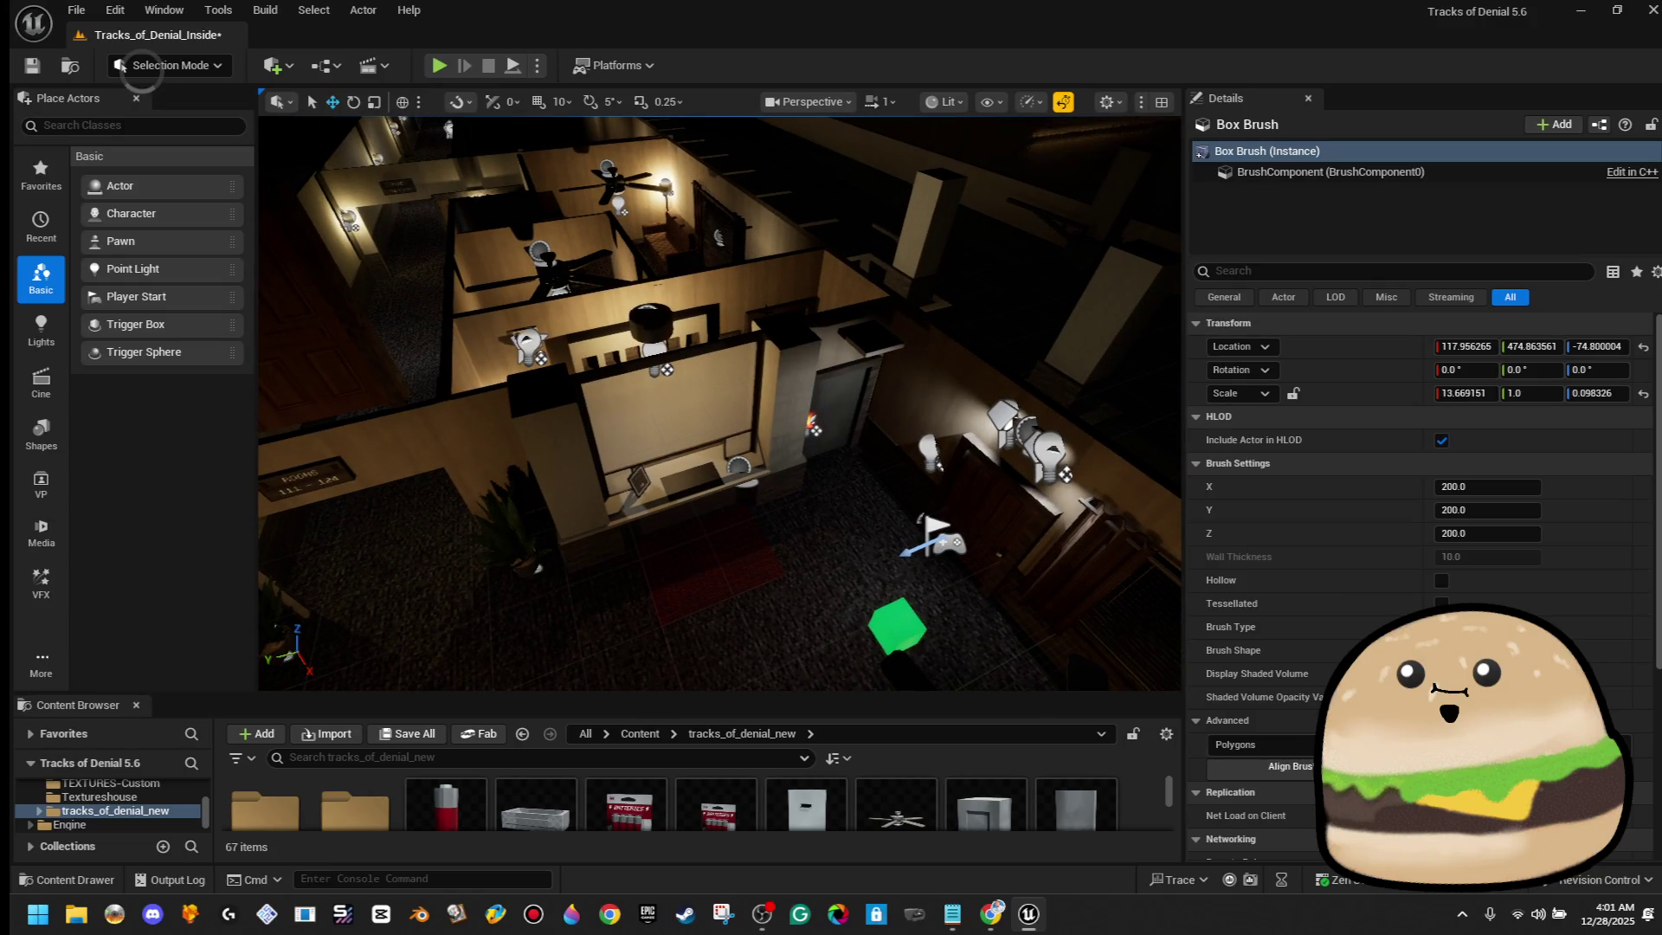
{"action": "left_click", "coordinate": [843, 396]}
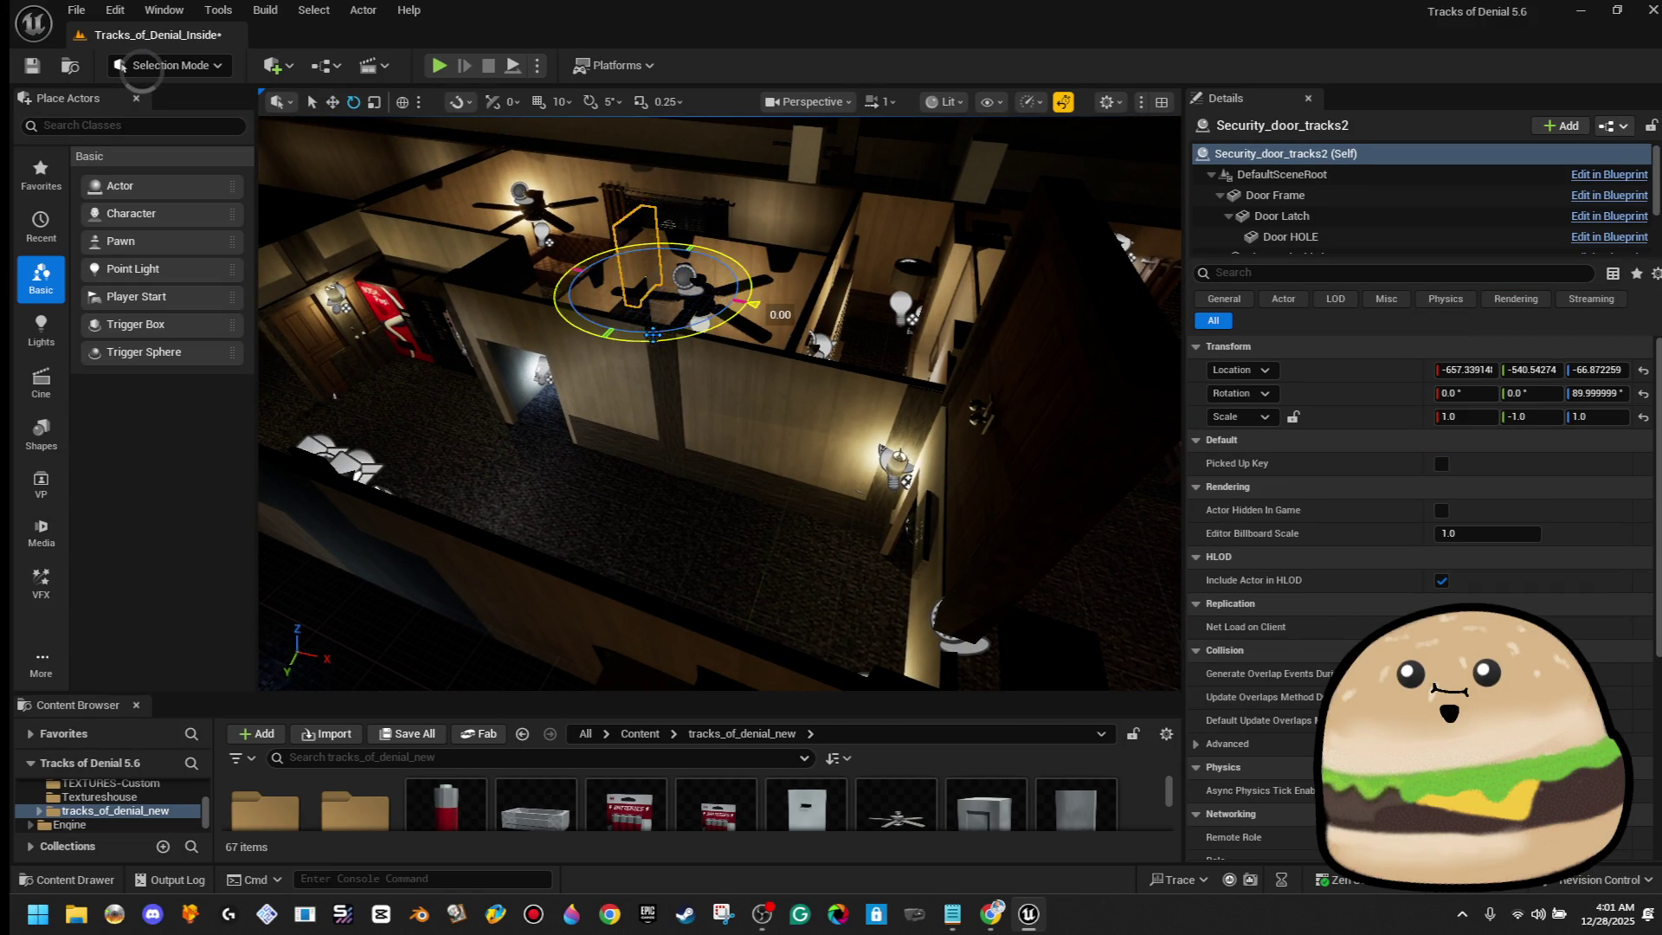
{"action": "key", "text": "Escape"}
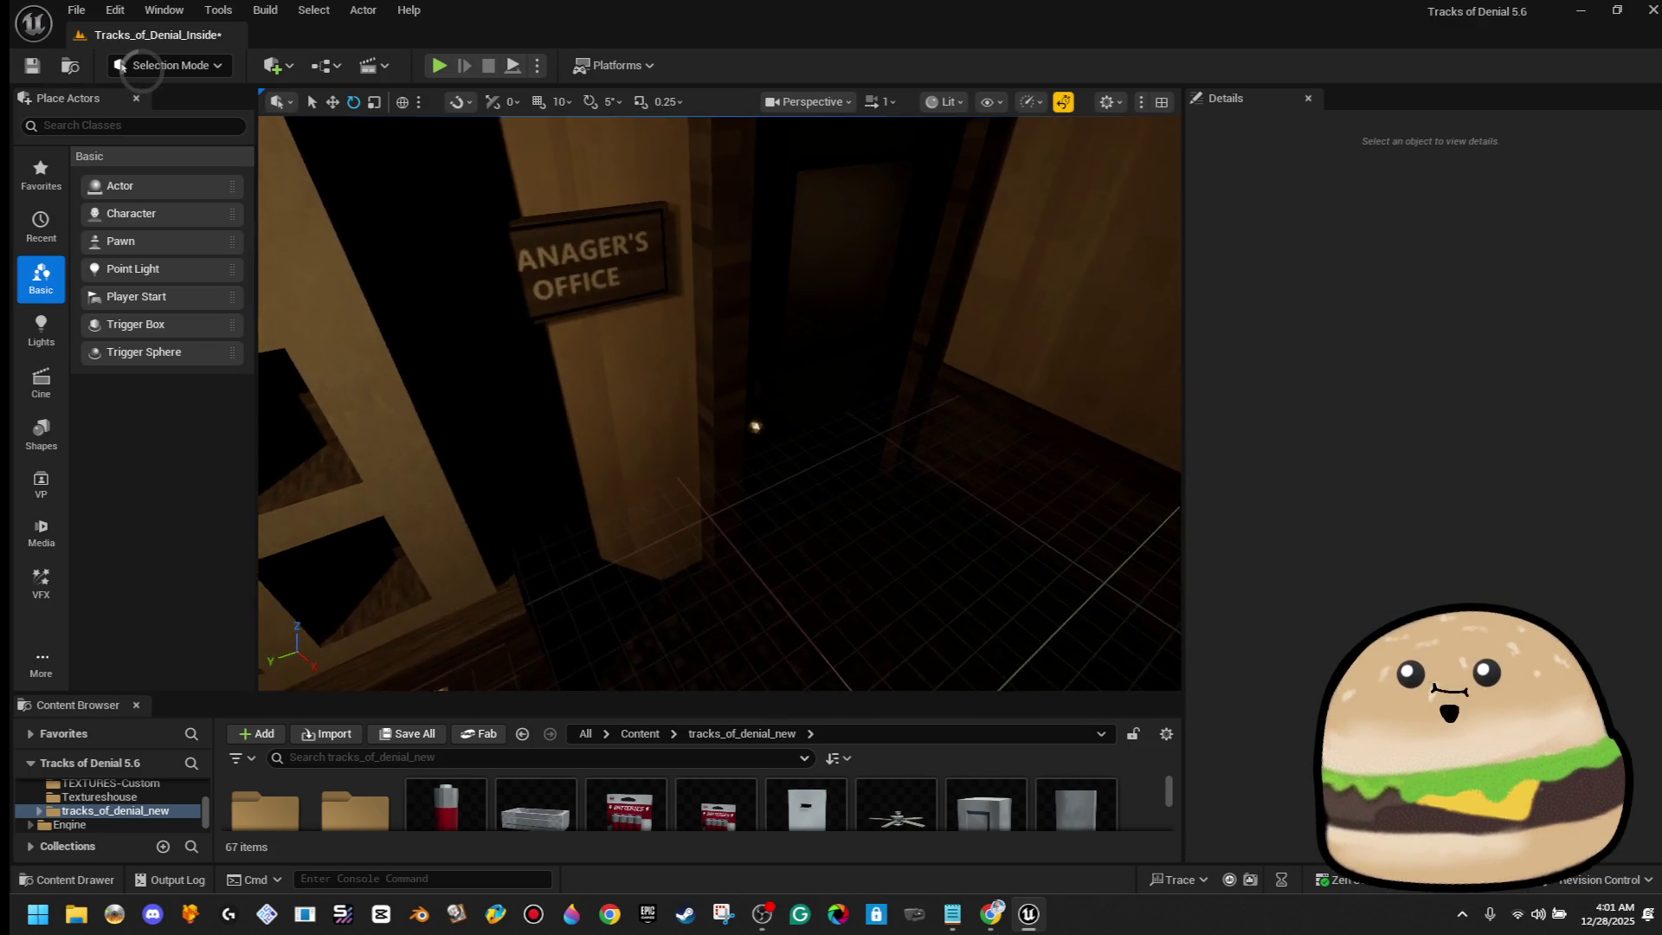
{"action": "key", "text": "ctrl+z"}
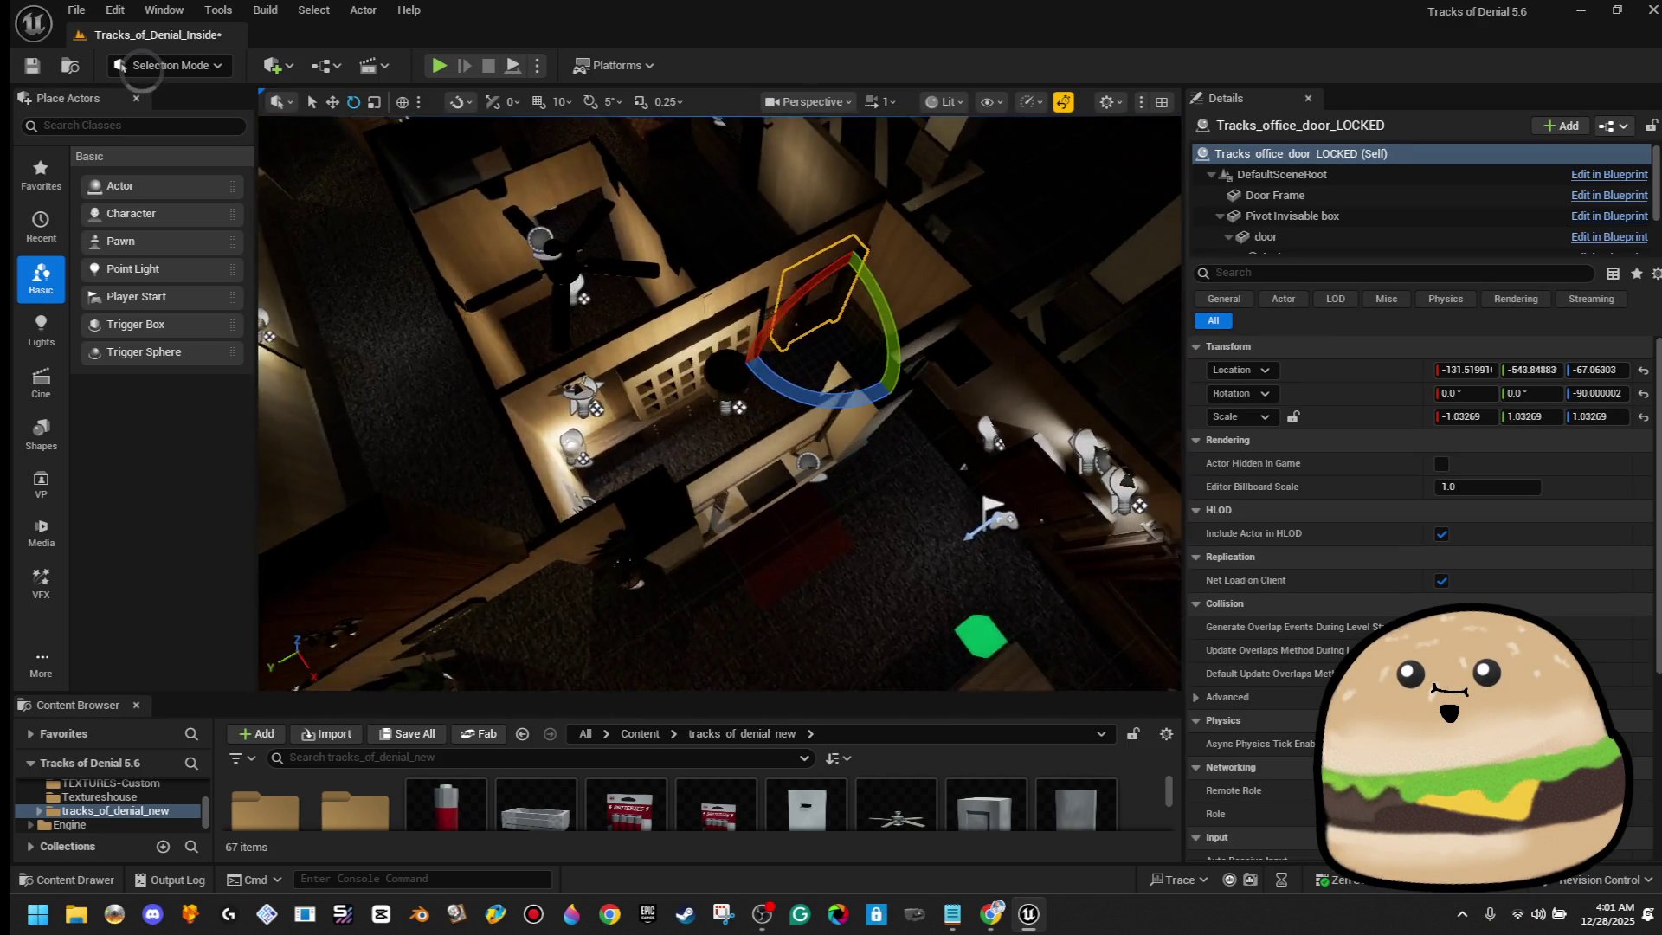
{"action": "key", "text": "ctrl+z"}
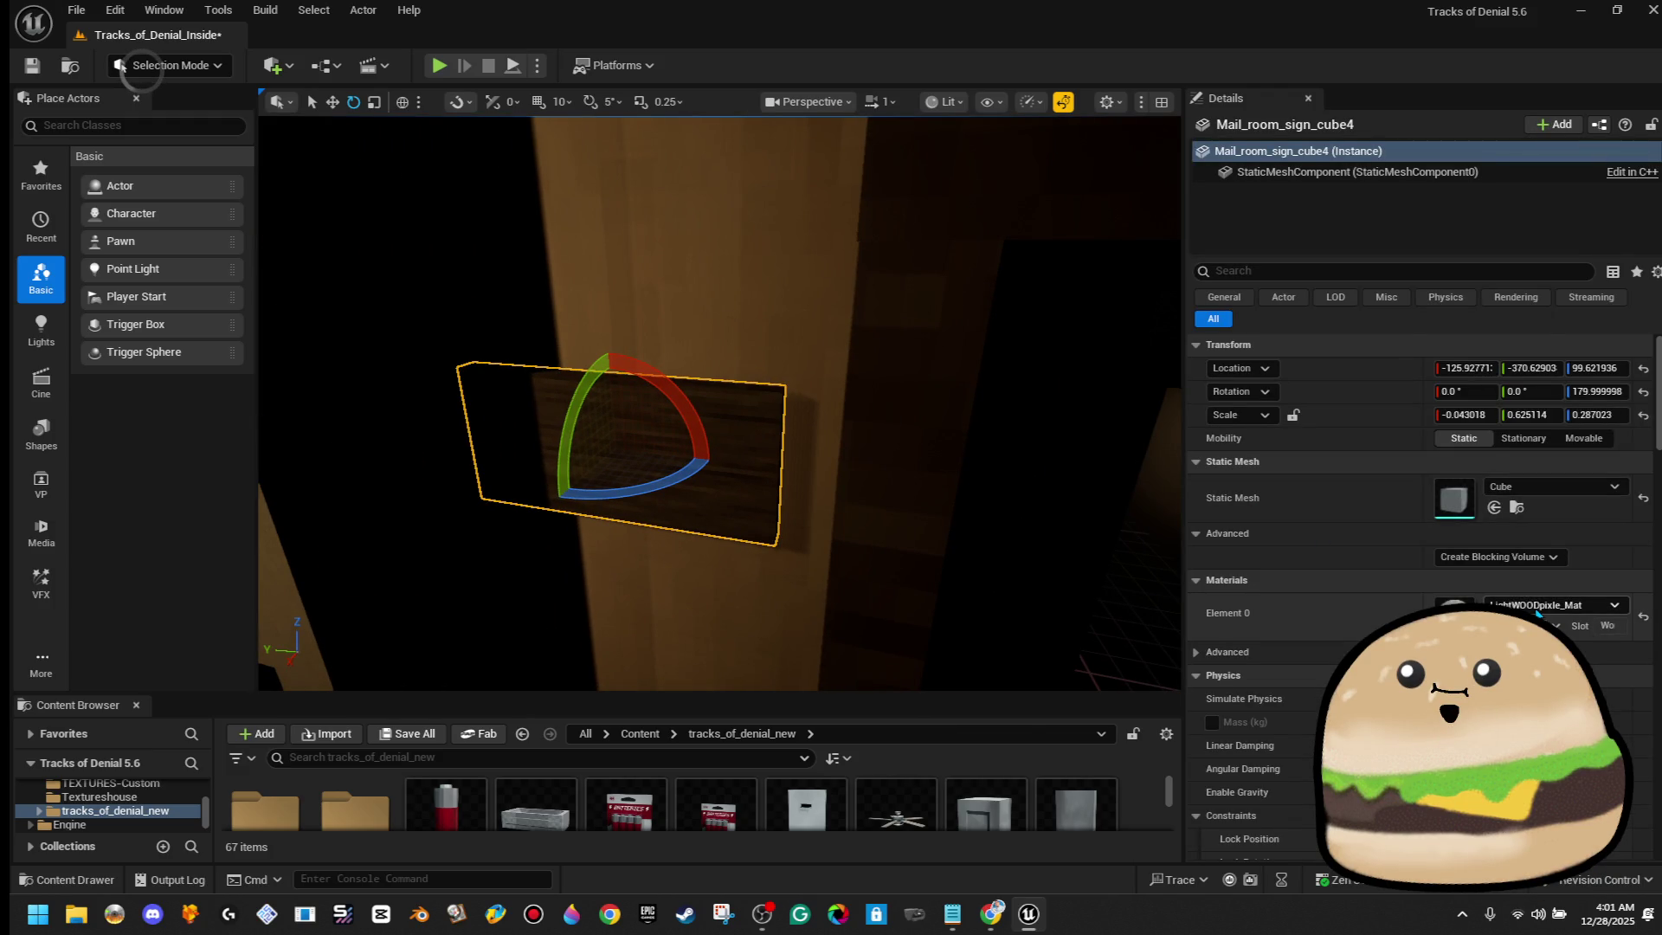
{"action": "left_click", "coordinate": [1538, 605]}
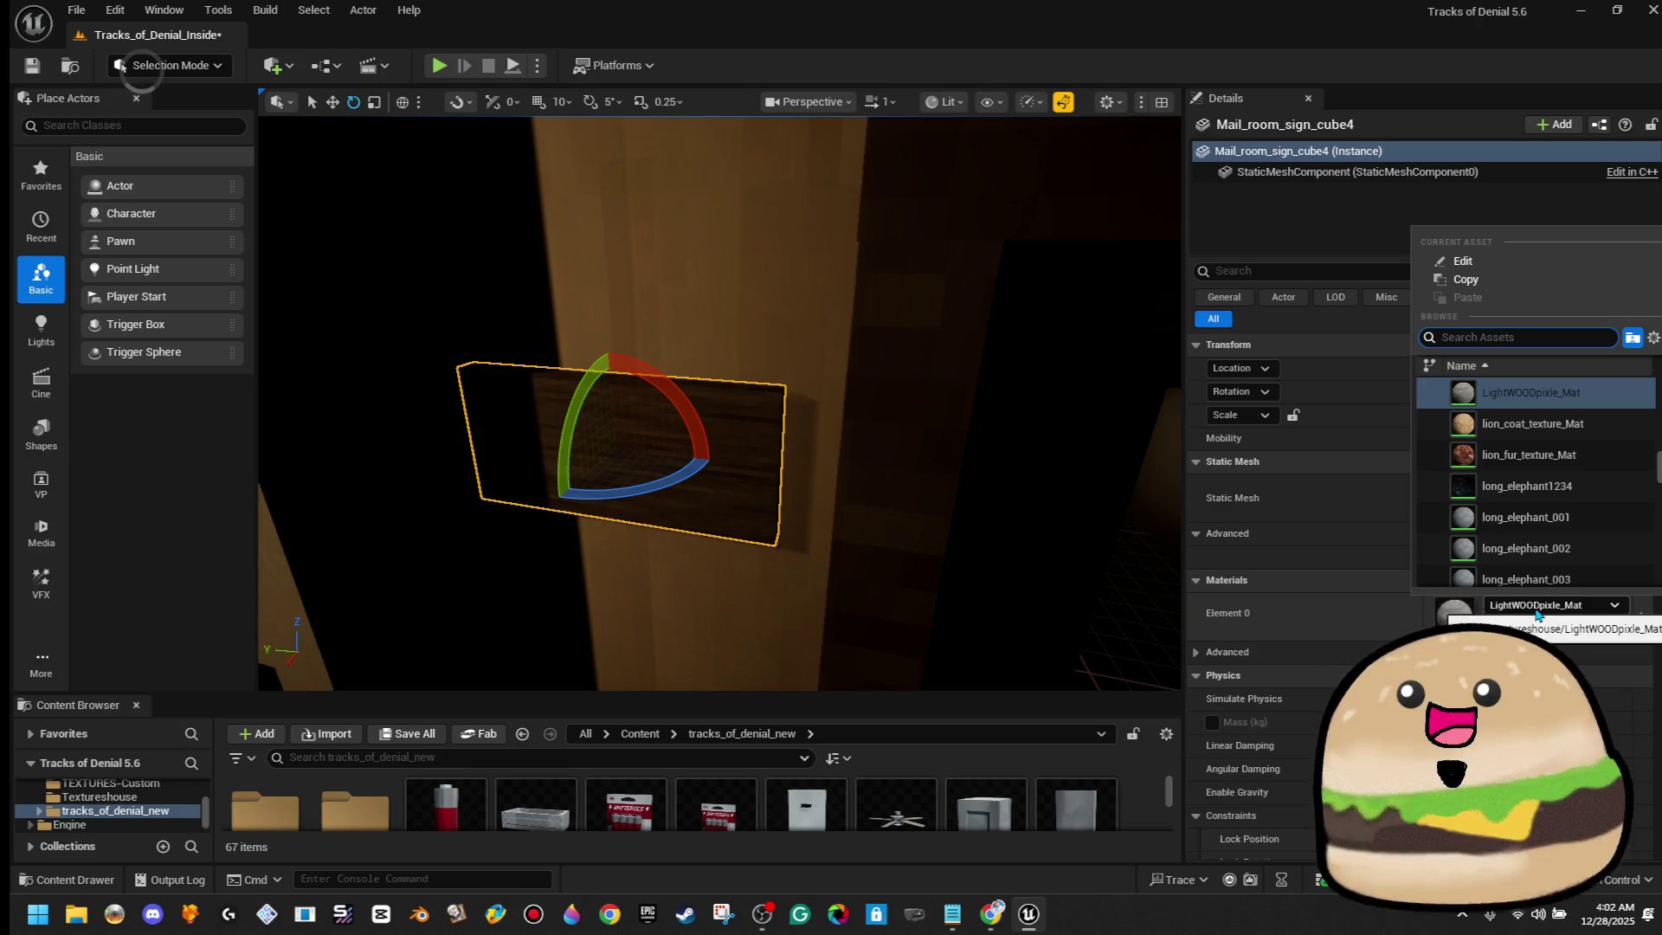
Leave the board's material and mesh unchanged, and pick up the Mail_room_sign_cube24 sign for moving
{"action": "left_click", "coordinate": [1538, 606]}
{"action": "left_click", "coordinate": [1575, 493]}
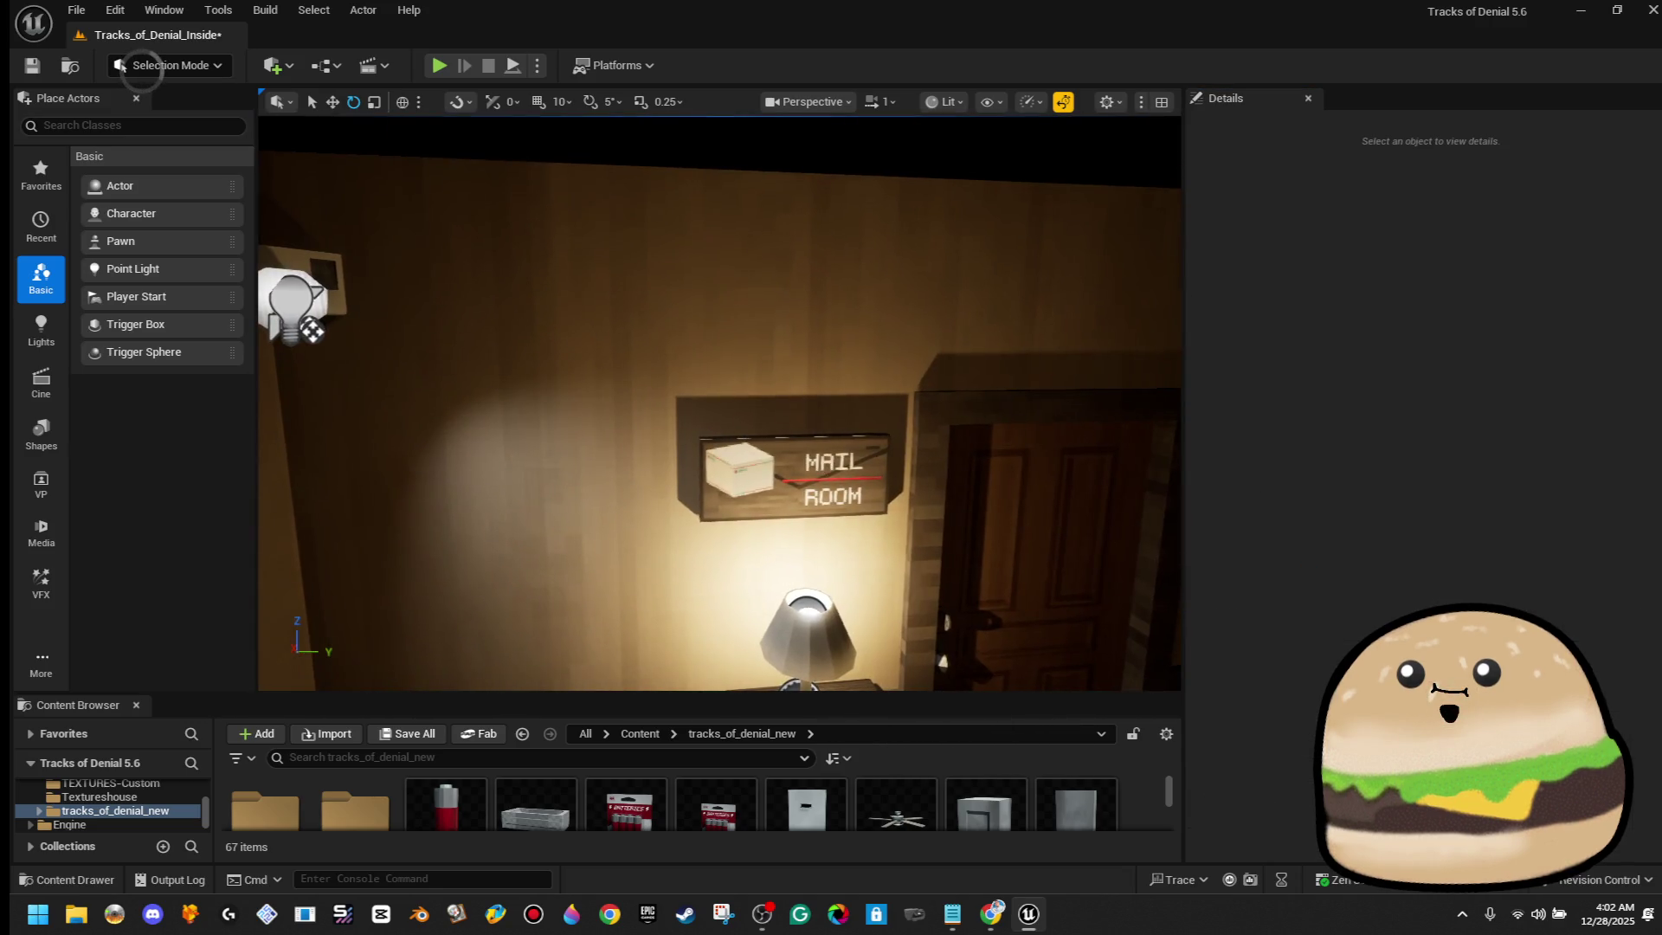
{"action": "key", "text": "w"}
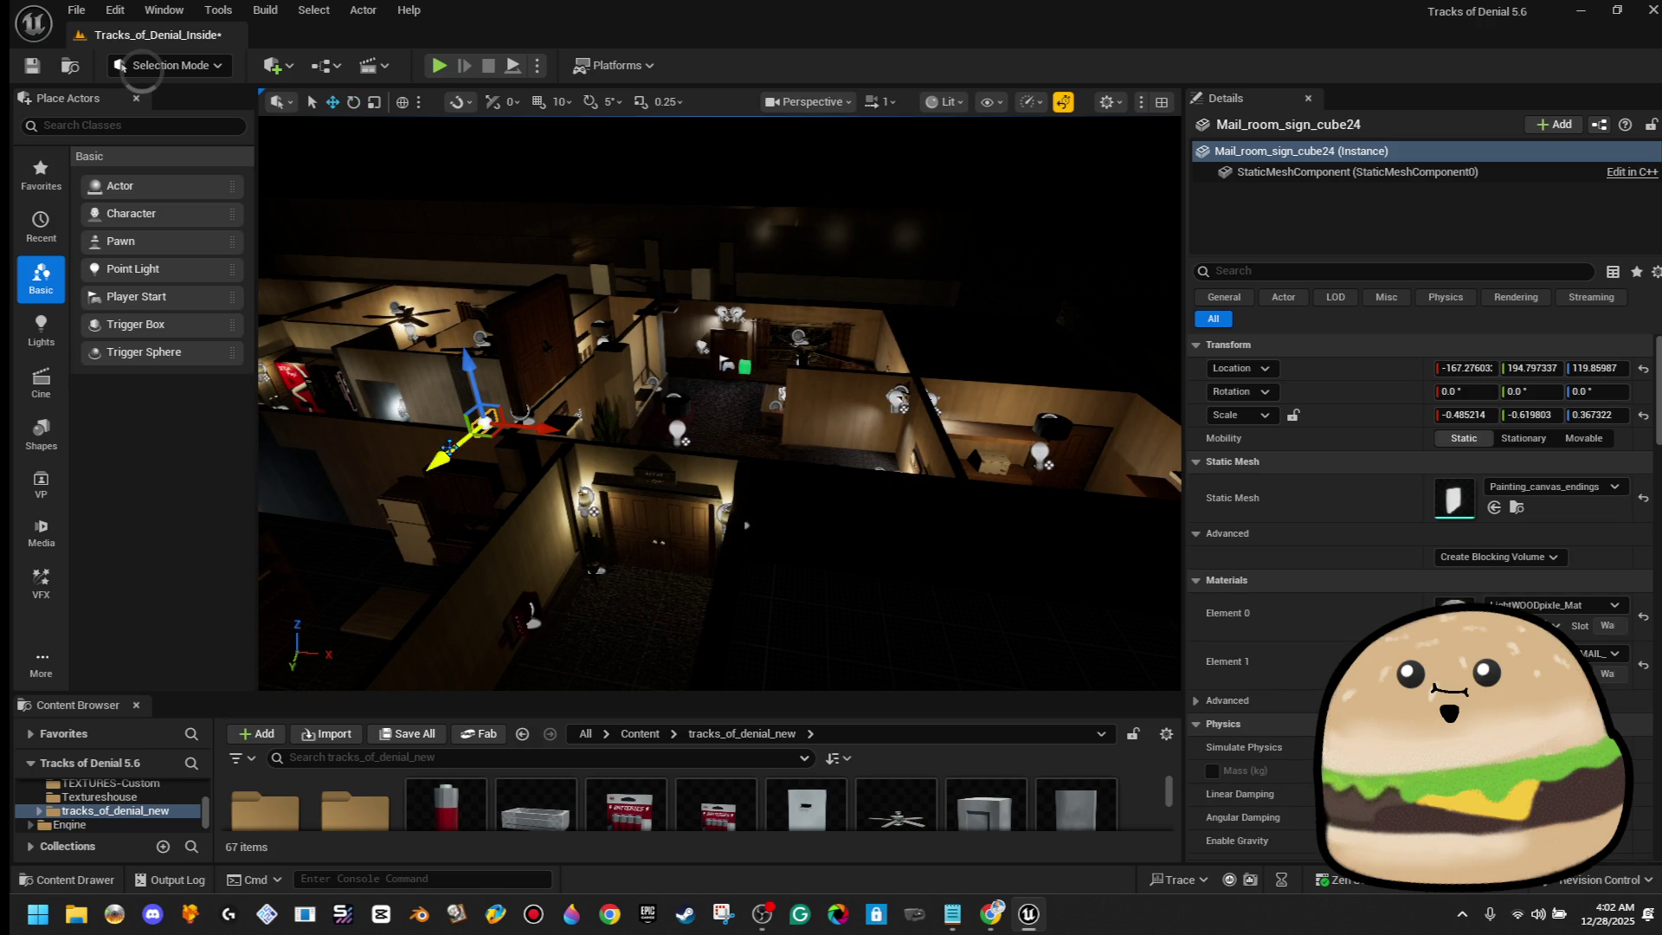
Turn the framed sign 180° around its vertical axis, with rotation snapping enabled
{"action": "key", "text": "f"}
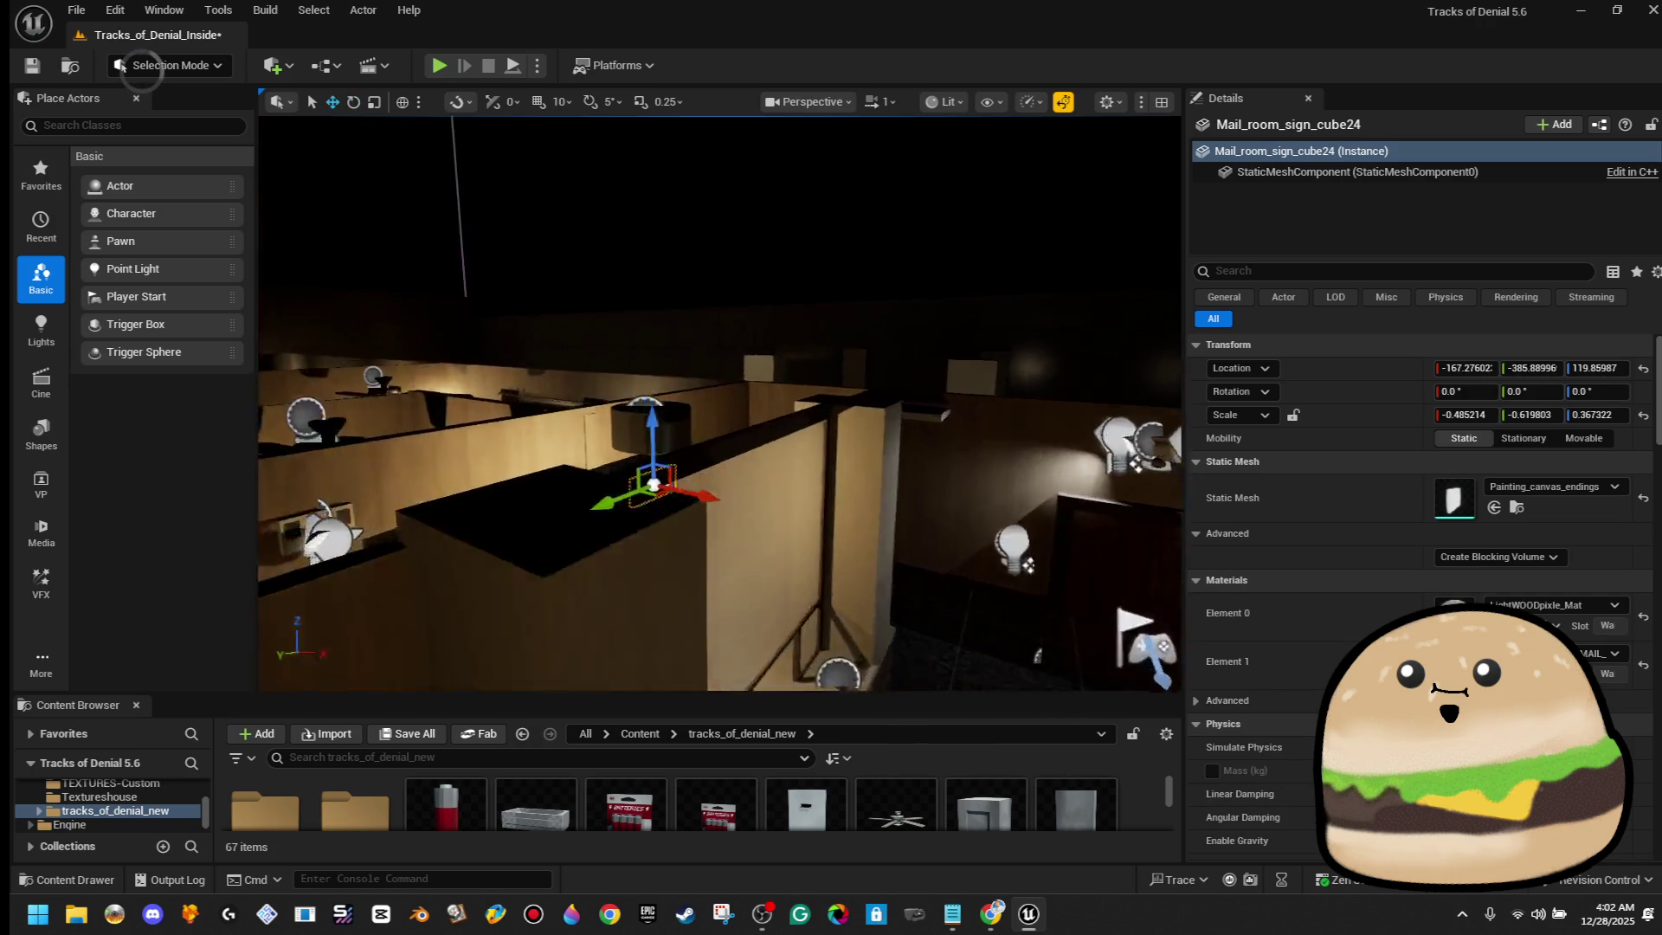
{"action": "key", "text": "e"}
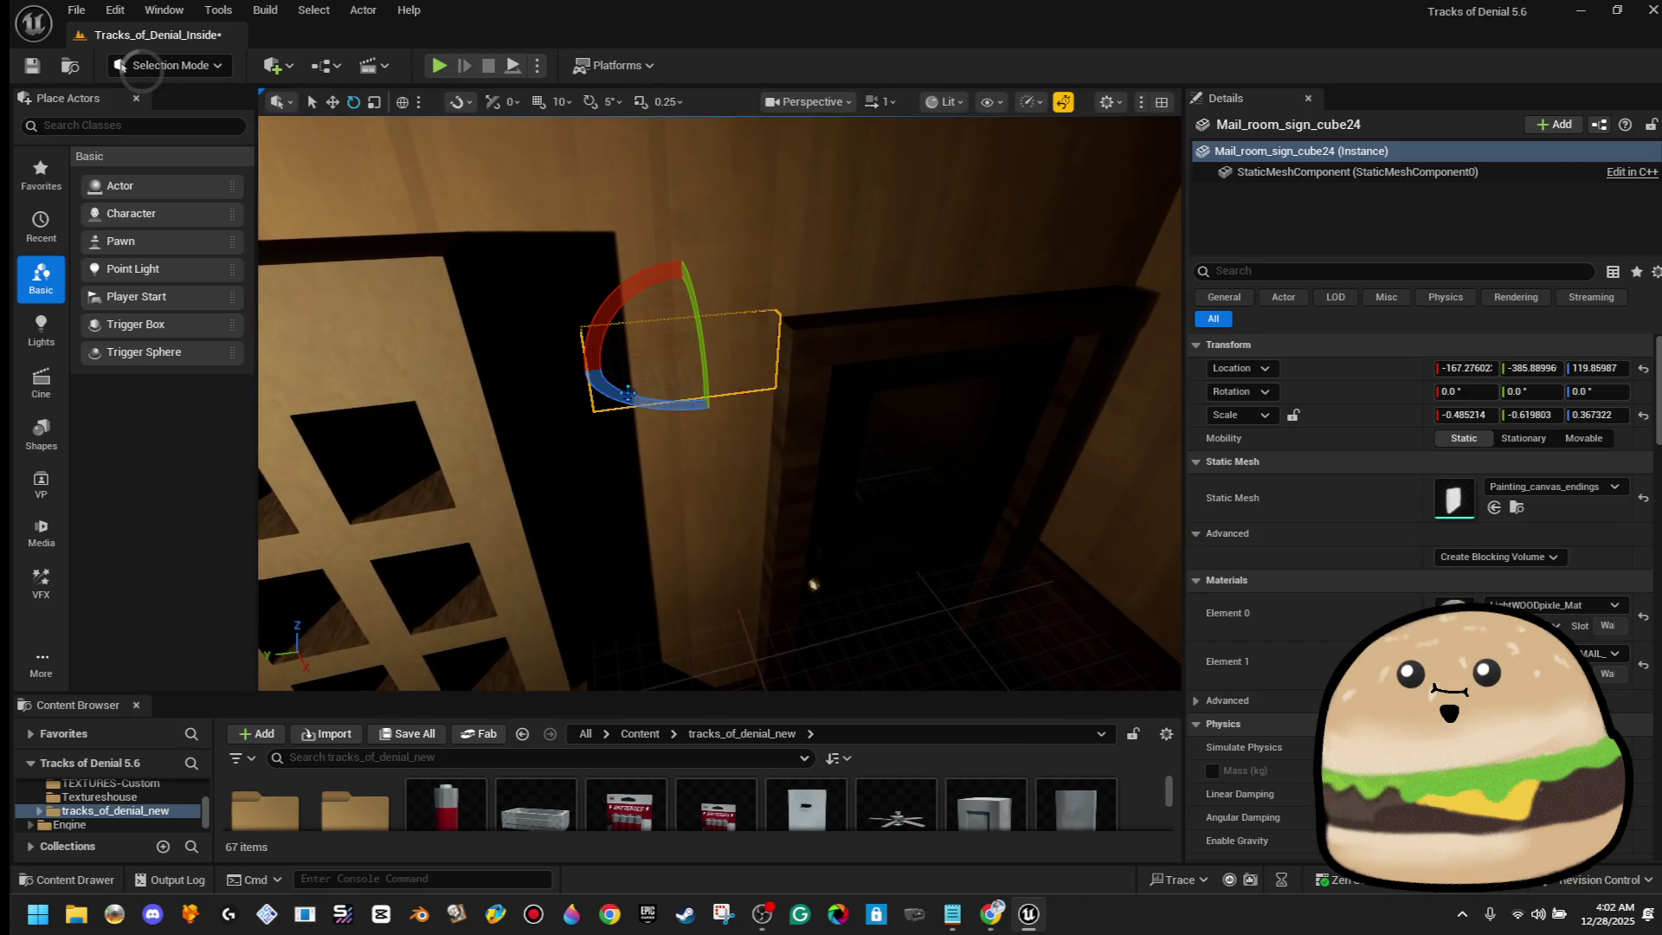
{"action": "left_click_drag", "start_coordinate": [692, 405], "coordinate": [578, 379]}
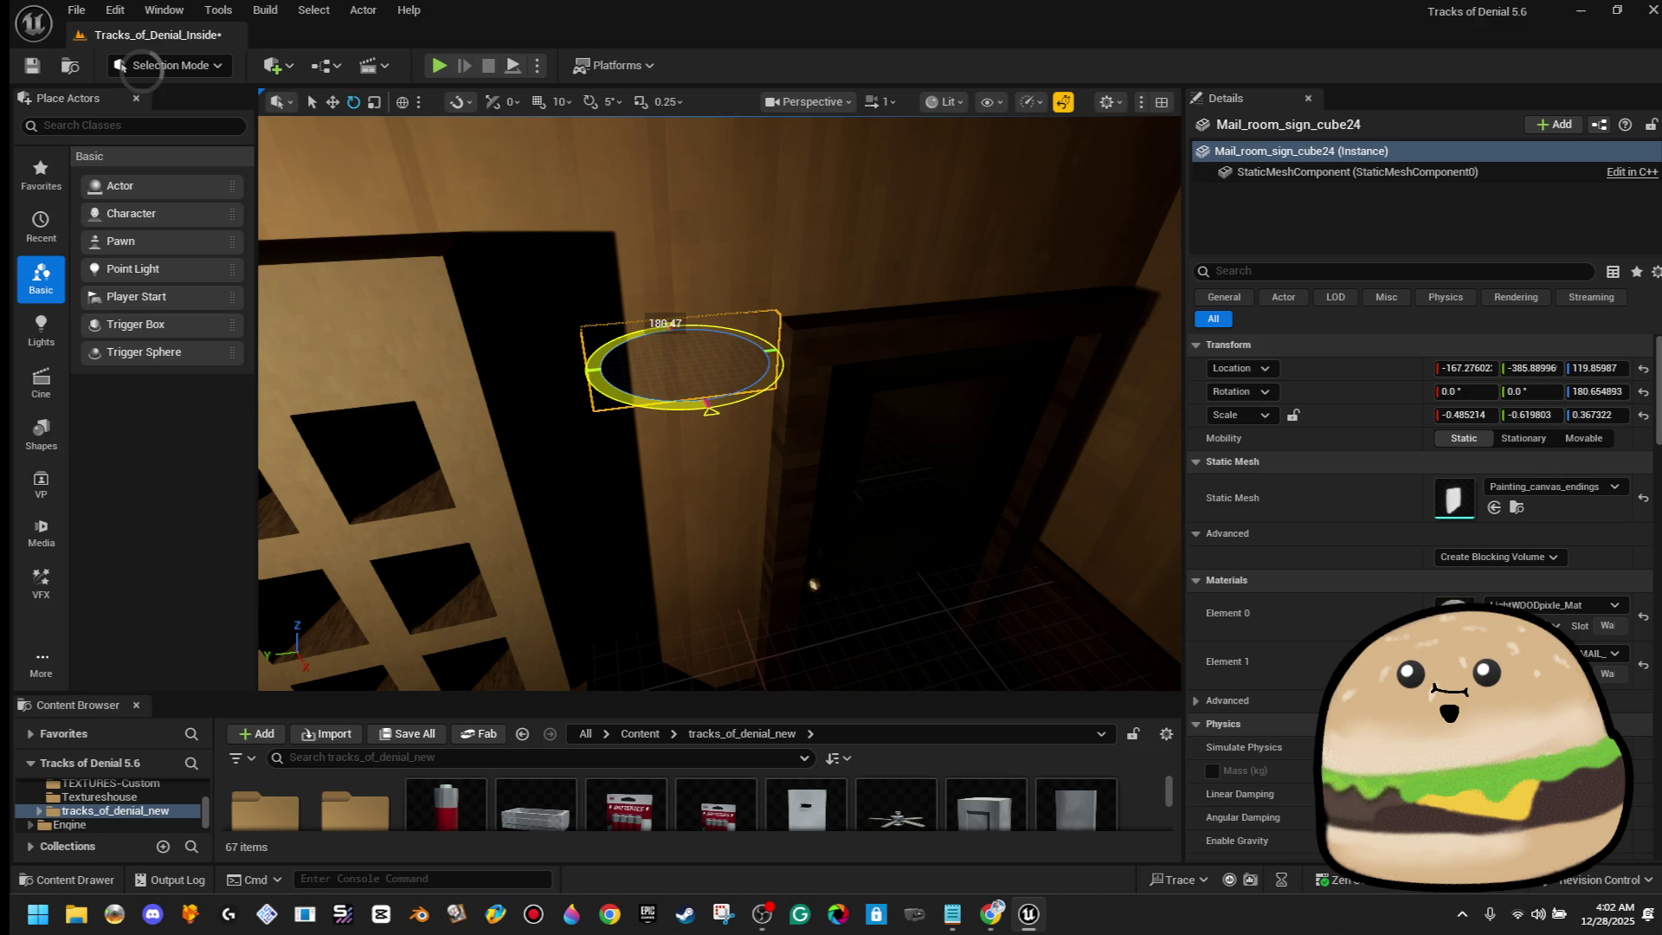
{"action": "left_click_drag", "start_coordinate": [708, 403], "coordinate": [688, 406]}
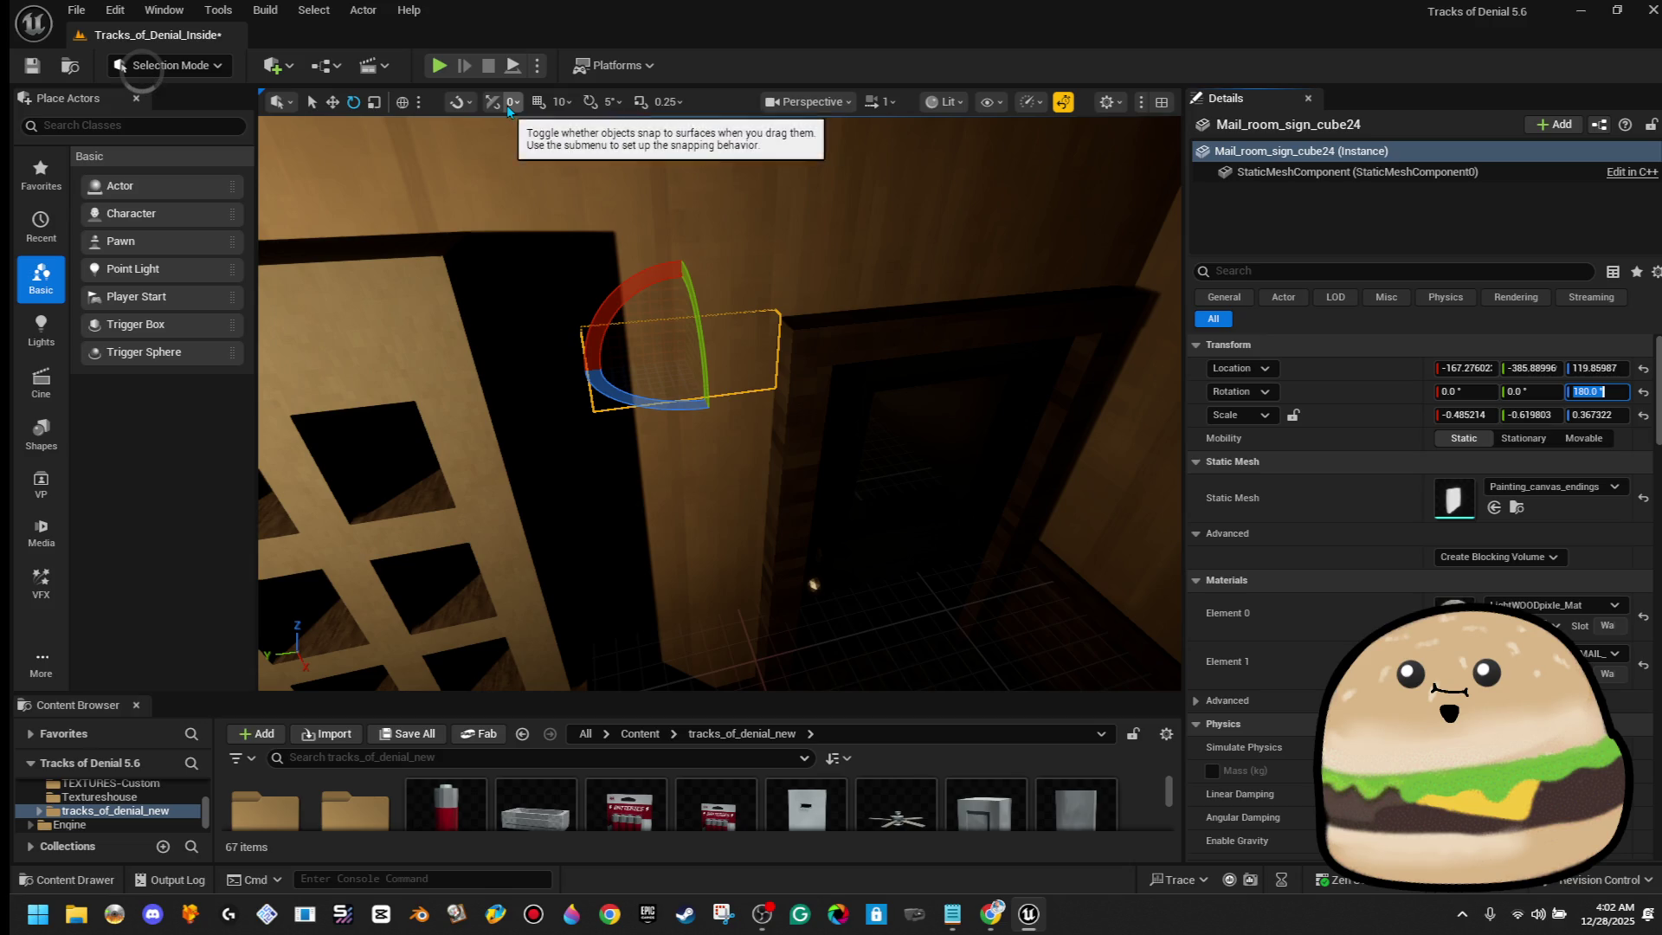
{"action": "left_click", "coordinate": [591, 106]}
{"action": "mouse_move", "coordinate": [718, 403]}
{"action": "left_mouse_down"}
{"action": "mouse_move", "coordinate": [761, 415]}
{"action": "mouse_move", "coordinate": [744, 398]}
{"action": "left_mouse_up"}
Move the sign onto the wall beside the office doorway, at X -124.17
{"action": "key", "text": "w"}
{"action": "mouse_move", "coordinate": [681, 340]}
{"action": "left_mouse_down"}
{"action": "mouse_move", "coordinate": [749, 405]}
{"action": "mouse_move", "coordinate": [693, 484]}
{"action": "left_mouse_up"}
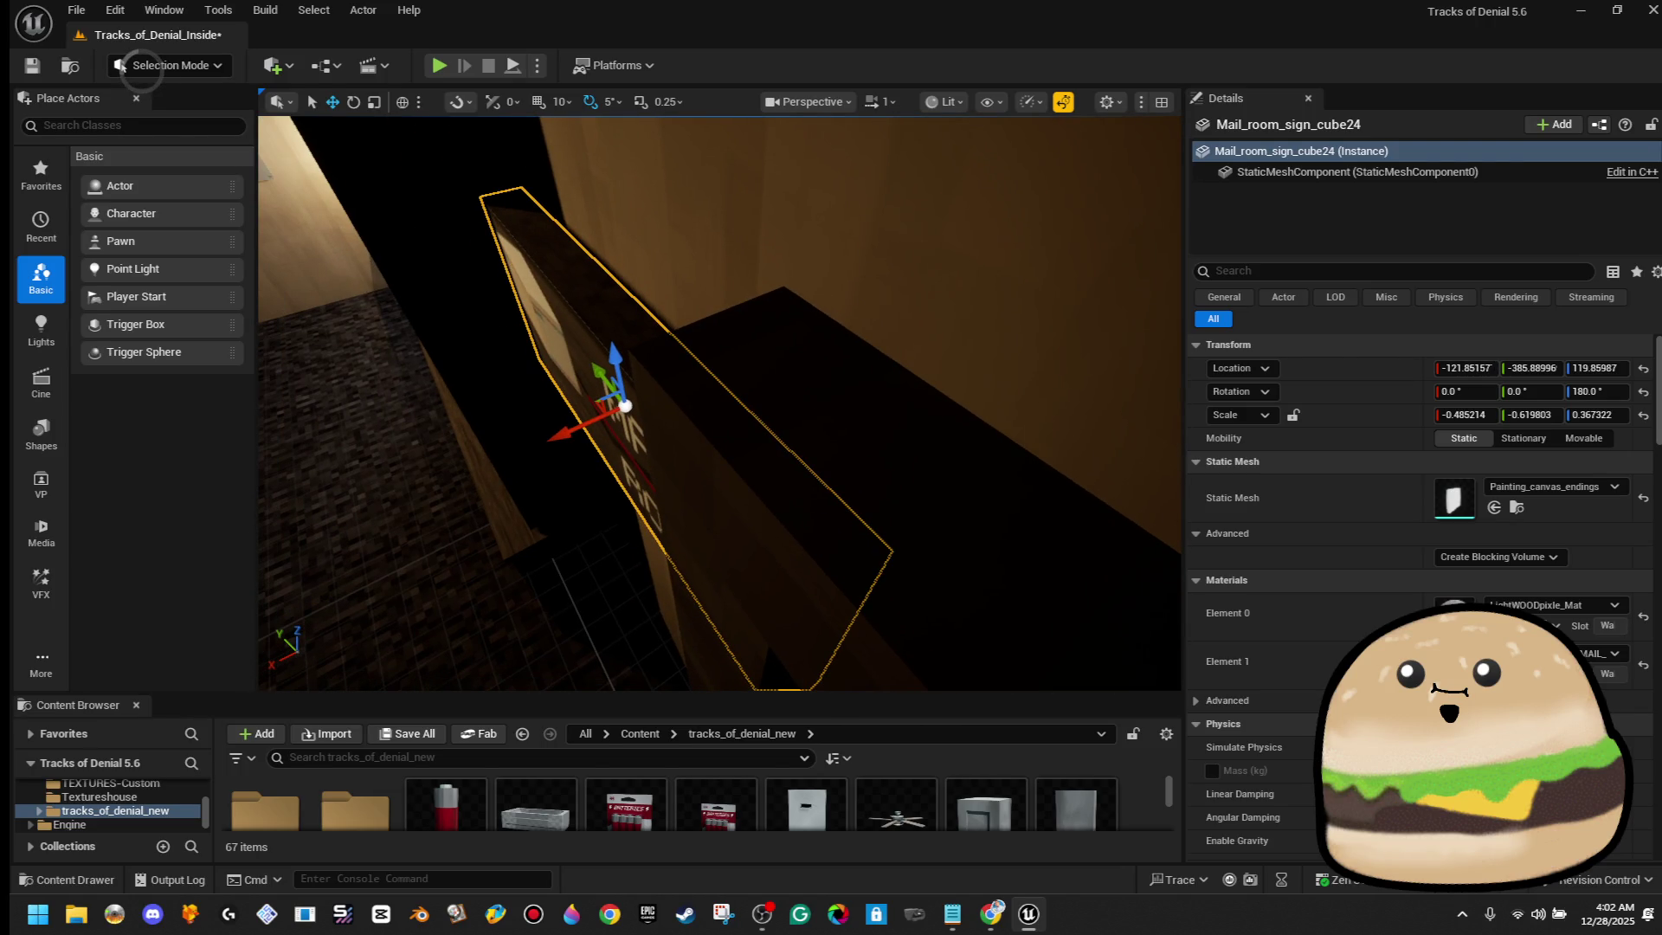
{"action": "left_click_drag", "start_coordinate": [558, 432], "coordinate": [573, 429]}
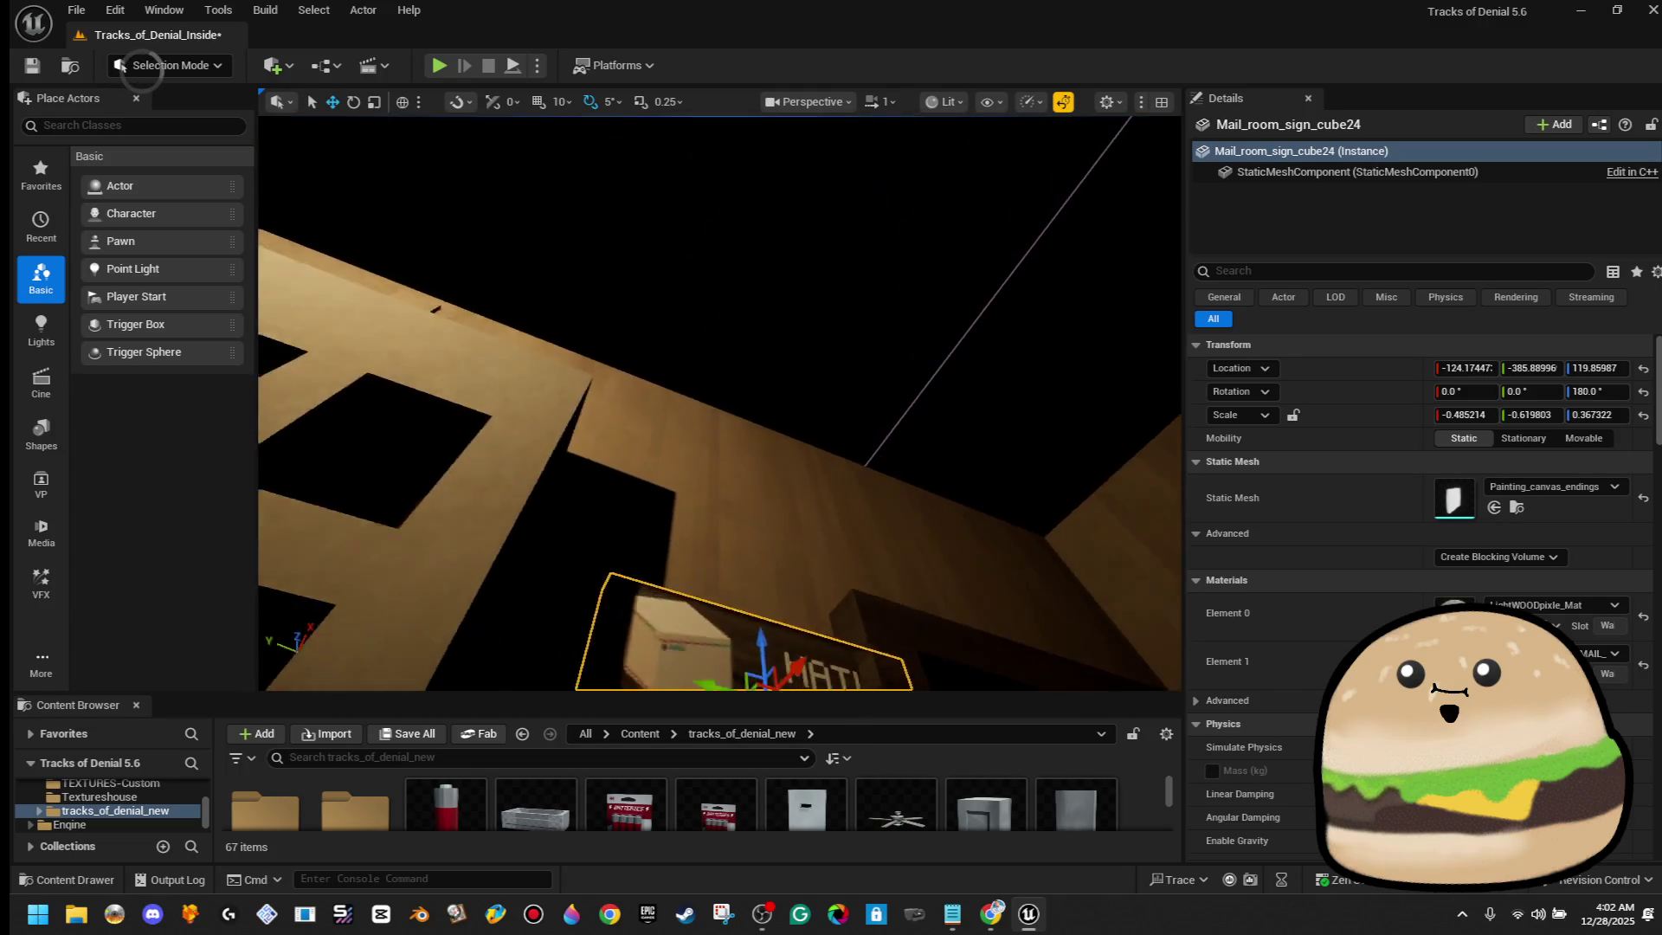
{"action": "key", "text": "f"}
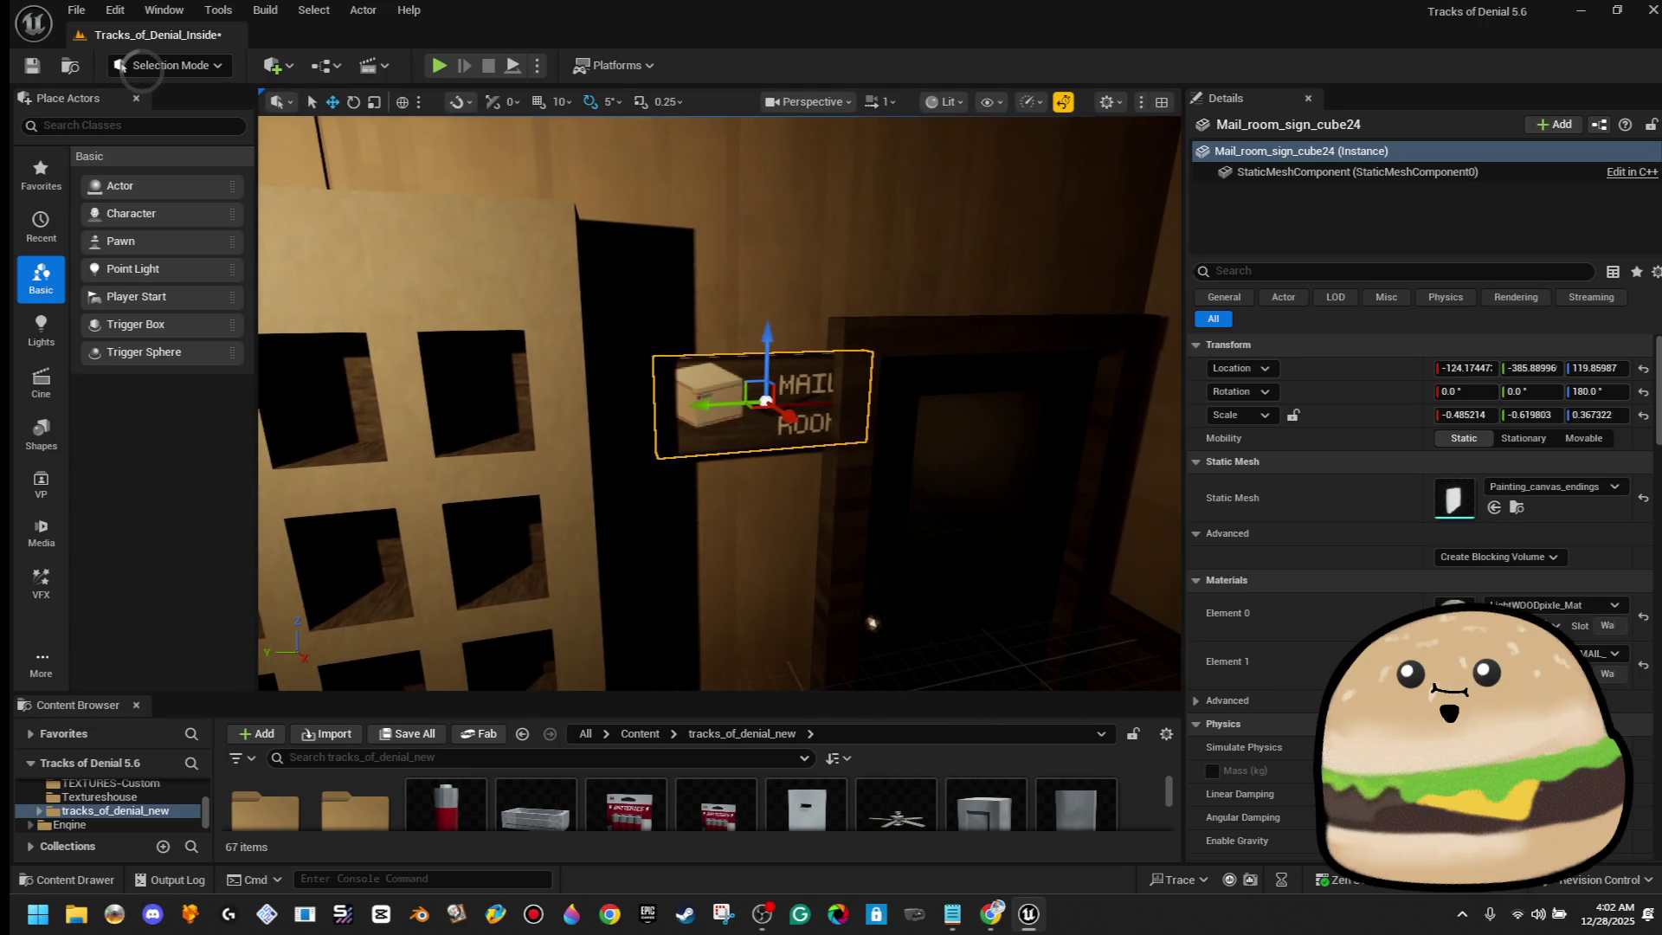
{"action": "mouse_move", "coordinate": [749, 387]}
{"action": "left_mouse_down"}
{"action": "mouse_move", "coordinate": [685, 484]}
{"action": "mouse_move", "coordinate": [701, 489]}
{"action": "left_mouse_up"}
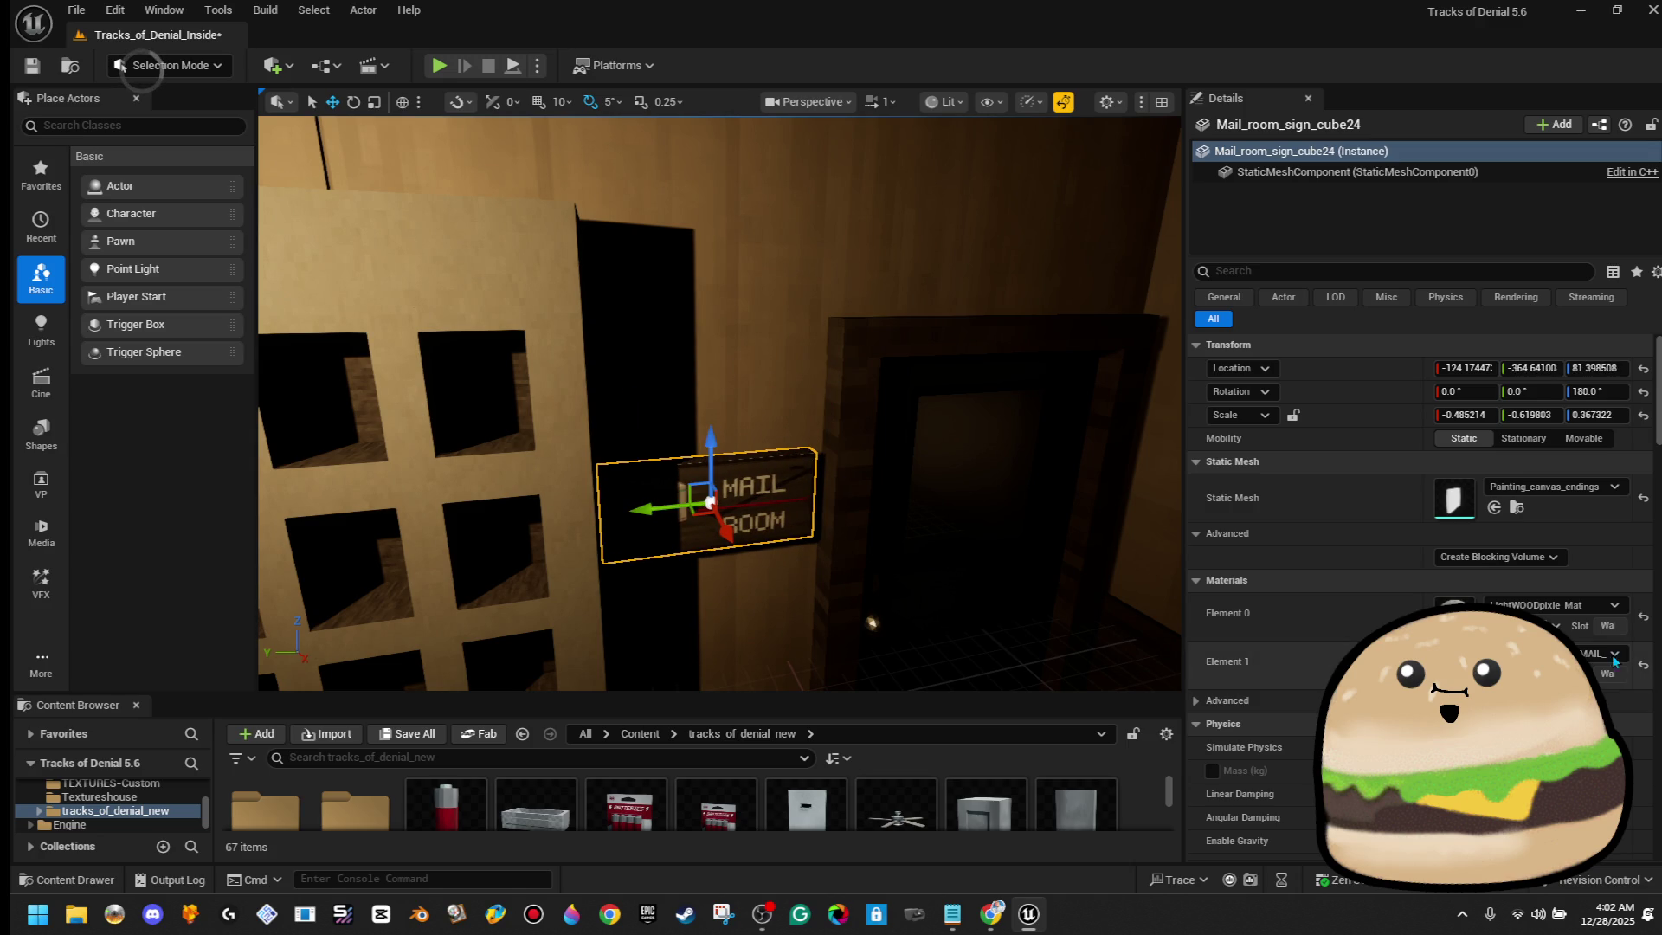
Set the sign's Element 1 material to wall_sign_-_office_Mat so it reads OFFICE
{"action": "left_click", "coordinate": [1589, 656]}
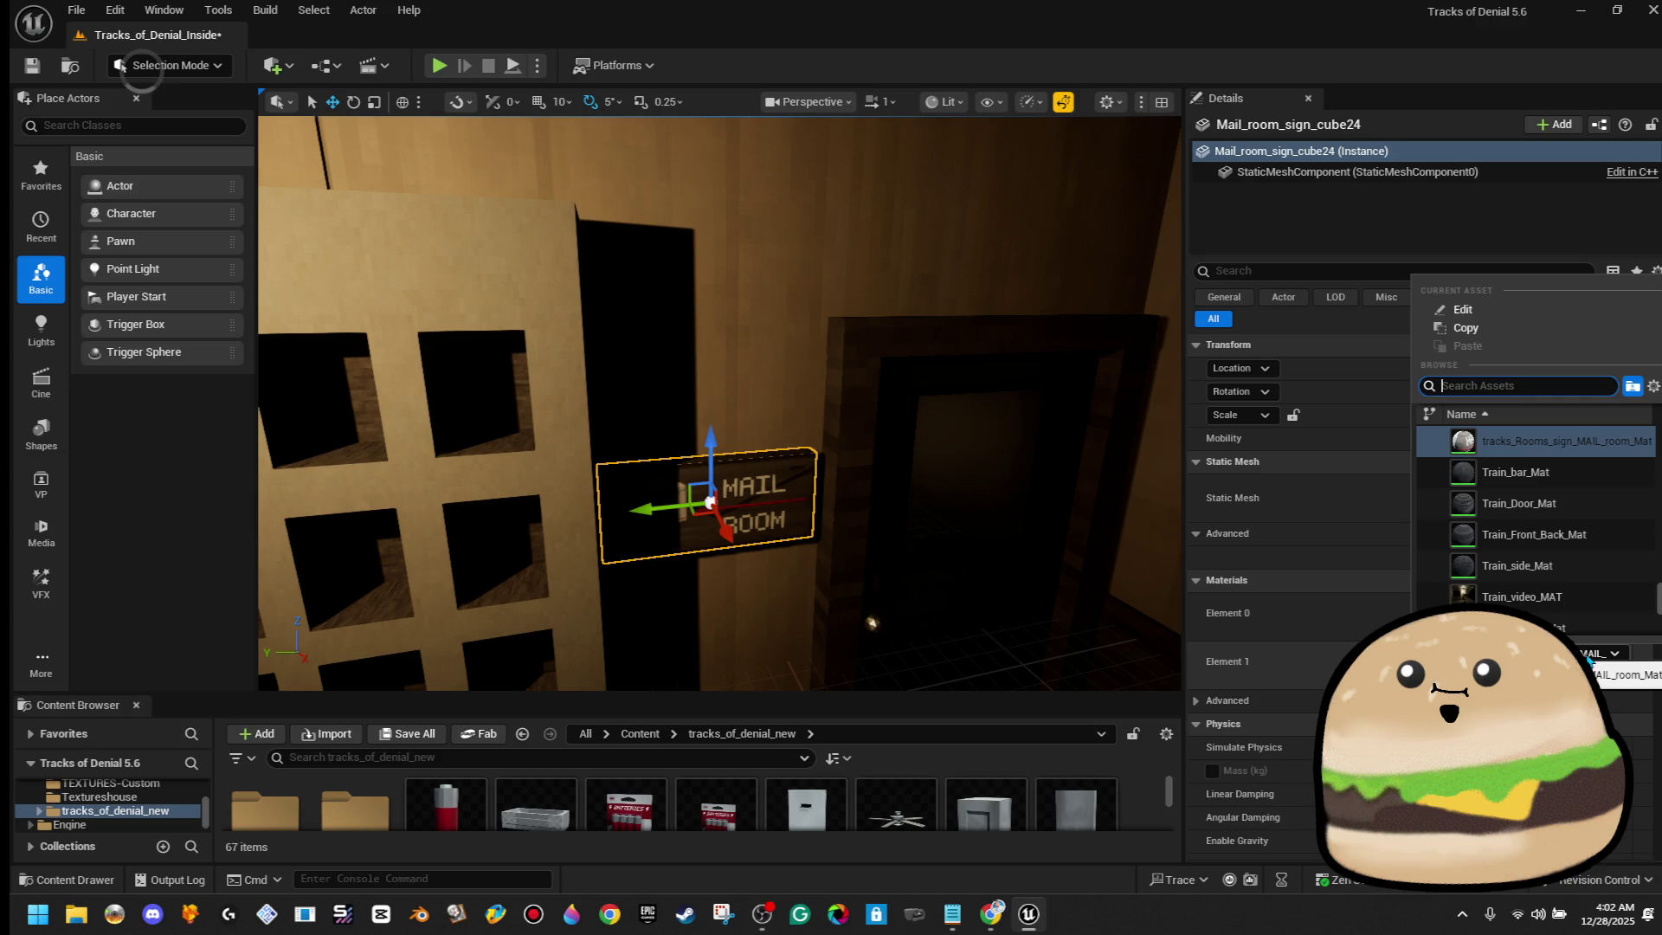
{"action": "type", "text": "office"}
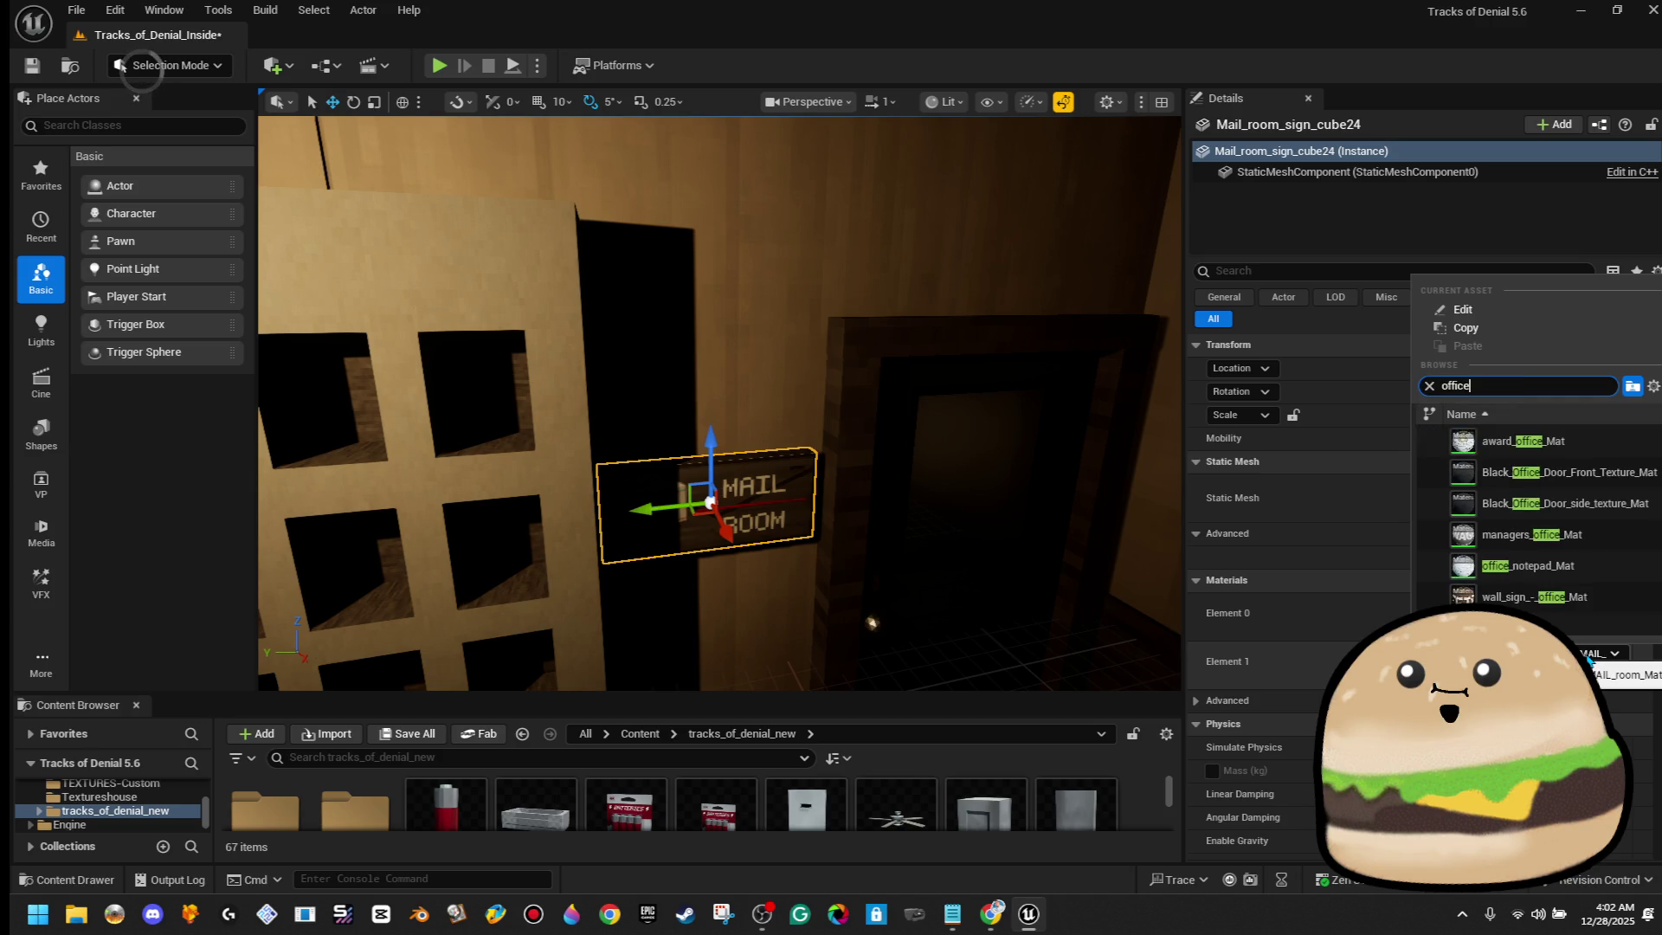
{"action": "left_click", "coordinate": [1532, 596]}
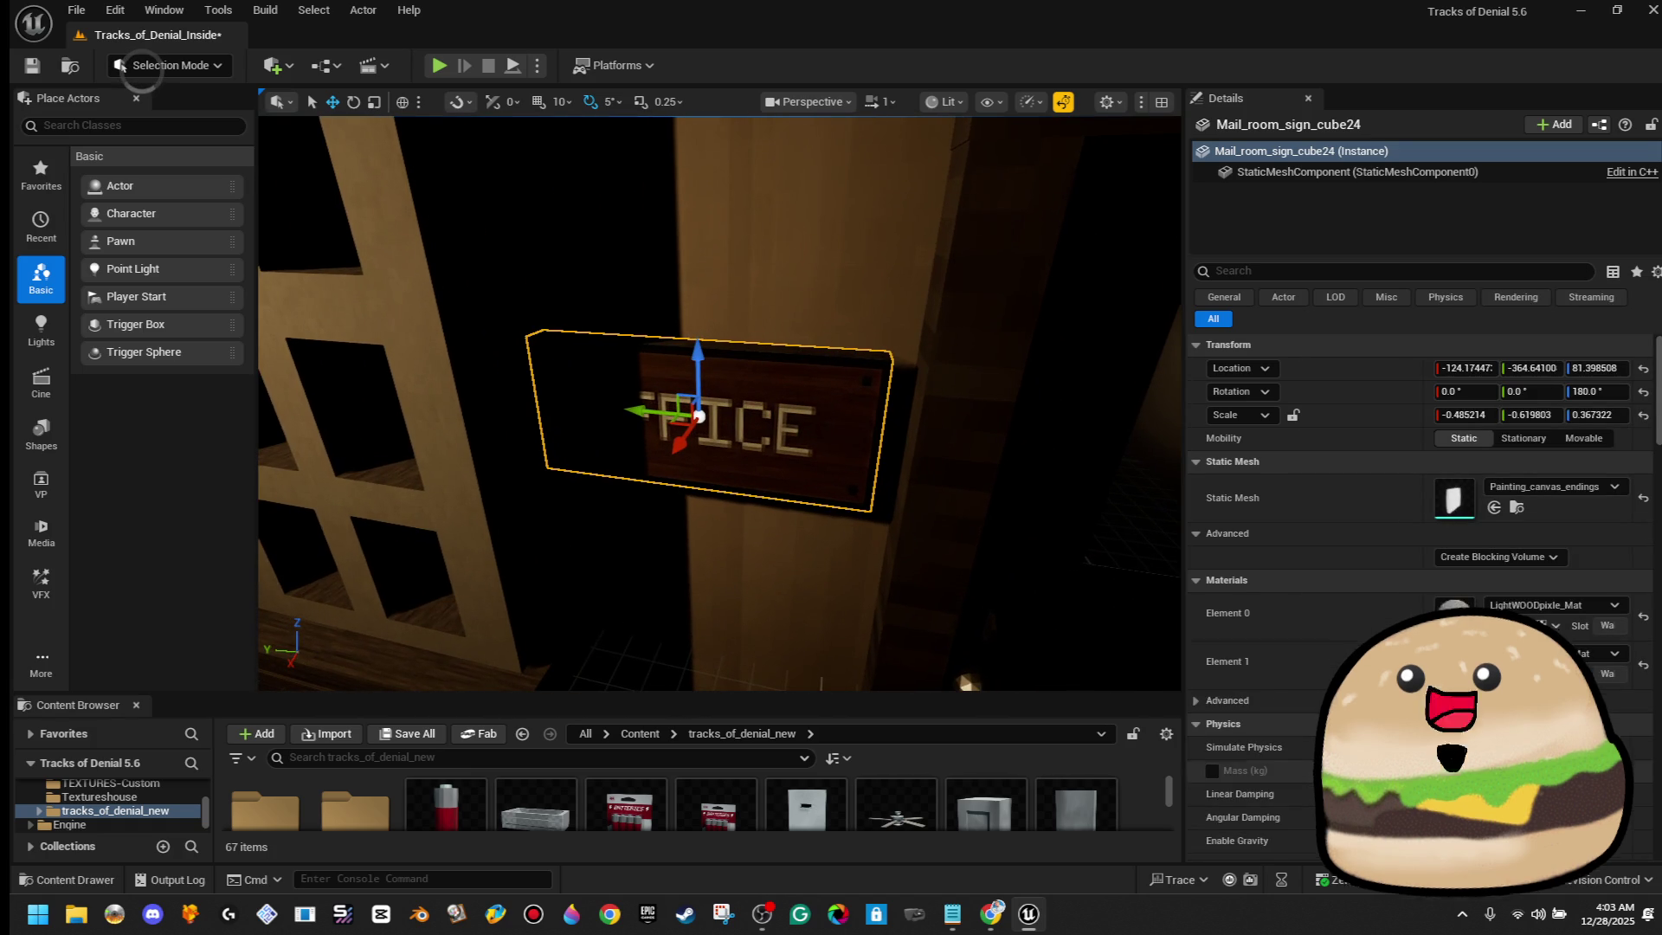
{"action": "left_click", "coordinate": [1554, 655]}
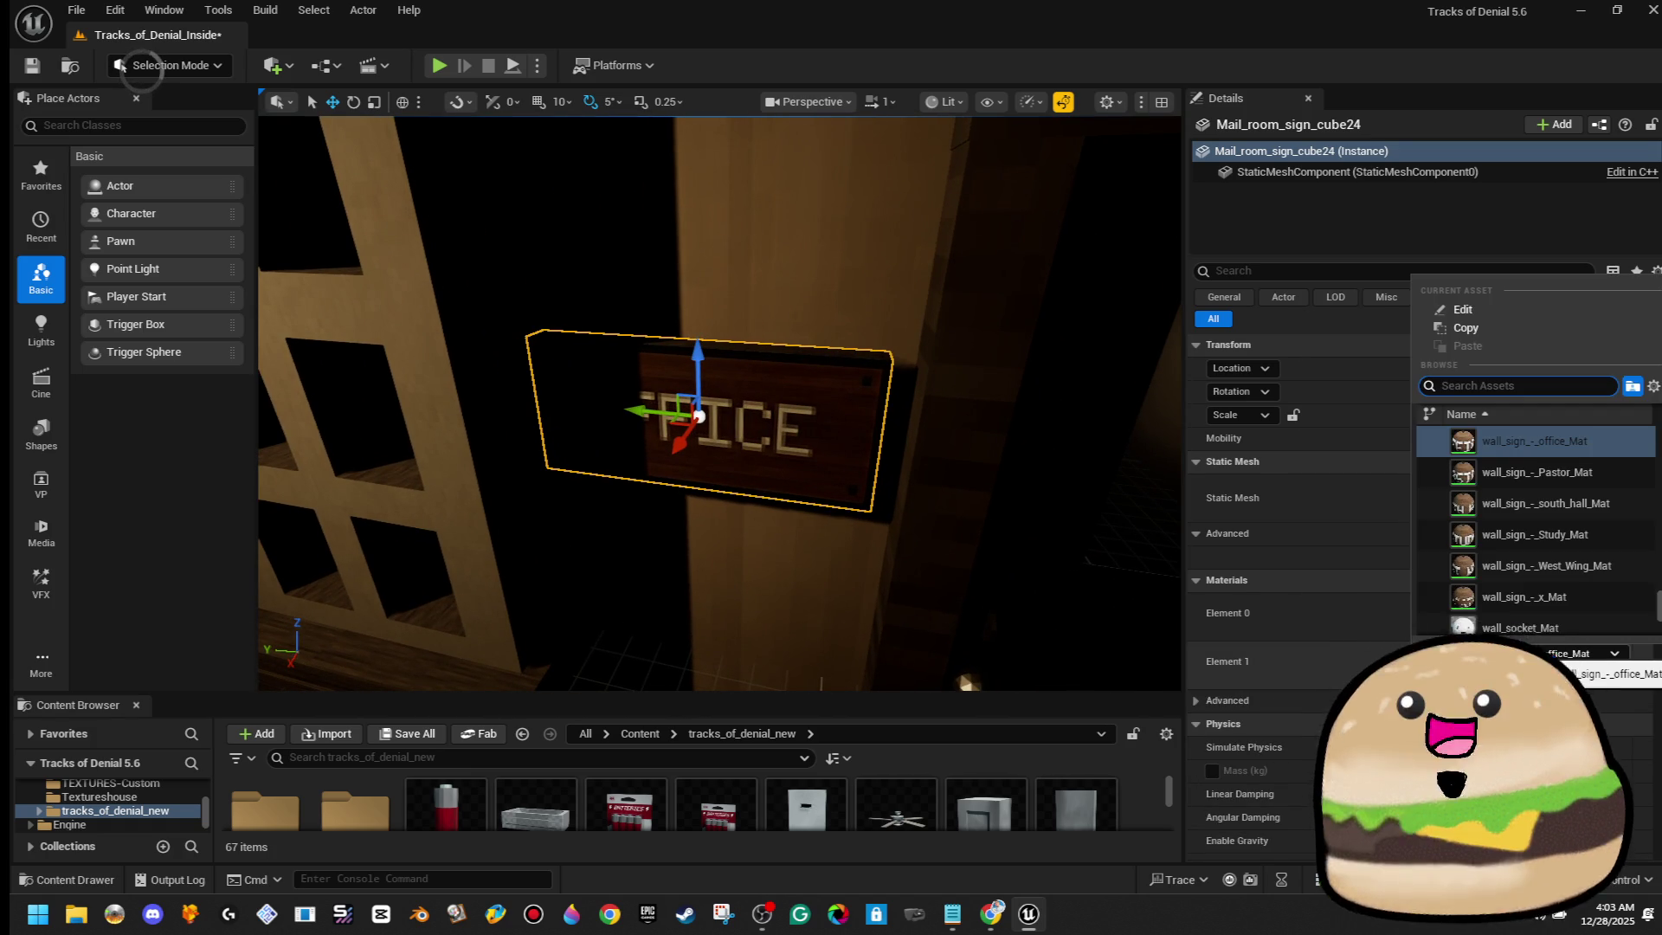